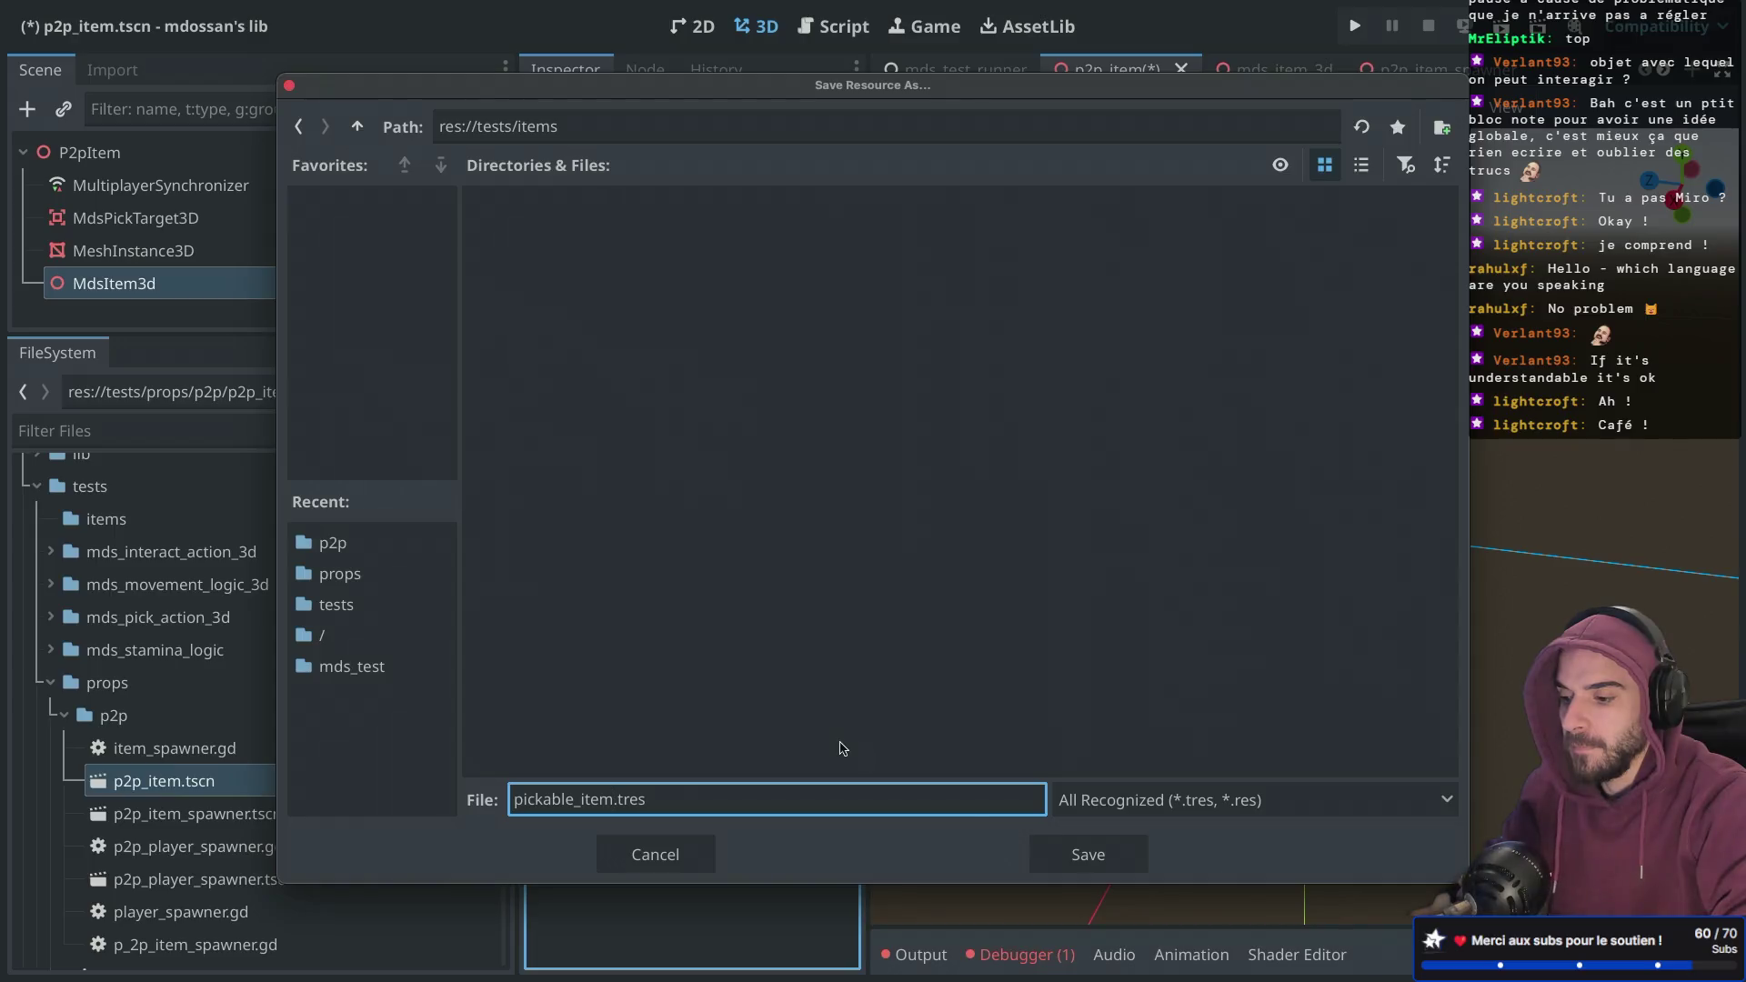
Step: Save the item resource as pickable_item.tres, set its Item ID to pickable_item, and save the scene
left_click(1055, 853)
key("ctrl+s")
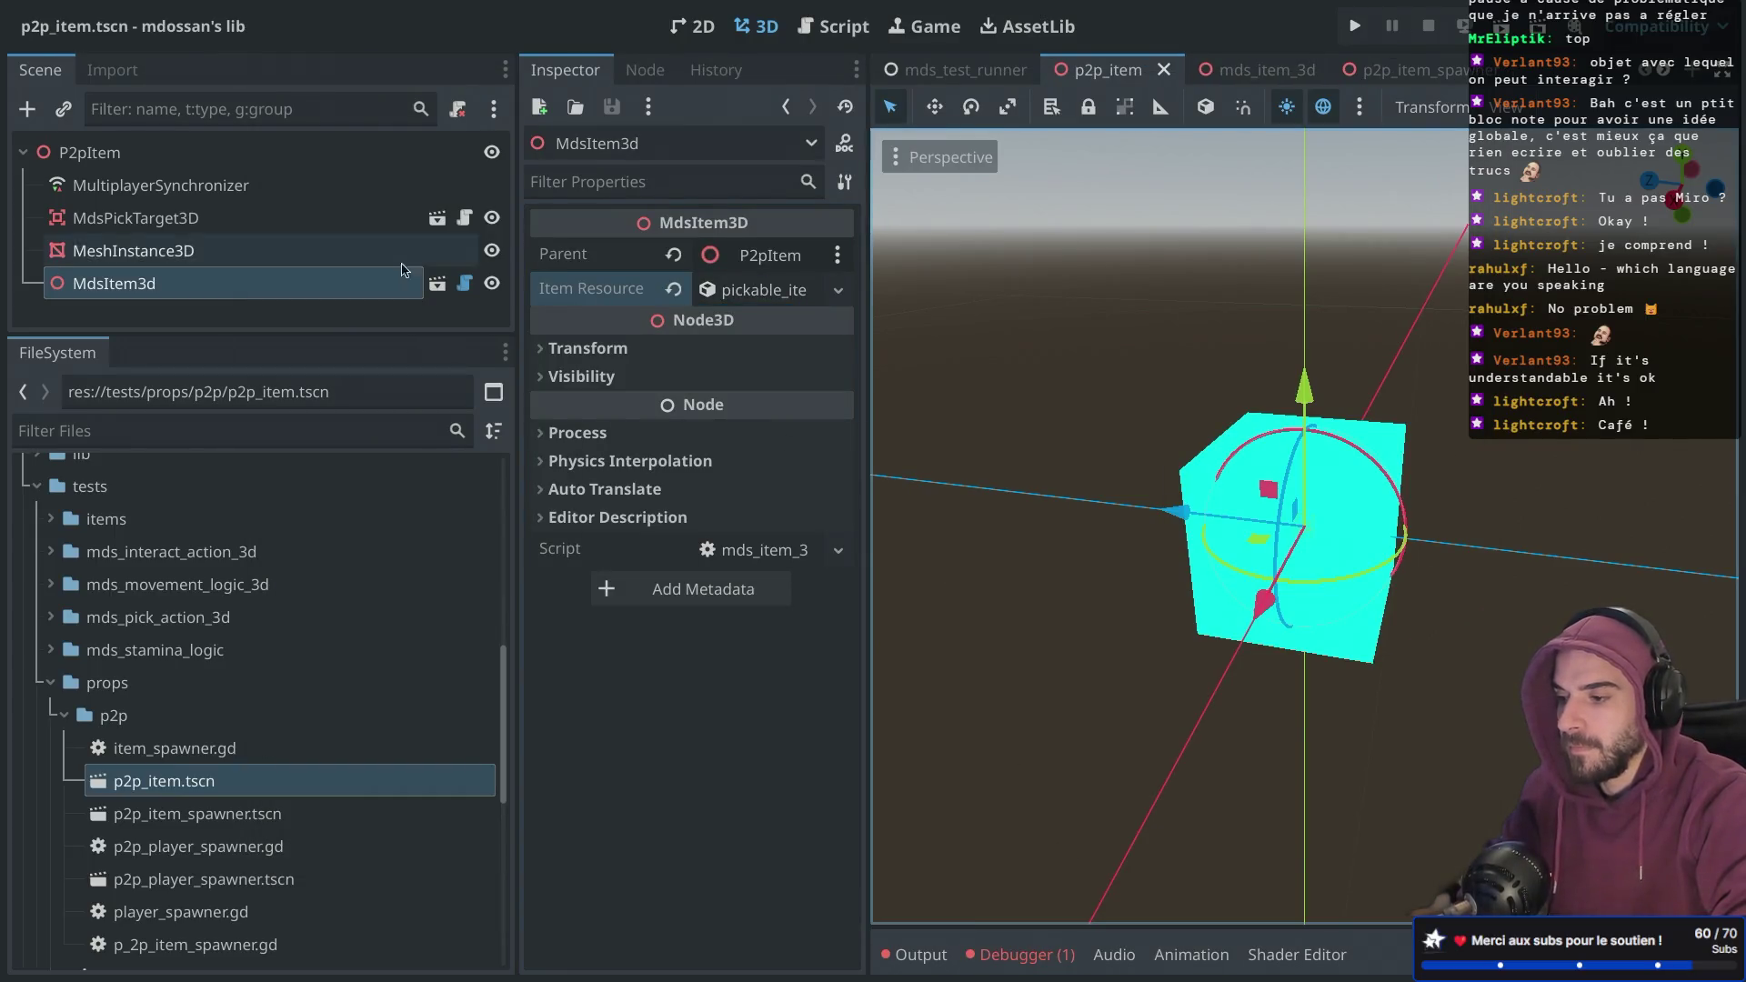
left_click(755, 289)
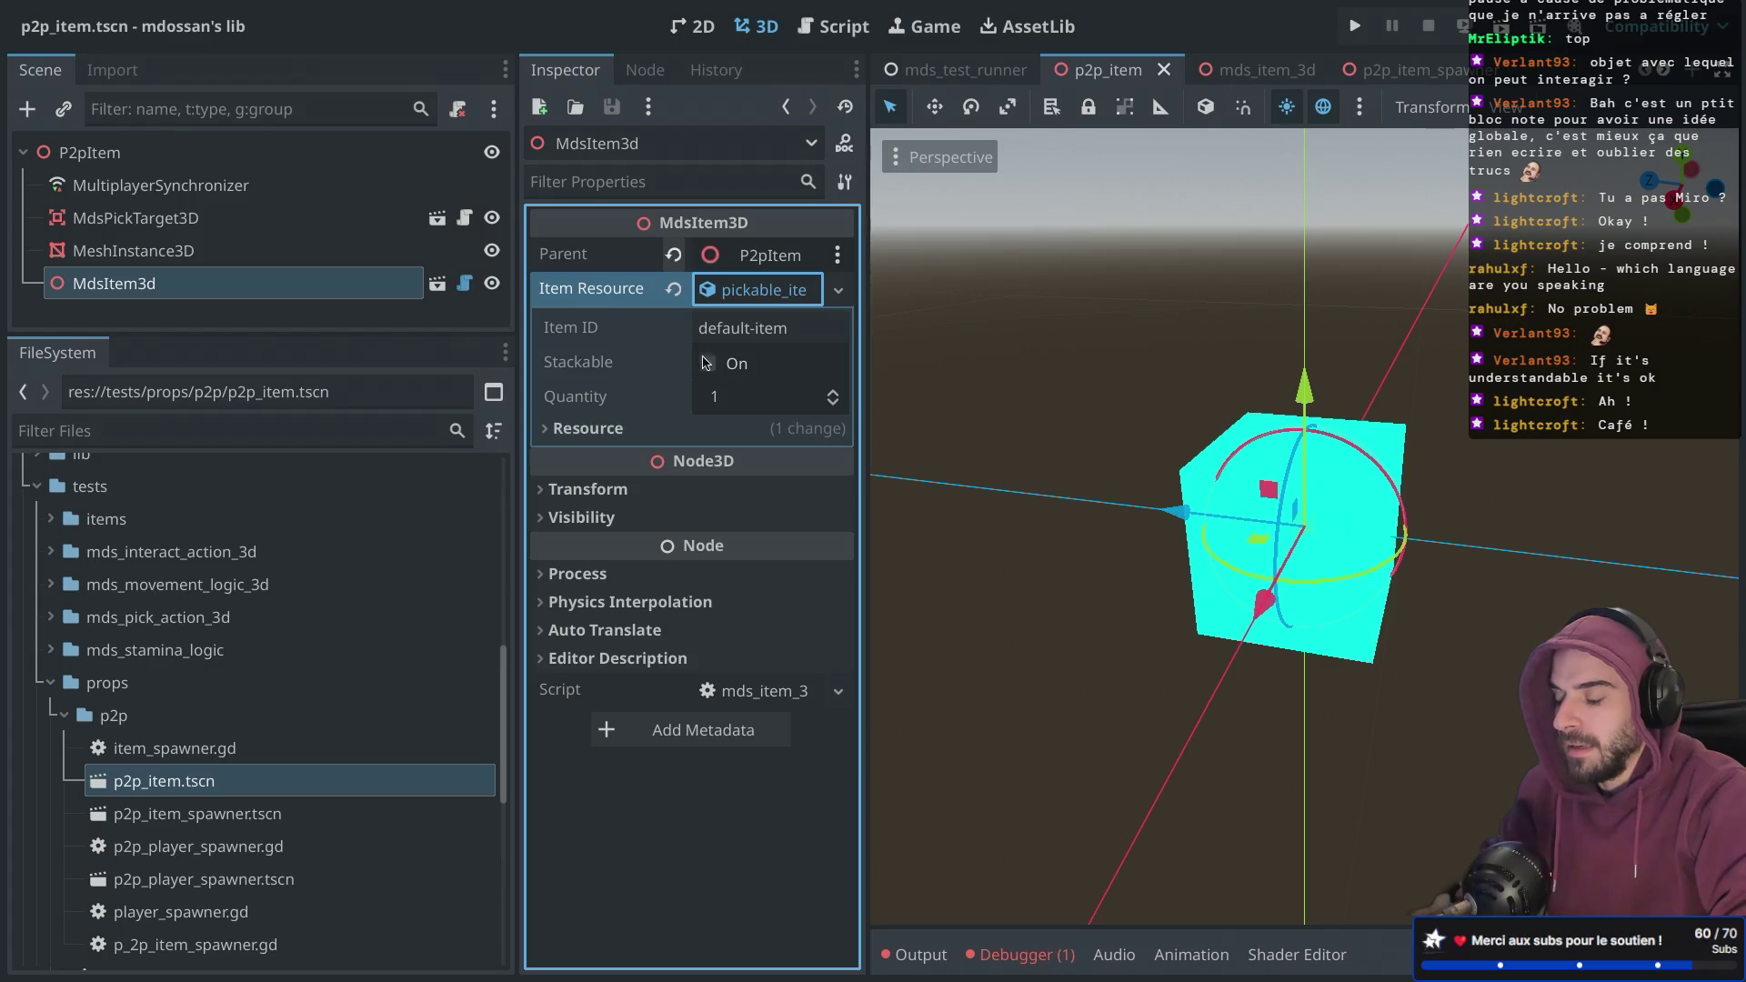
left_click(755, 328)
key("ctrl+a")
type("picka")
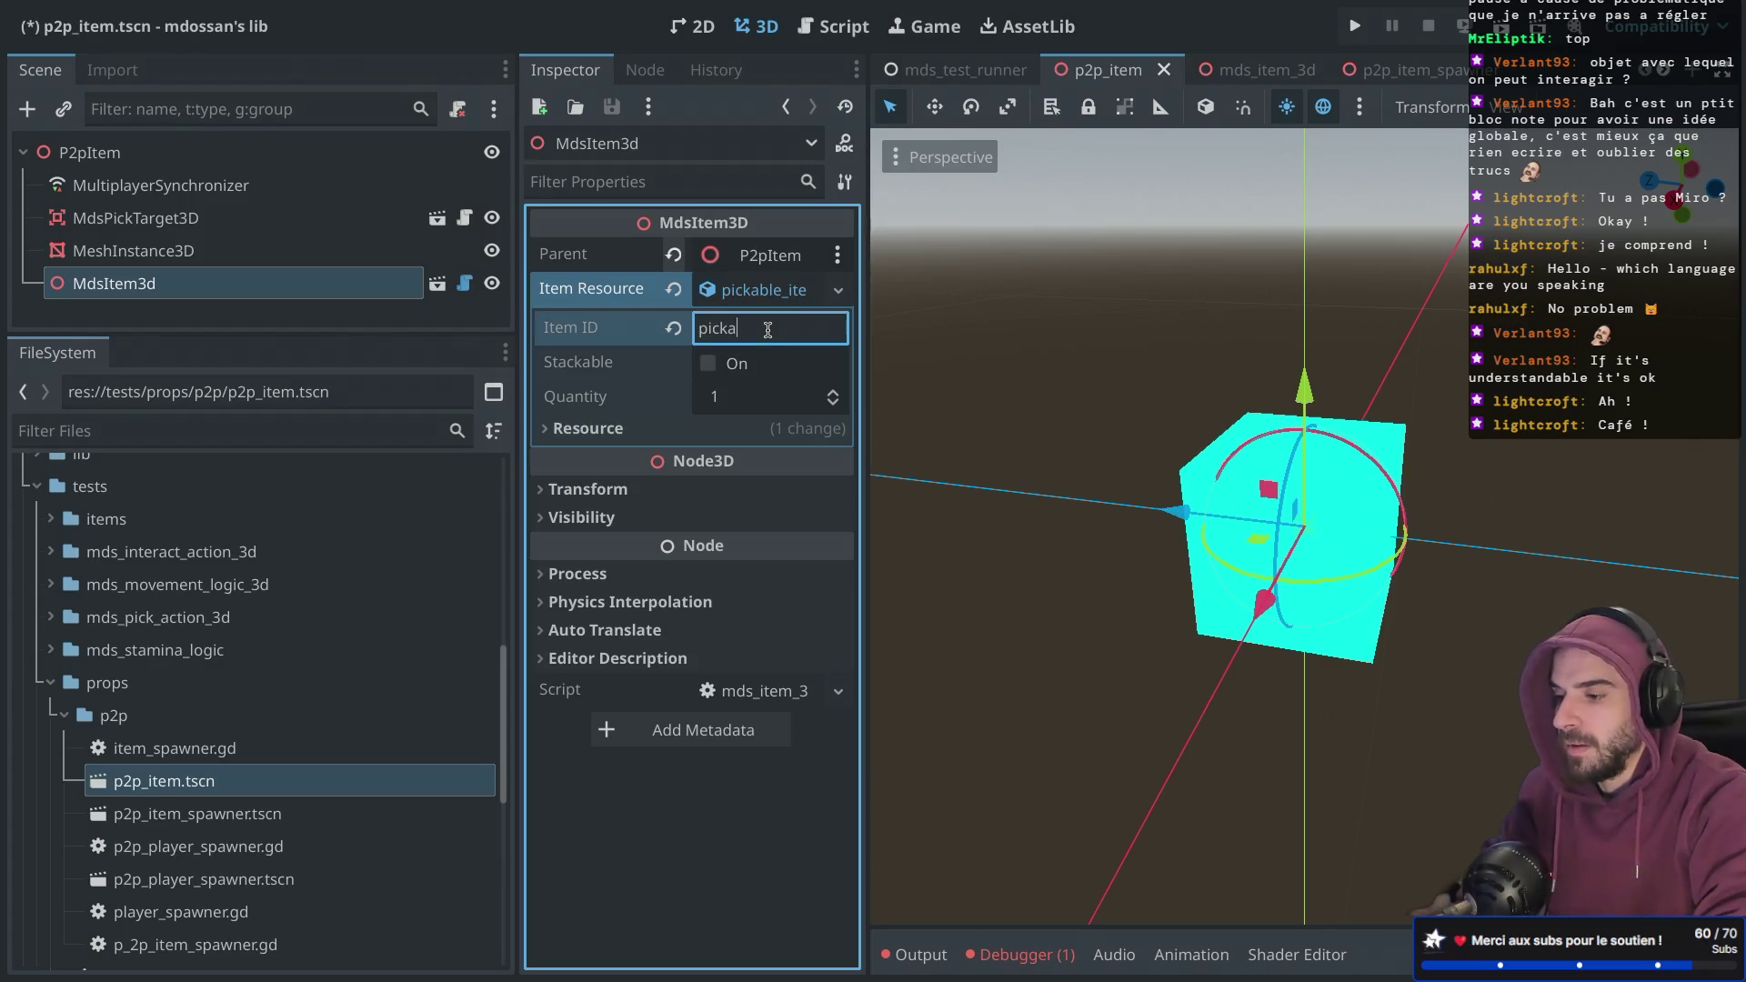
type("ble_")
type("item")
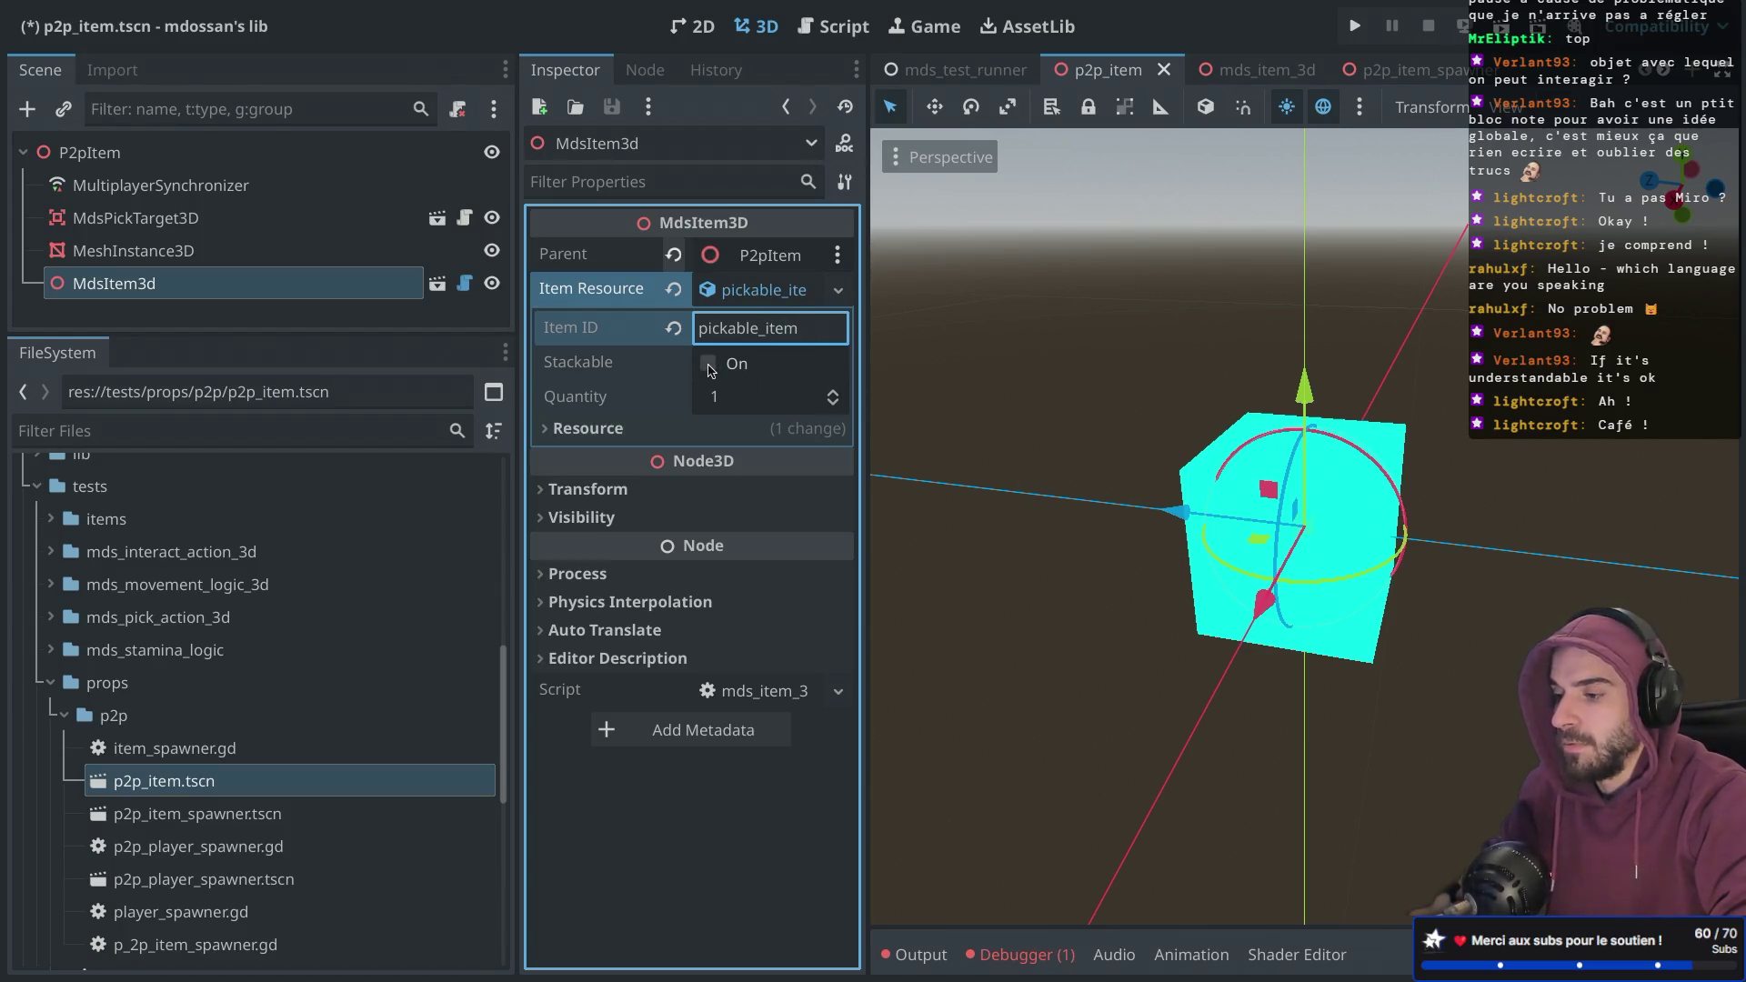
key("ctrl+s")
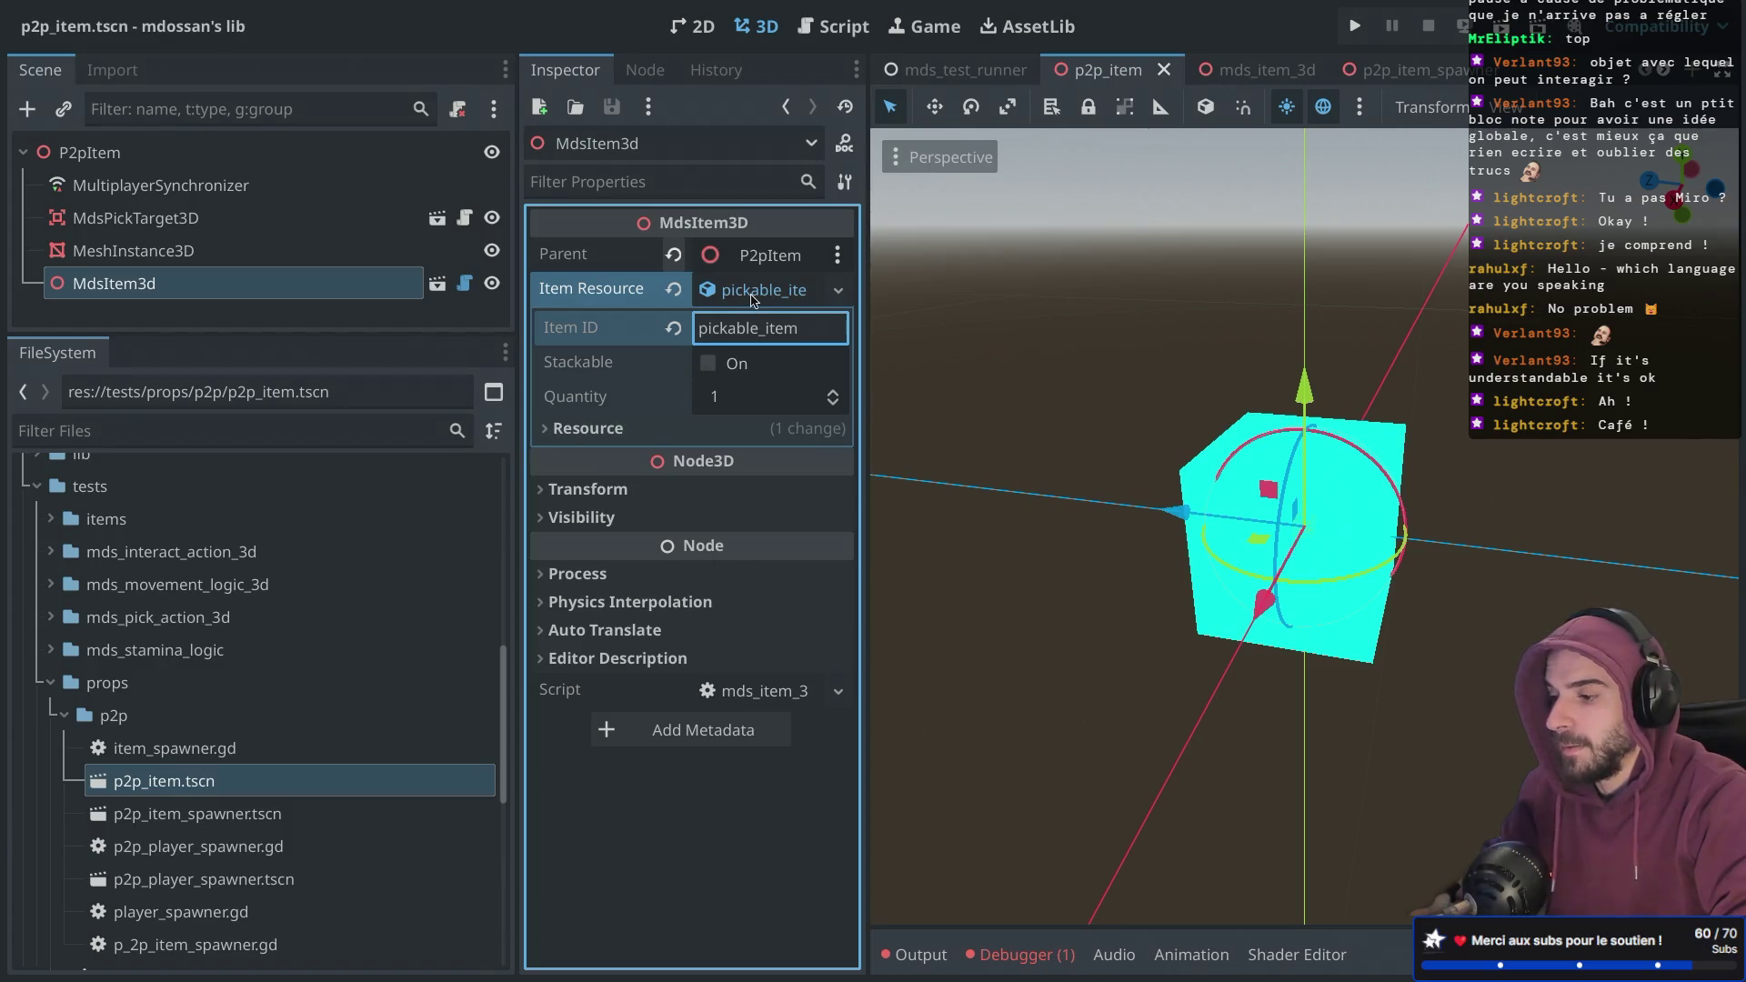
Step: Open mds_item_resource.gd full-window, with the cursor after the quantity declaration
scroll(308, 828, "up", 5)
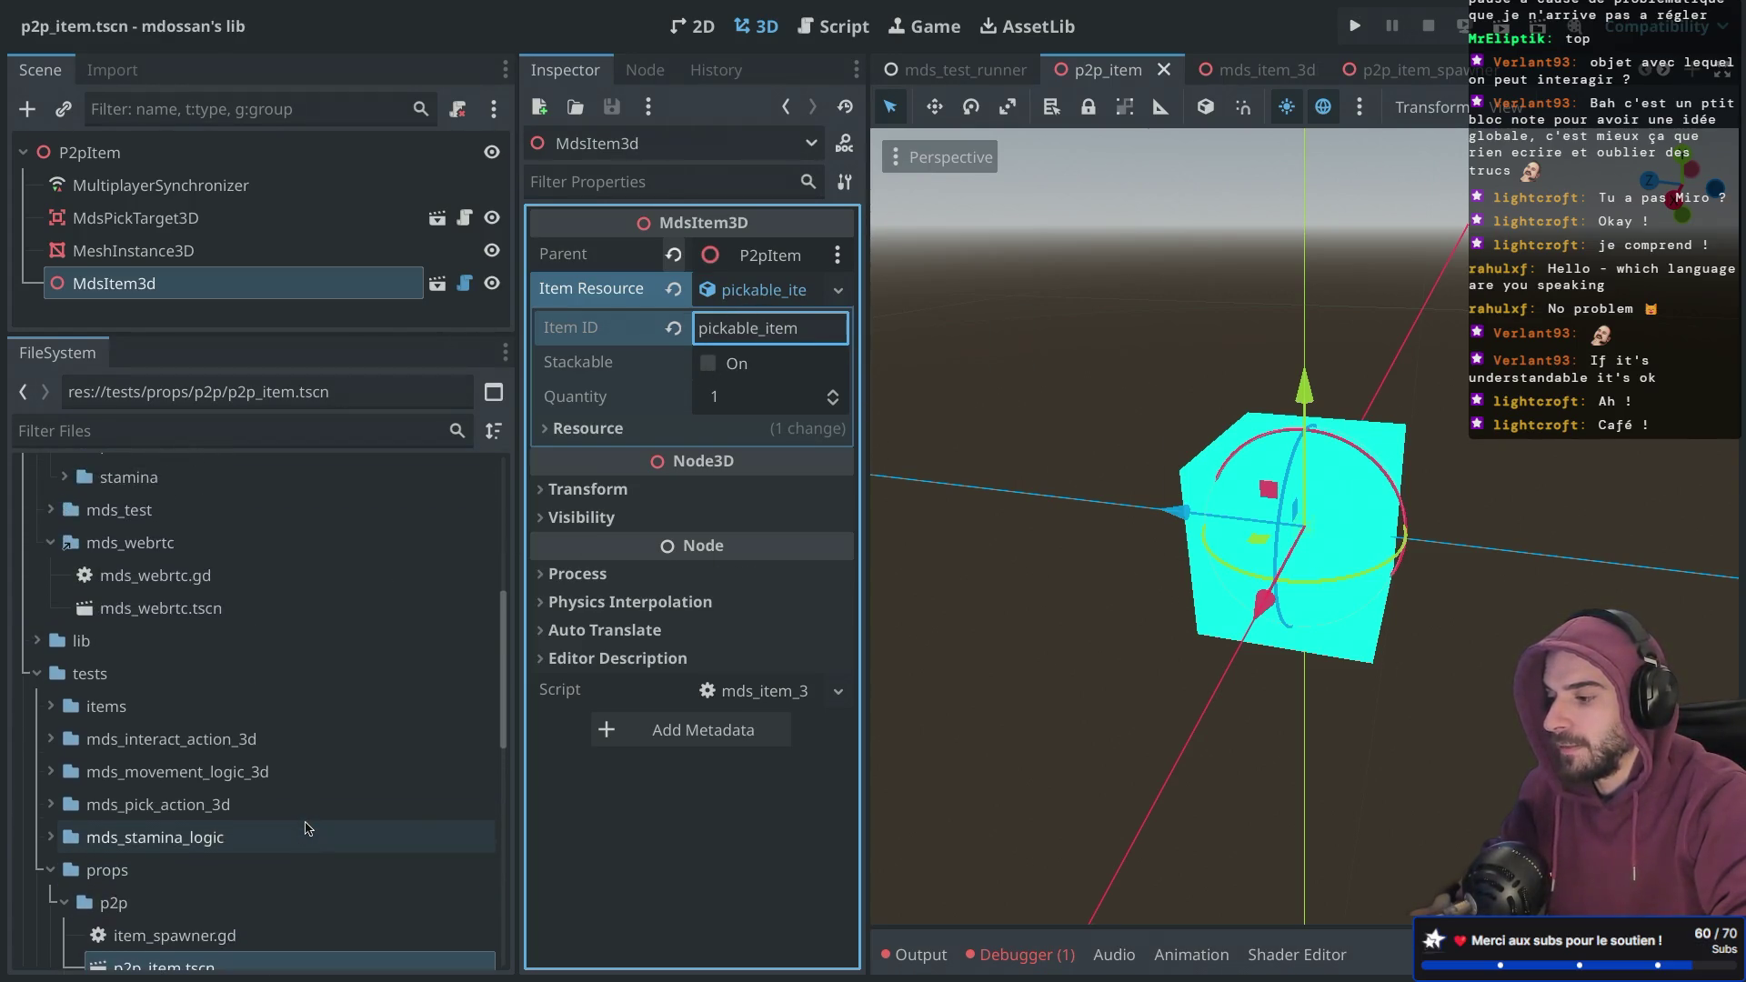
scroll(307, 829, "up", 10)
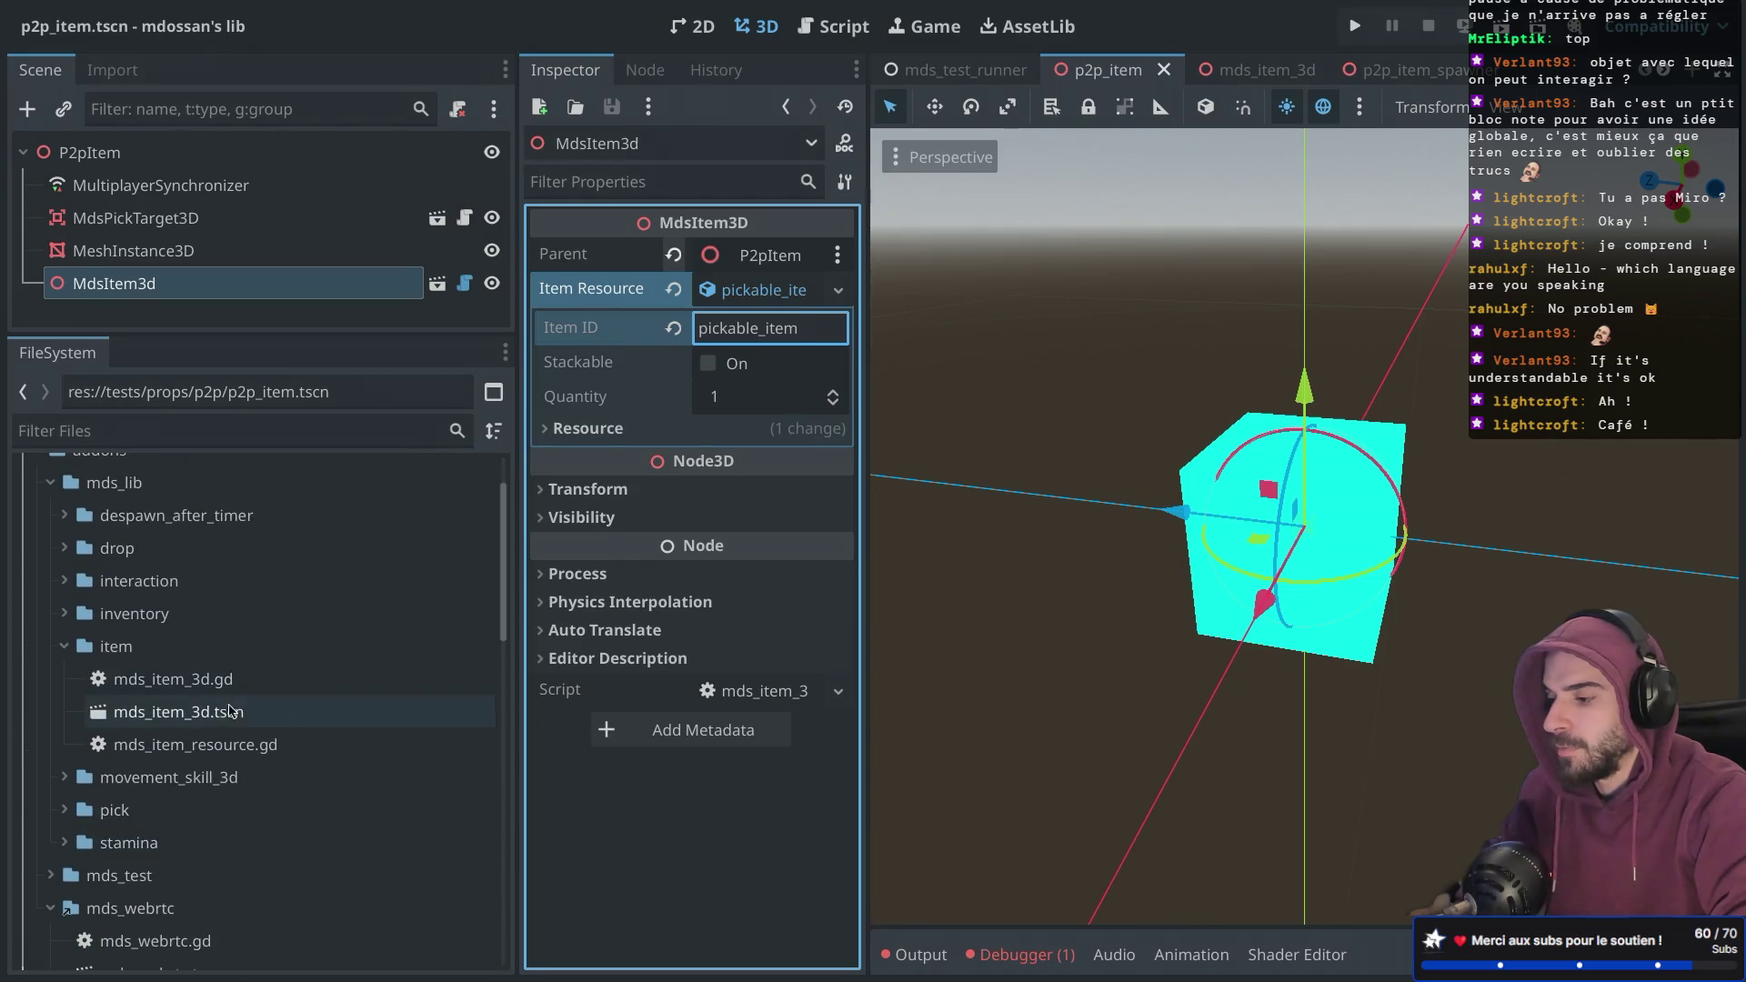
double_click(195, 744)
key("ctrl+shift+F11")
left_click(523, 306)
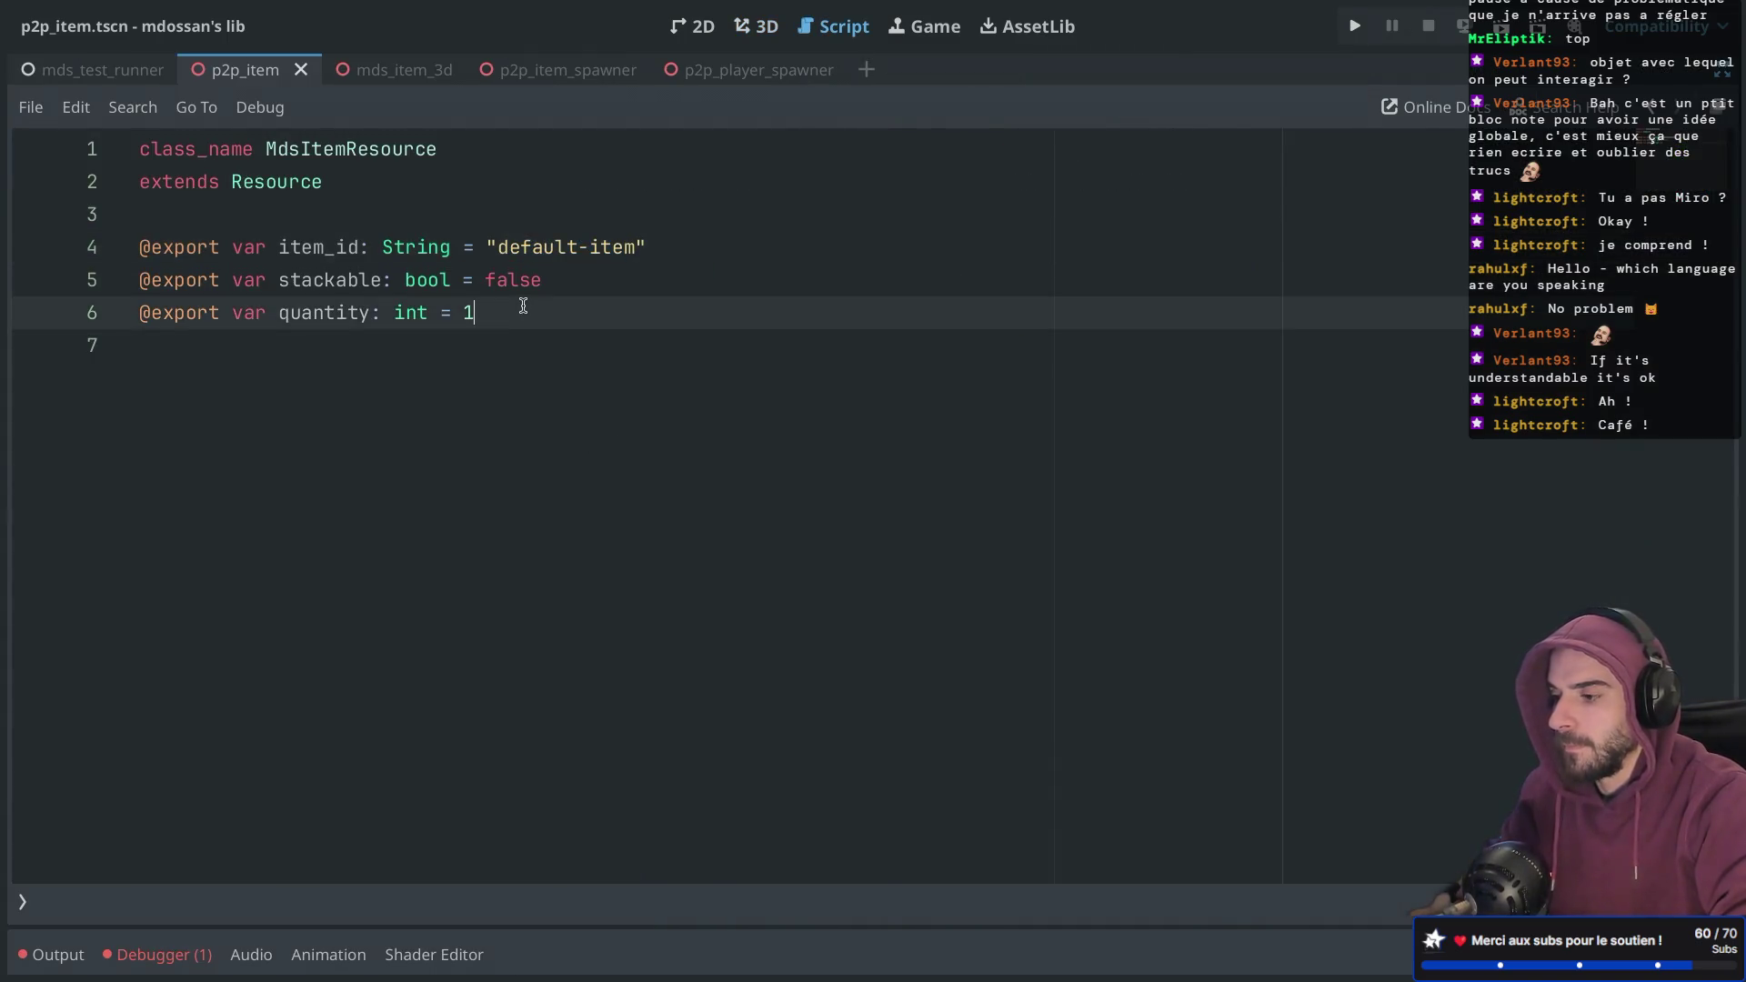
key("Return")
type("@export va")
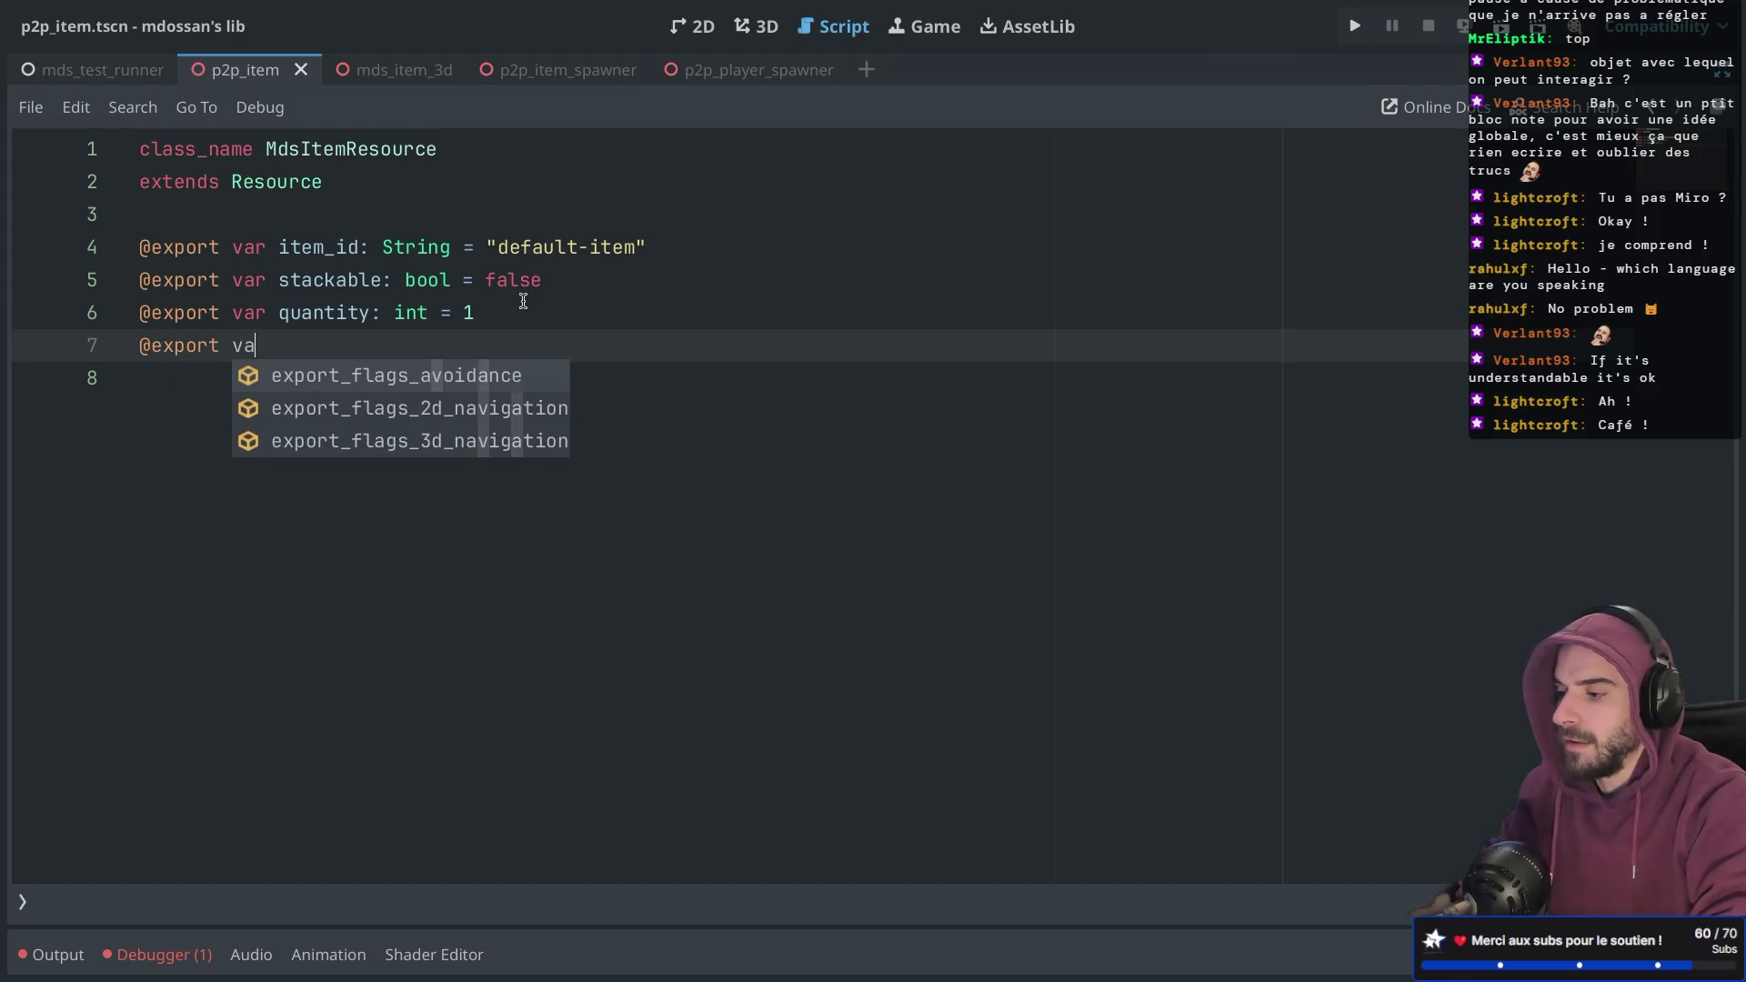
type("r pickable")
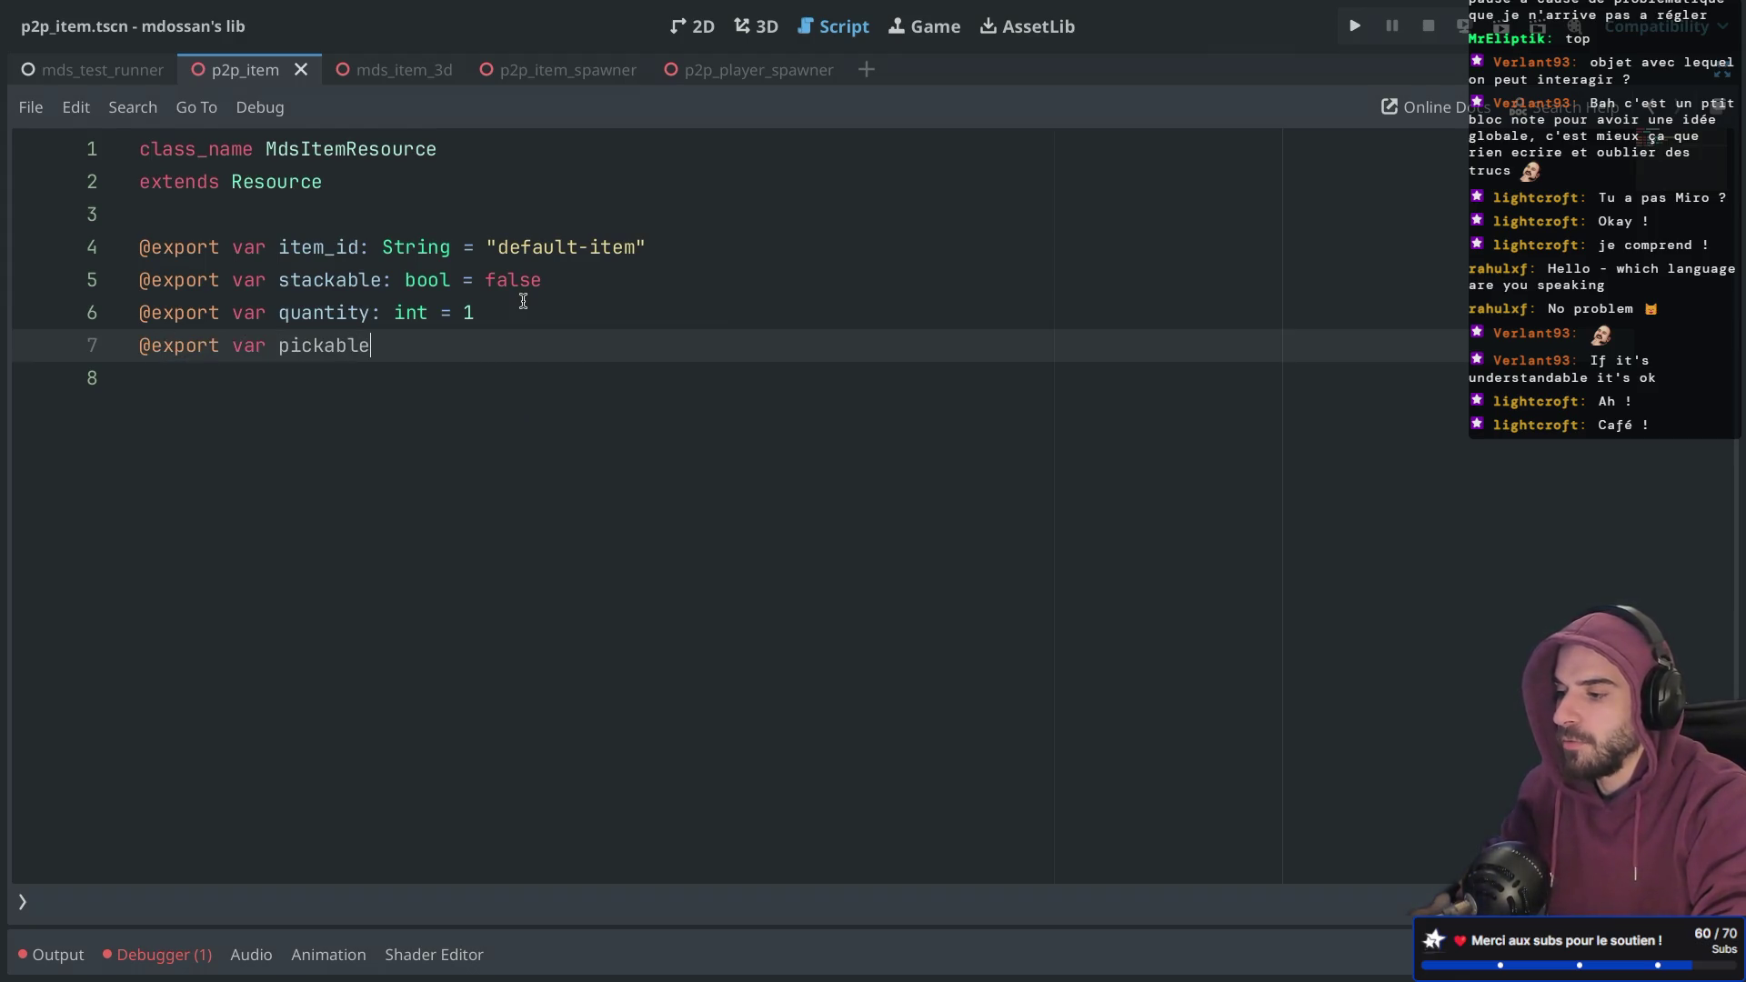
type(": bool = ")
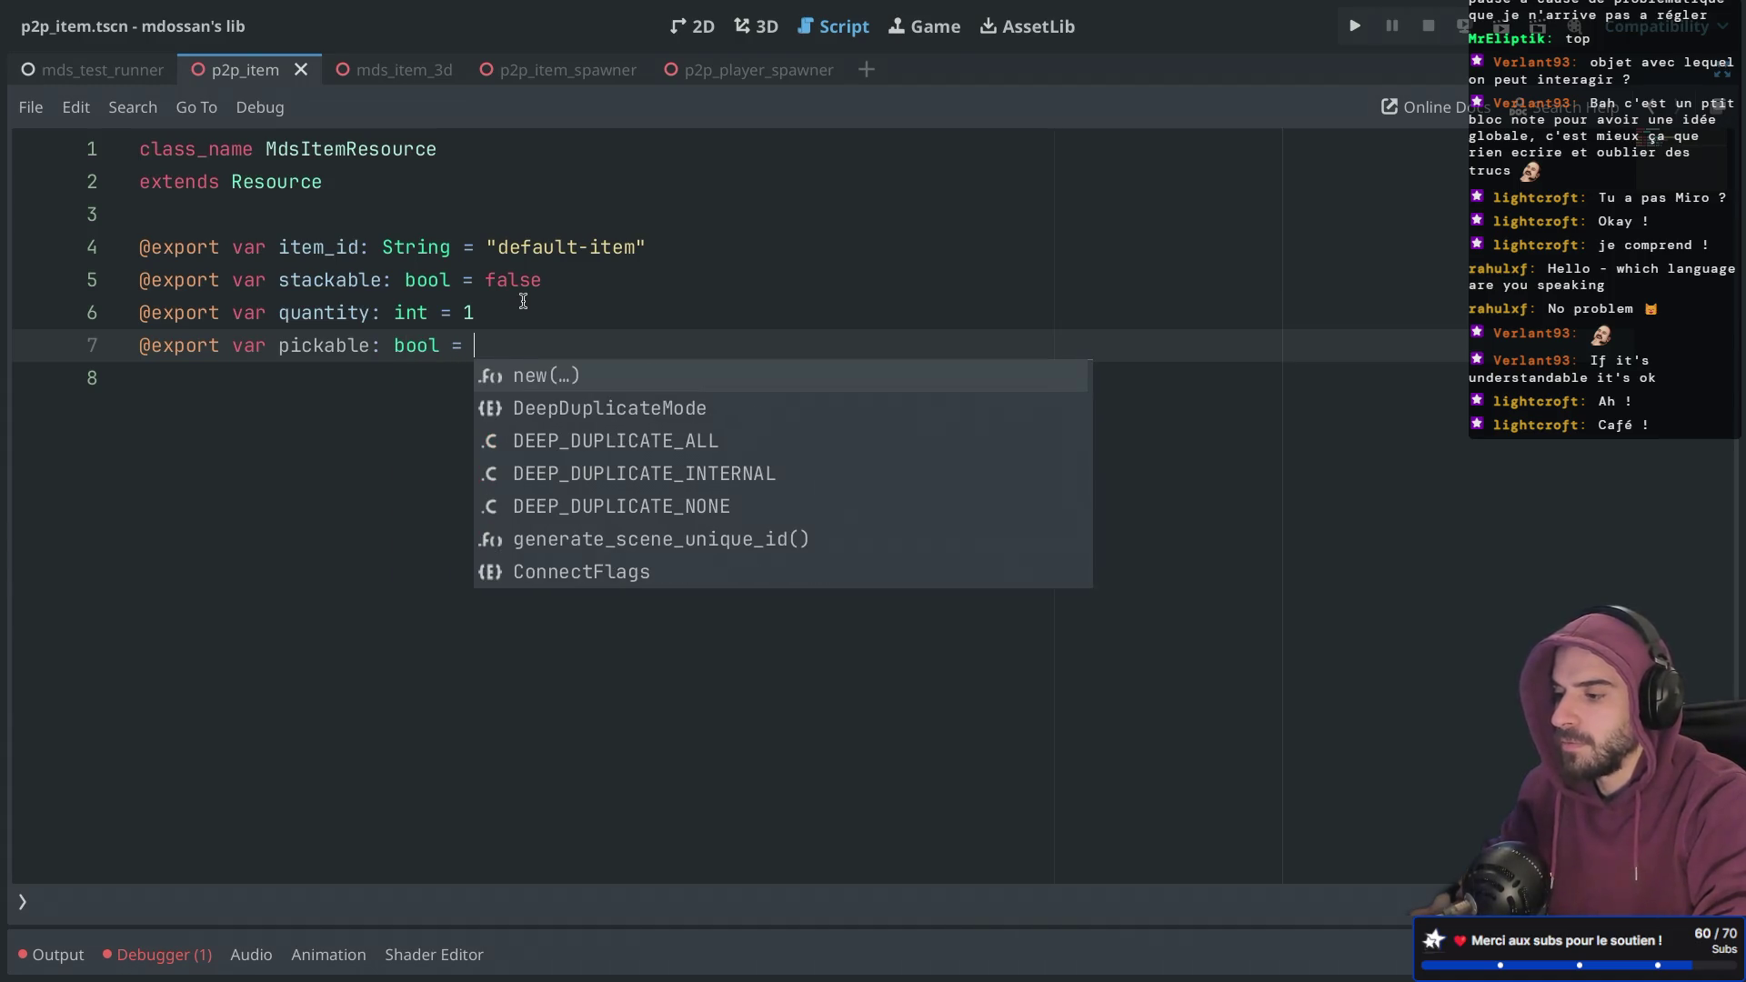
type("true")
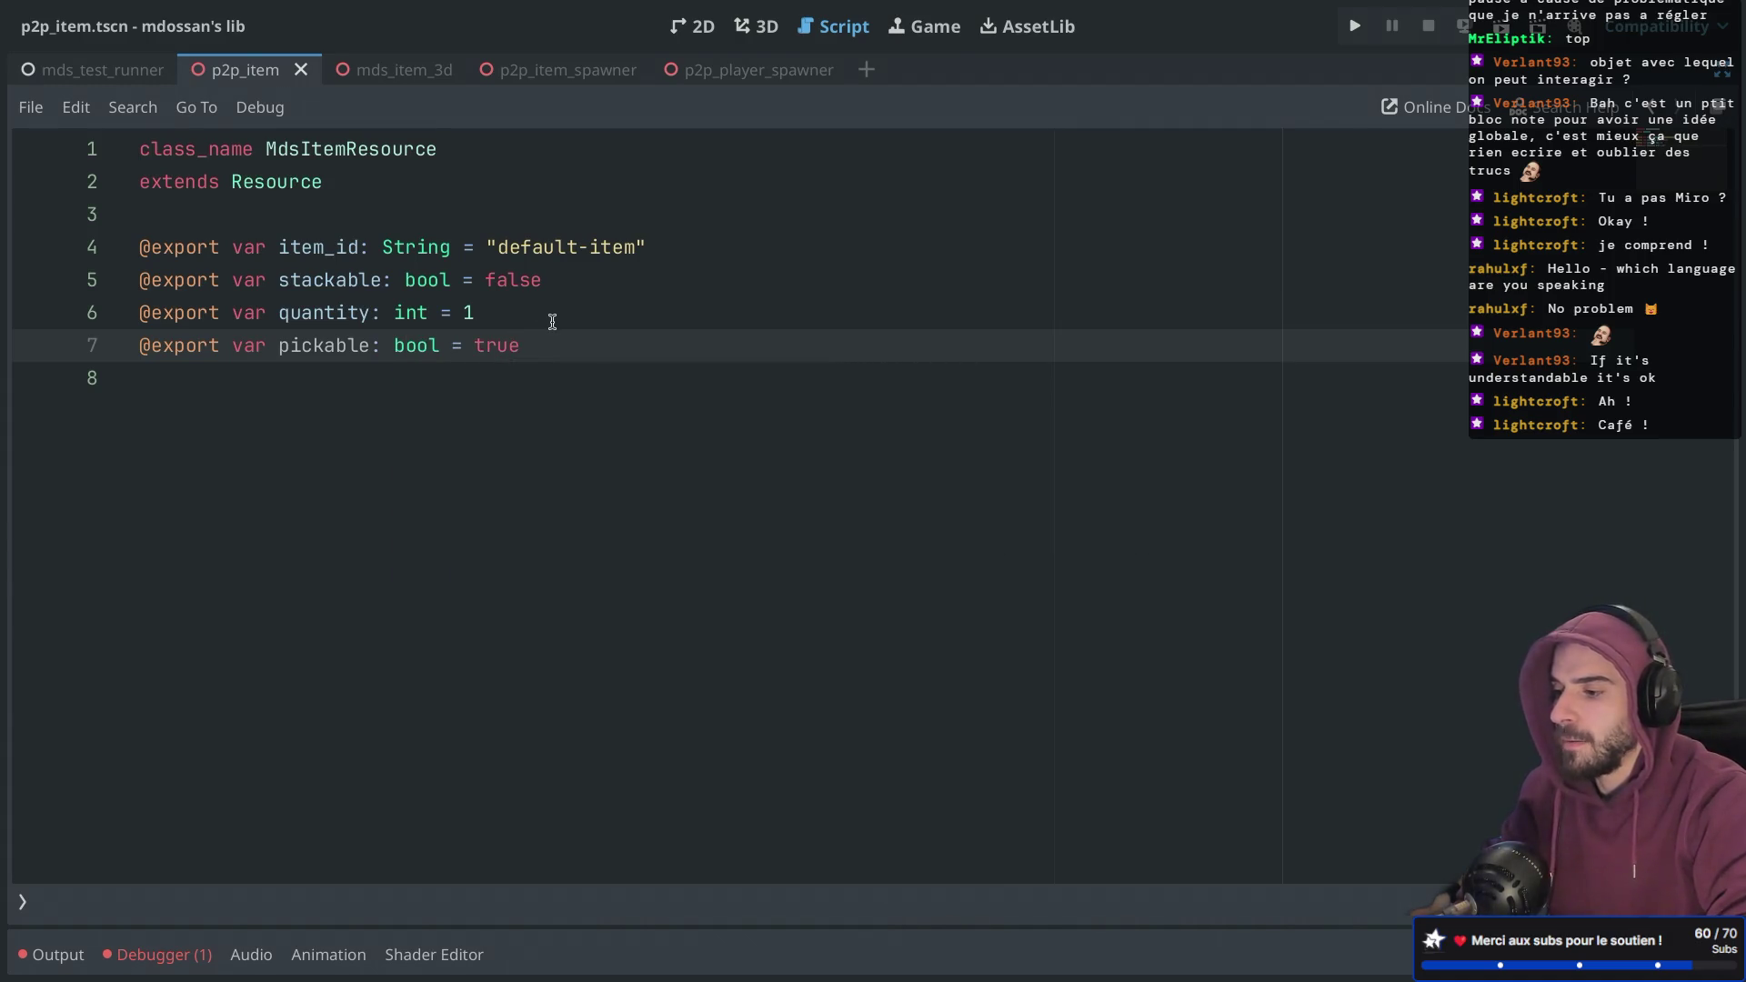
key("ctrl+shift+F11")
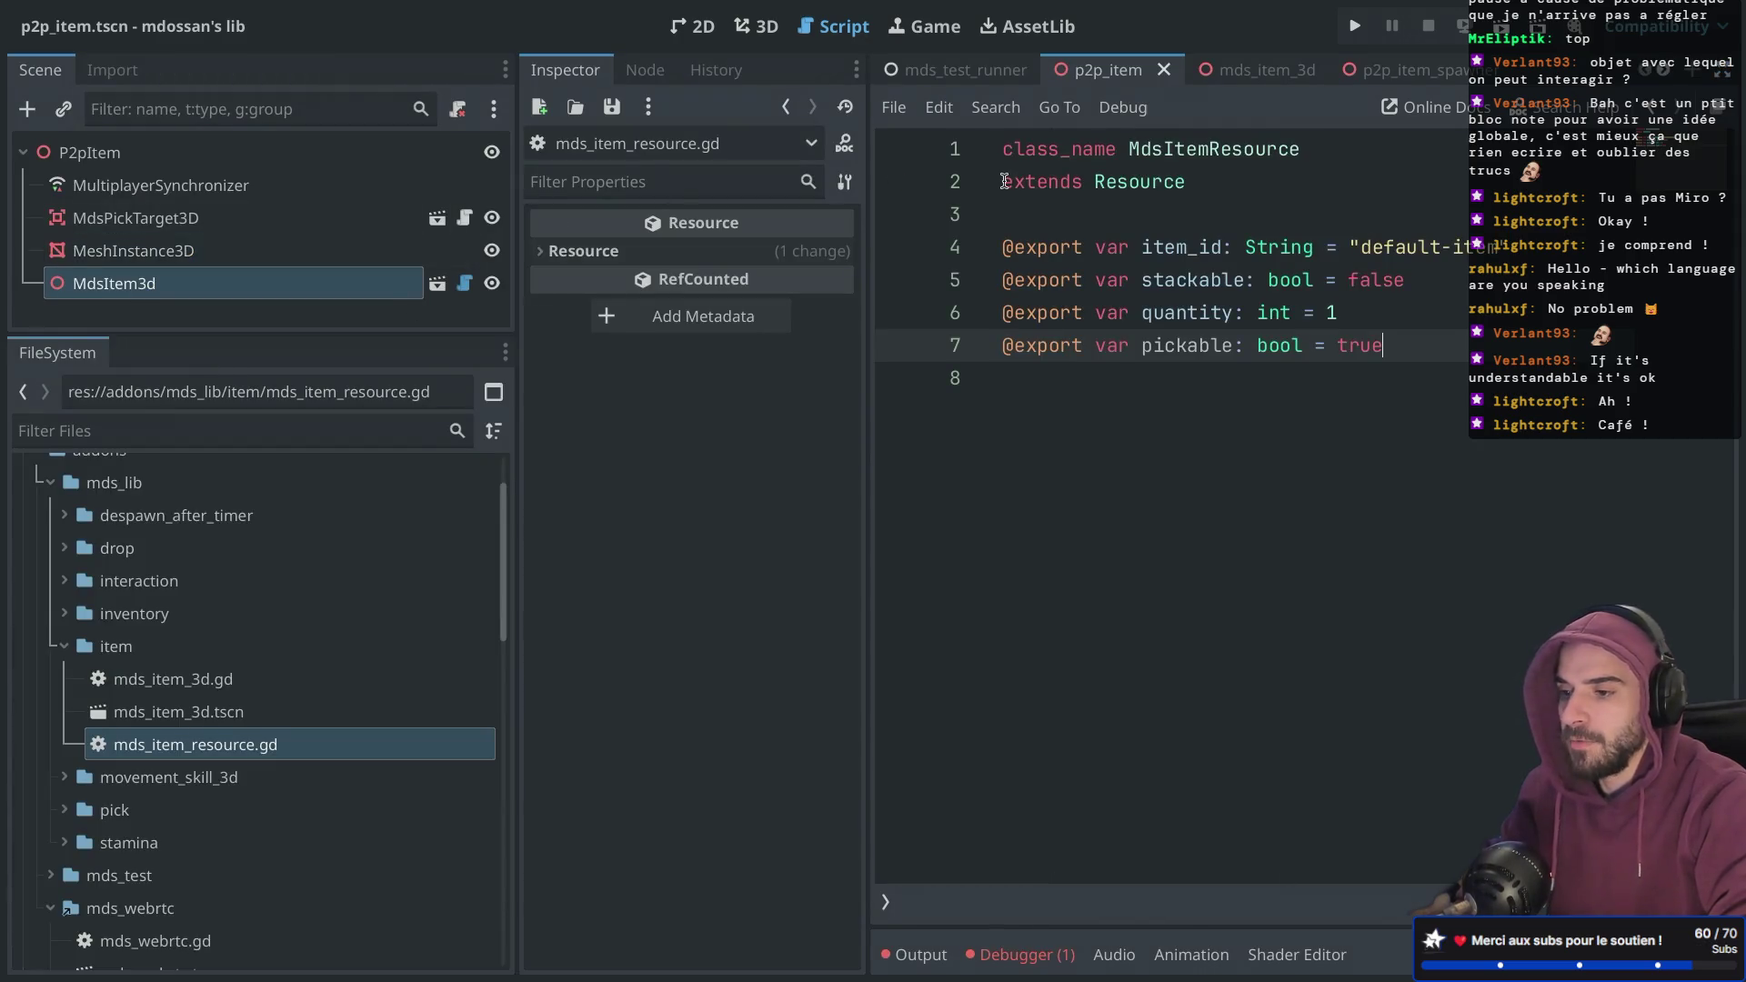
left_click(1234, 80)
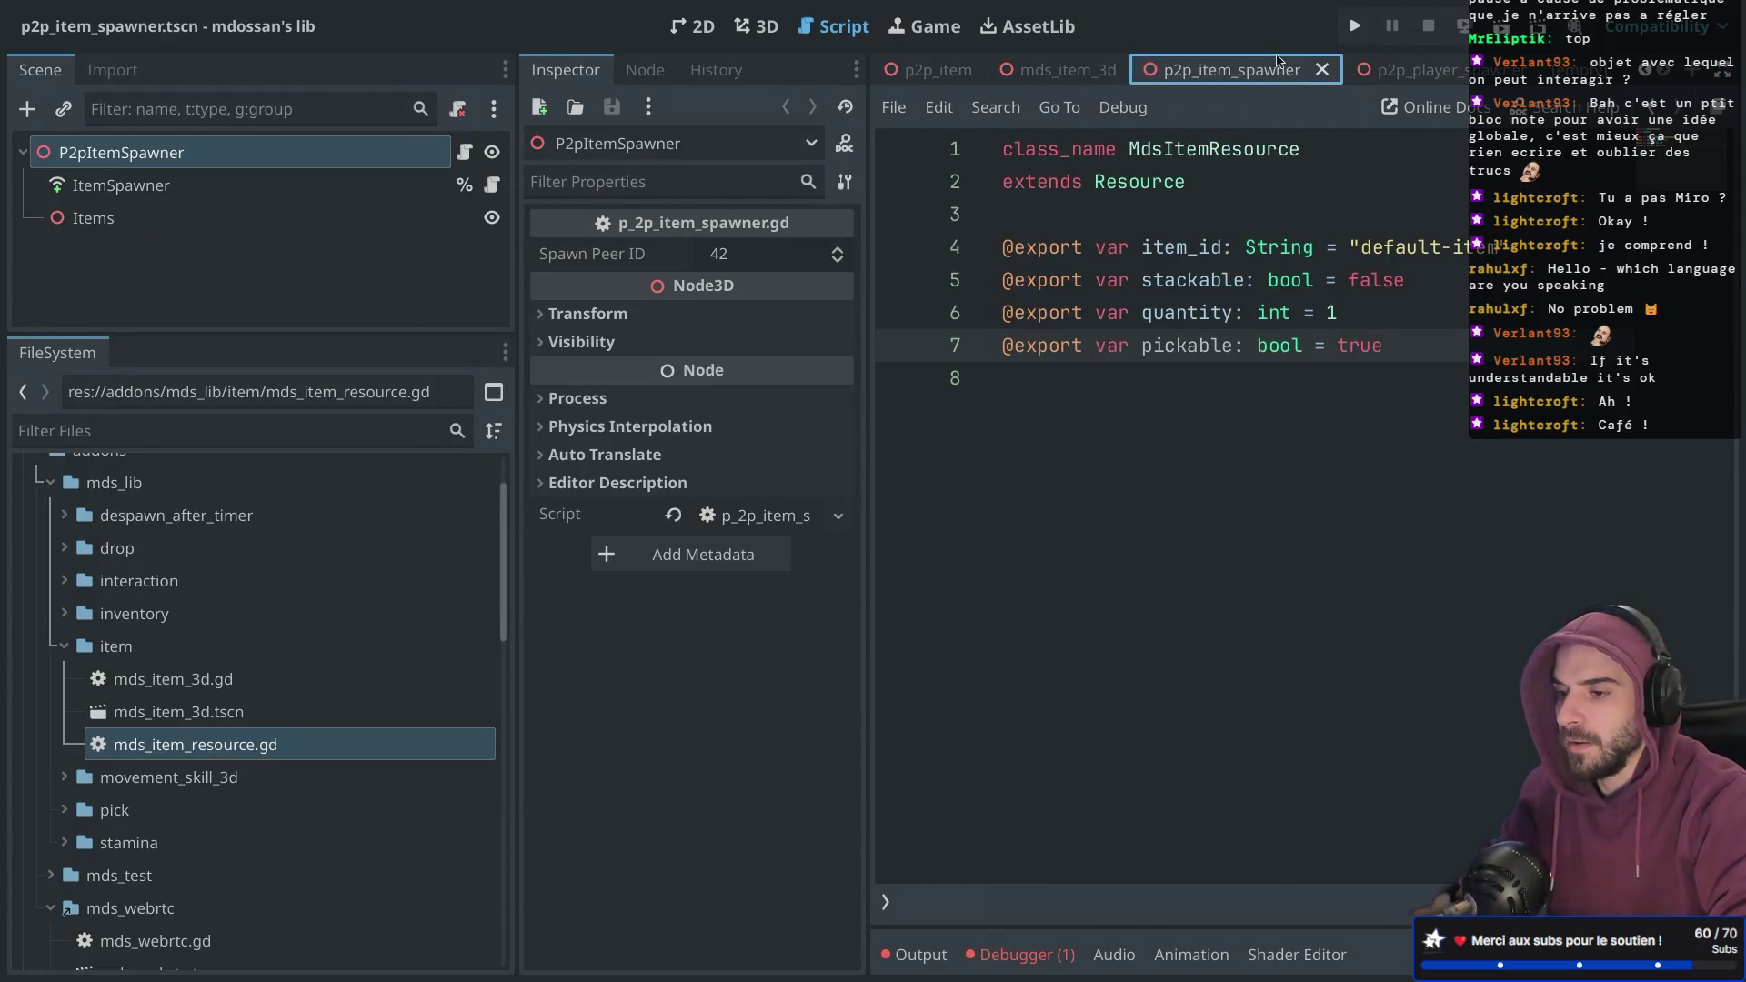
Step: In the mds_item_3d scene, select the MdsItem3d root and search 'picka' in Select Scene
left_click(1087, 82)
left_click(286, 171)
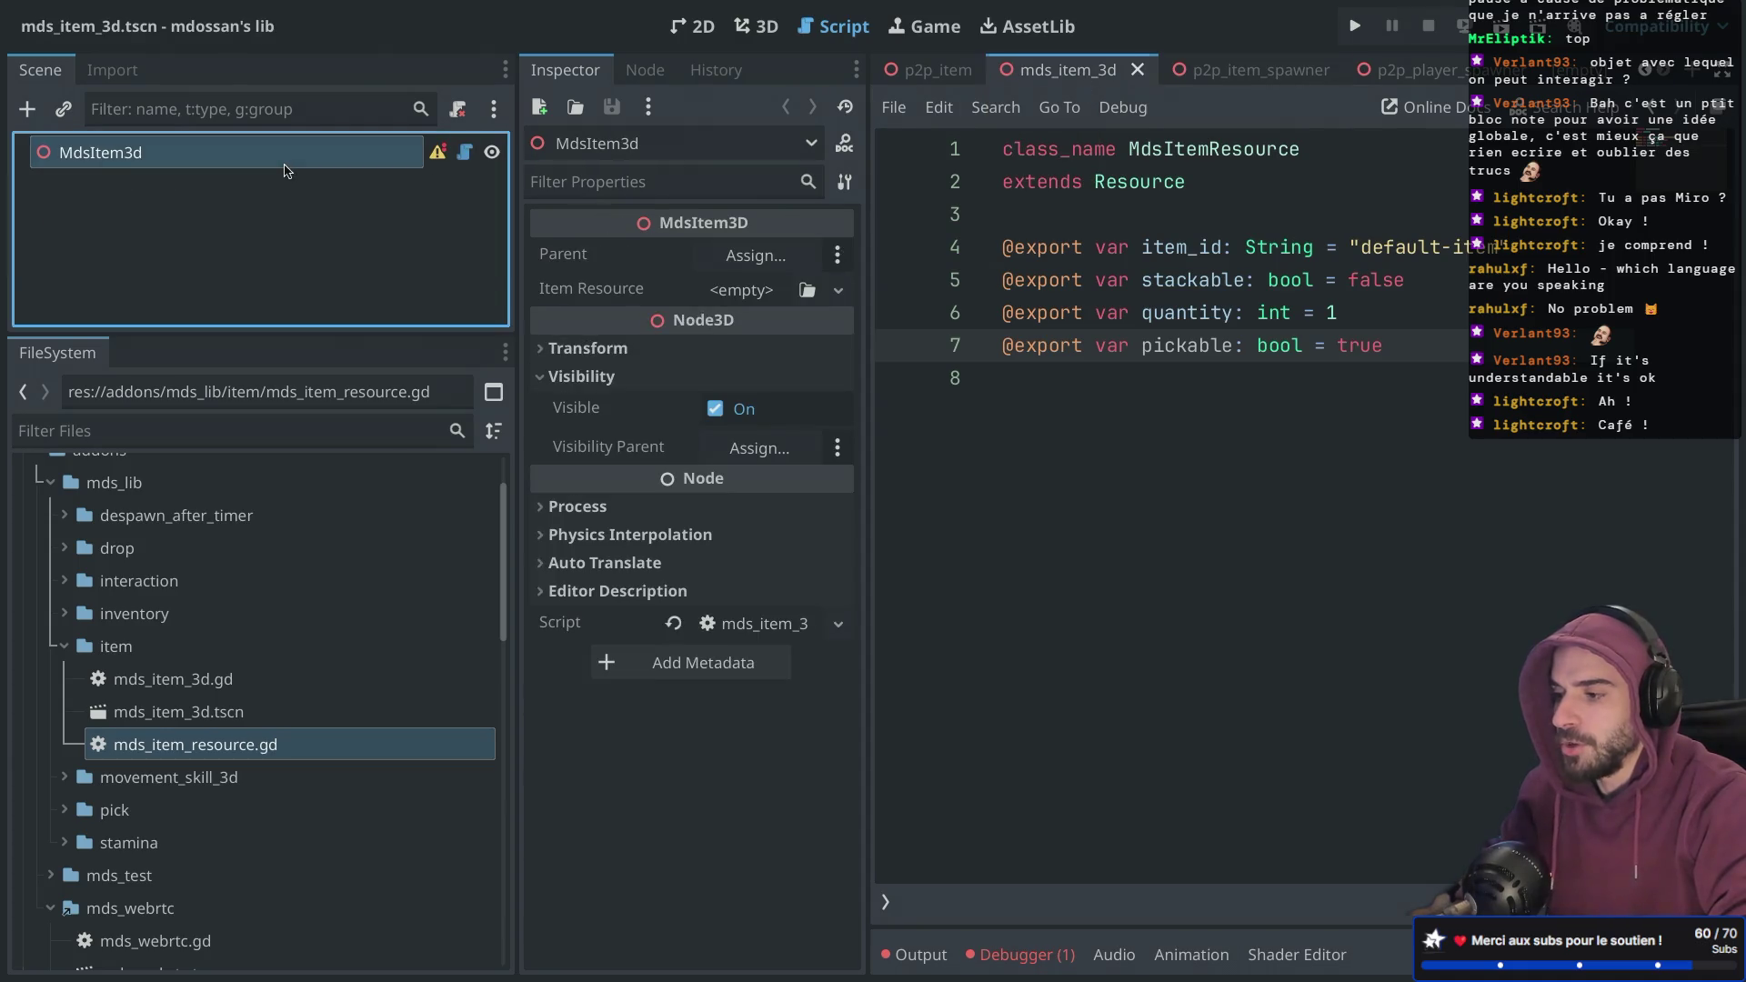
left_click(286, 171)
key("Escape")
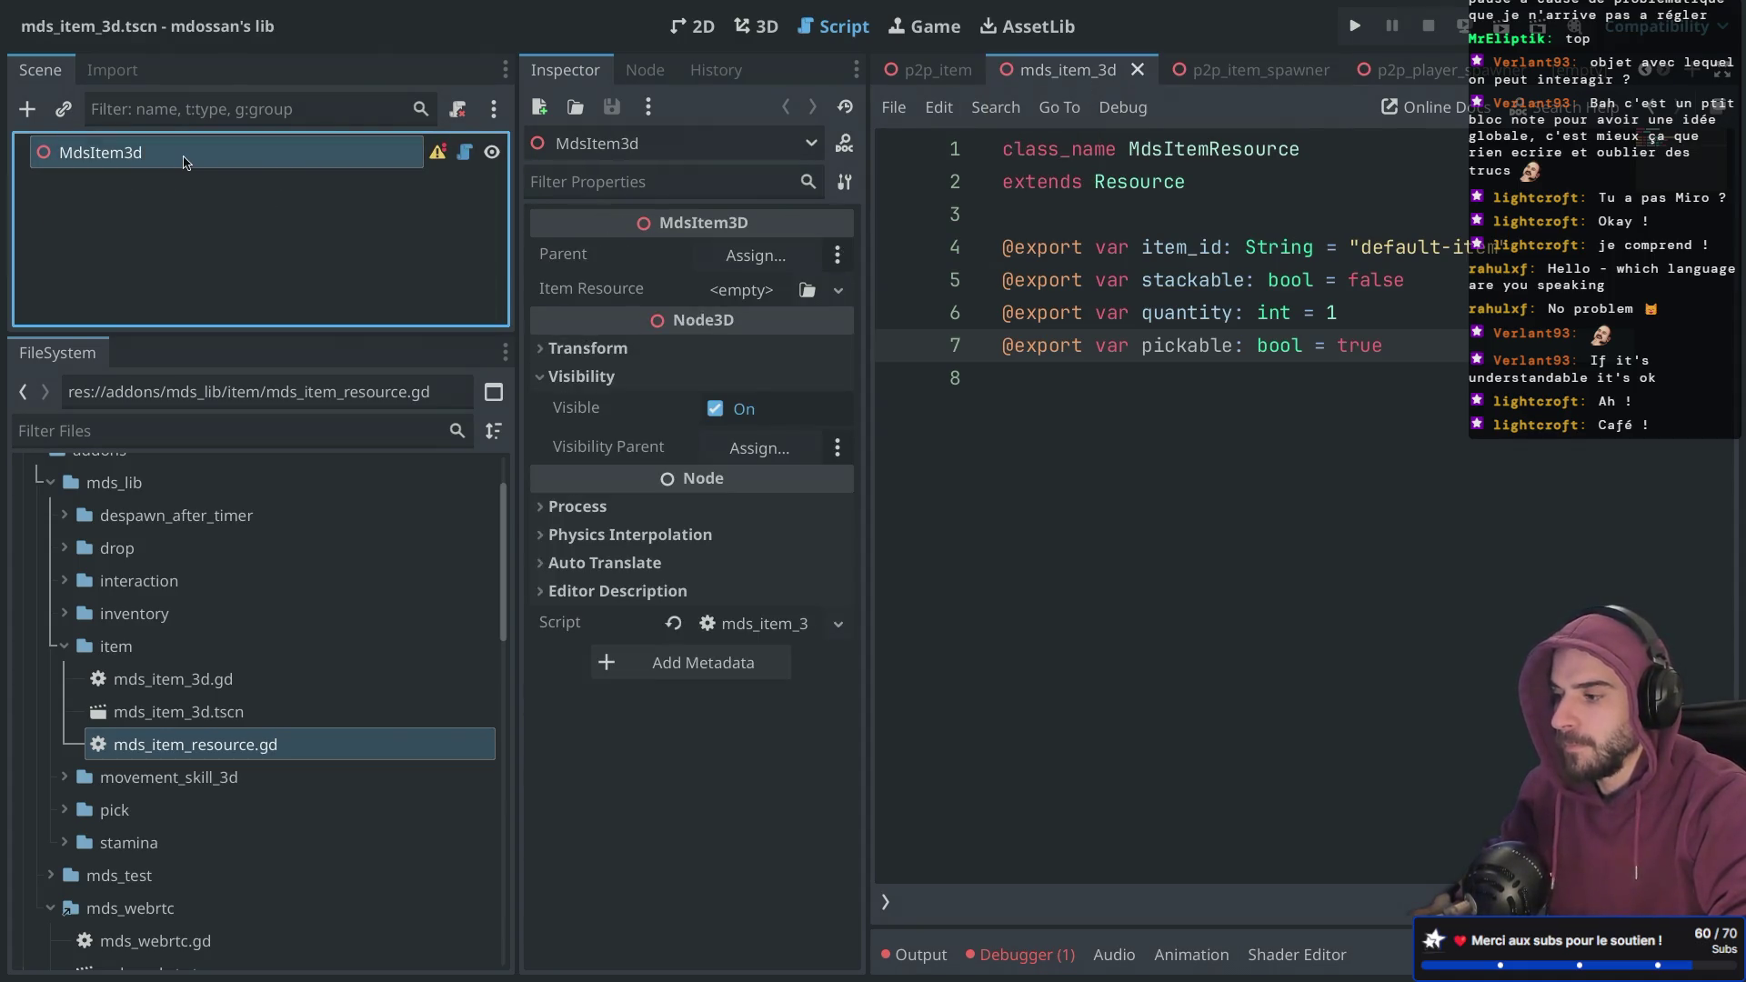
right_click(183, 162)
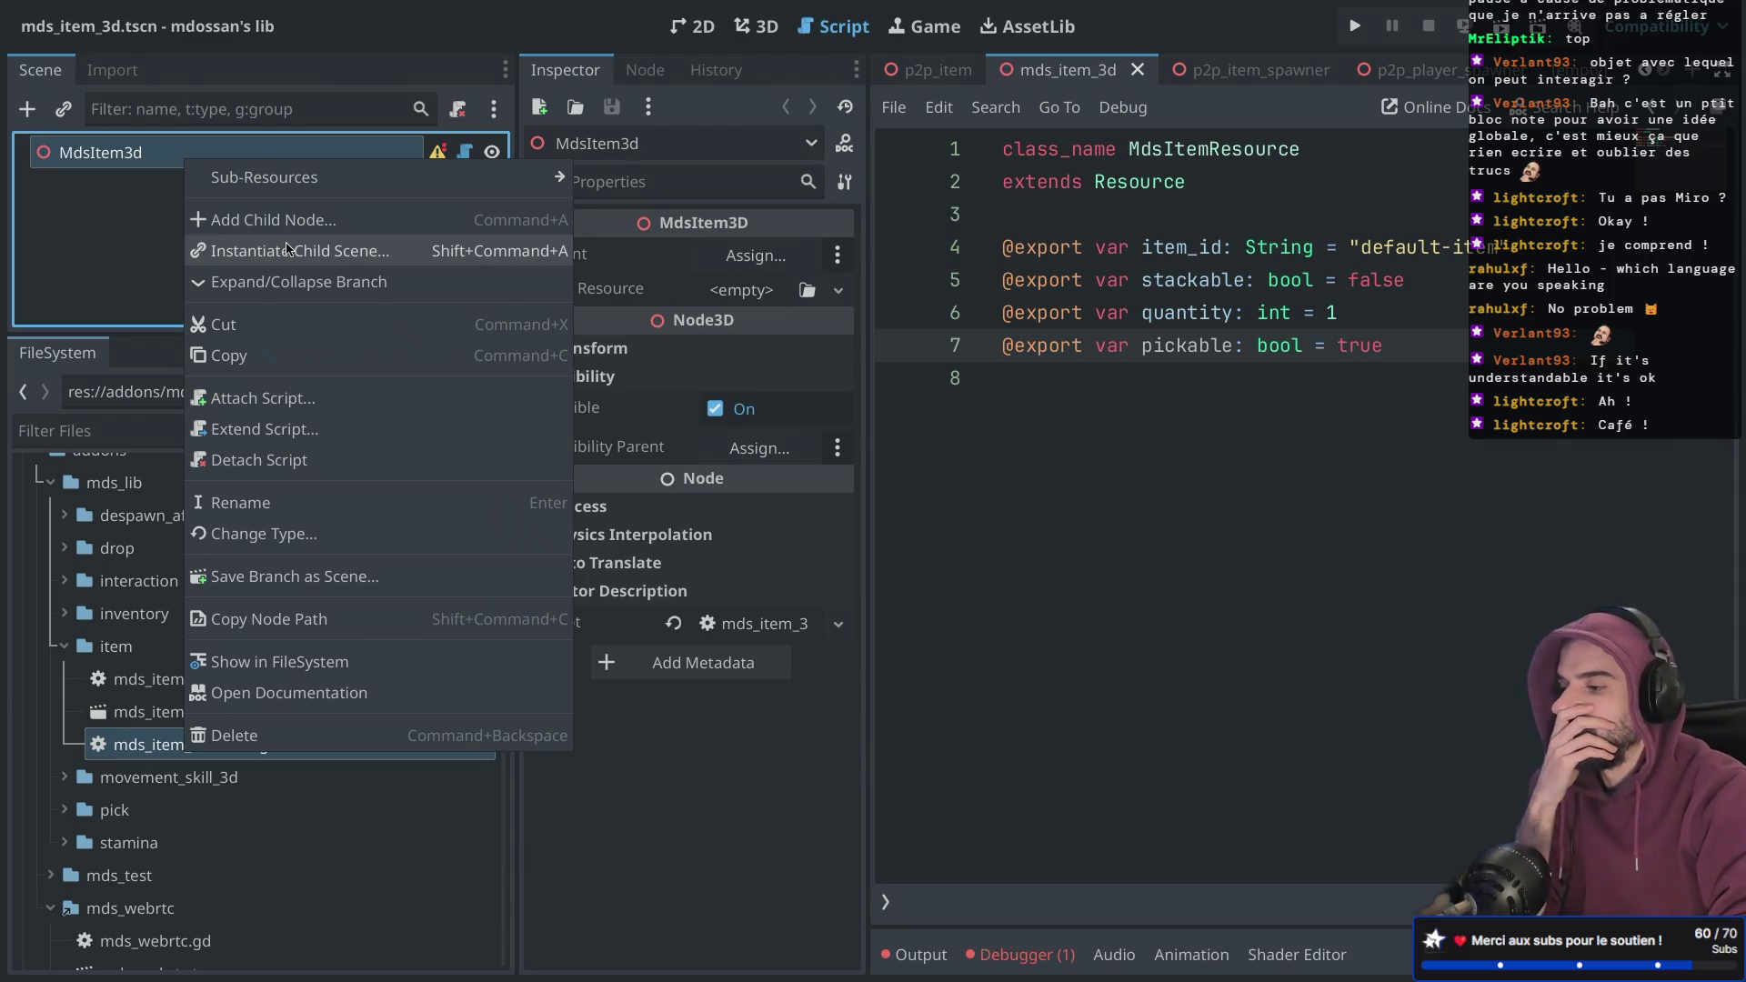
left_click(105, 267)
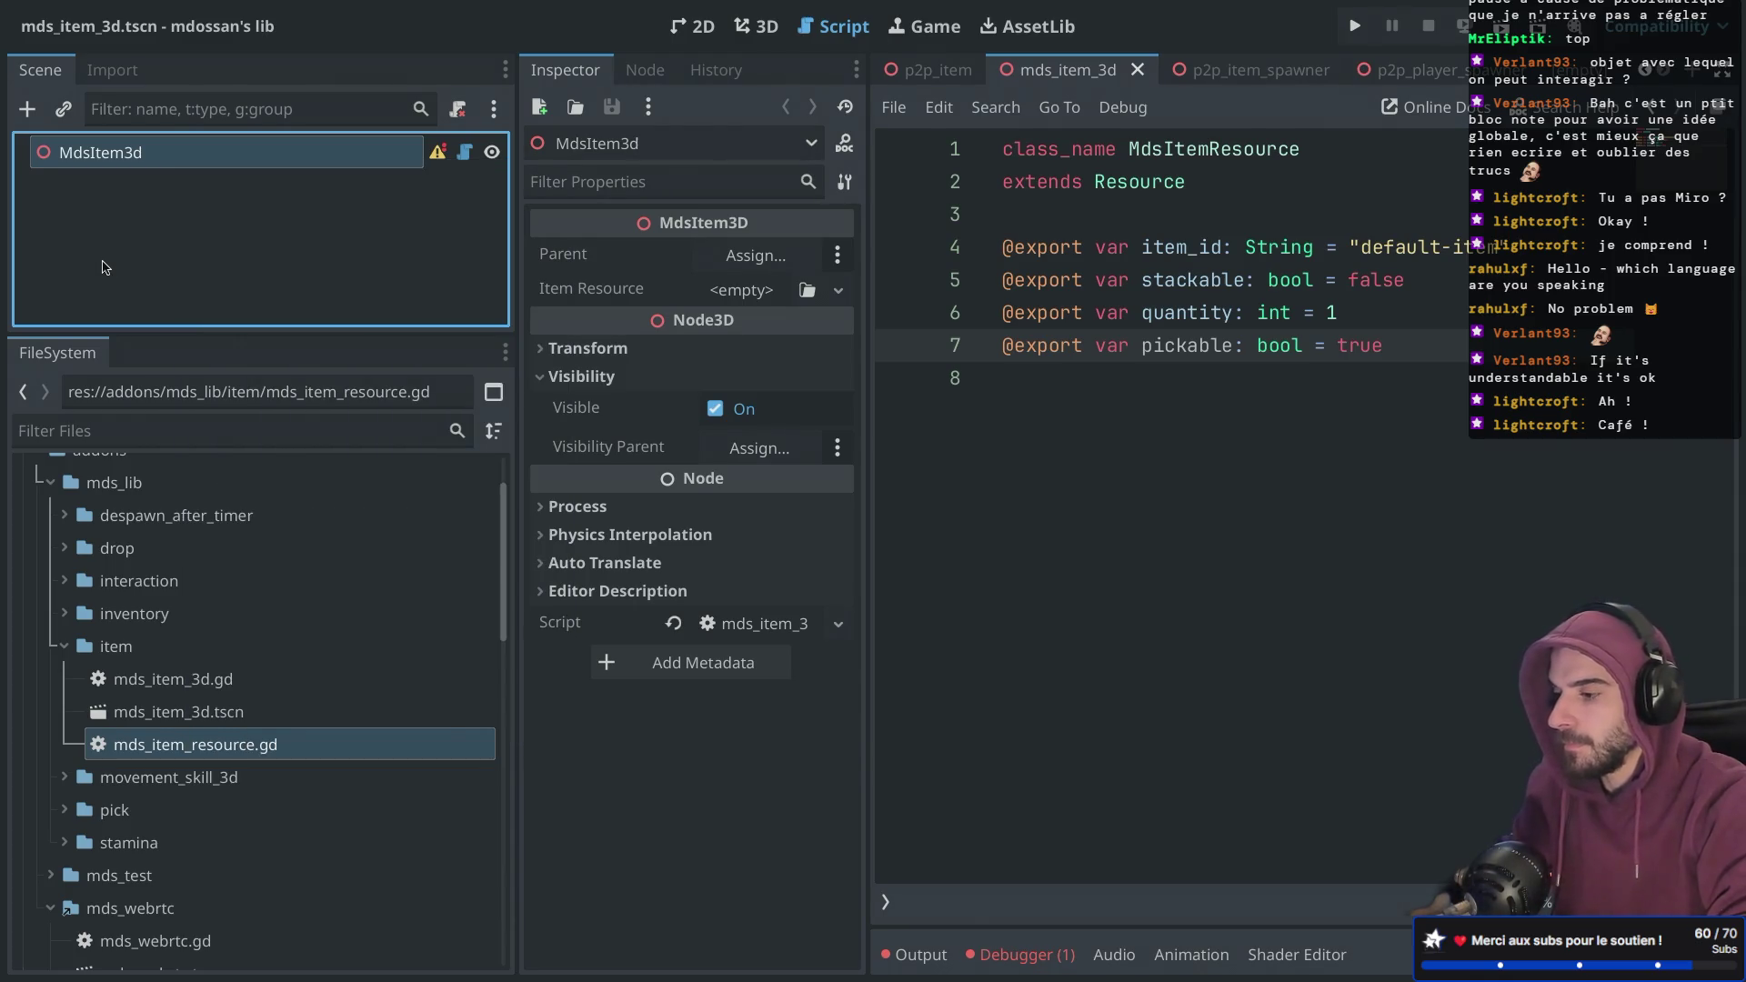
key("ctrl+shift+a")
type("picka")
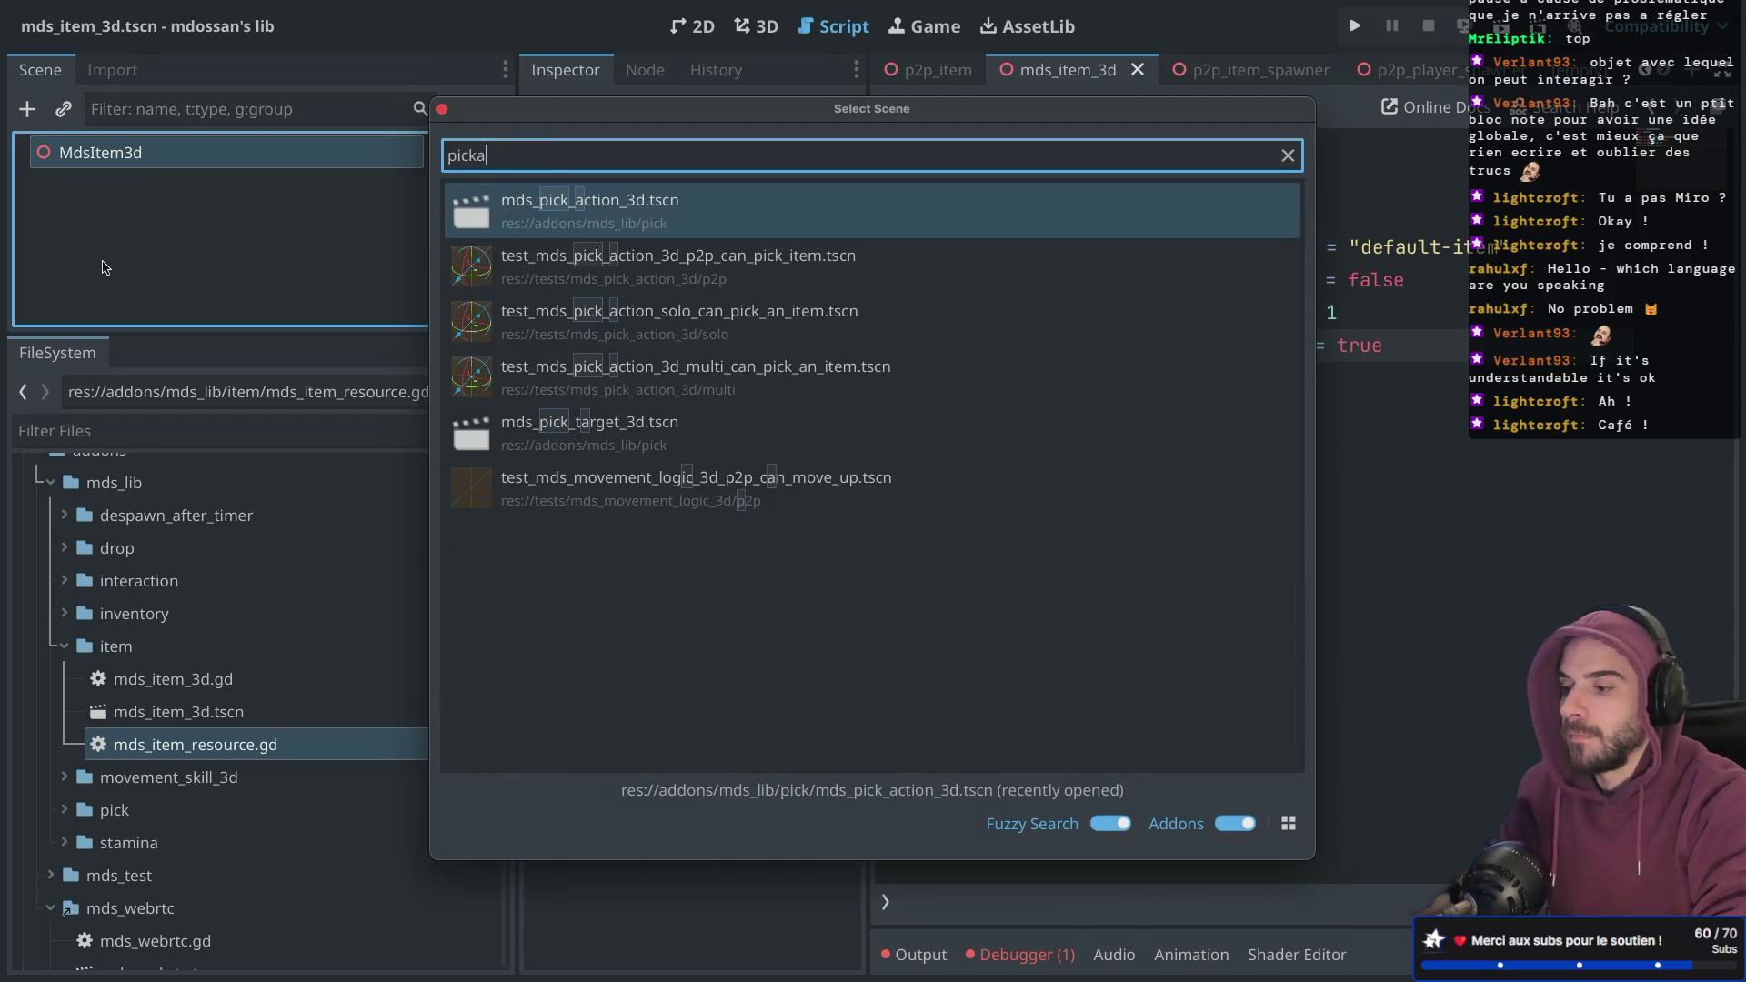
Step: Instantiate mds_pick_action_3d.tscn under MdsItem3d, keeping the name MdsPickAction3D
double_click(567, 226)
double_click(313, 186)
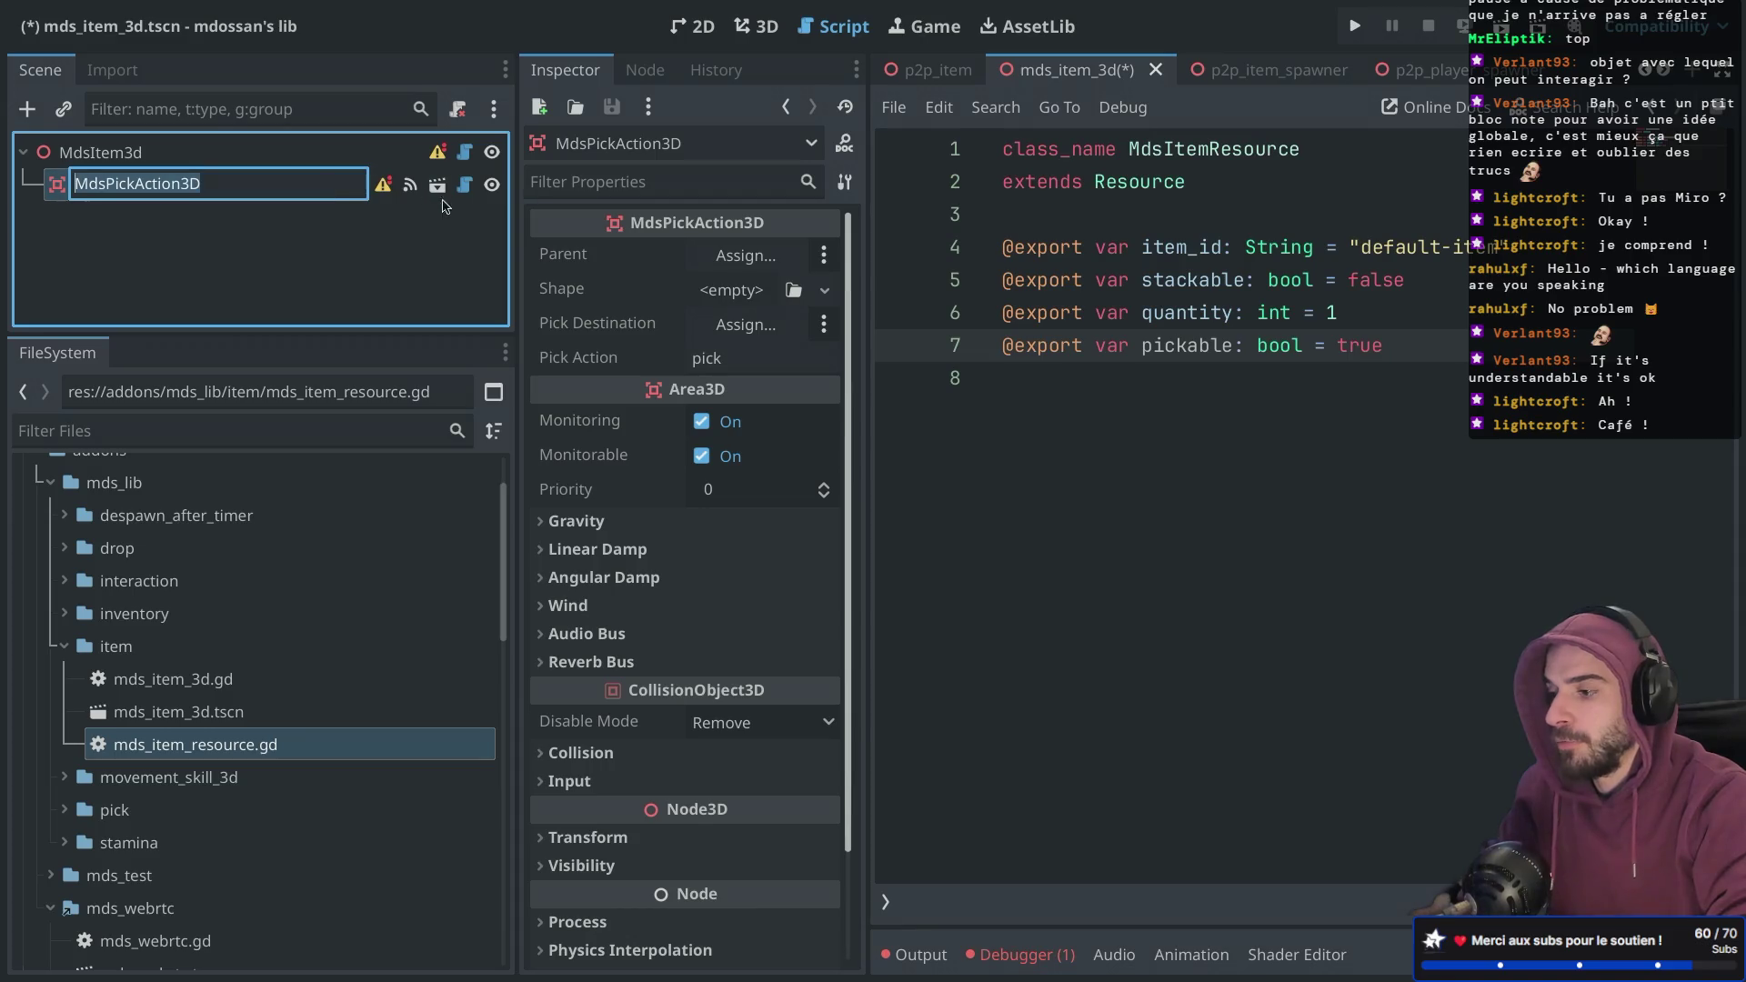
key("Return")
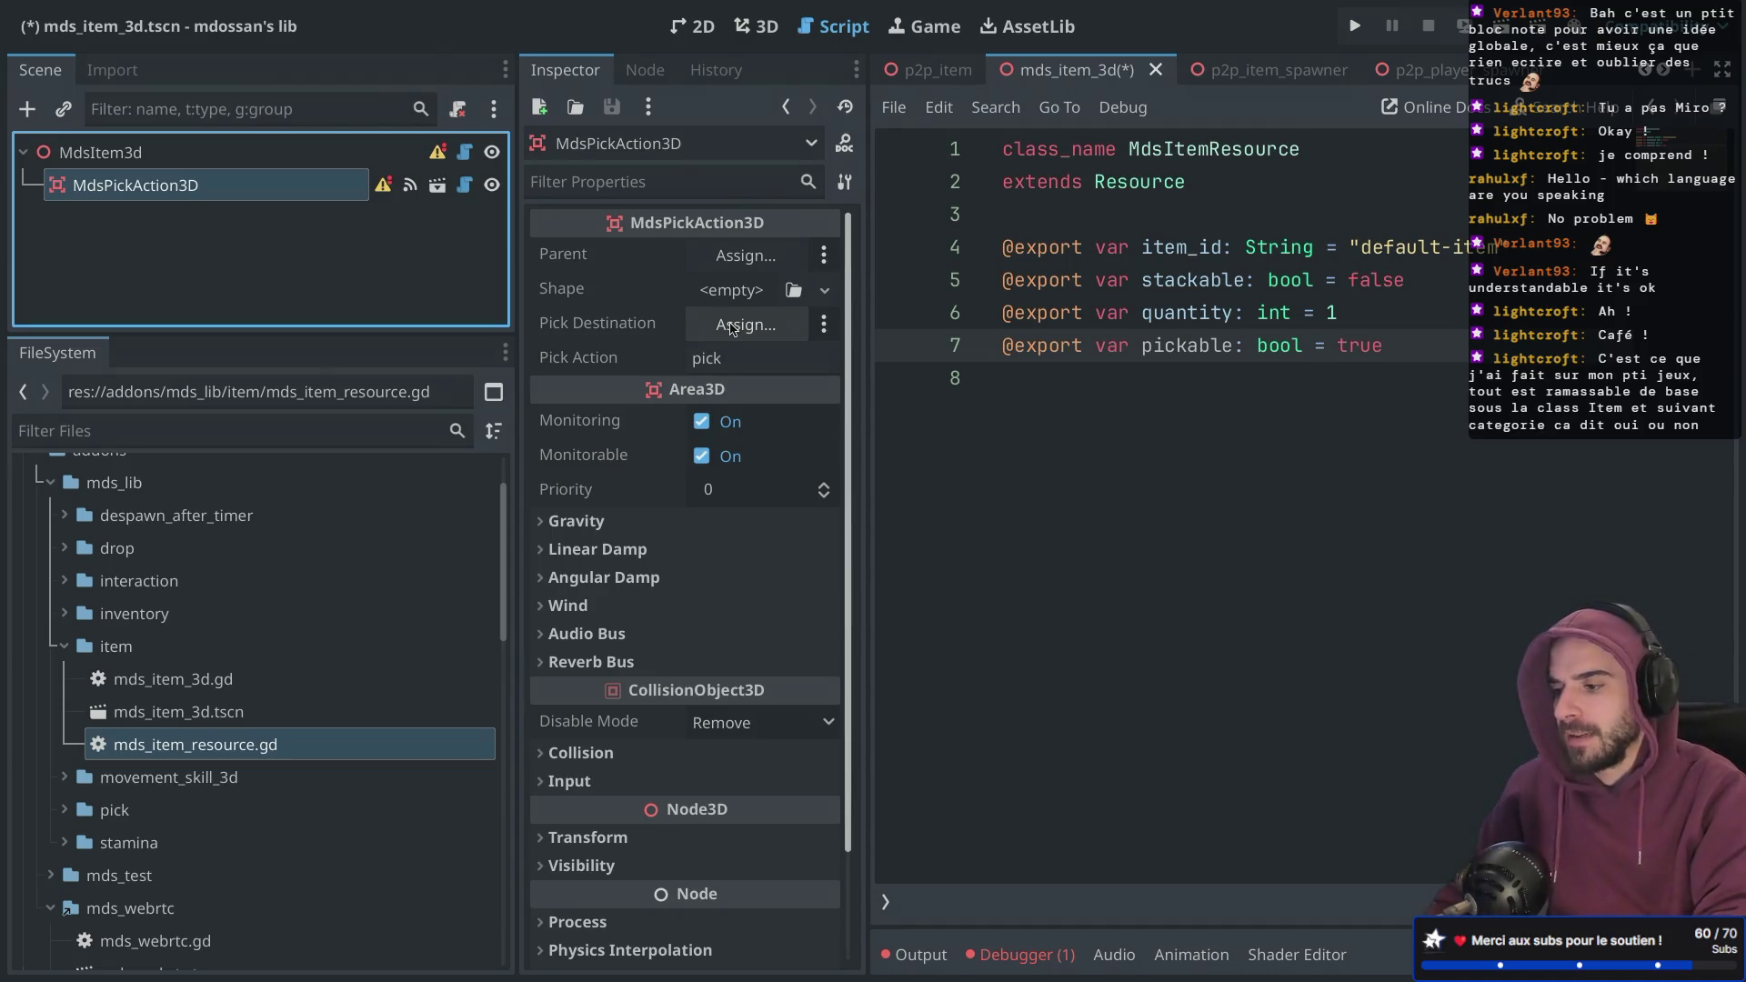
Step: Inspect MdsPickAction3D's Pick Action and Pick Destination properties without assigning a destination
double_click(709, 363)
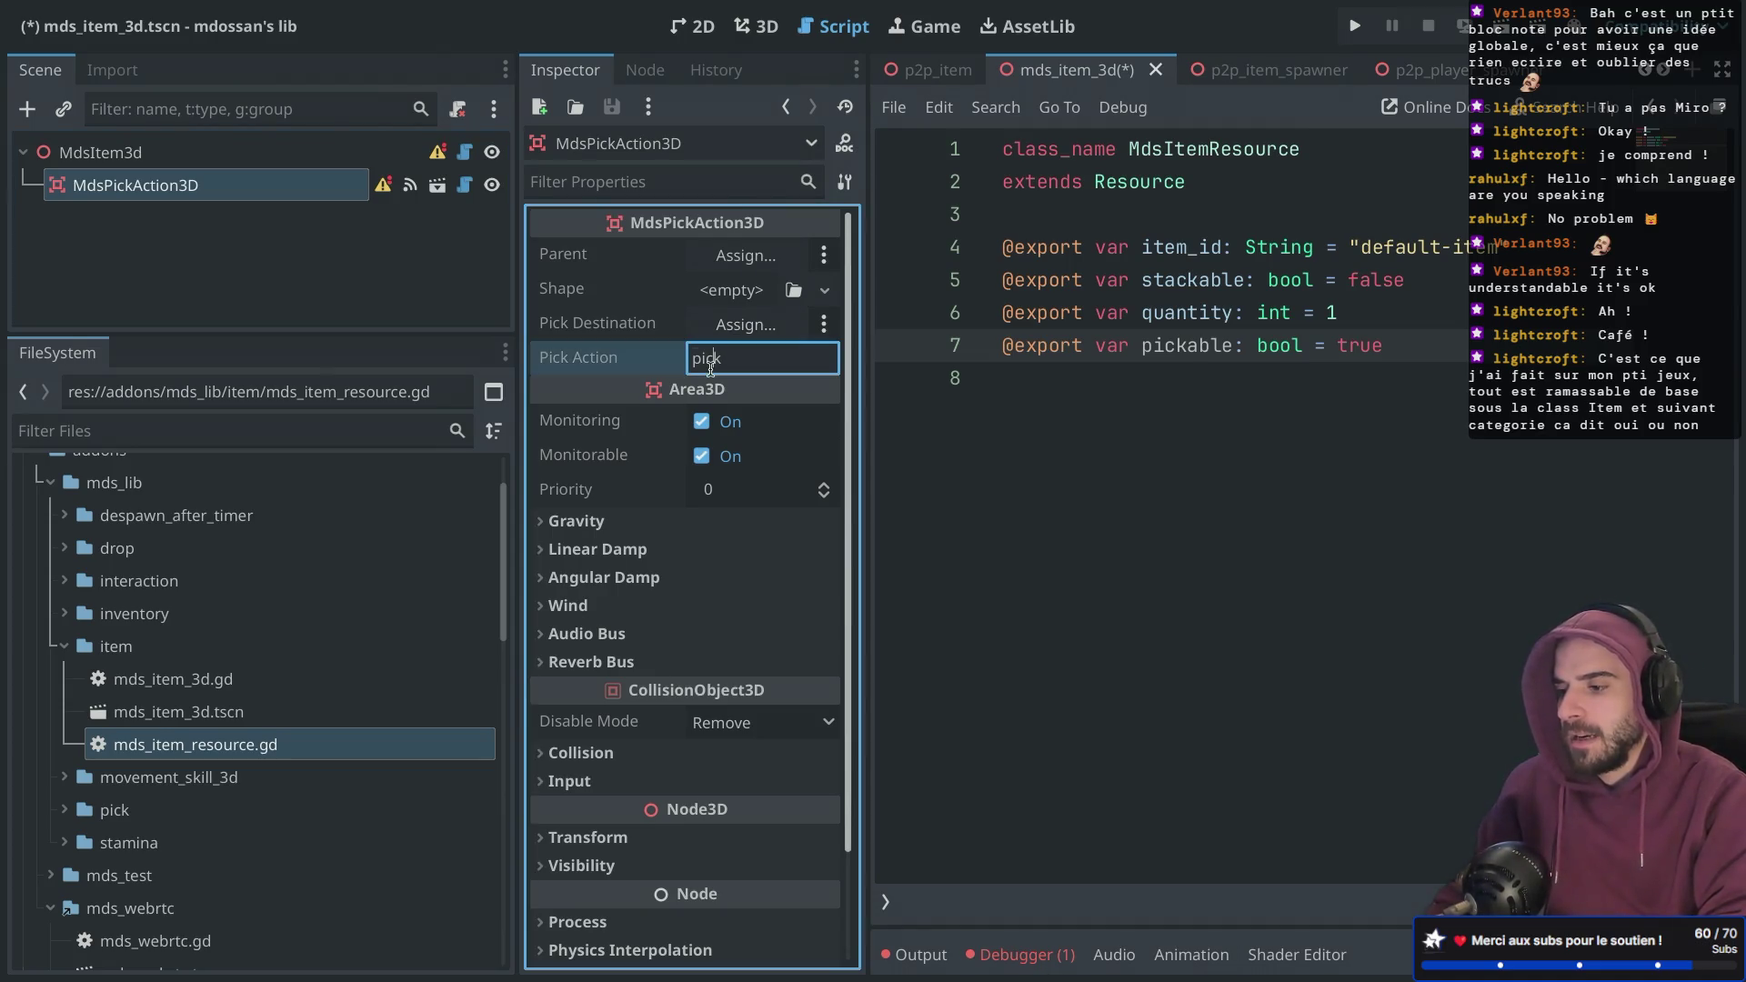
left_click(717, 330)
key("Escape")
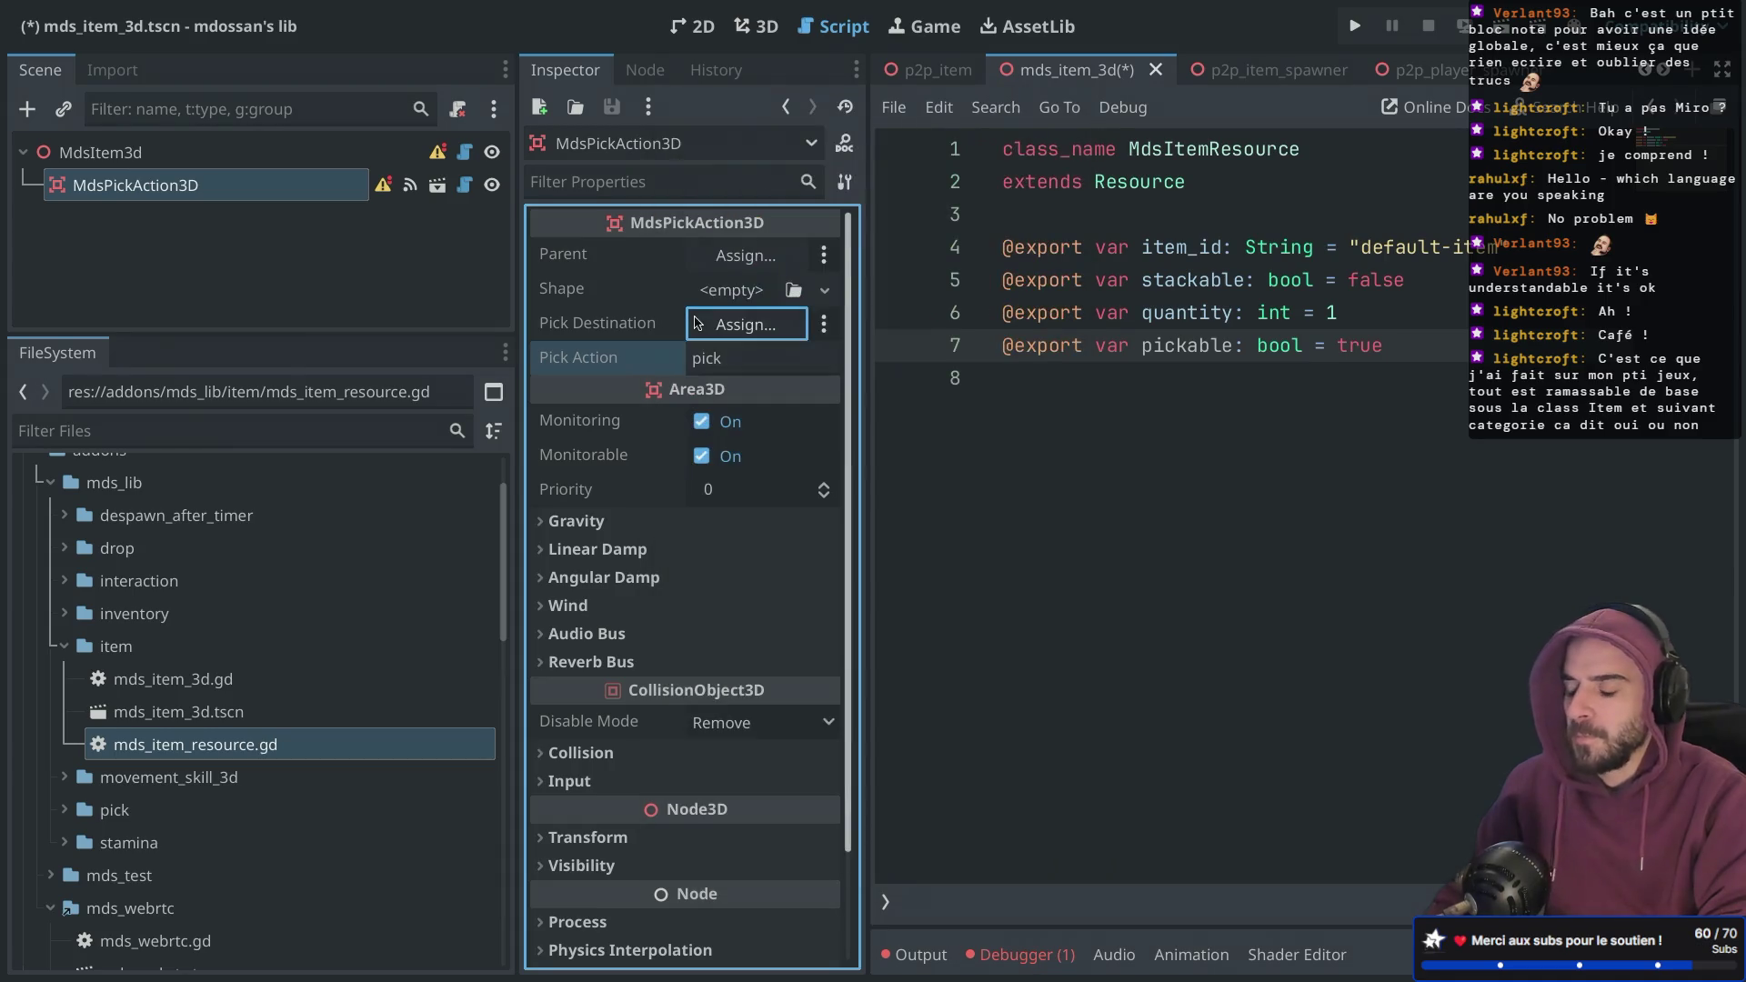
left_click(414, 270)
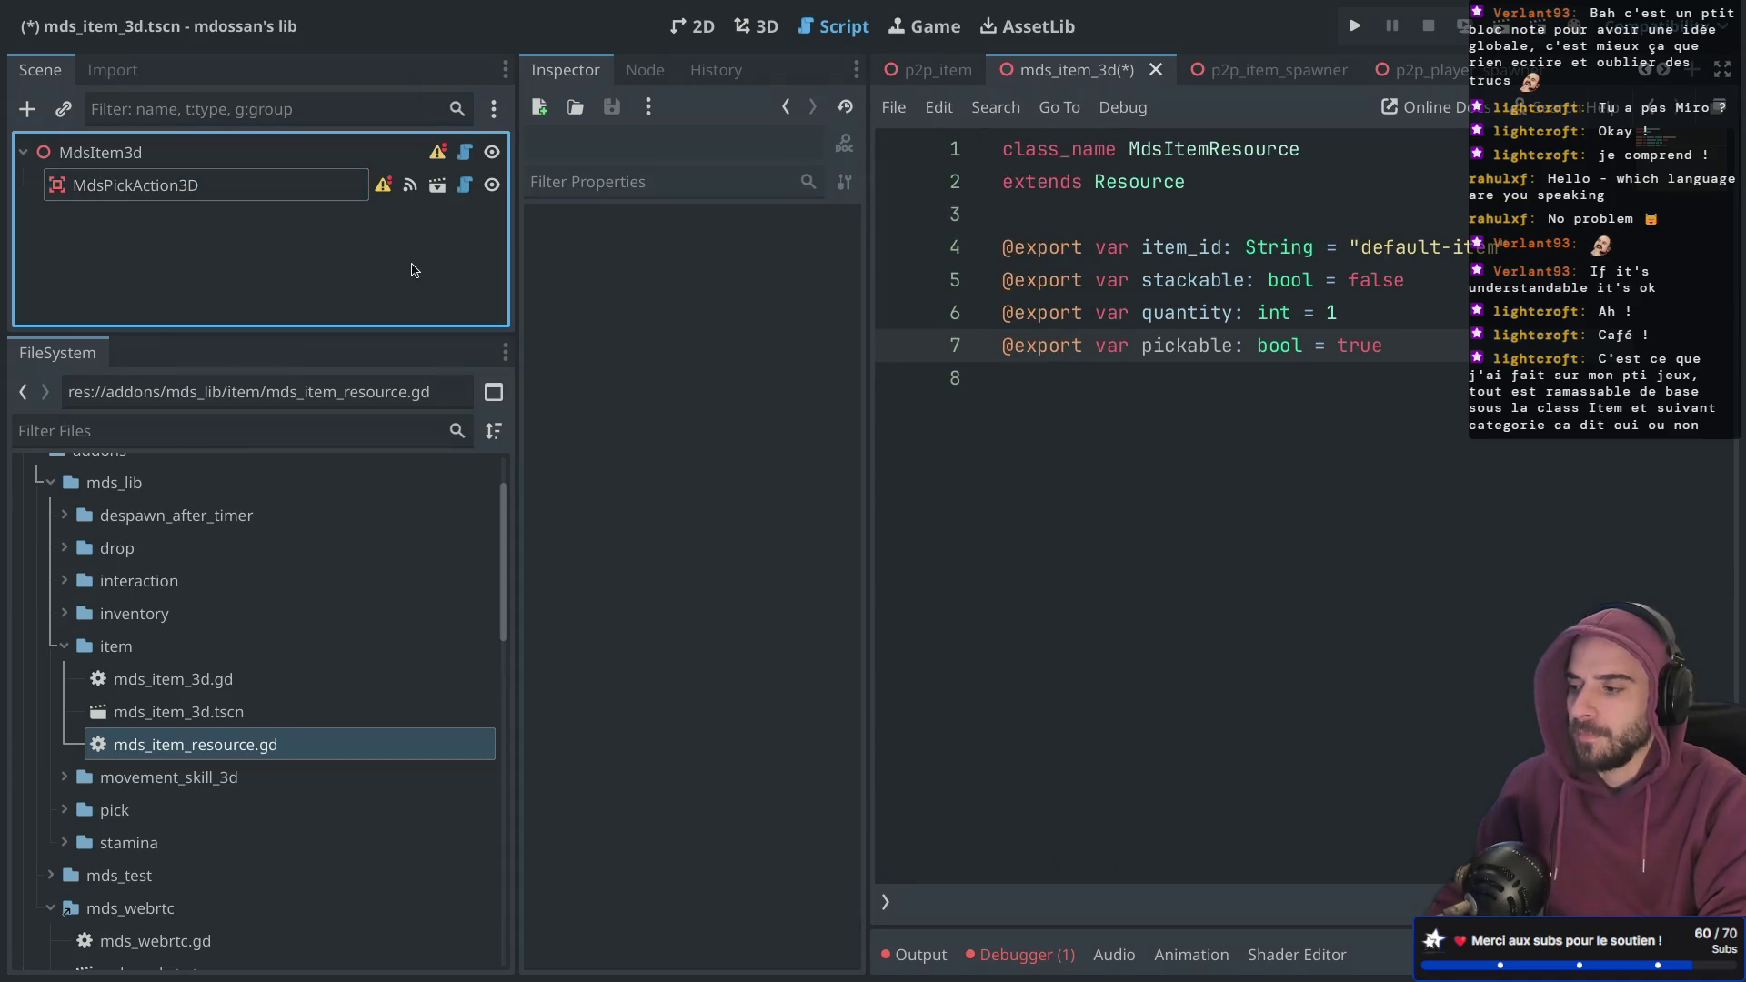
left_click(261, 192)
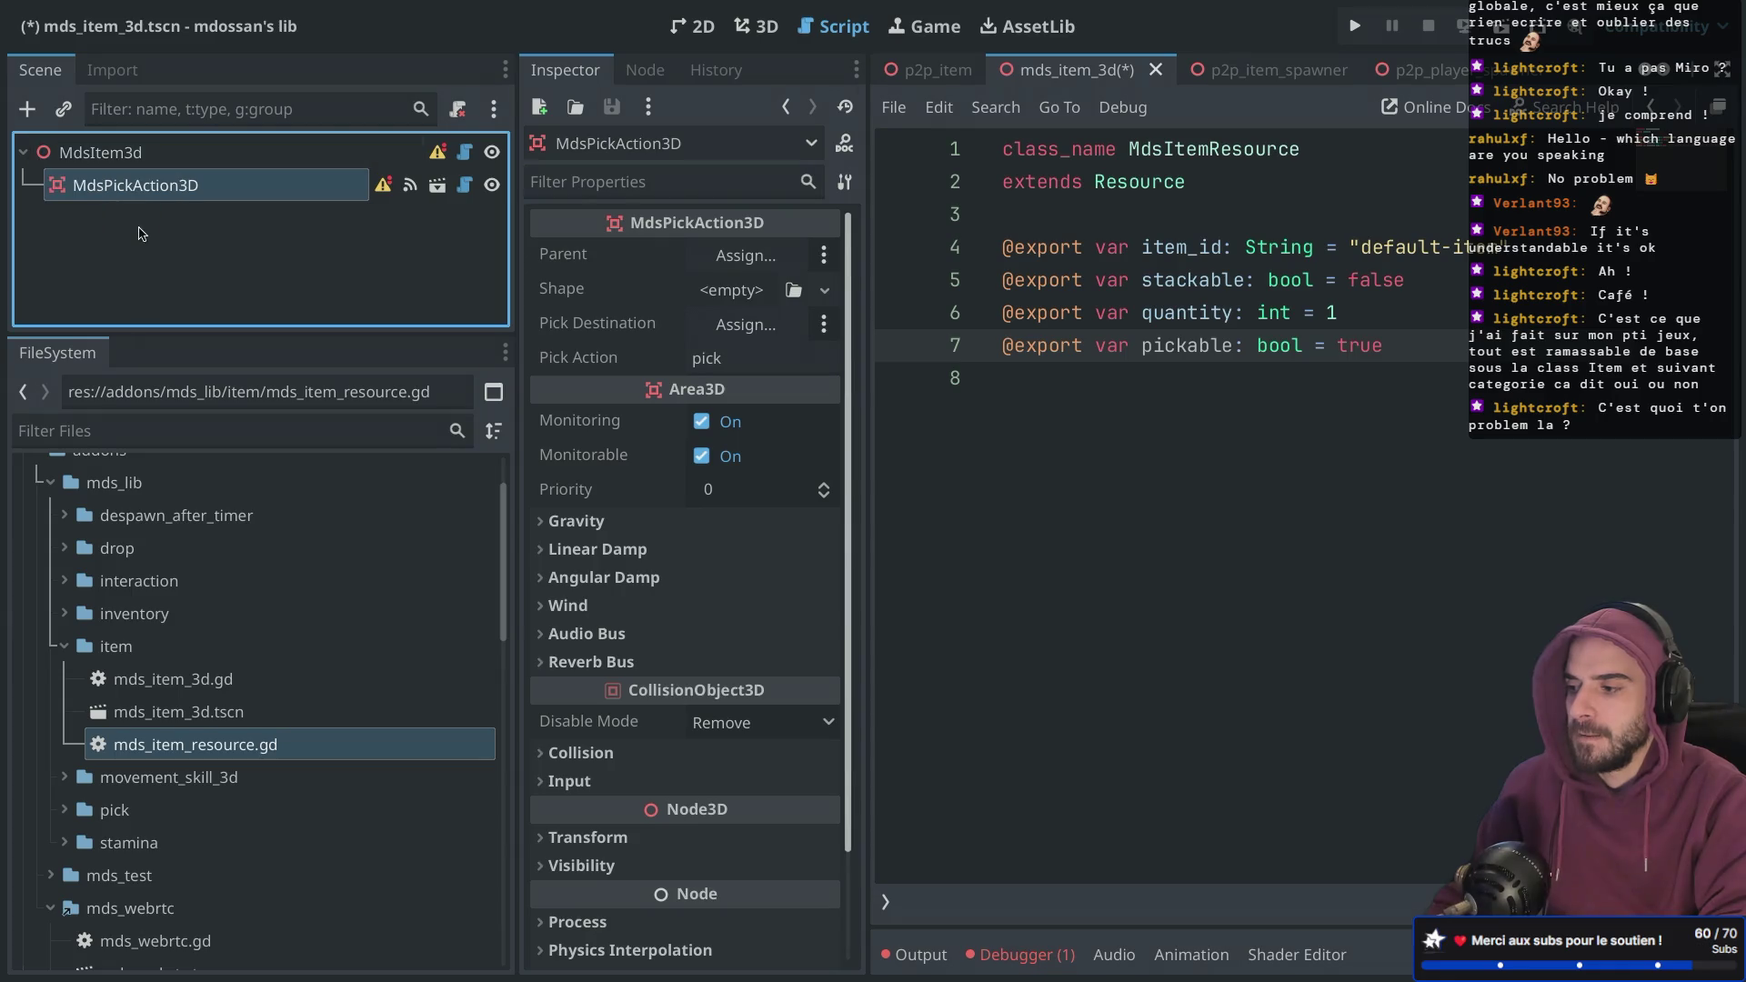
right_click(174, 193)
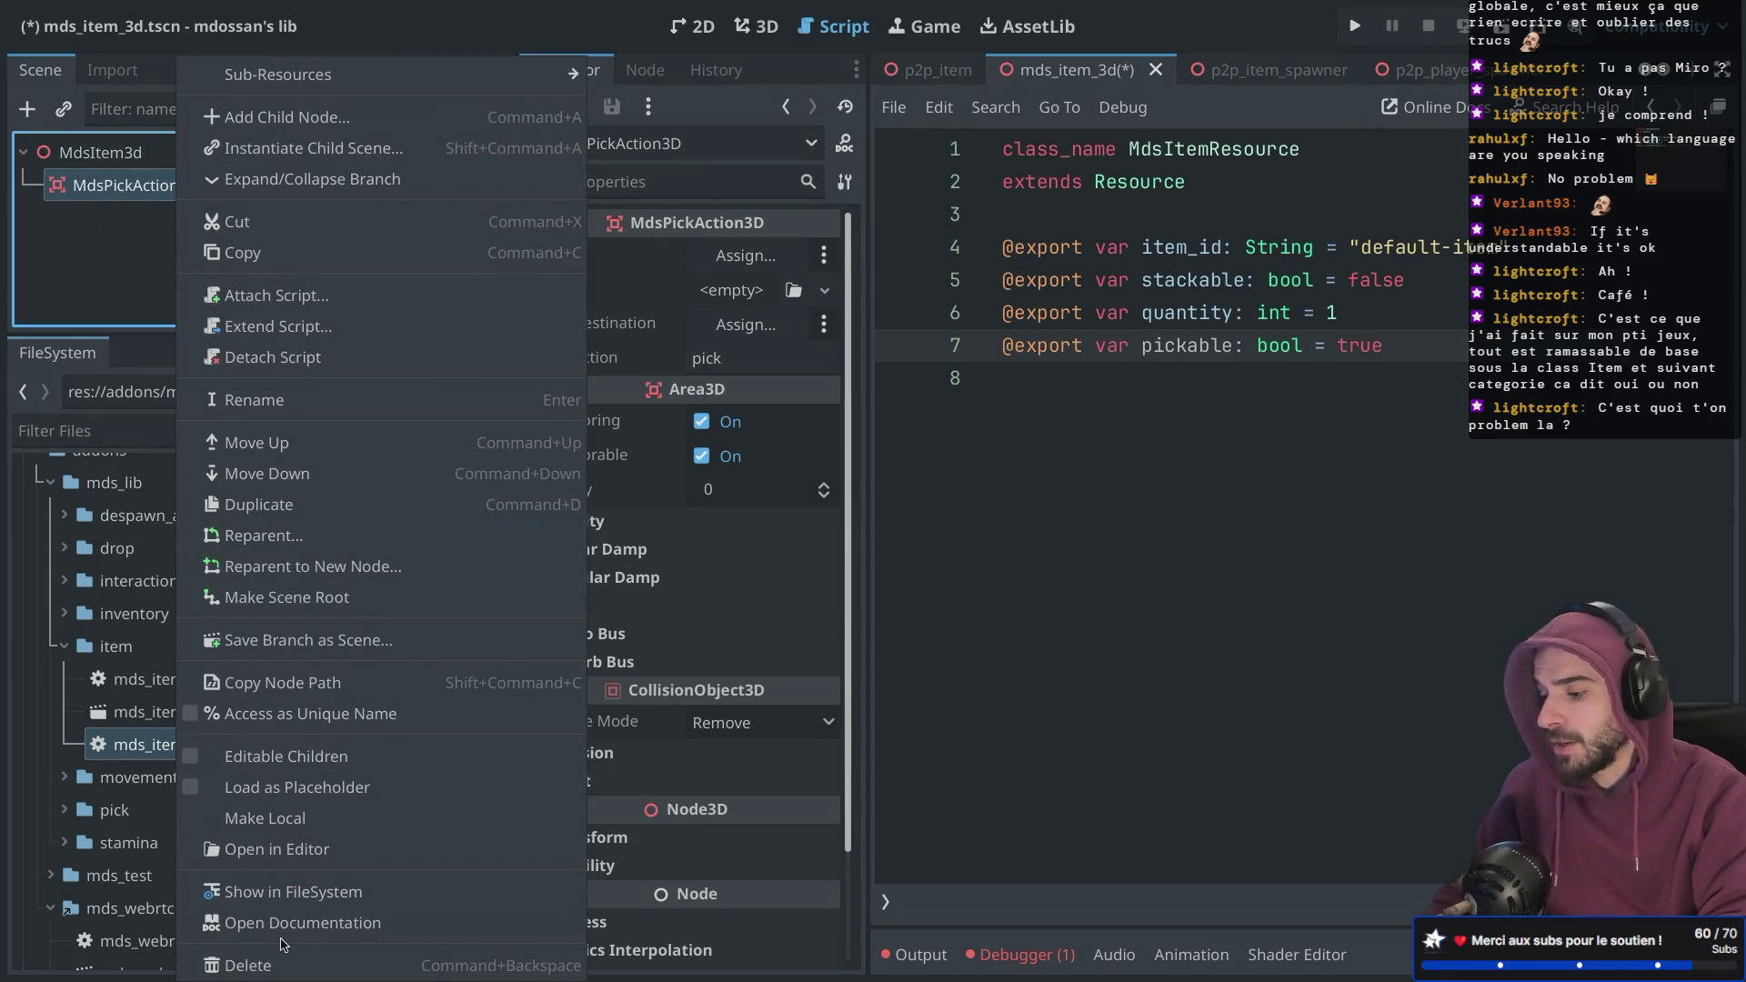
Step: Delete MdsPickAction3D and reopen Select Scene with MdsItem3d as the parent
left_click(286, 966)
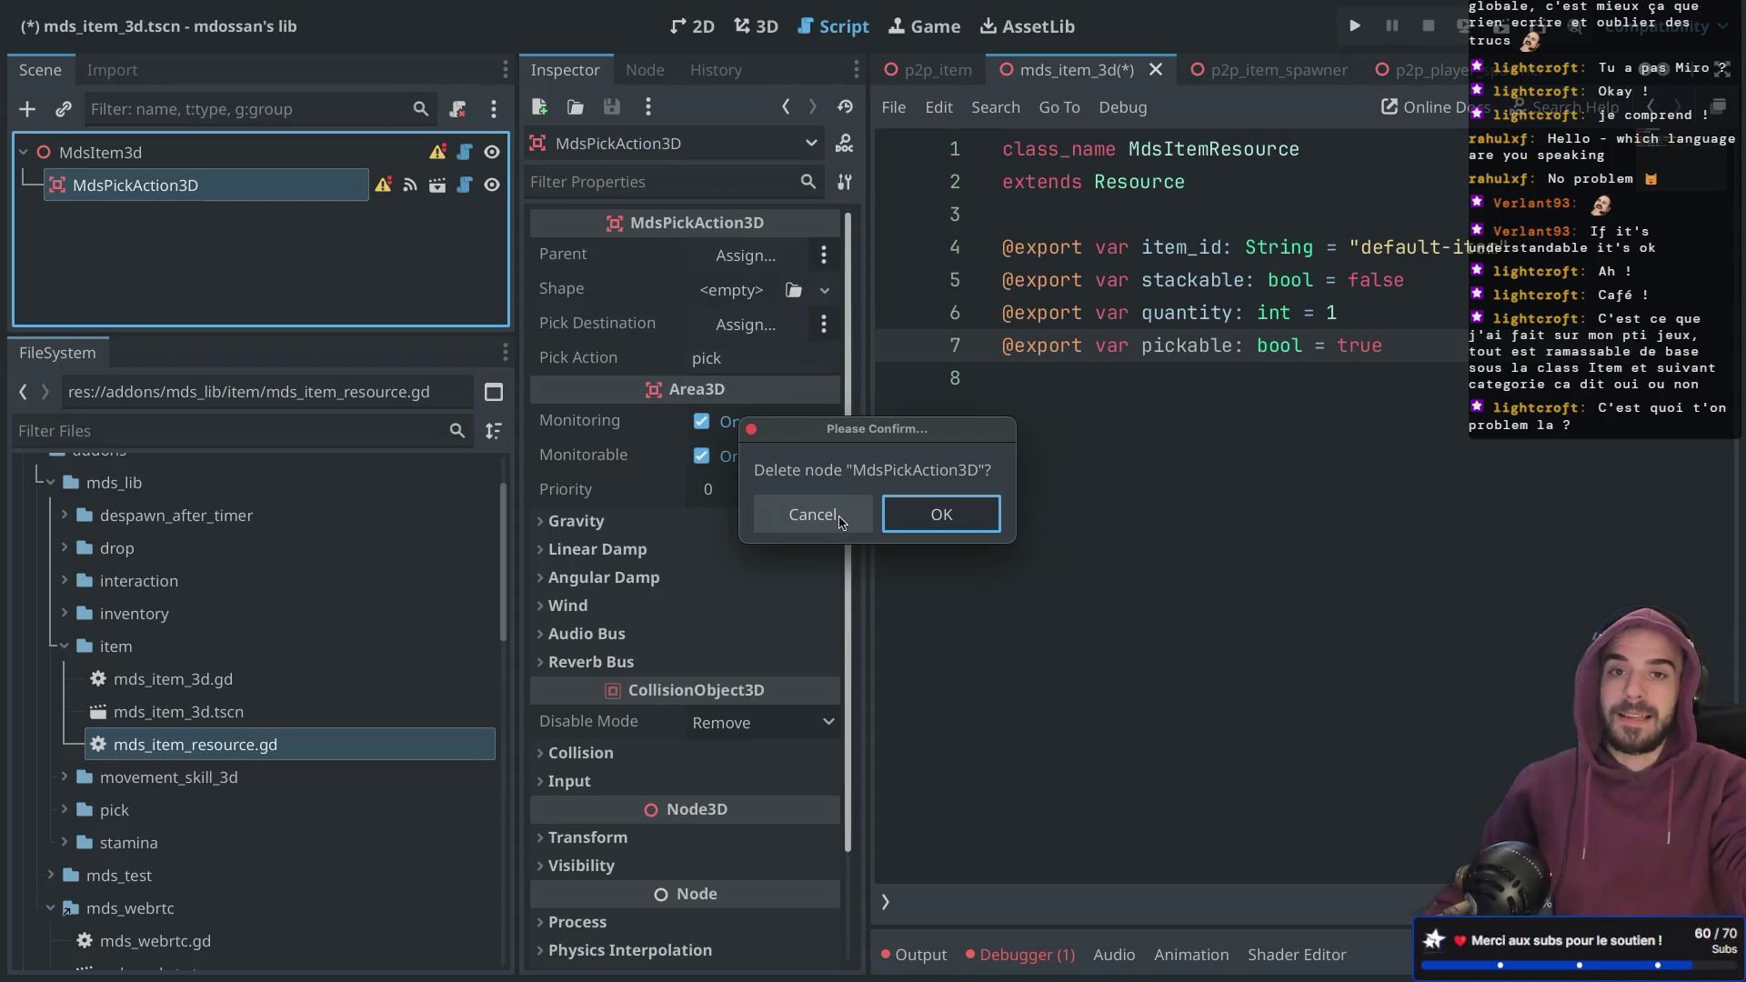
left_click(987, 528)
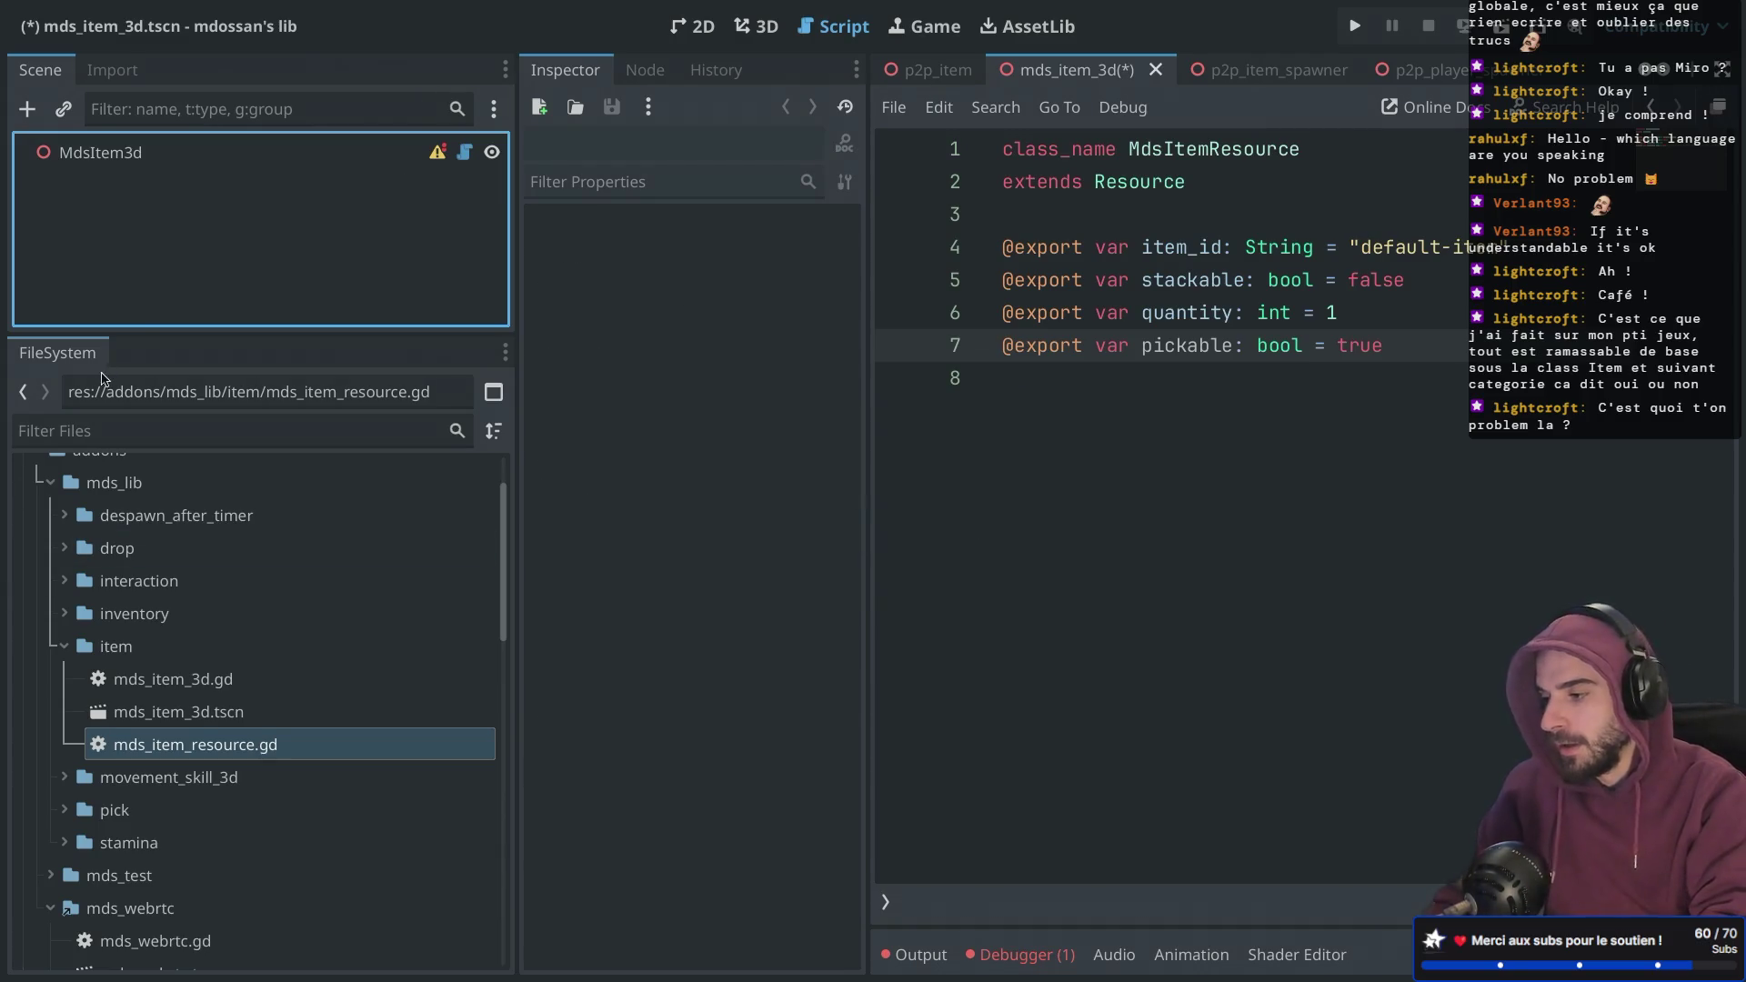
left_click(165, 158)
key("ctrl+shift+a")
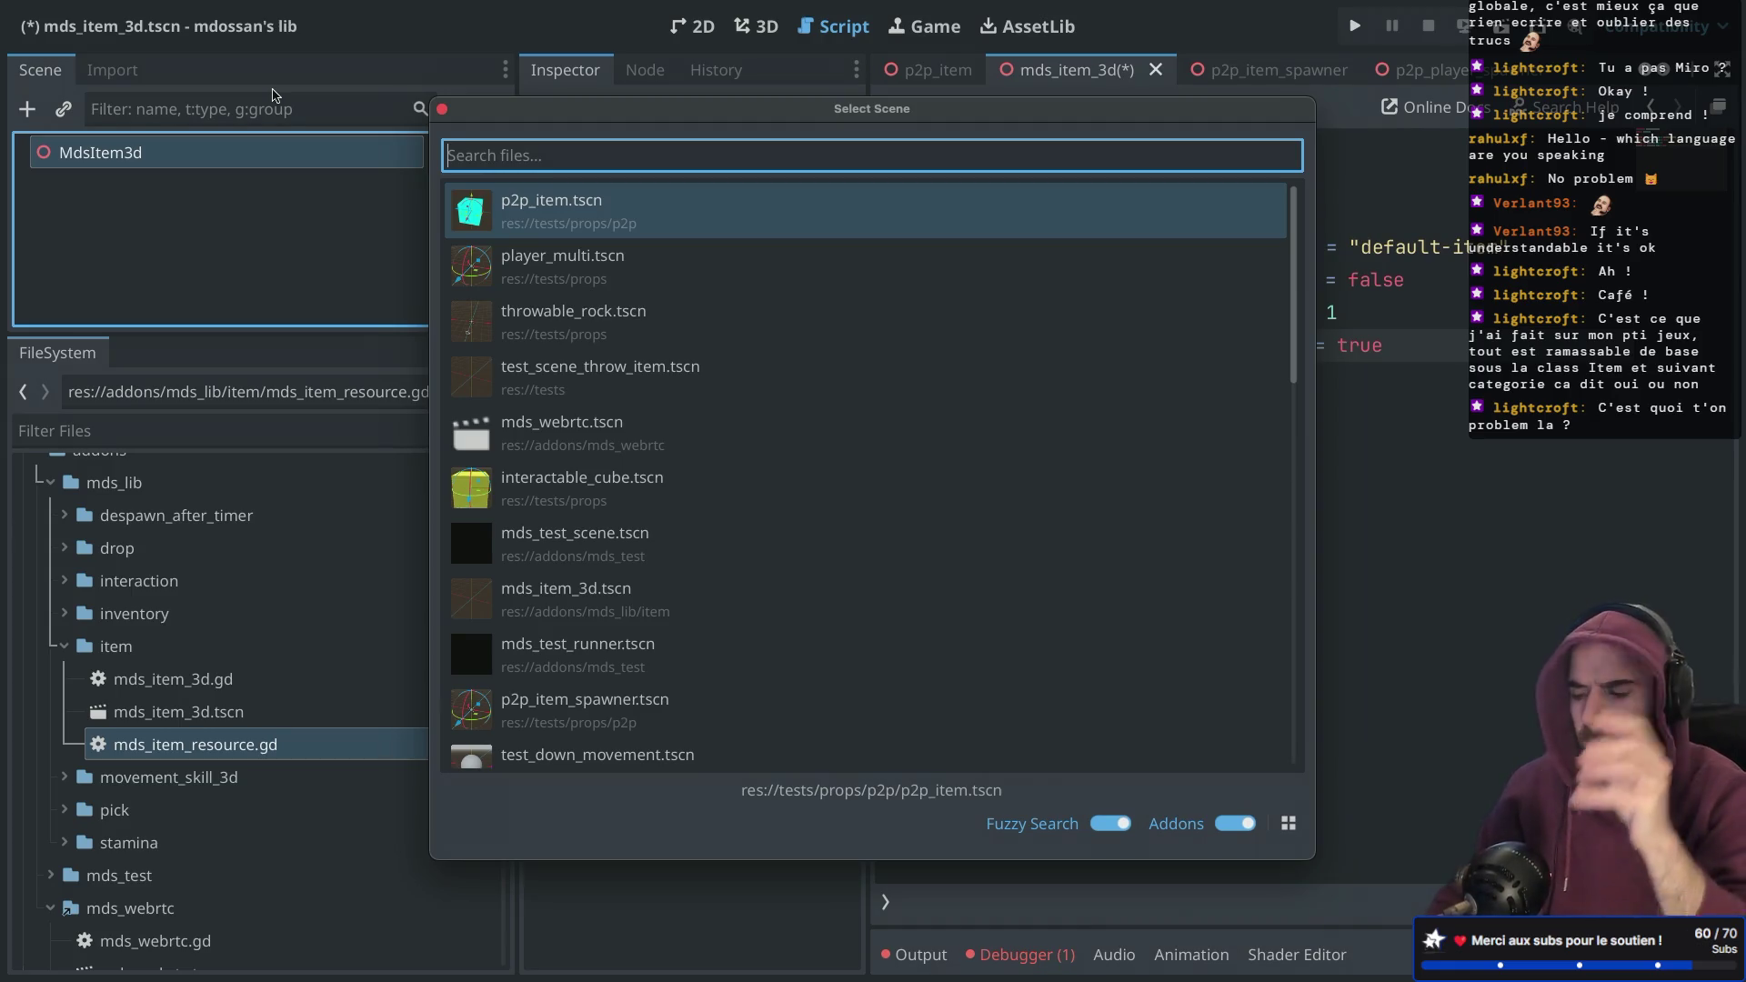
Step: Search 'pick_in' and instantiate mds_pick_target_3d.tscn under MdsItem3d
type("pick_in")
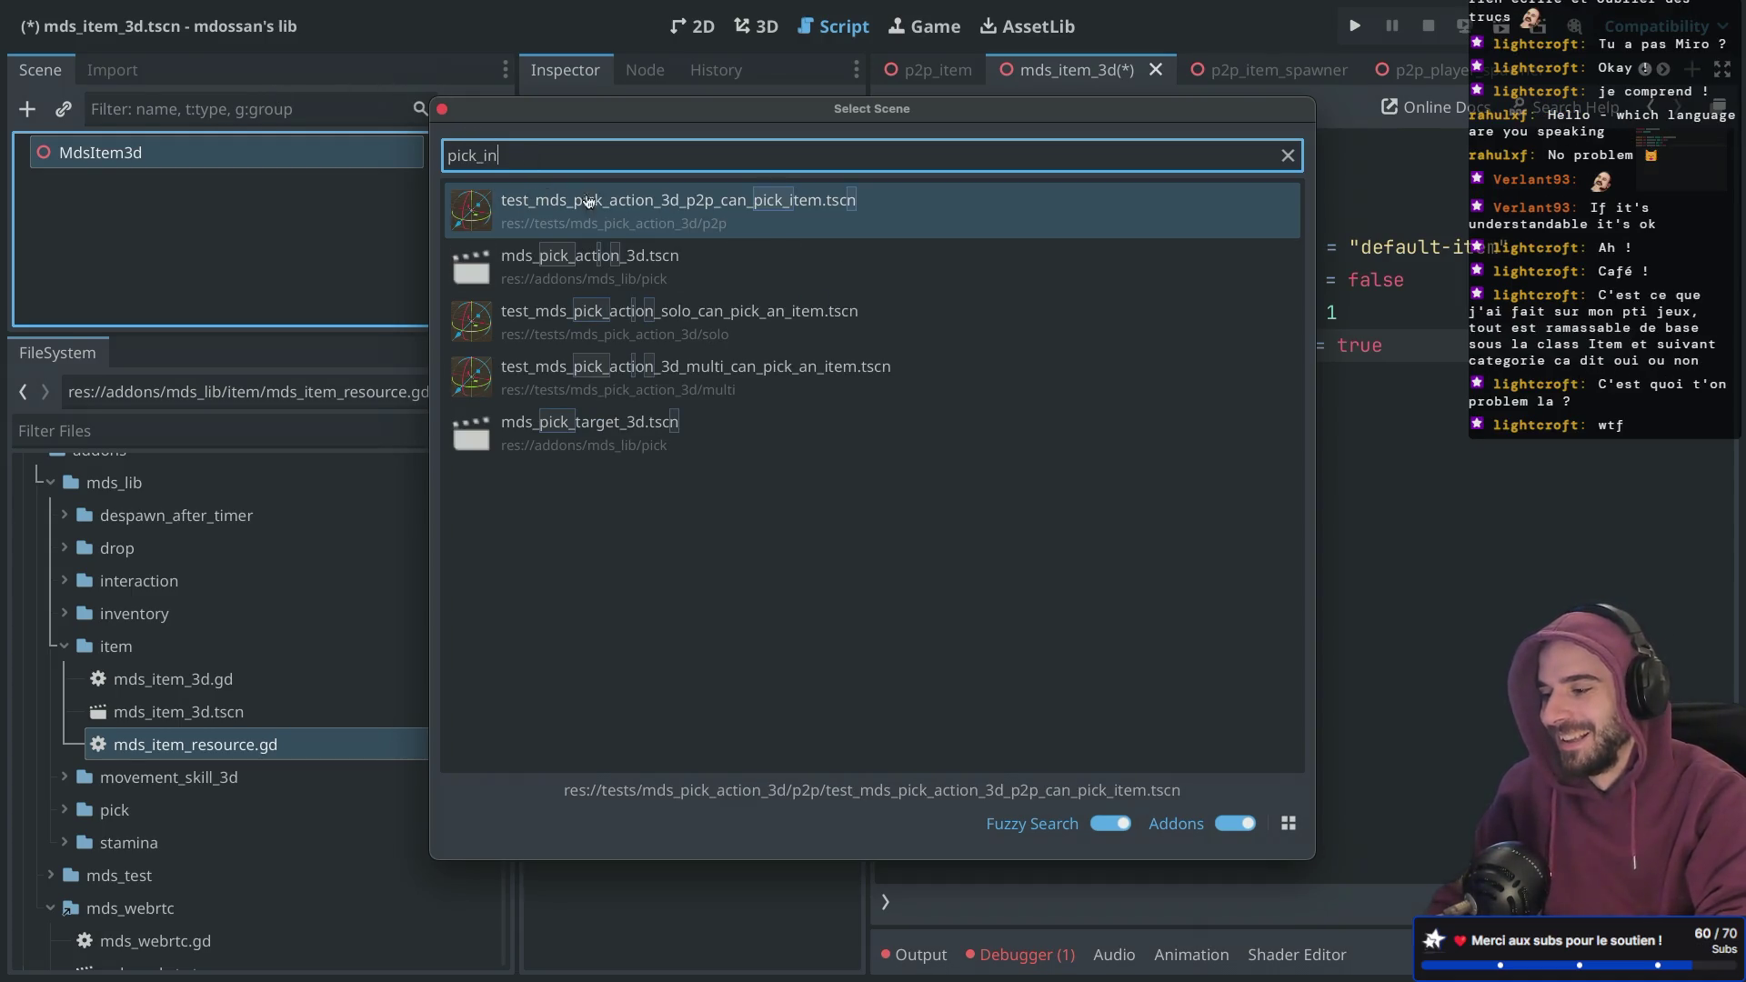
left_click(605, 422)
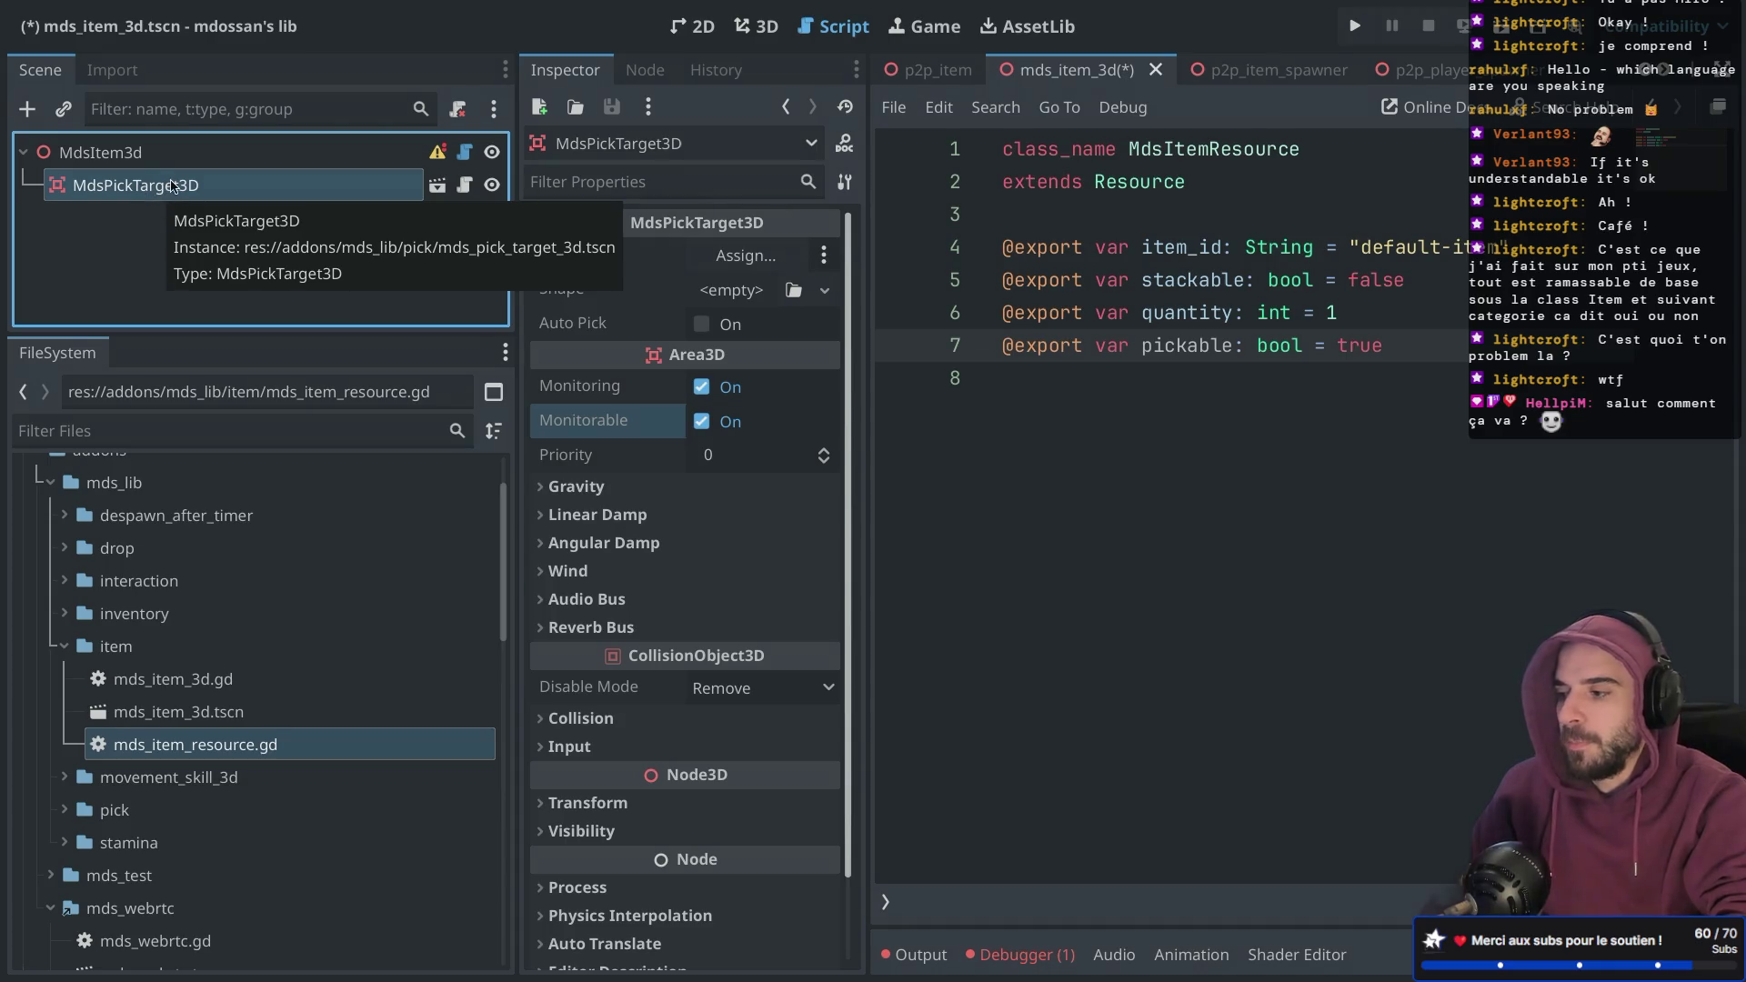
Step: Compare MdsItem3d and MdsPickTarget3D properties, collapse MdsItem3d, and switch to p2p_item_spawner
left_click(149, 161)
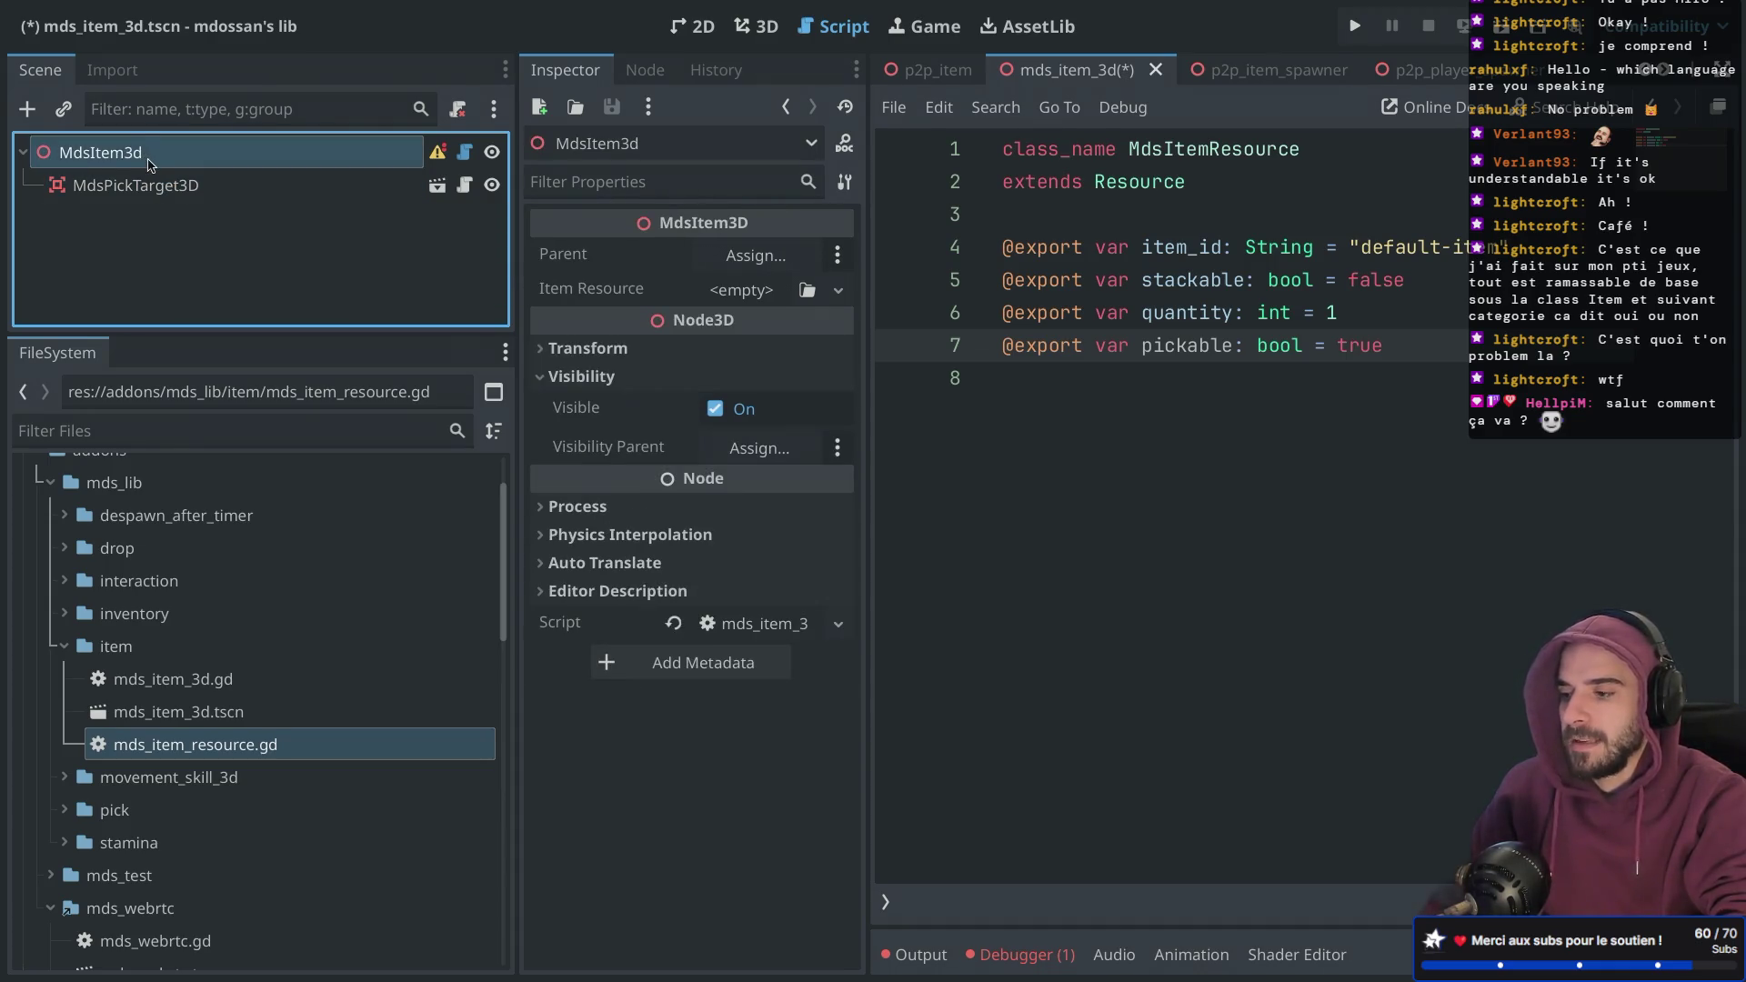
left_click(169, 183)
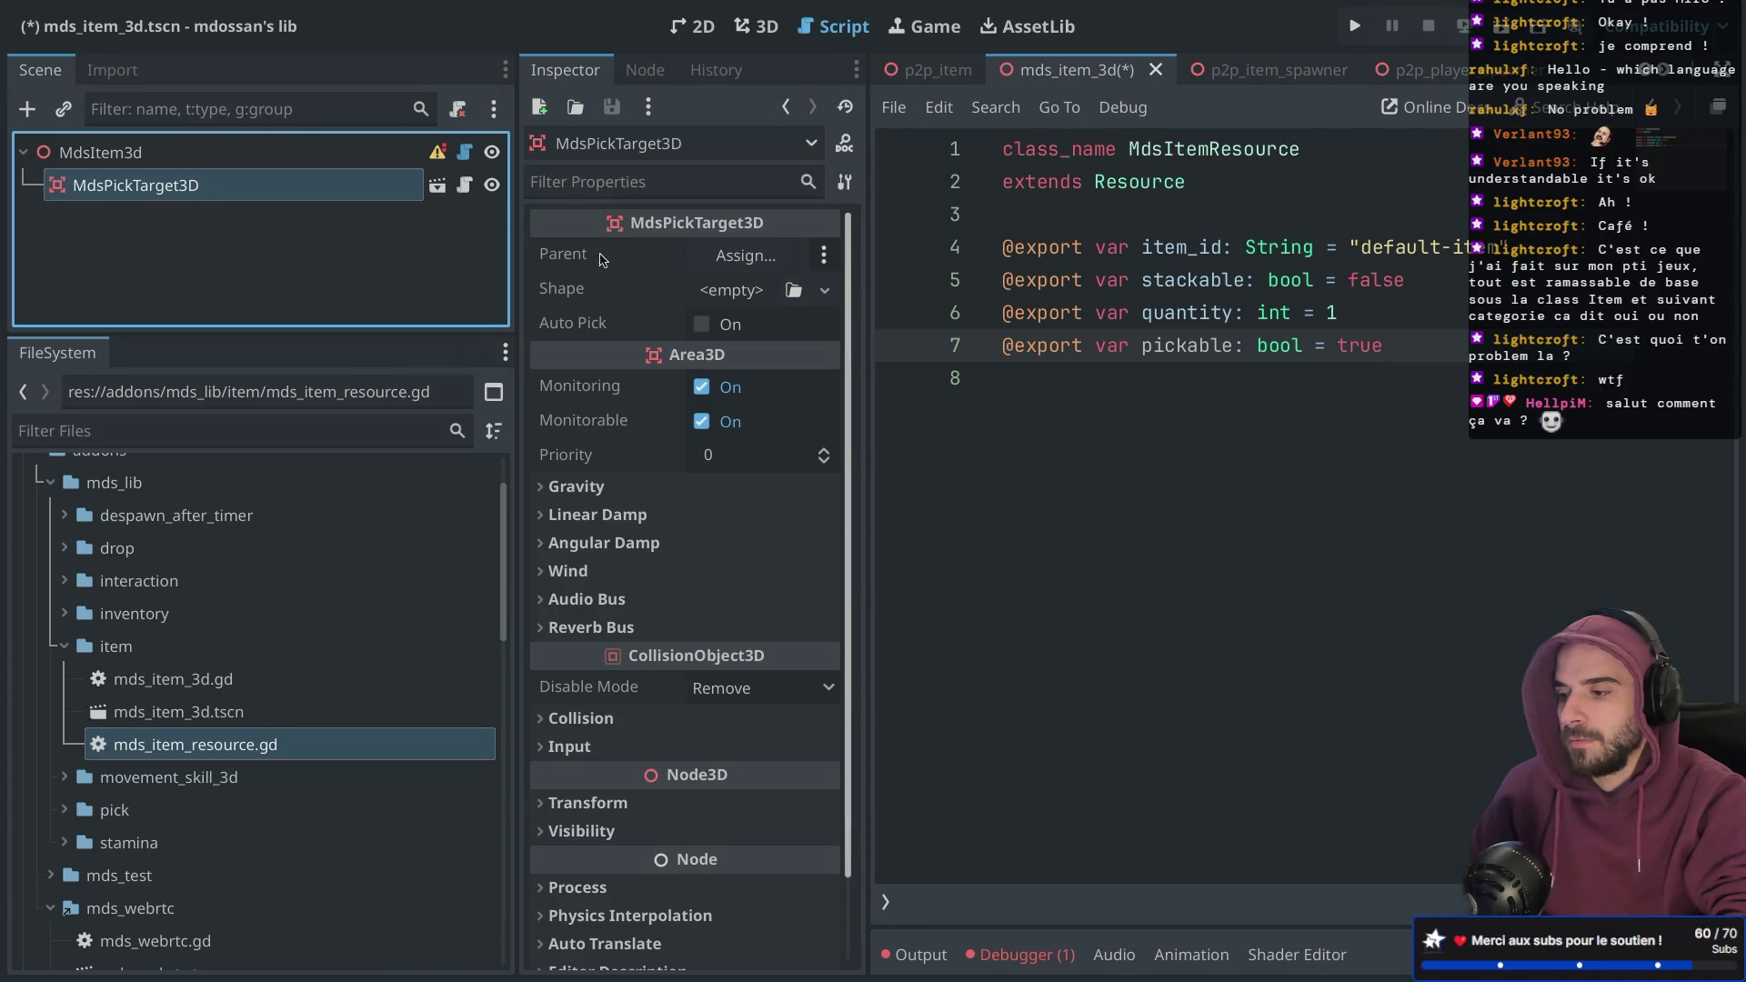
left_click(146, 154)
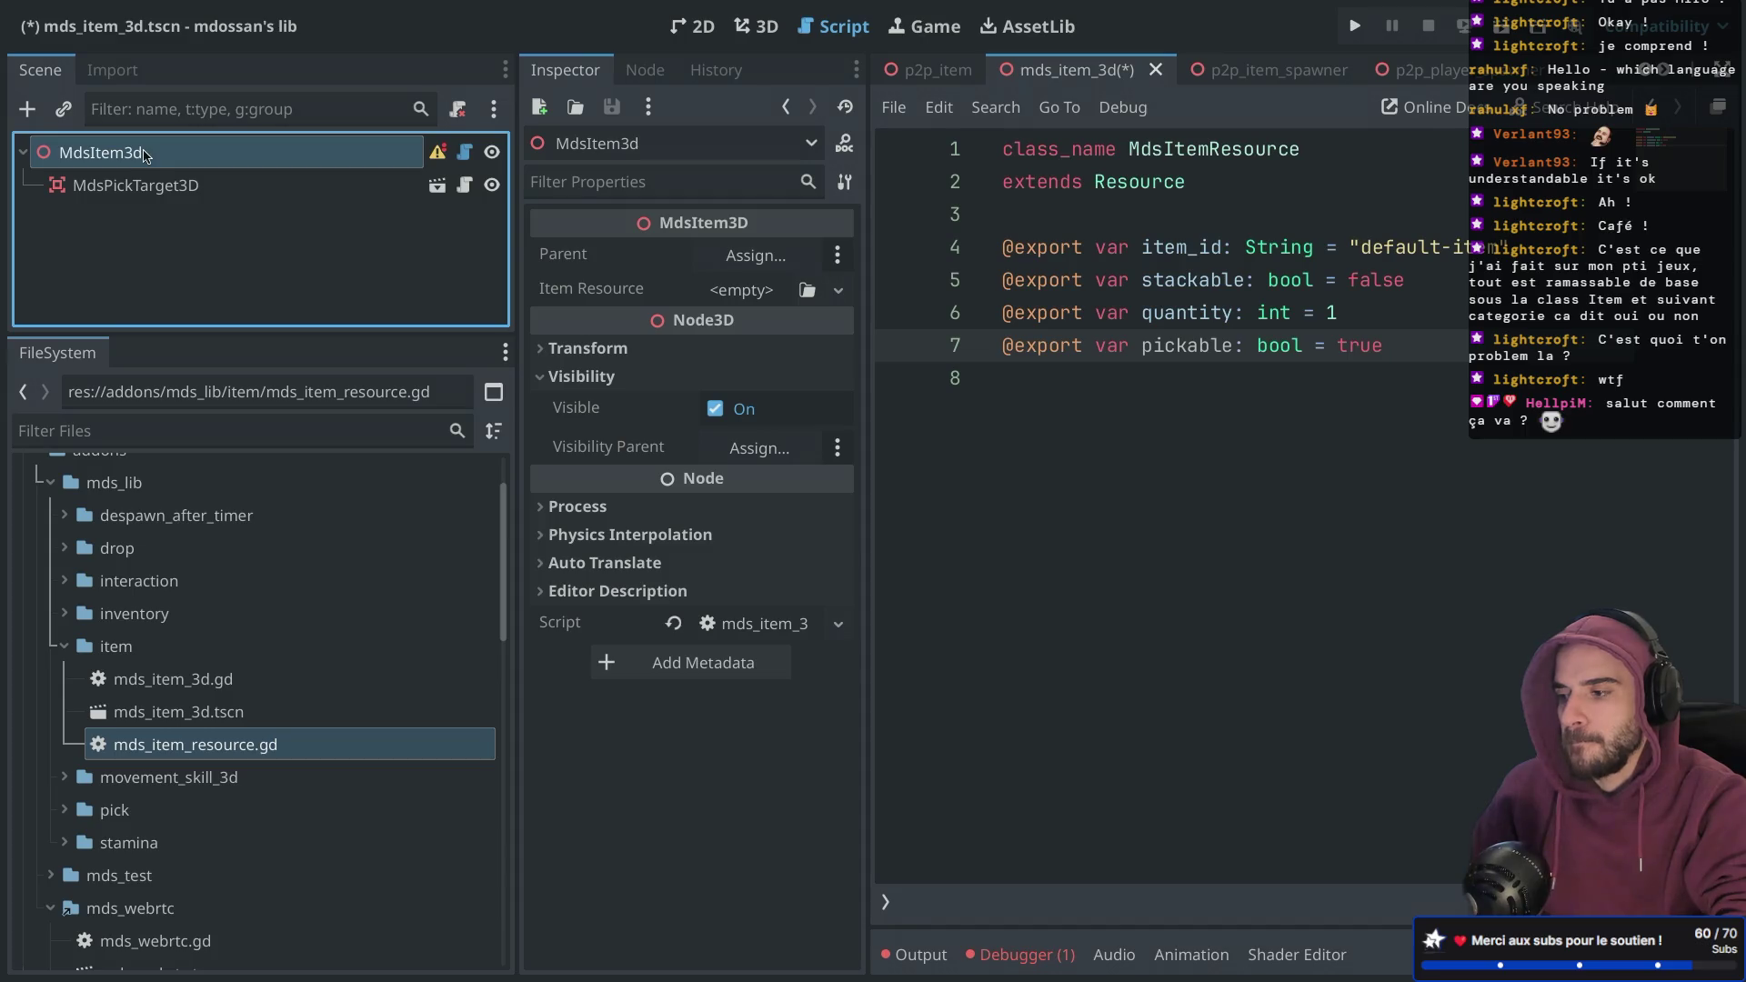
left_click(144, 185)
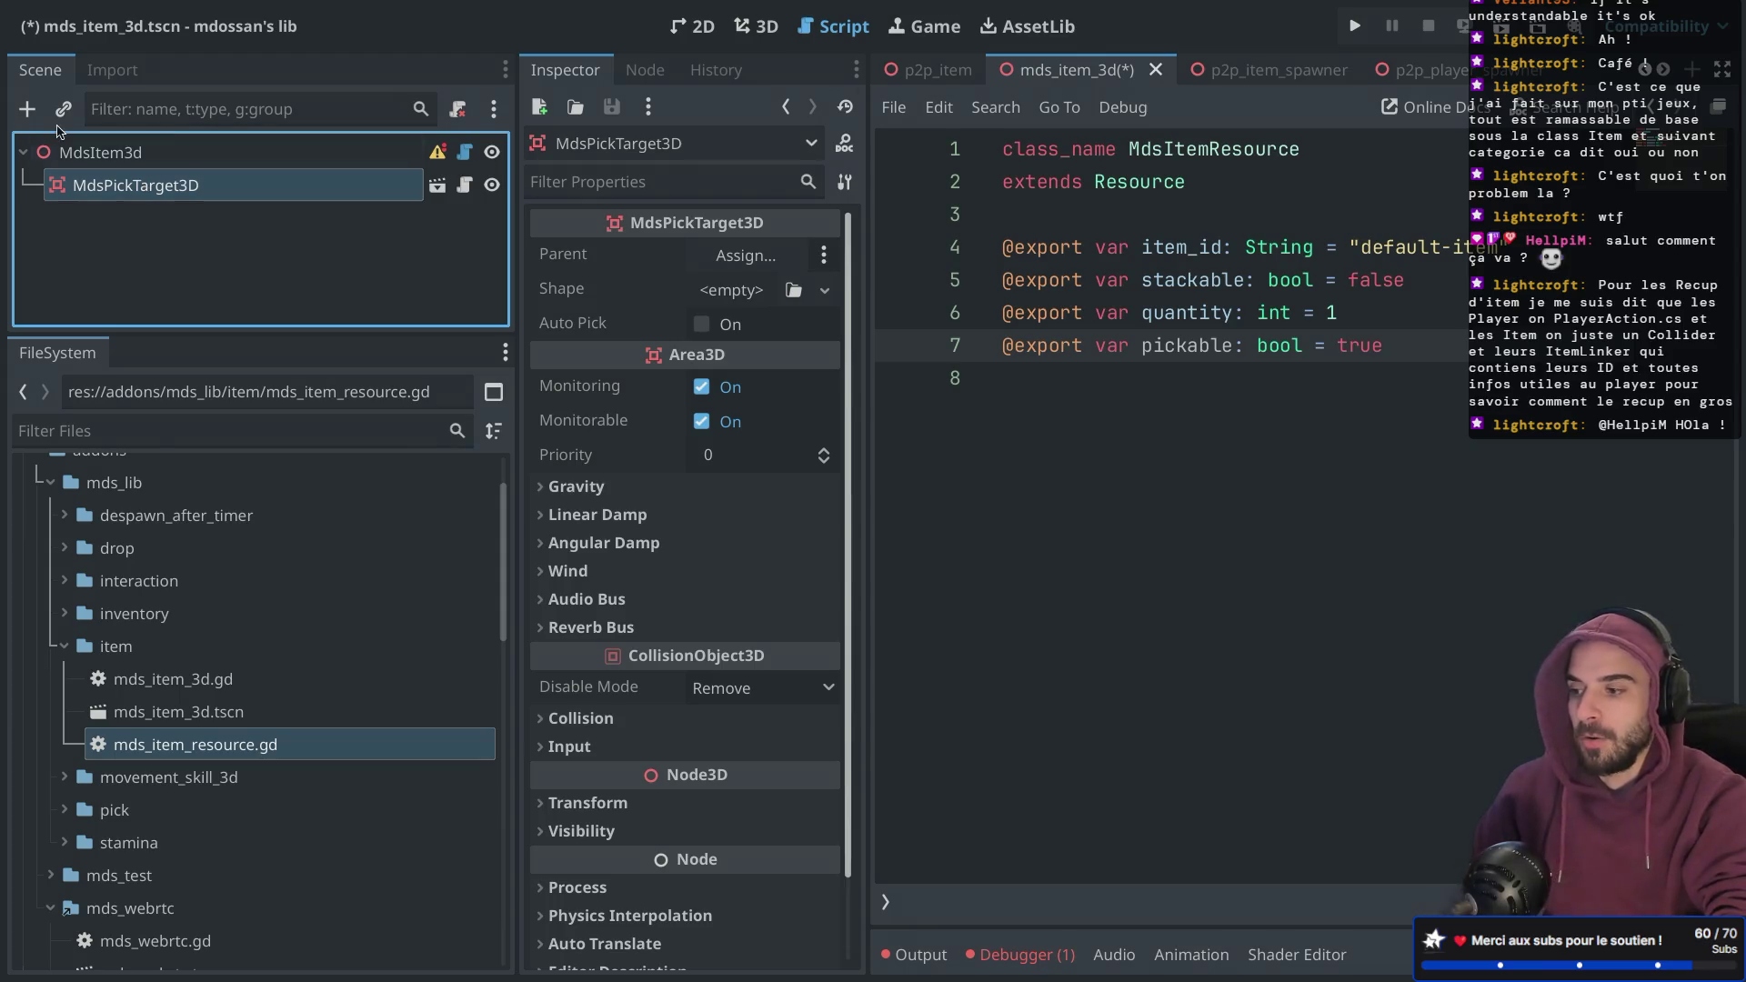
left_click(191, 152)
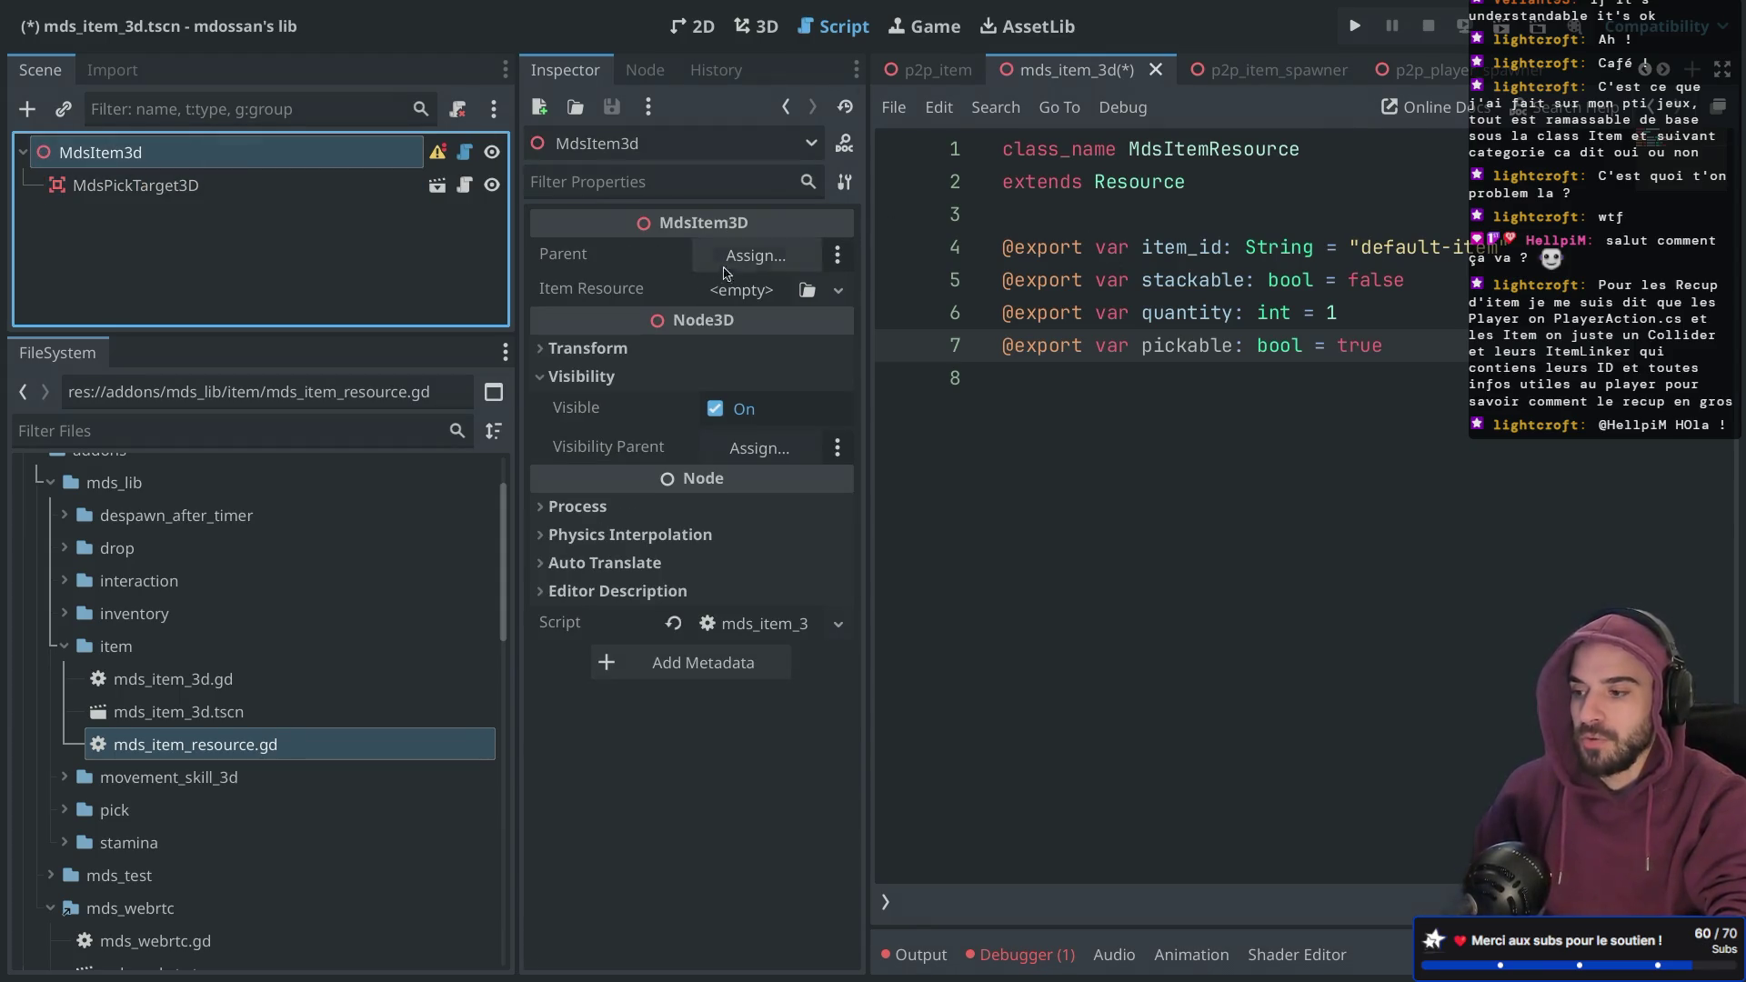
left_click(145, 190)
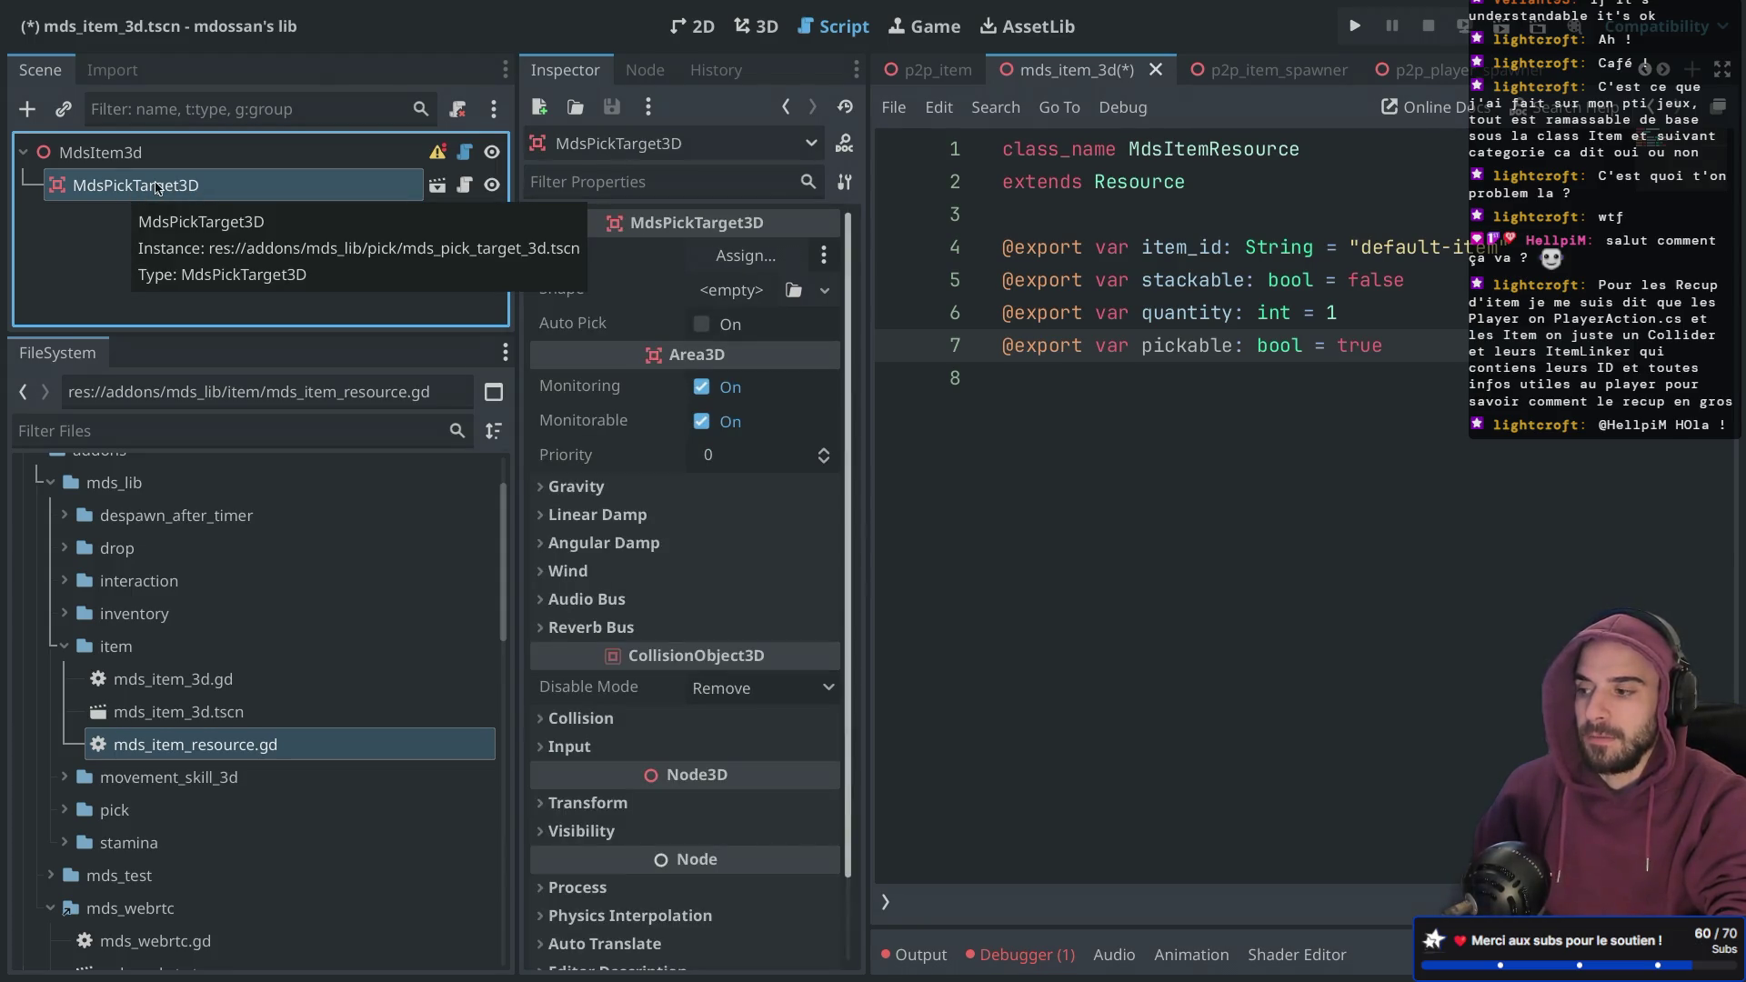
left_click(22, 153)
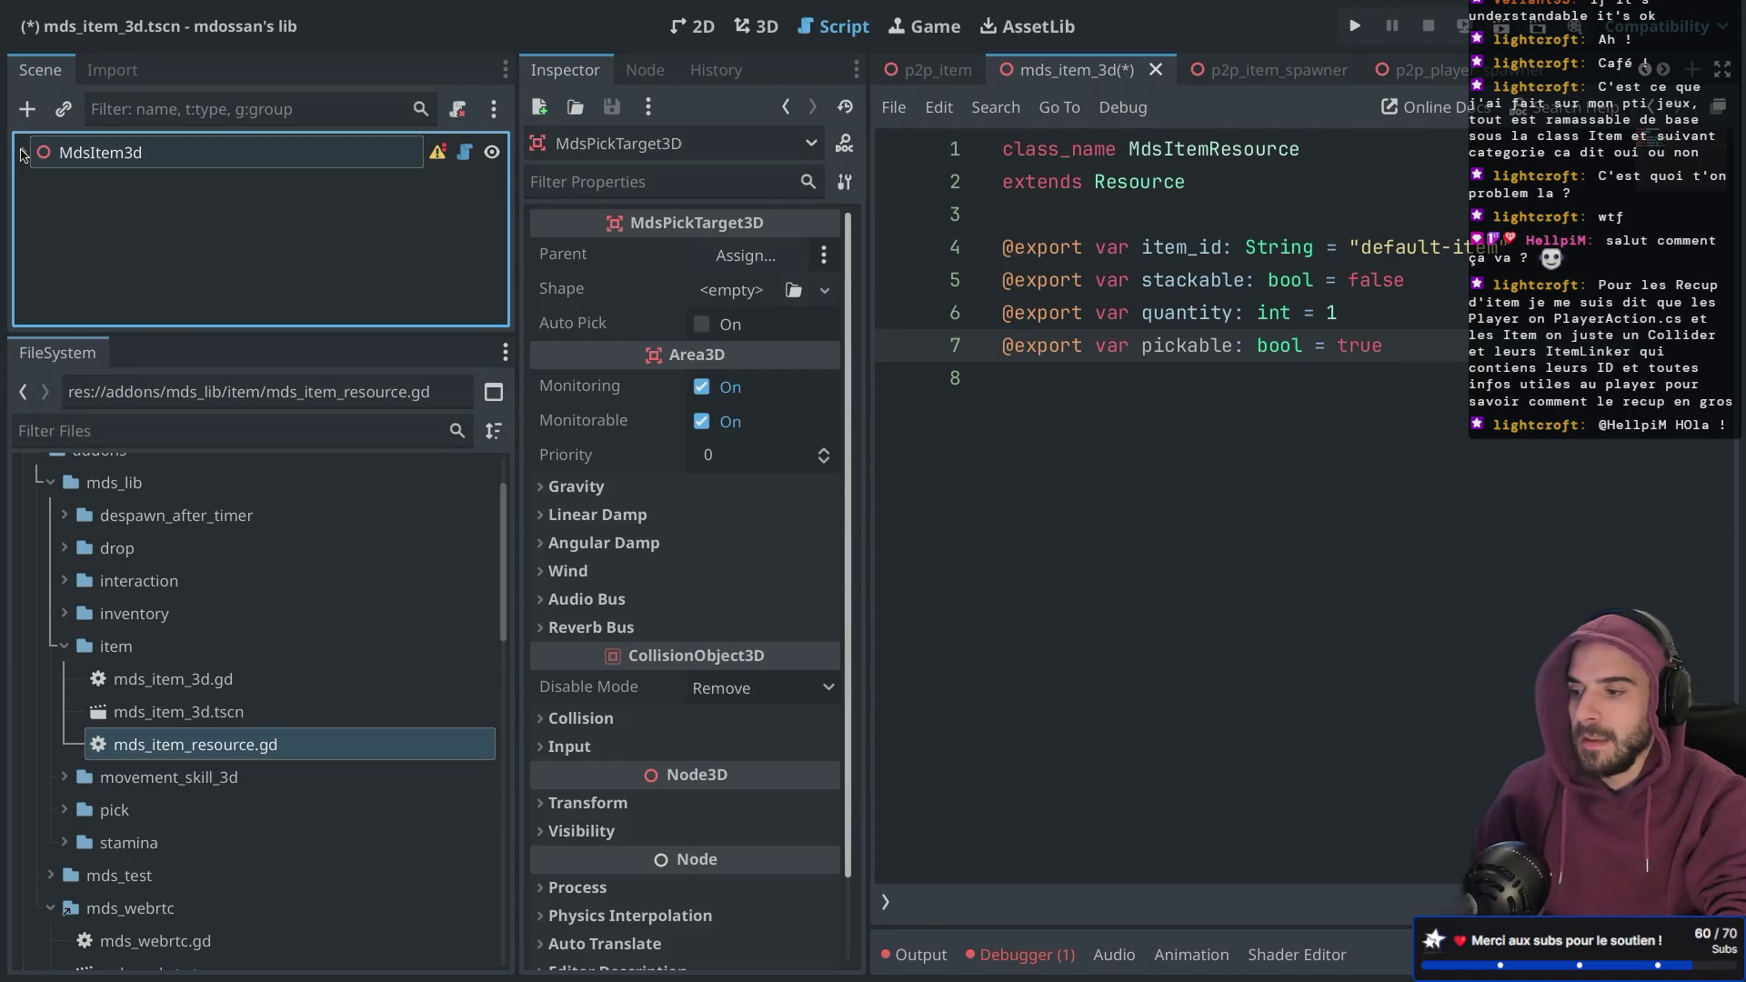
left_click(1321, 72)
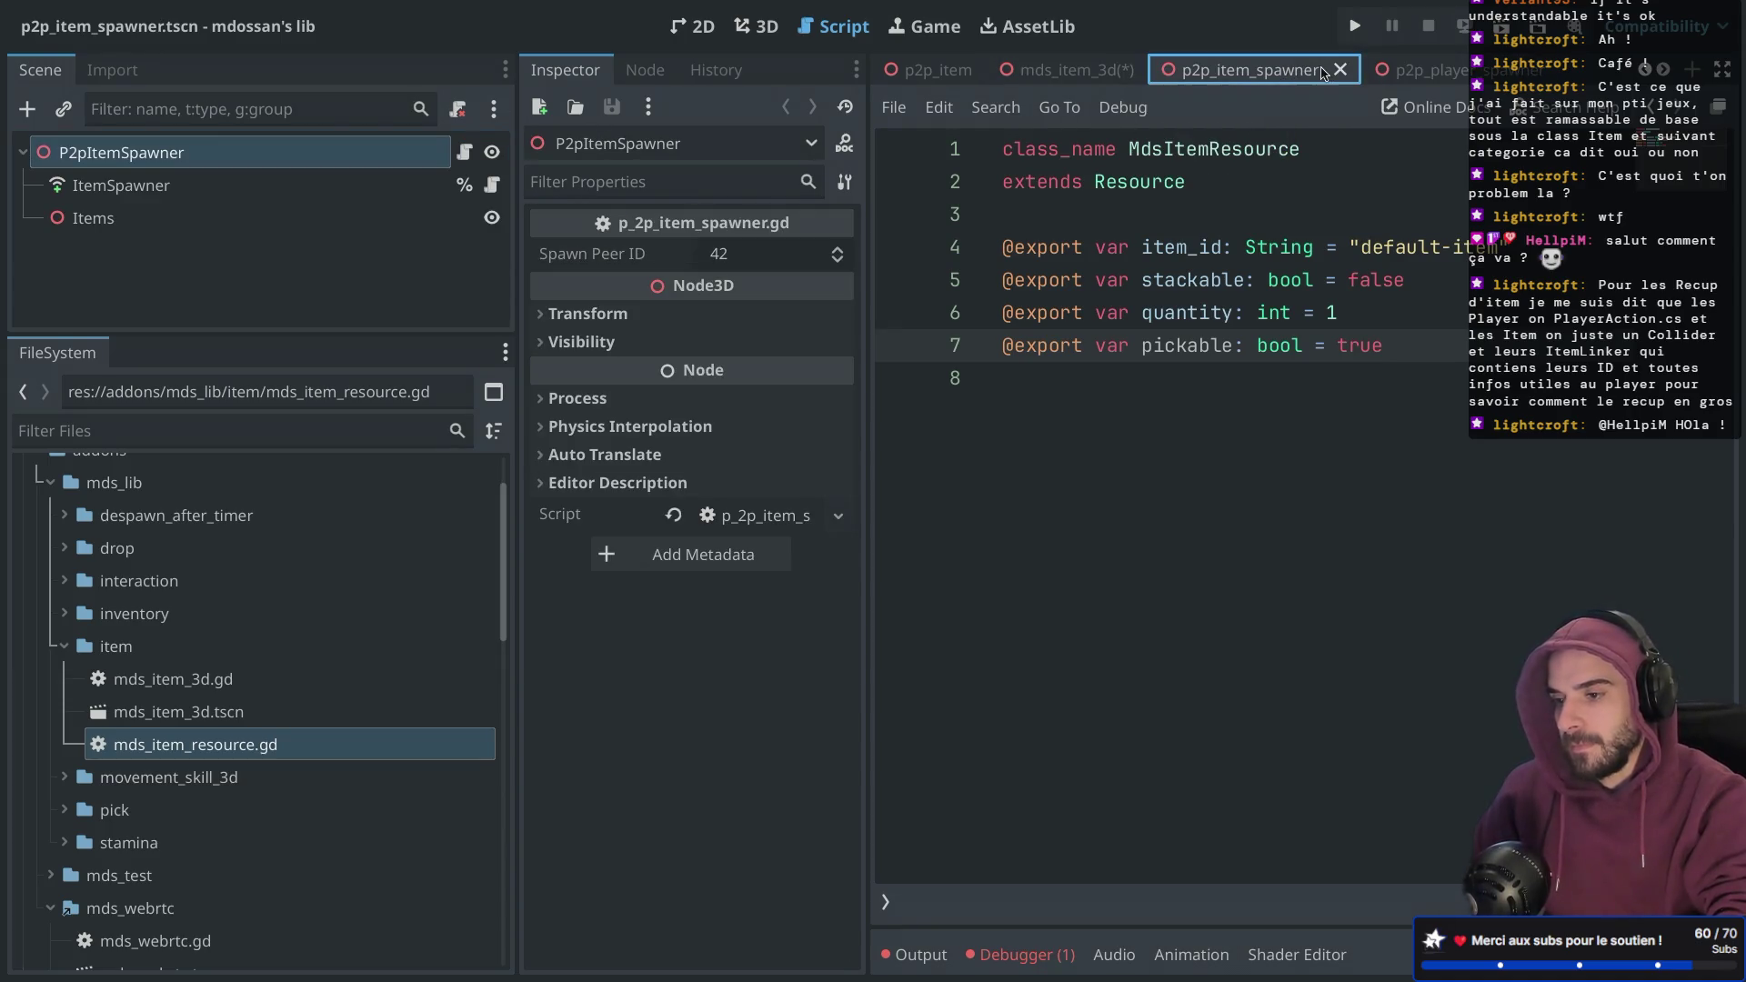
Step: Close the p2p_item_spawner scene and switch to the p2p_item scene
middle_click(1306, 75)
left_click(1422, 77)
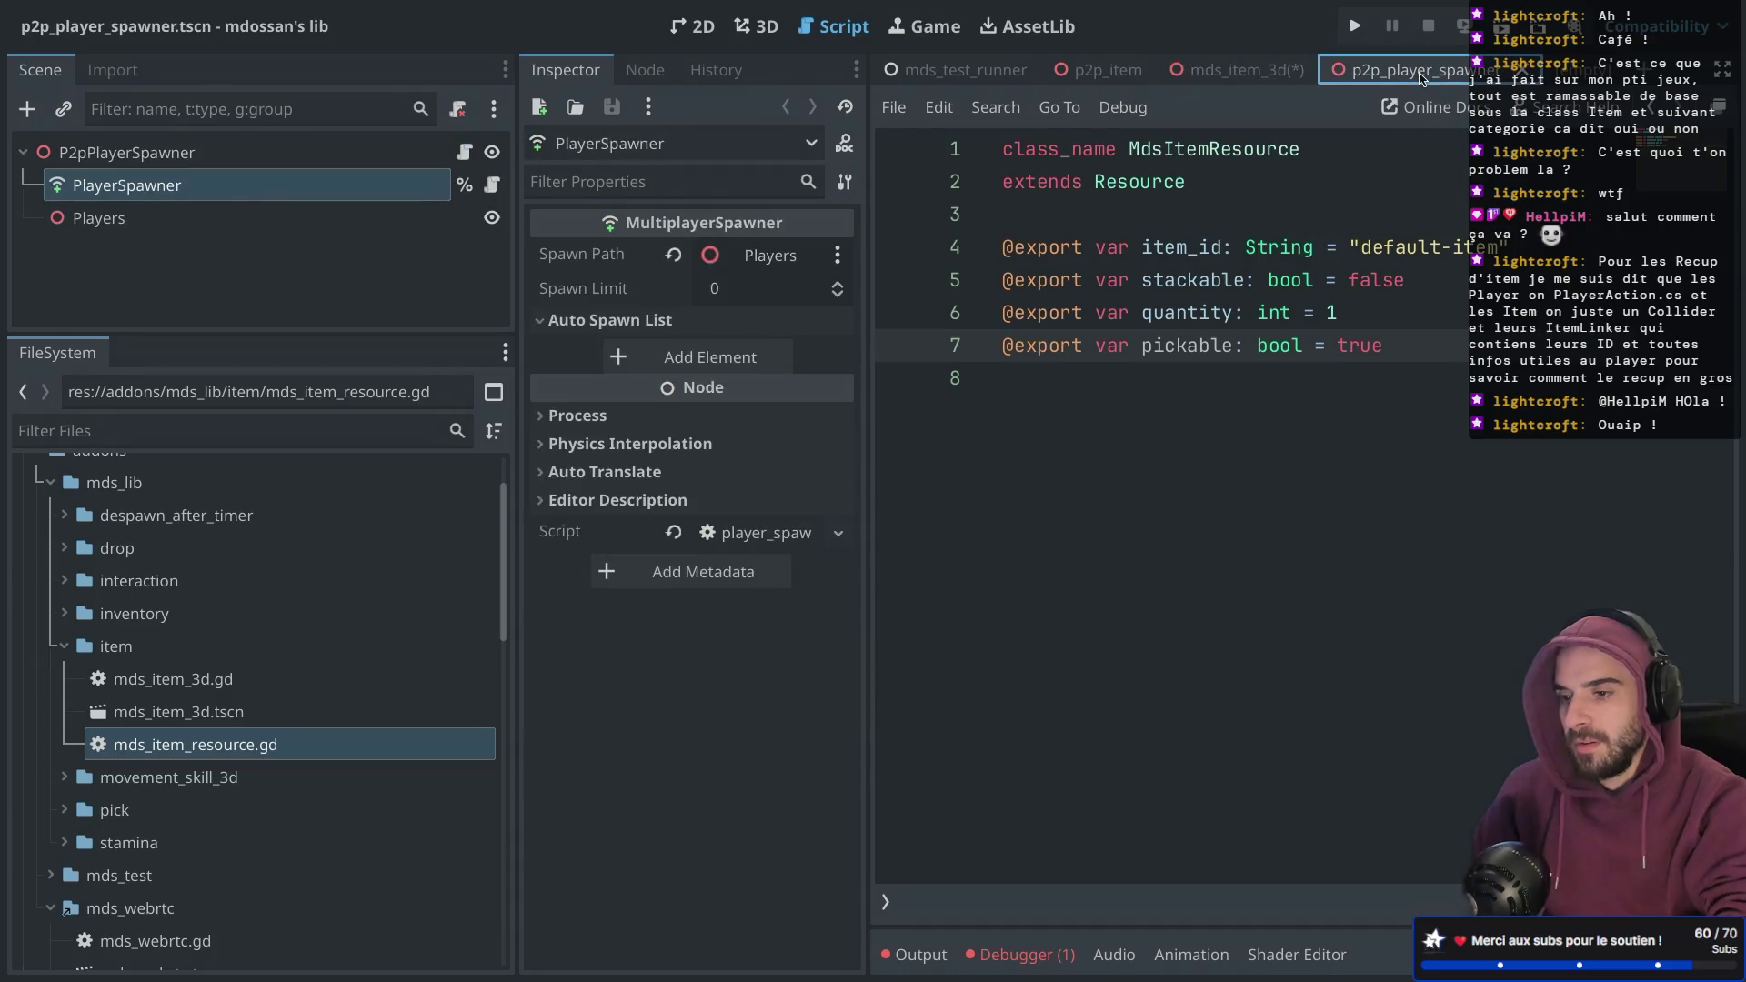
key("ctrl+shift+F11")
left_click(699, 69)
left_click(743, 73)
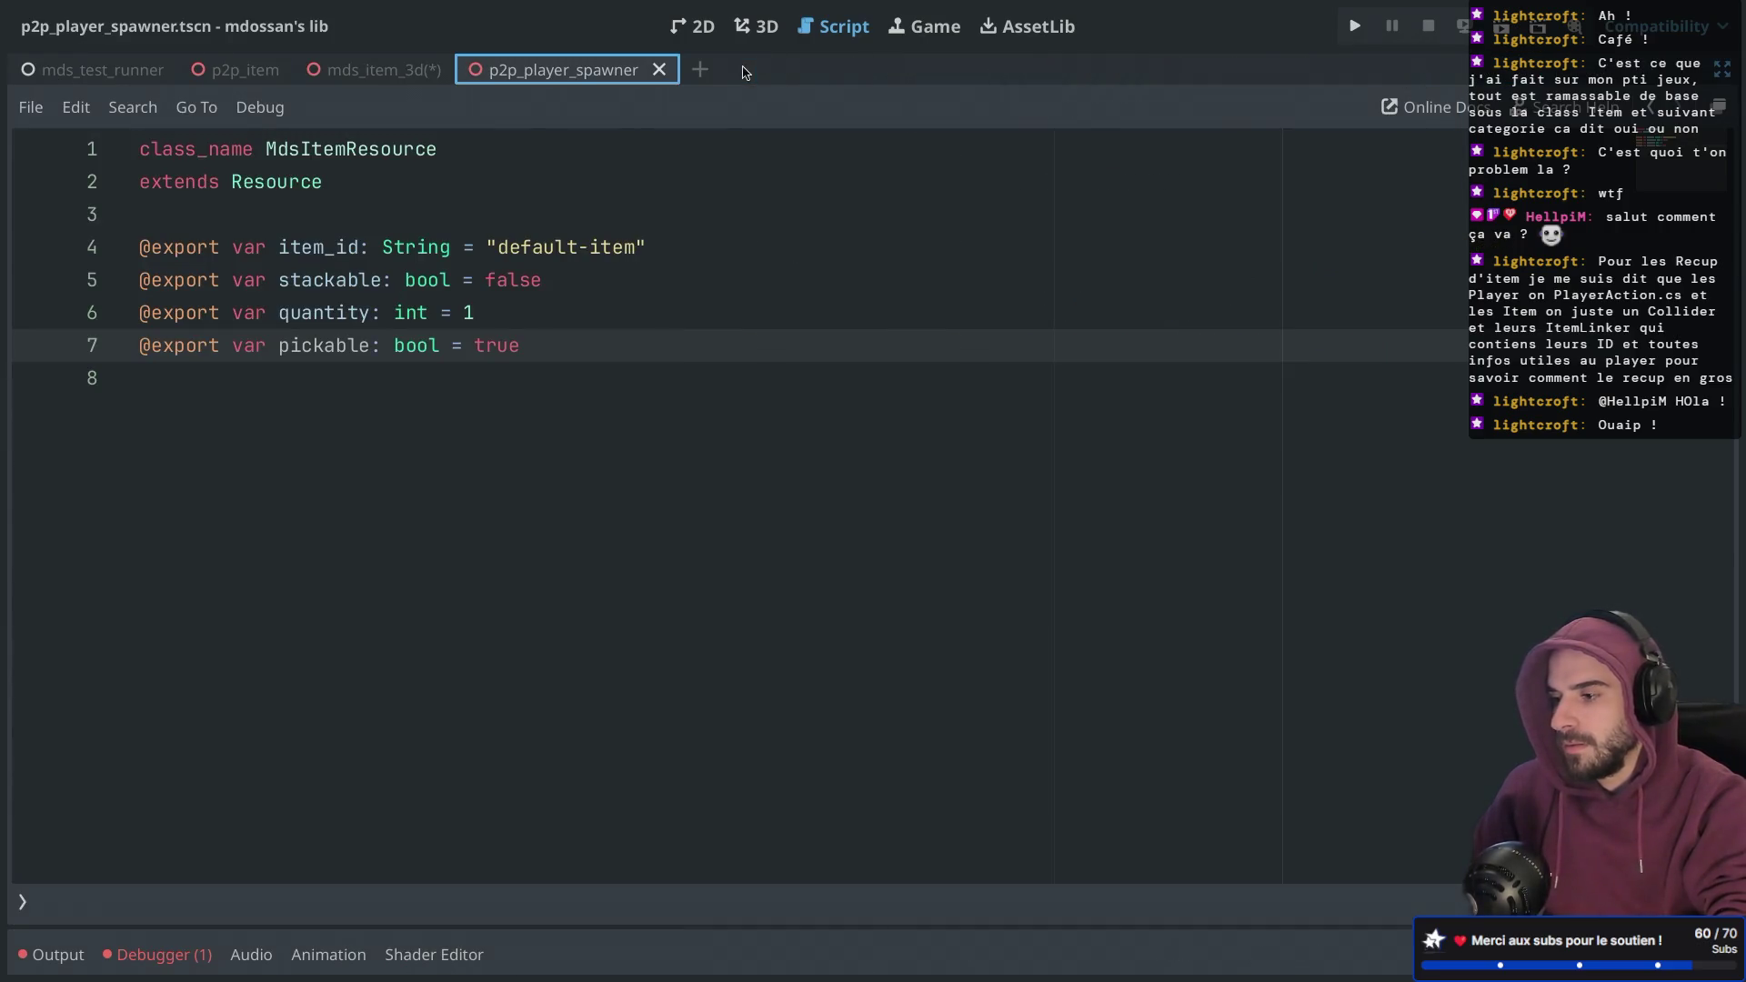
mouse_move(242, 70)
left_mouse_down()
mouse_move(182, 100)
mouse_move(248, 72)
left_mouse_up()
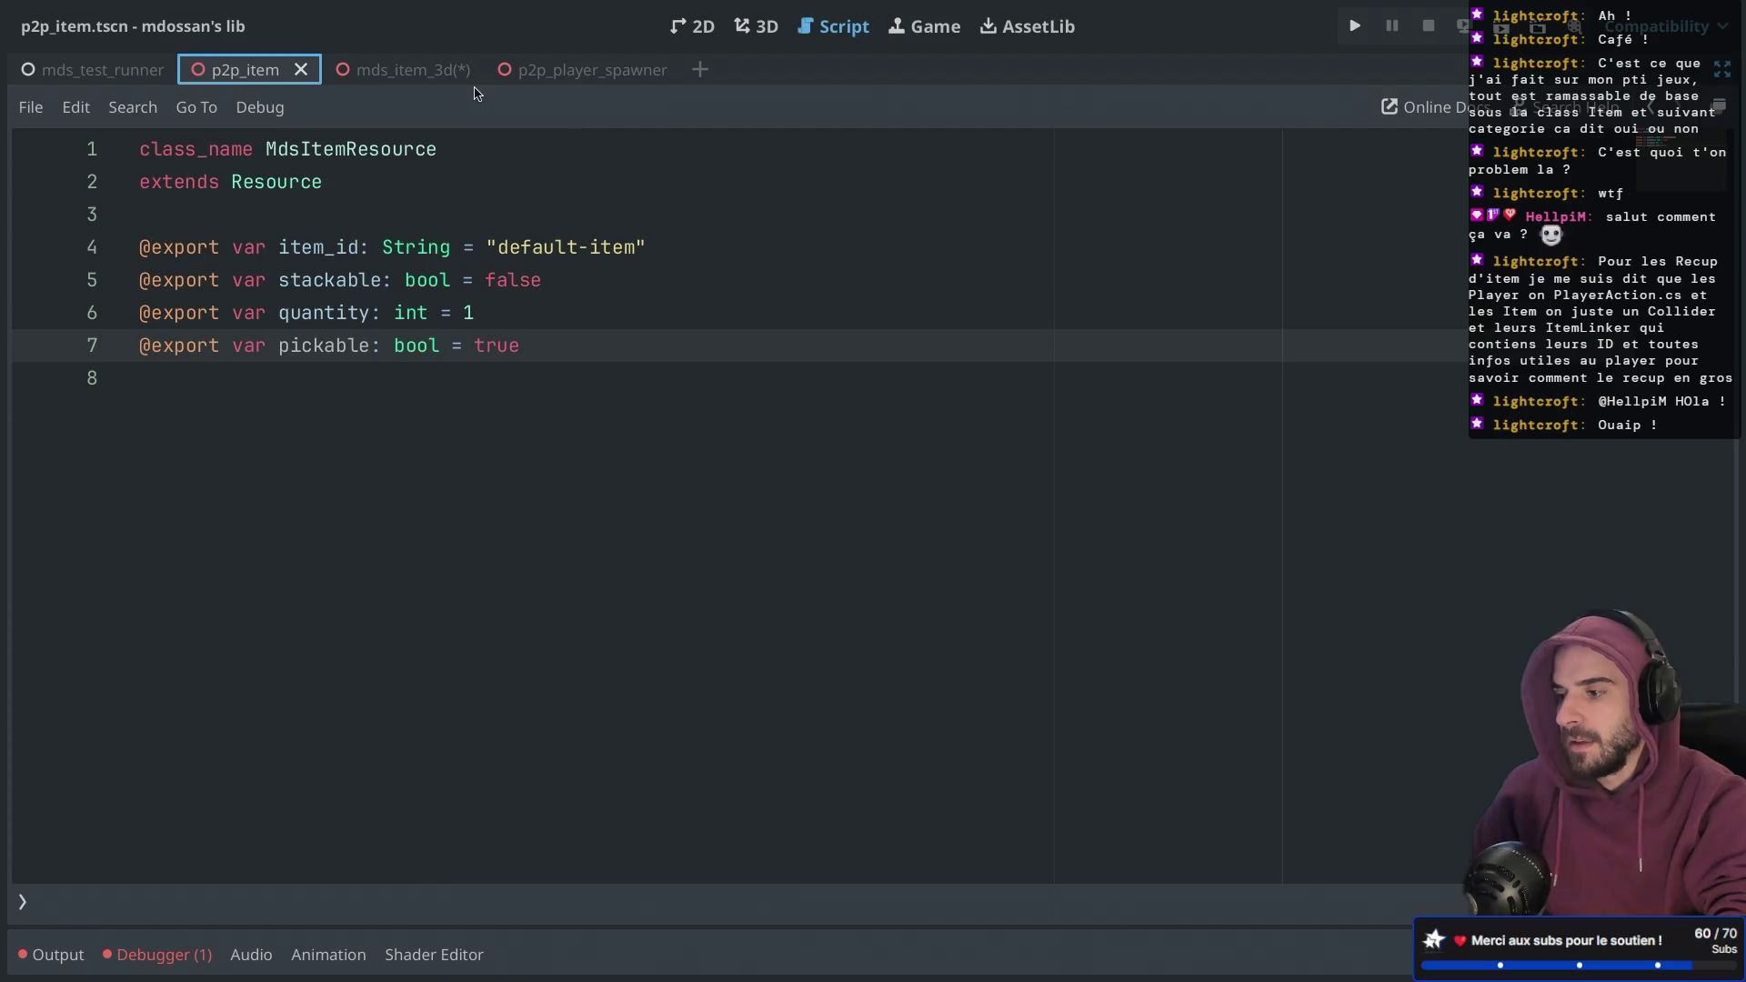
key("ctrl+shift+F11")
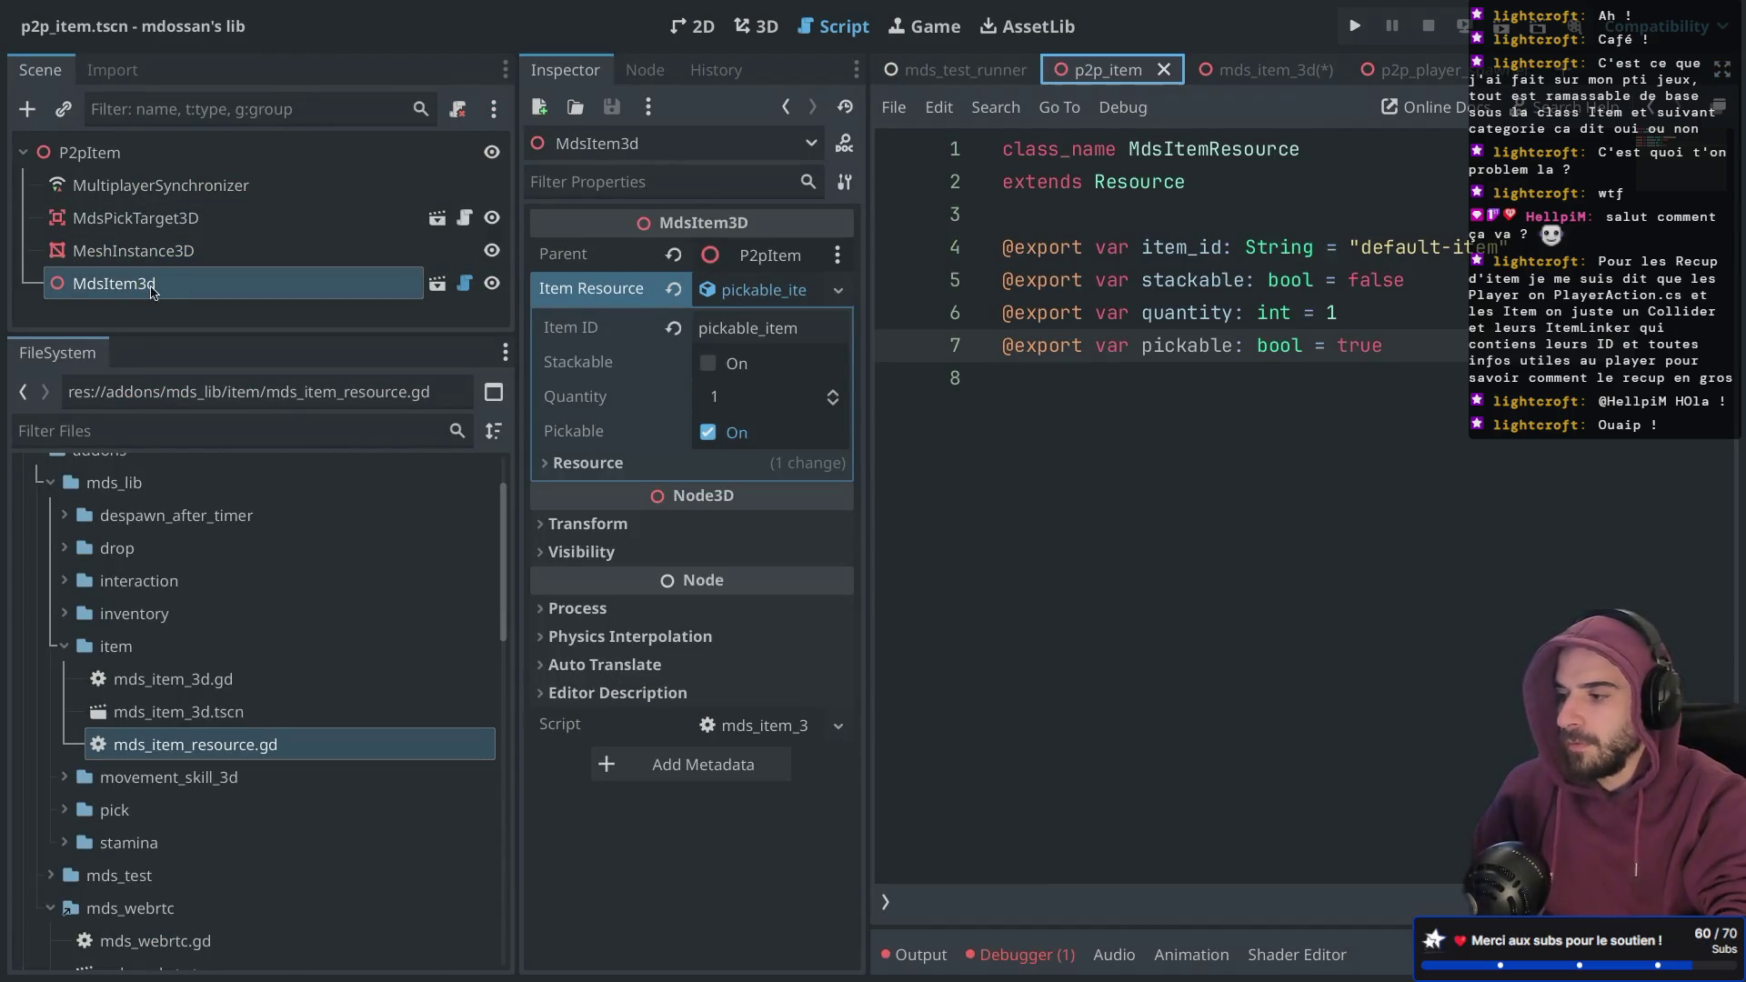
Step: Review each p2p_item node's properties, then return to the mds_item_3d scene
left_click(149, 230)
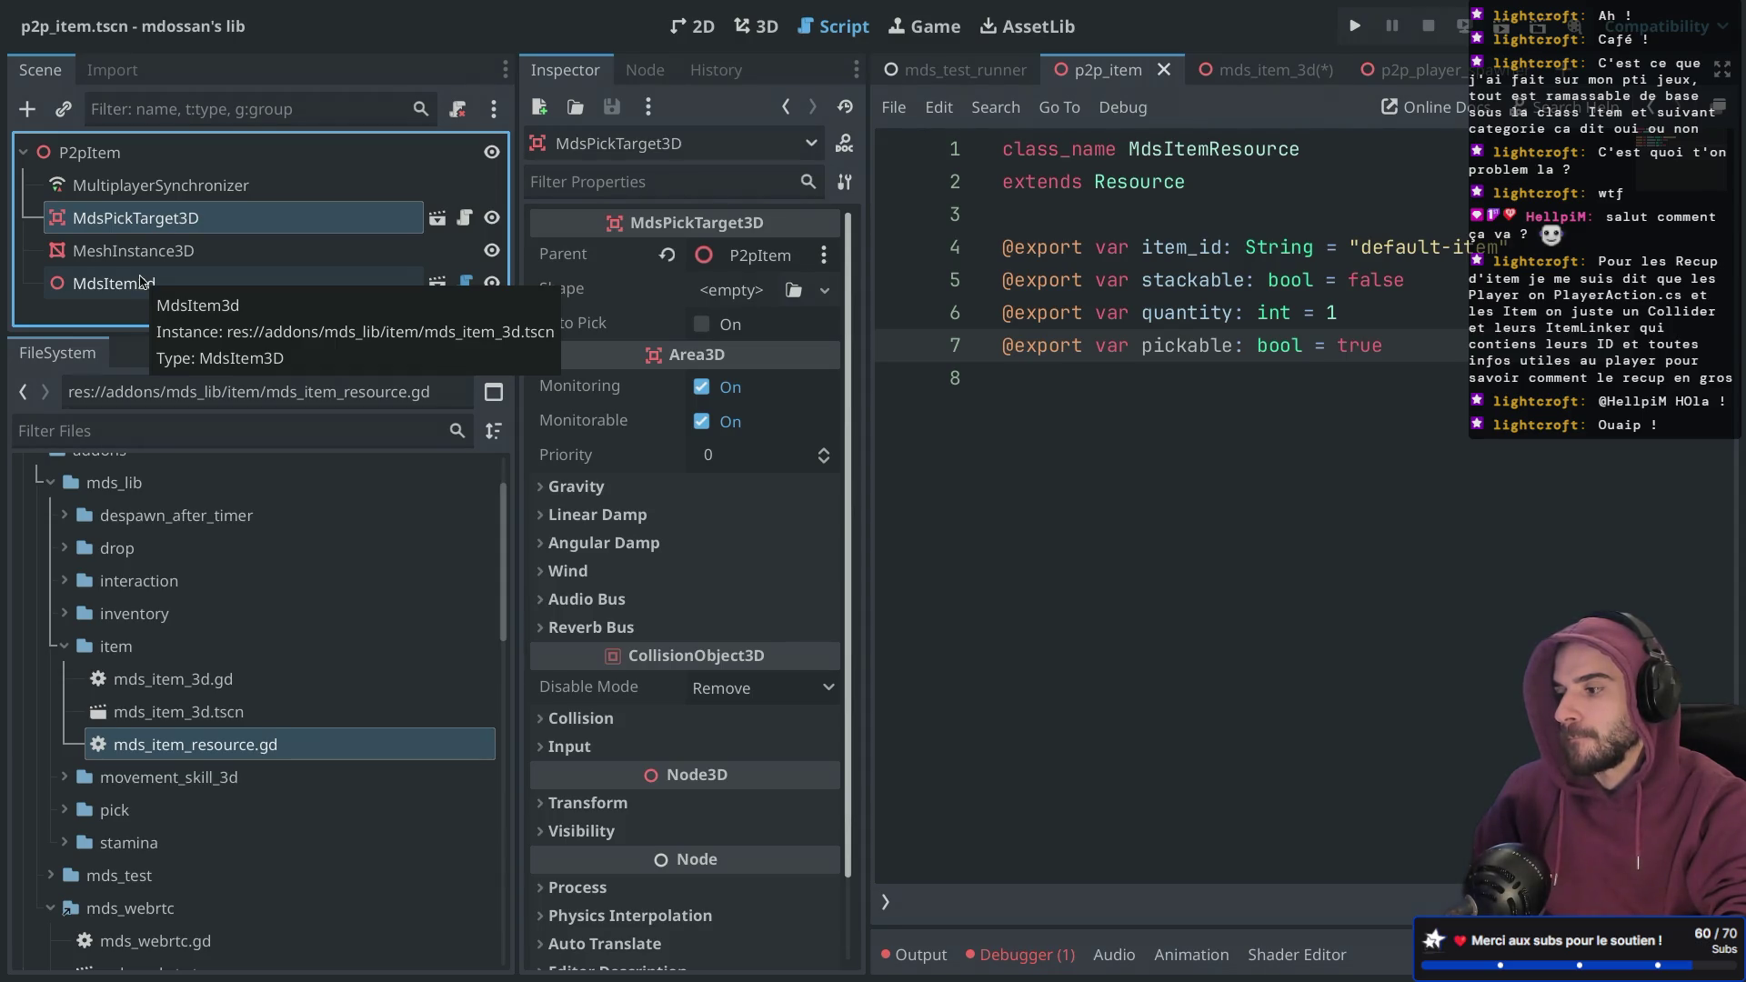
left_click(81, 153)
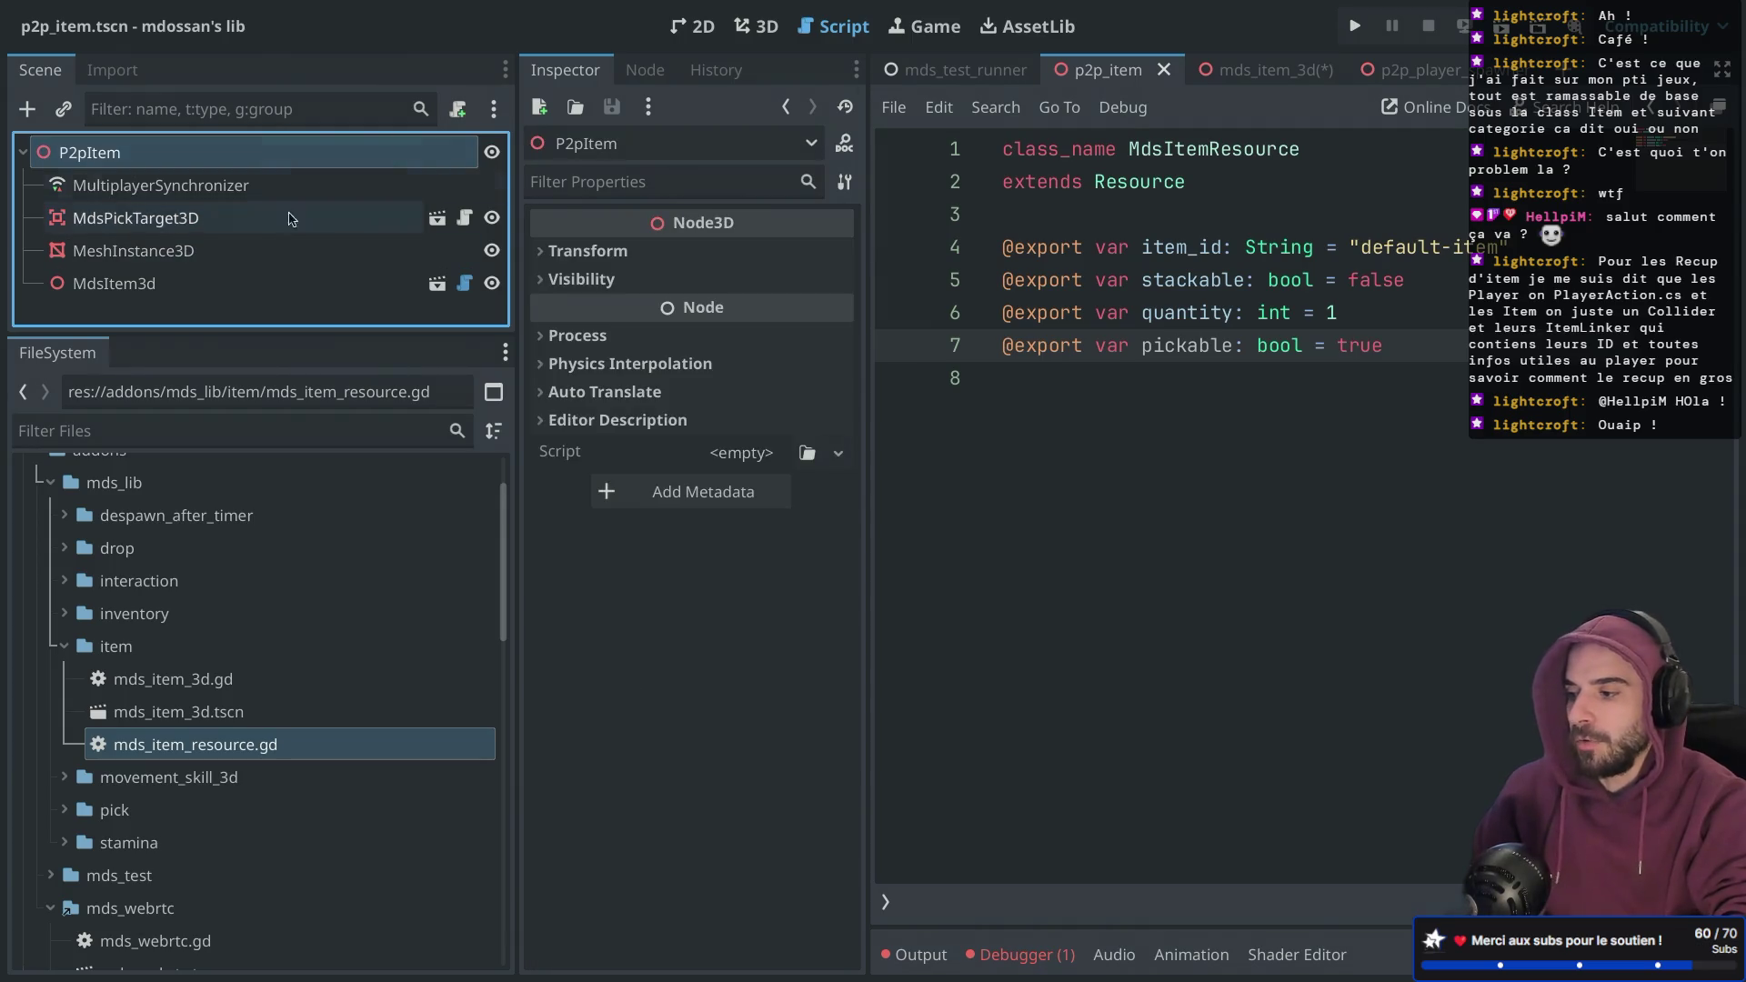
left_click(192, 245)
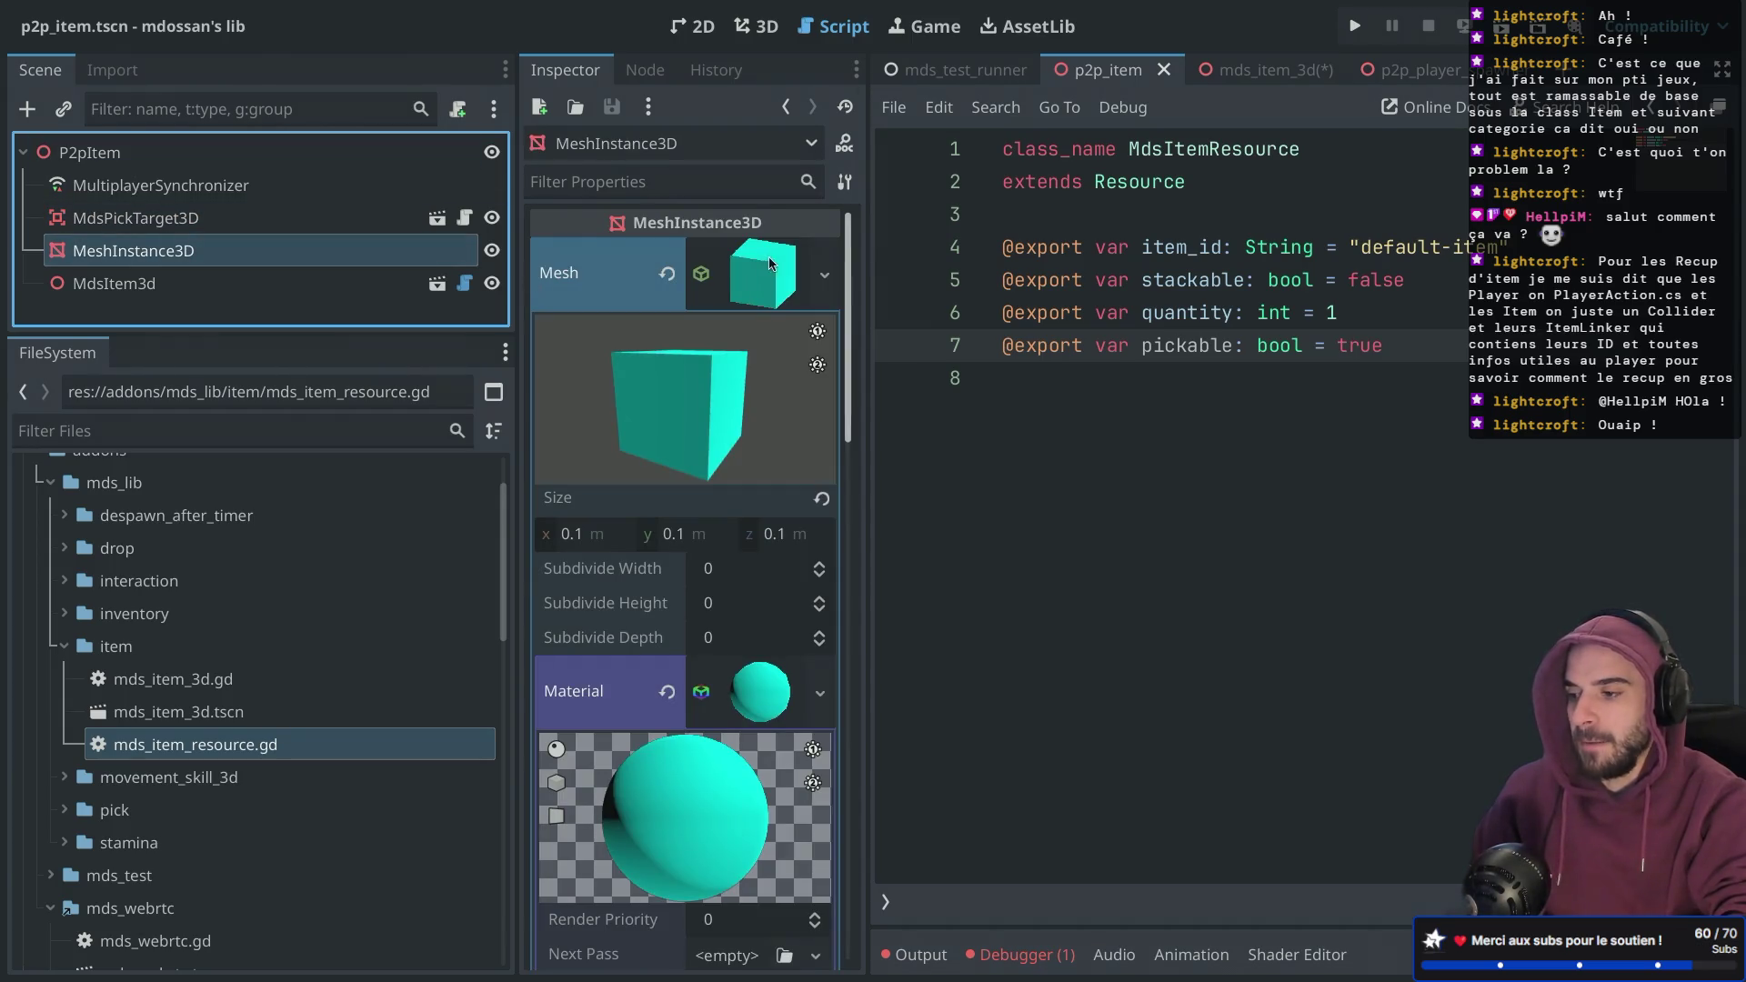
left_click(348, 282)
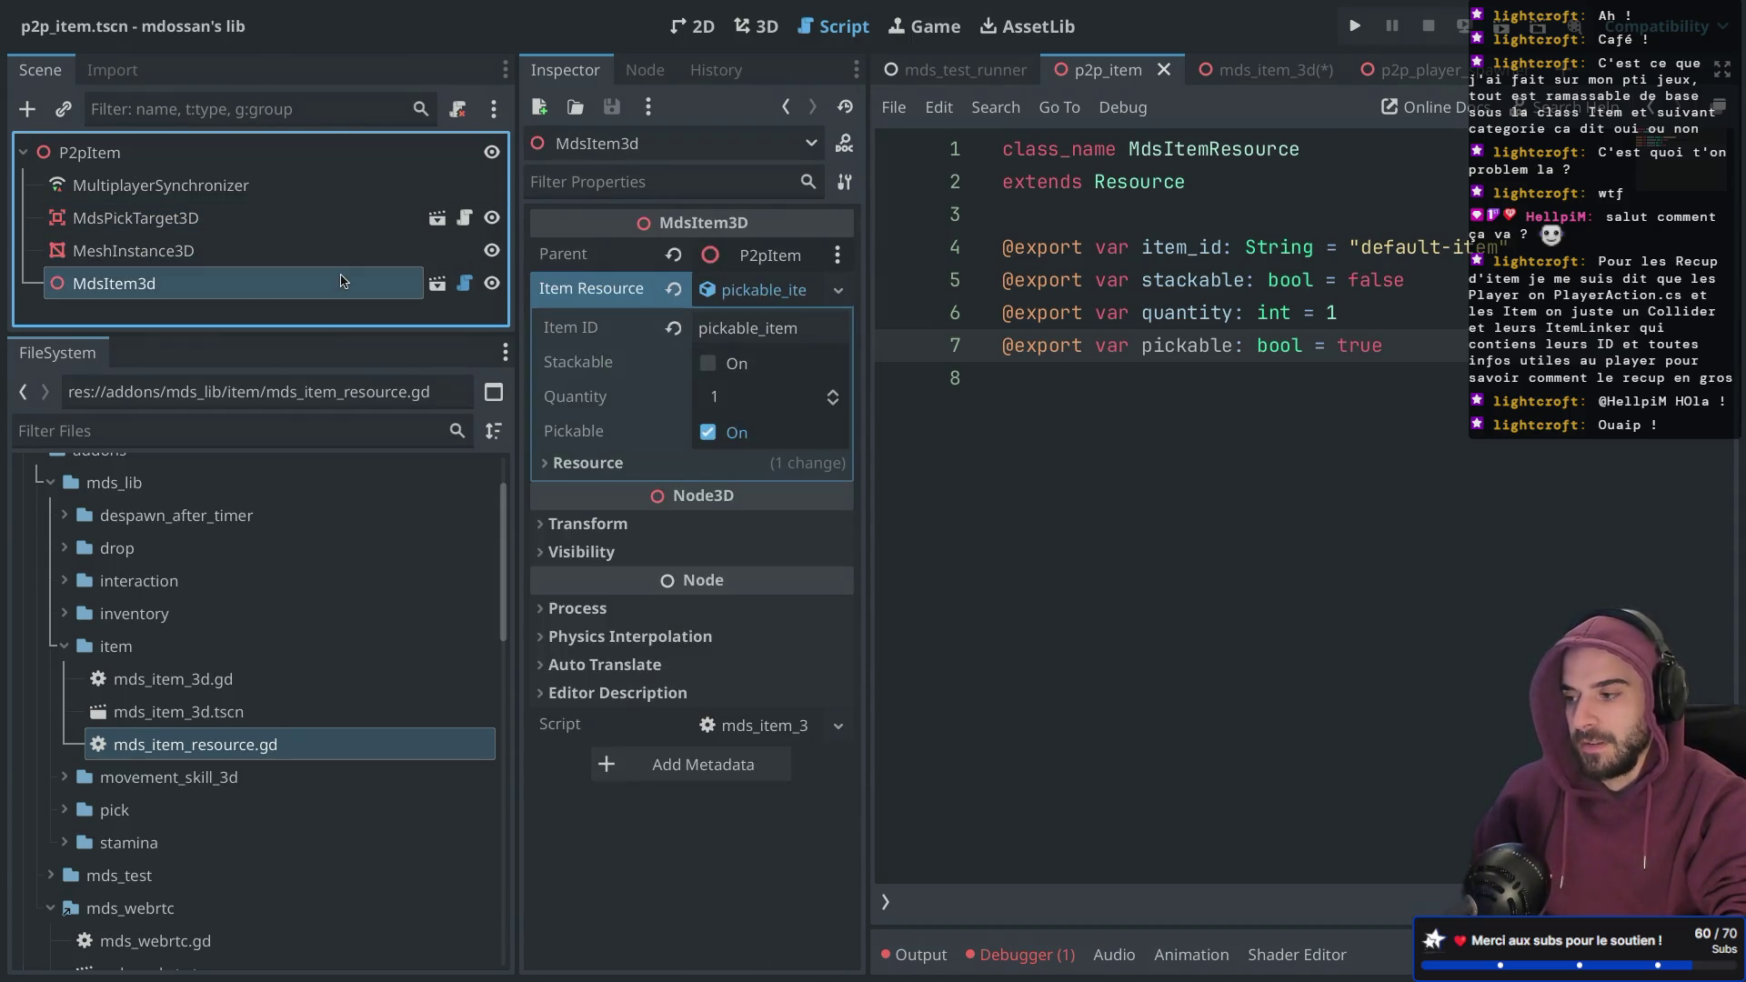
left_click(290, 225)
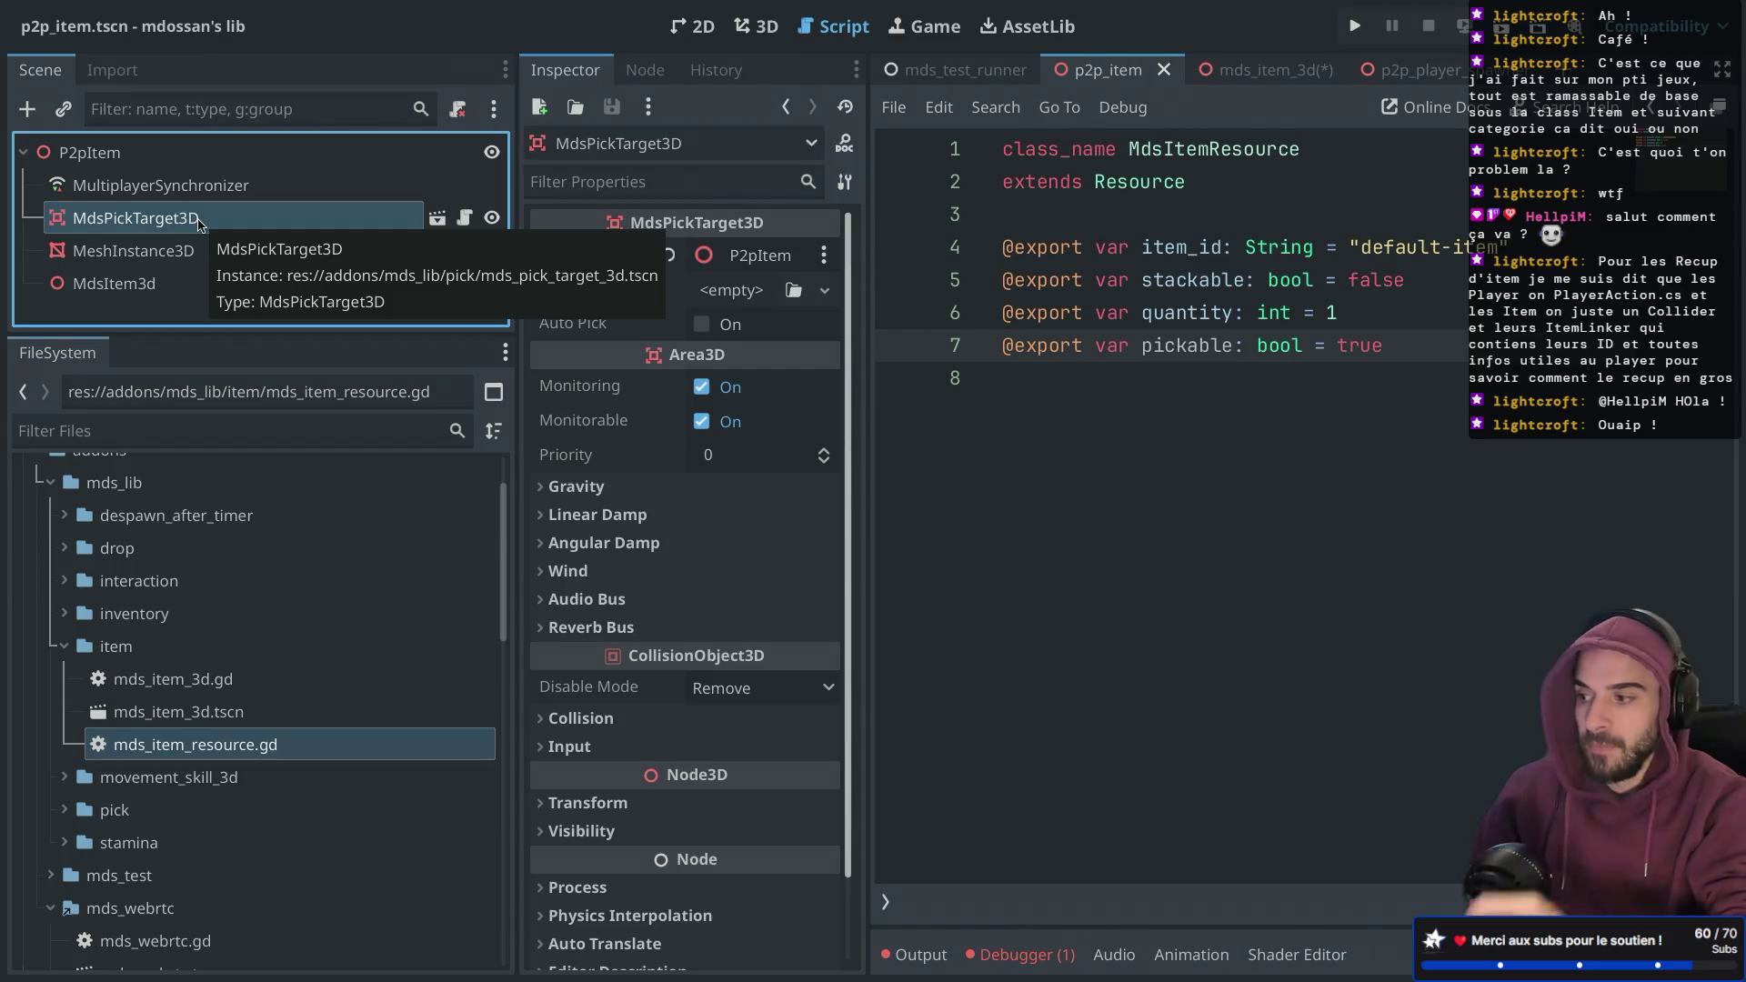
left_click(269, 188)
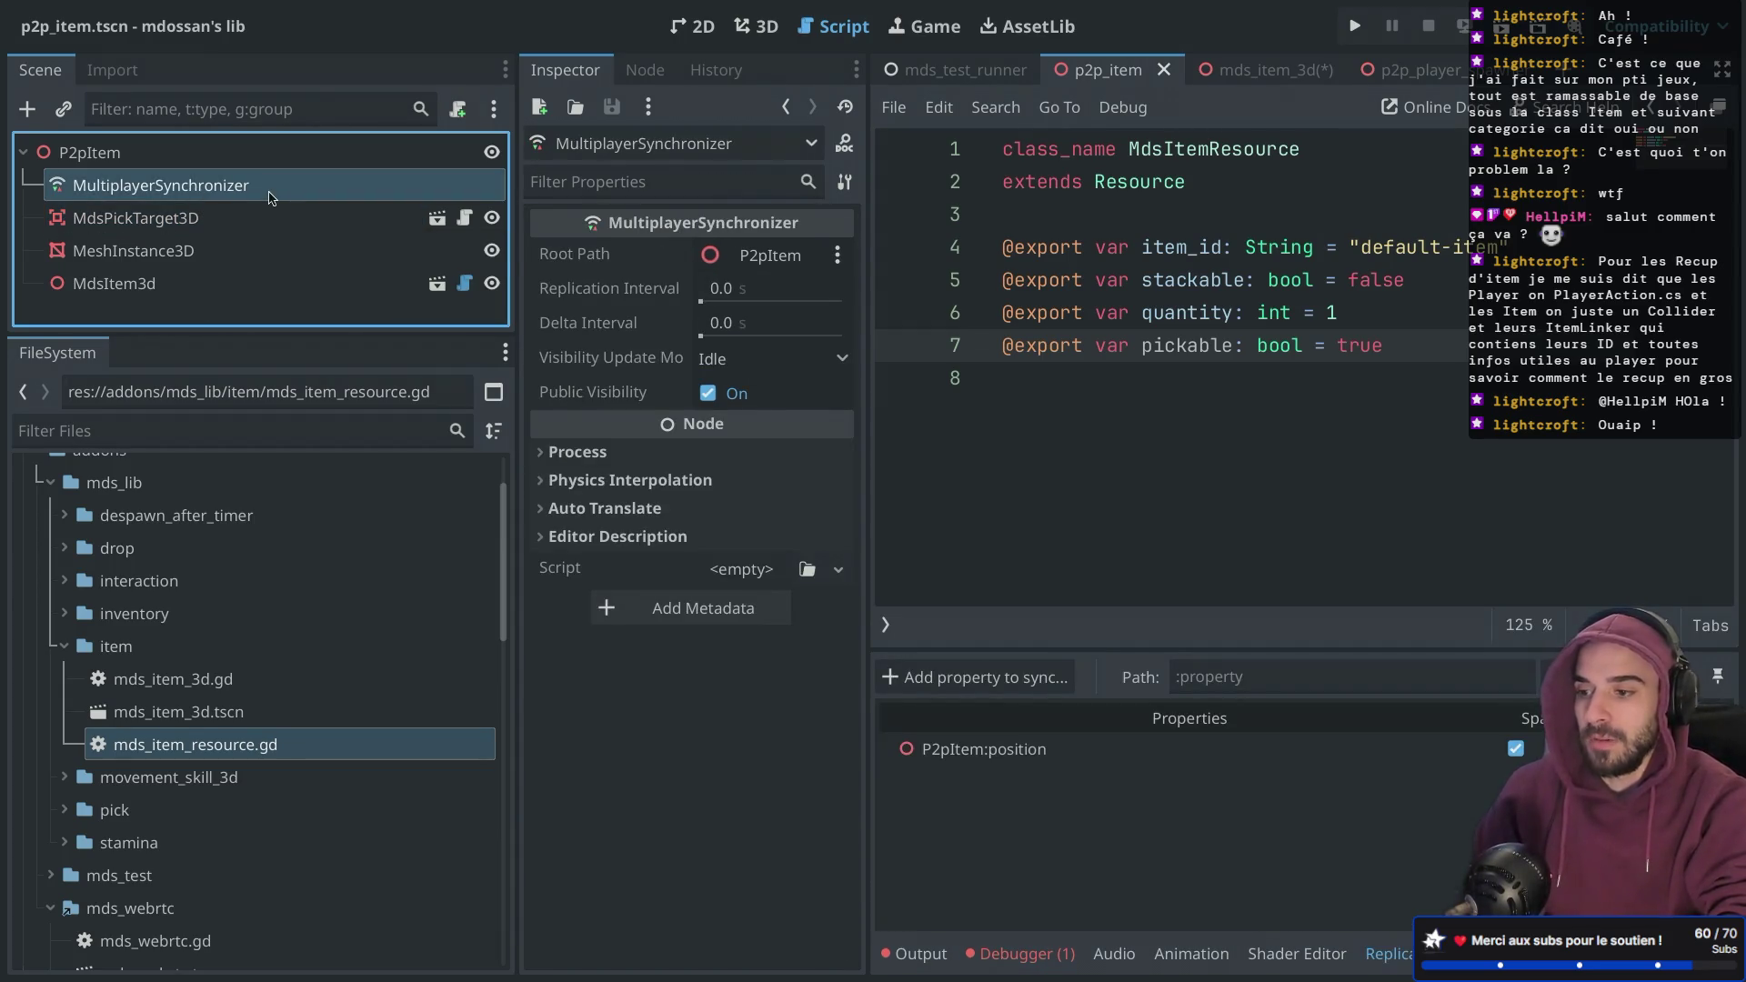
left_click(1255, 71)
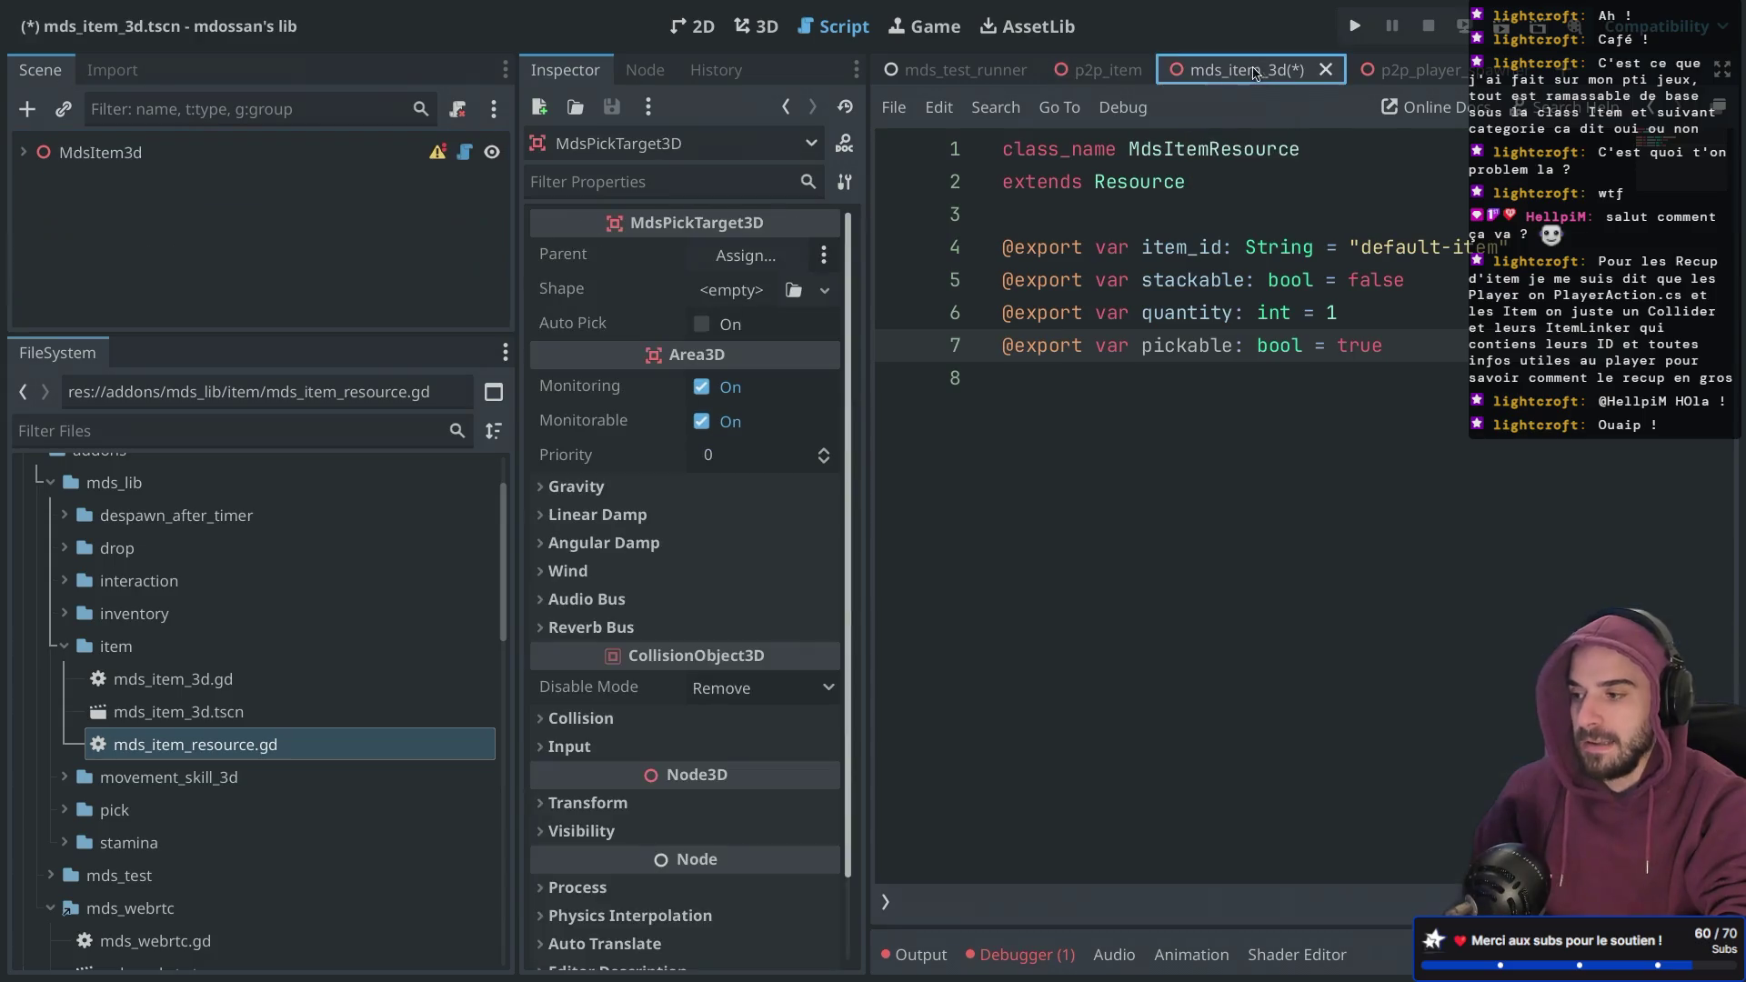
Step: Expand MdsItem3d, save mds_item_3d, glance at p2p_item, and reselect MdsItem3d
left_click(24, 152)
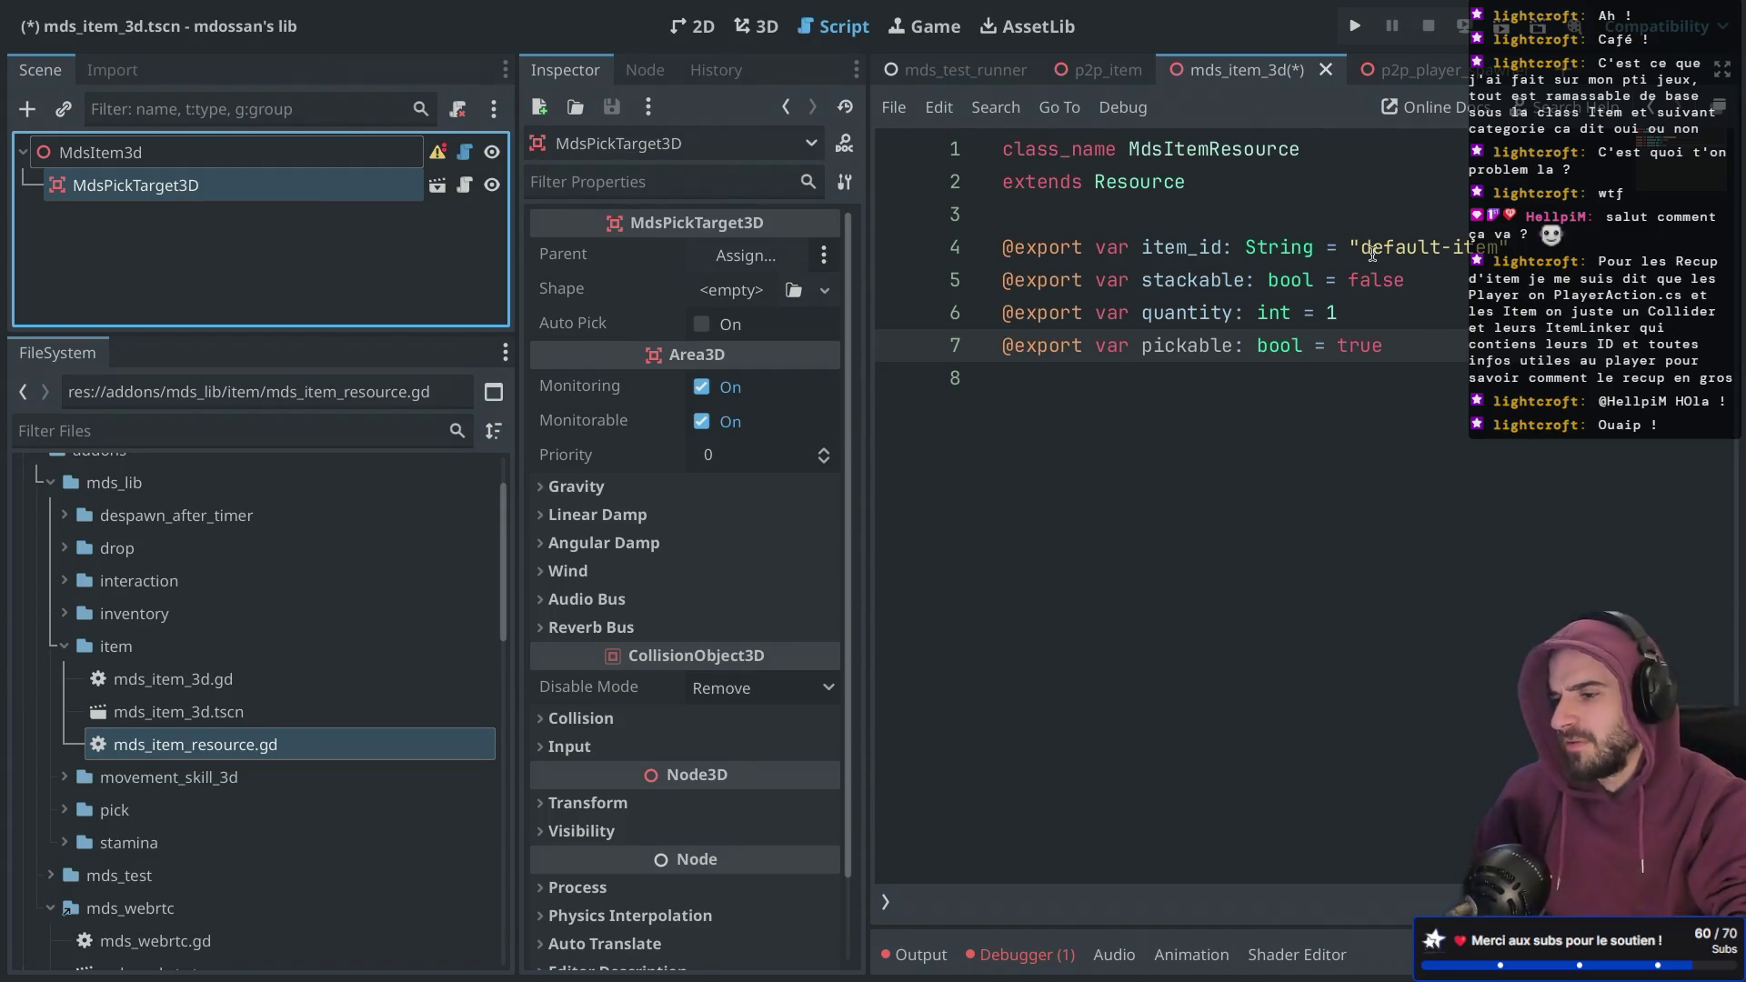
key("ctrl+s")
left_click(1099, 82)
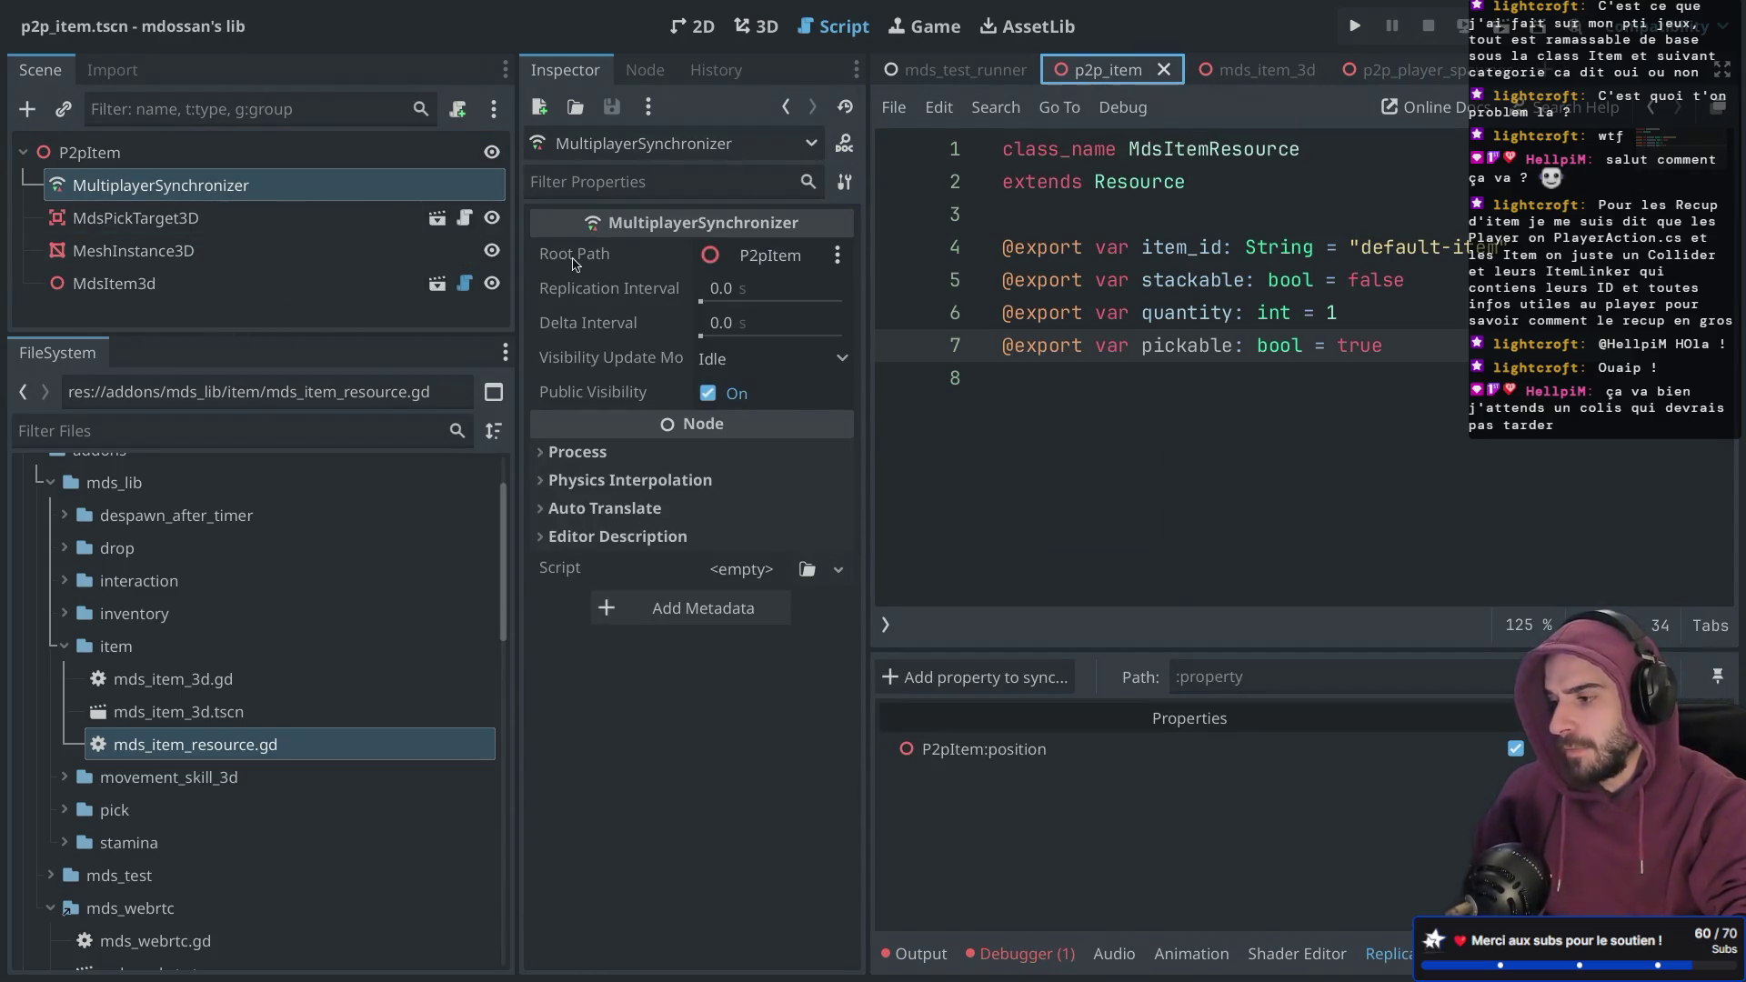
left_click(1244, 69)
left_click(127, 152)
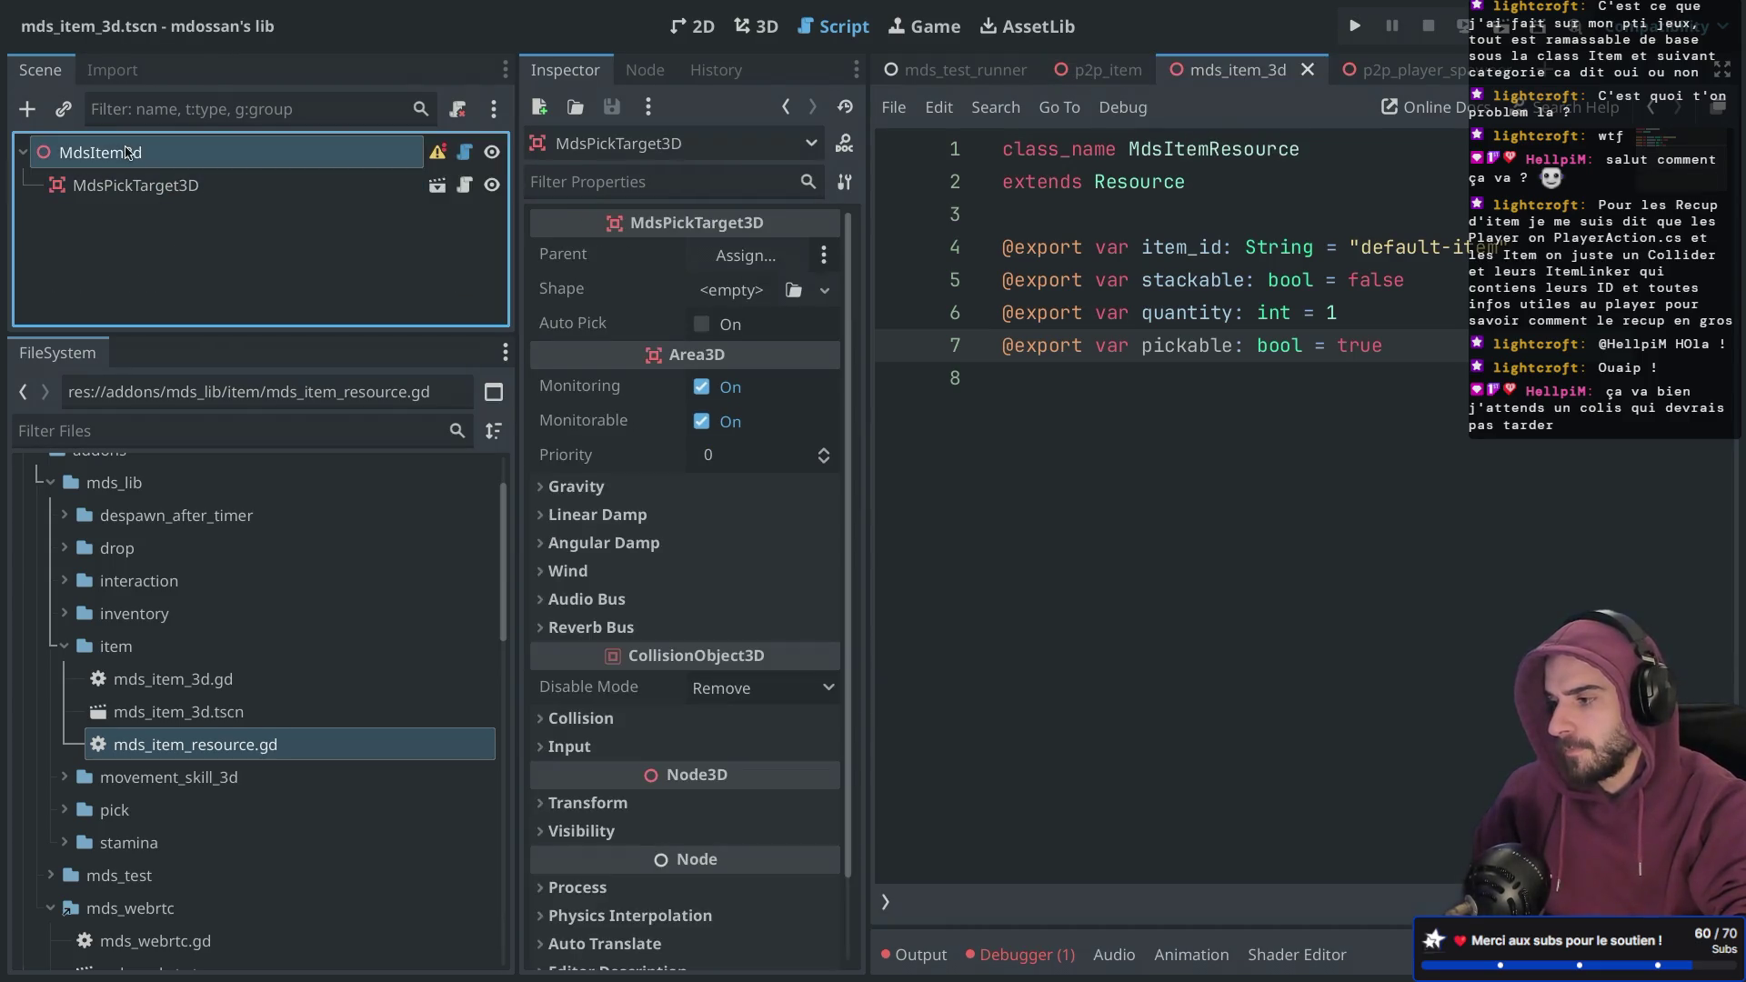
Step: Add a MeshInstance3D under MdsItem3d with Mesh left empty, then start a new MdsItemResource line
key("ctrl+a")
type("mesh")
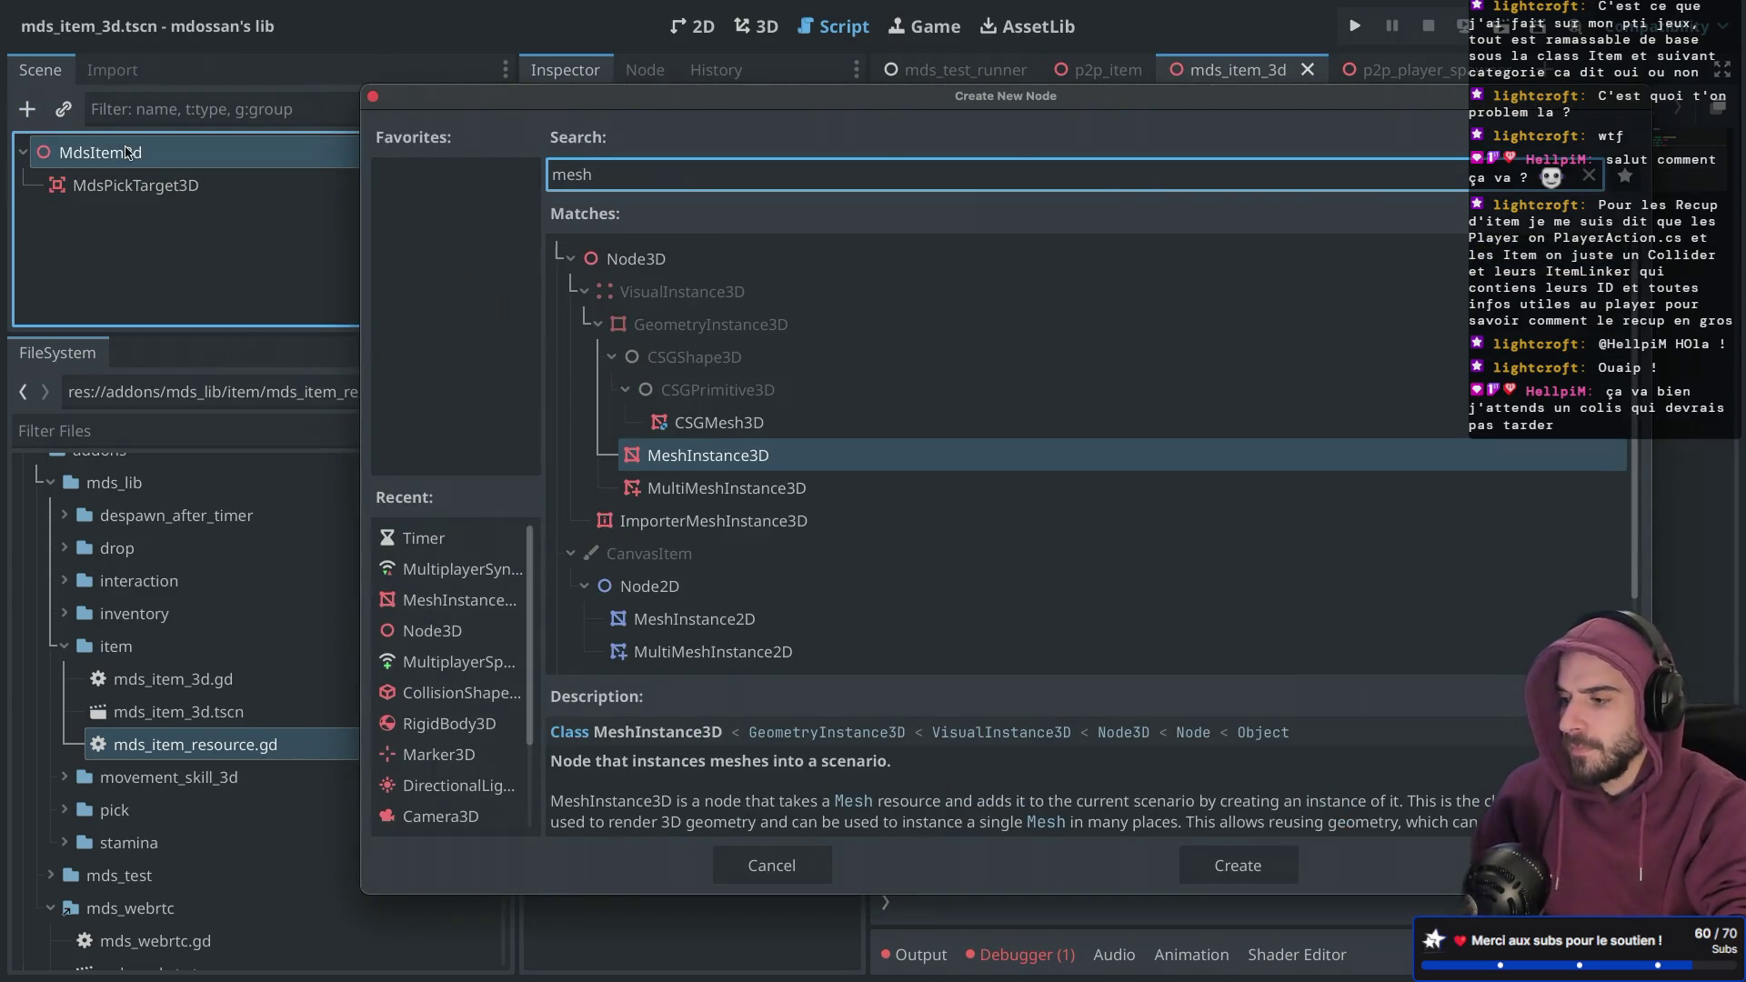
key("Return")
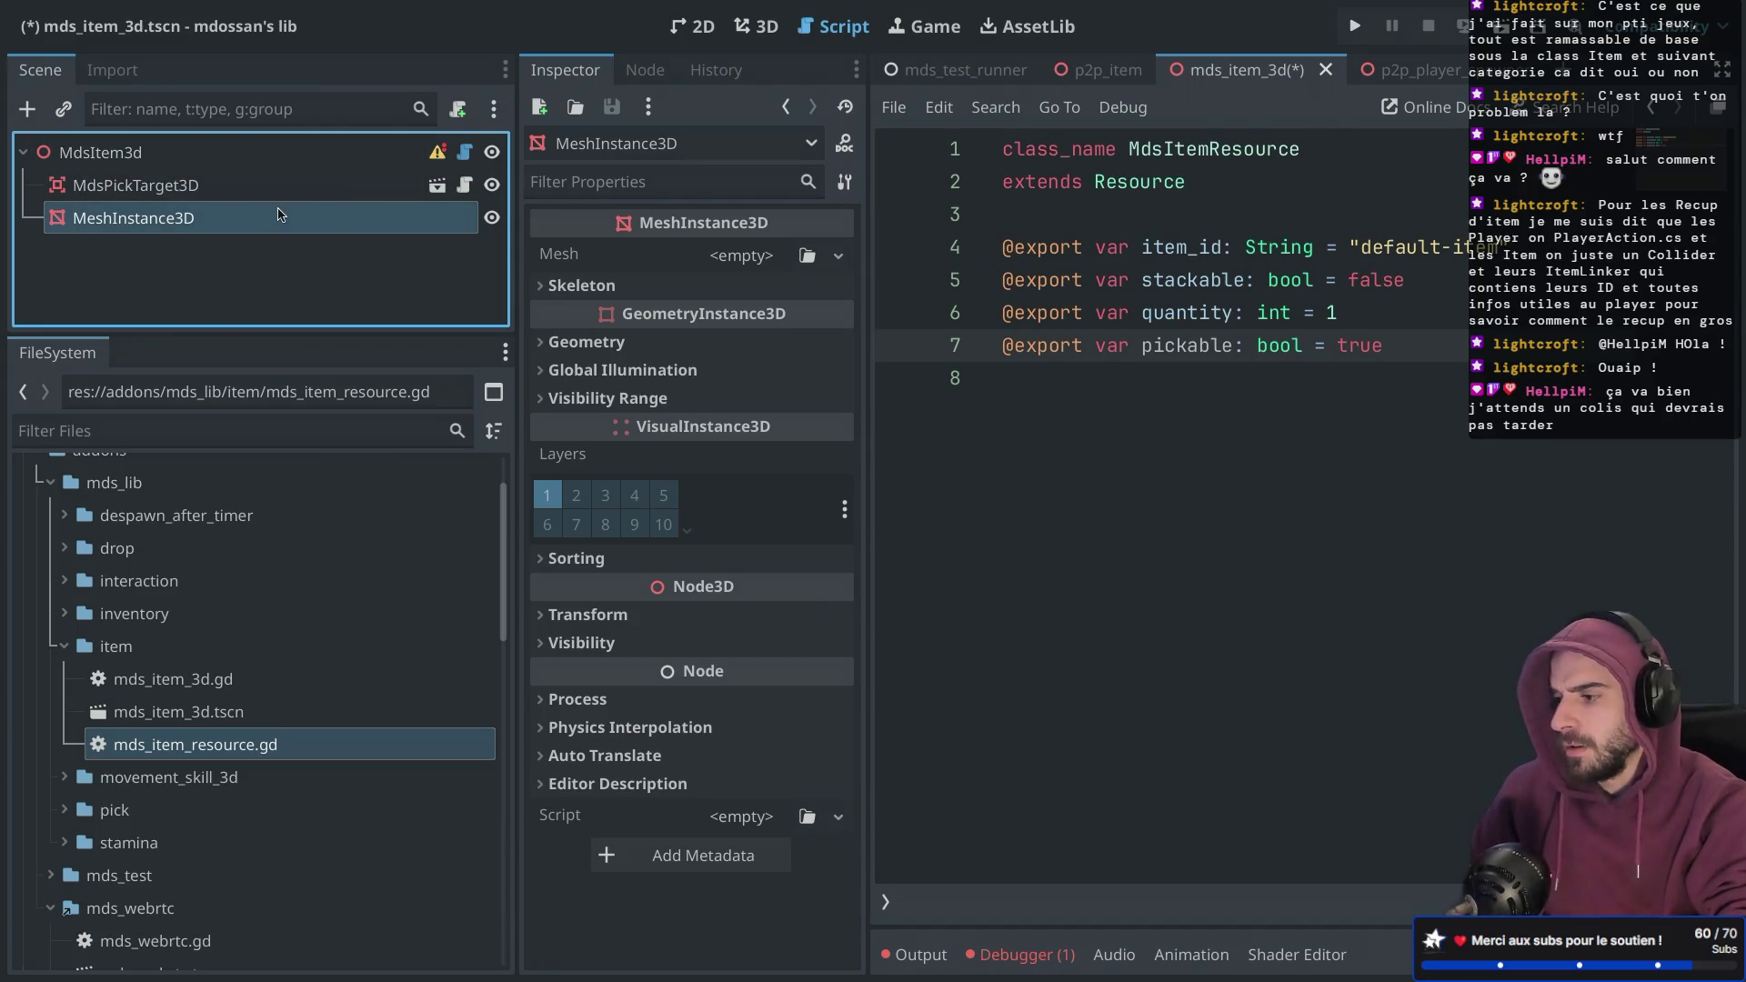
double_click(291, 218)
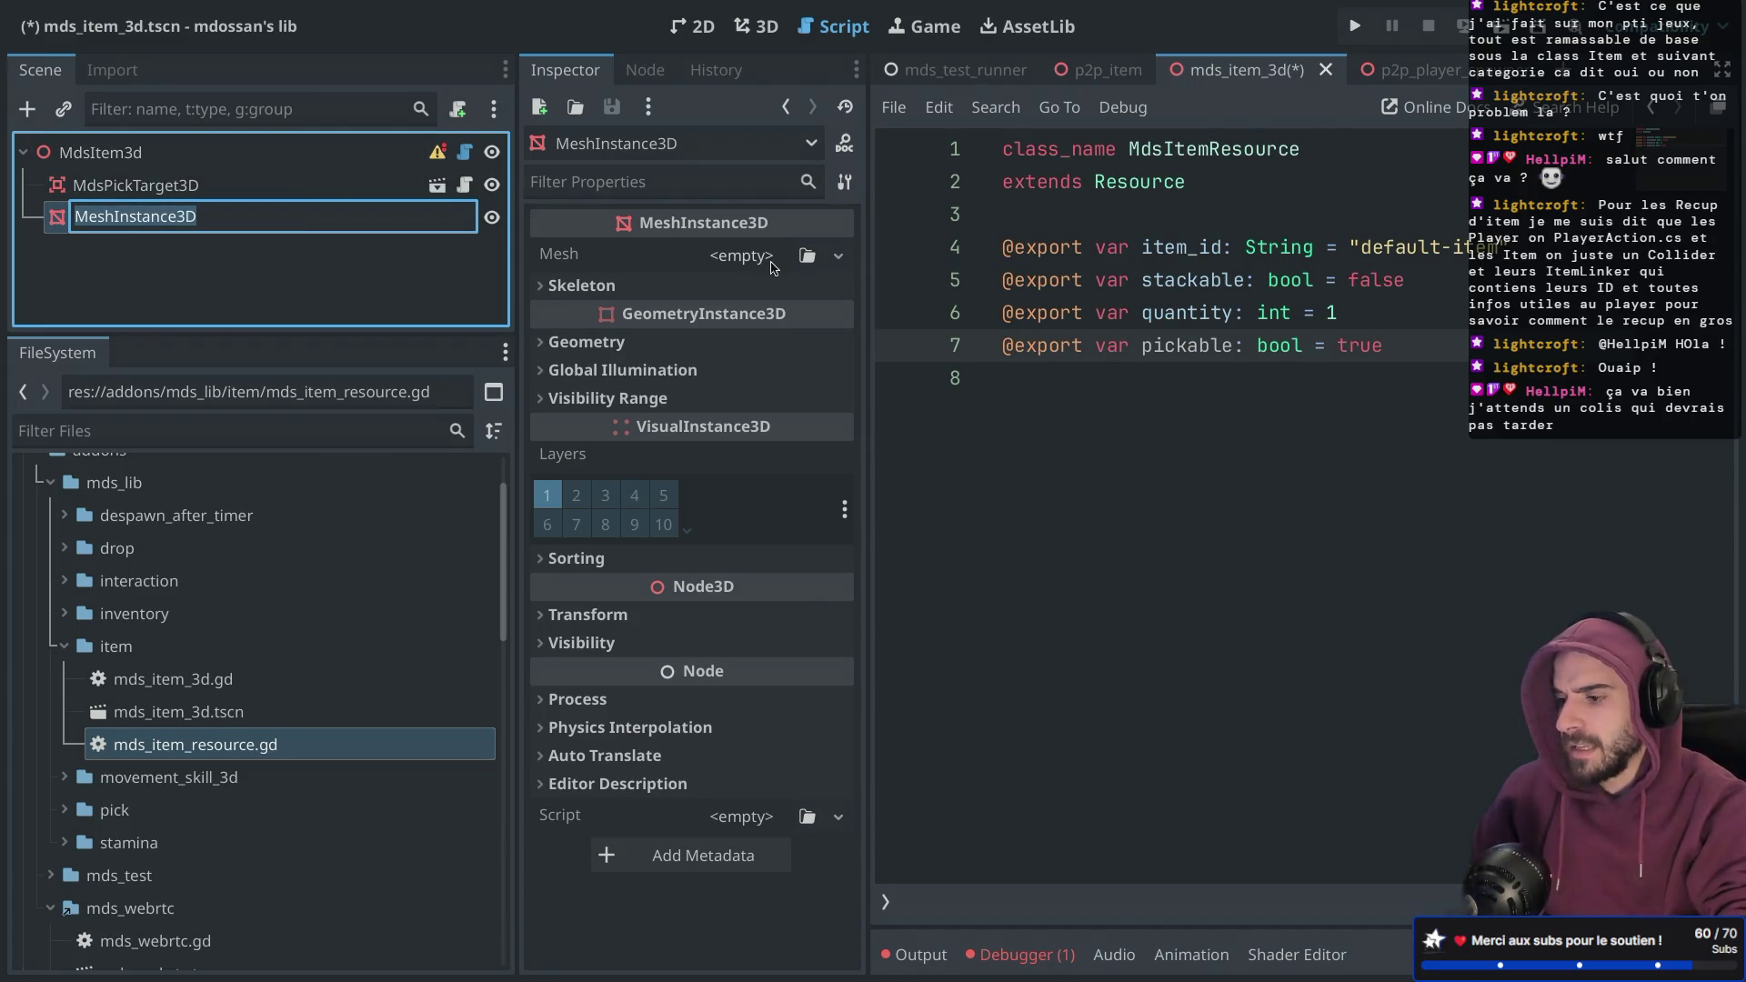
key("Return")
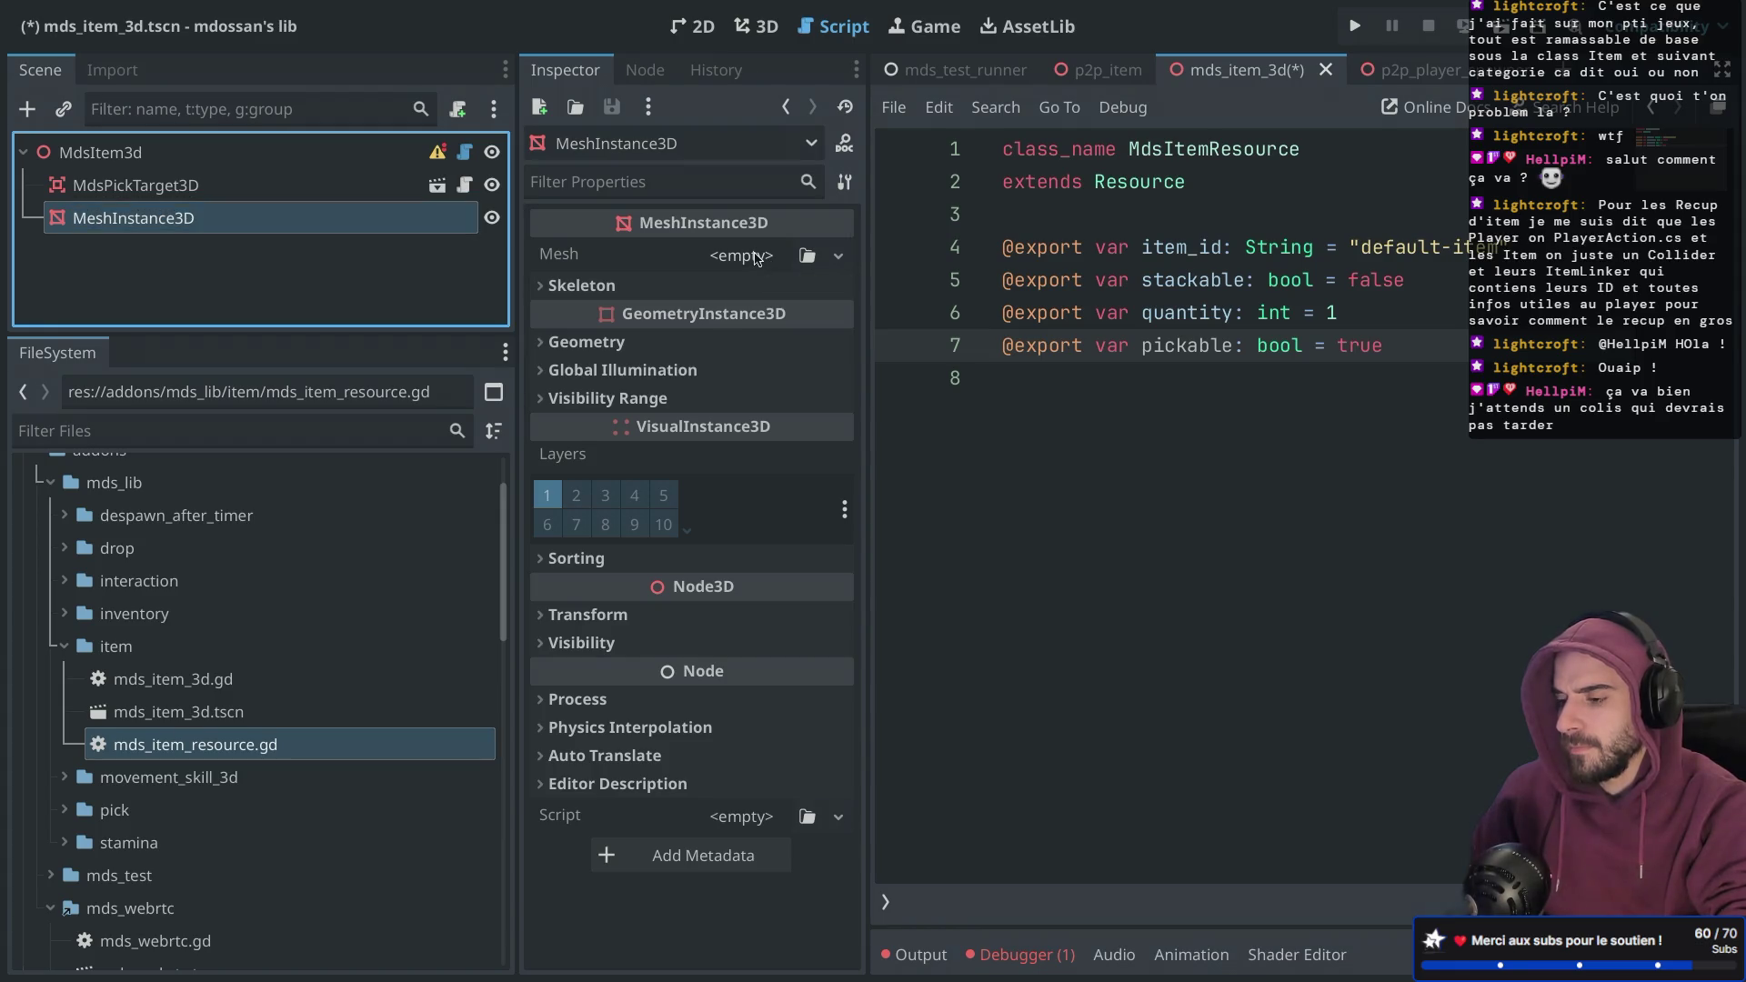
left_click(756, 256)
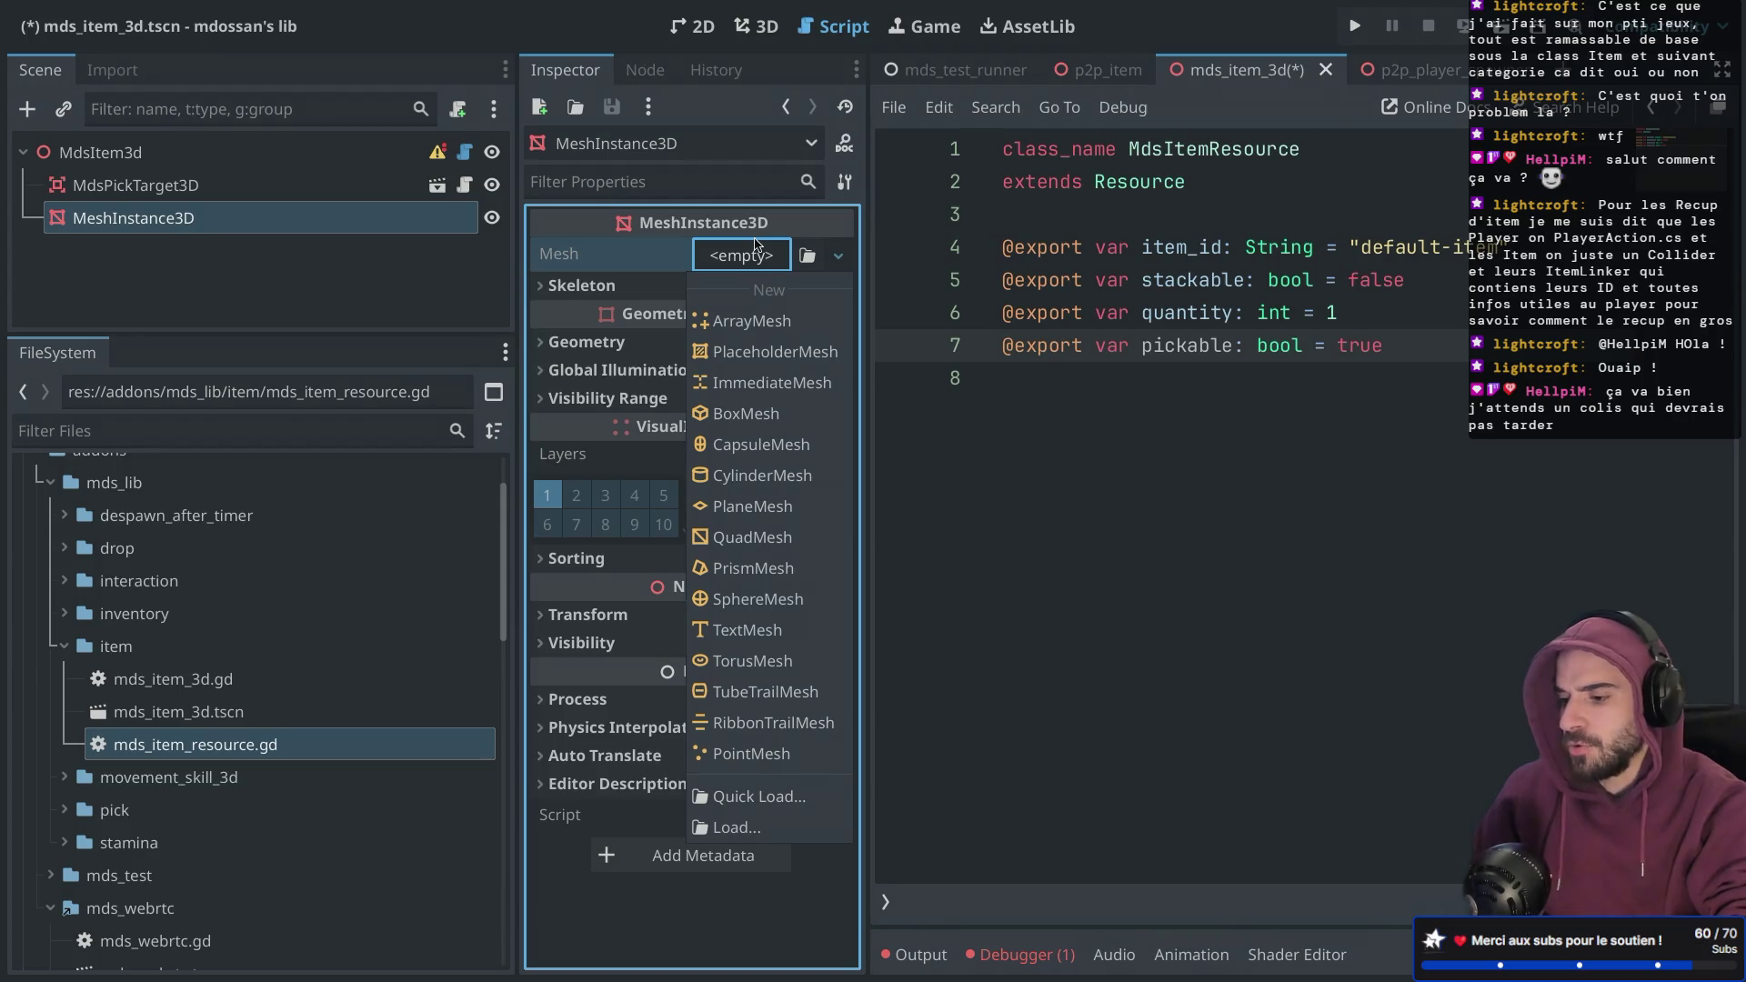
left_click(756, 245)
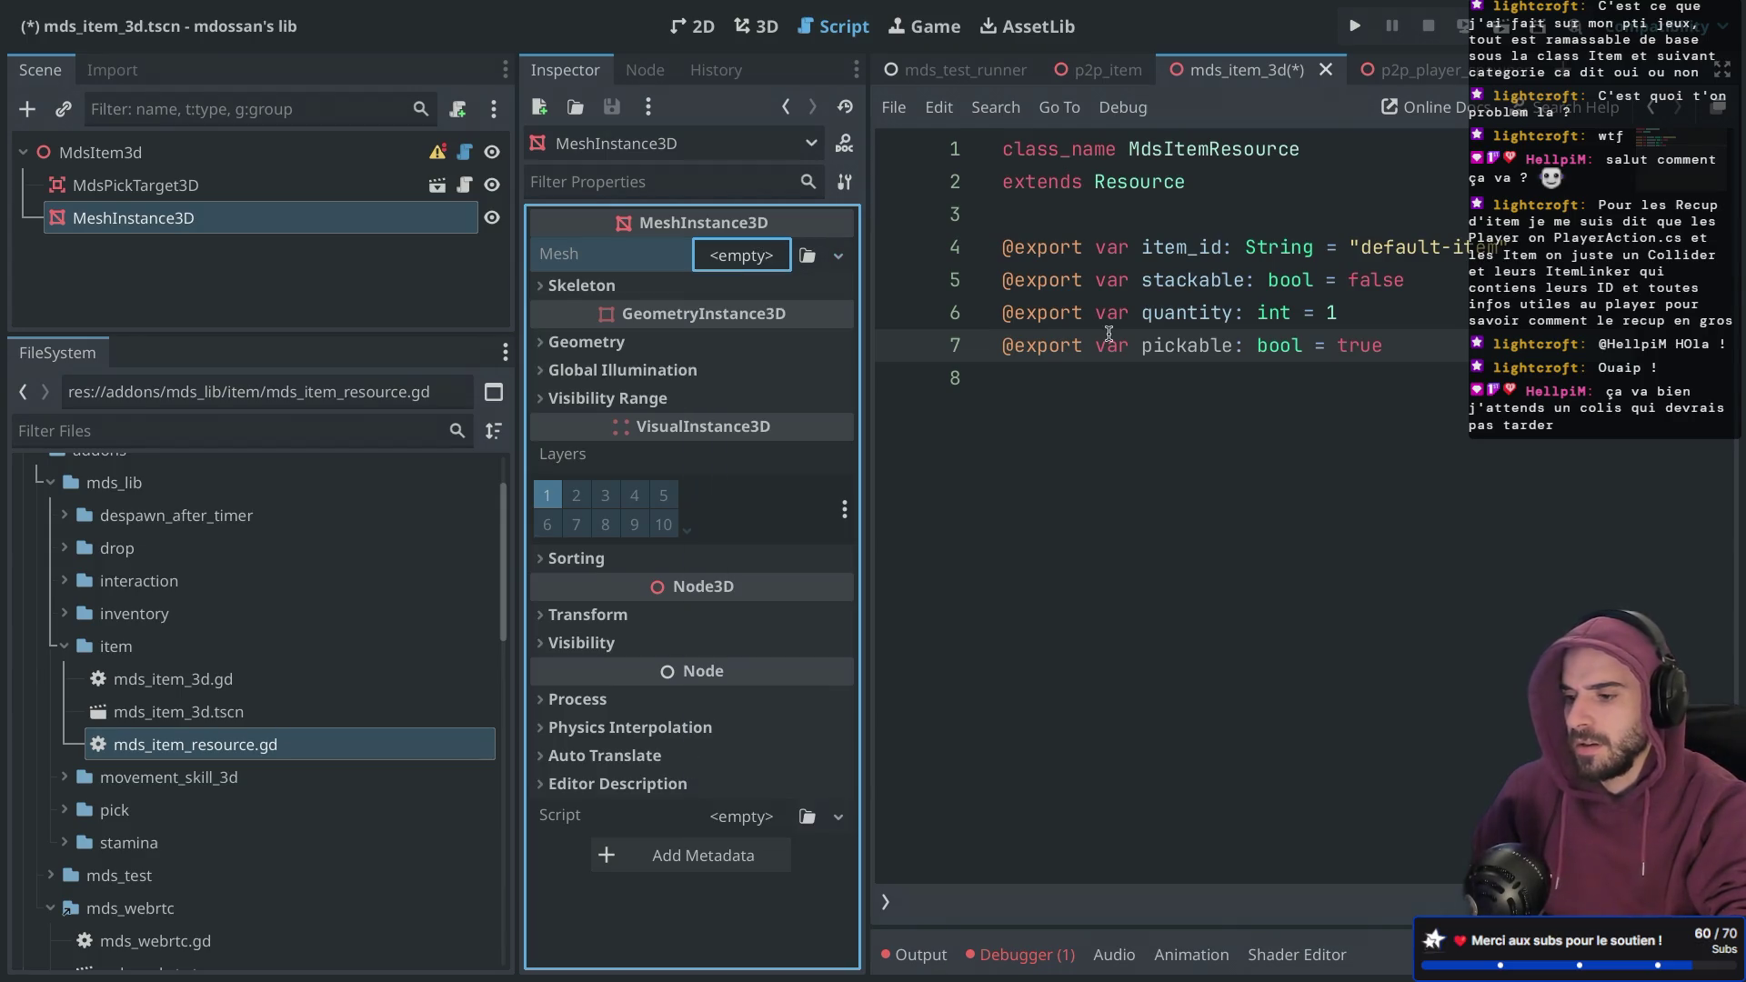
left_click(1463, 351)
key("Return")
type("@e")
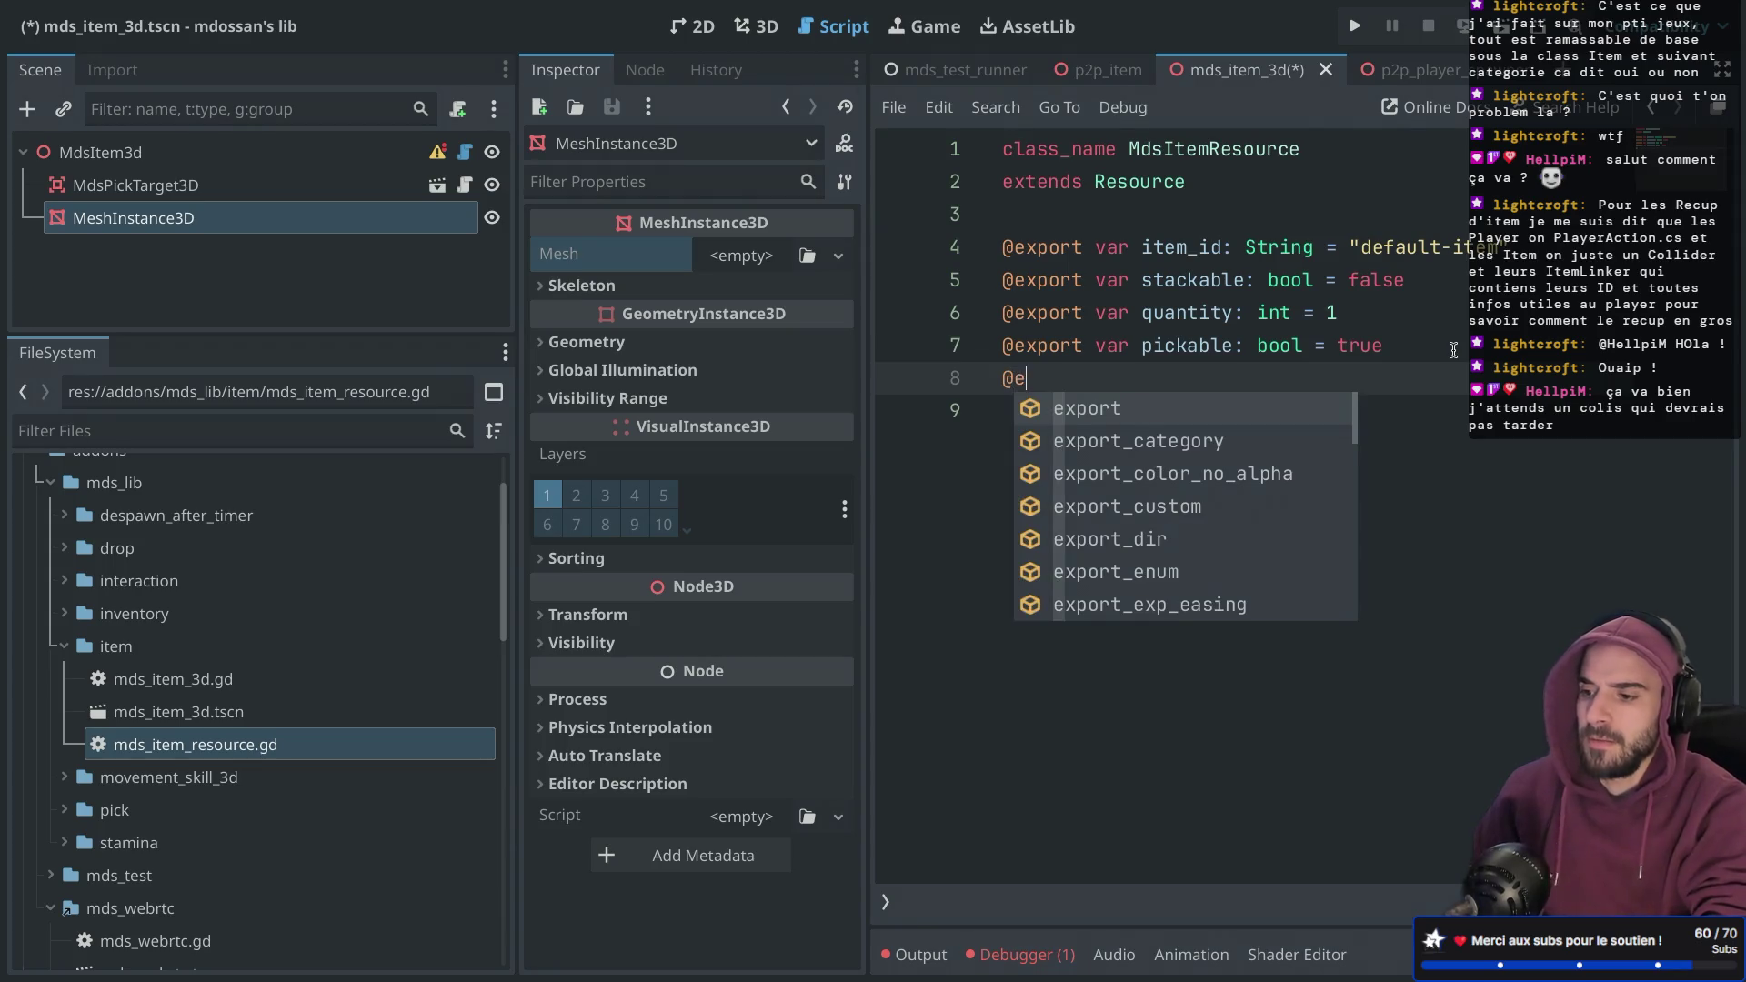
type("xport")
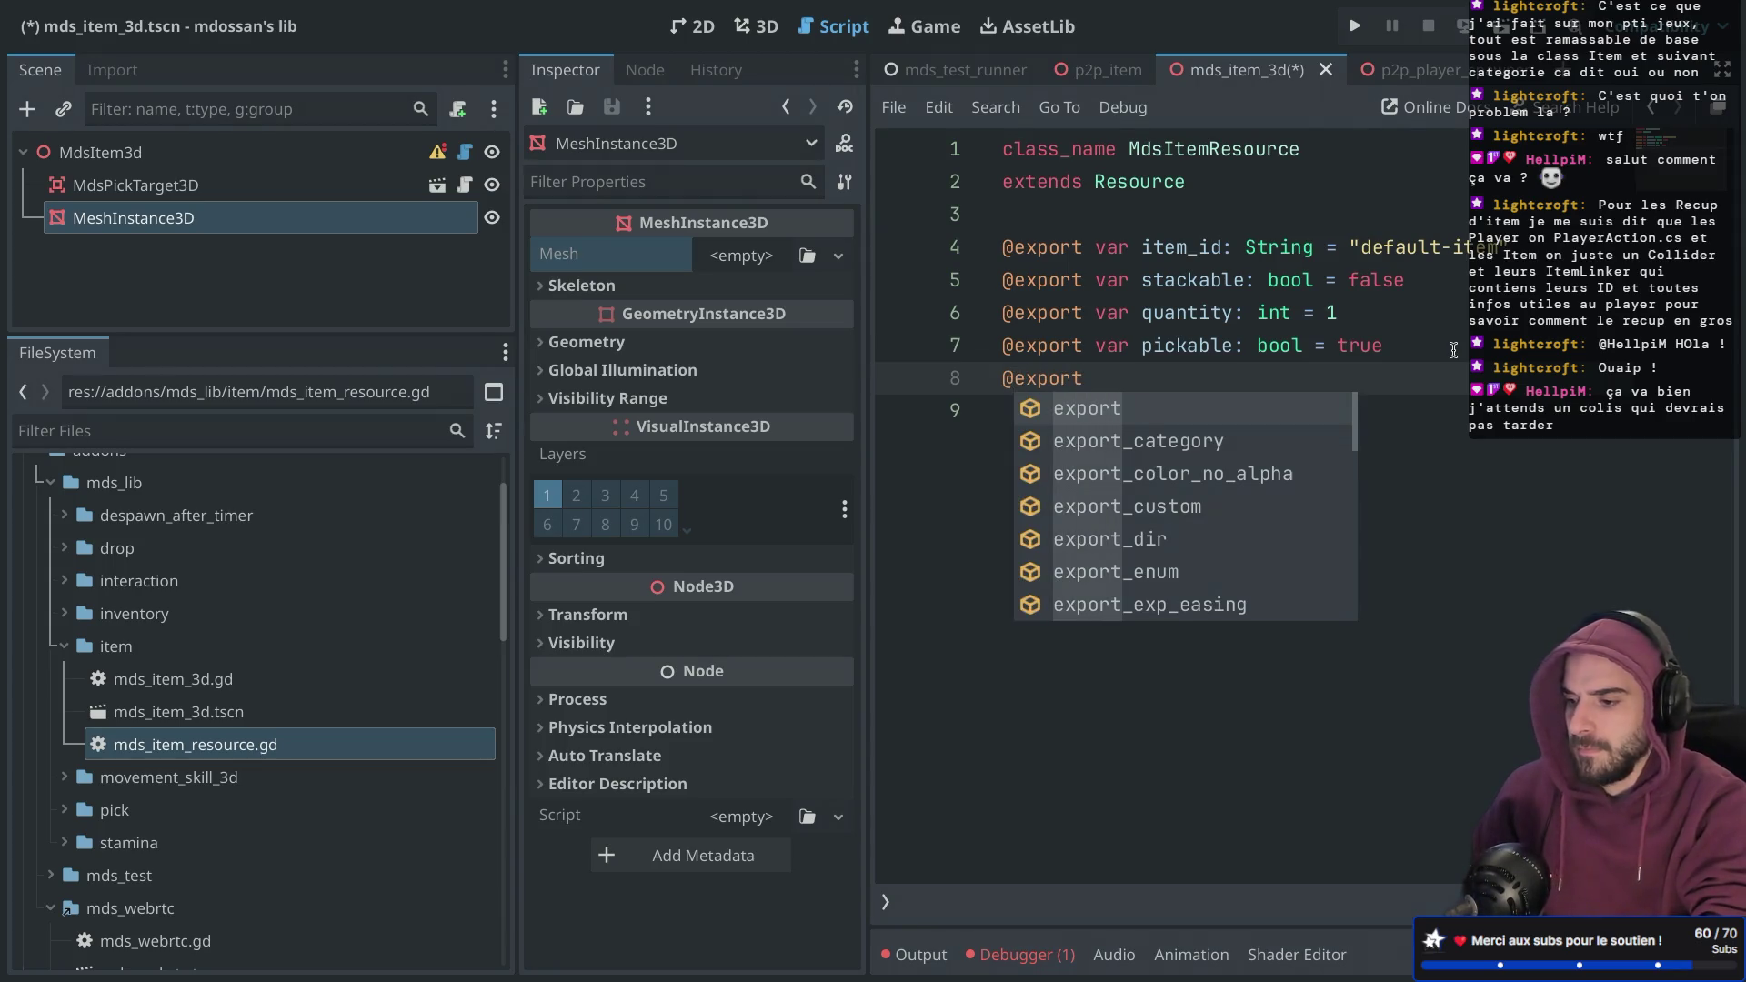
type(" var mes")
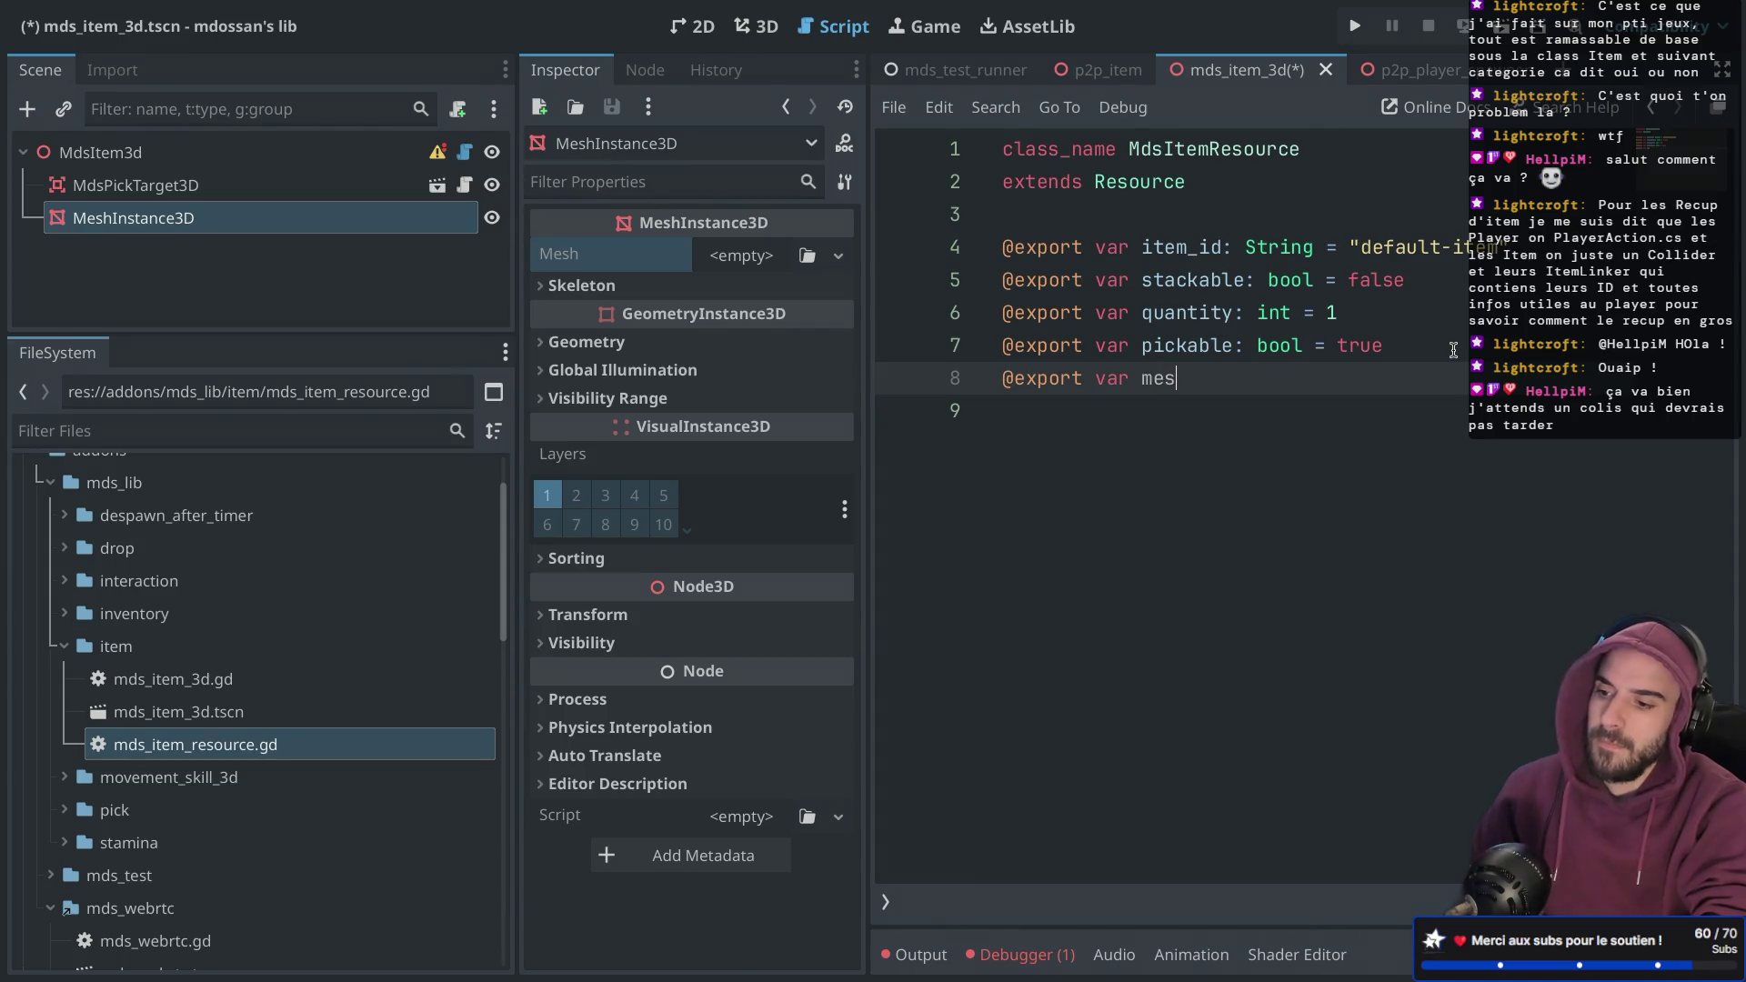
type("h")
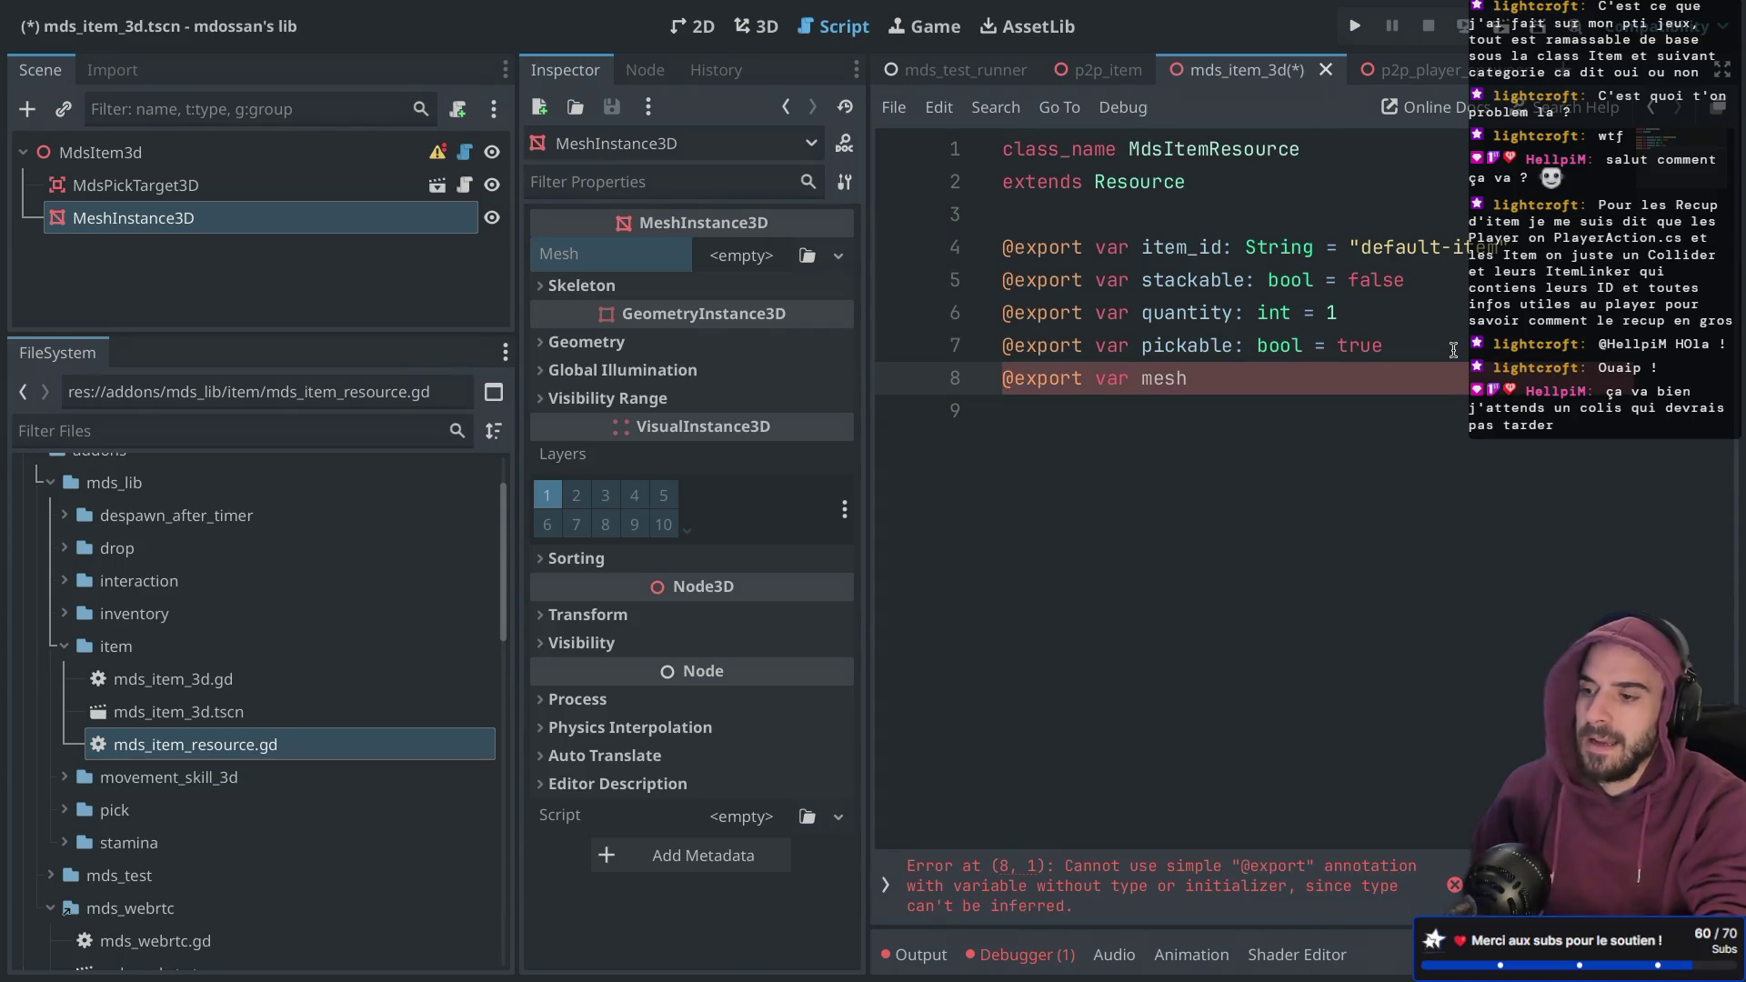
double_click(1235, 152)
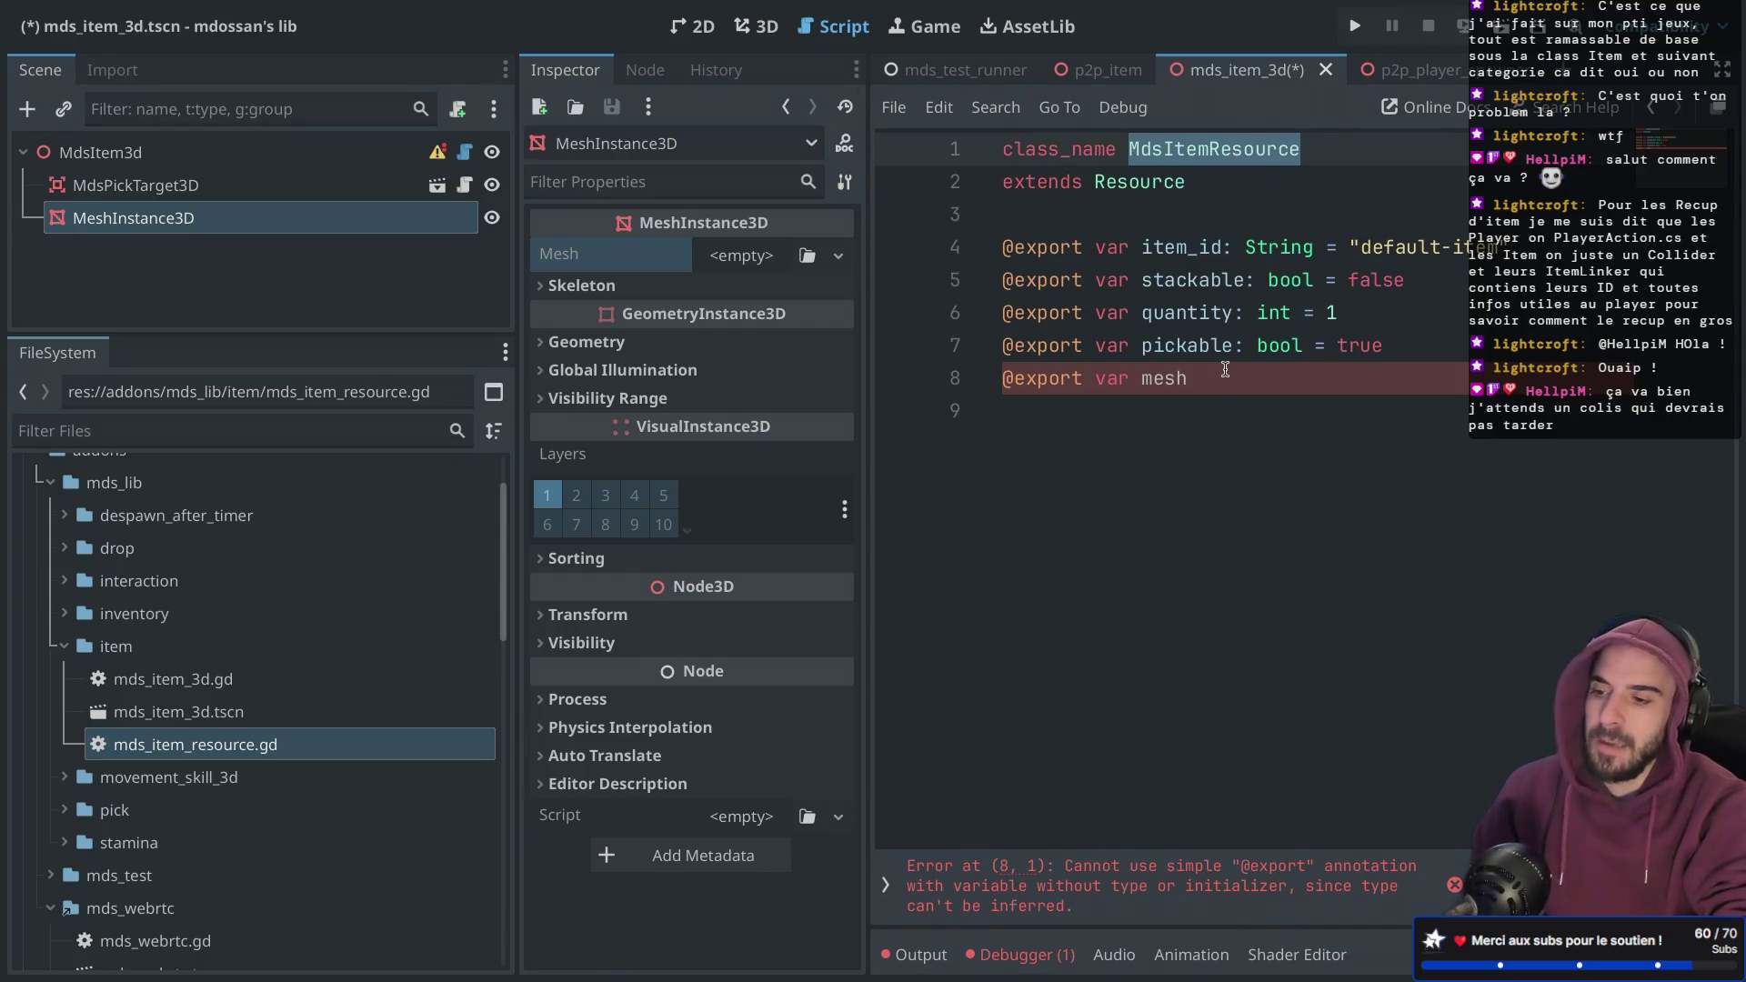
left_click(1225, 368)
type(":")
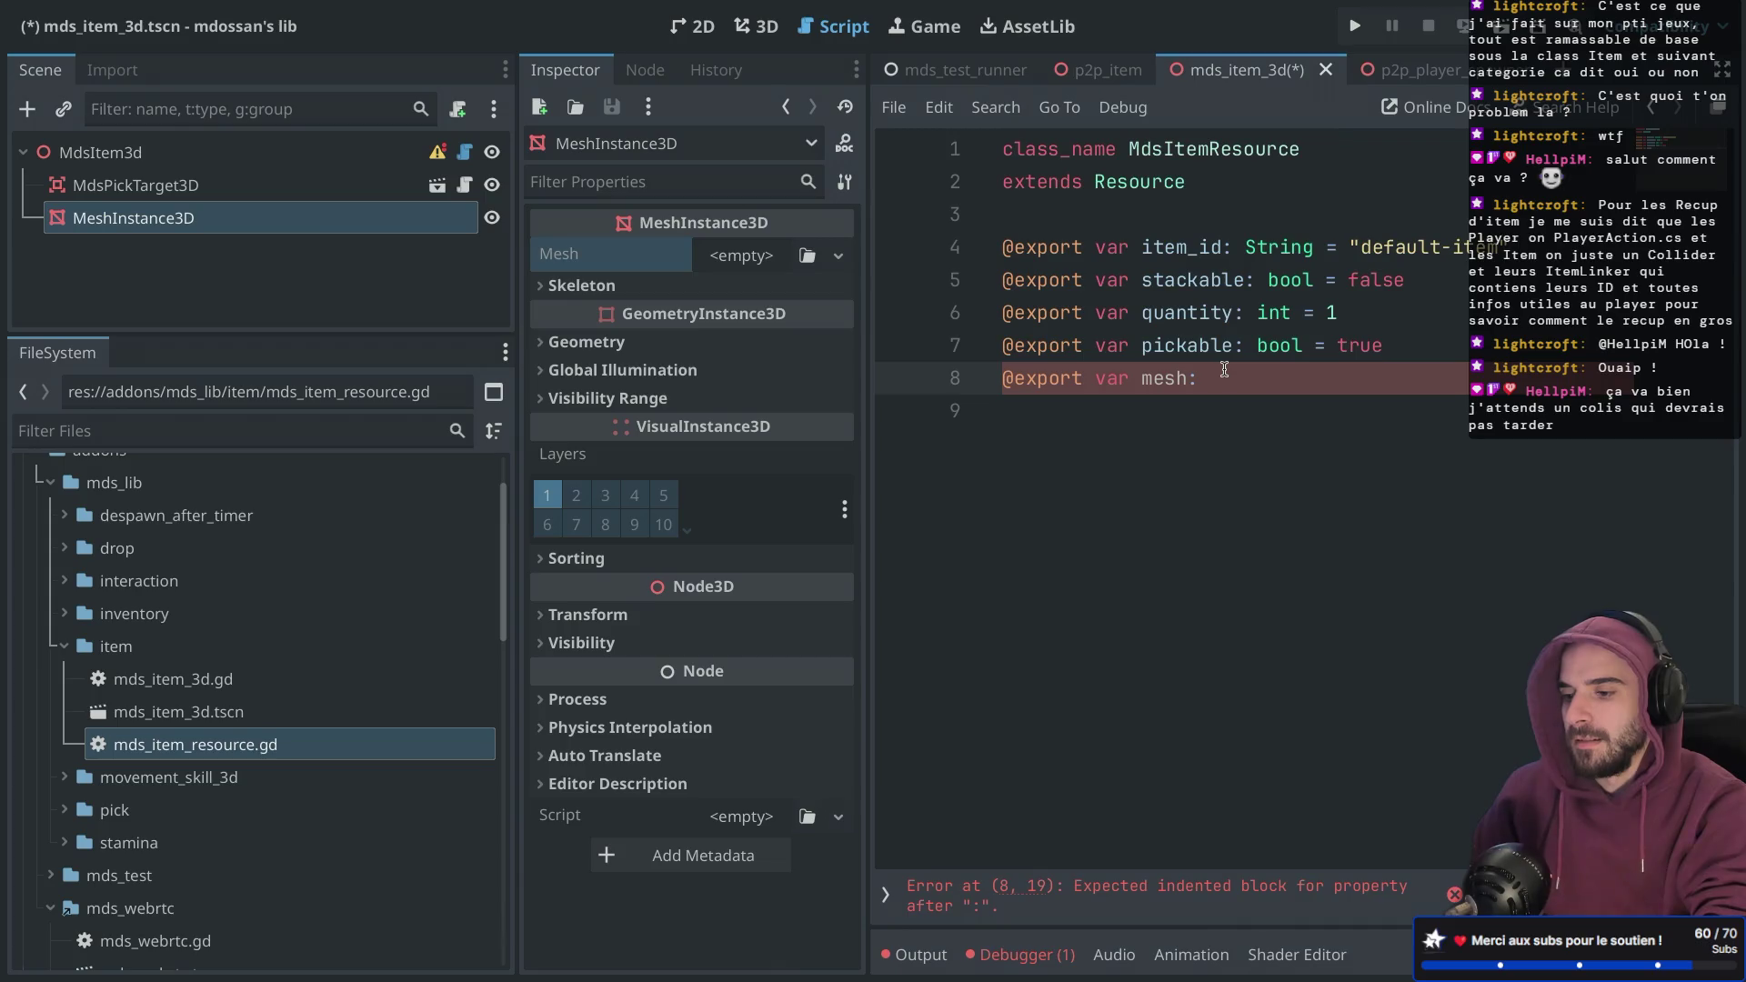
type(" Mesh")
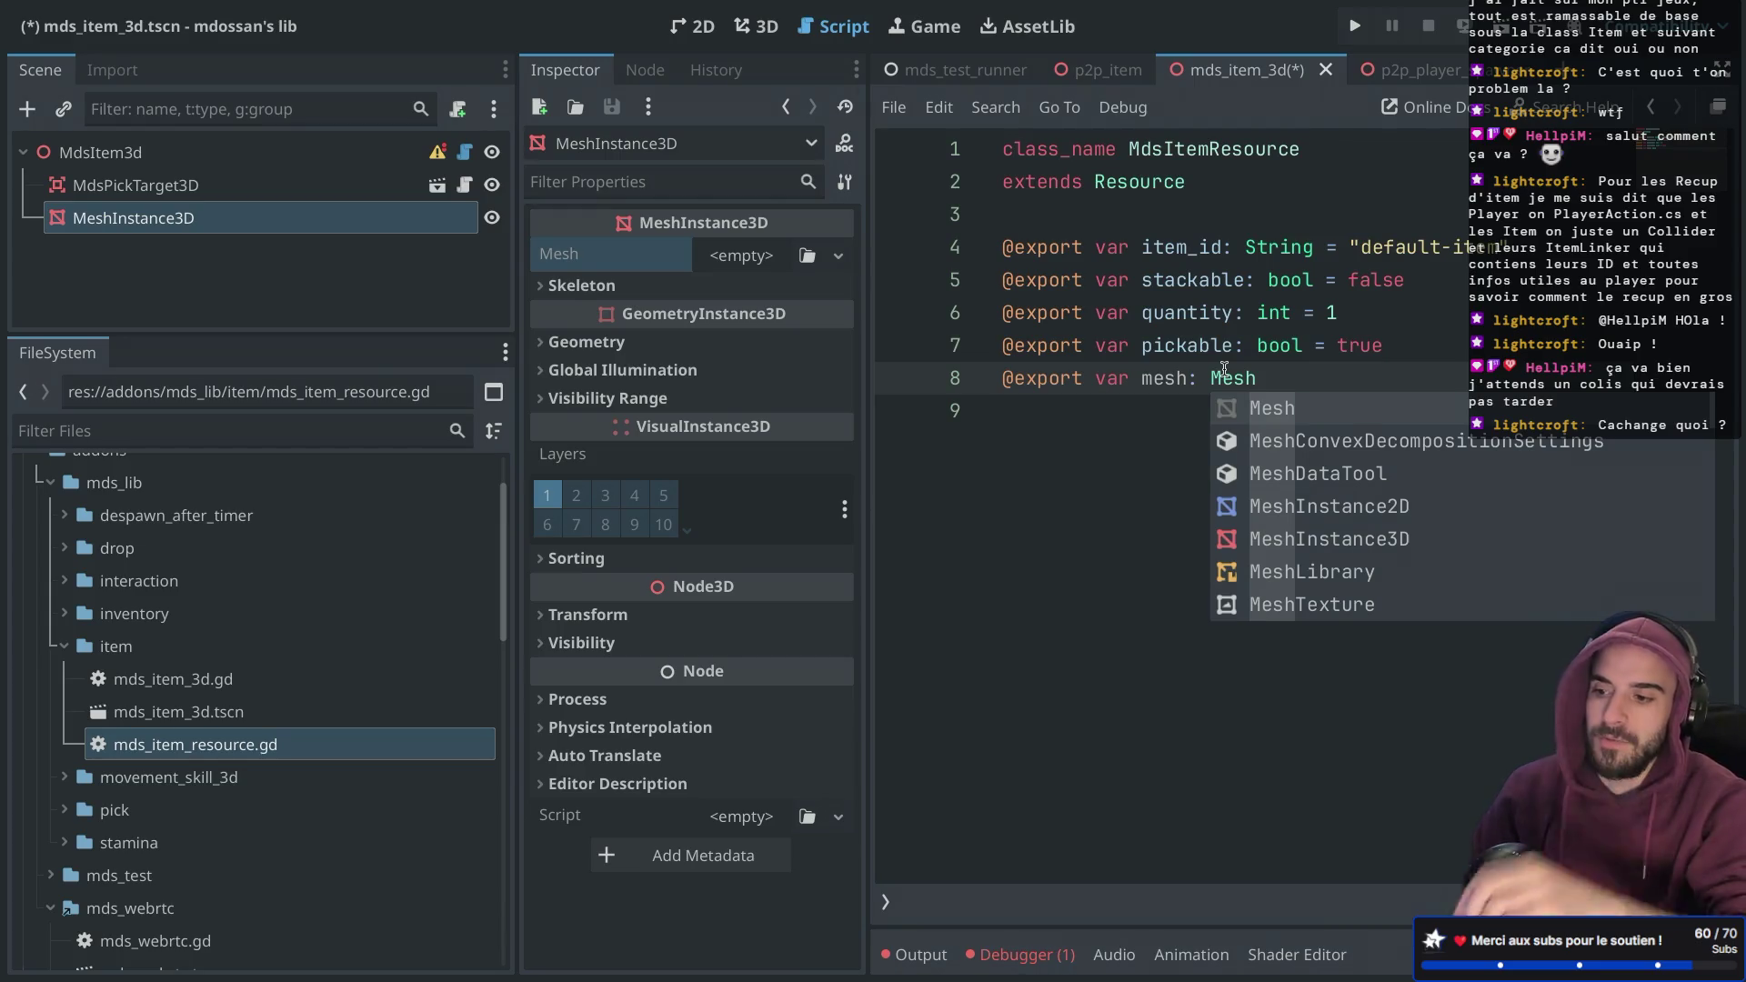
left_click_drag(1142, 378, 1224, 378)
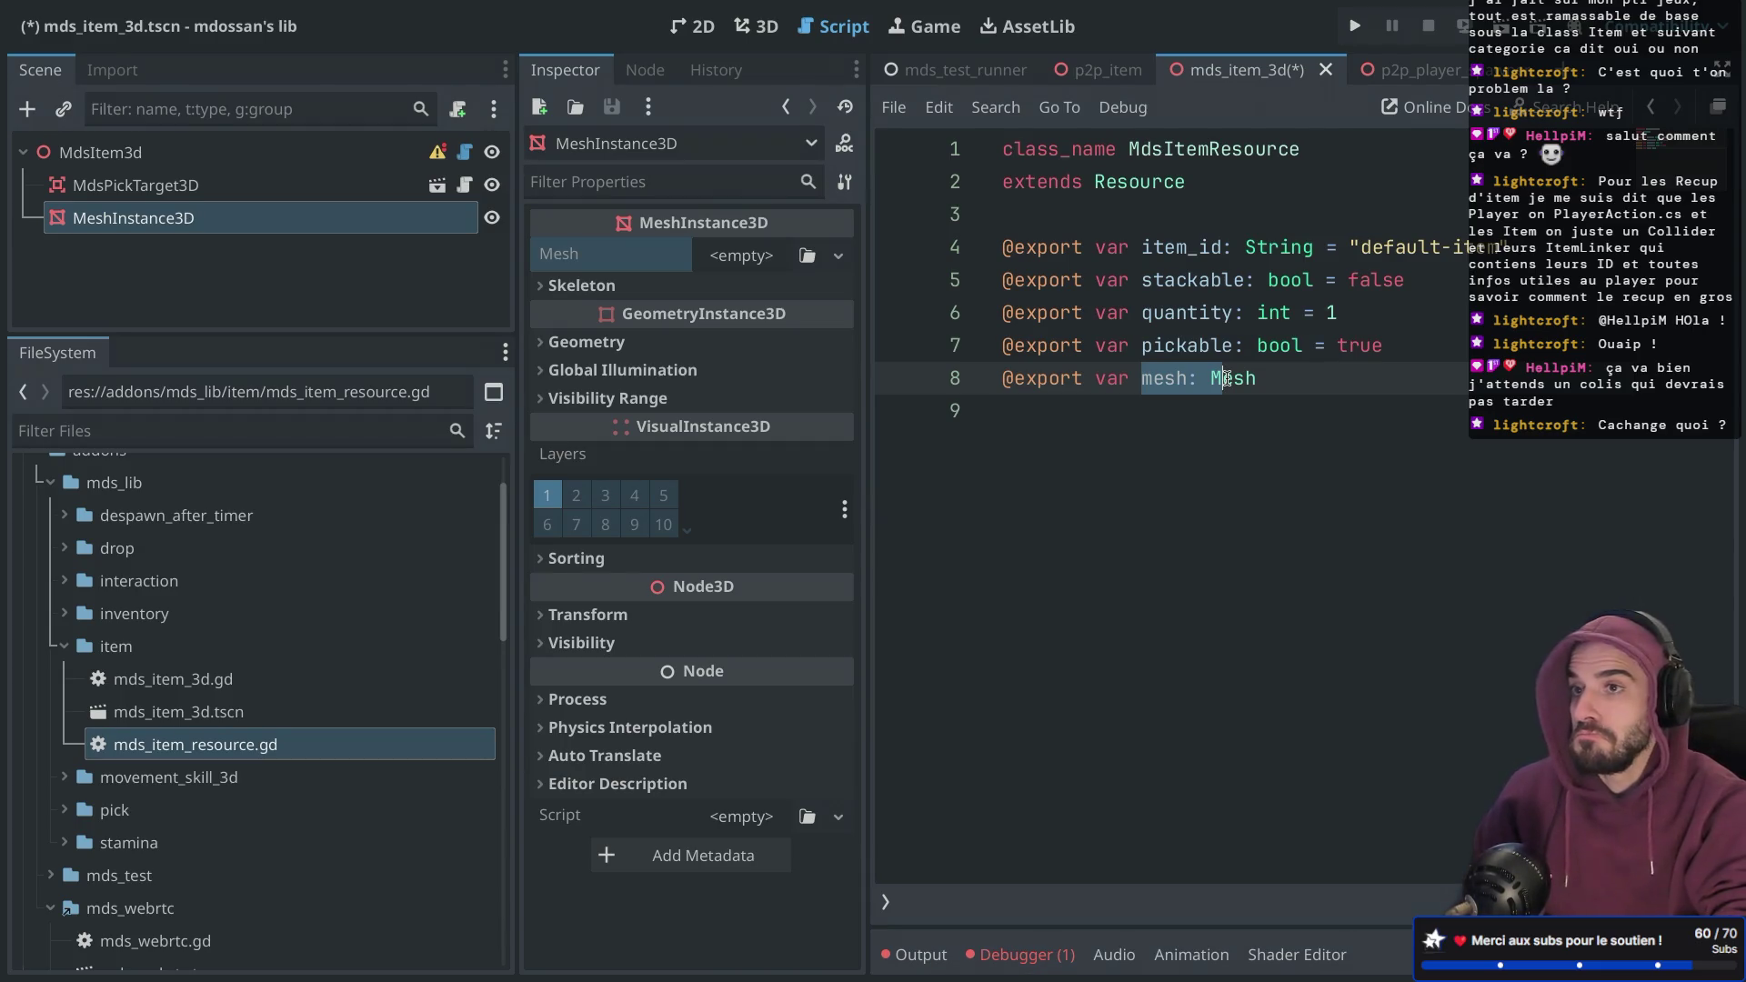
left_click(1265, 389)
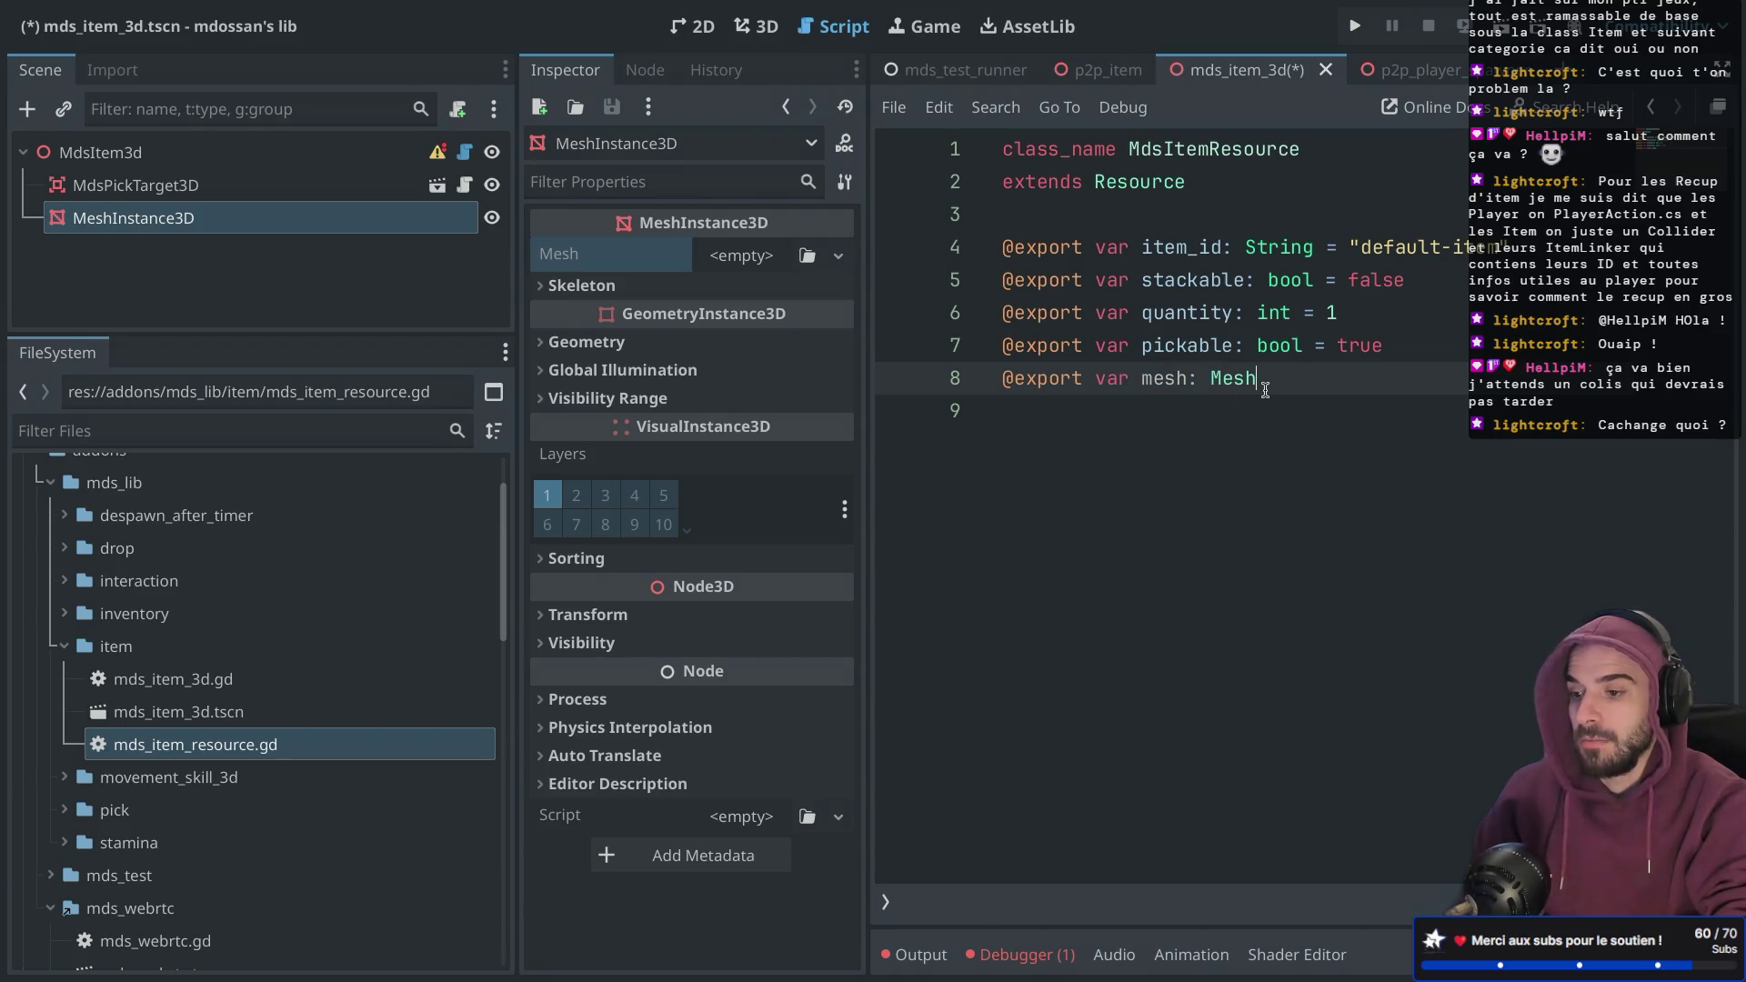
type("3d")
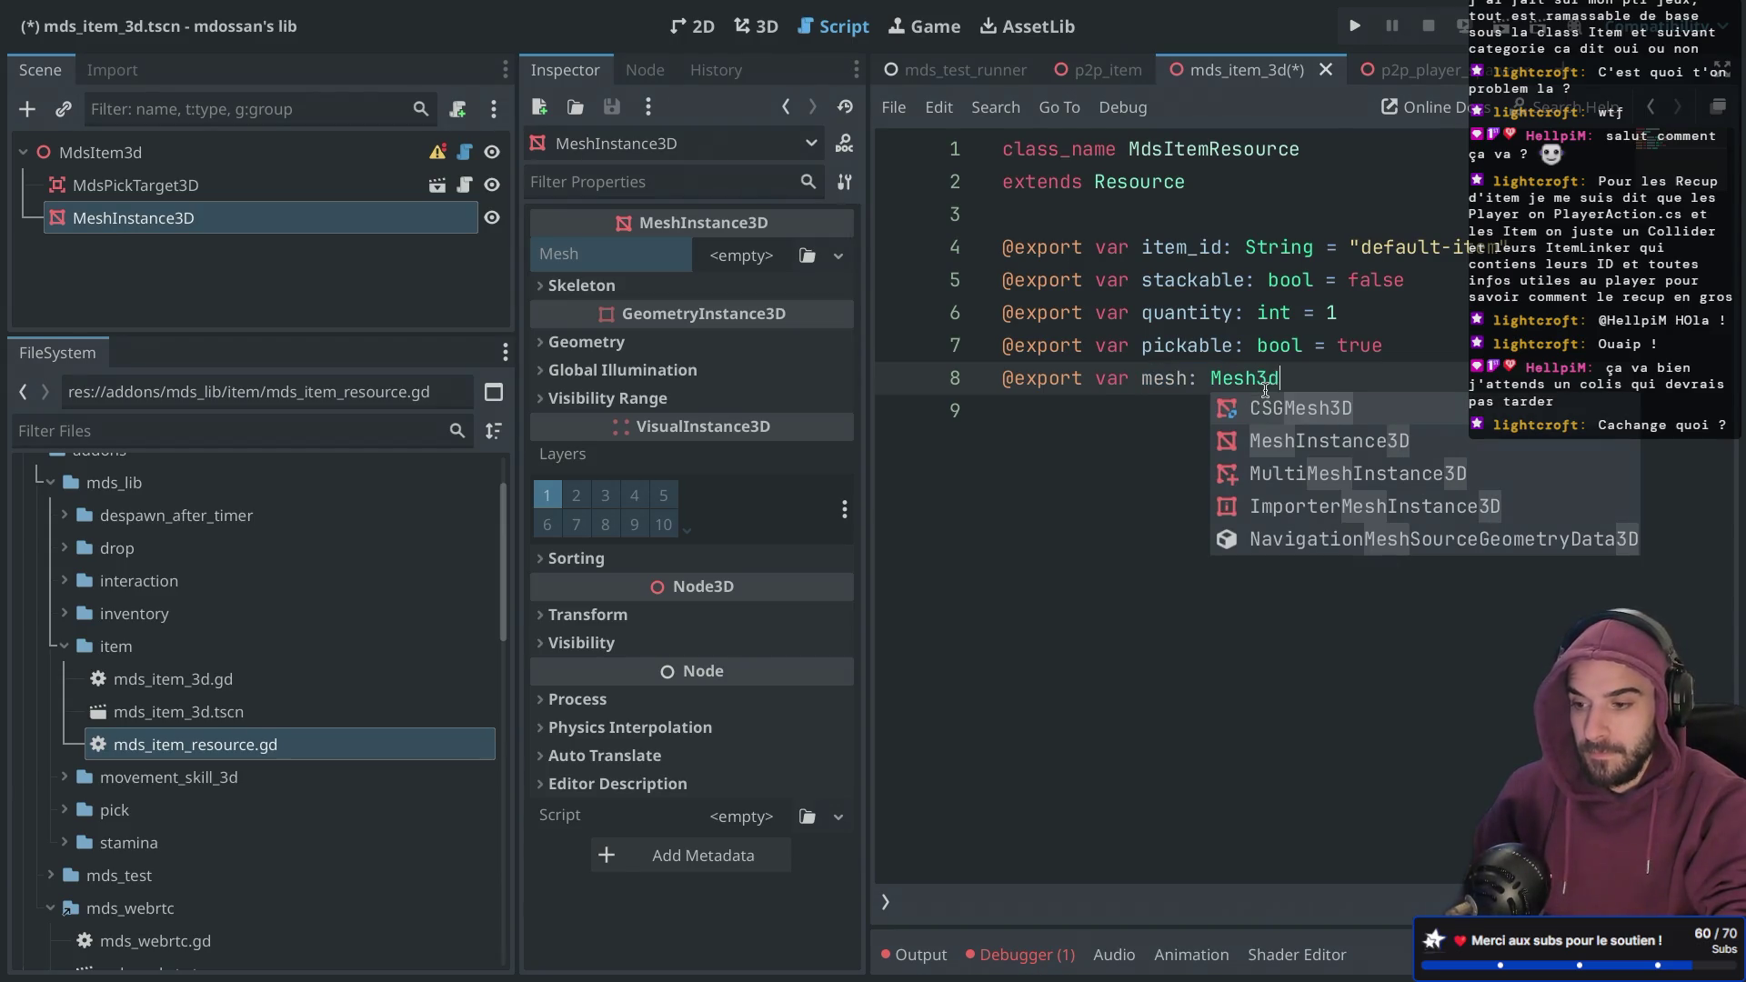
left_click(1282, 445)
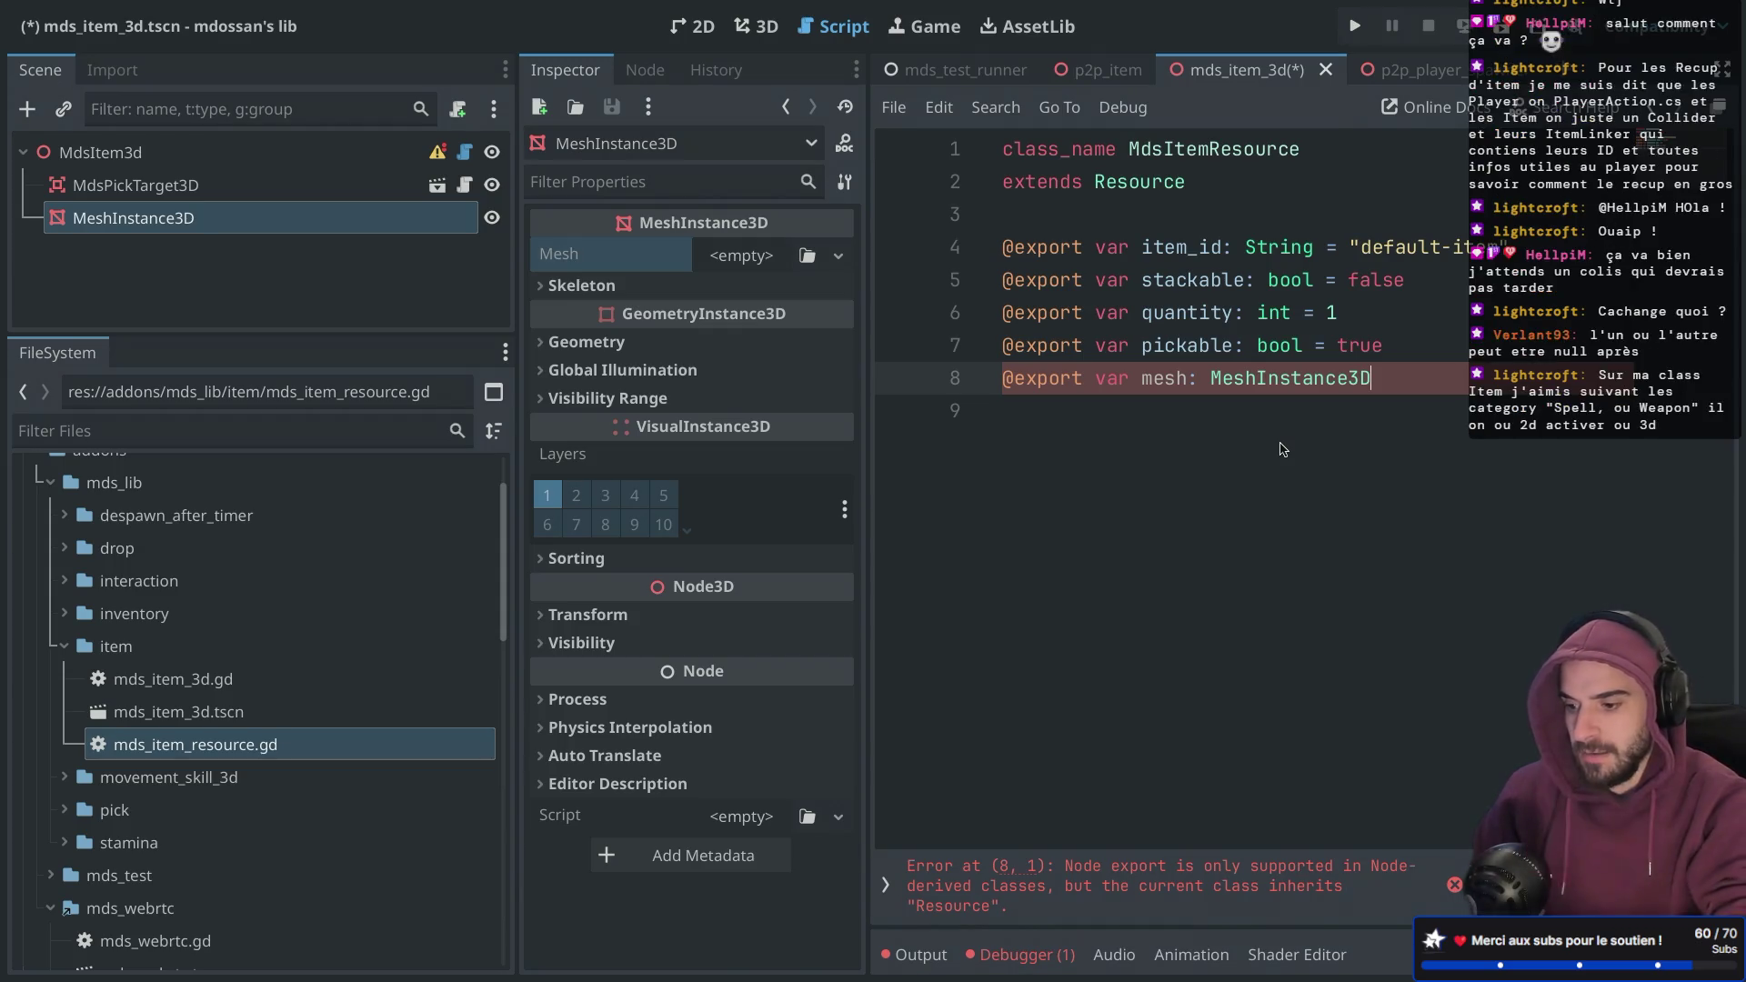
key("ctrl+shift+F11")
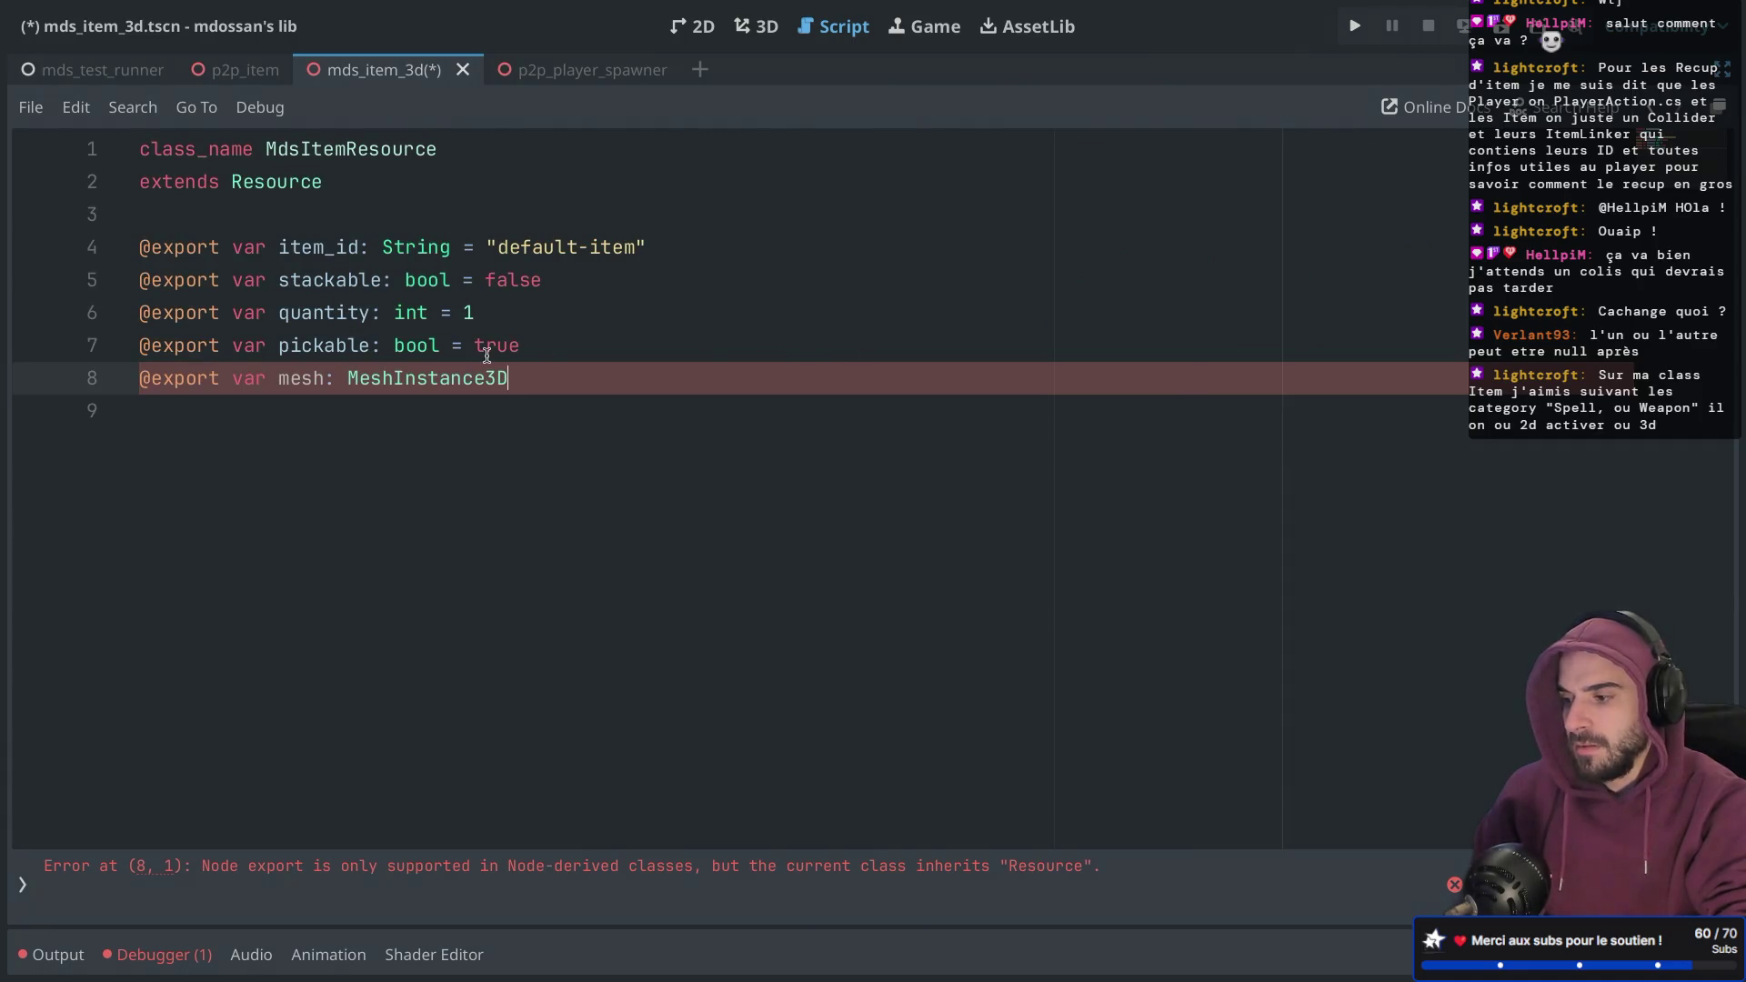
Step: Toggle distraction-free mode back and forth to switch between full-width code and docks
key("ctrl+shift+F11")
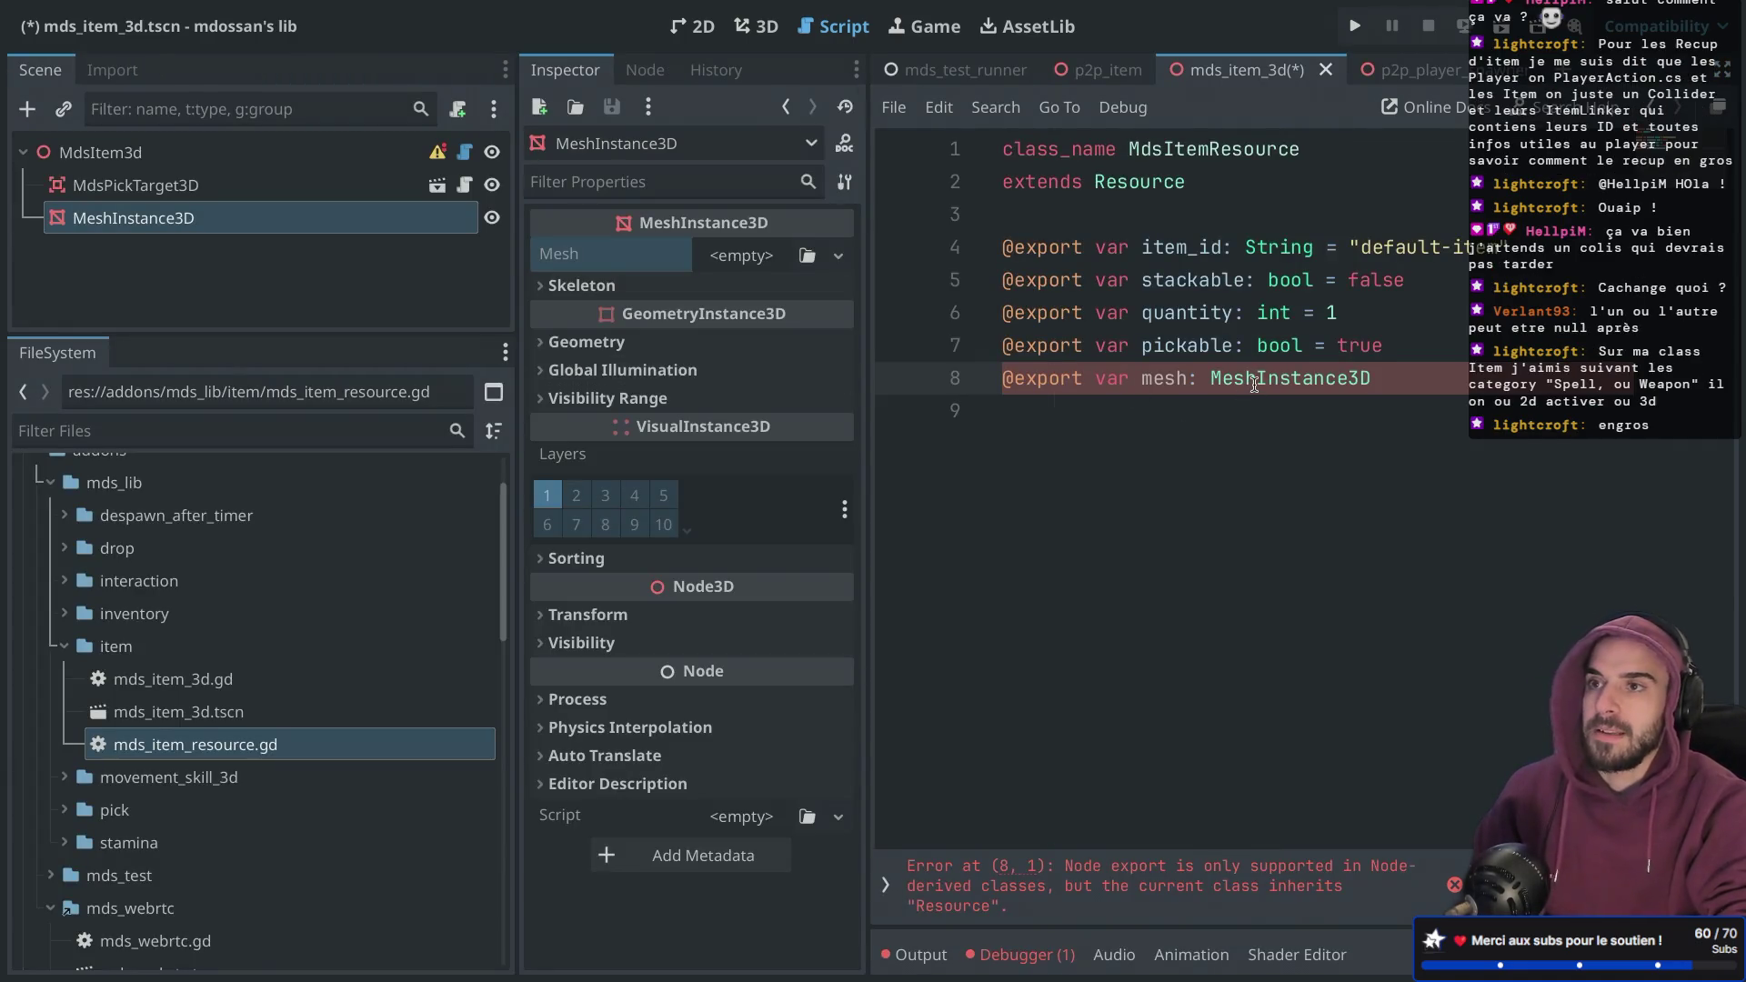
mouse_move(1254, 385)
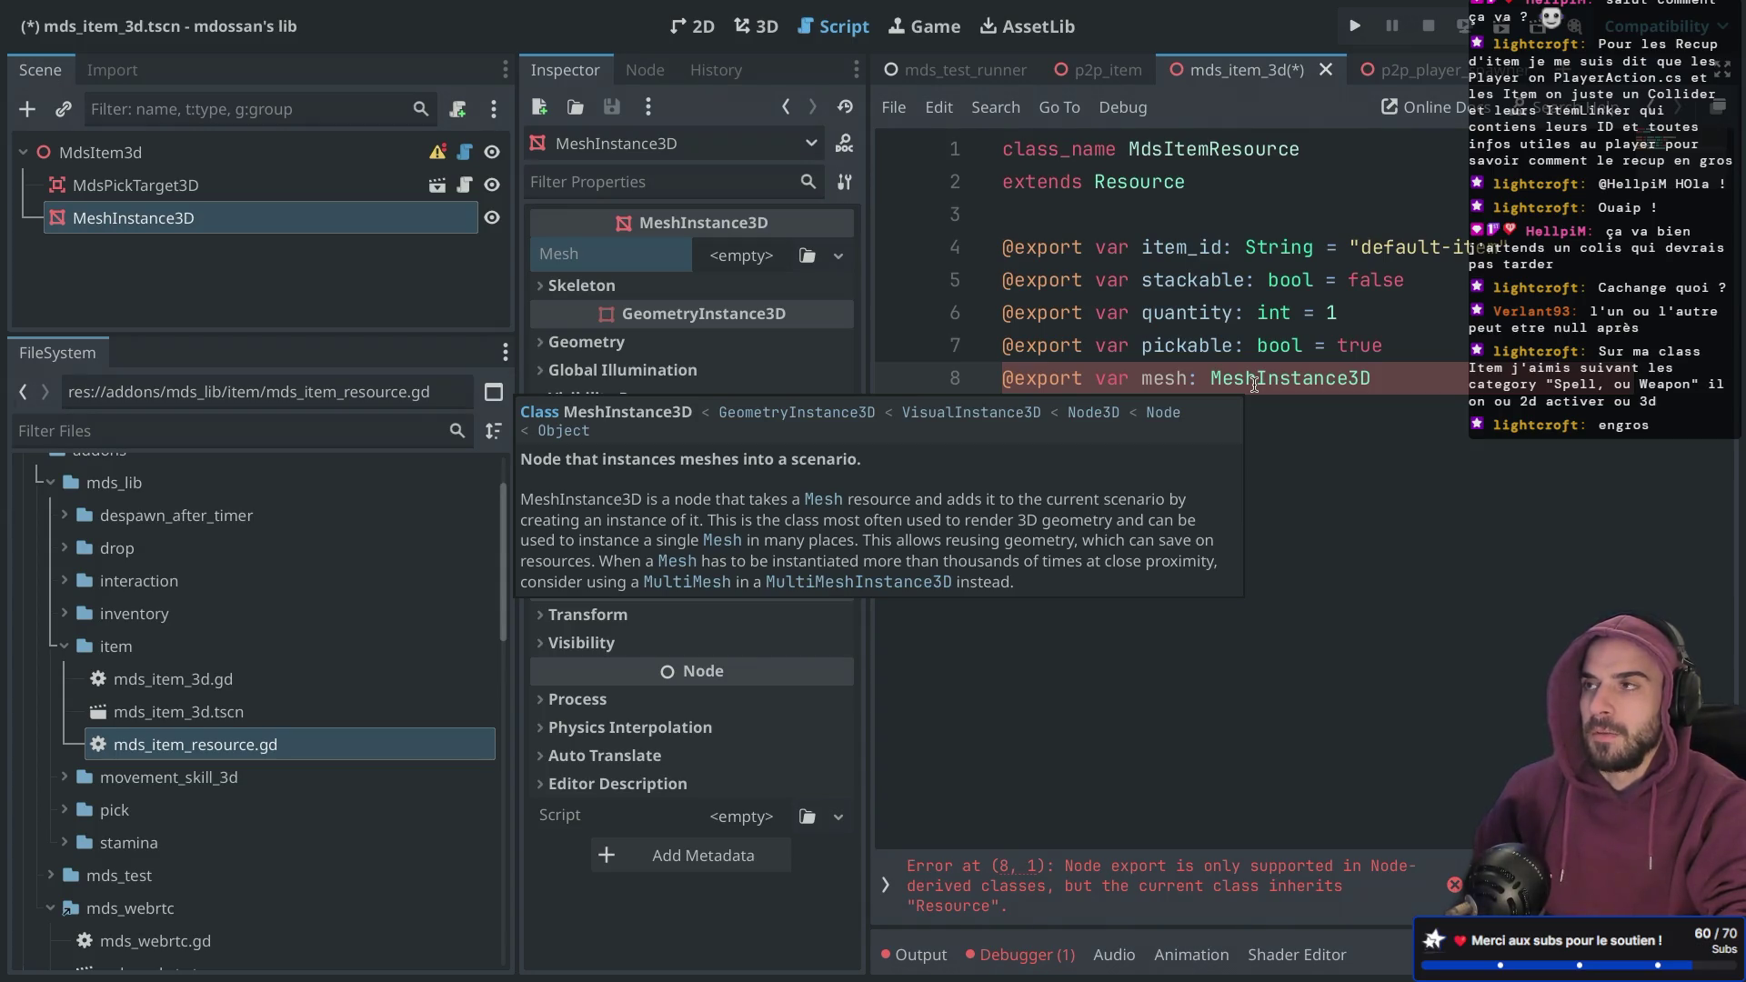
key("ctrl+shift+F11")
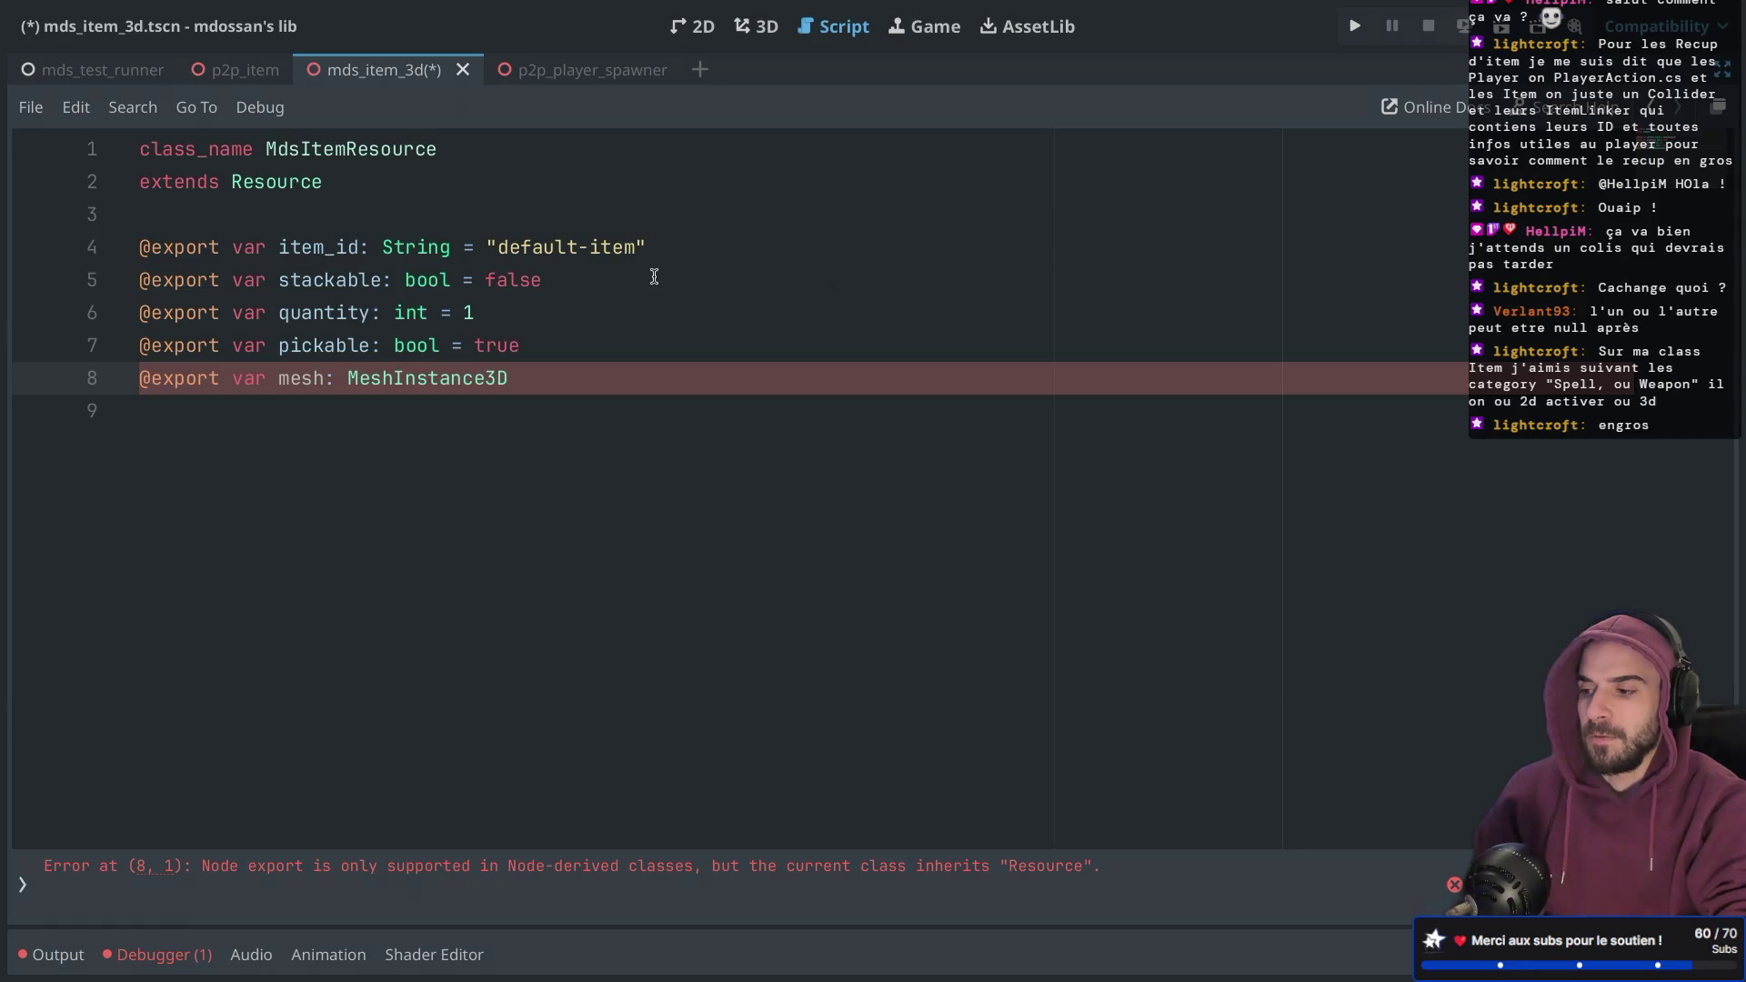
key("ctrl+shift+F11")
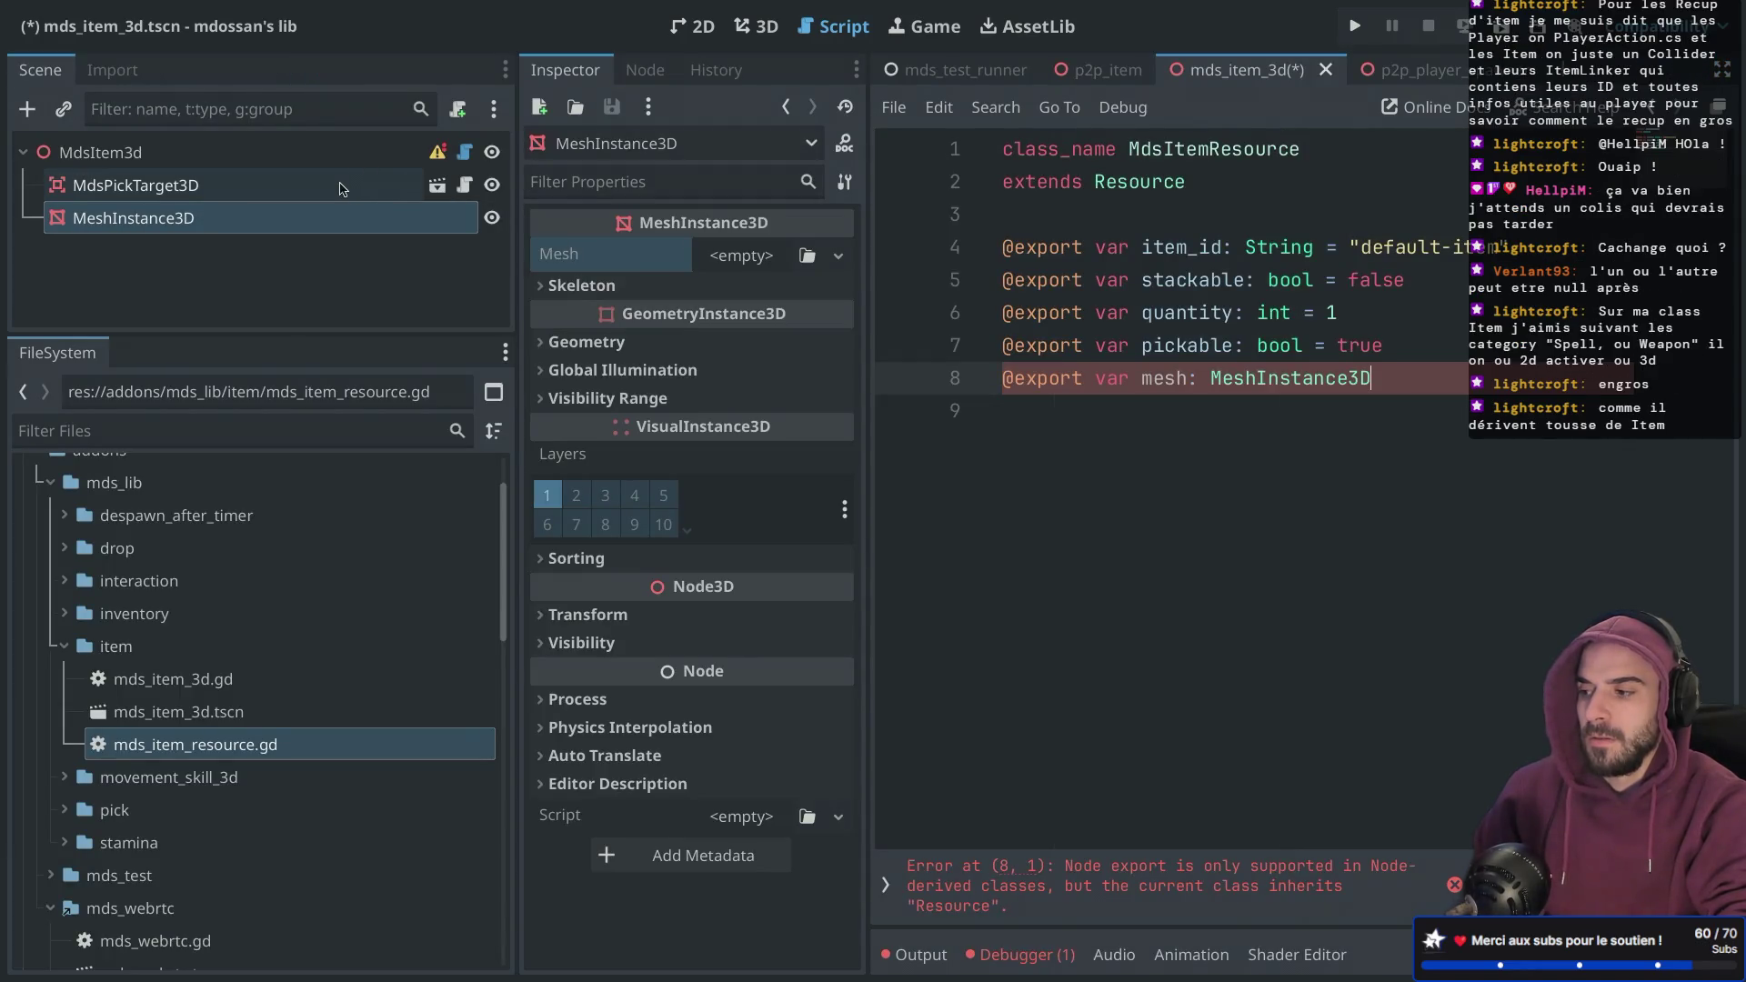
key("ctrl+shift+F11")
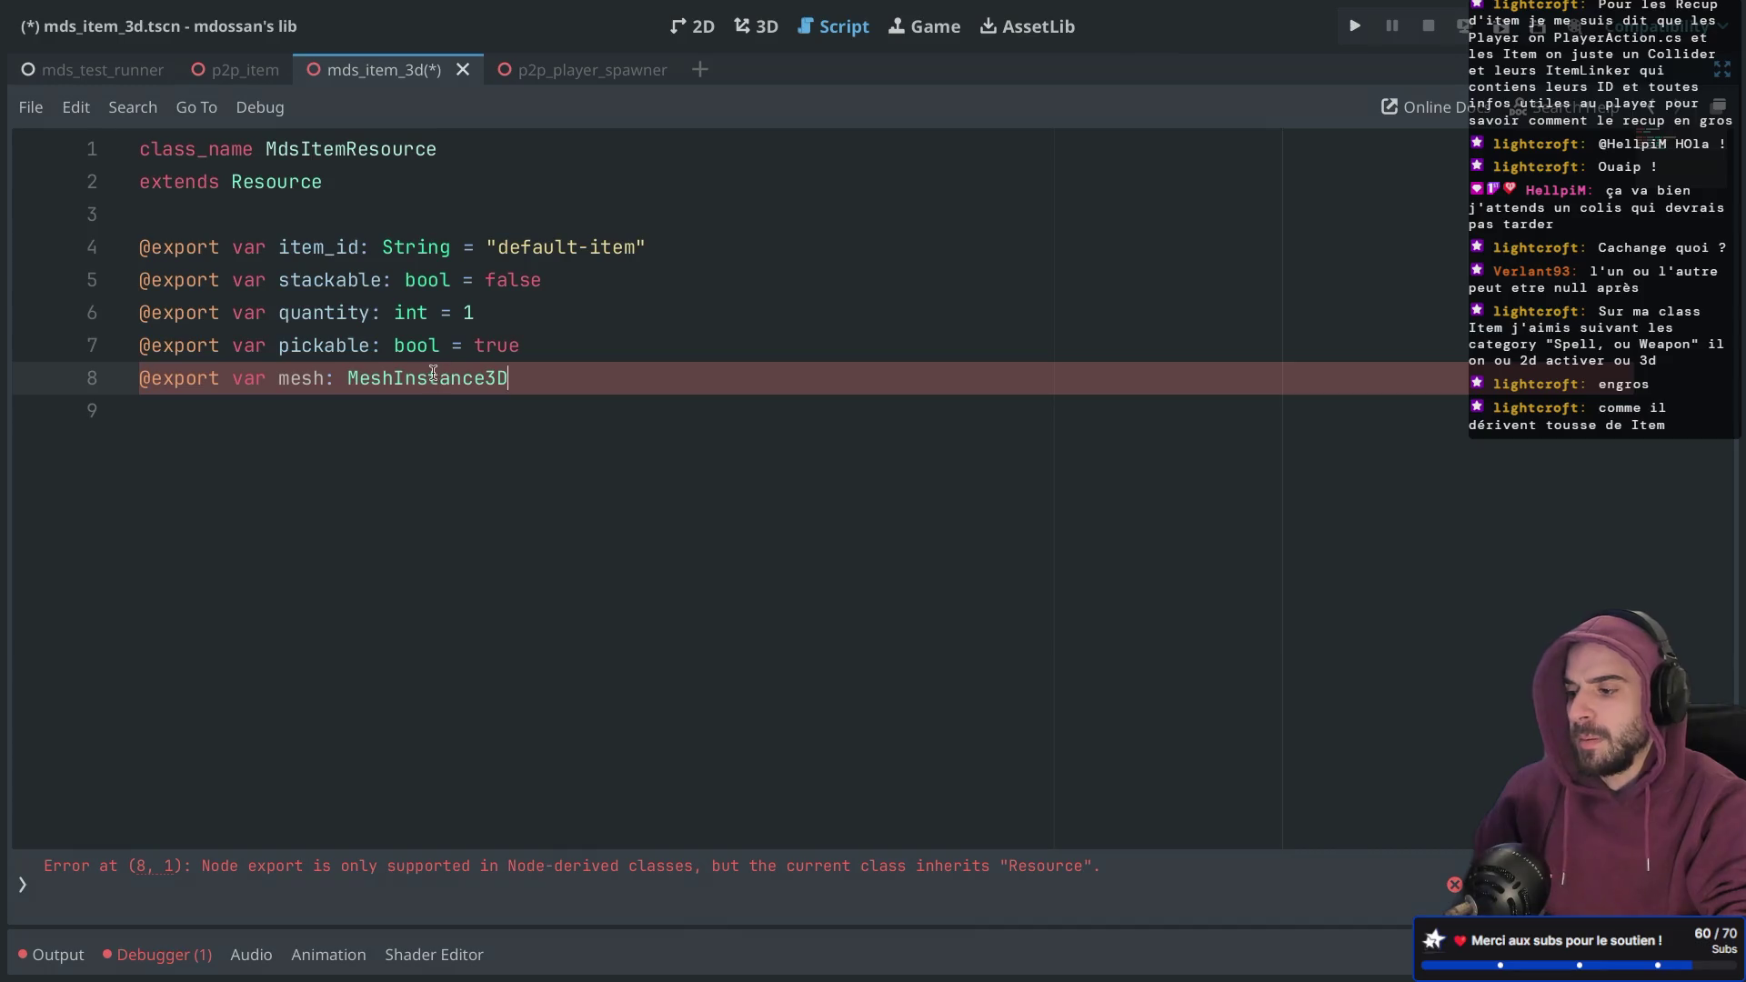
Step: Read the MeshInstance3D class documentation from line 8, then return to the script
double_click(433, 375)
mouse_move(433, 375)
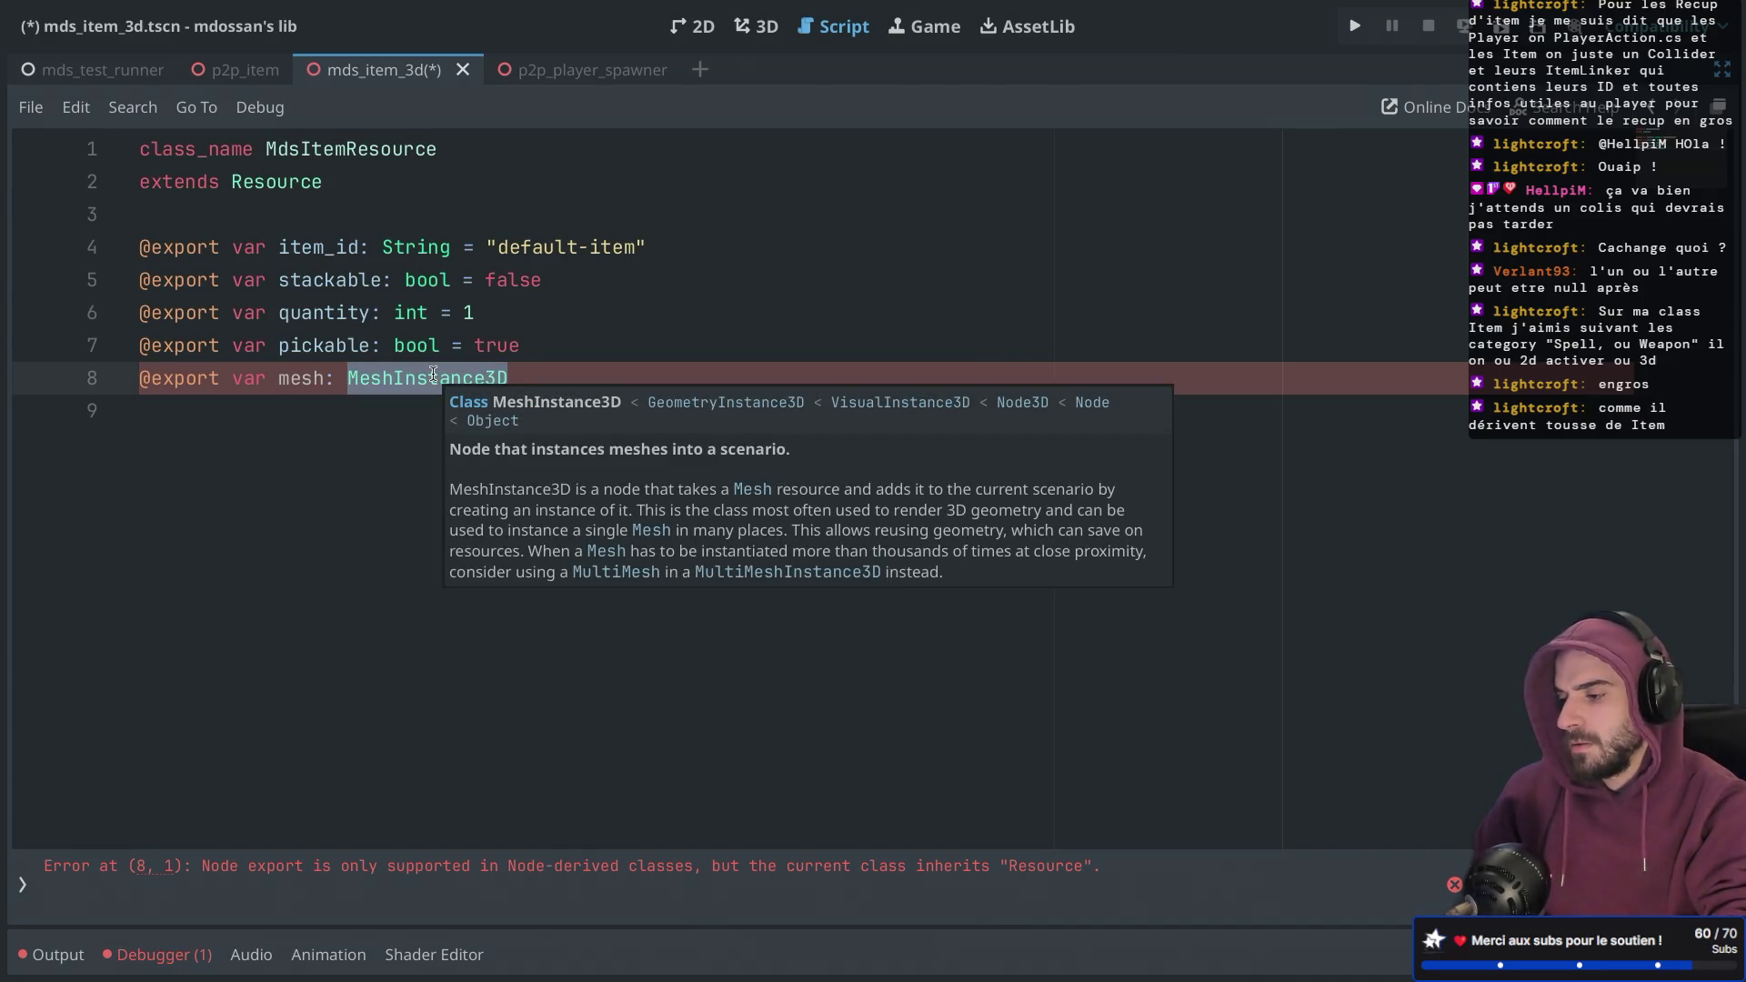
key("ctrl+shift+F11")
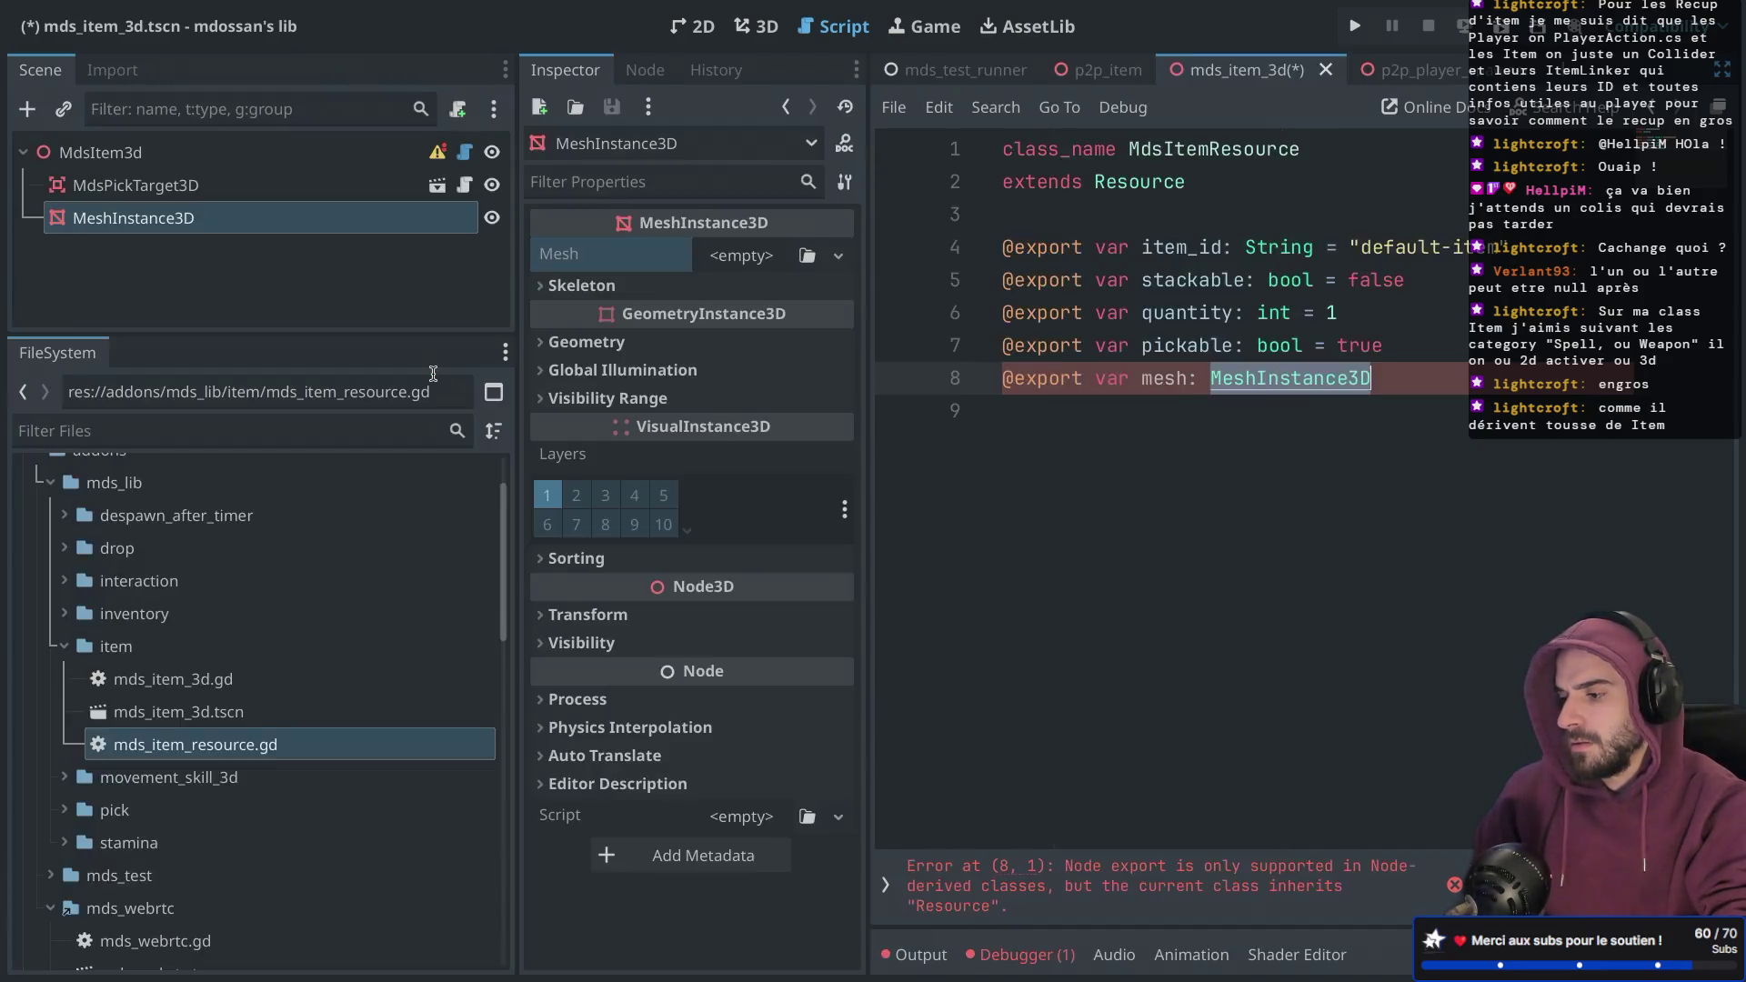
key("ctrl+shift+F11")
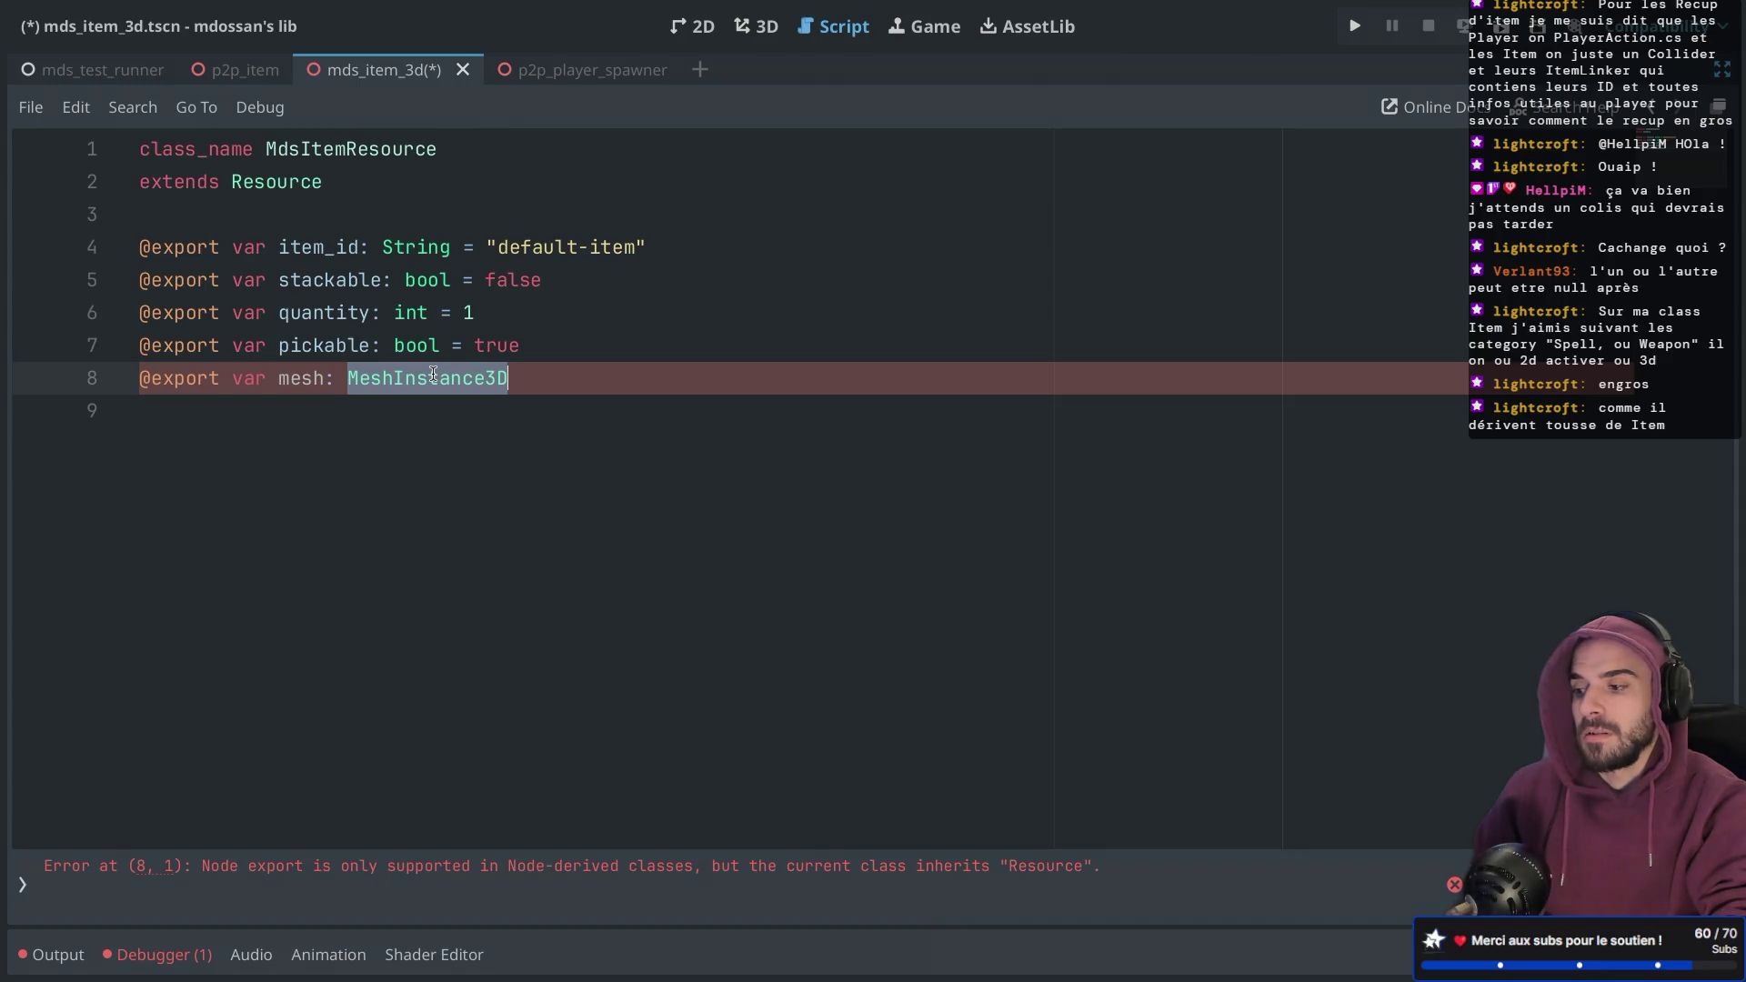
left_click(433, 376, "ctrl")
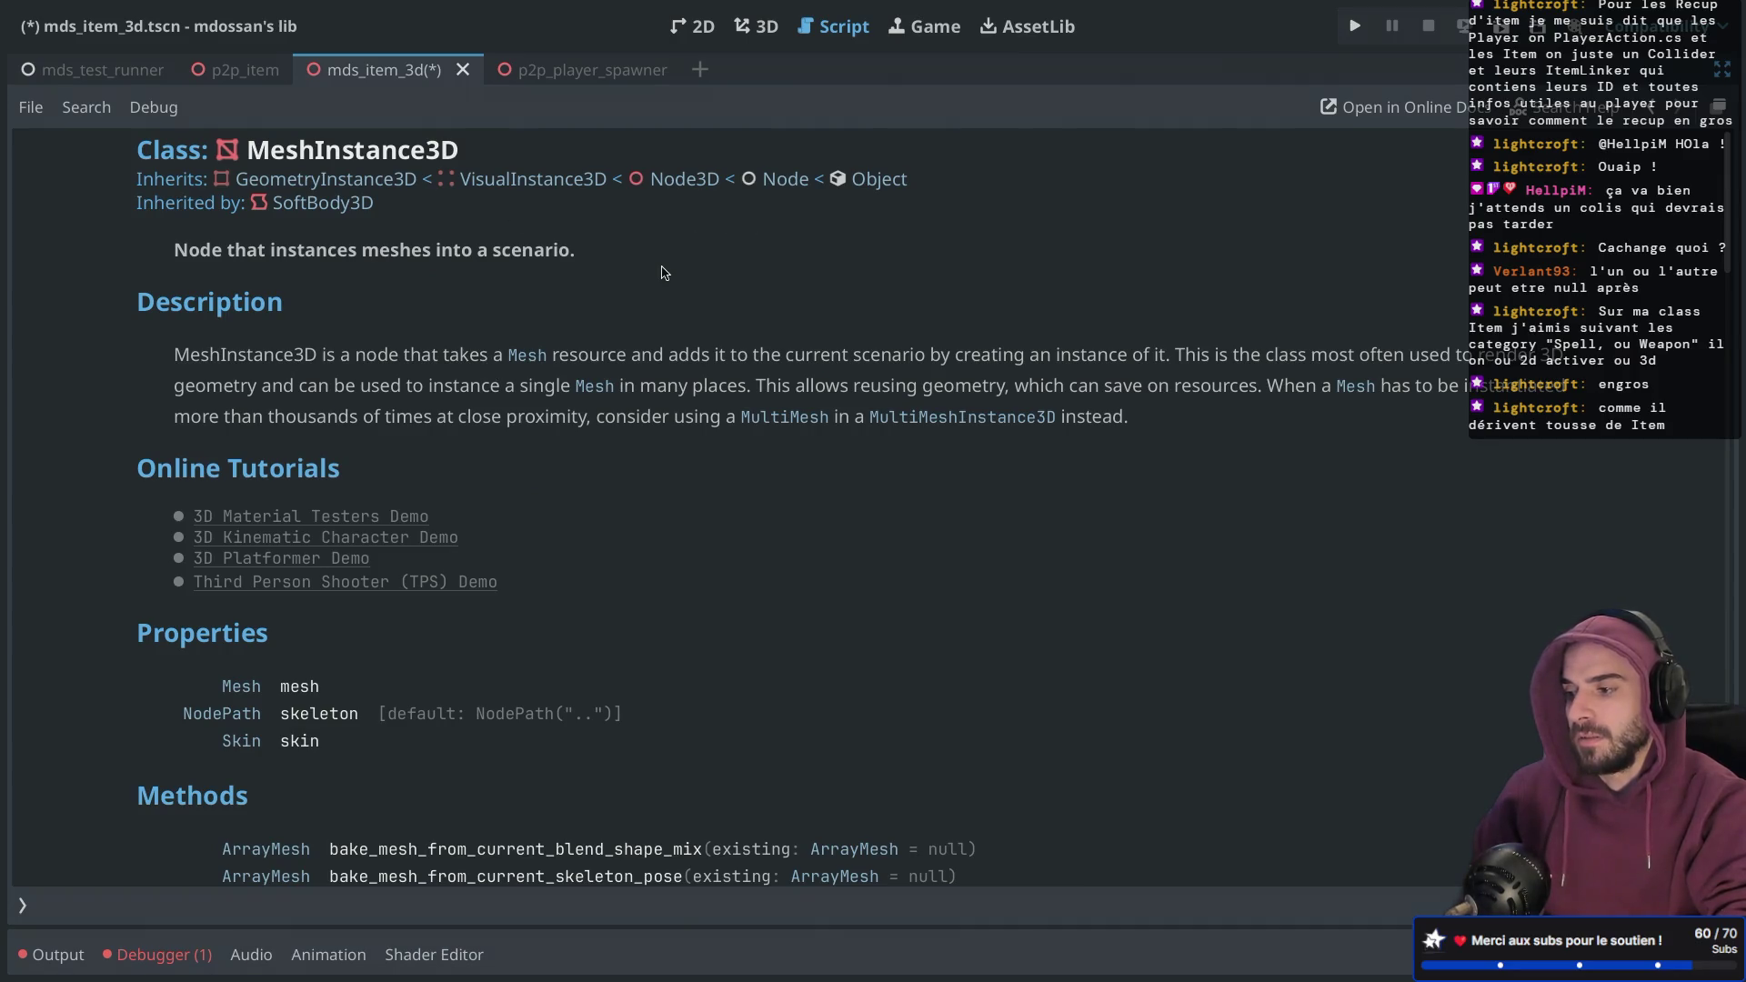
scroll(663, 272, "down", 2)
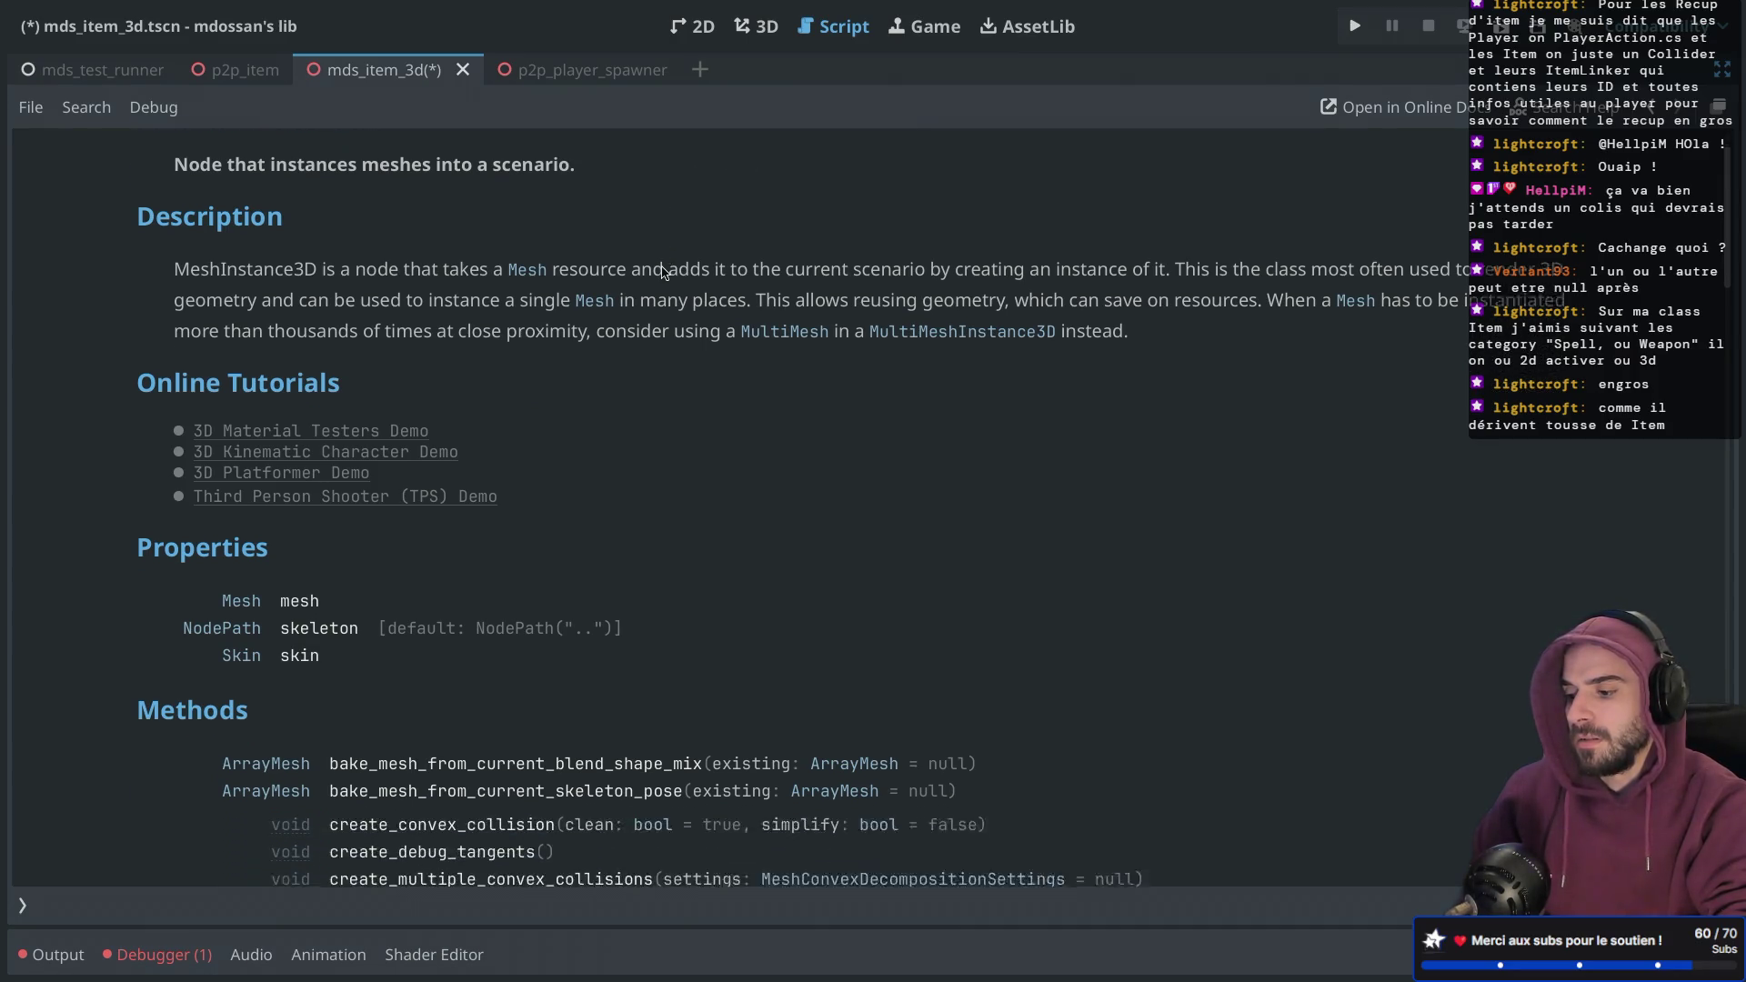
scroll(663, 271, "up", 2)
key("alt+Left")
Step: Undo a partial MeshRe retype to keep MeshInstance3D, and save the scene and script
double_click(446, 370)
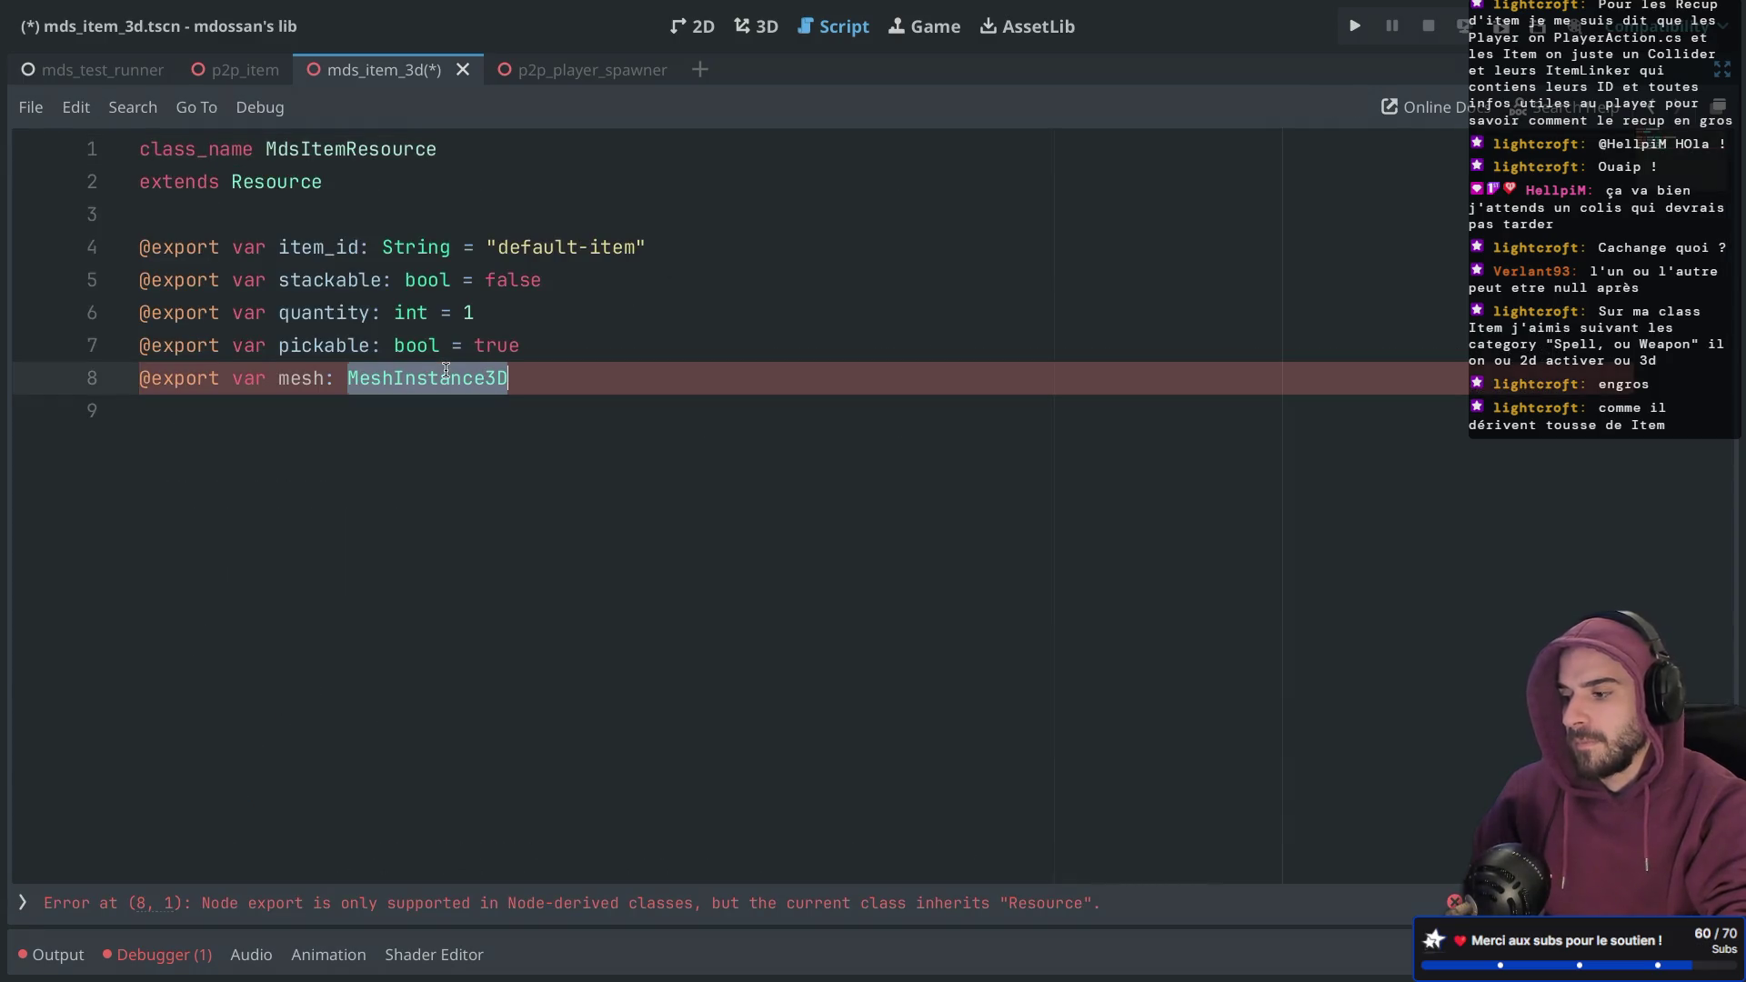
type("MeshRe")
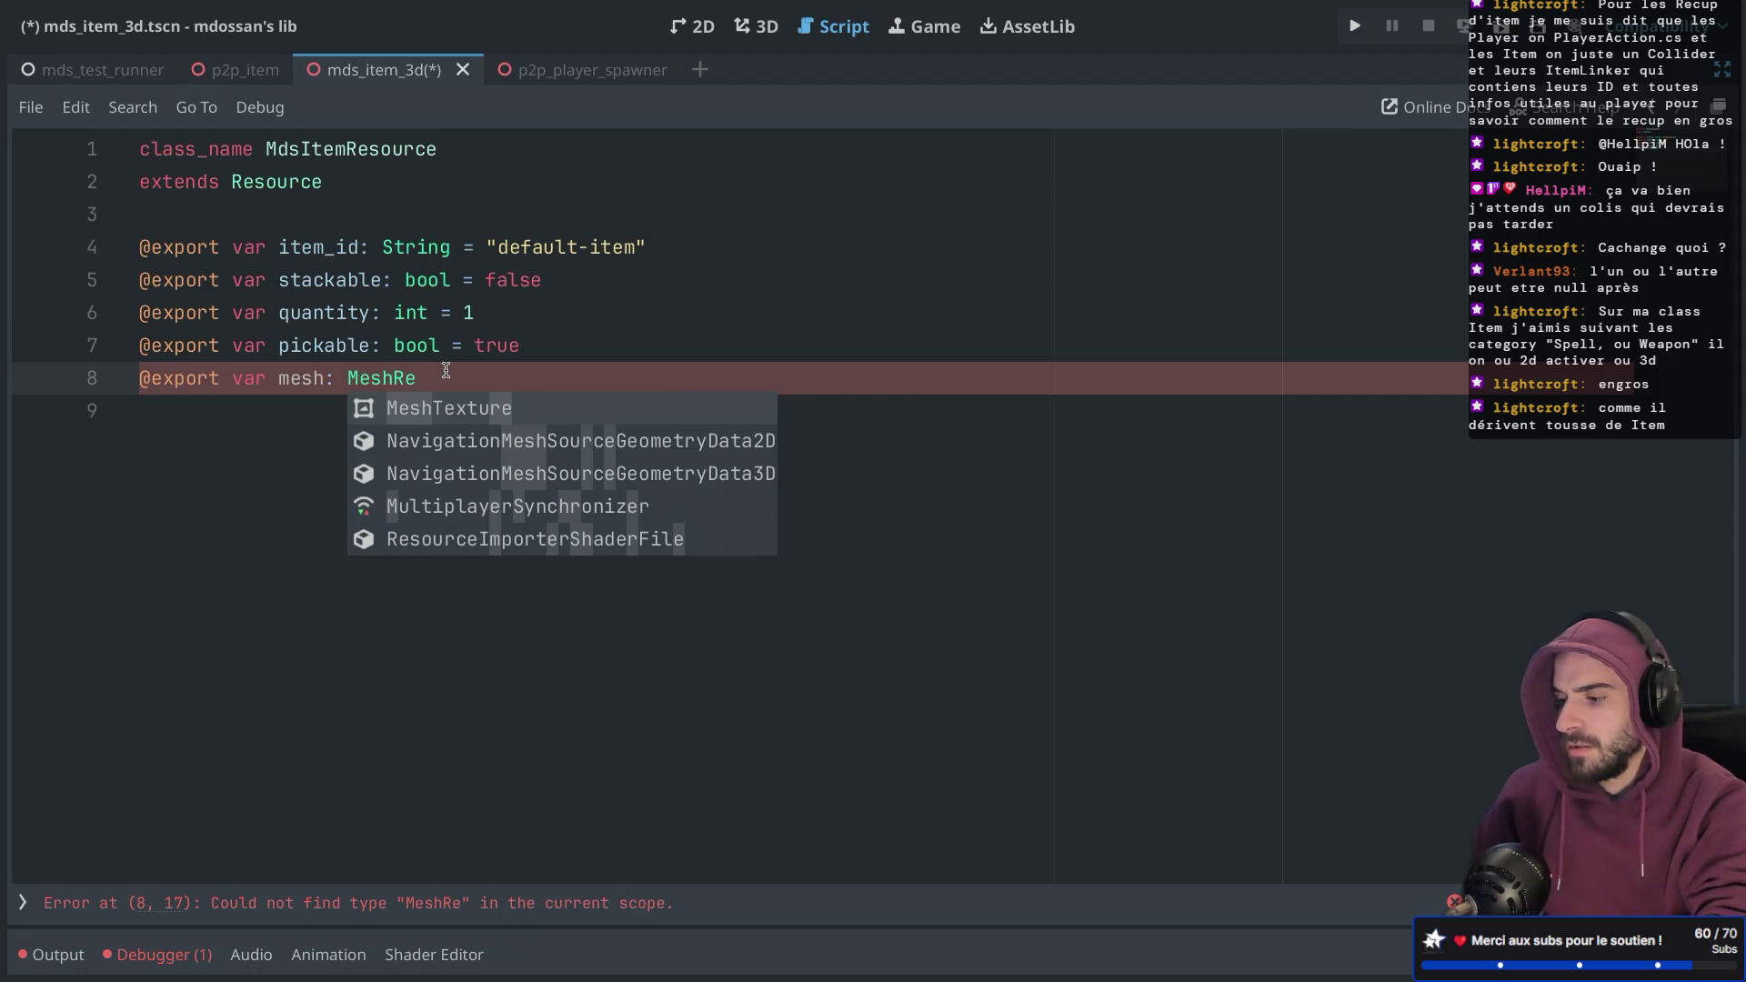
key("ctrl+z")
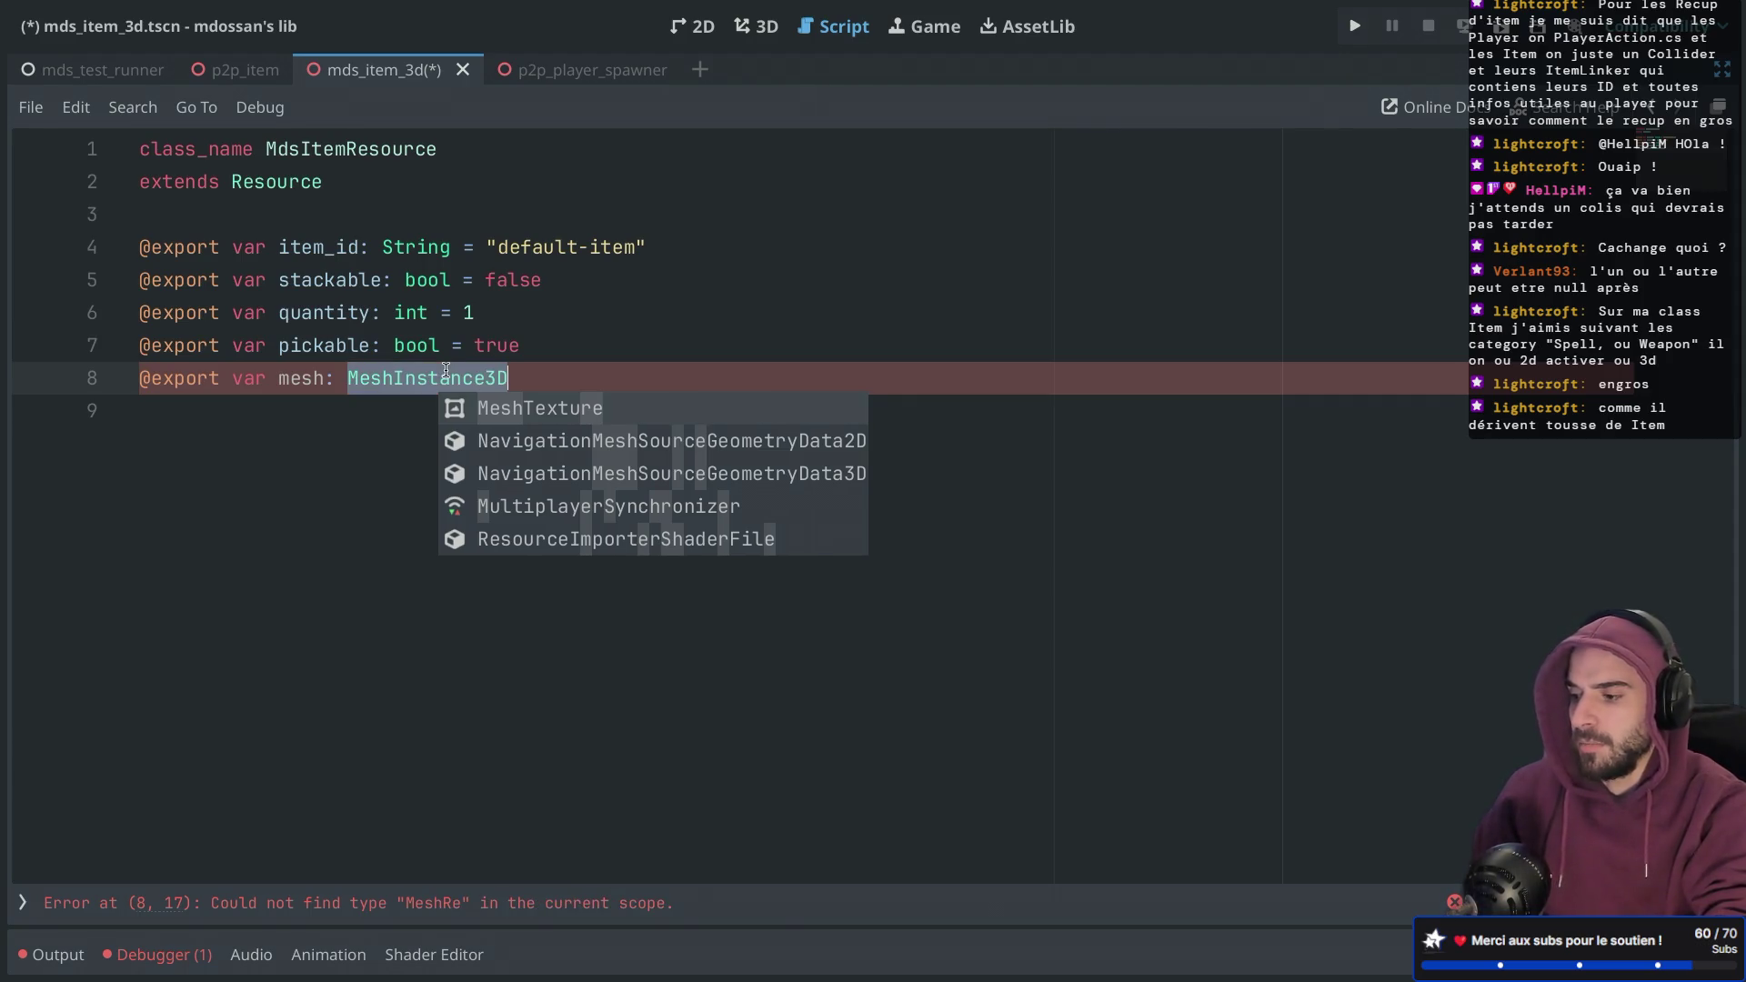
left_click(634, 325)
key("ctrl+s")
key("ctrl+shift+F11")
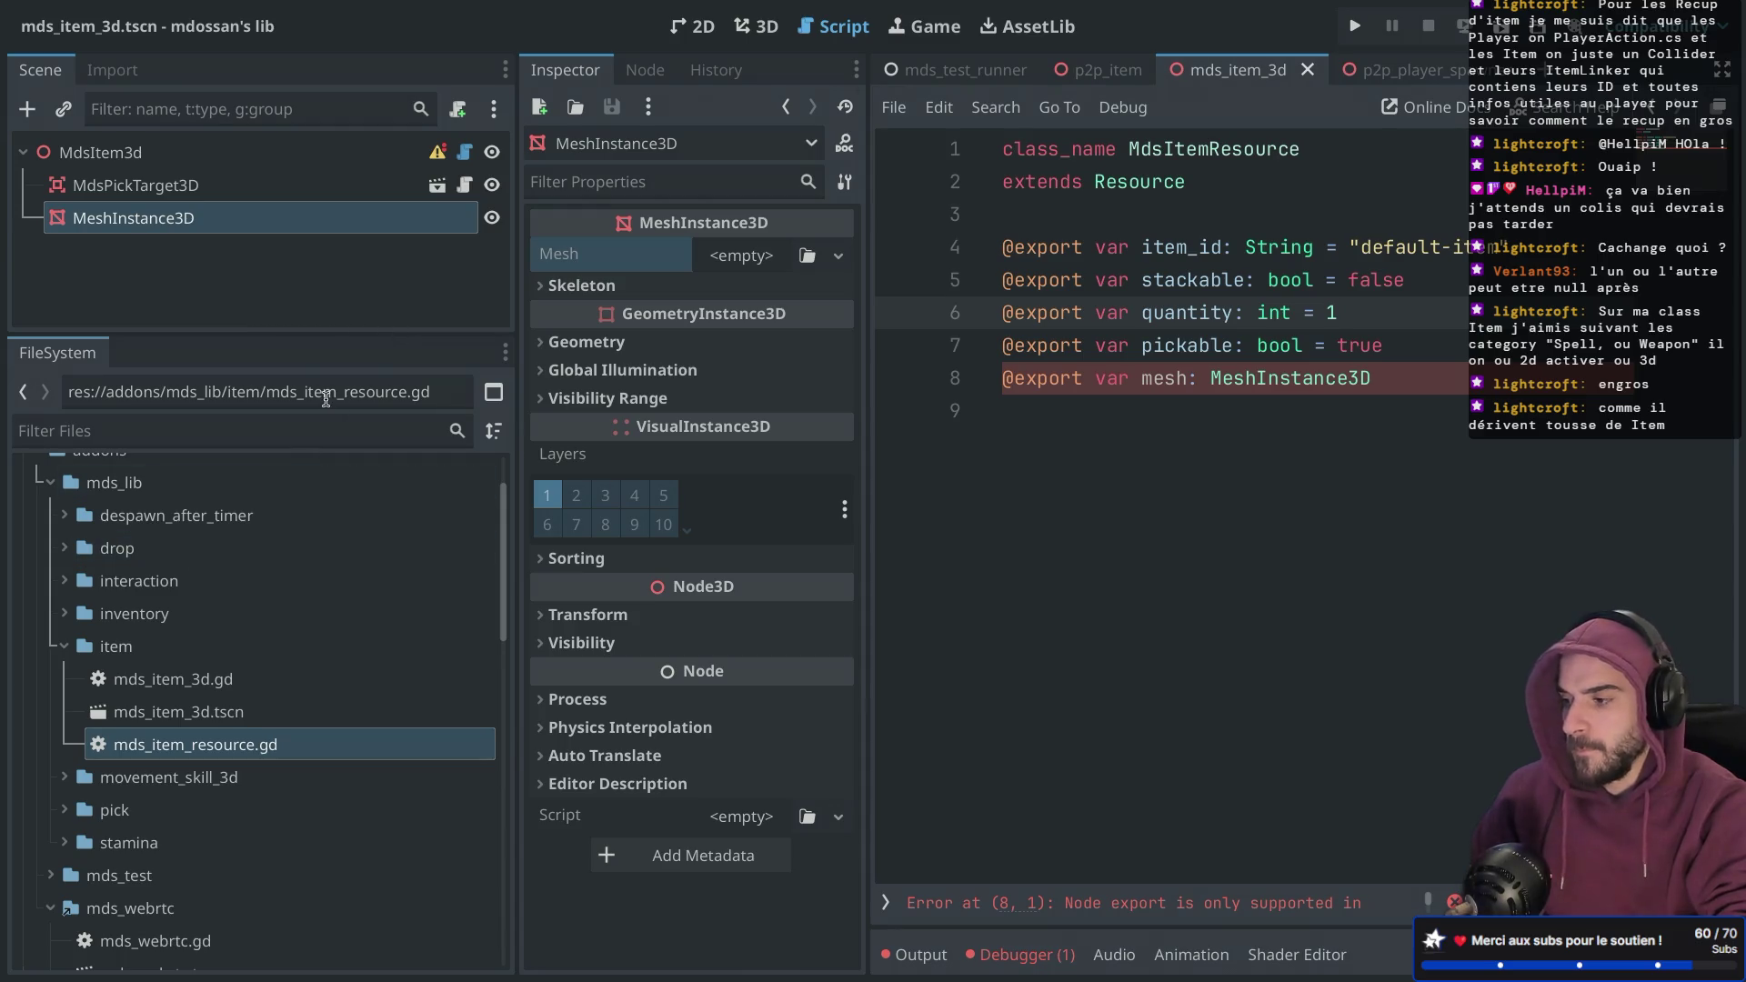
left_click(285, 191)
Step: In the p2p_item scene, choose to save the MeshInstance3D's cube mesh as a resource
left_click(285, 156)
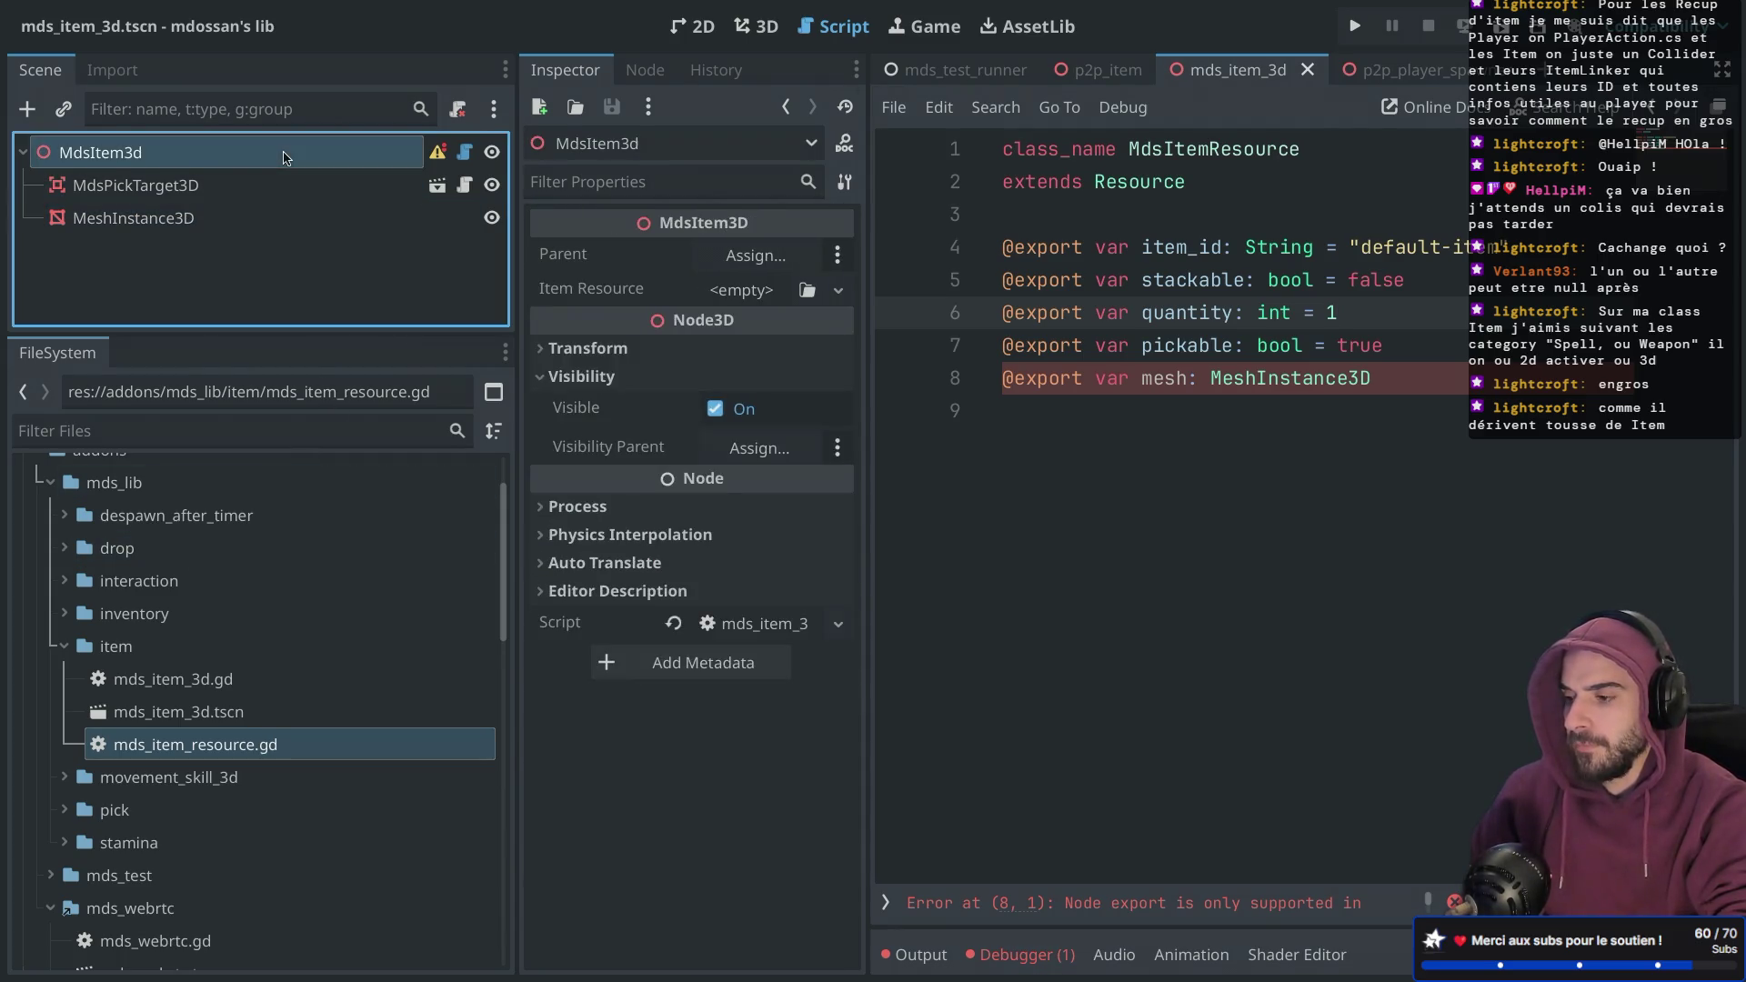
left_click(285, 186)
left_click(268, 239)
left_click(1103, 73)
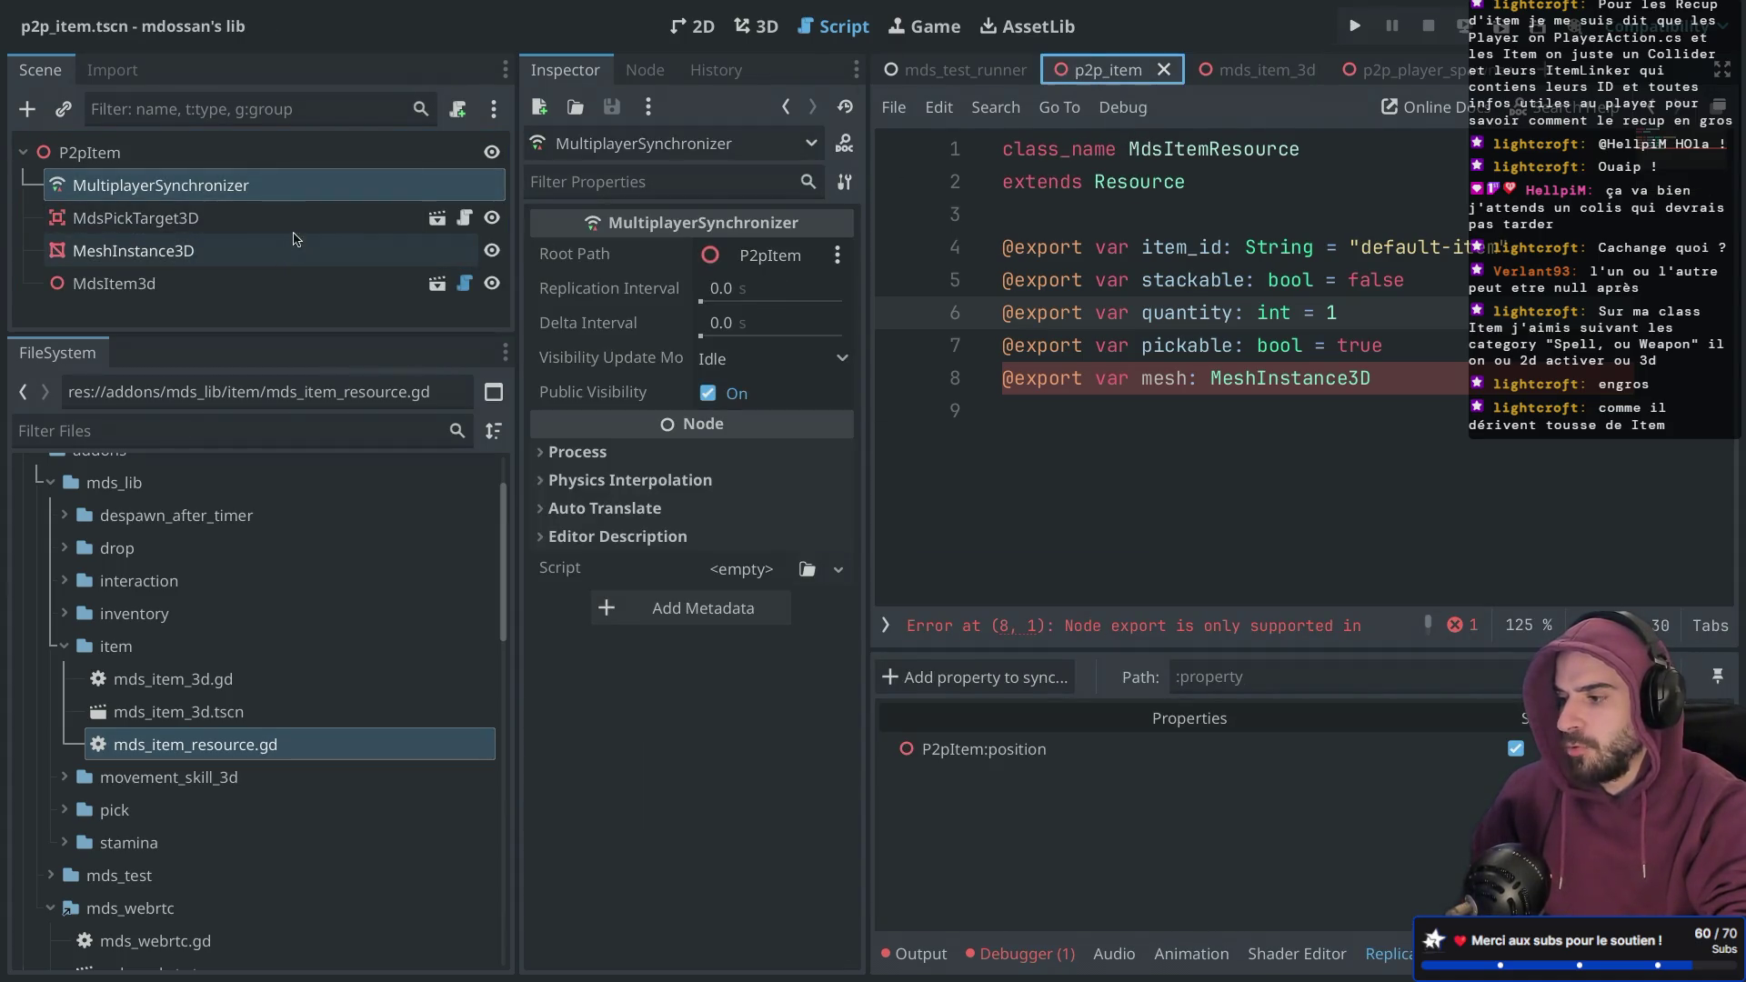
left_click(273, 250)
left_click(768, 273)
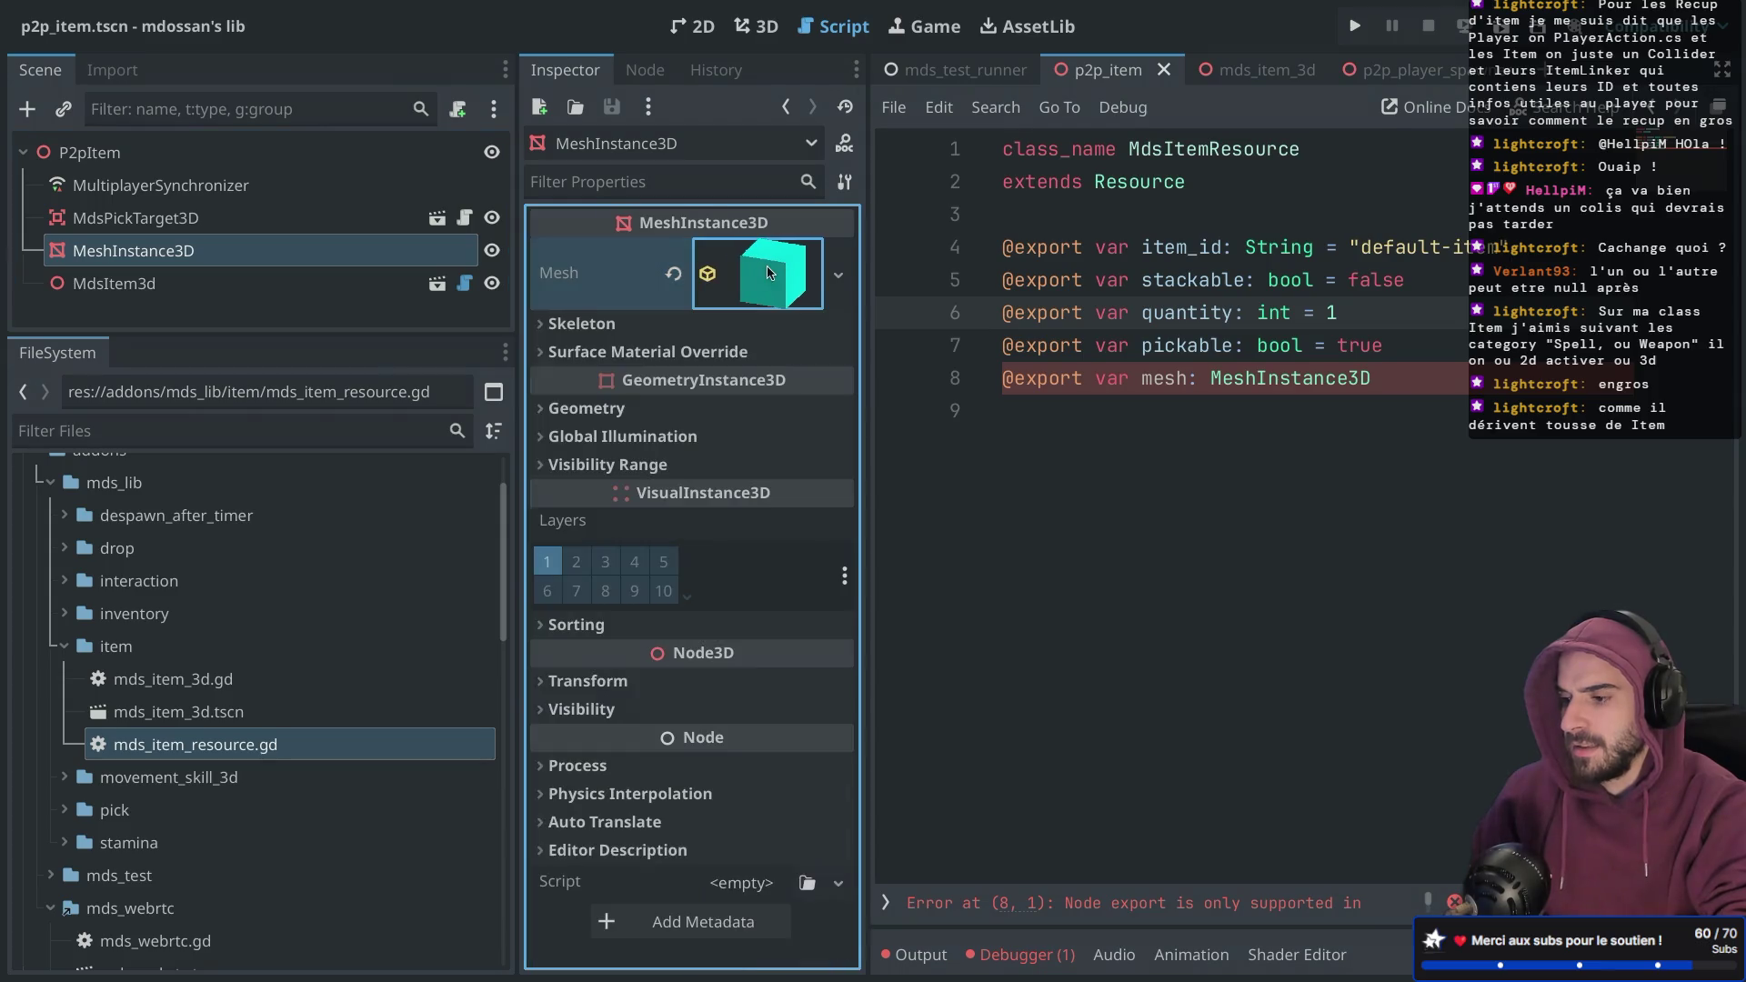
right_click(768, 273)
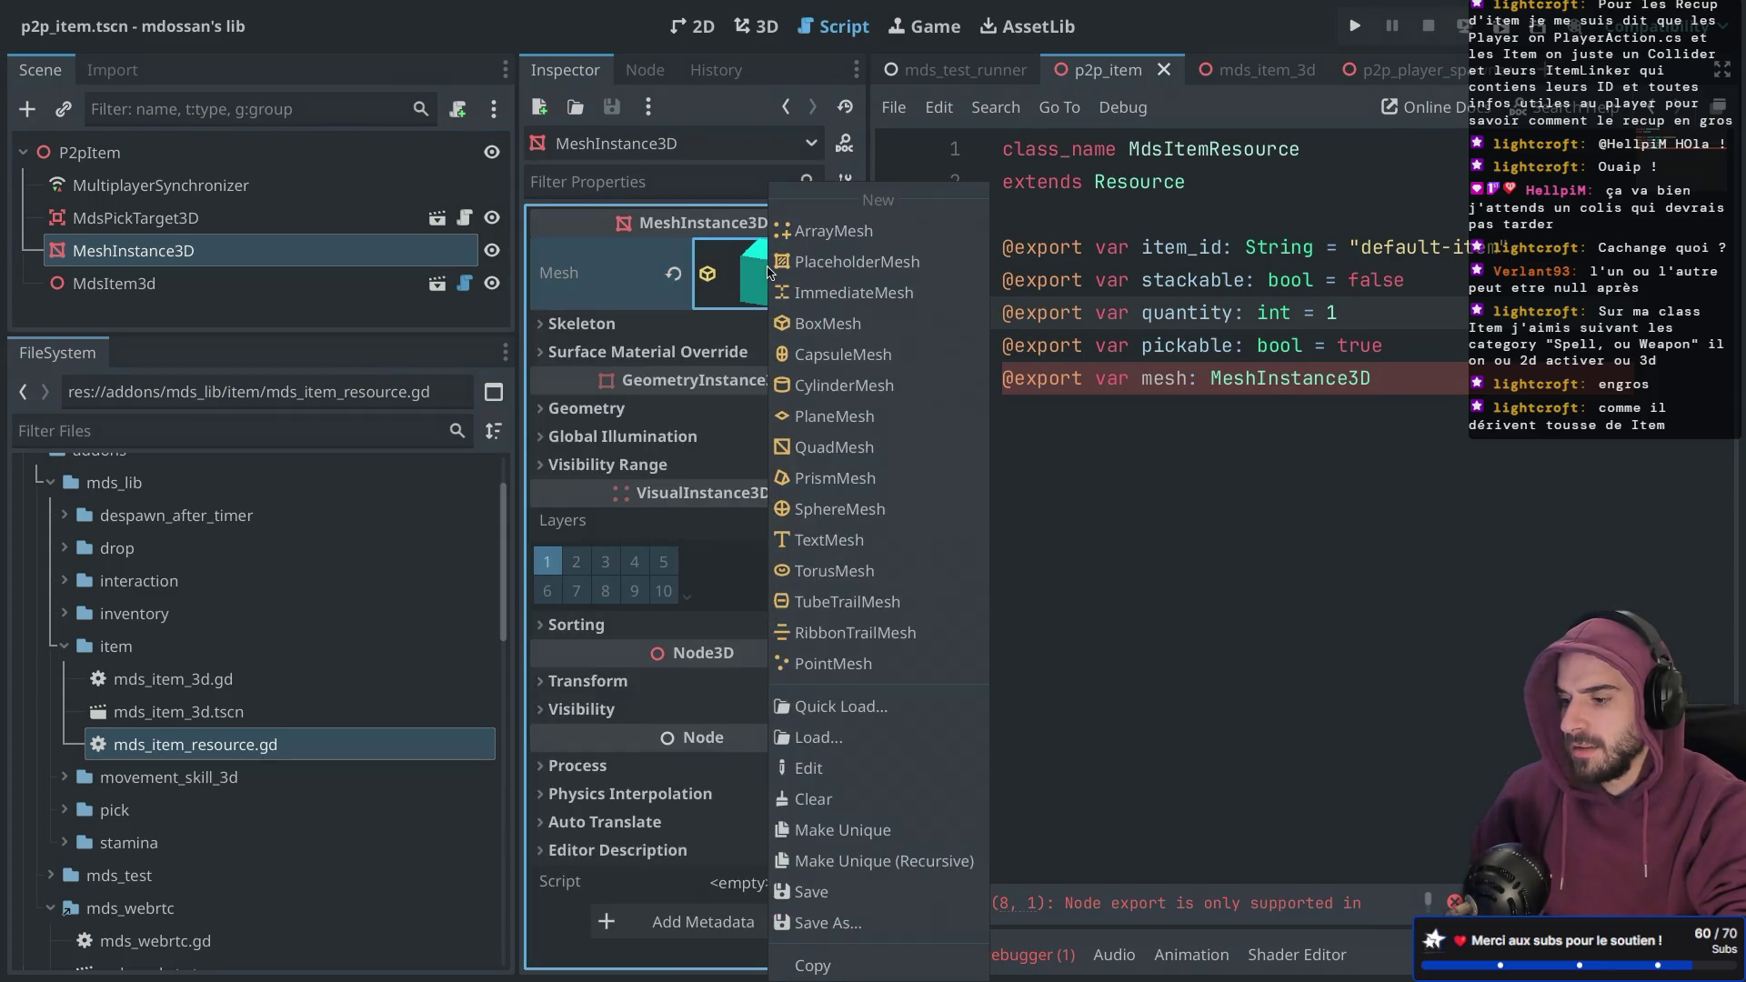
left_click(840, 920)
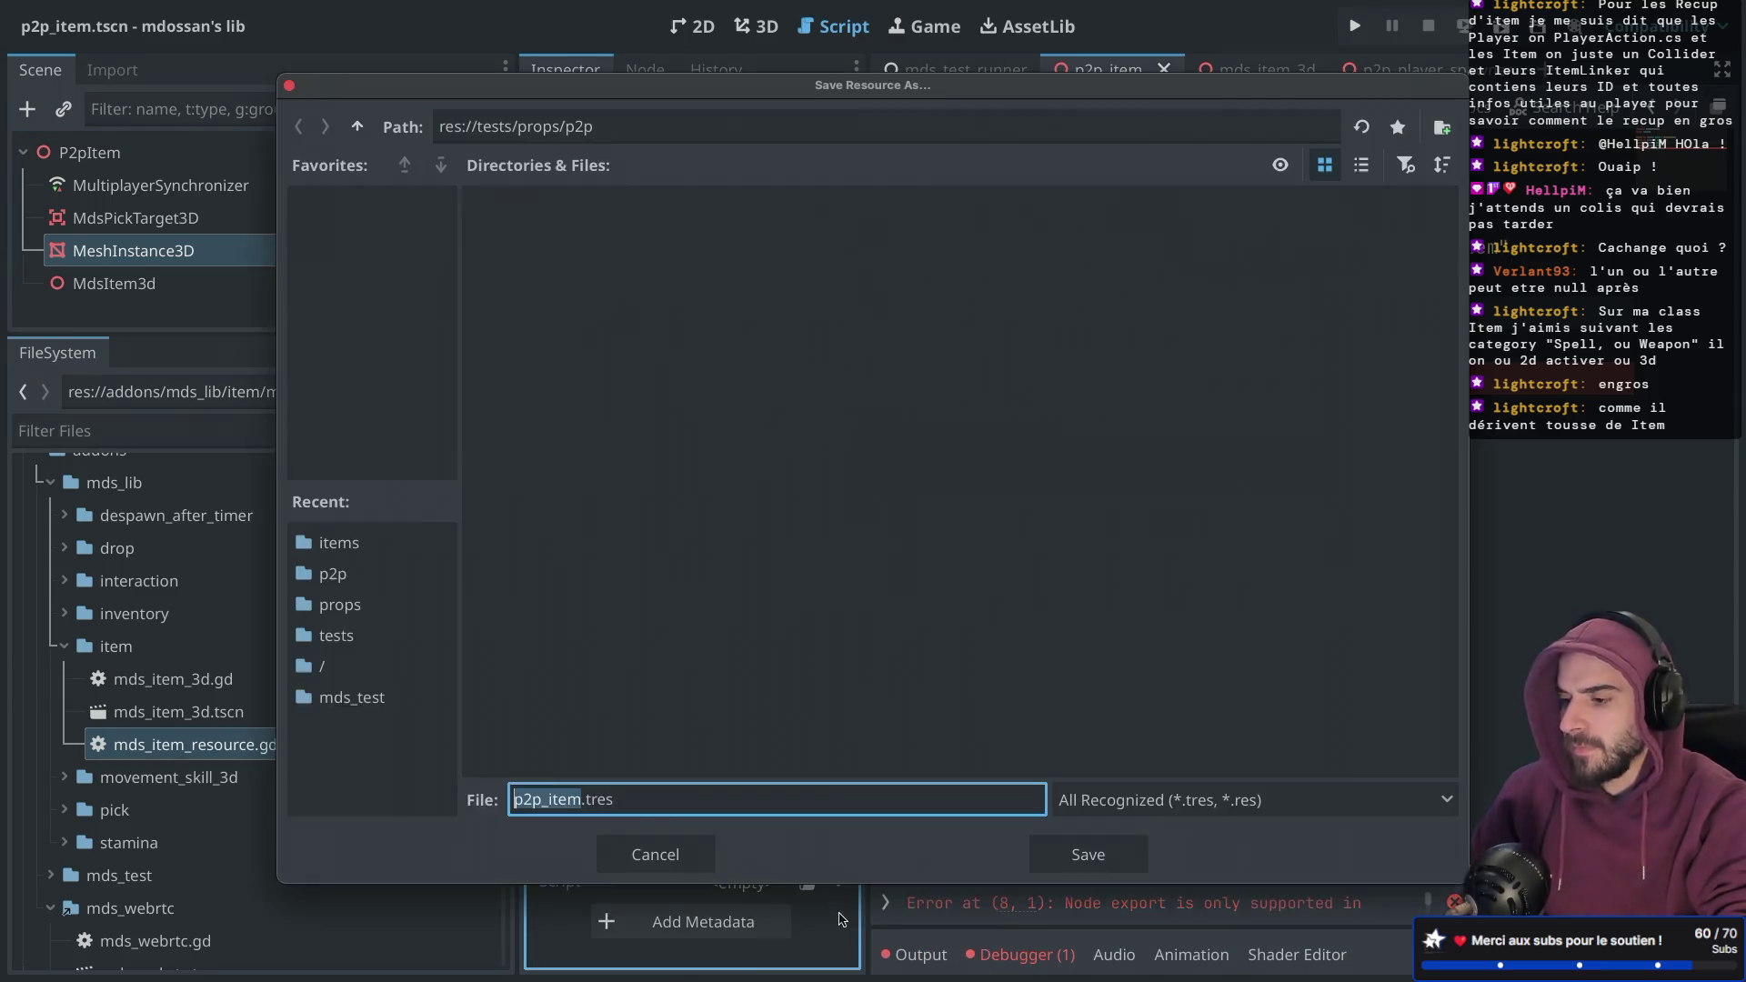
Step: Point the save path to res://tests and create a new 'meshes' folder there
double_click(582, 127)
key("BackSpace")
key("BackSpace")
key("BackSpace")
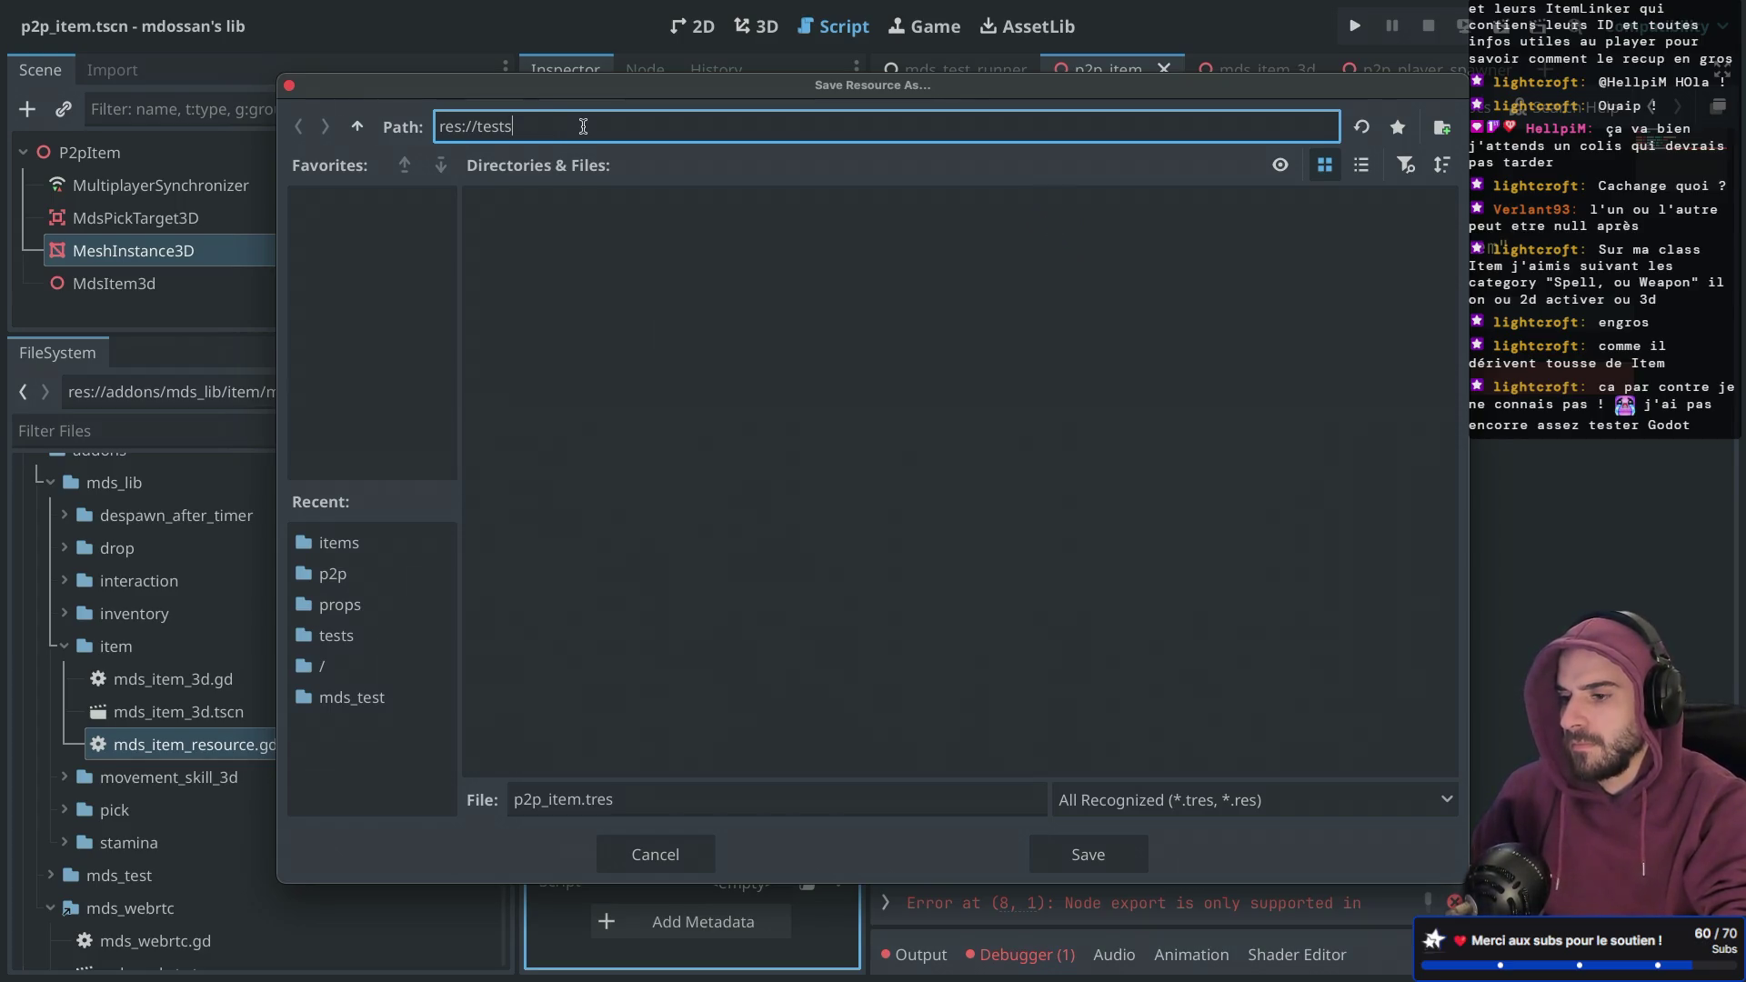
key("Return")
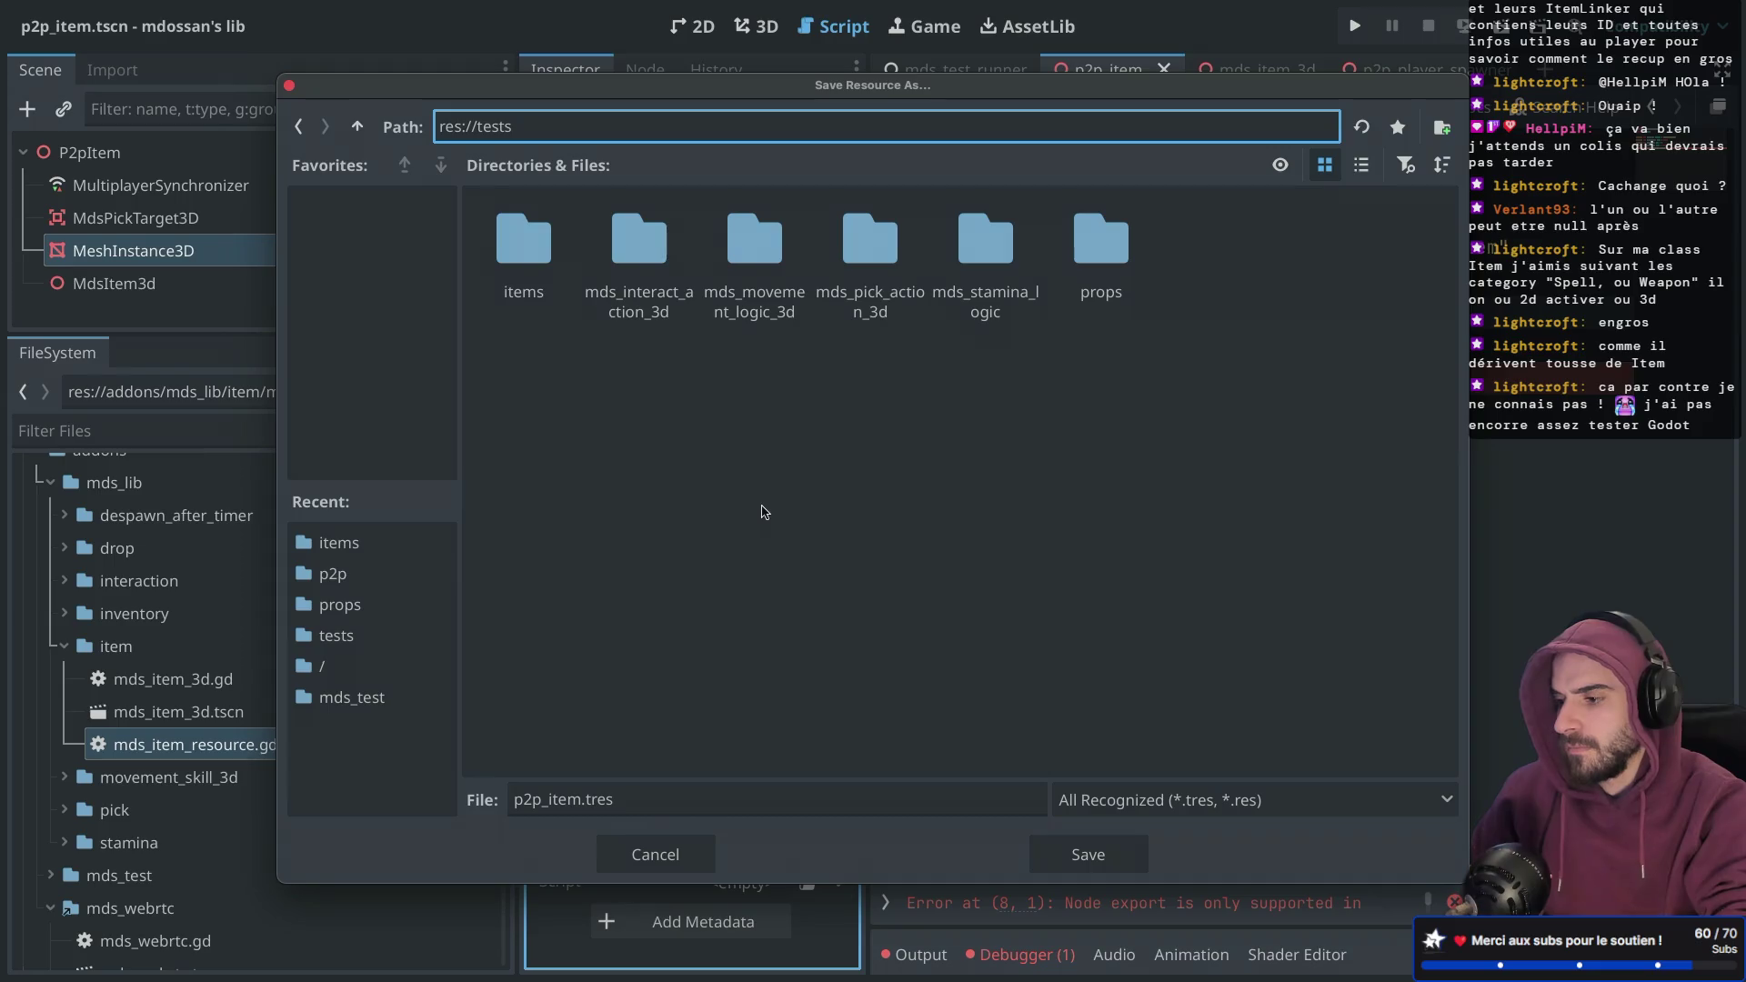
right_click(1048, 454)
left_click(1106, 473)
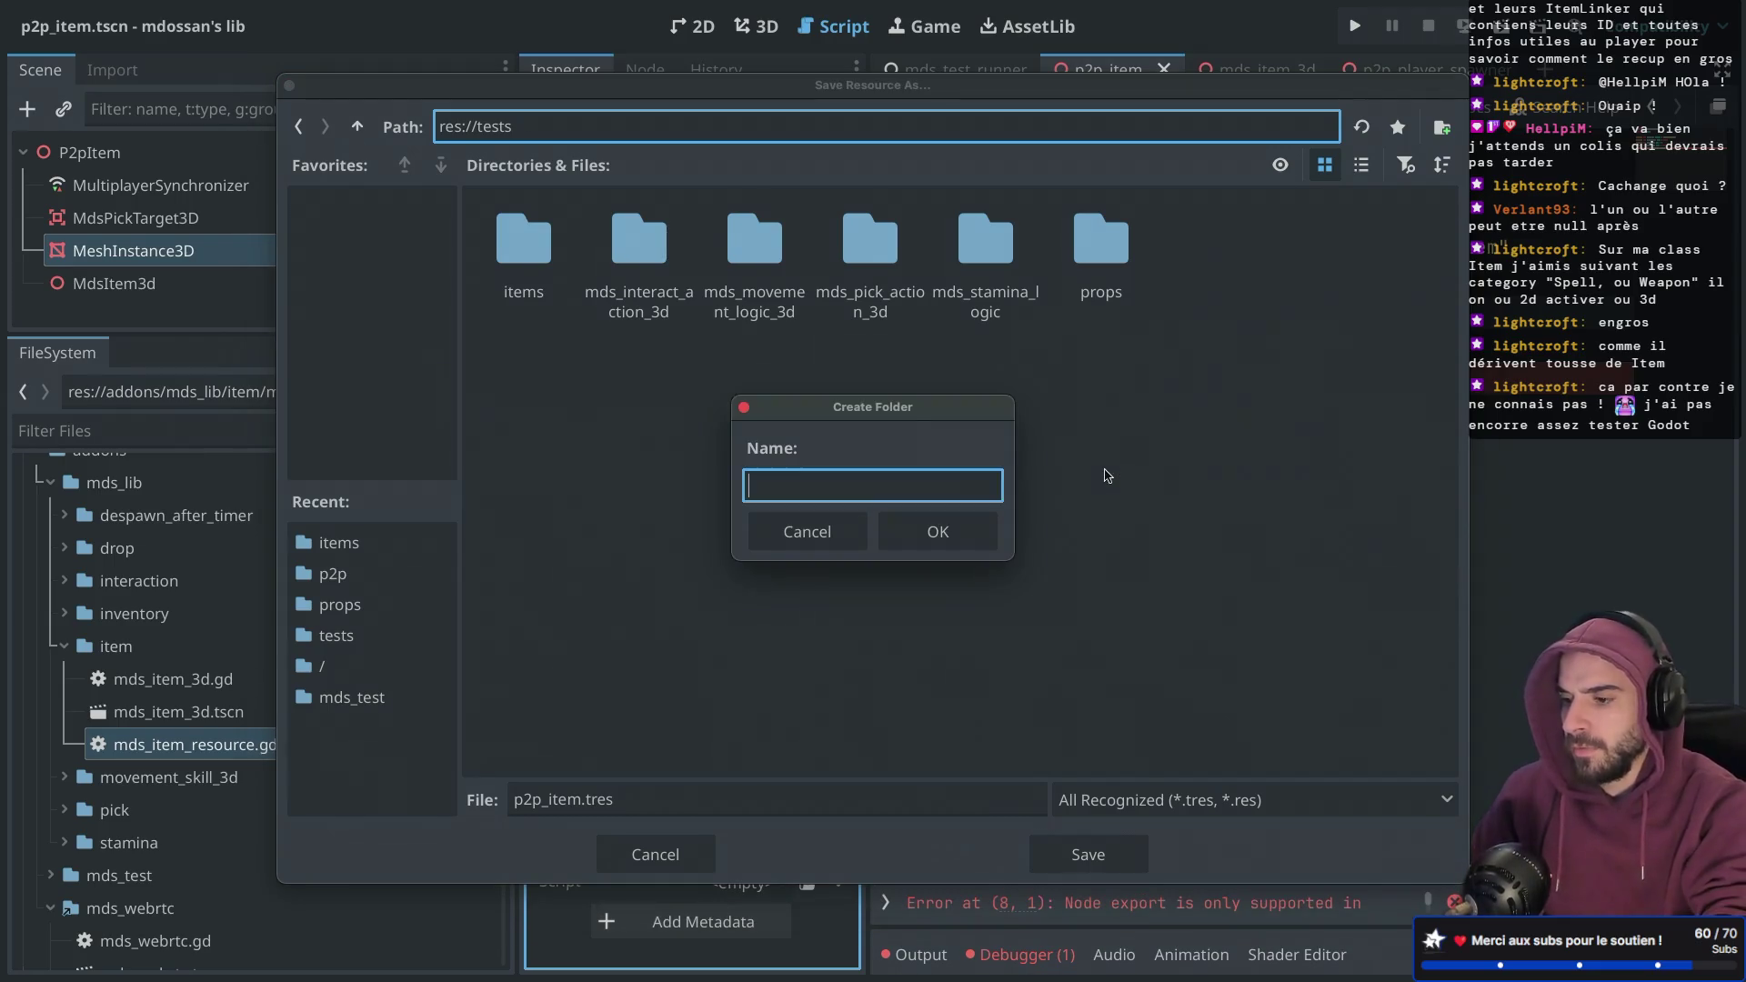
type("eshes")
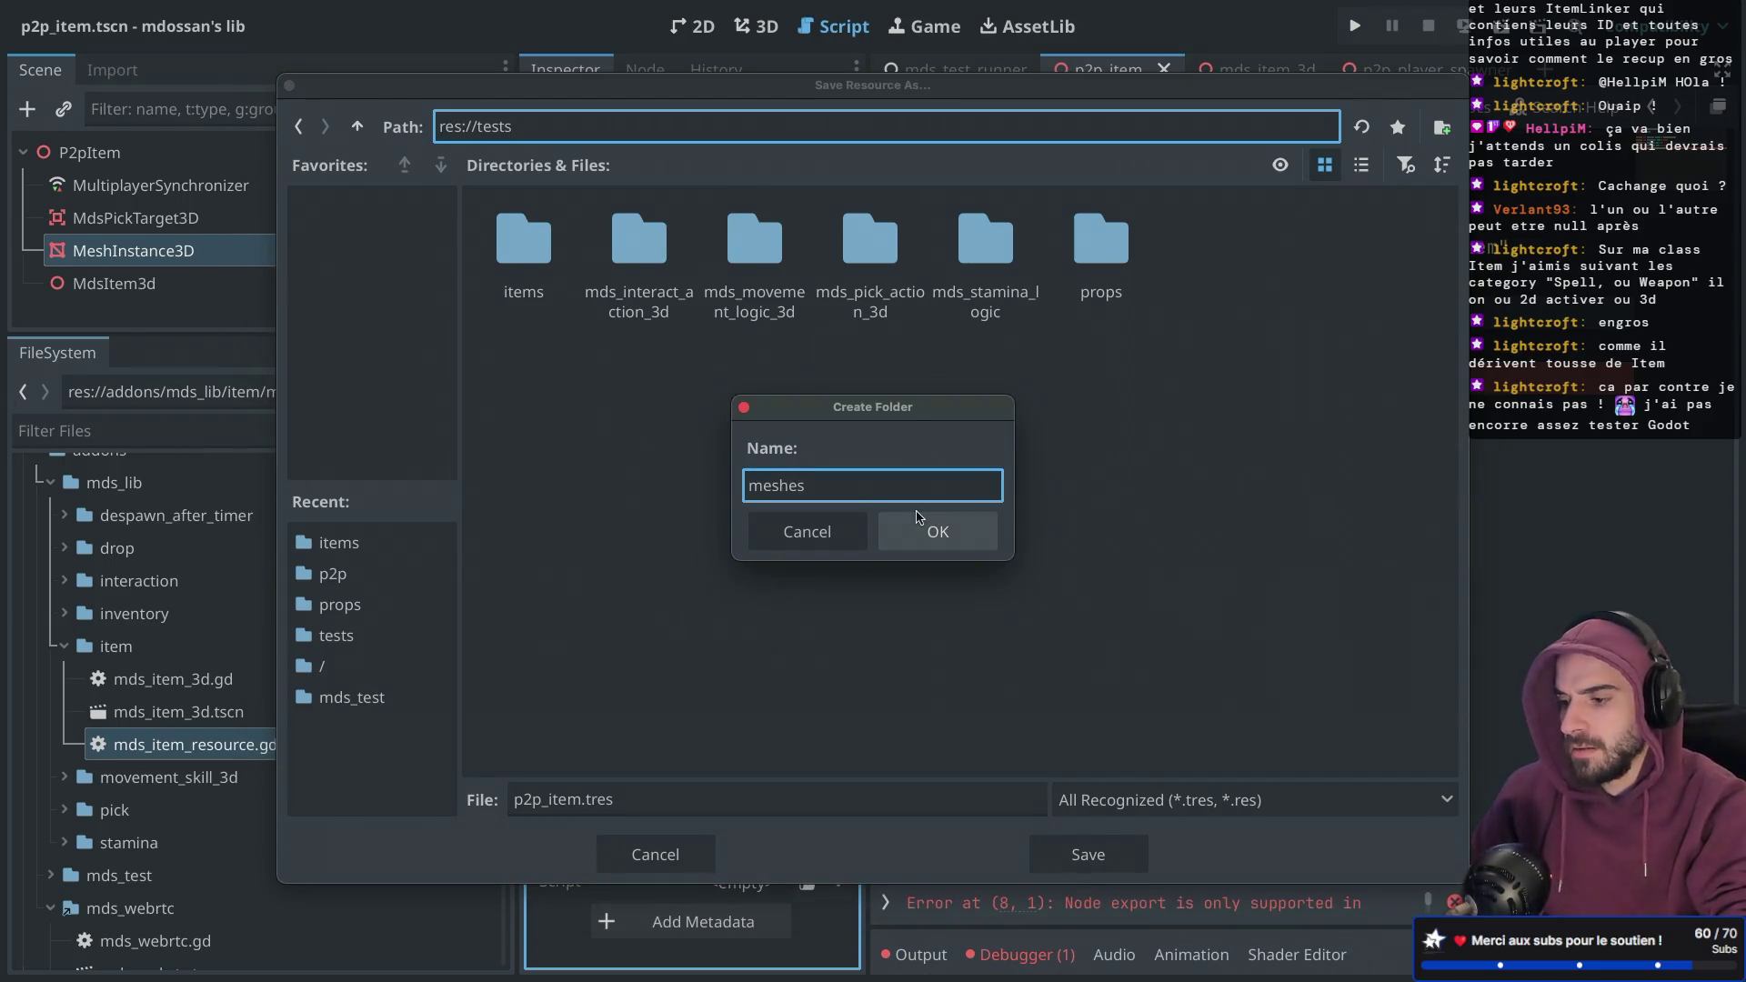
left_click(944, 543)
Step: Name the file little_cyan_cube.tres and save it
double_click(565, 798)
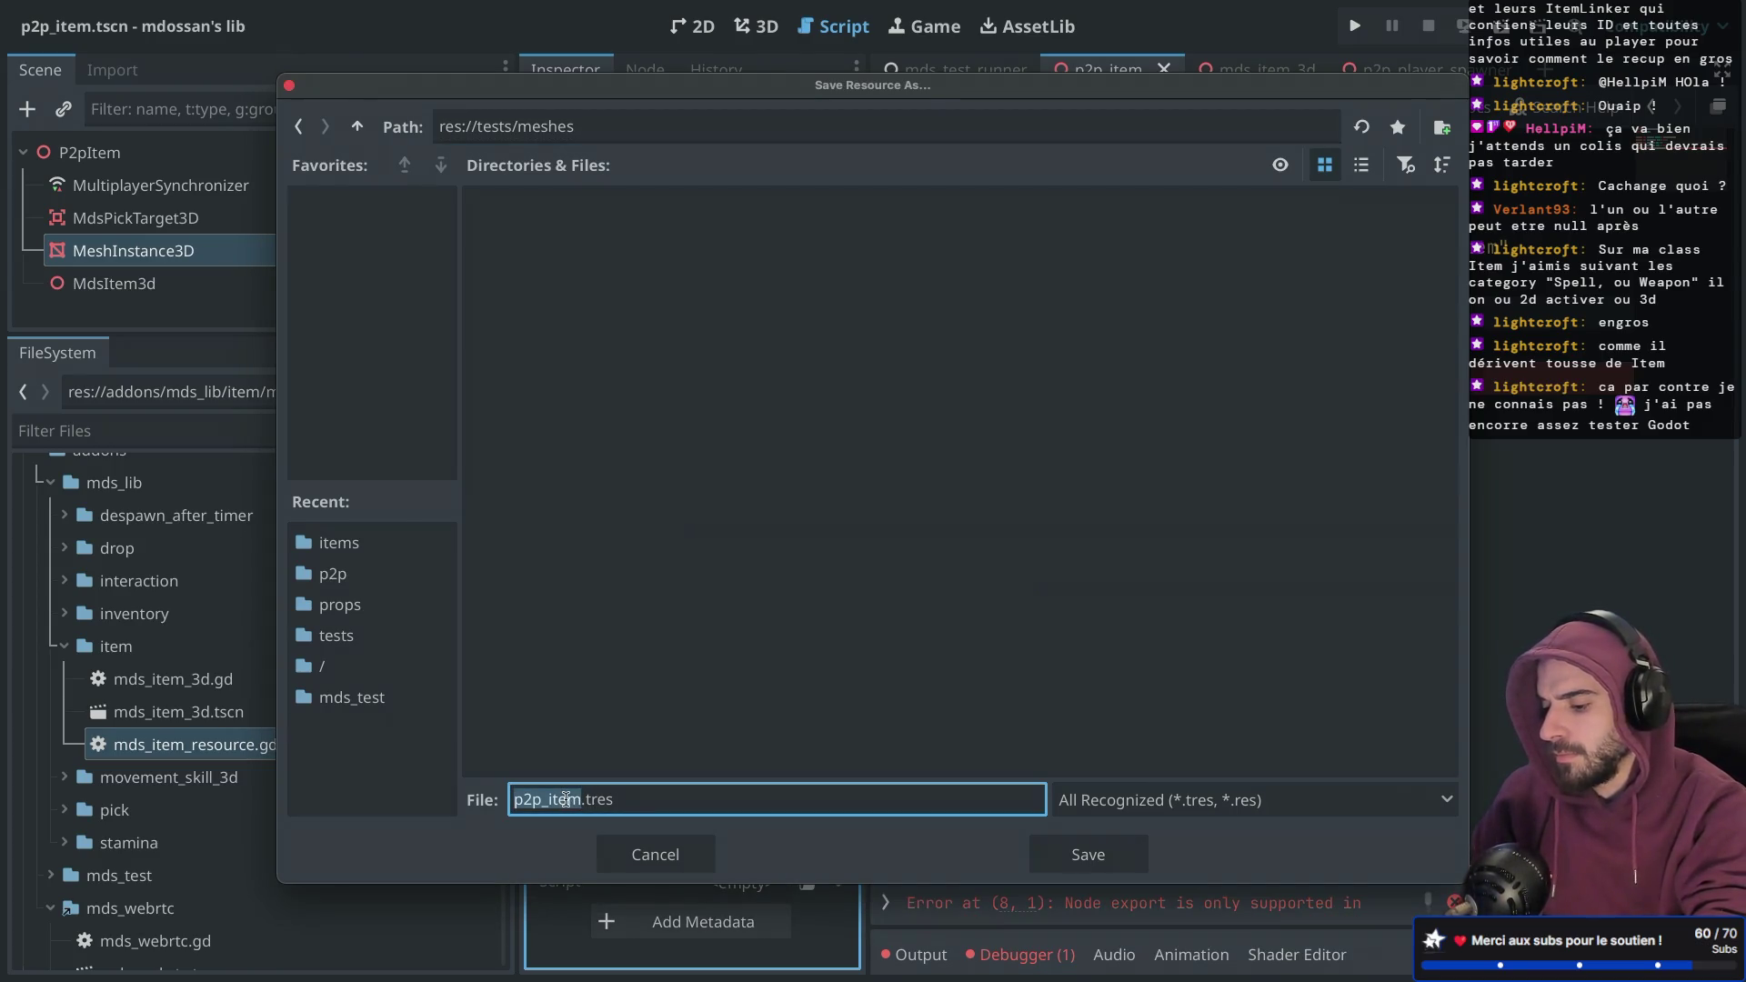
type("cyan_")
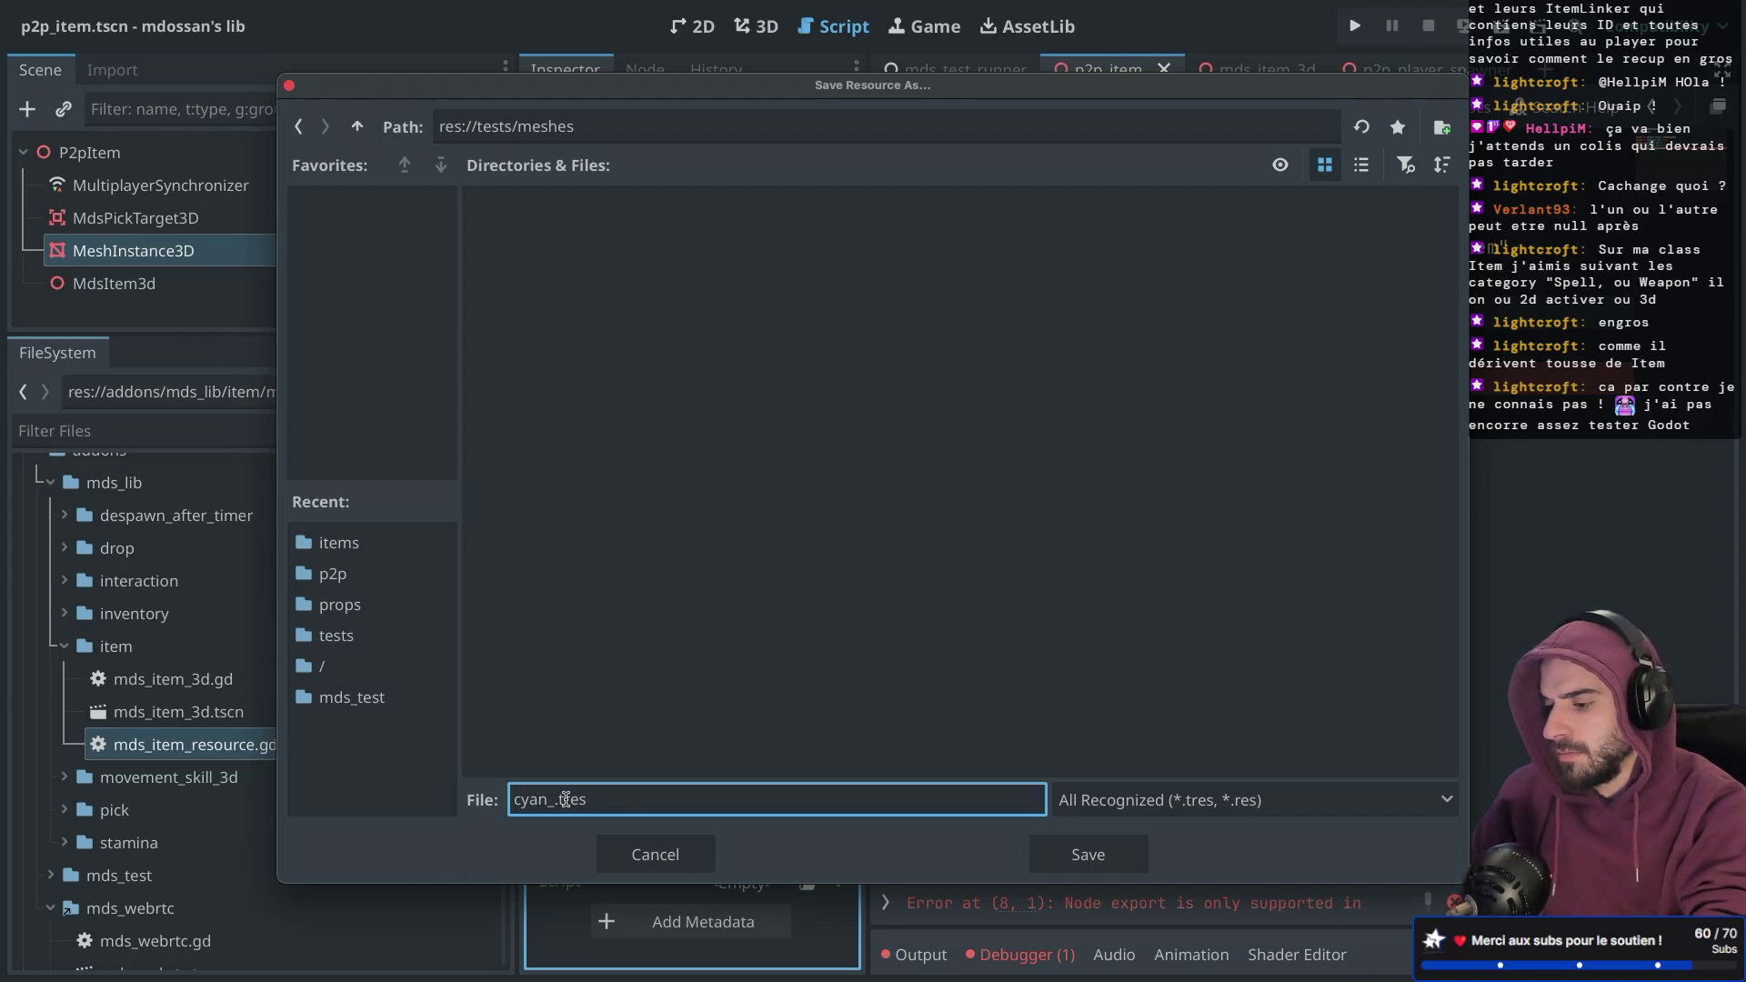
key("BackSpace")
key("BackSpace")
key("BackSpace")
type("lit")
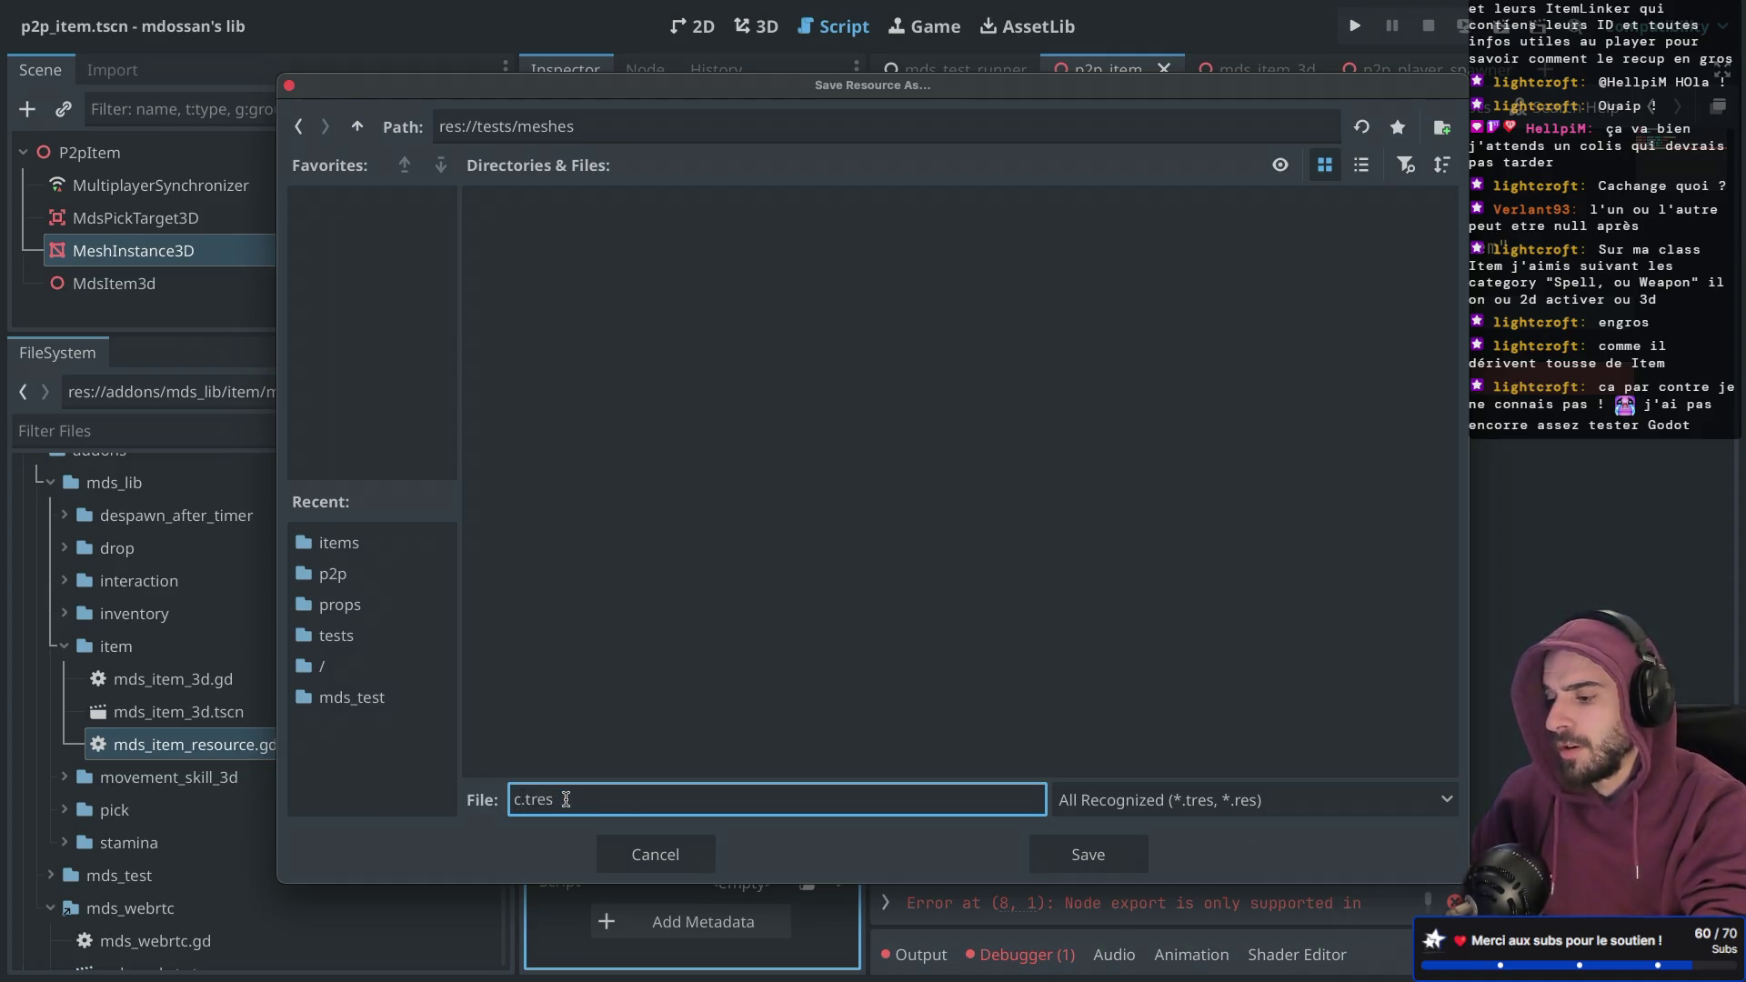
type("tle_cyan_")
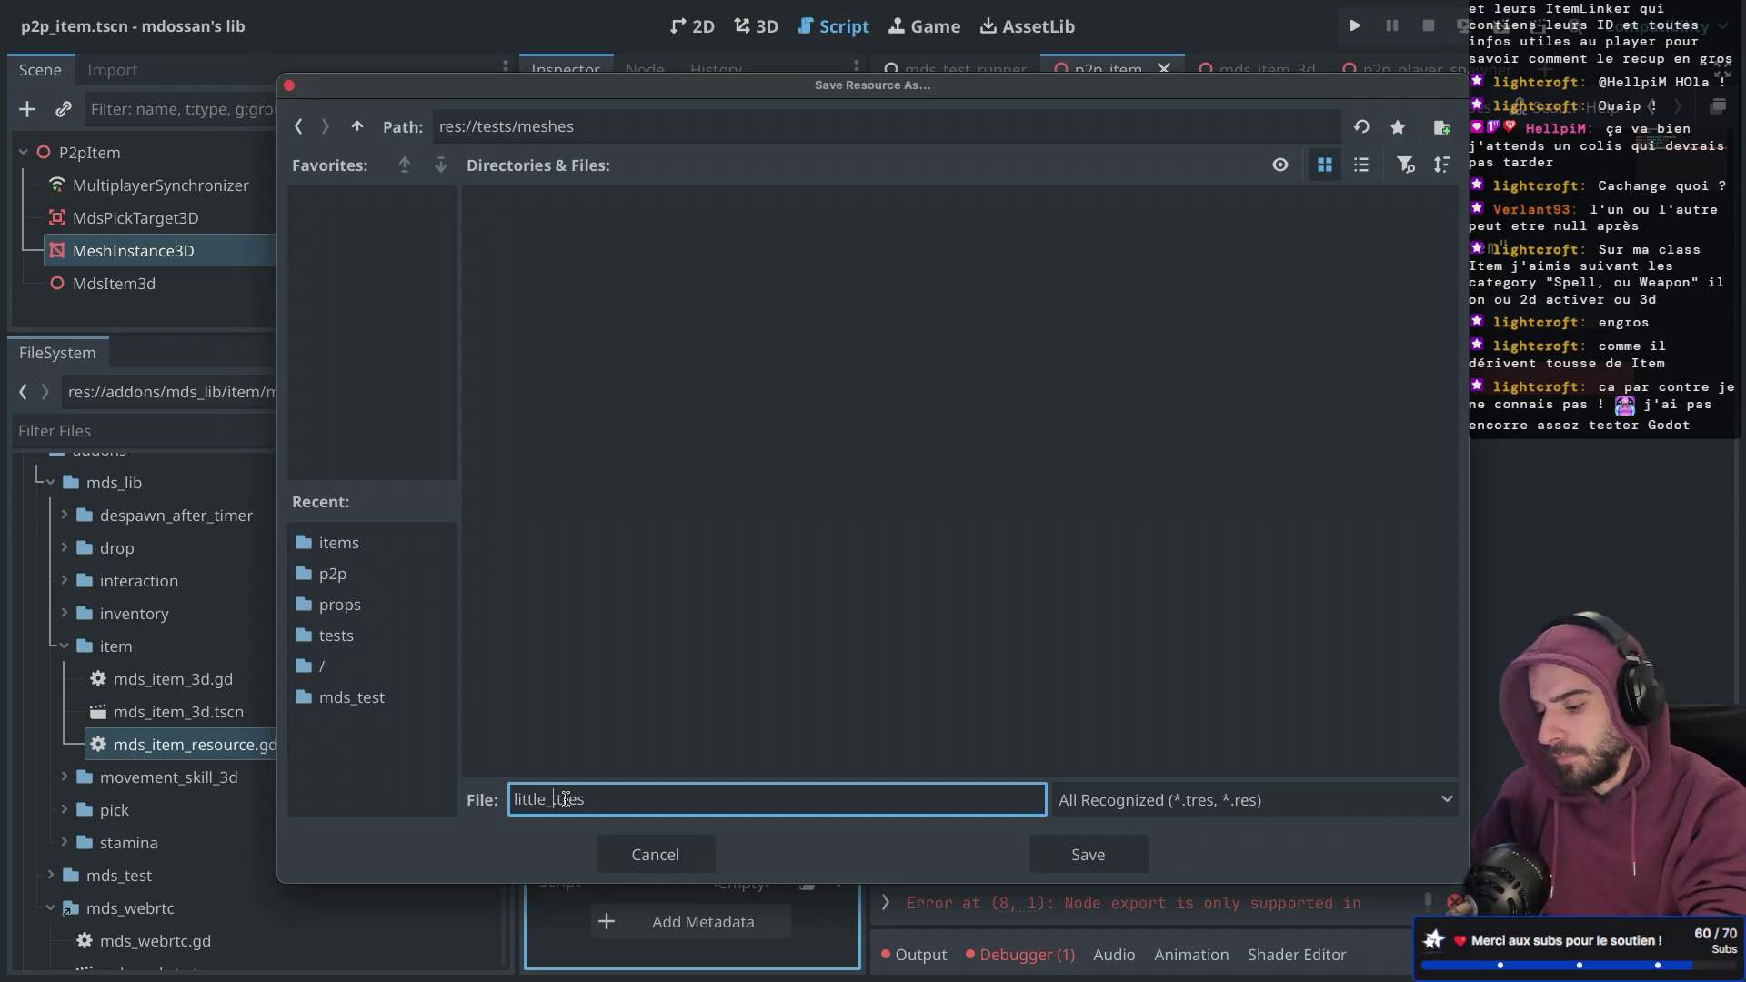
type("cube")
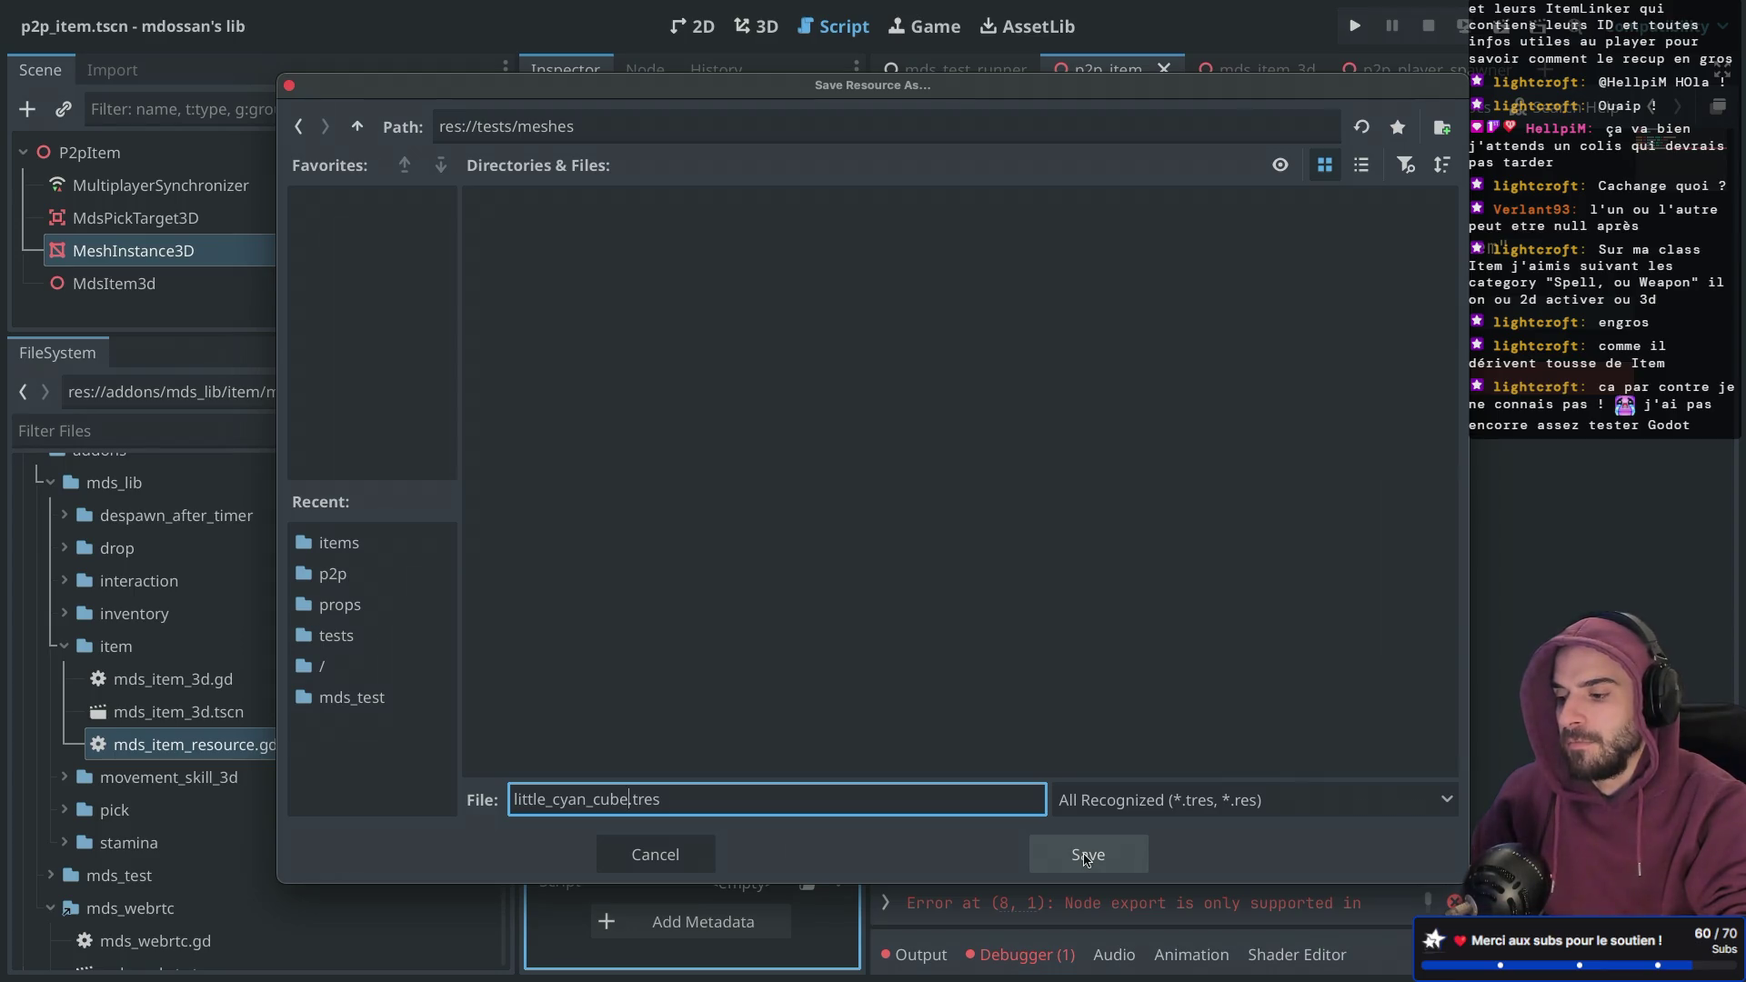
left_click(1086, 856)
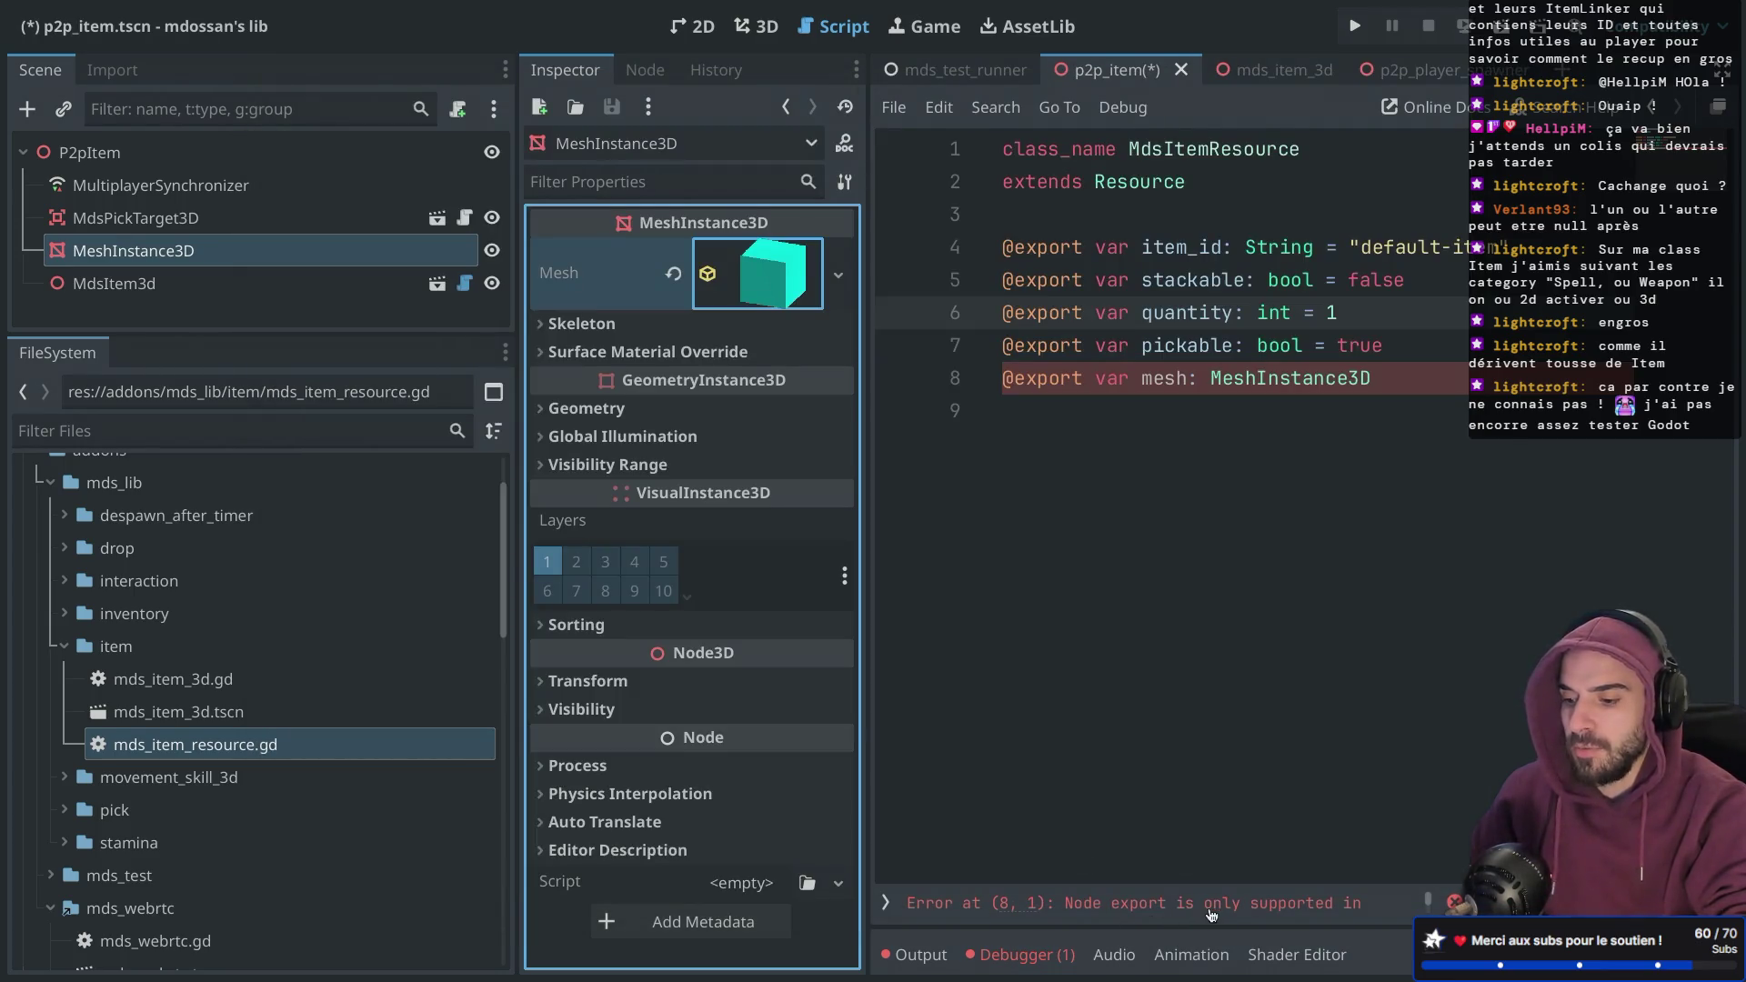
Step: Check the line 8 MeshInstance3D export error in full-width code view, then restore the docks
key("ctrl+shift+F11")
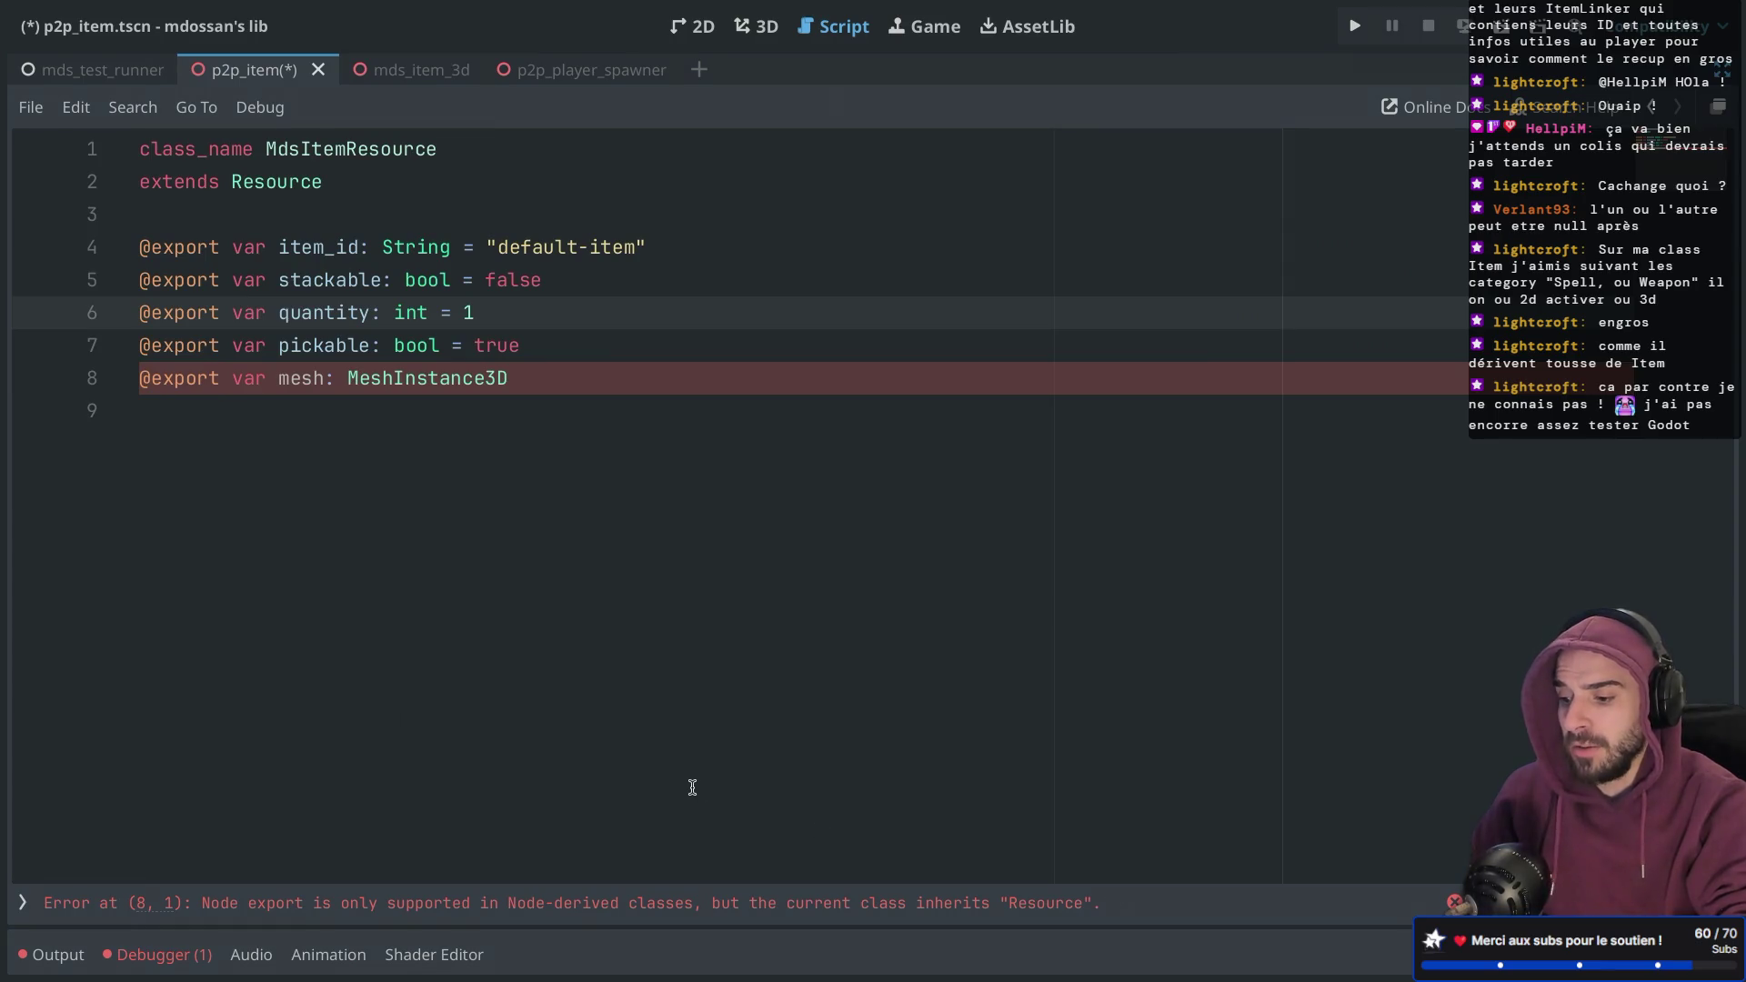
left_click(1025, 905)
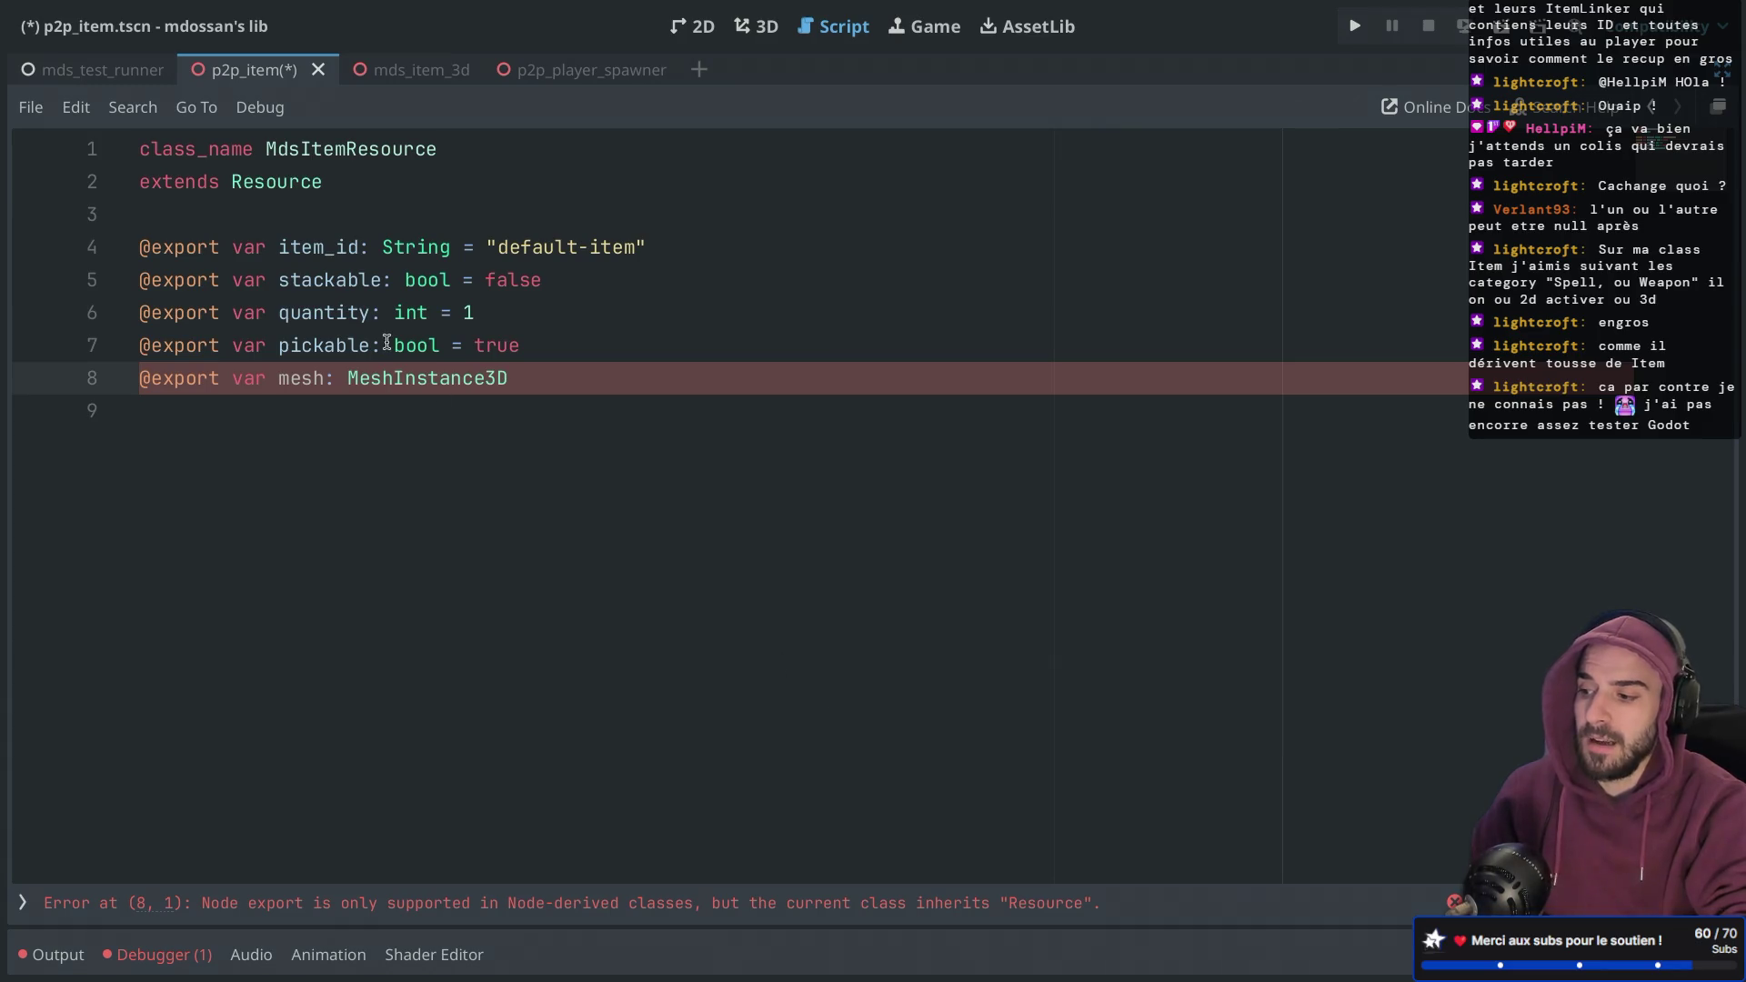
double_click(368, 381)
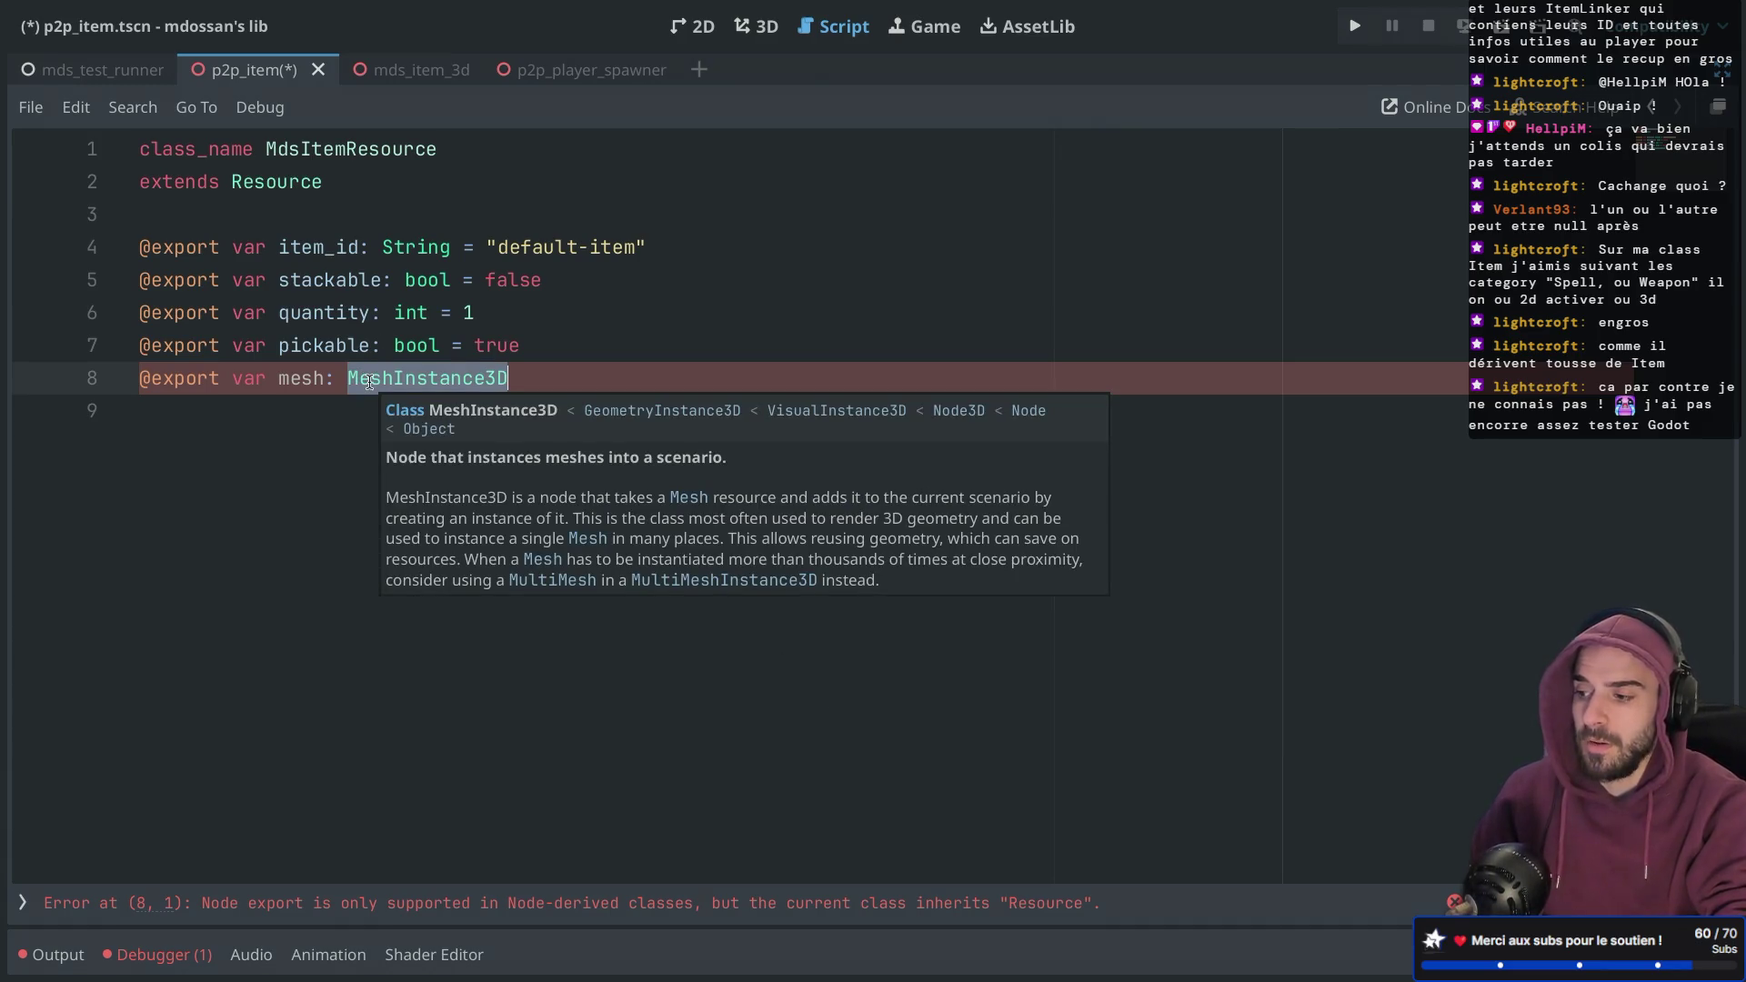
key("ctrl+shift+F11")
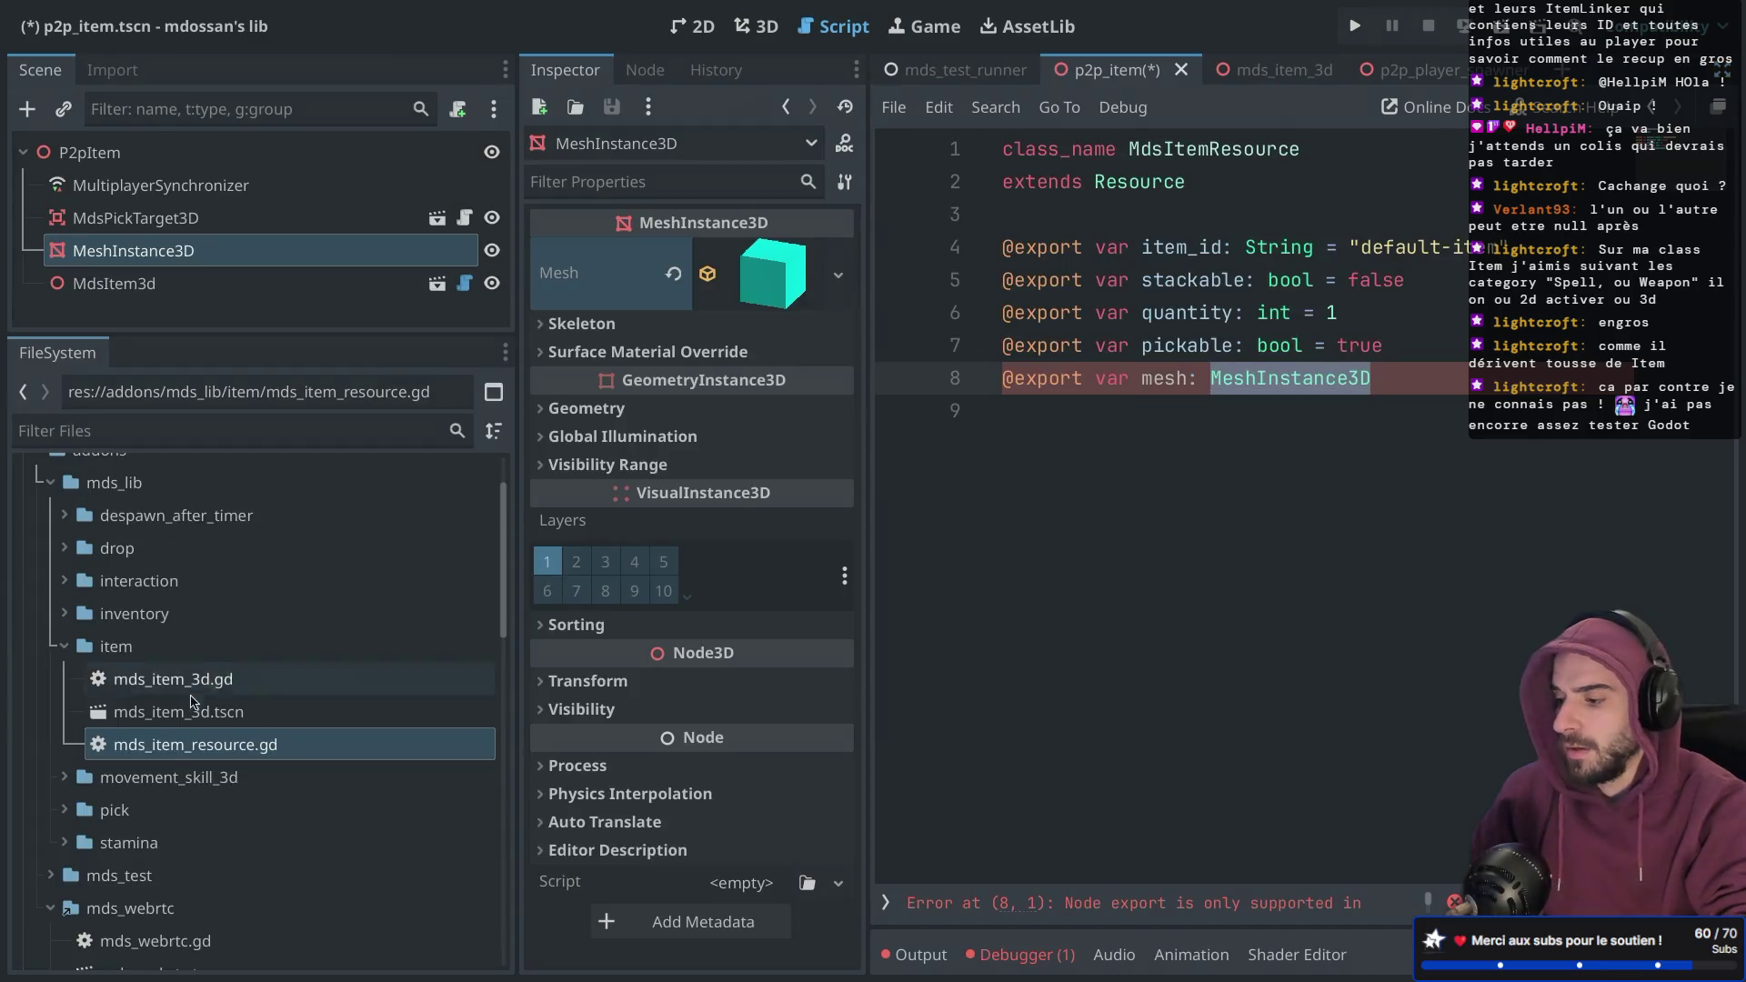
Step: Collapse the item, mds_lib and props folders in the FileSystem dock
scroll(191, 702, "down", 1)
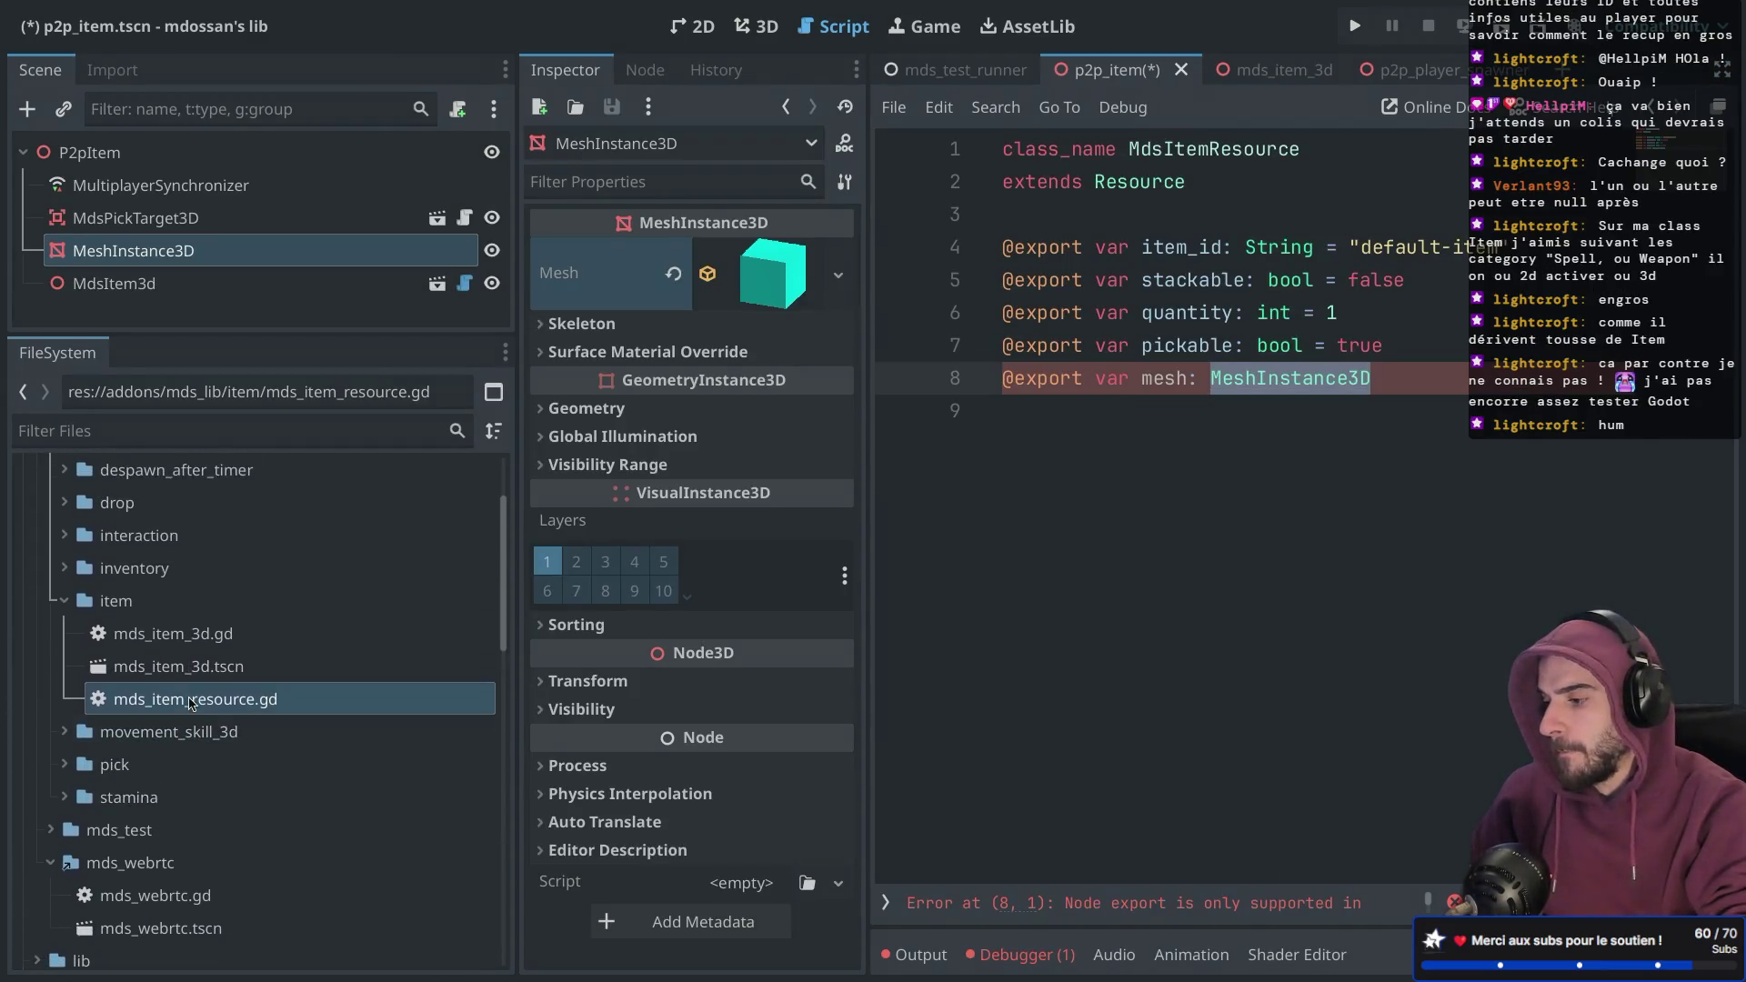
left_click(65, 604)
scroll(65, 613, "up", 3)
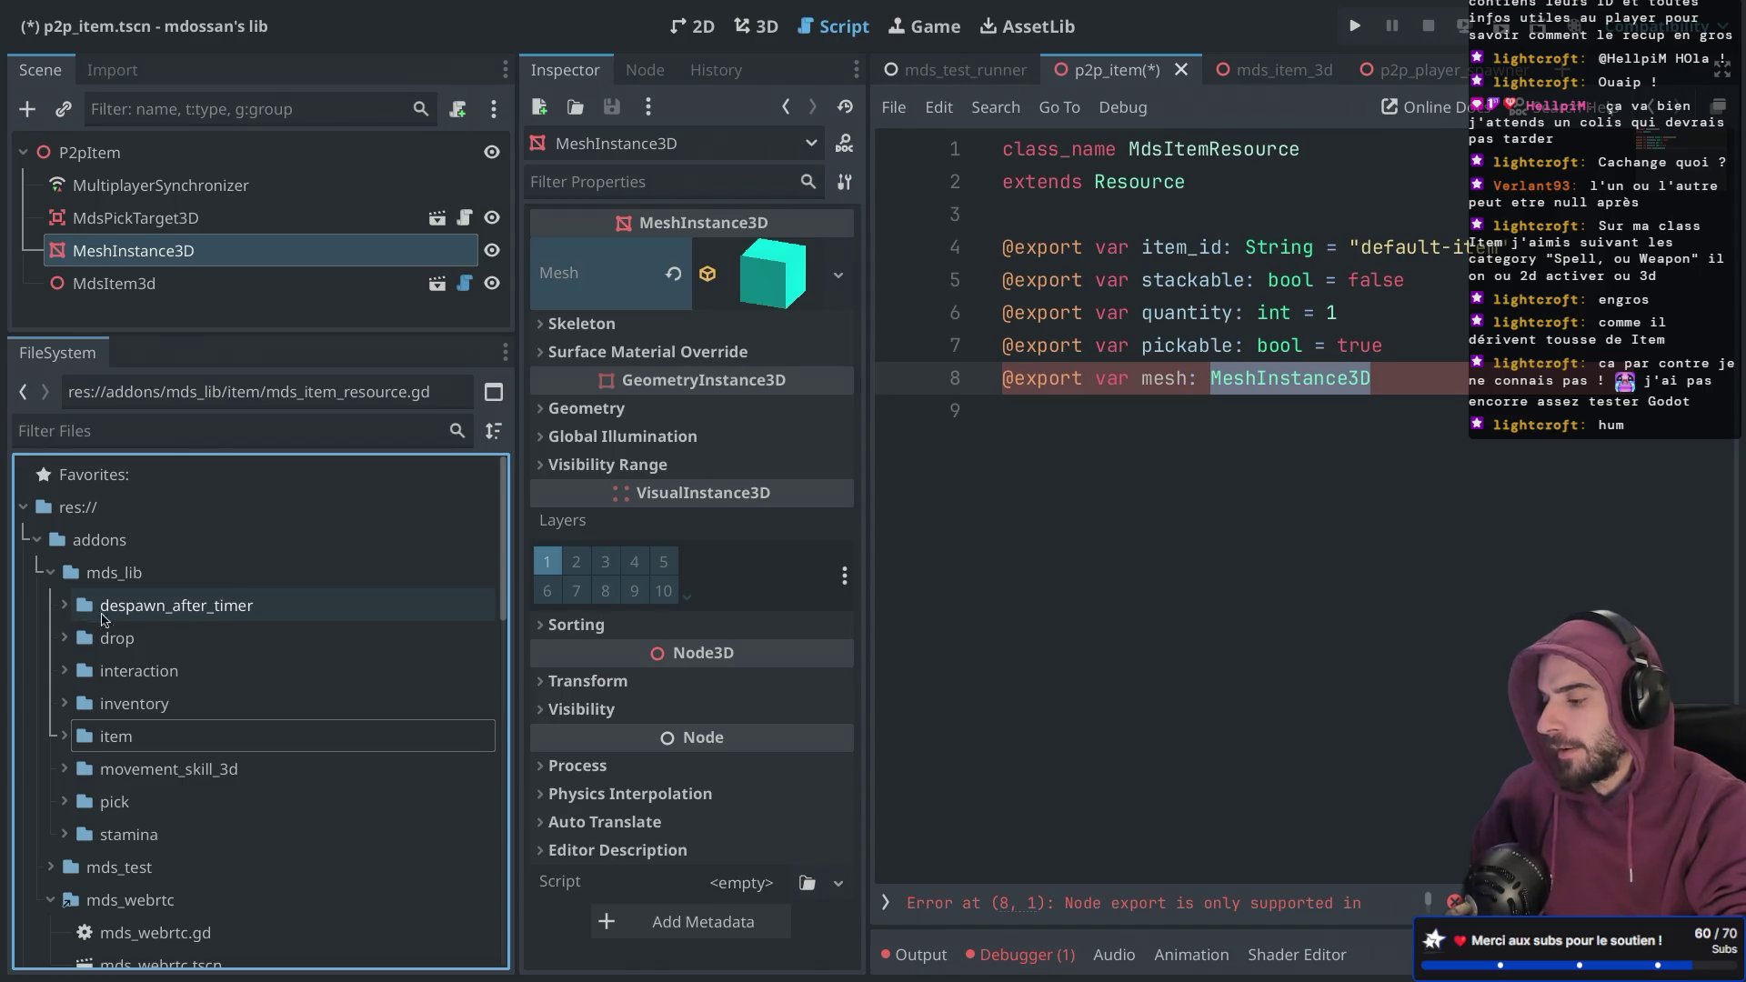
left_click(50, 572)
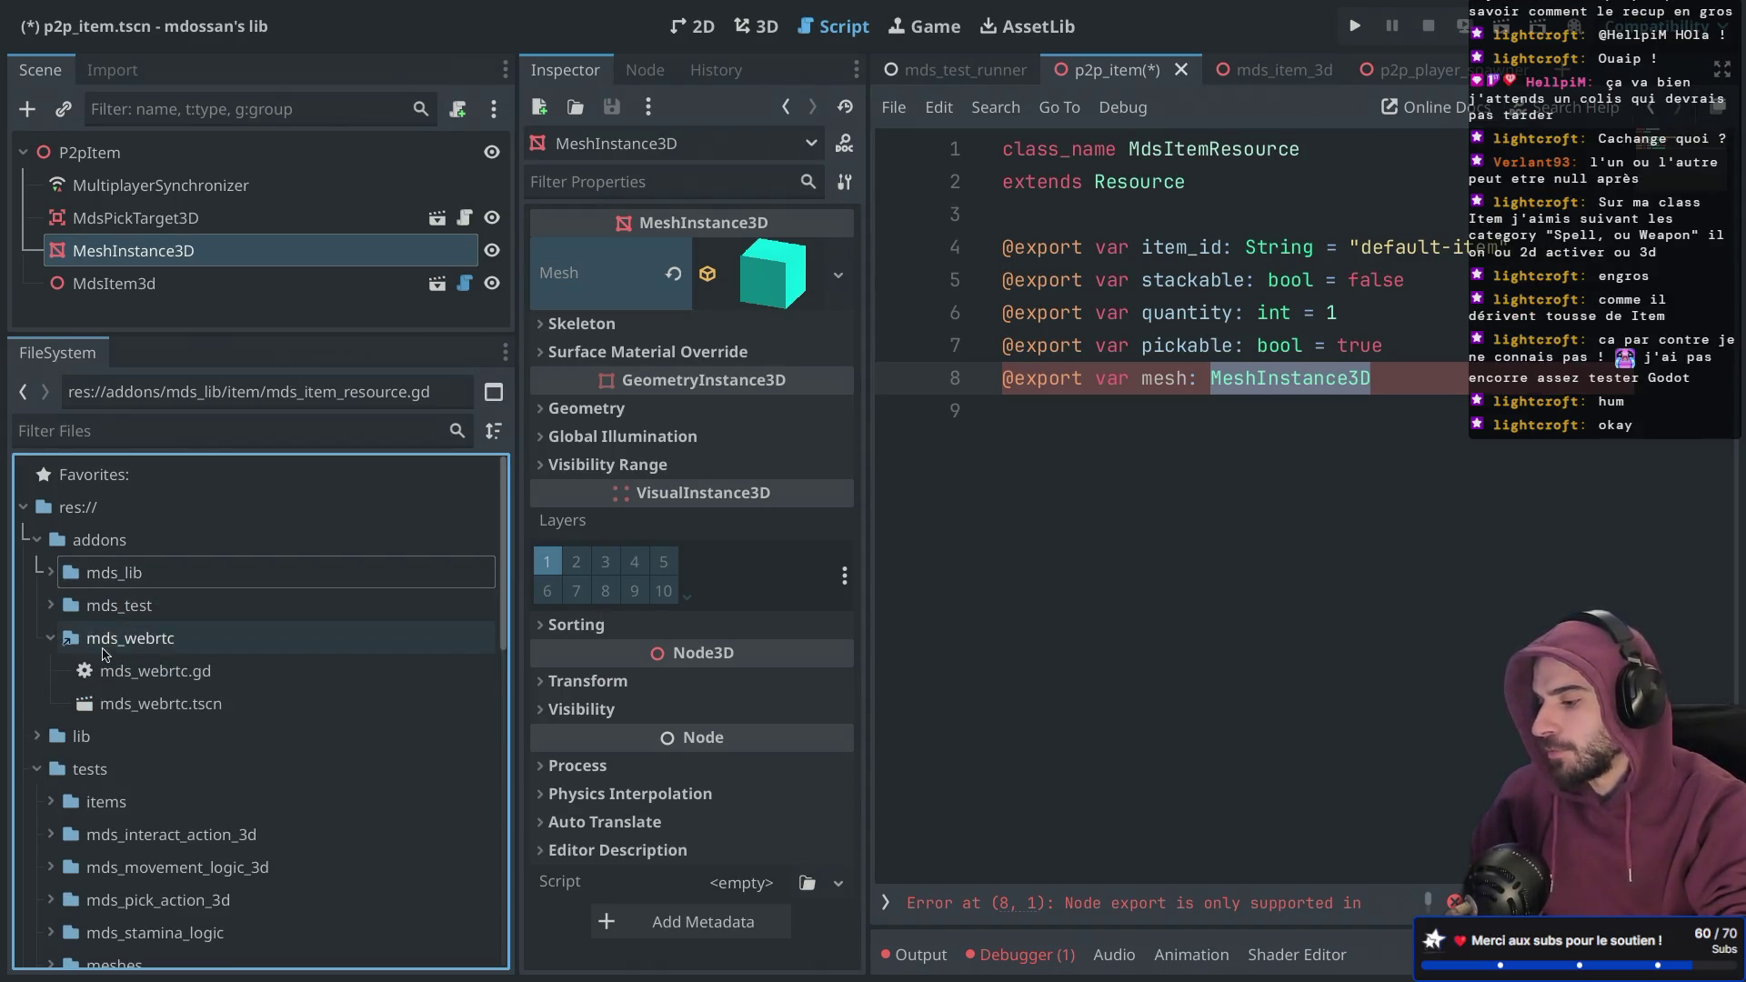
scroll(73, 728, "down", 5)
left_click(51, 760)
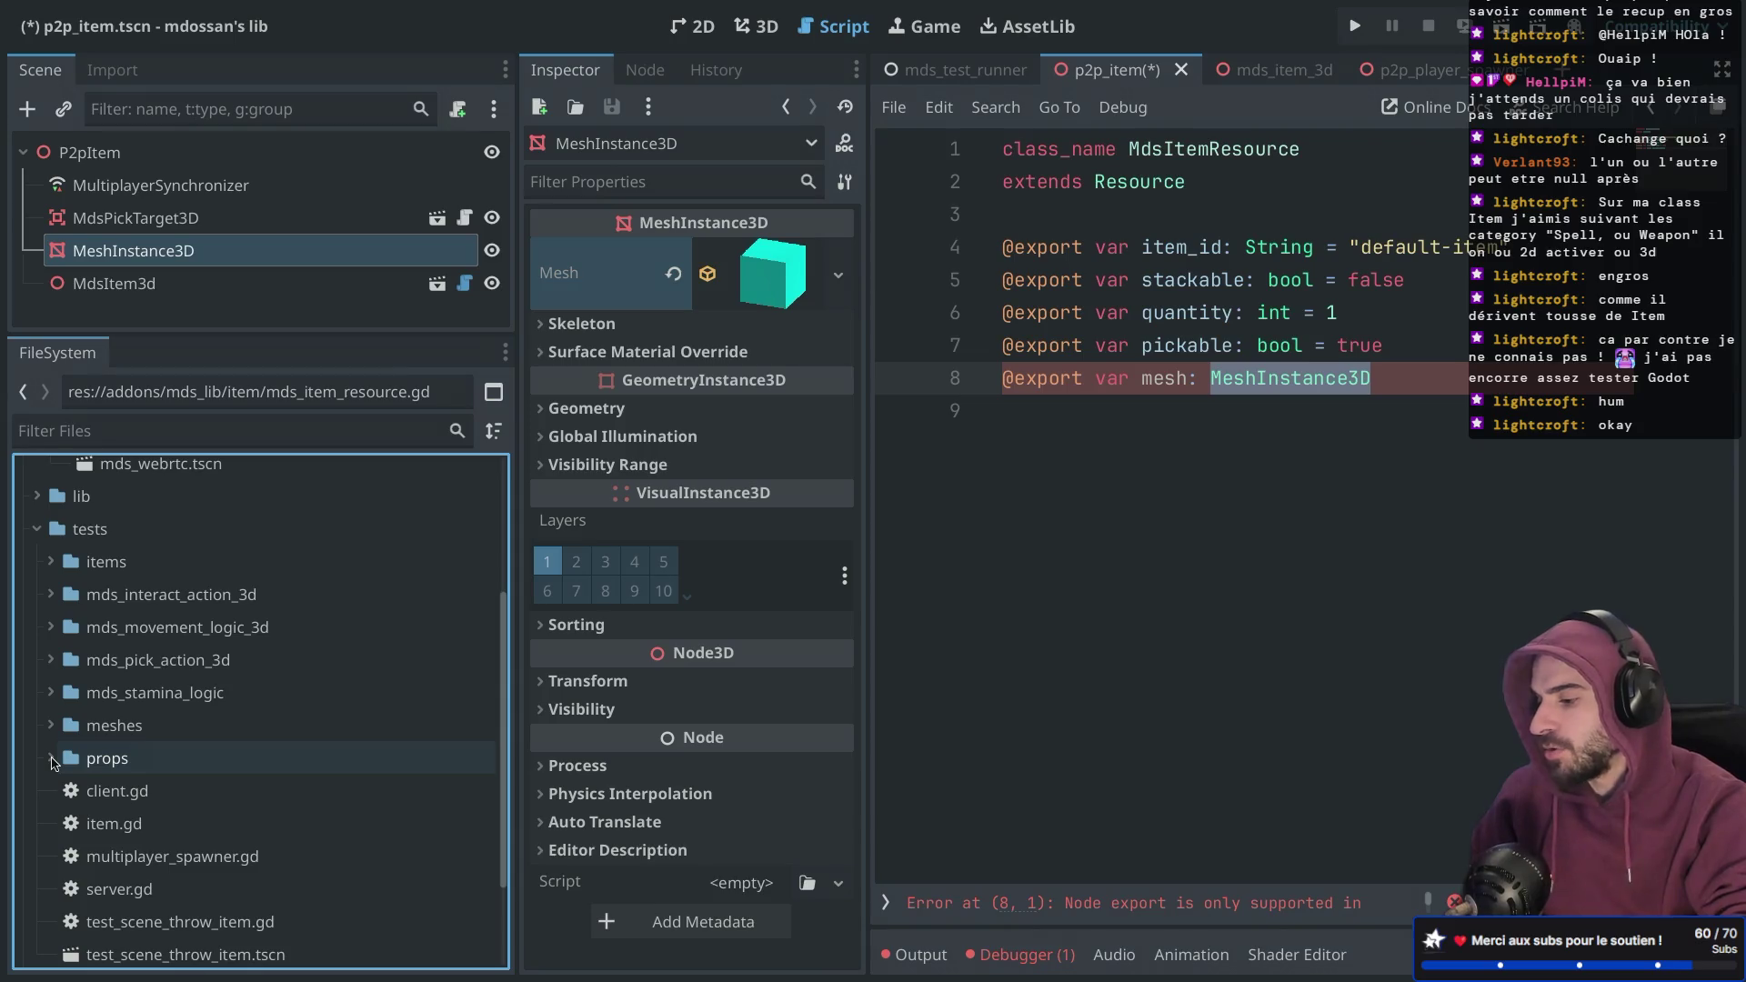
Step: Apply a folder colour to the meshes folder from its context menu
right_click(114, 725)
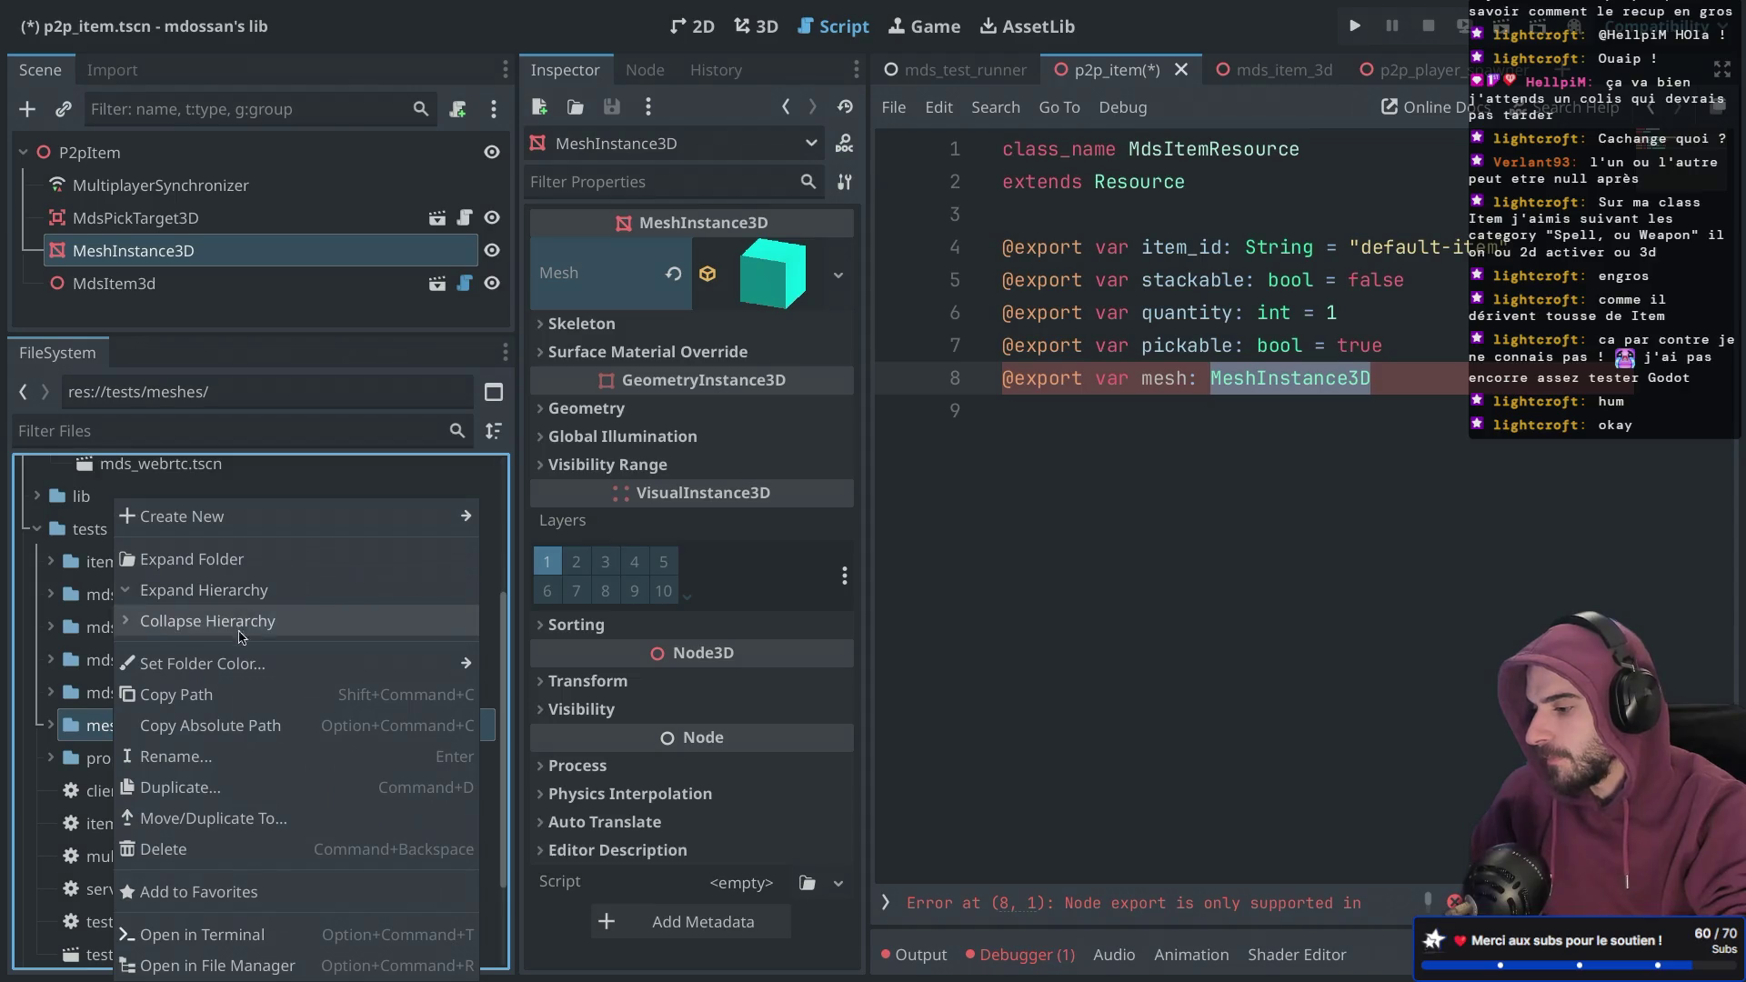
mouse_move(230, 664)
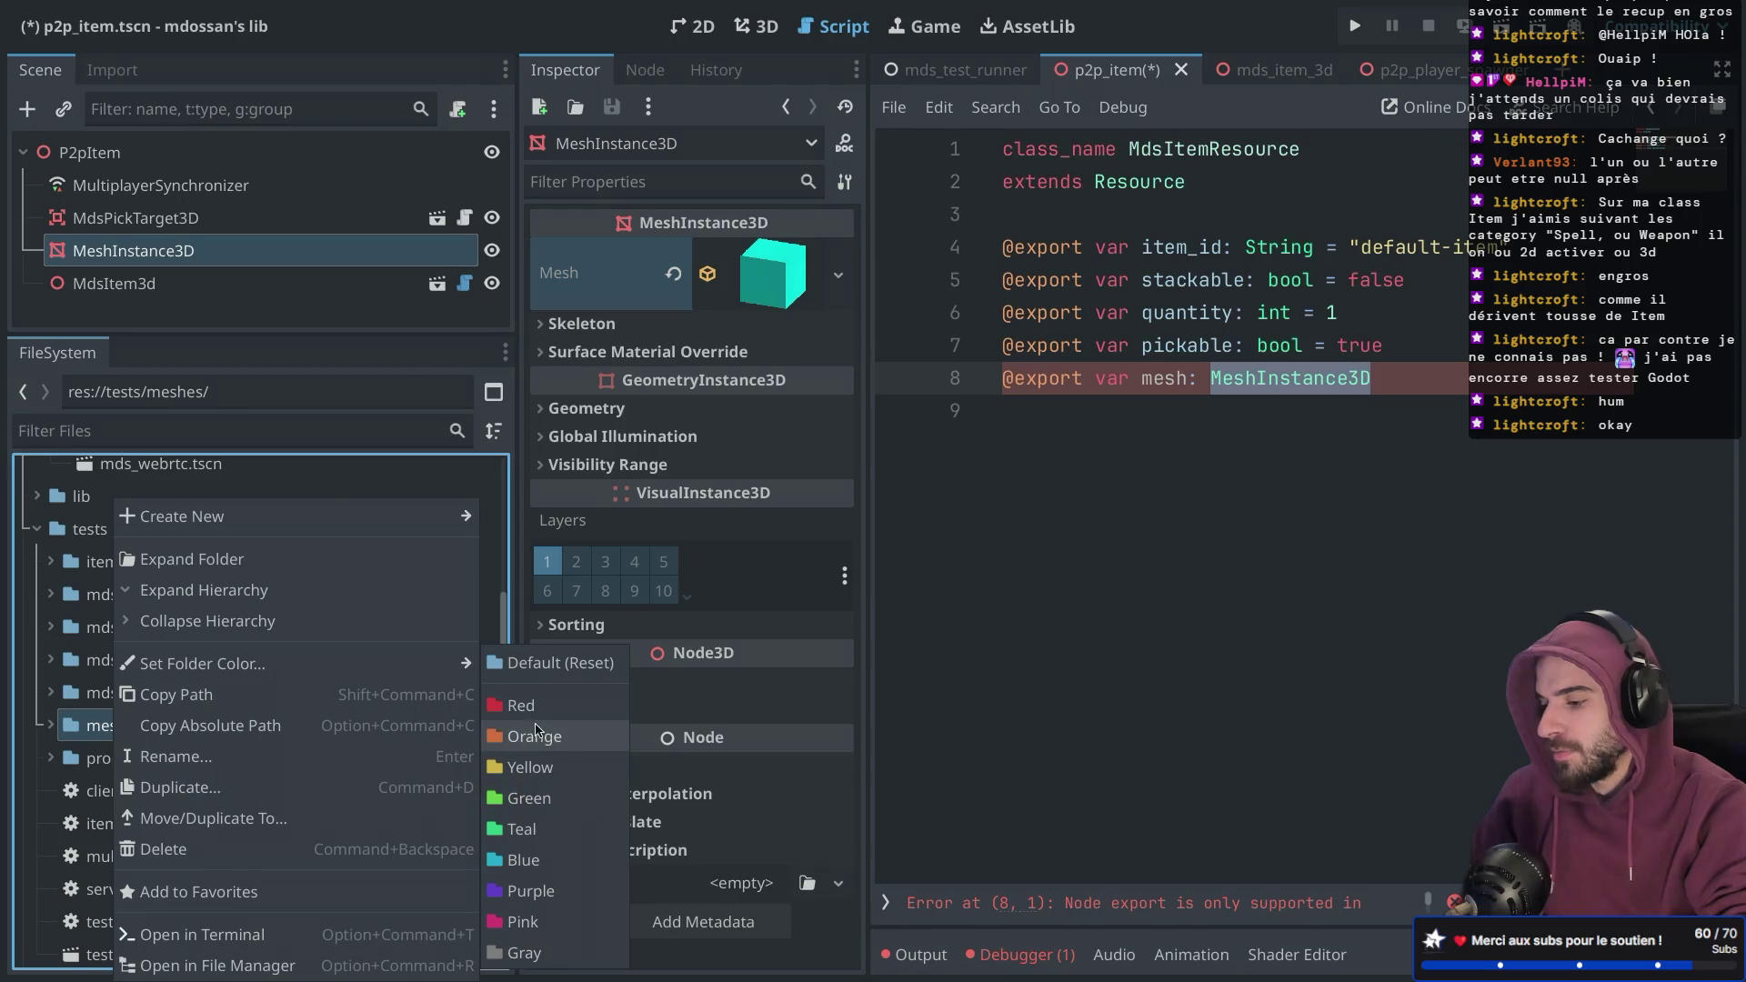
left_click(530, 855)
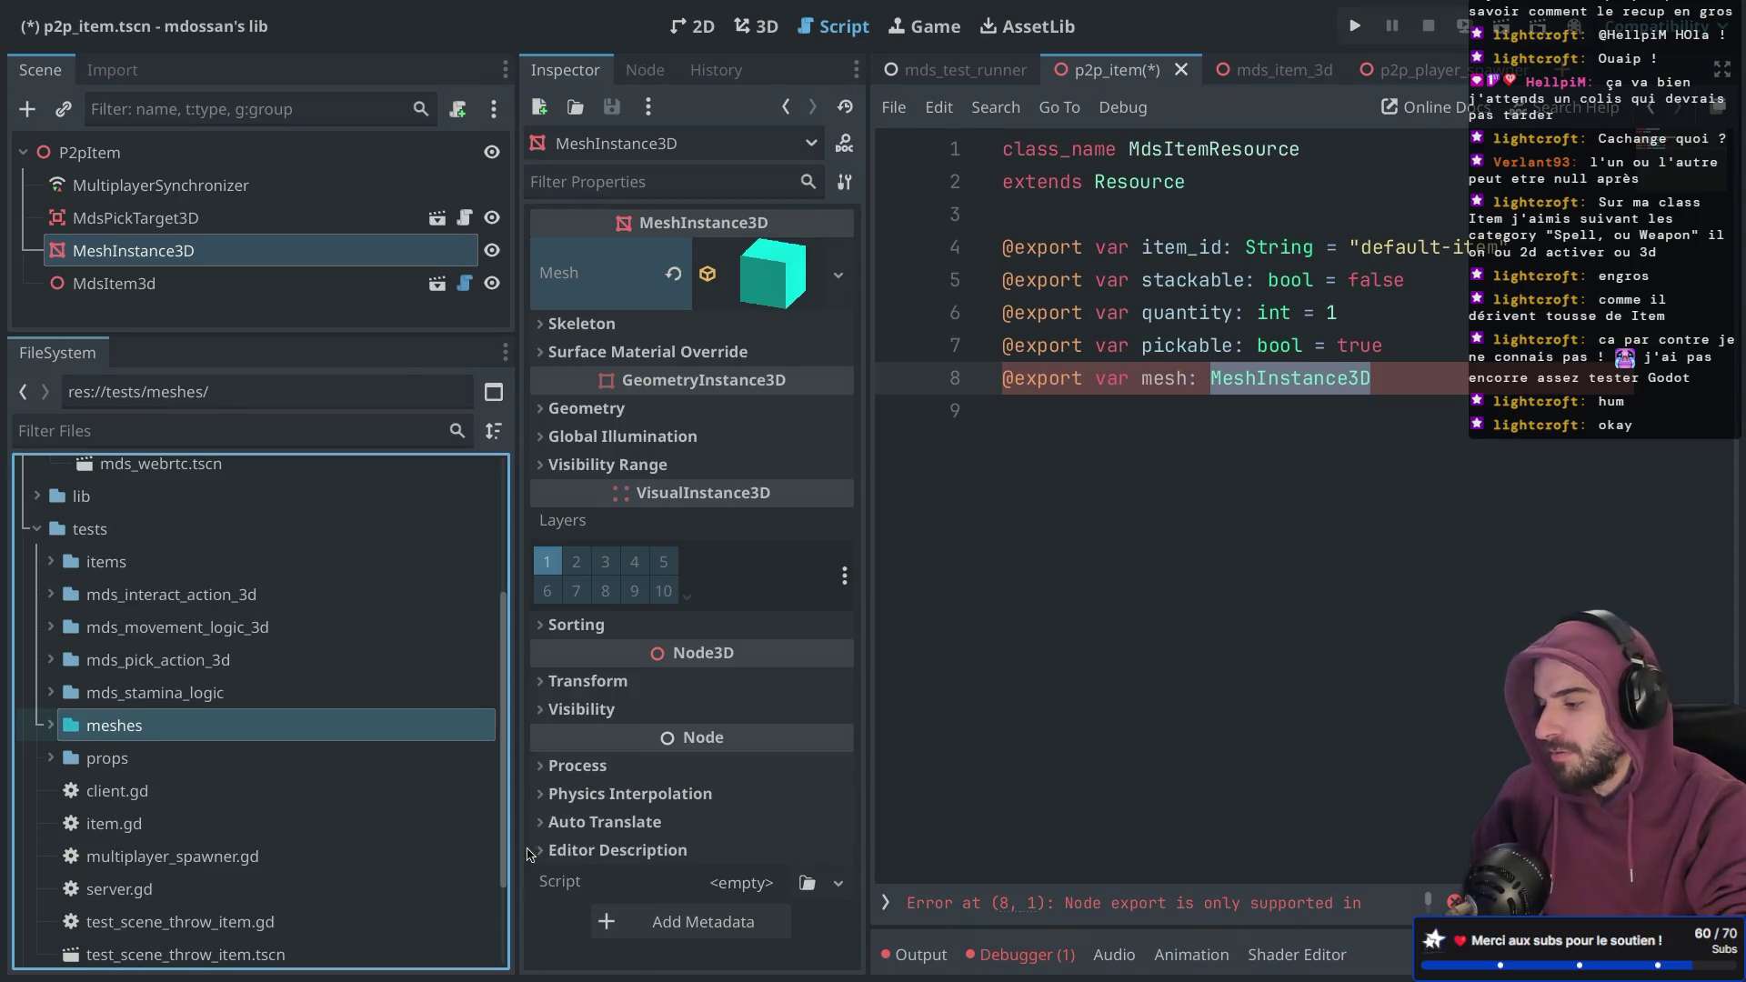
right_click(164, 738)
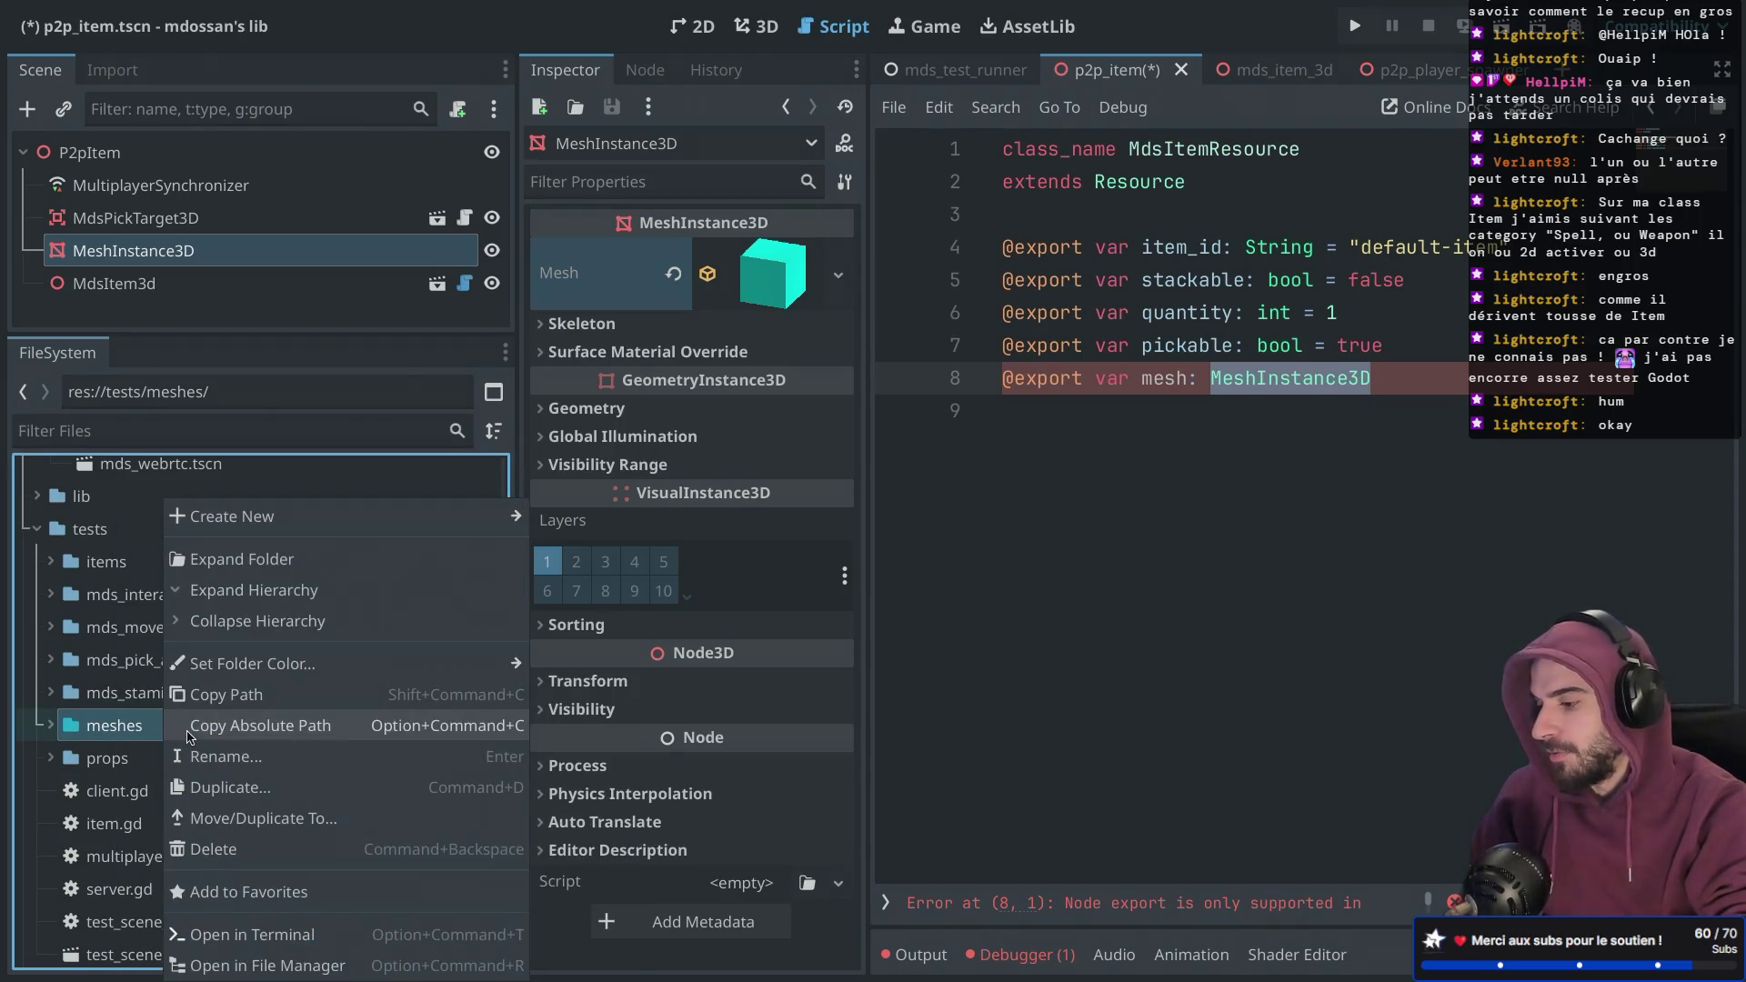
left_click(191, 728)
Step: Set the items folder's colour to red
left_click(107, 561)
right_click(150, 561)
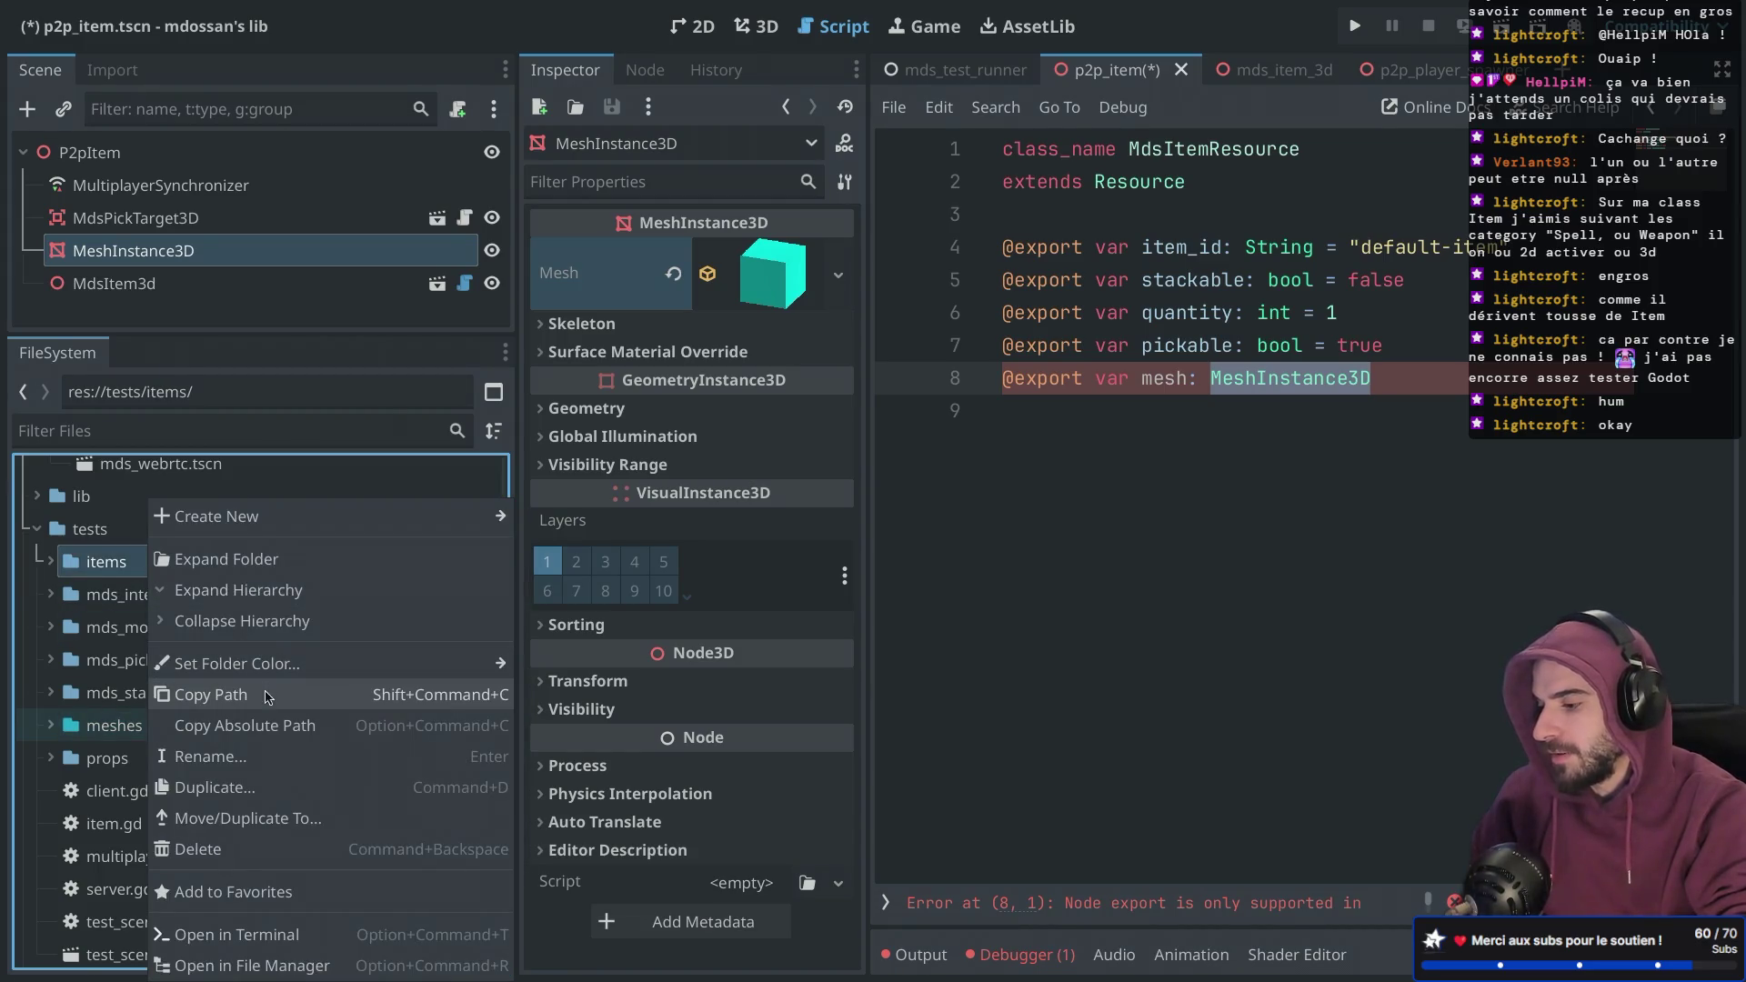
mouse_move(410, 673)
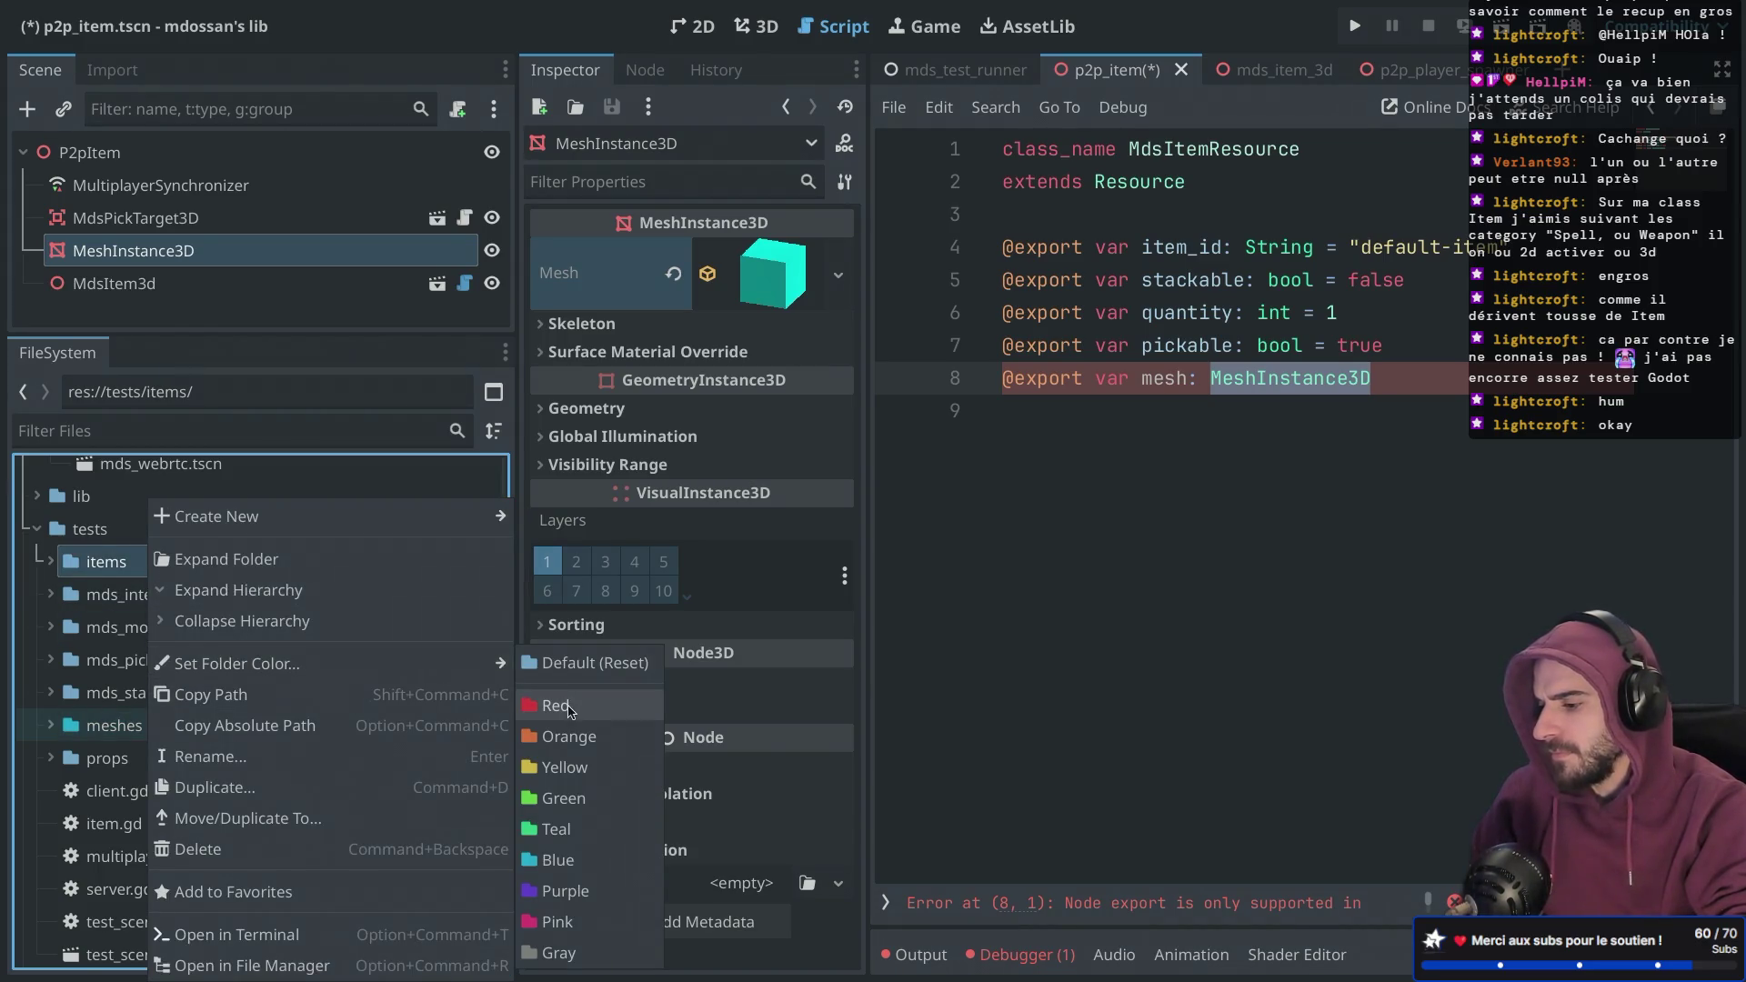
left_click(569, 706)
left_click(245, 627)
left_click(175, 574)
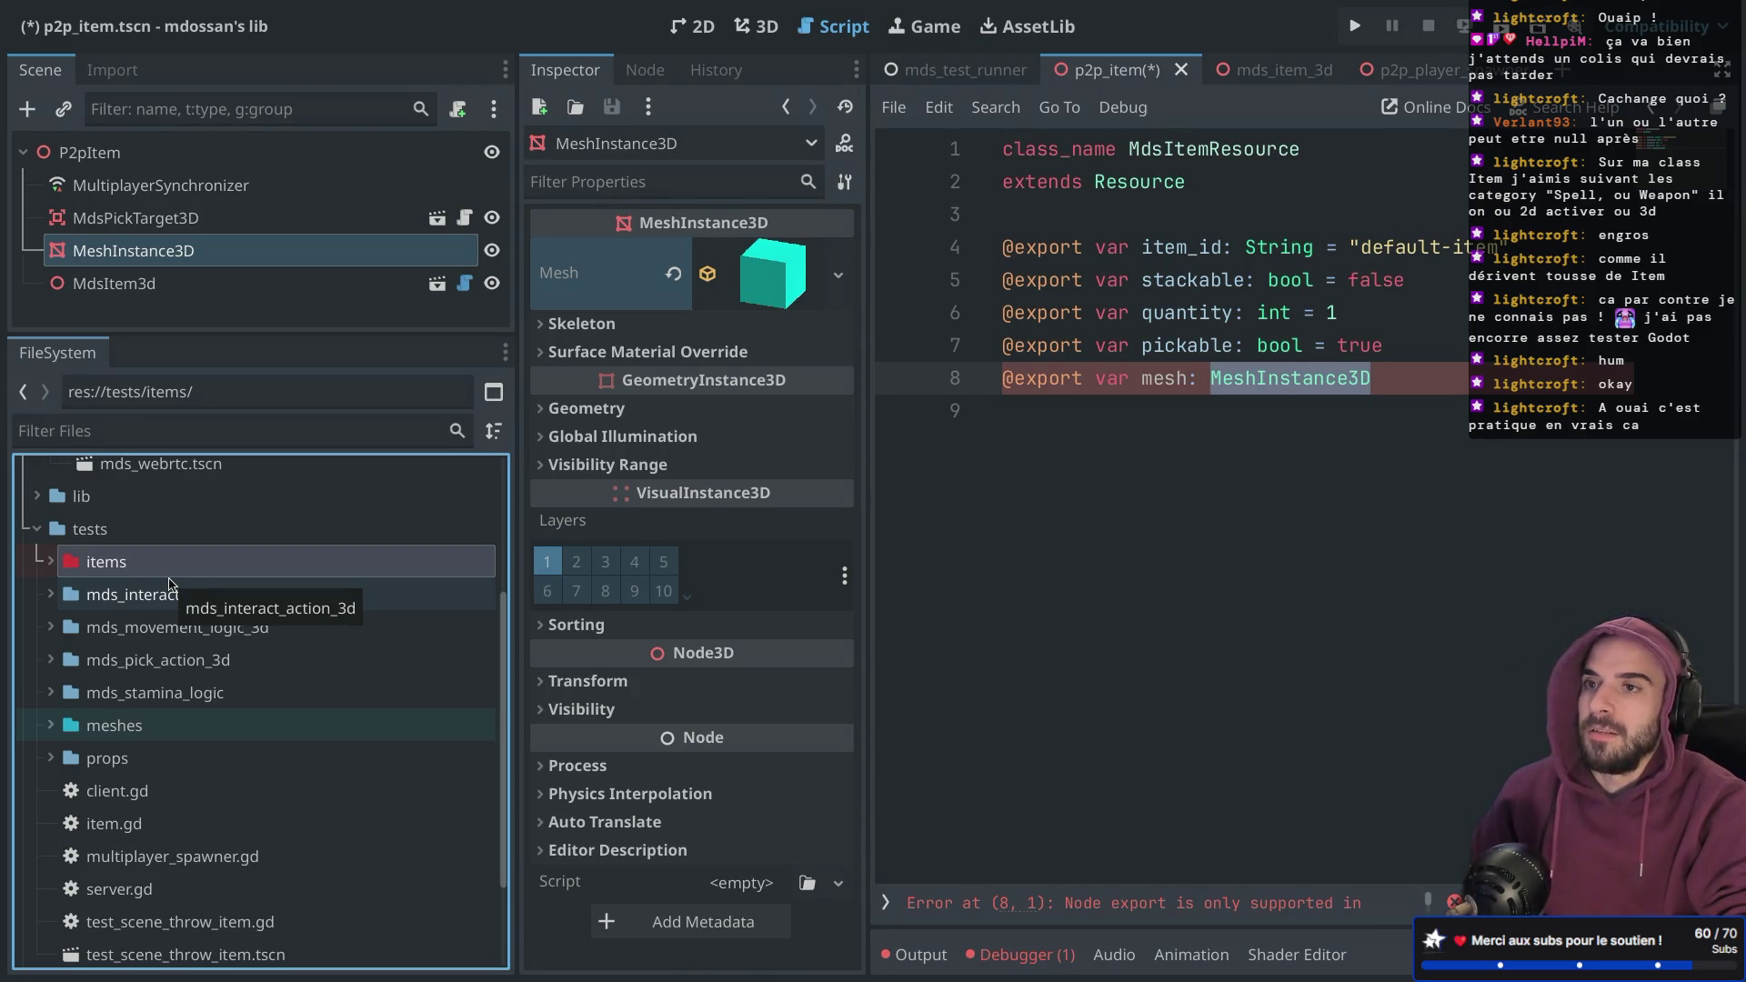
Step: Set the meshes folder's colour to green and expand it
left_click(118, 725)
right_click(123, 725)
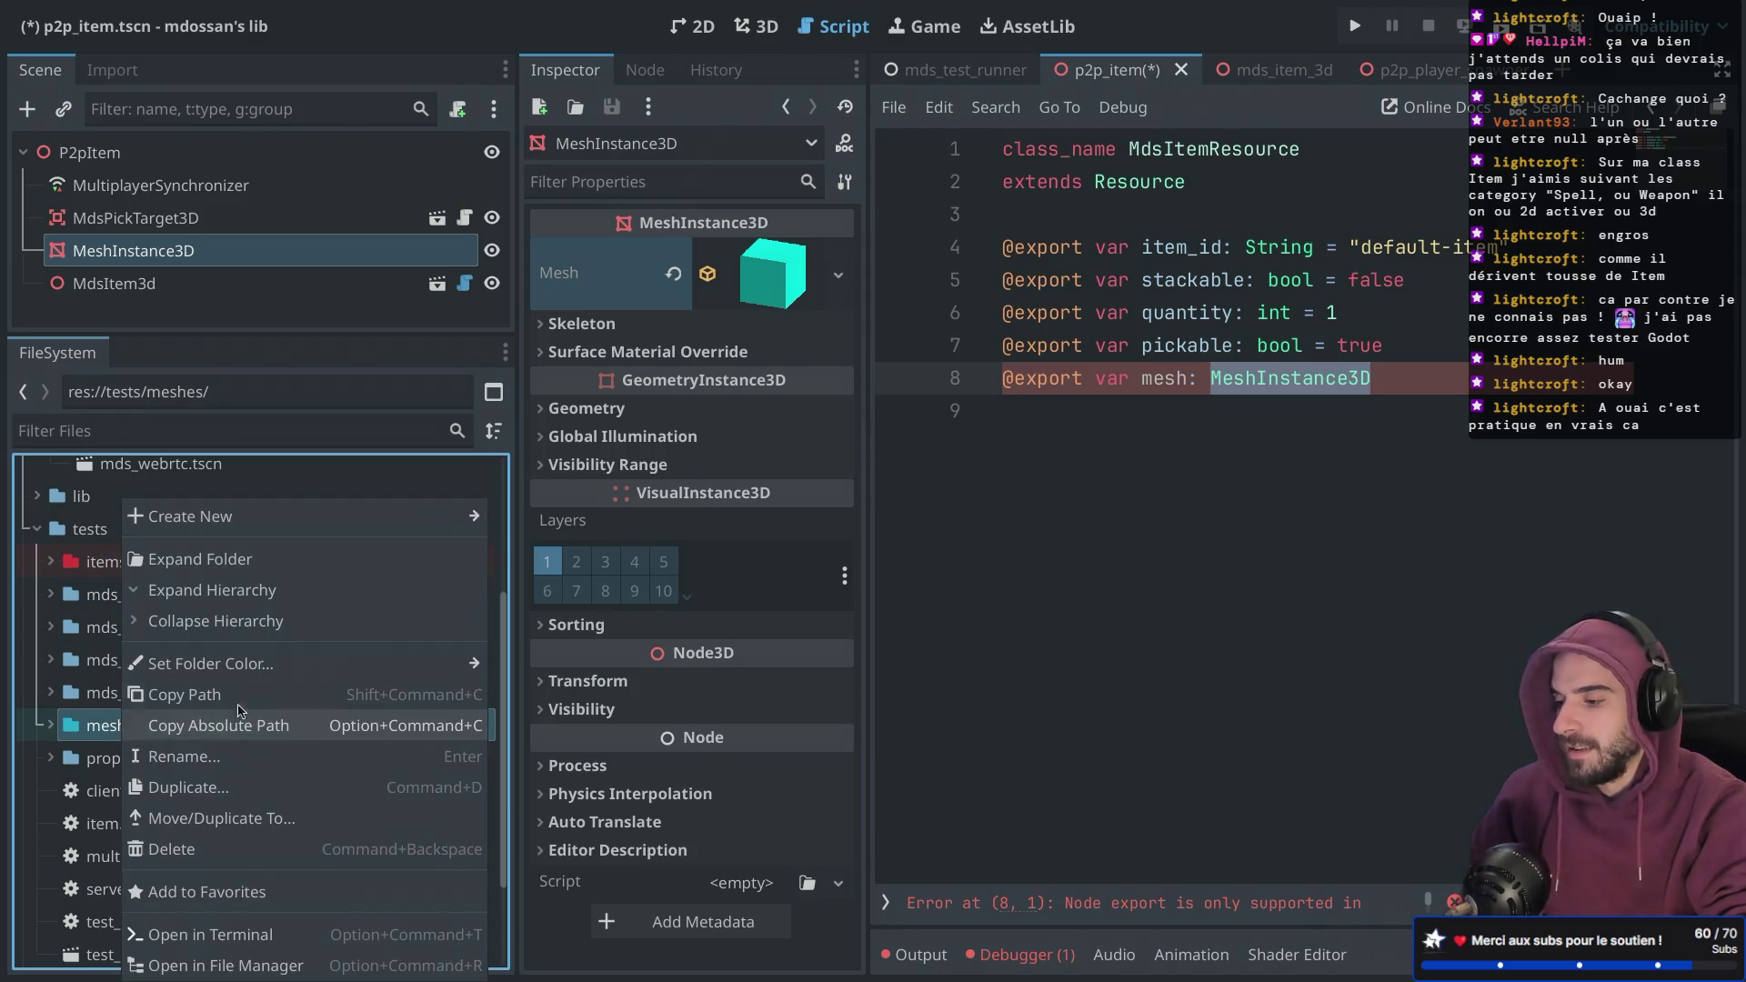
mouse_move(300, 664)
left_click(546, 800)
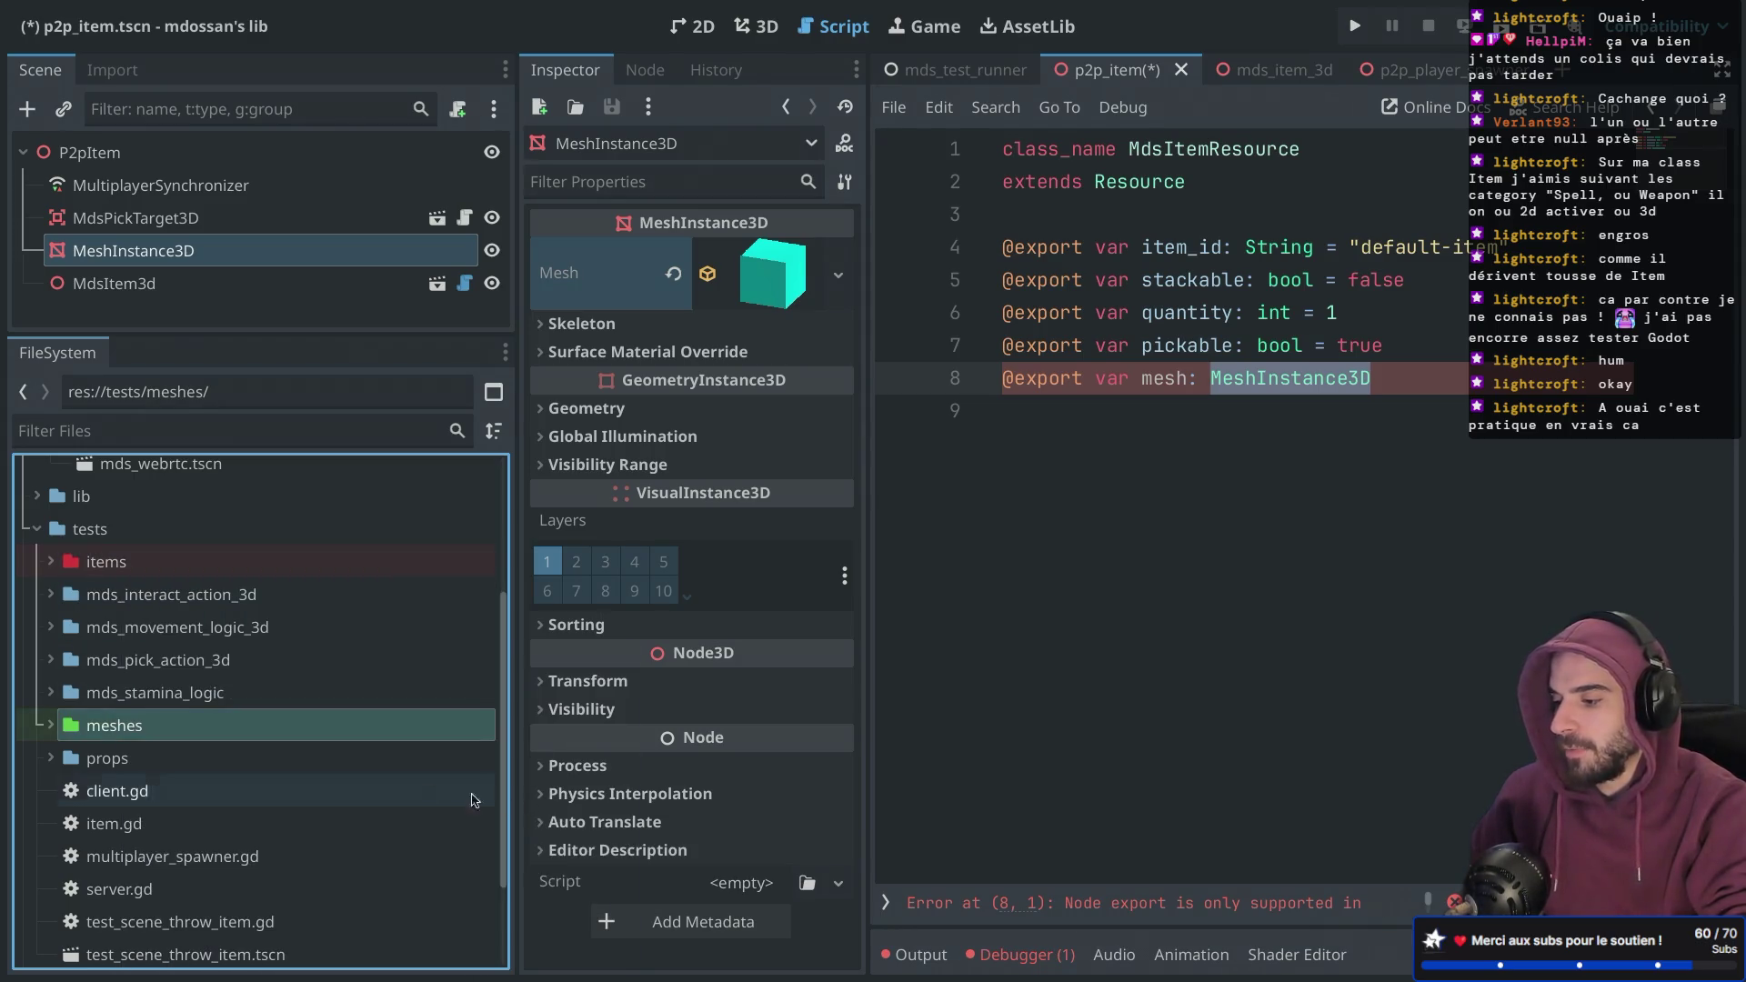
left_click(50, 727)
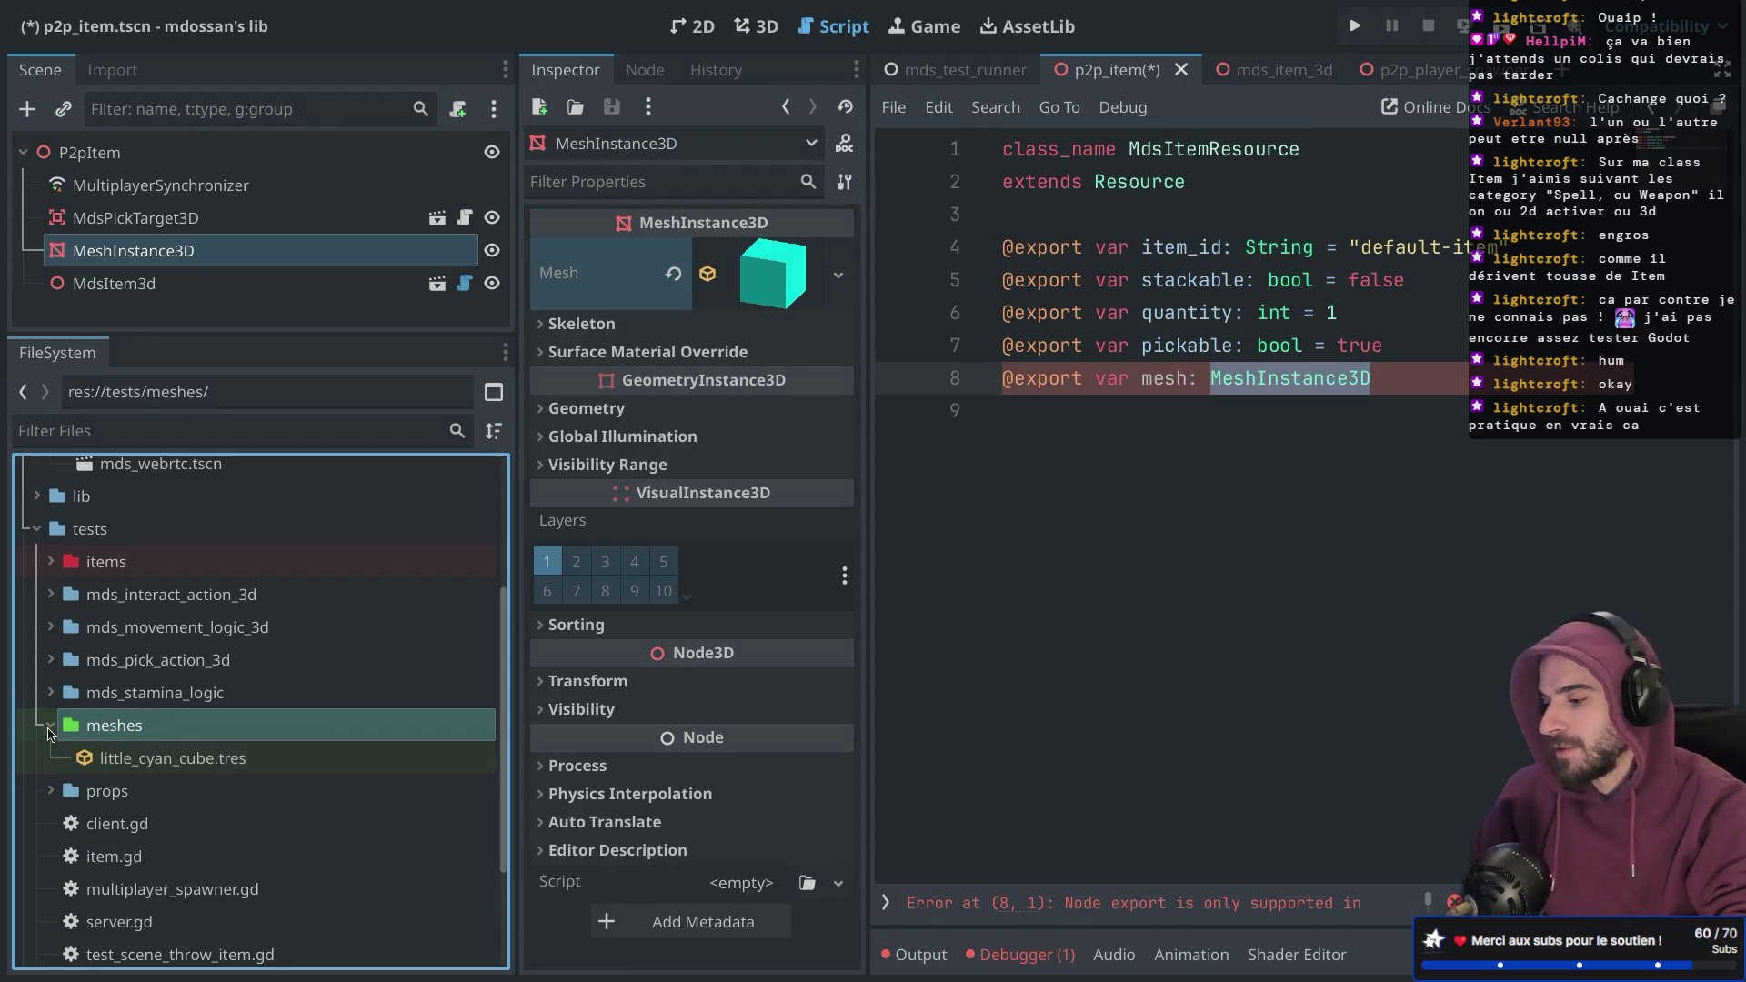
Step: Open little_cyan_cube.tres to check its 0.1 m BoxMesh, then retype line 8's type as Mesh
left_click(137, 762)
double_click(117, 764)
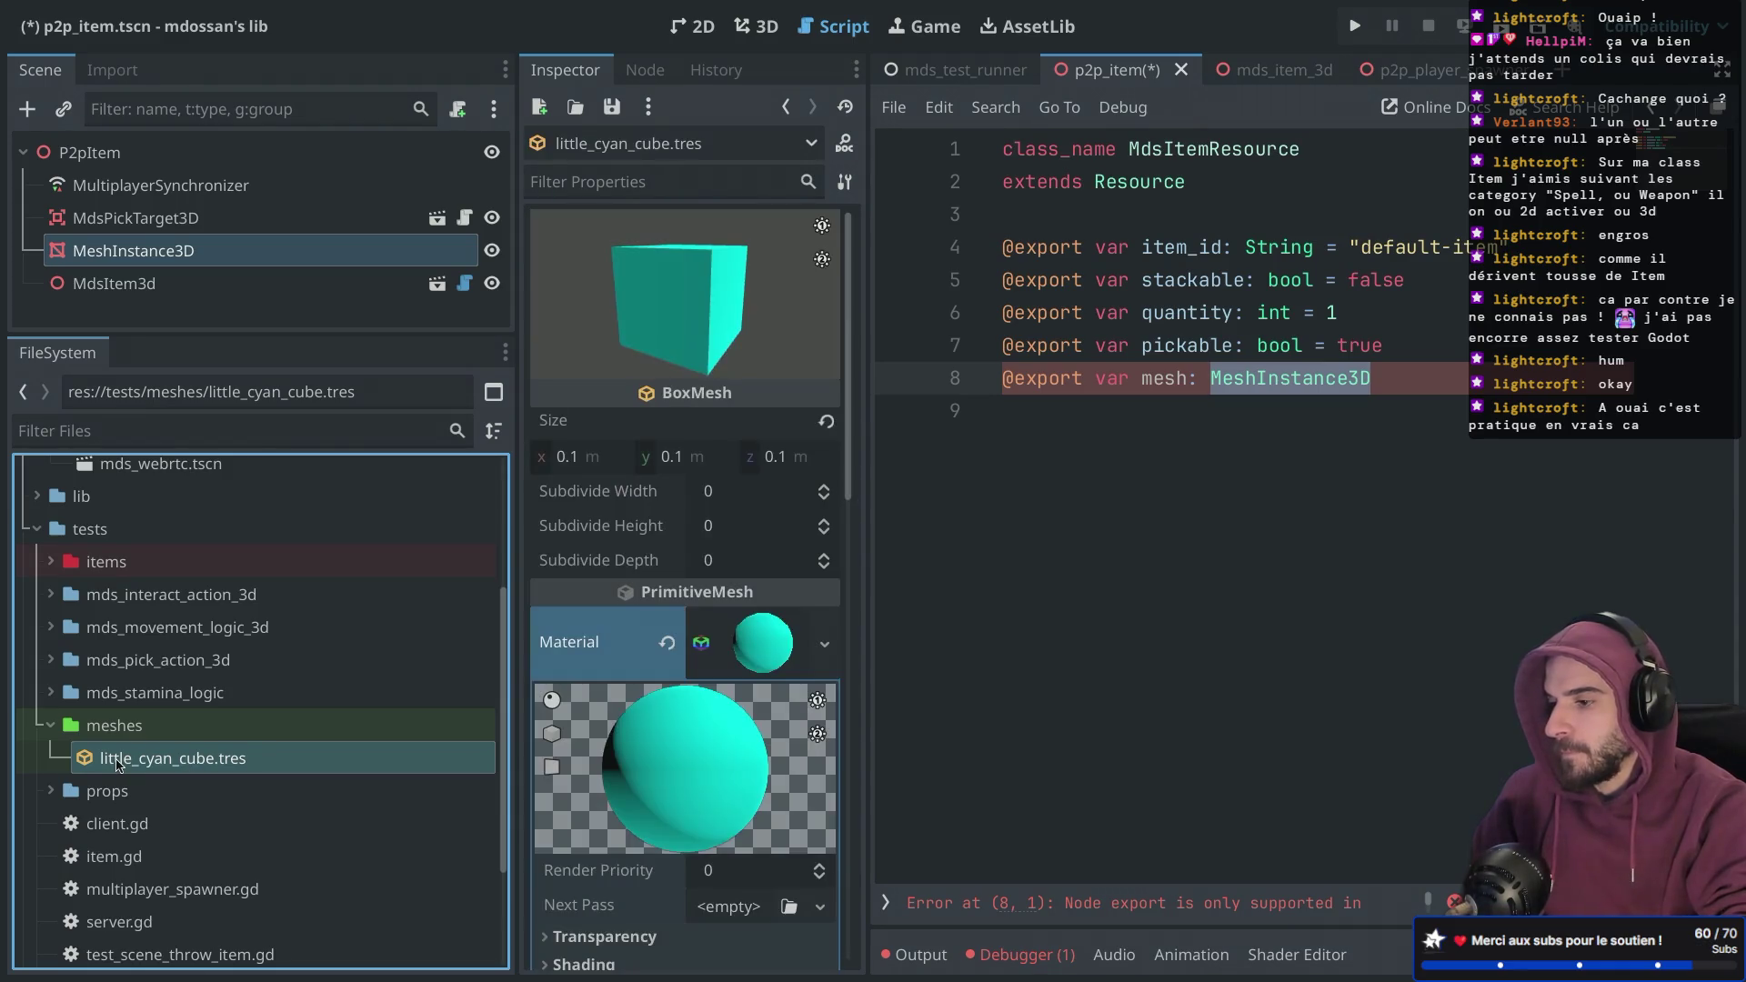
left_click(688, 400)
left_click(688, 396)
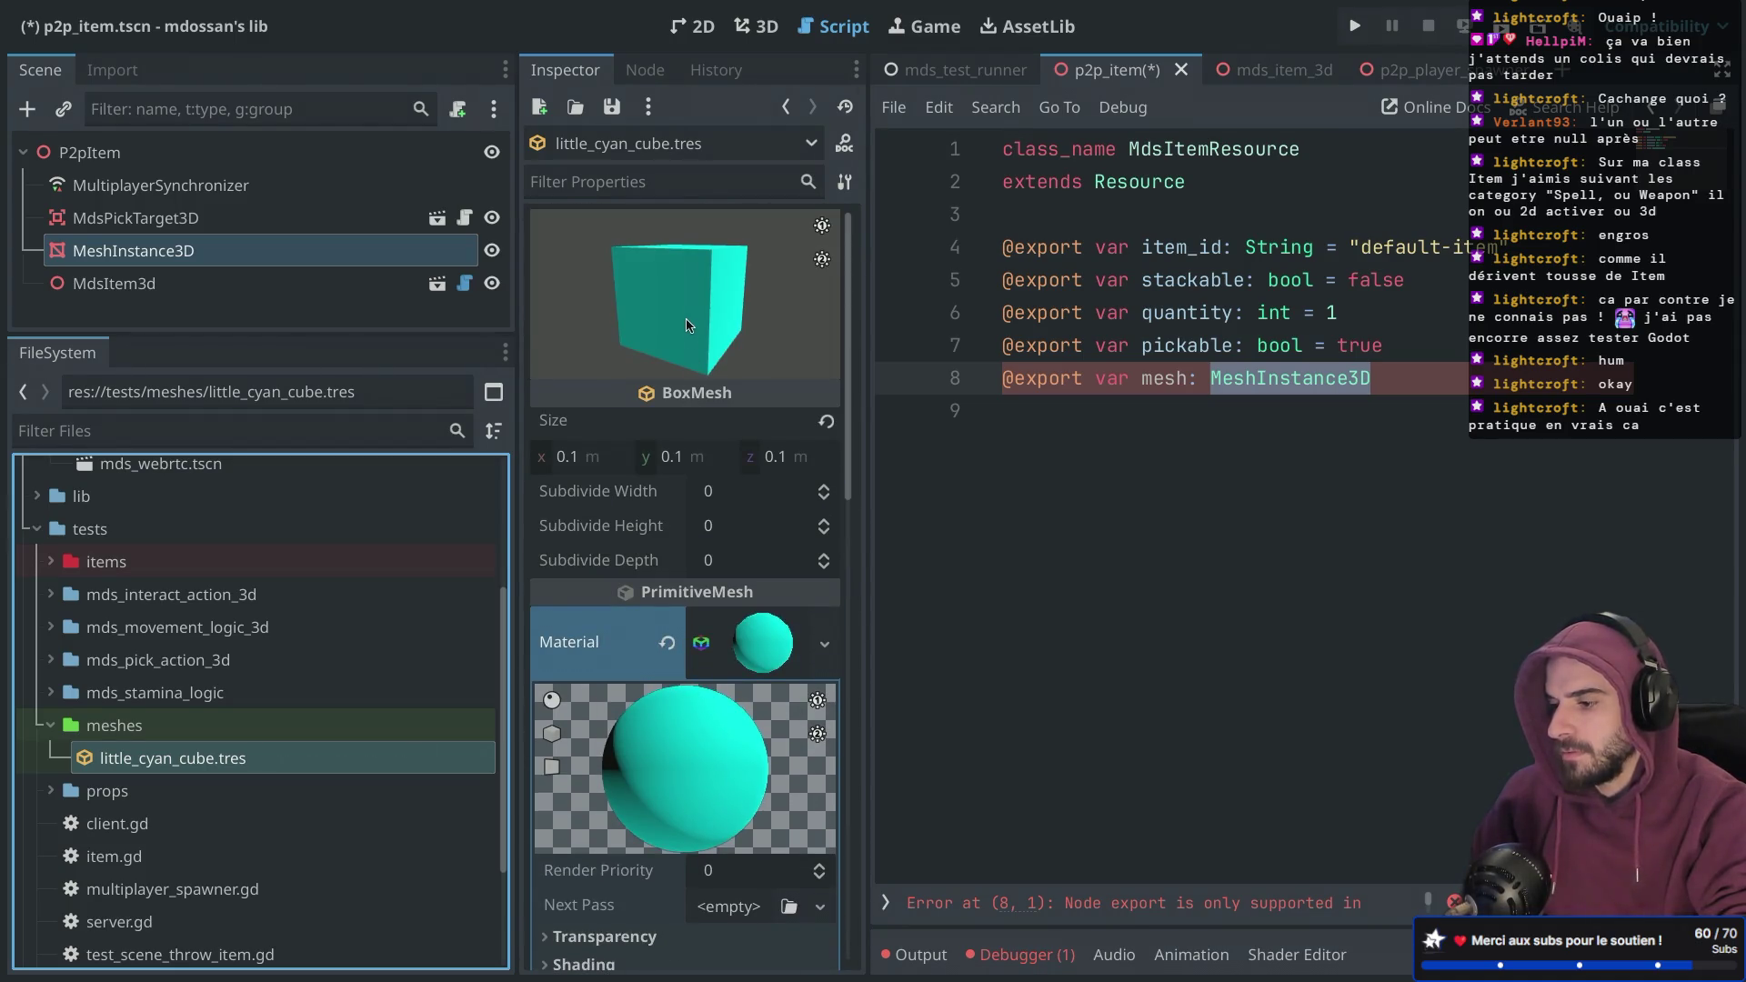
mouse_move(681, 397)
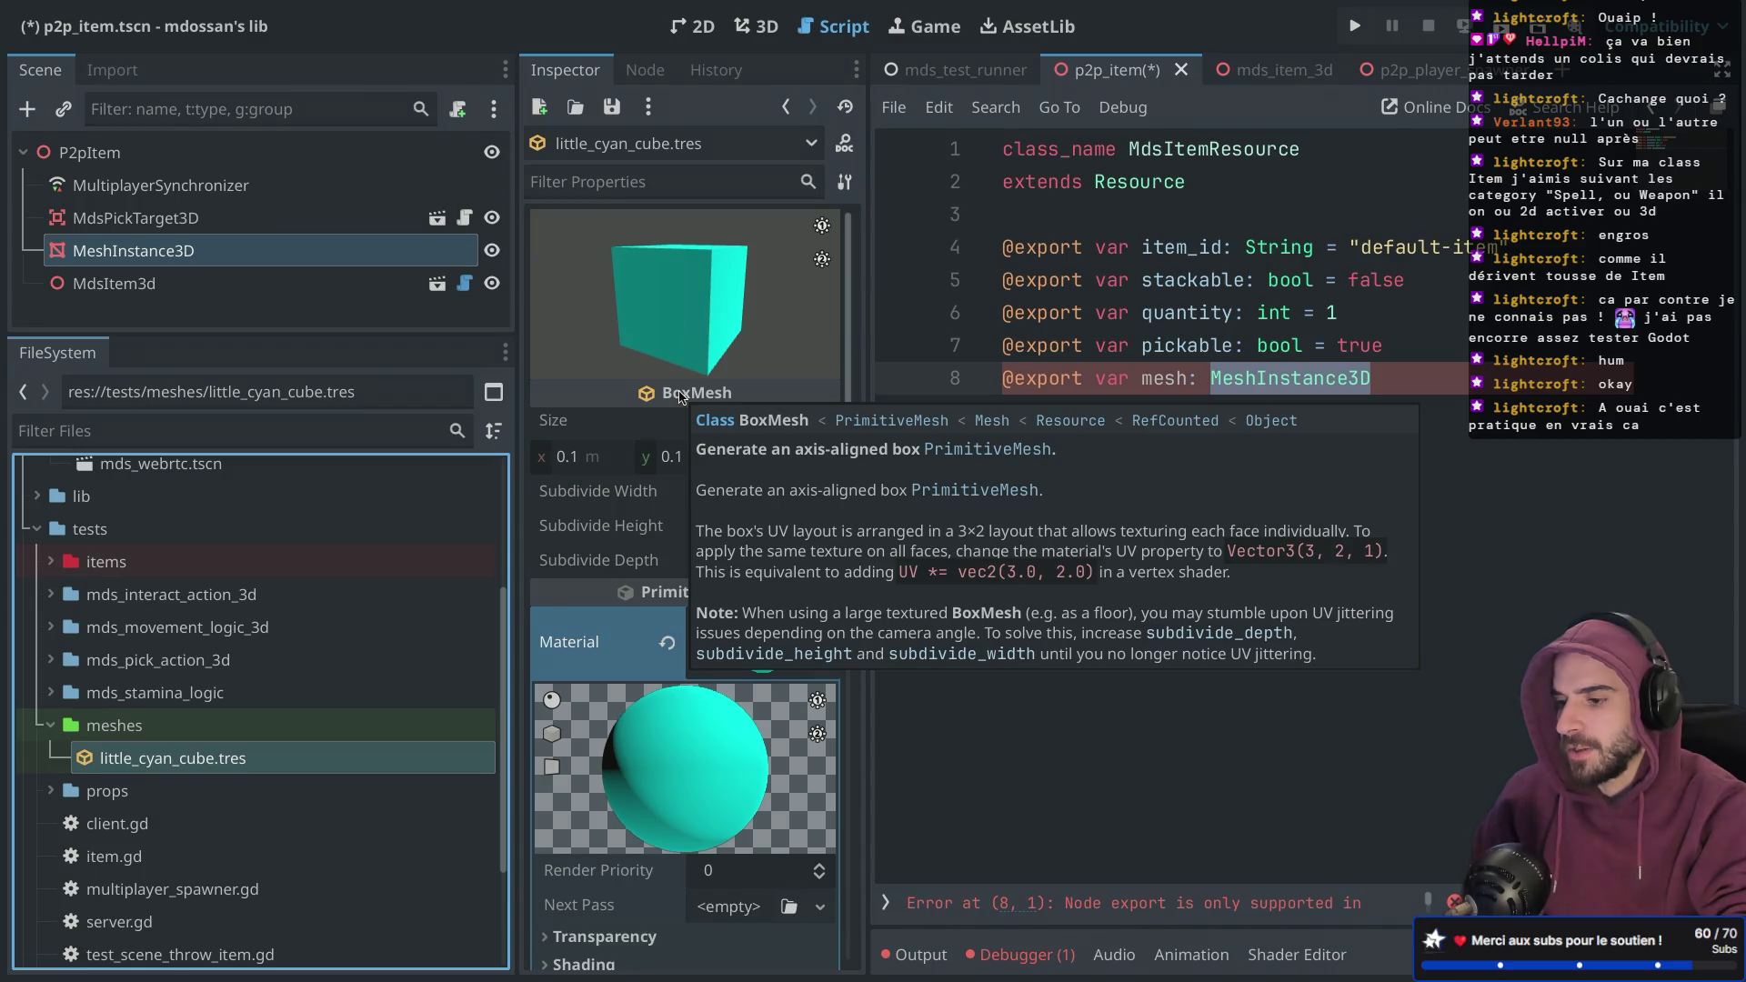
type("Mes")
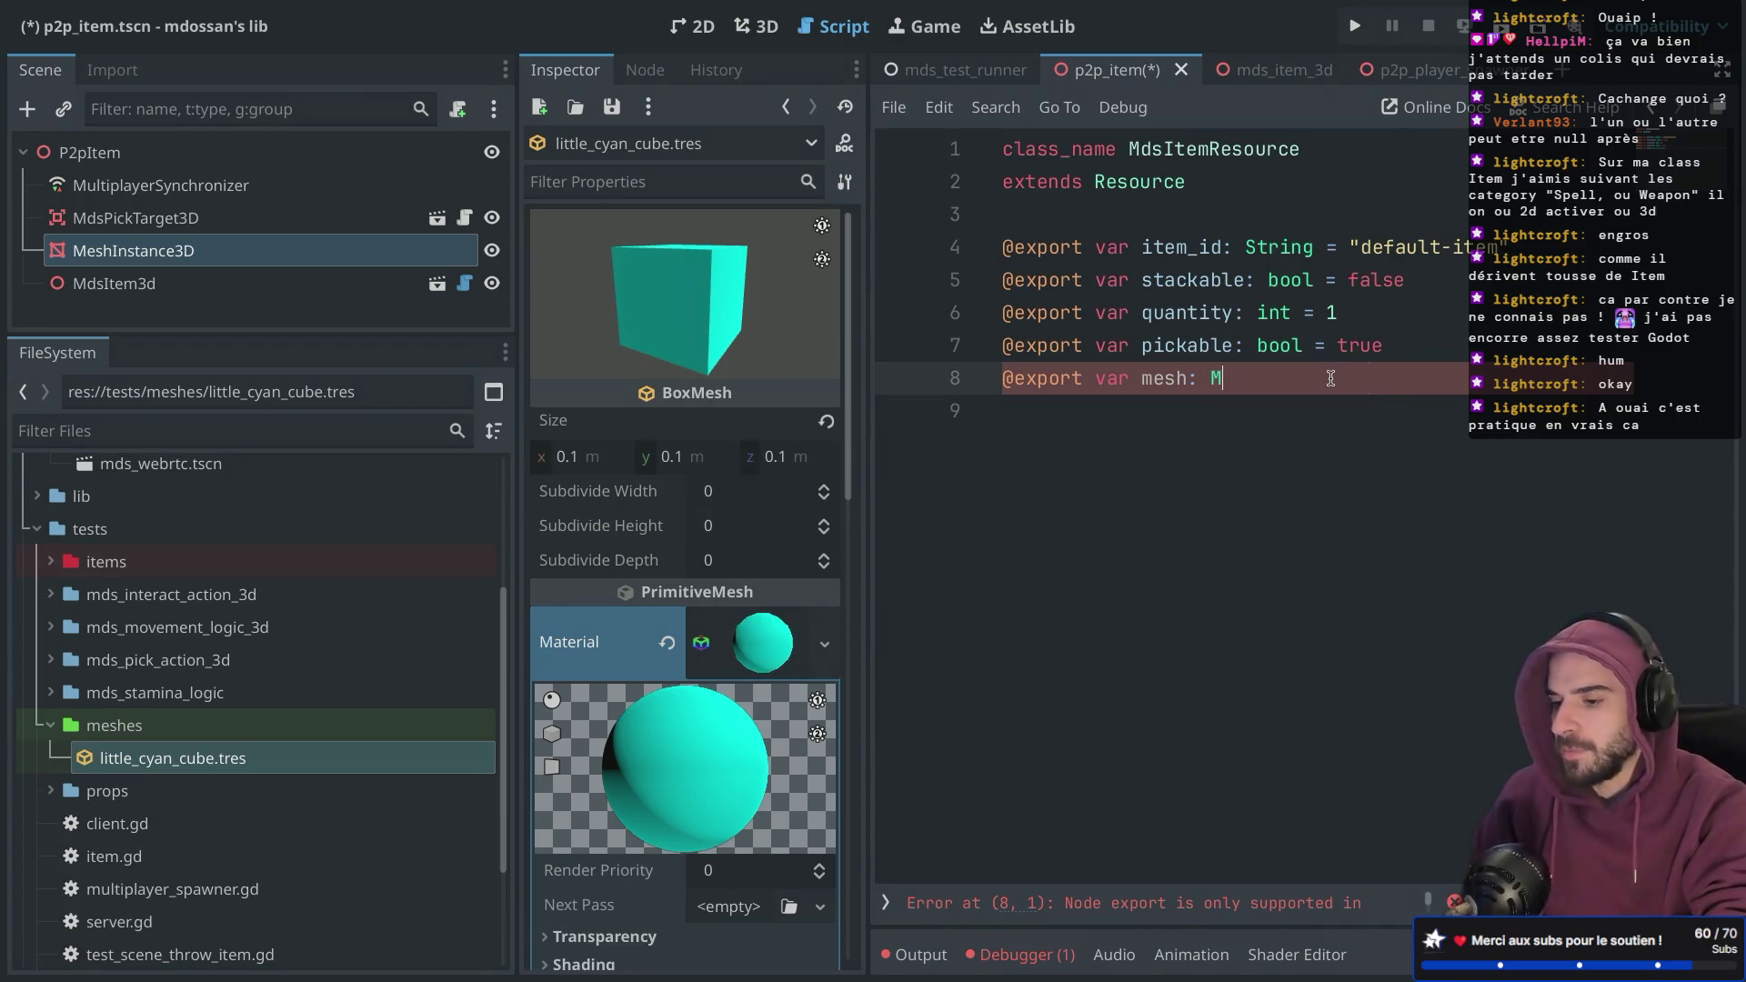
type("h")
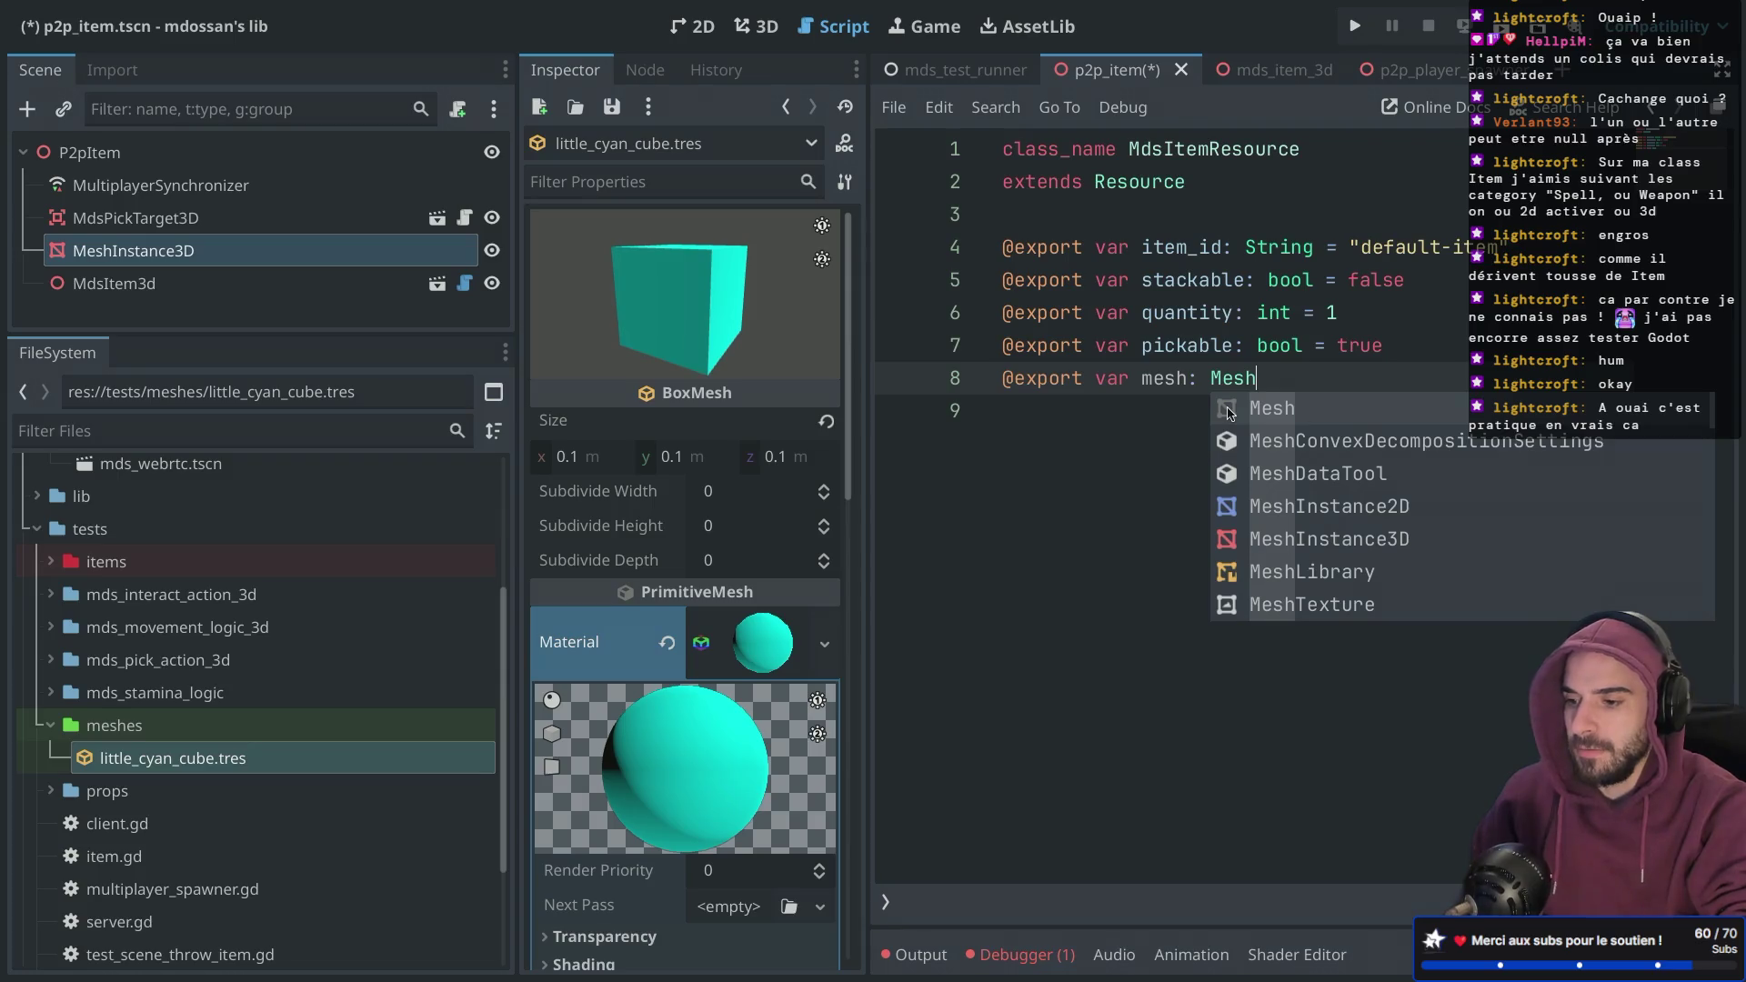
Step: Dismiss the suggestions and save the script with mesh typed as Mesh
key("Escape")
key("ctrl+s")
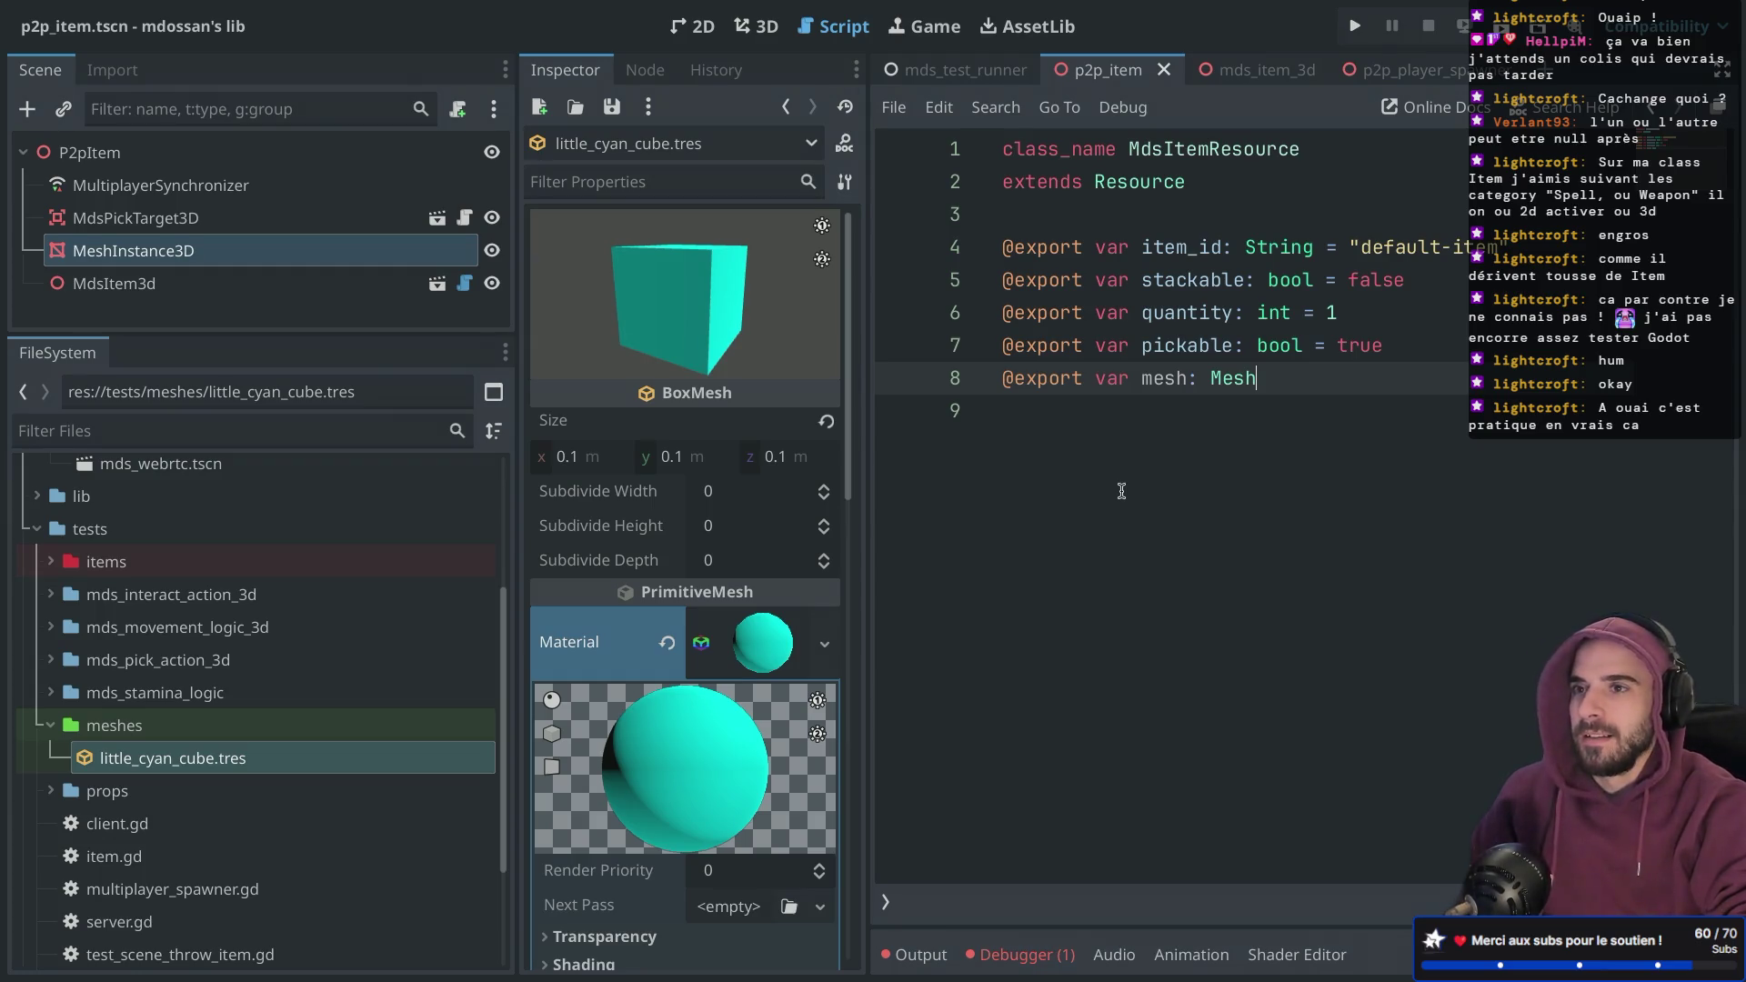
Step: Browse the addons, lib and tests folders, collapsing meshes and mds_webrtc
left_click(50, 725)
left_click(152, 596)
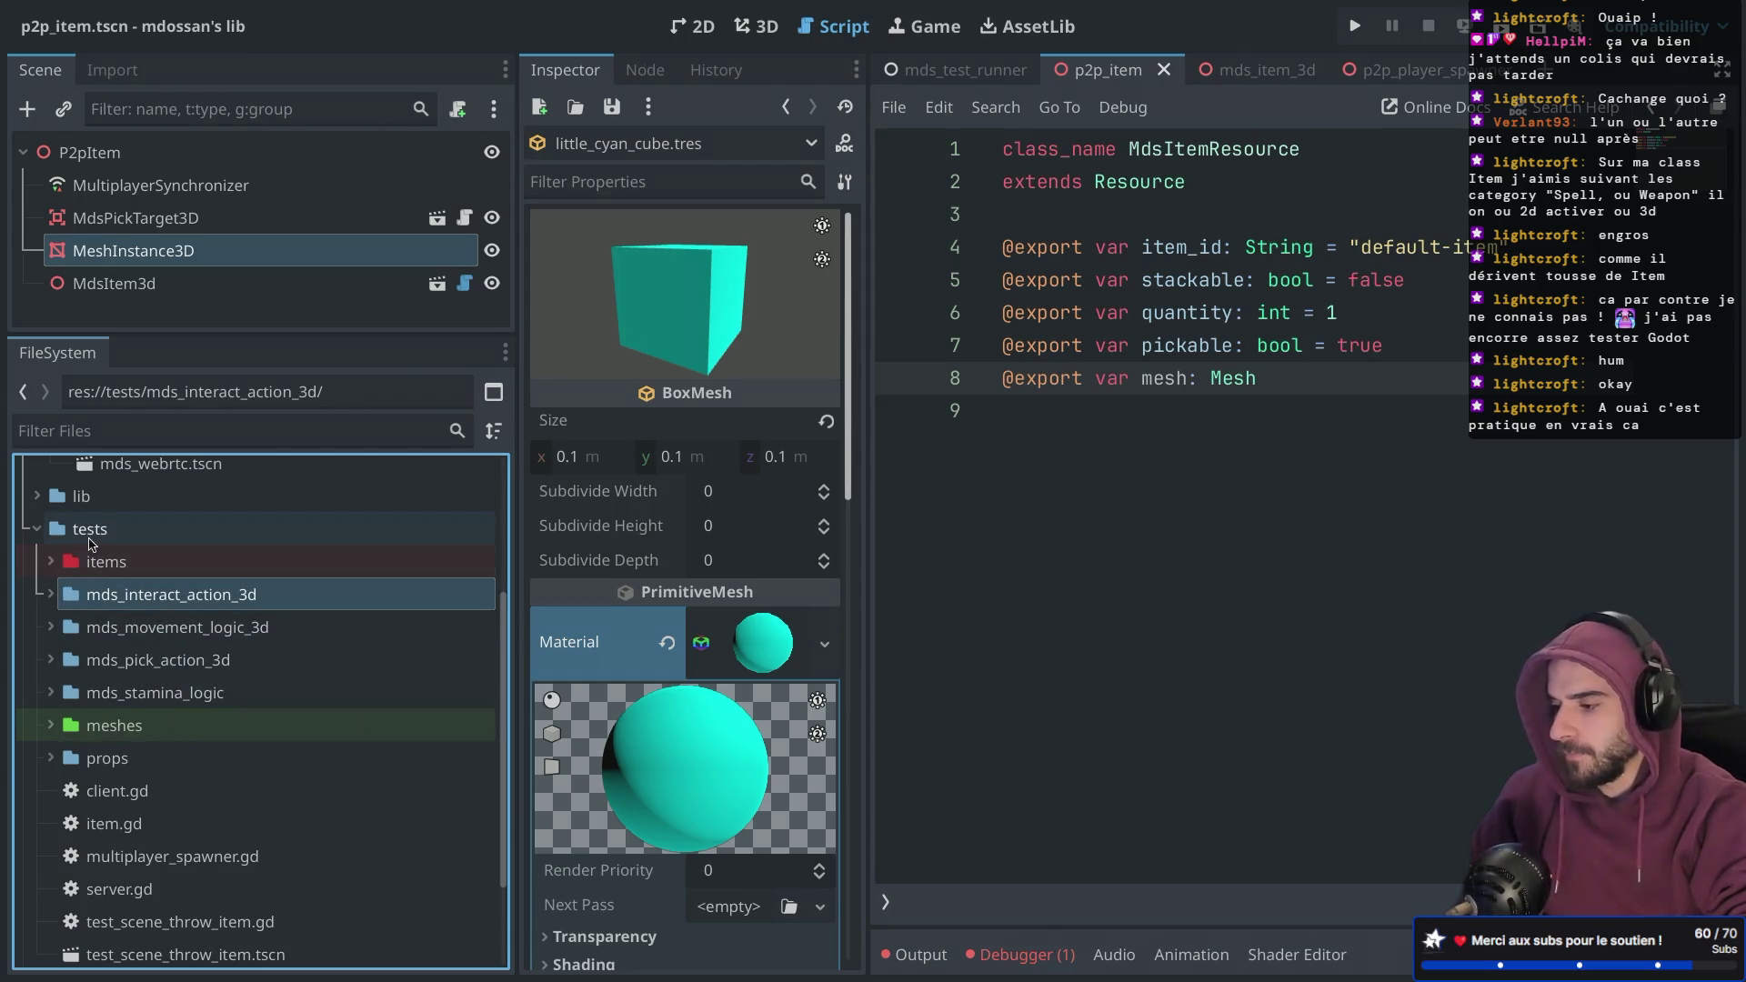
scroll(91, 543, "up", 3)
scroll(90, 544, "up", 1)
left_click(37, 539)
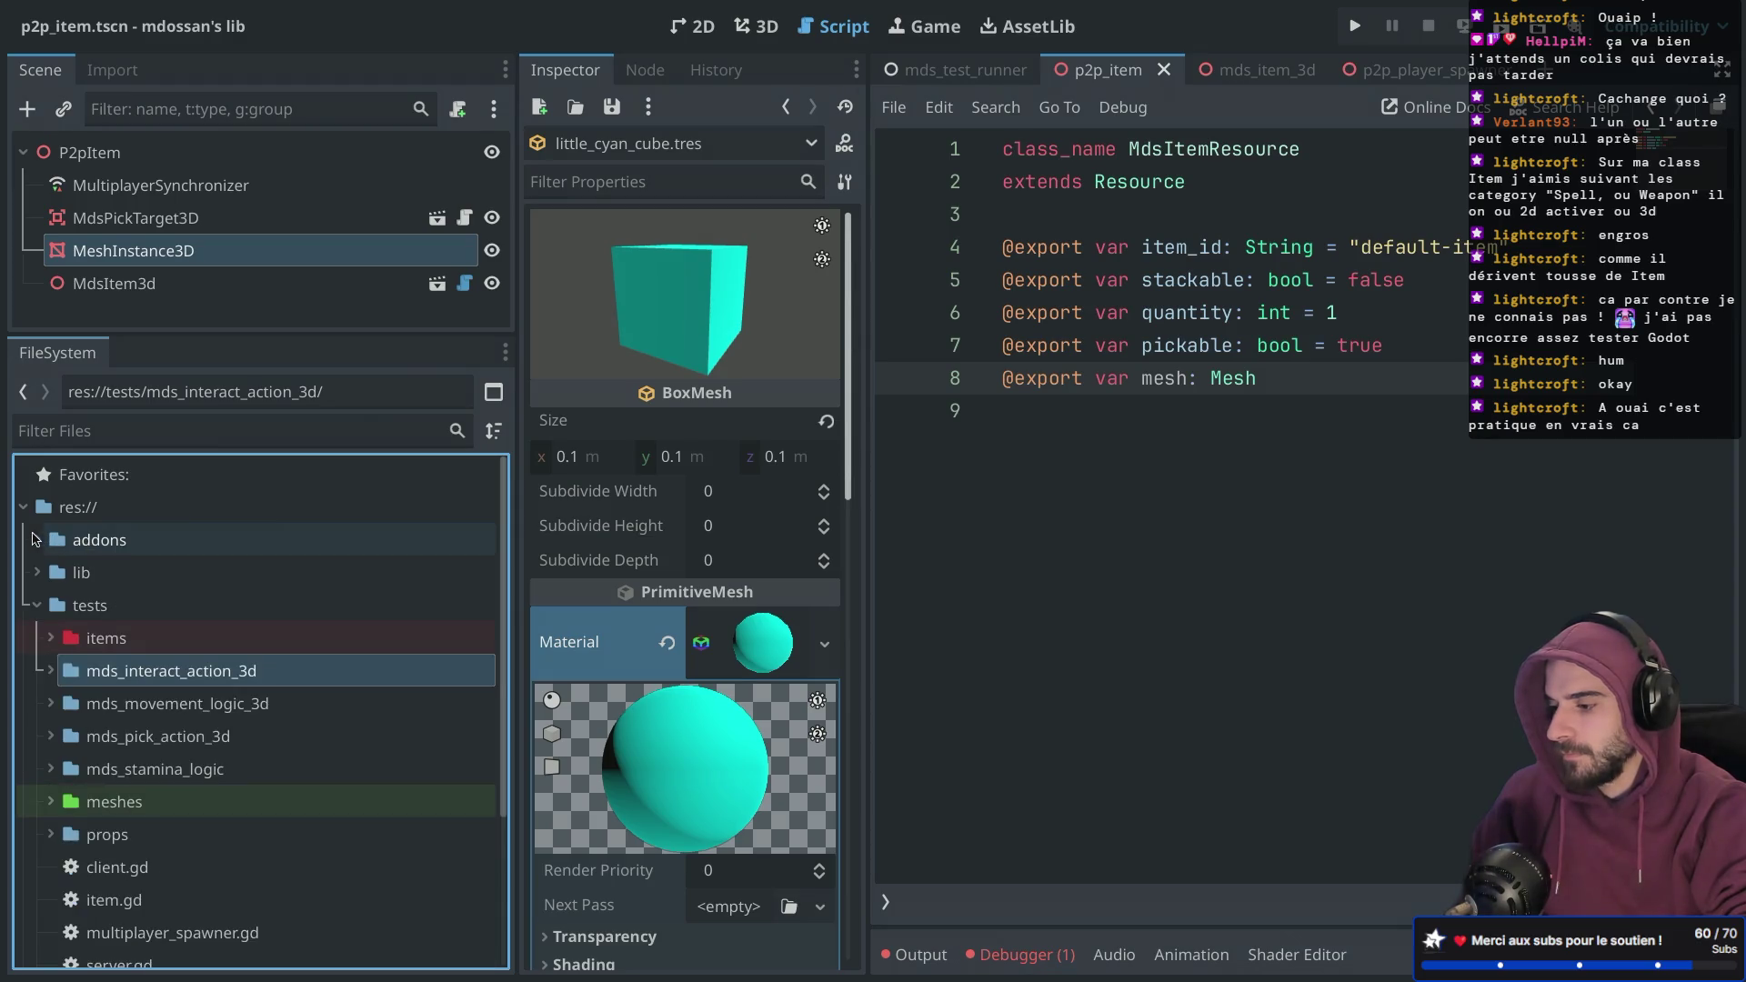
left_click(37, 606)
left_click(48, 608)
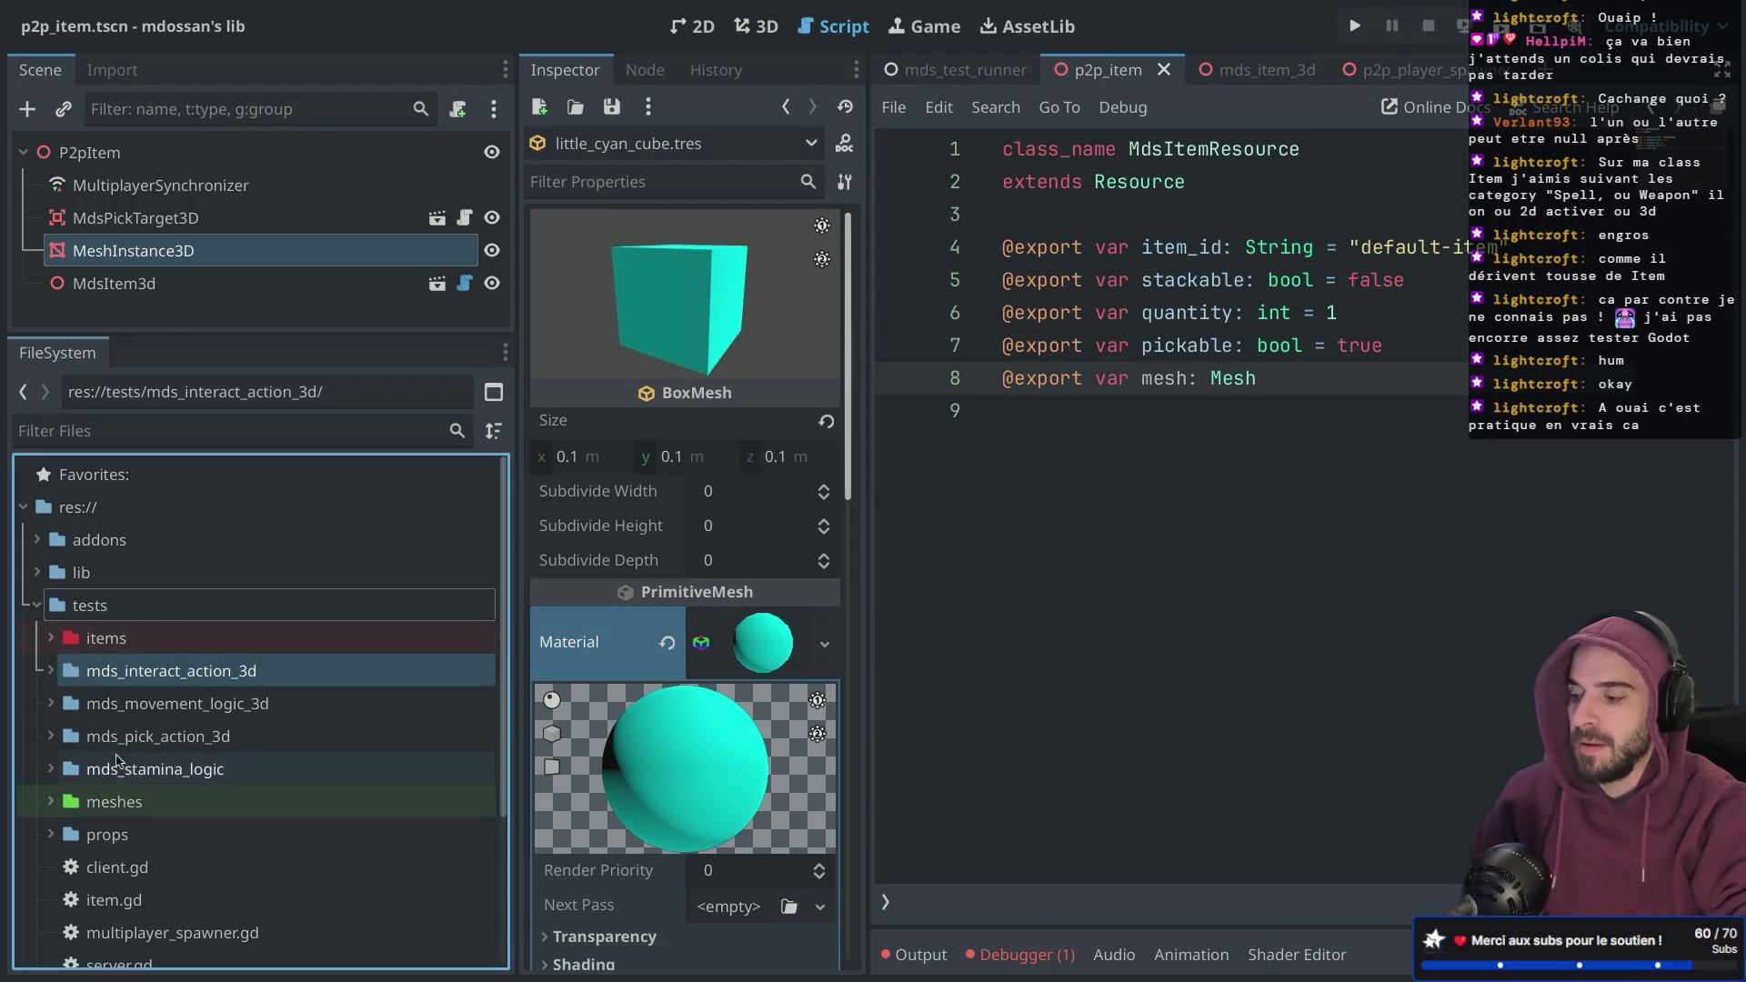
left_click(38, 540)
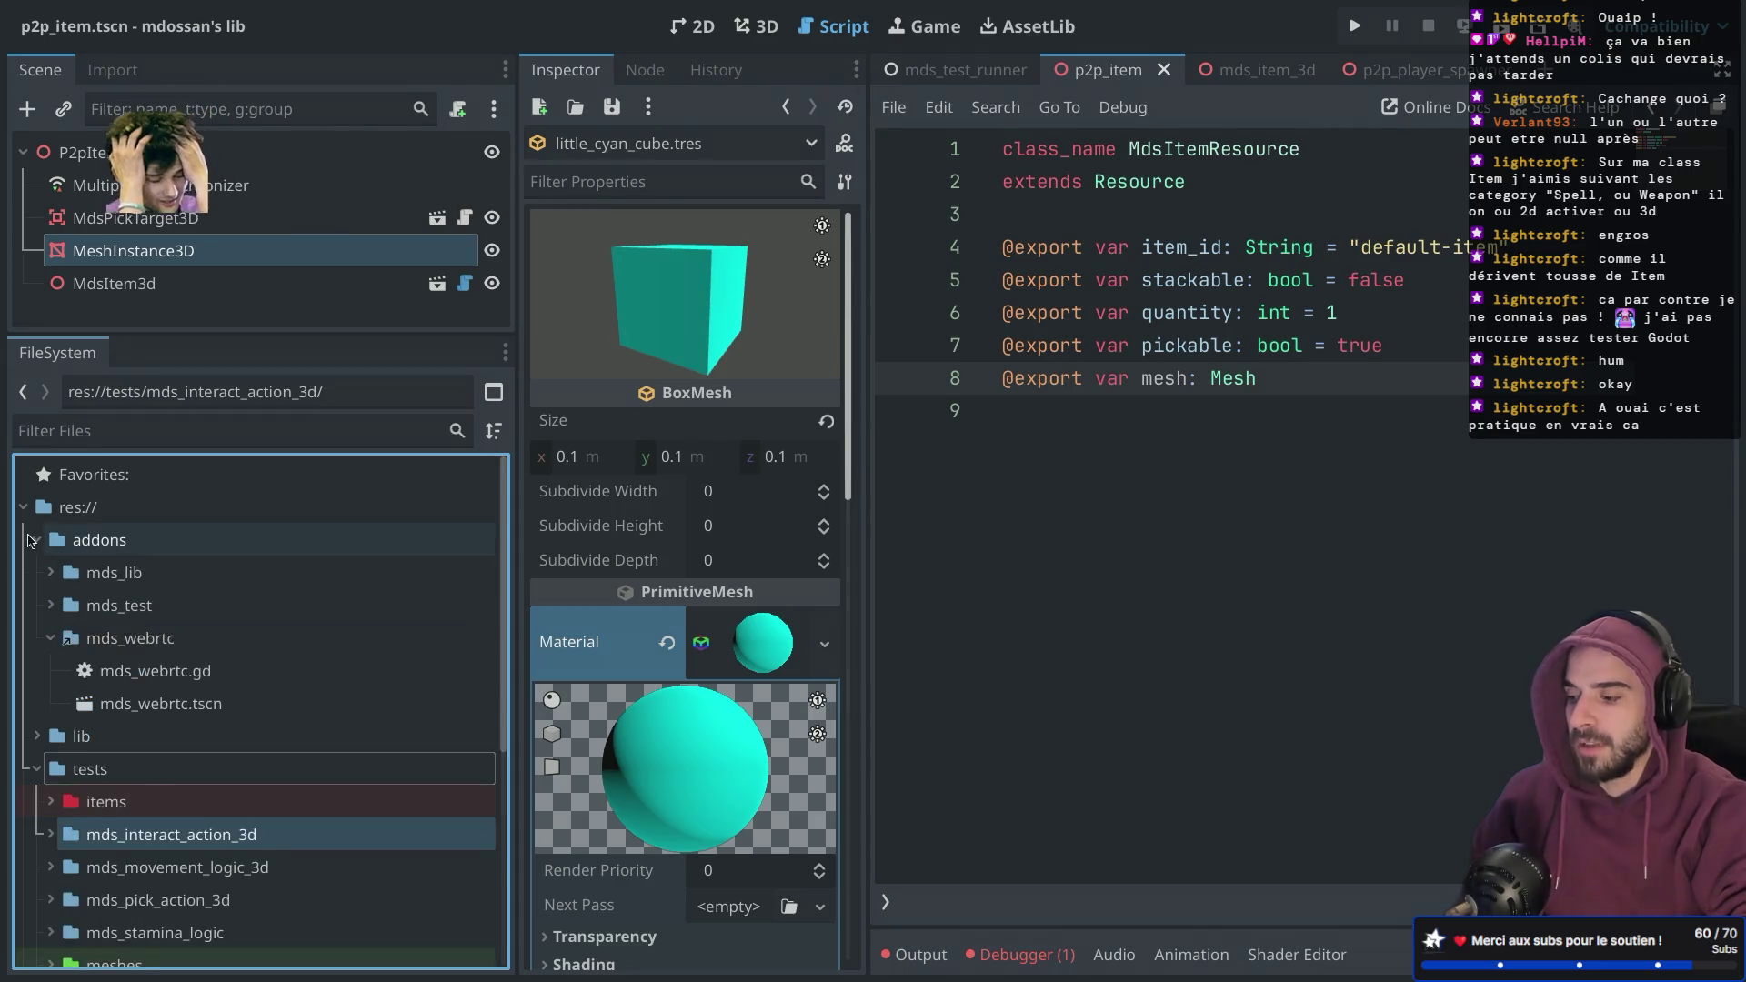
left_click(38, 540)
left_click(32, 569)
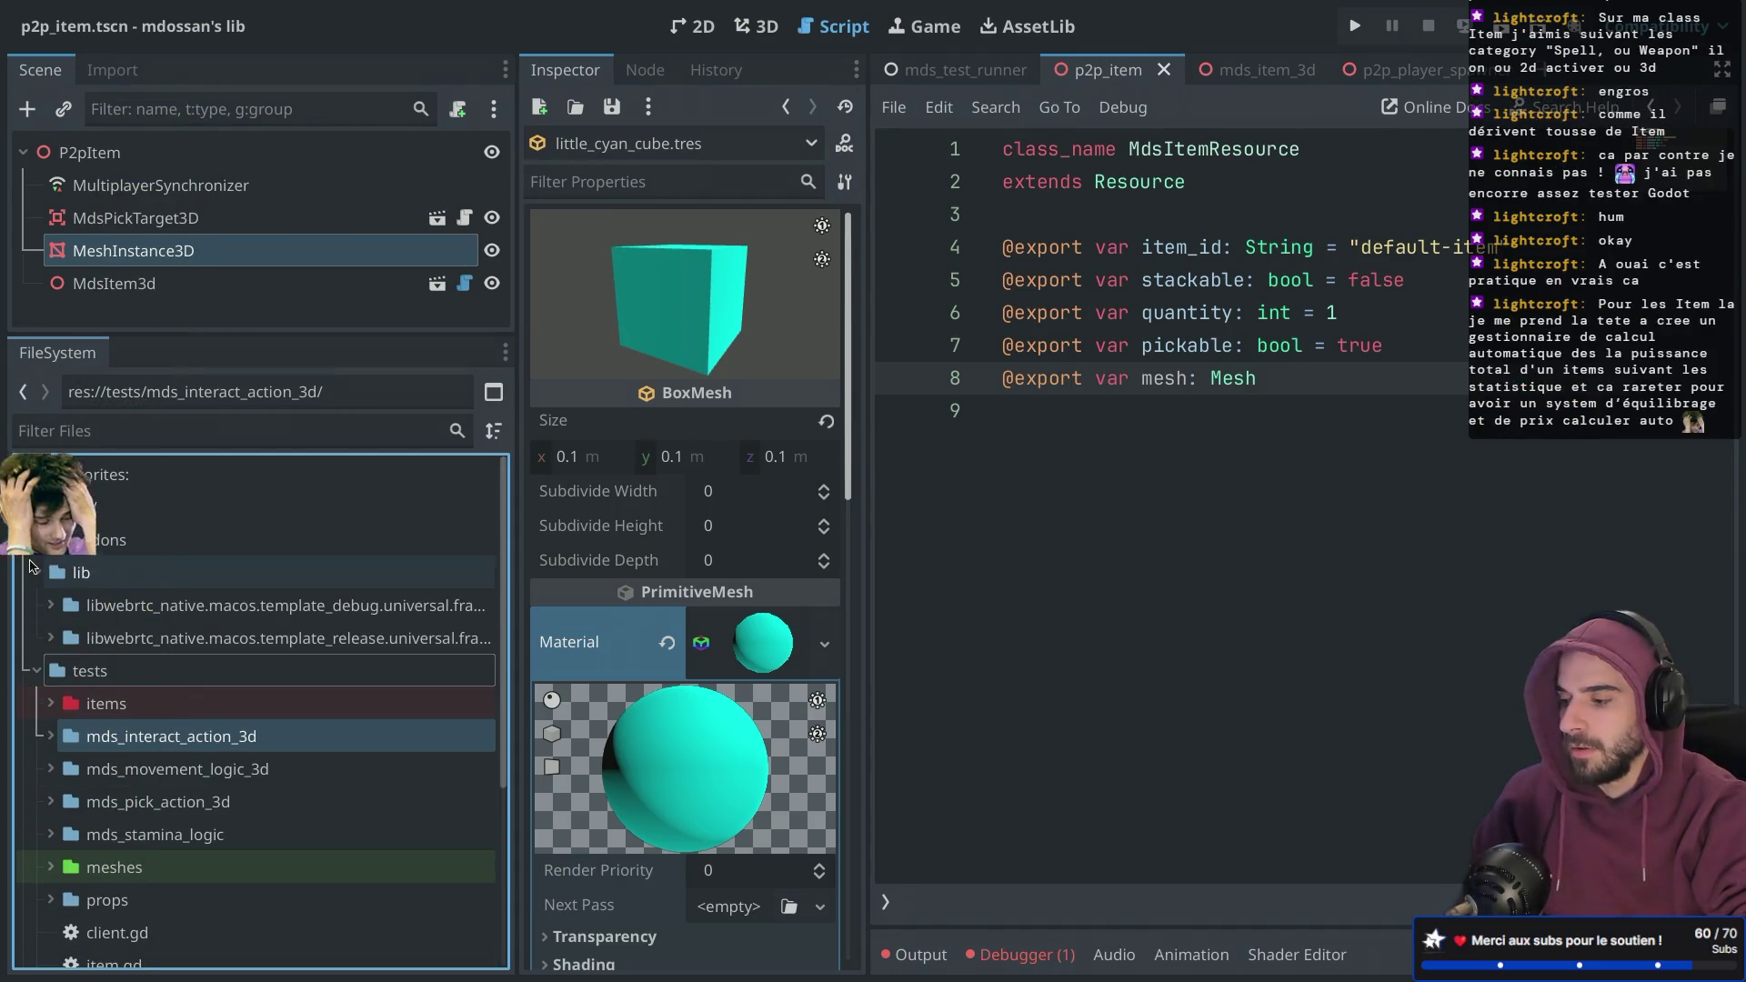
left_click(33, 572)
left_click(35, 540)
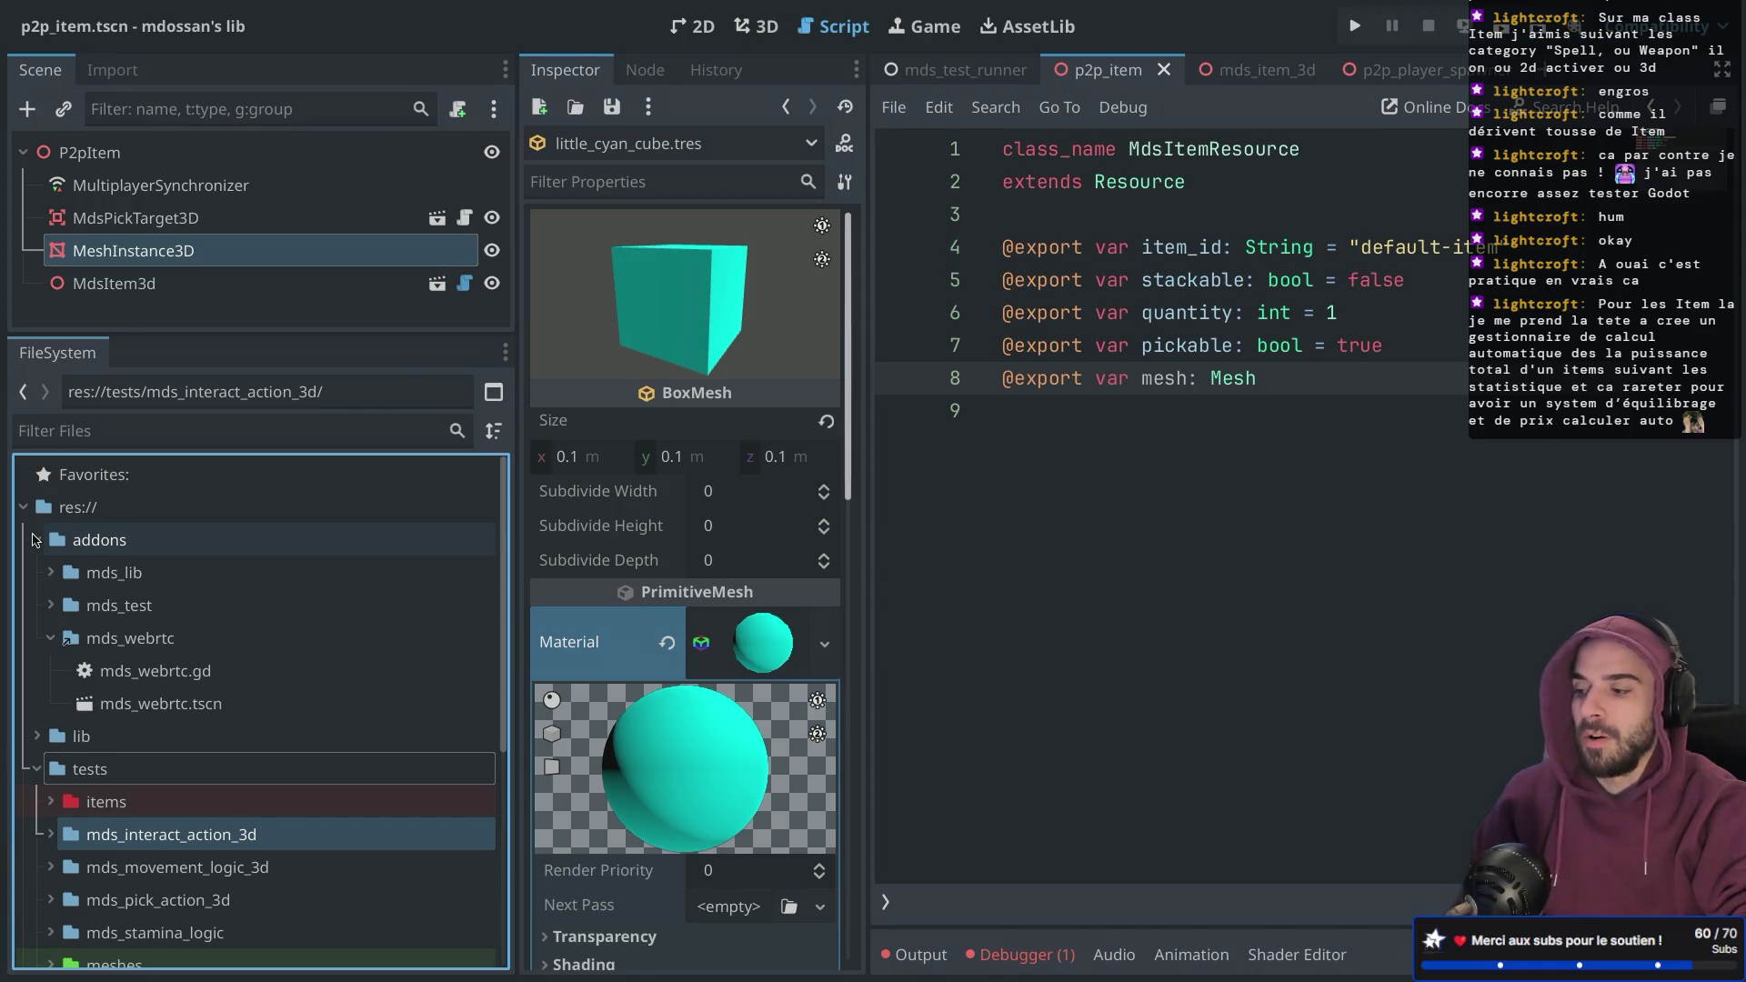
left_click(50, 637)
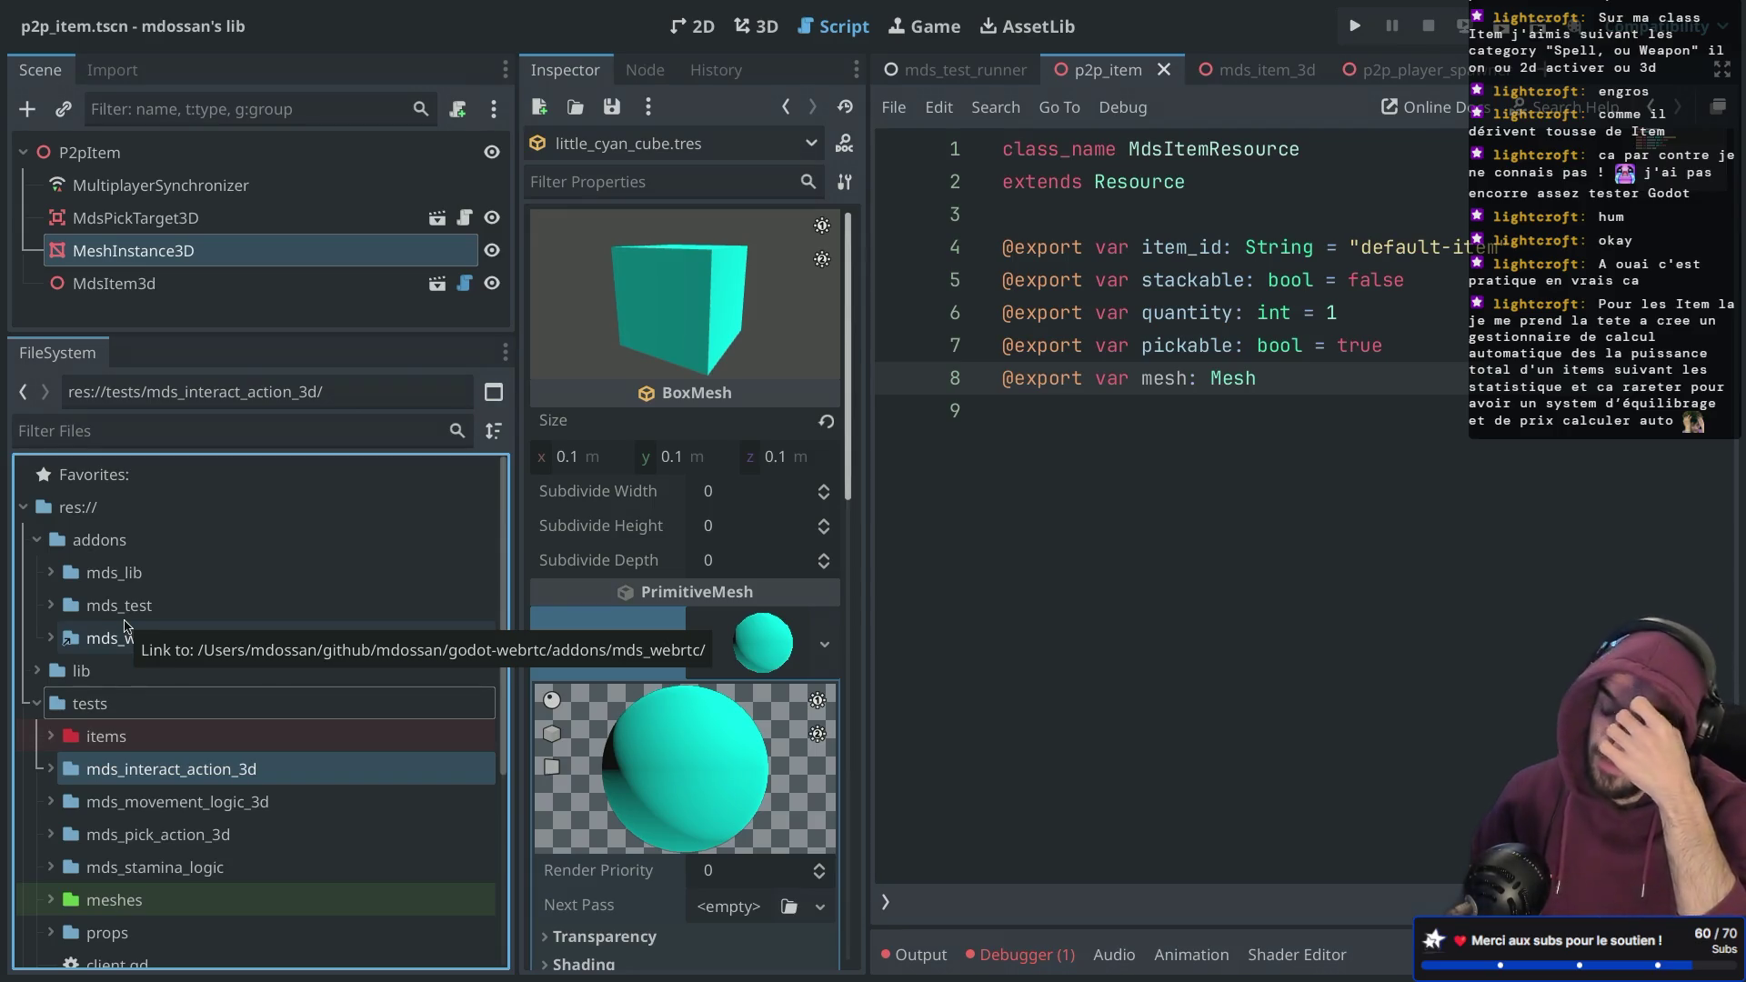
Step: Select the tests/items folder and peek at its contents
left_click(91, 733)
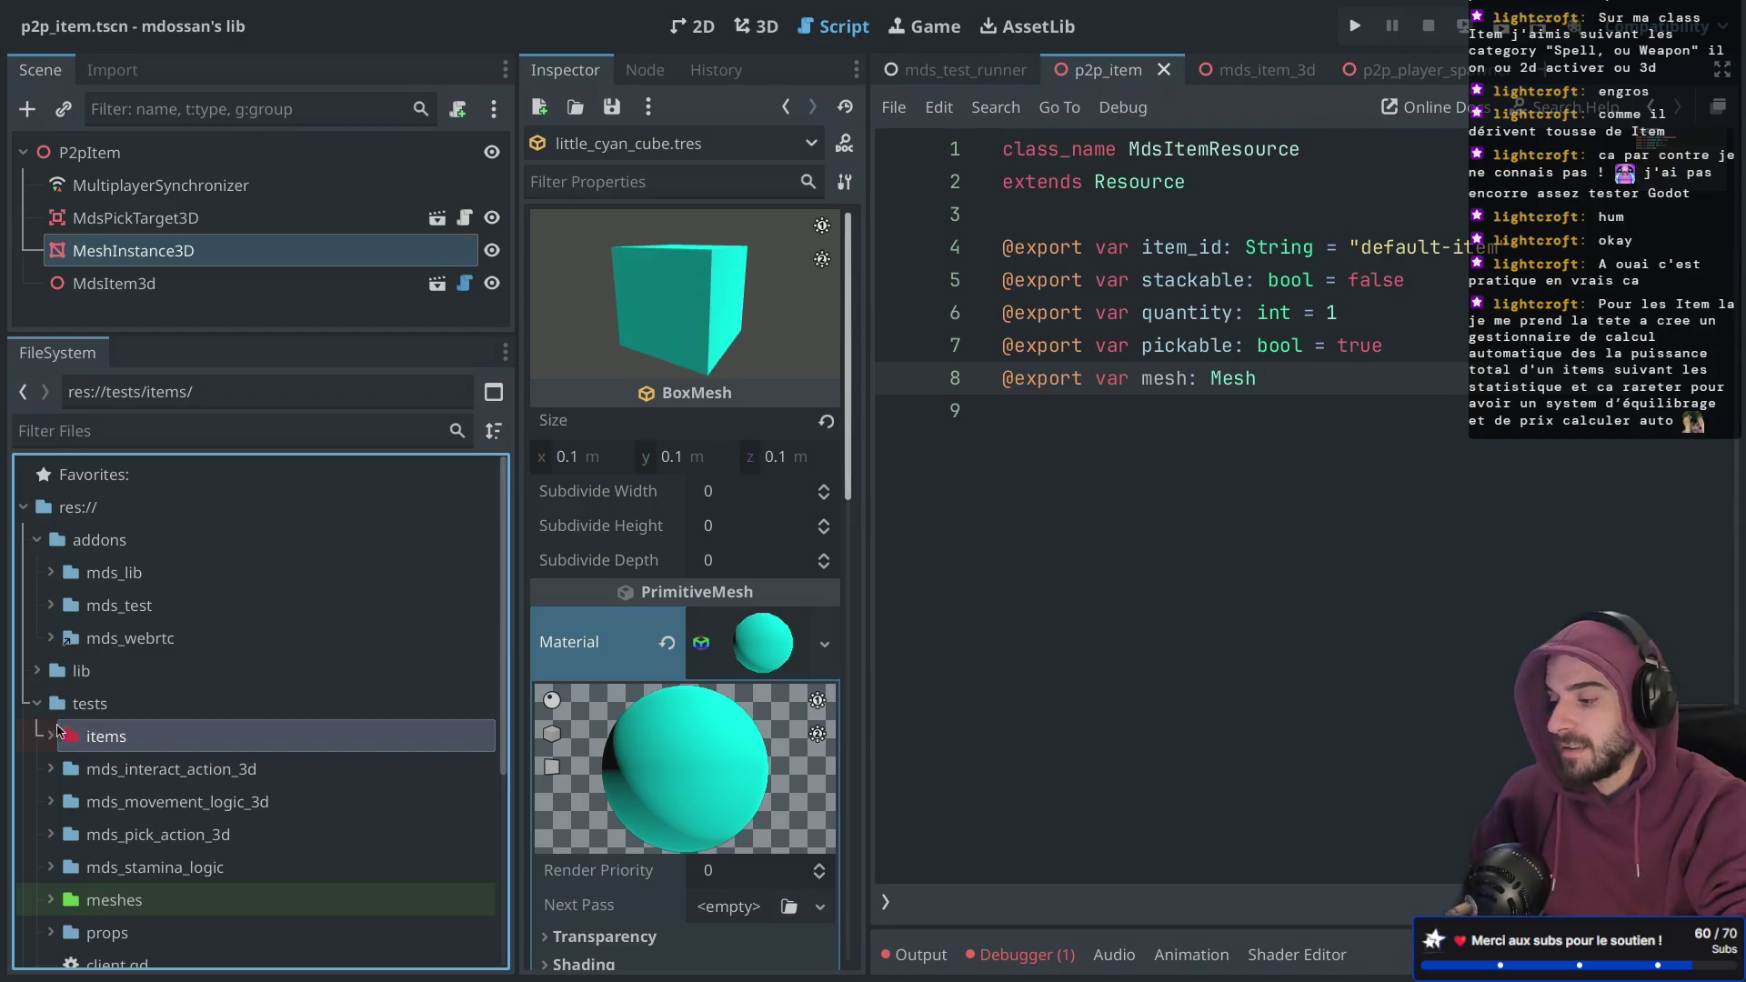
left_click(37, 703)
left_click(37, 703)
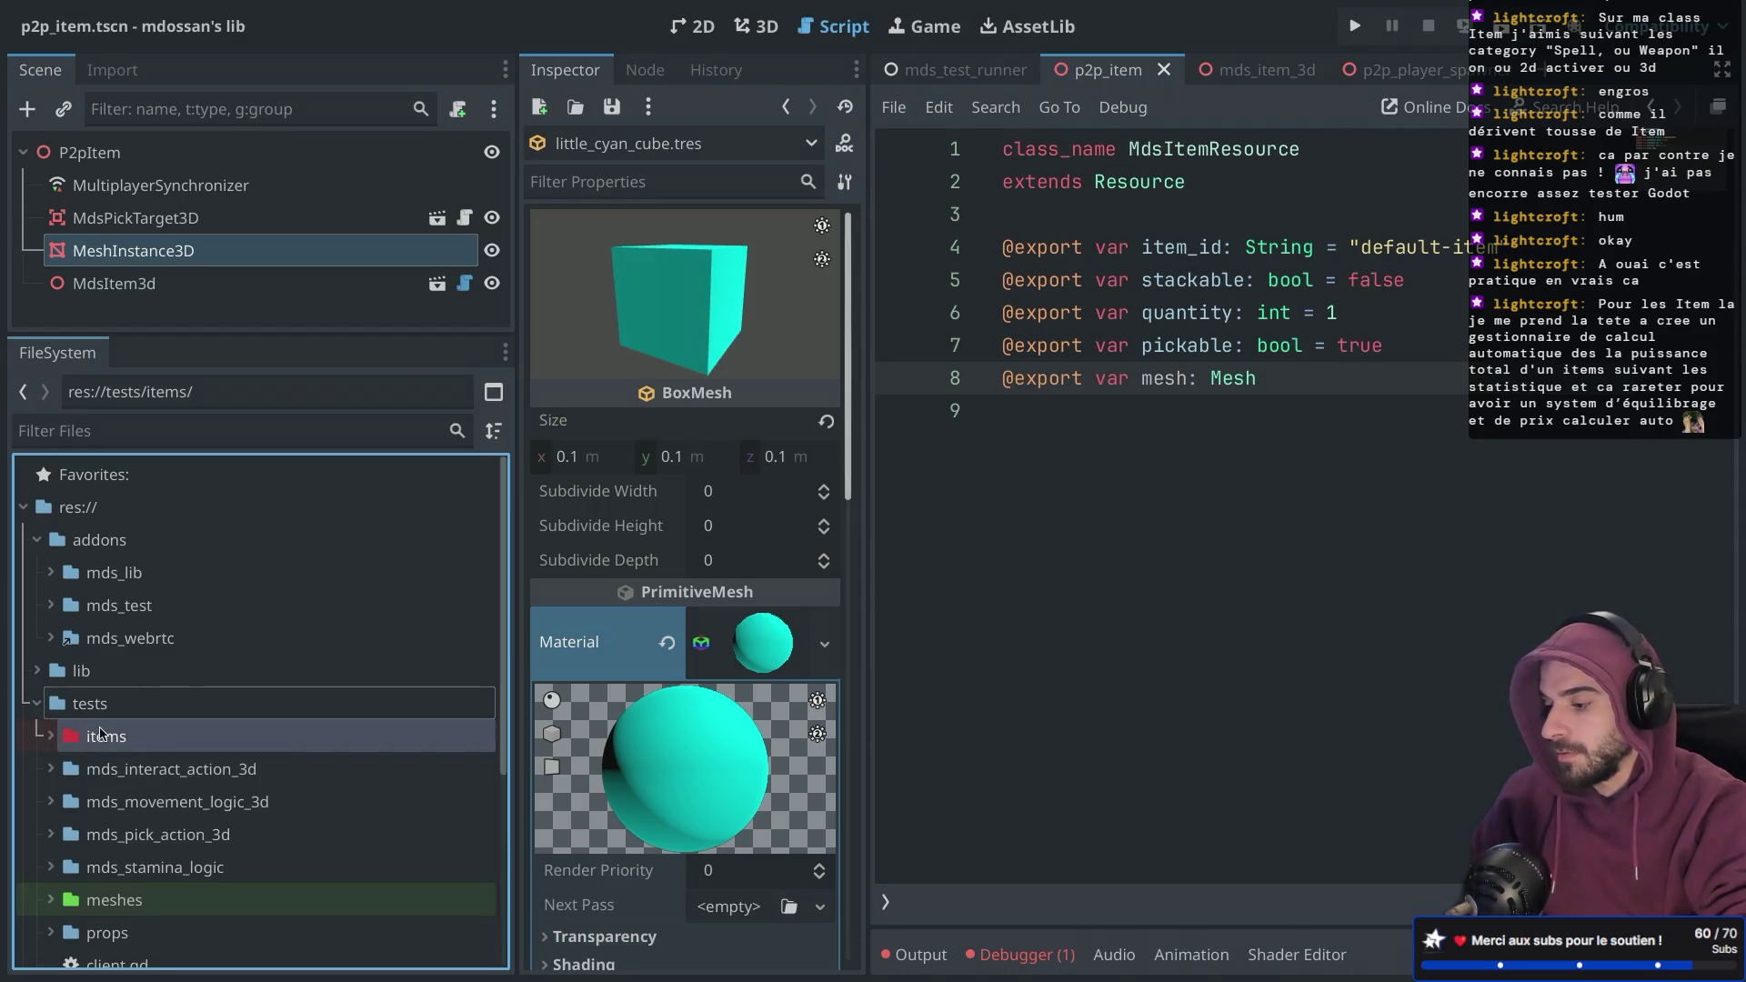
left_click(49, 736)
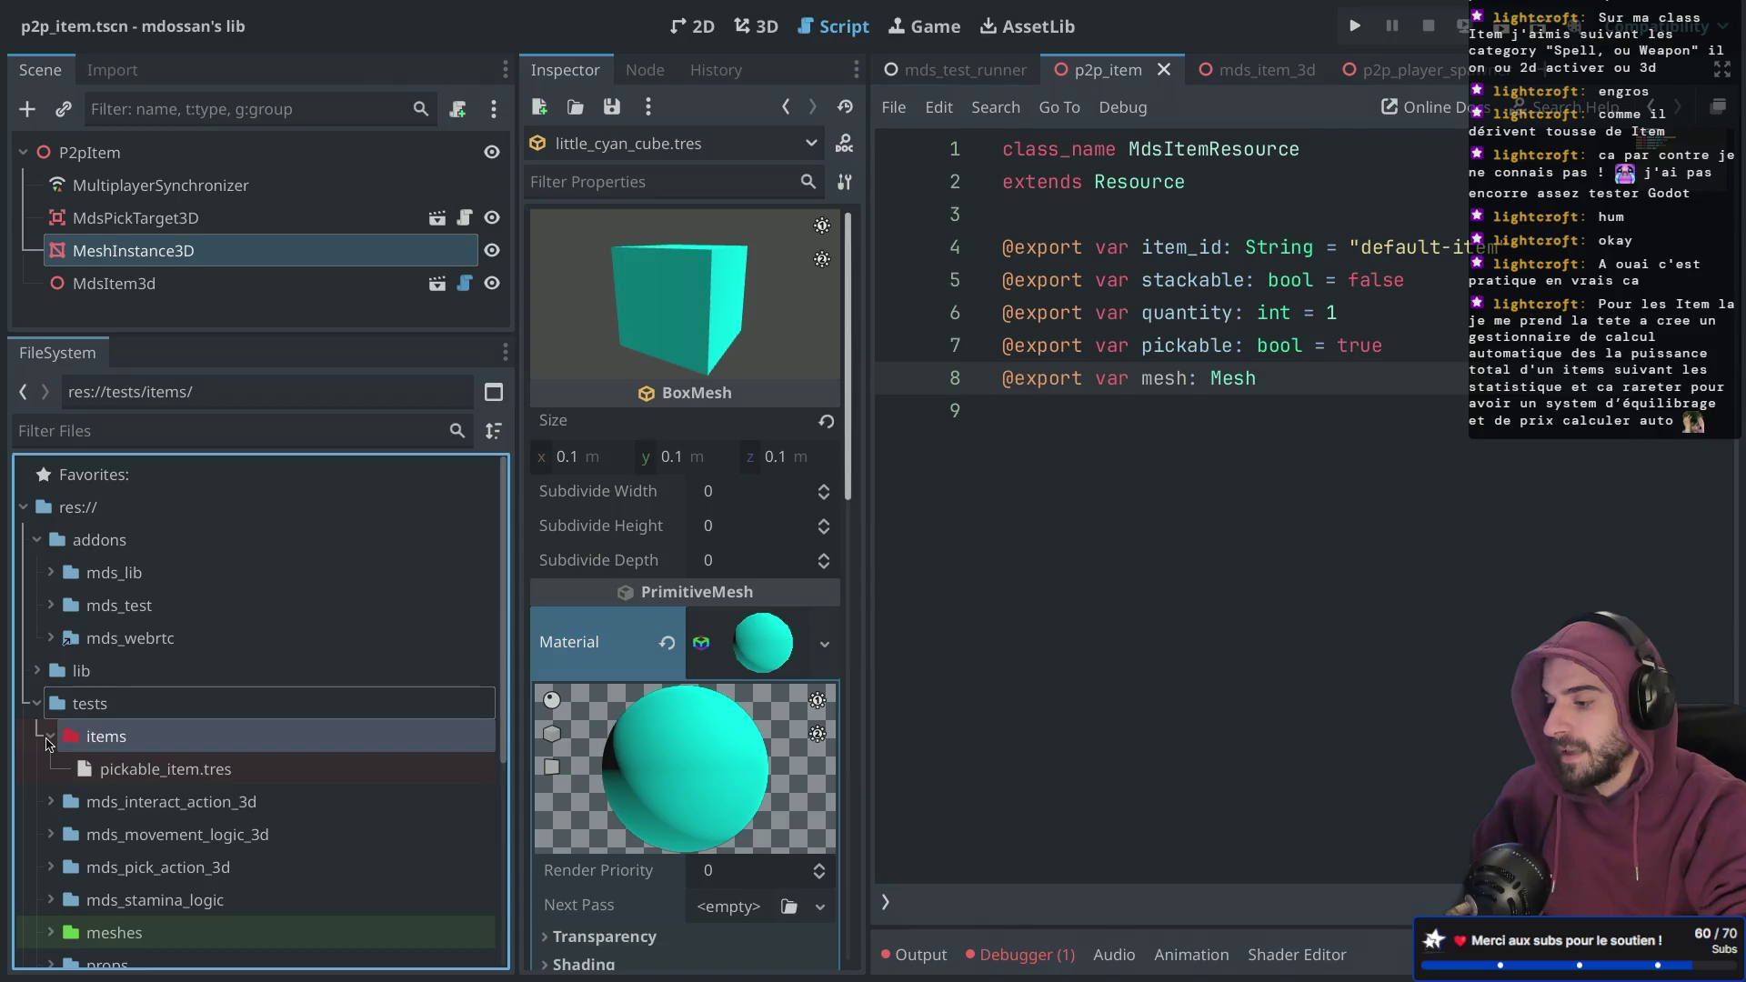
left_click(49, 737)
scroll(73, 709, "down", 3)
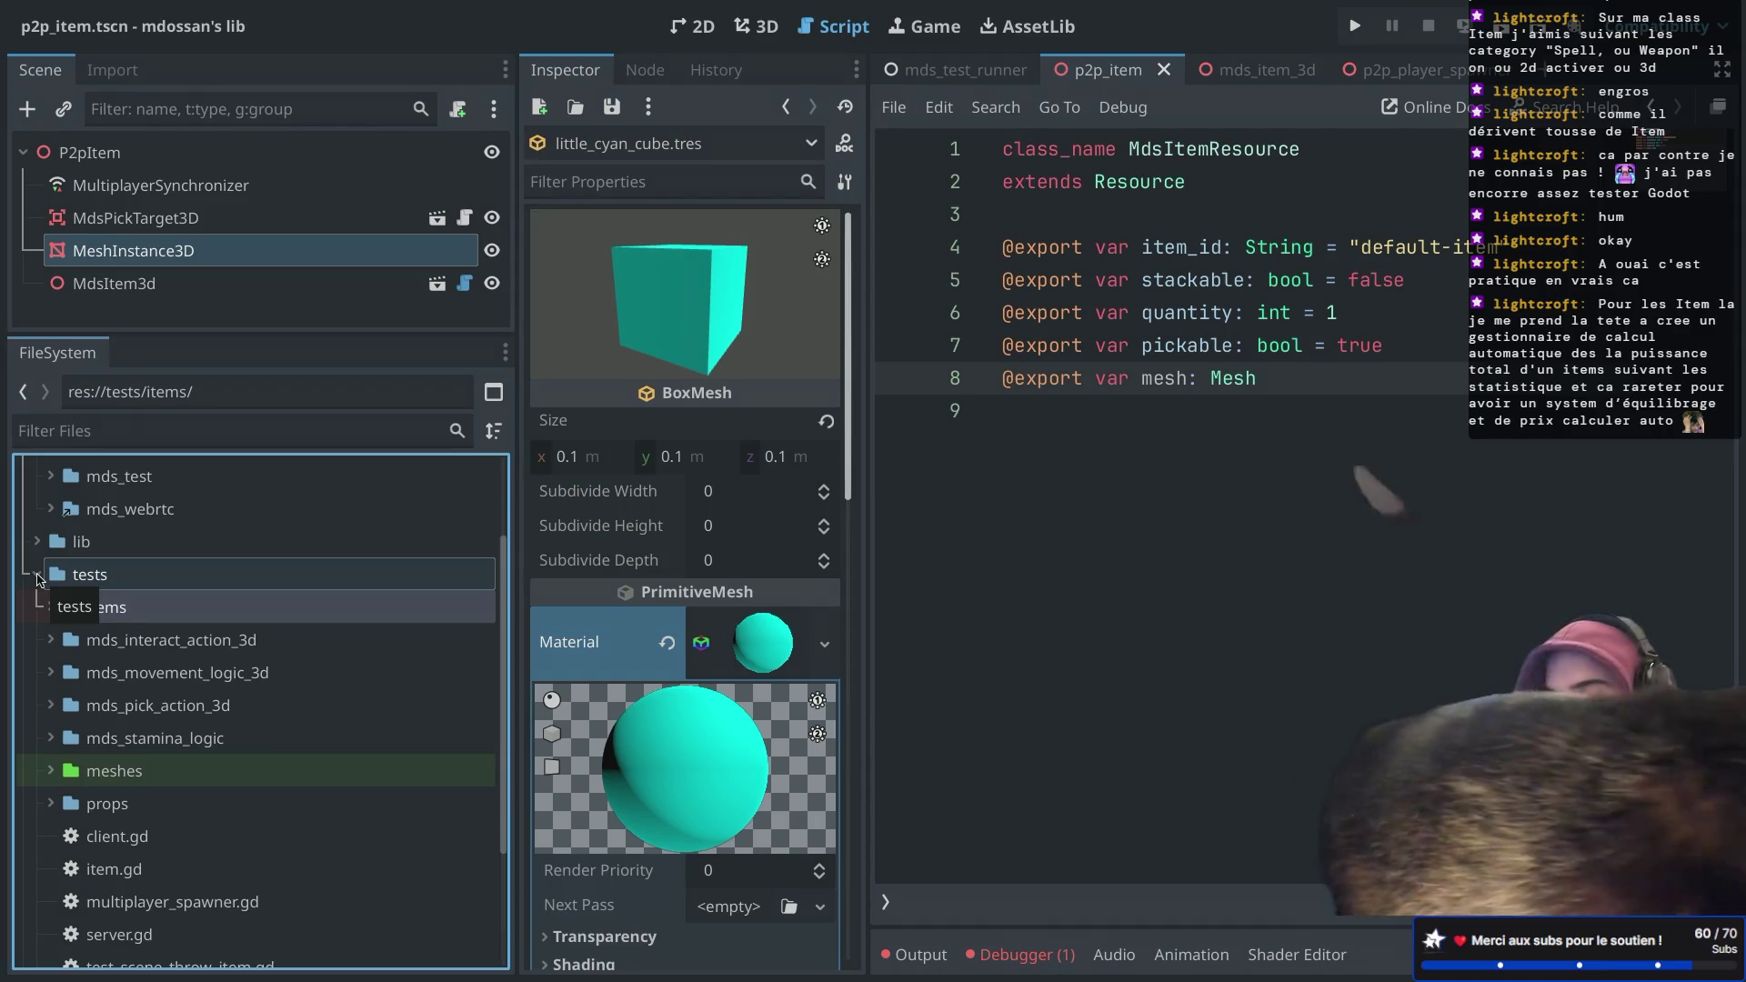
Step: Close the items folder menu and switch to the mds_item_3d scene tab
right_click(105, 615)
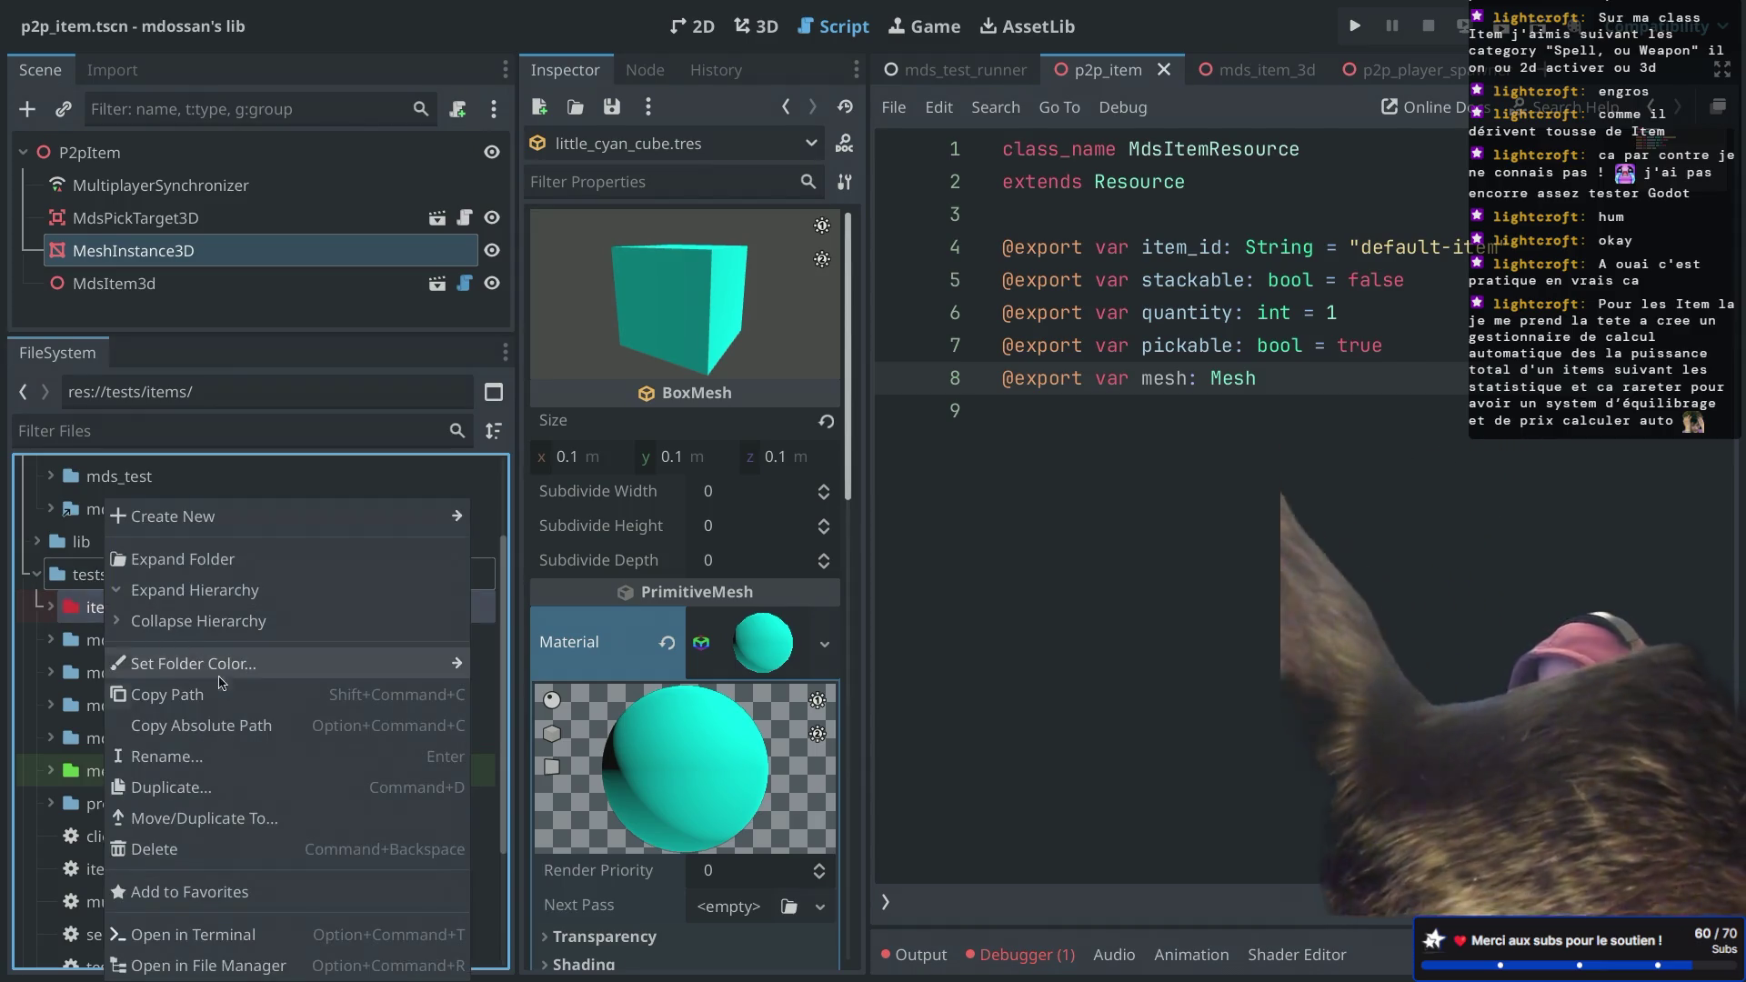
mouse_move(272, 663)
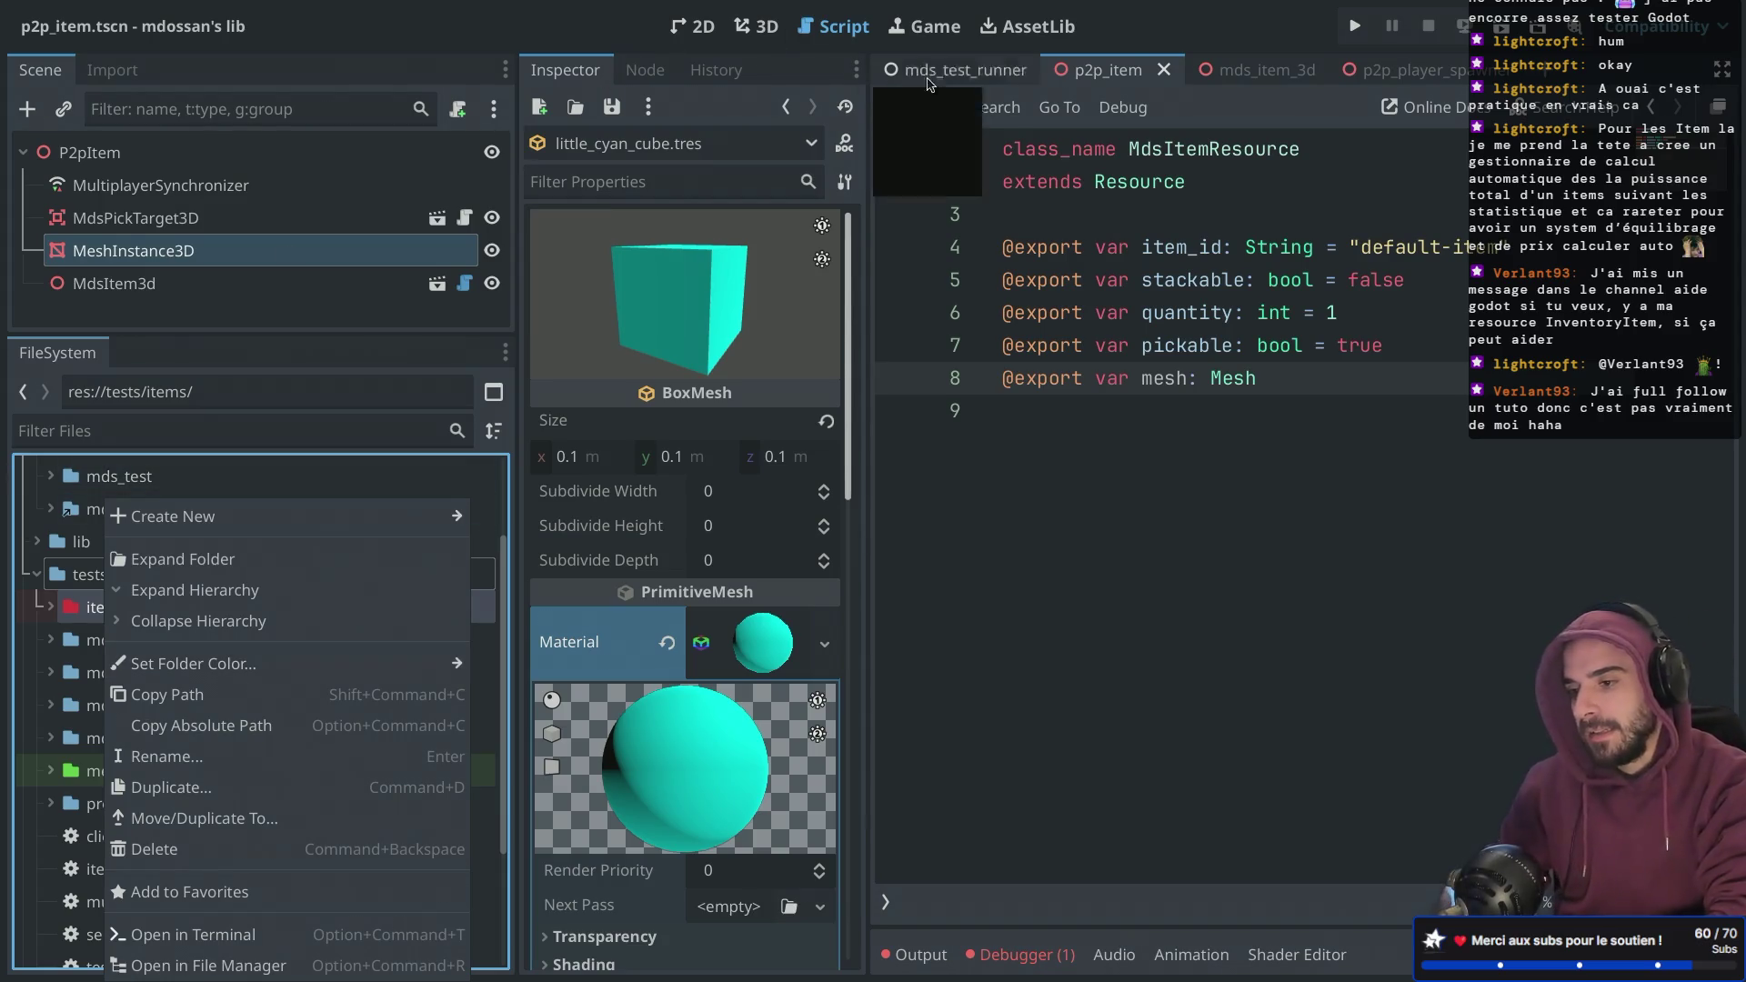
left_click(1205, 77)
left_click(1205, 76)
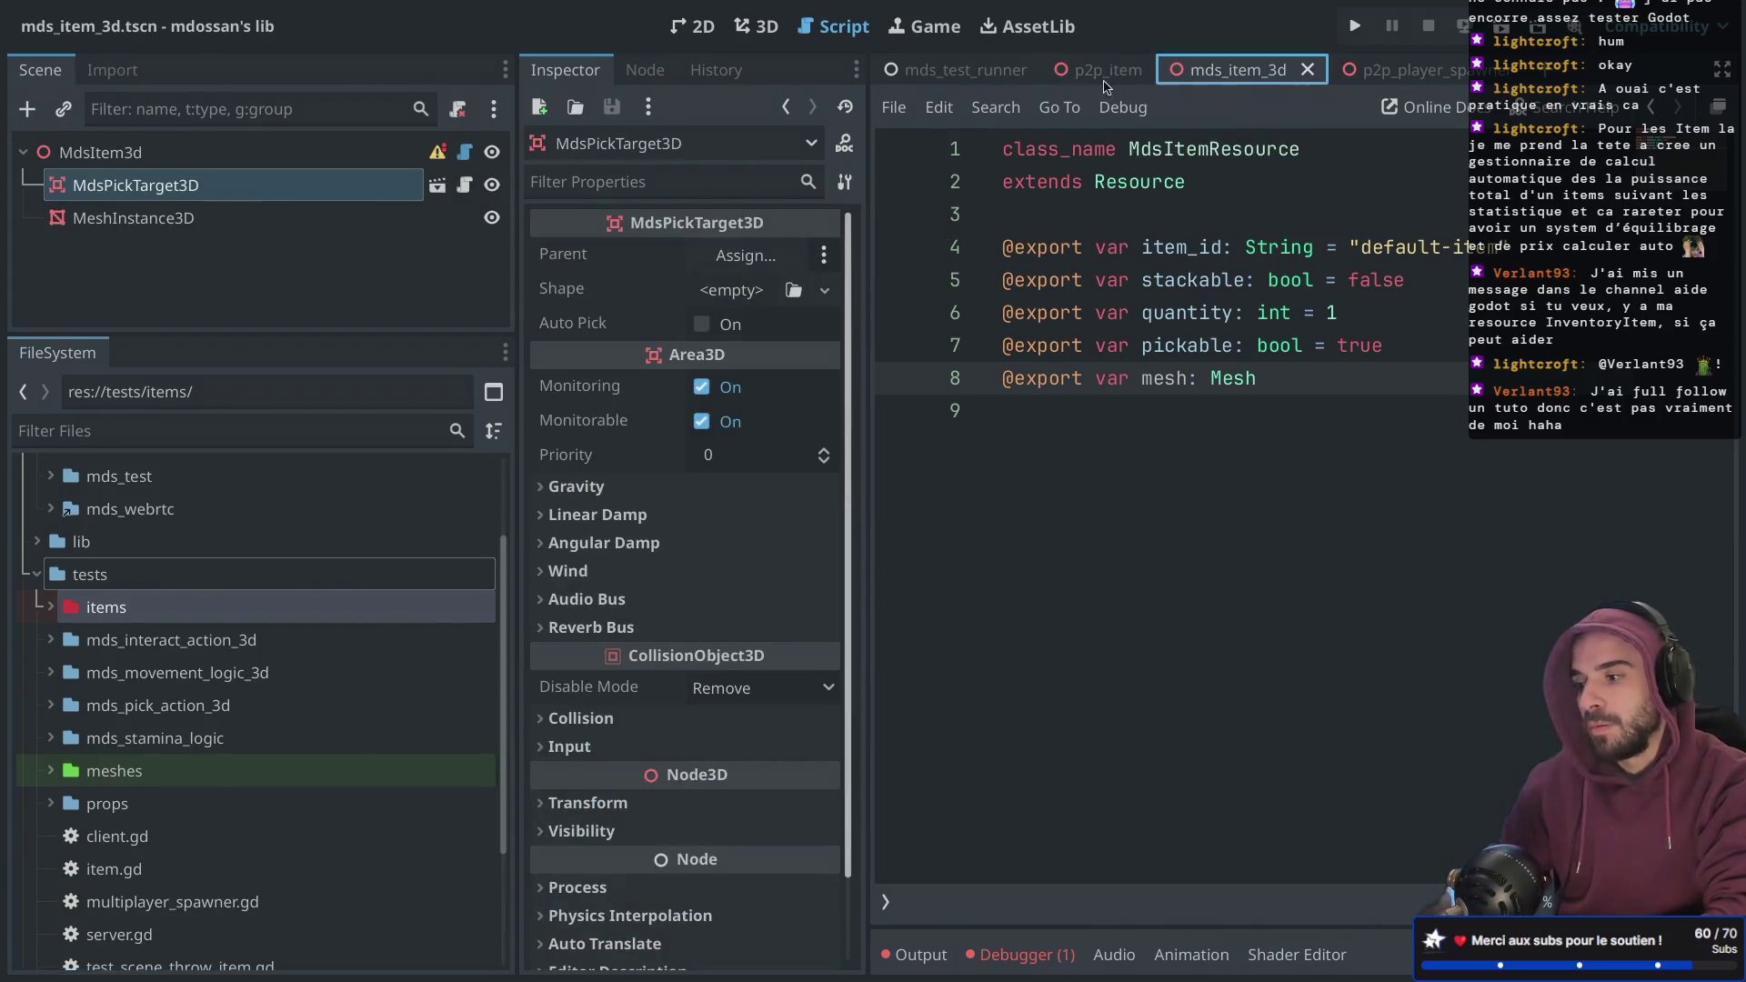
Step: Select MeshInstance3D, then MdsPickTarget3D to show its empty Shape and Monitoring settings
left_click(182, 217)
left_click(179, 189)
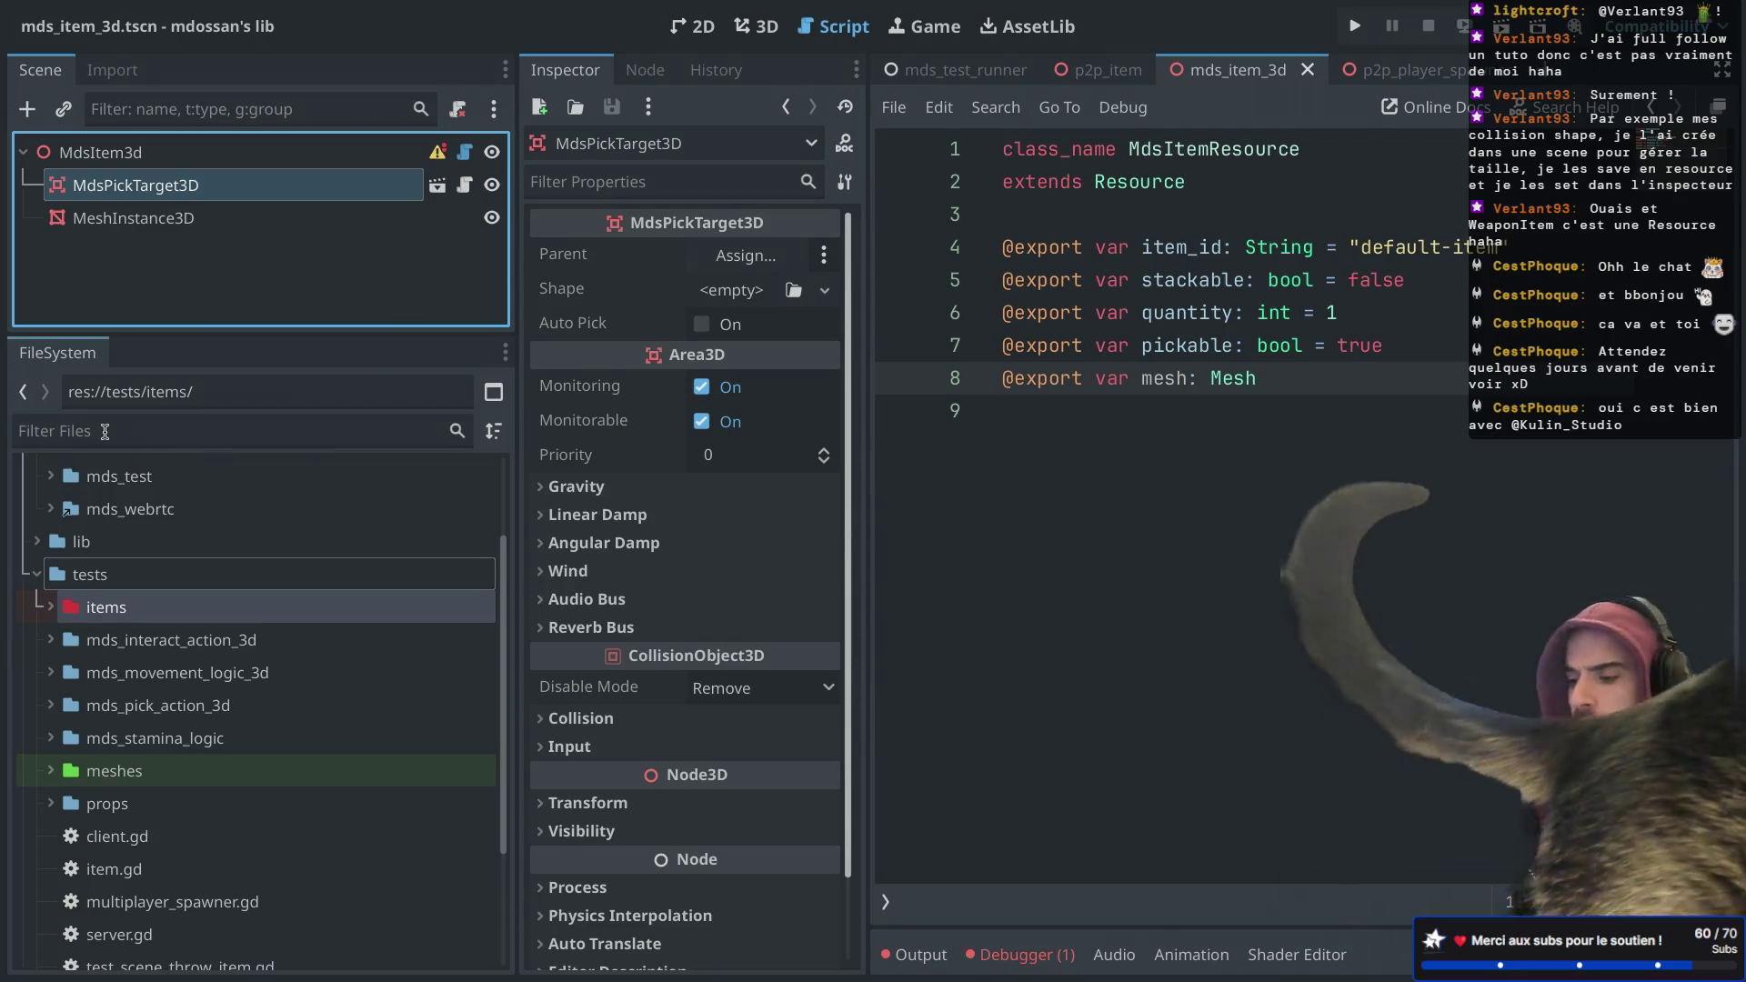
scroll(228, 618, "up", 3)
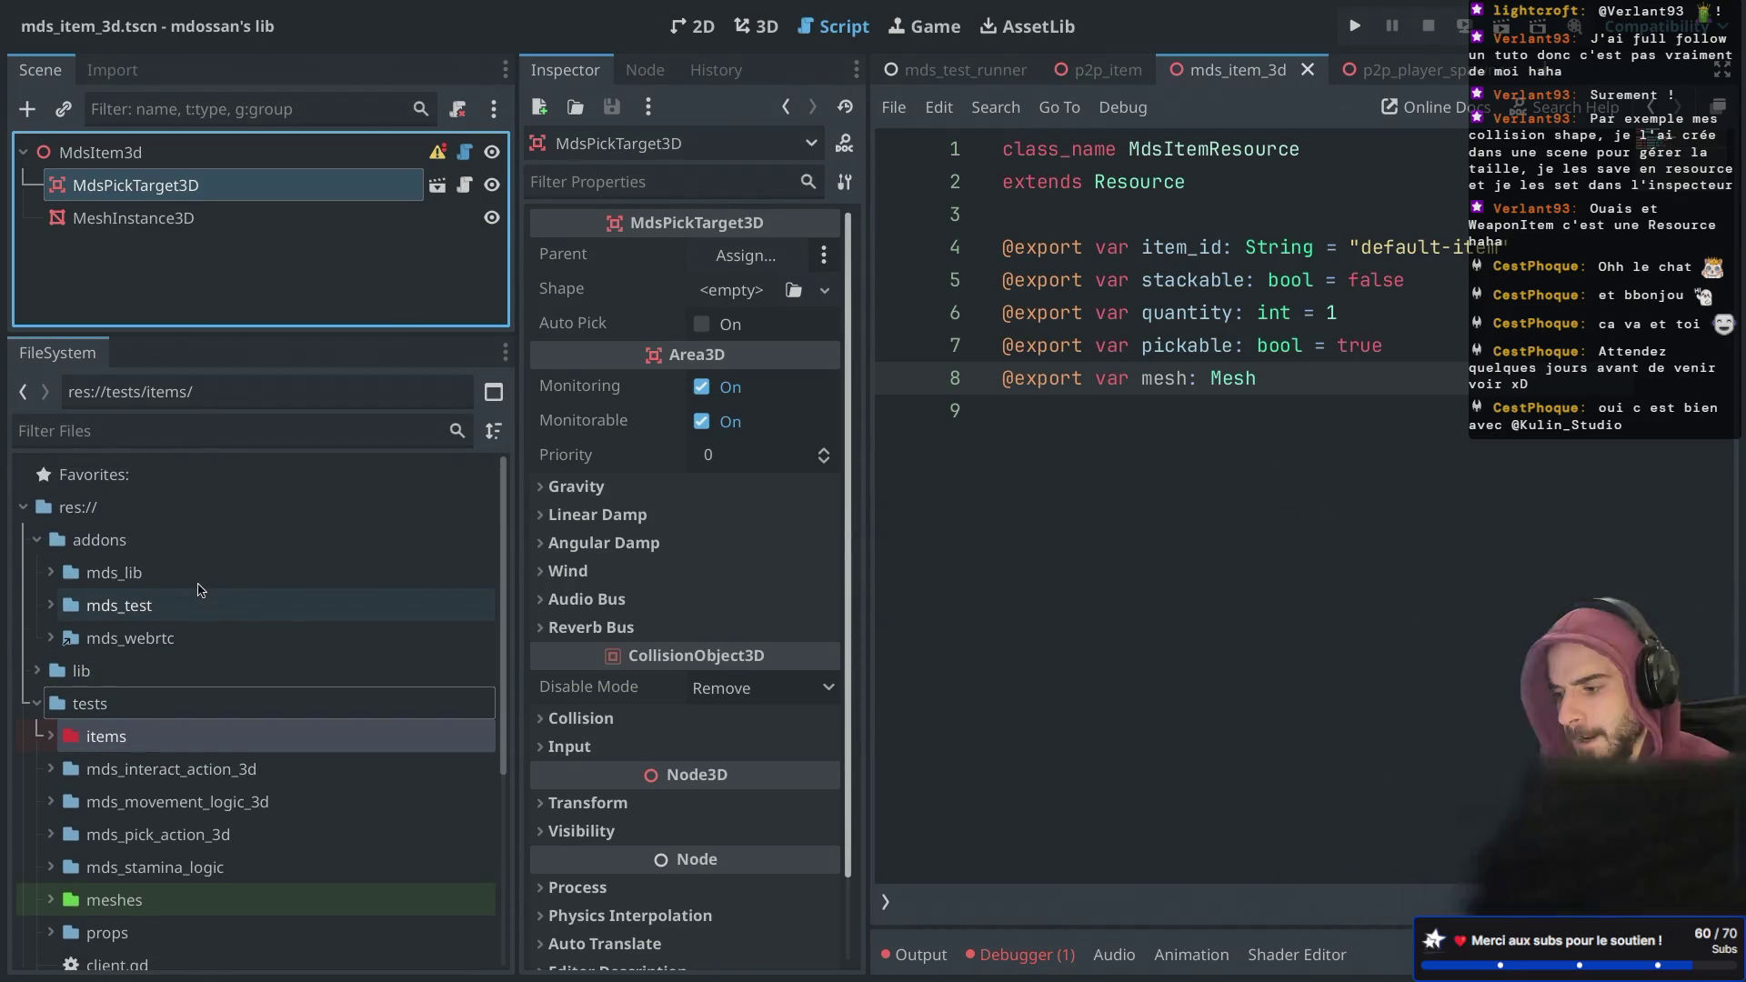
Step: Browse the mds_lib and mds_test addon folders, then open addons/mds_webrtc and scroll its contents
left_click(182, 641)
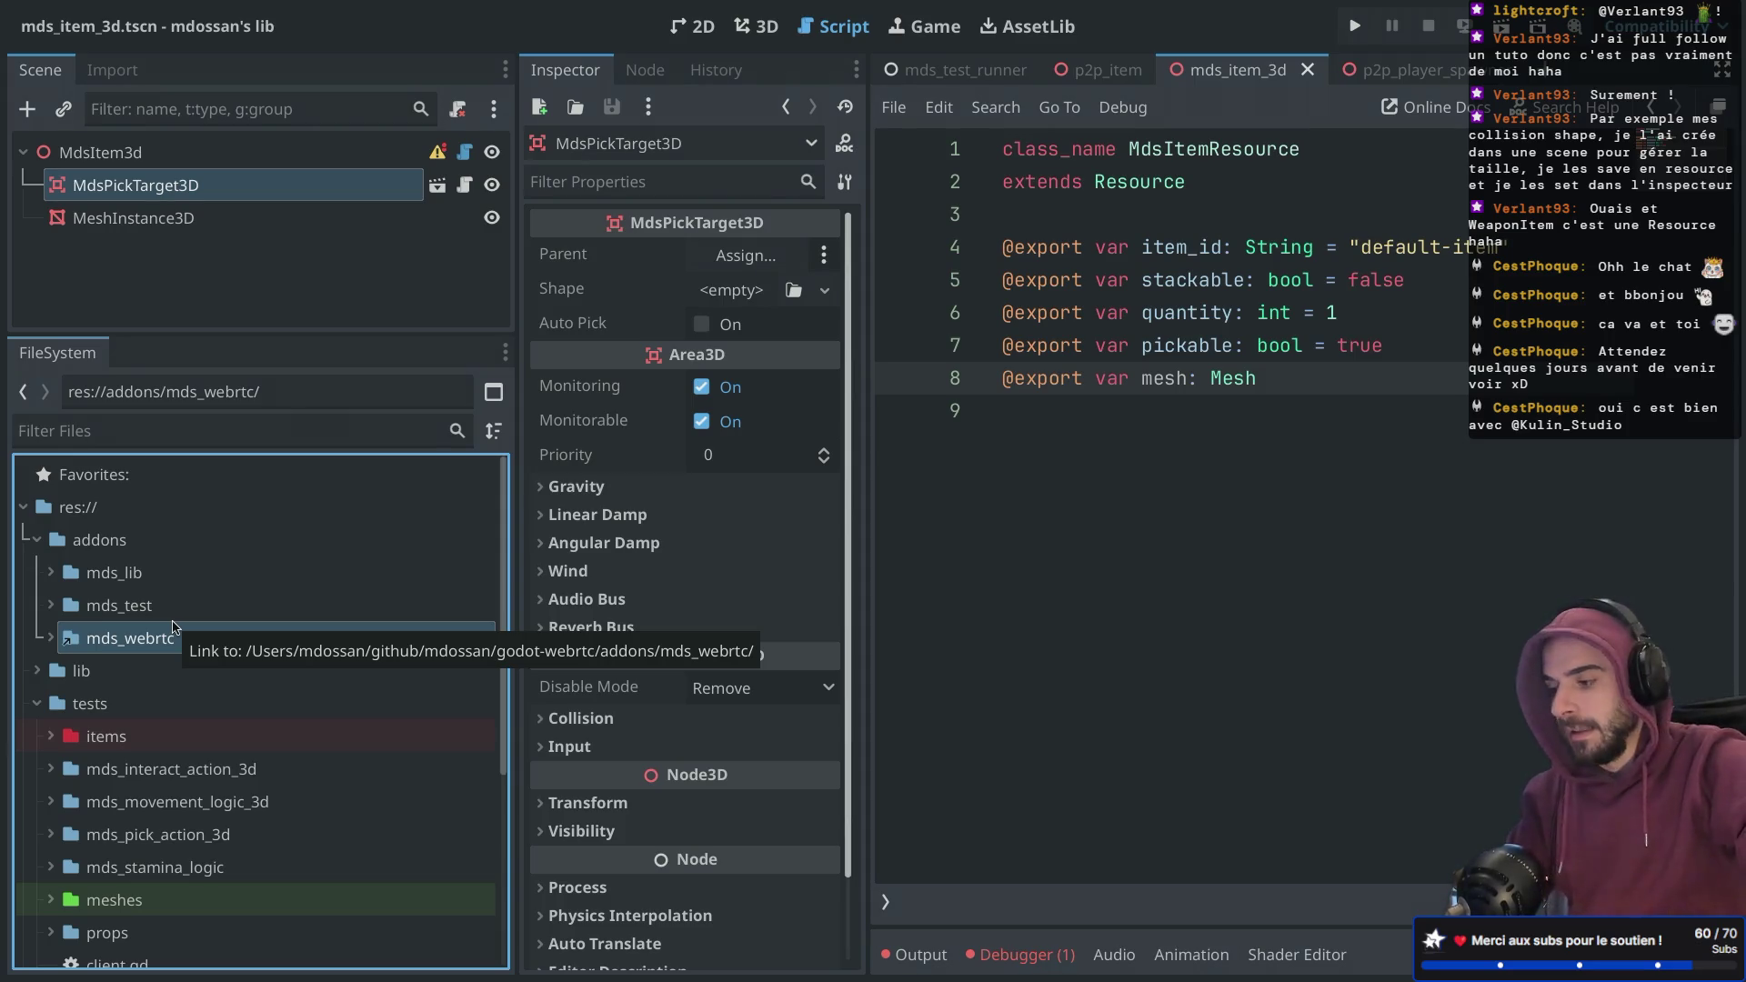
left_click(156, 577)
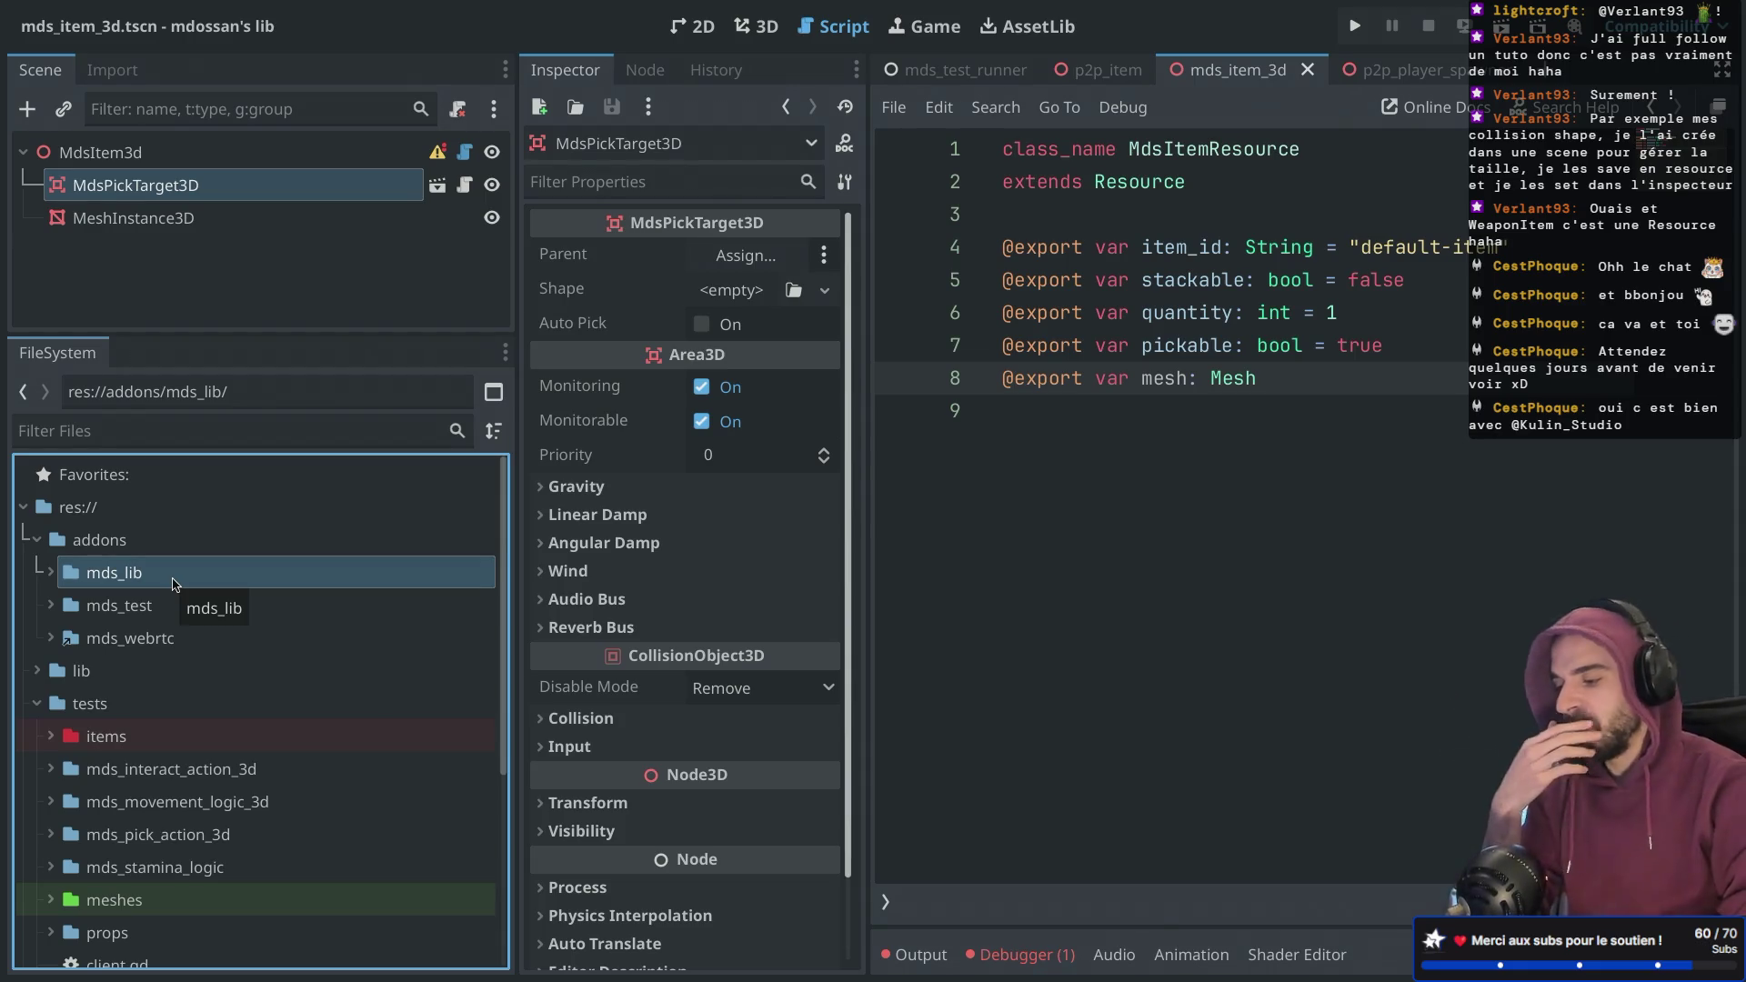
left_click(150, 608)
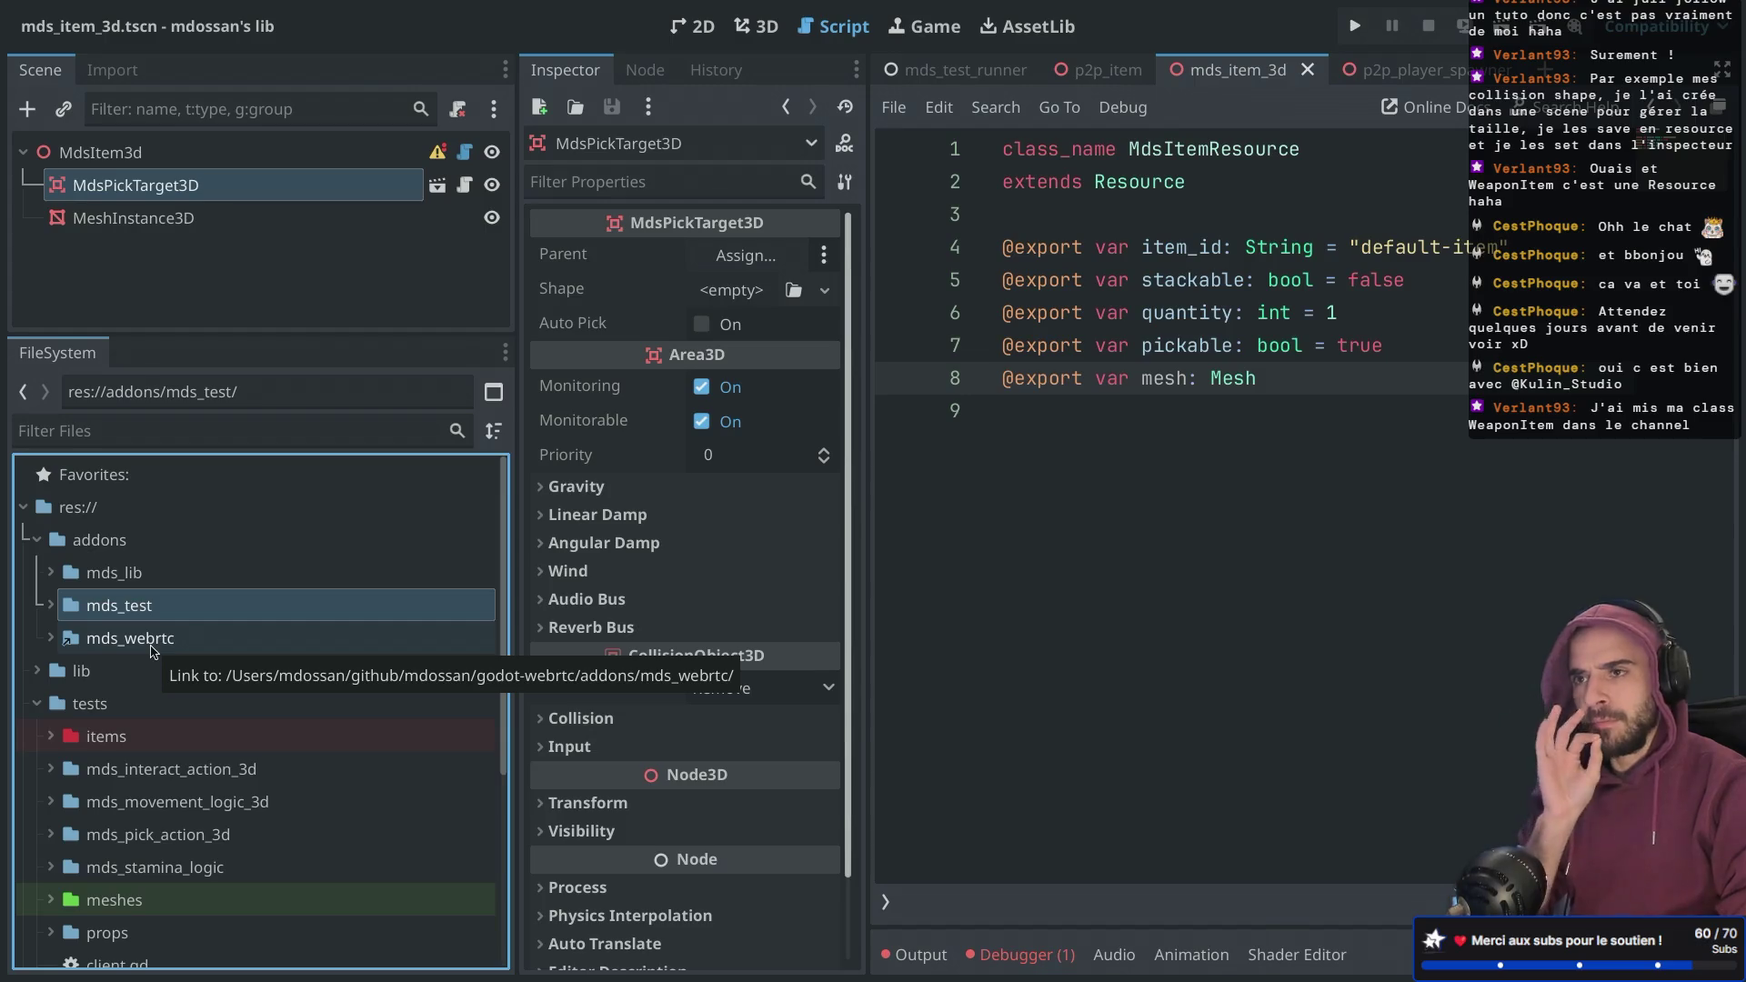
left_click(146, 642)
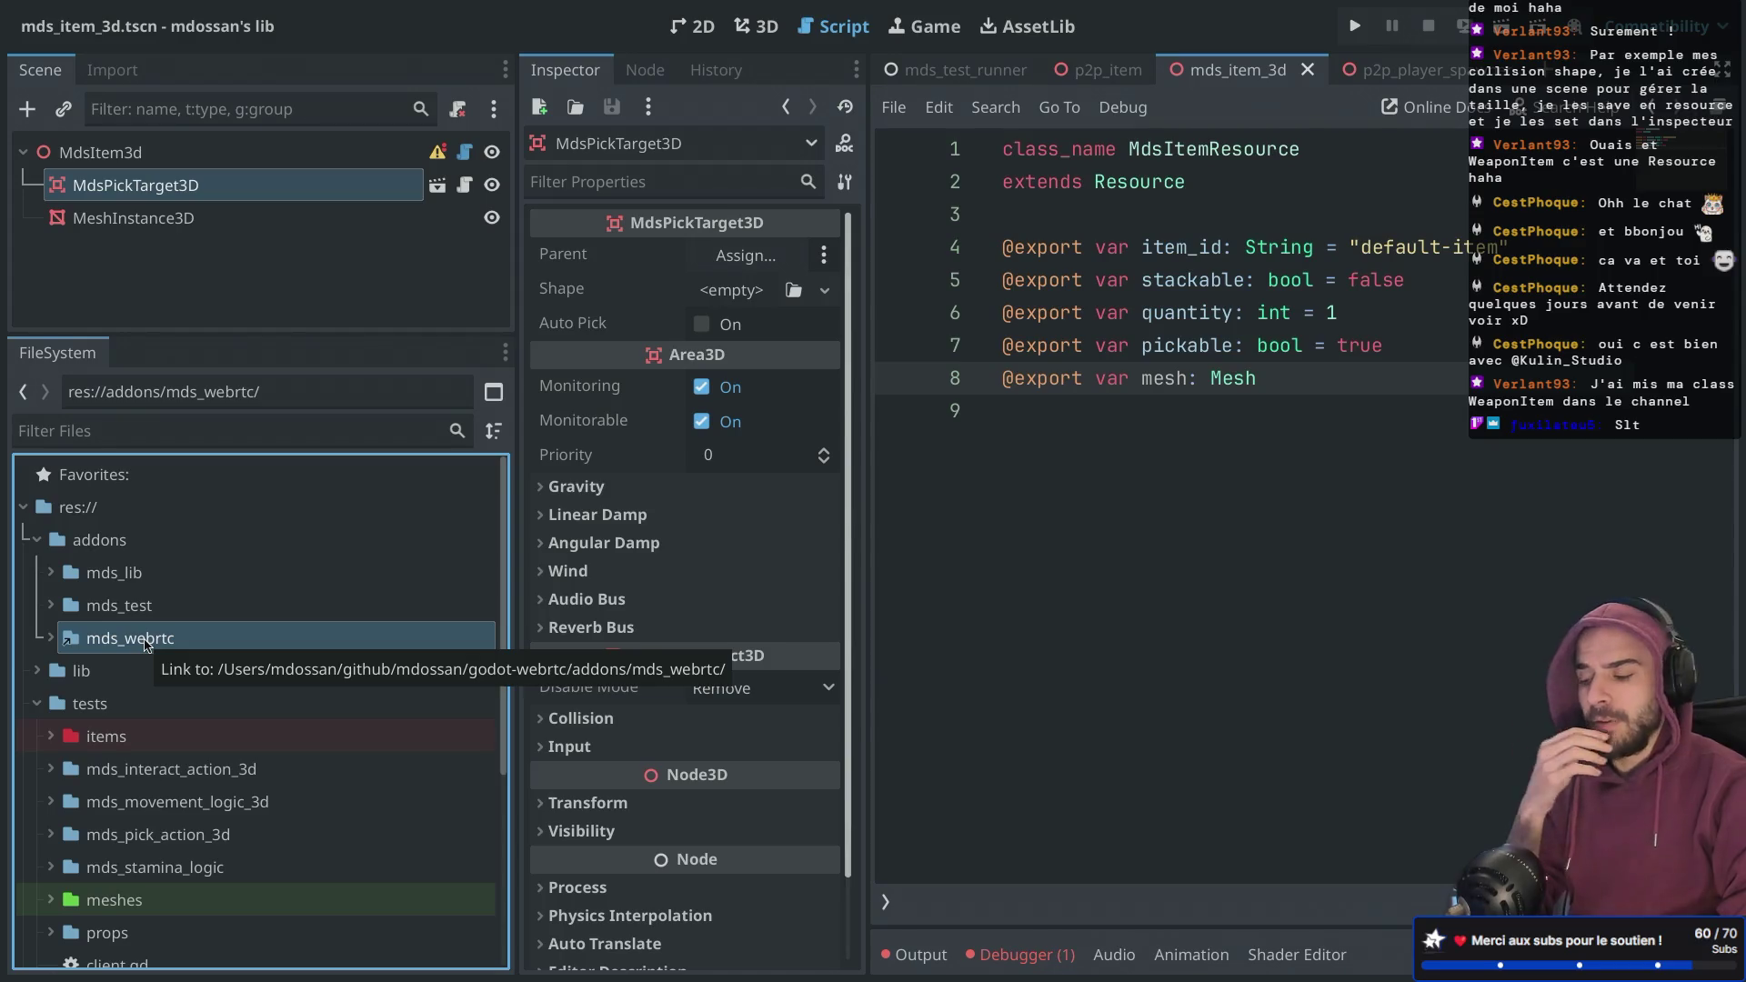
scroll(182, 691, "down", 2)
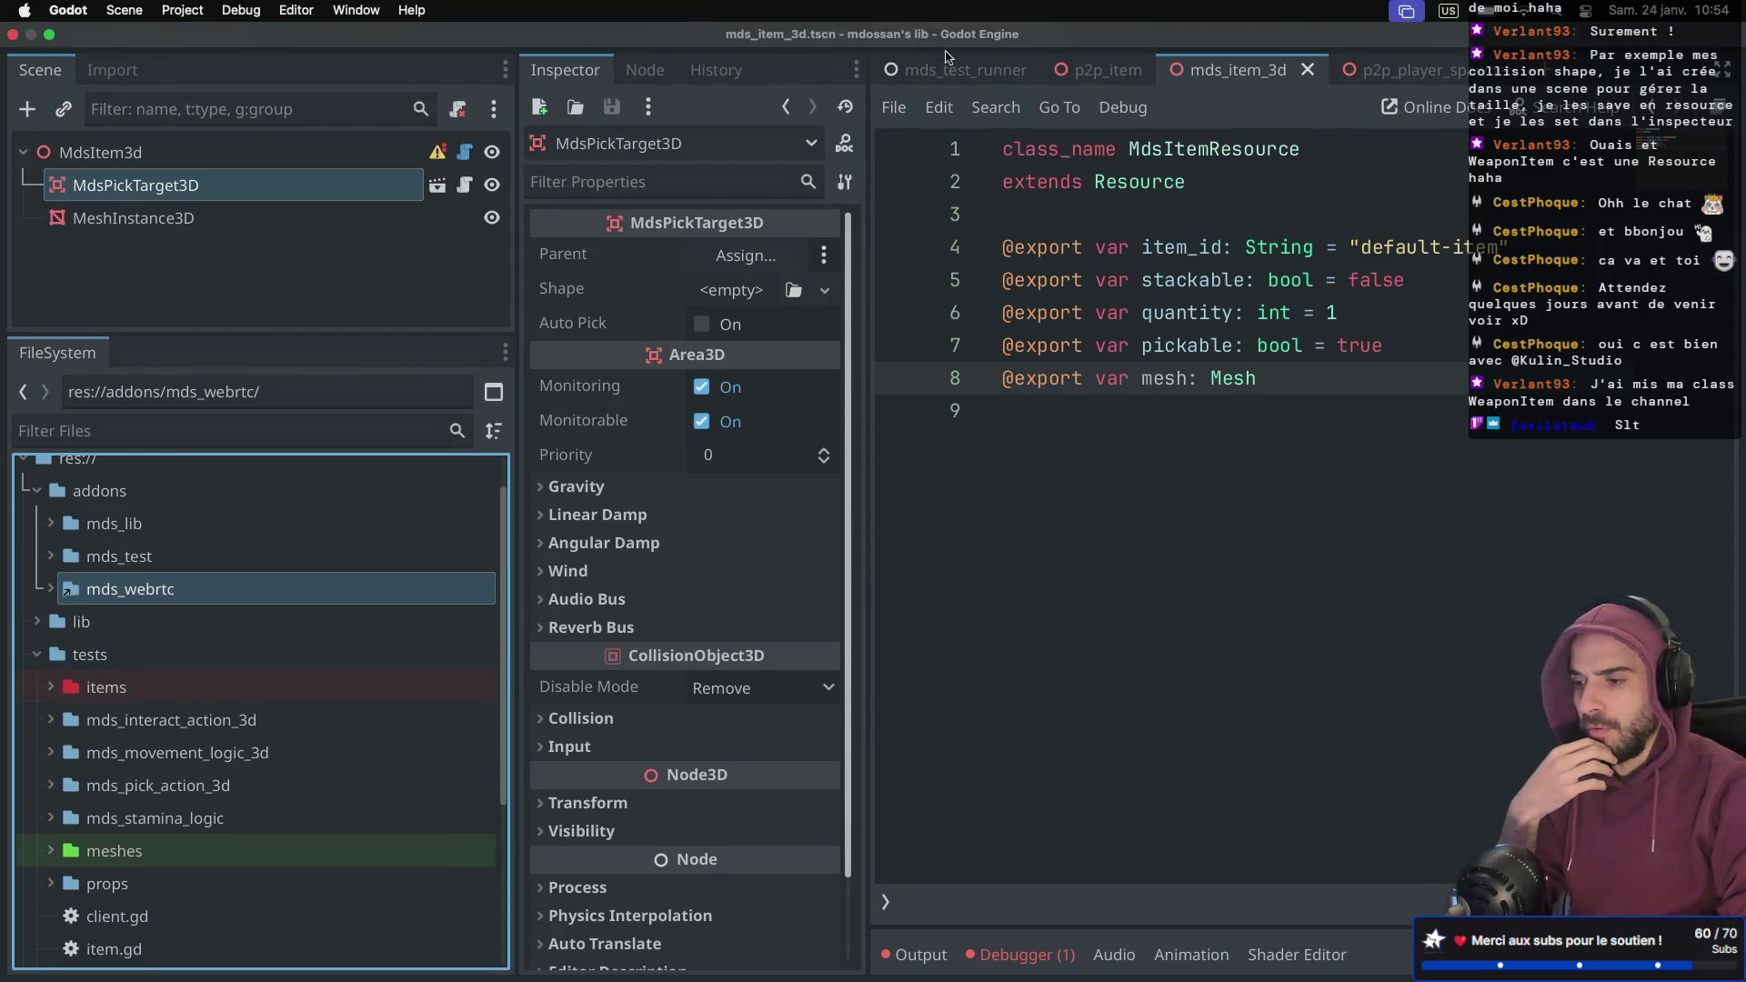
Step: Run the mds_test_runner scene and close its game window
left_click(950, 69)
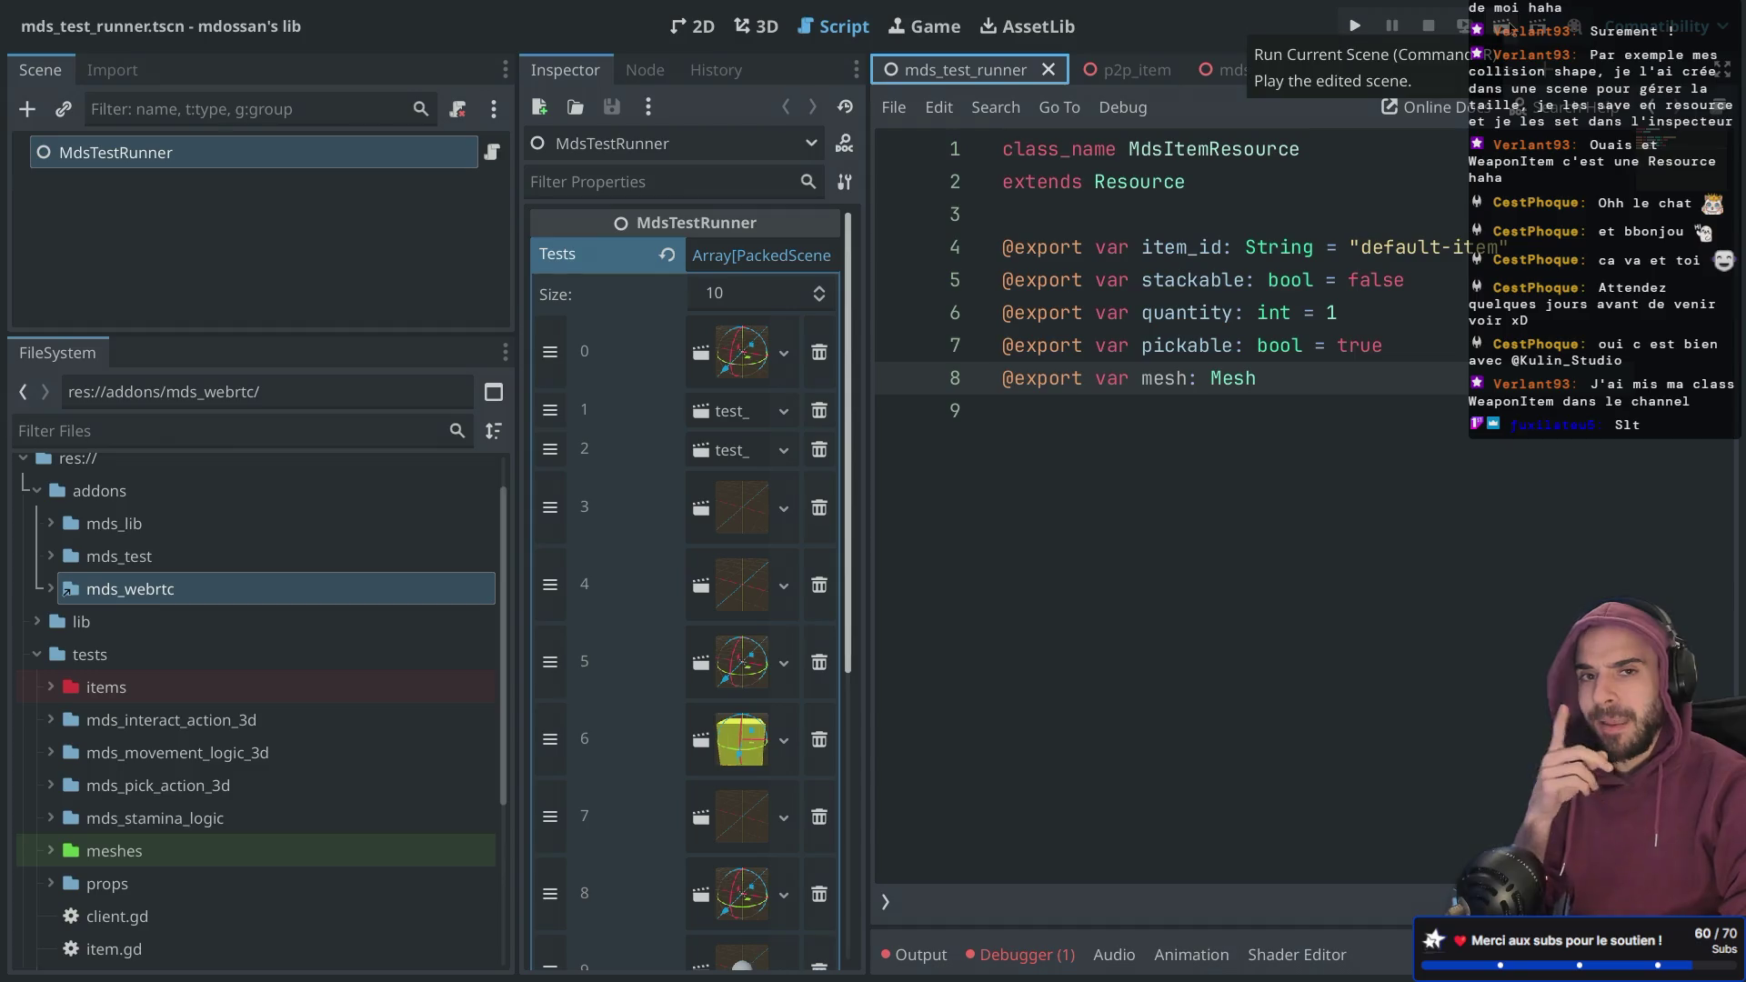
left_click(1464, 25)
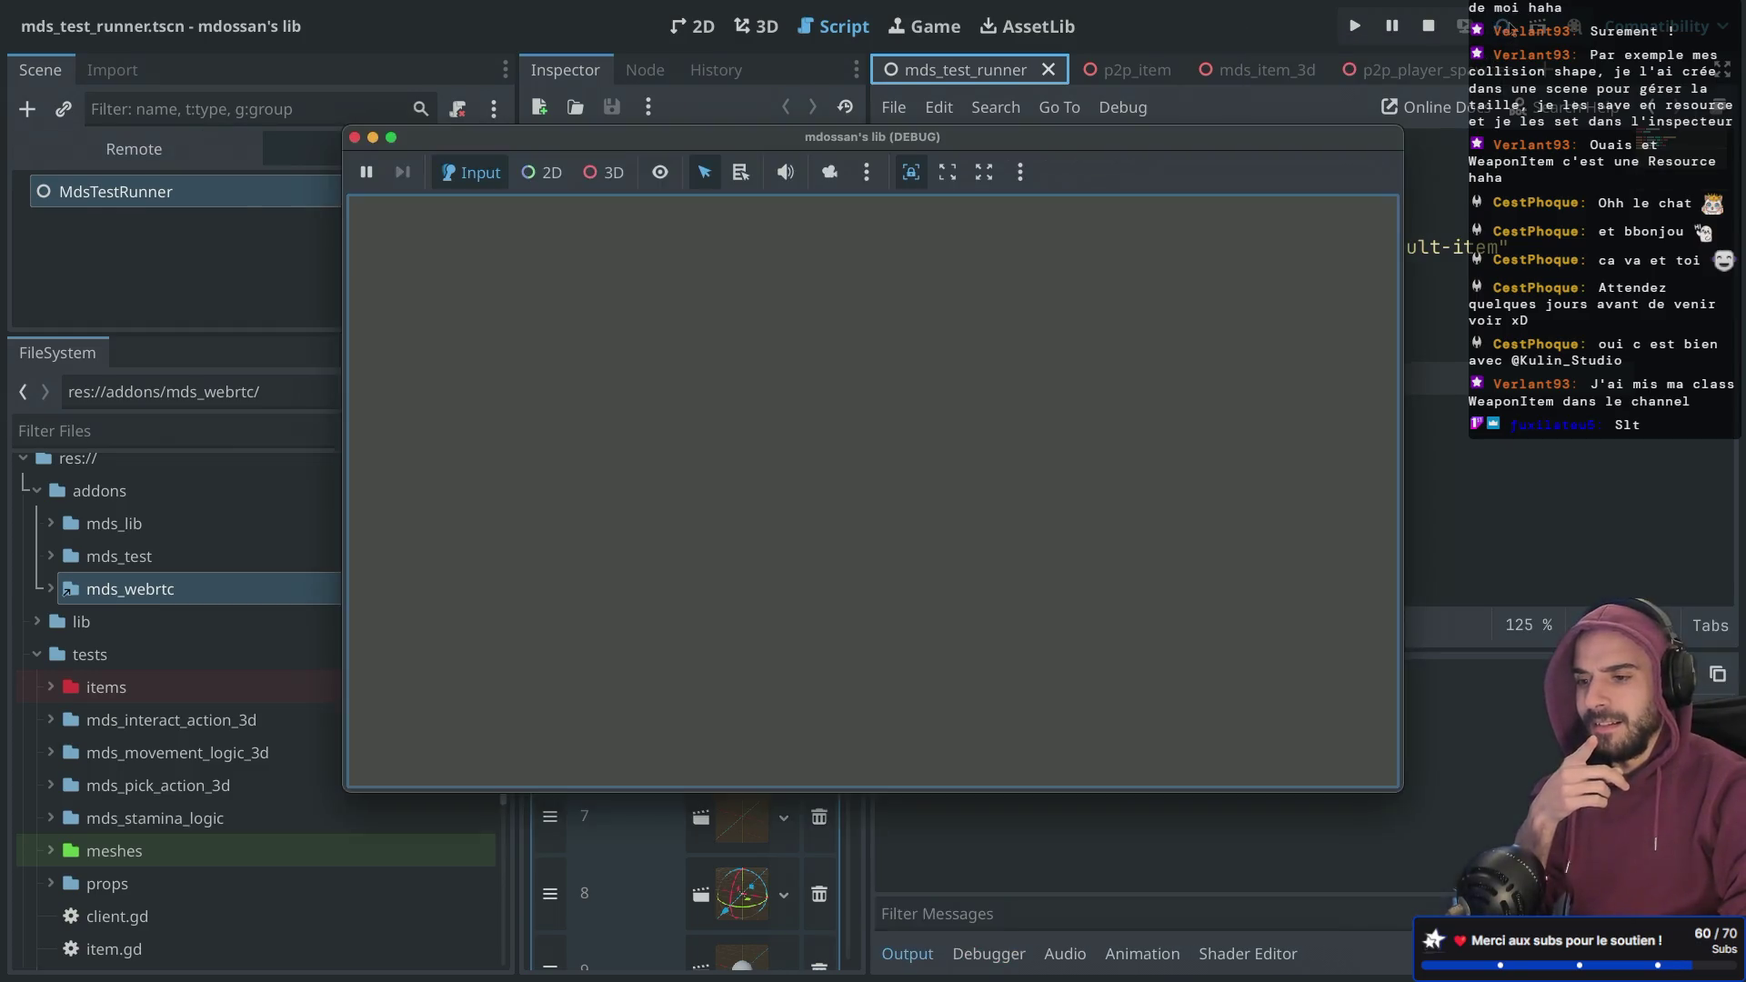
left_click(355, 137)
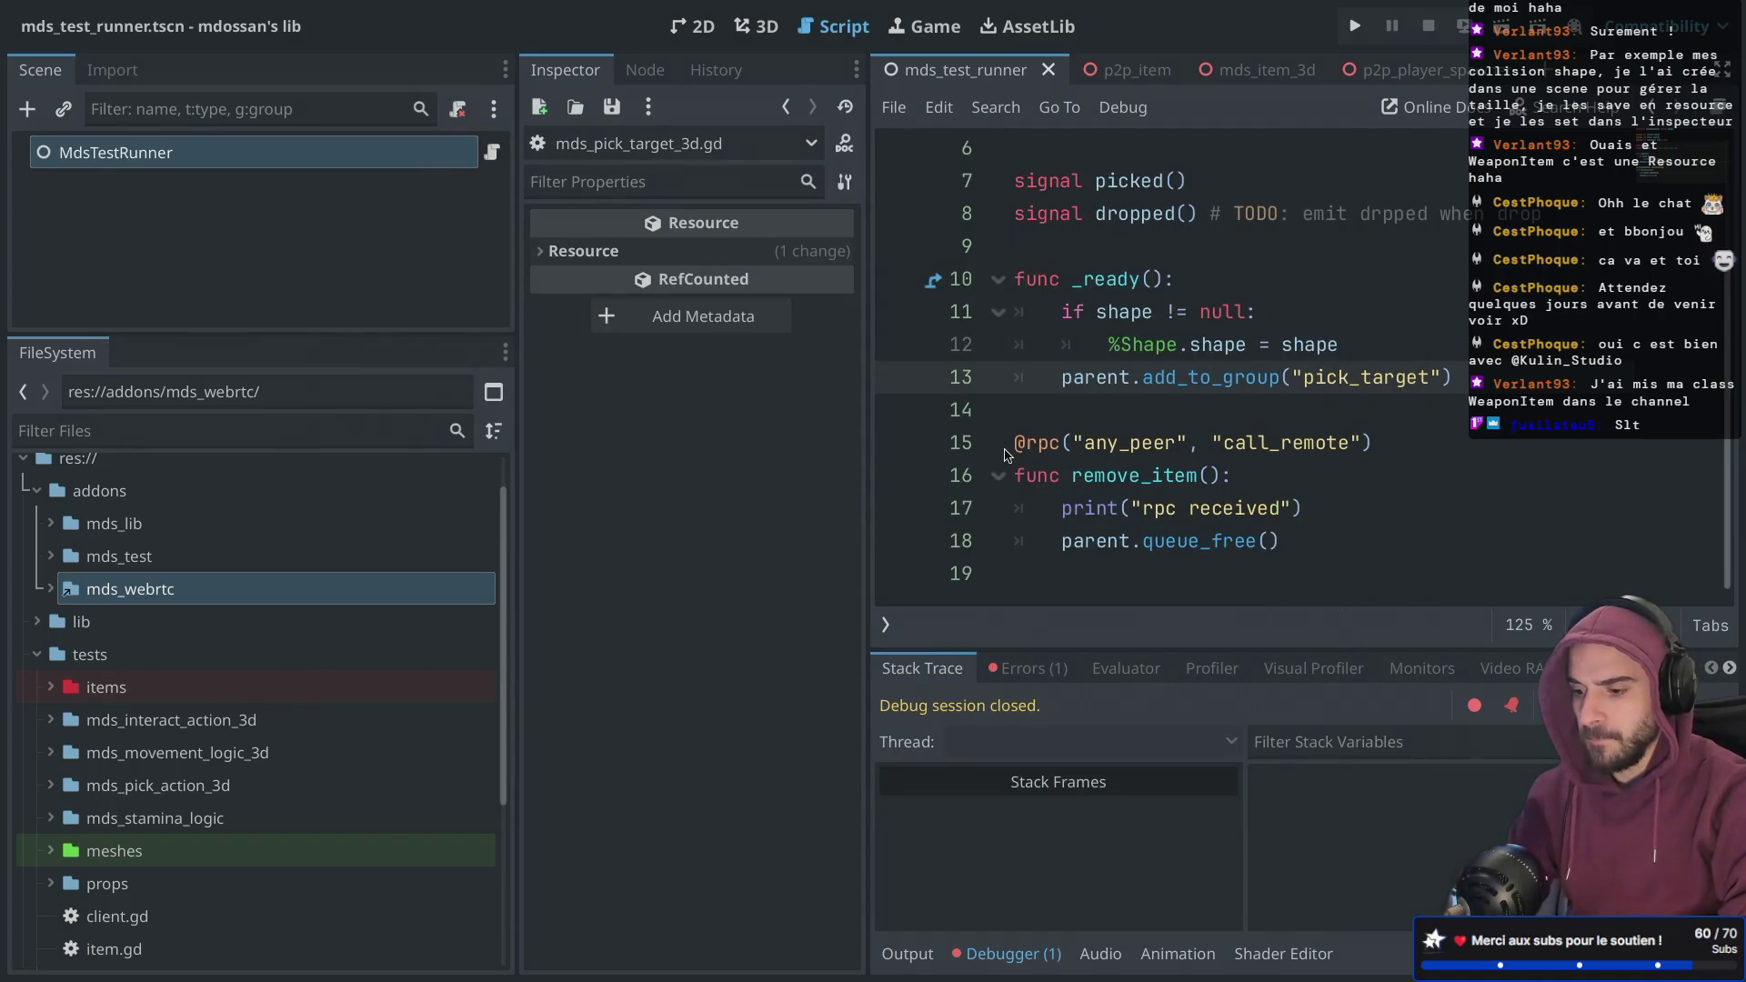
Step: Jump from the add_to_group null error to its code line, toggling distraction-free mode around it
left_click(1012, 955)
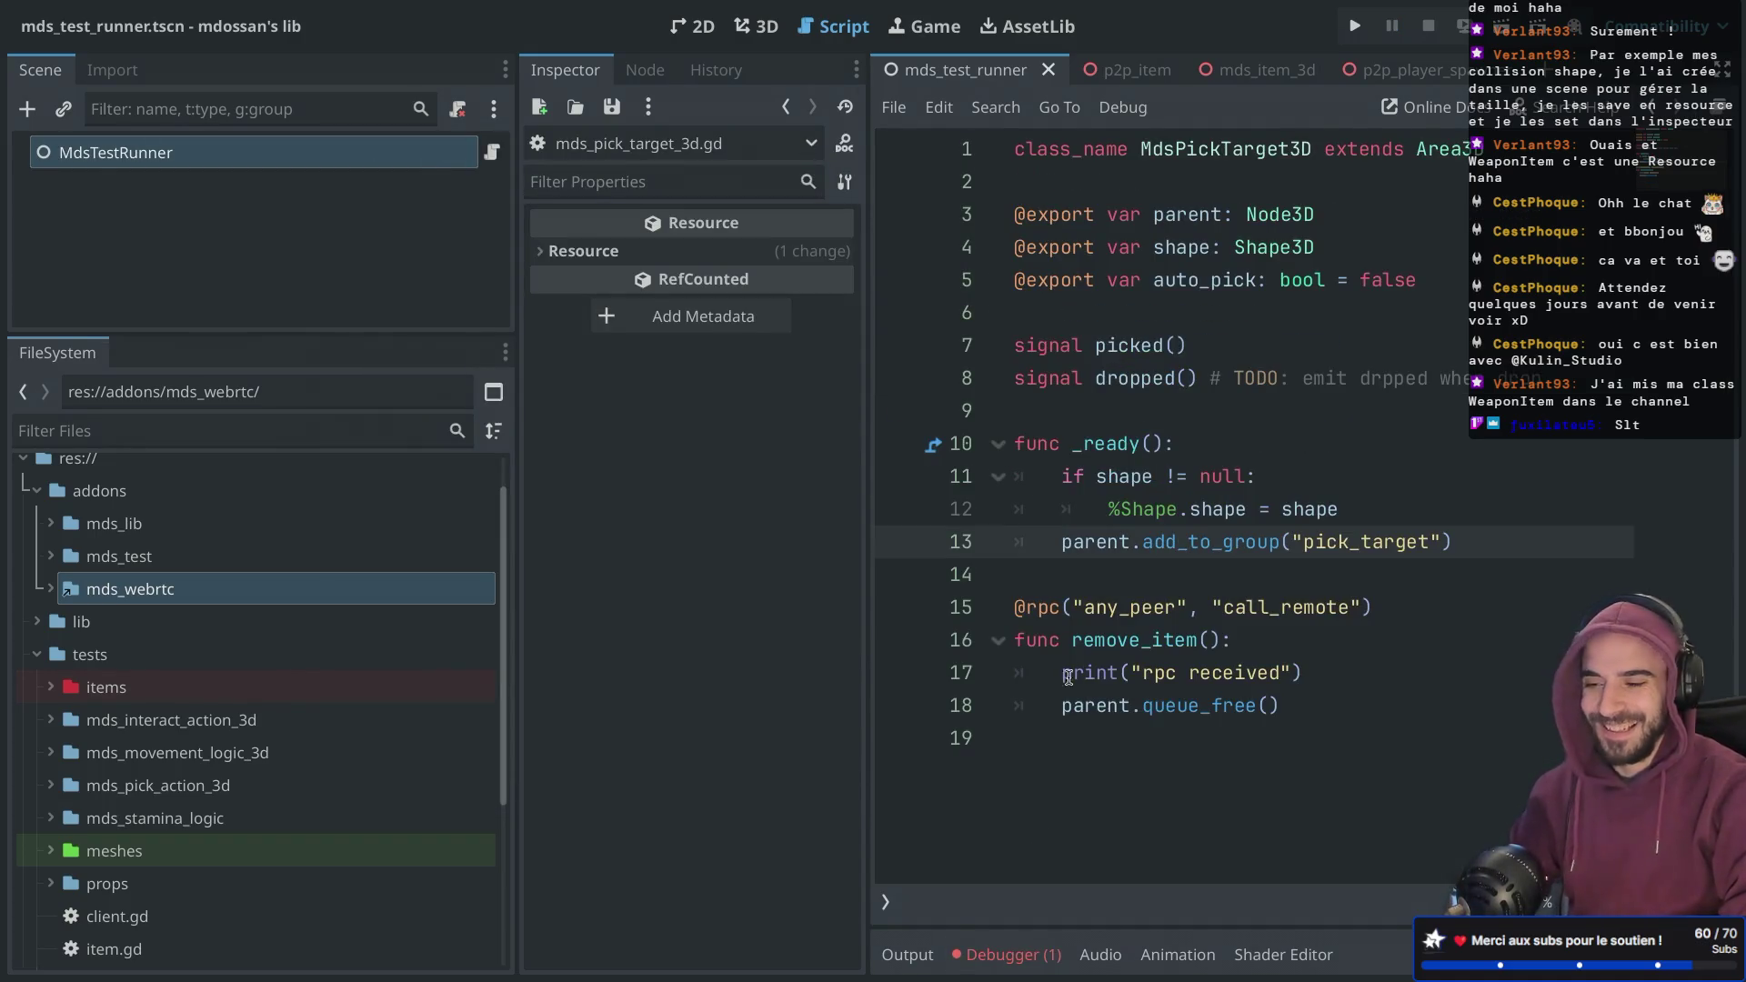
key("ctrl+shift+F11")
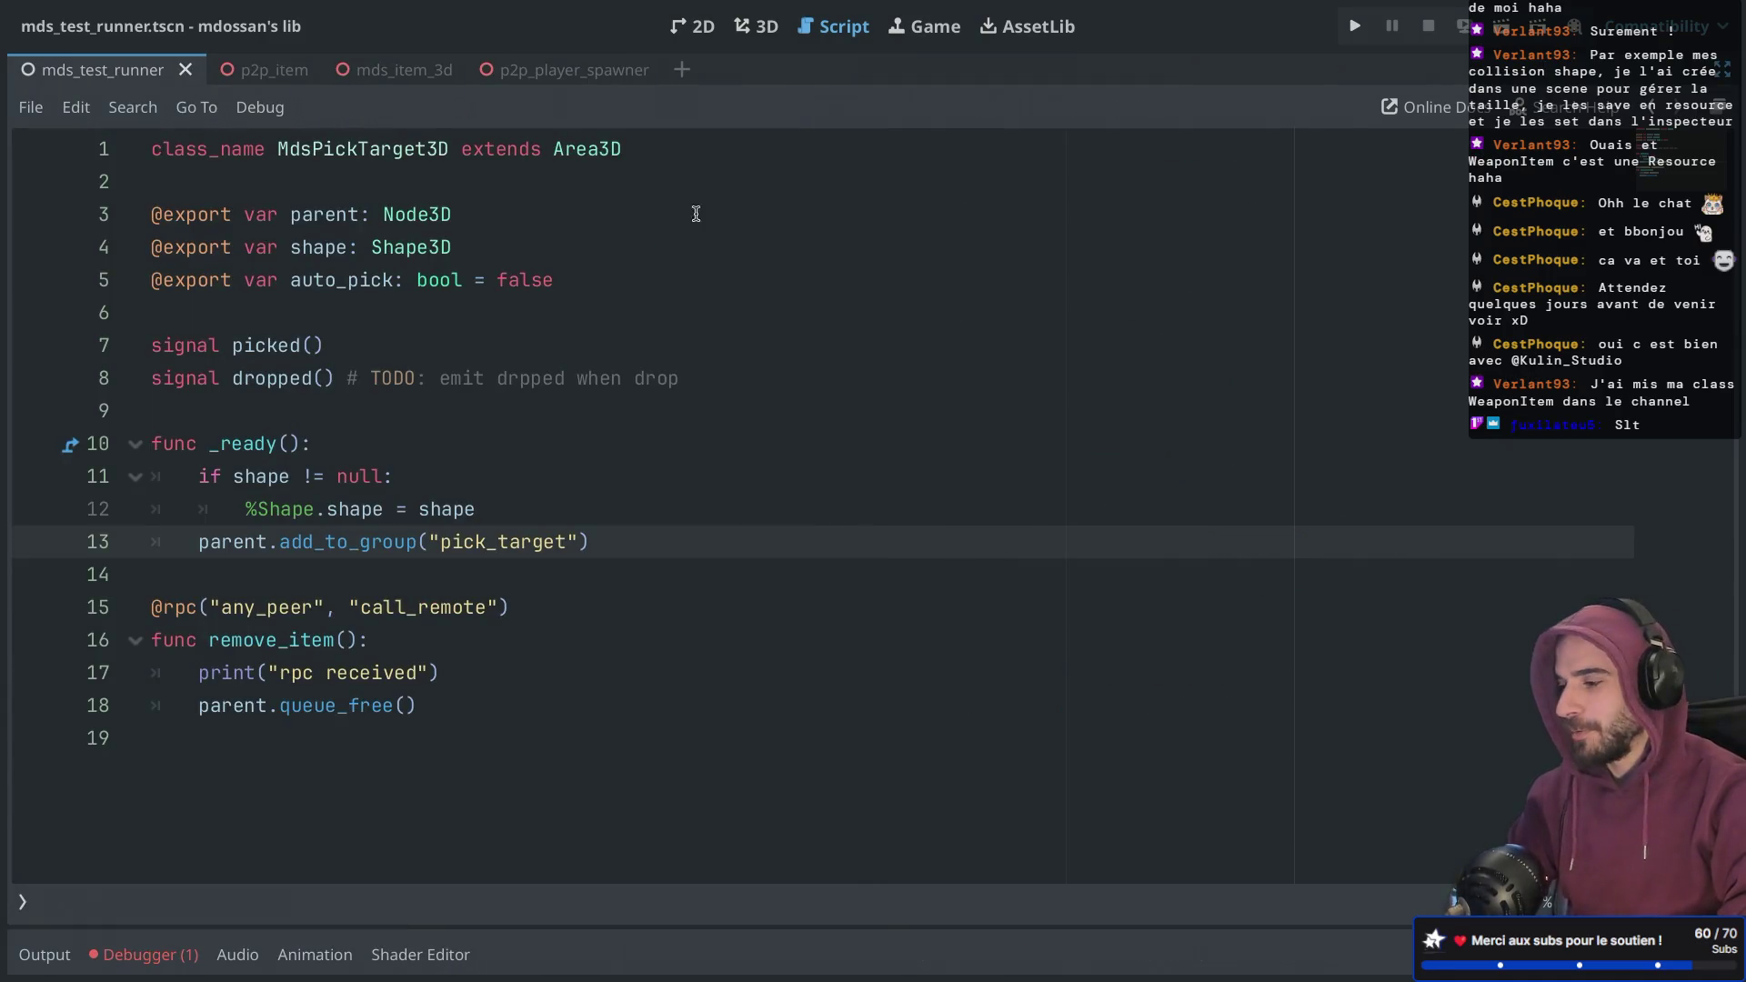
key("ctrl+shift+F11")
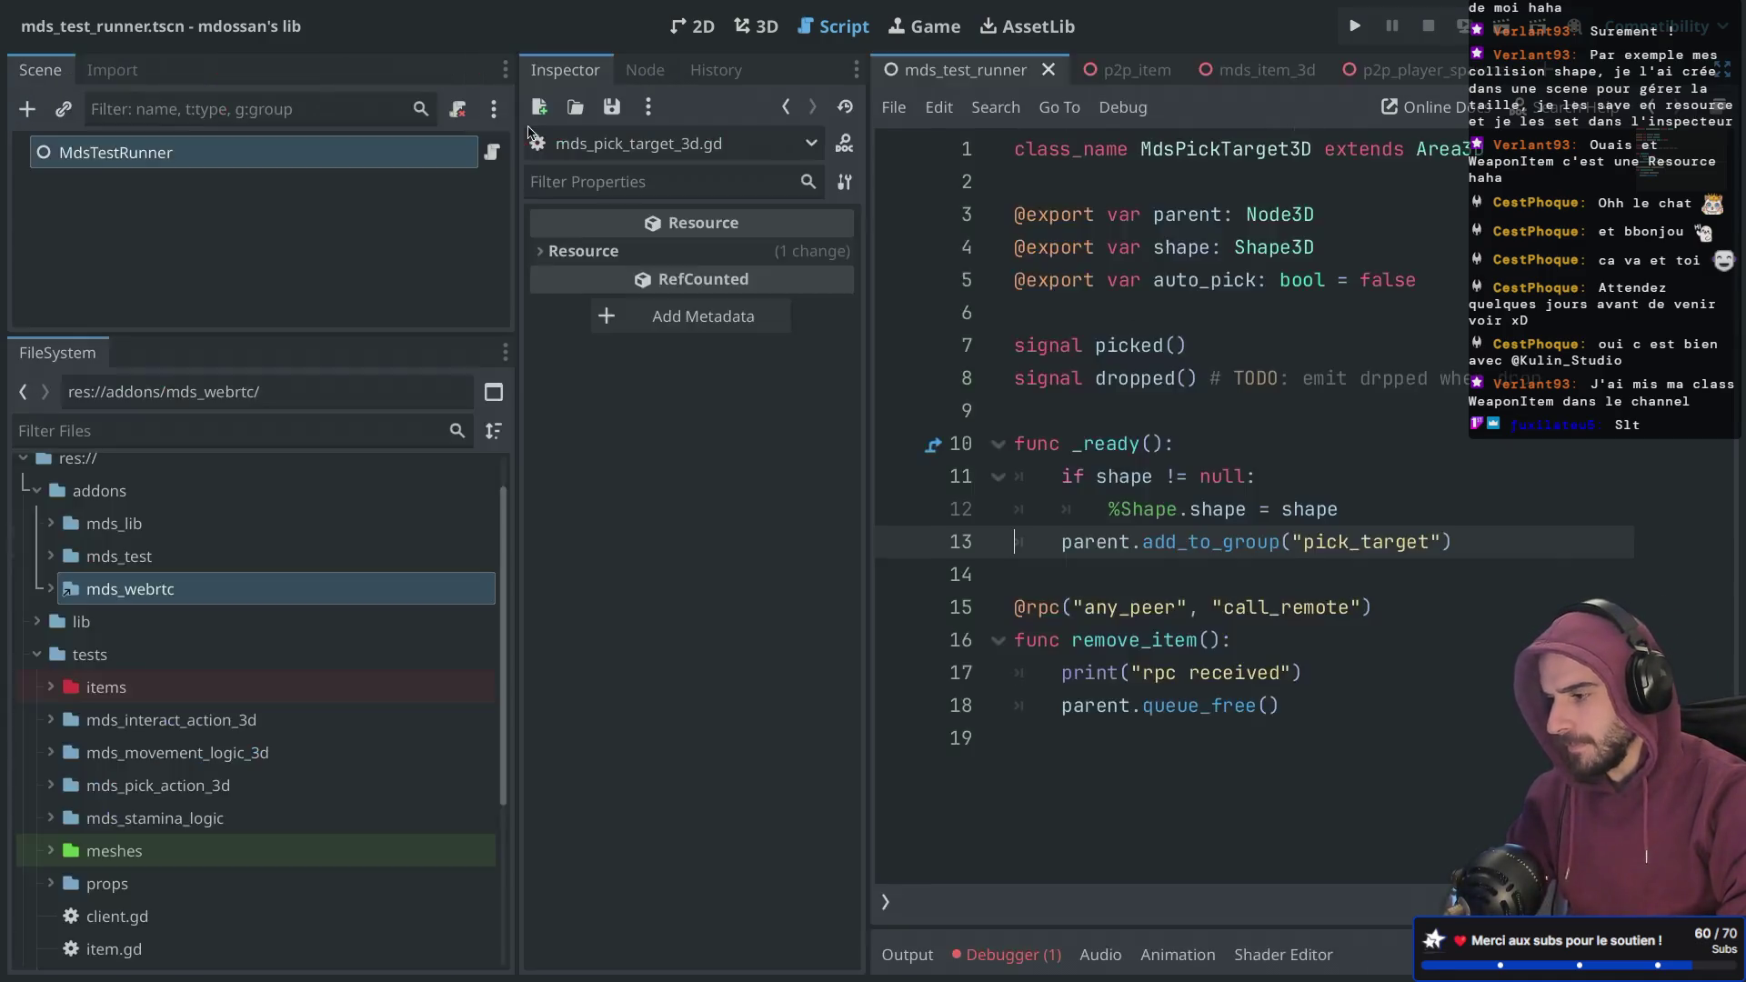
left_click(977, 955)
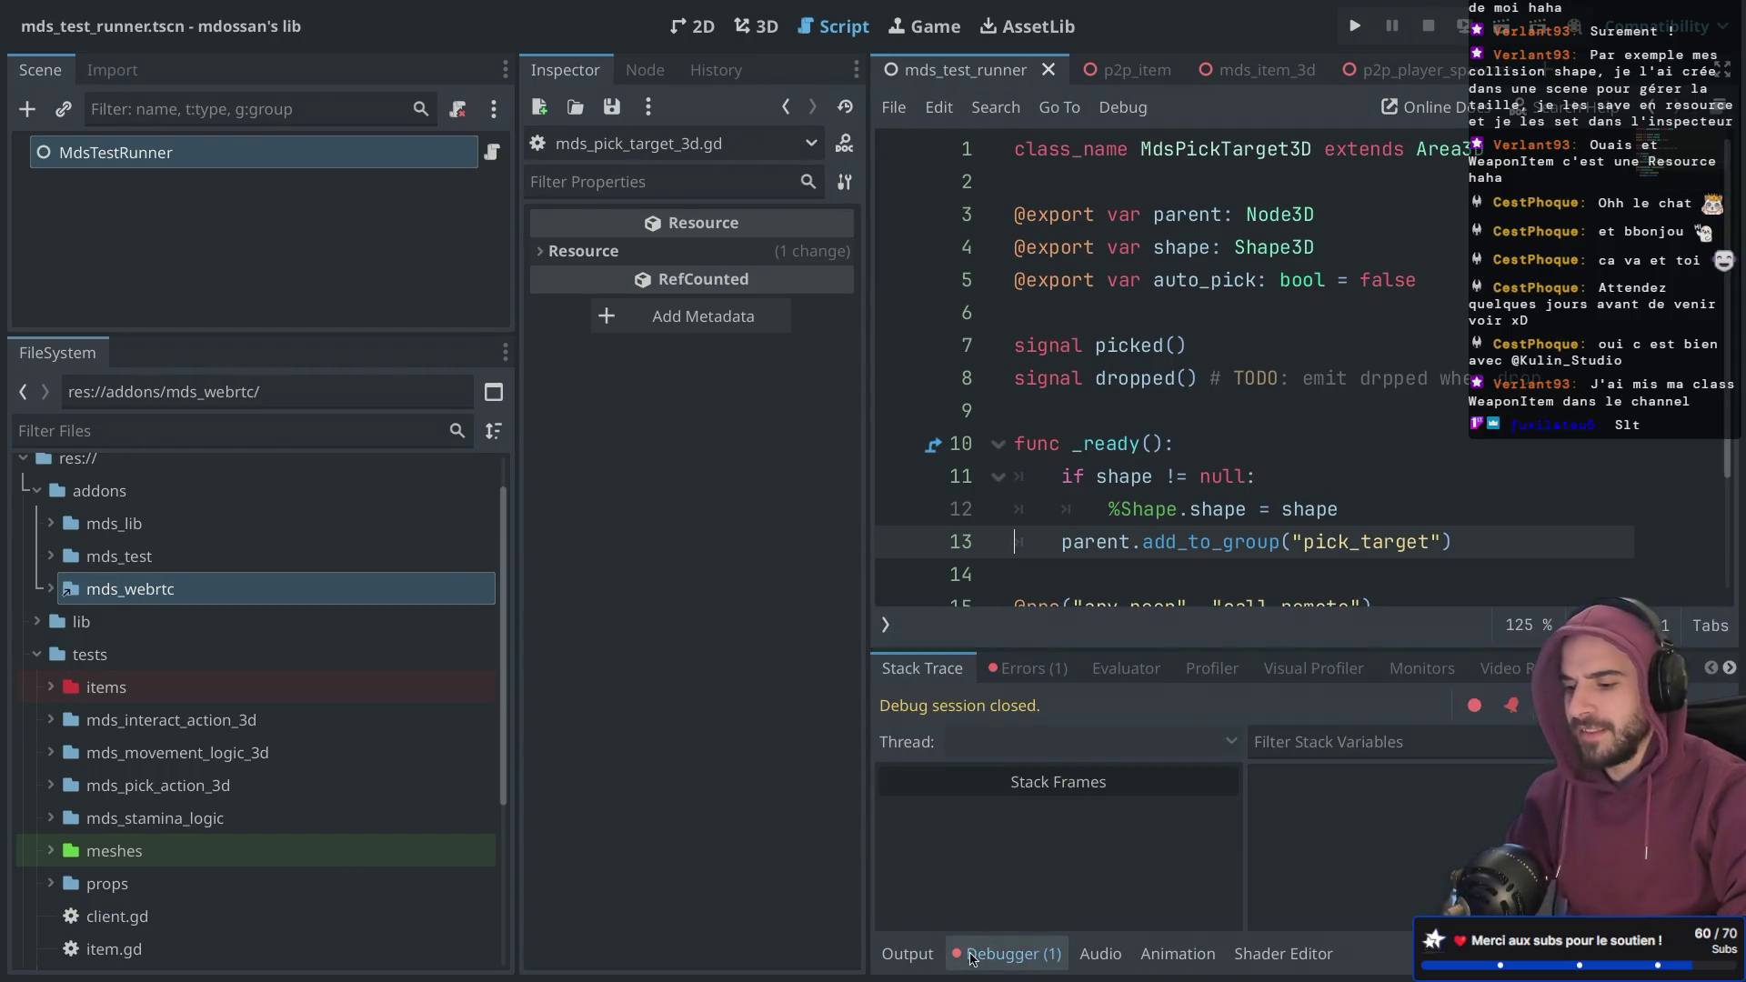
left_click(1011, 680)
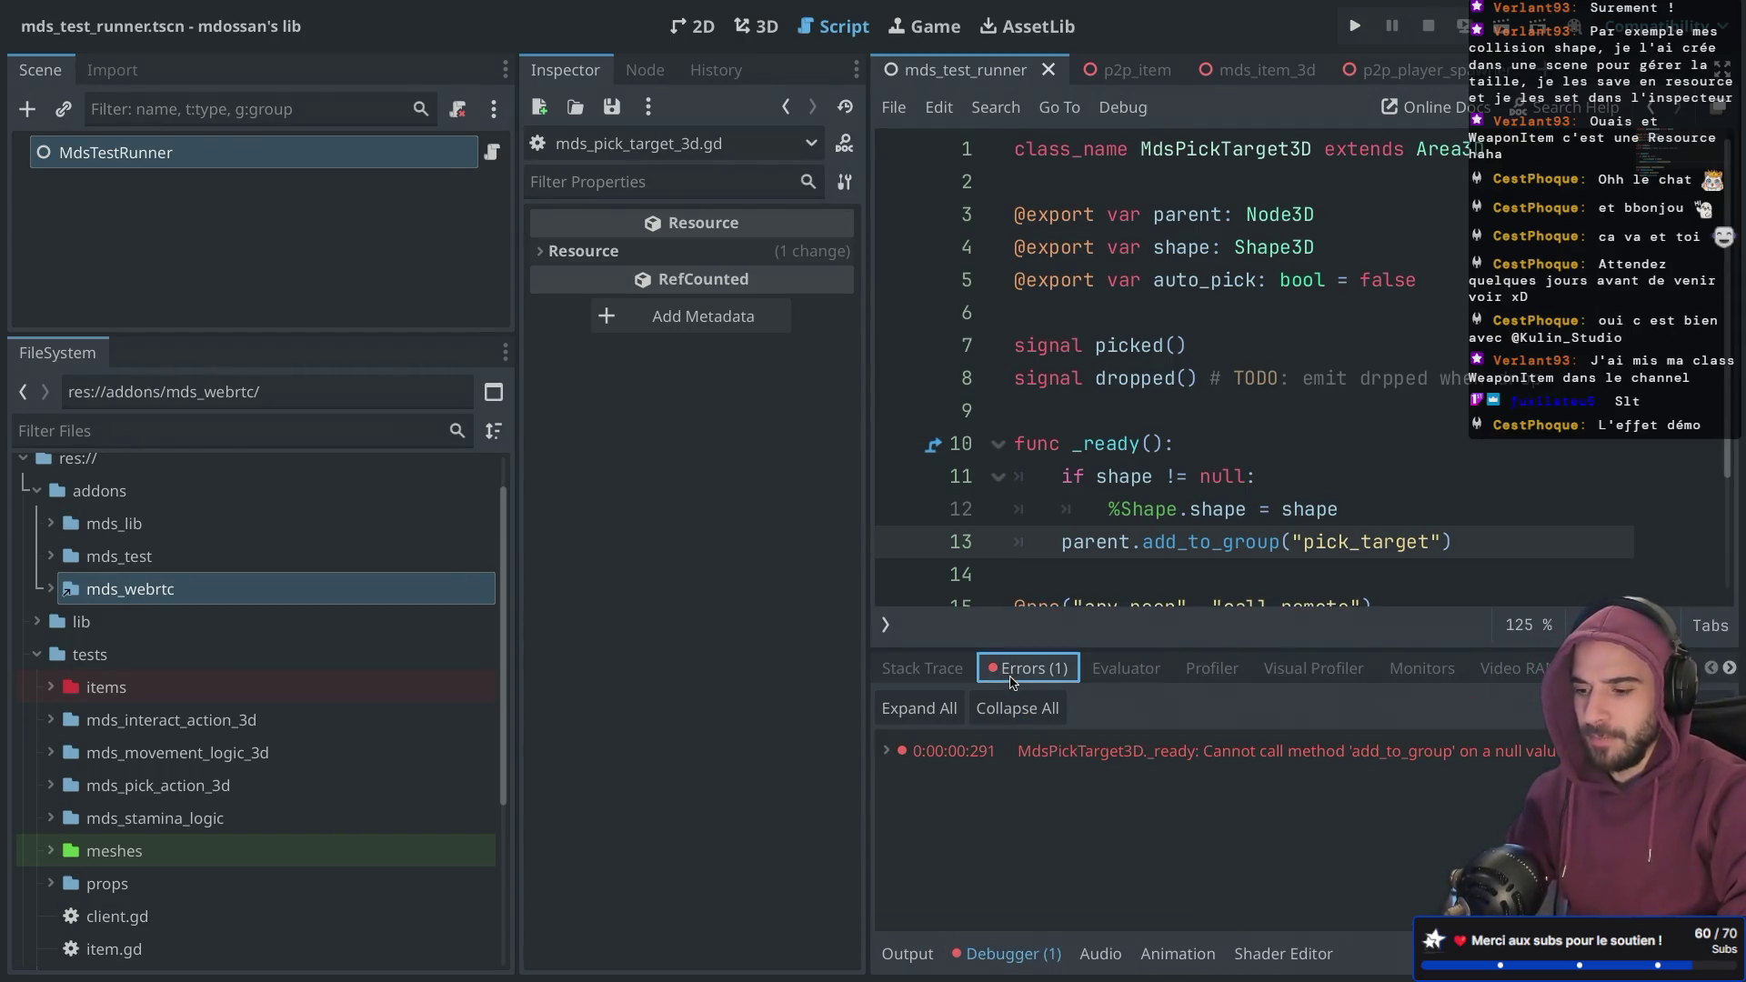
left_click(1103, 762)
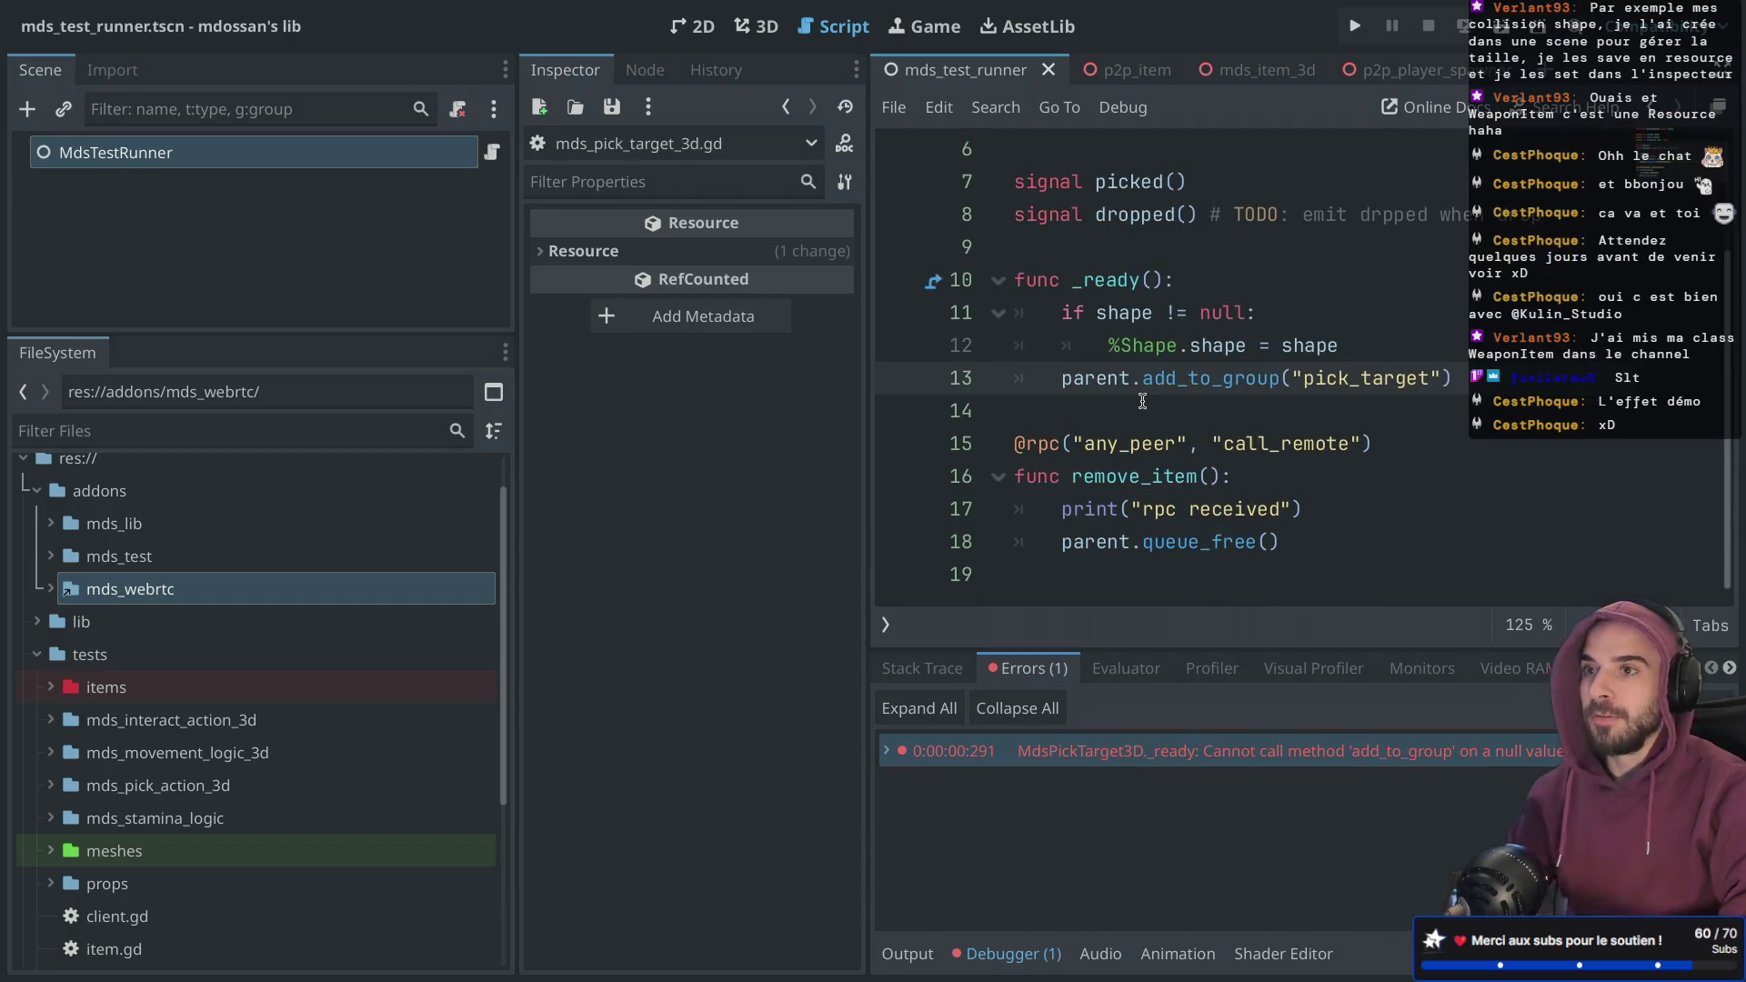
key("ctrl+shift+F11")
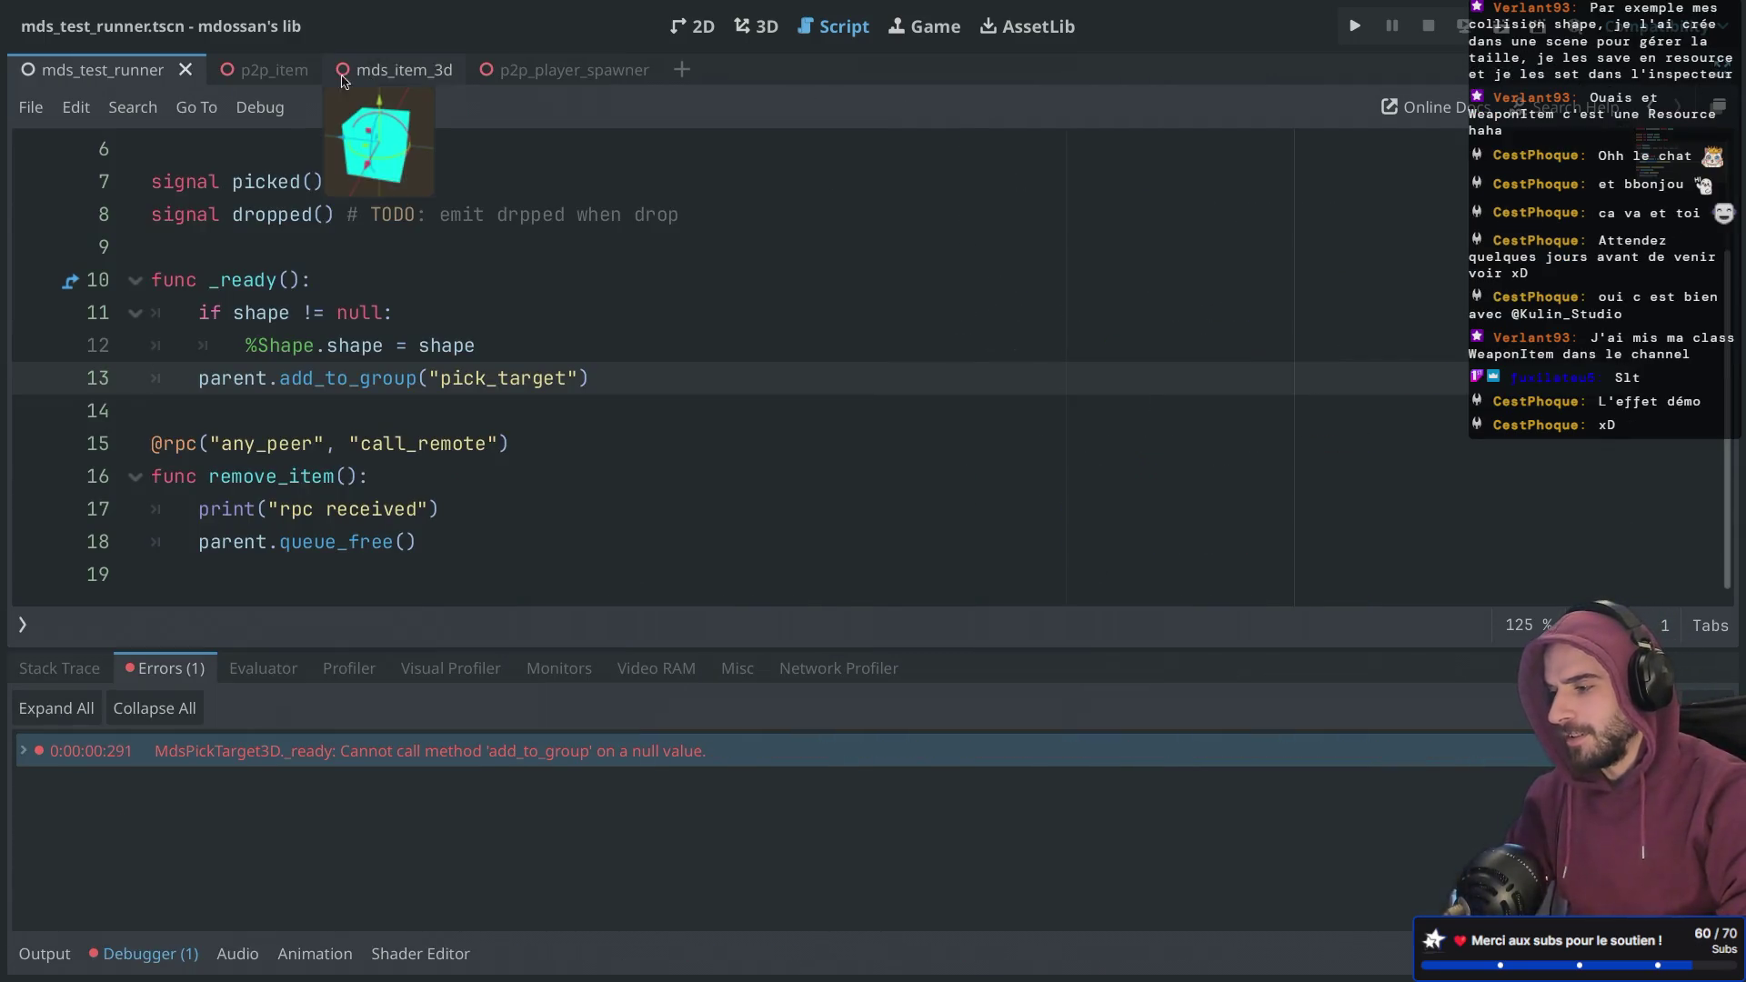
left_click(264, 70)
key("ctrl+shift+F11")
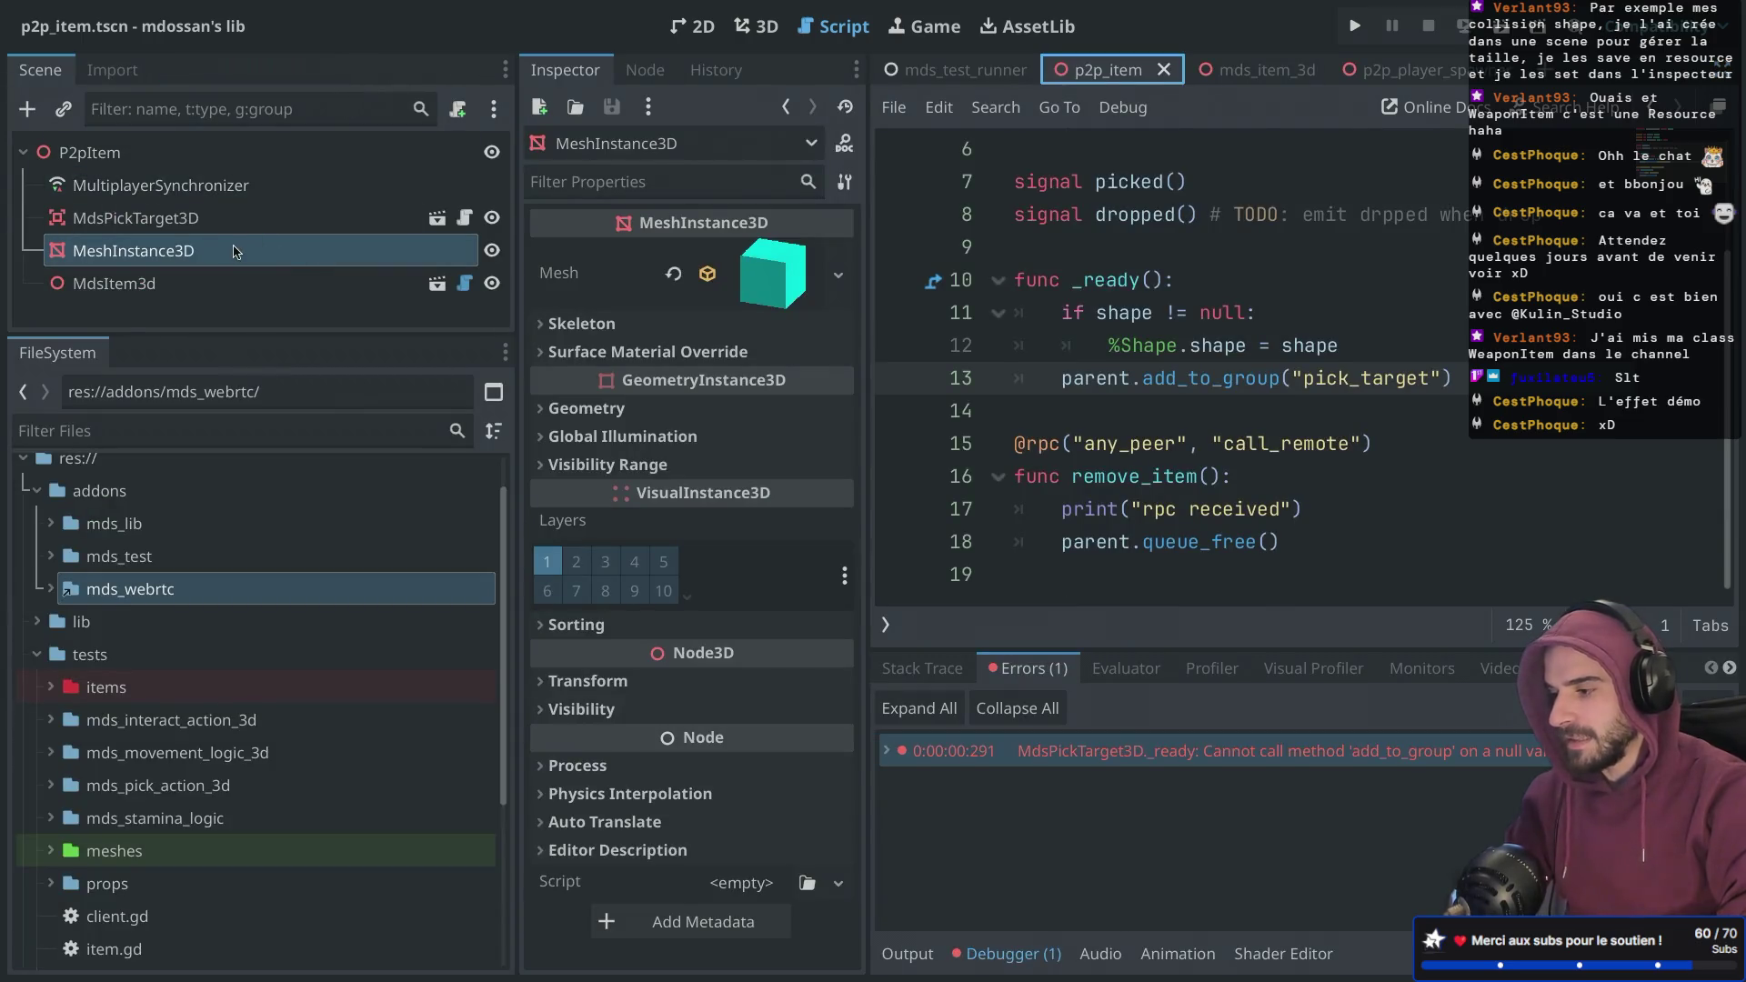
Step: Delete MdsItem3d from the p2p_item scene and run mds_test_runner again
left_click(202, 282)
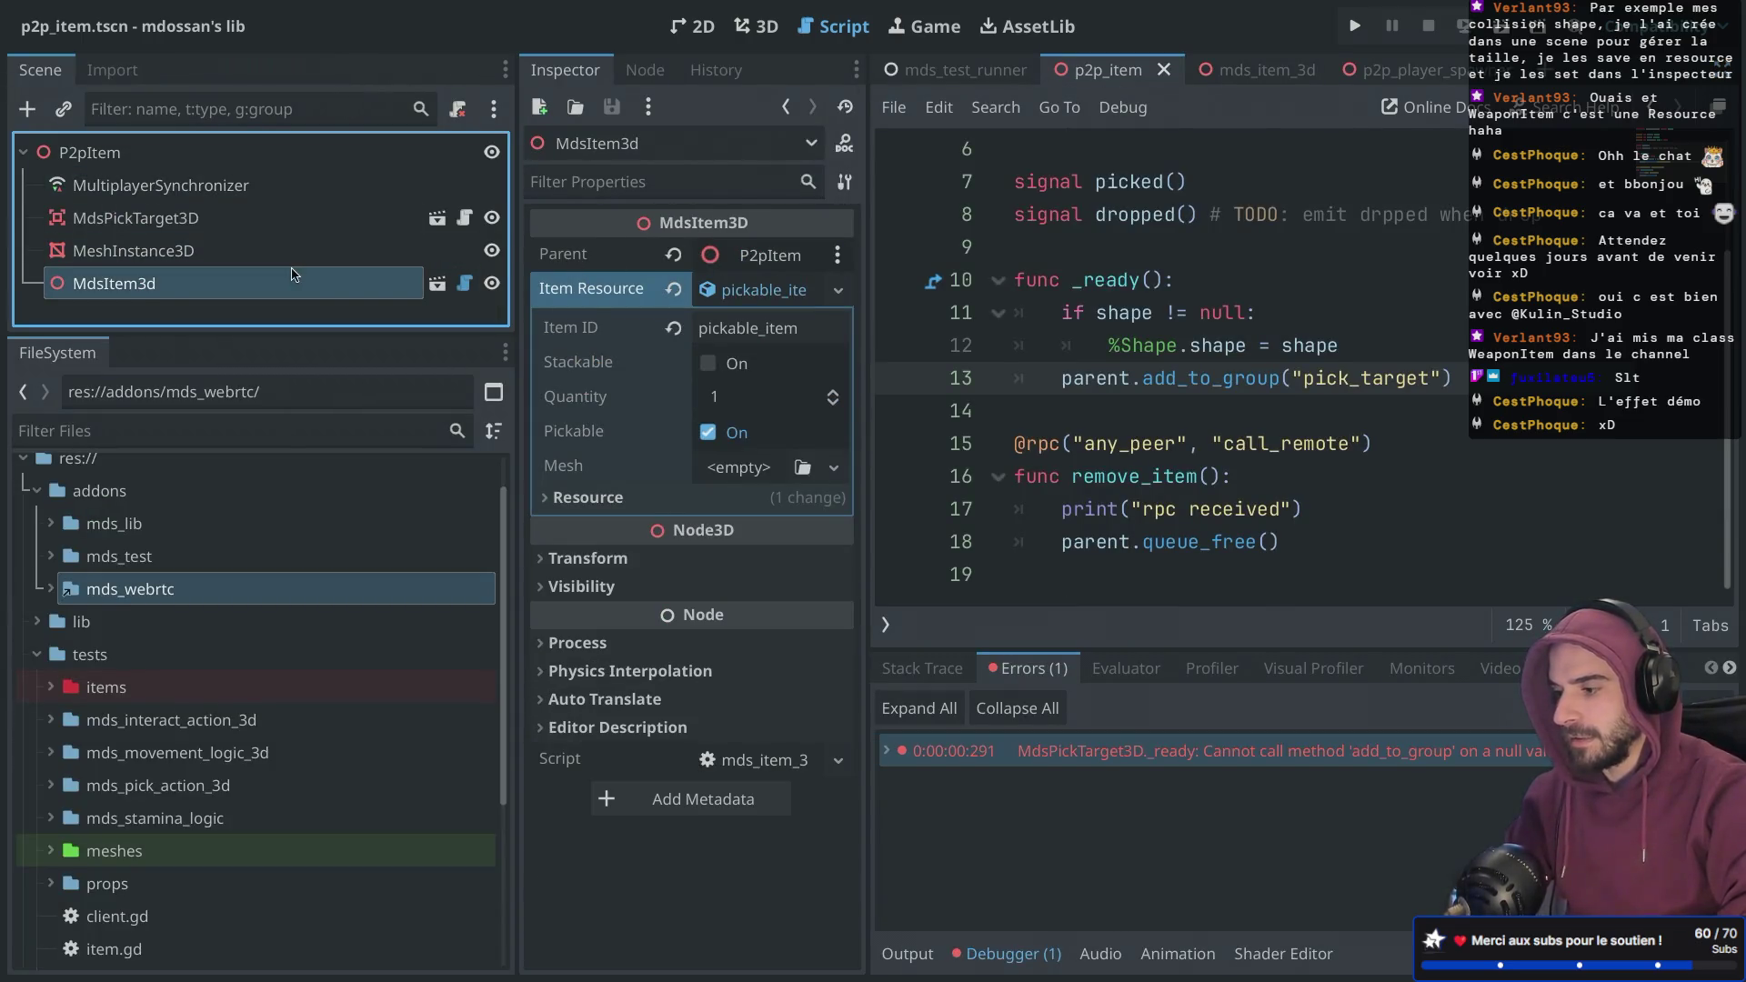
right_click(196, 287)
left_click(293, 956)
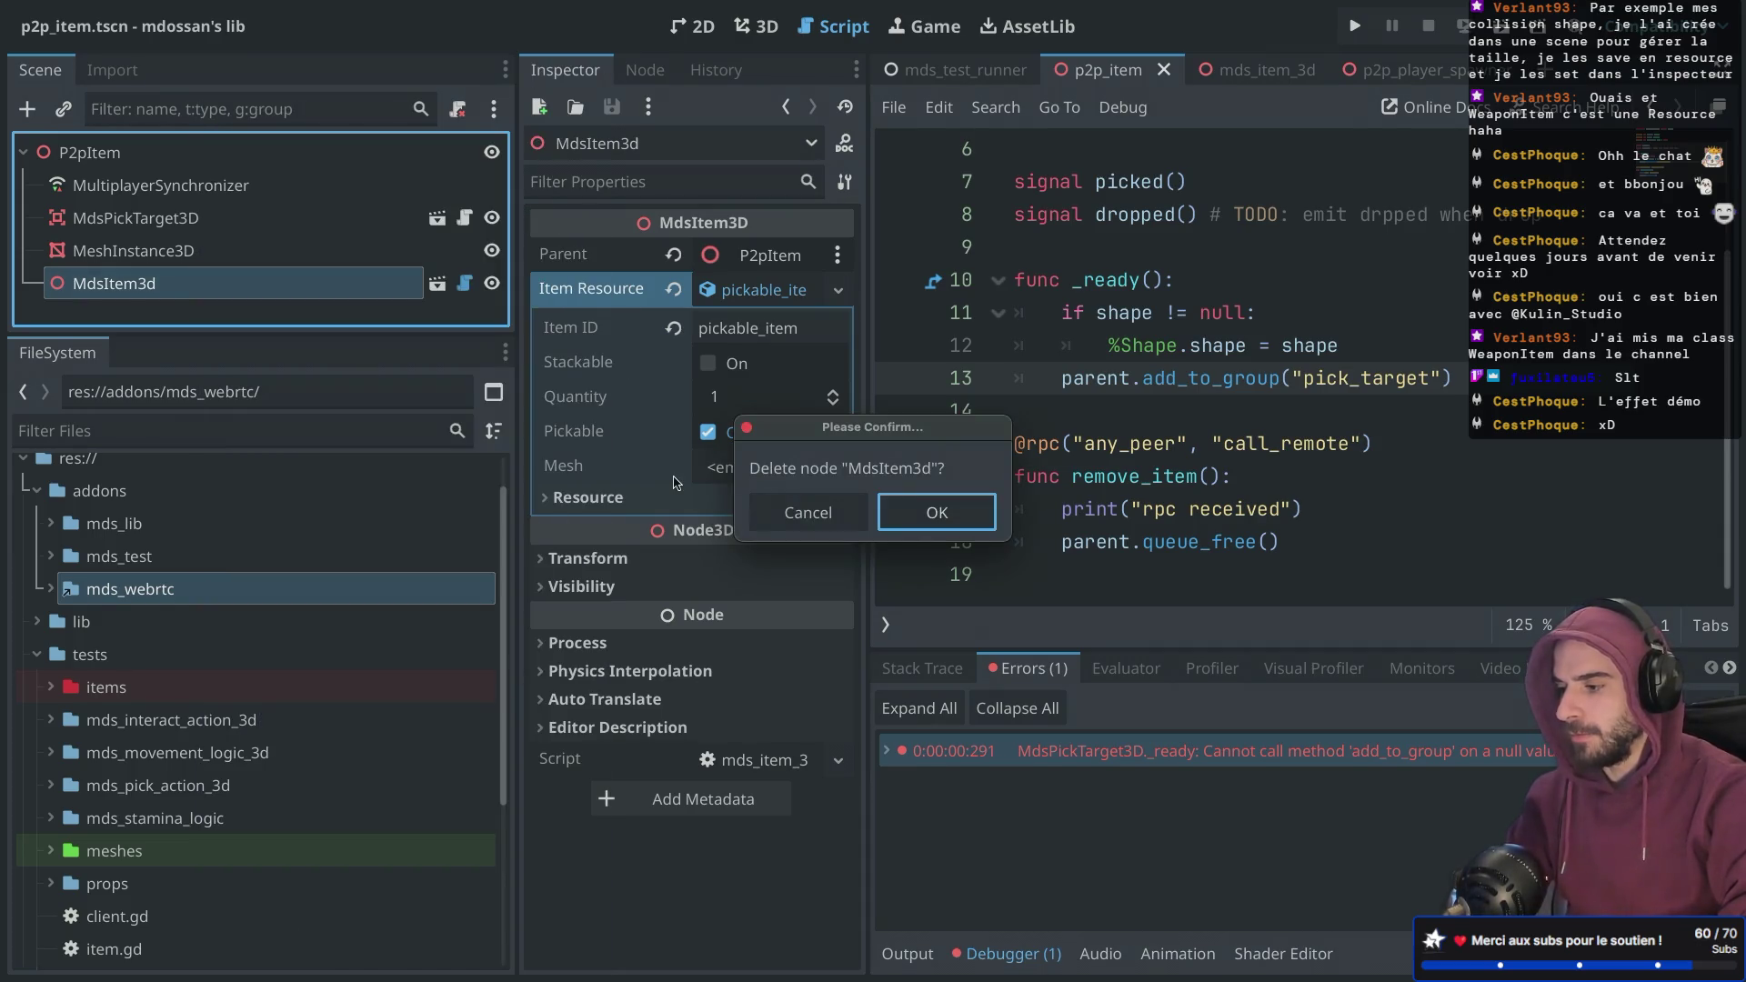
left_click(937, 512)
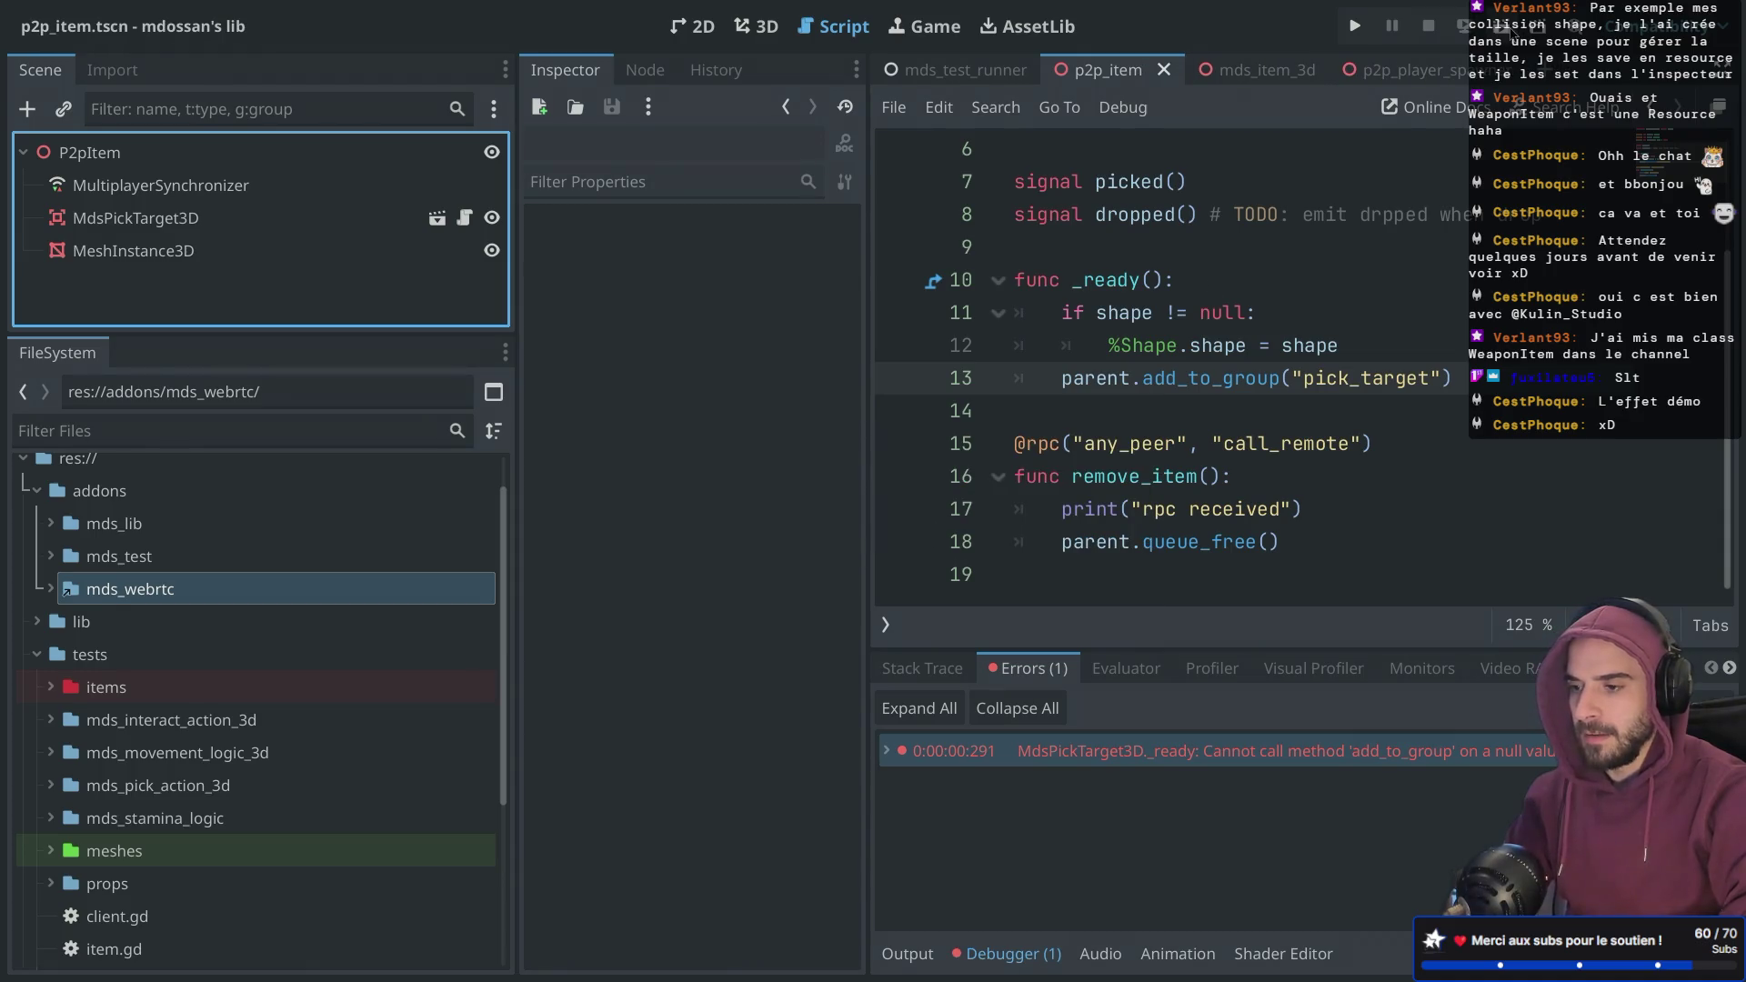
left_click(955, 70)
left_click(1355, 25)
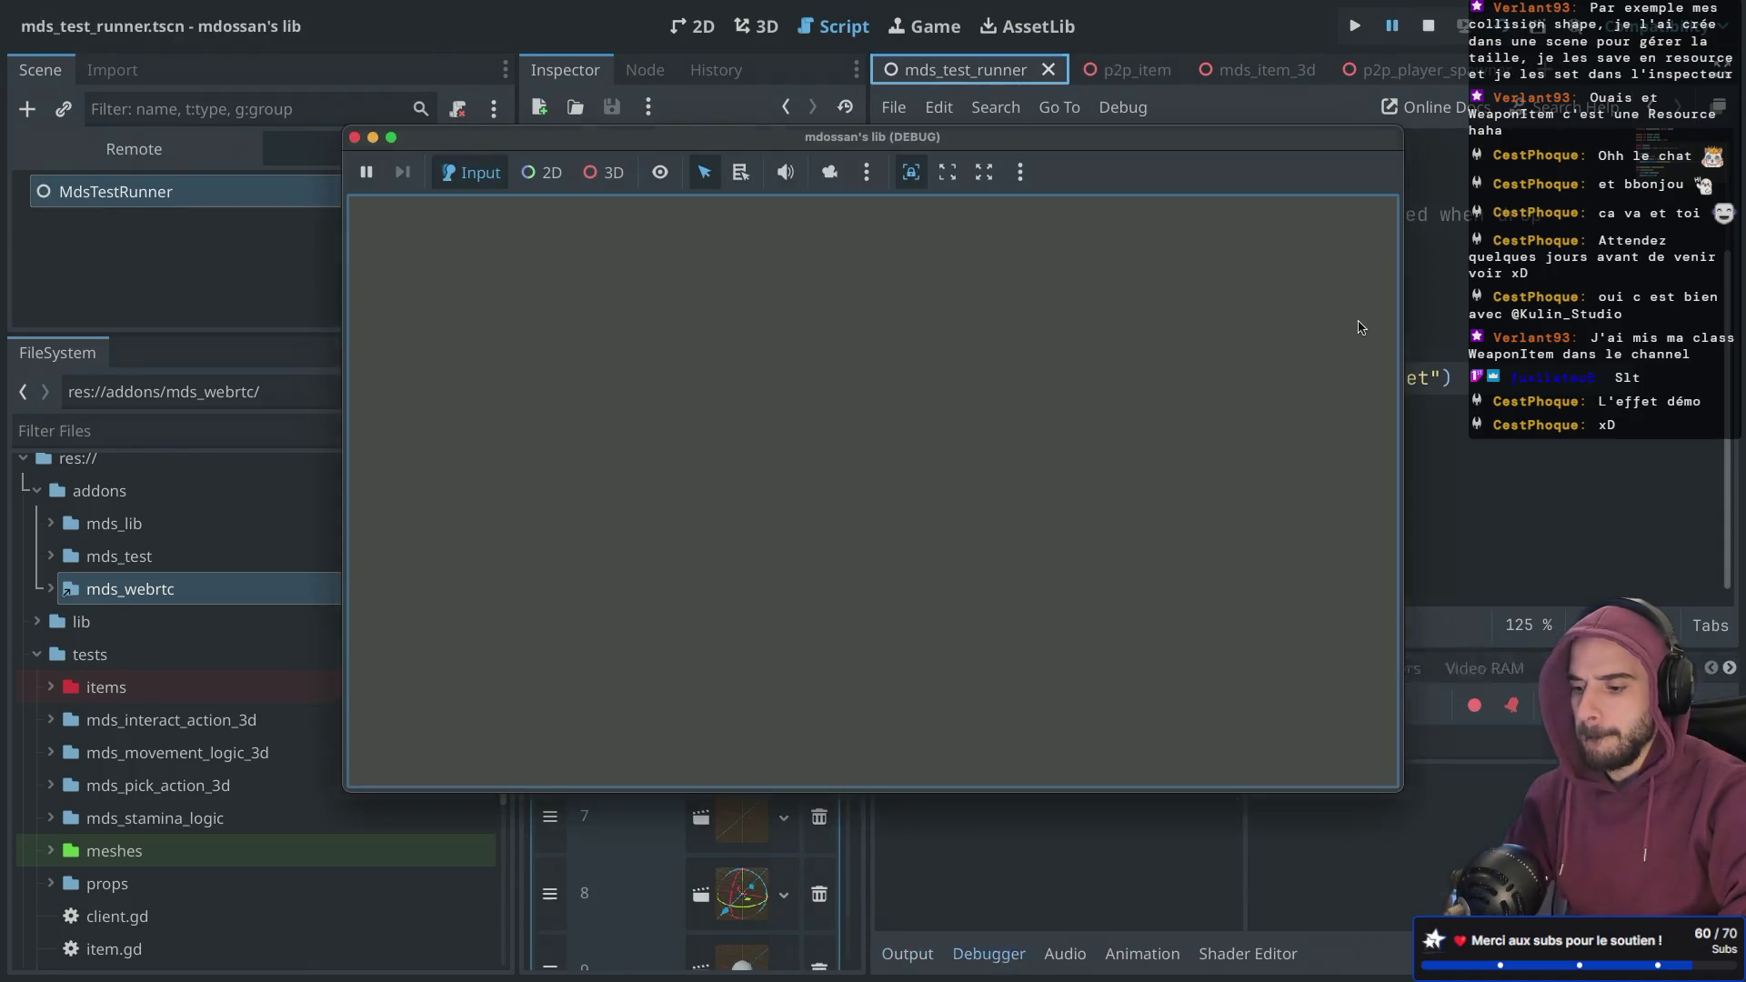
Step: Close the test game and expand the add_to_group null error to read its stack trace
left_click(355, 137)
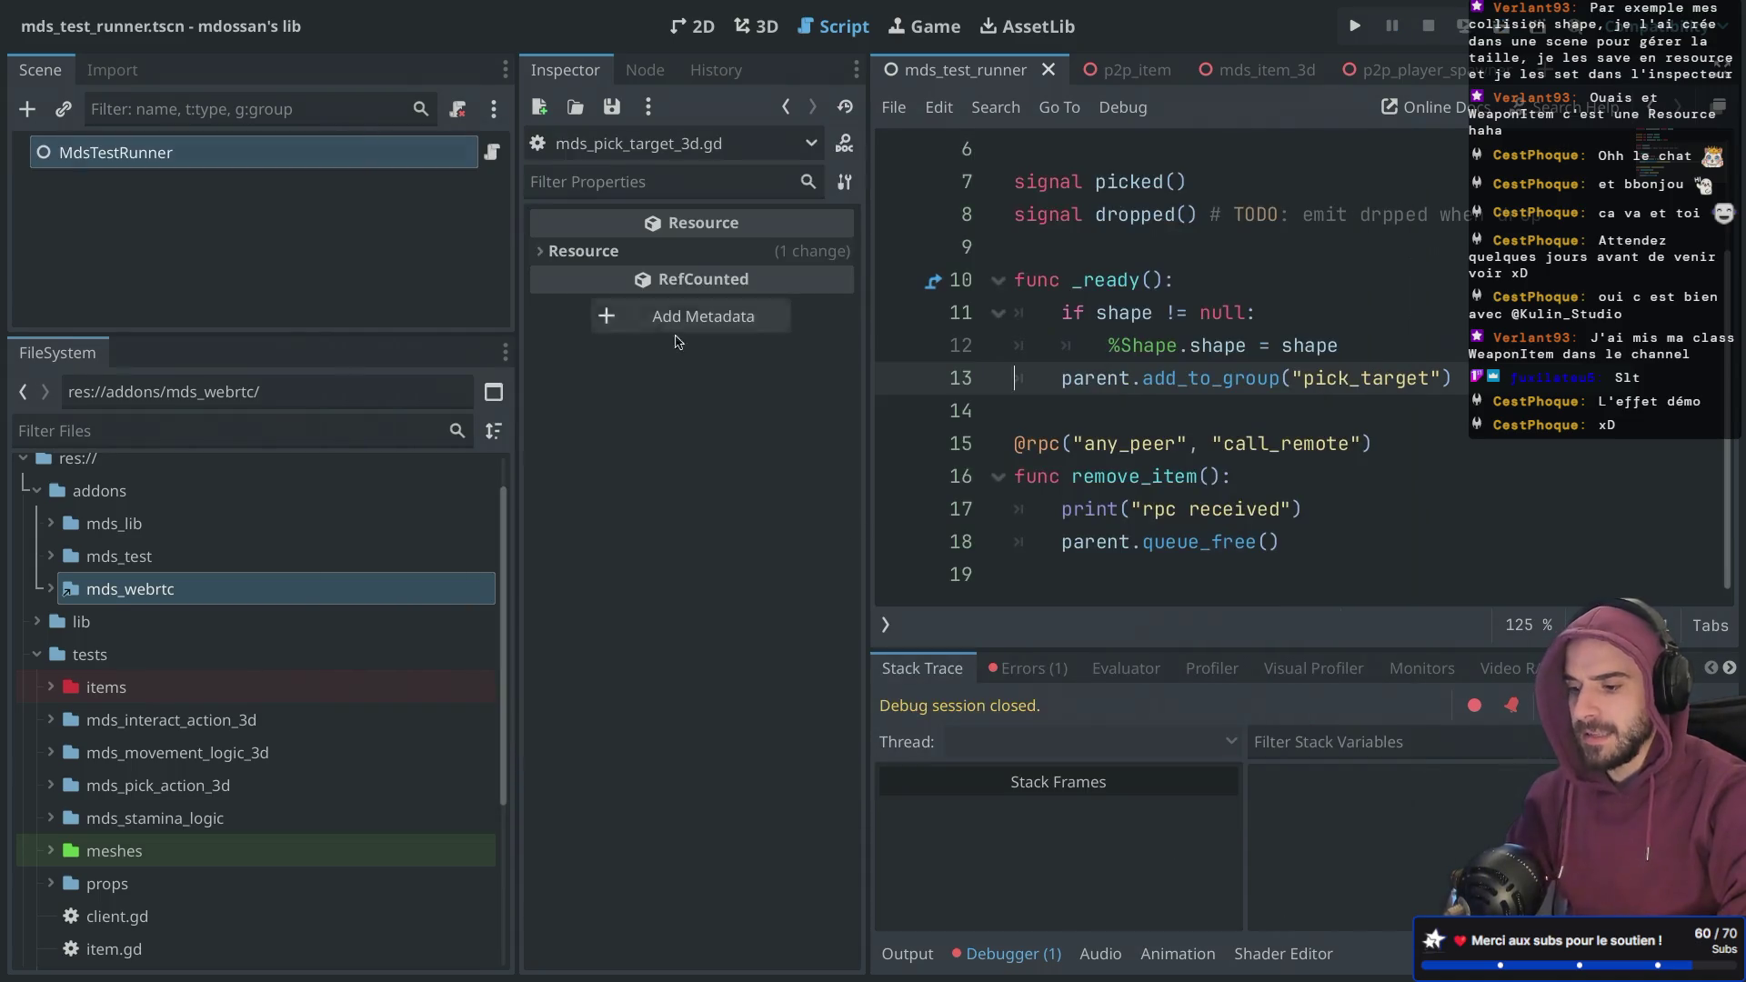
left_click(1027, 668)
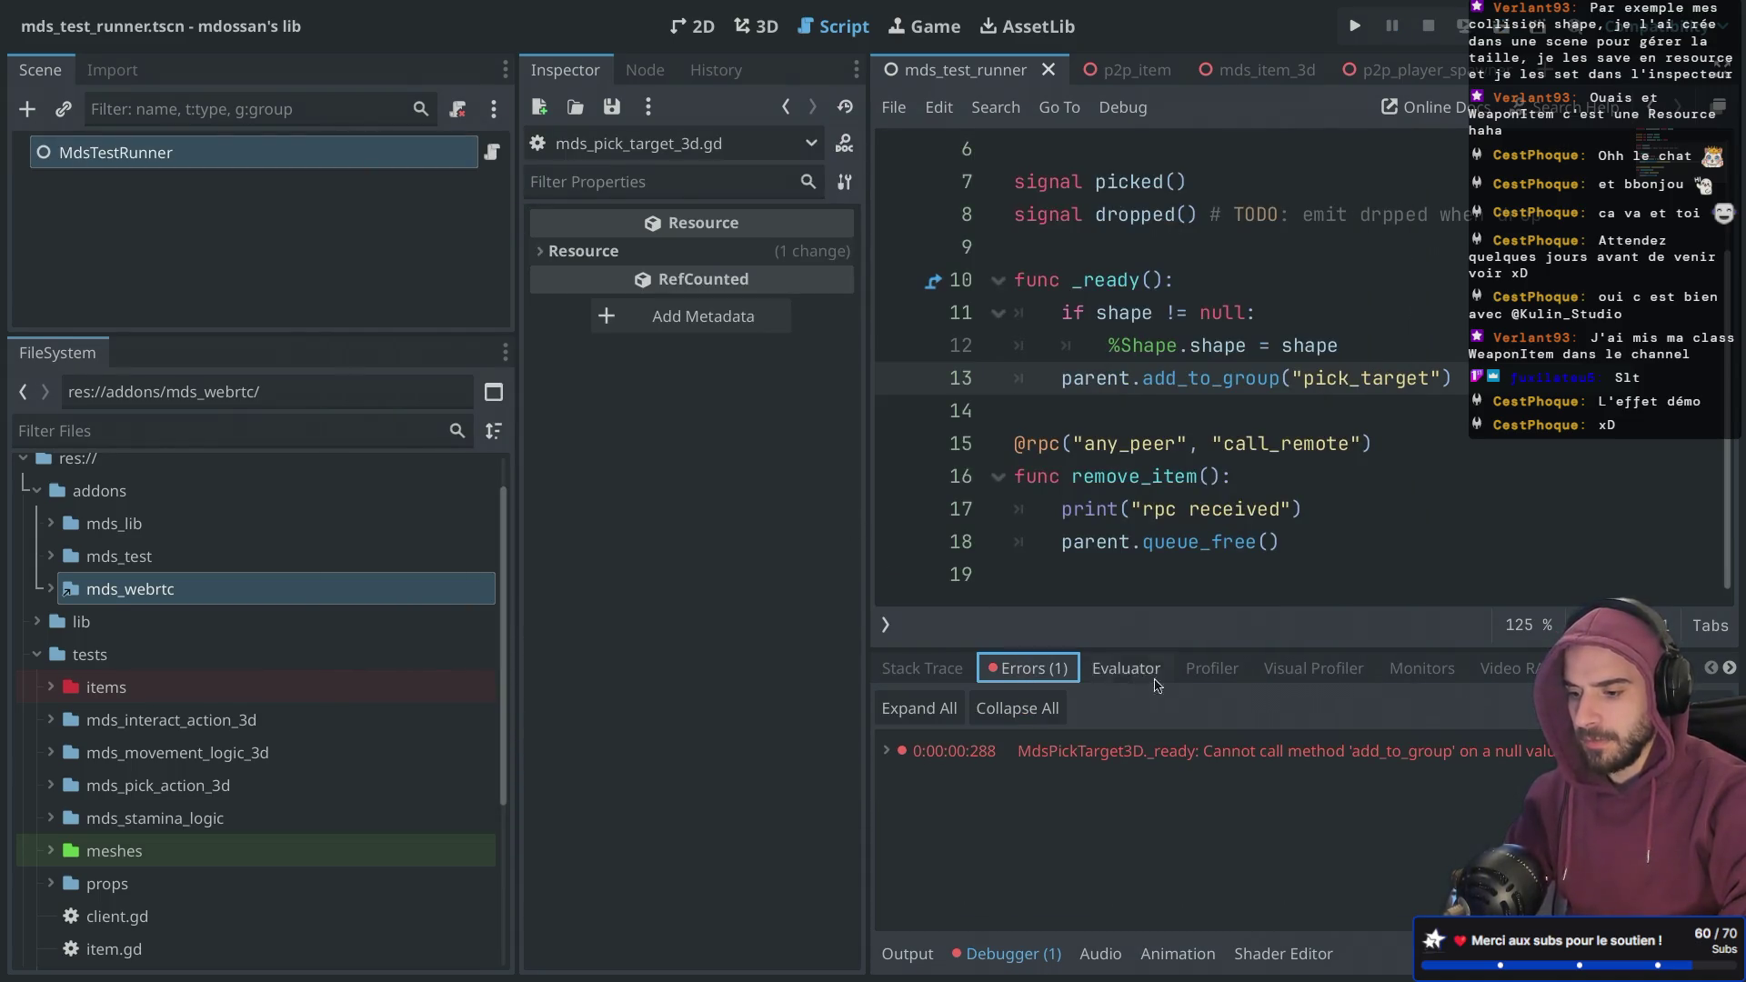
double_click(1198, 760)
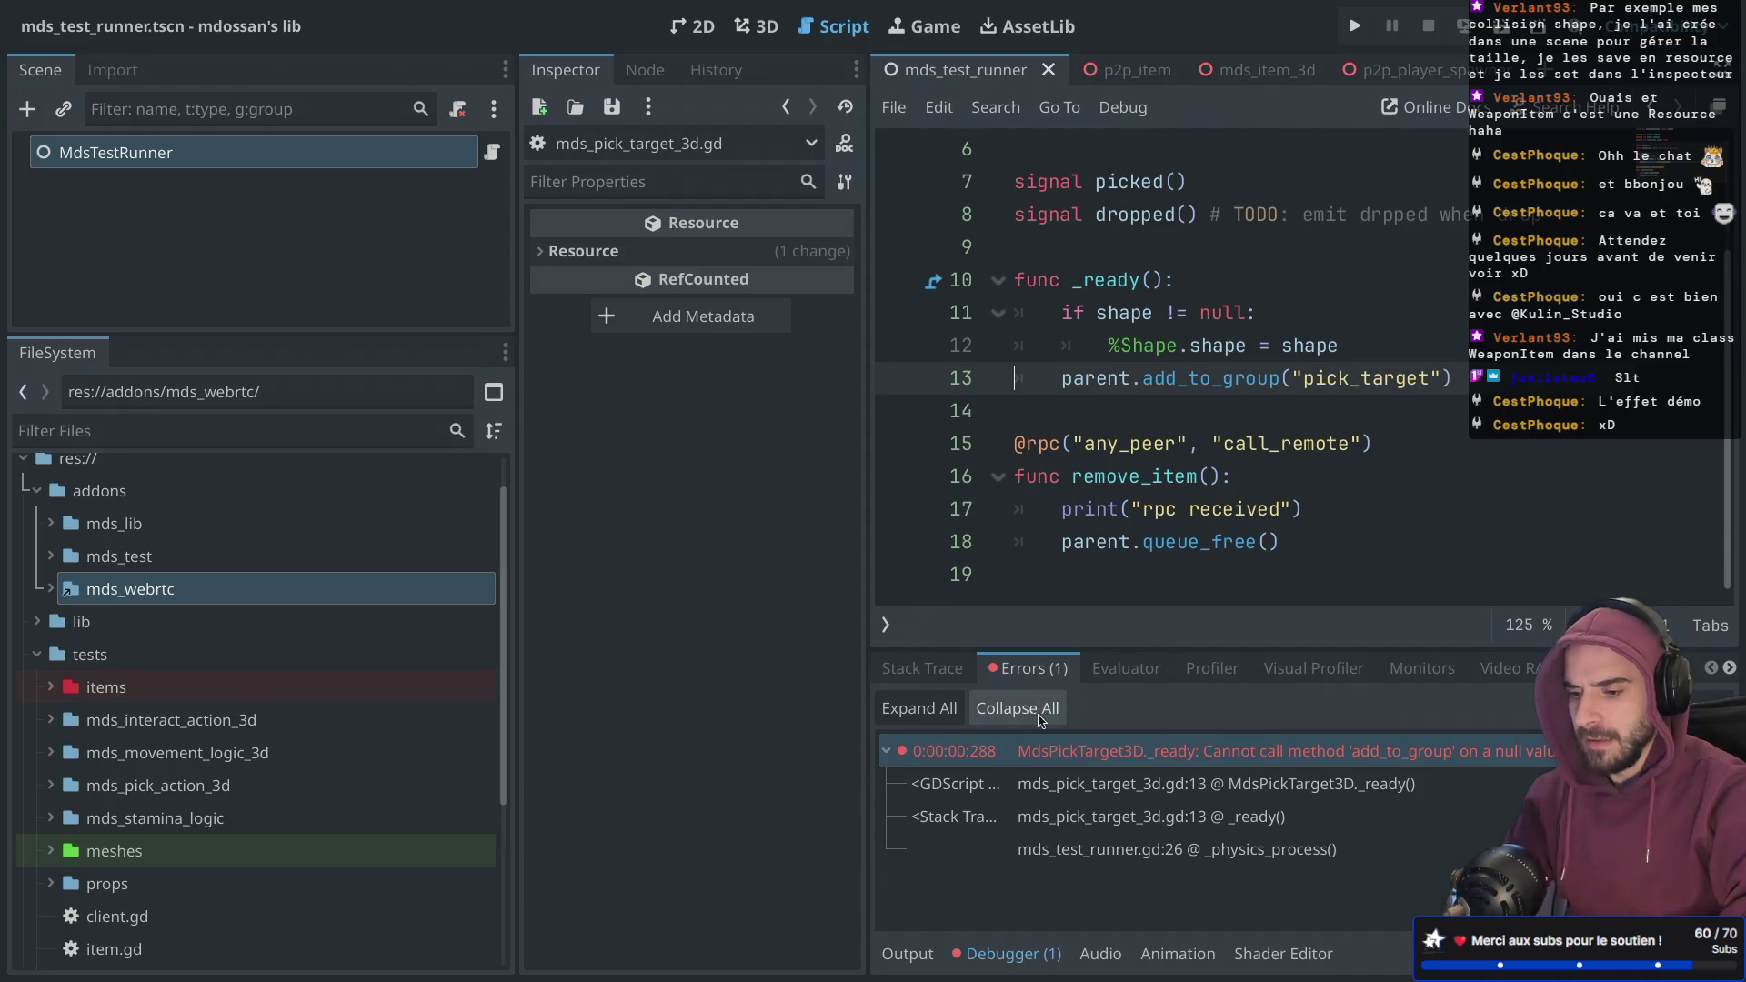
left_click(940, 671)
left_click(907, 954)
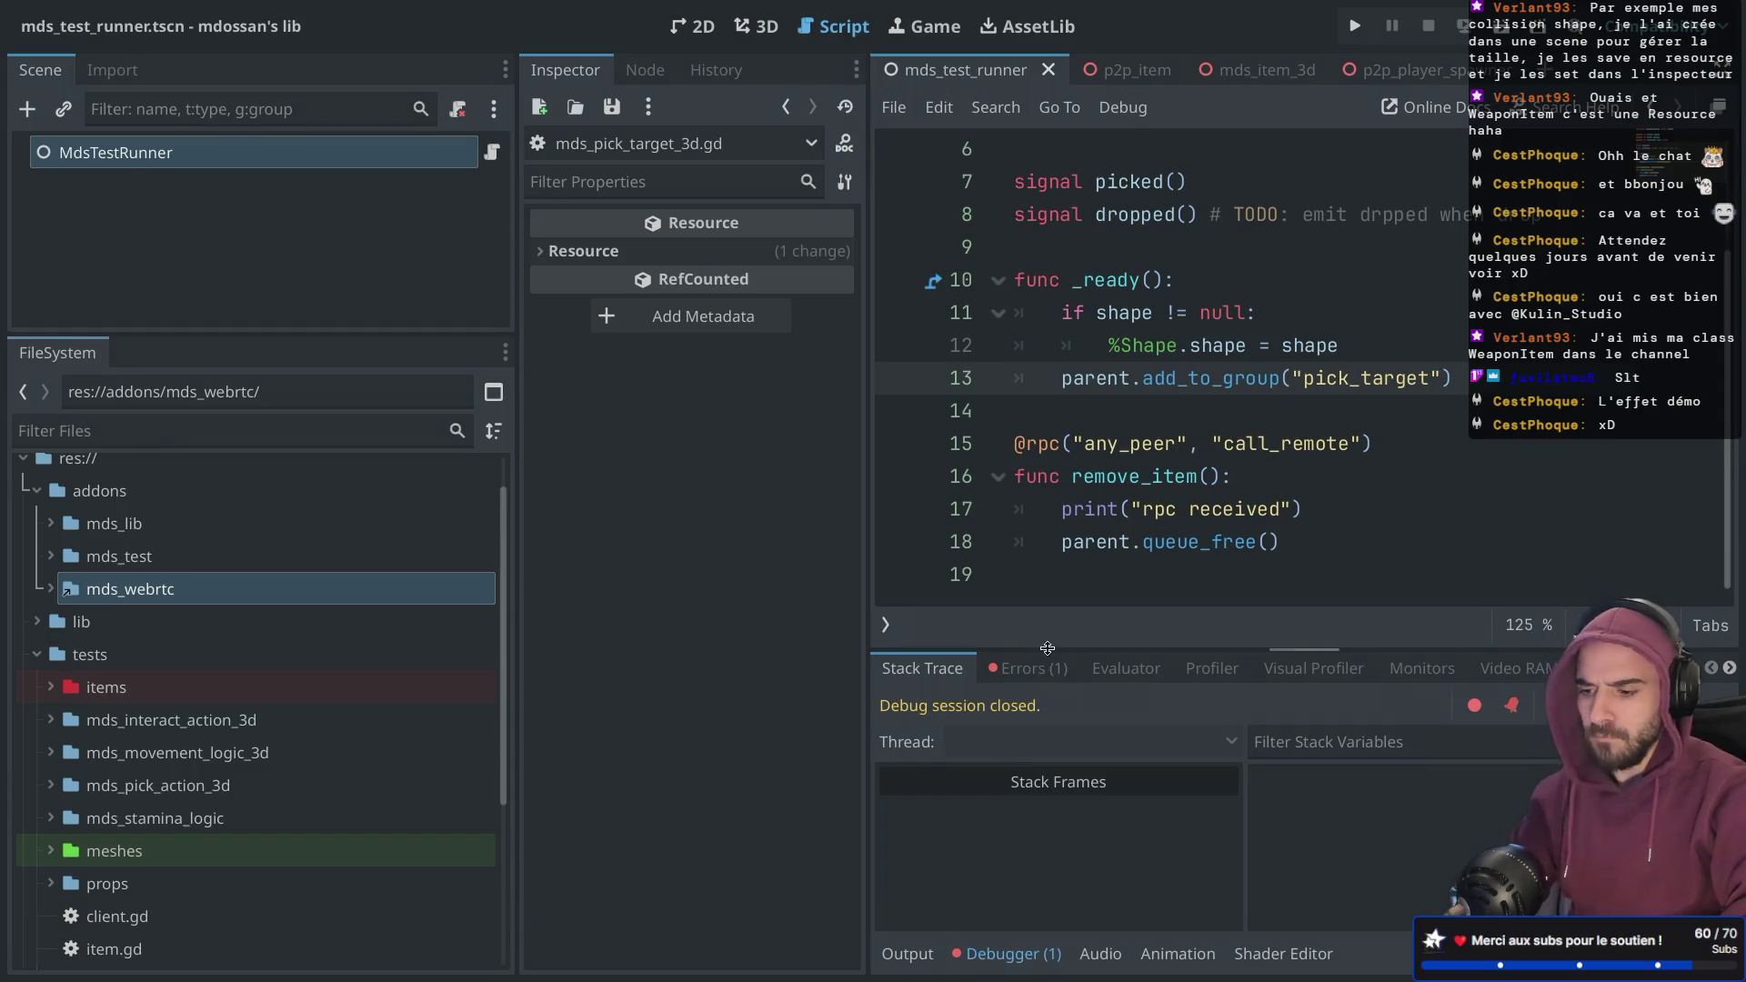
left_click(1027, 668)
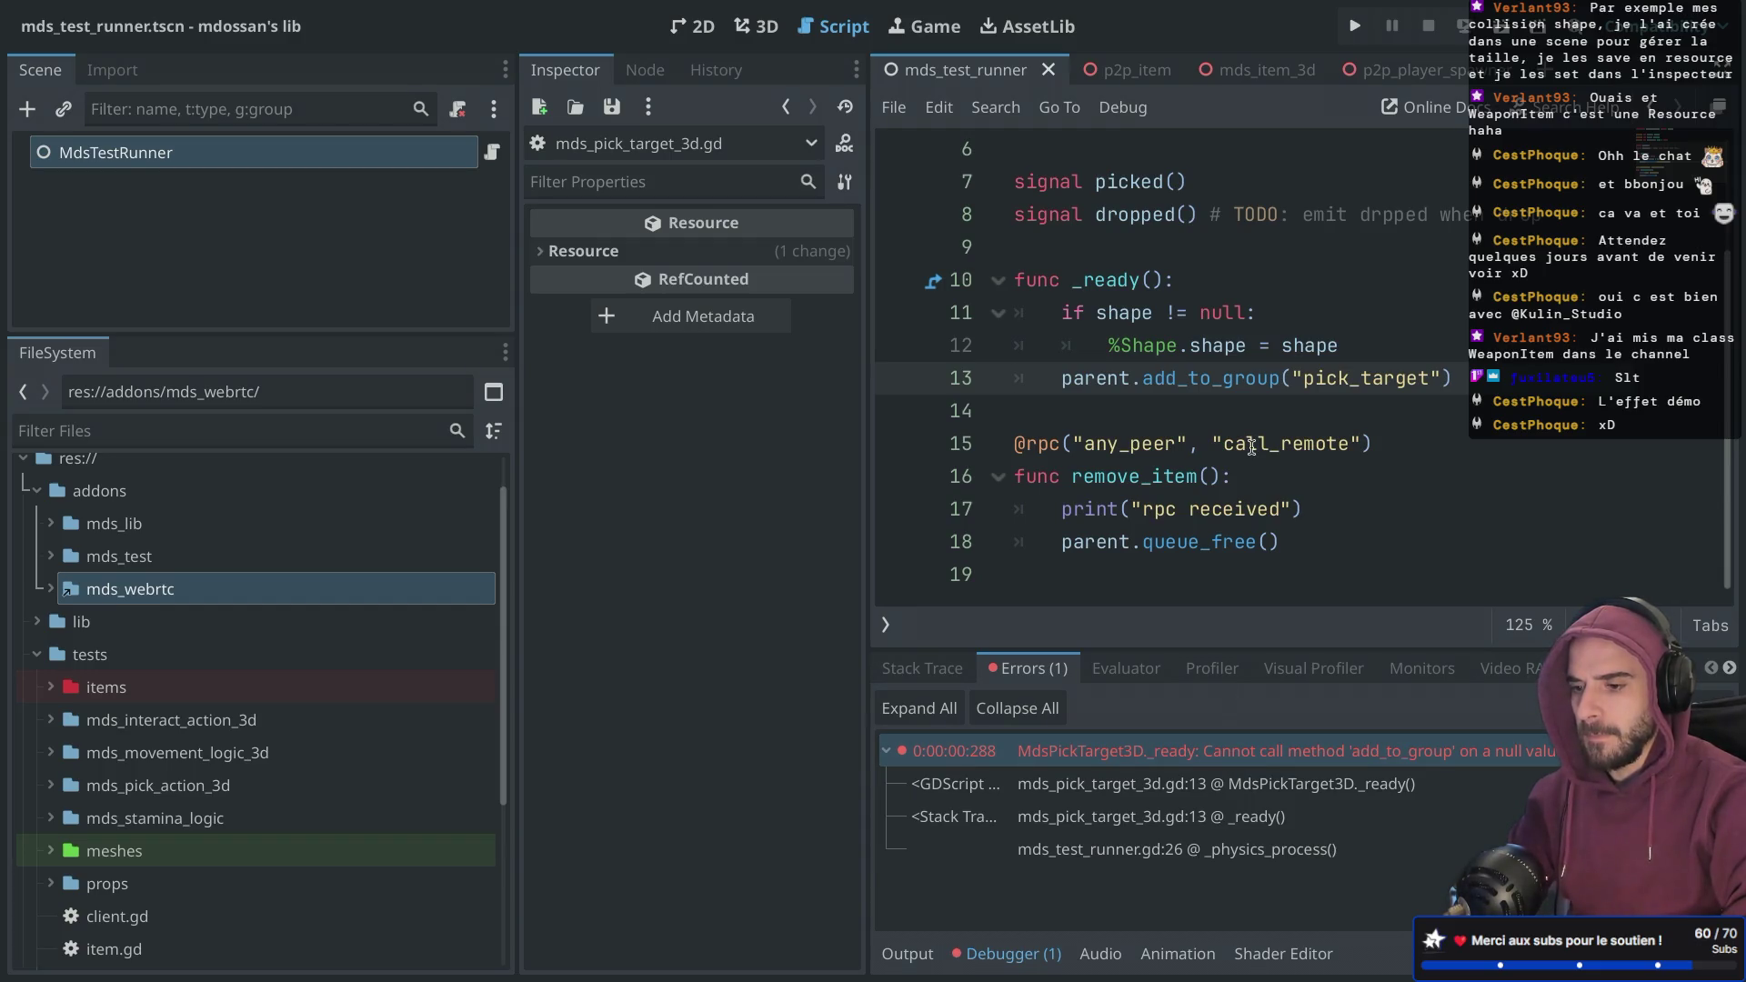
scroll(1237, 251, "up", 2)
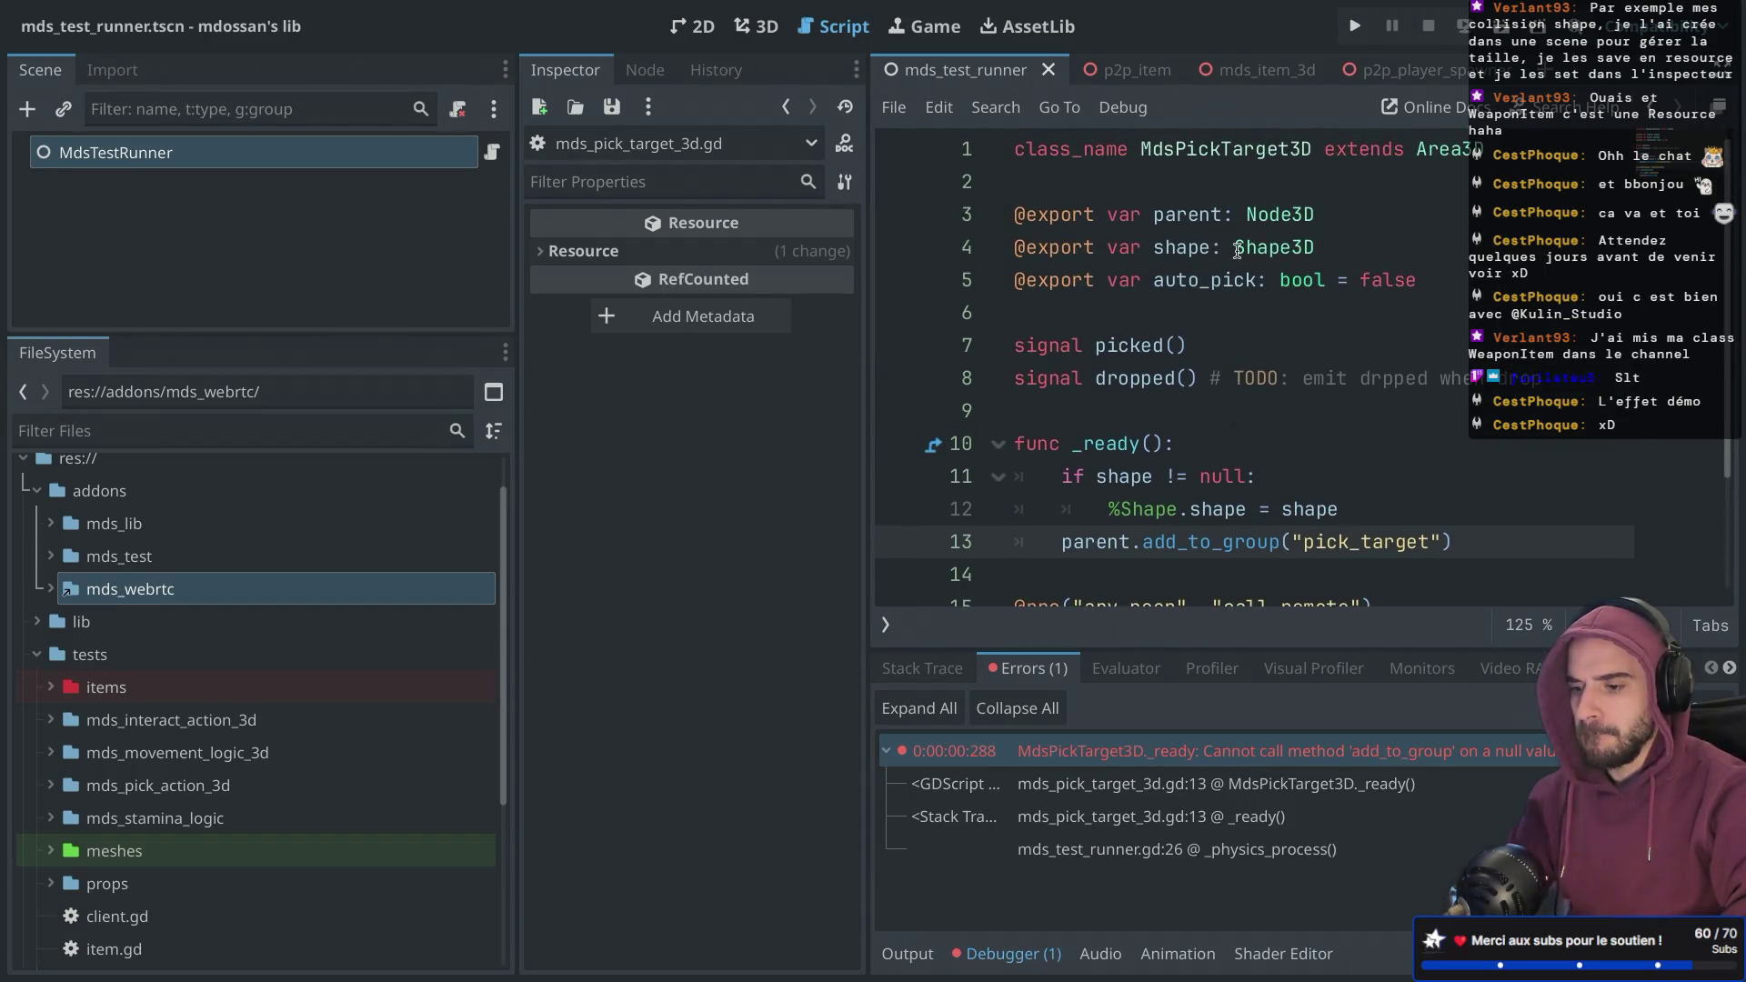
scroll(1237, 251, "down", 2)
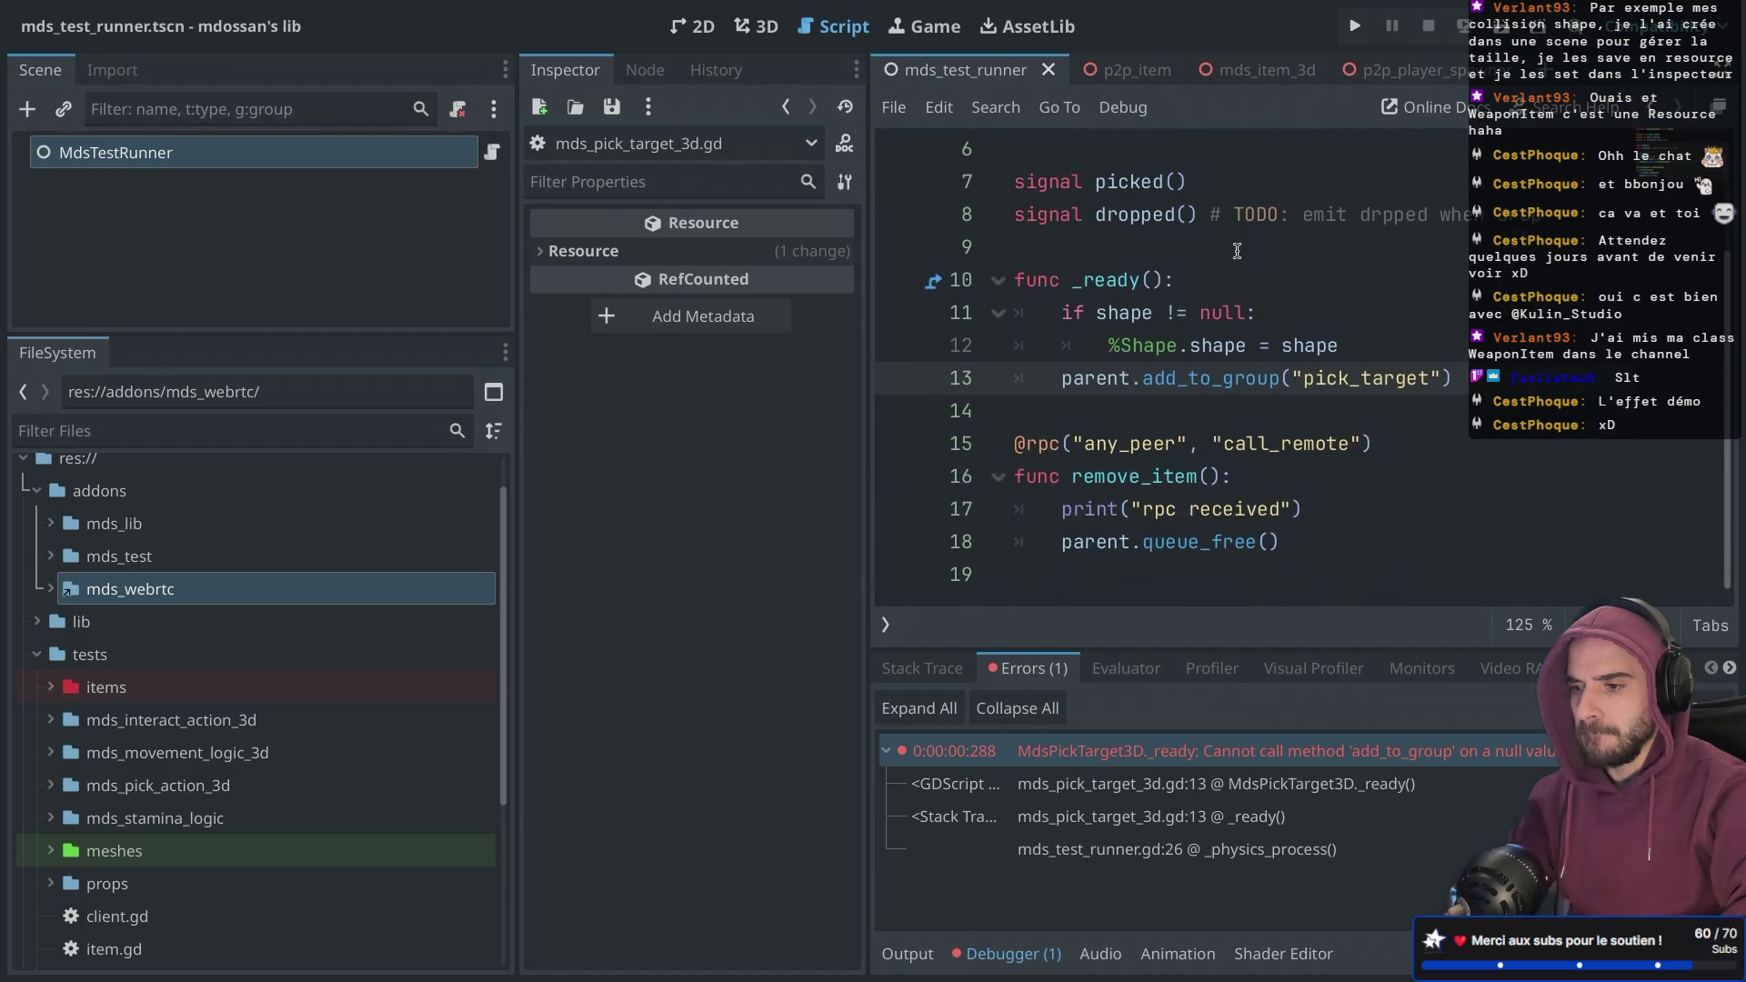
left_click(1137, 70)
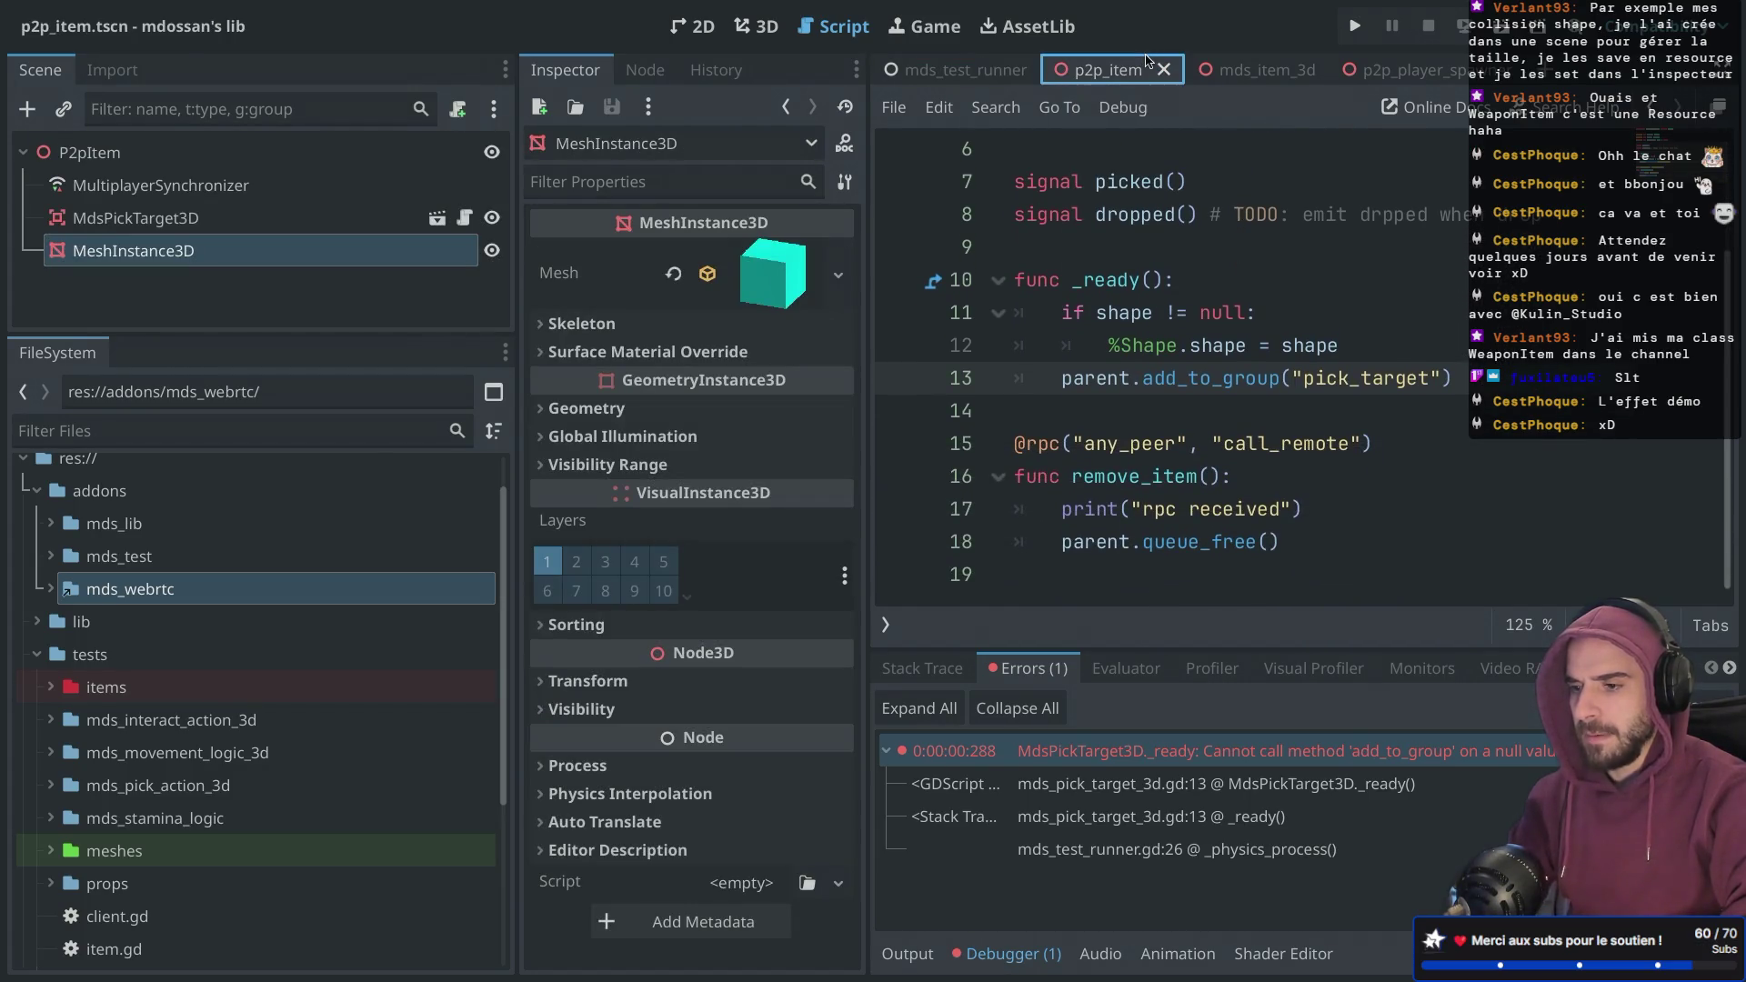
Step: Check mds_item_3d and p2p_player_spawner, then read the output log's three [OK] solo tests
left_click(1248, 71)
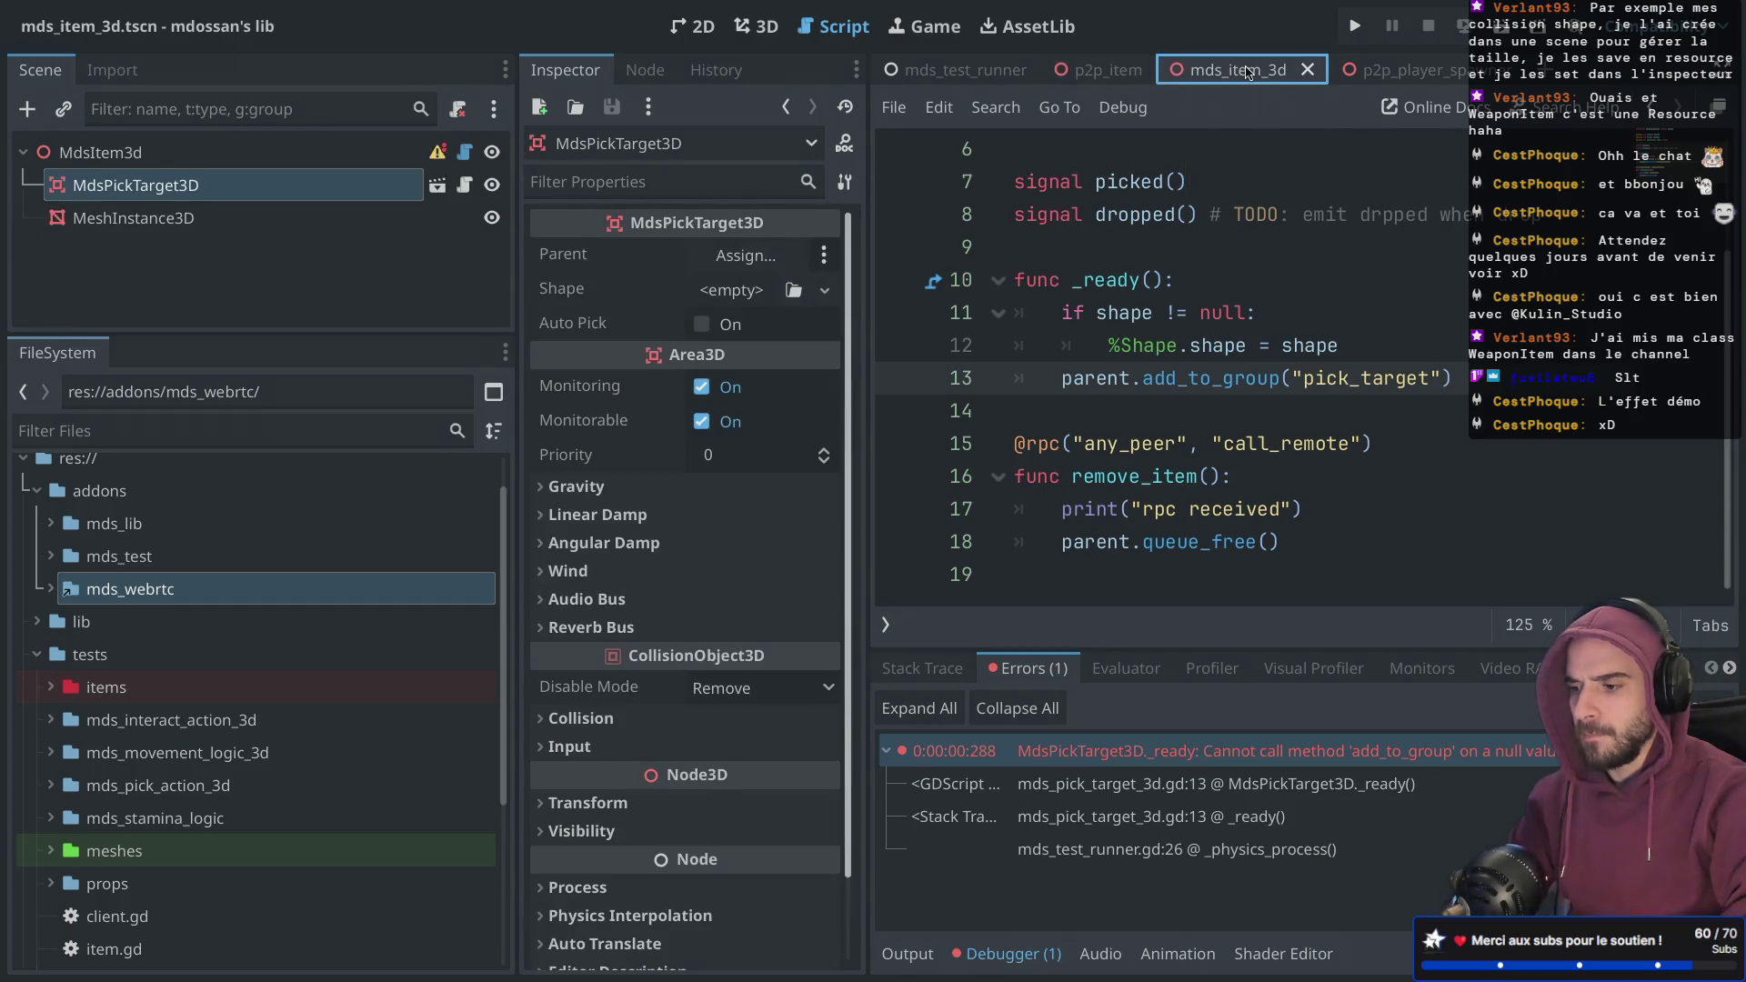
left_click(1370, 73)
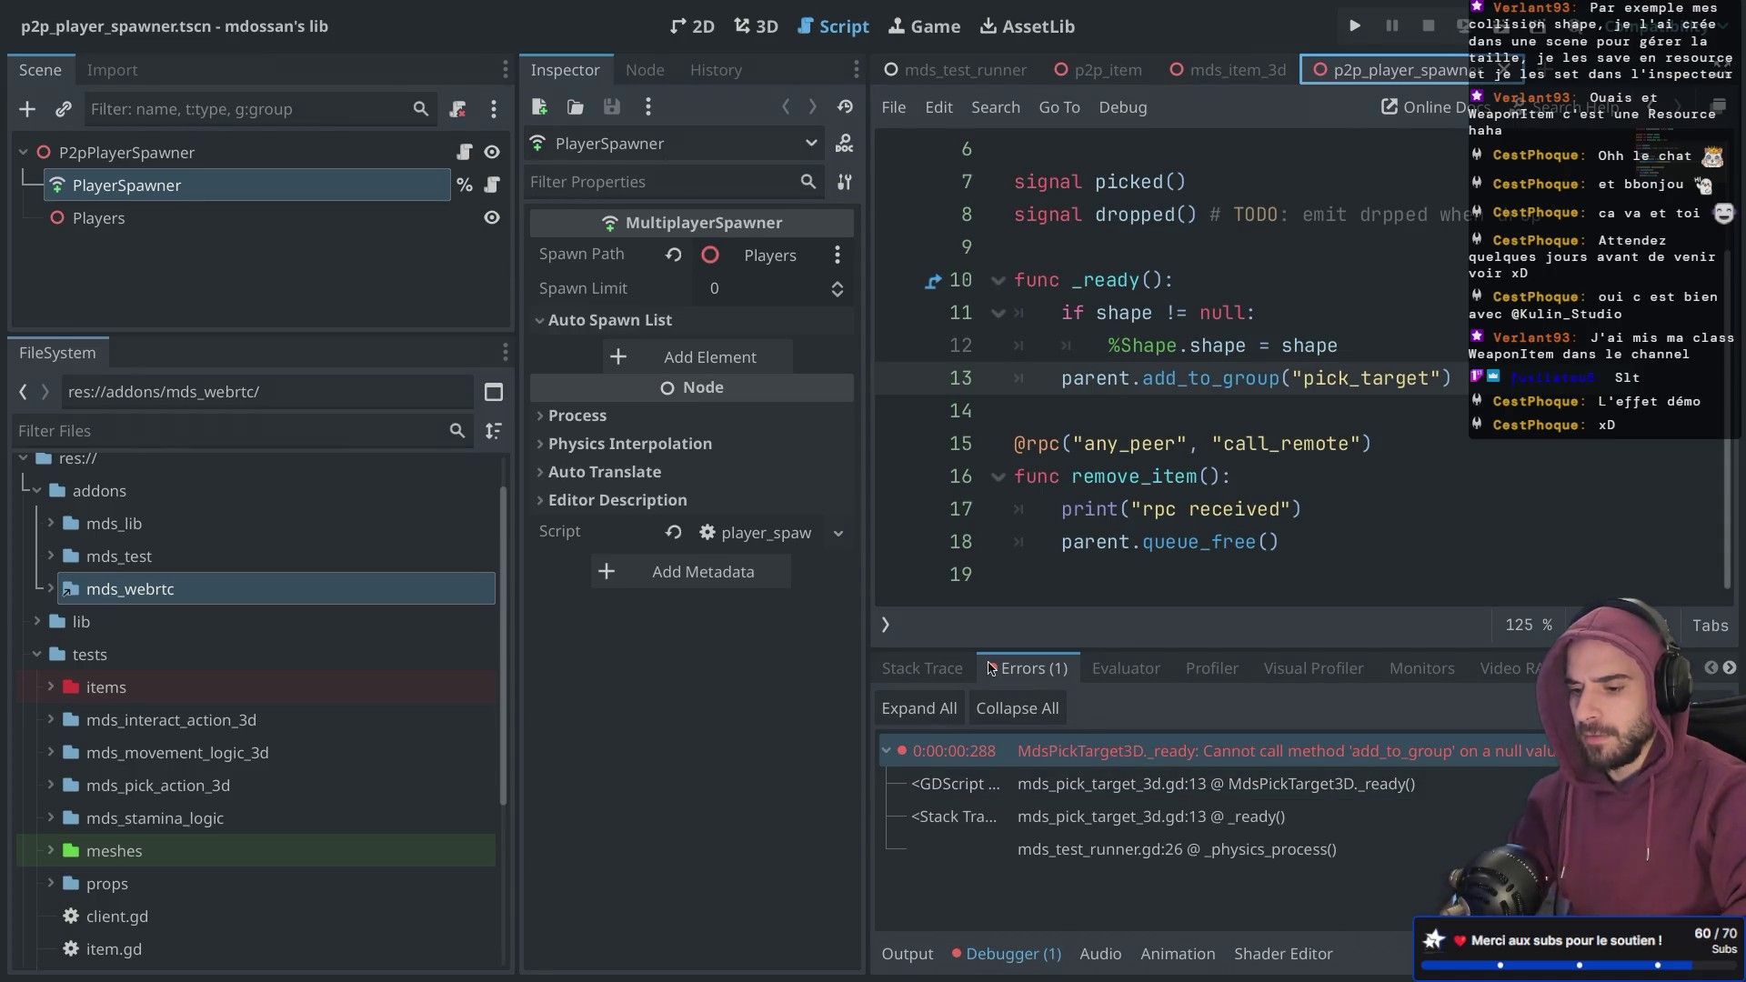
left_click(910, 670)
left_click(980, 673)
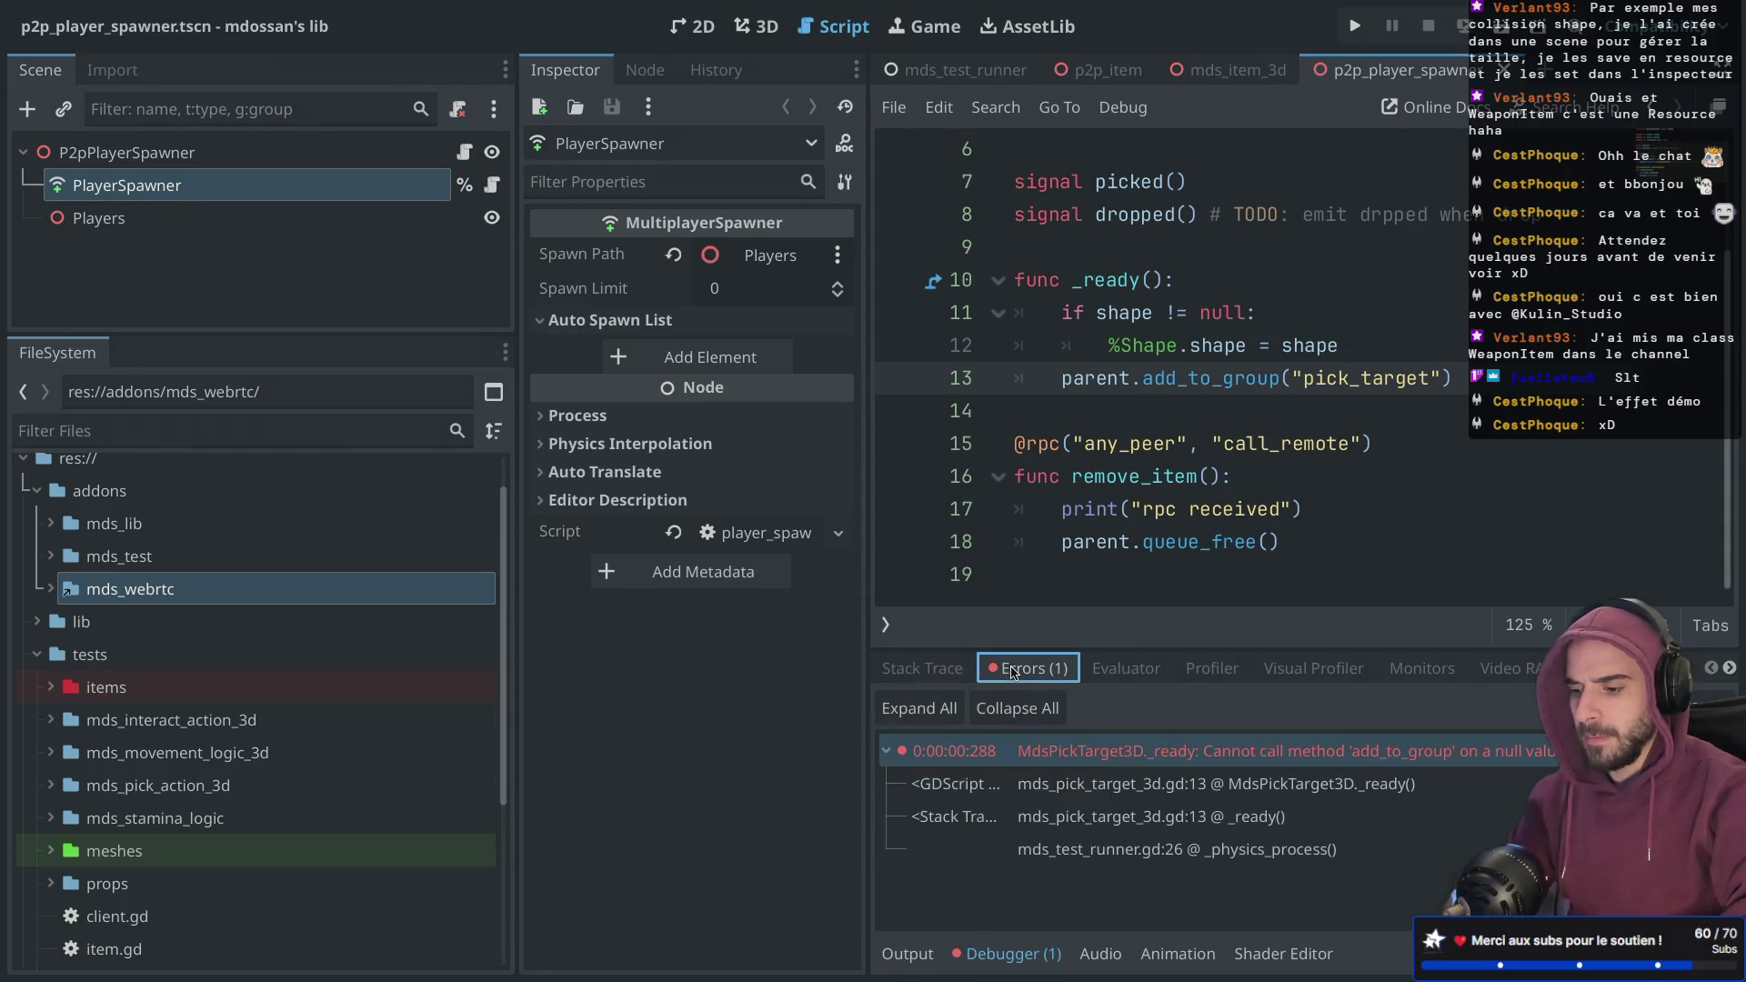
left_click(907, 953)
scroll(1109, 183, "up", 2)
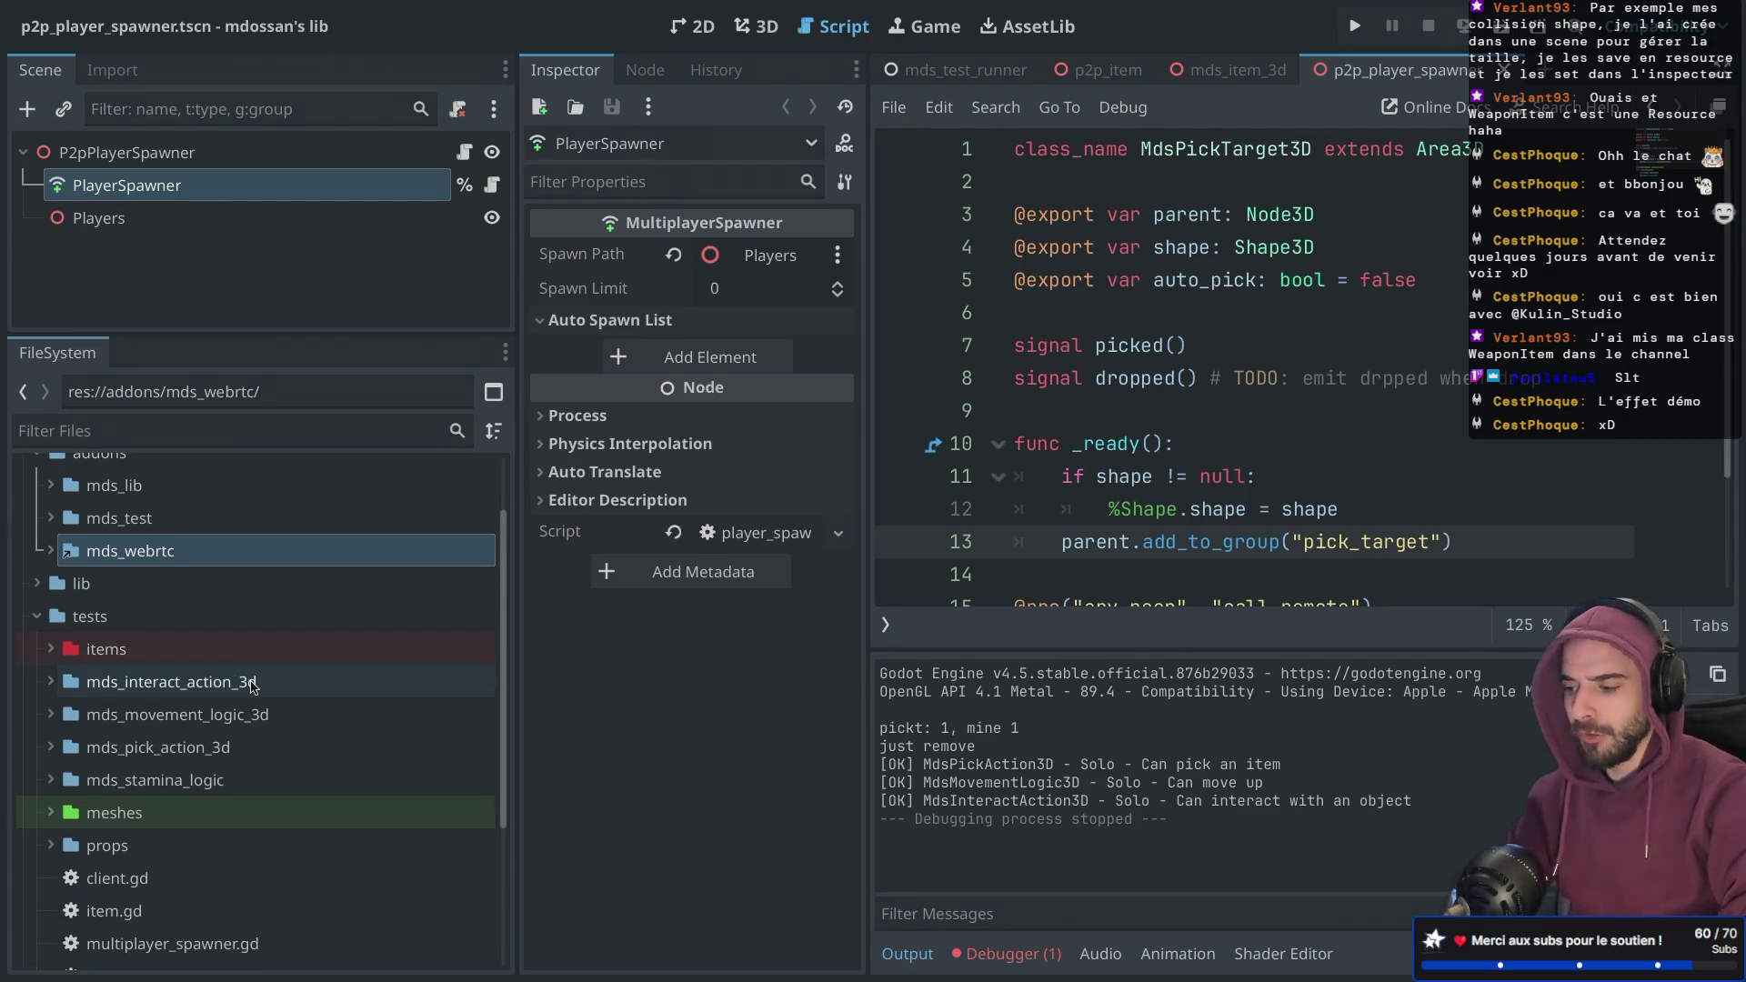
scroll(253, 688, "up", 1)
left_click(50, 597)
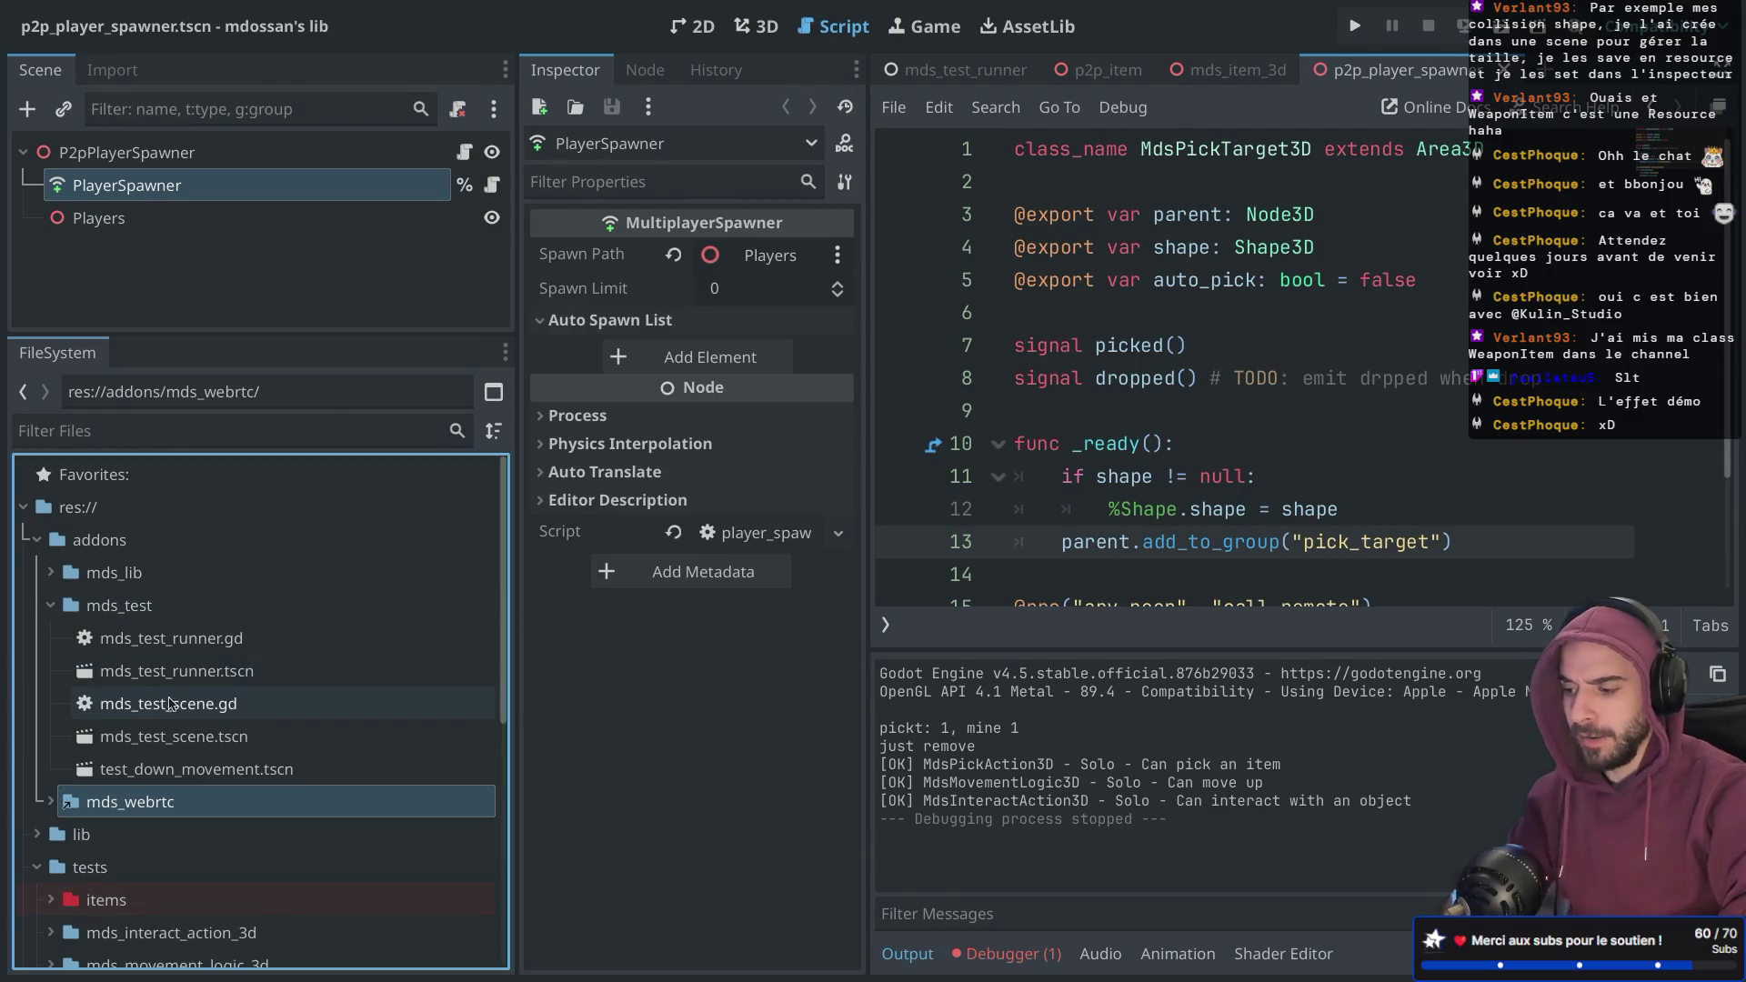
double_click(209, 640)
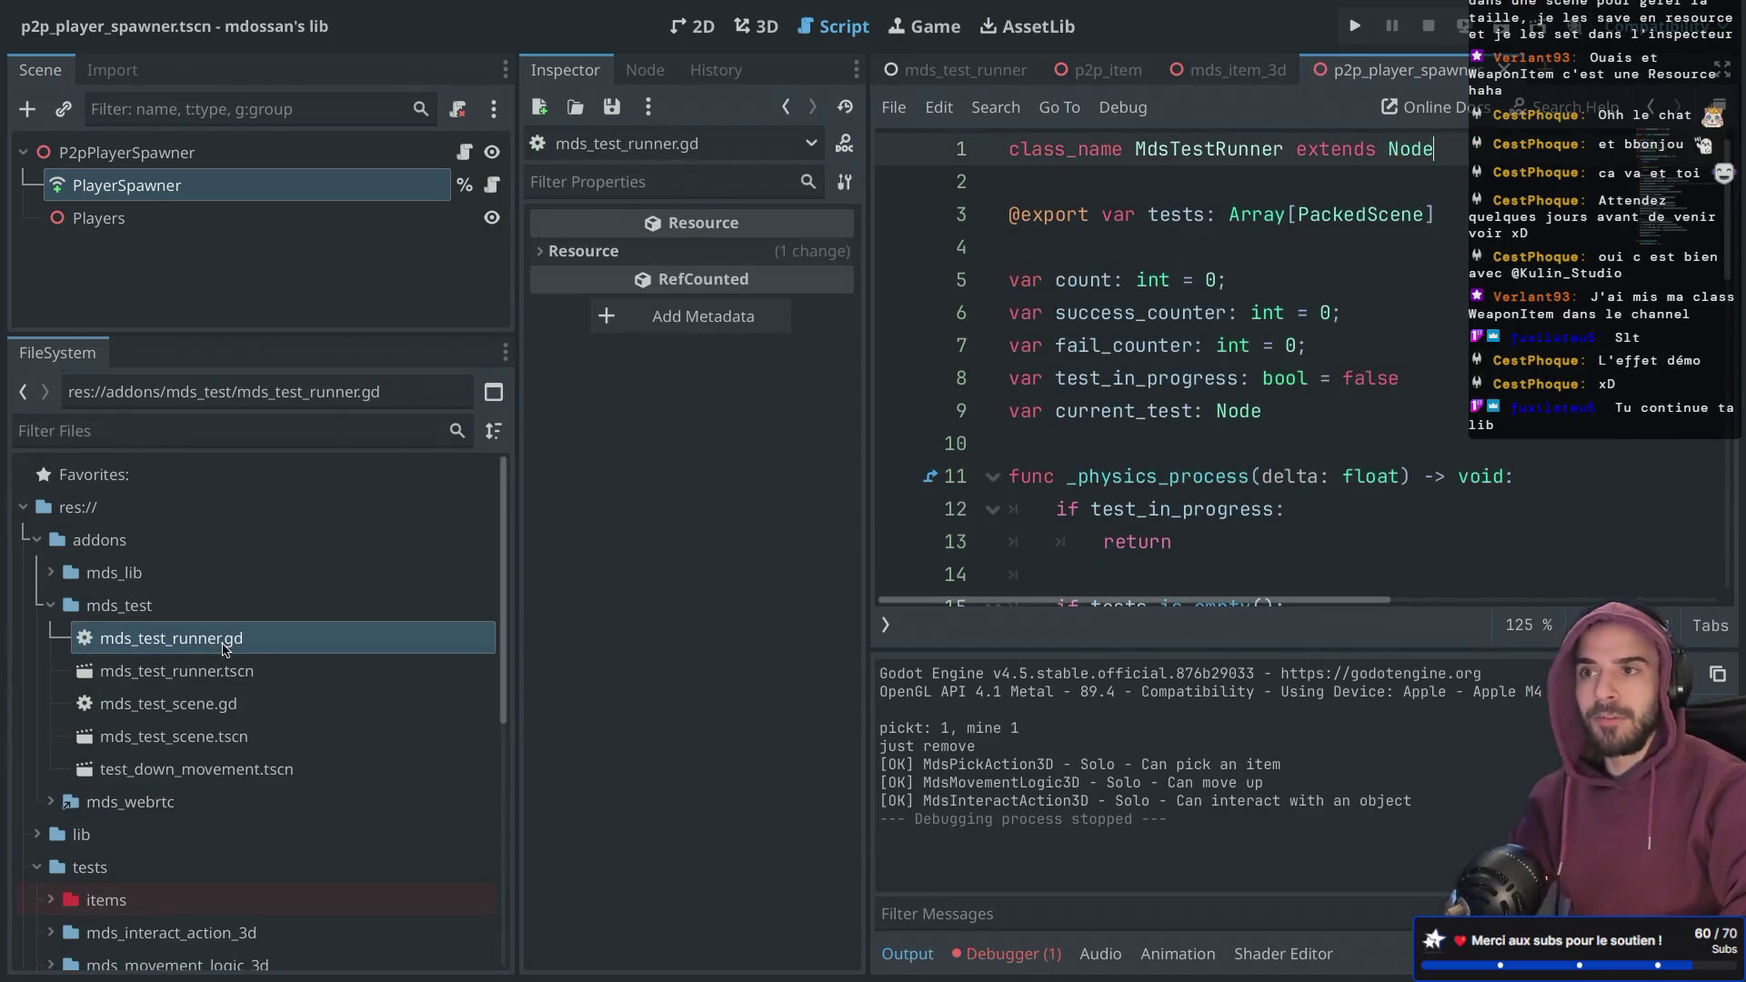
key("ctrl+super+d")
scroll(620, 431, "down", 3)
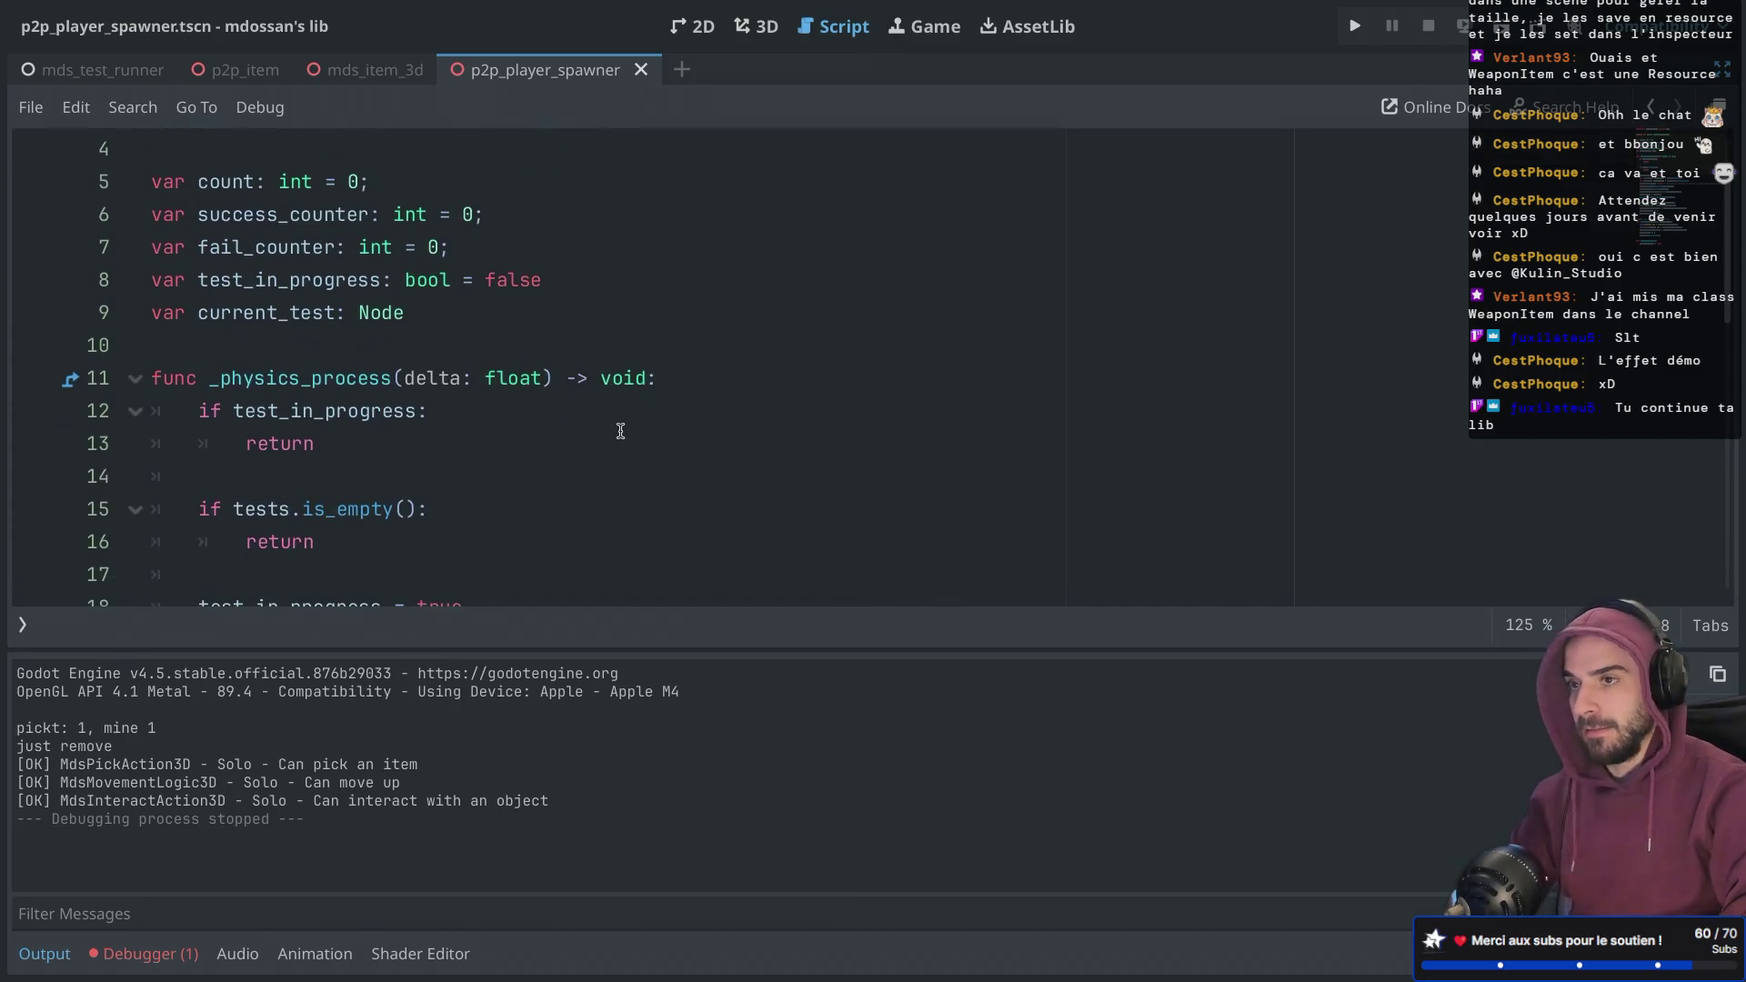
scroll(619, 430, "down", 2)
scroll(616, 428, "up", 3)
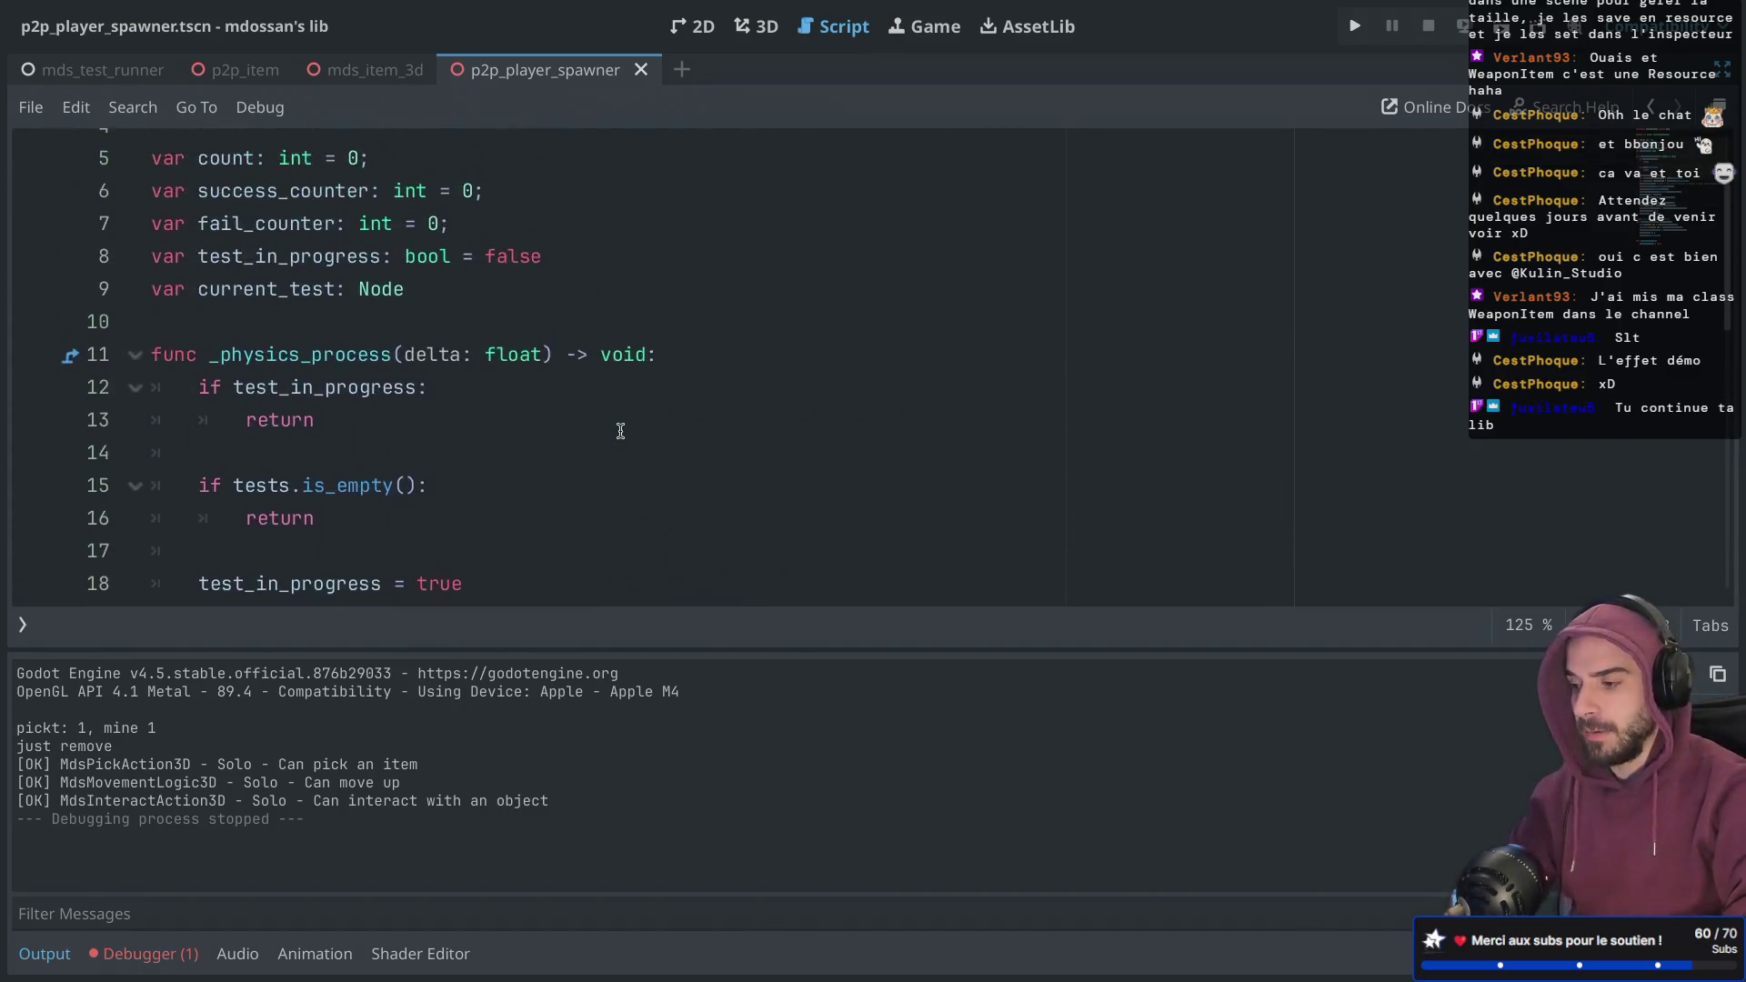
scroll(615, 428, "down", 4)
left_click(44, 953)
scroll(405, 611, "up", 3)
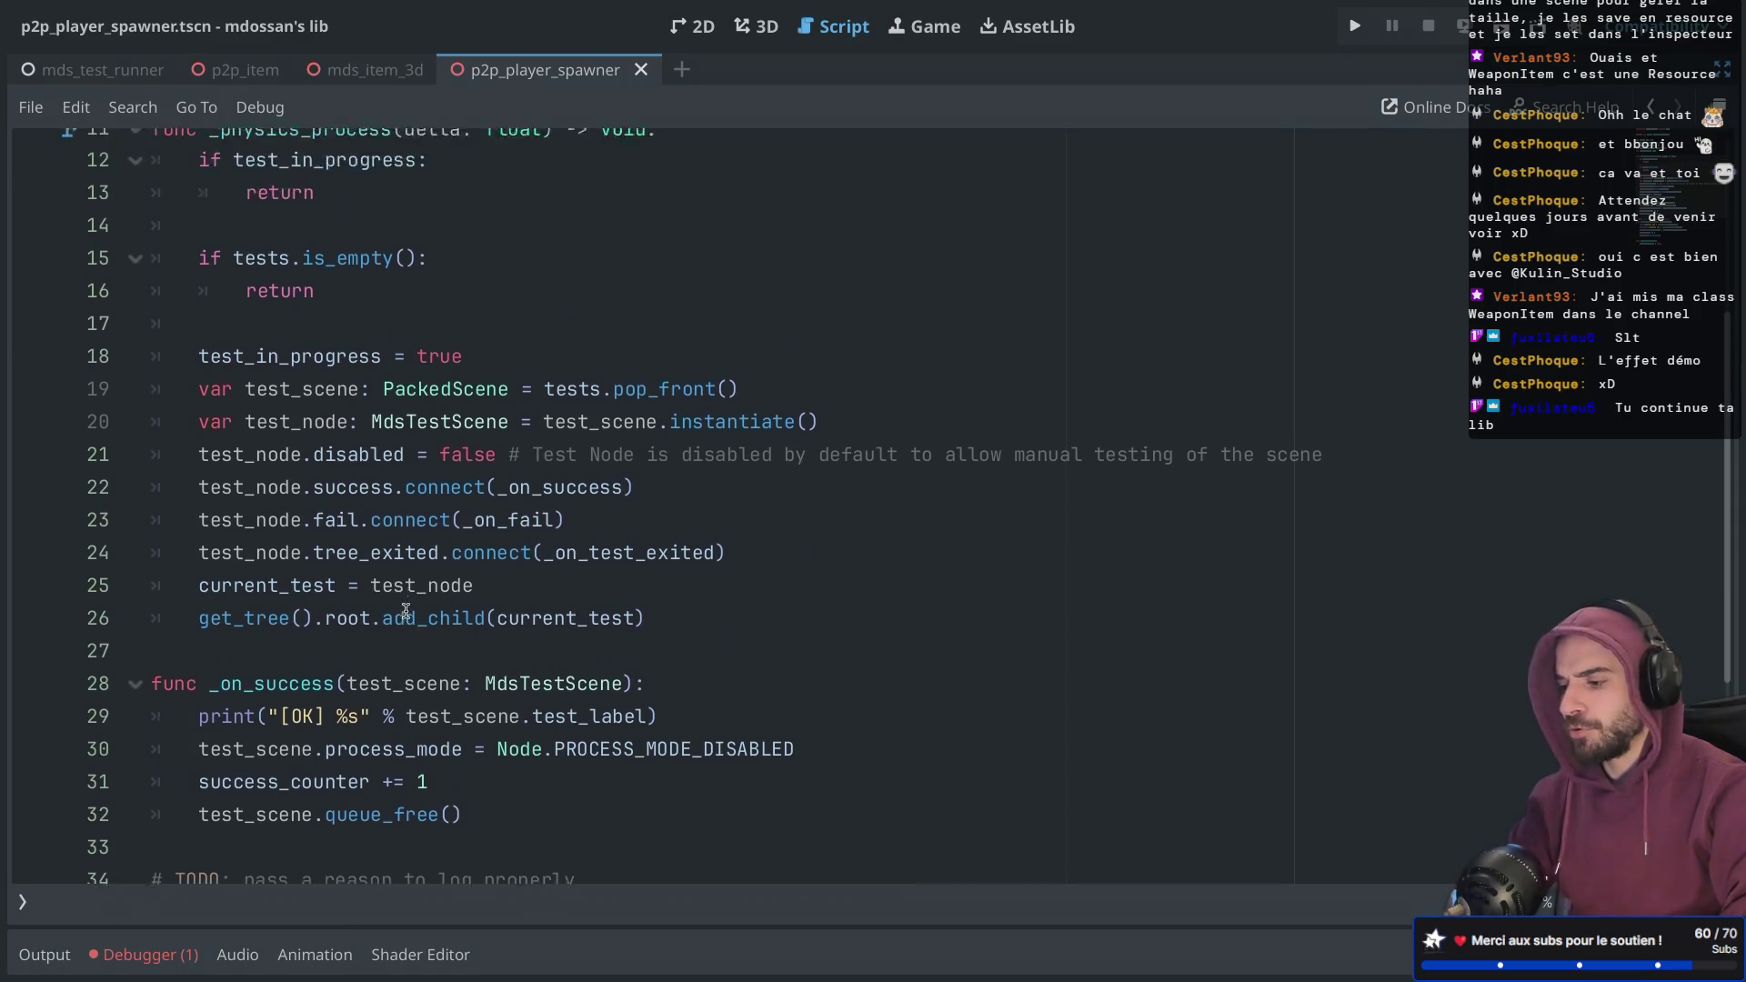
scroll(406, 611, "down", 1)
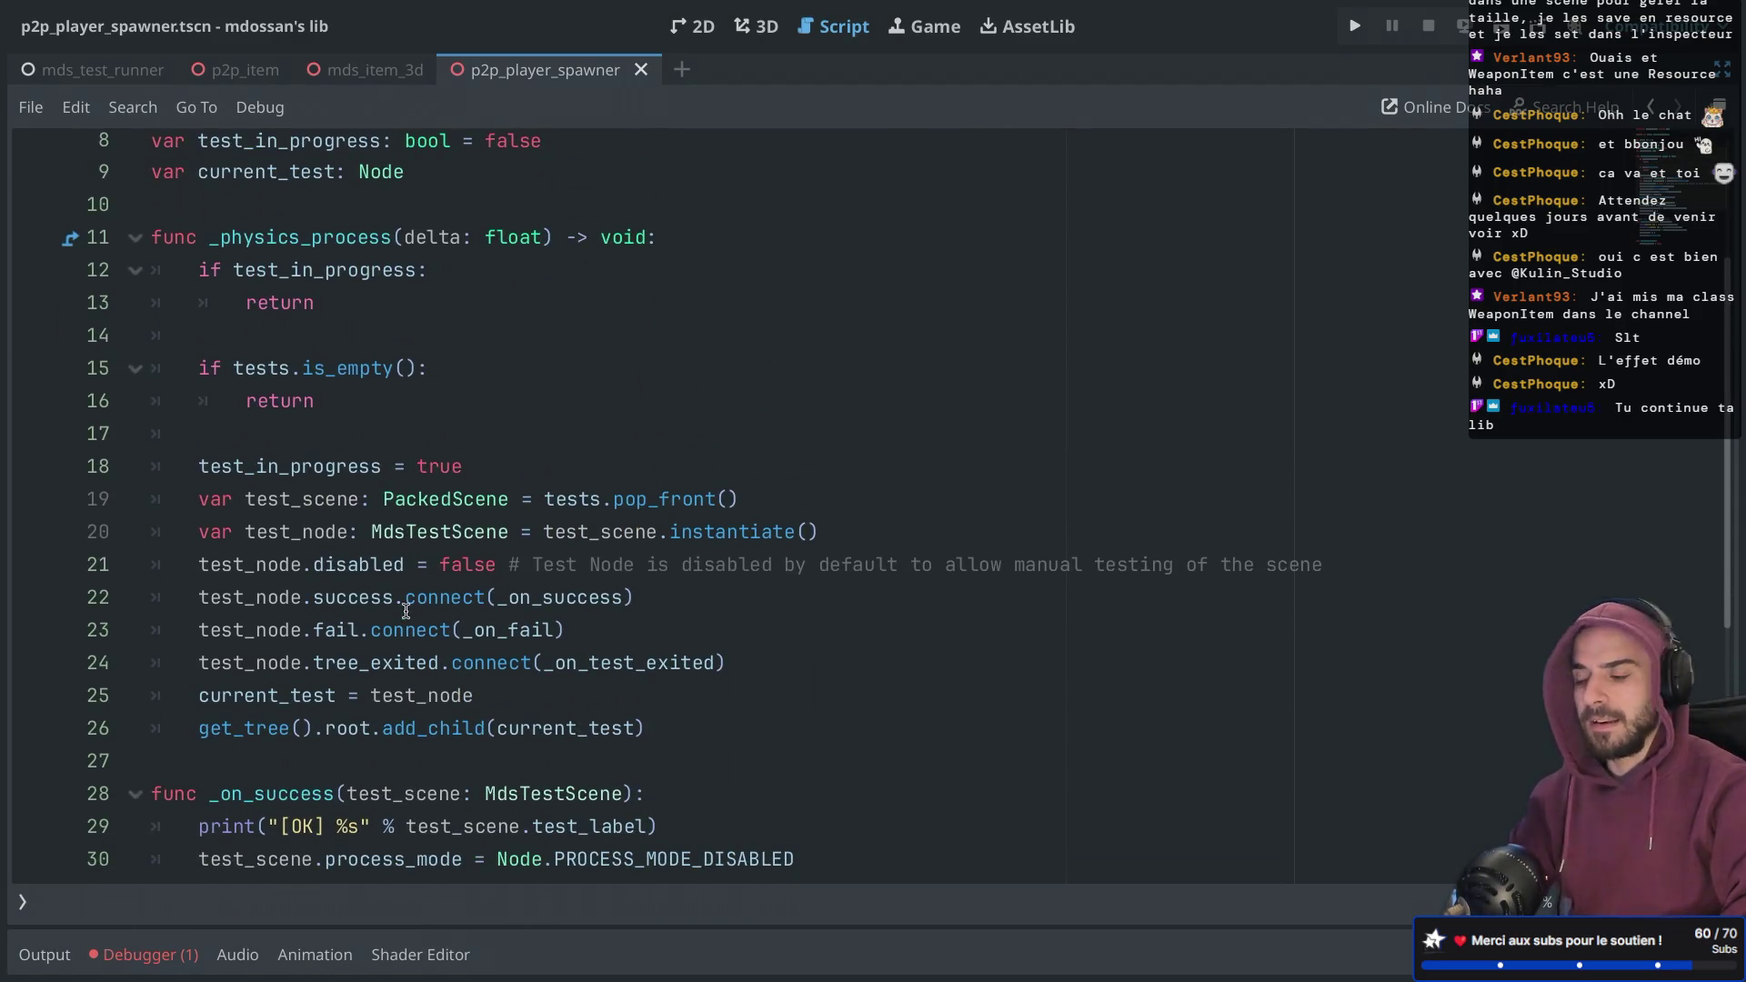
scroll(406, 611, "down", 1)
scroll(406, 611, "down", 2)
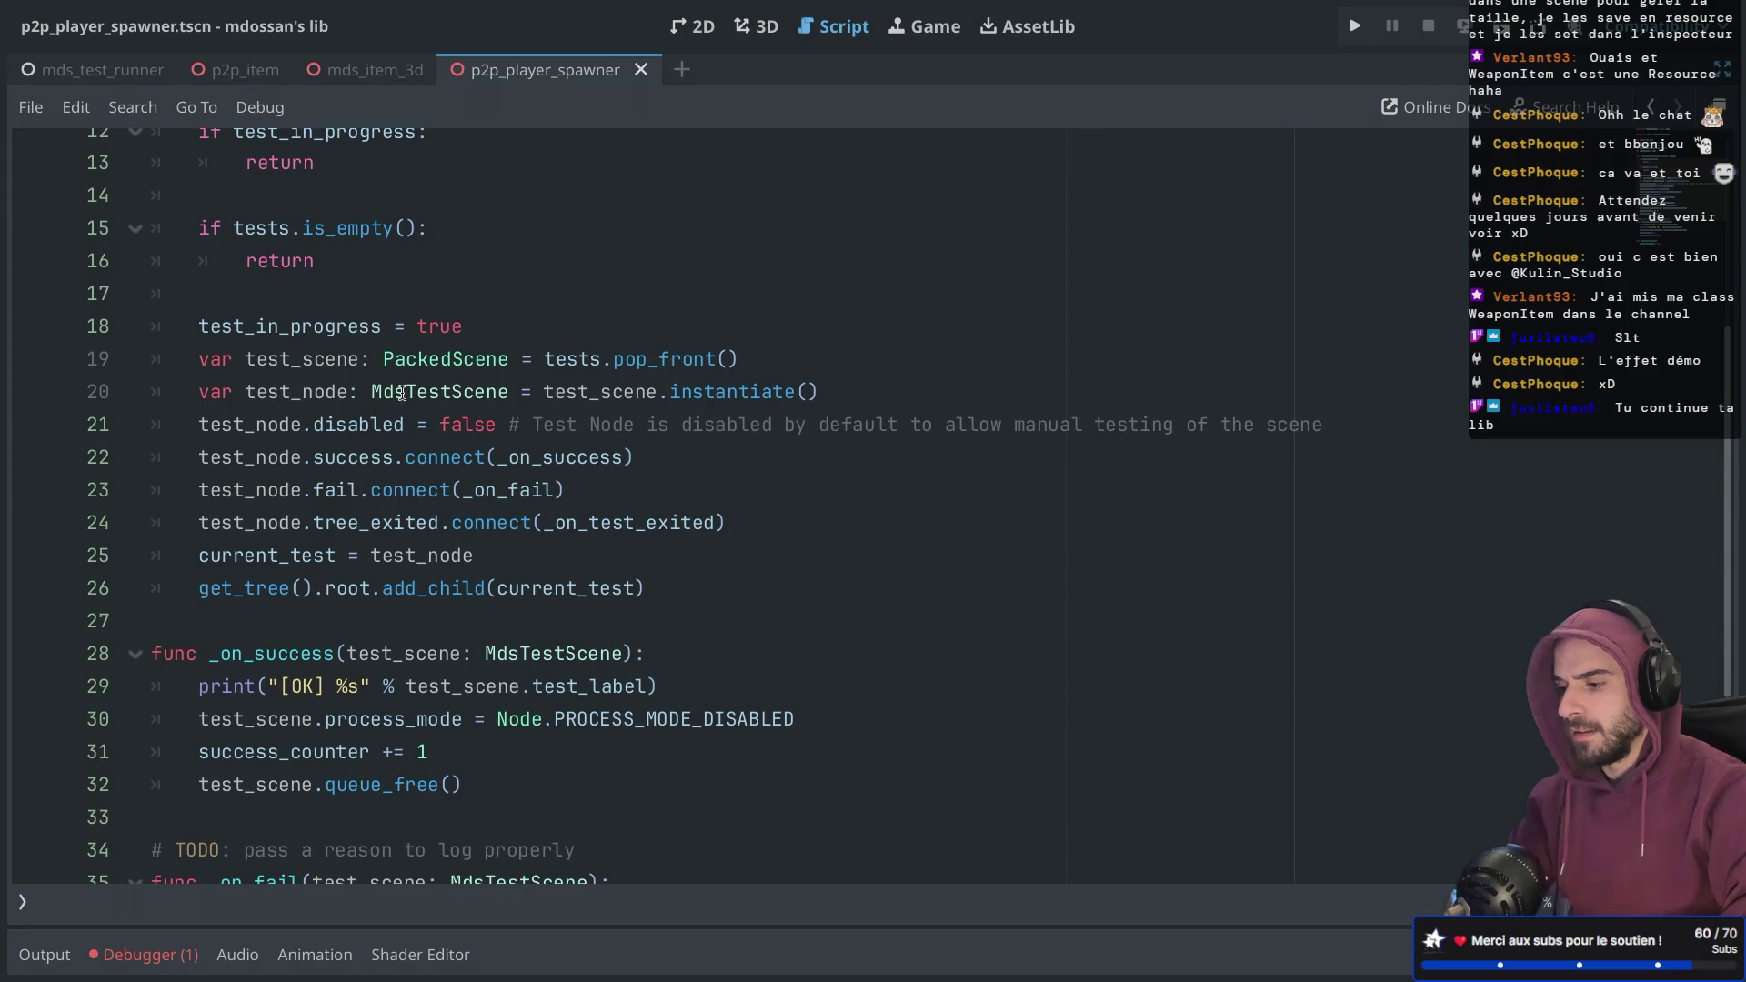
scroll(401, 392, "down", 1)
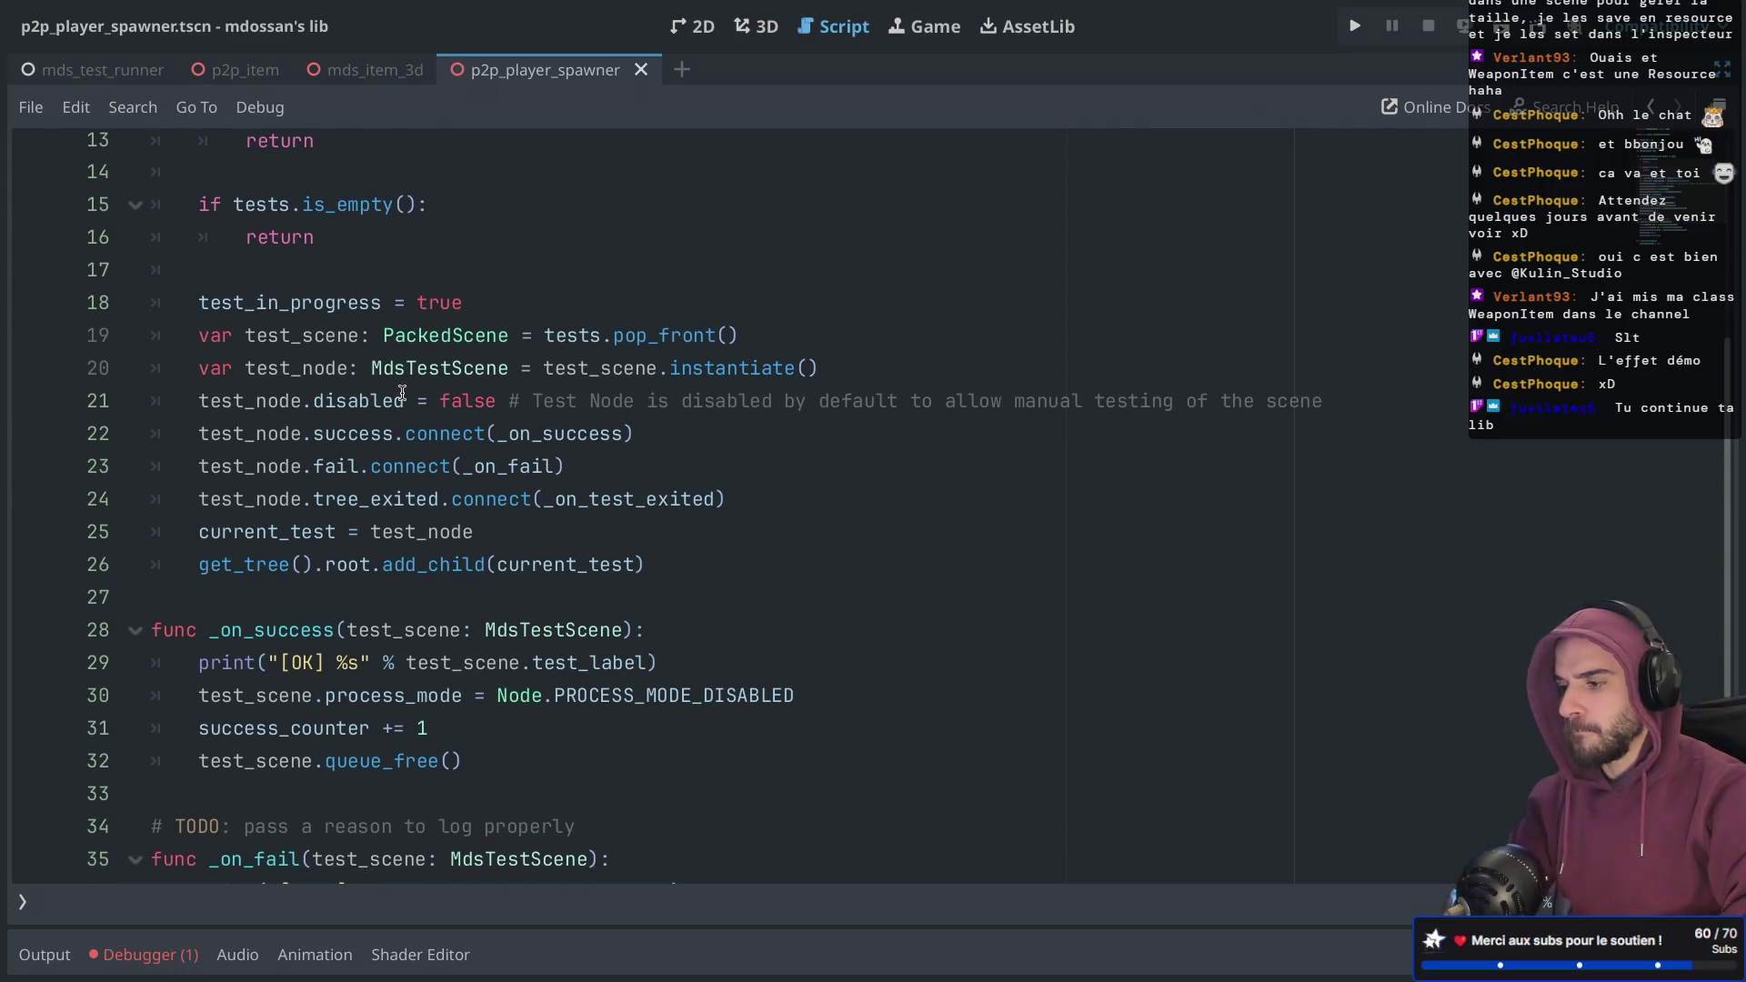
scroll(291, 235, "up", 3)
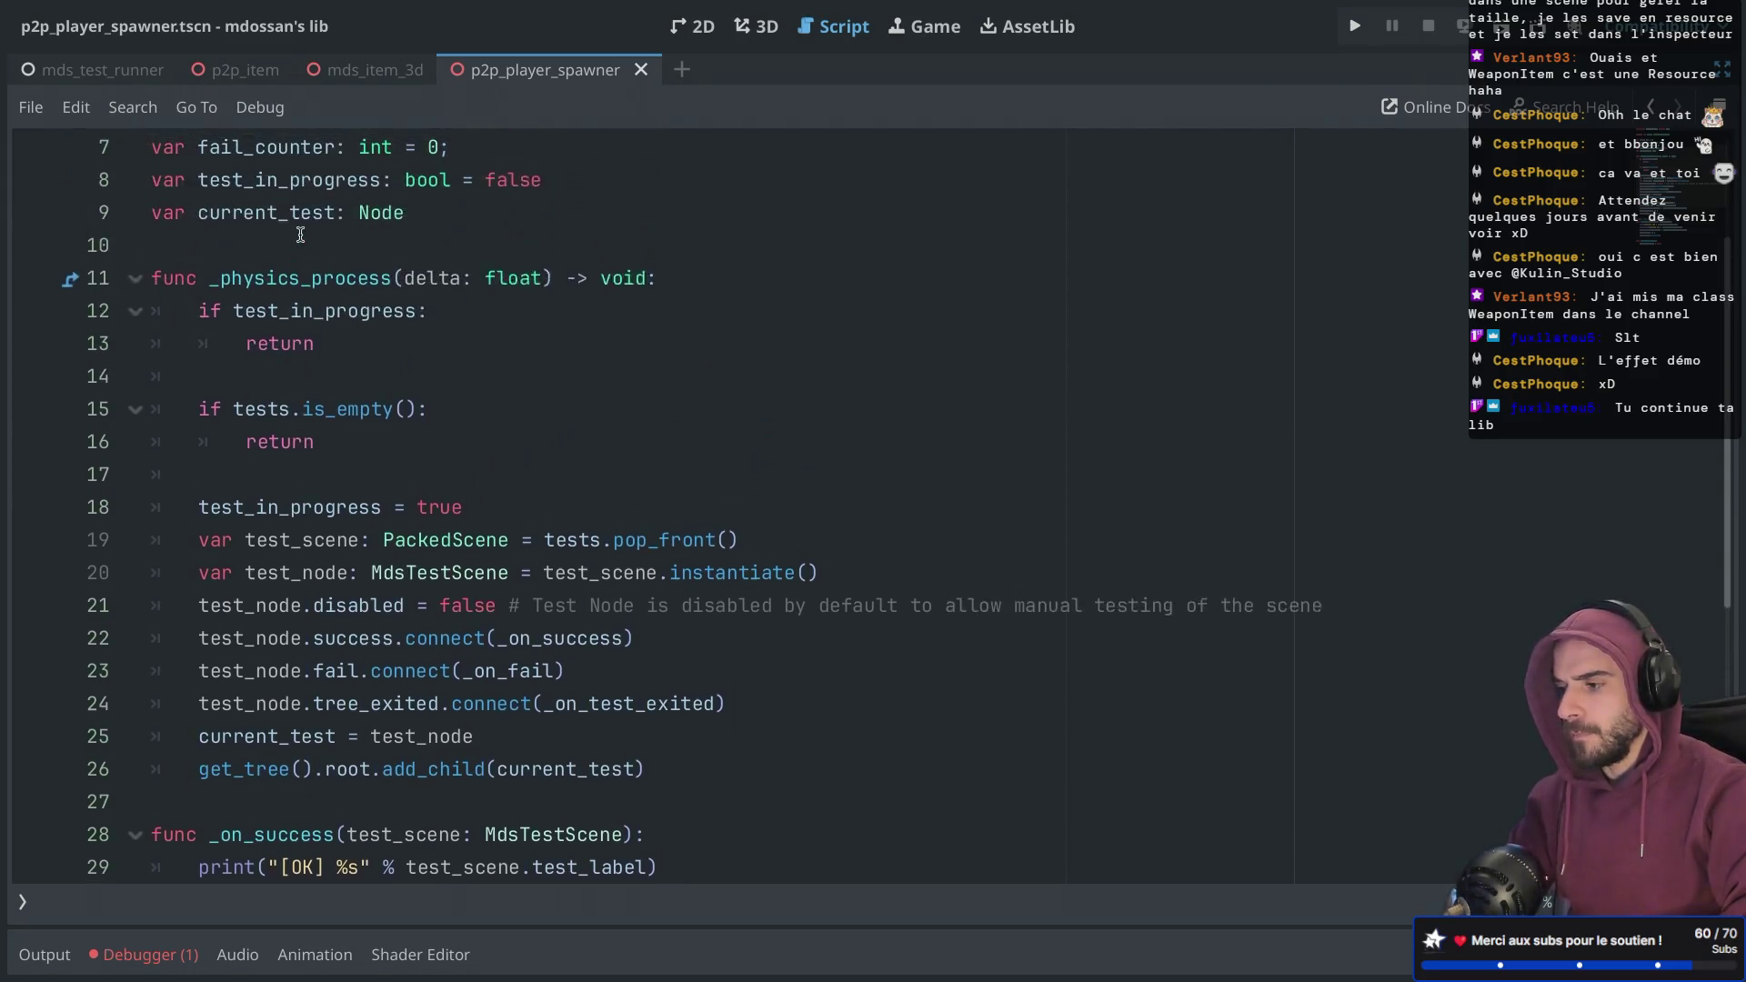
left_click(101, 80)
key("ctrl+shift+F11")
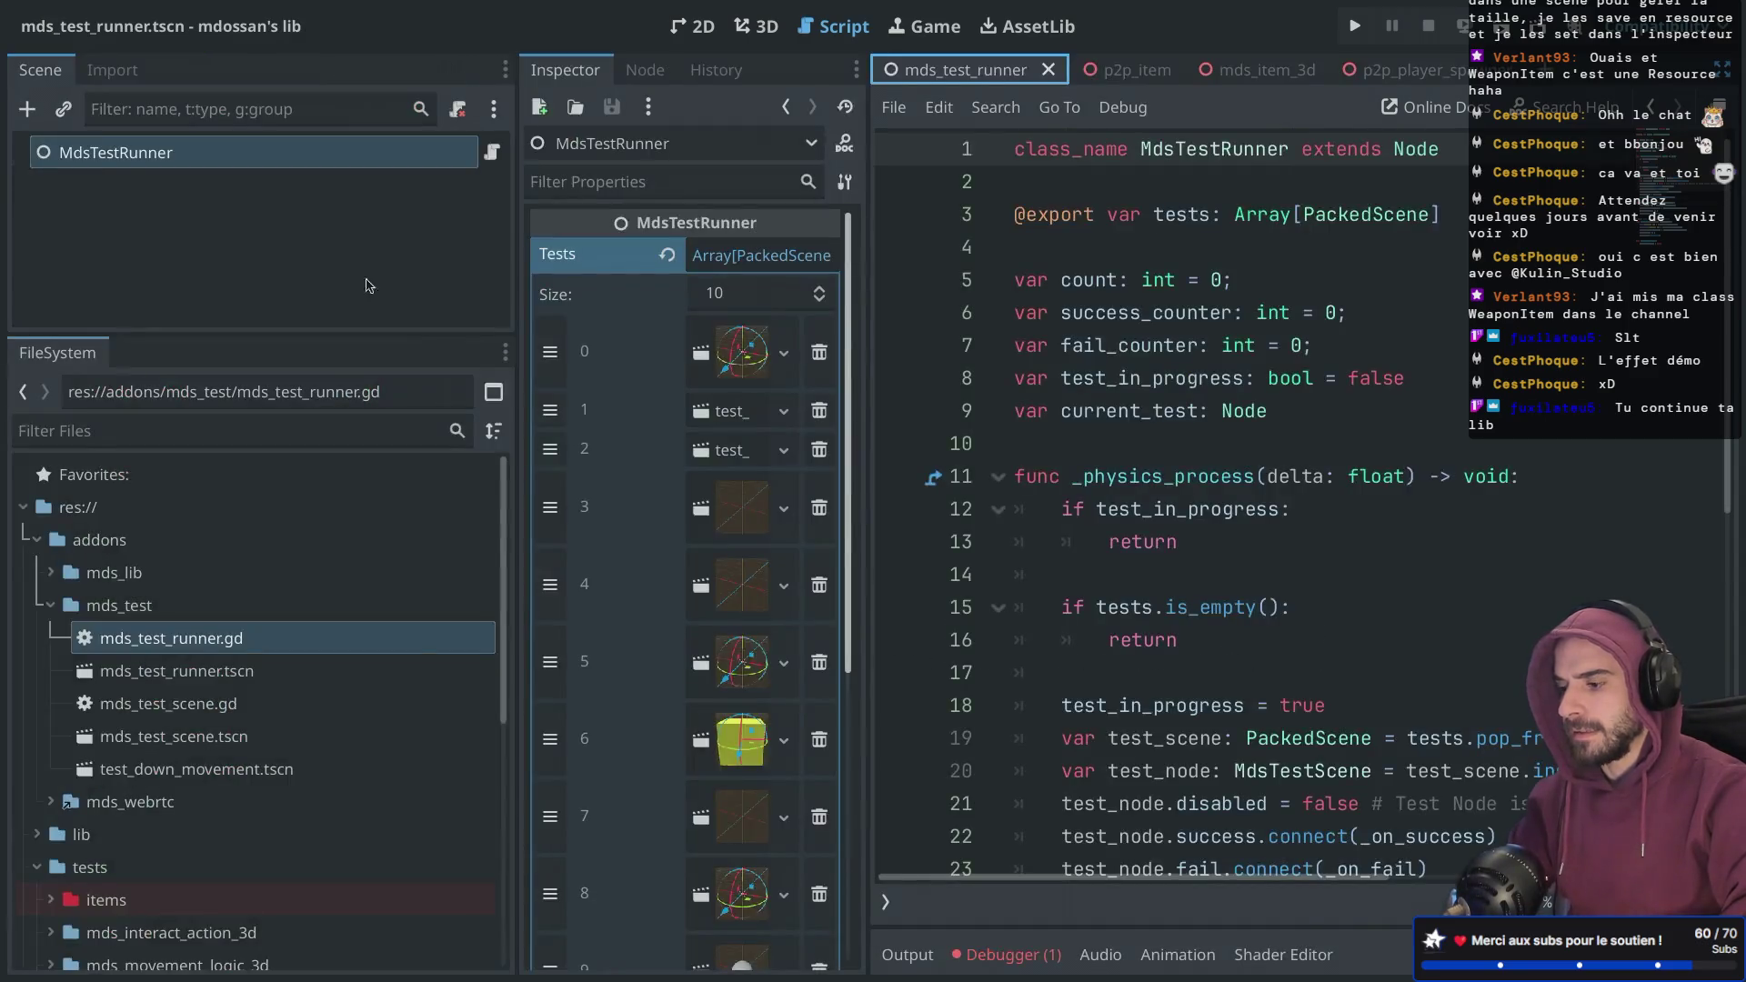
double_click(172, 704)
key("ctrl+shift+F11")
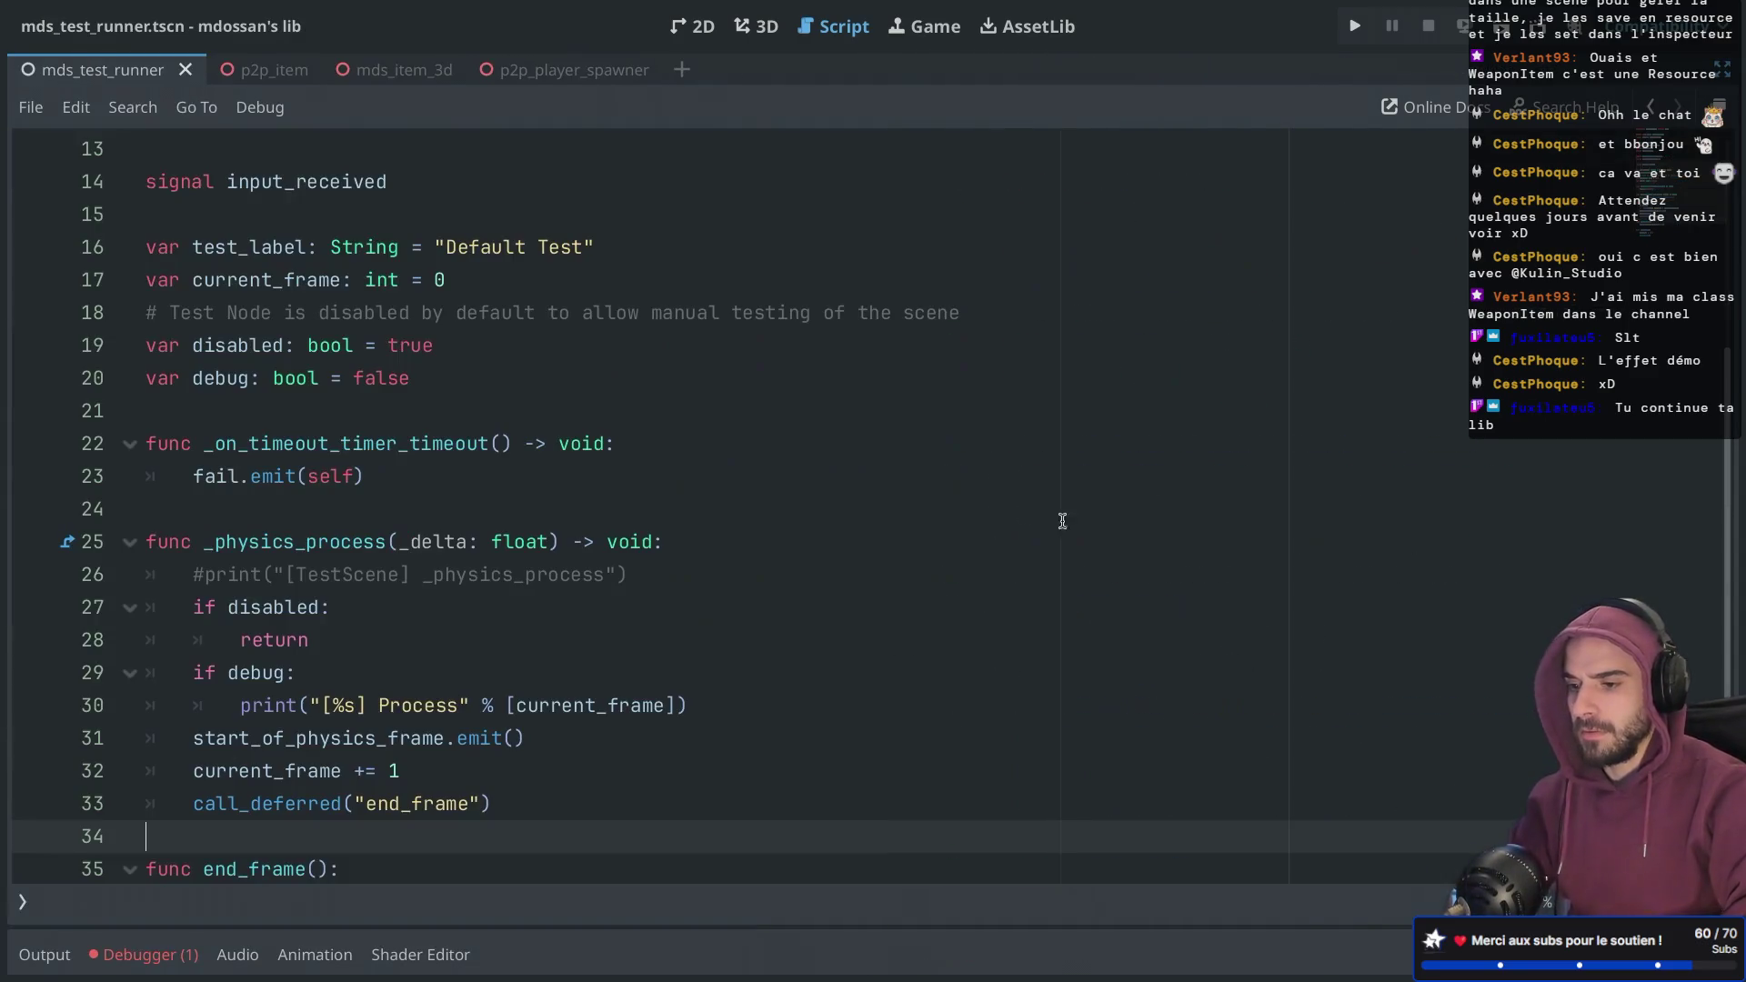
scroll(799, 440, "down", 3)
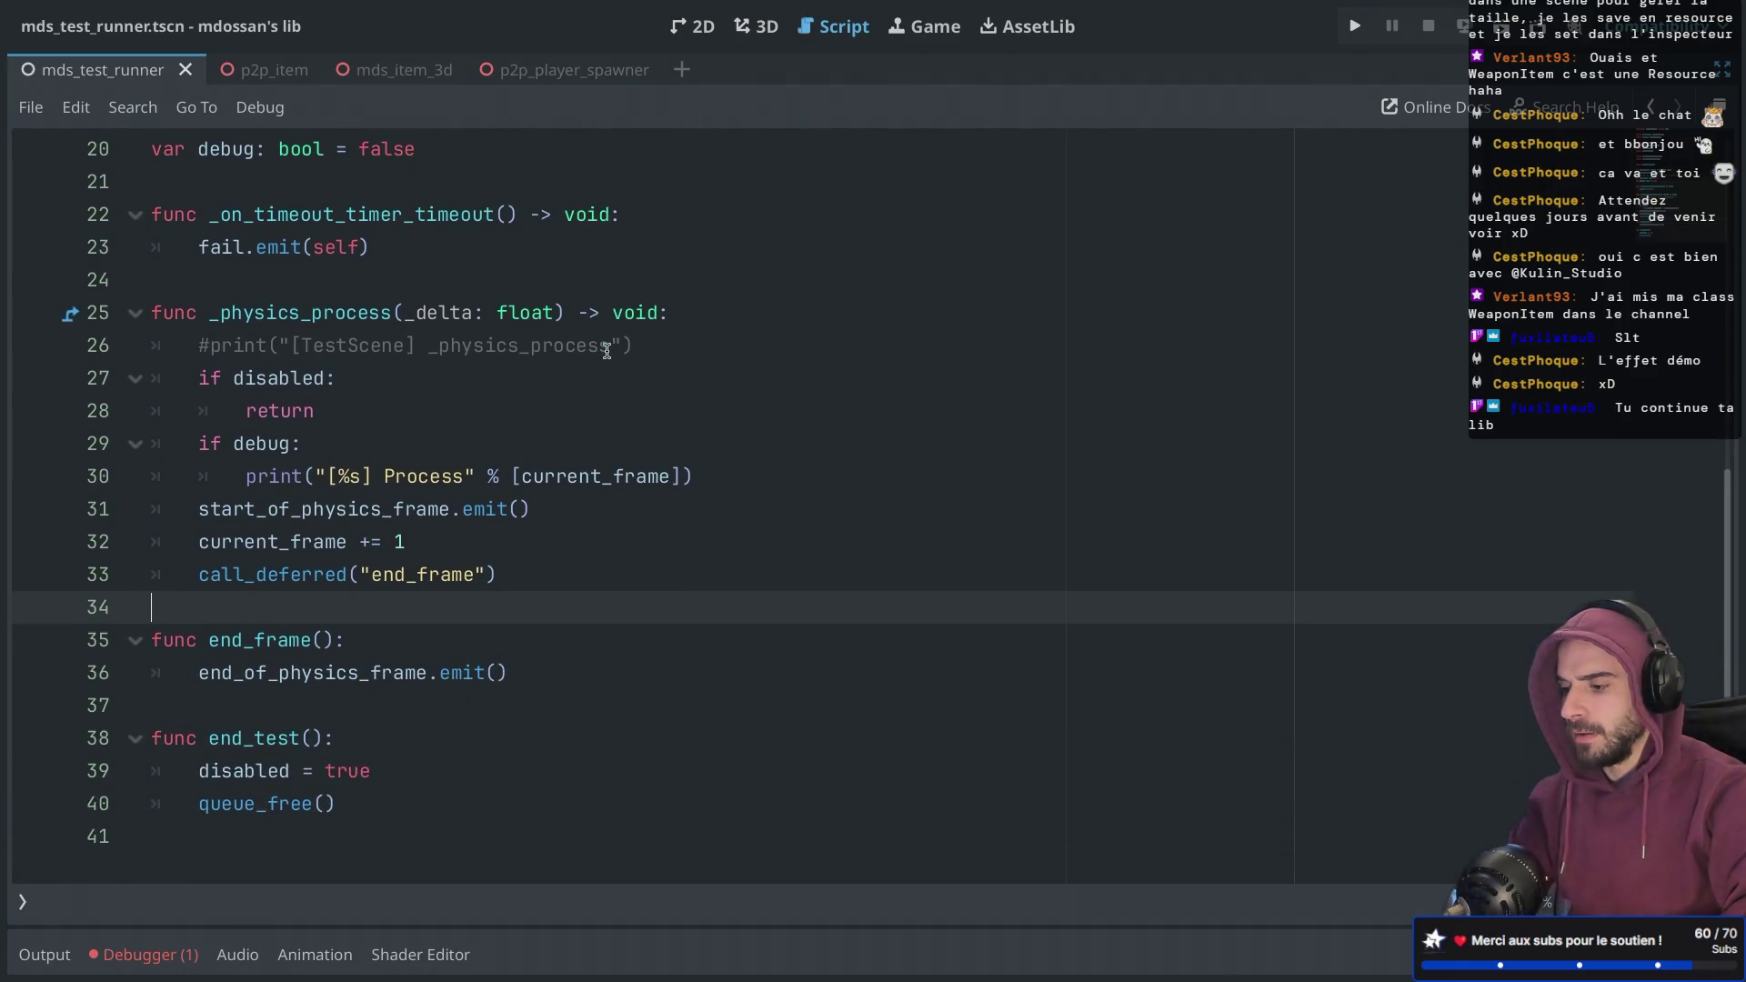
scroll(606, 351, "up", 5)
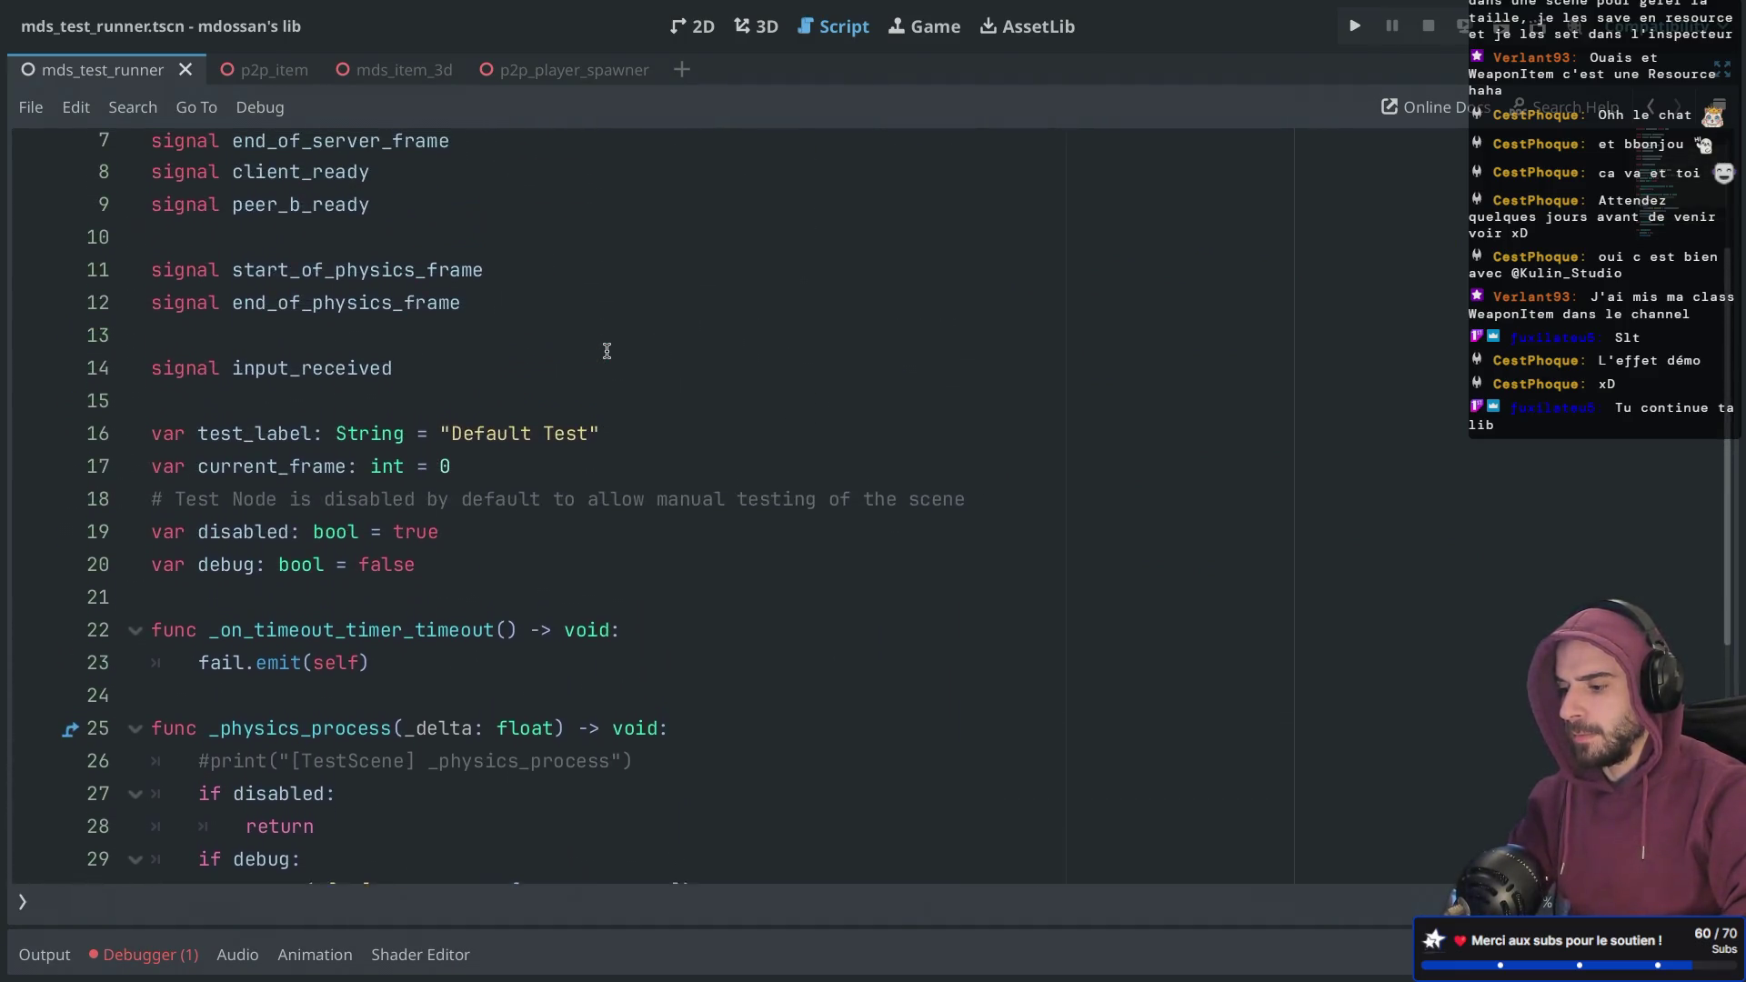
scroll(606, 351, "down", 2)
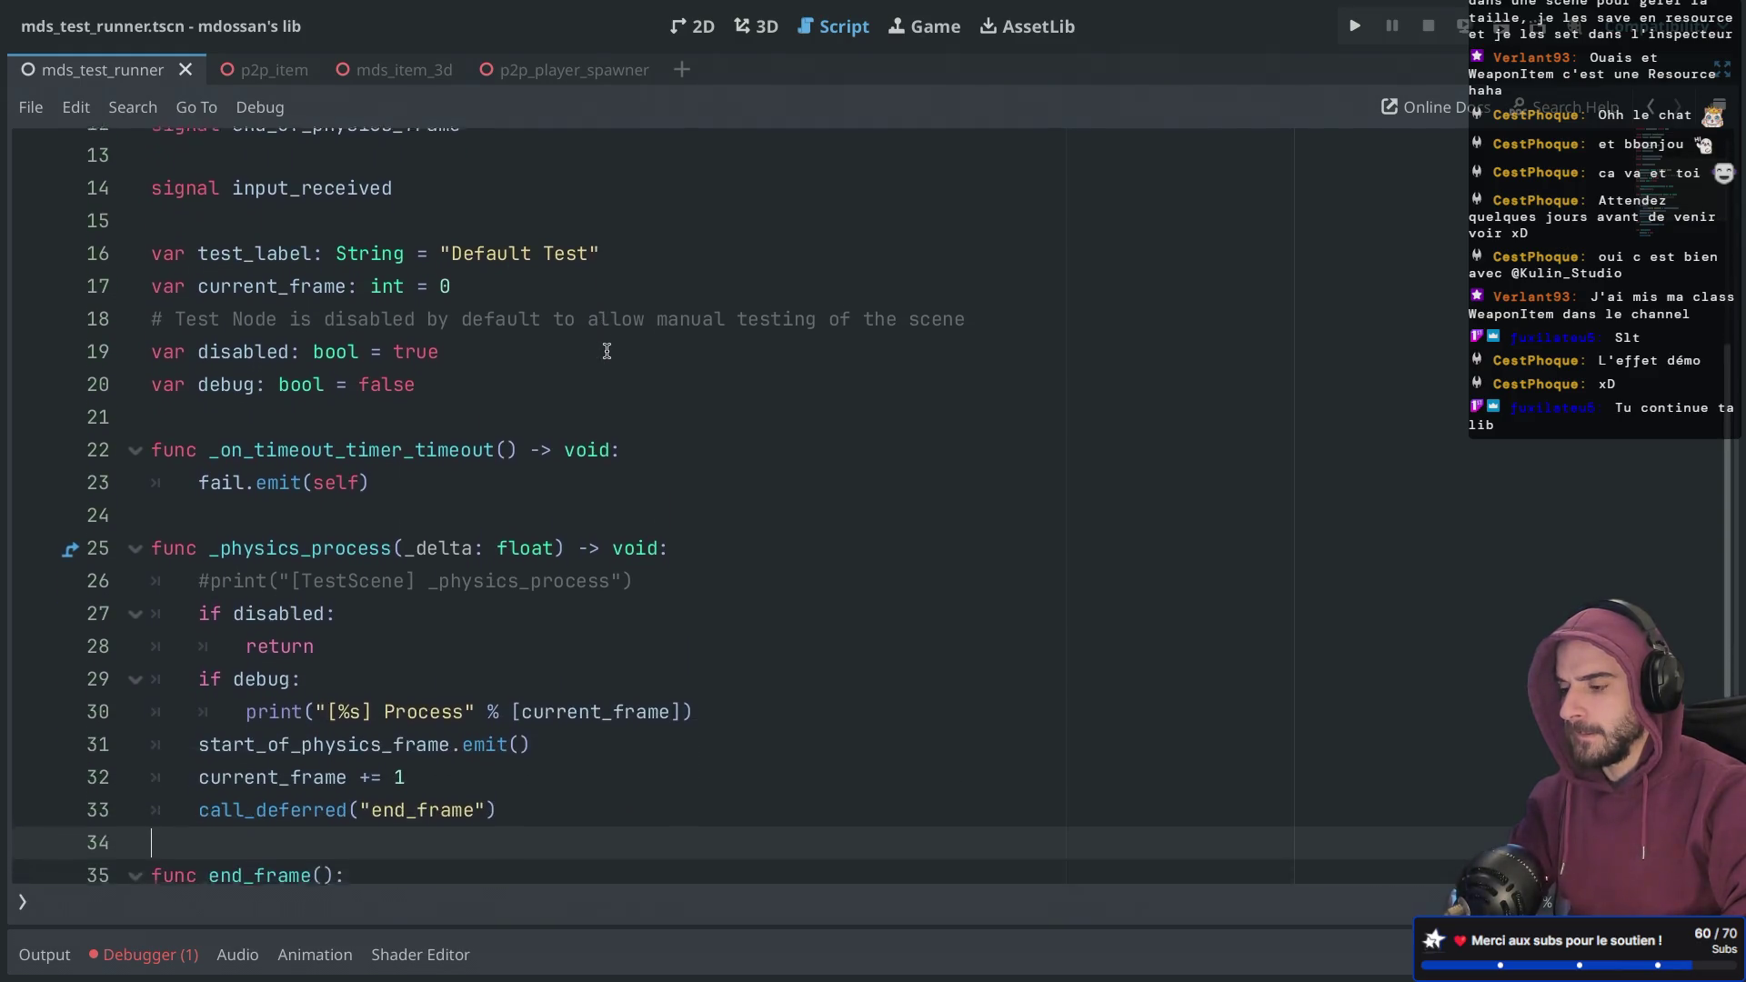
scroll(525, 600, "down", 1)
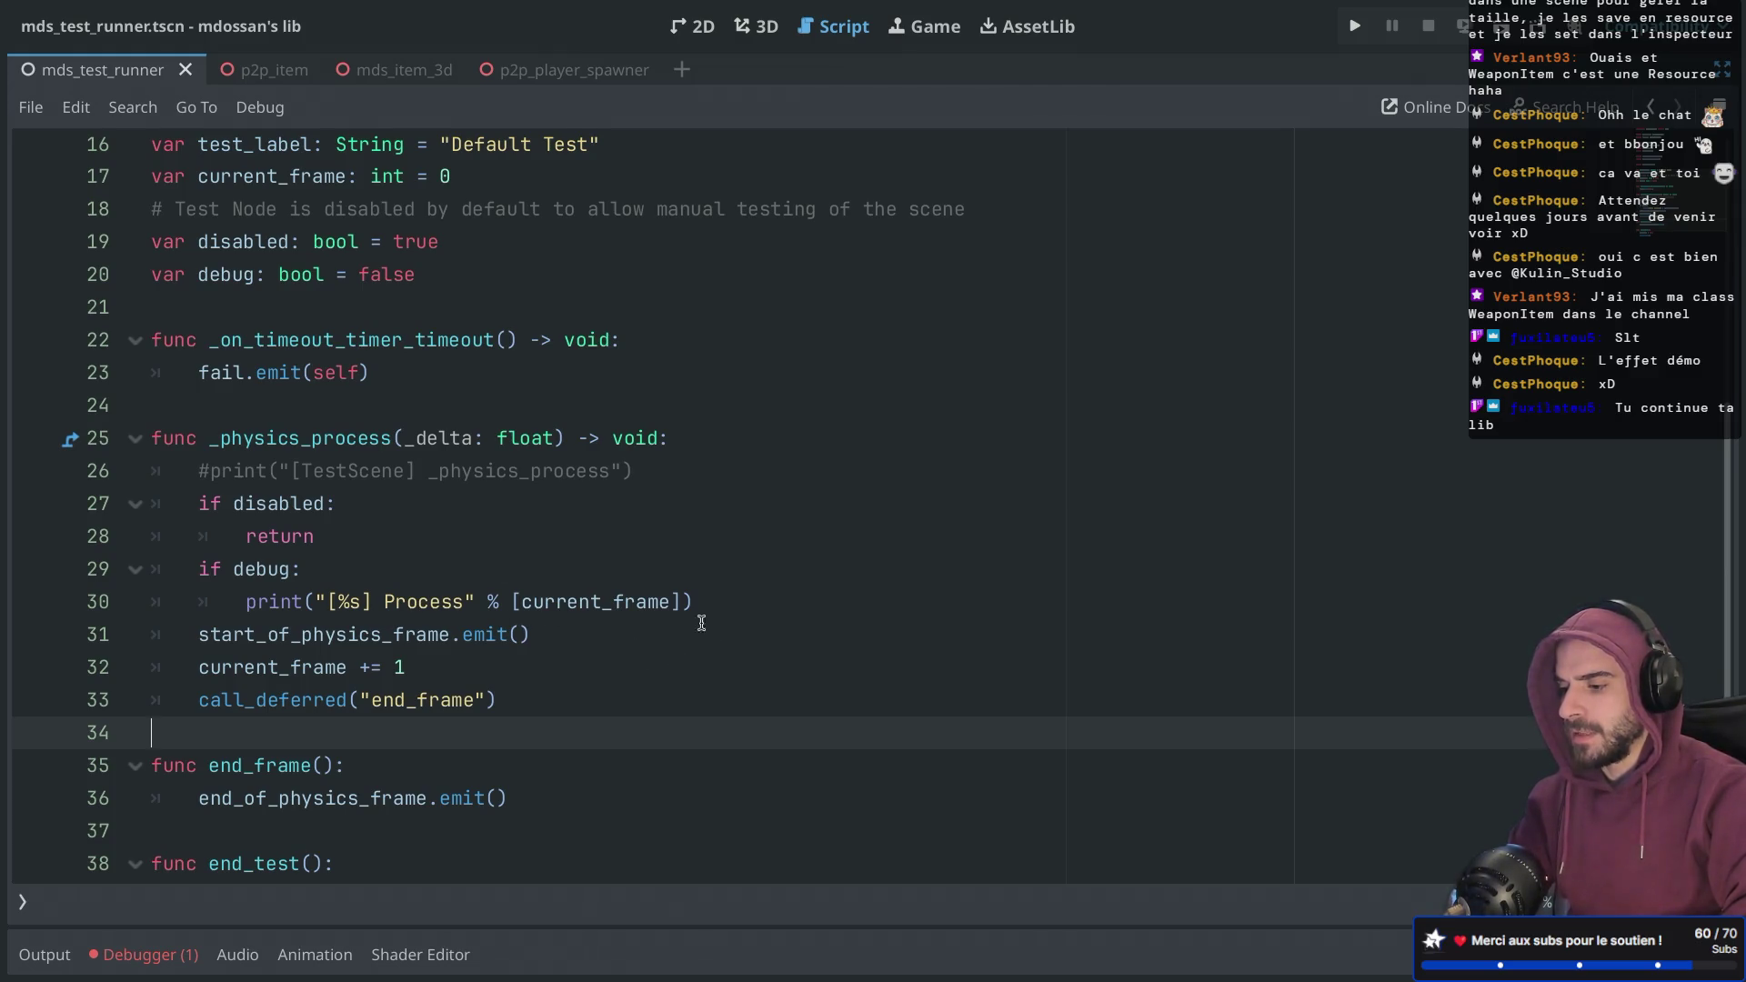
Step: Add print(test_label) below line 30 of _physics_process, then run the scene with F6 and close it
left_click(737, 616)
key("Return")
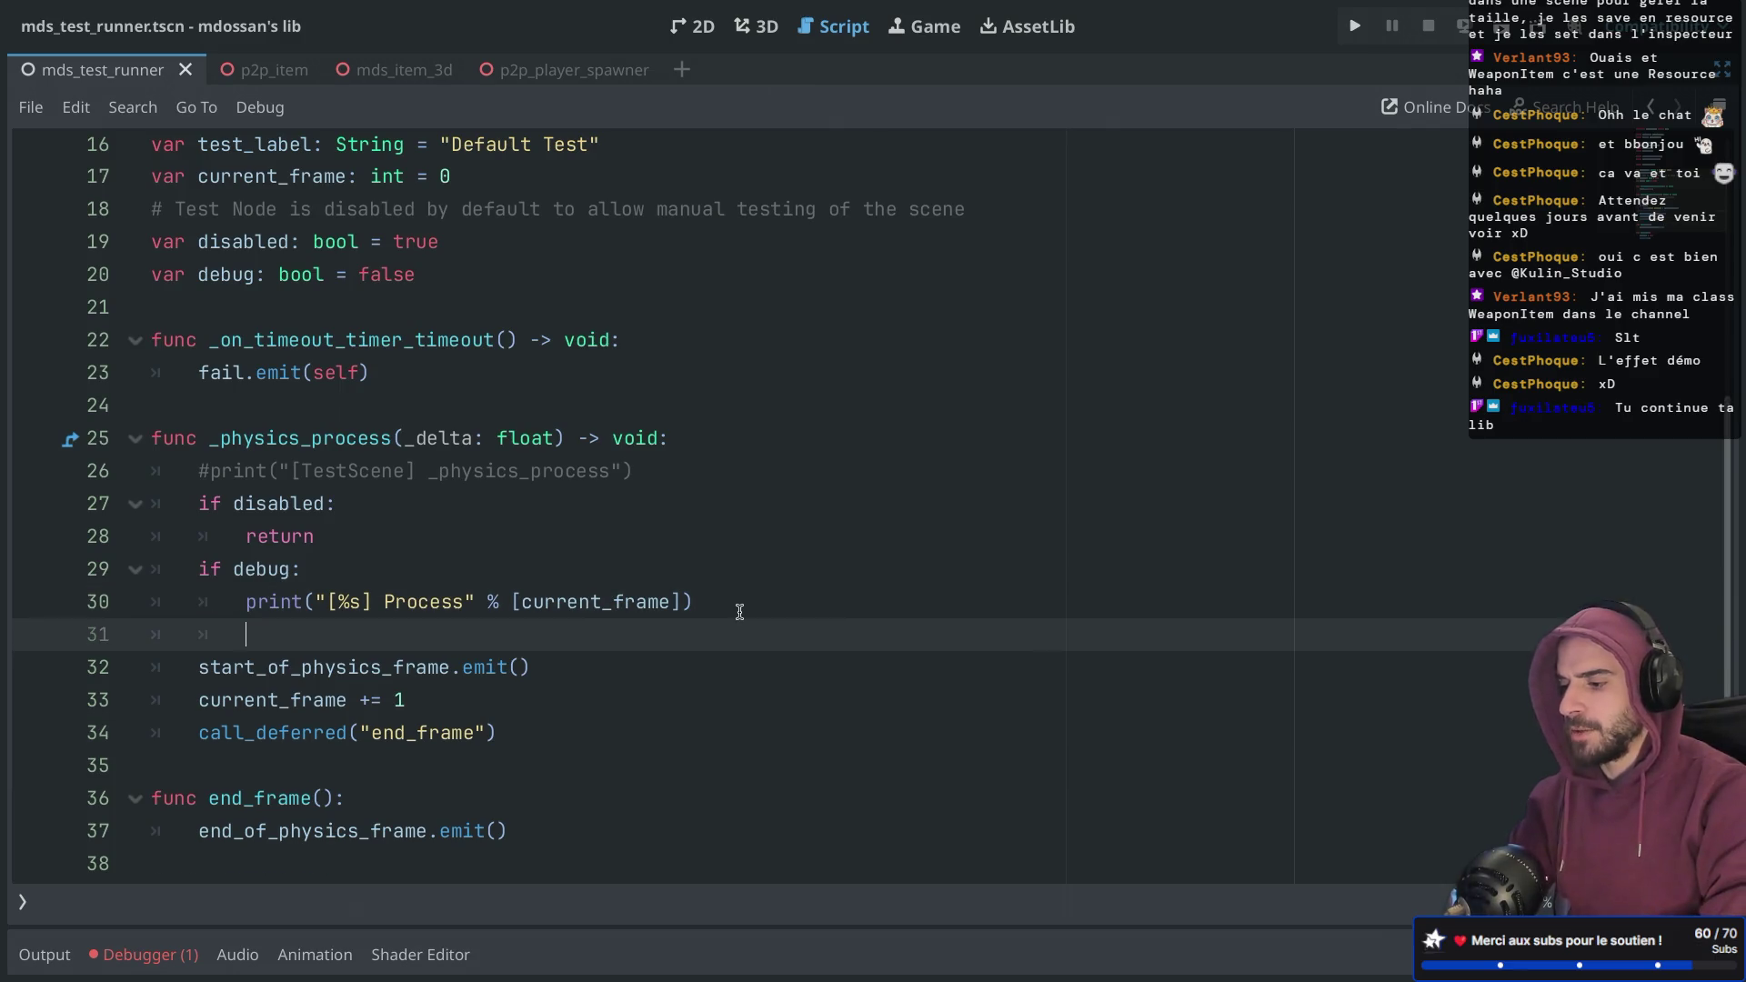
type("print(\"")
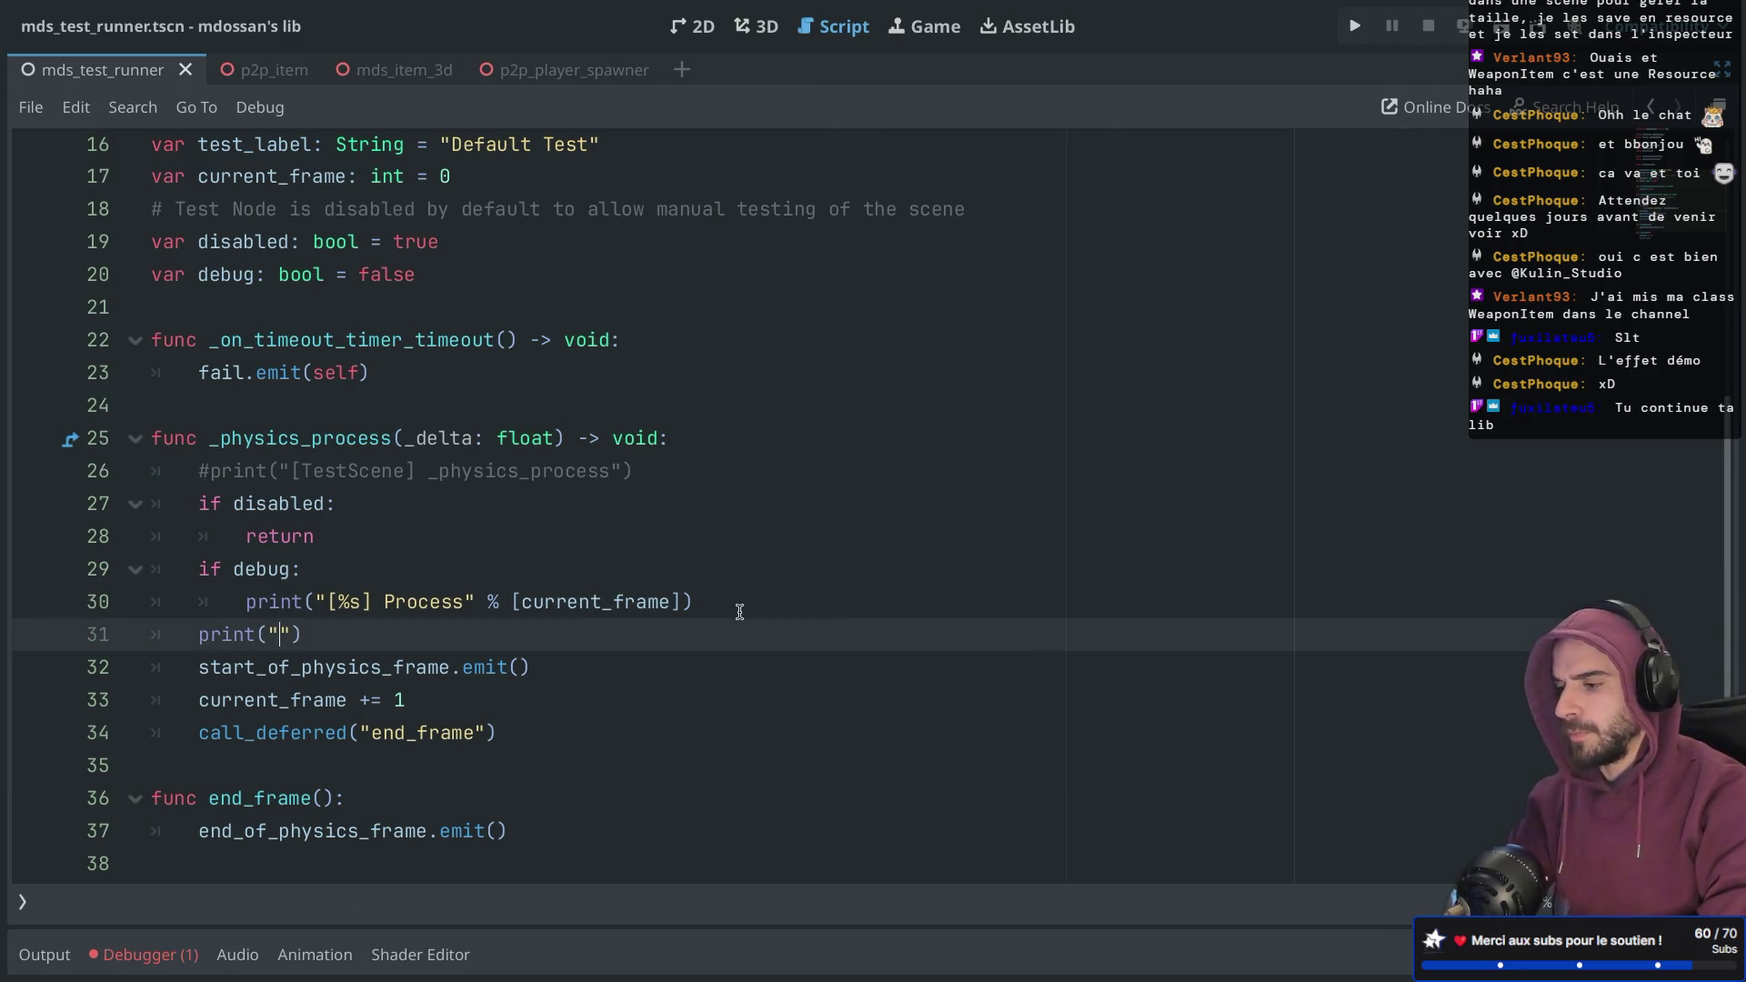
type("test")
key("BackSpace")
key("BackSpace")
key("BackSpace")
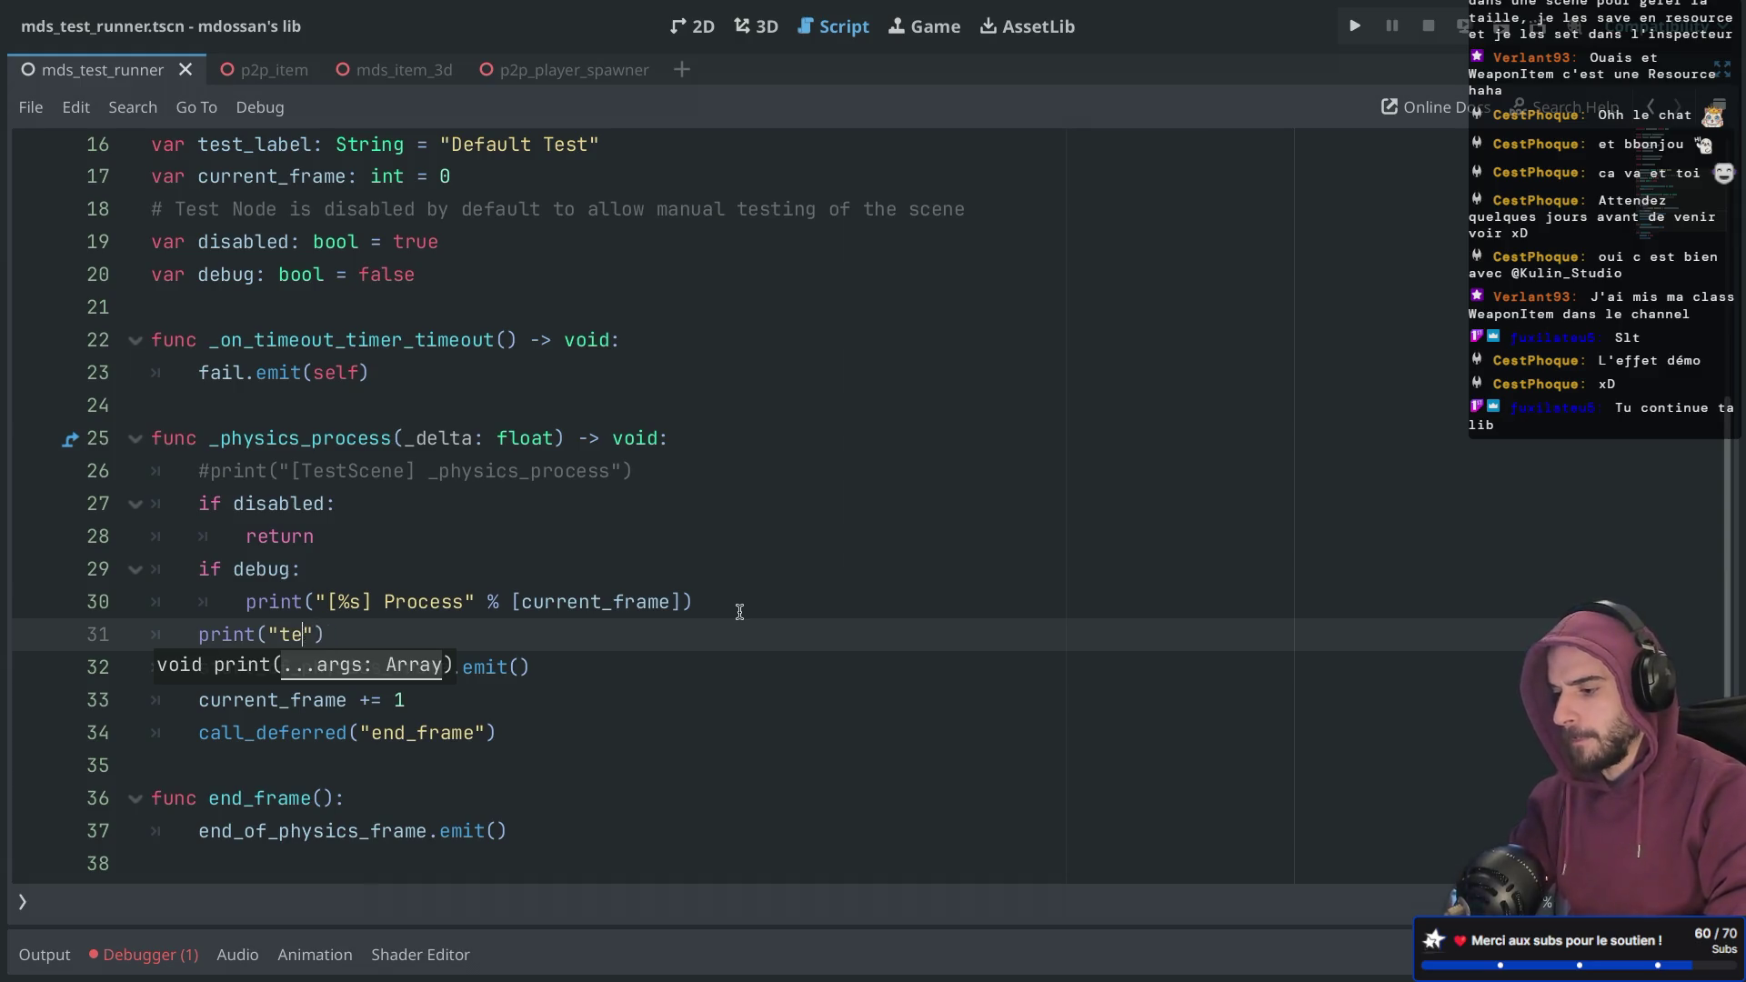
type("test_la")
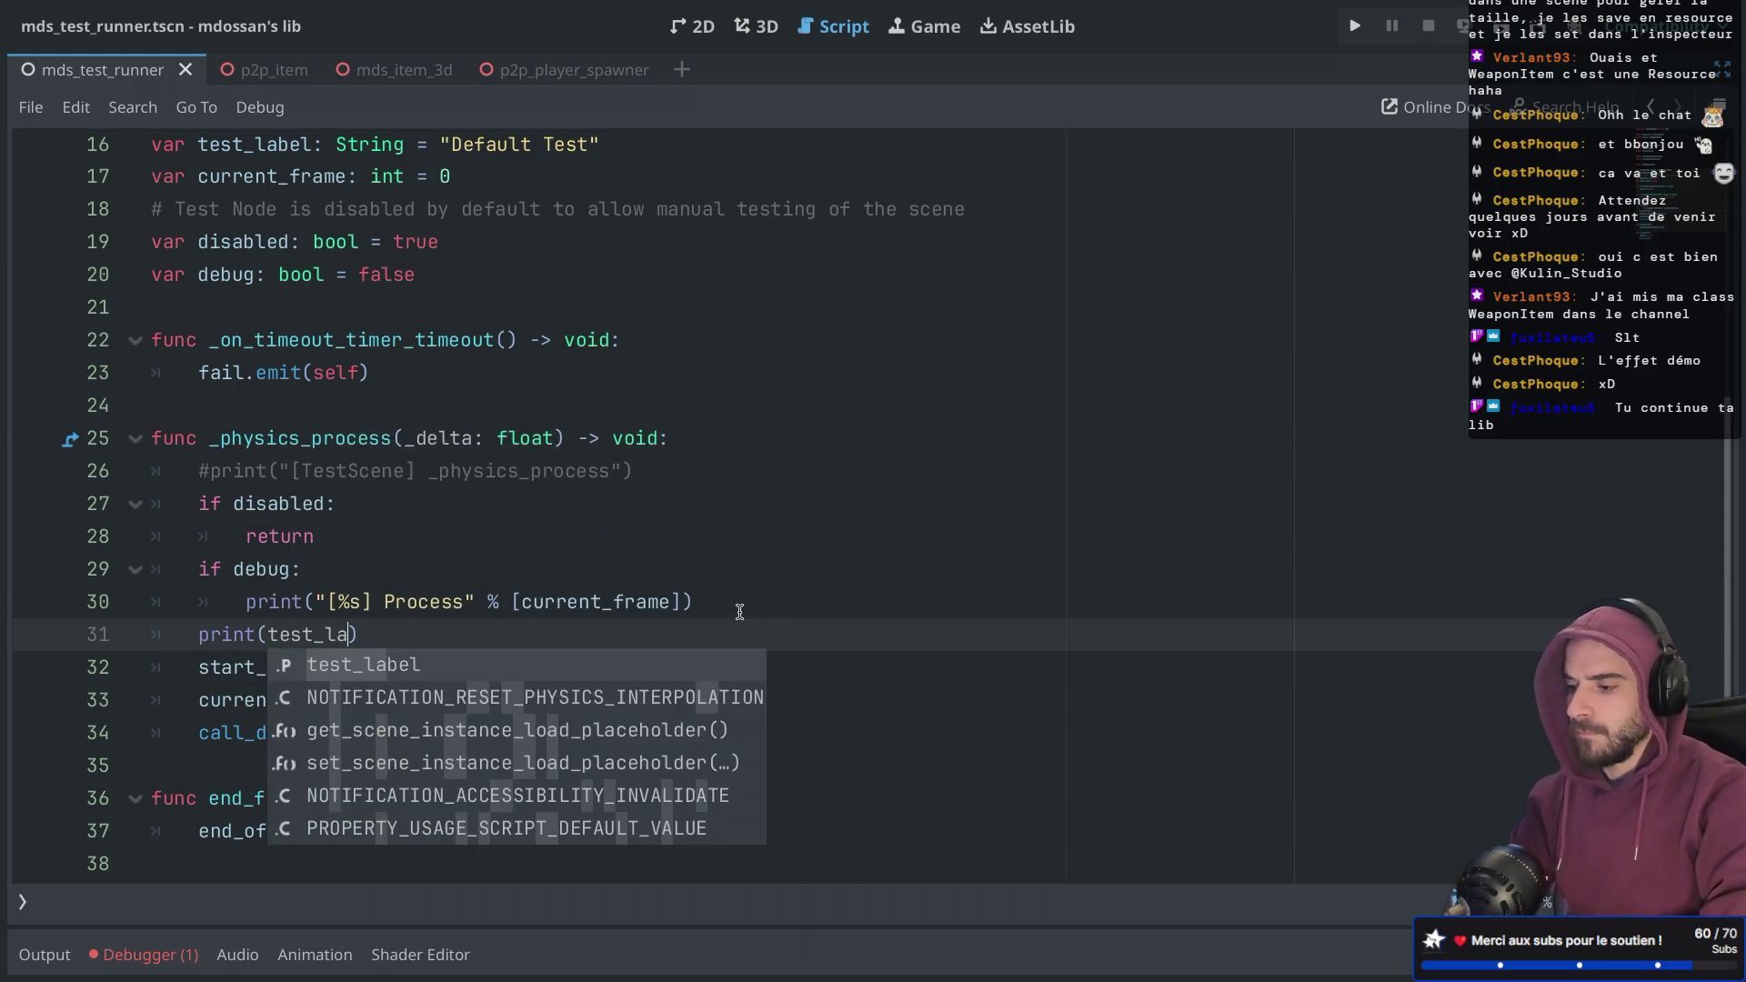
key("Return")
key("F6")
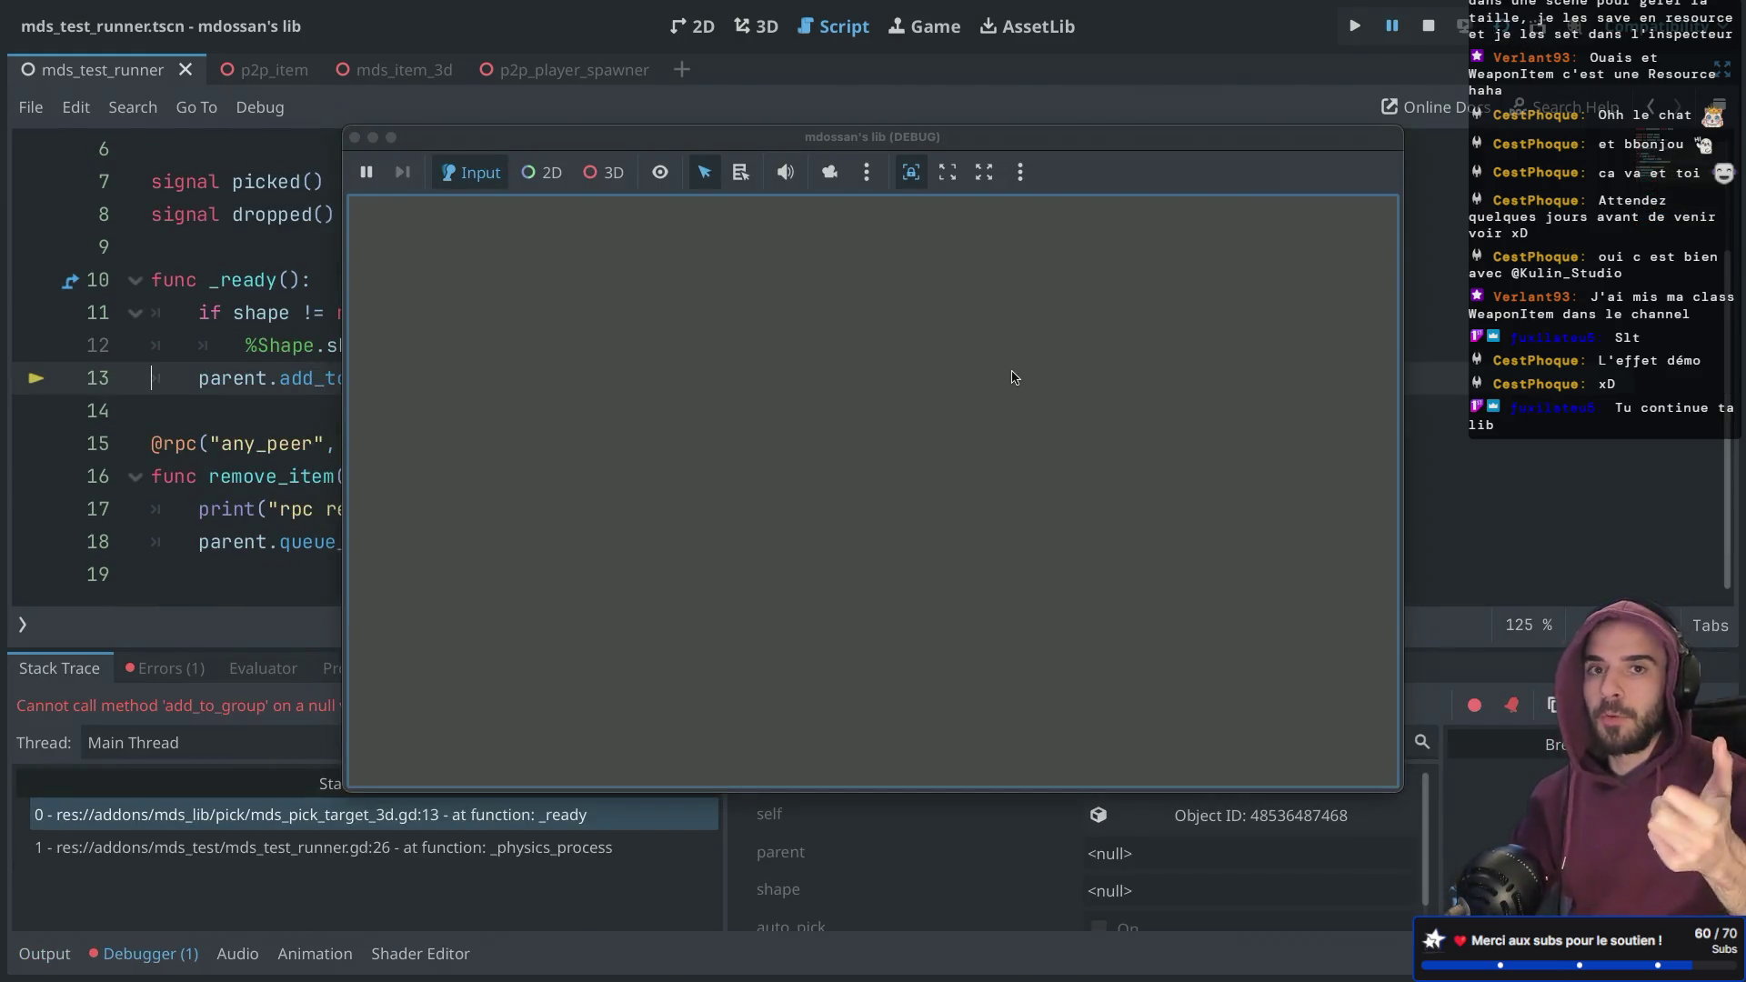
left_click(355, 137)
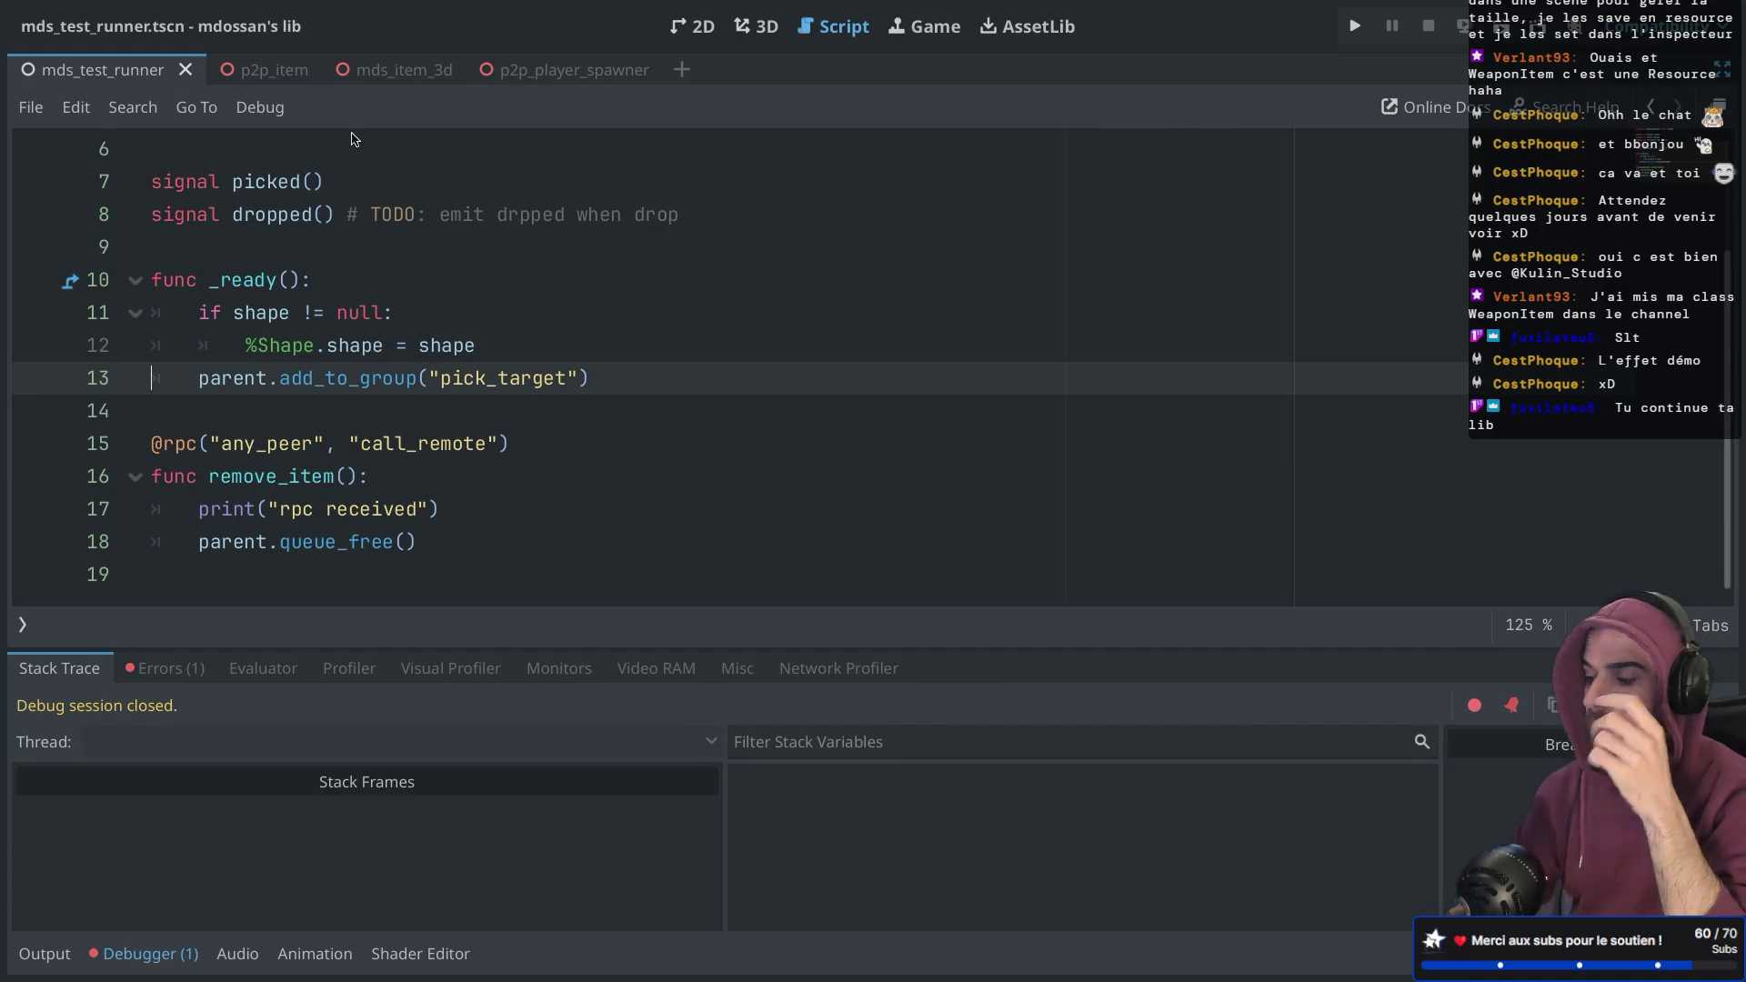
Step: Compare the add_to_group error with the printed test labels, then restore docks and select MdsTestRunner
left_click(166, 669)
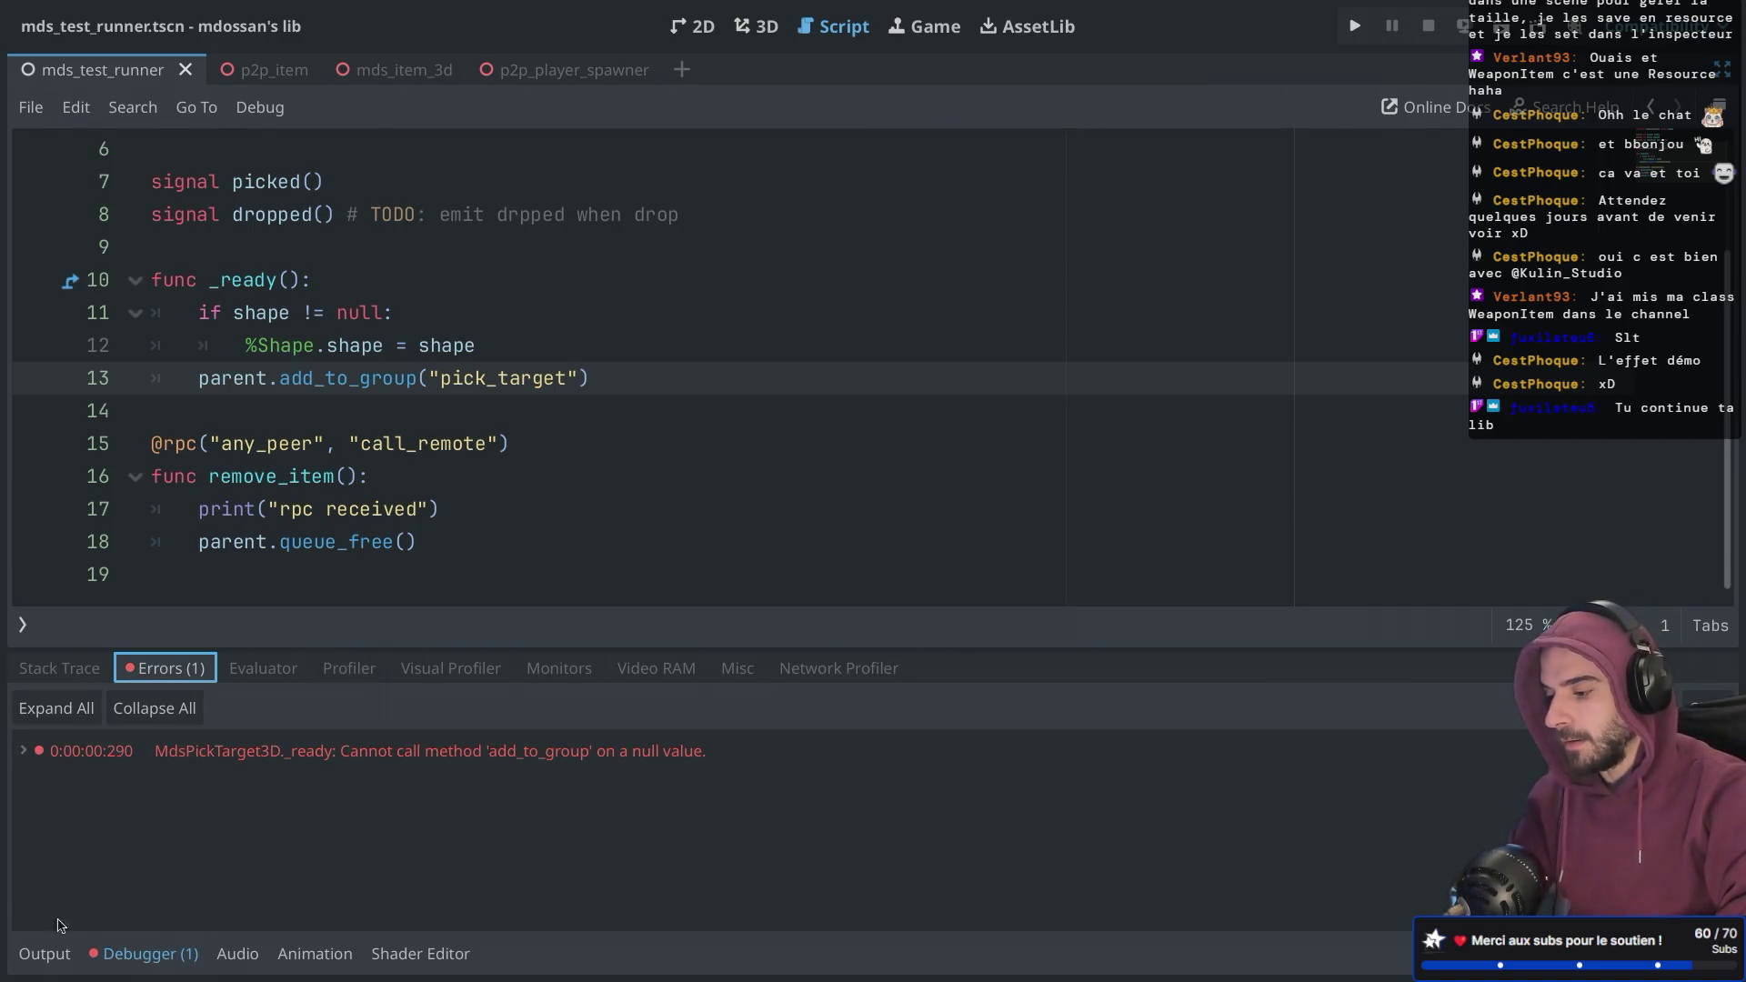
left_click(47, 953)
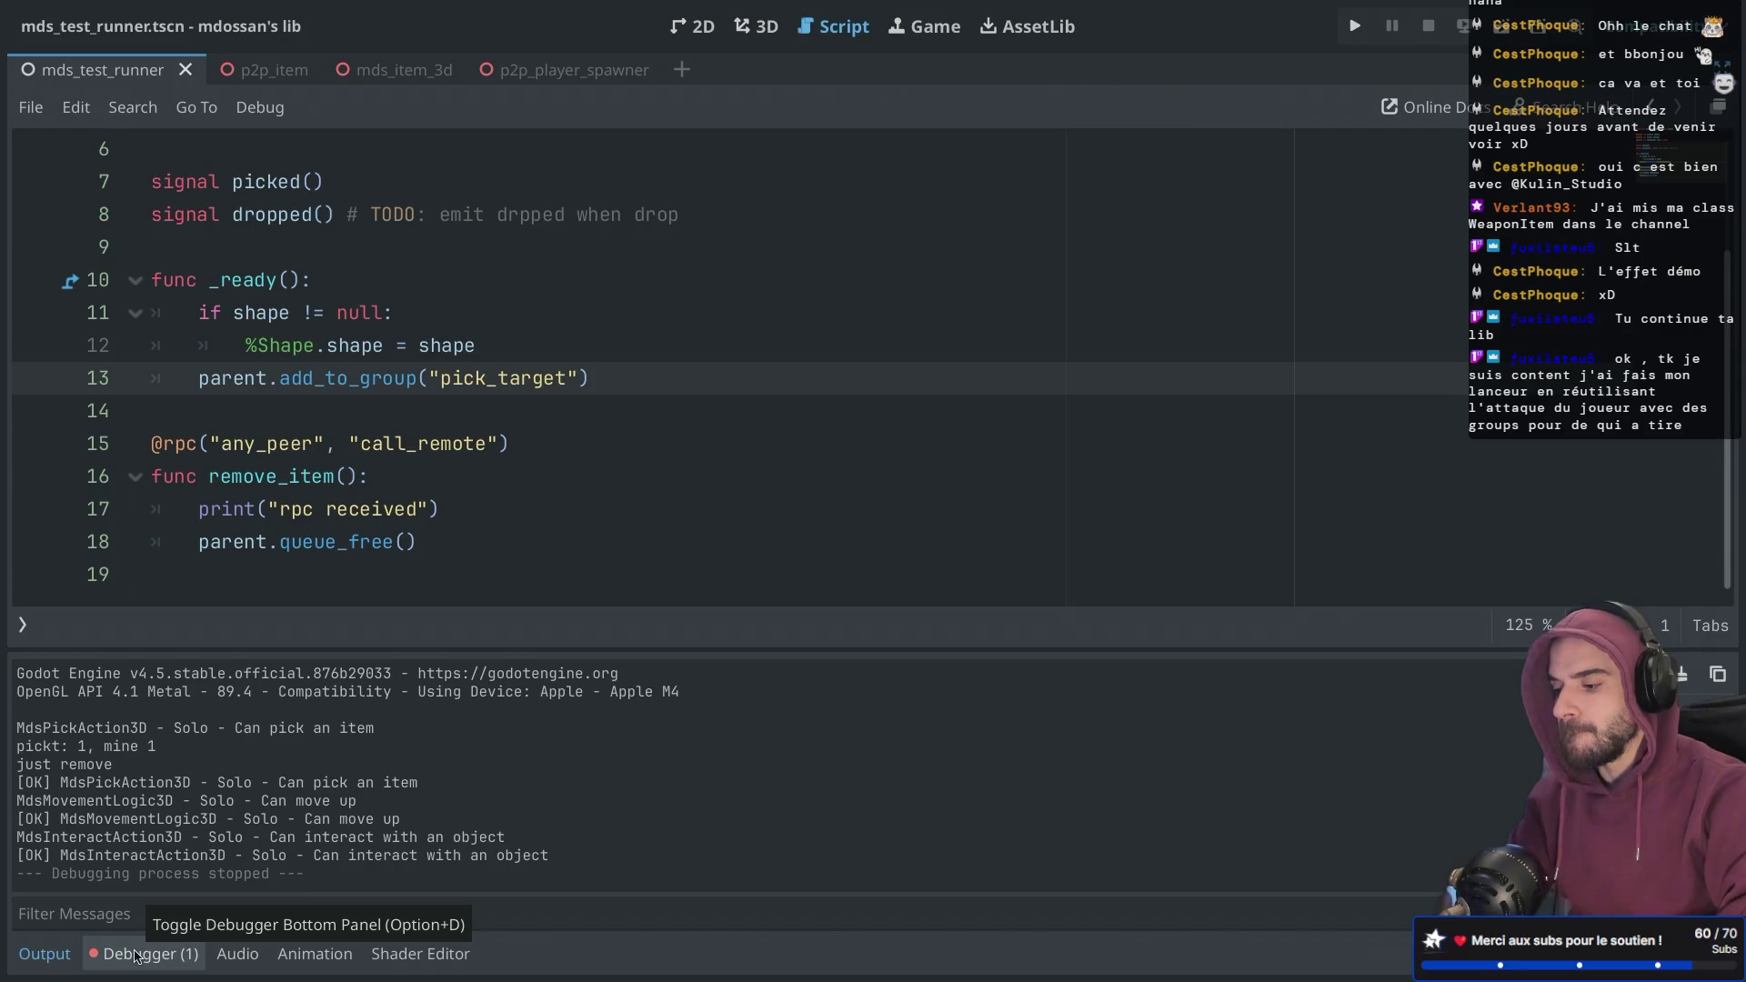
left_click(135, 955)
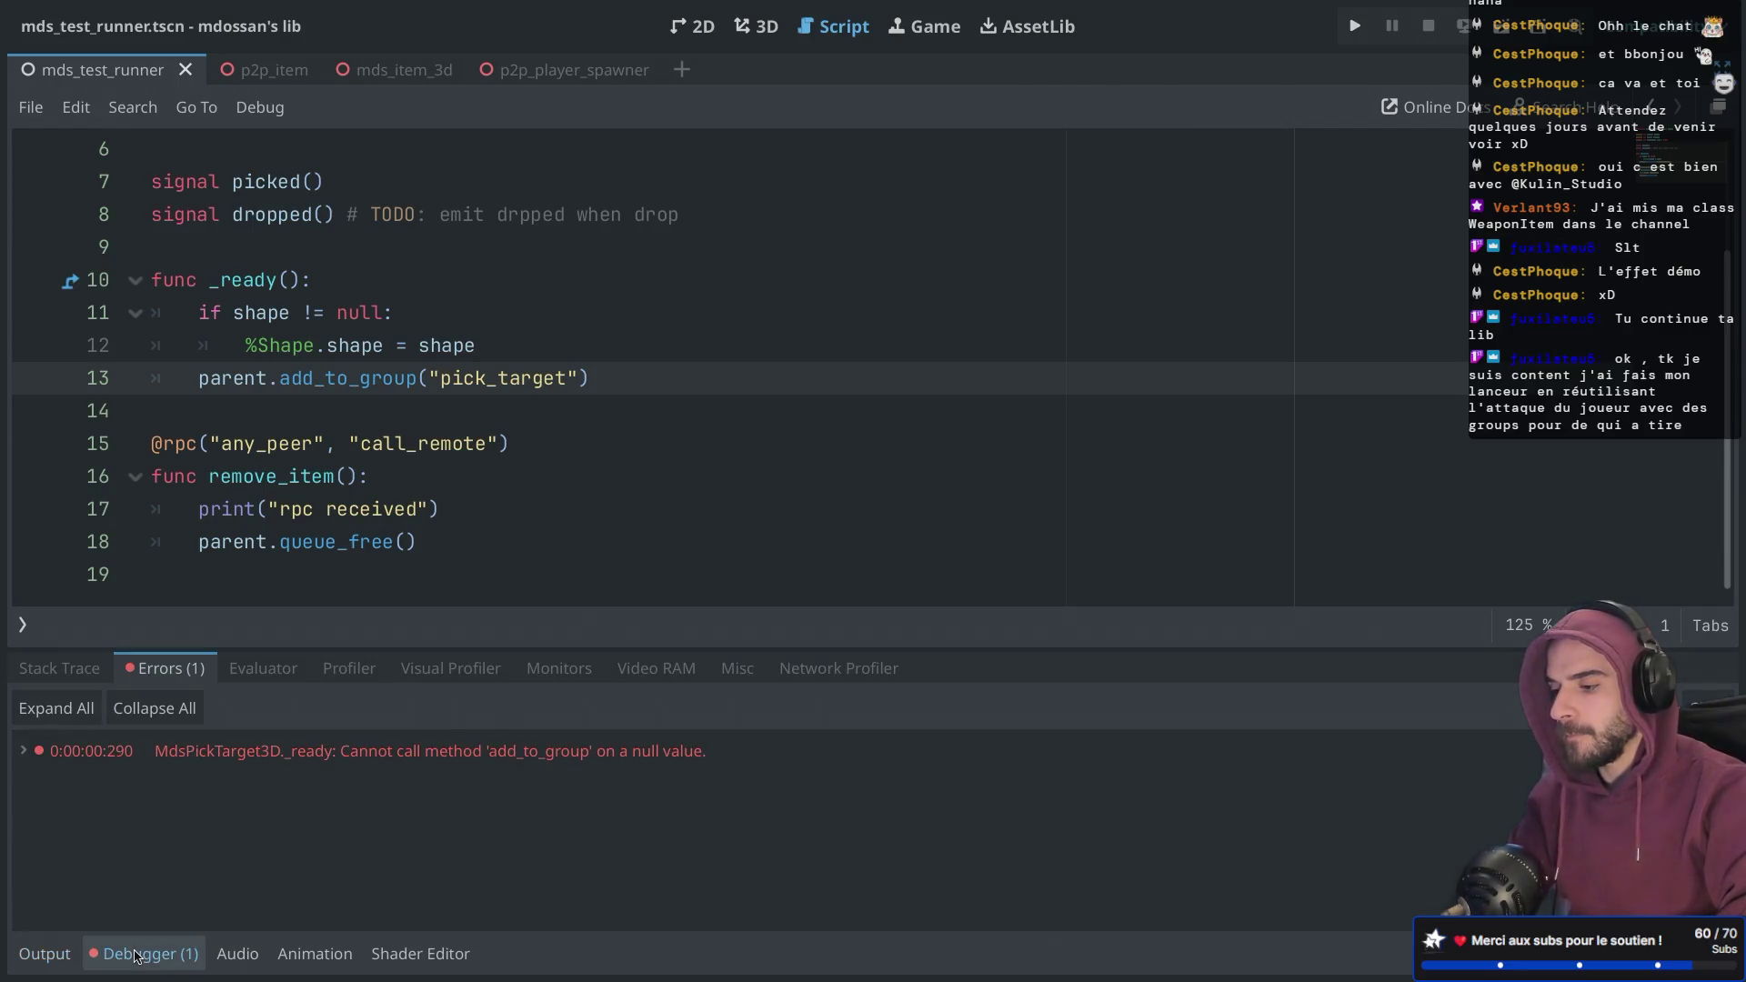
left_click(364, 760)
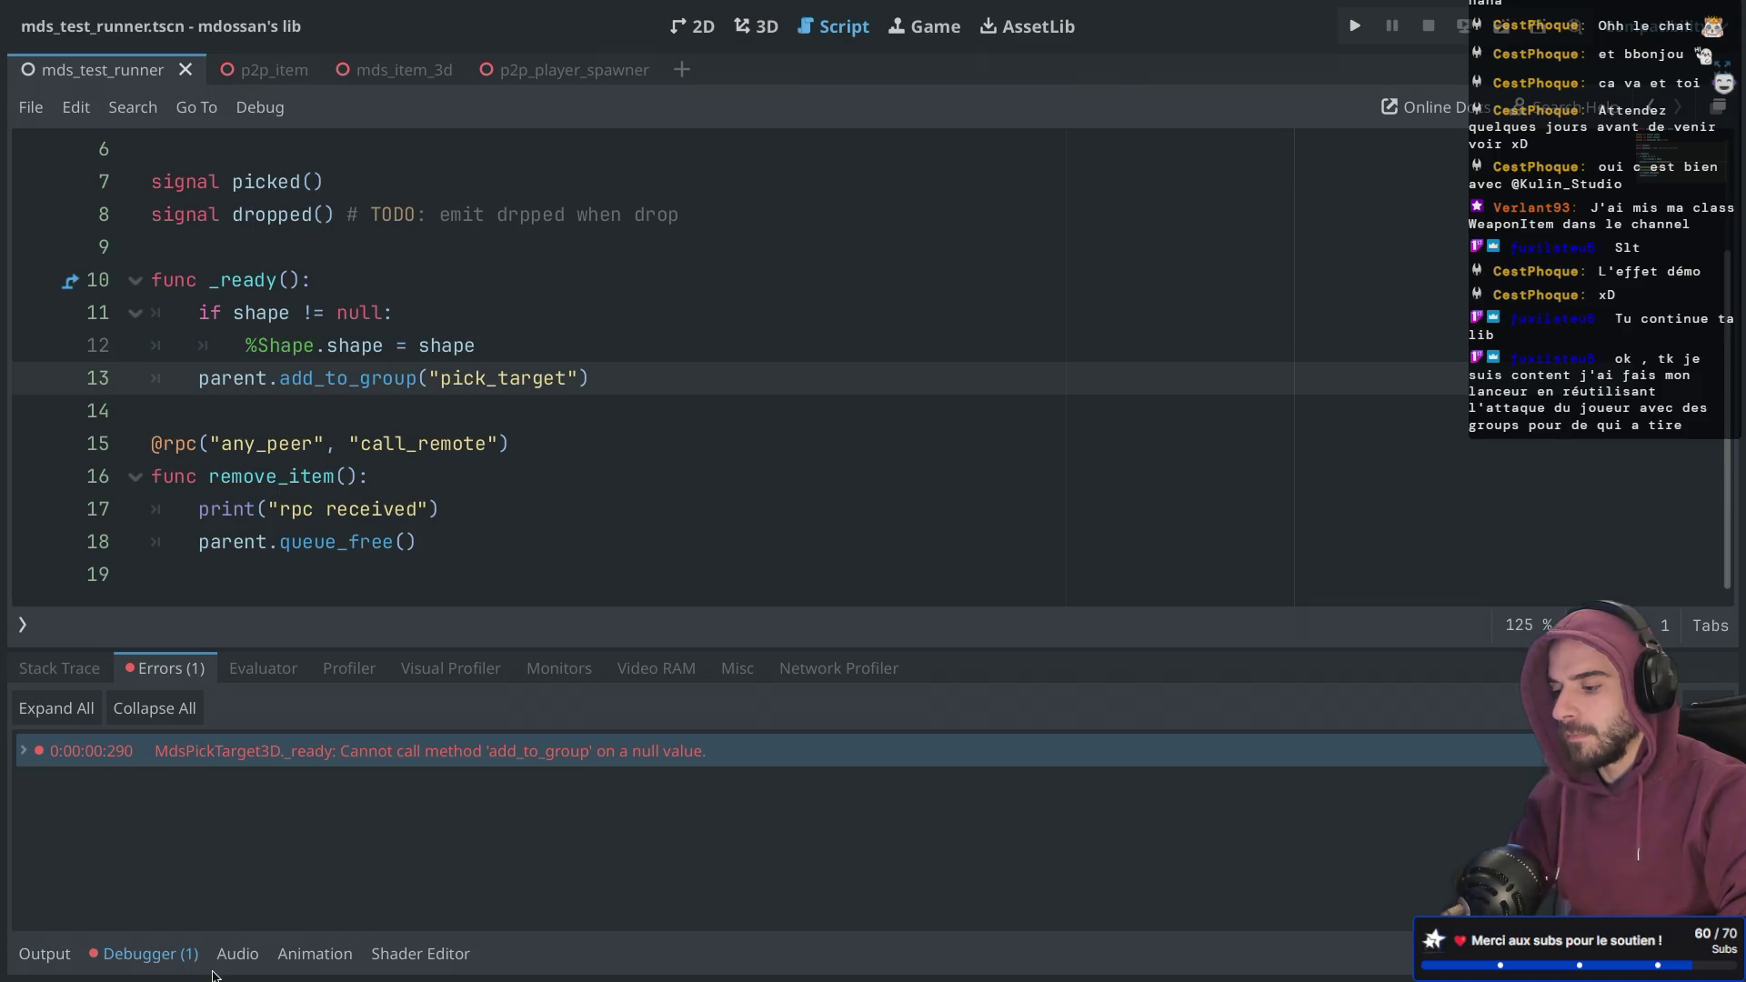
left_click(45, 953)
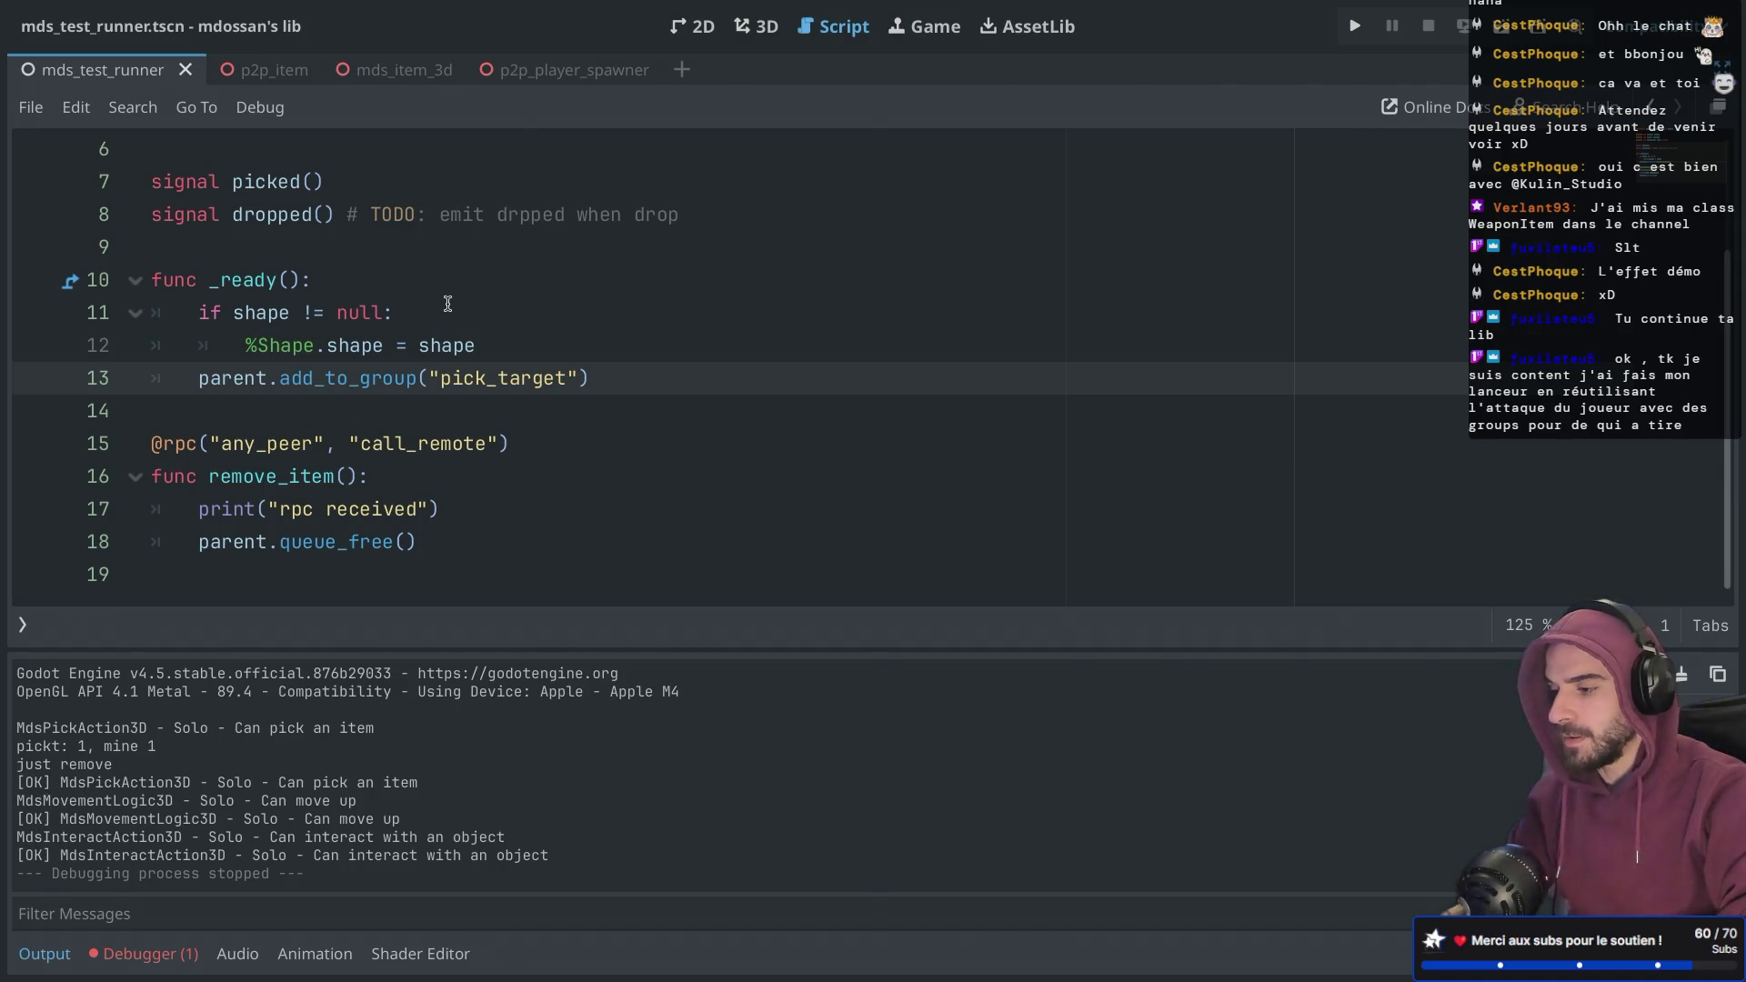
key("ctrl+super+d")
left_click(363, 151)
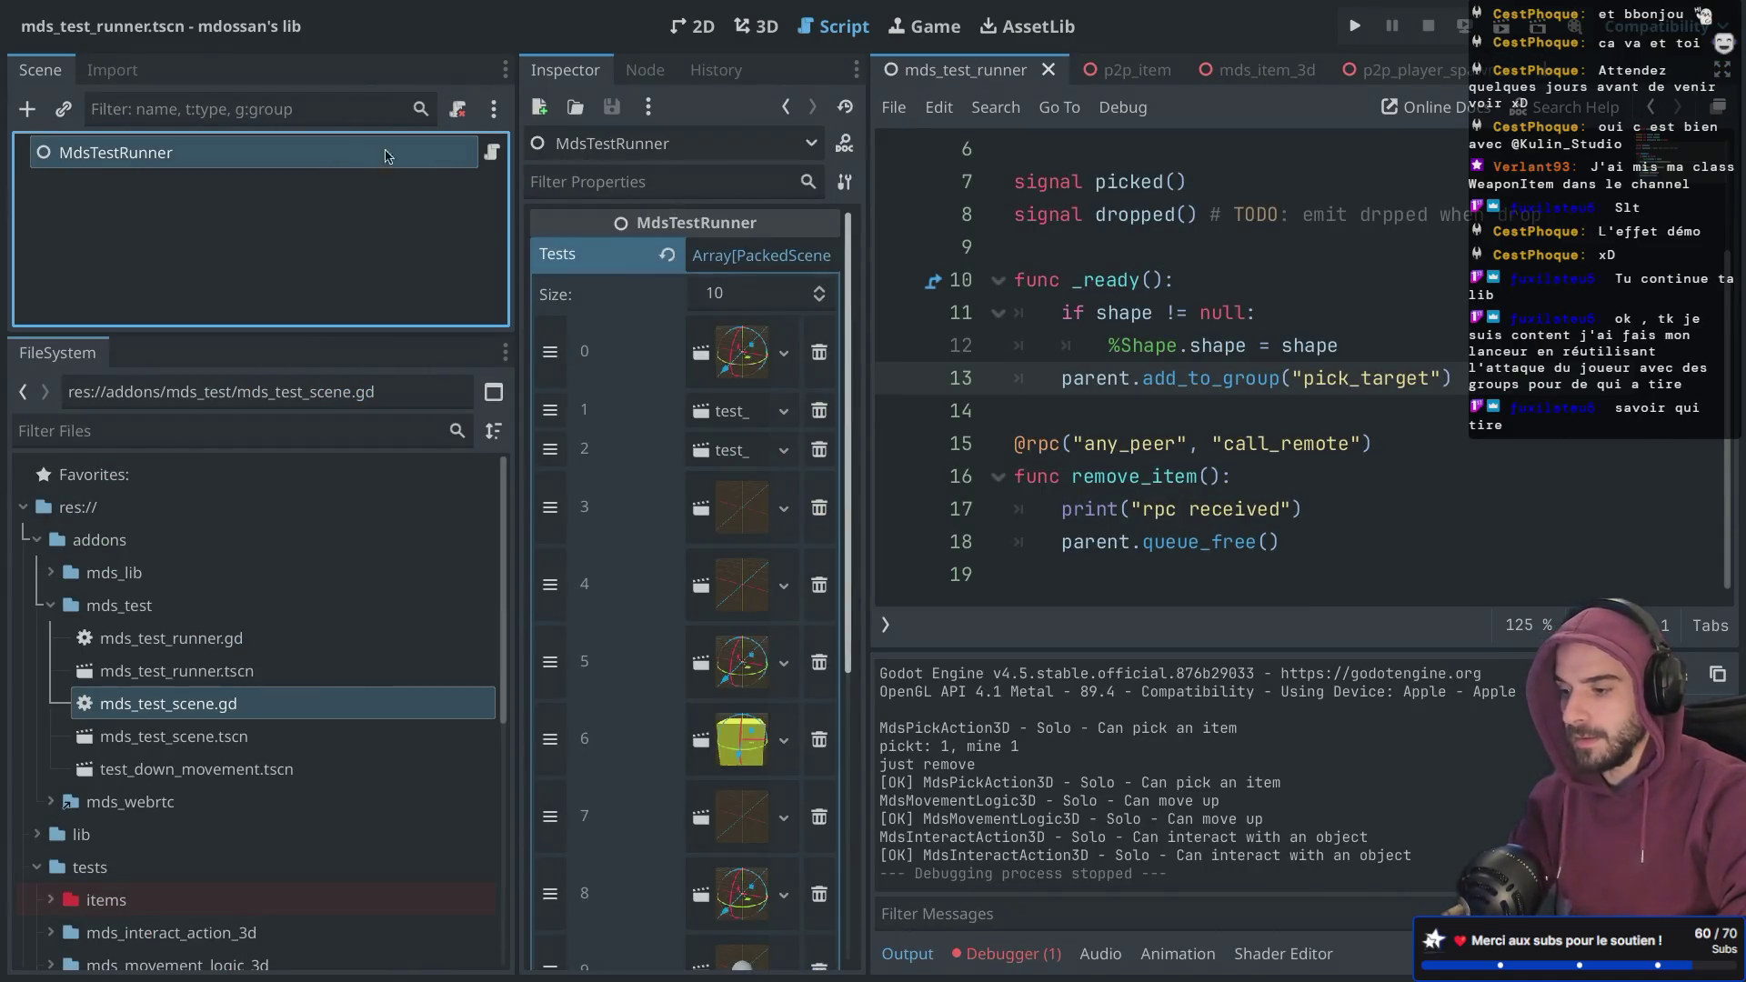
Step: Open Tests item 3, the throw item test scene, and enlarge its scene tree
left_click(737, 506)
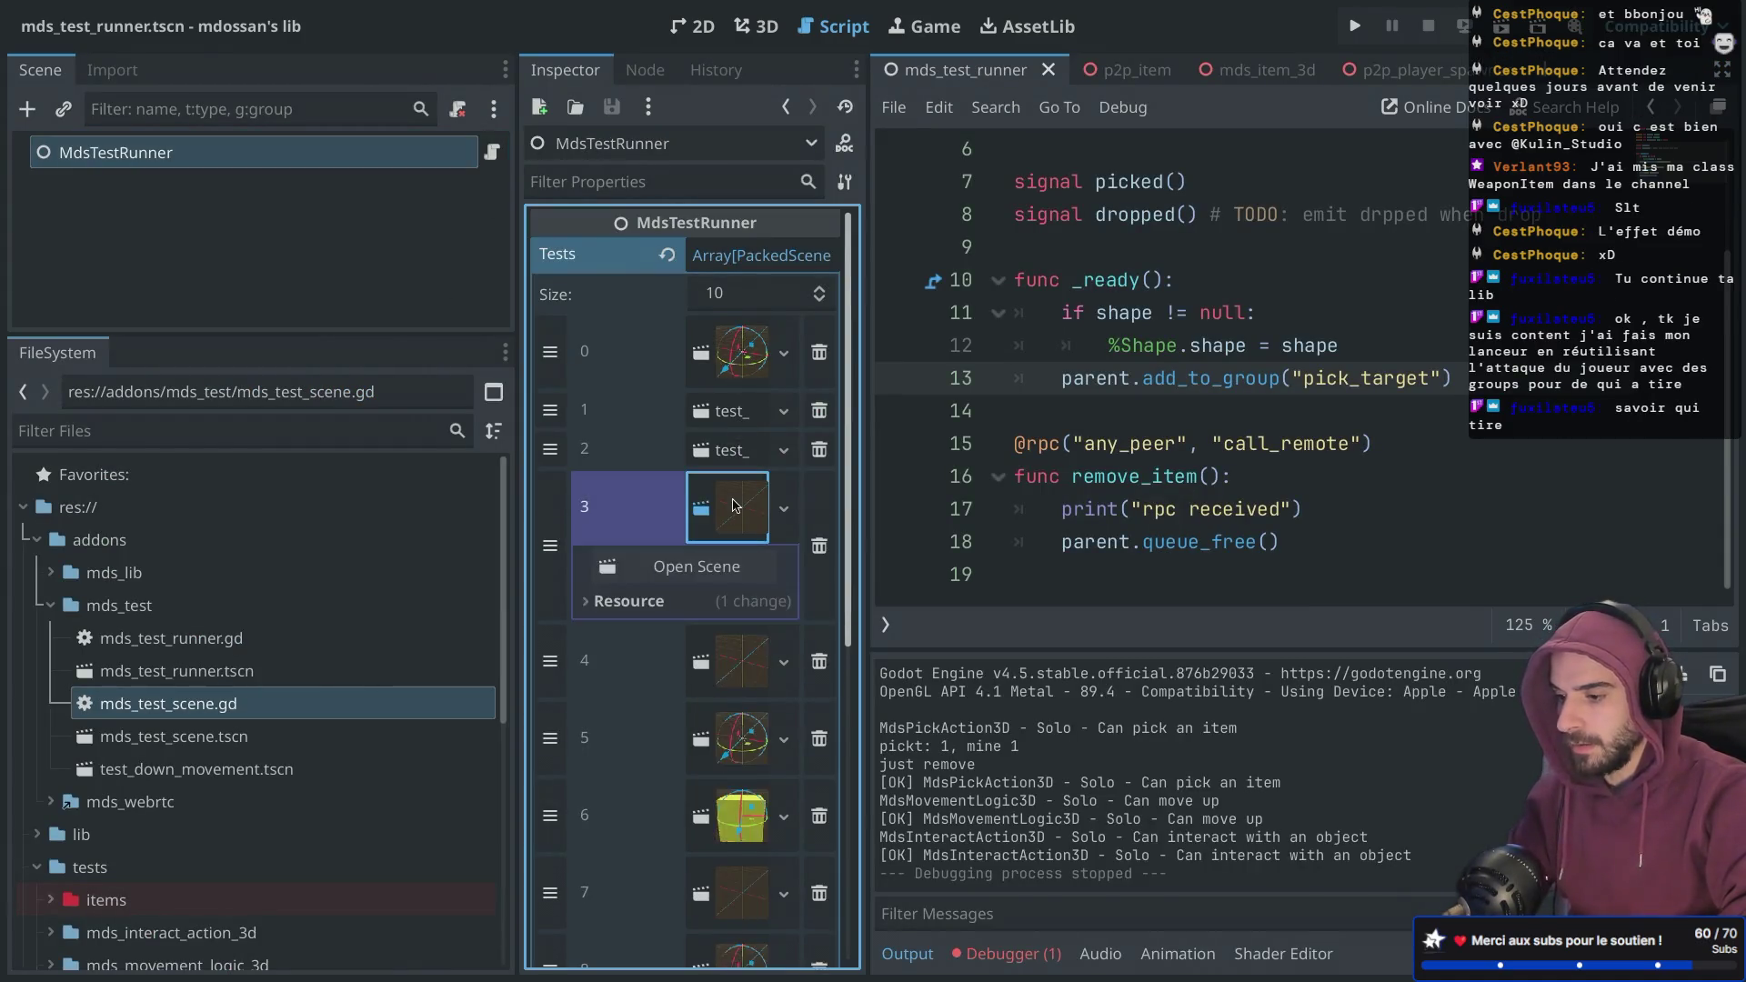
left_click(737, 506)
left_click(737, 506)
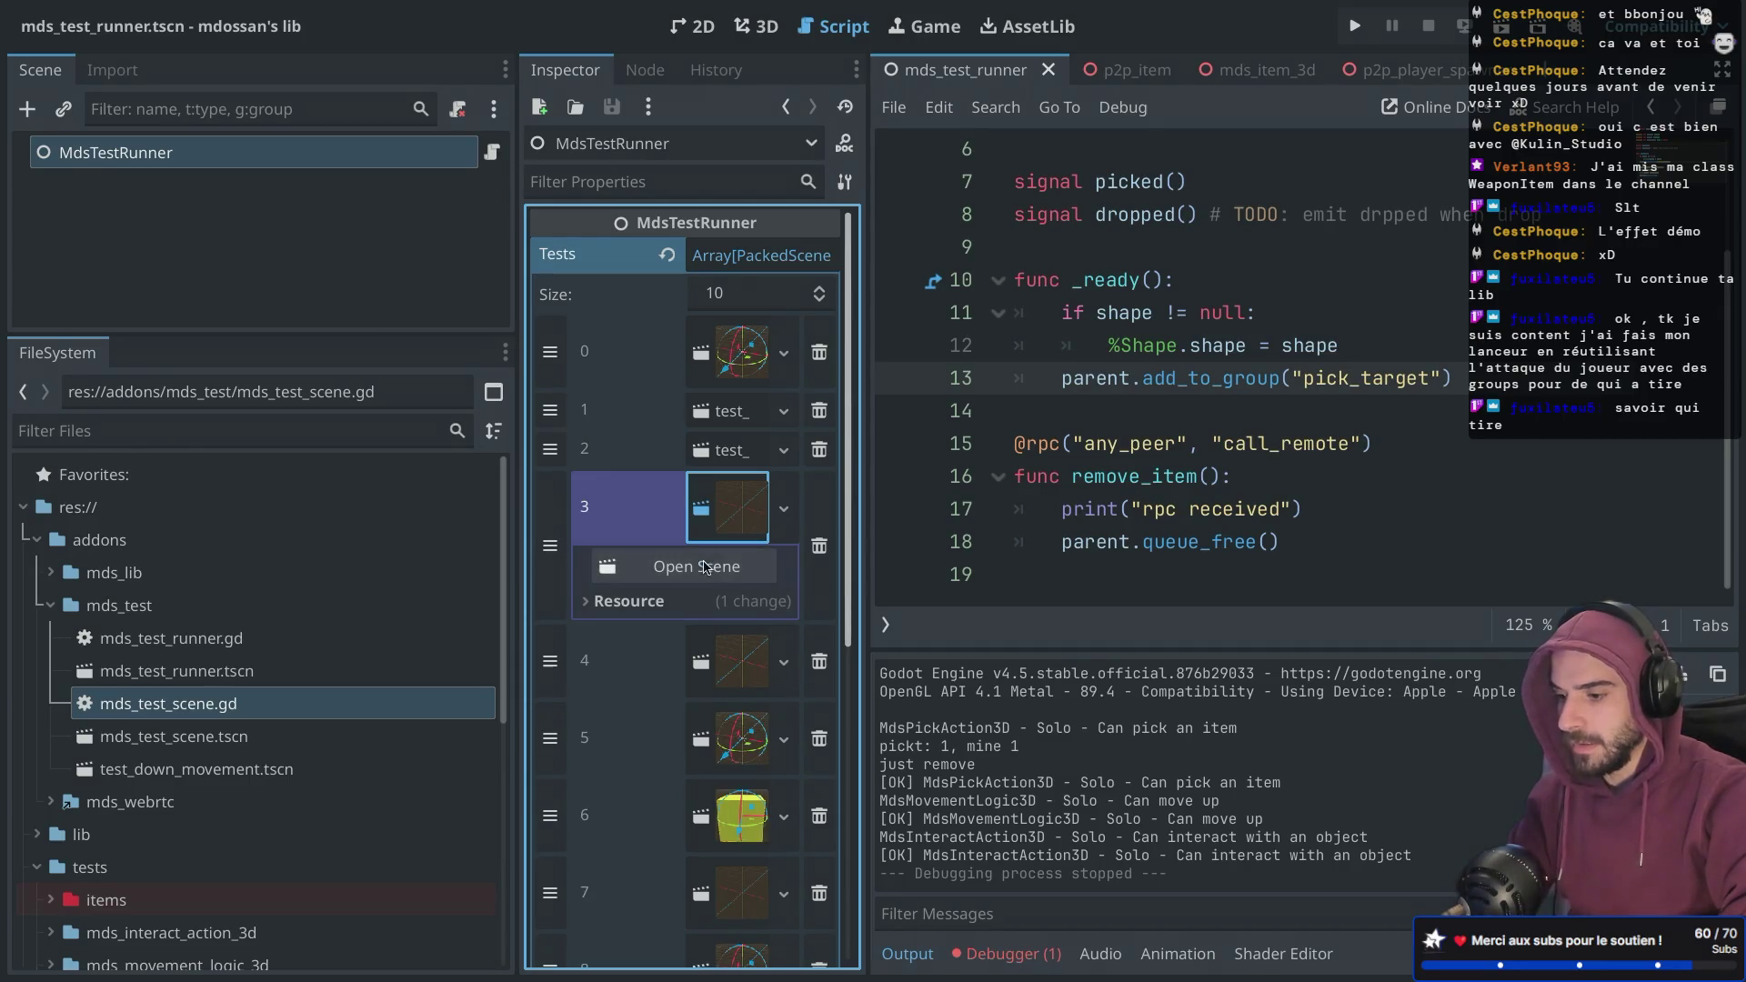
left_click(707, 565)
scroll(185, 260, "down", 2)
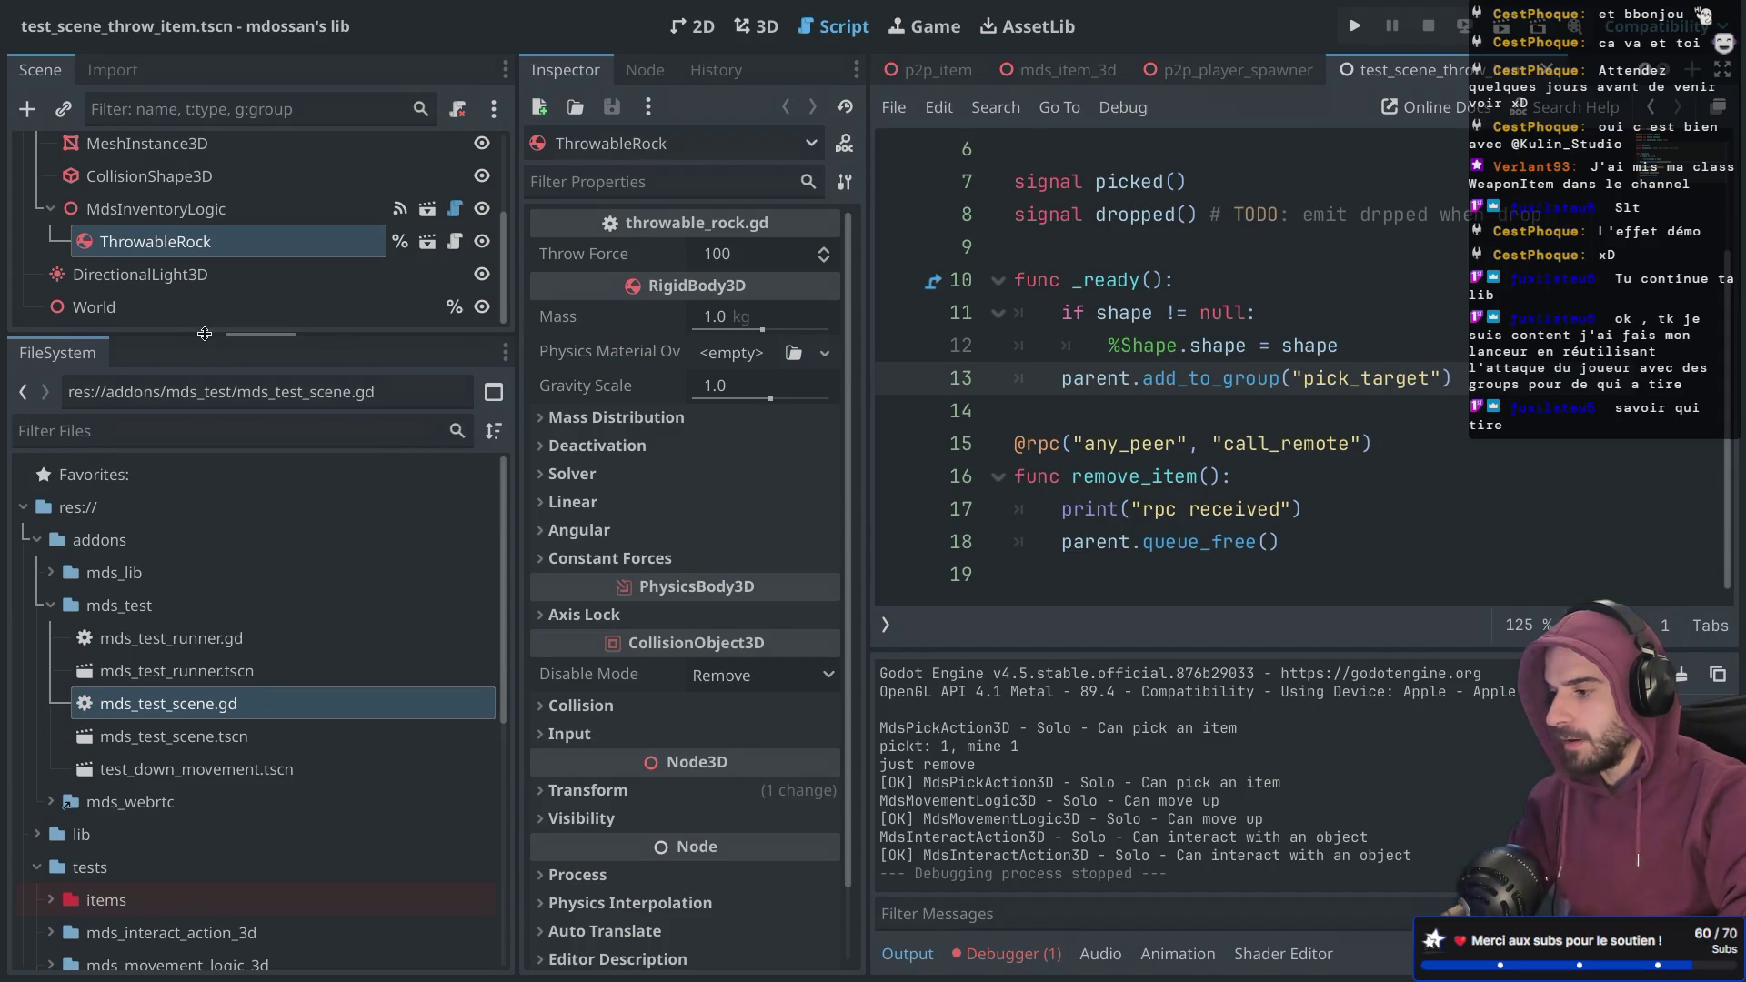
left_click_drag(208, 337, 199, 504)
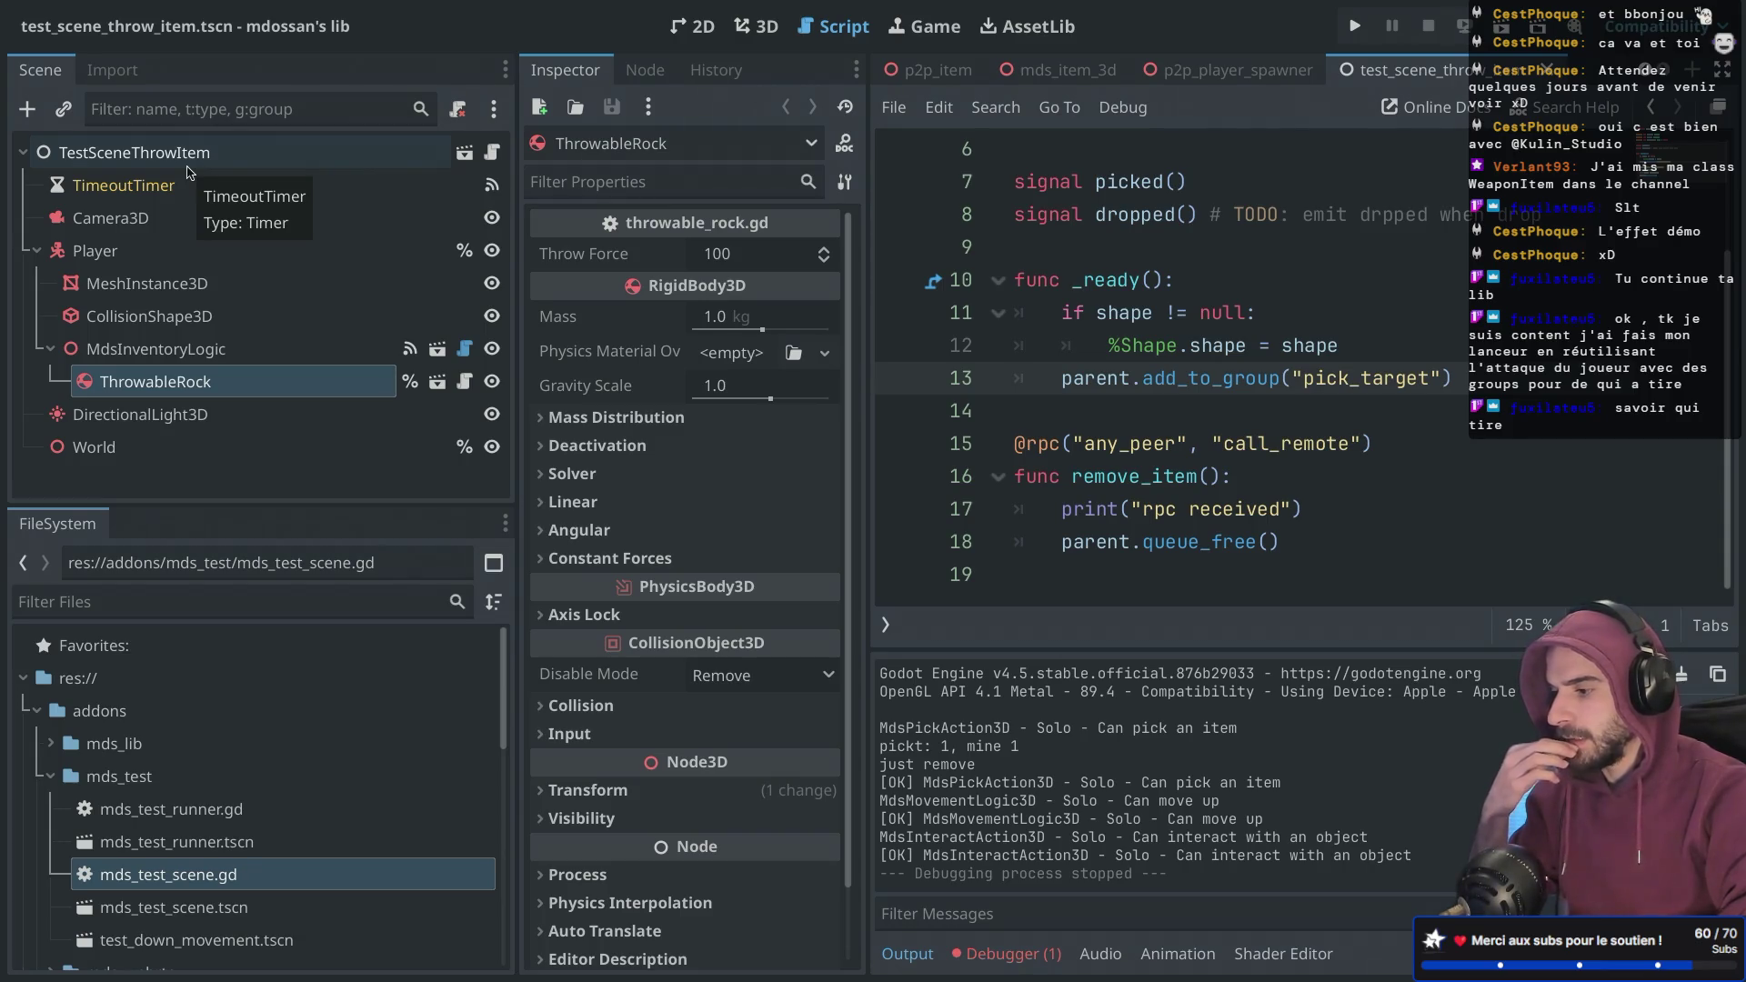
Step: Read the throw item test's script in distraction-free mode
left_click(491, 152)
key("ctrl+shift+F11")
left_click(593, 411)
scroll(586, 420, "down", 3)
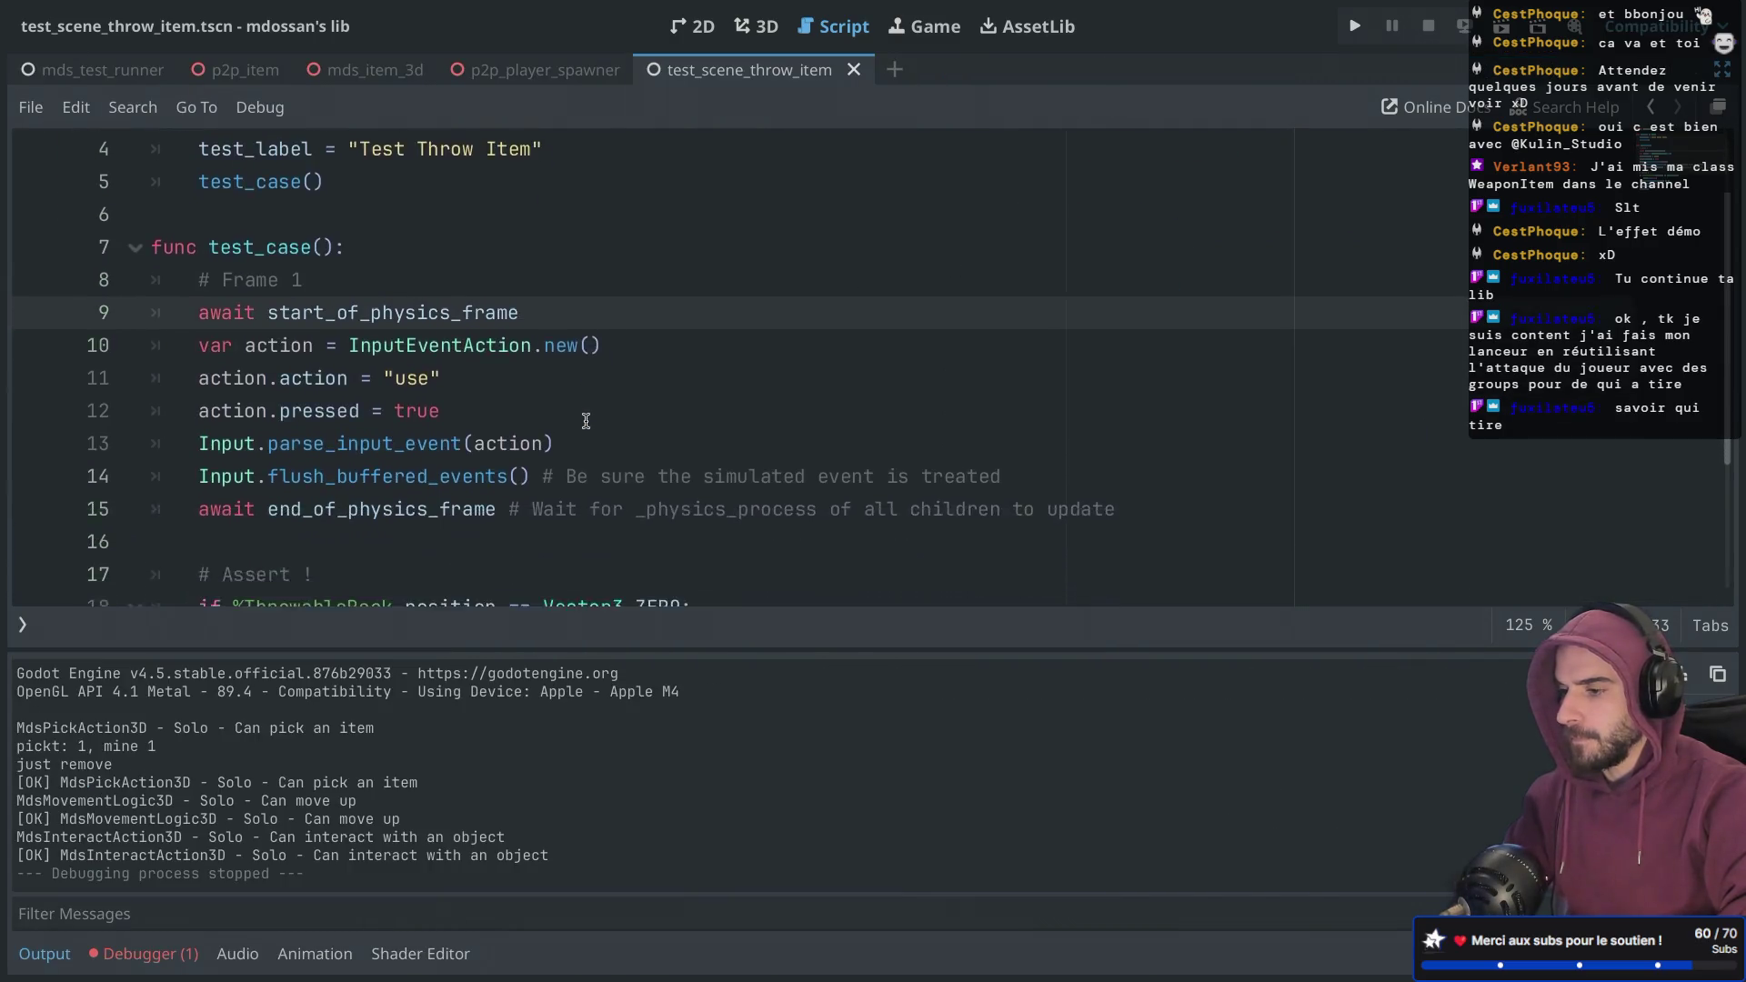
scroll(585, 420, "down", 2)
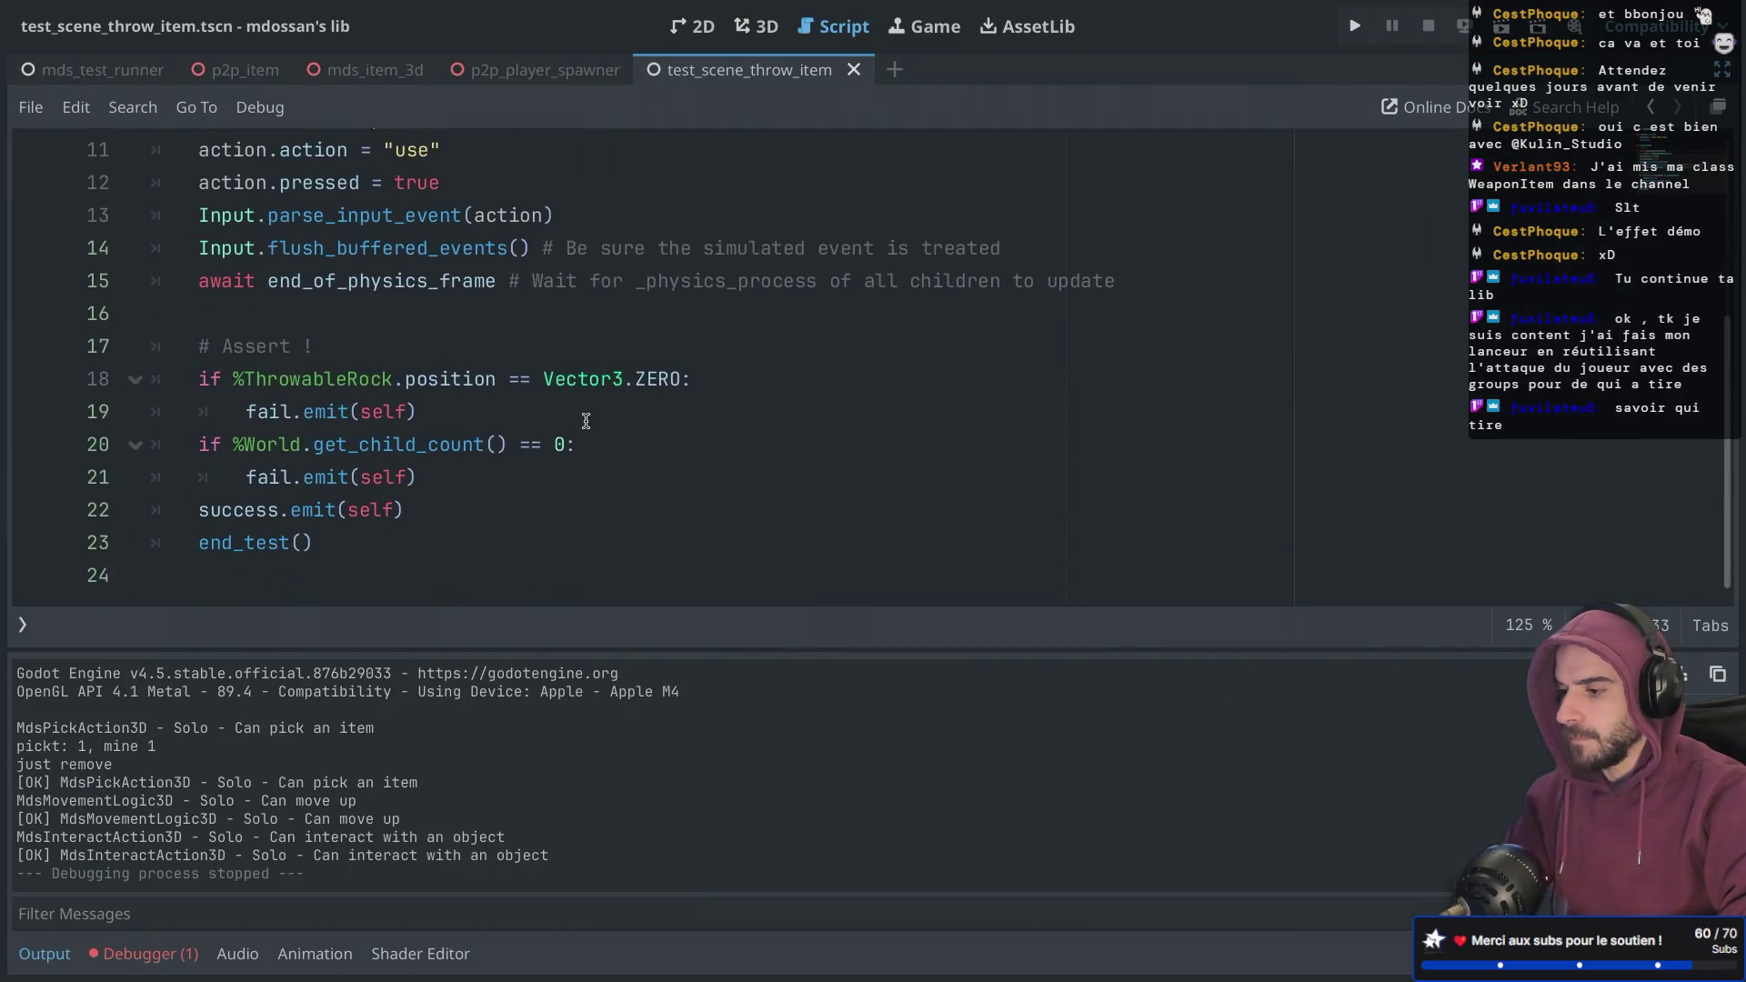
scroll(585, 420, "up", 2)
Step: Restore the docks and open ThrowableRock's script and its scene
key("ctrl+shift+F11")
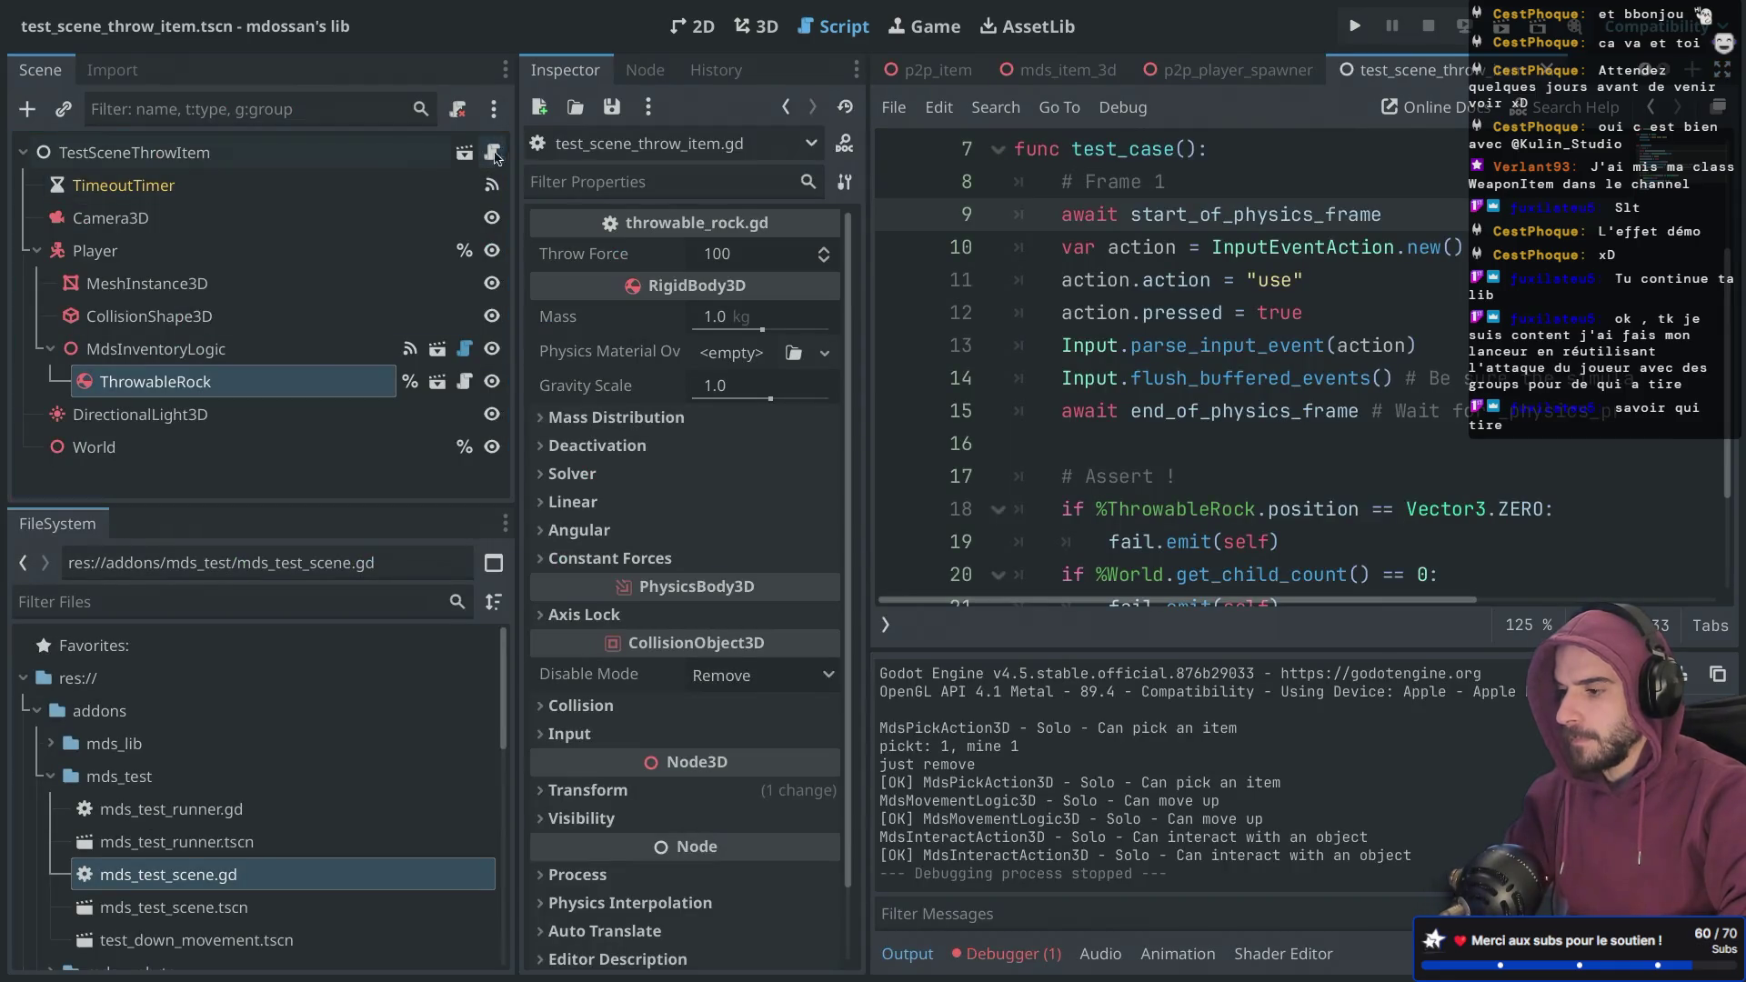
left_click(364, 382)
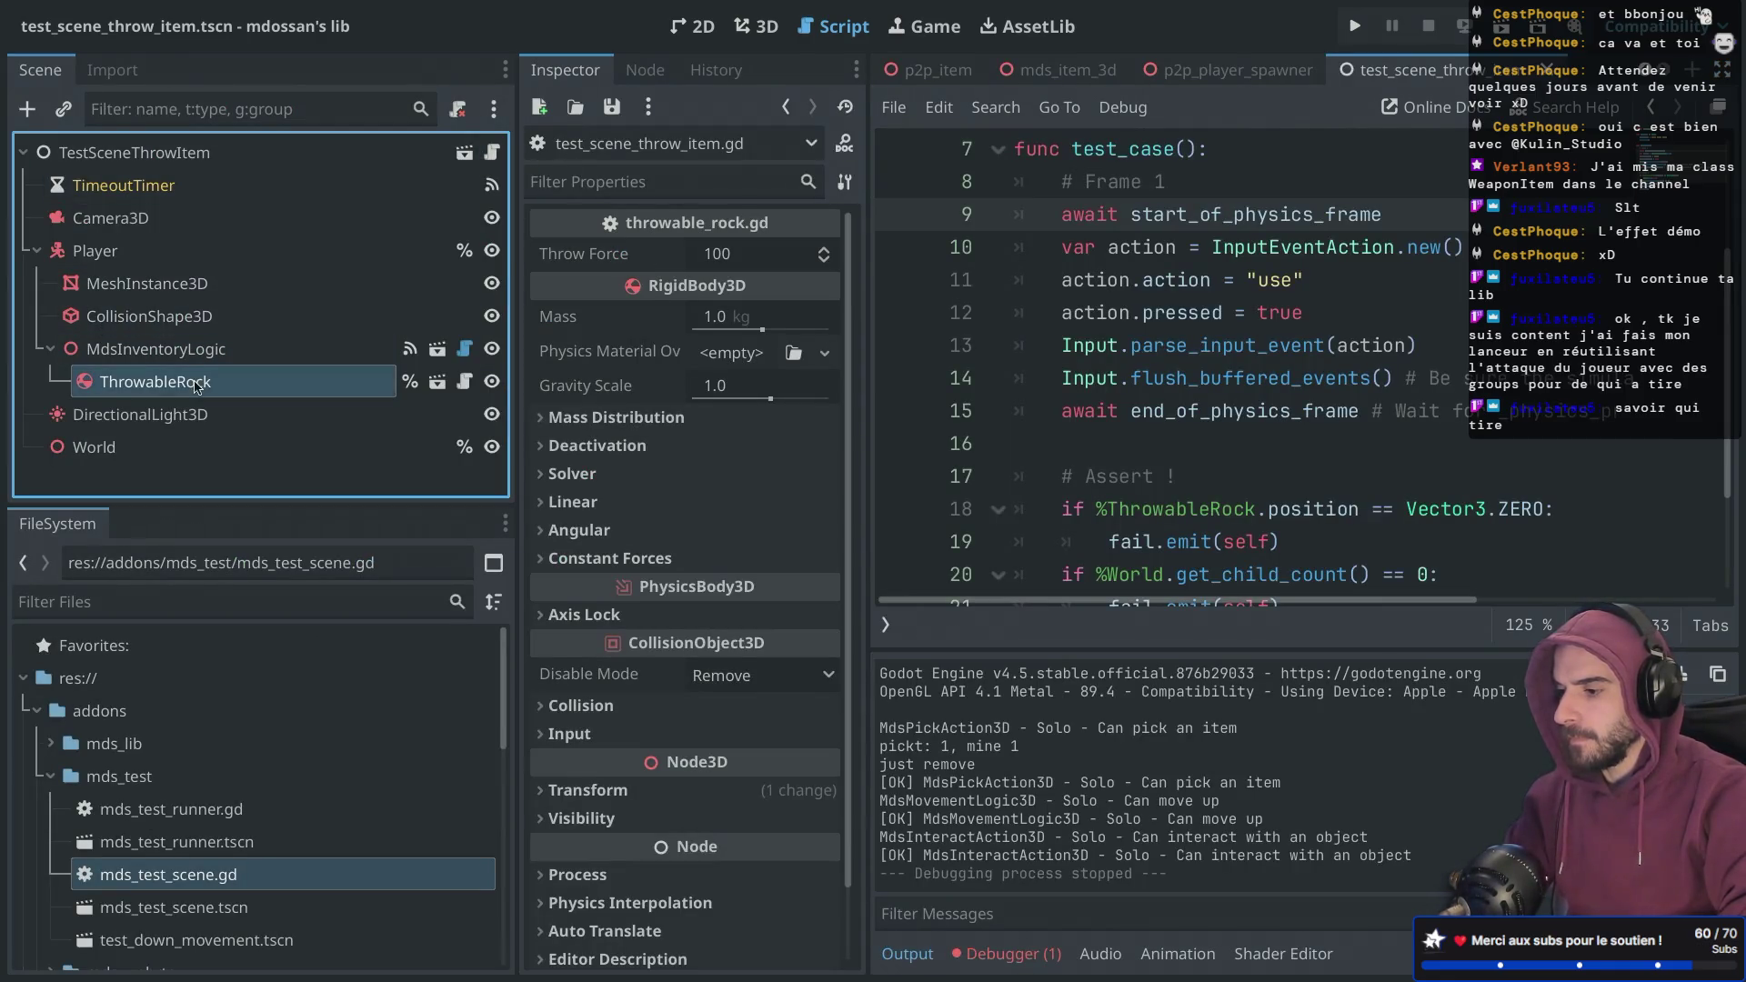
left_click(465, 382)
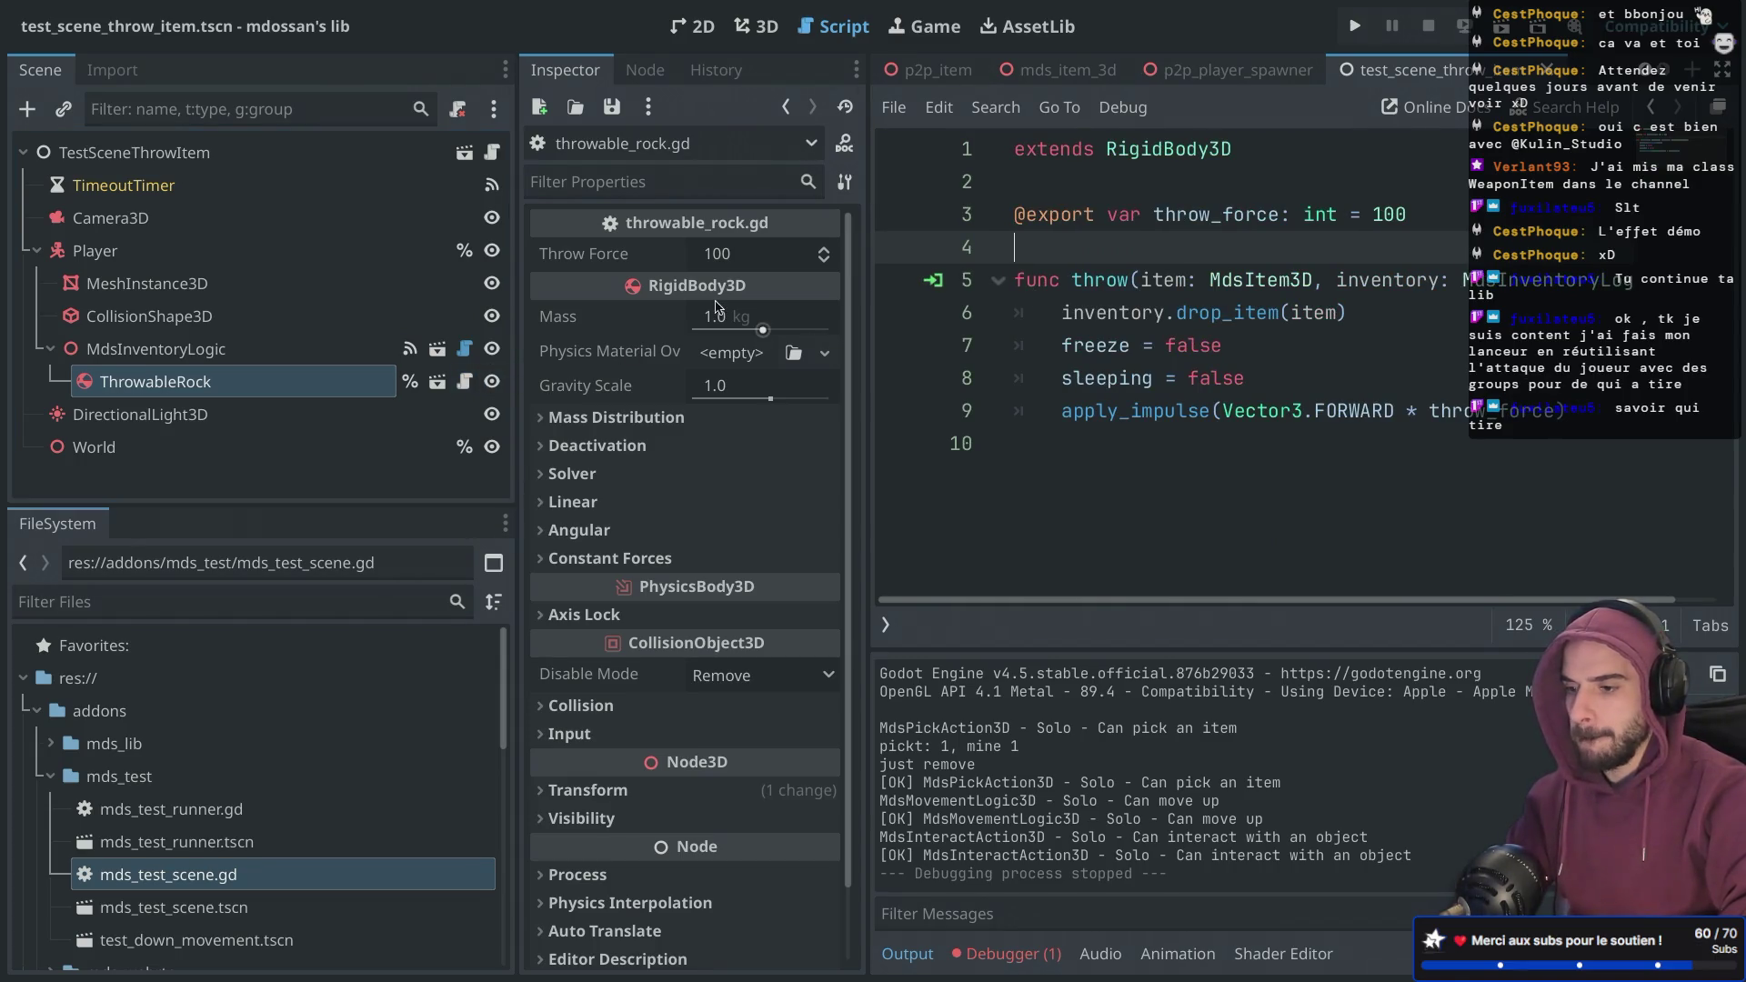
left_click(435, 386)
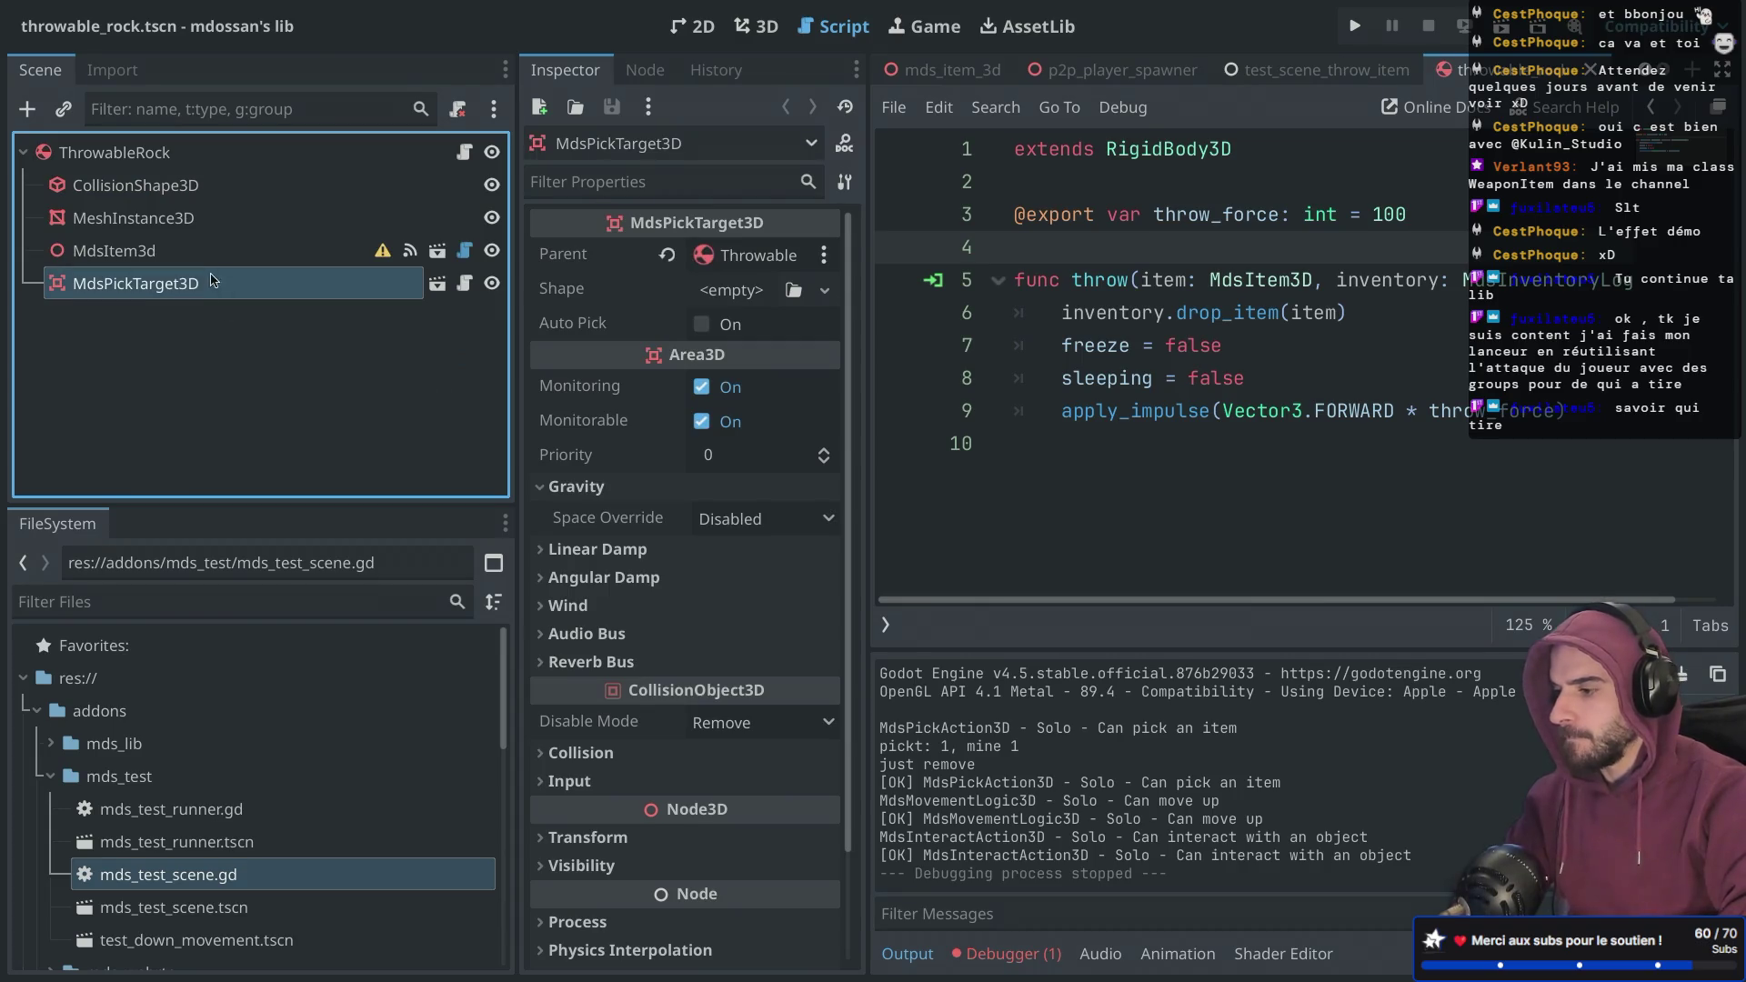
Step: Delete the MdsItem3d node from the ThrowableRock scene
left_click(209, 252)
right_click(152, 258)
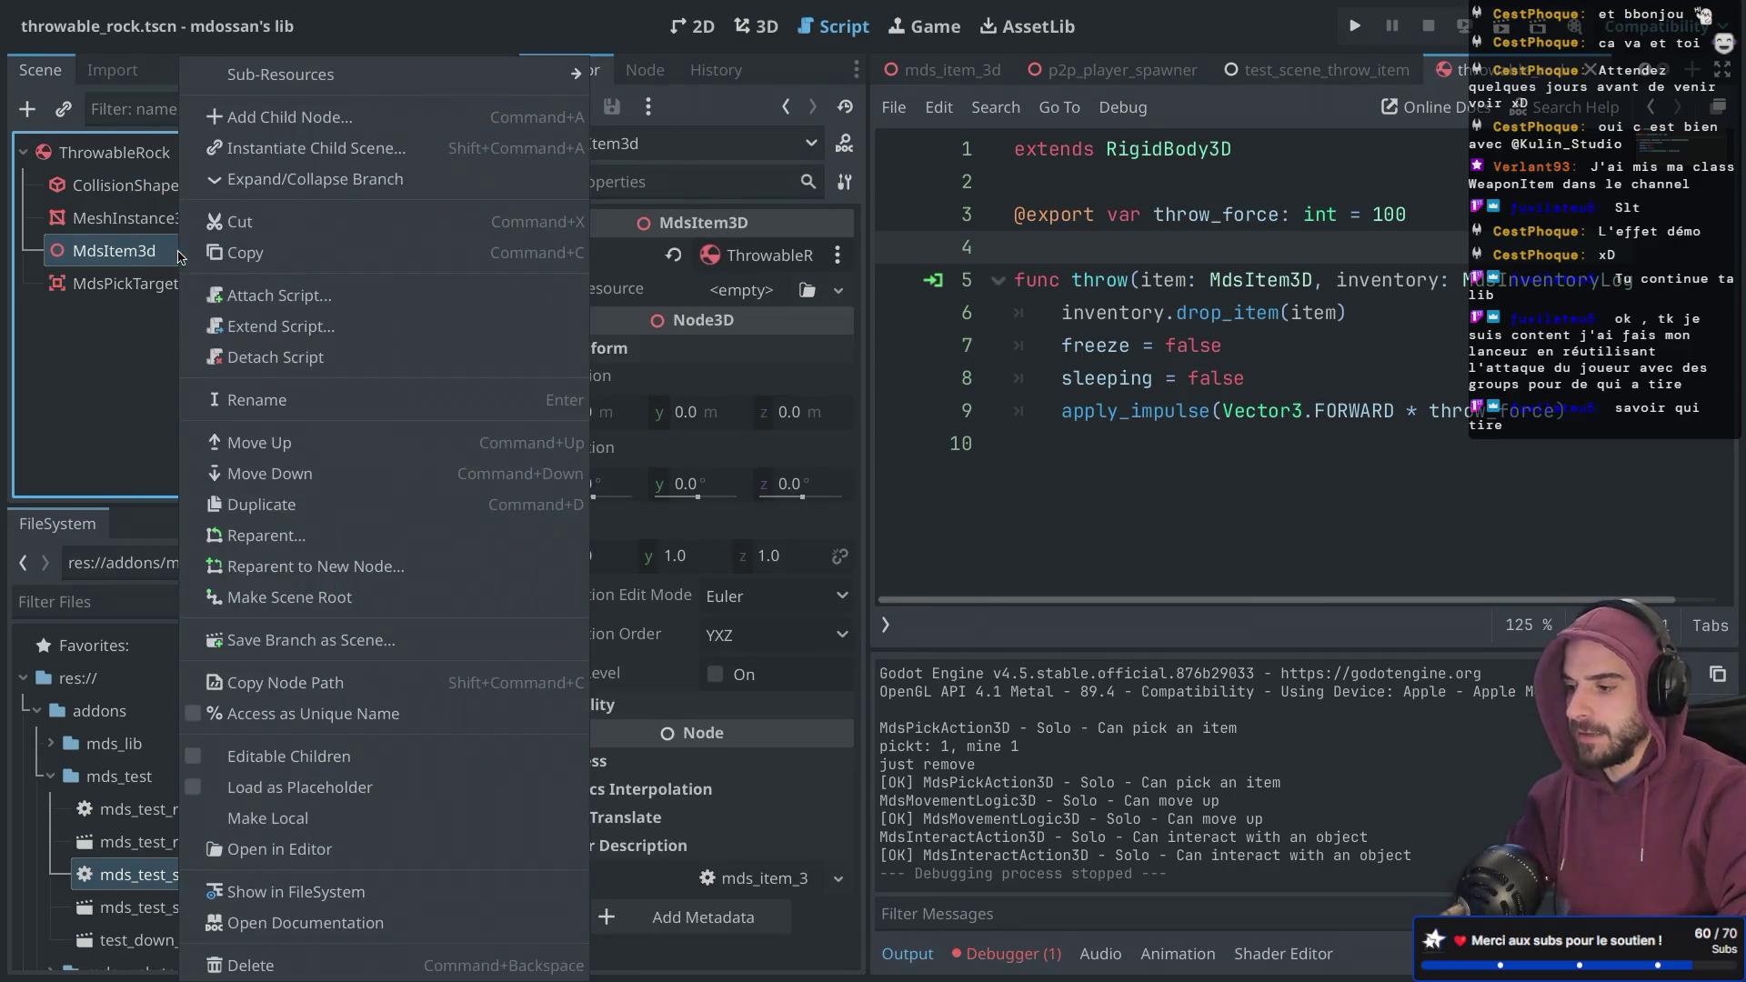
left_click(273, 966)
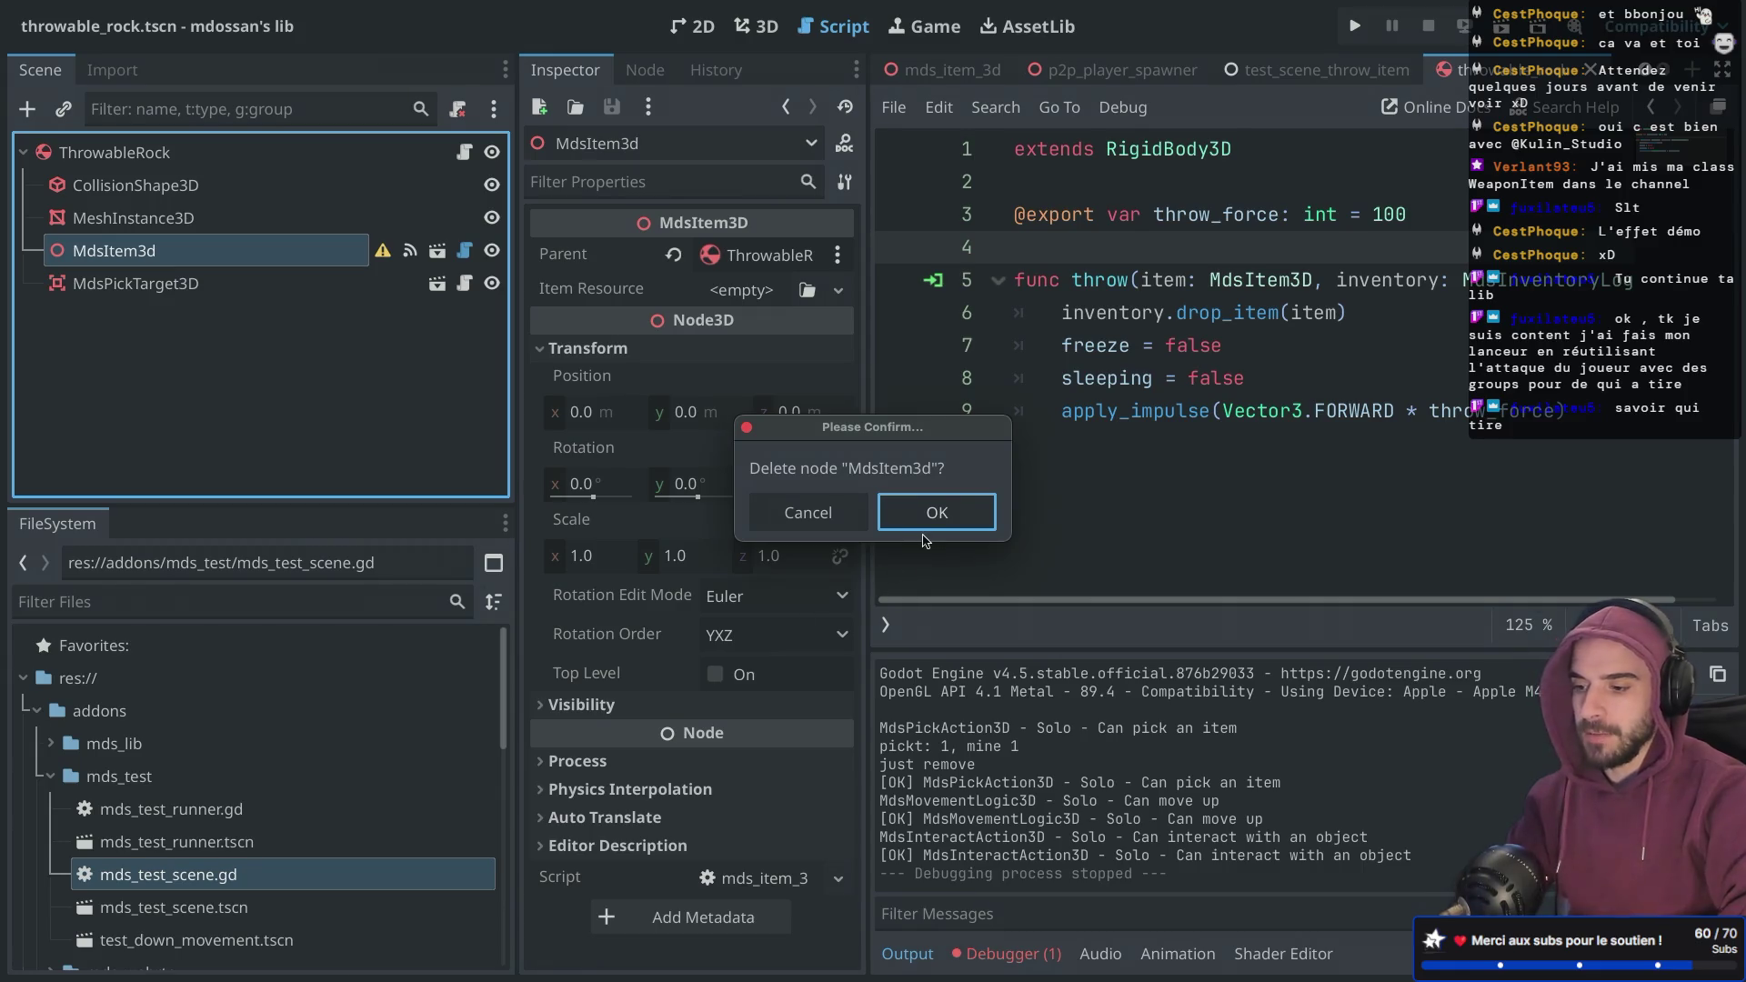
left_click(935, 512)
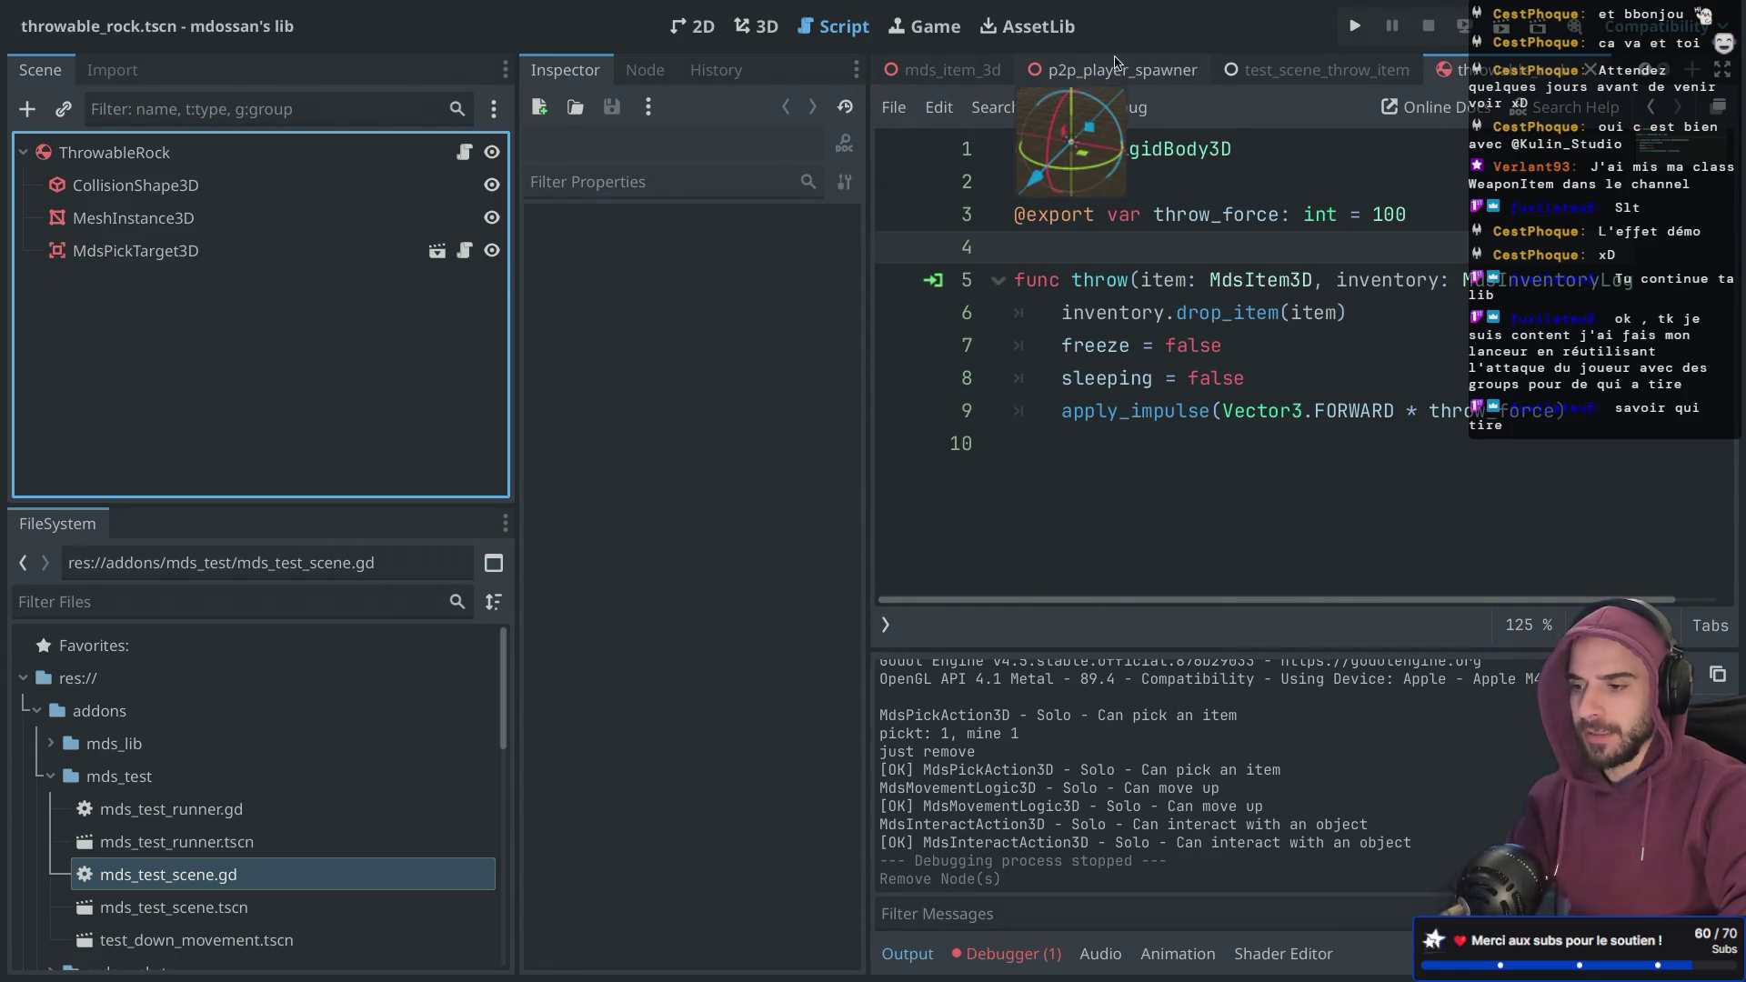
Step: Close the mds_item_3d, test_scene_throw_item, throwable_rock and p2p_item tabs
left_click(959, 70)
middle_click(958, 70)
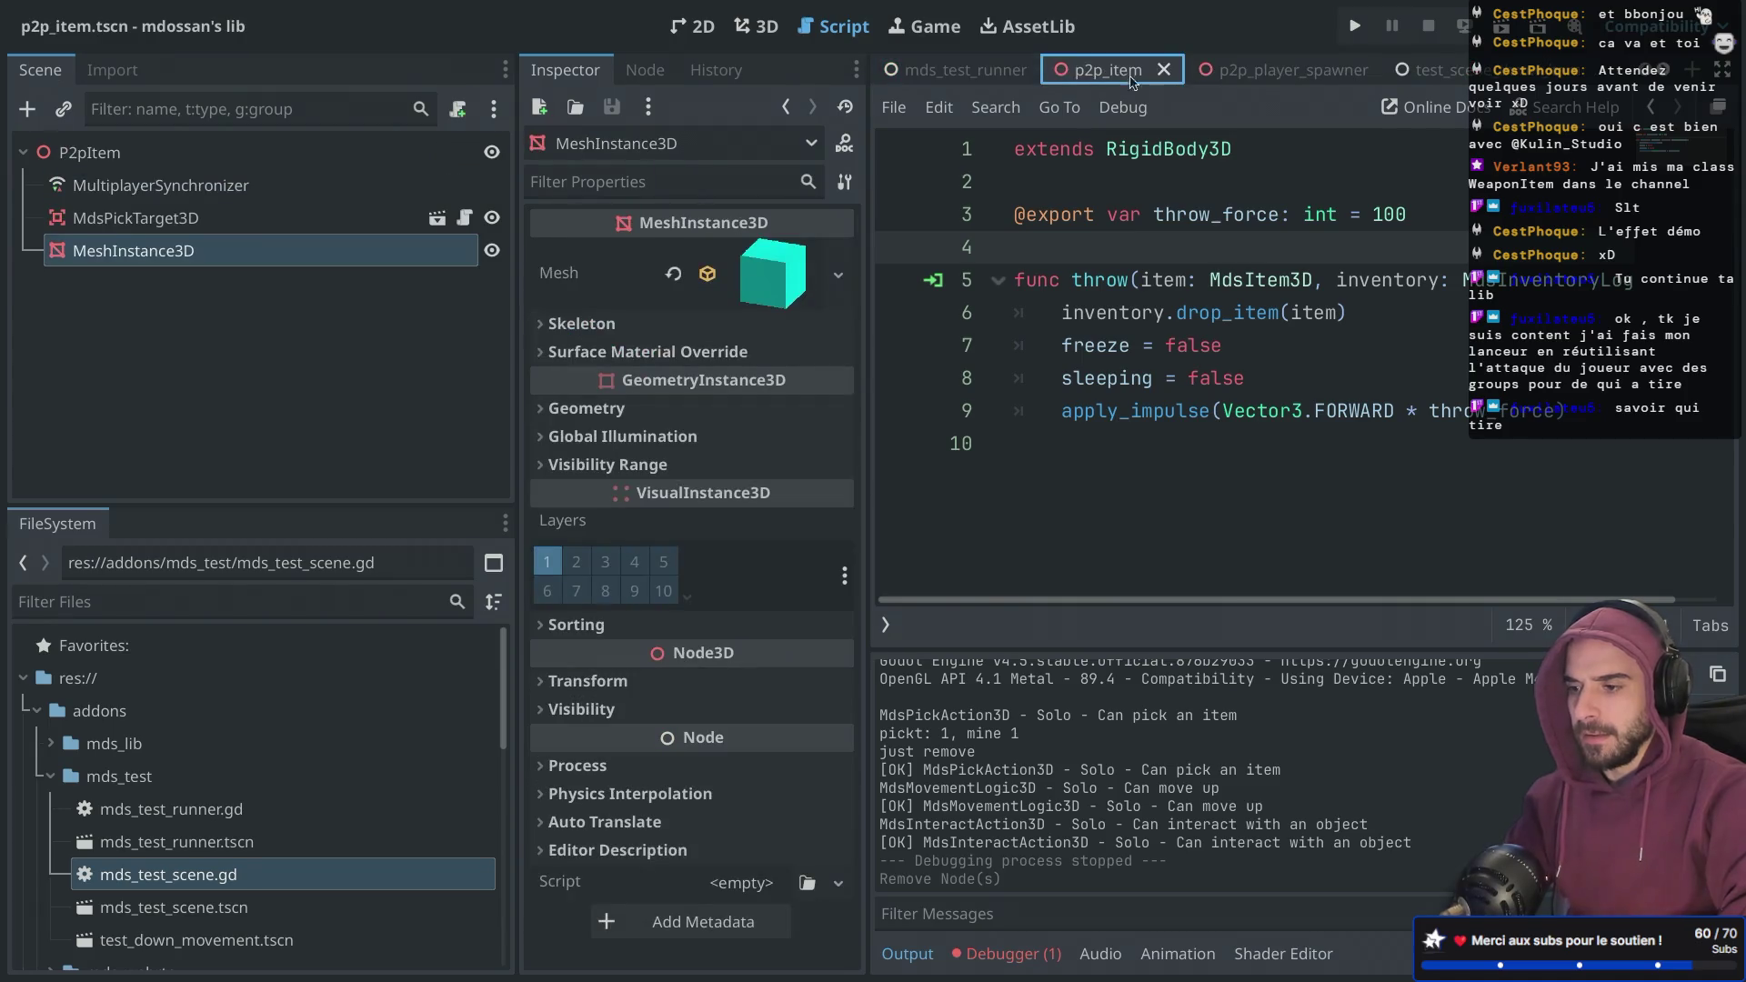
left_click(1262, 73)
middle_click(1262, 72)
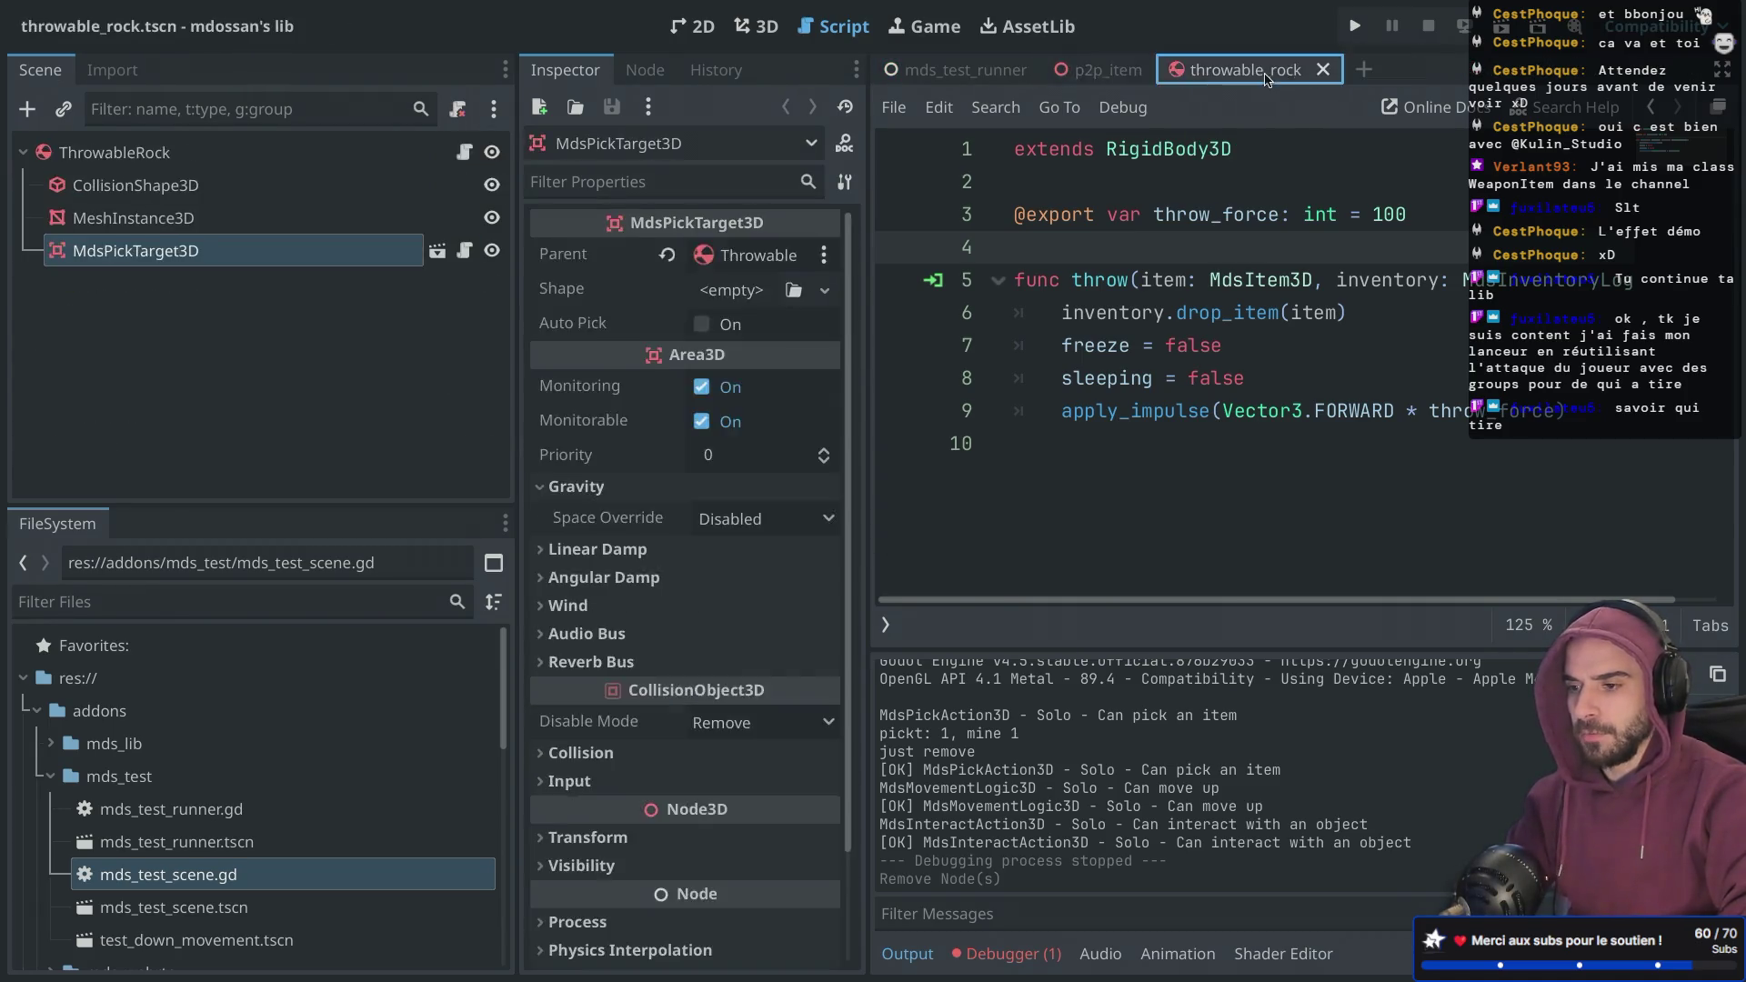
middle_click(1262, 73)
middle_click(1137, 72)
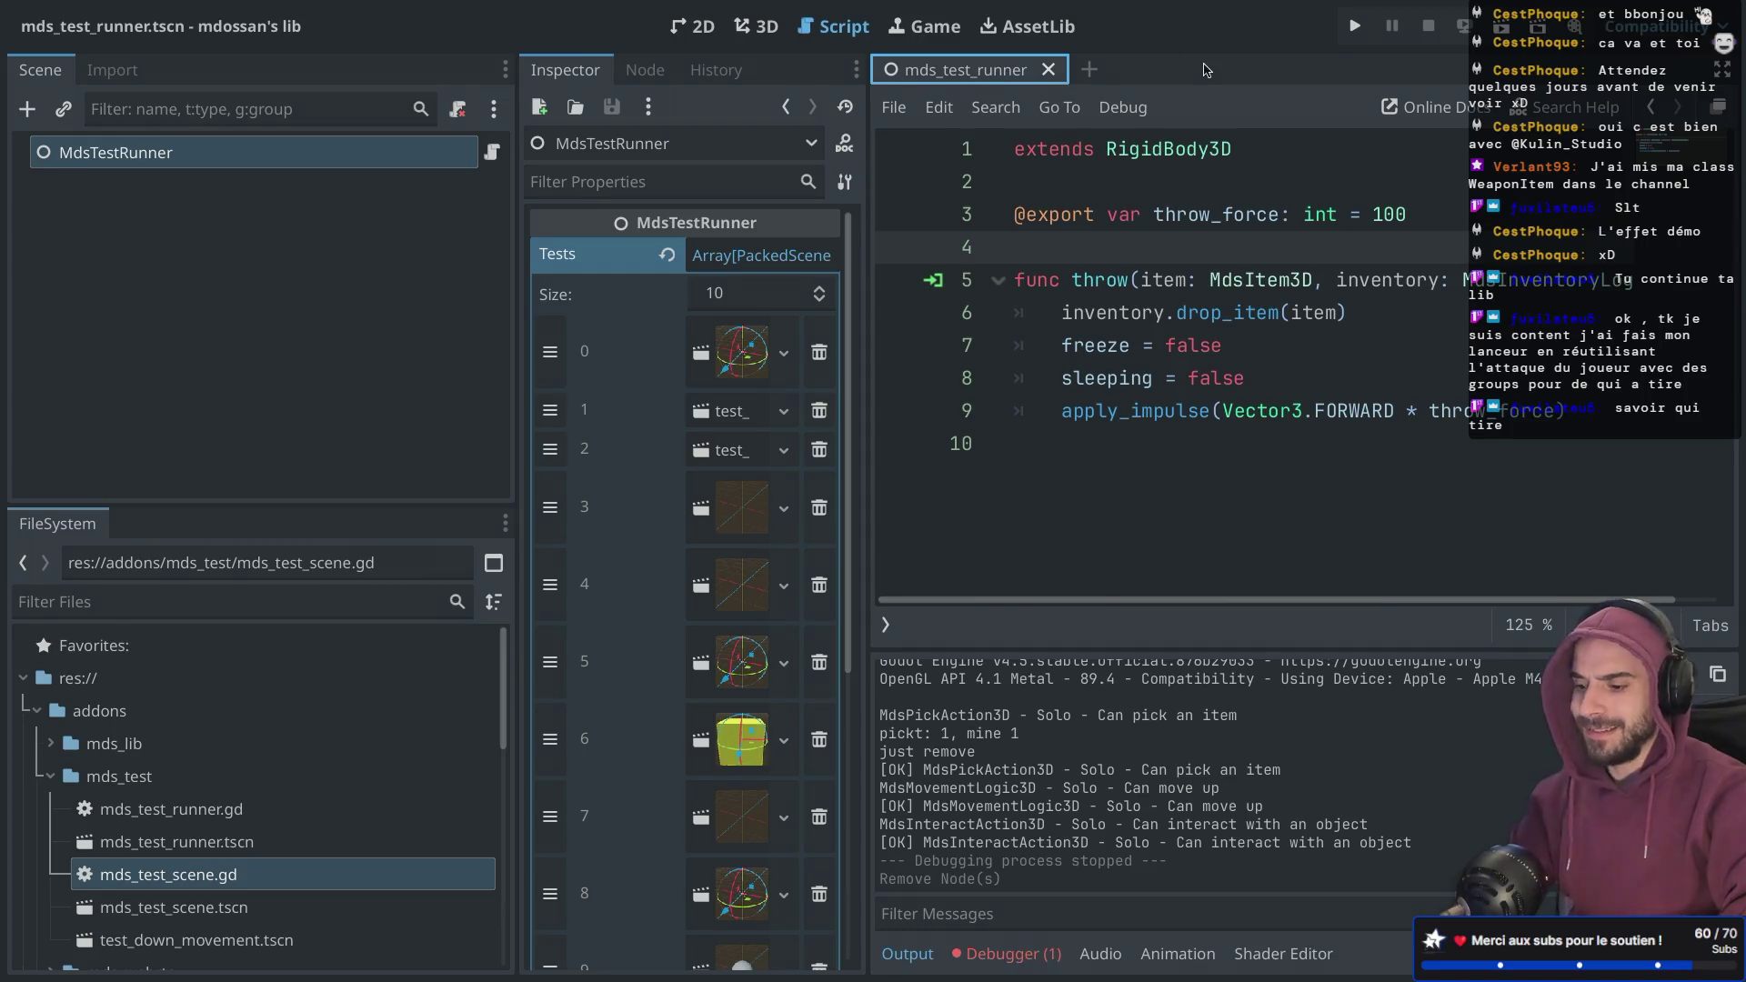
Step: Run the test runner again, stop it, and scroll through the test output
left_click(1502, 27)
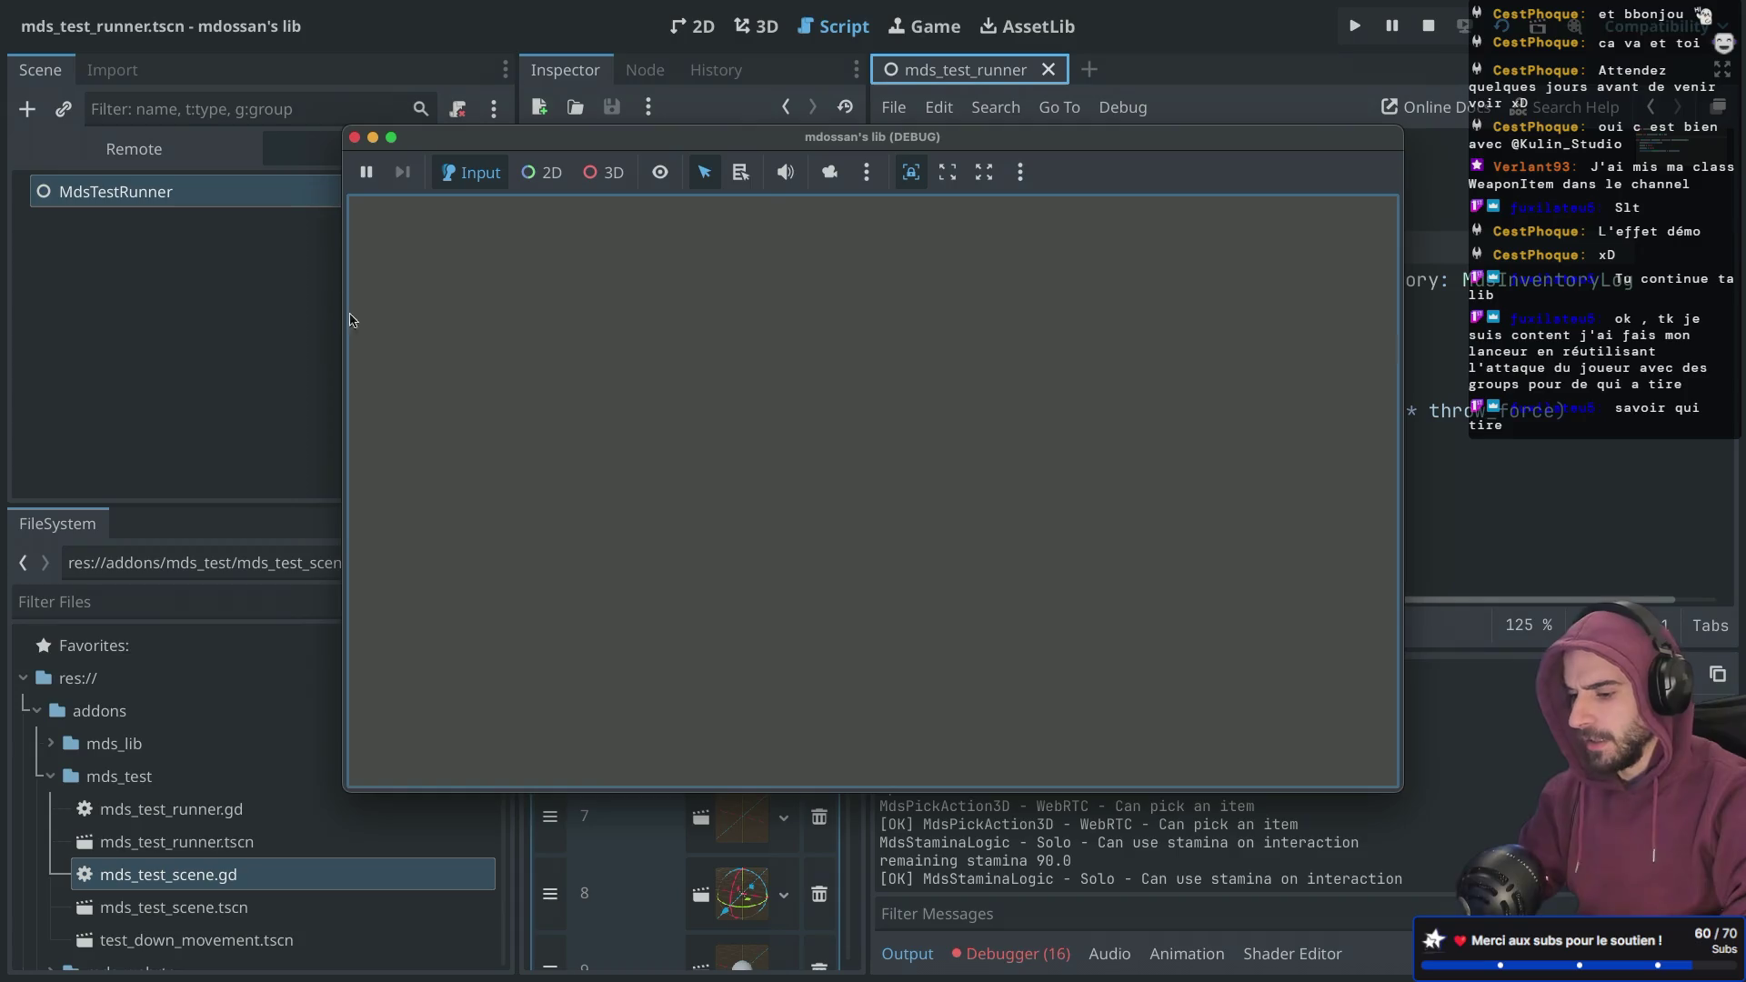
left_click(355, 137)
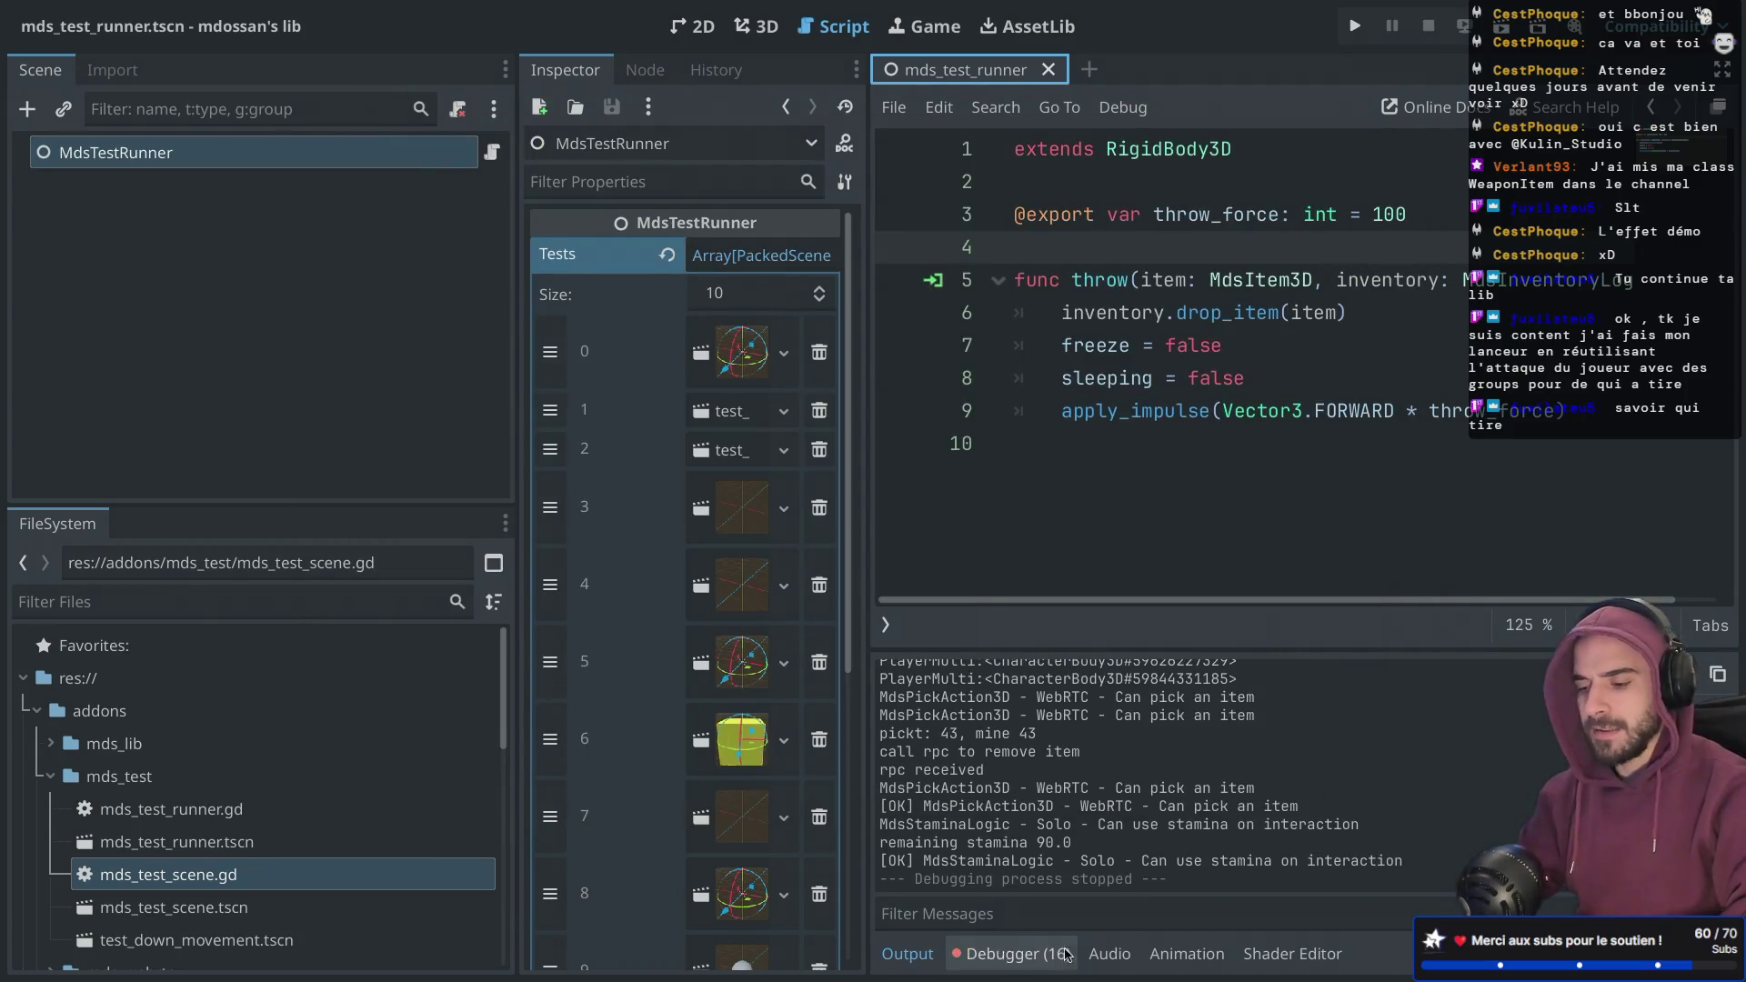
scroll(1071, 814, "up", 3)
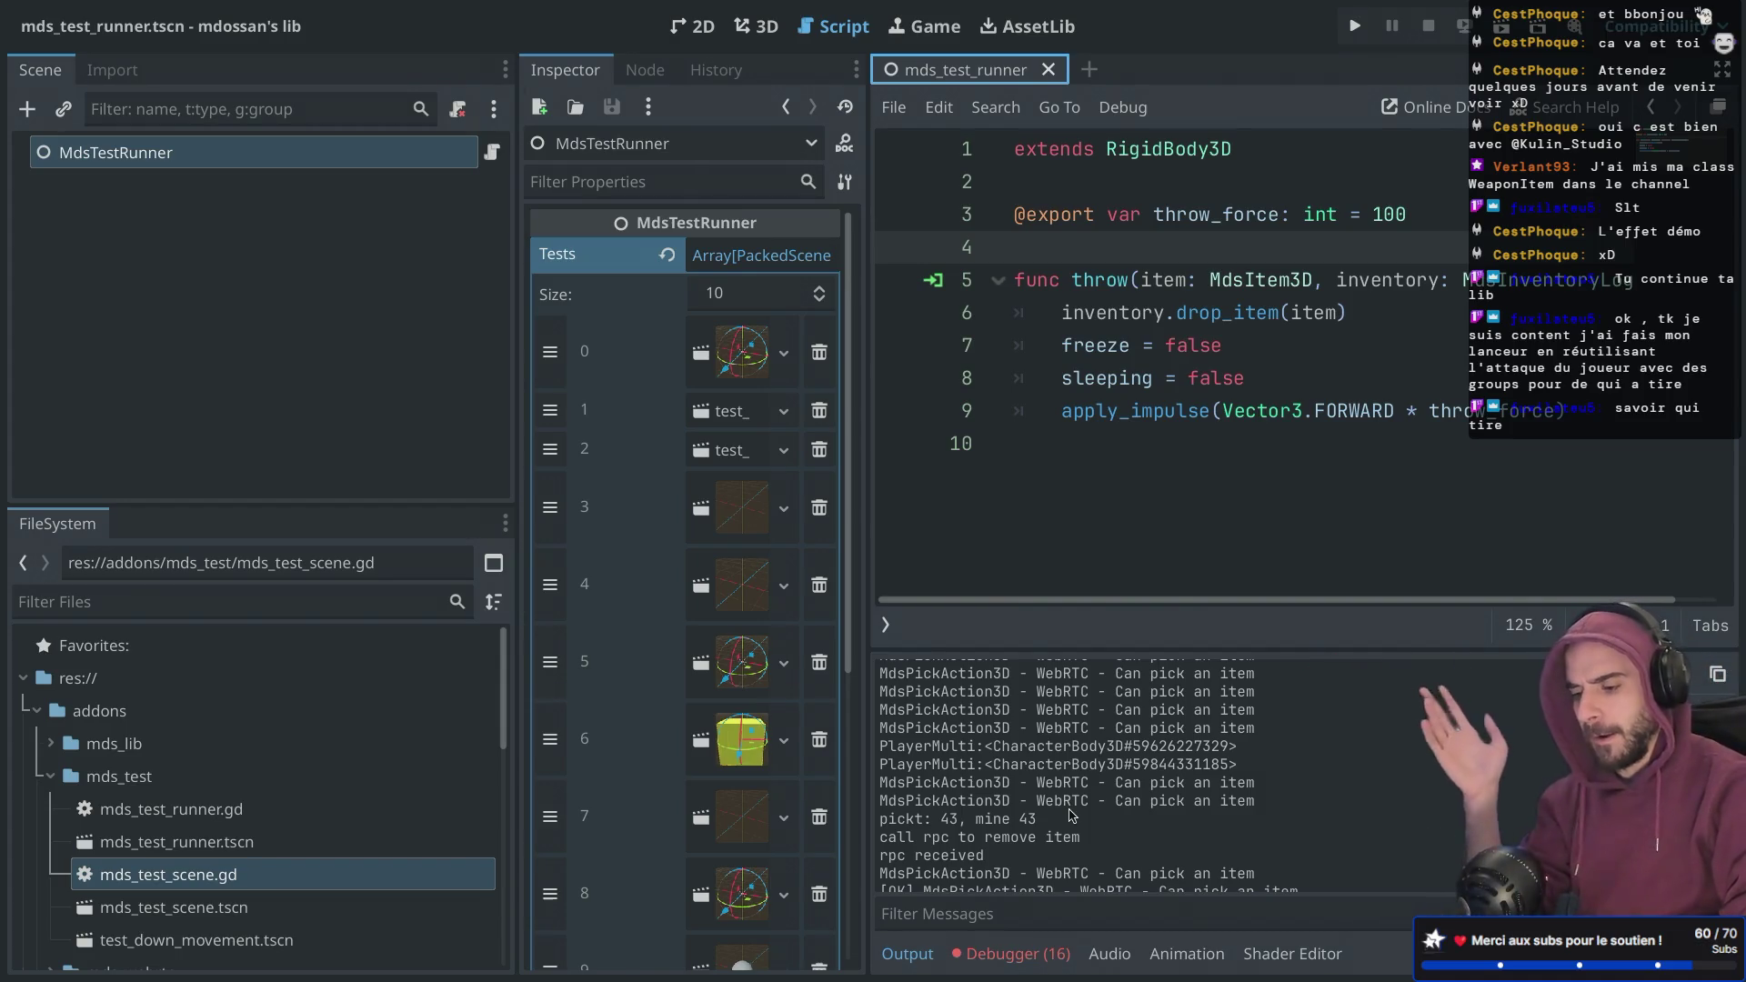
scroll(1071, 813, "down", 3)
scroll(1071, 814, "up", 1)
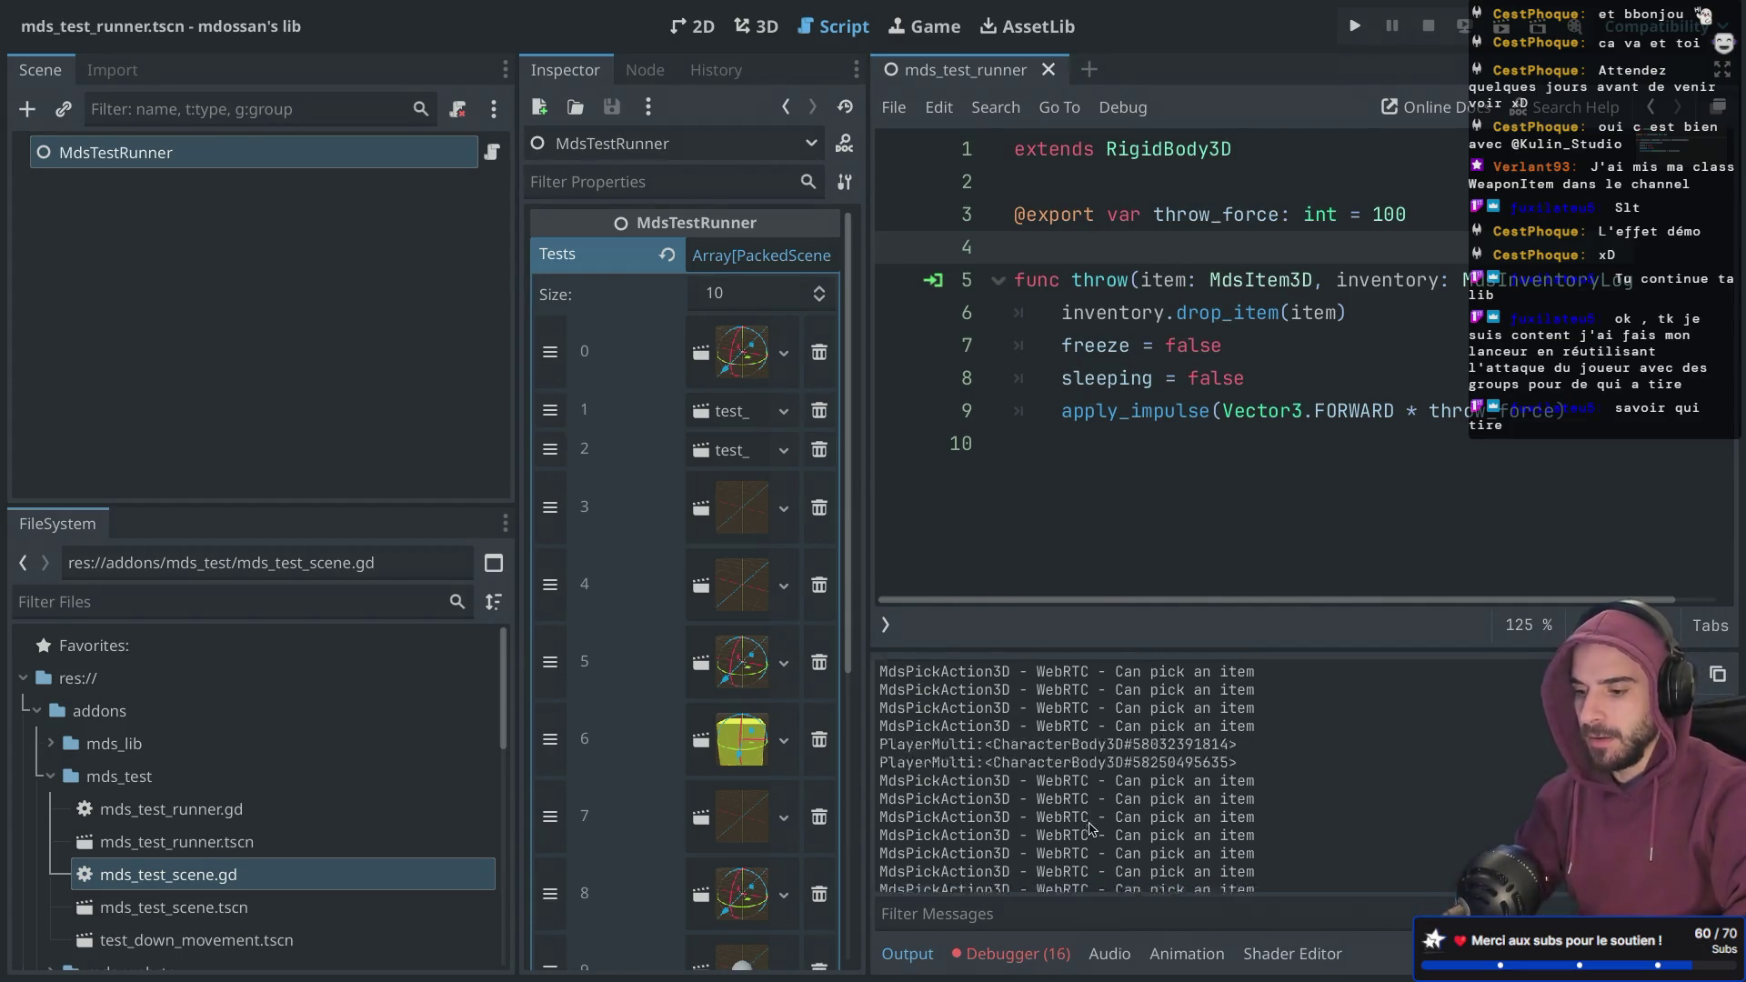
Step: Edit the throw script in full-width distraction-free mode
left_click(1151, 343)
mouse_move(1024, 224)
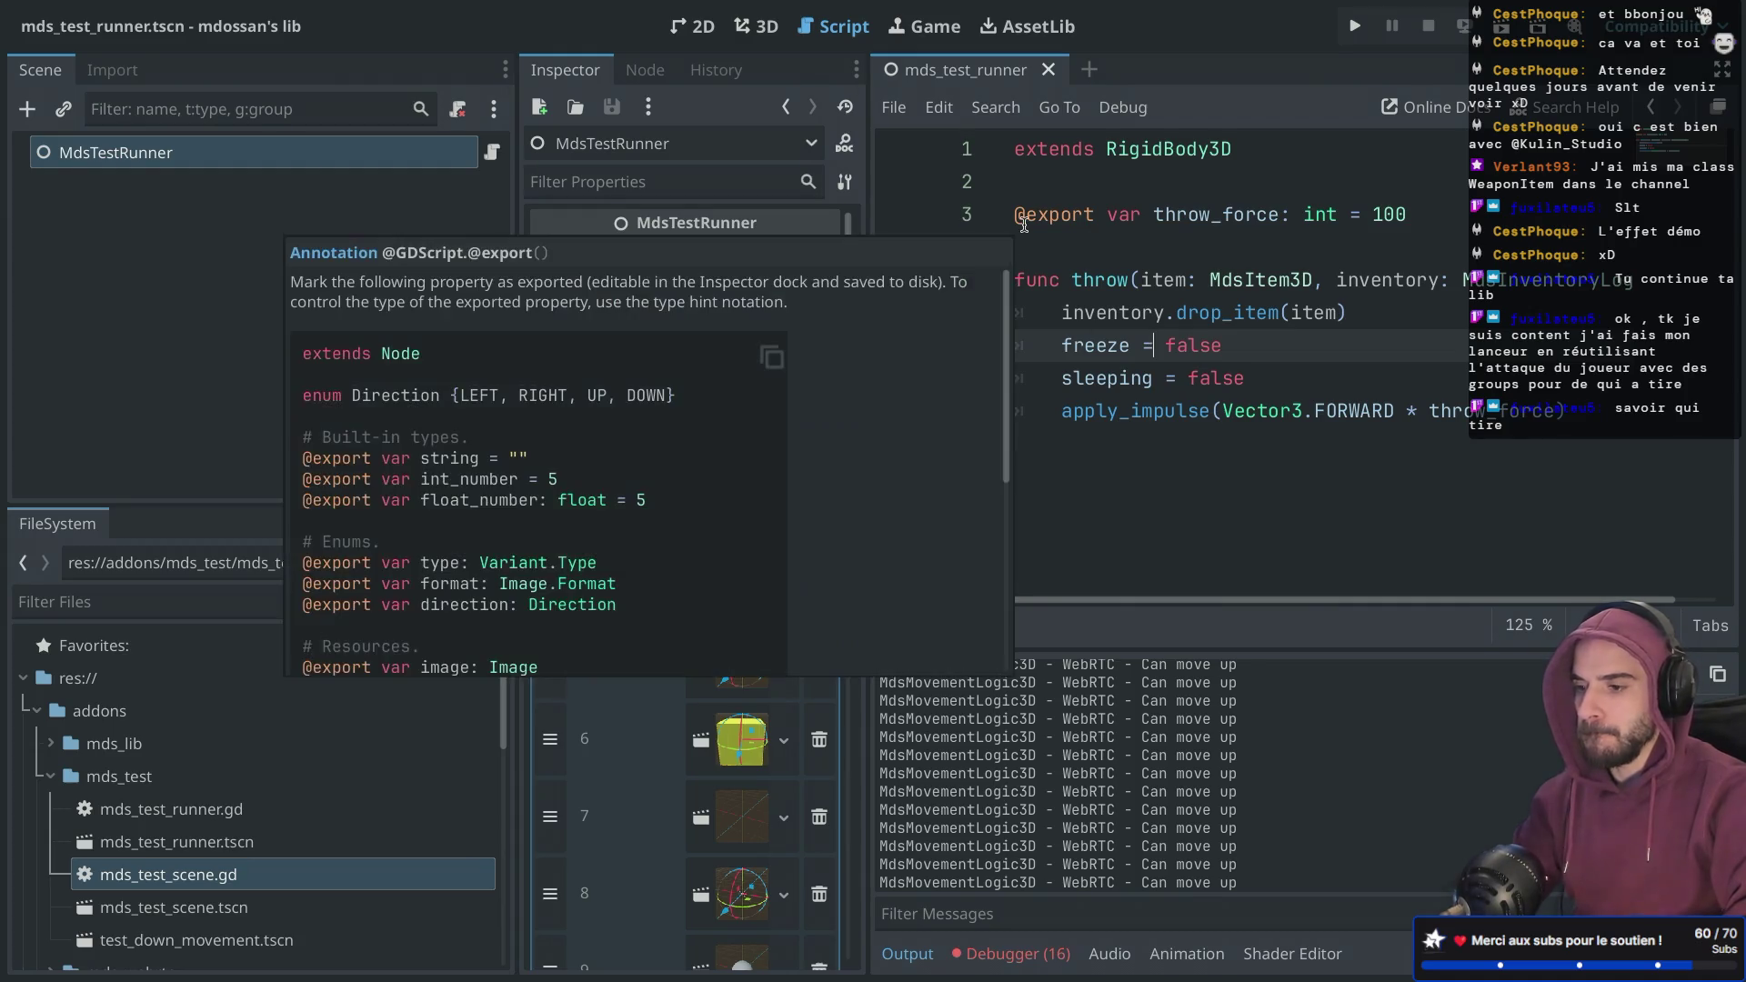
key("ctrl+shift+F11")
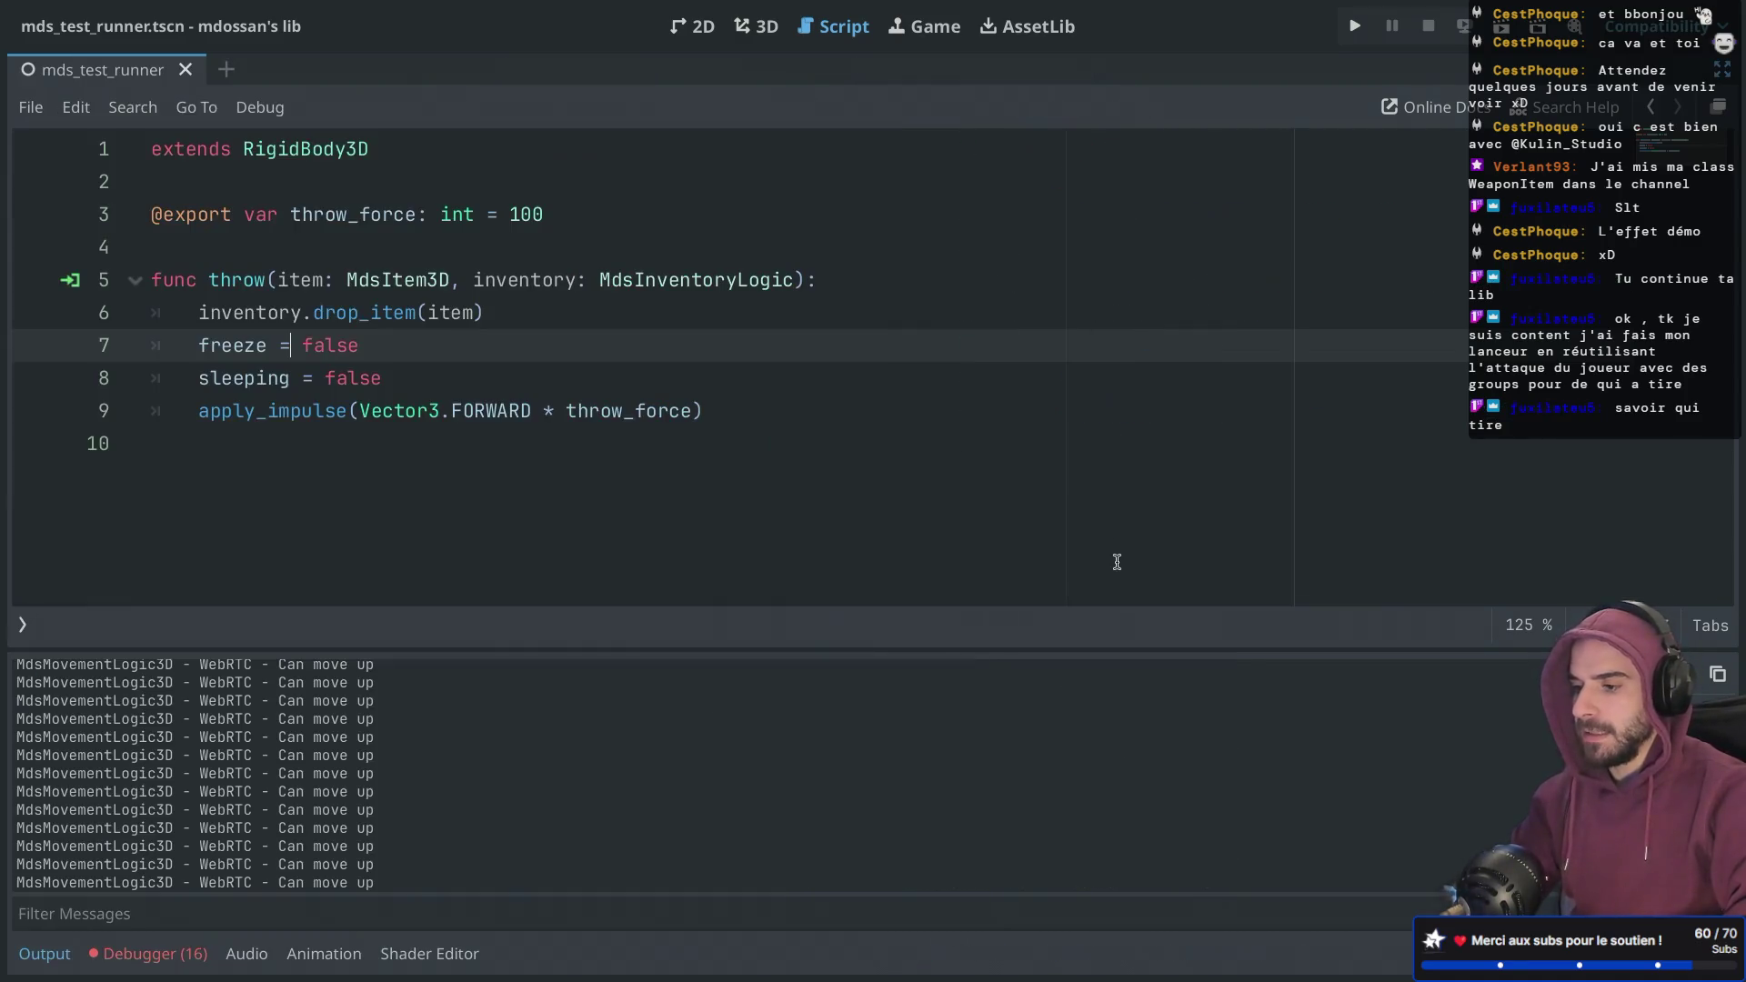
Step: Delete the print(test_label) line from mds_test_scene.gd and rerun the project
key("ctrl+shift+F11")
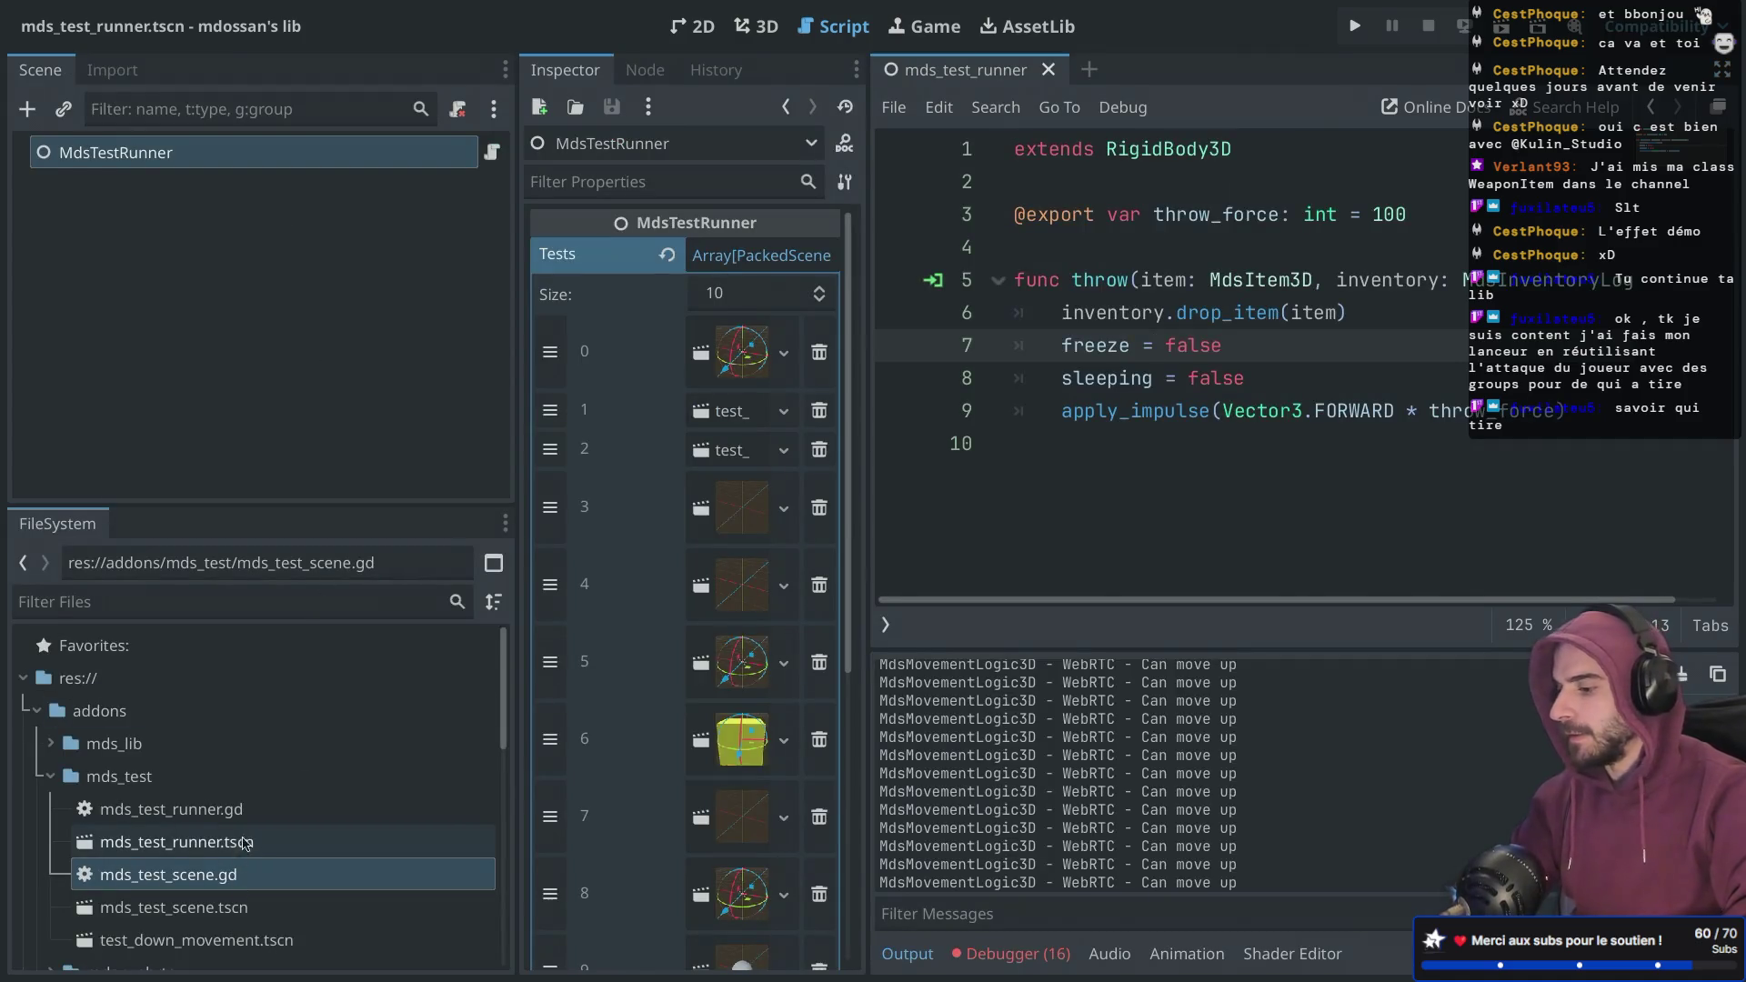
double_click(243, 875)
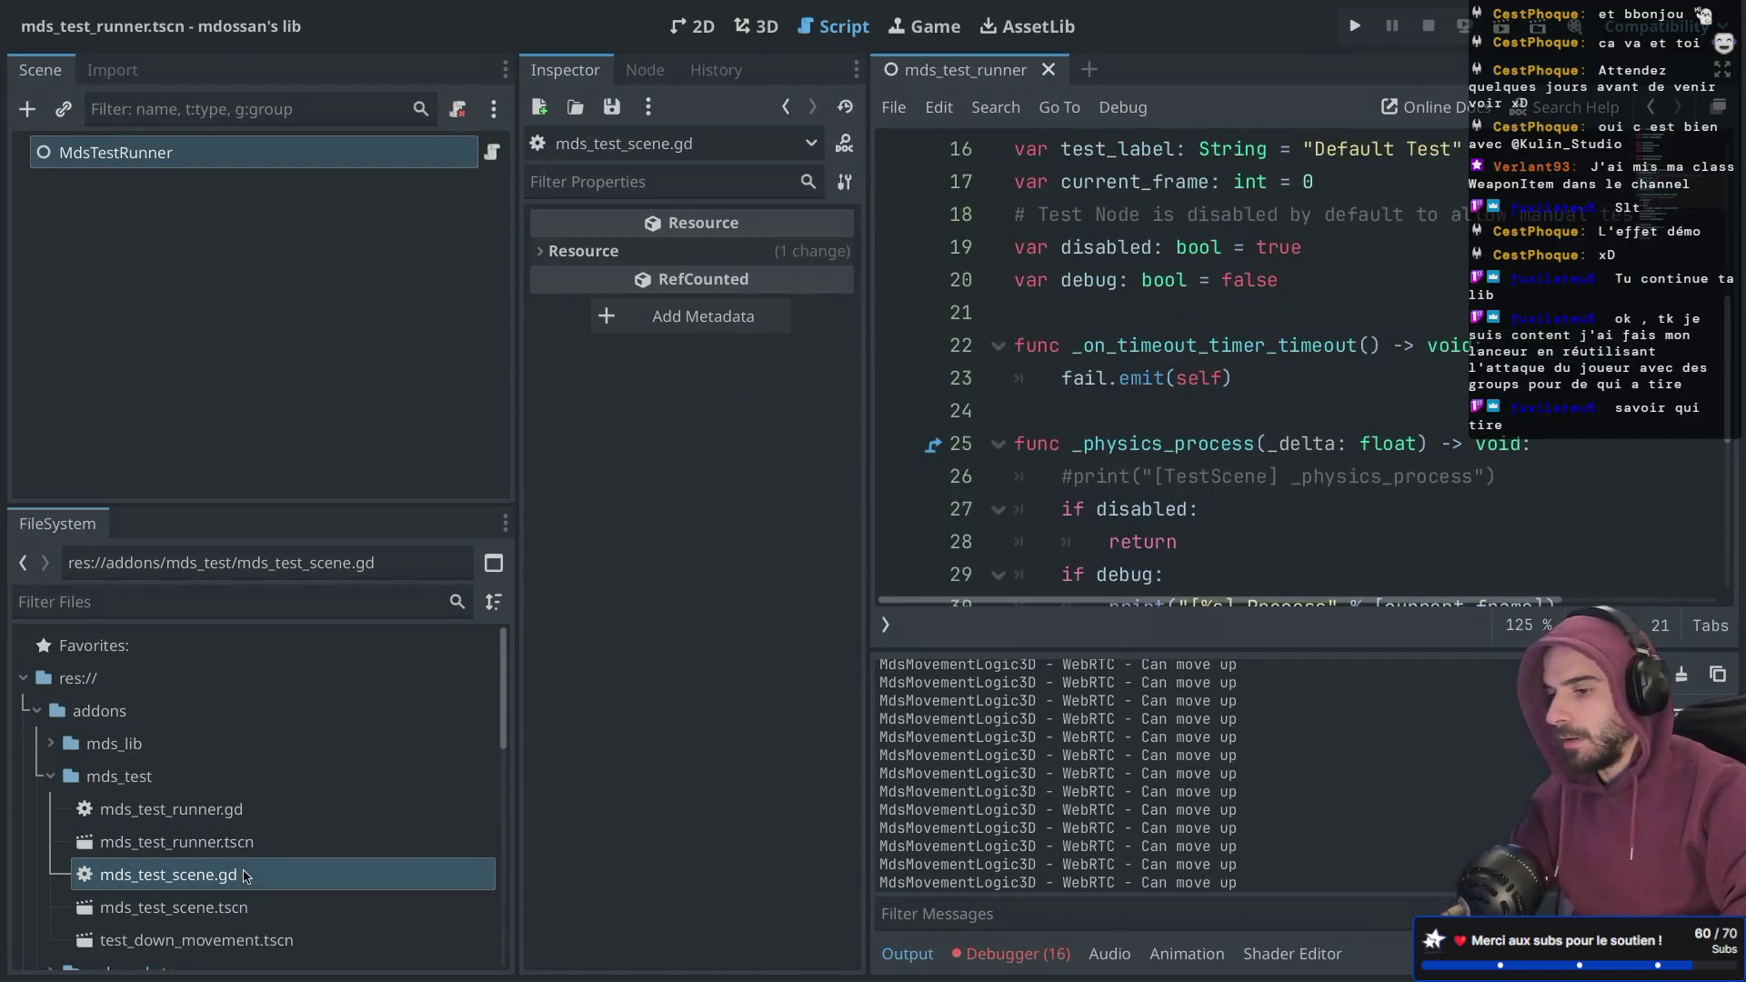
key("ctrl+shift+F11")
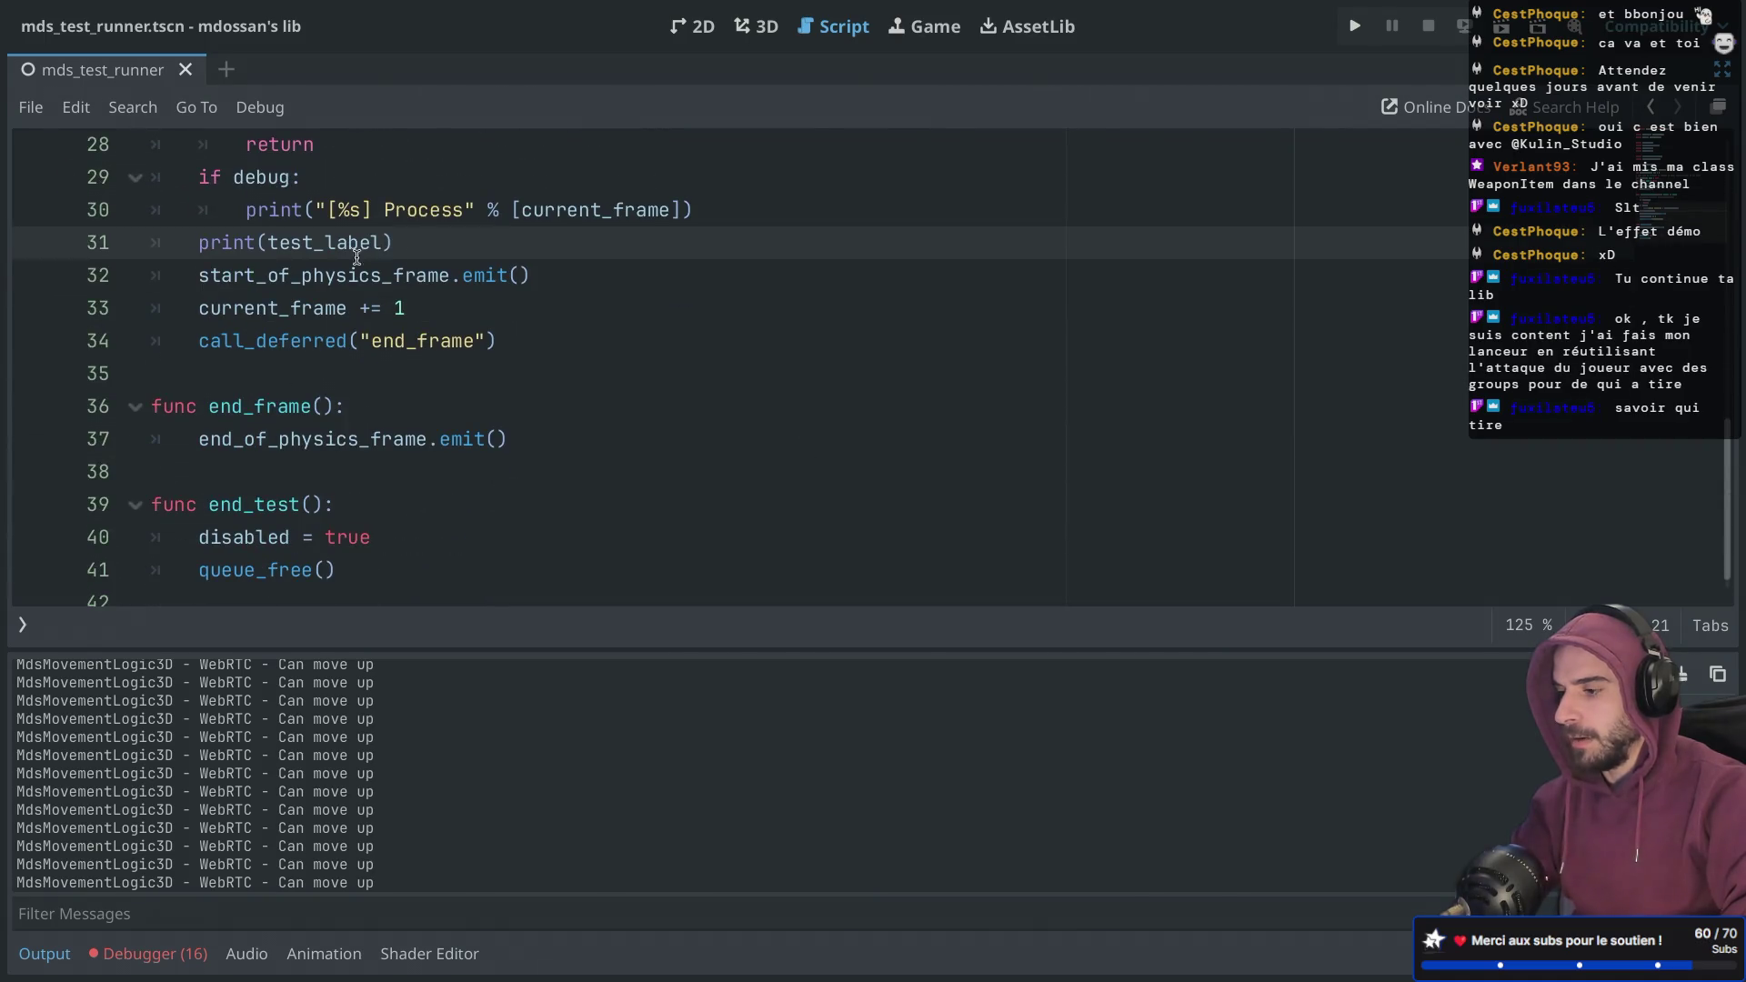
triple_click(356, 257)
key("BackSpace")
key("BackSpace")
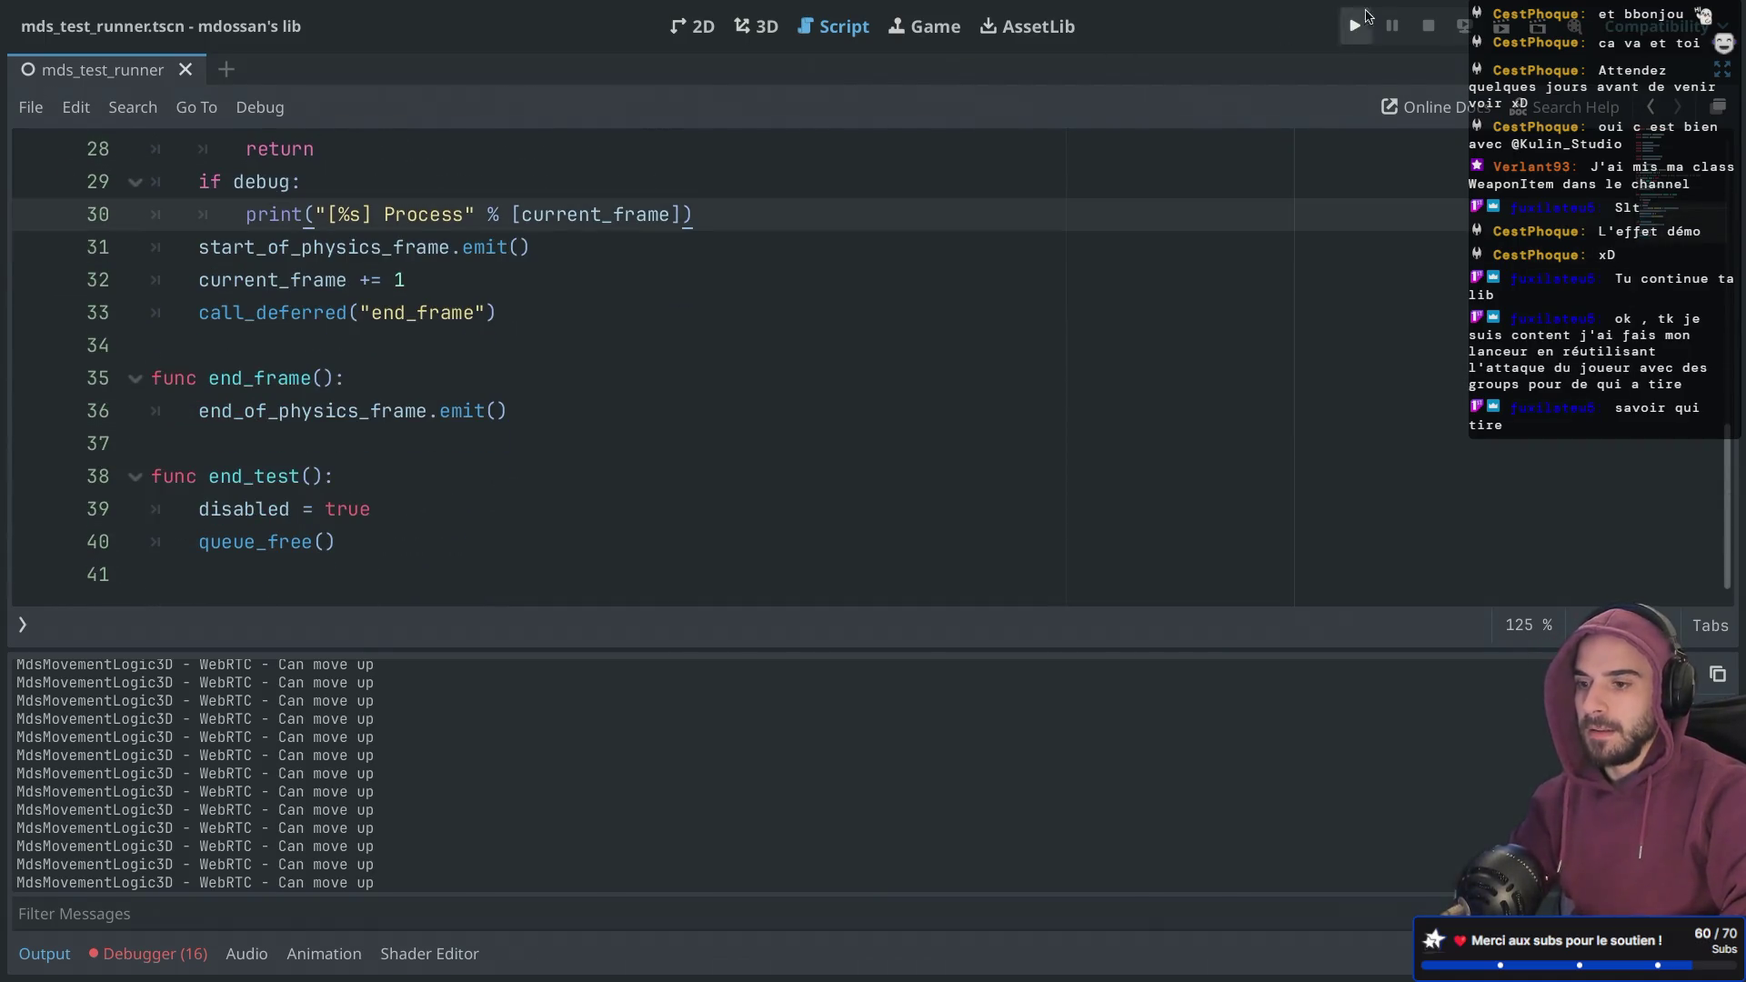
left_click(1366, 16)
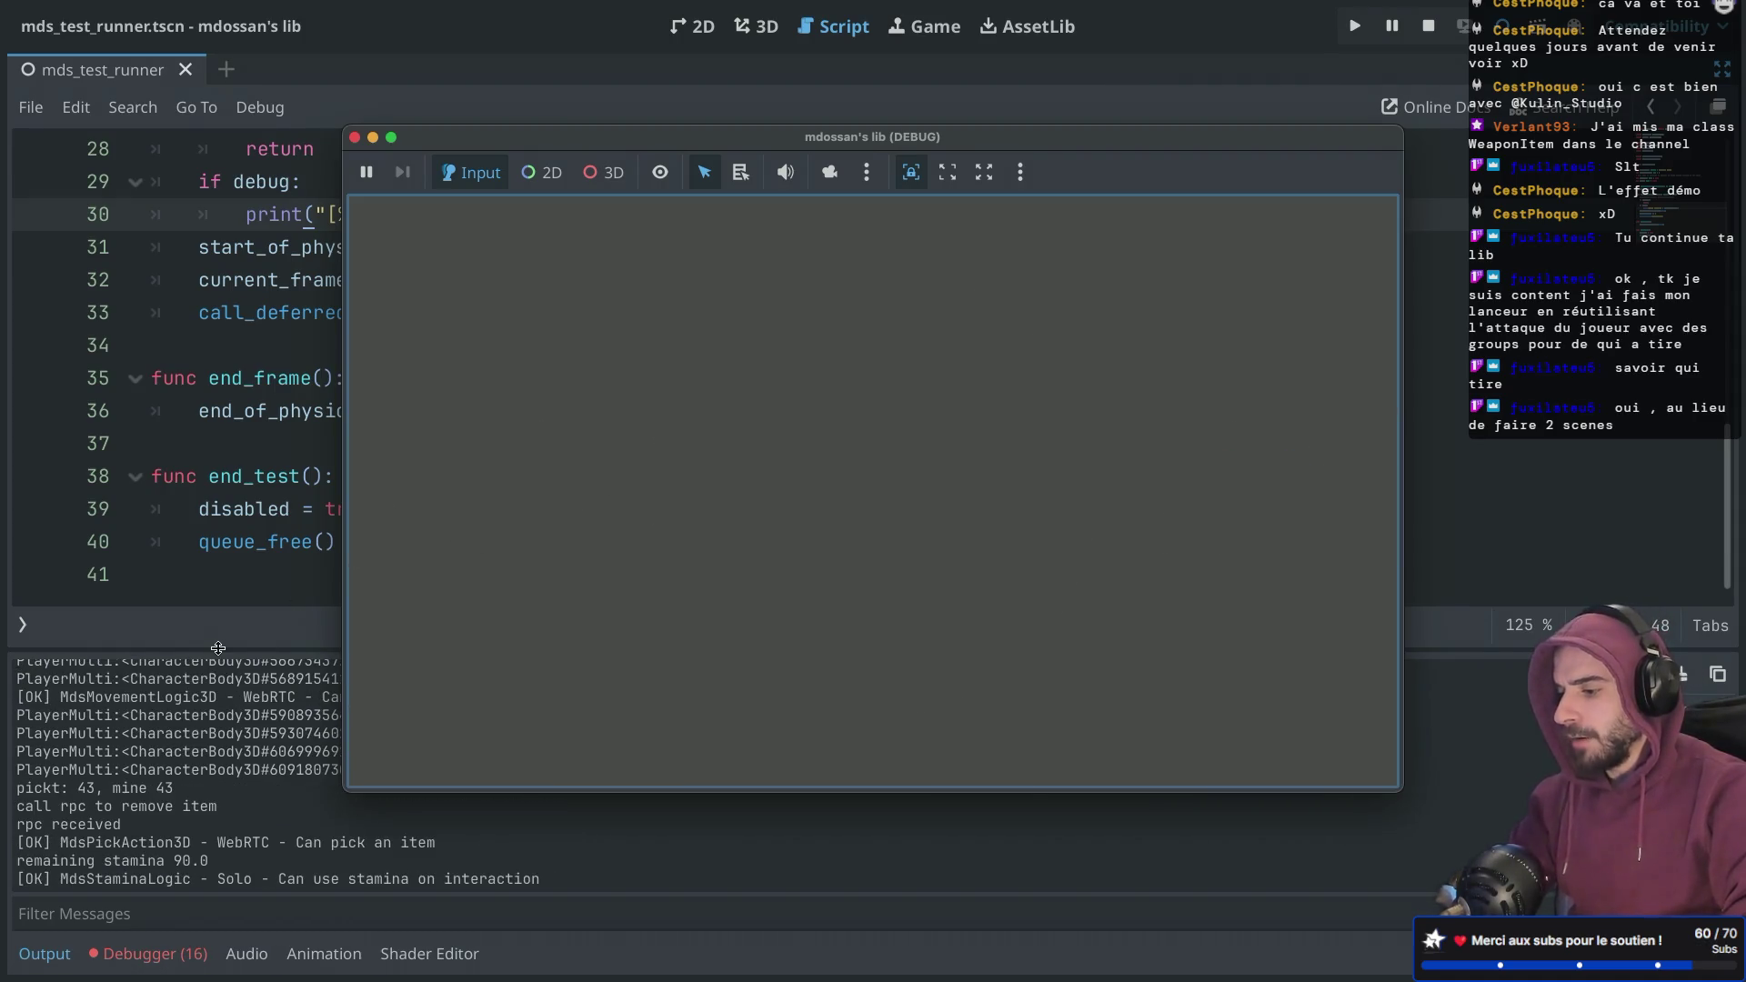
Step: Enlarge the Output log, highlight the failing Test Throw Item line, and stop the test run
left_click_drag(218, 649, 226, 401)
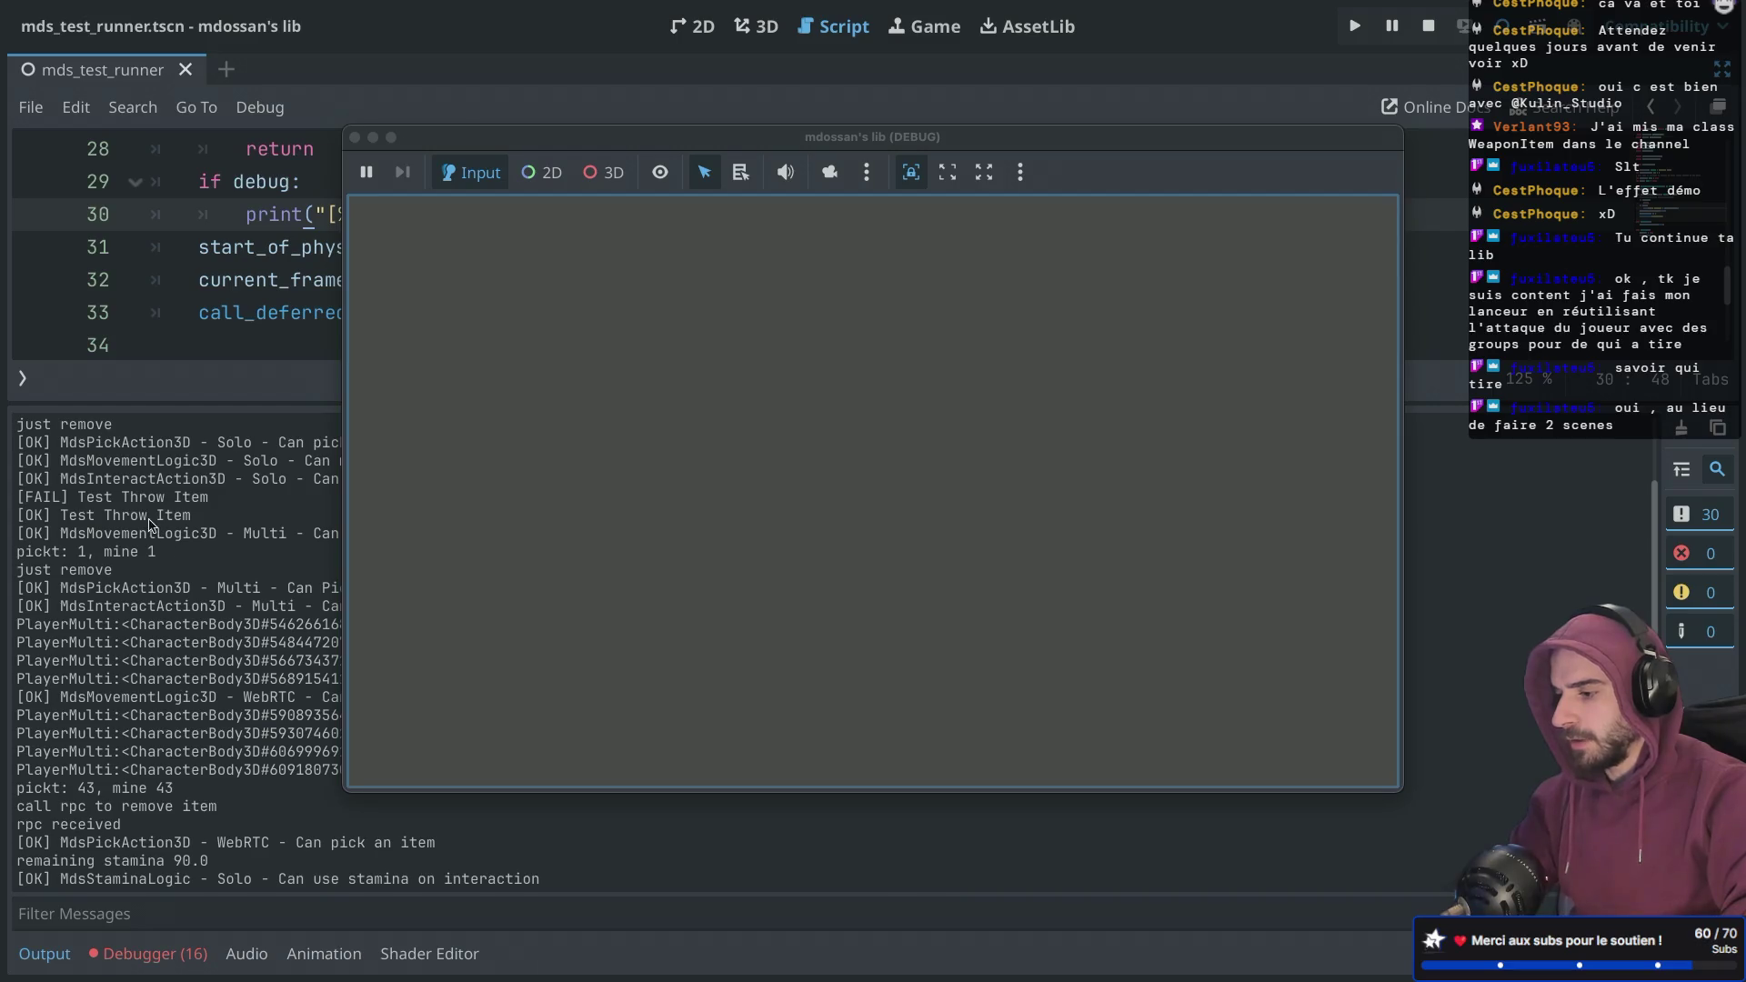
left_click_drag(18, 497, 166, 498)
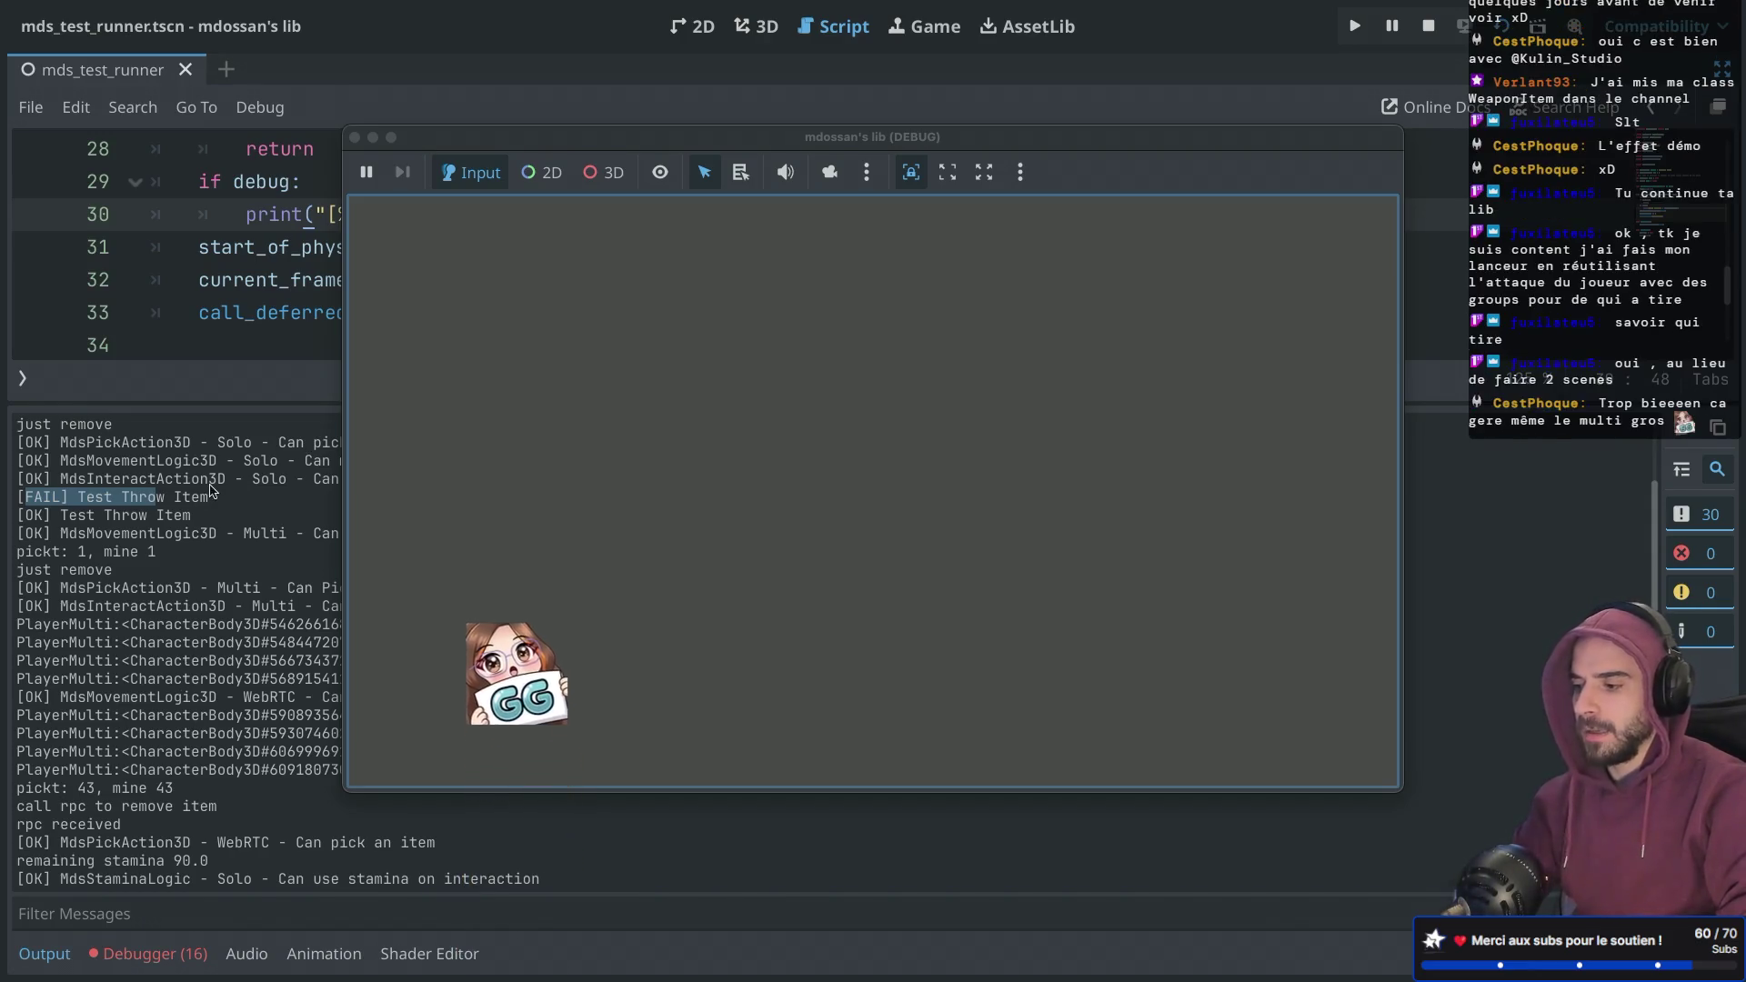
left_click_drag(43, 497, 191, 497)
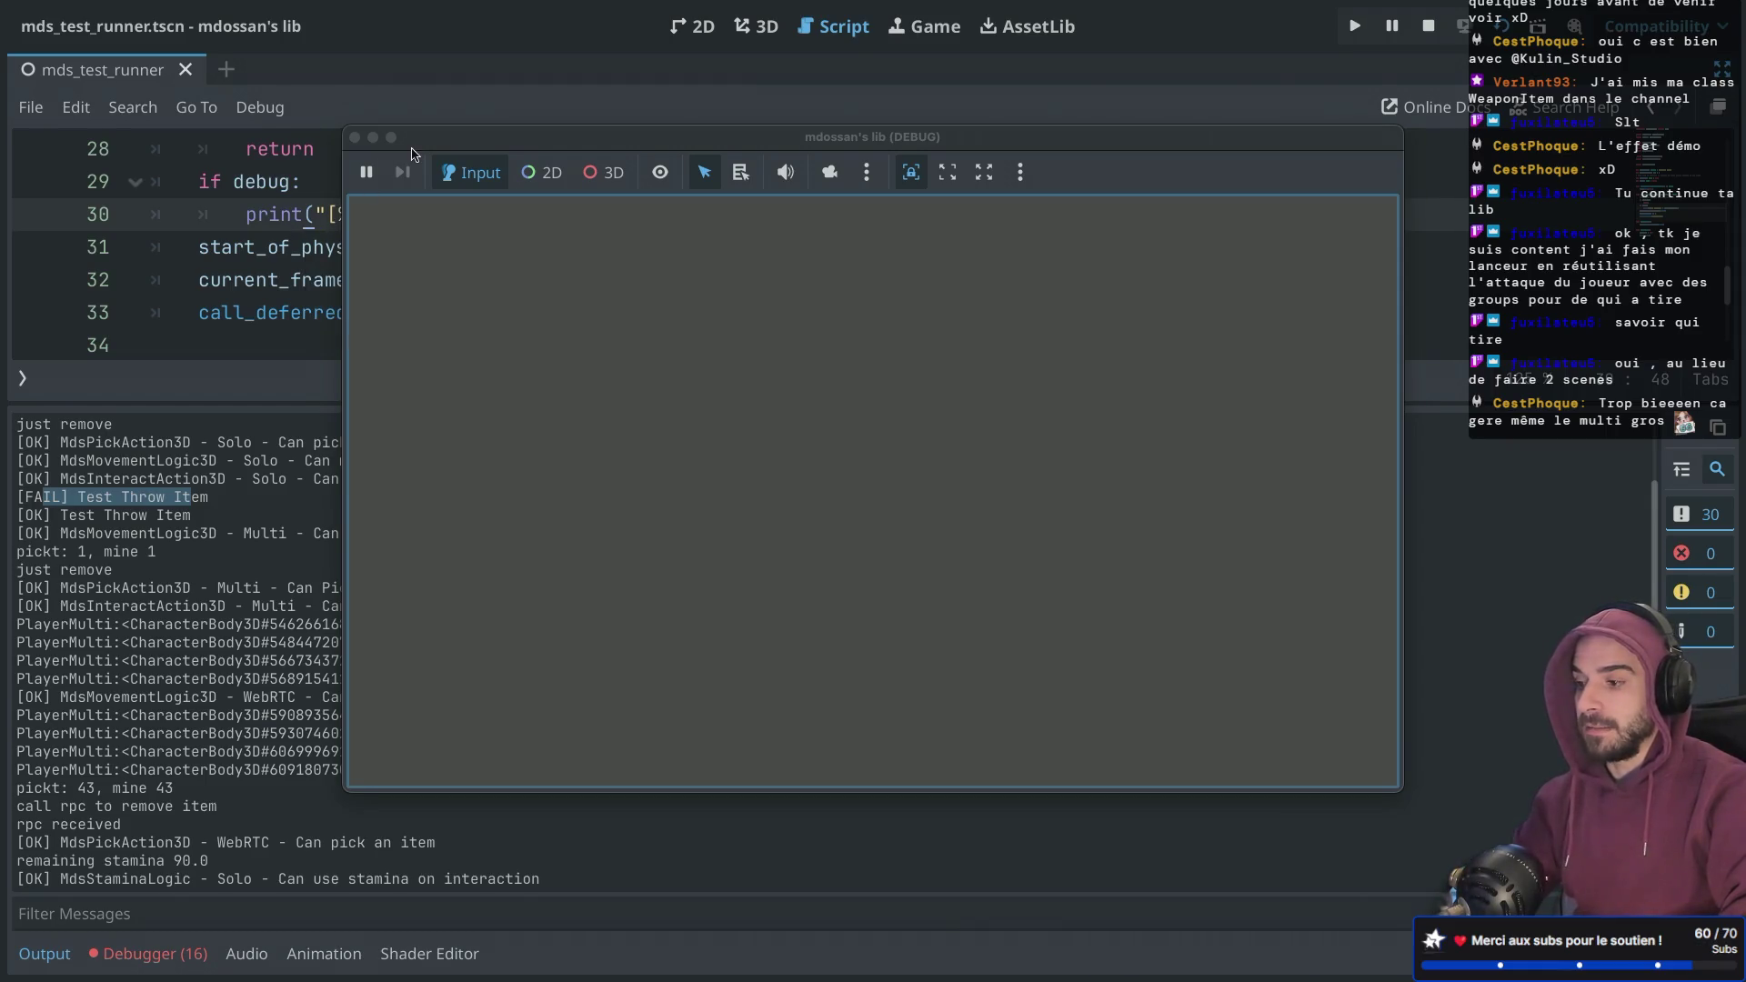
left_click(354, 138)
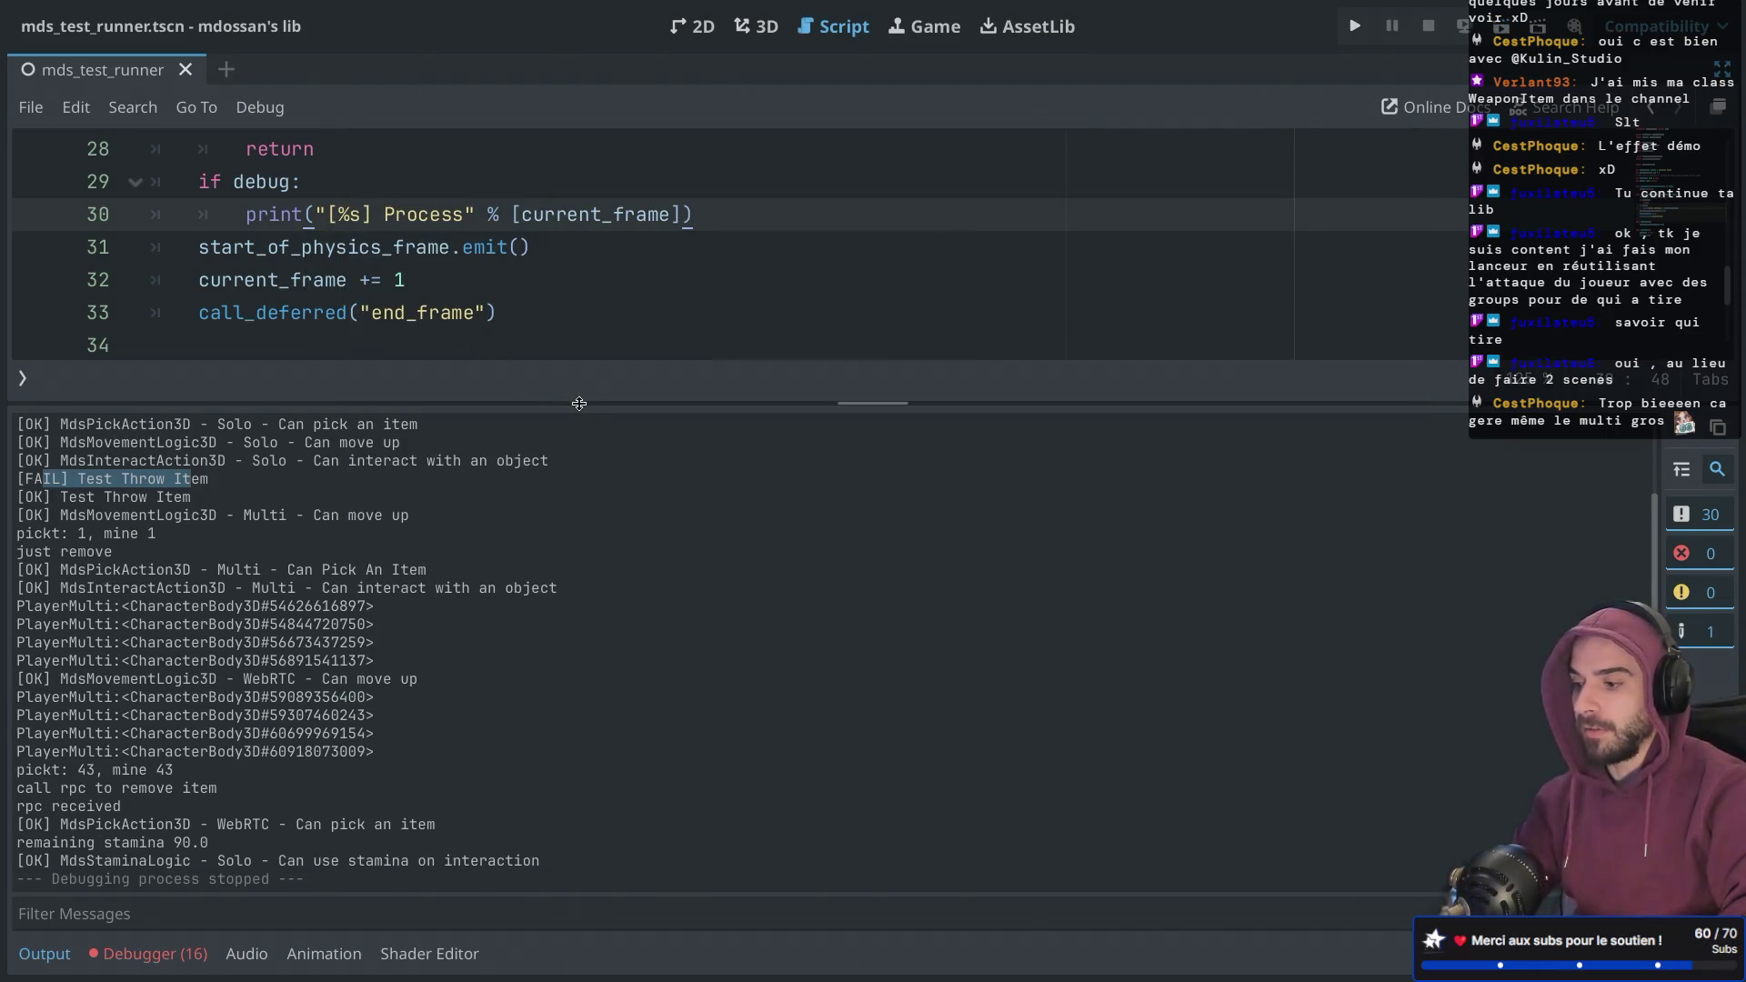
Step: Review the mds_test_scene.gd script and the test runner's script
left_click_drag(571, 397, 539, 804)
left_click(273, 312, "ctrl")
key("ctrl+shift+F11")
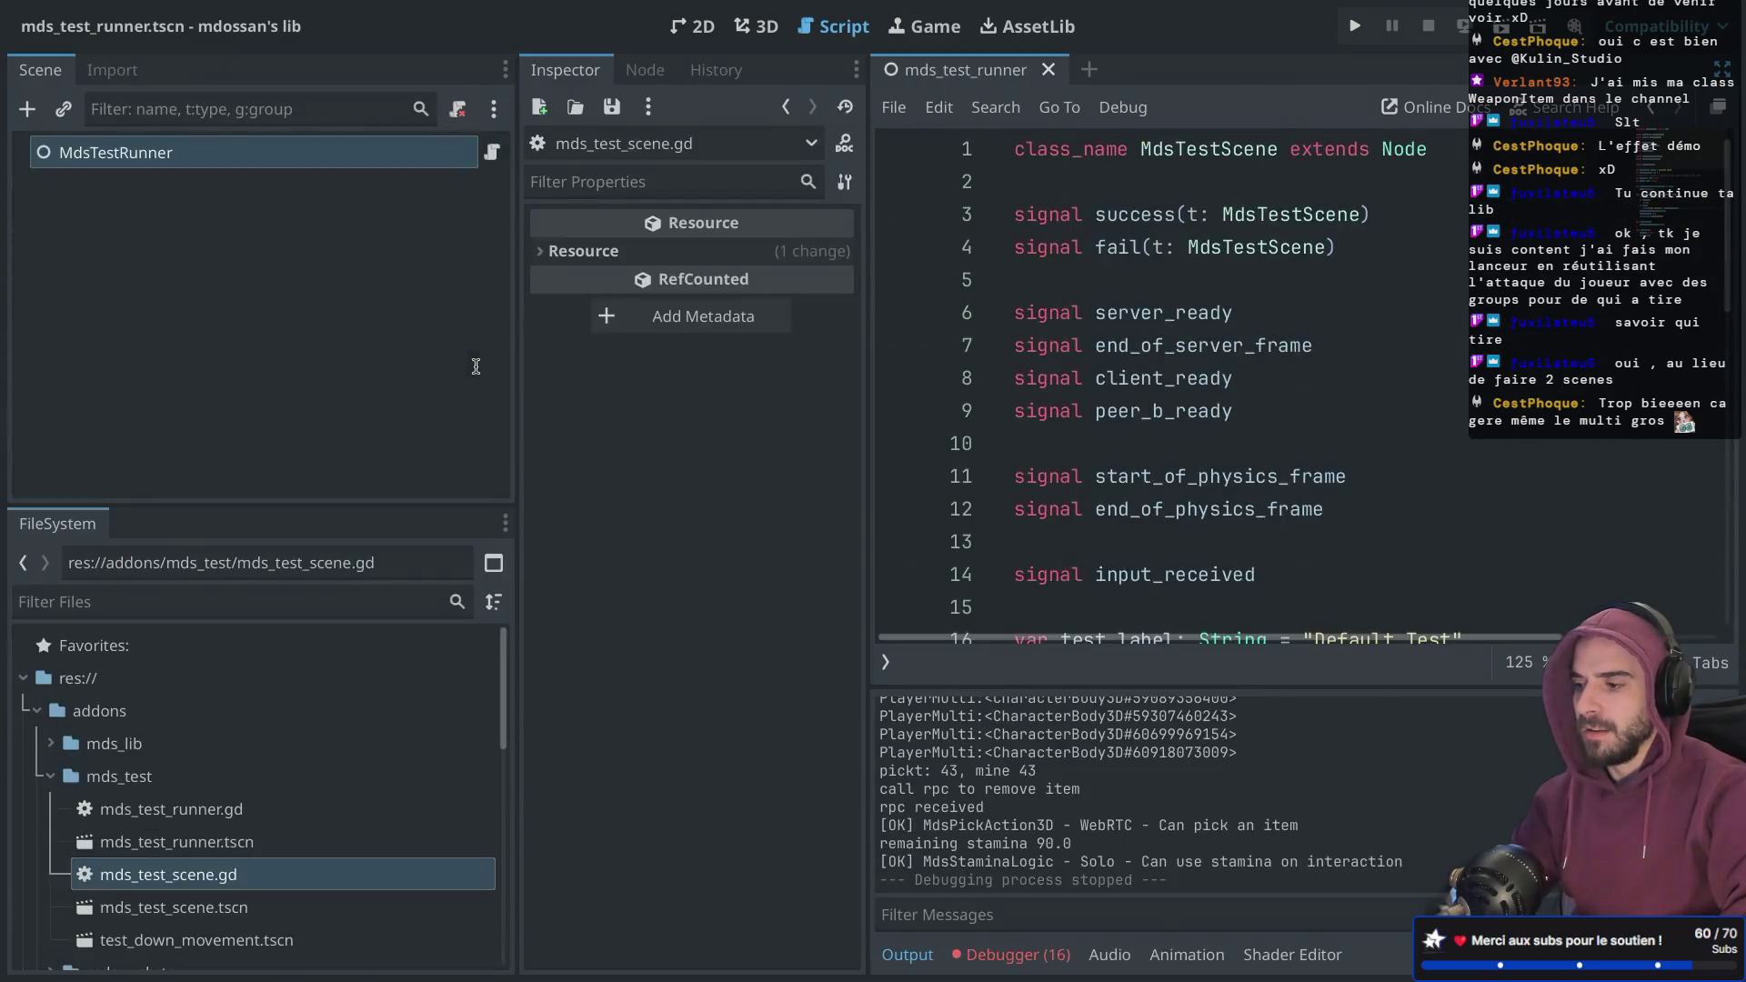
left_click(493, 152)
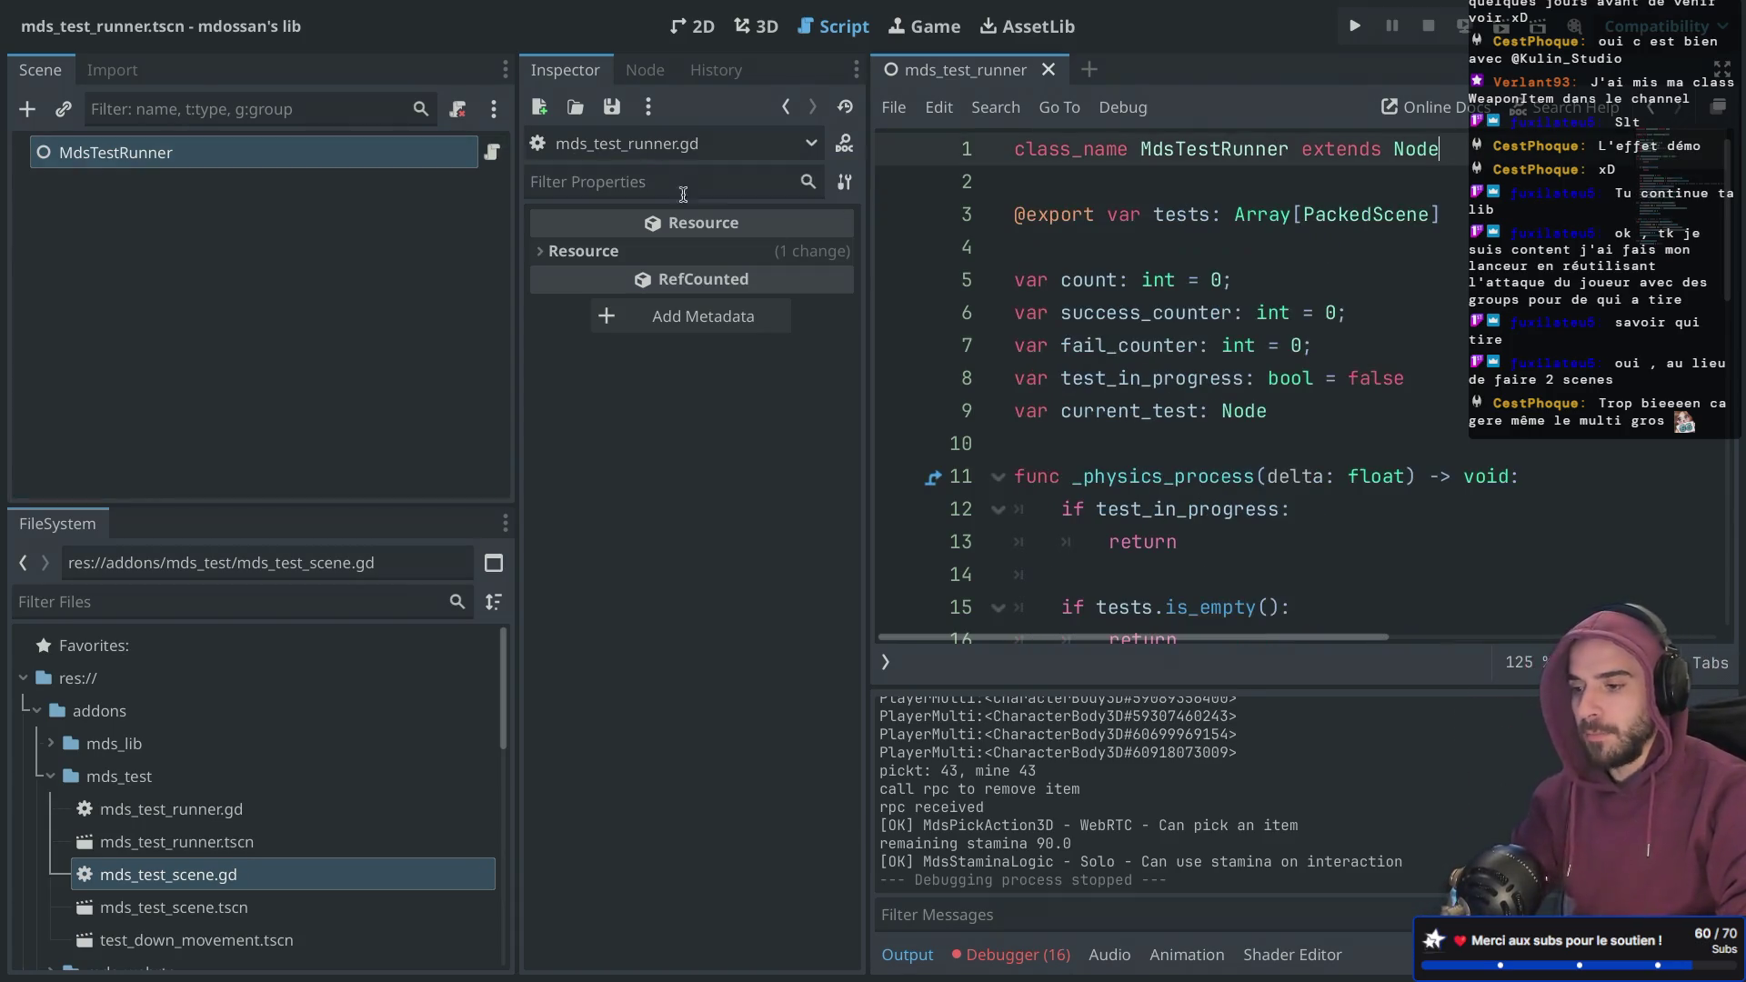
scroll(1209, 293, "down", 5)
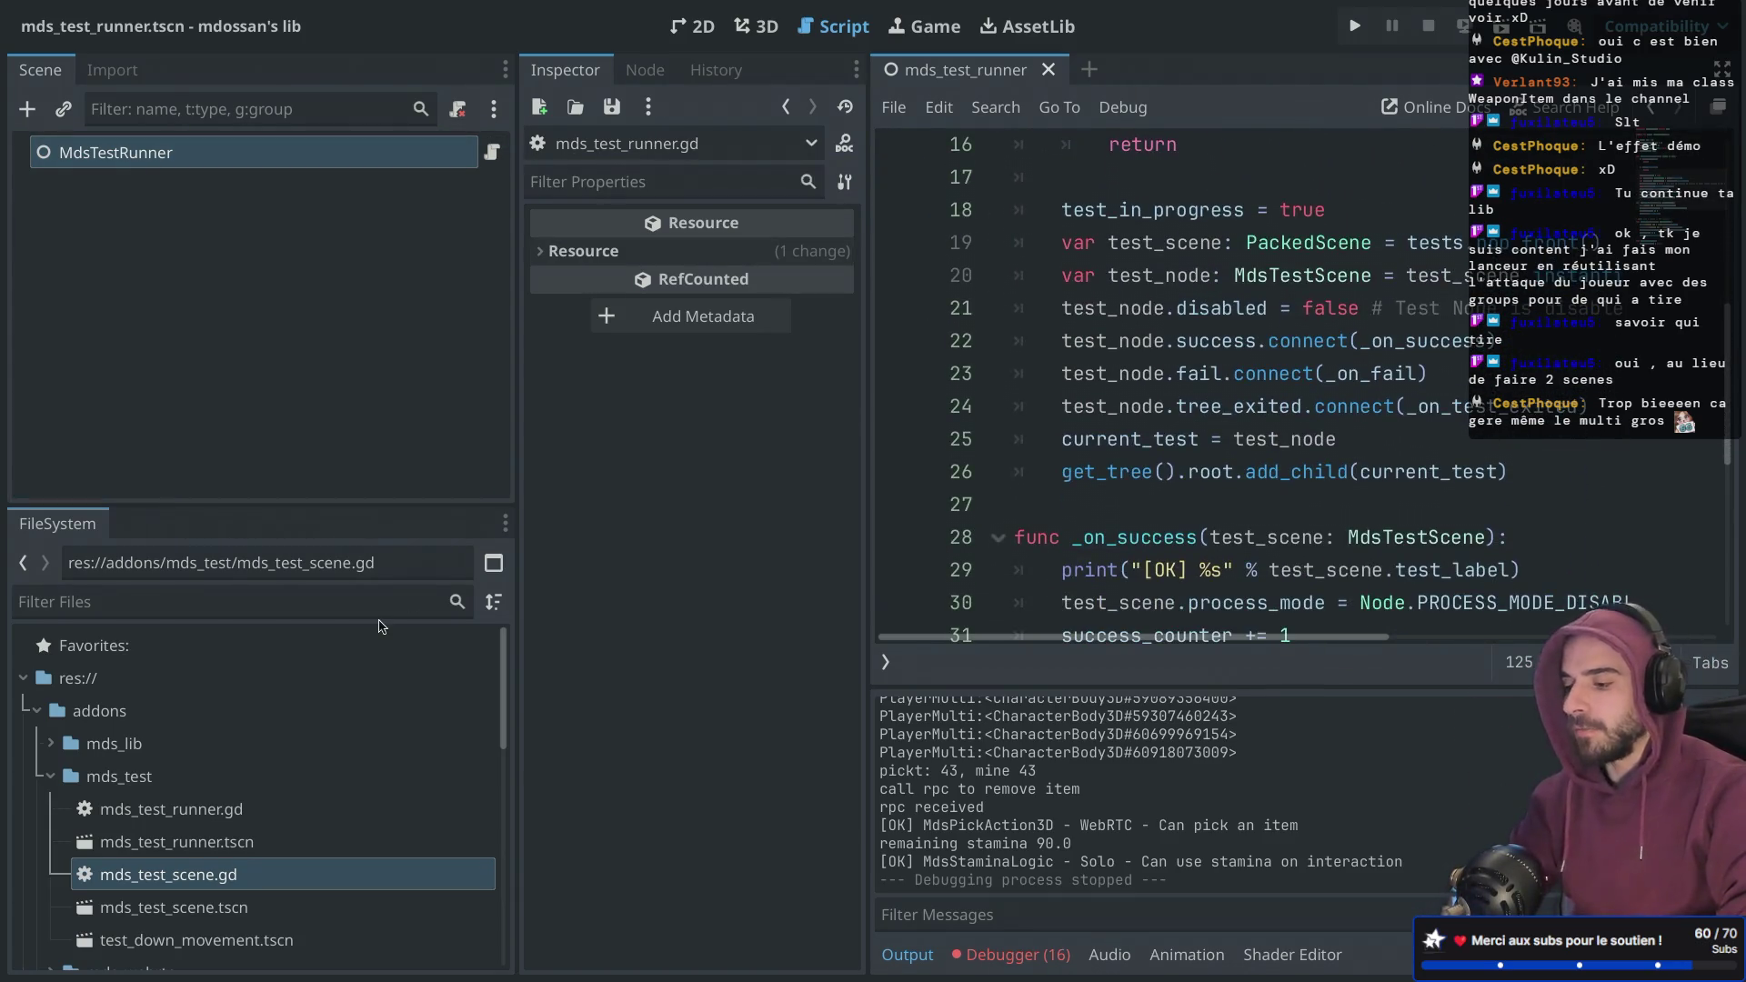
scroll(227, 800, "down", 3)
Step: Open mds_test_scene.tscn and inspect its TimeoutTimer, root script and fail signal declaration
double_click(227, 802)
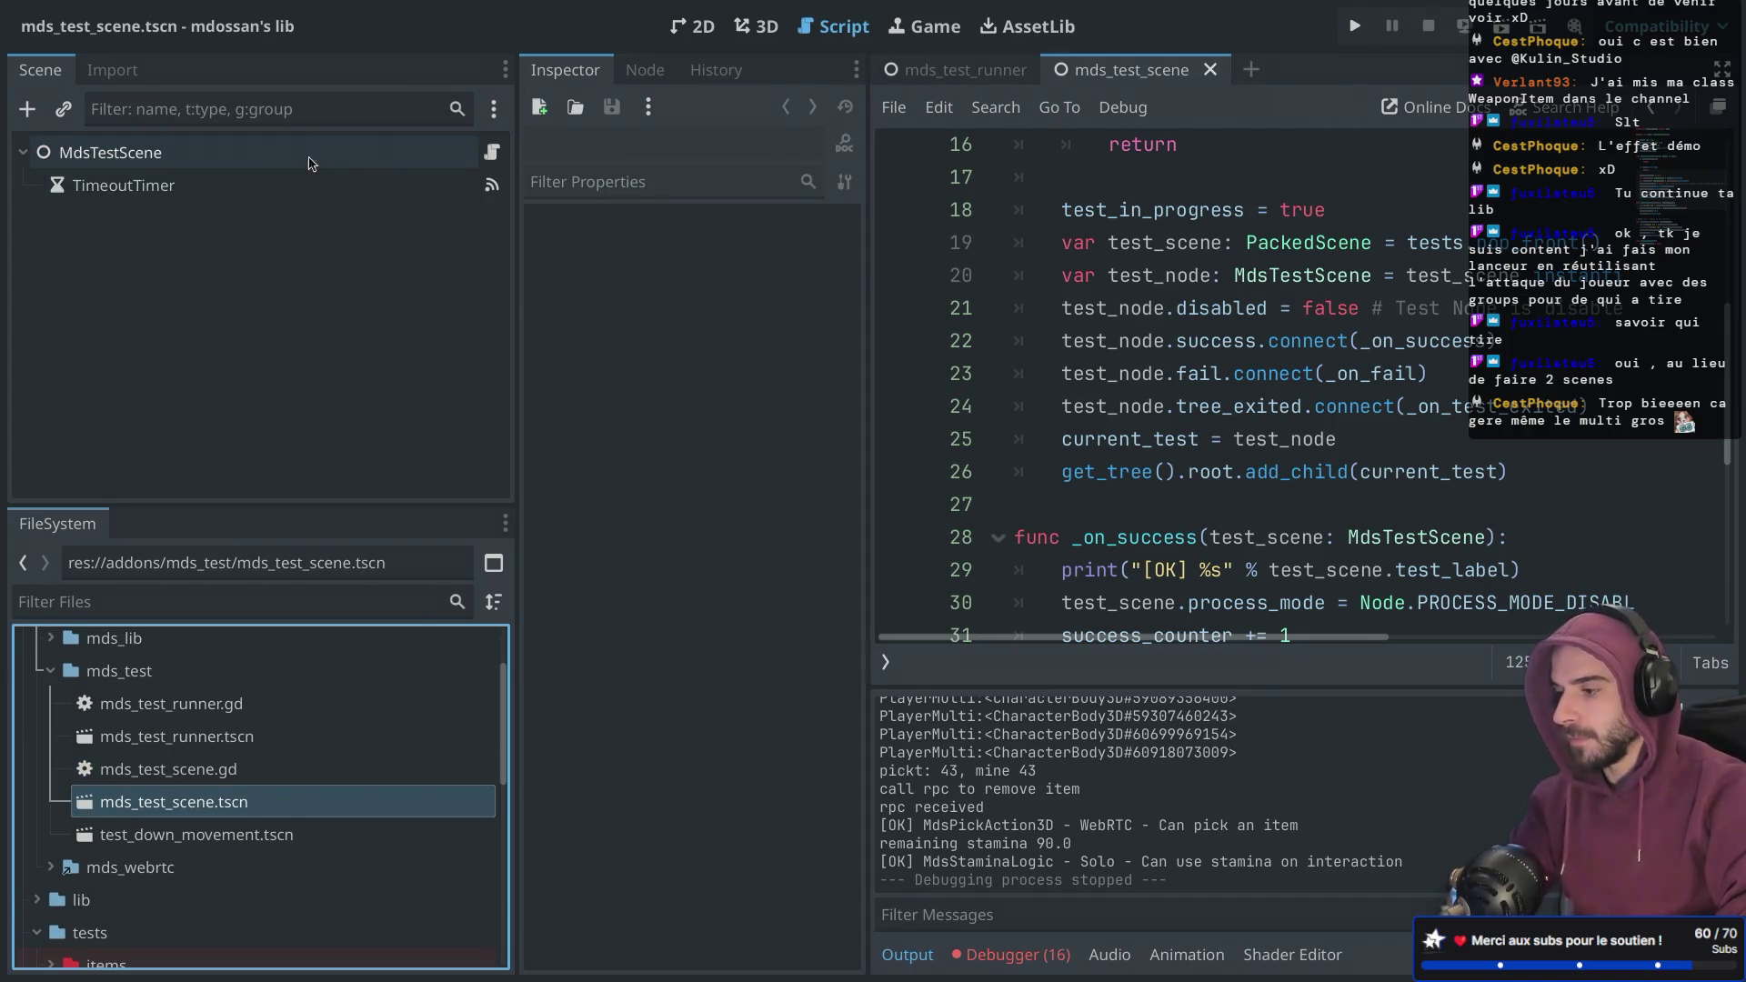
left_click(151, 185)
left_click(278, 157)
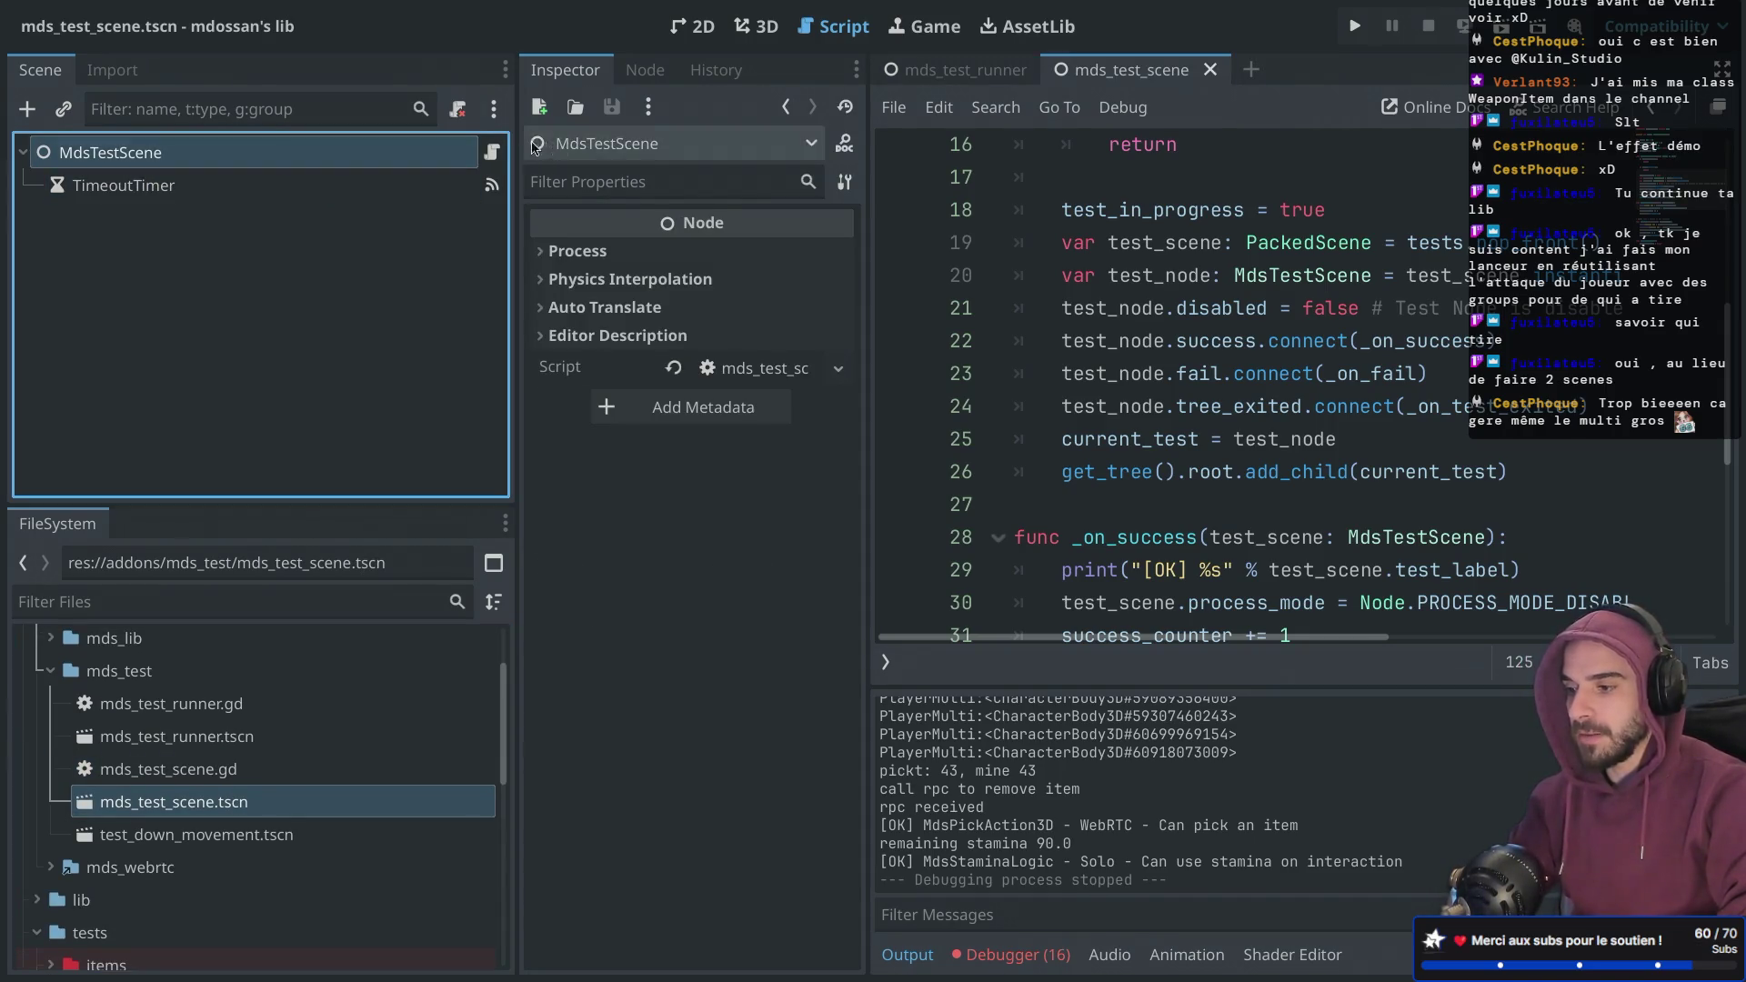
left_click(492, 152)
key("ctrl+shift+F11")
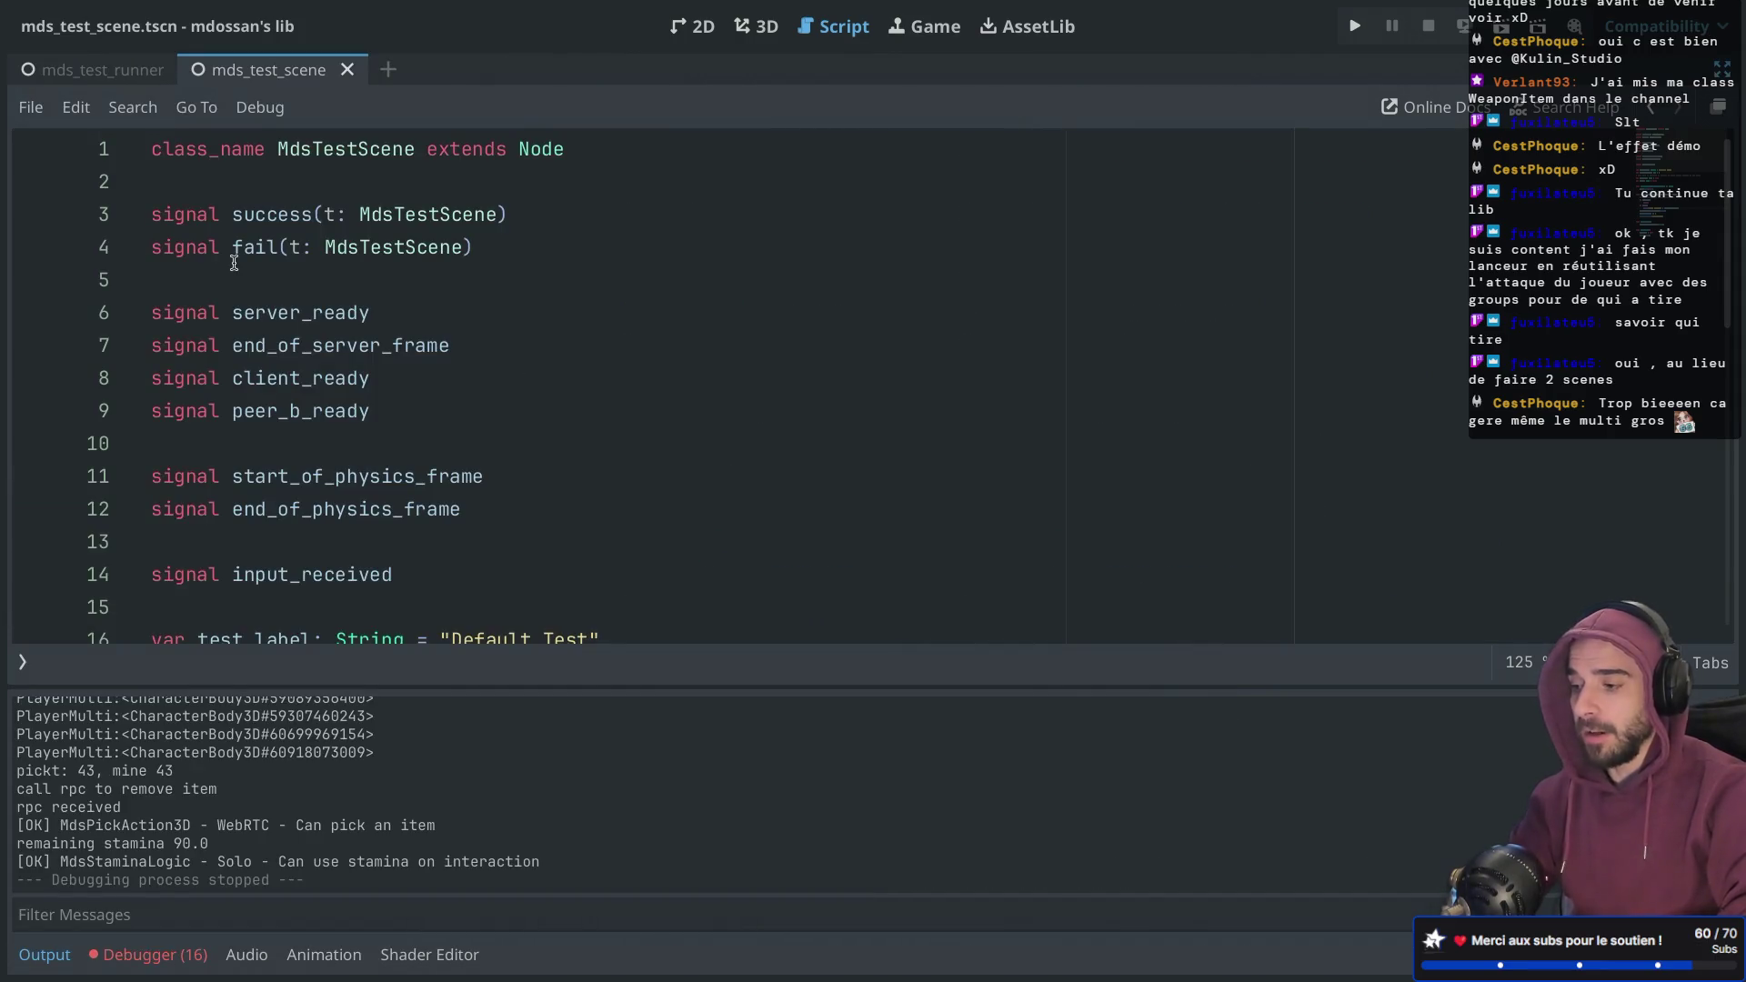
left_click_drag(157, 214, 534, 214)
left_click(258, 282)
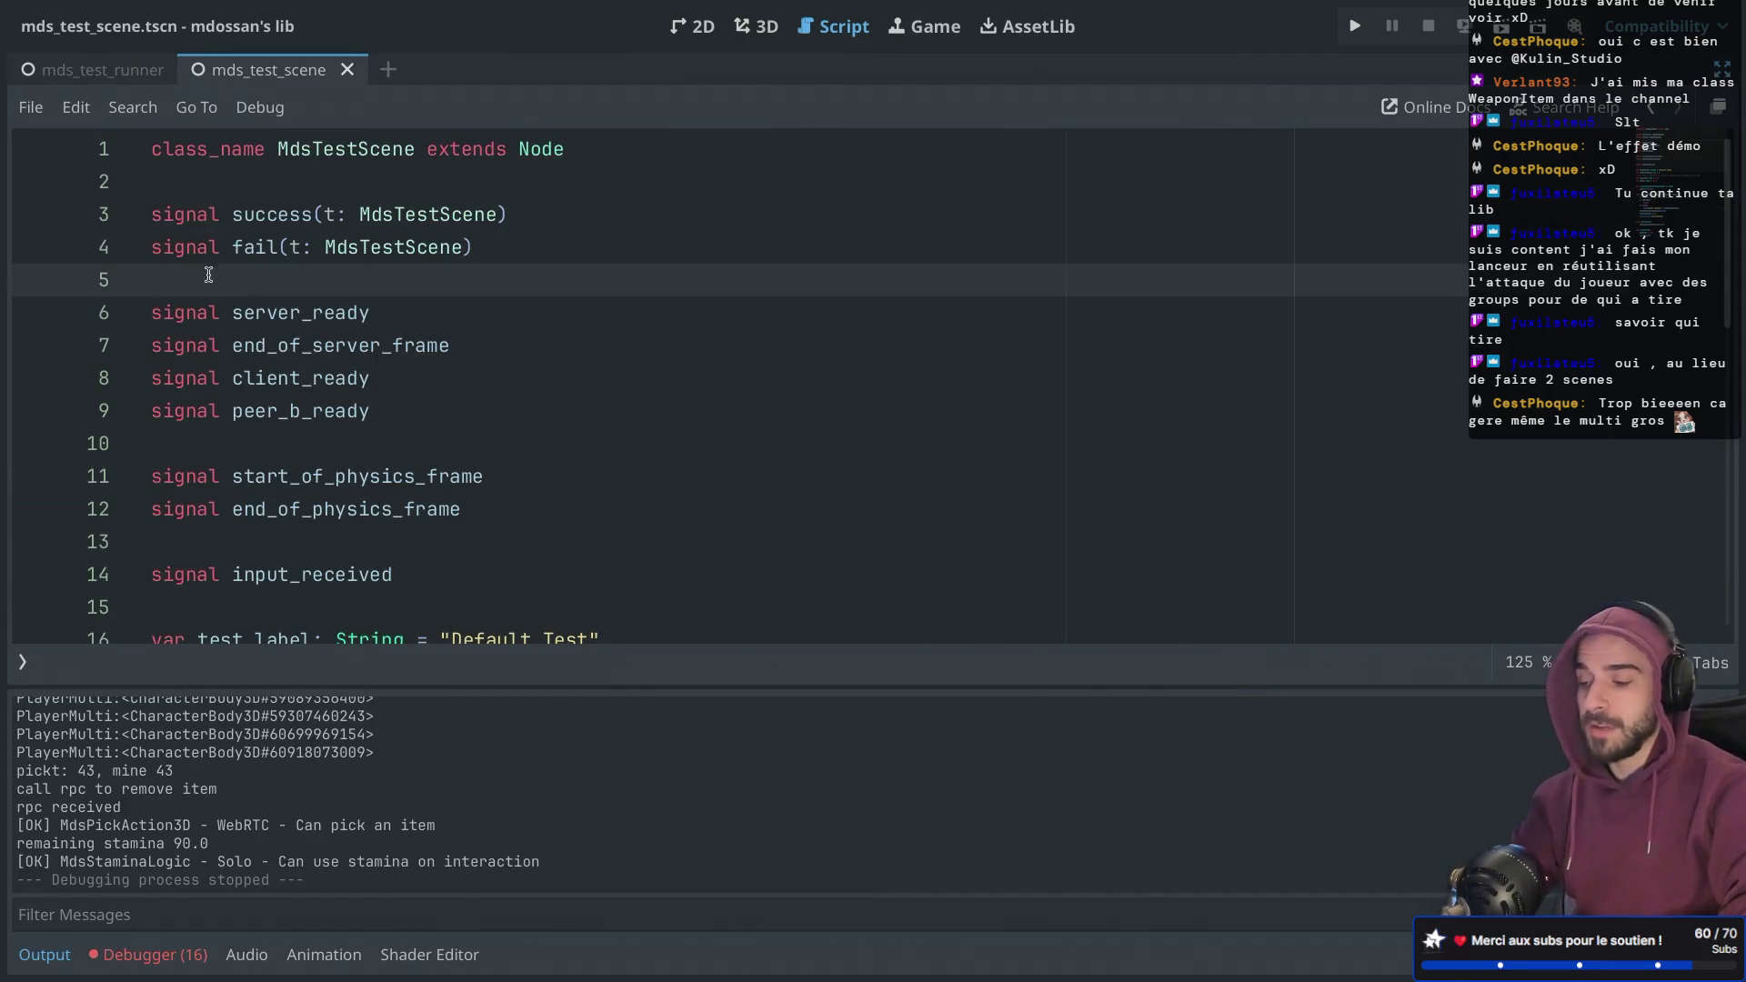
left_click(184, 248)
left_click_drag(185, 248, 370, 248)
key("ctrl+shift+F11")
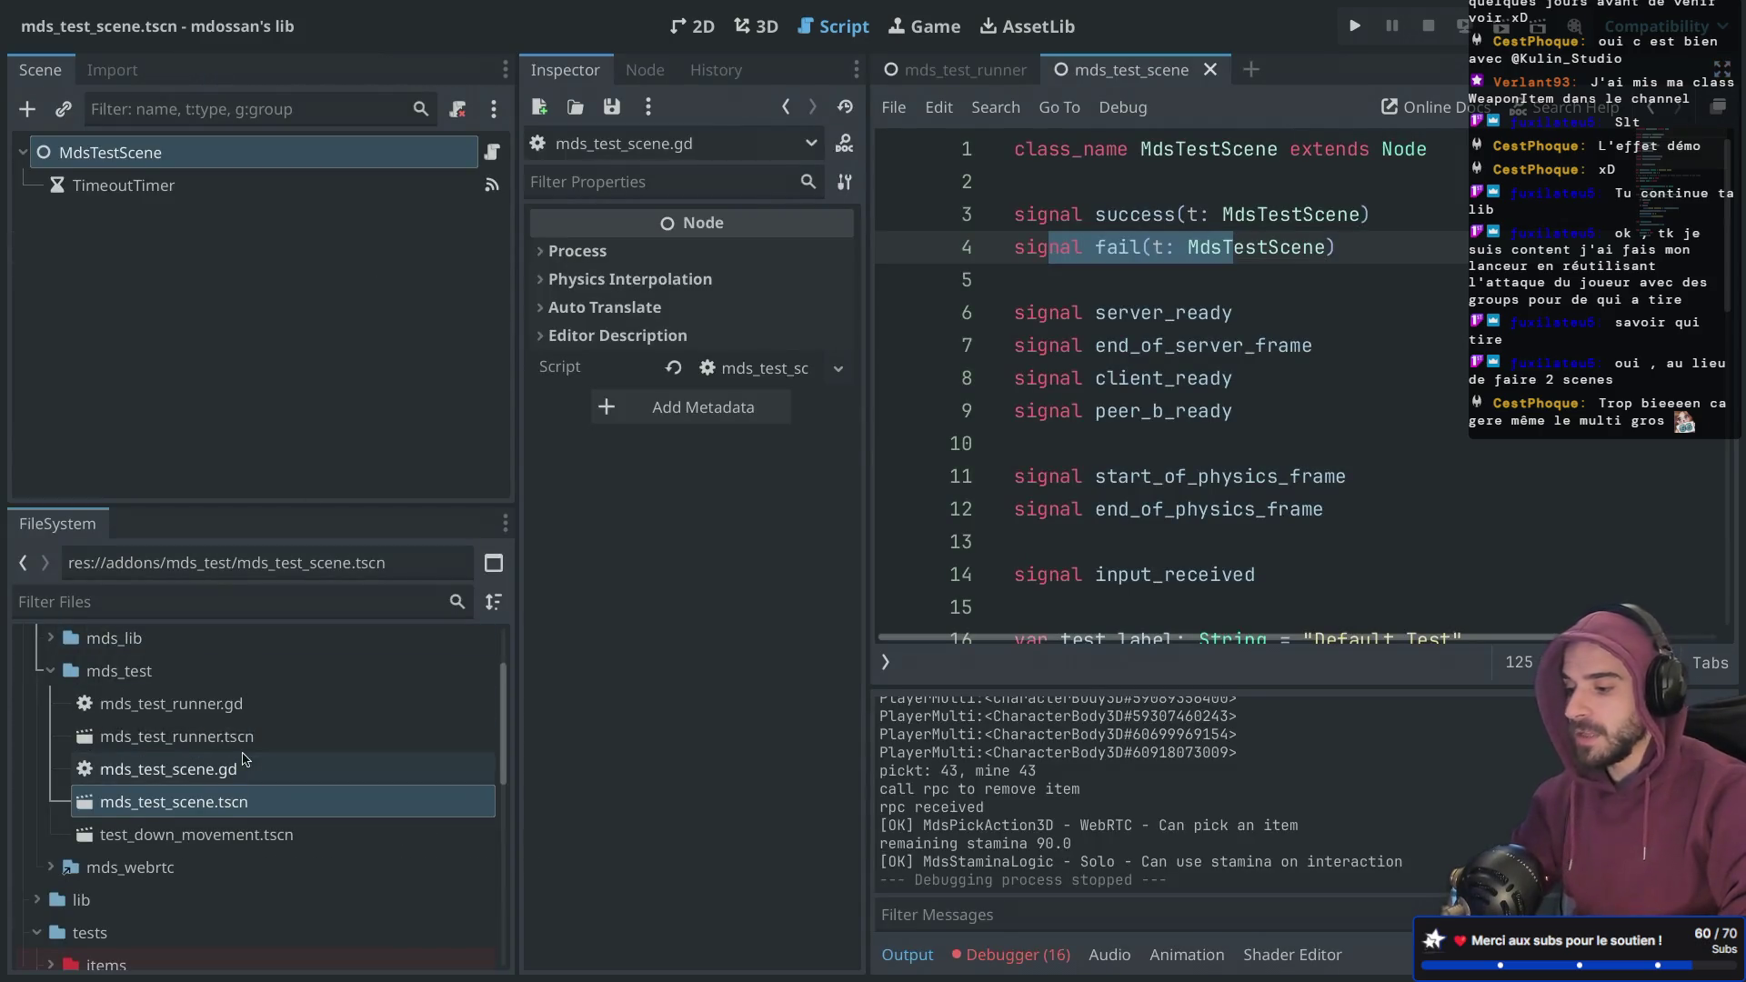
left_click(962, 81)
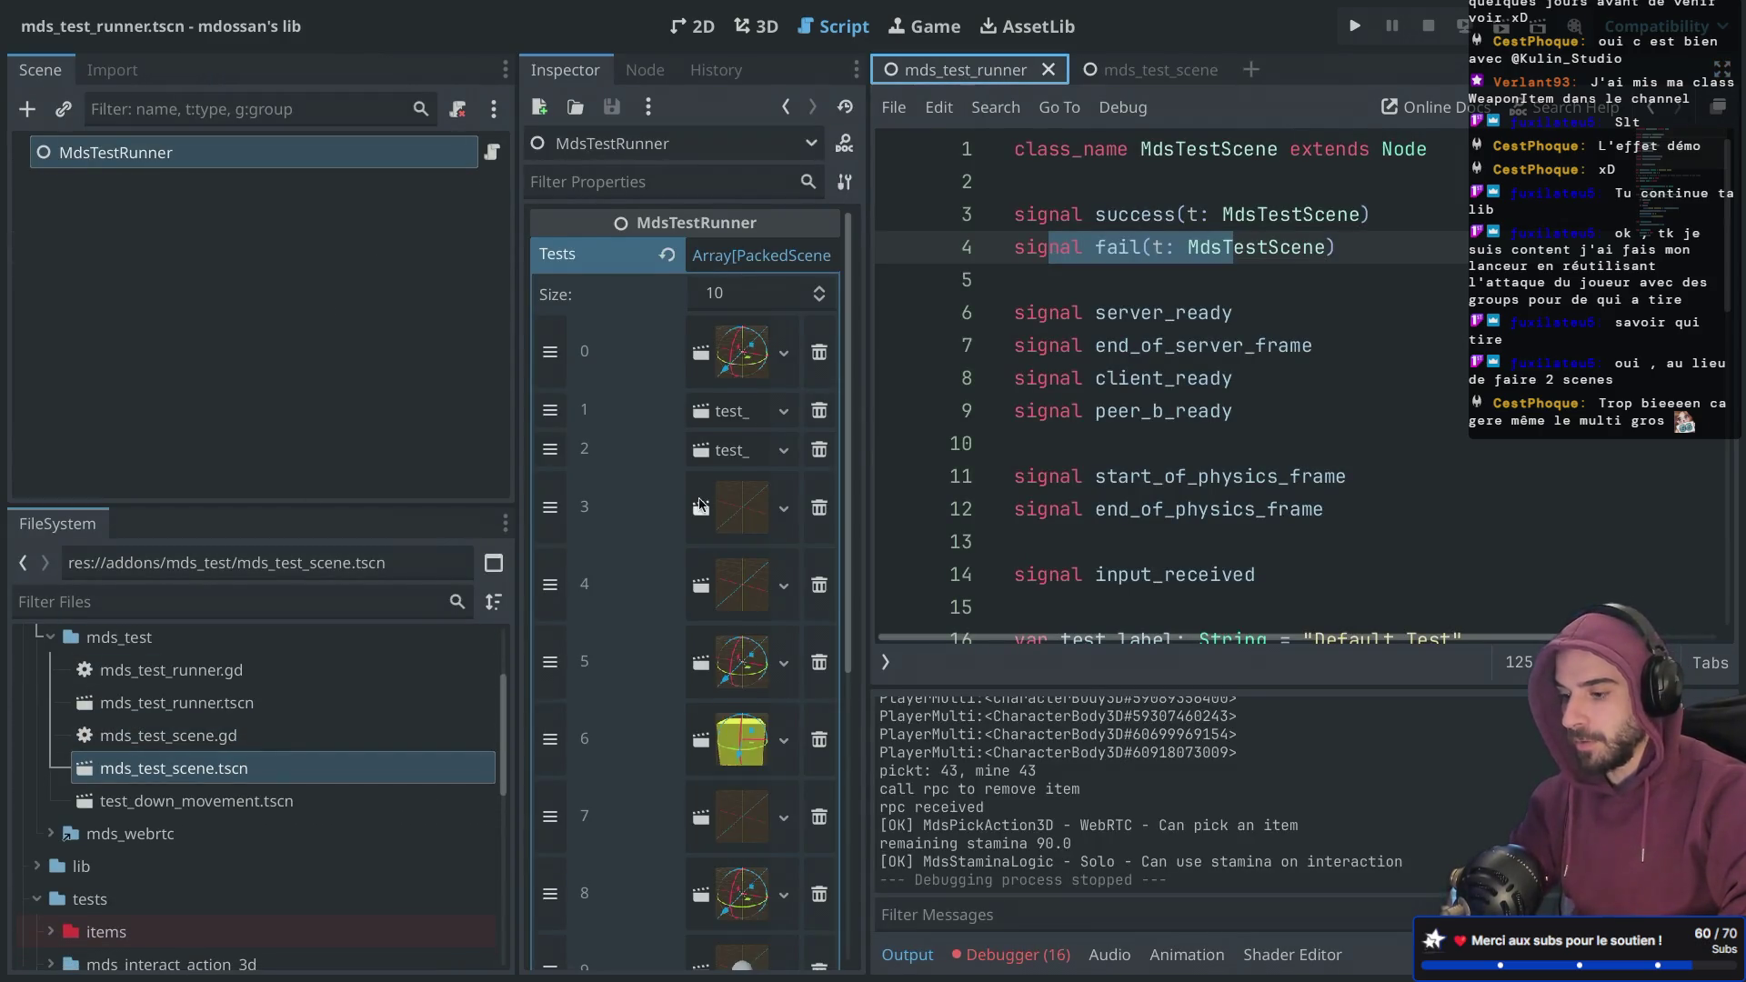
Step: From the runner's Tests array, open test scenes 6 and 9, then element 8's pick-item scene
scroll(700, 505, "down", 3)
left_click(728, 502)
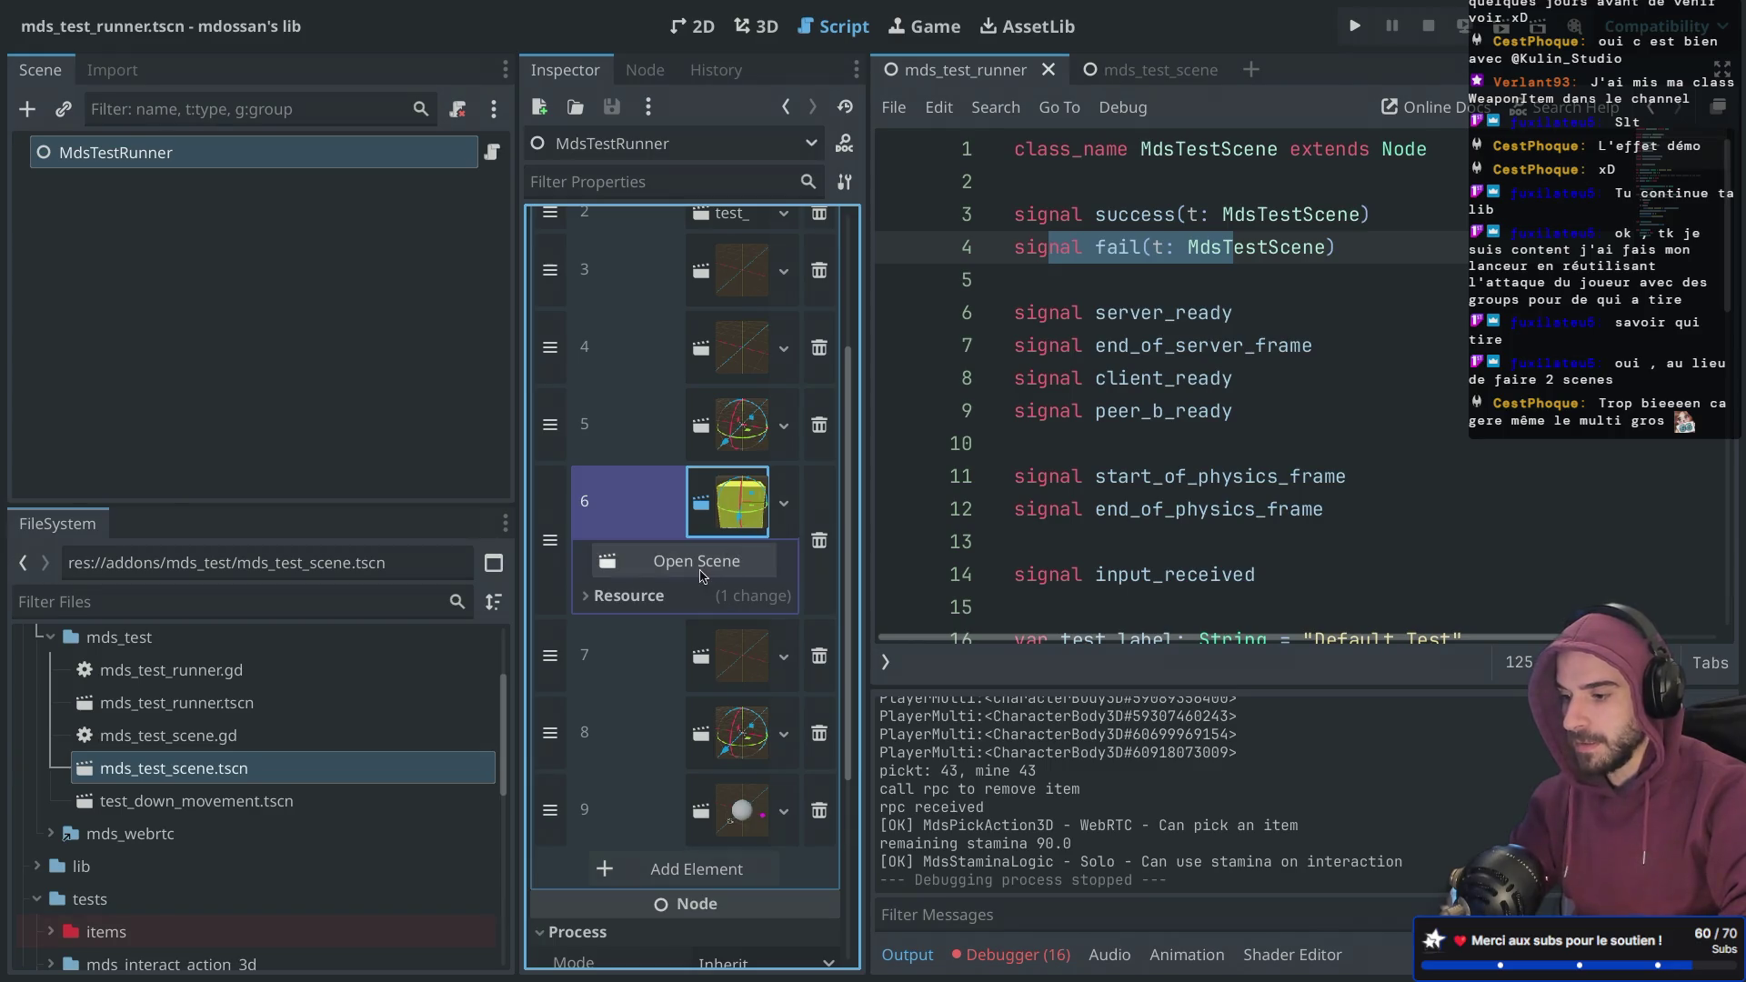
left_click(696, 561)
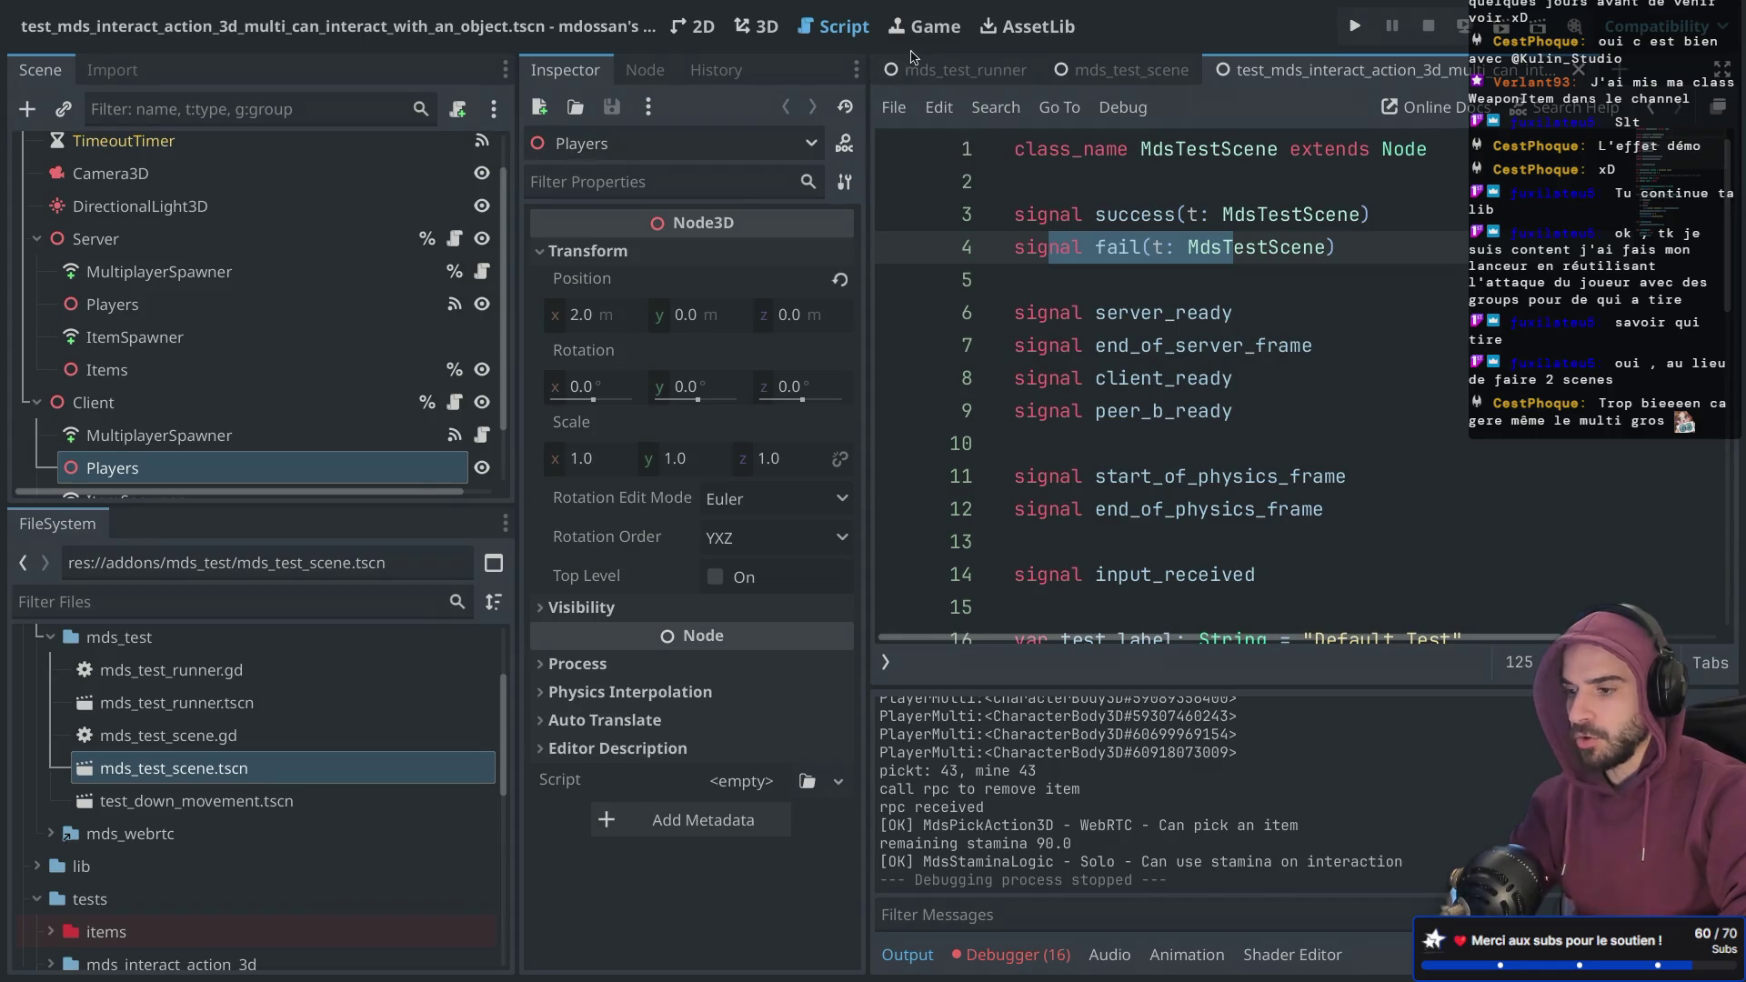
left_click(955, 70)
left_click(744, 732)
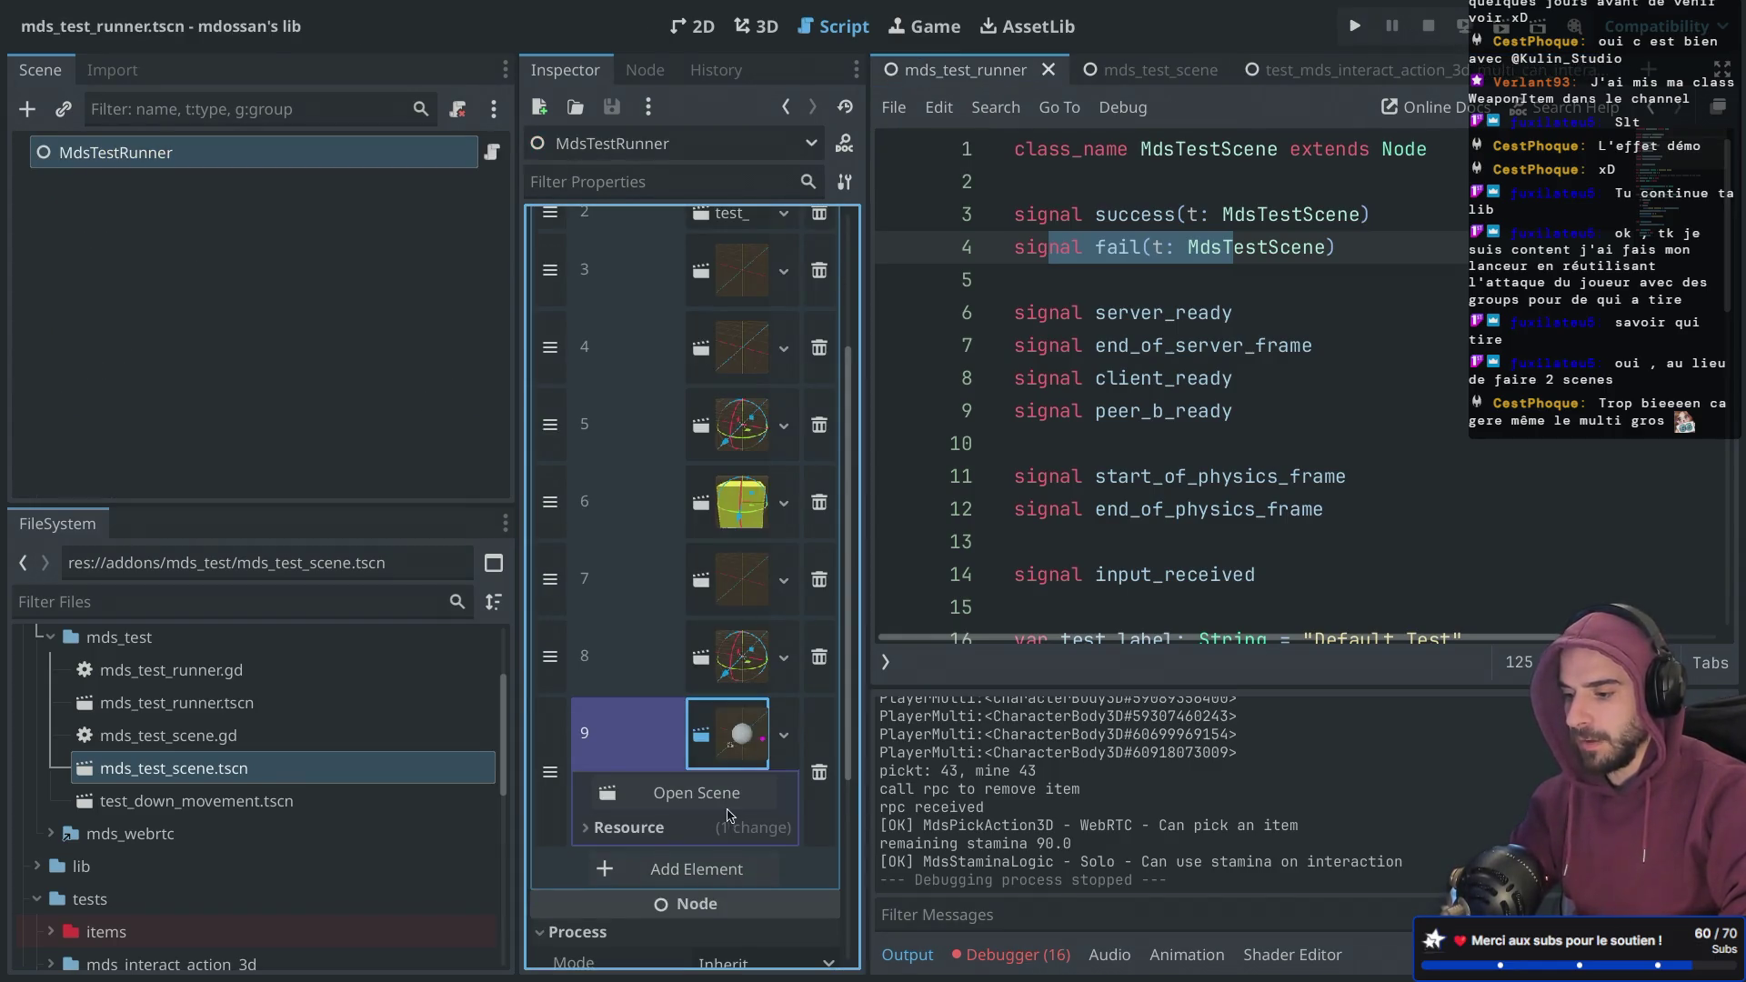
left_click(697, 793)
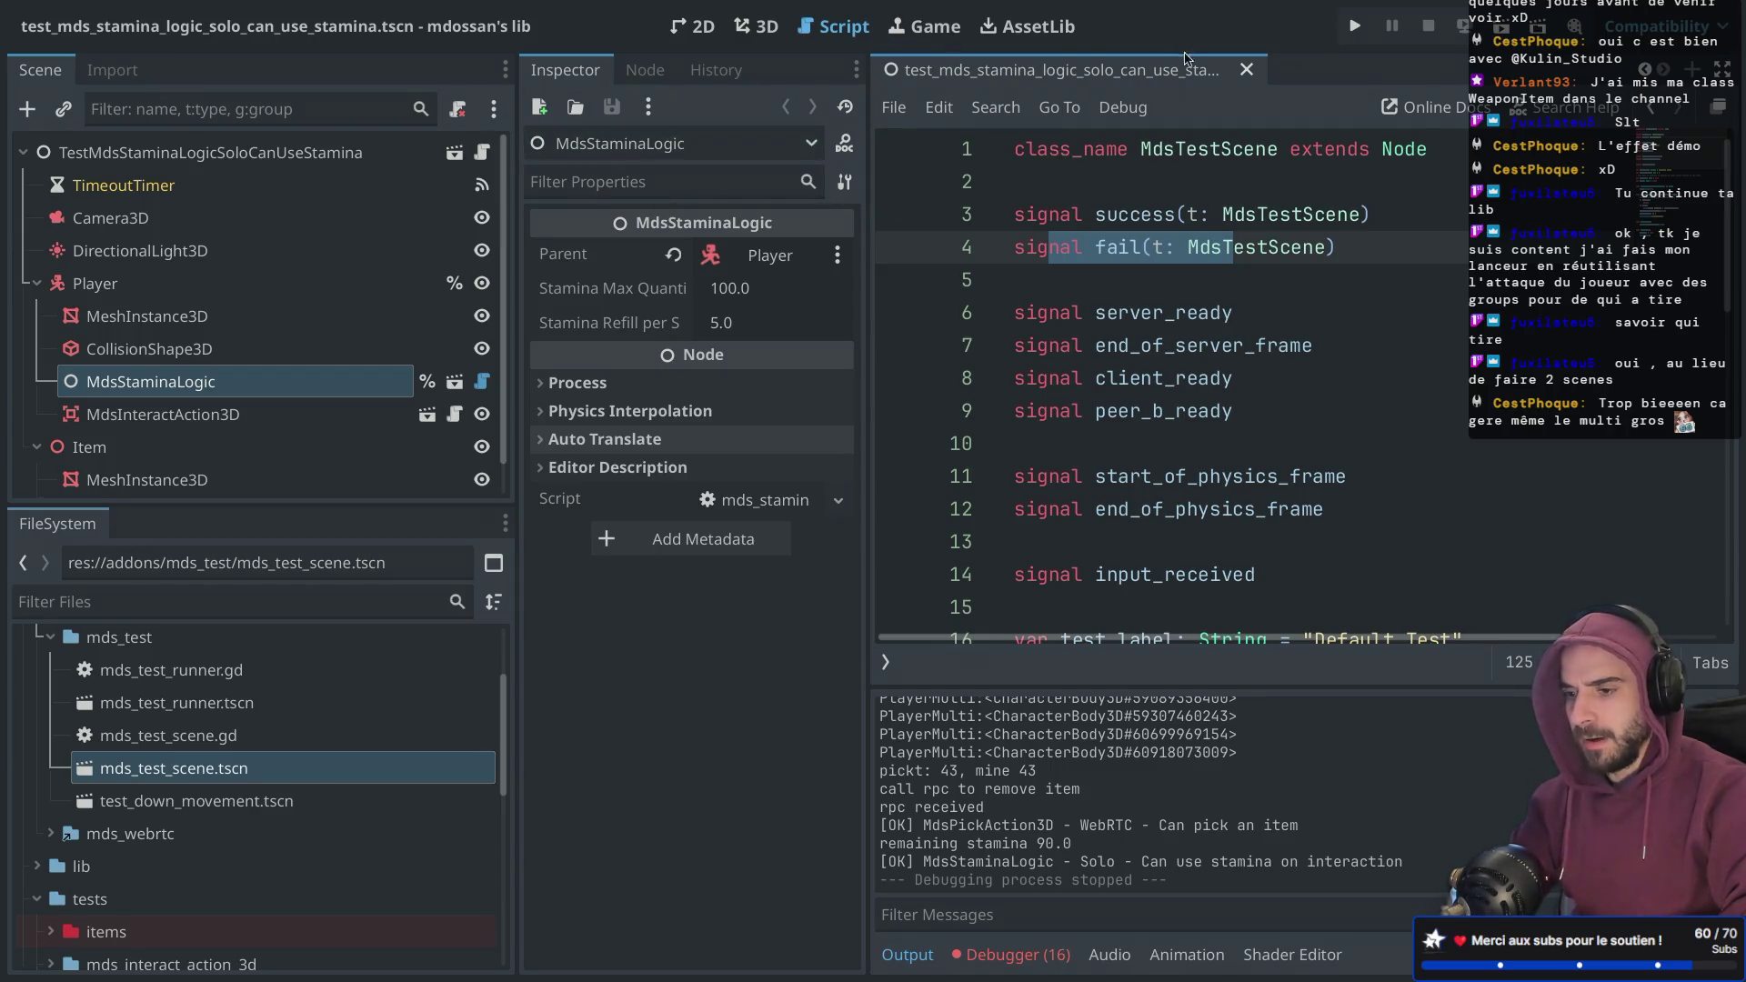
left_click(1246, 69)
left_click(966, 70)
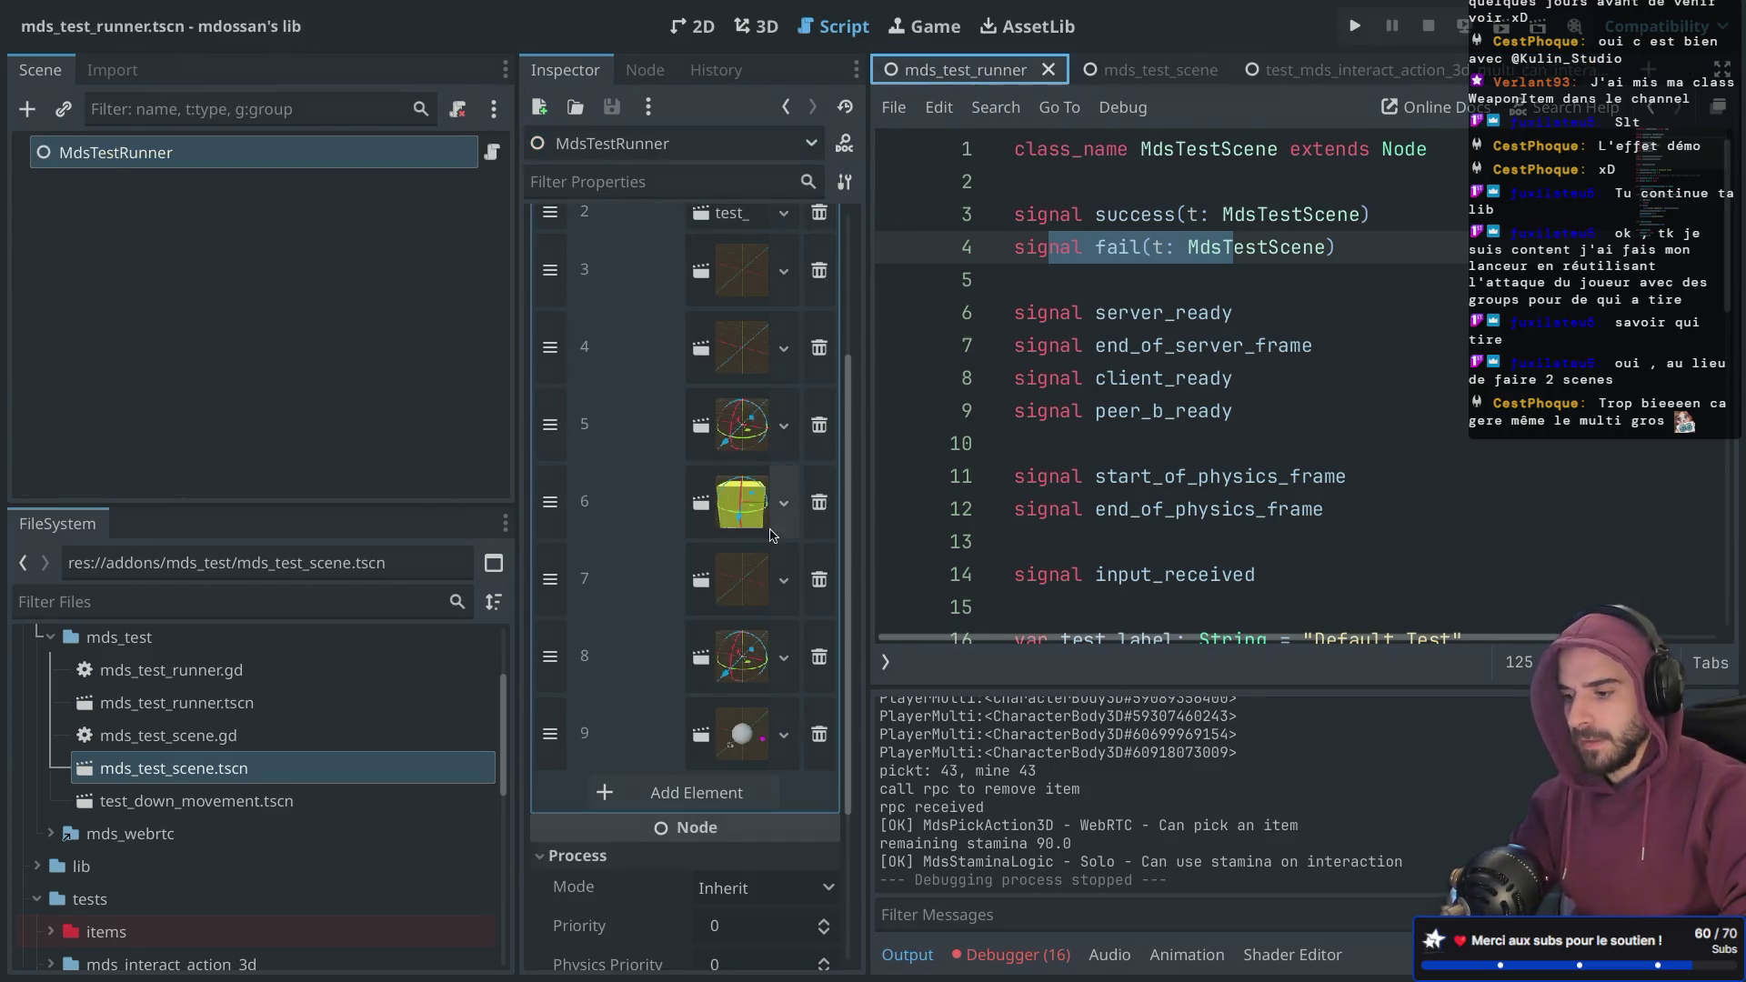
left_click(751, 644)
left_click(715, 713)
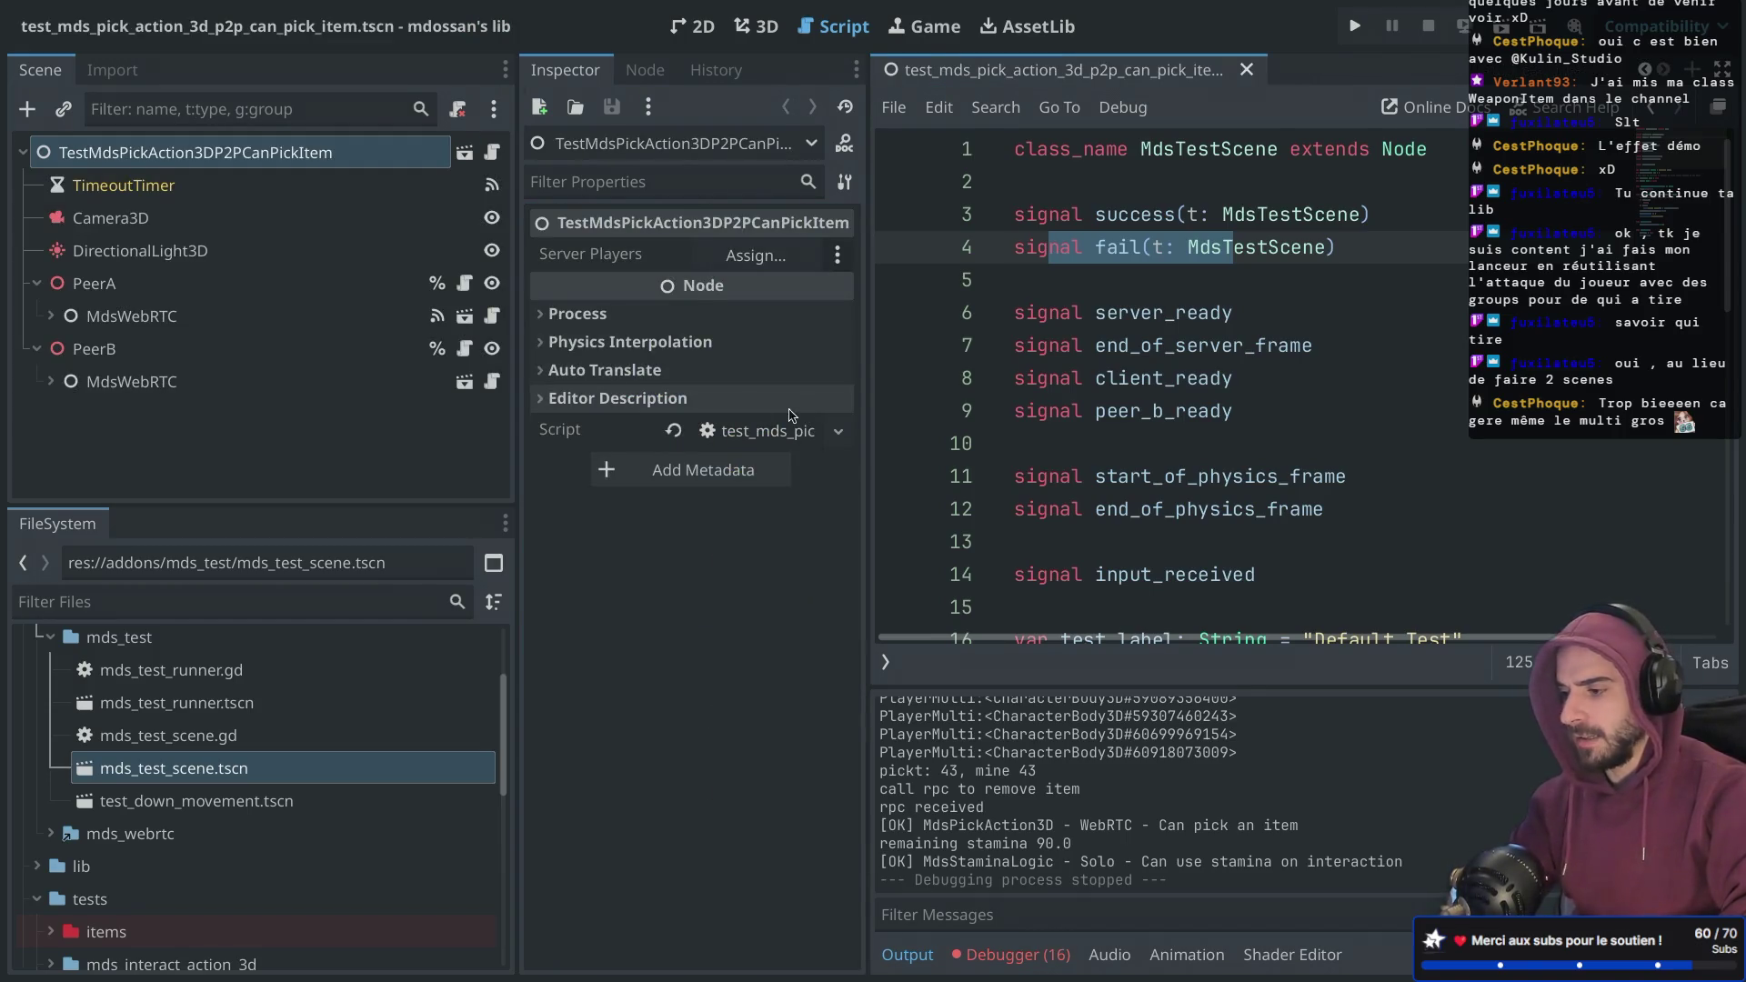
Step: View the pick-item scene in 3D and read its test script, noting the MdsTestScene base class
left_click(755, 26)
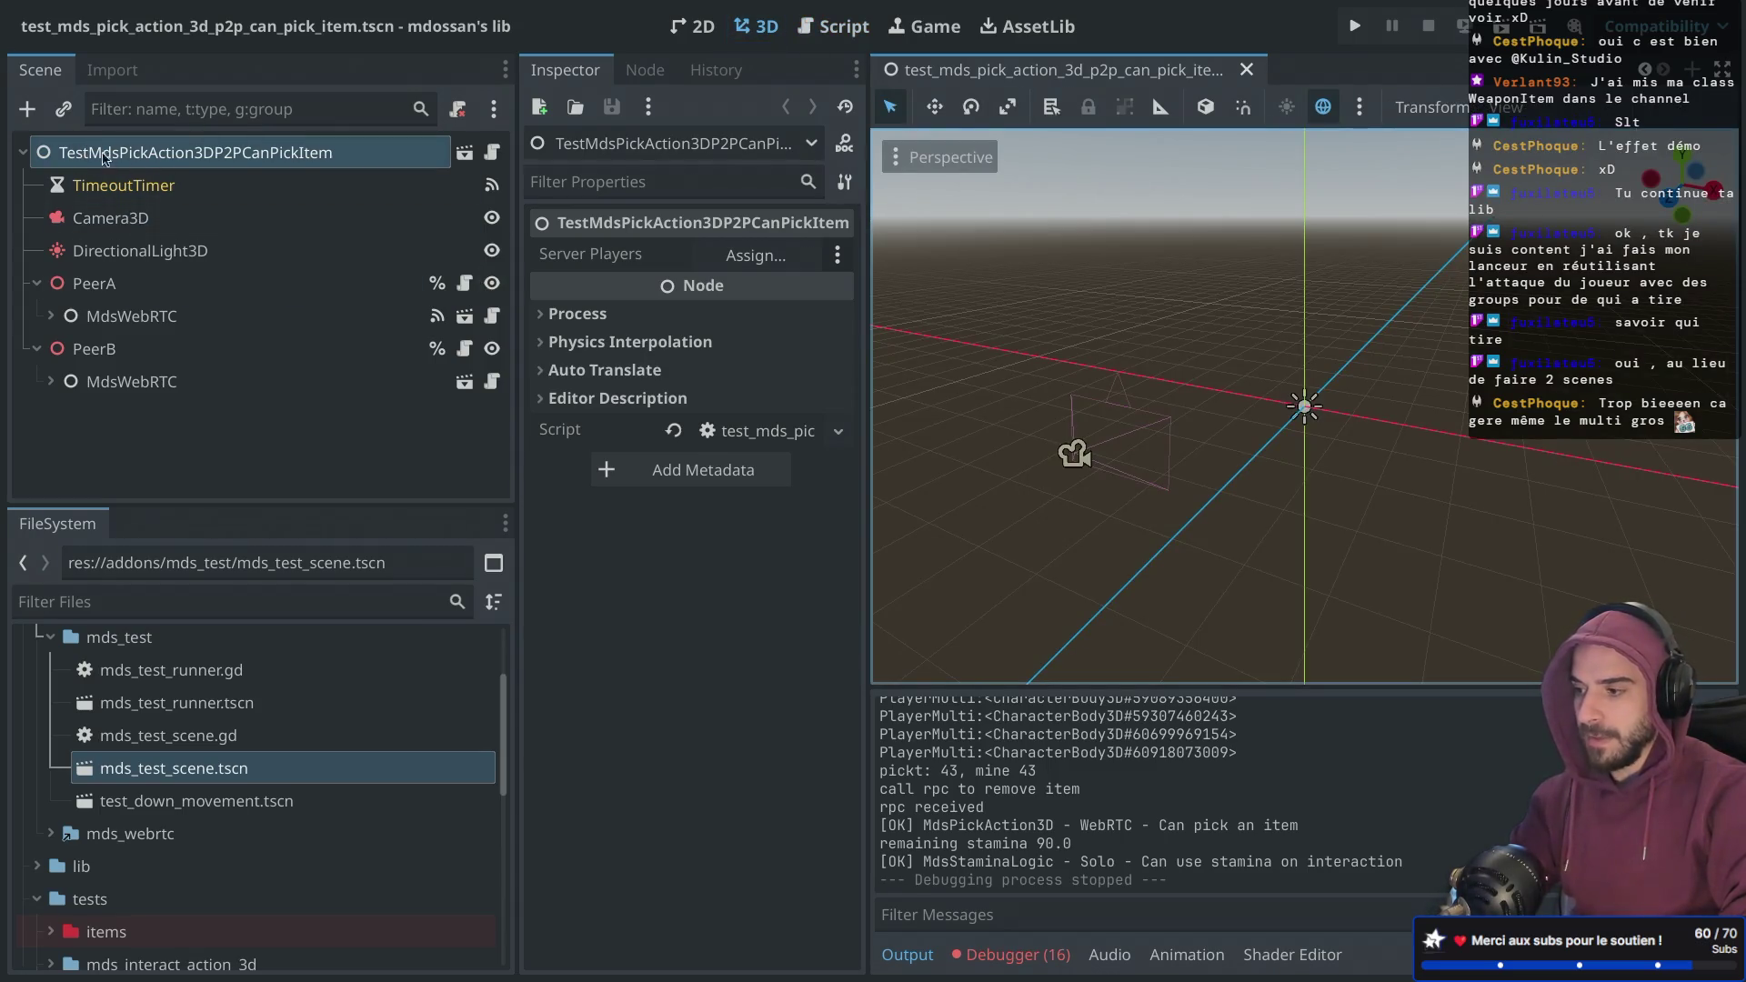
left_click(492, 152)
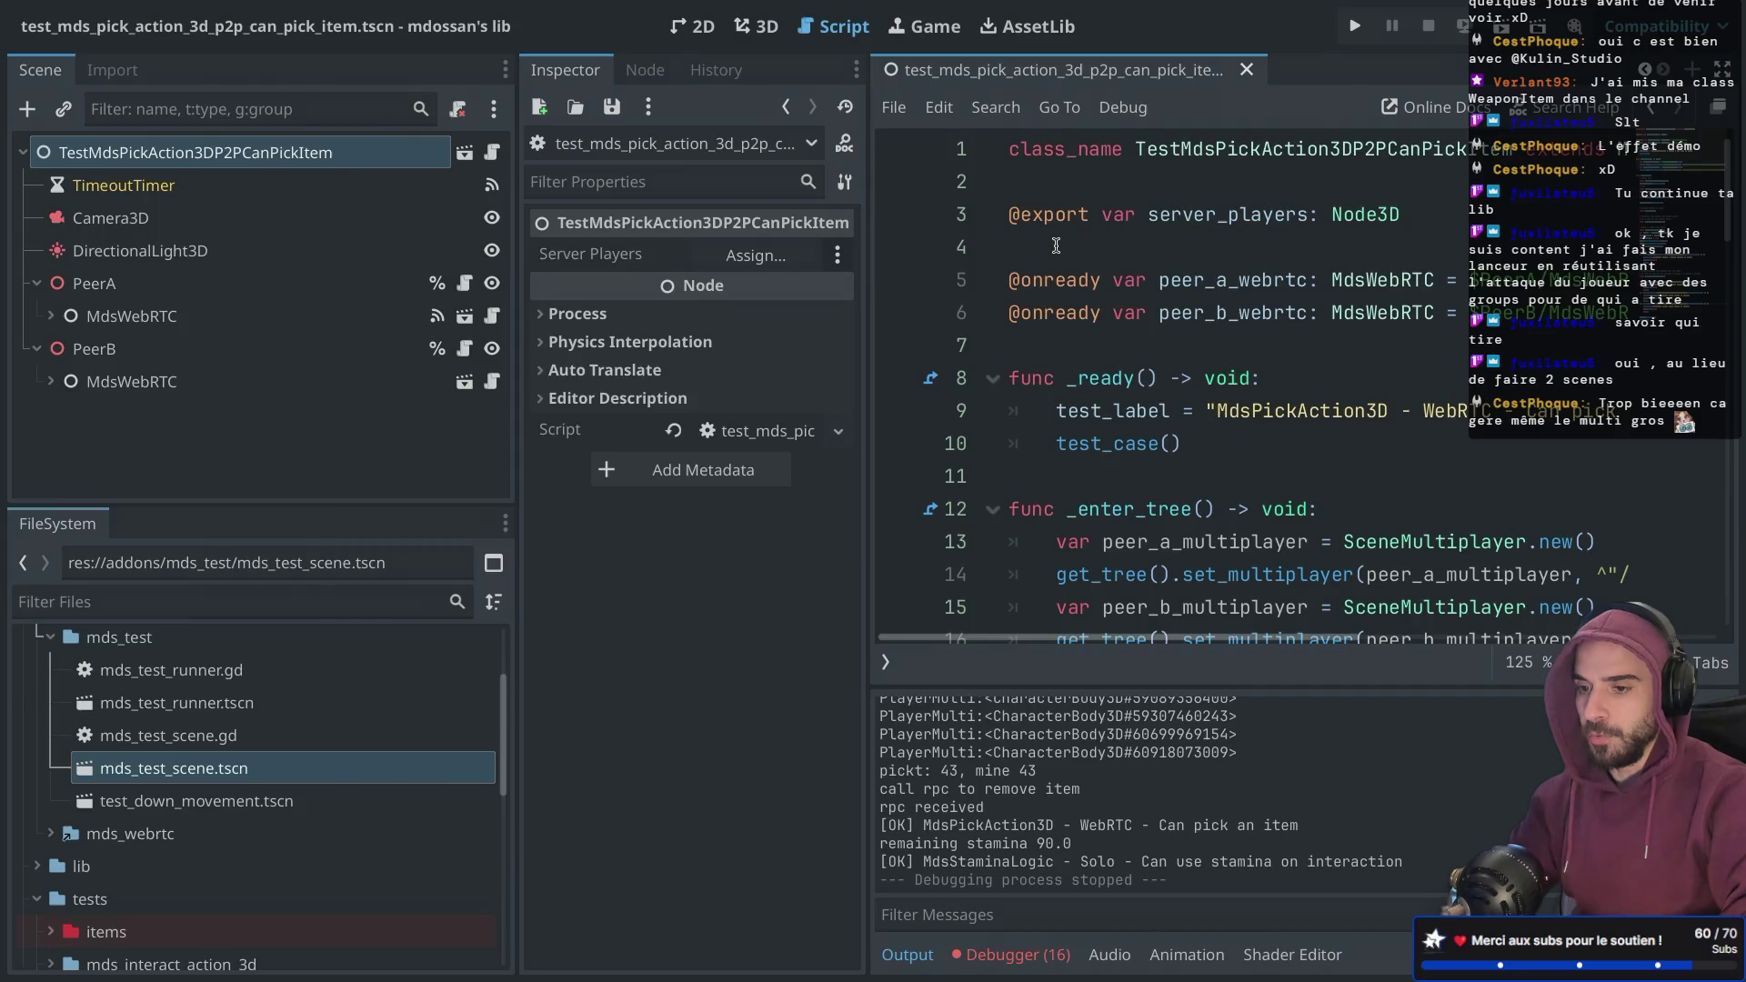
key("ctrl+shift+F11")
double_click(1006, 147)
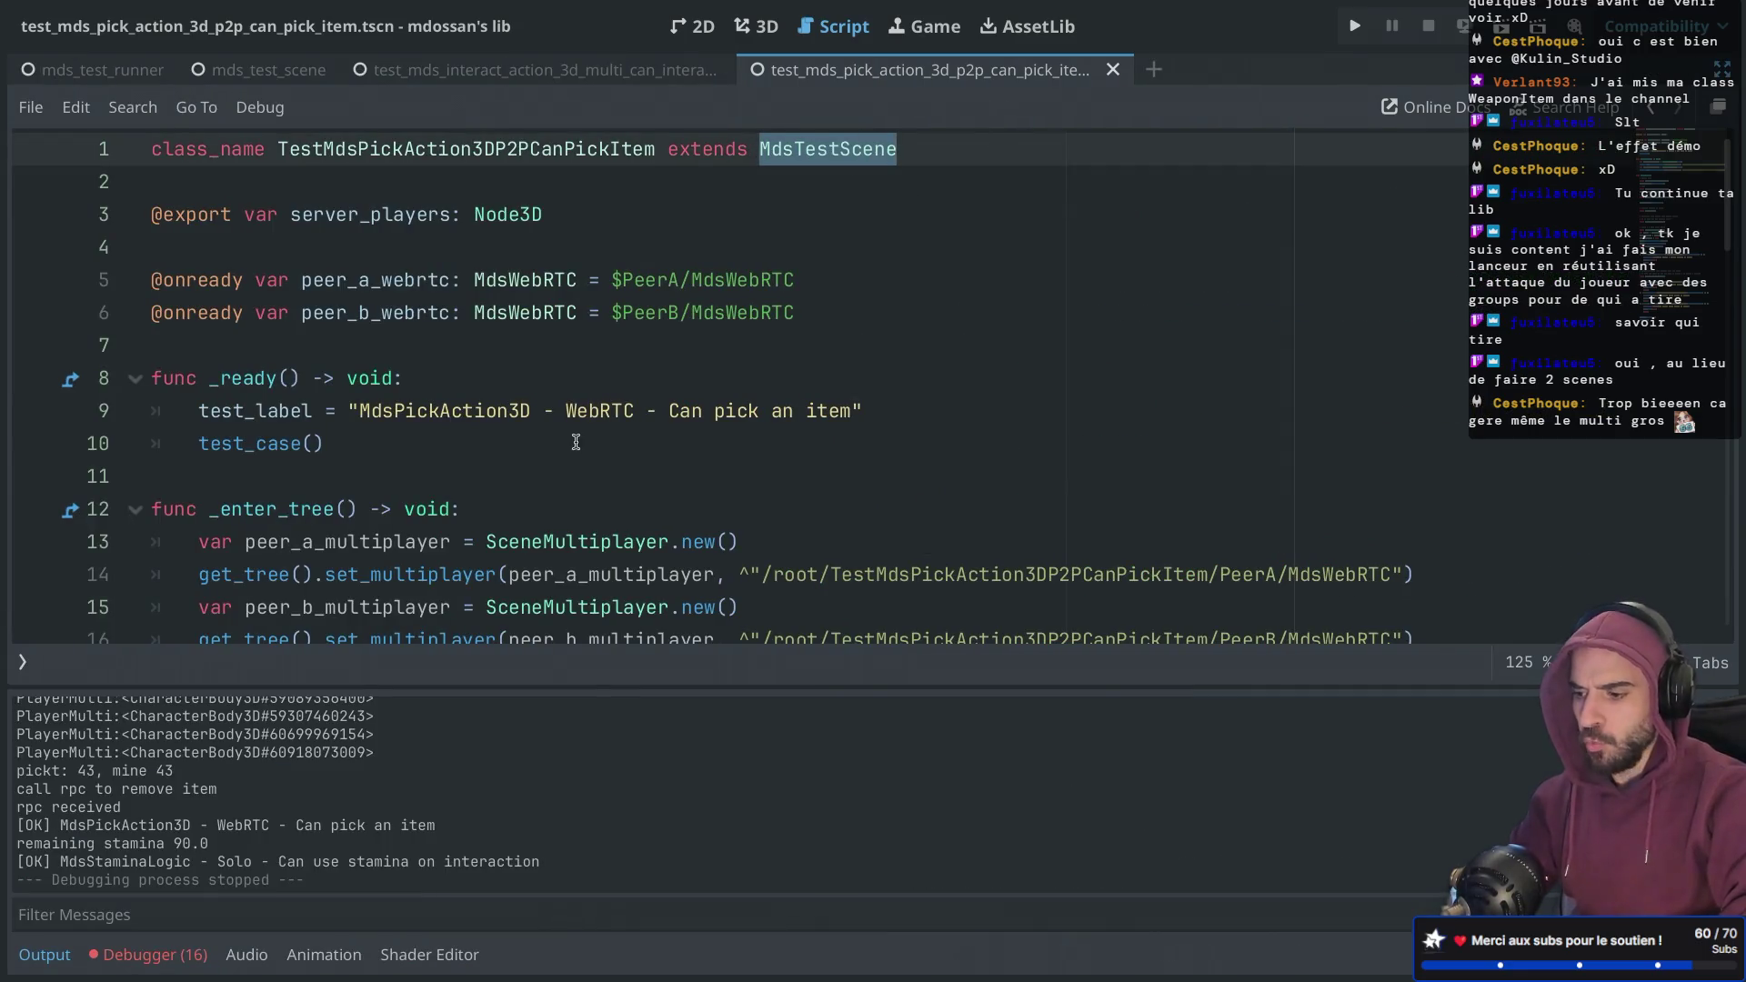
scroll(576, 441, "down", 13)
scroll(576, 442, "up", 1)
key("ctrl+shift+F11")
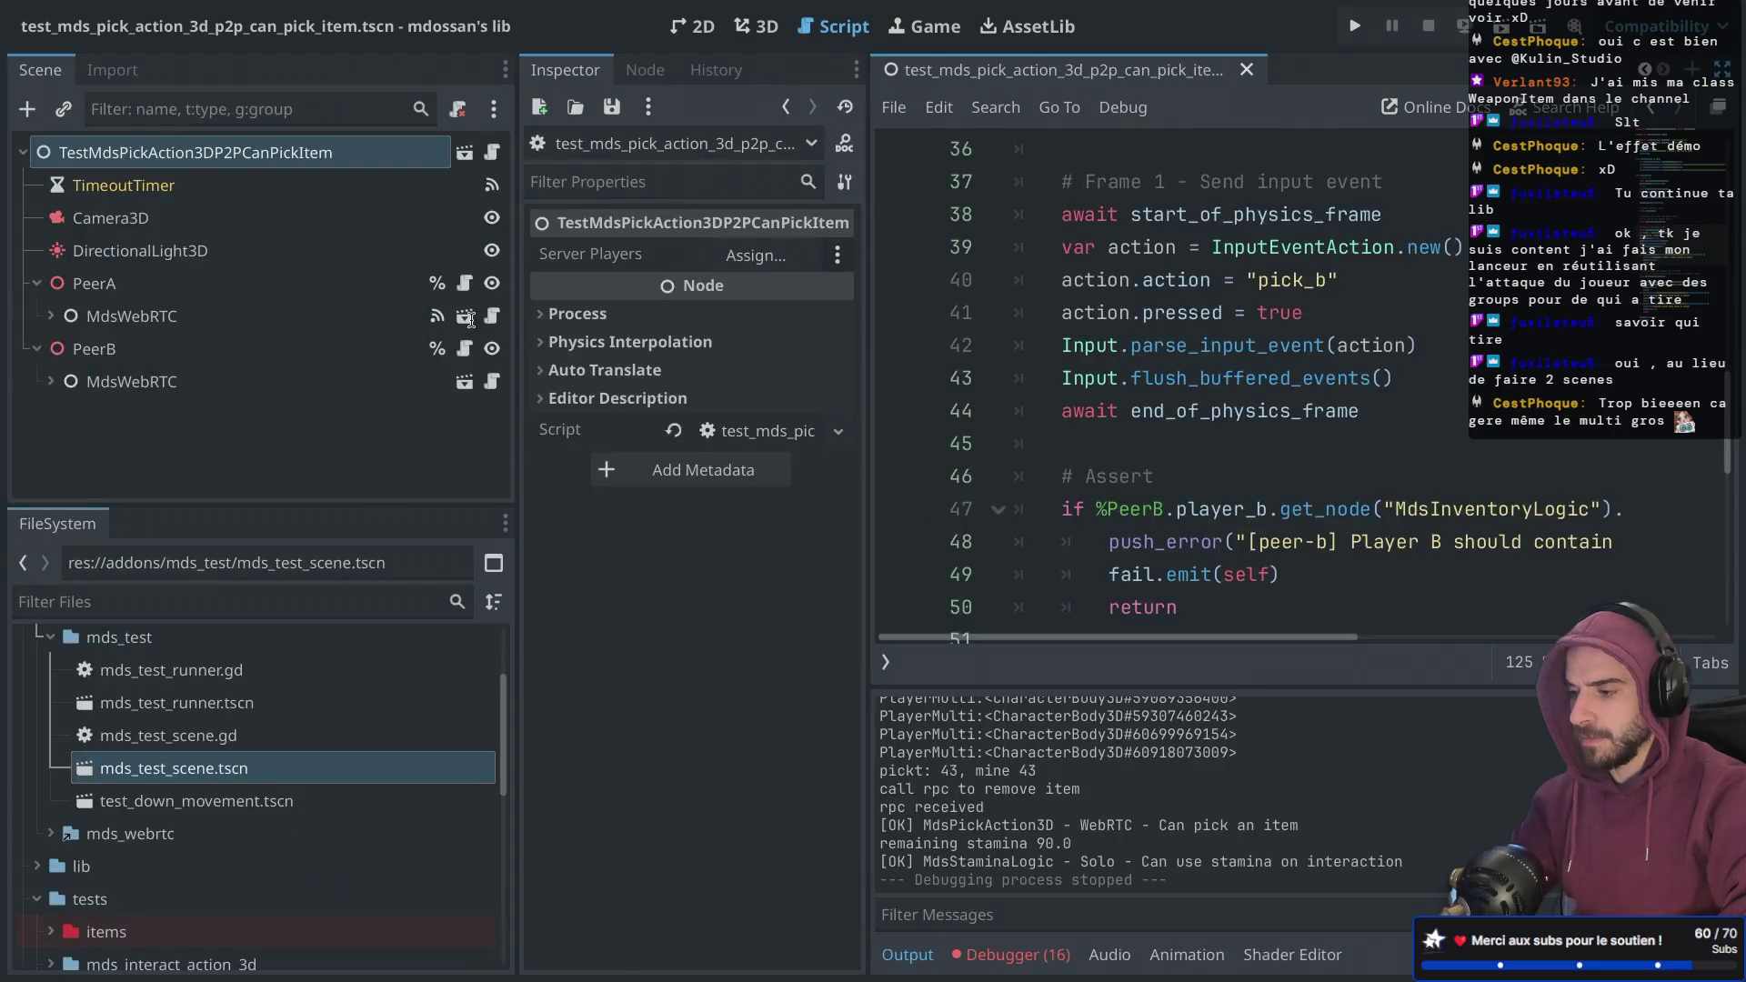
Step: Compare PeerA and PeerB's MdsWebRTC settings (player IDs 42 and 43) and show the debugger's 16 errors
left_click(100, 285)
left_click(121, 348)
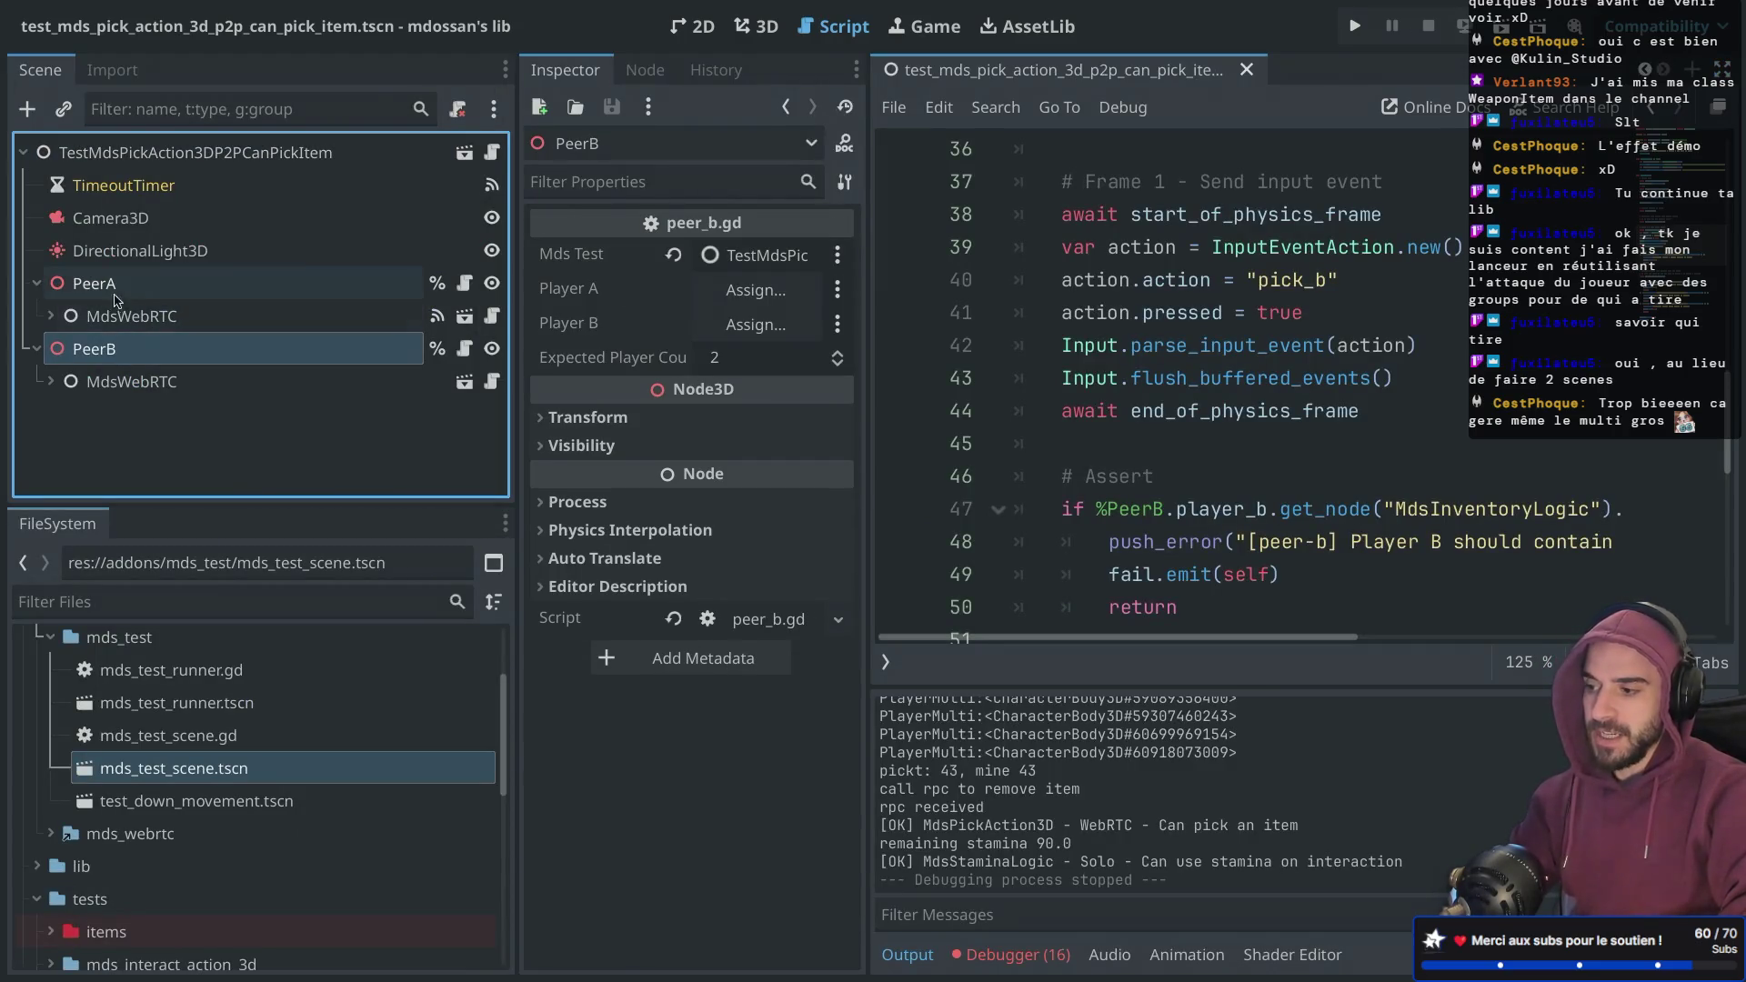
left_click(114, 287)
left_click(122, 353)
left_click(127, 315)
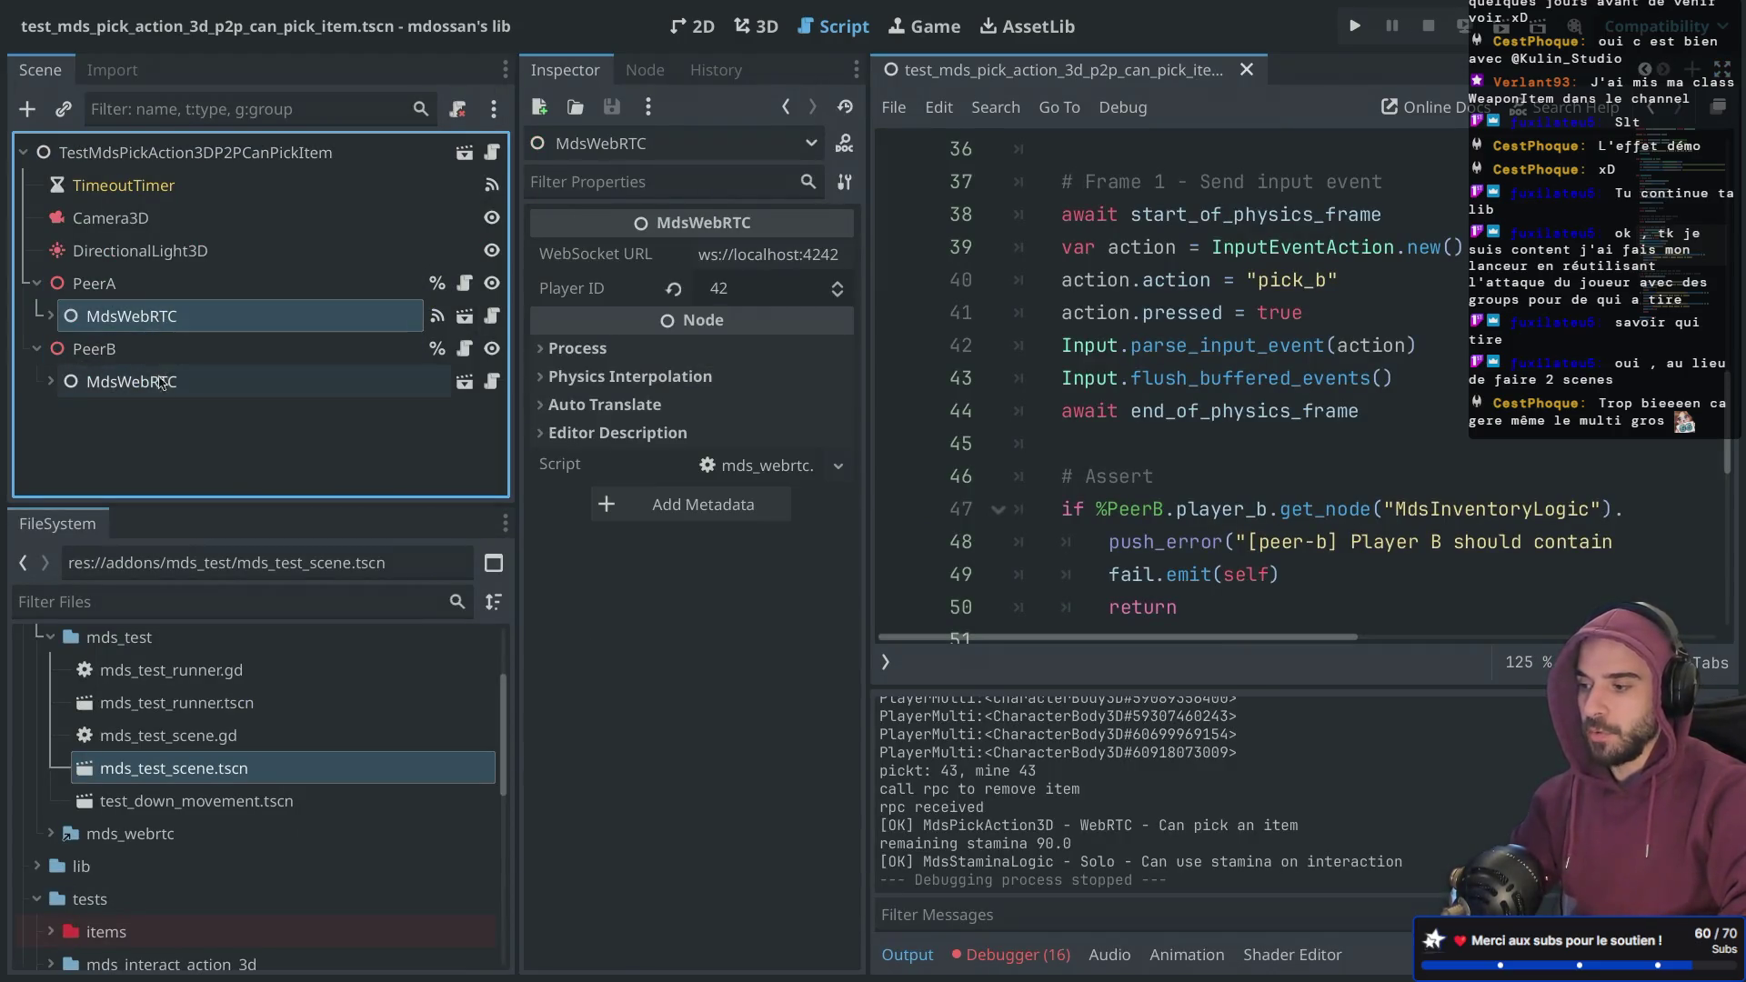
left_click(160, 383)
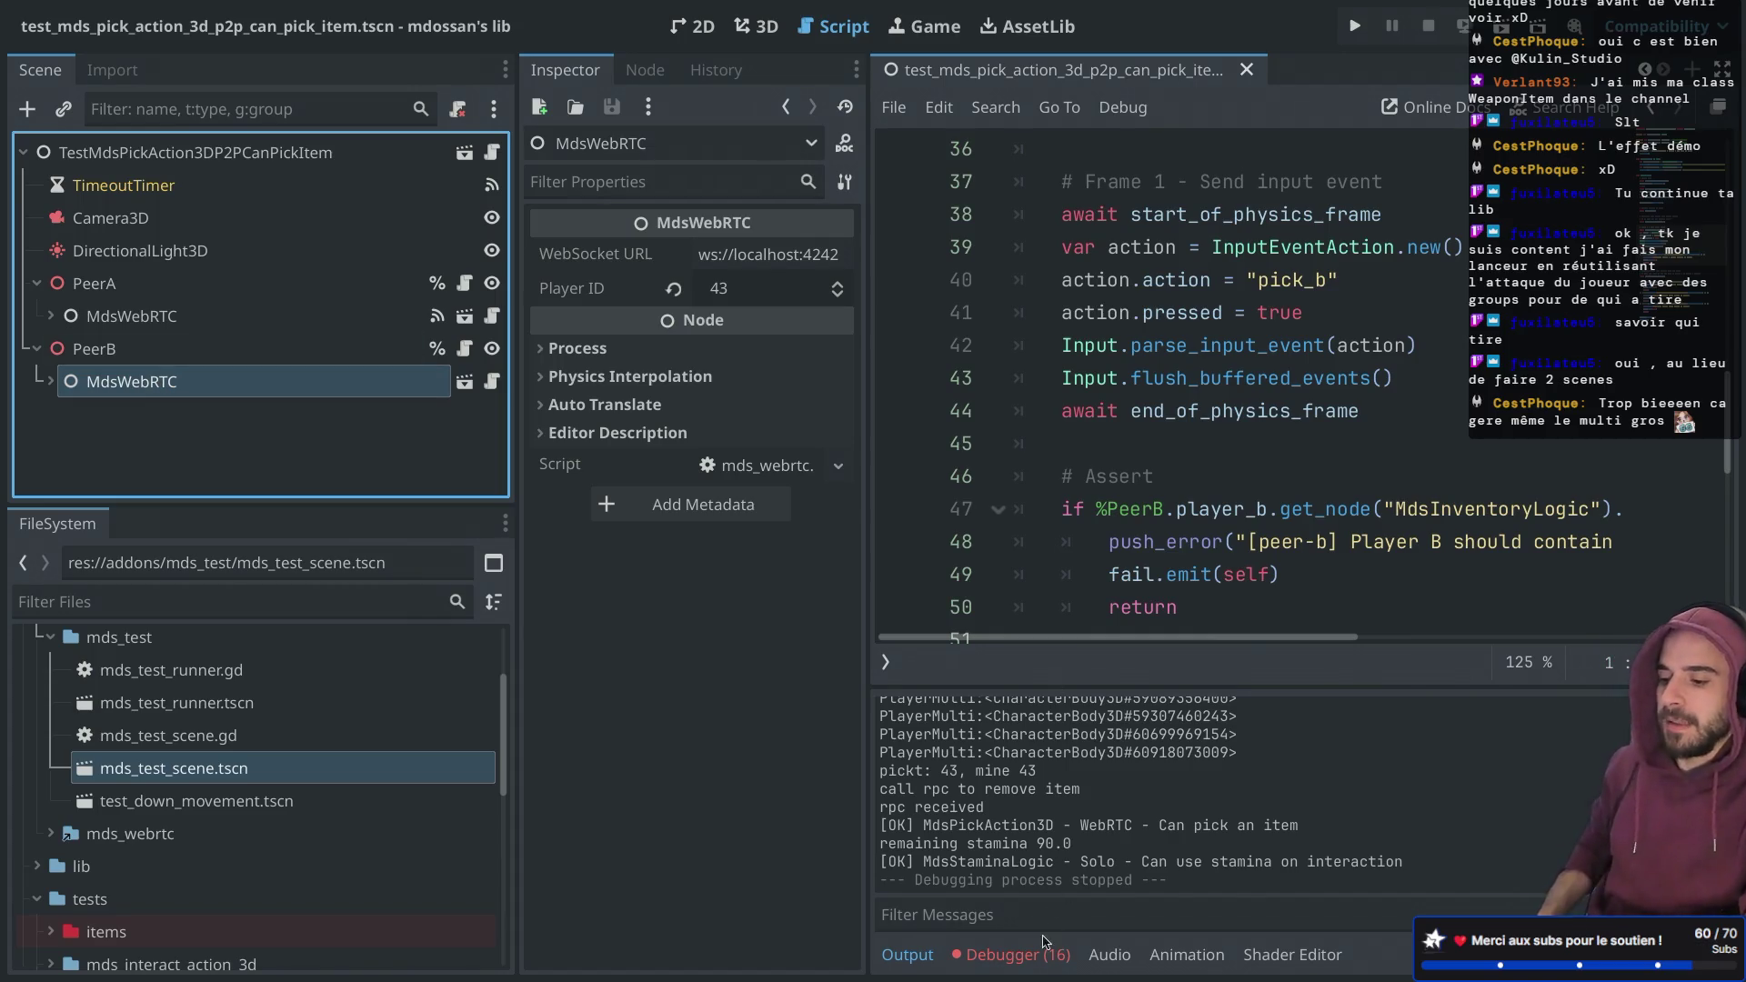
left_click(1017, 954)
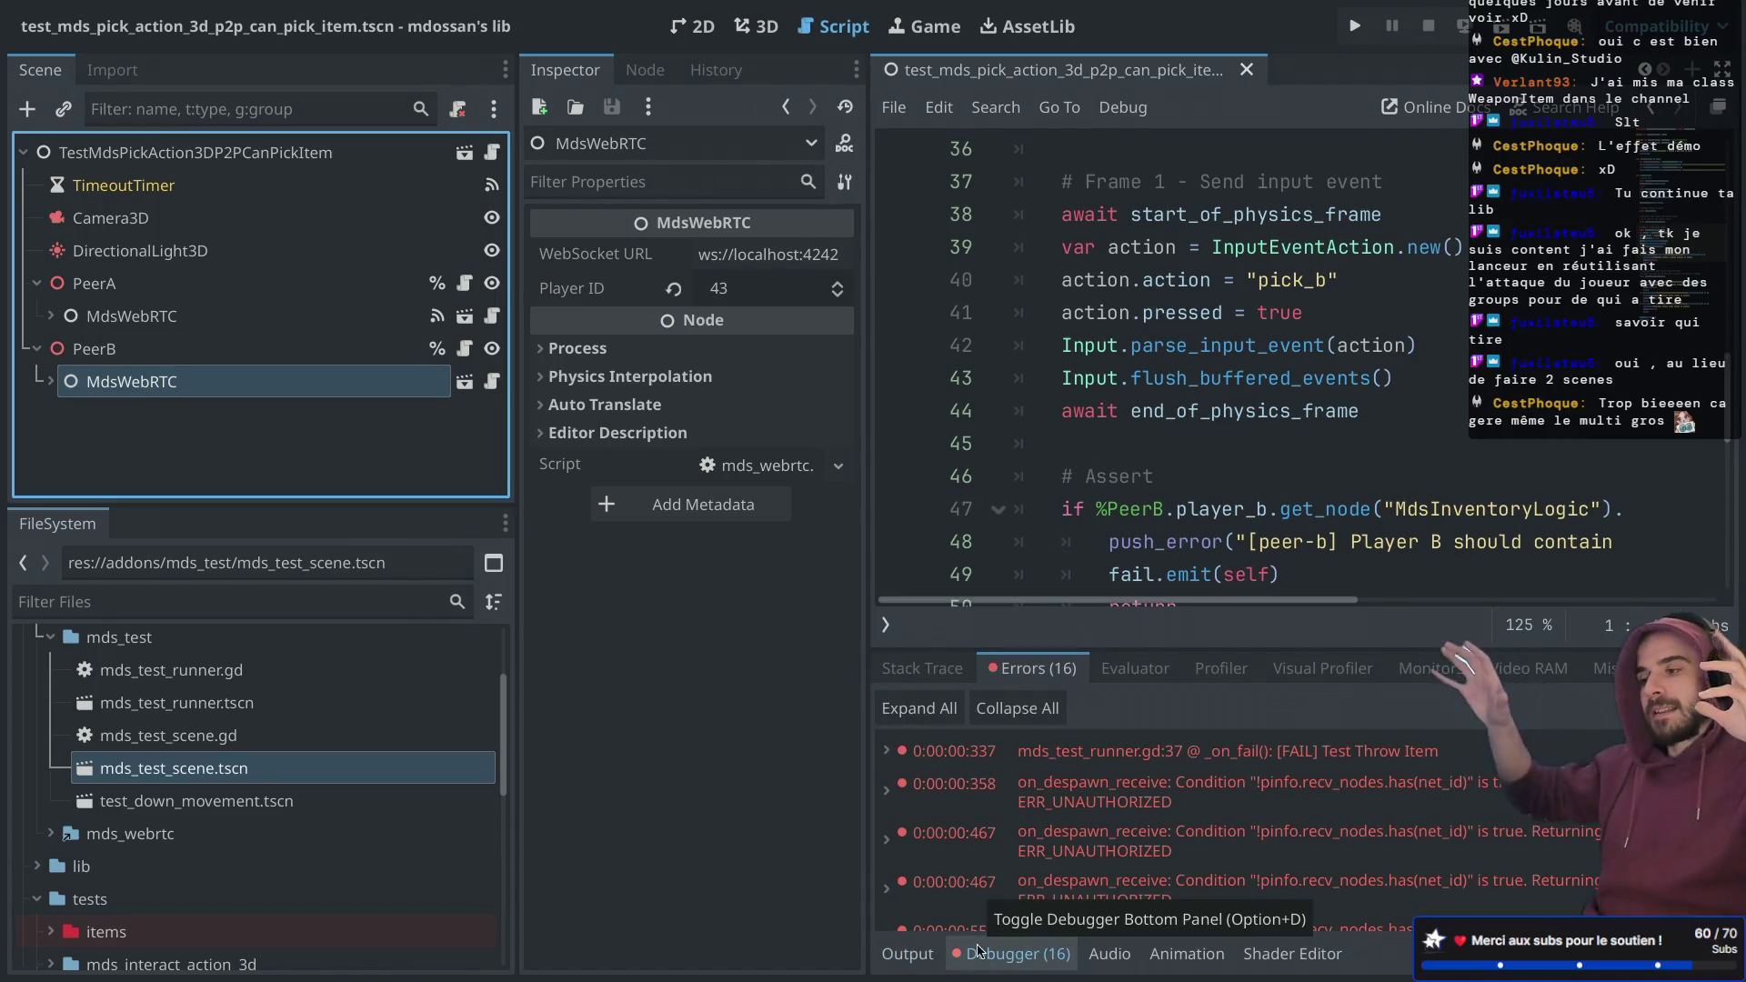
Step: Recheck both peers' MdsWebRTC nodes, view the first Test Throw Item error's stack trace, then hide the side docks
left_click(127, 282)
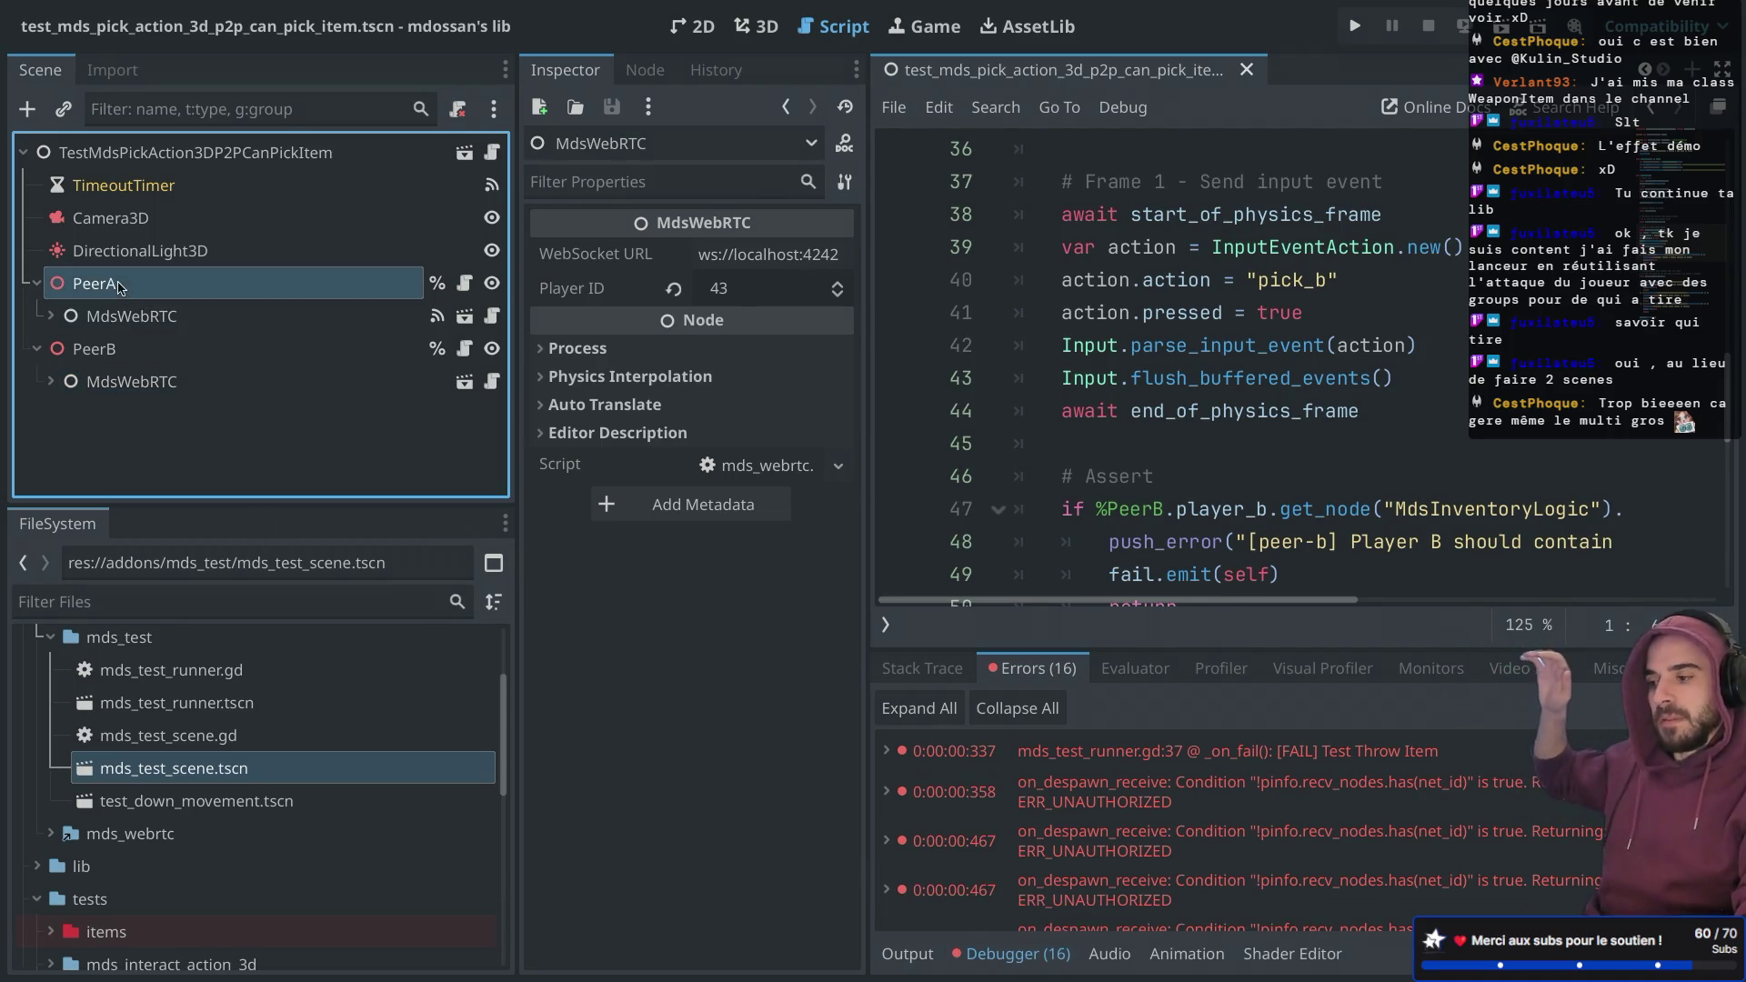
left_click(145, 377)
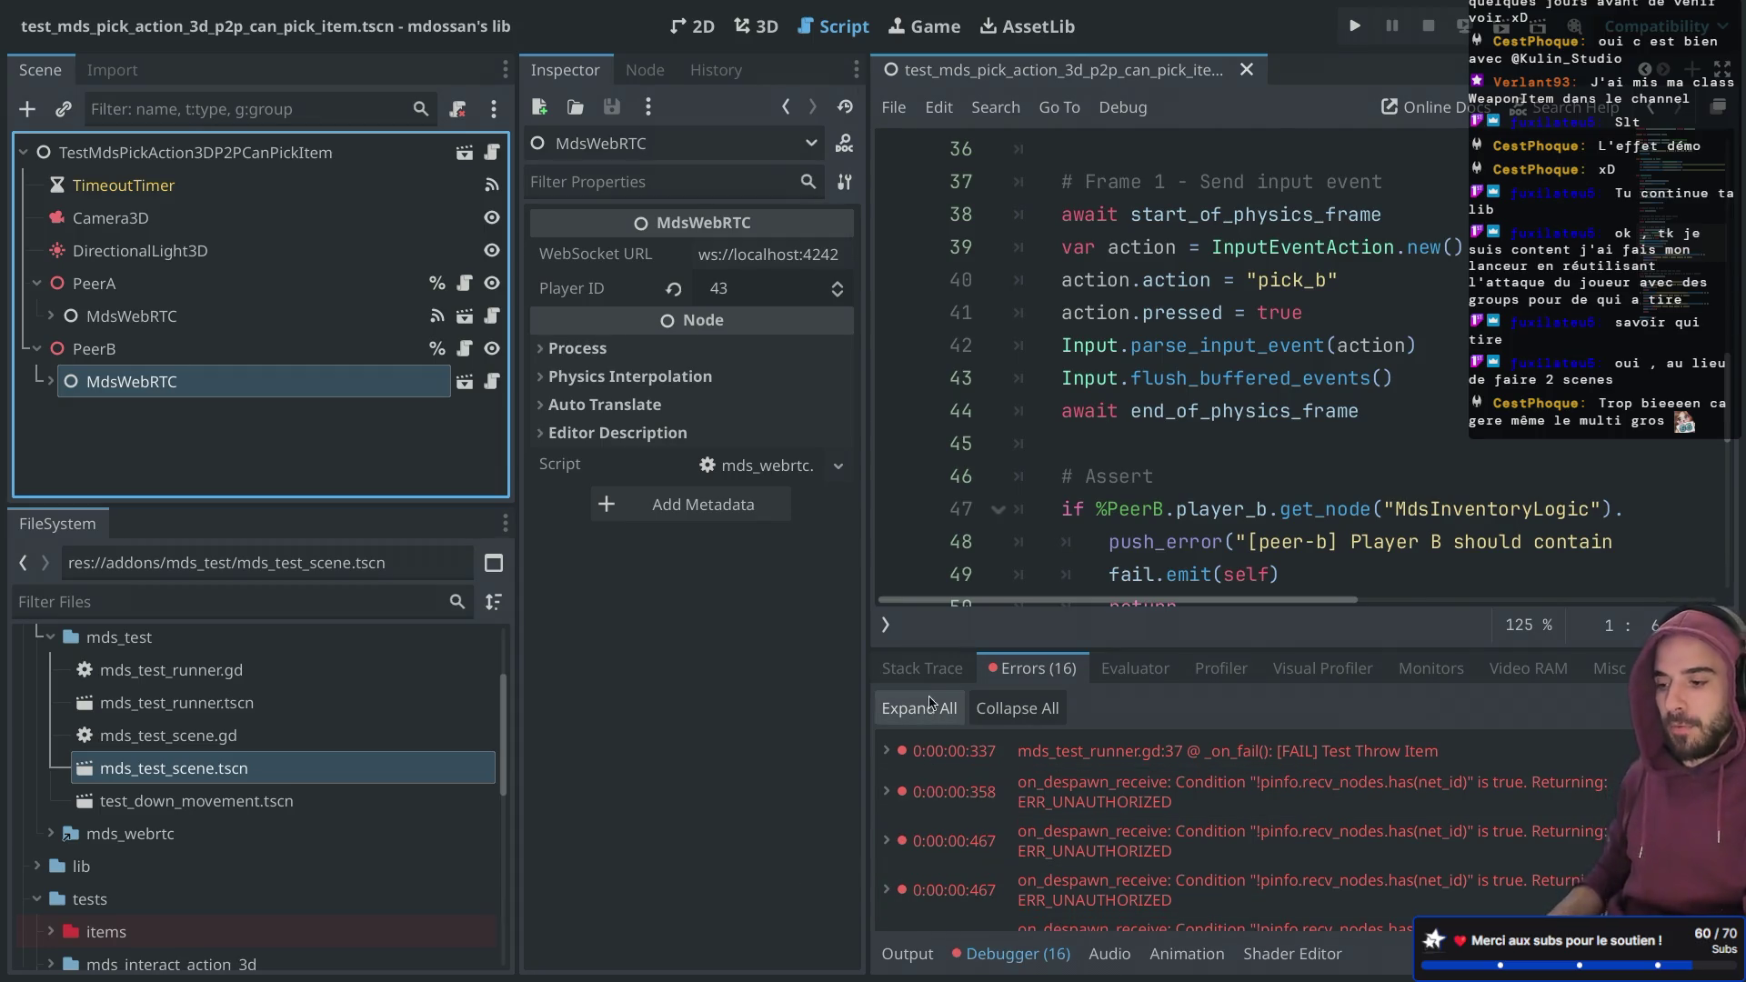
mouse_move(945, 764)
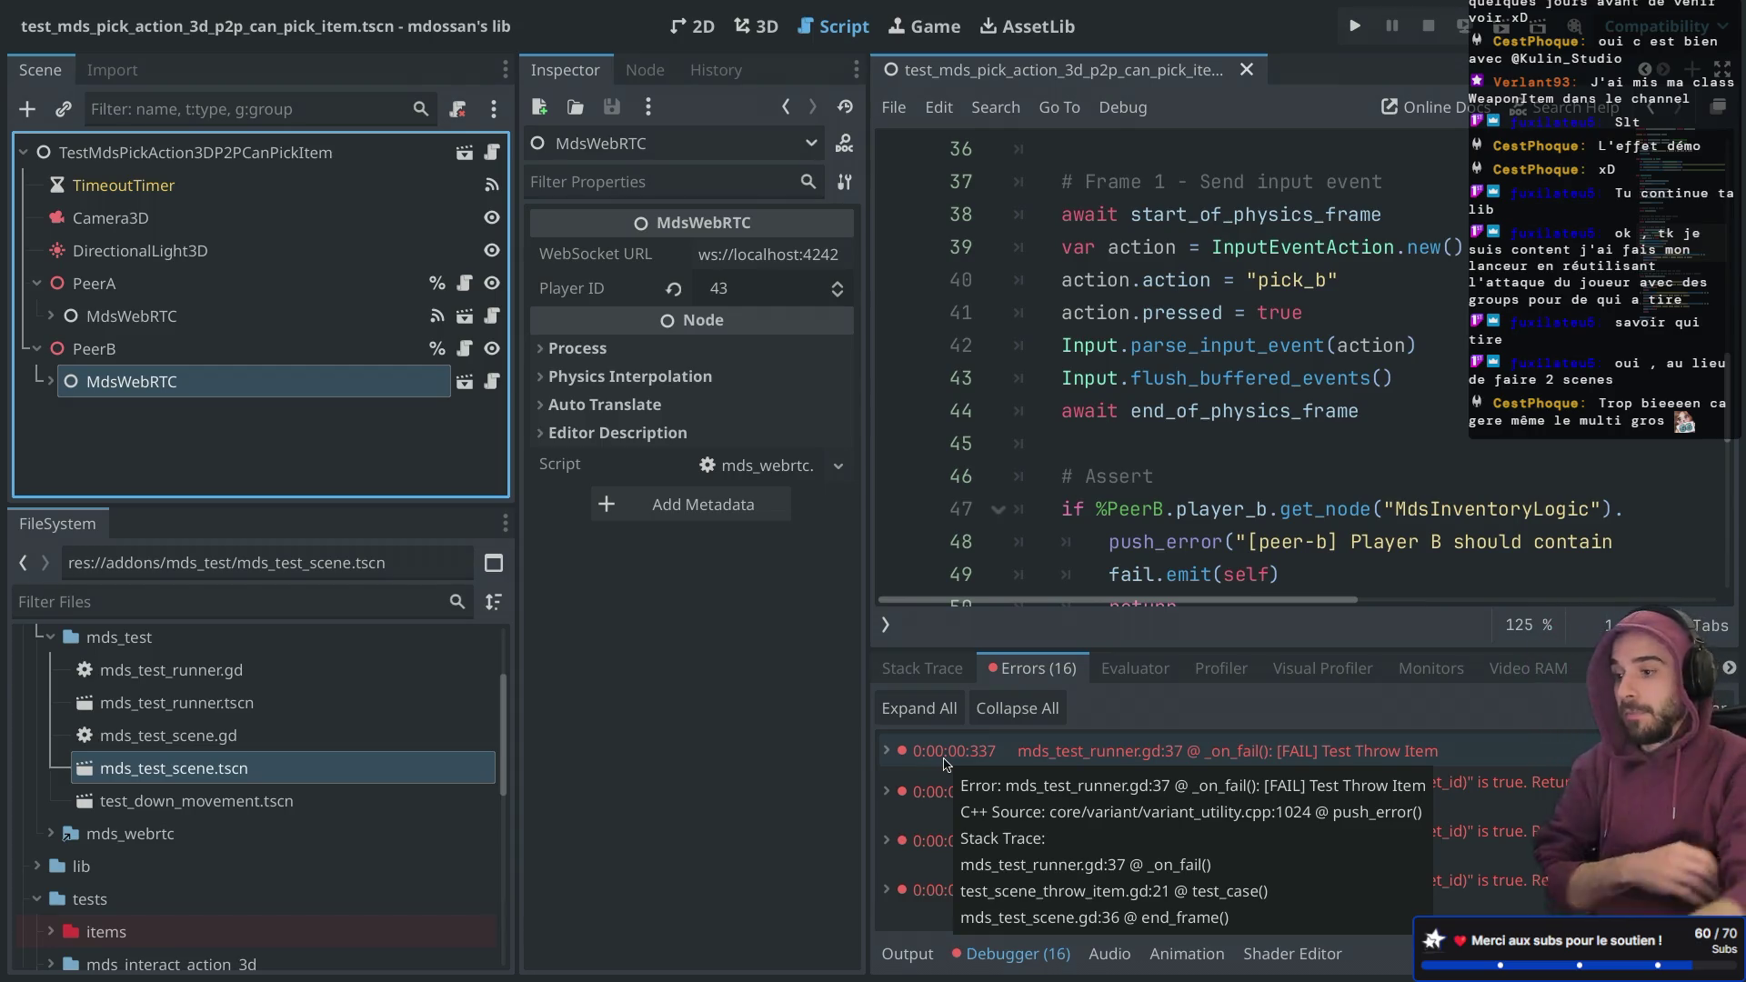
key("ctrl+shift+F11")
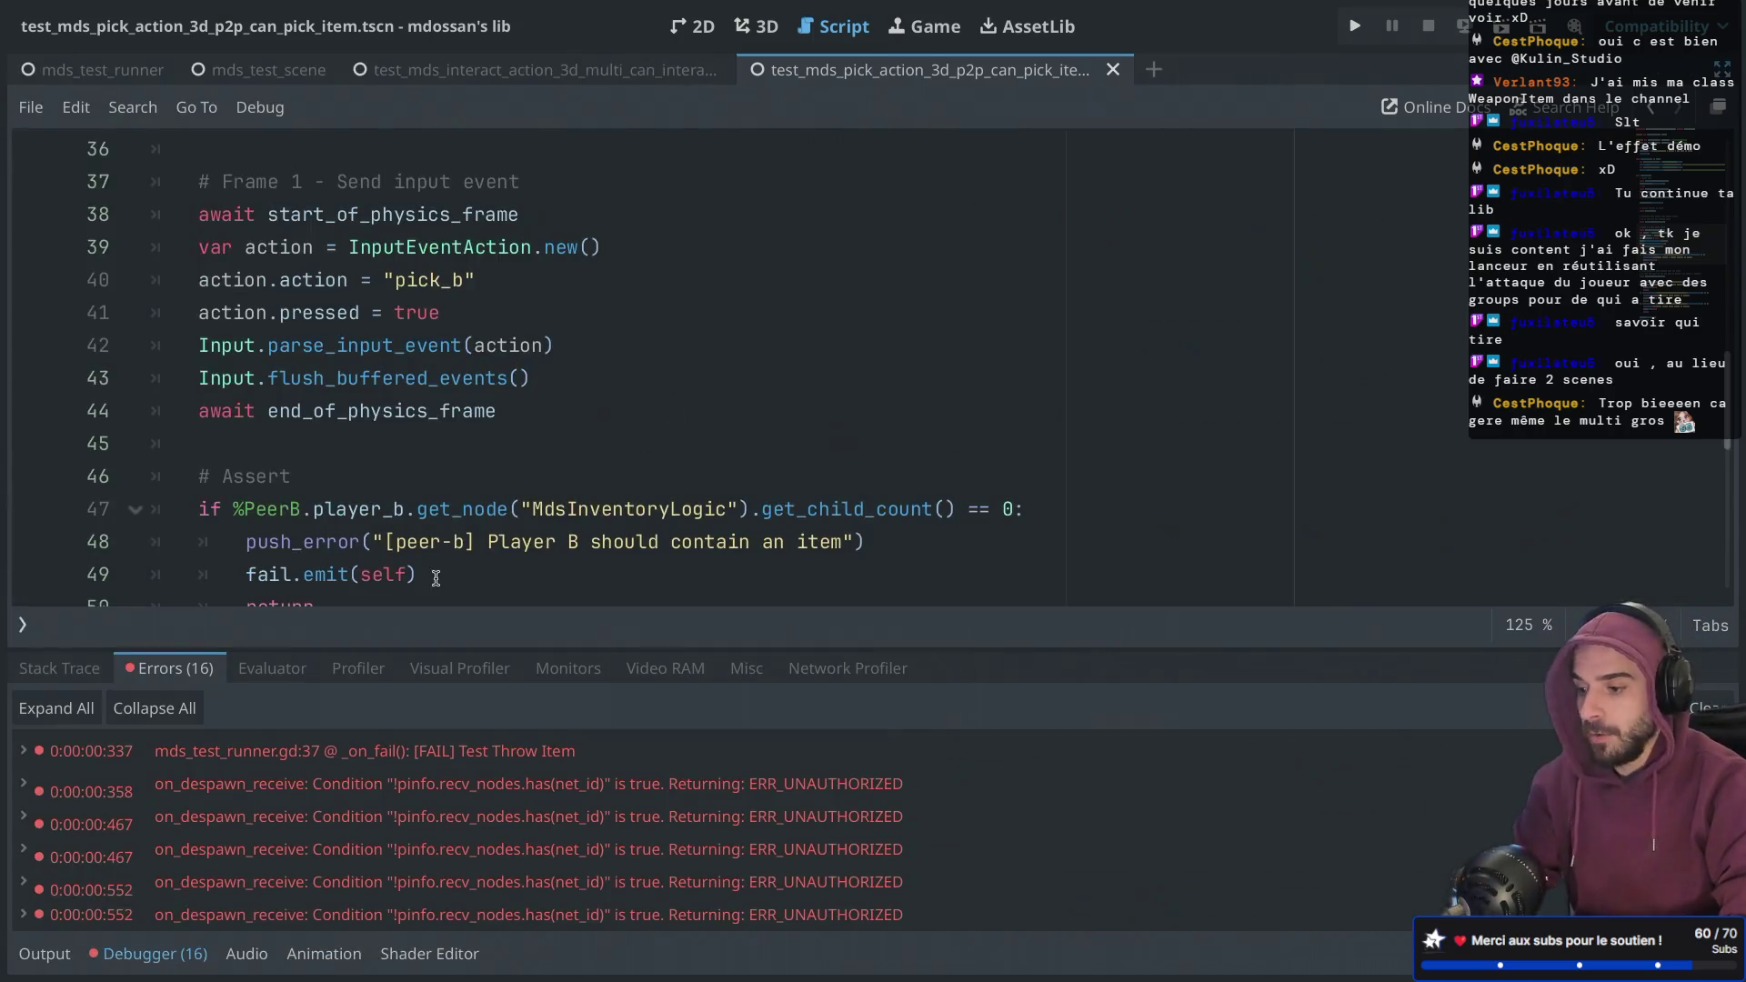
Step: Collapse the debugger and read test_case's room creation (lines 20–22) and peer B's lobby join (lines 23–24)
left_click(148, 953)
scroll(310, 586, "up", 6)
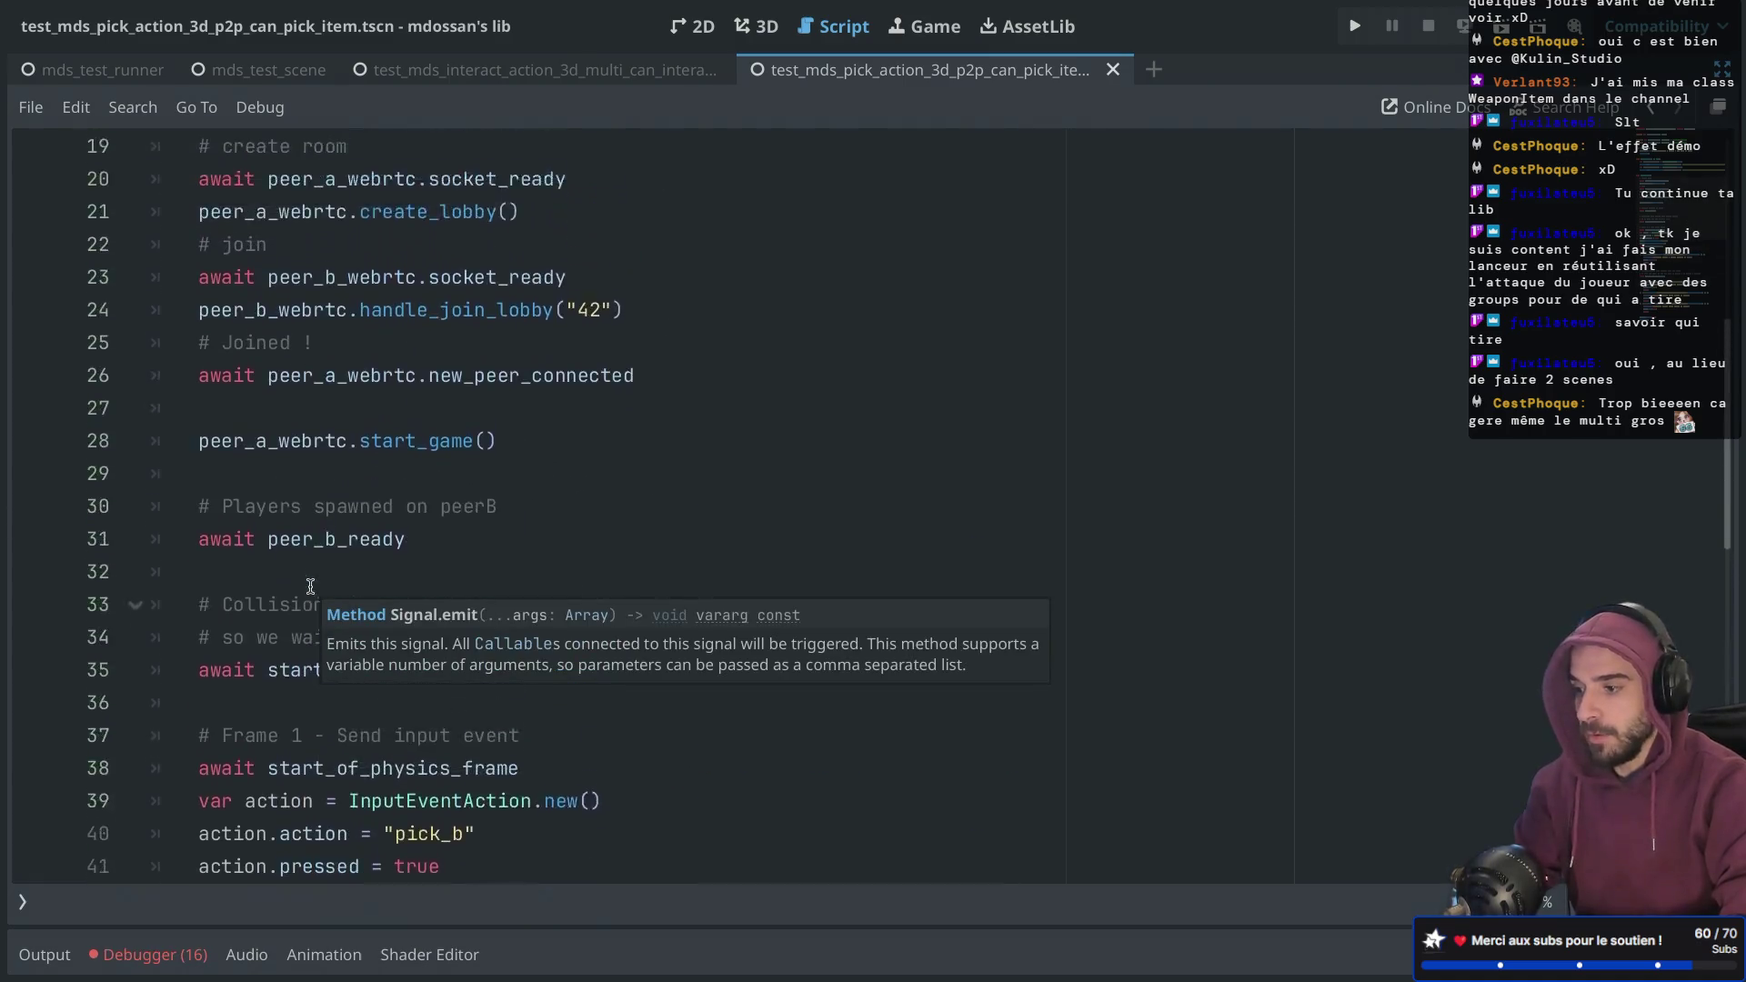
scroll(310, 587, "up", 2)
left_click_drag(157, 338, 404, 338)
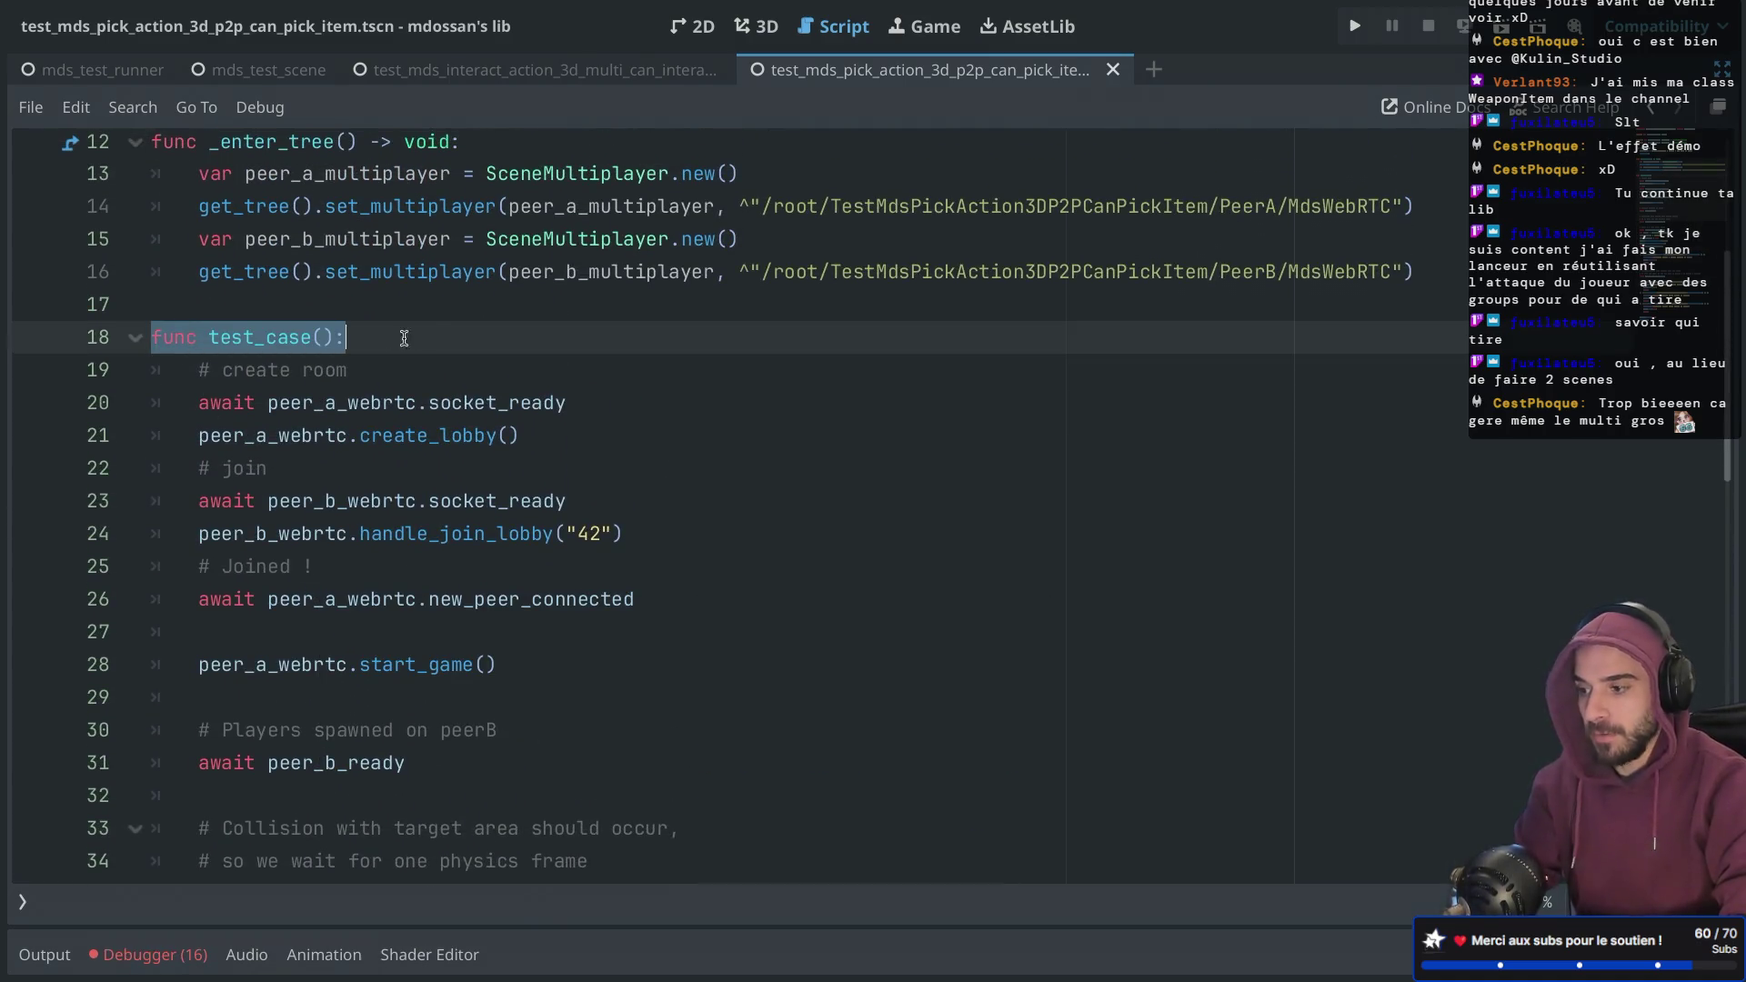
left_click(336, 452)
left_click_drag(200, 402, 546, 472)
left_click(290, 568)
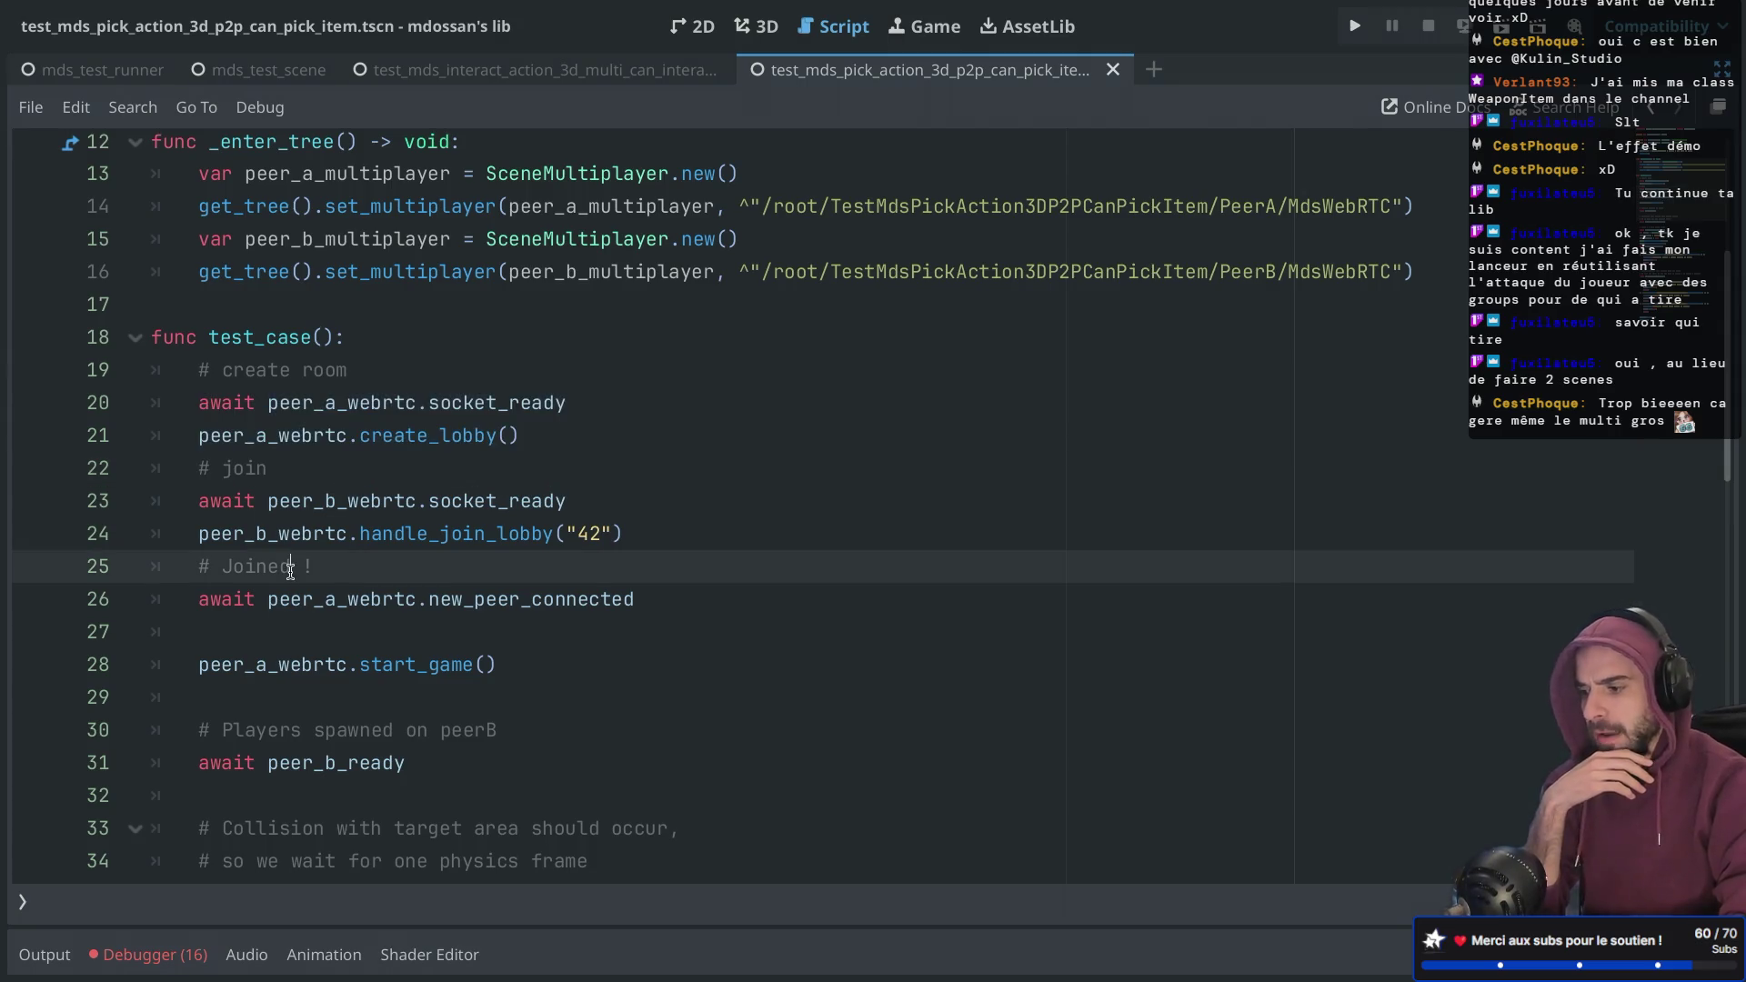
left_click_drag(198, 501, 587, 539)
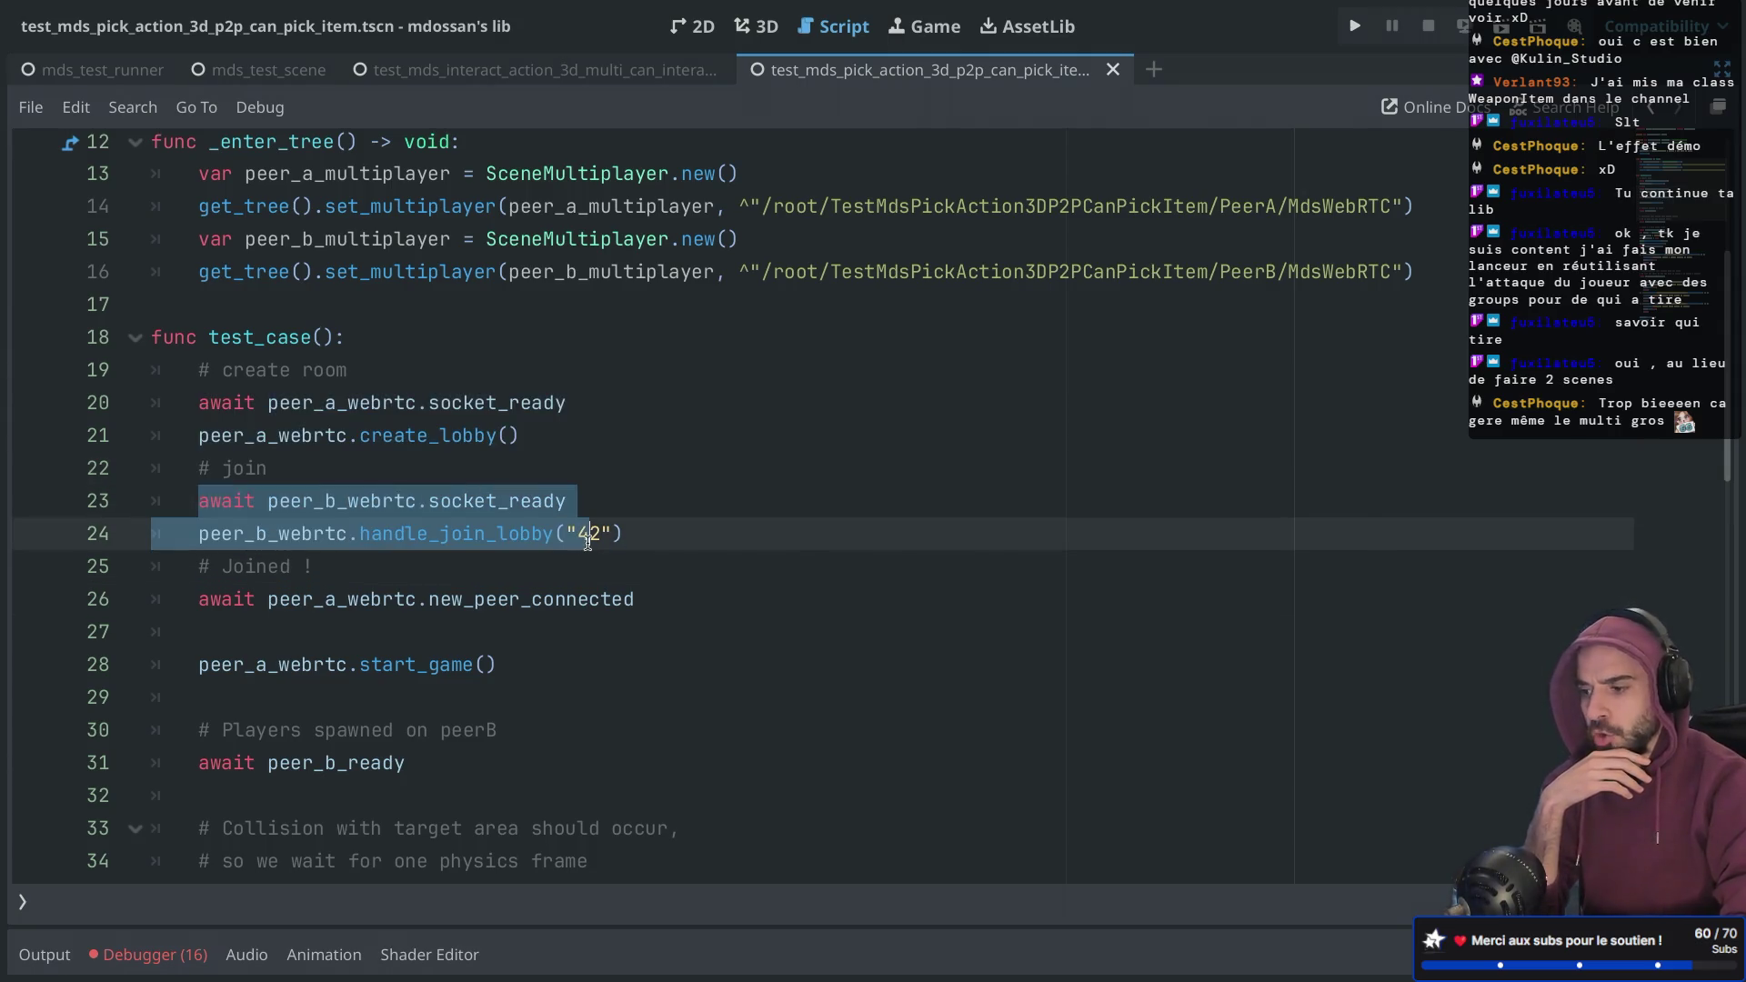
left_click(433, 593)
double_click(486, 542)
left_click(574, 529)
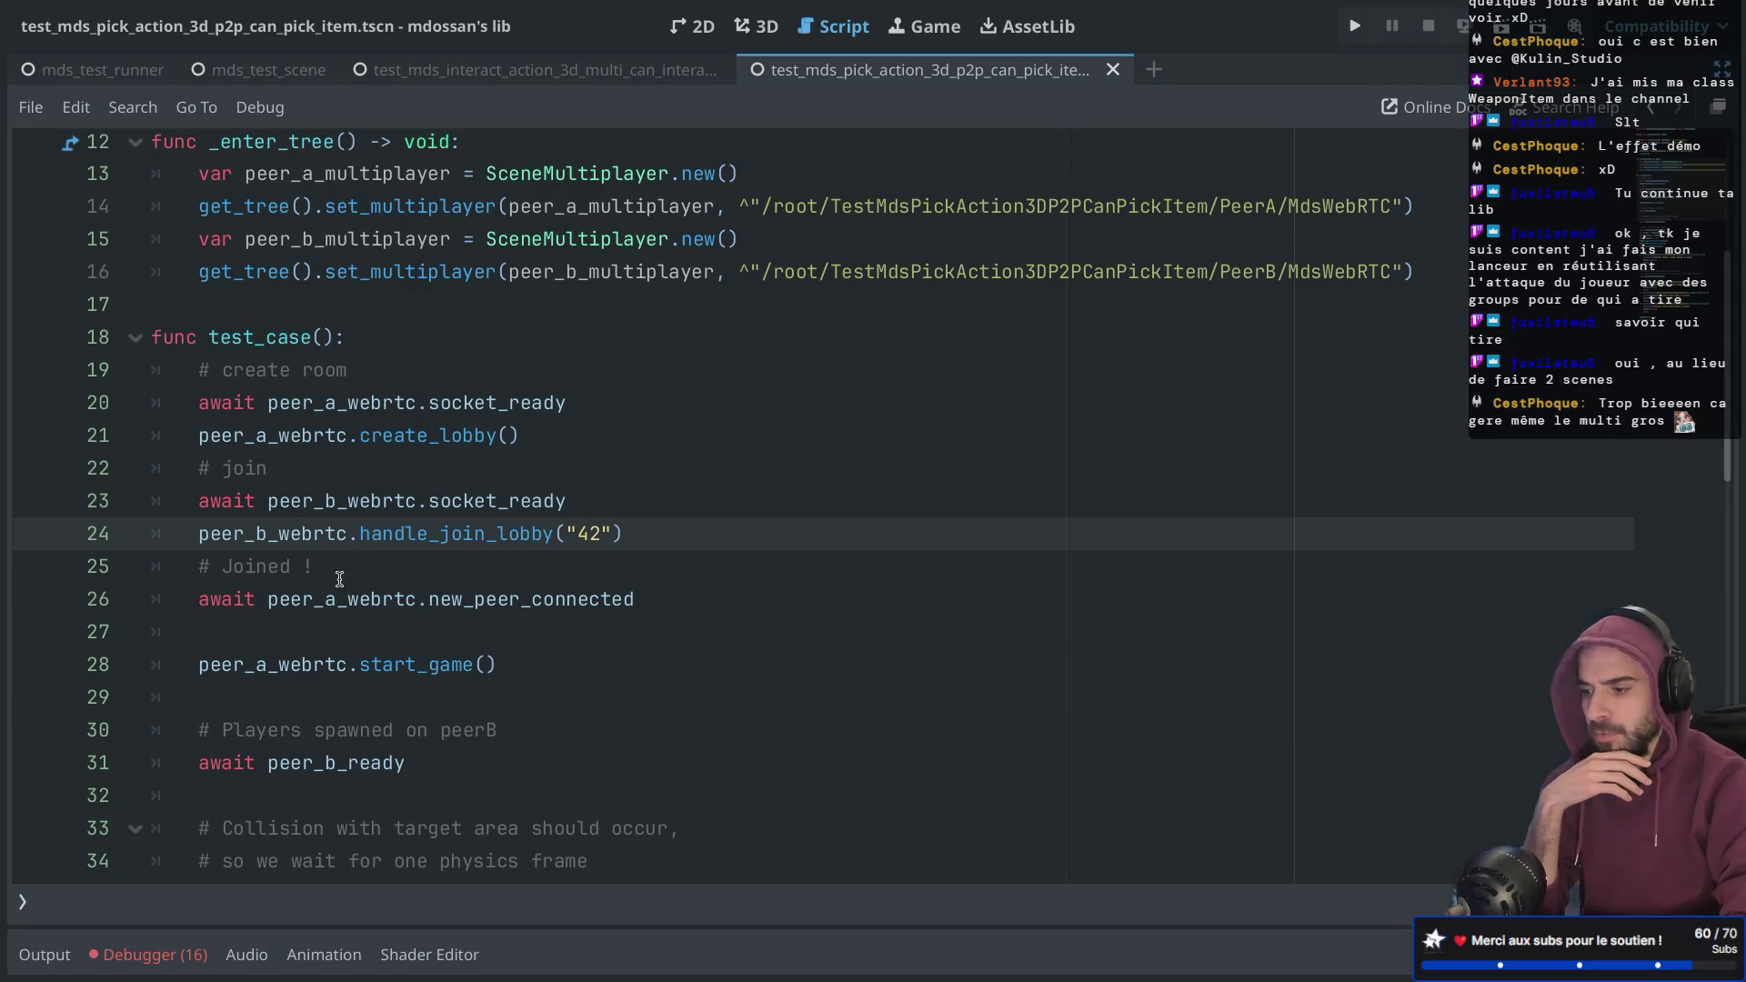
Step: Read the new_peer_connected wait, start_game call and line 35 physics-frame wait, then run the test scene
scroll(338, 576, "down", 2)
left_click_drag(202, 421, 611, 411)
left_click(395, 535)
left_click_drag(281, 418, 608, 416)
left_click_drag(221, 480, 649, 474)
scroll(324, 606, "down", 2)
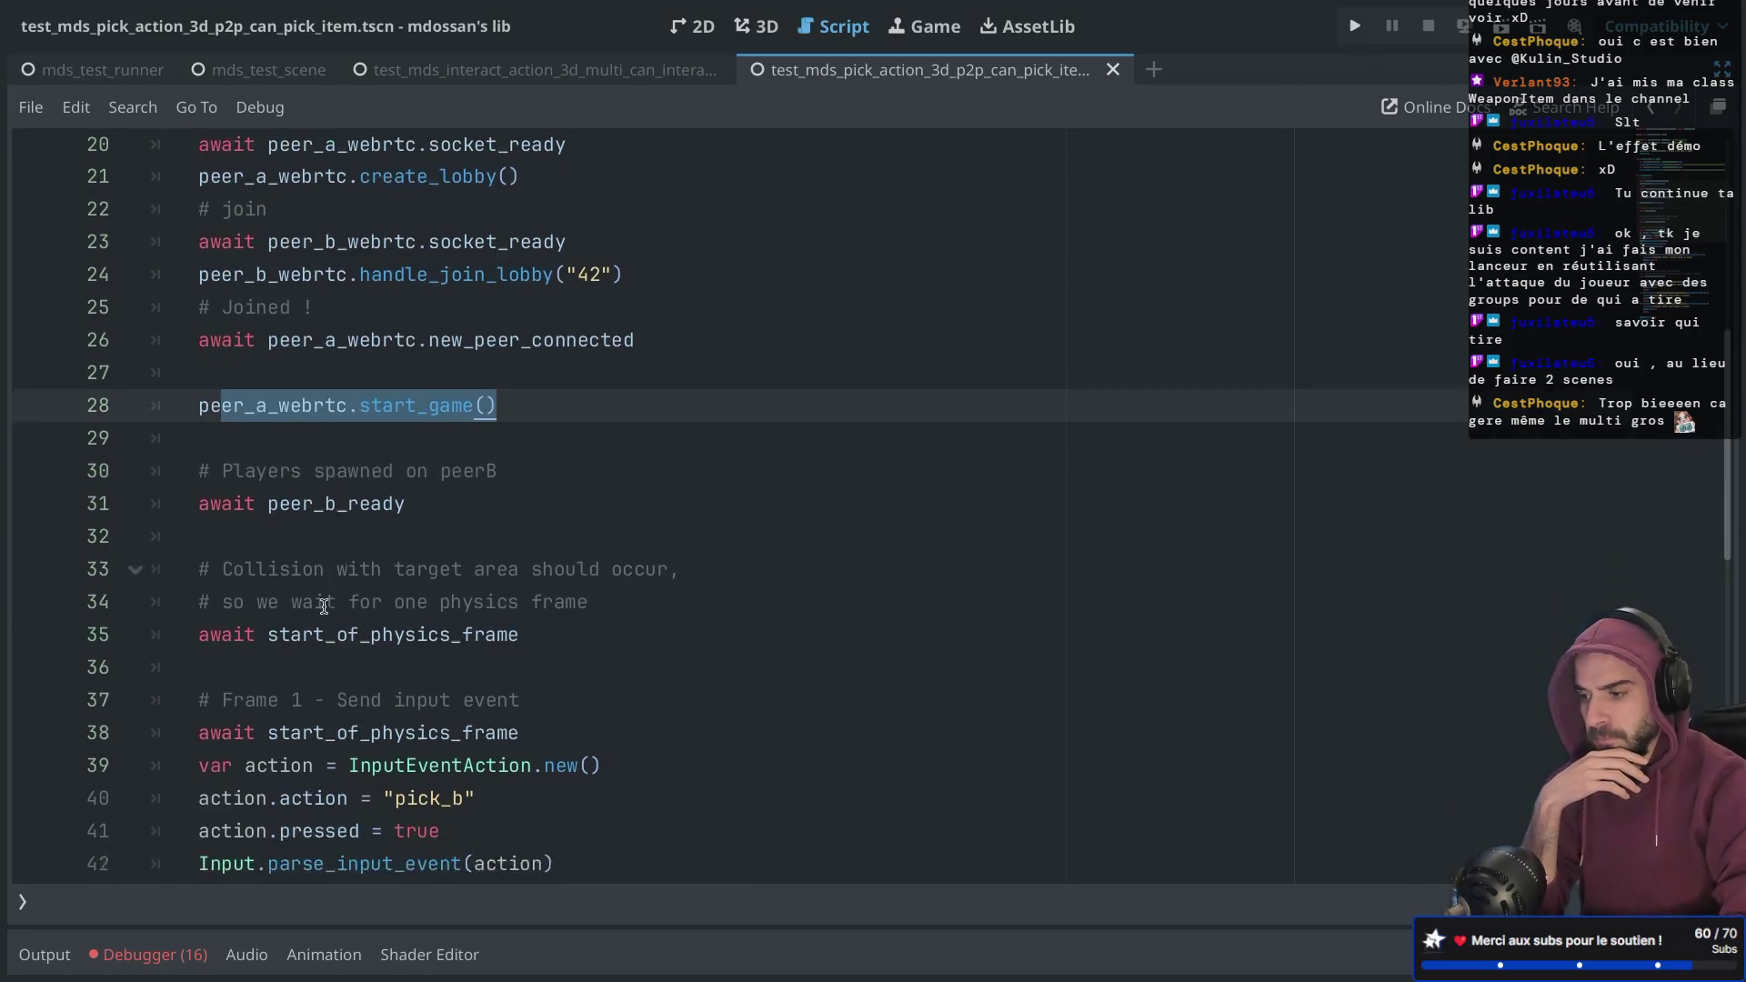
left_click_drag(211, 396, 421, 431)
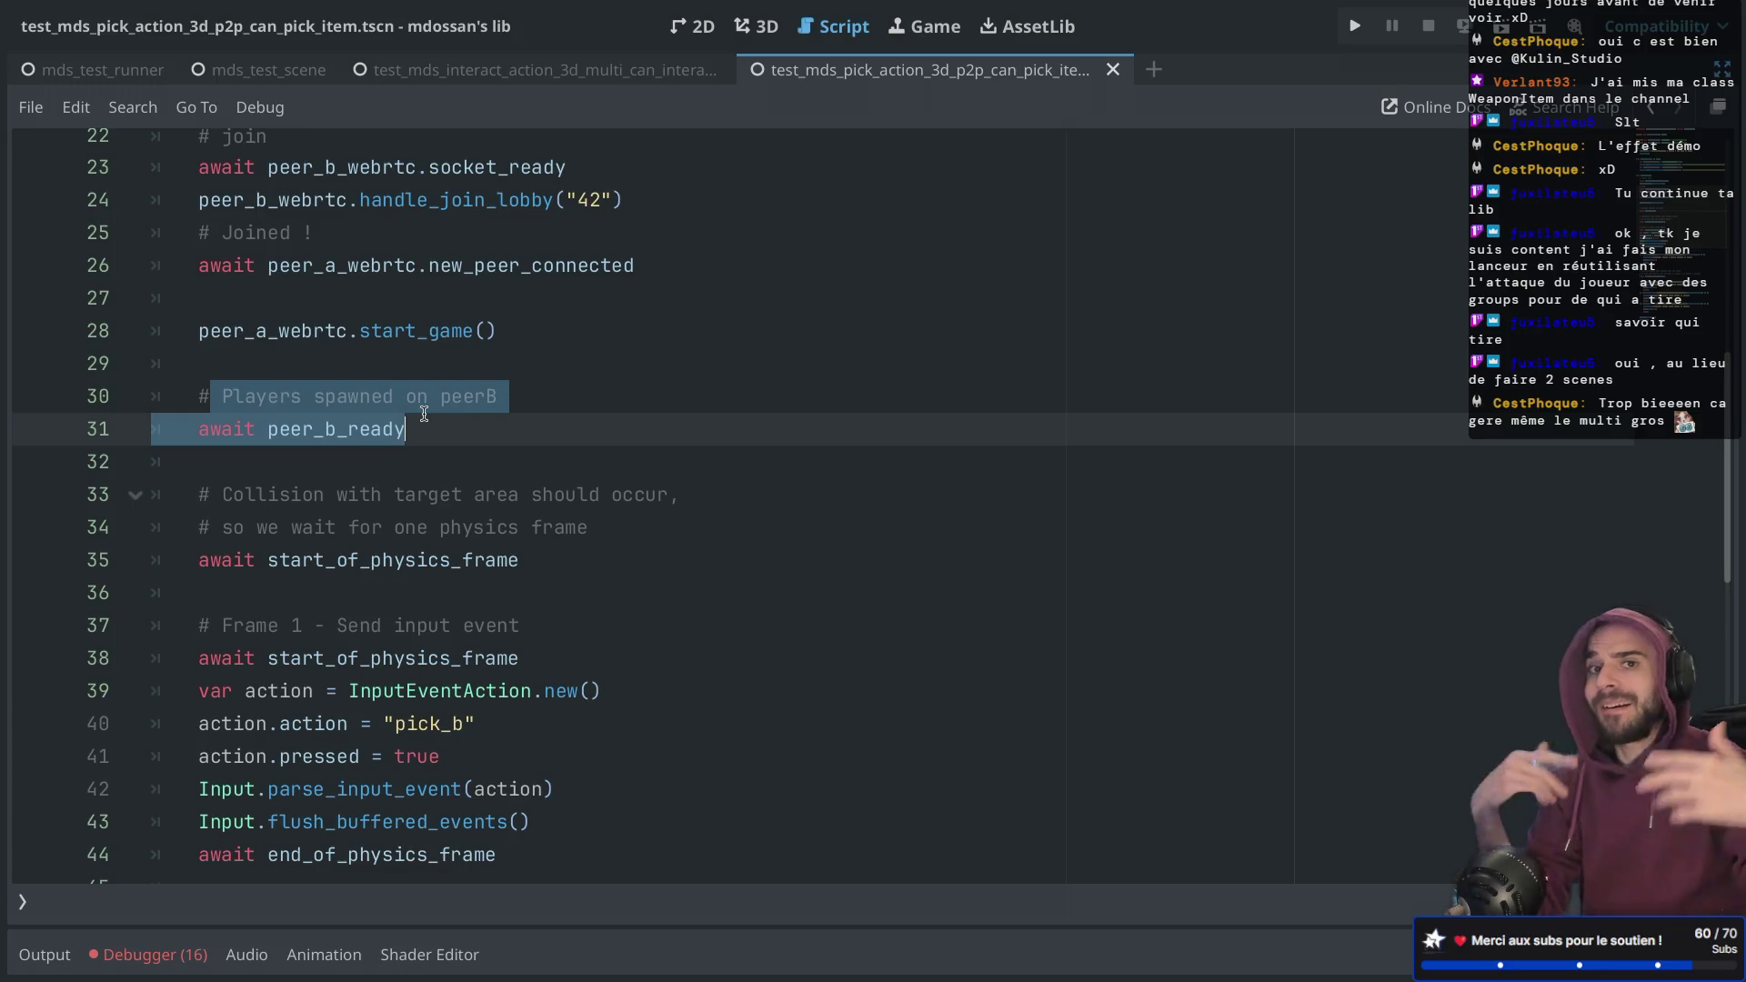
scroll(423, 413, "up", 3)
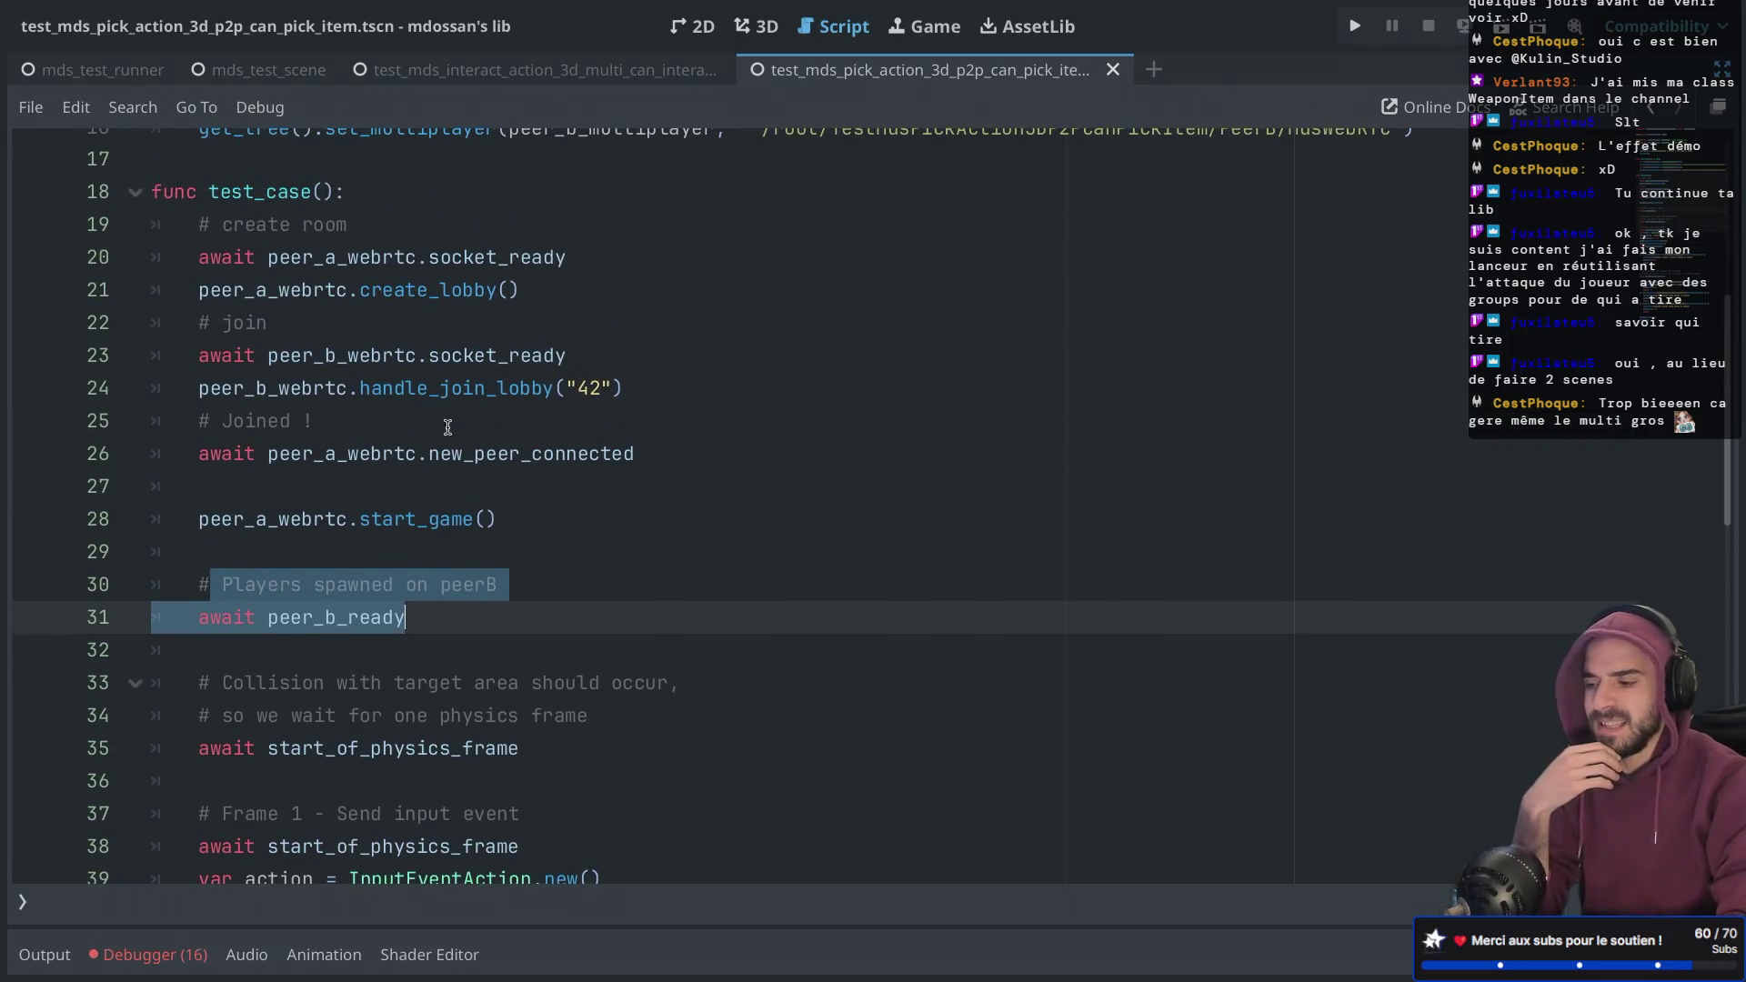
mouse_move(417, 605)
left_mouse_down()
mouse_move(404, 613)
mouse_move(209, 227)
mouse_move(359, 388)
mouse_move(336, 289)
left_mouse_up()
scroll(386, 452, "down", 3)
scroll(386, 452, "down", 2)
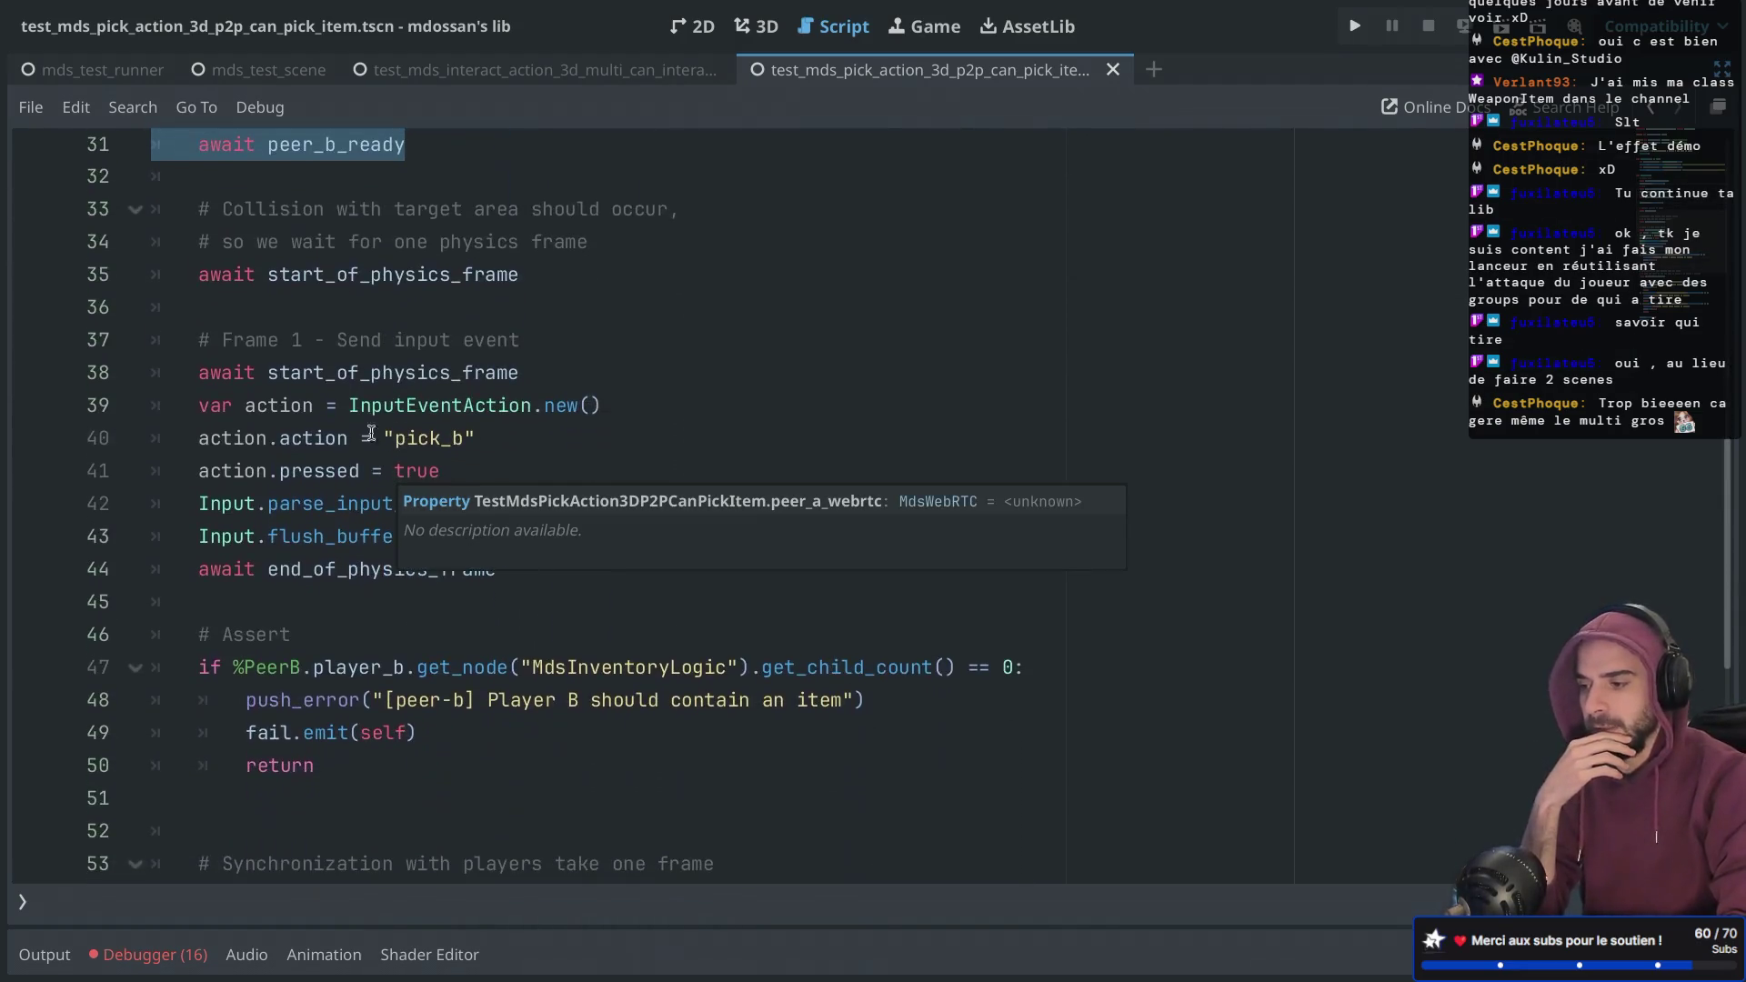
left_click_drag(195, 275, 551, 272)
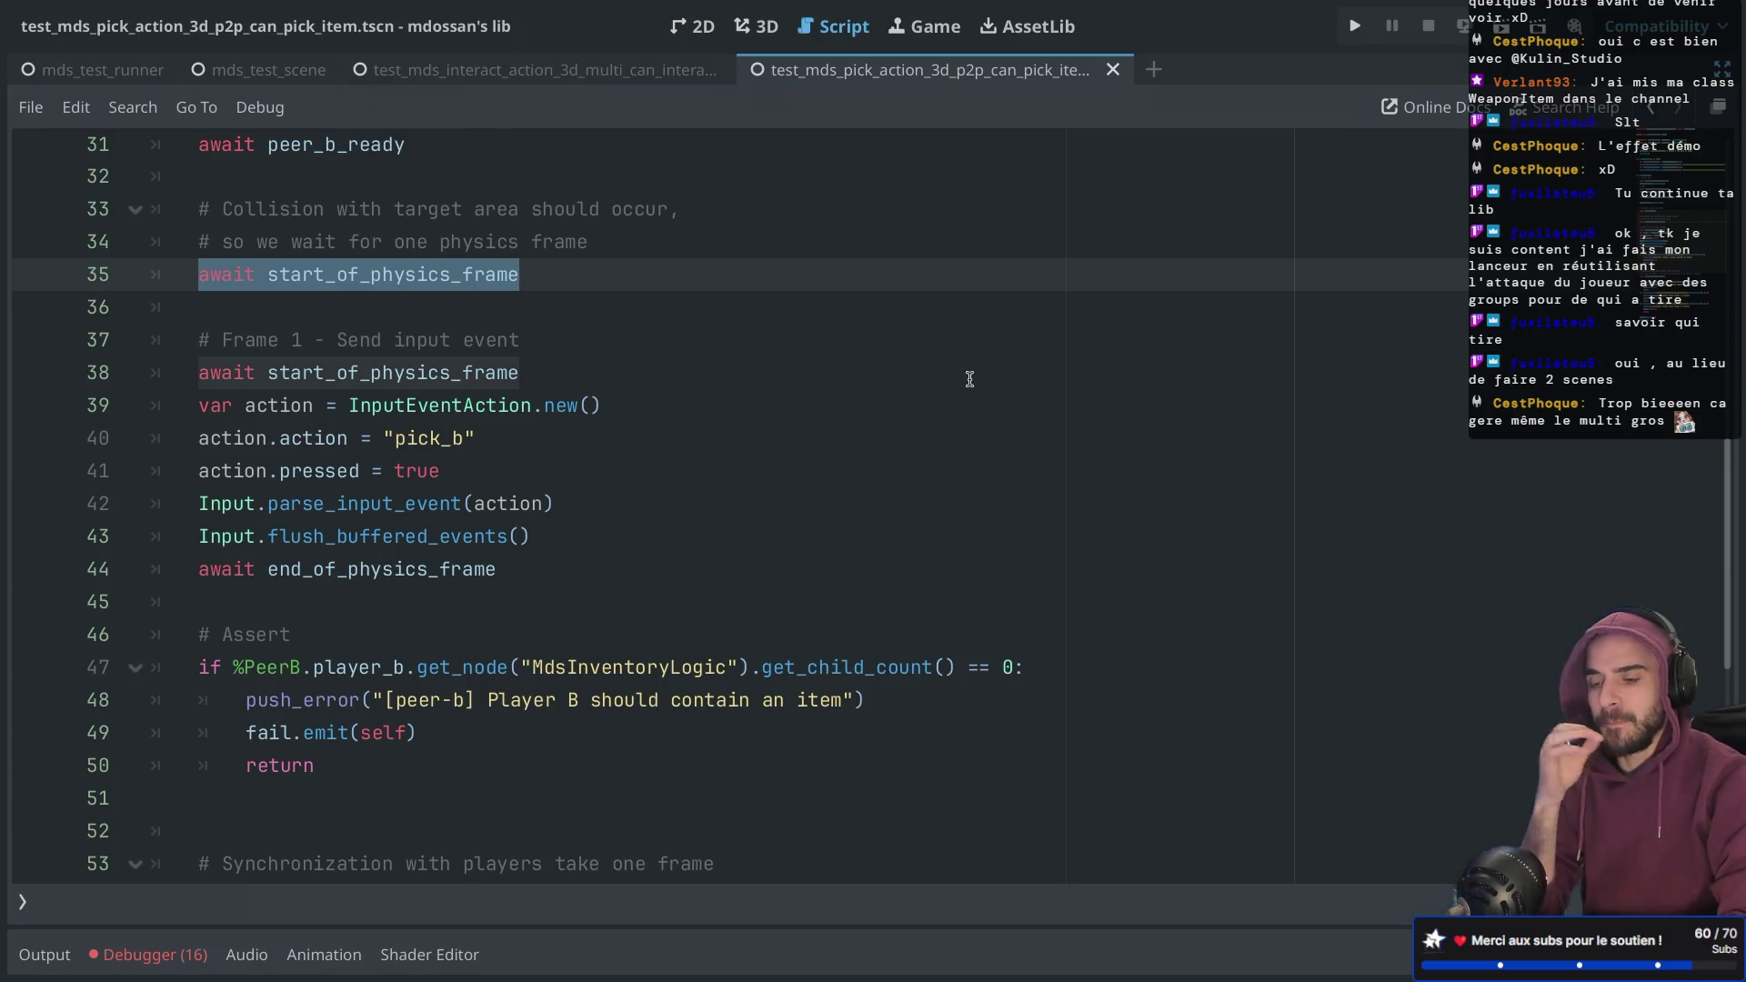
left_click(1507, 27)
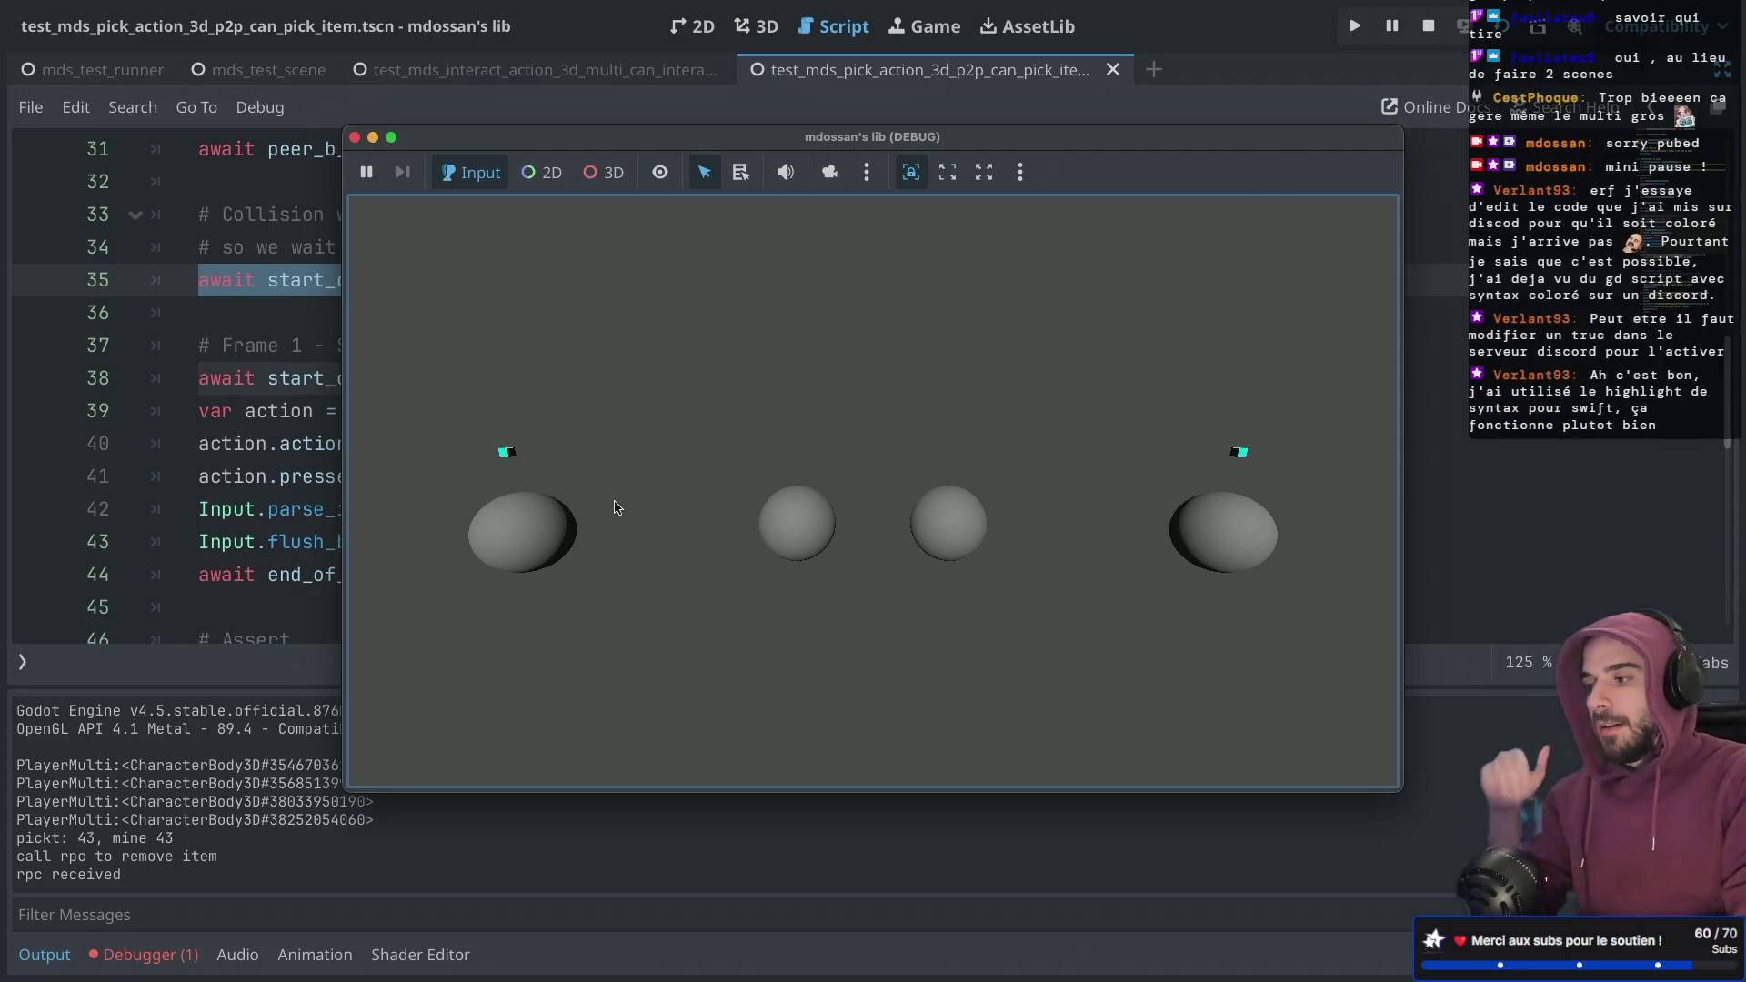
Step: Stop the running pick-item test game and launch the current scene again
left_click(355, 137)
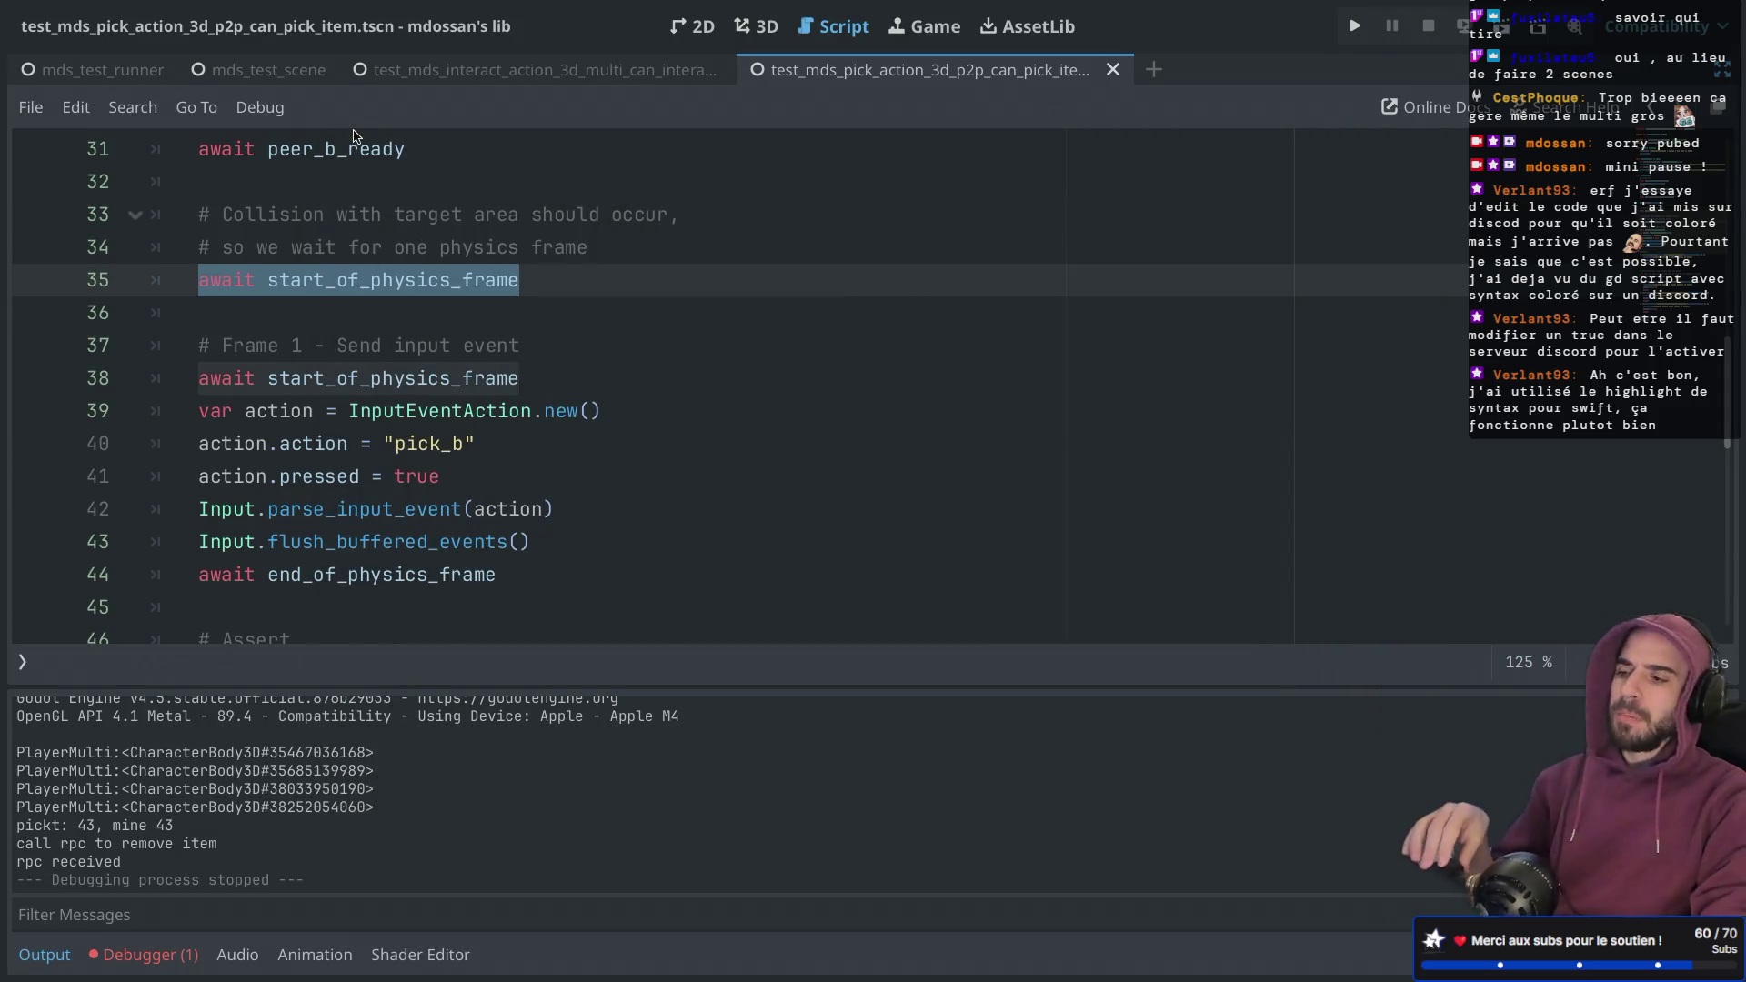
left_click(1500, 34)
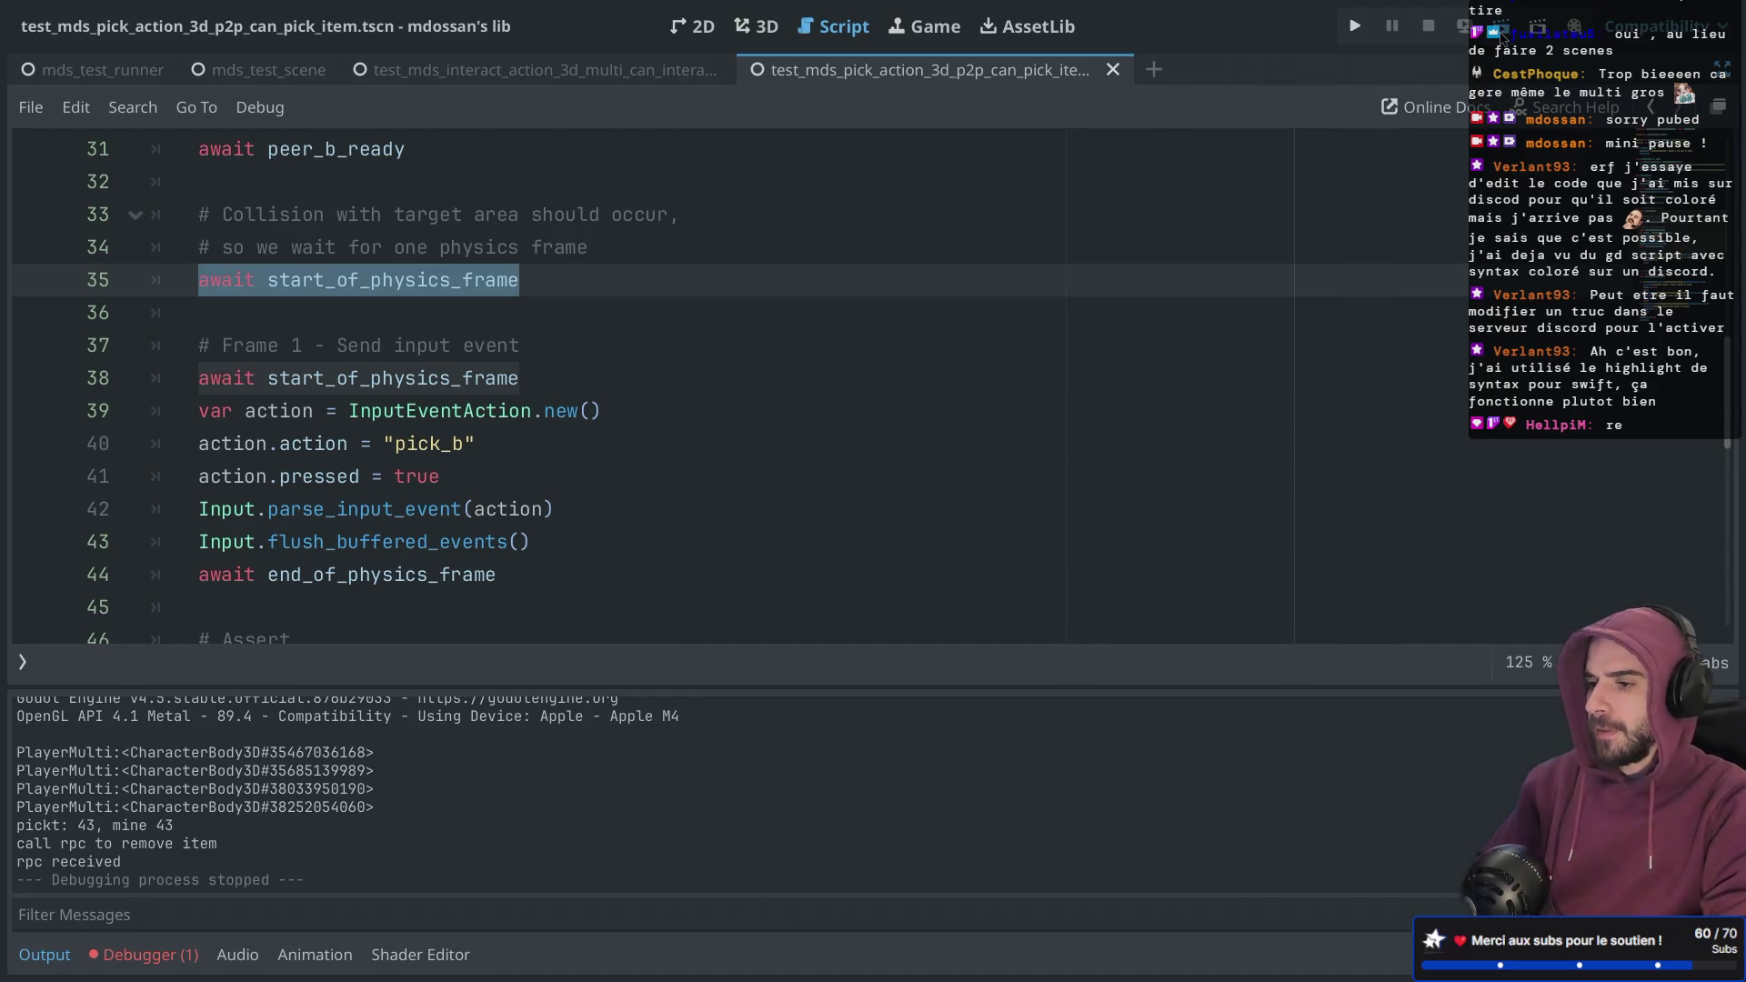
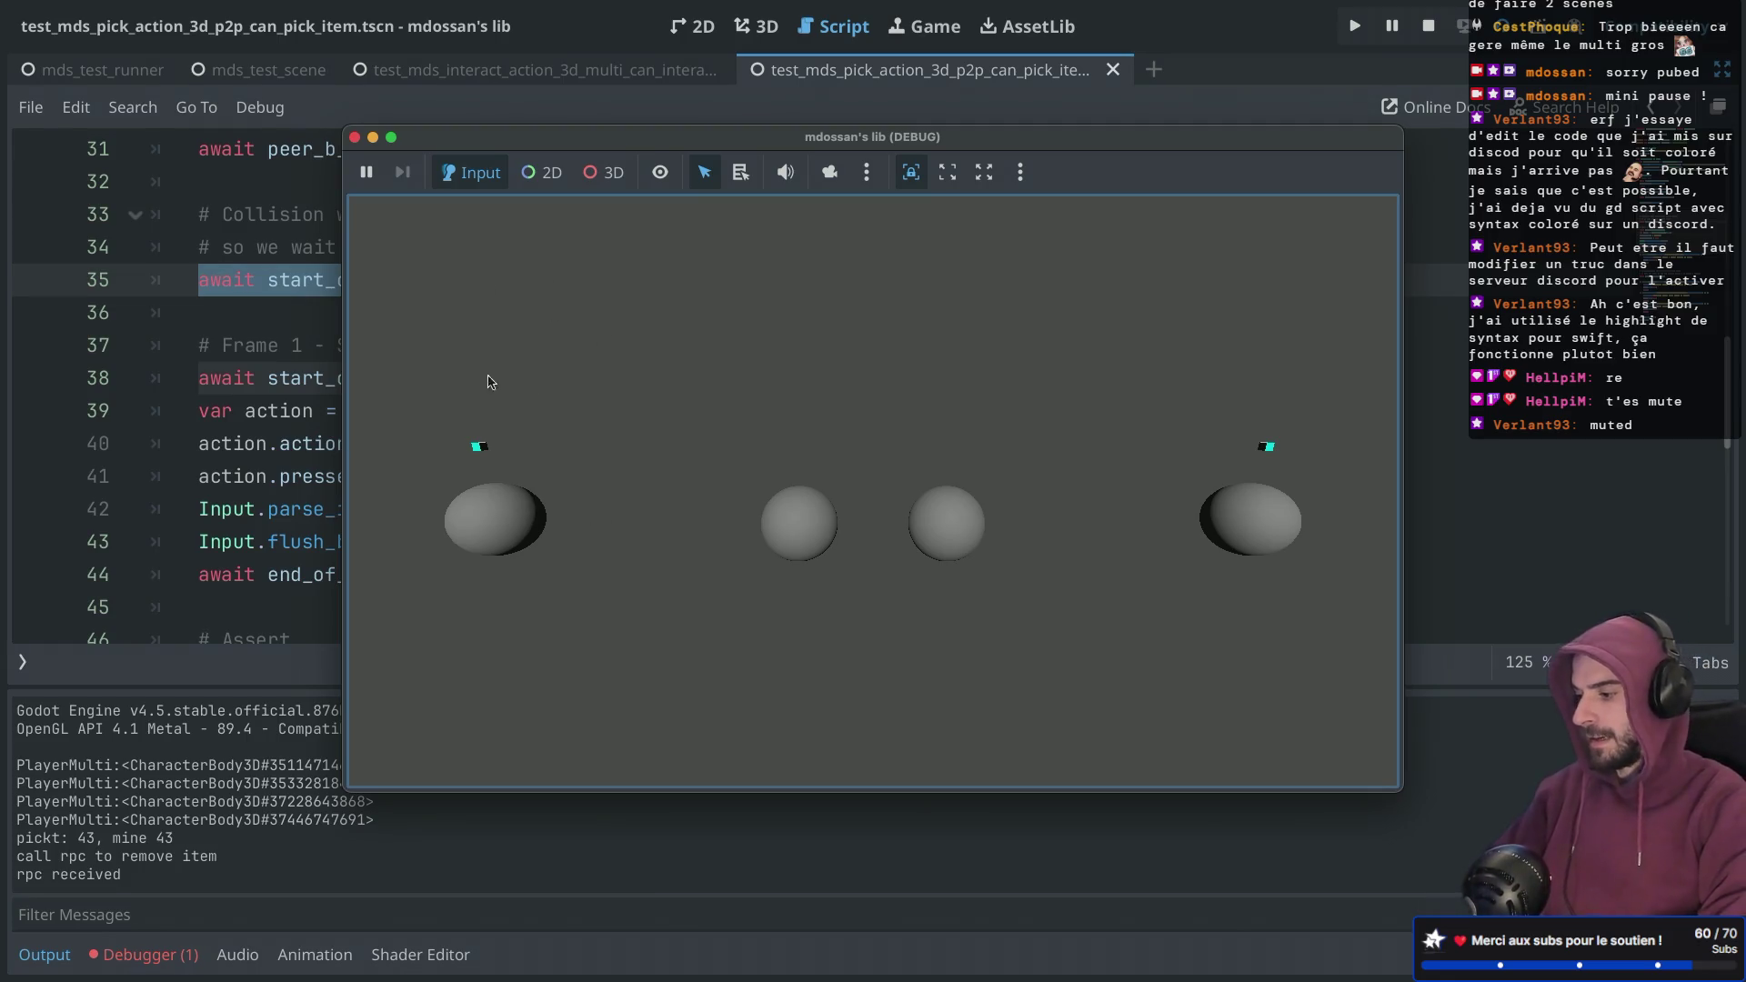
Step: Stop the test run and review its Player B inventory, sync wait and PeerA inventory assertions
left_click(353, 137)
scroll(334, 452, "down", 4)
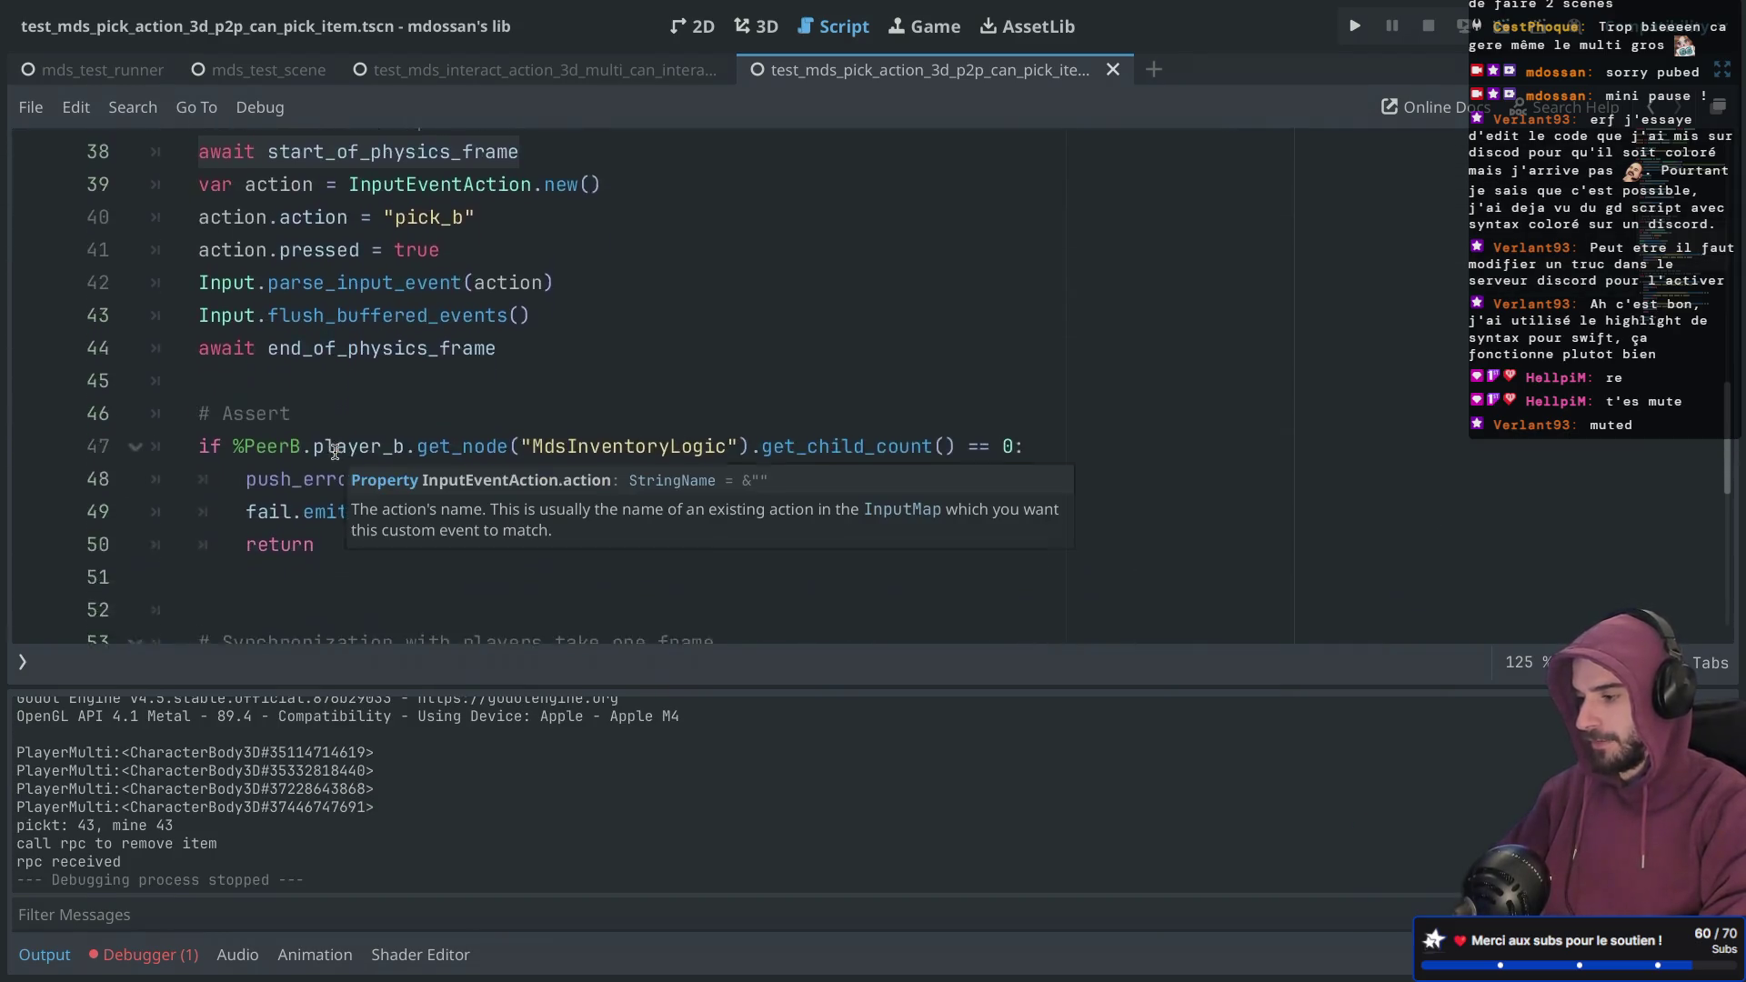
scroll(334, 452, "down", 1)
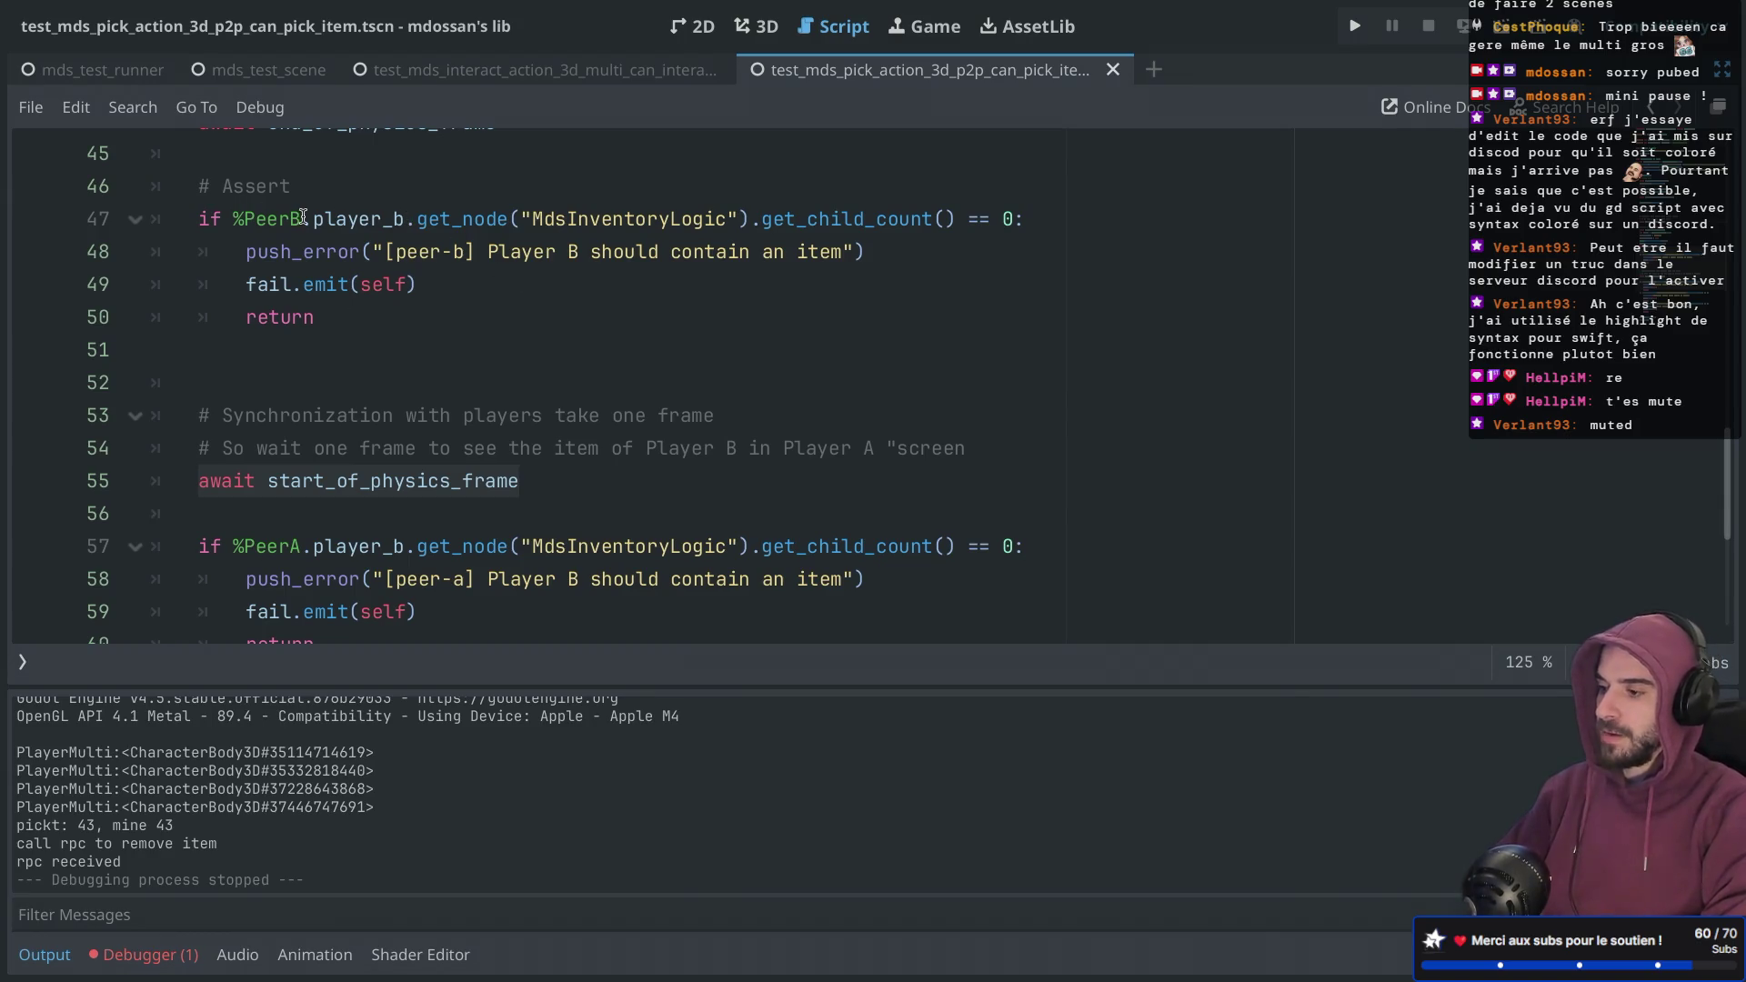
left_click(197, 209)
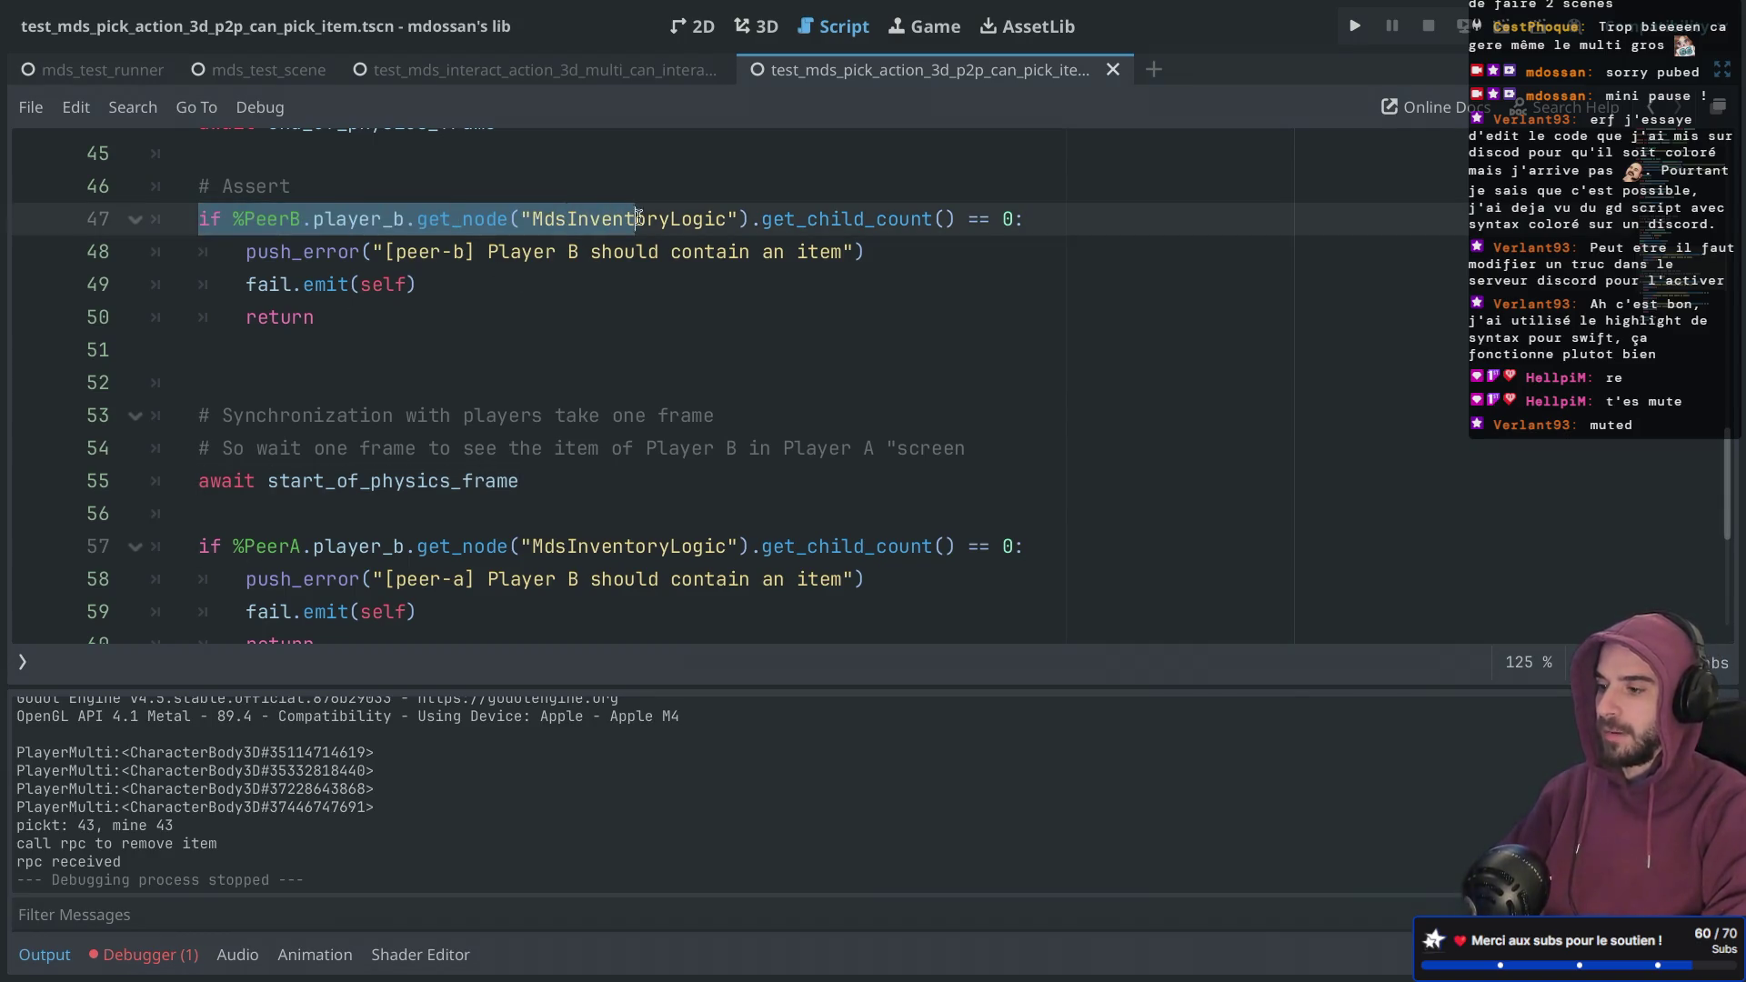
scroll(241, 244, "down", 4)
left_click_drag(241, 244, 417, 331)
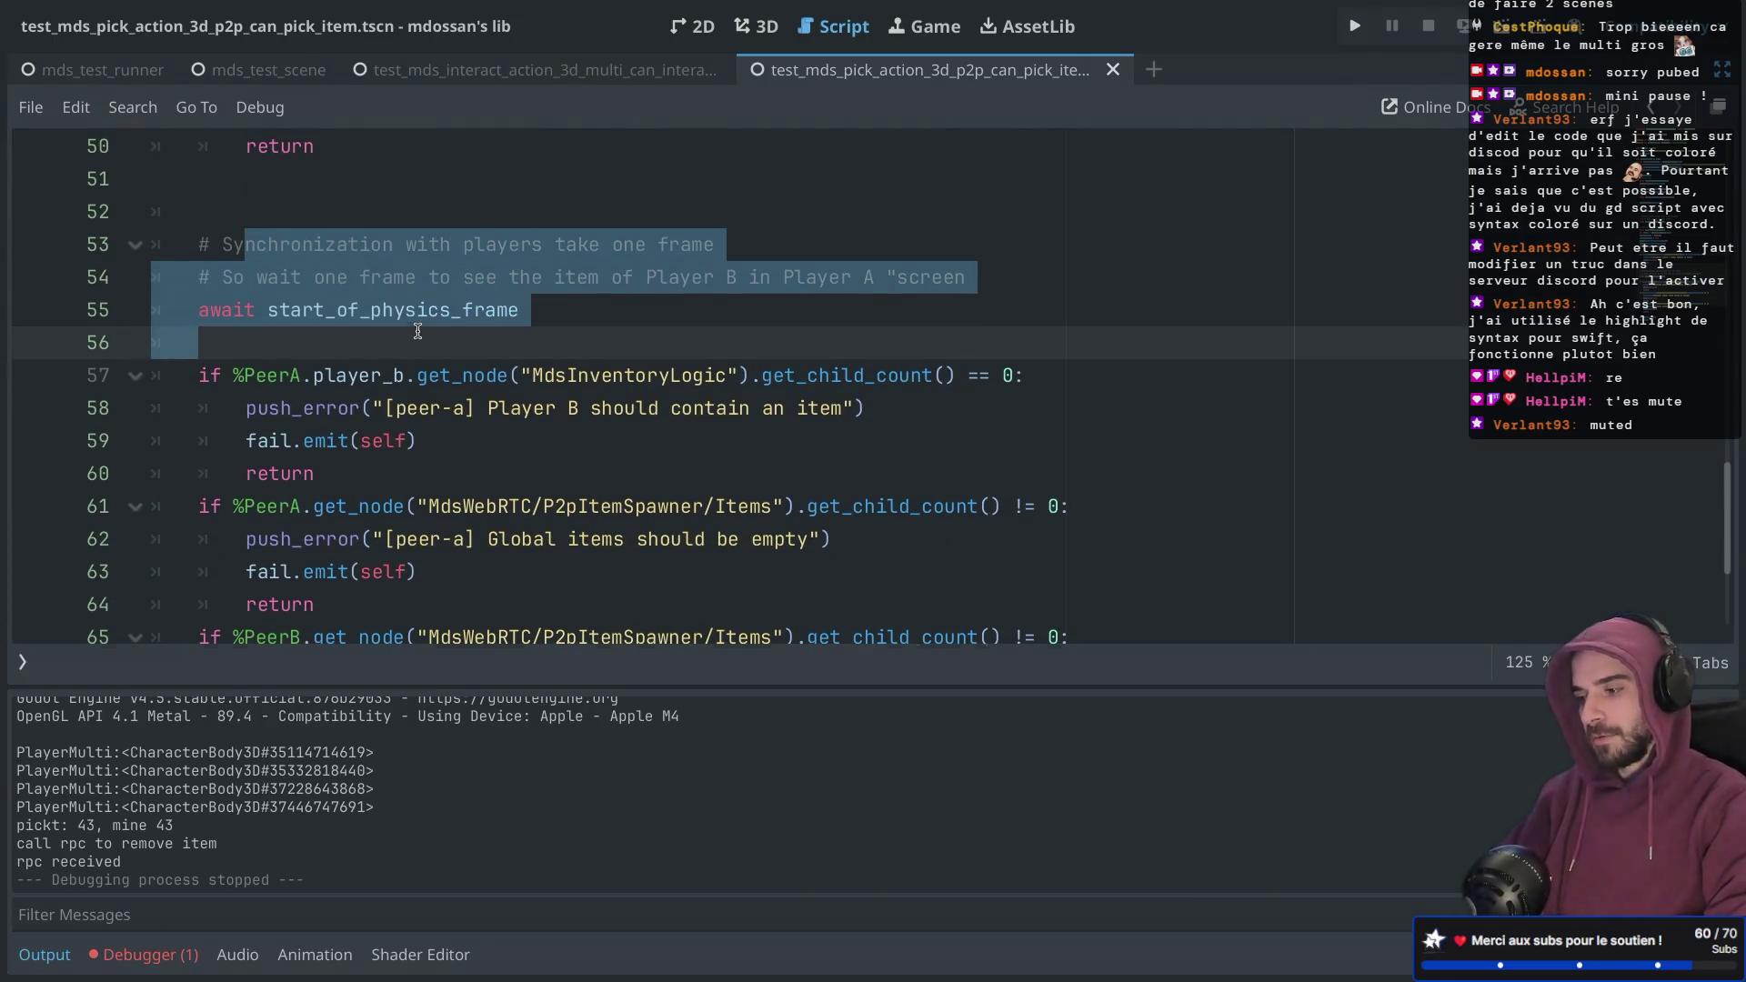
scroll(418, 331, "down", 2)
left_click(400, 377)
left_click_drag(298, 317, 422, 383)
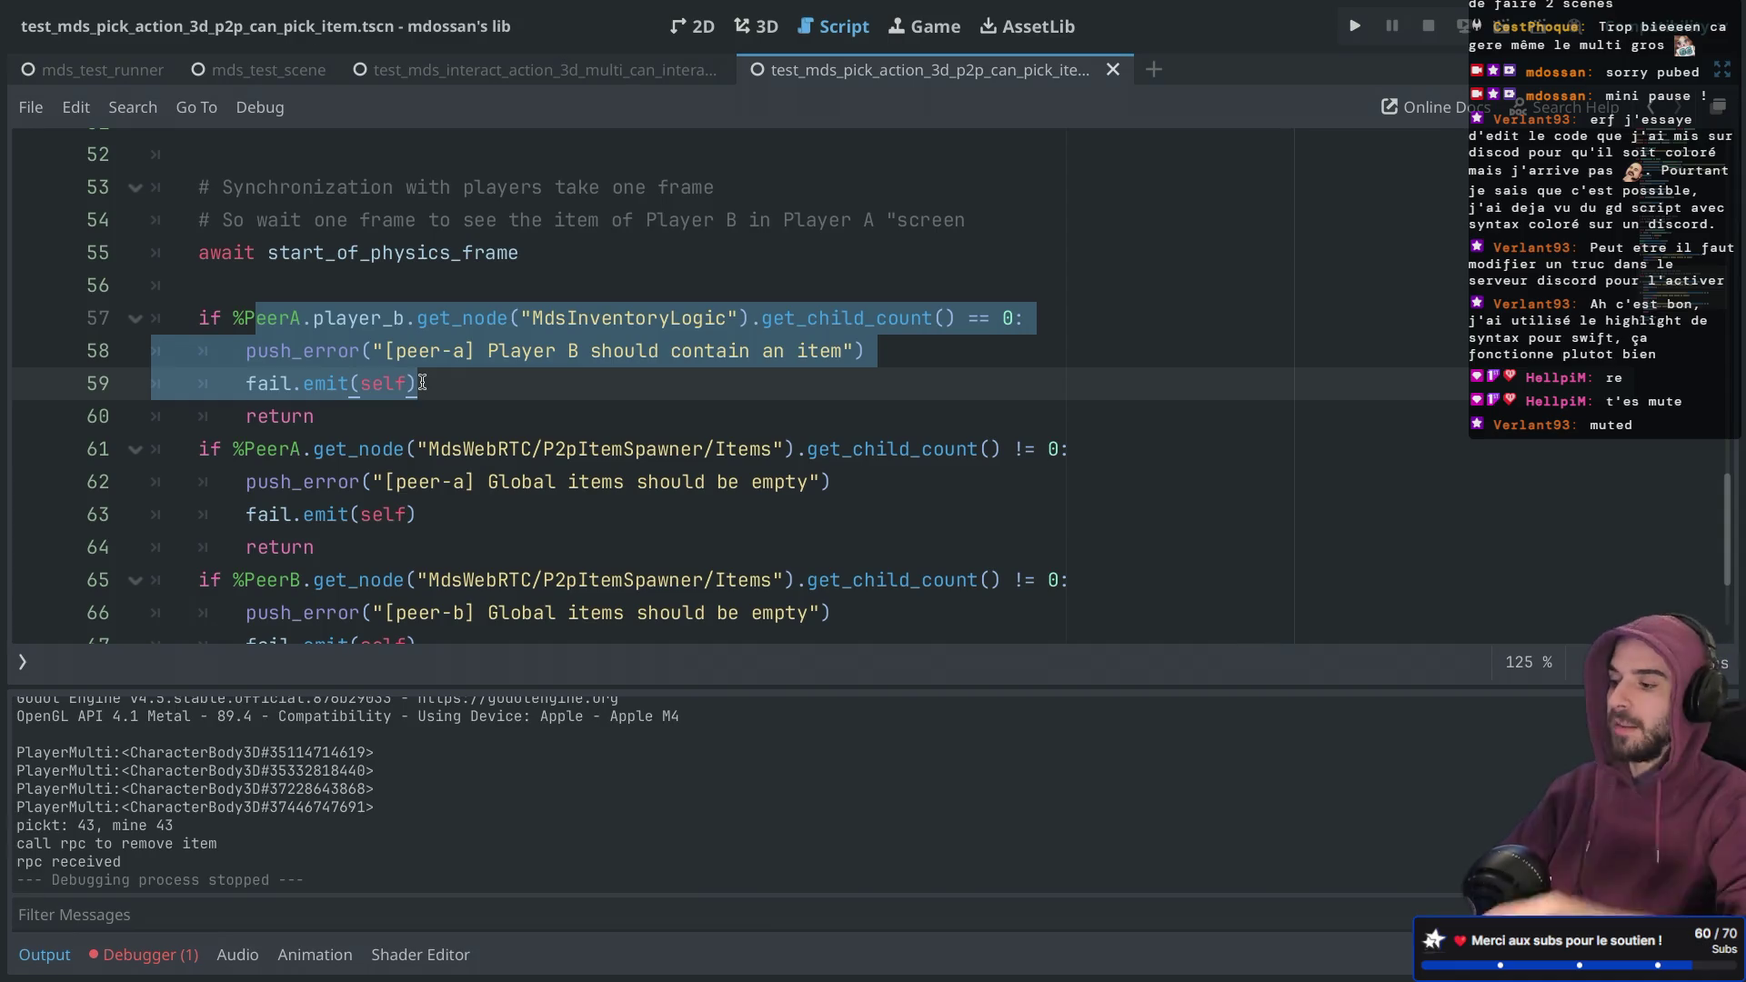
scroll(455, 446, "down", 3)
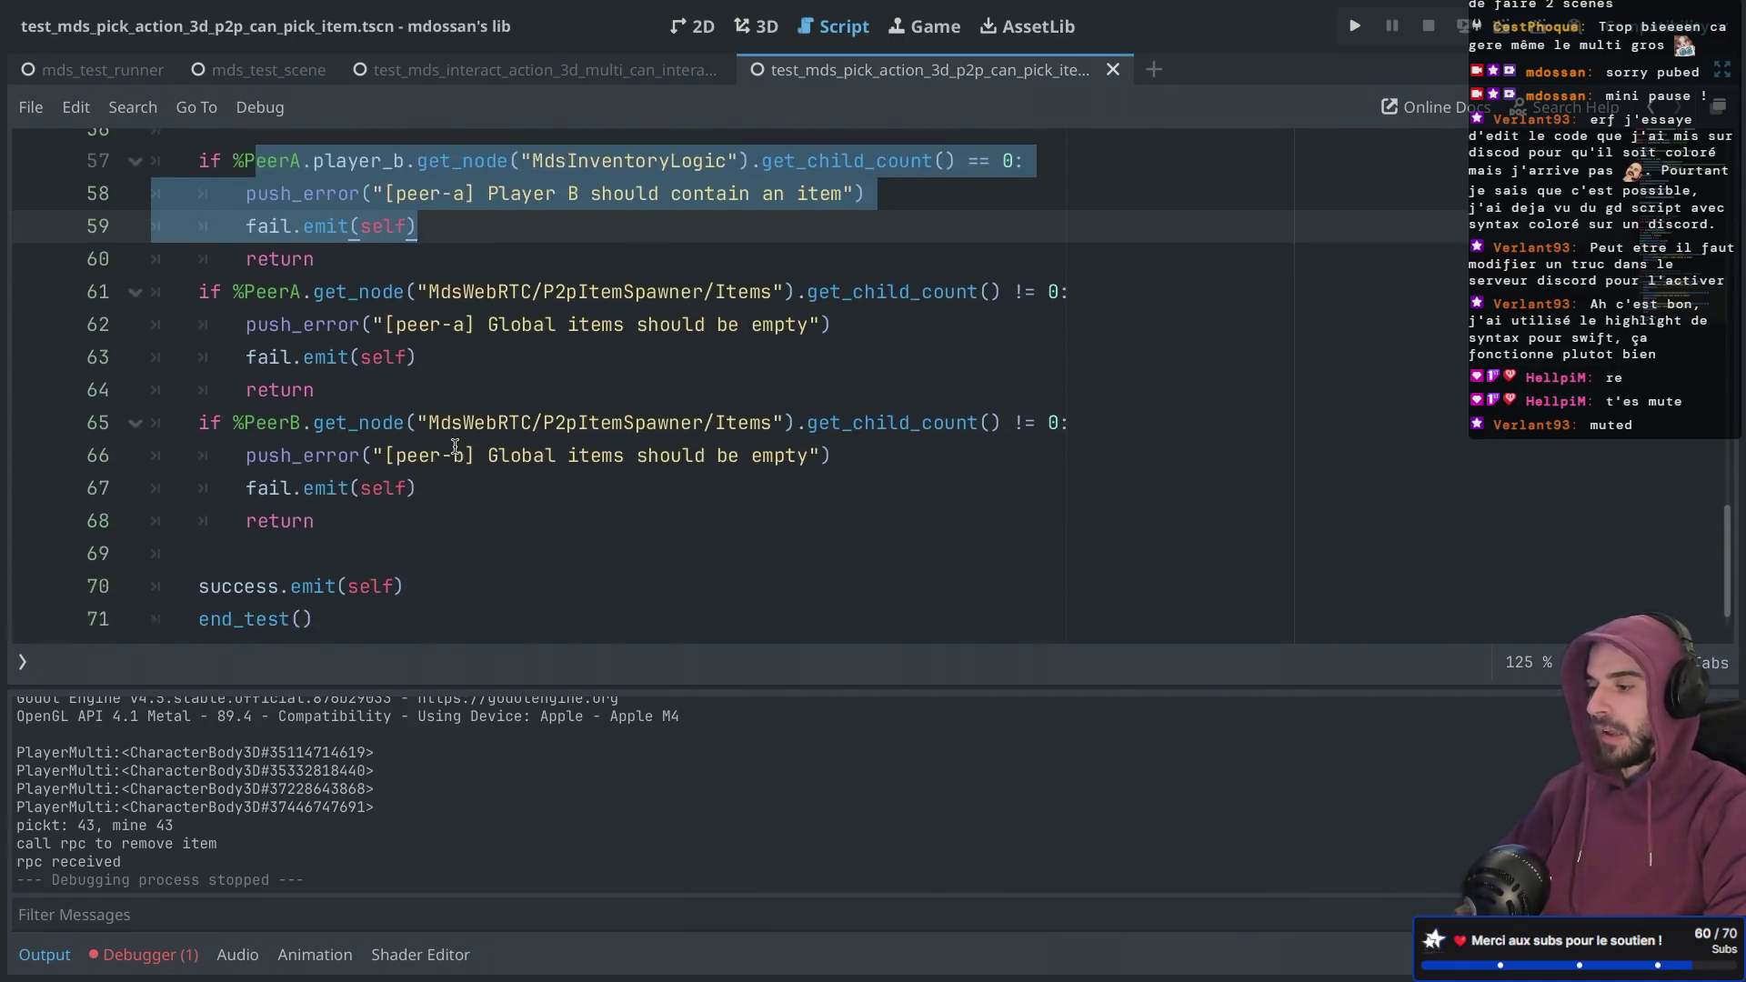
scroll(454, 445, "up", 20)
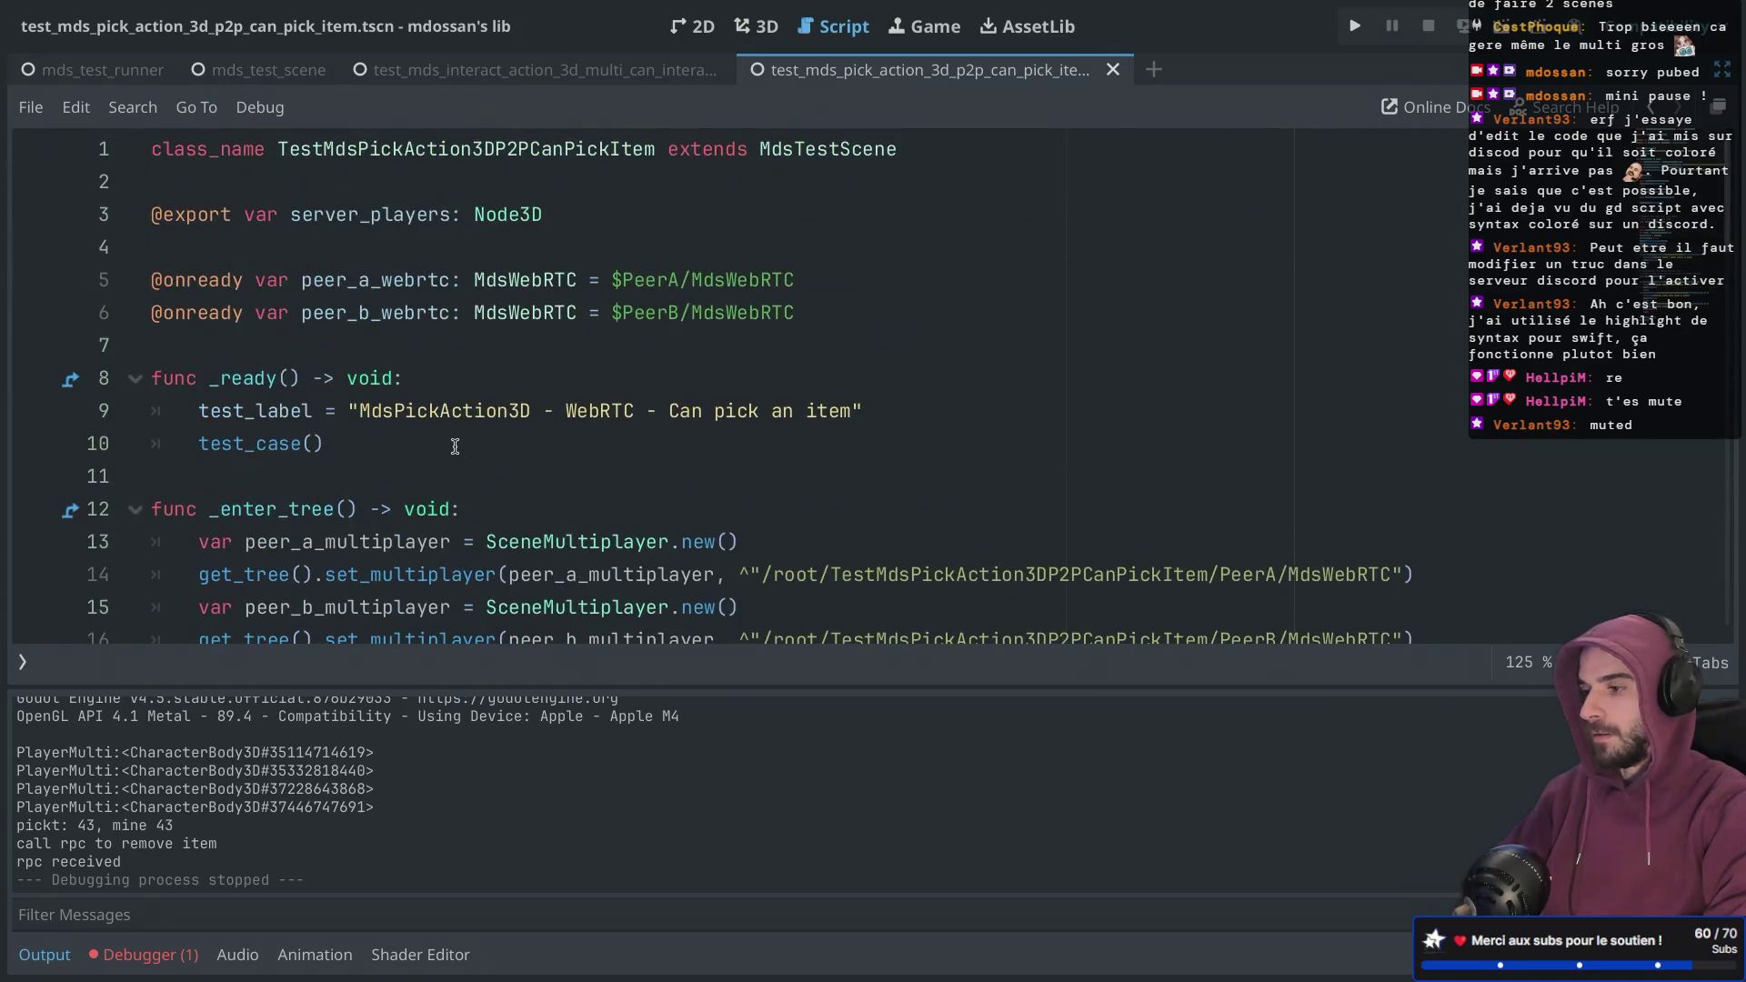
Step: Close the pick-item and interact-object test scenes, restore narrower side docks, and close mds_test_scene
left_click(1113, 70)
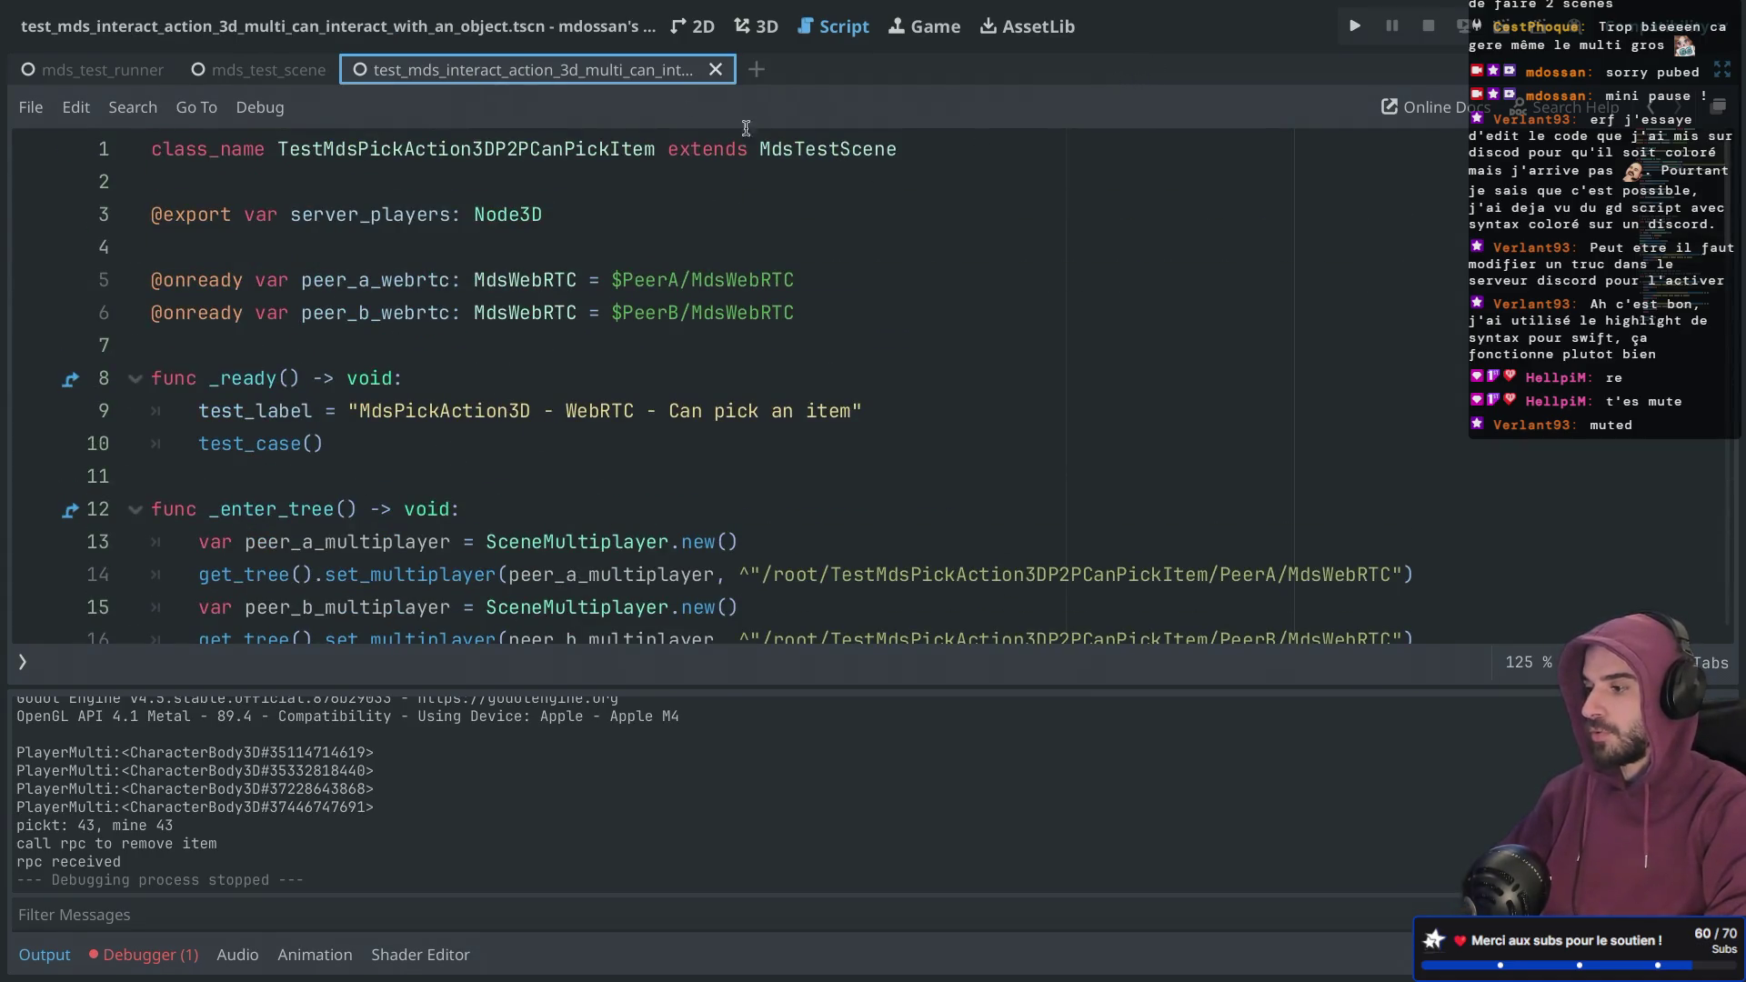
left_click(715, 70)
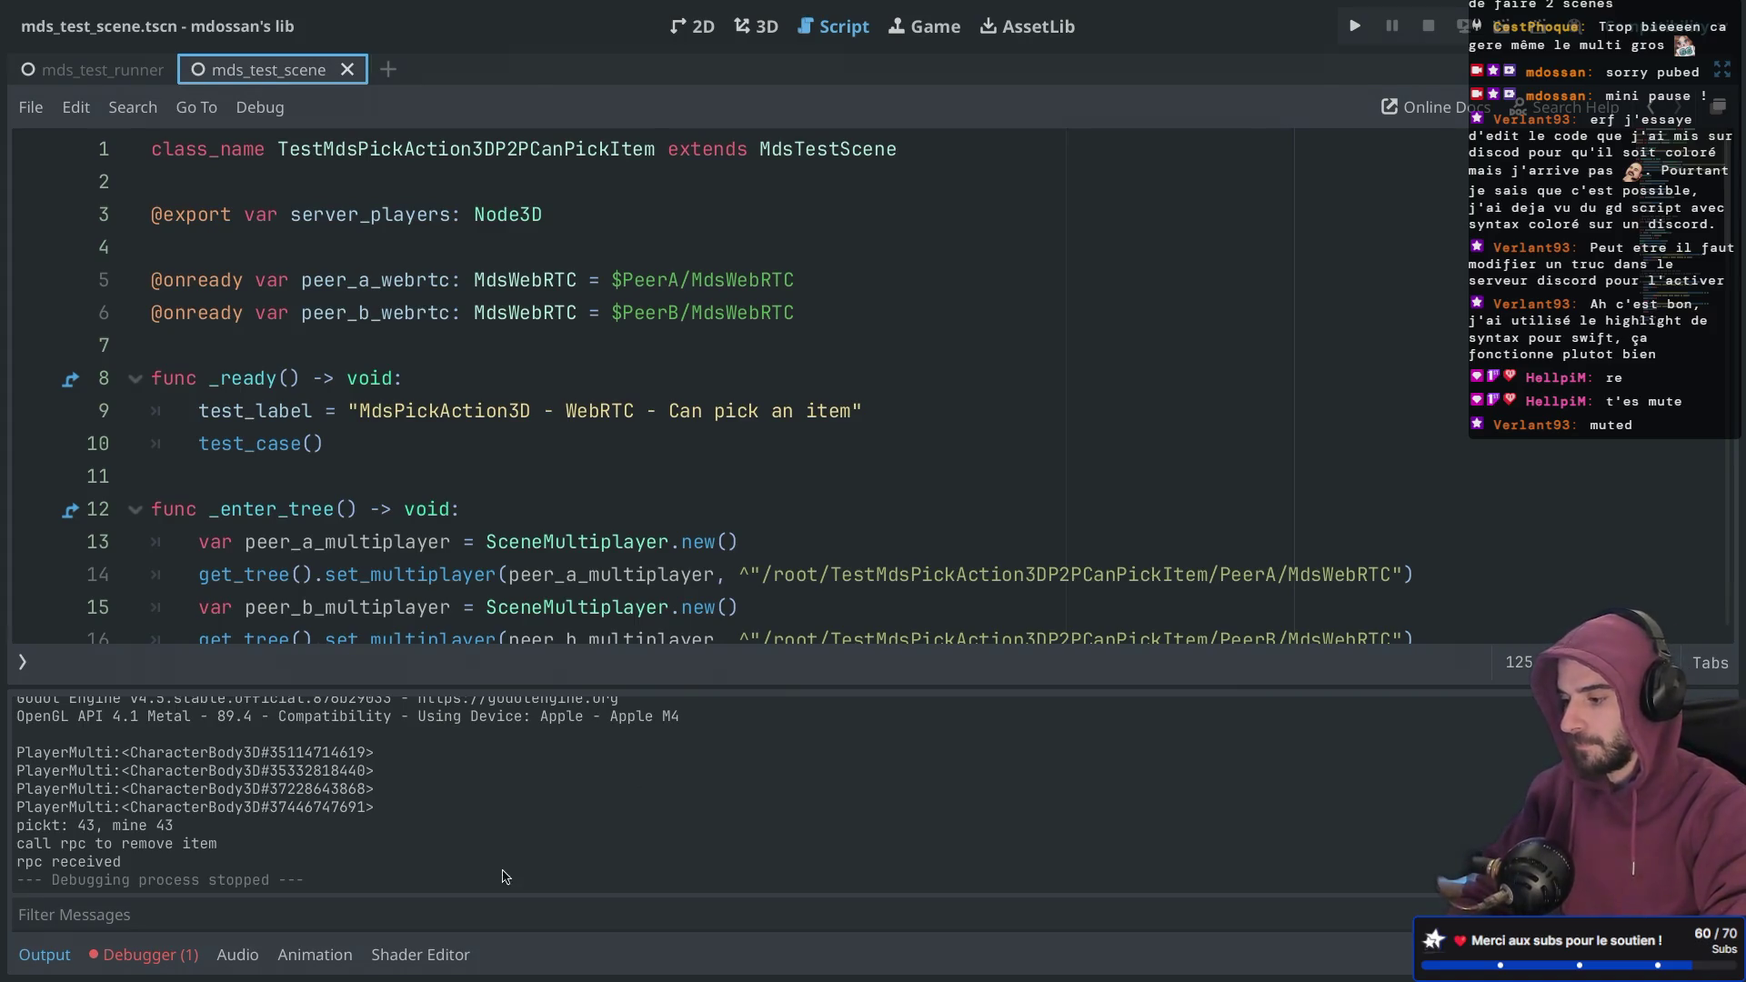
left_click(43, 953)
left_click(788, 490)
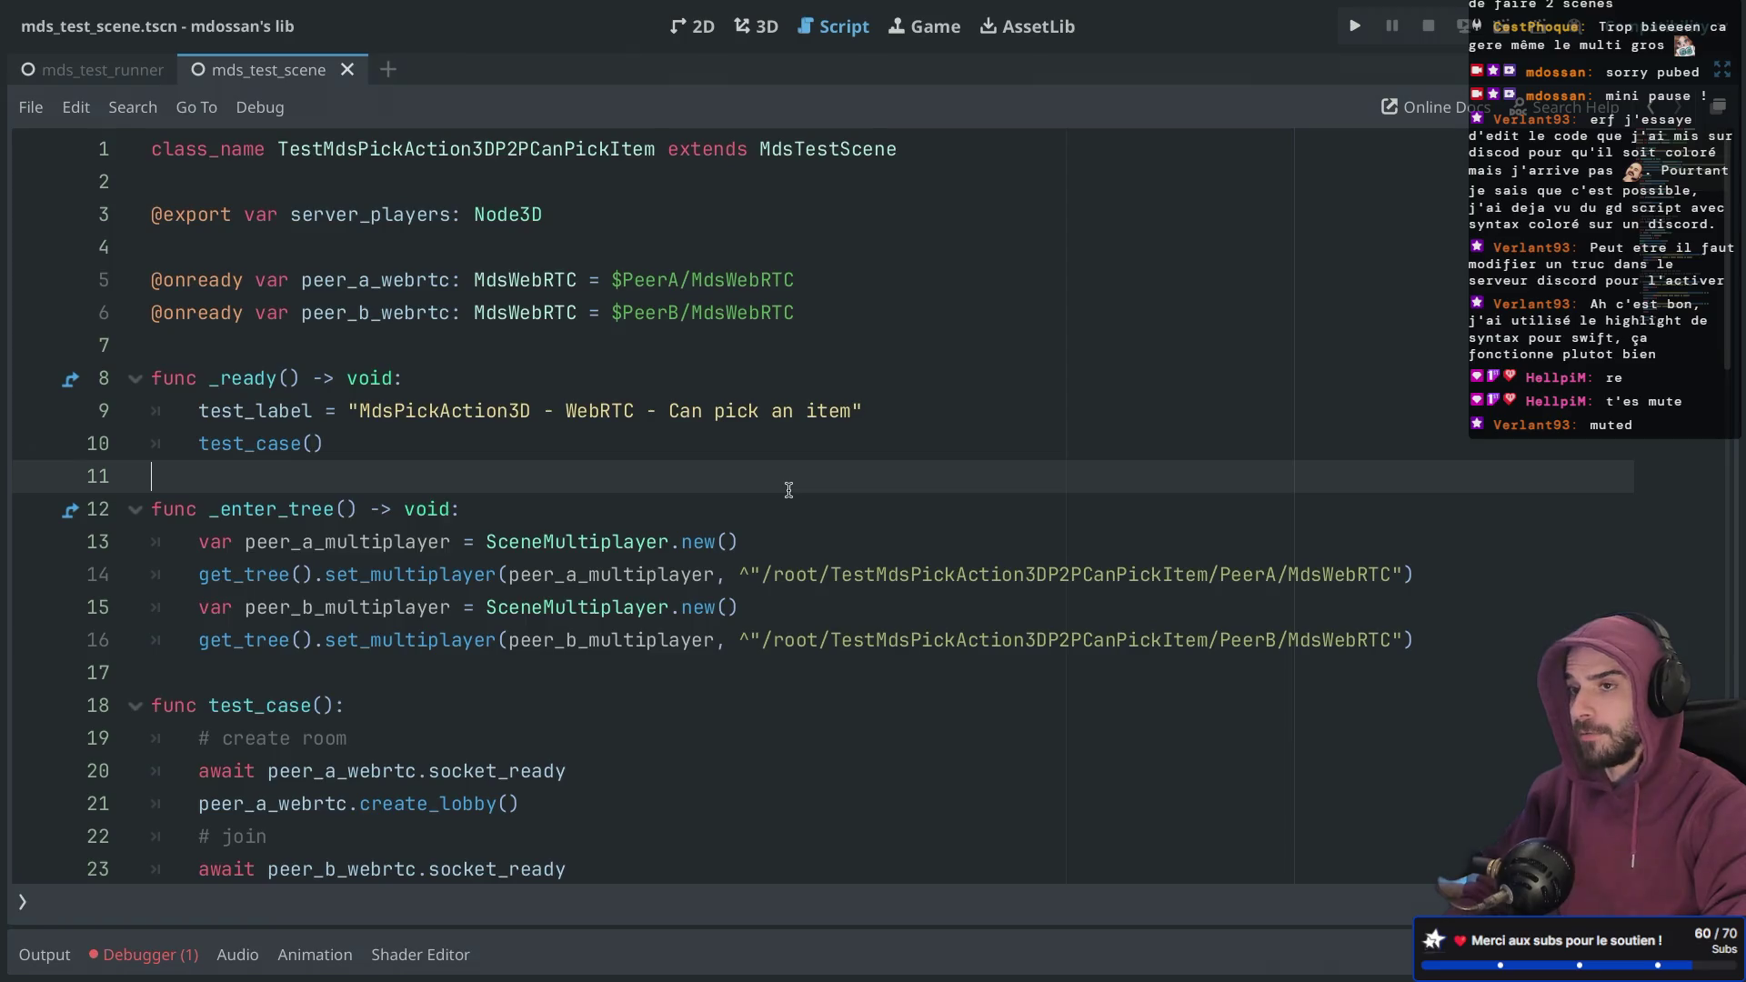
key("ctrl+shift+F11")
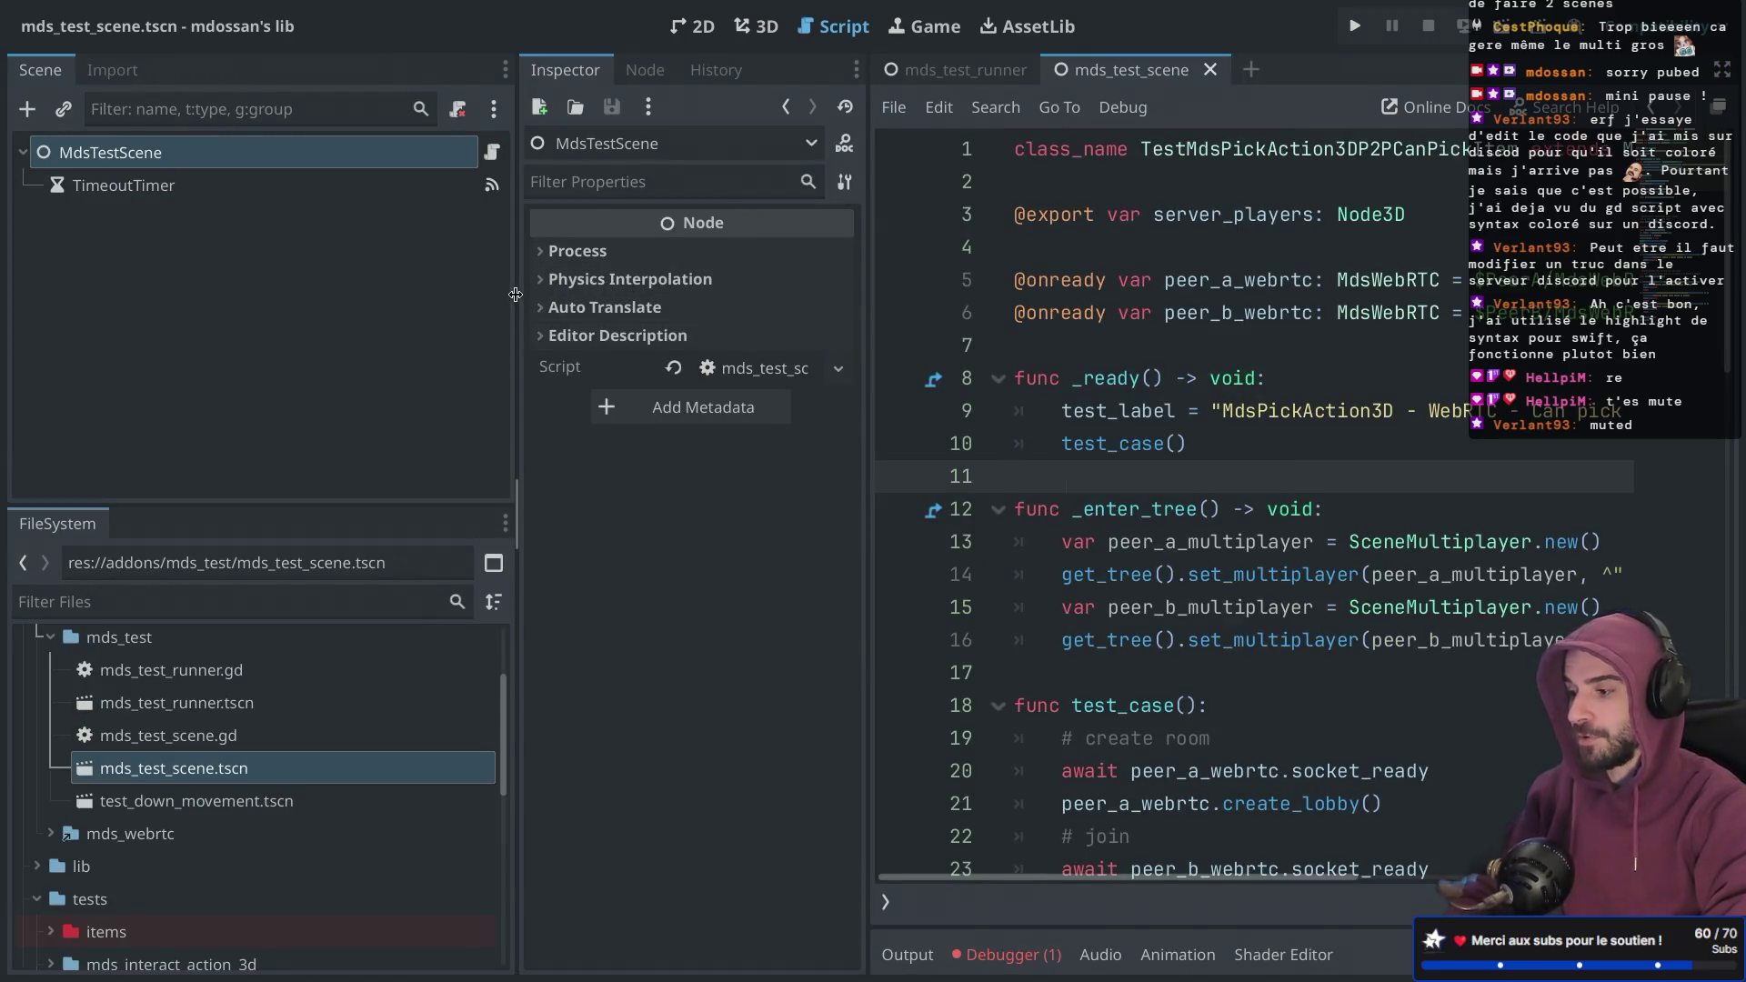
left_click_drag(516, 300, 470, 294)
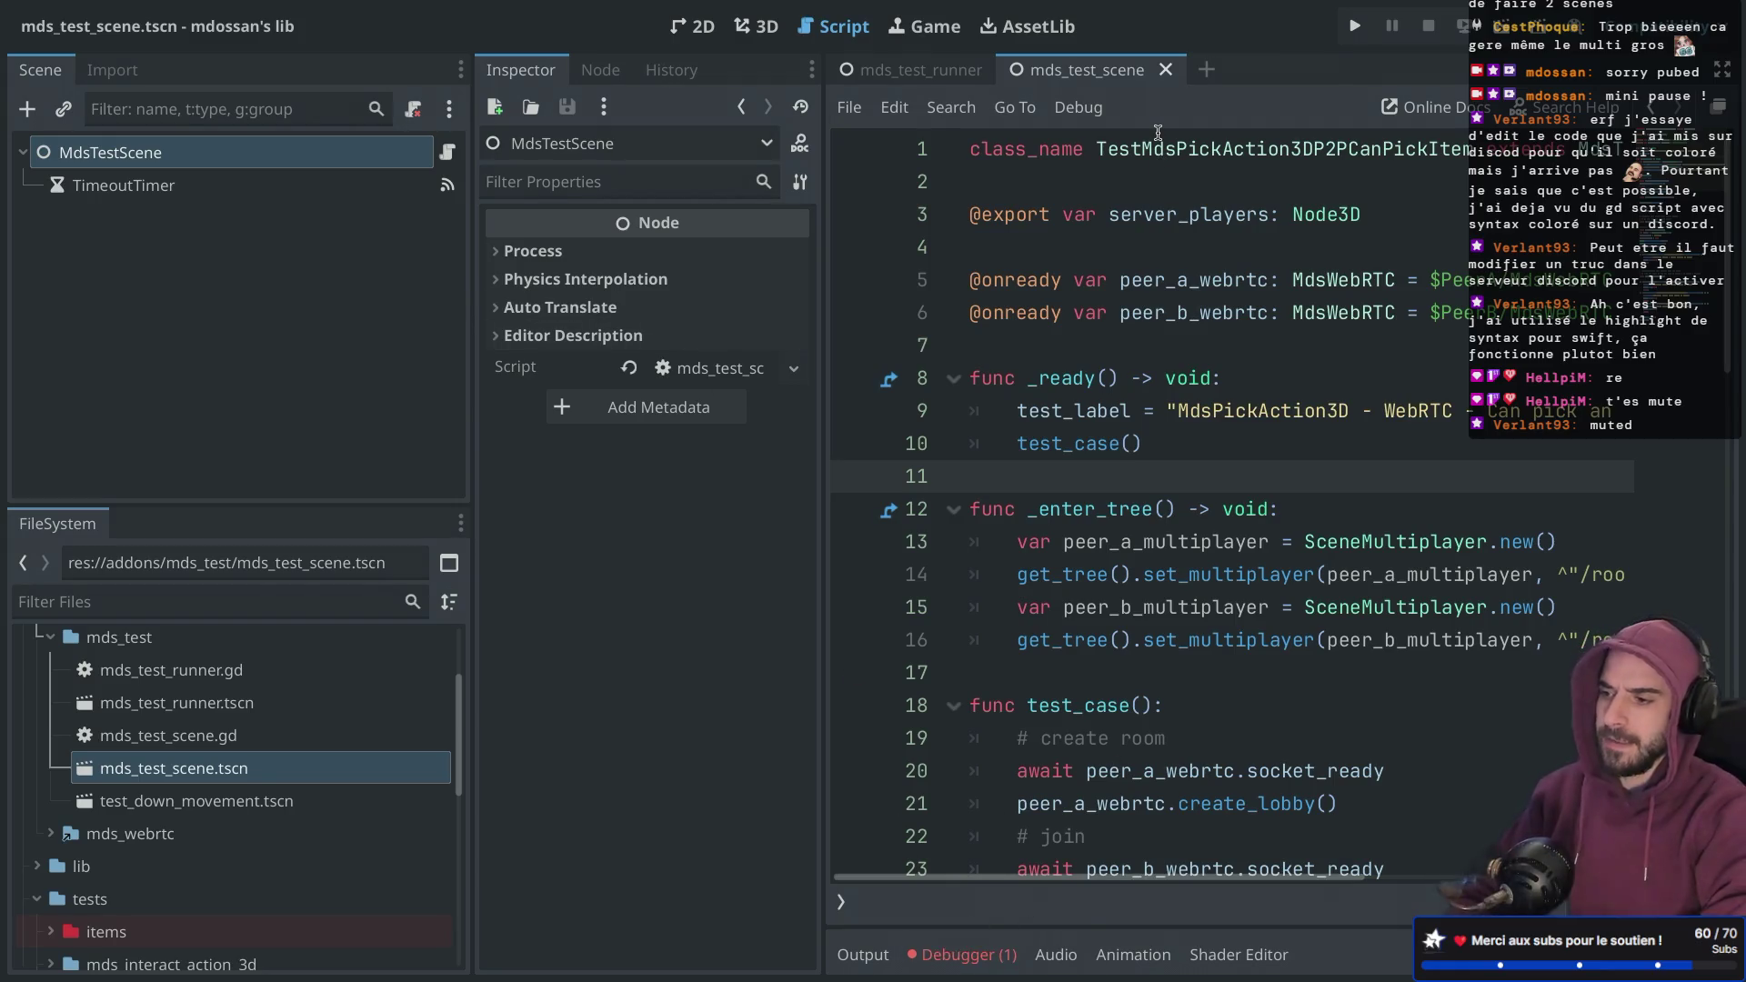
left_click(1166, 70)
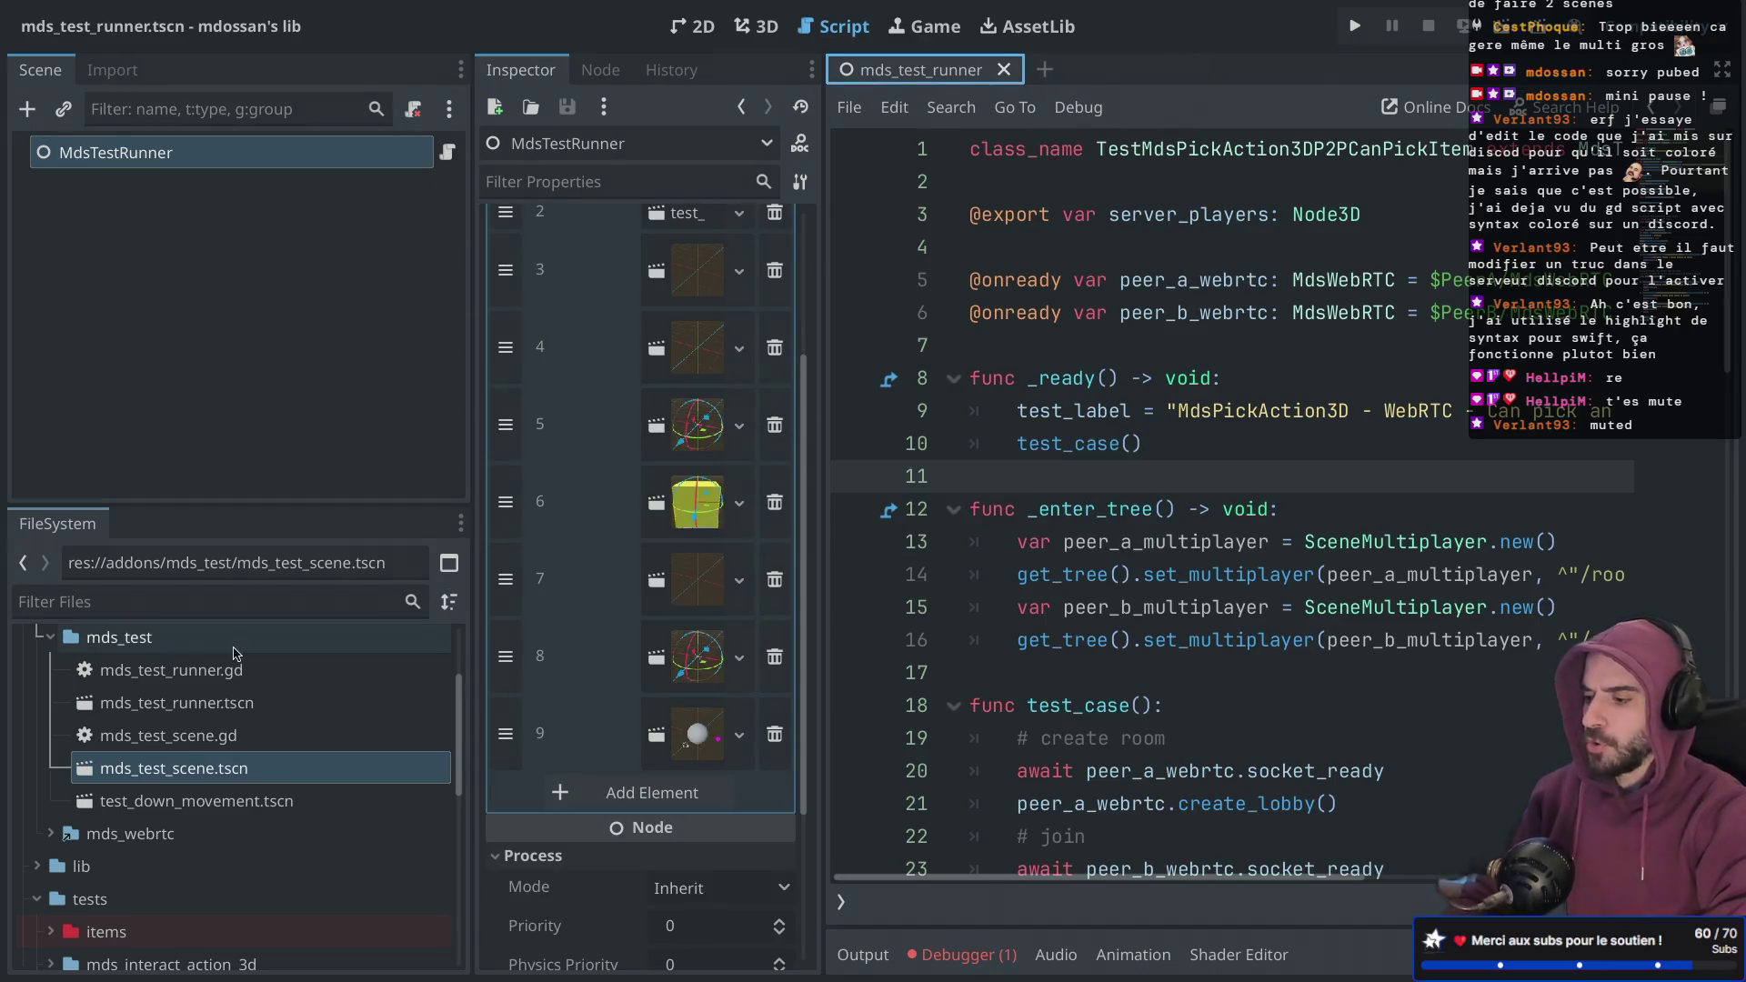
Step: Expand res://addons/mds_lib/item in FileSystem and open mds_item_3d.tscn
scroll(206, 727, "up", 3)
scroll(206, 727, "down", 2)
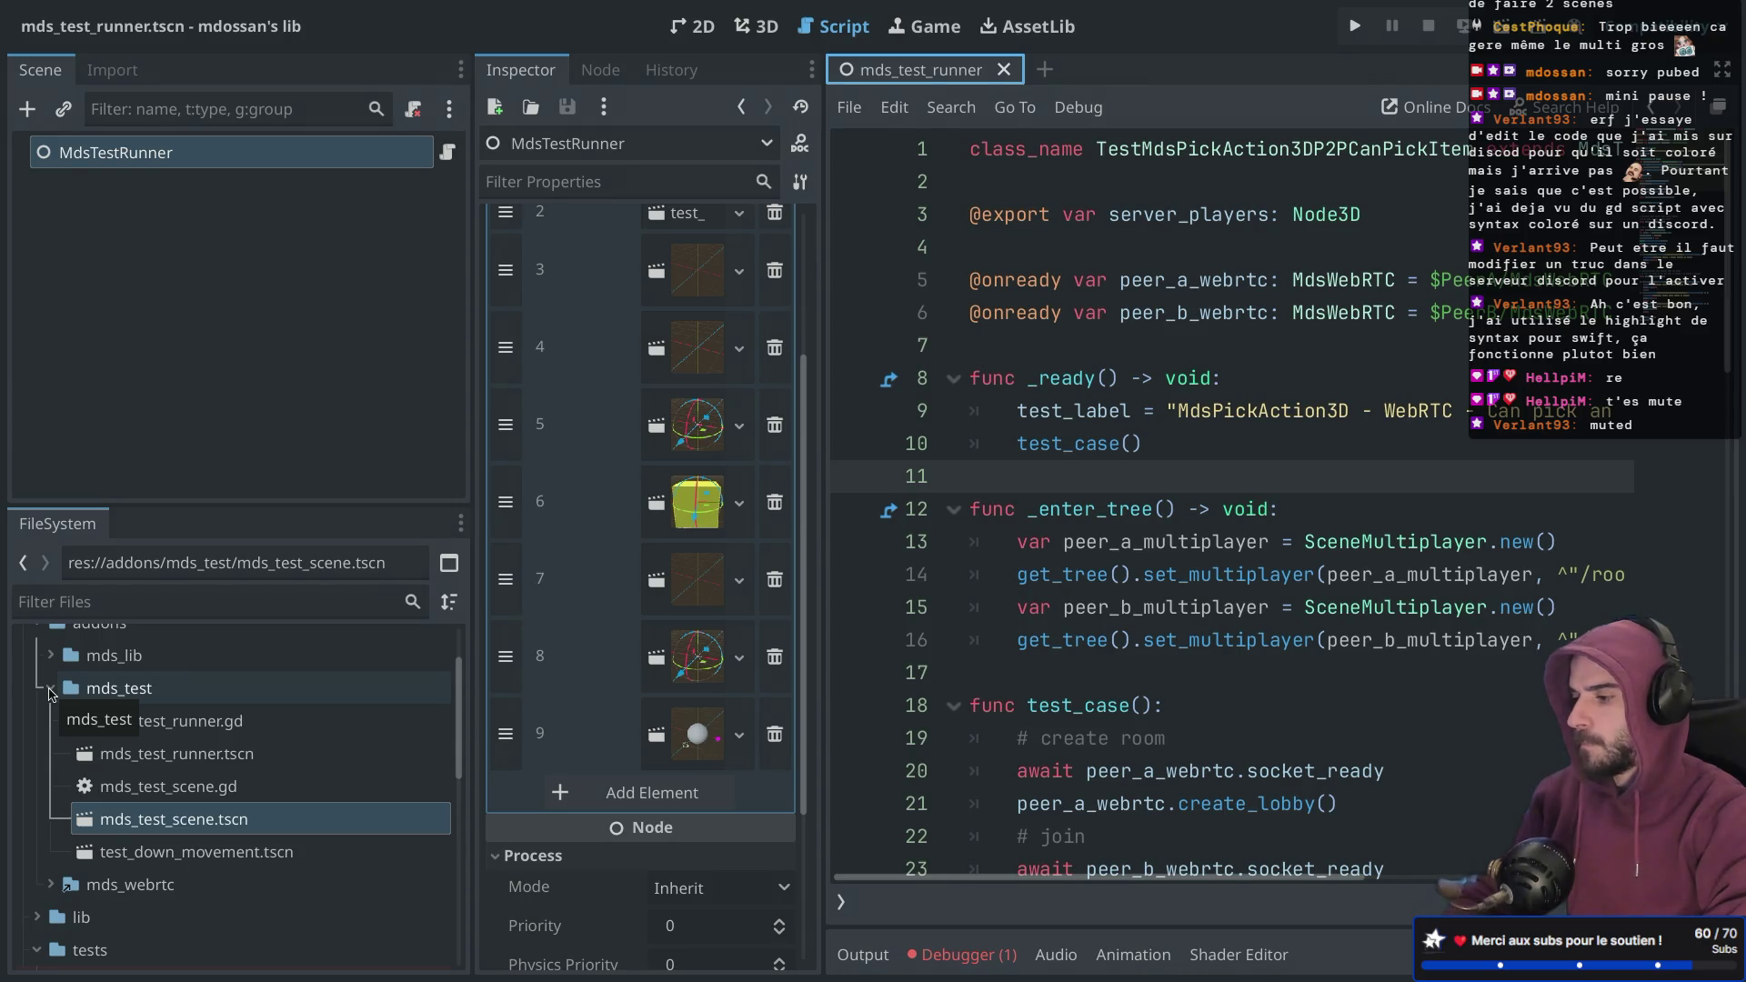
left_click(50, 691)
scroll(65, 715, "down", 3)
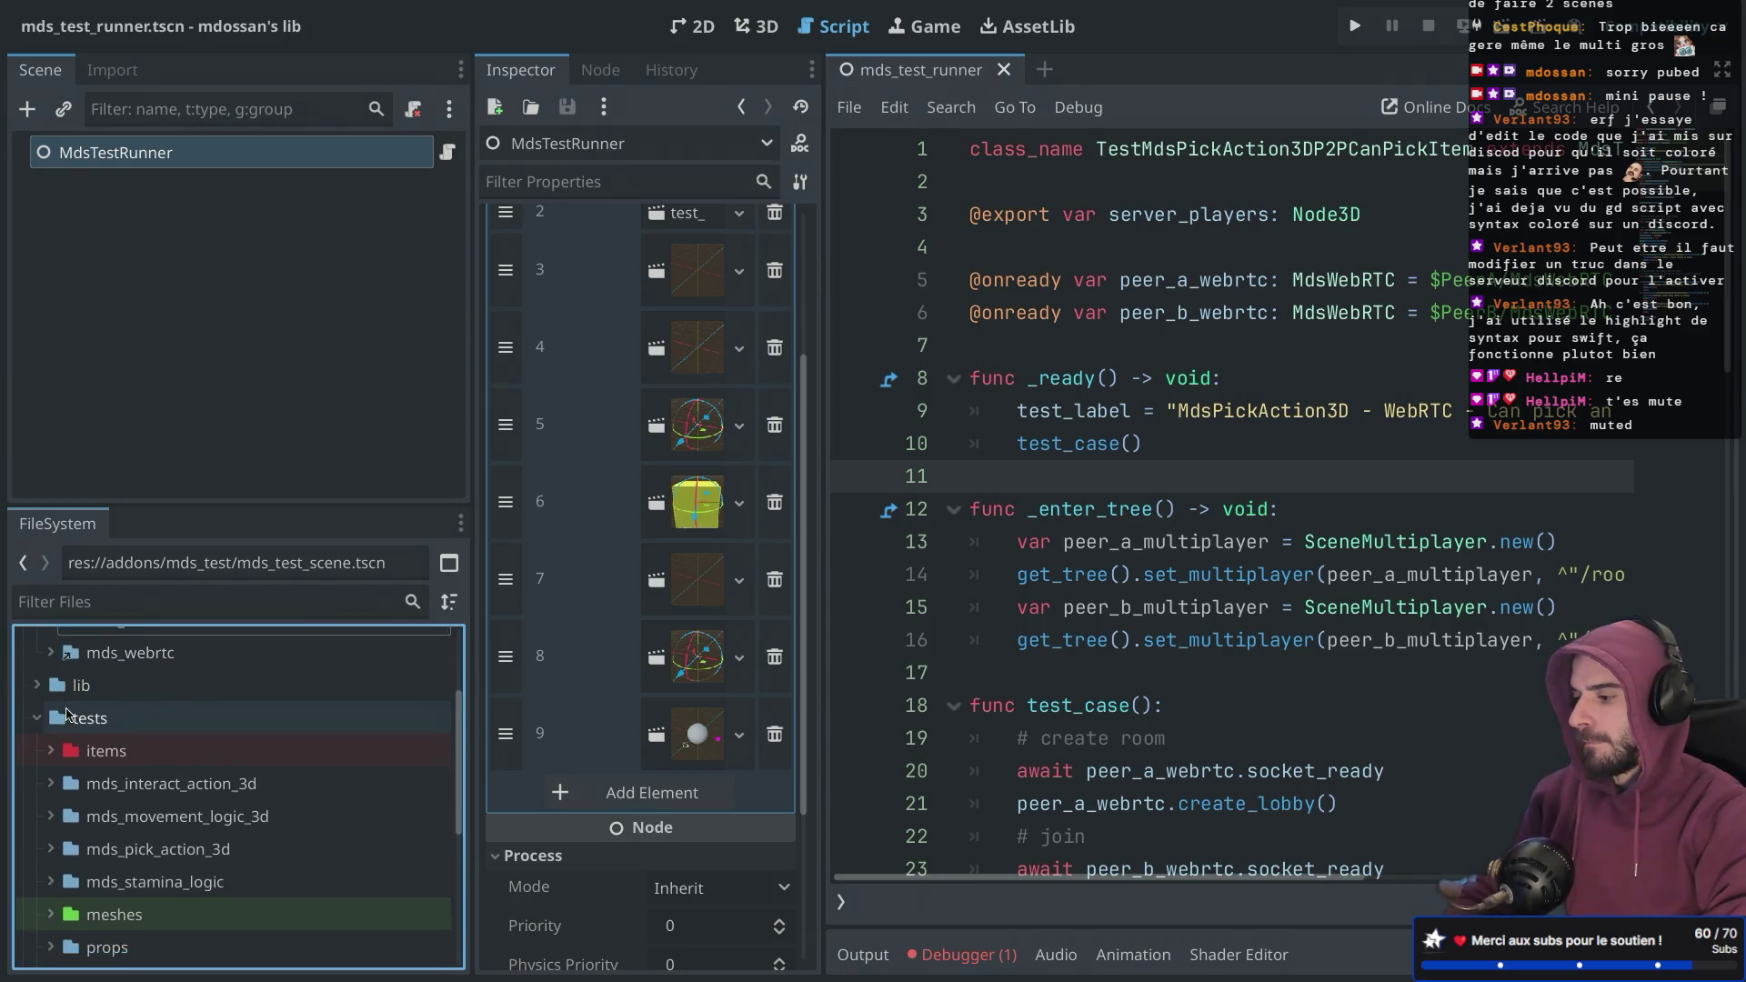
left_click(56, 715)
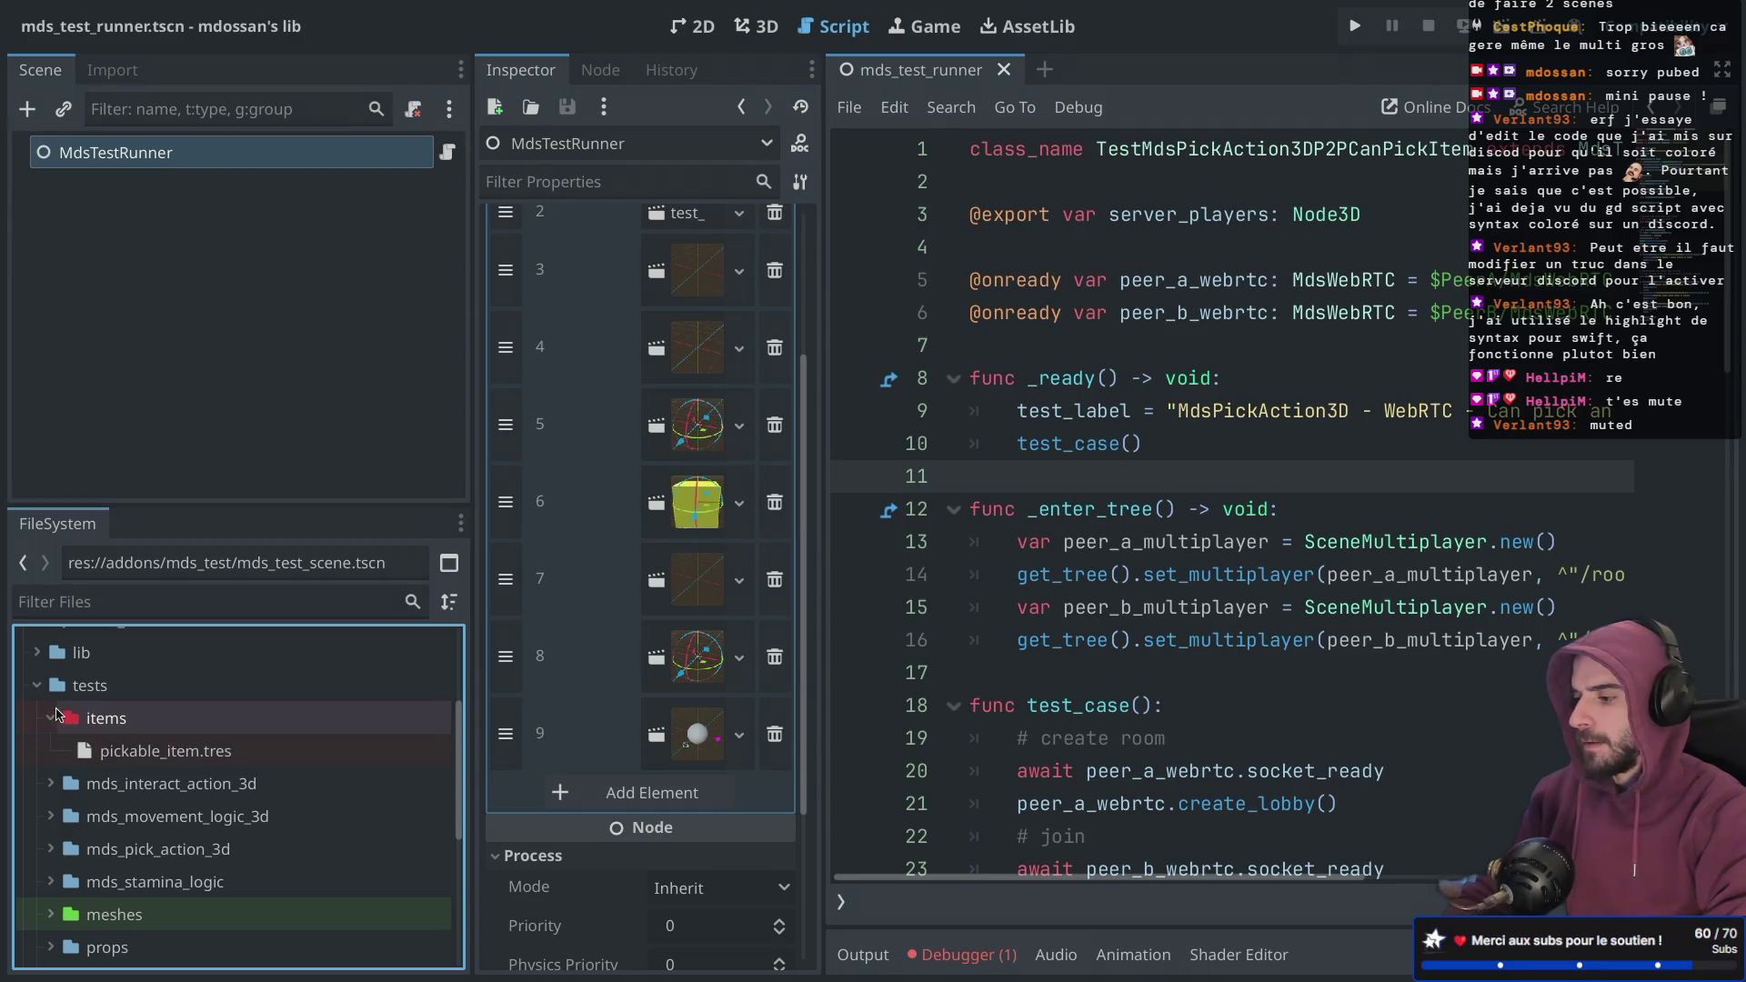
scroll(64, 719, "up", 4)
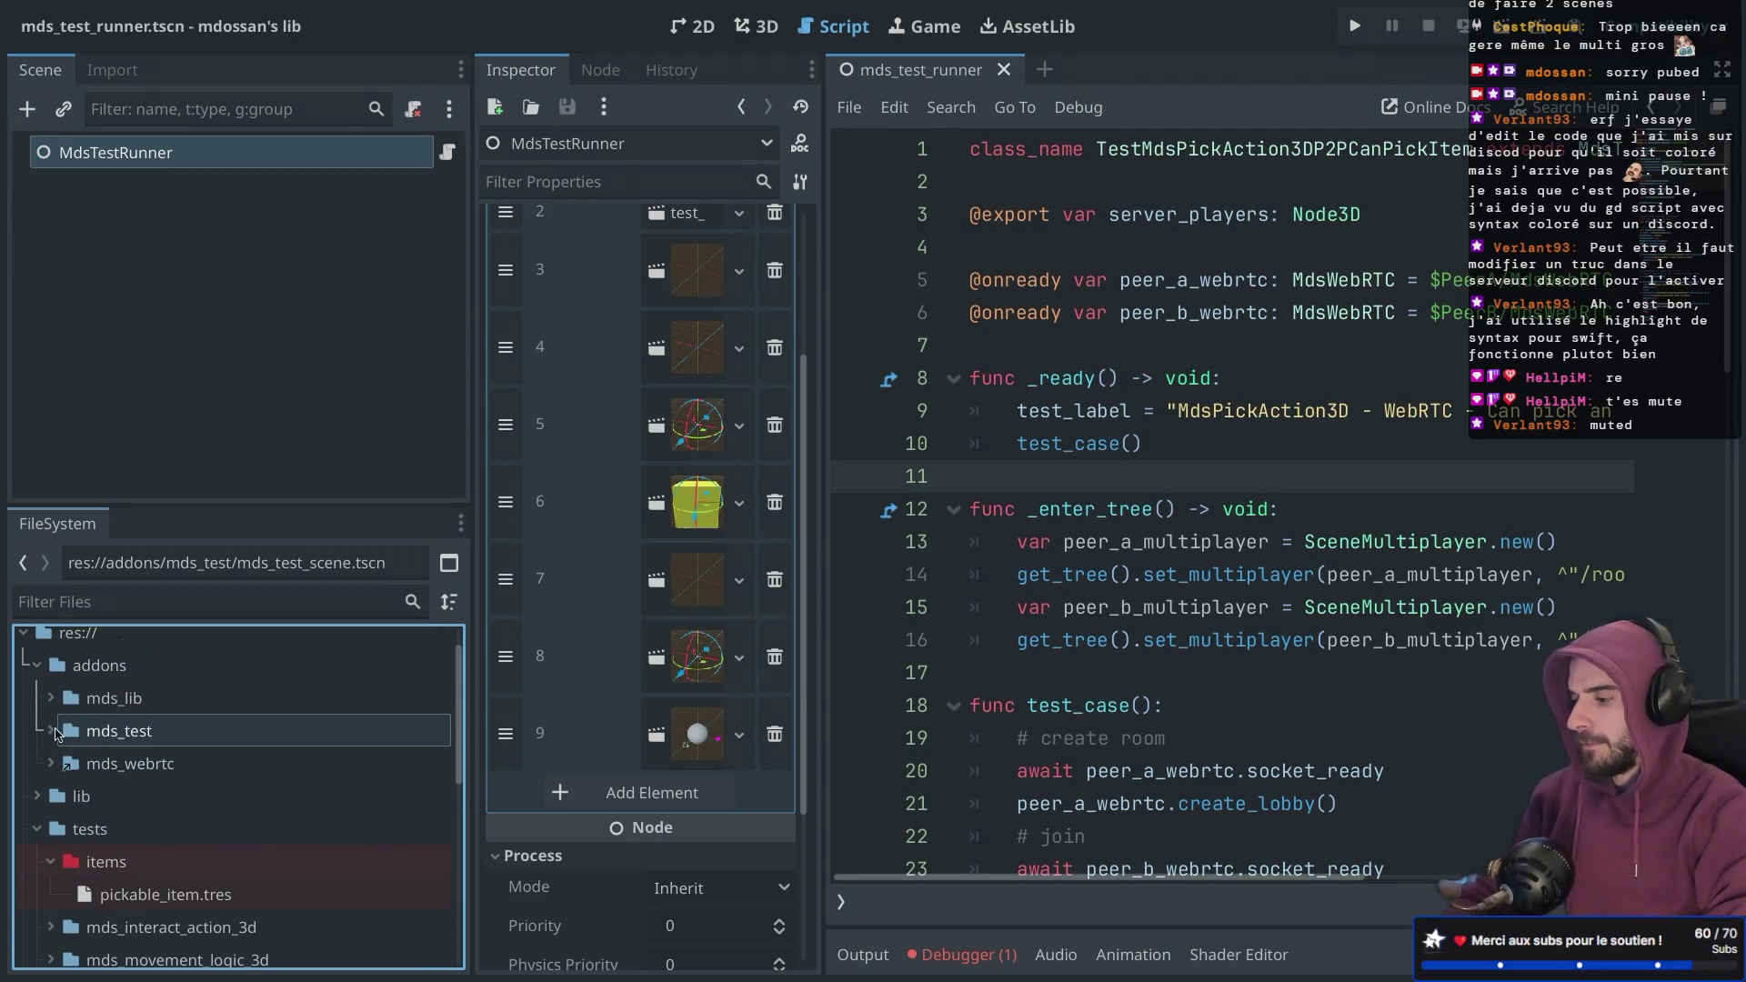
left_click(50, 730)
left_click(47, 733)
left_click(50, 697)
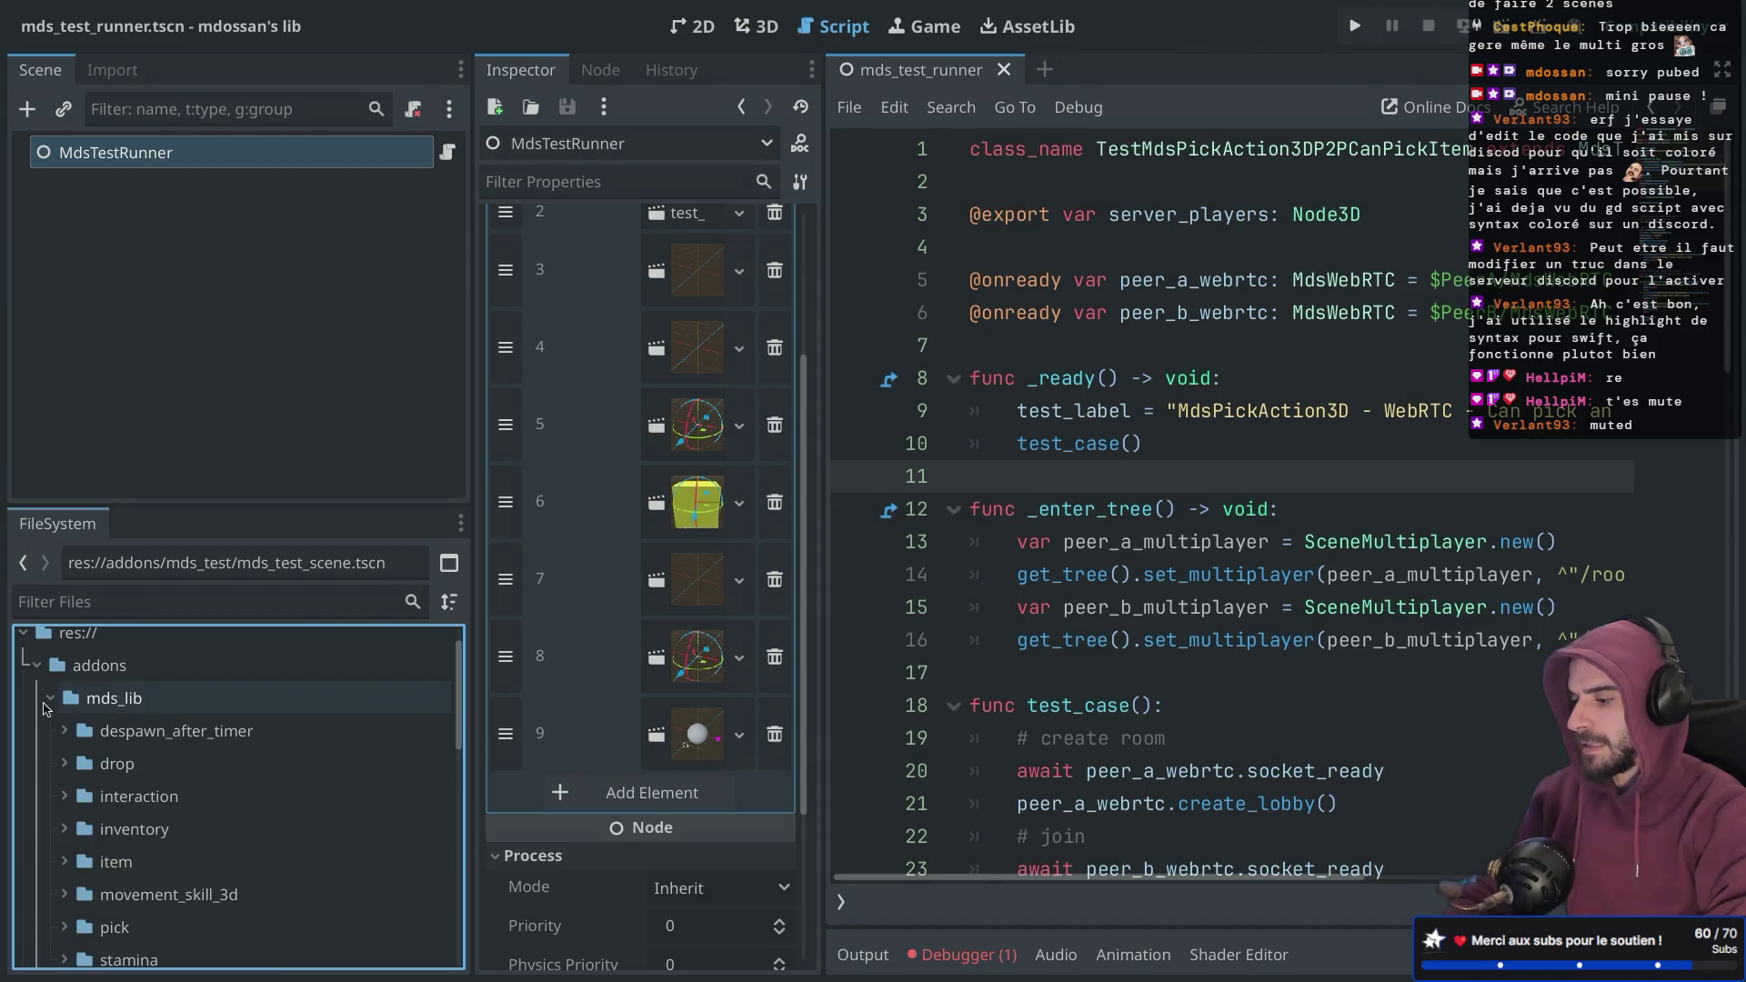
scroll(58, 793, "down", 2)
left_click(58, 802)
scroll(100, 782, "down", 3)
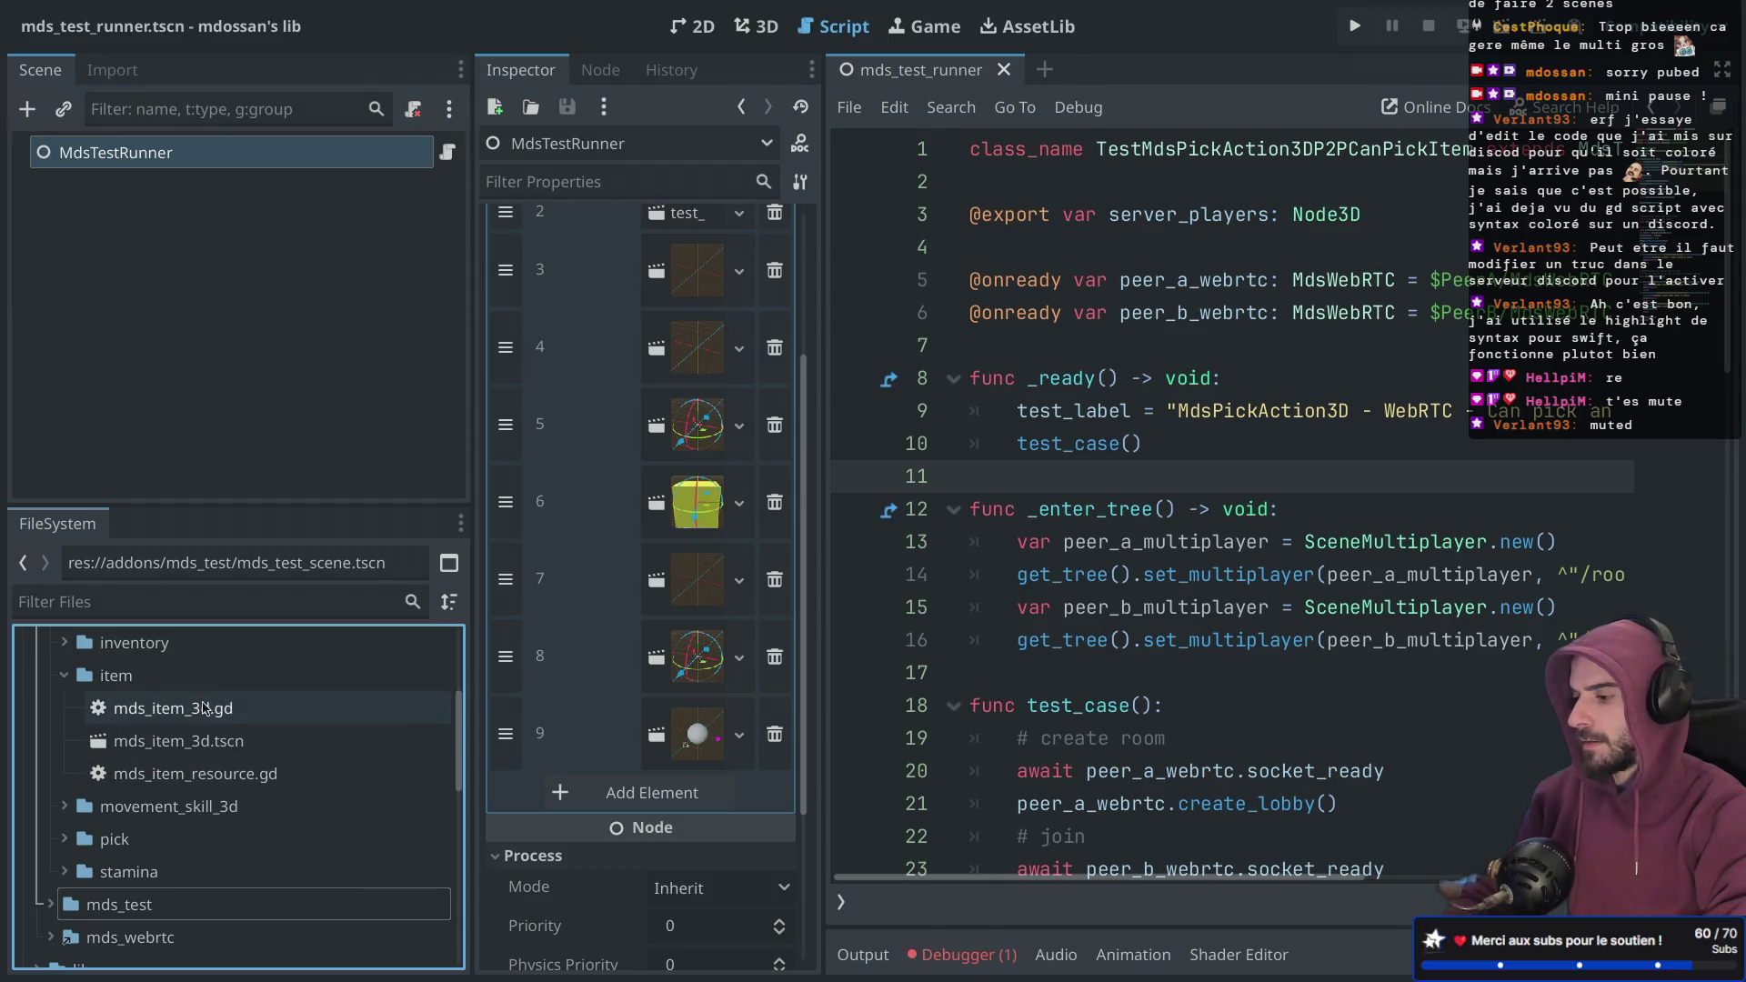
scroll(215, 723, "down", 2)
scroll(216, 723, "up", 2)
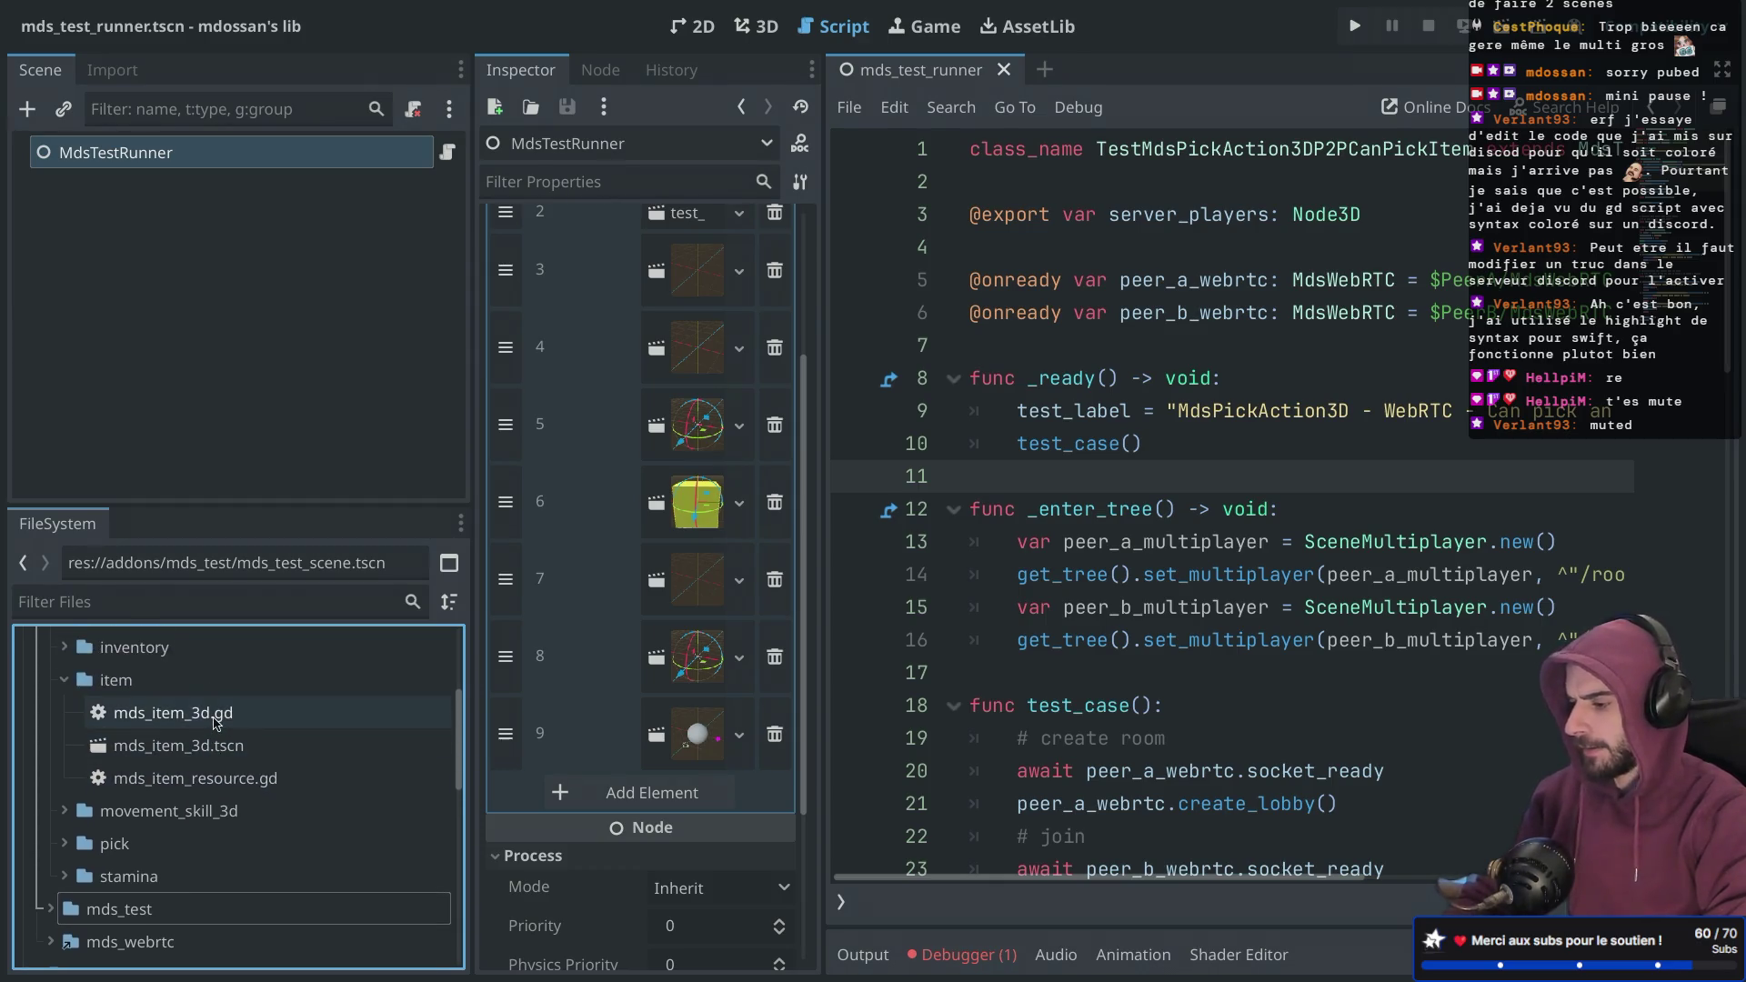
double_click(222, 744)
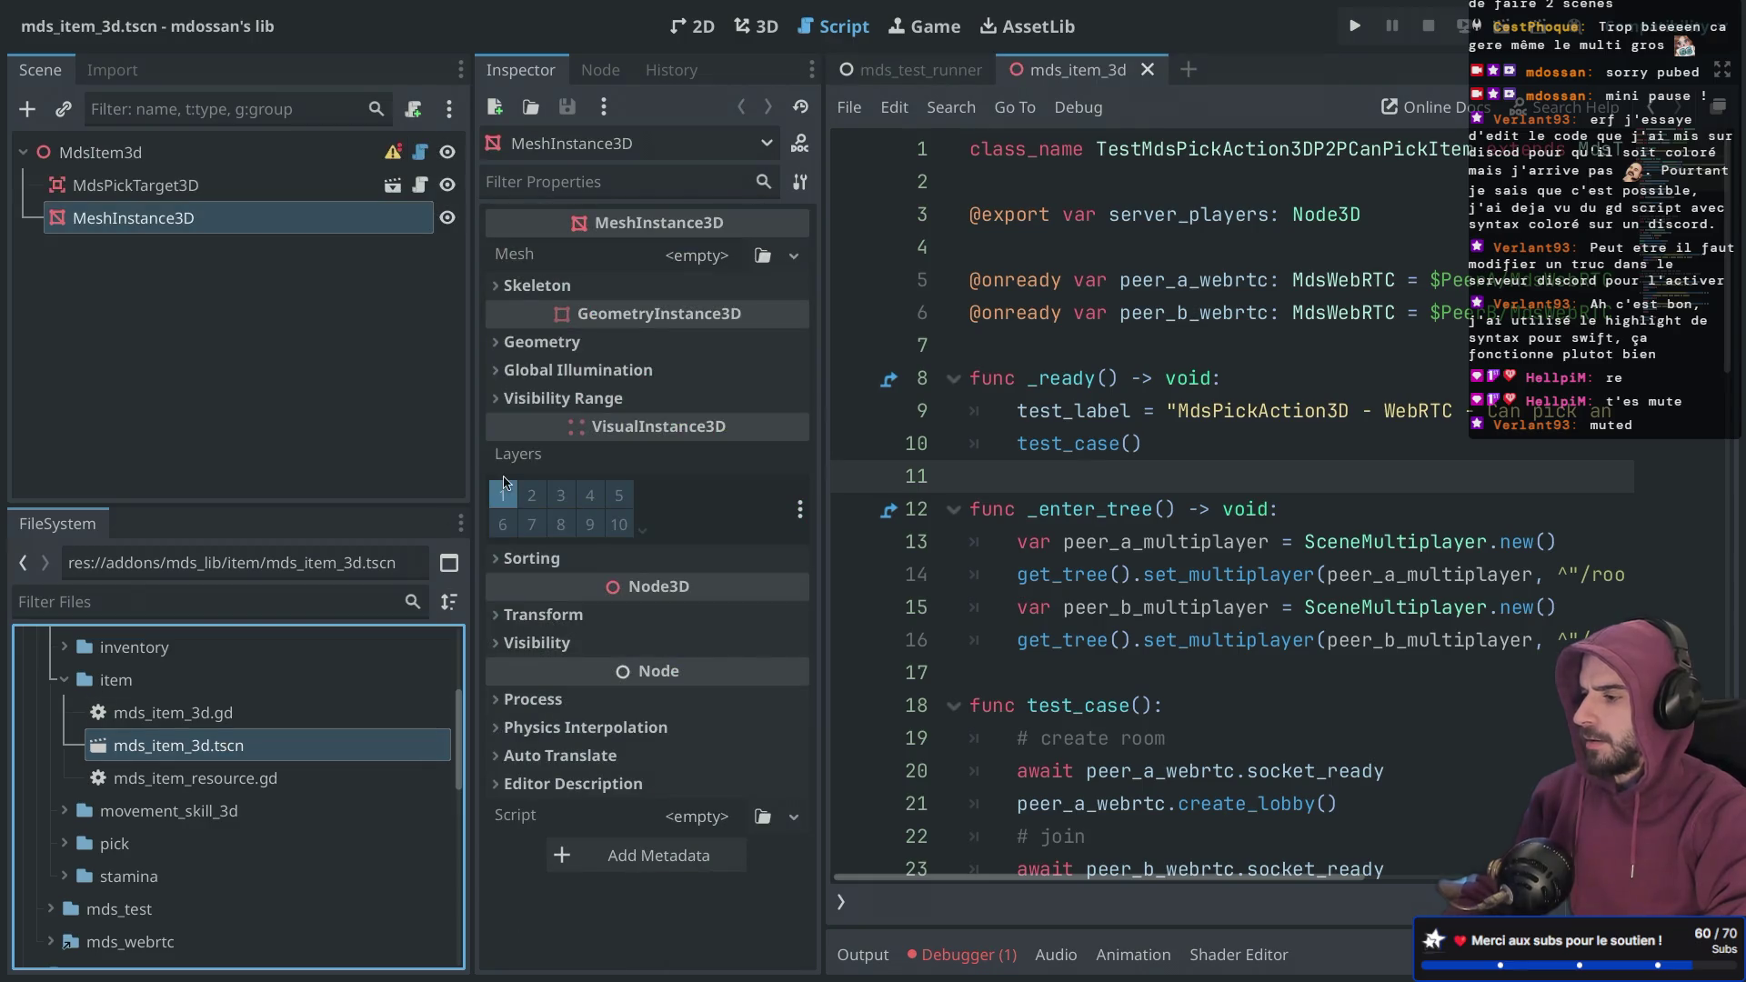
Step: Compare the MdsItem3d, MdsPickTarget3D and MeshInstance3D node properties in the Inspector
left_click(187, 152)
left_click(198, 187)
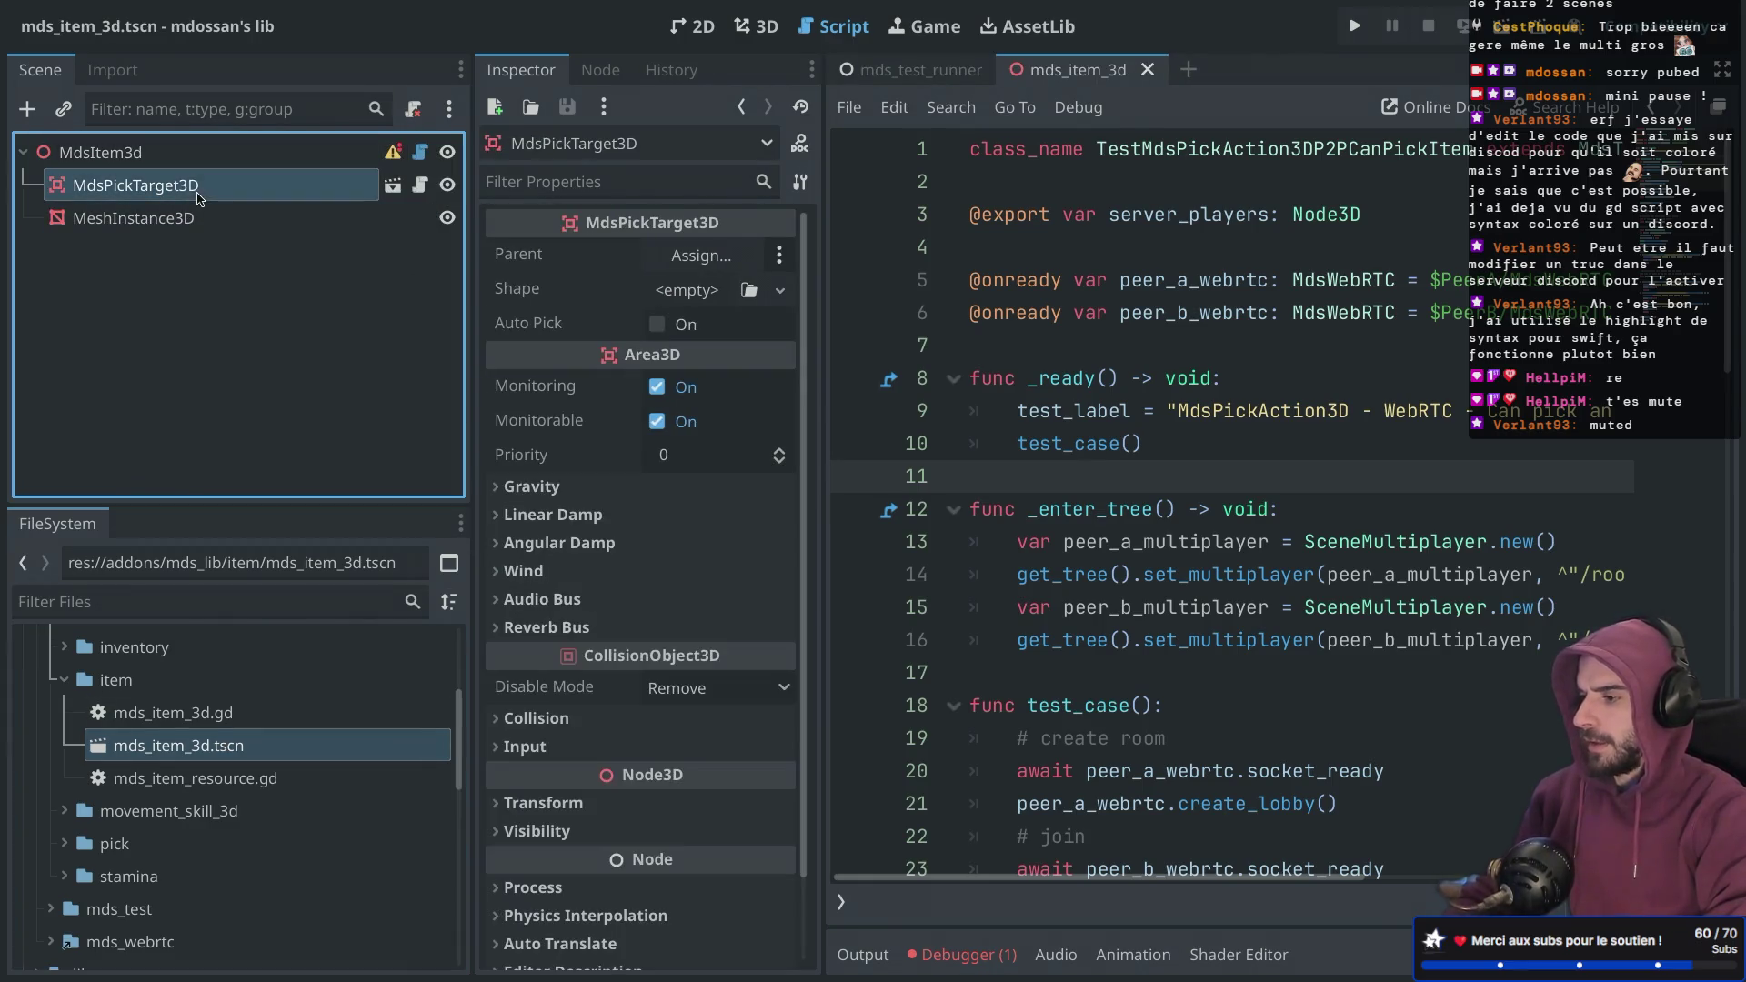
left_click(201, 223)
left_click(200, 186)
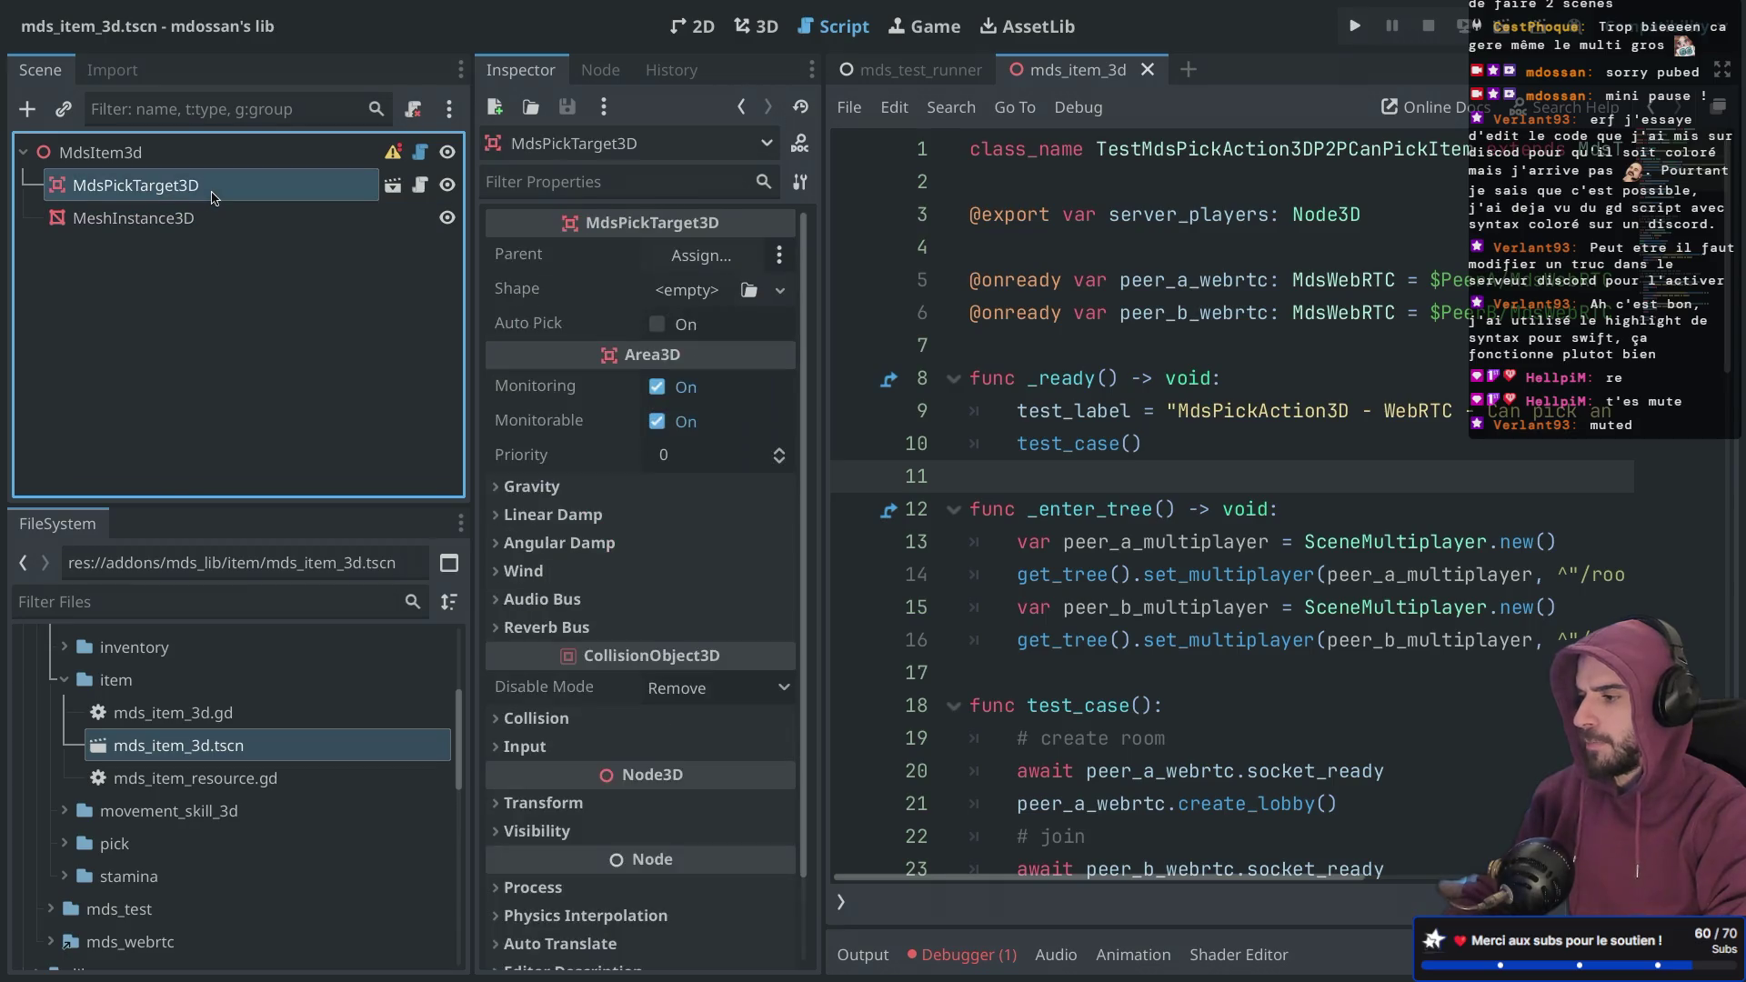
left_click(208, 155)
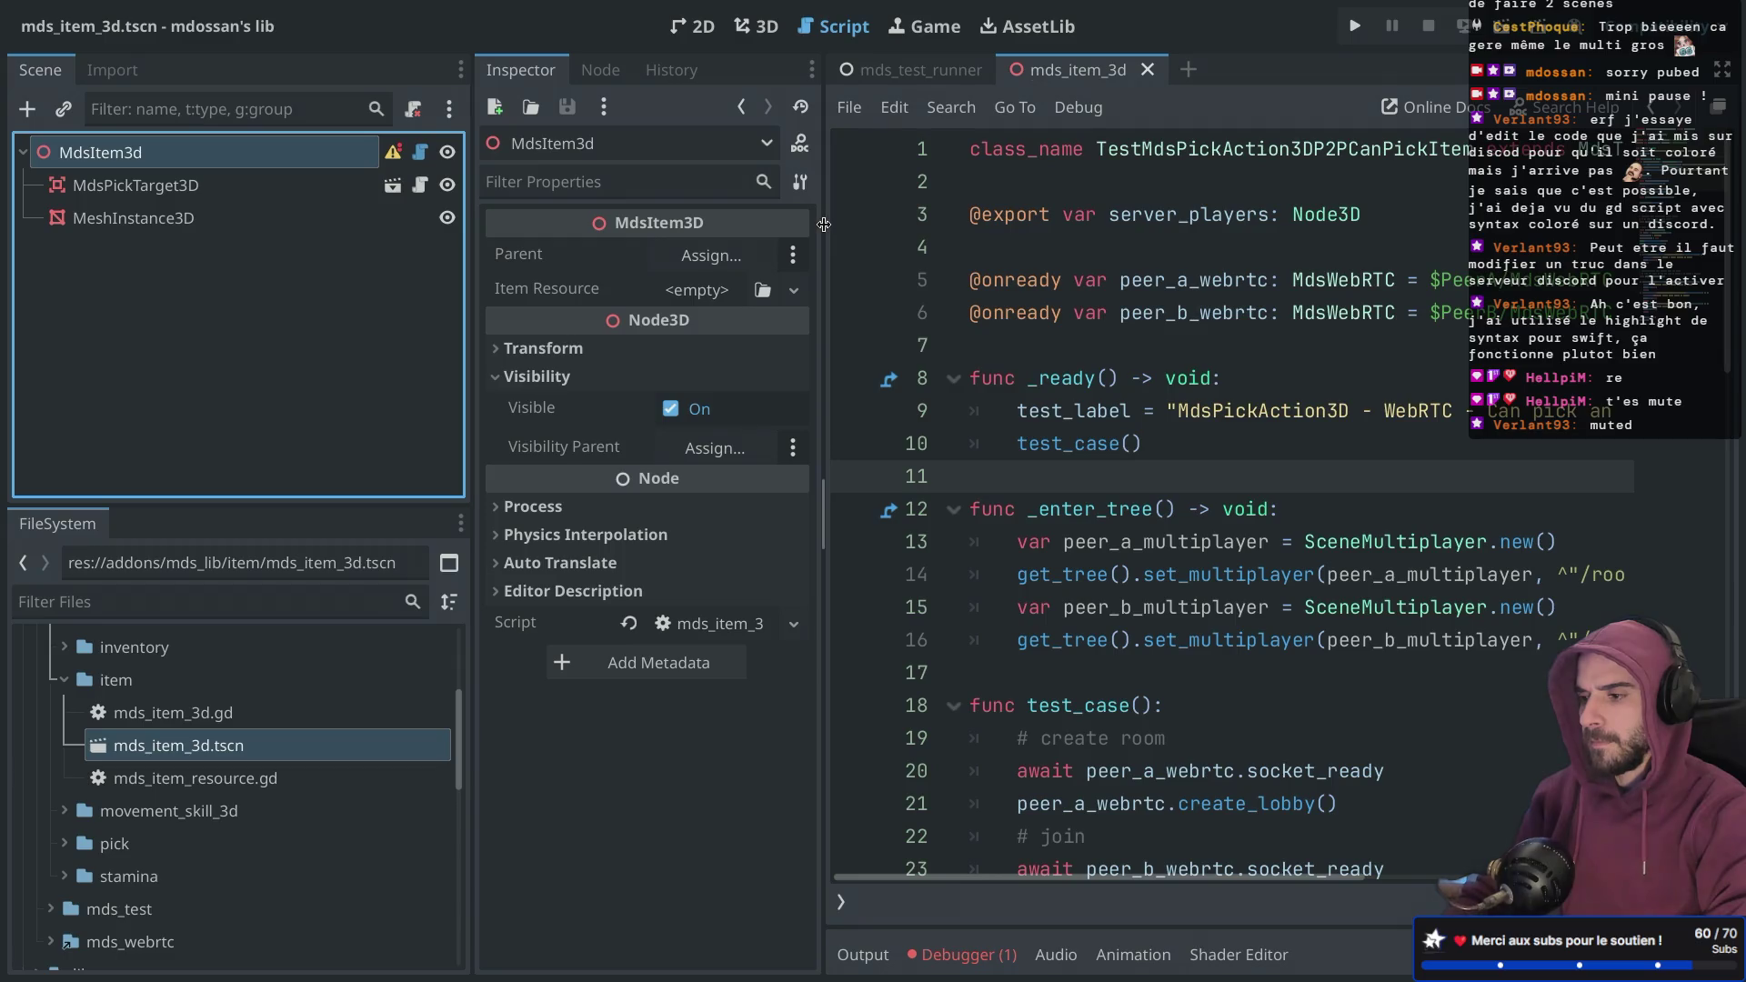
left_click_drag(824, 226, 736, 223)
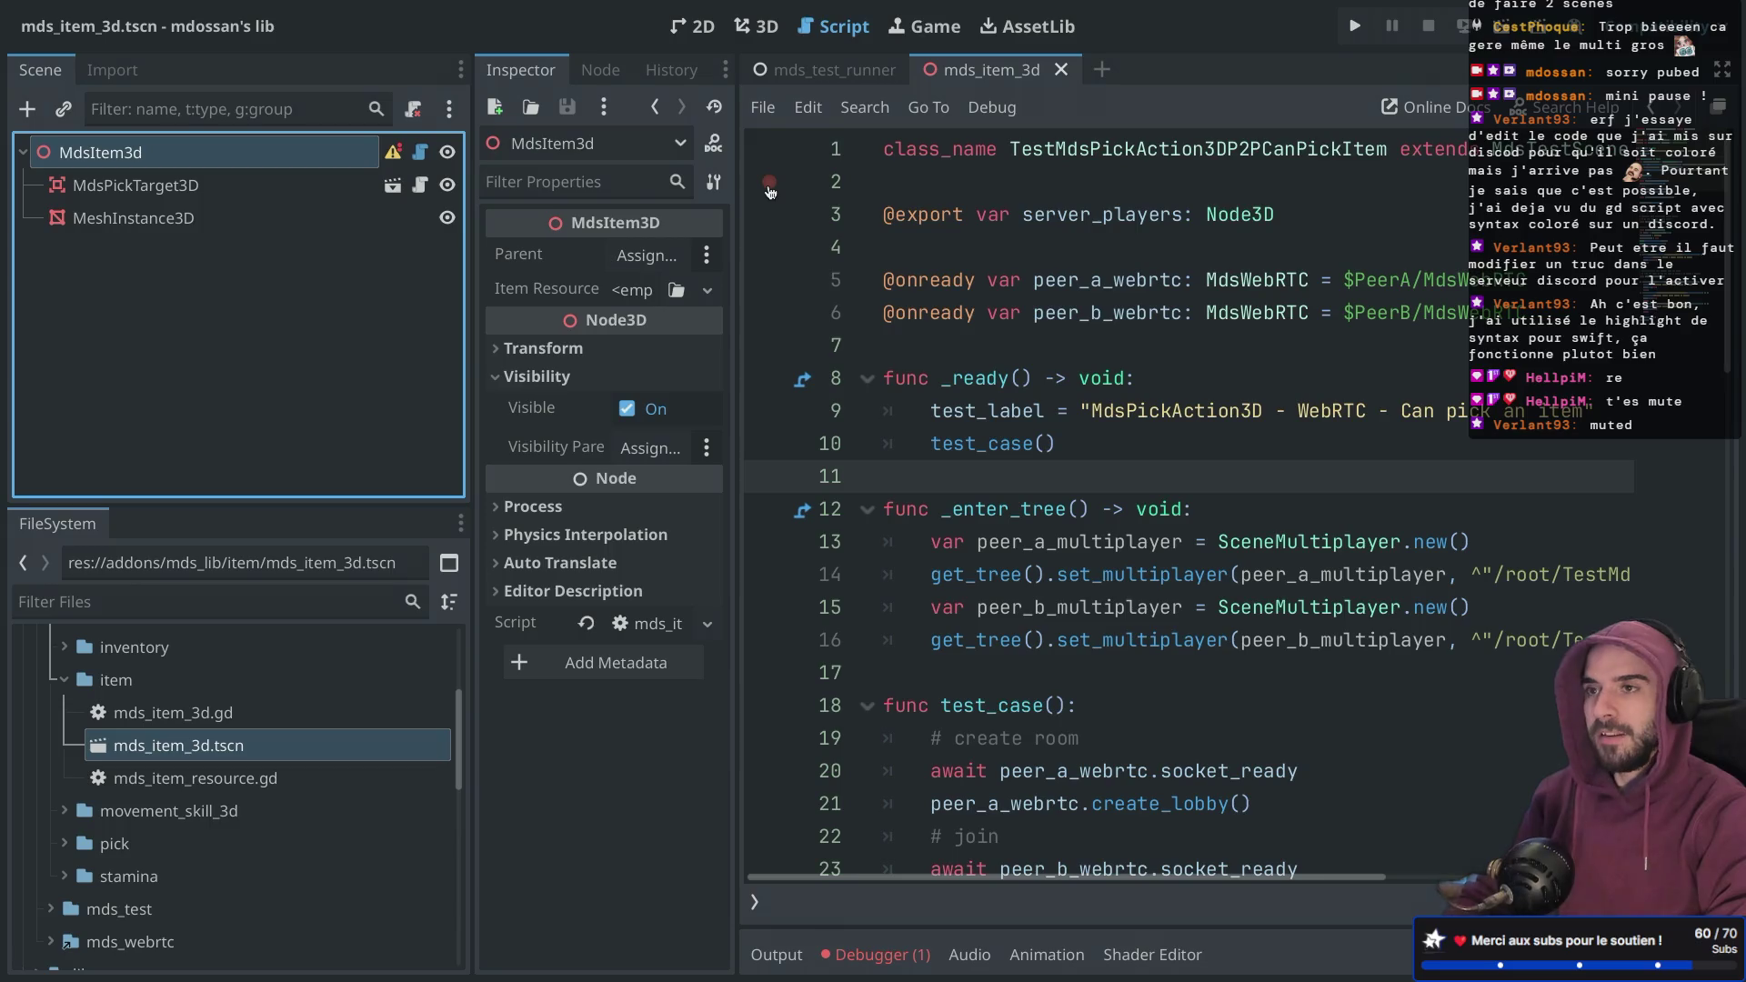
left_click(223, 186)
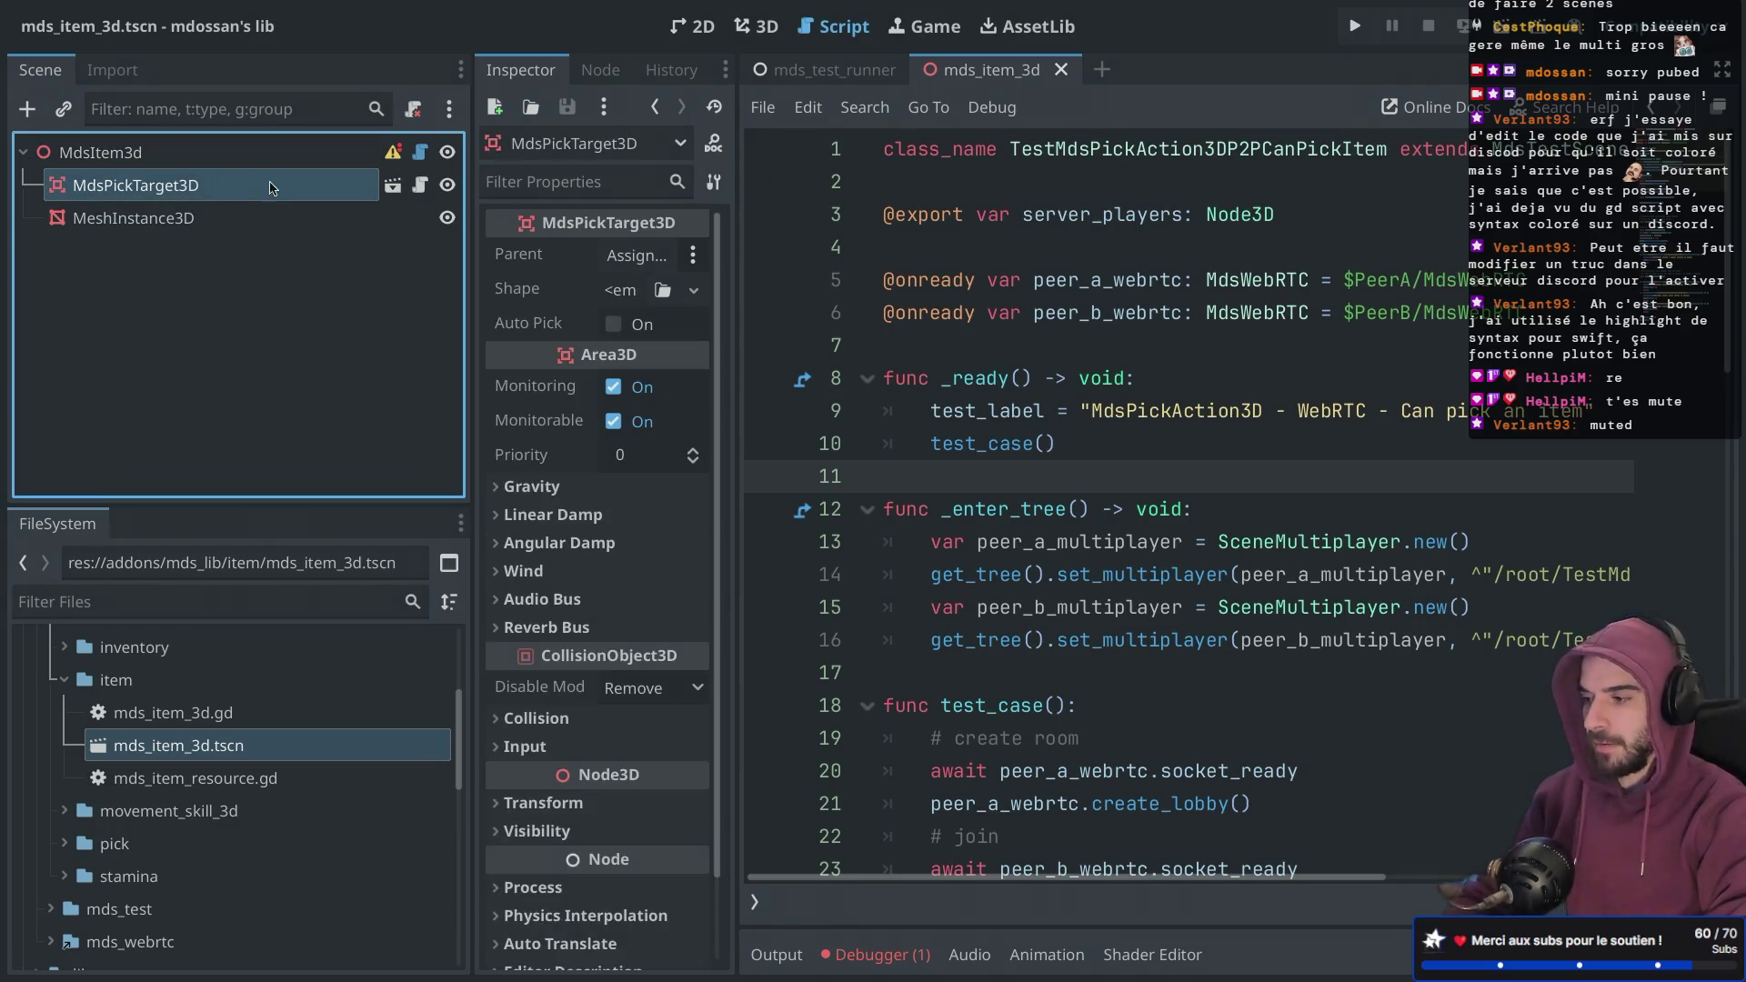
left_click(247, 152)
Step: Open the MdsItem3D script mds_item_3d.gd in the script editor
key("ctrl+shift+F11")
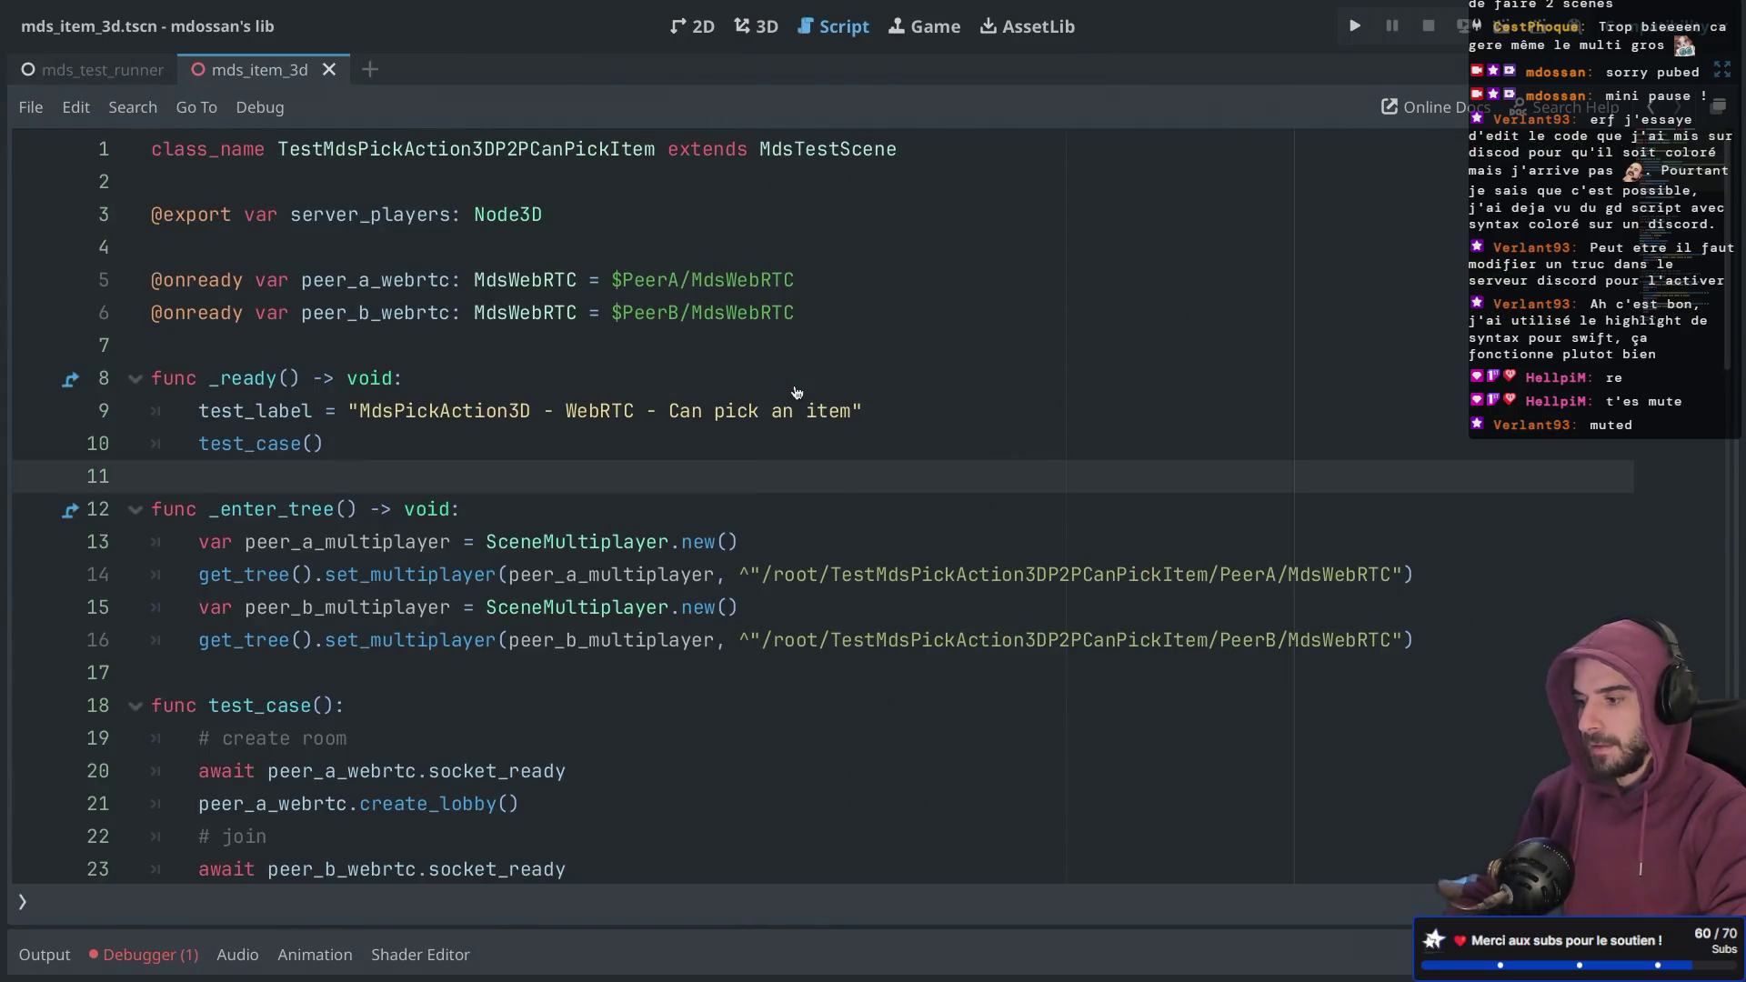
key("ctrl+shift+F11")
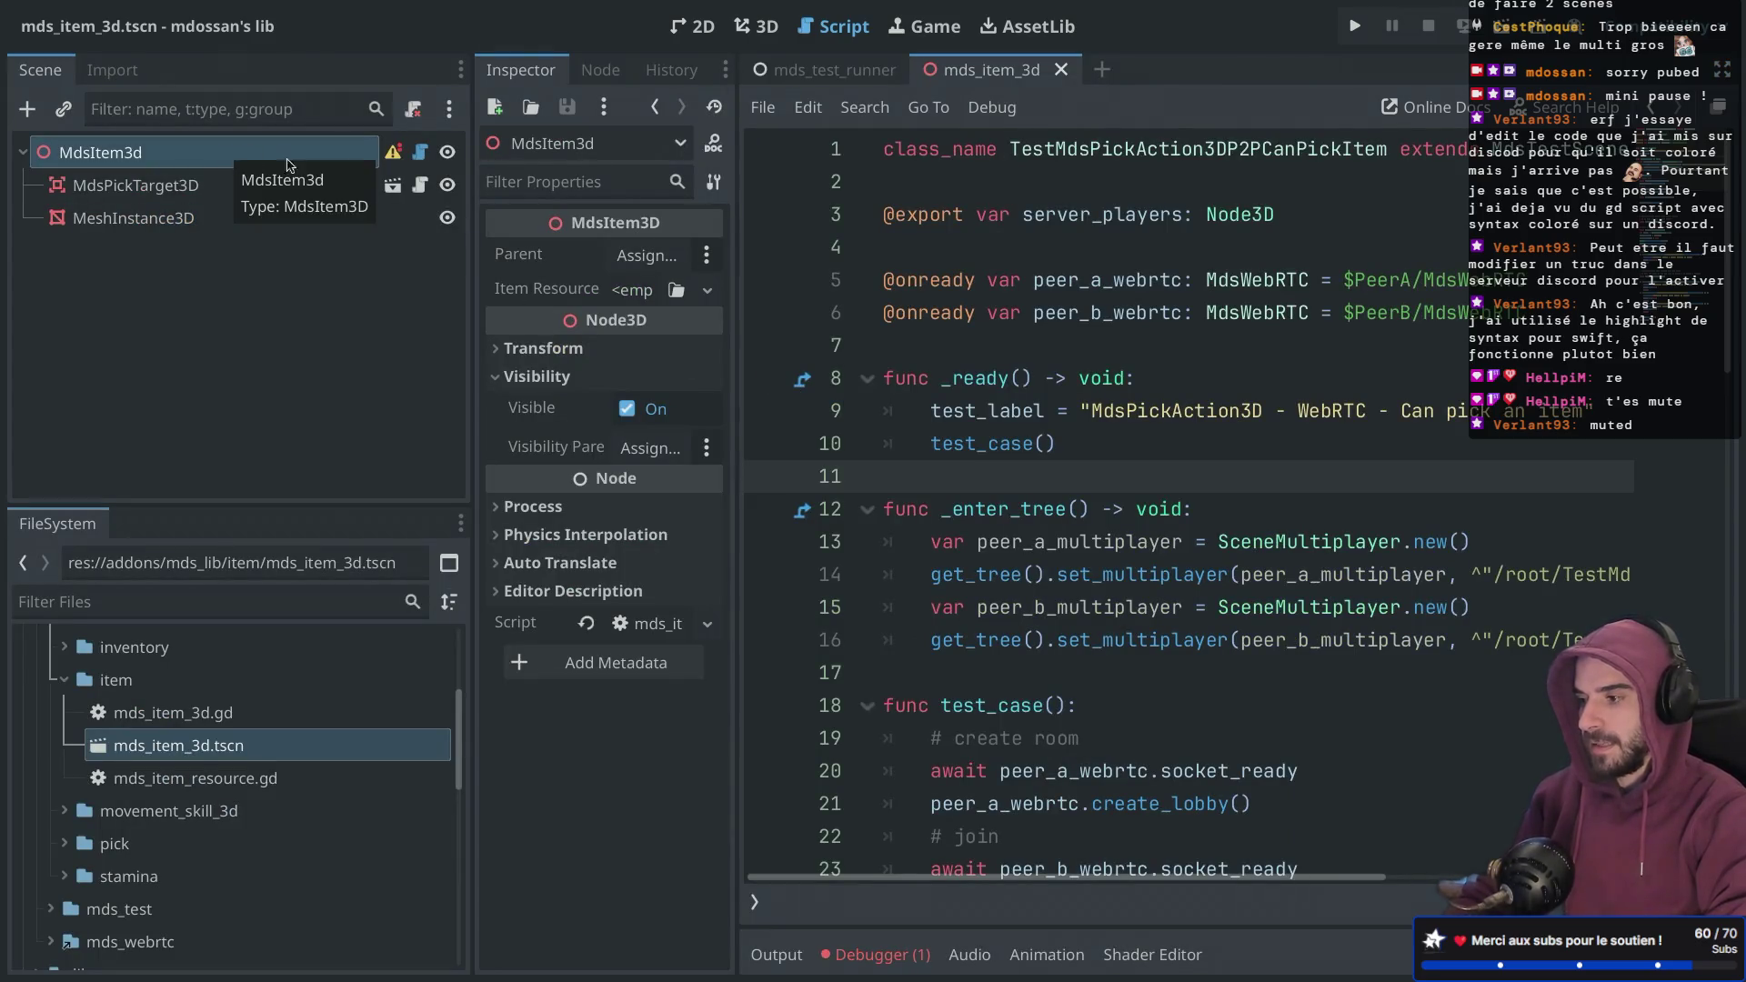
left_click(419, 152)
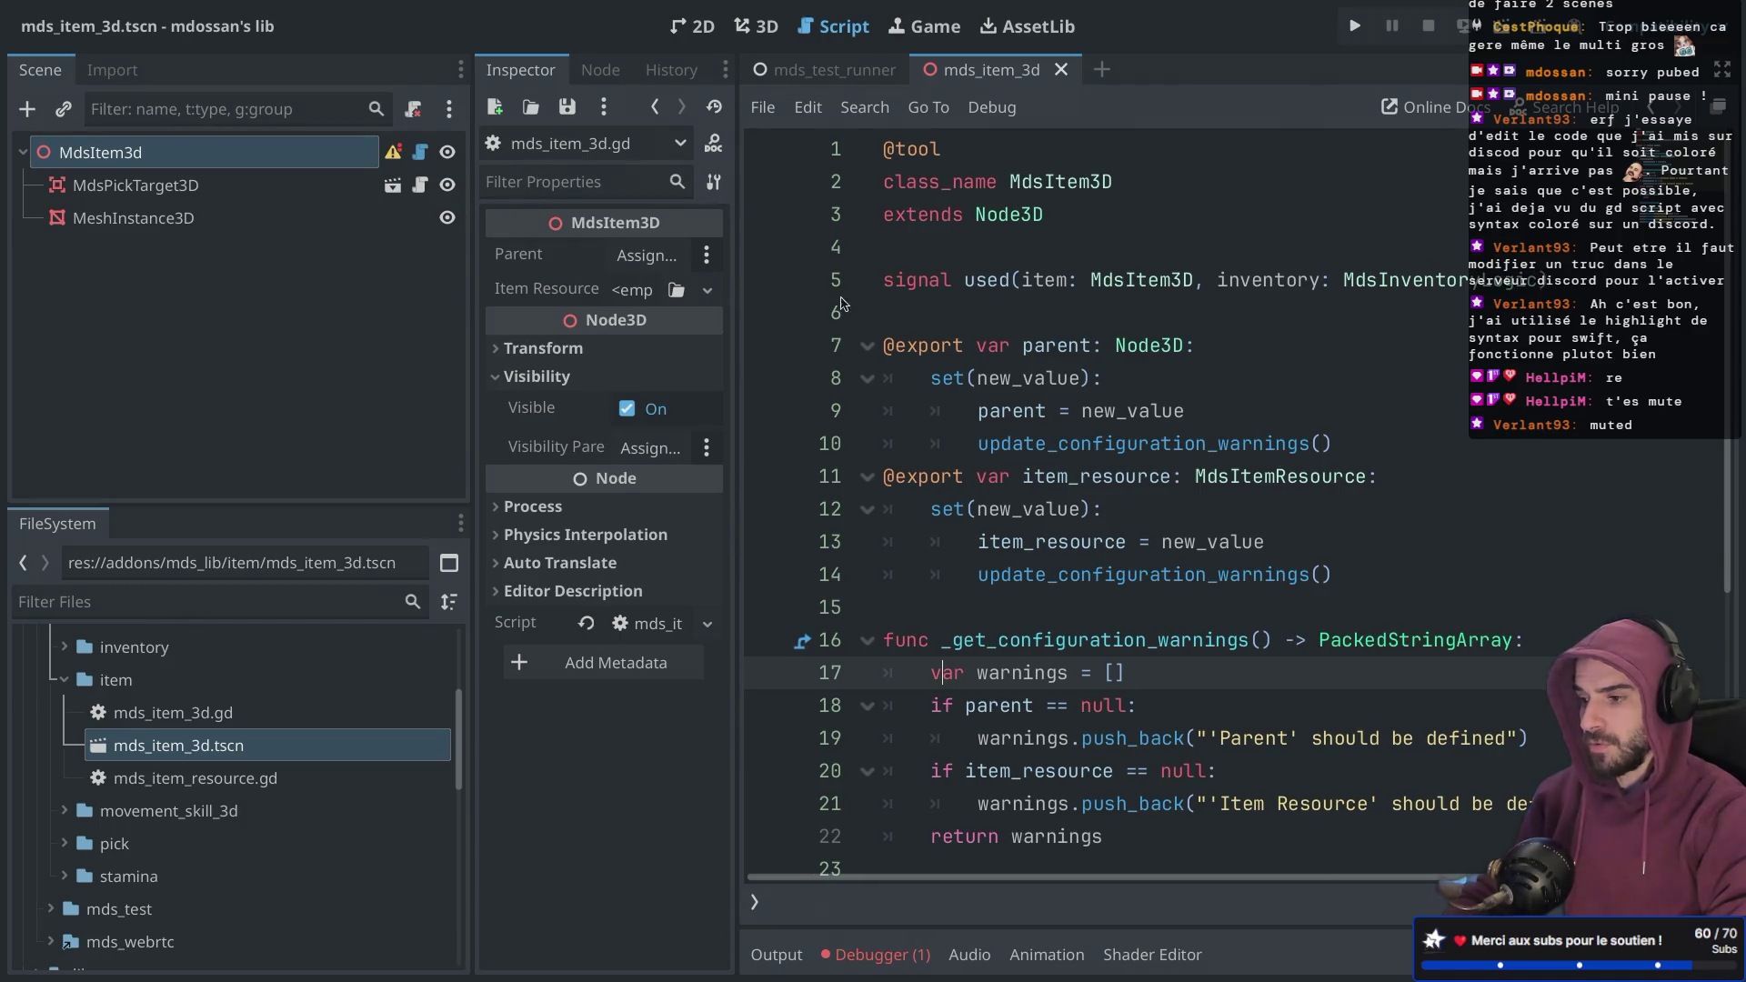
Step: Read through mds_item_3d.gd, including _ready's early editor return and set_parent_metadata() call
scroll(959, 318, "down", 2)
scroll(959, 318, "up", 1)
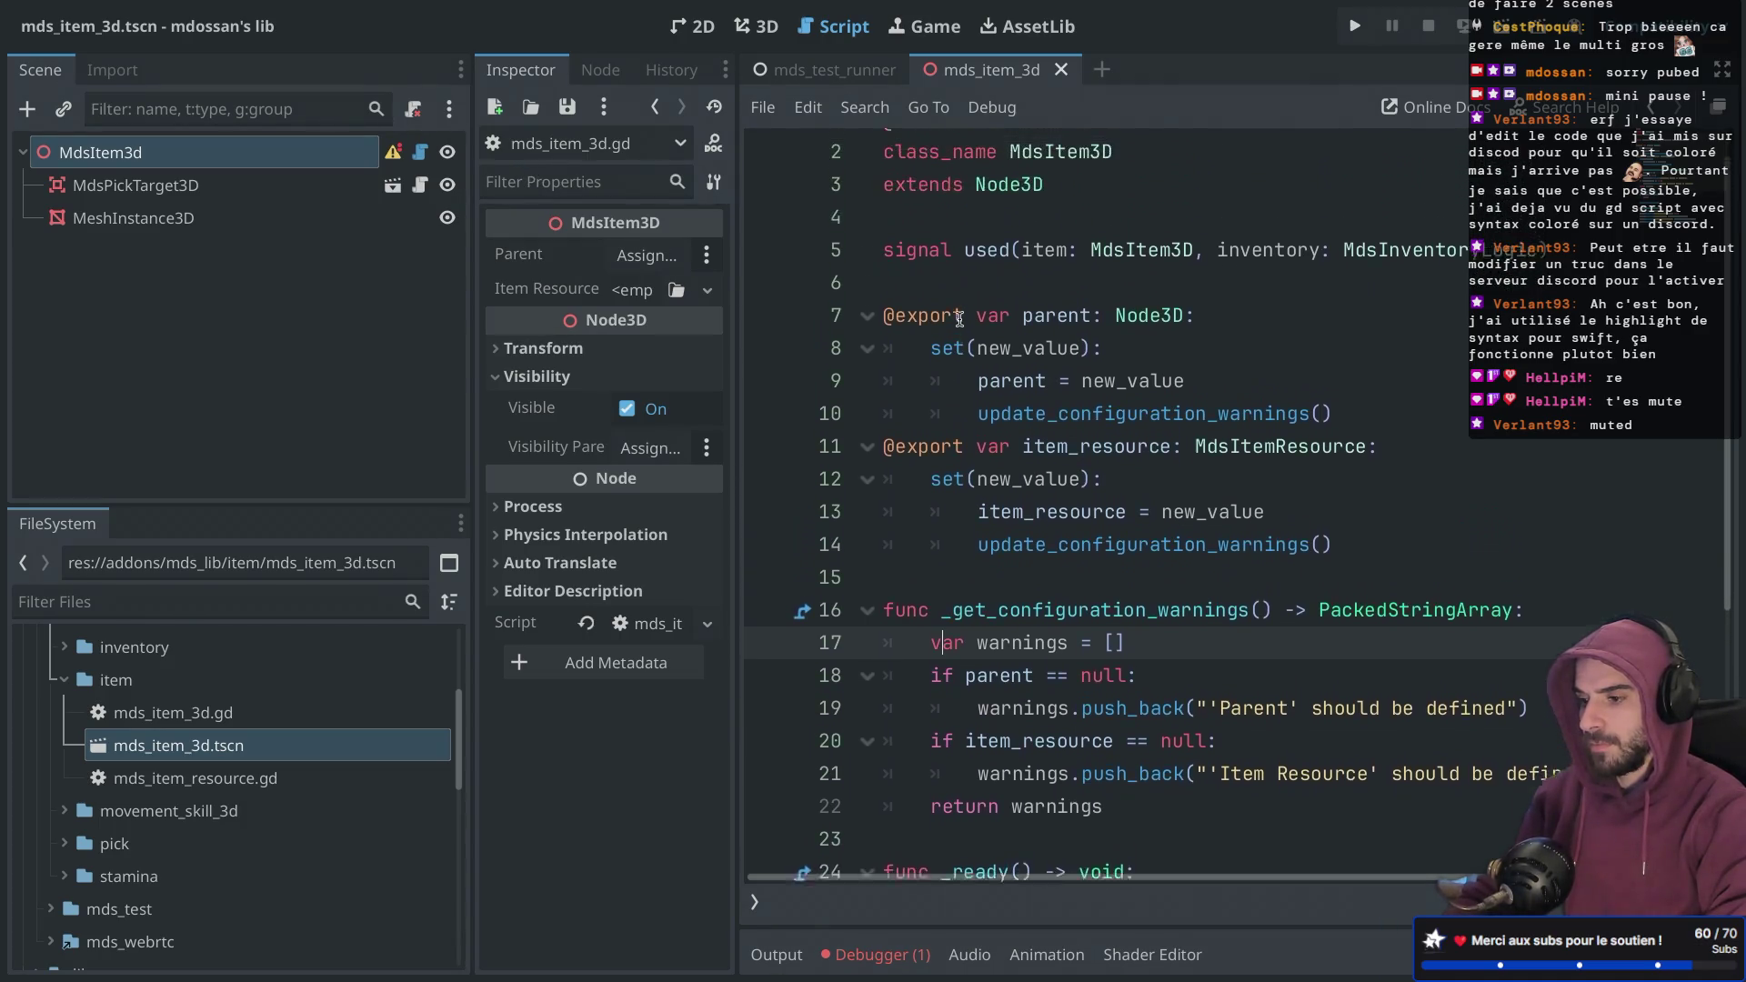
scroll(959, 318, "down", 1)
scroll(960, 318, "up", 1)
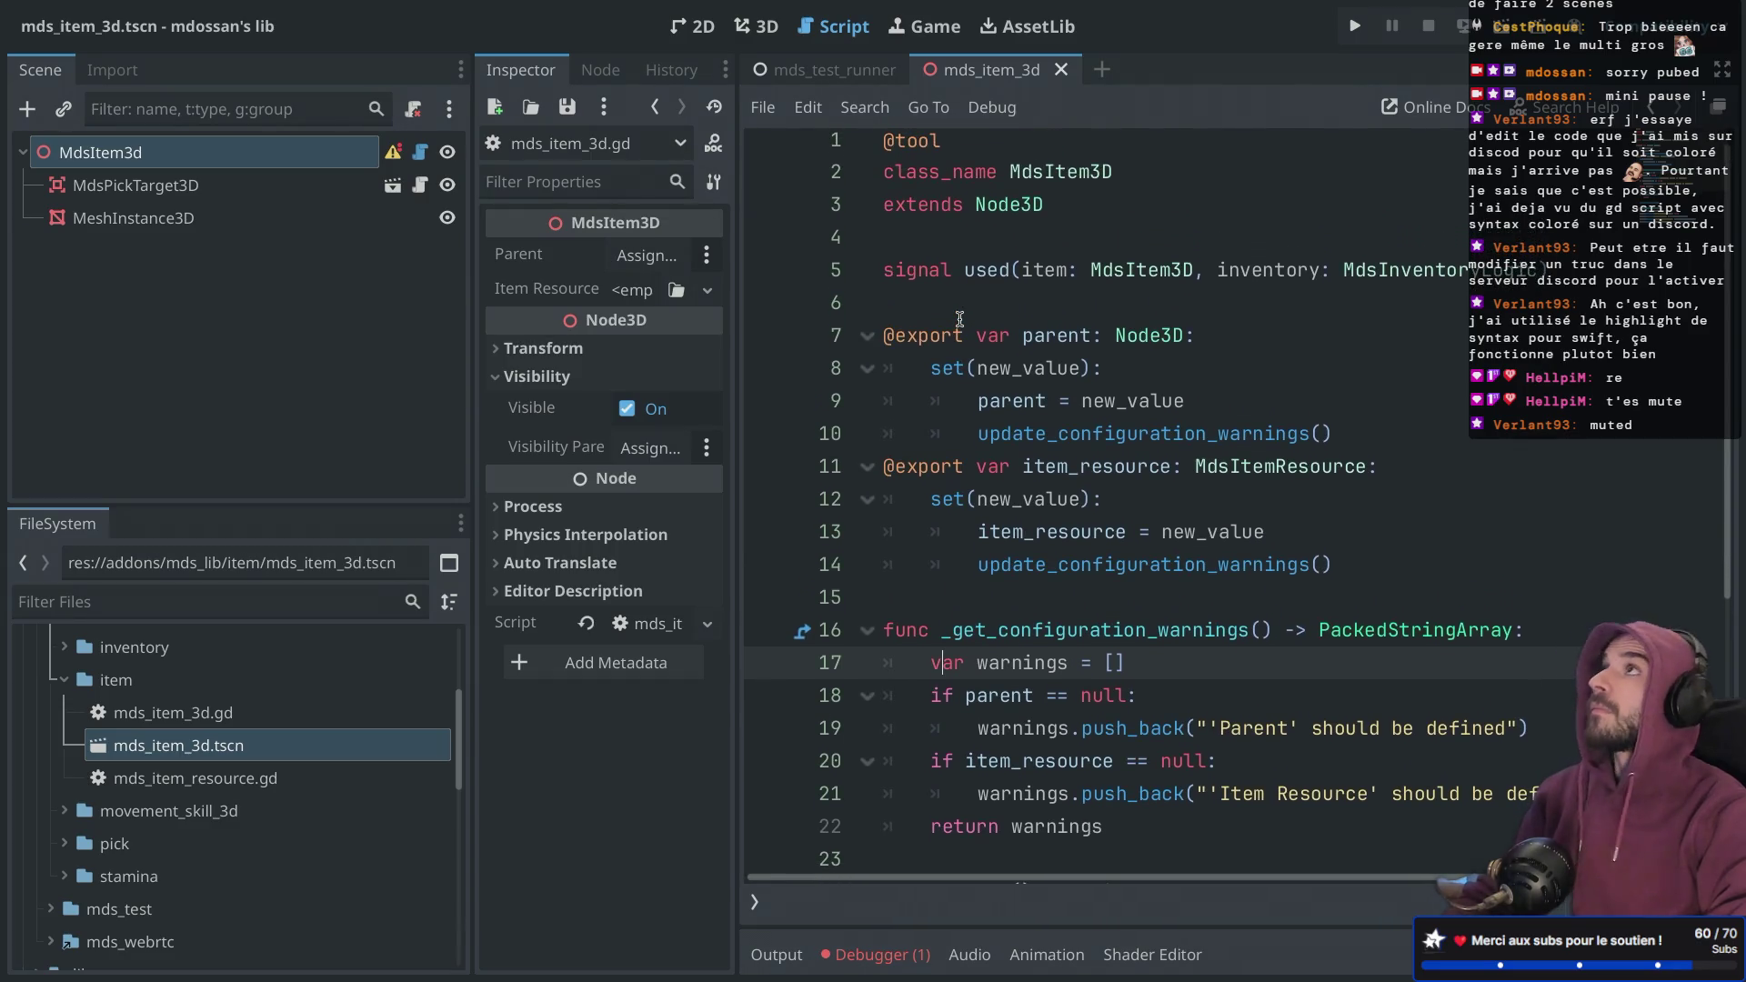
scroll(962, 318, "up", 1)
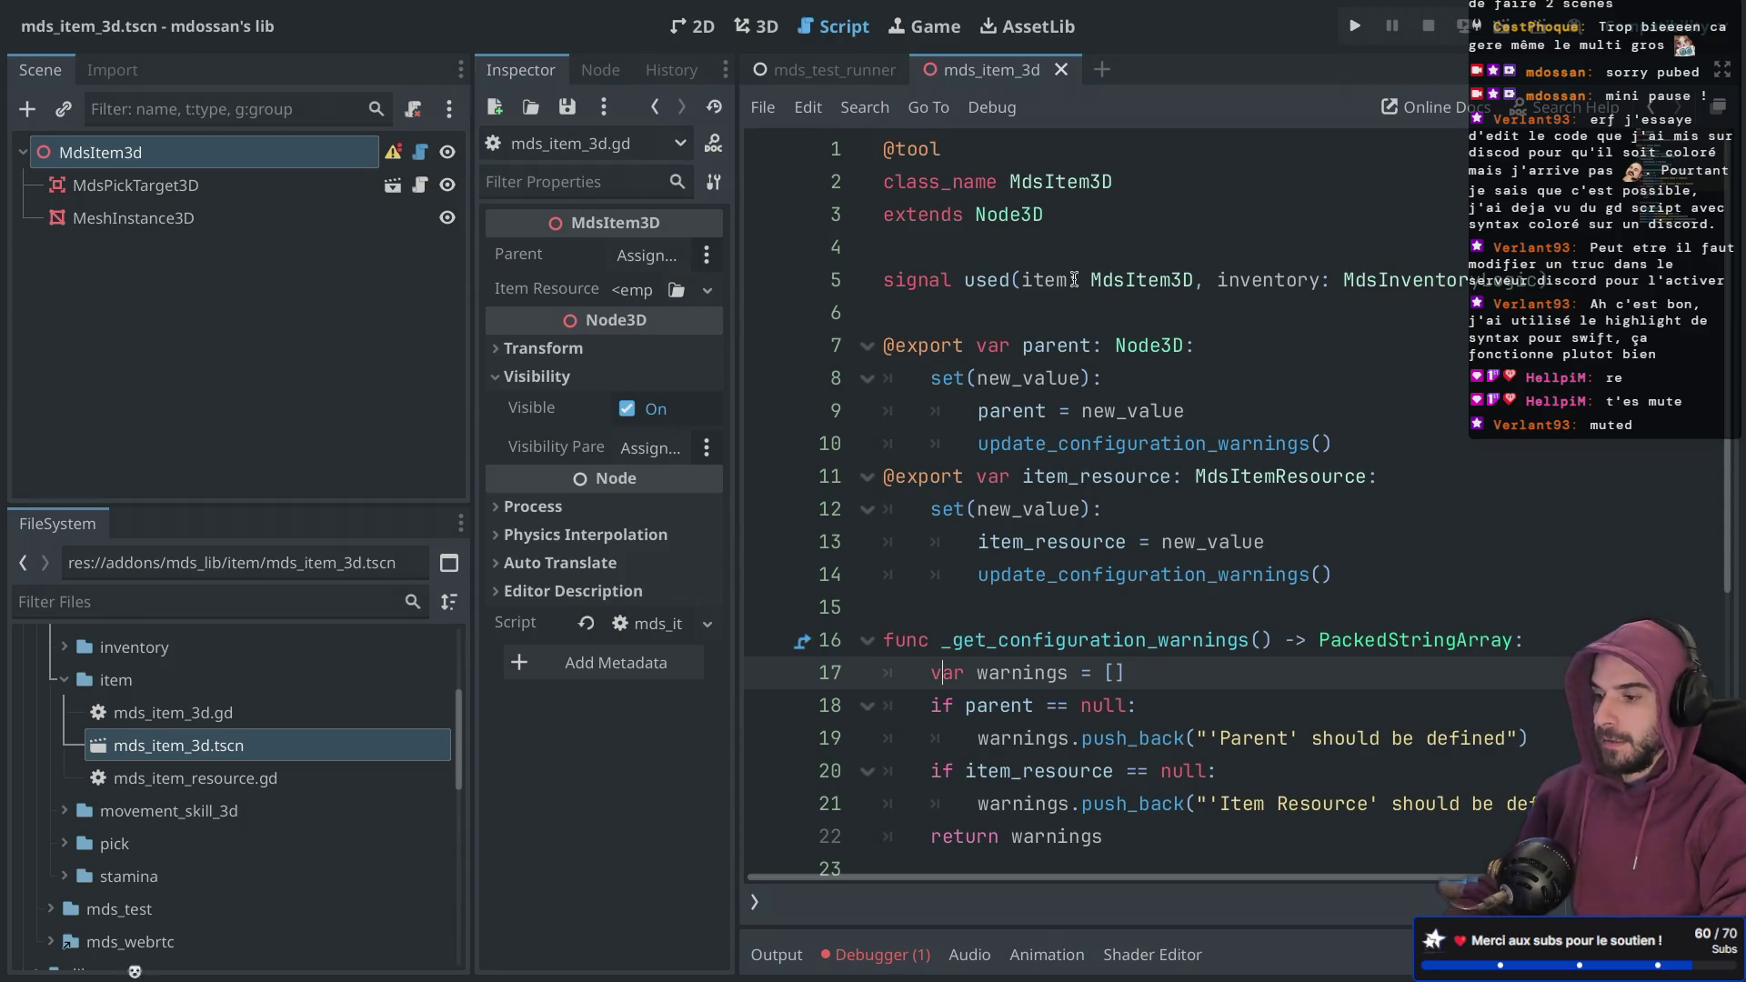
scroll(1074, 279, "down", 1)
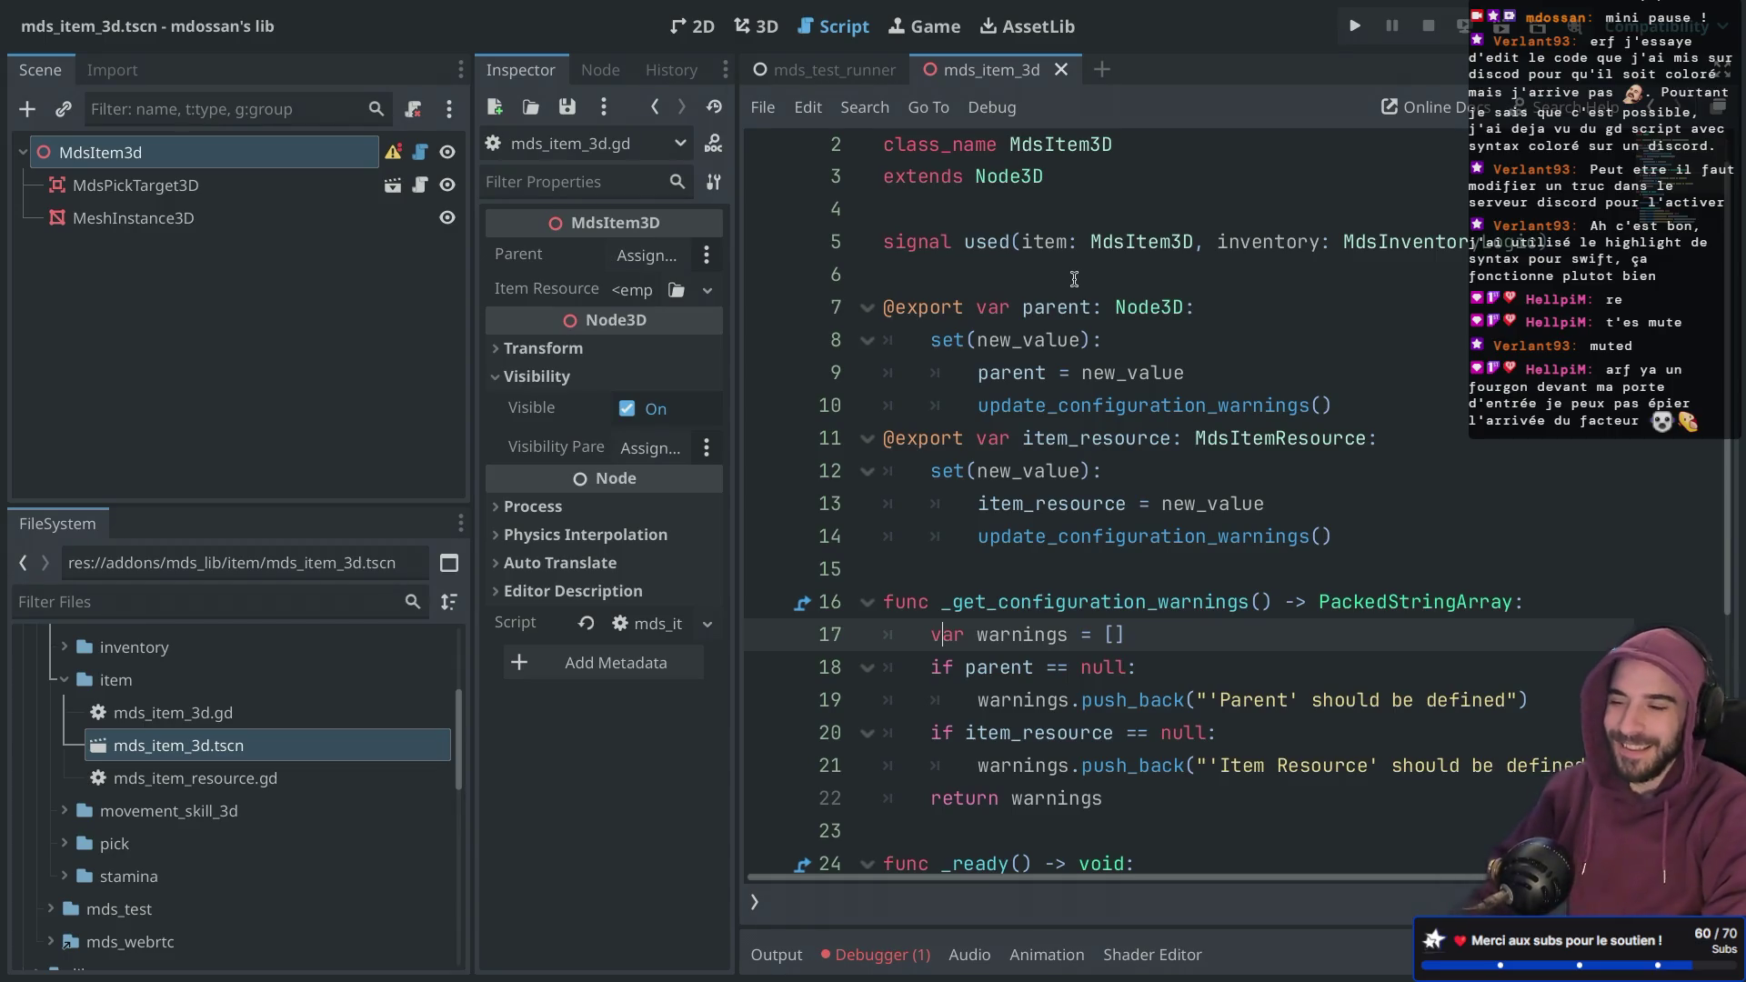
scroll(1090, 374, "down", 3)
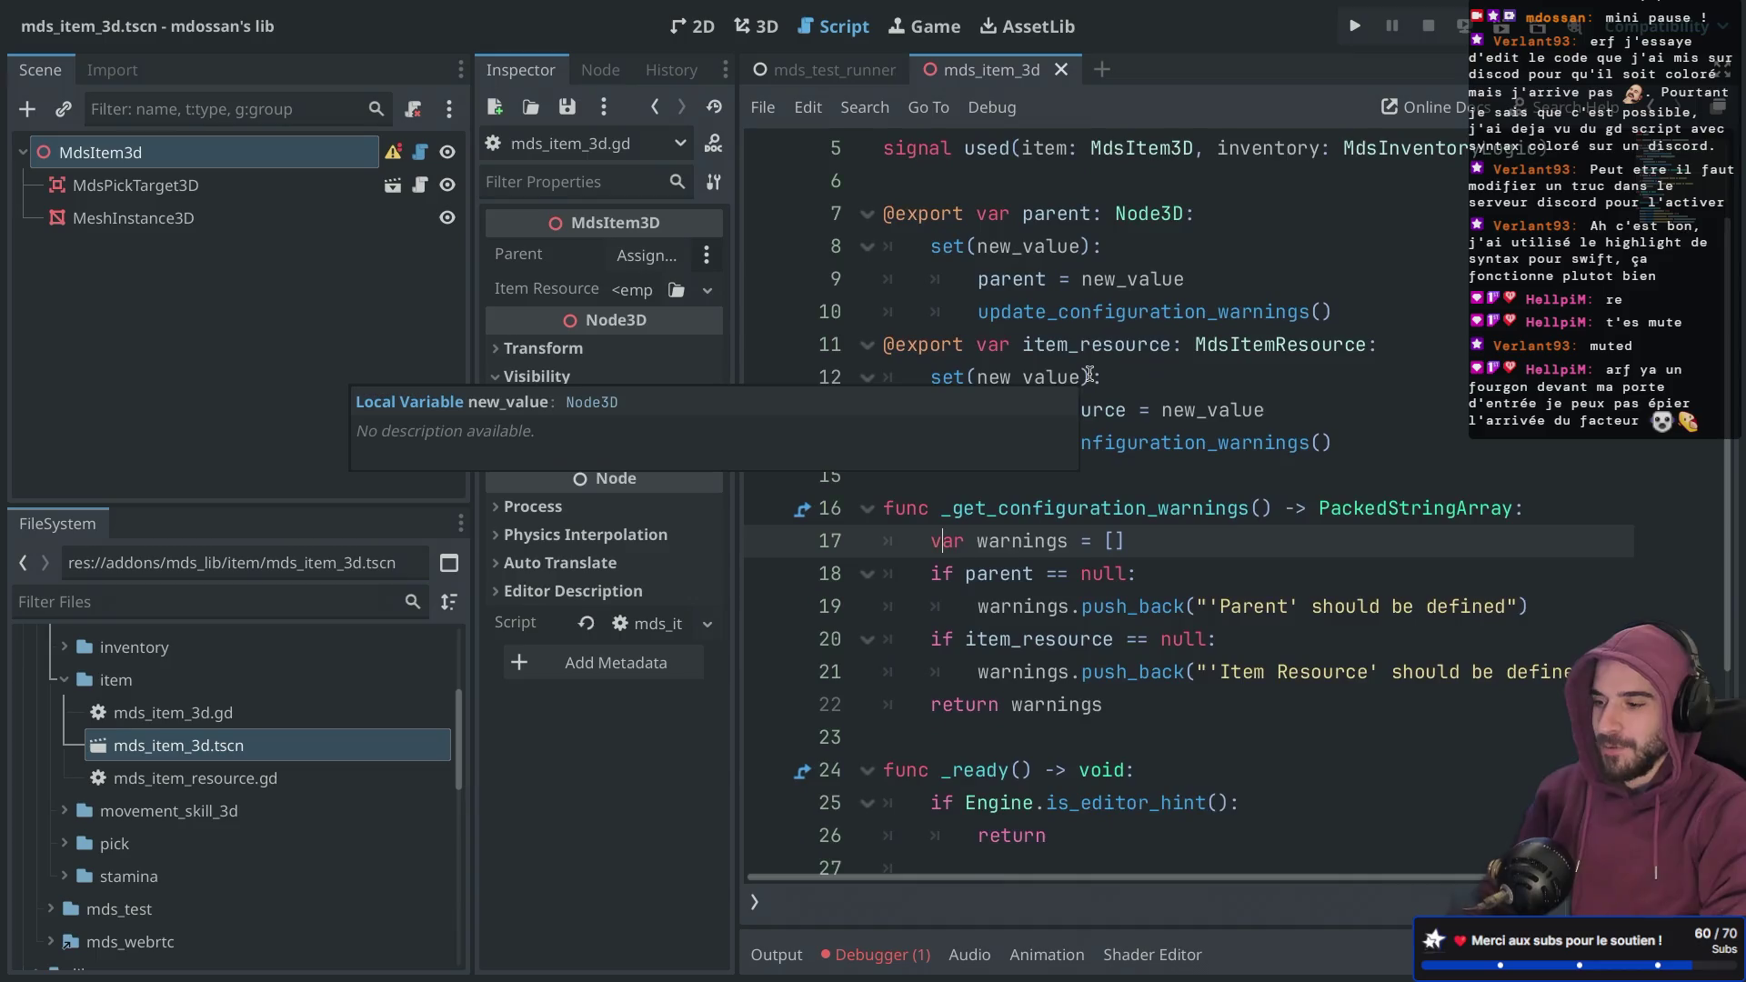
scroll(1089, 373, "up", 3)
scroll(1089, 374, "left", 1)
scroll(1089, 373, "down", 3)
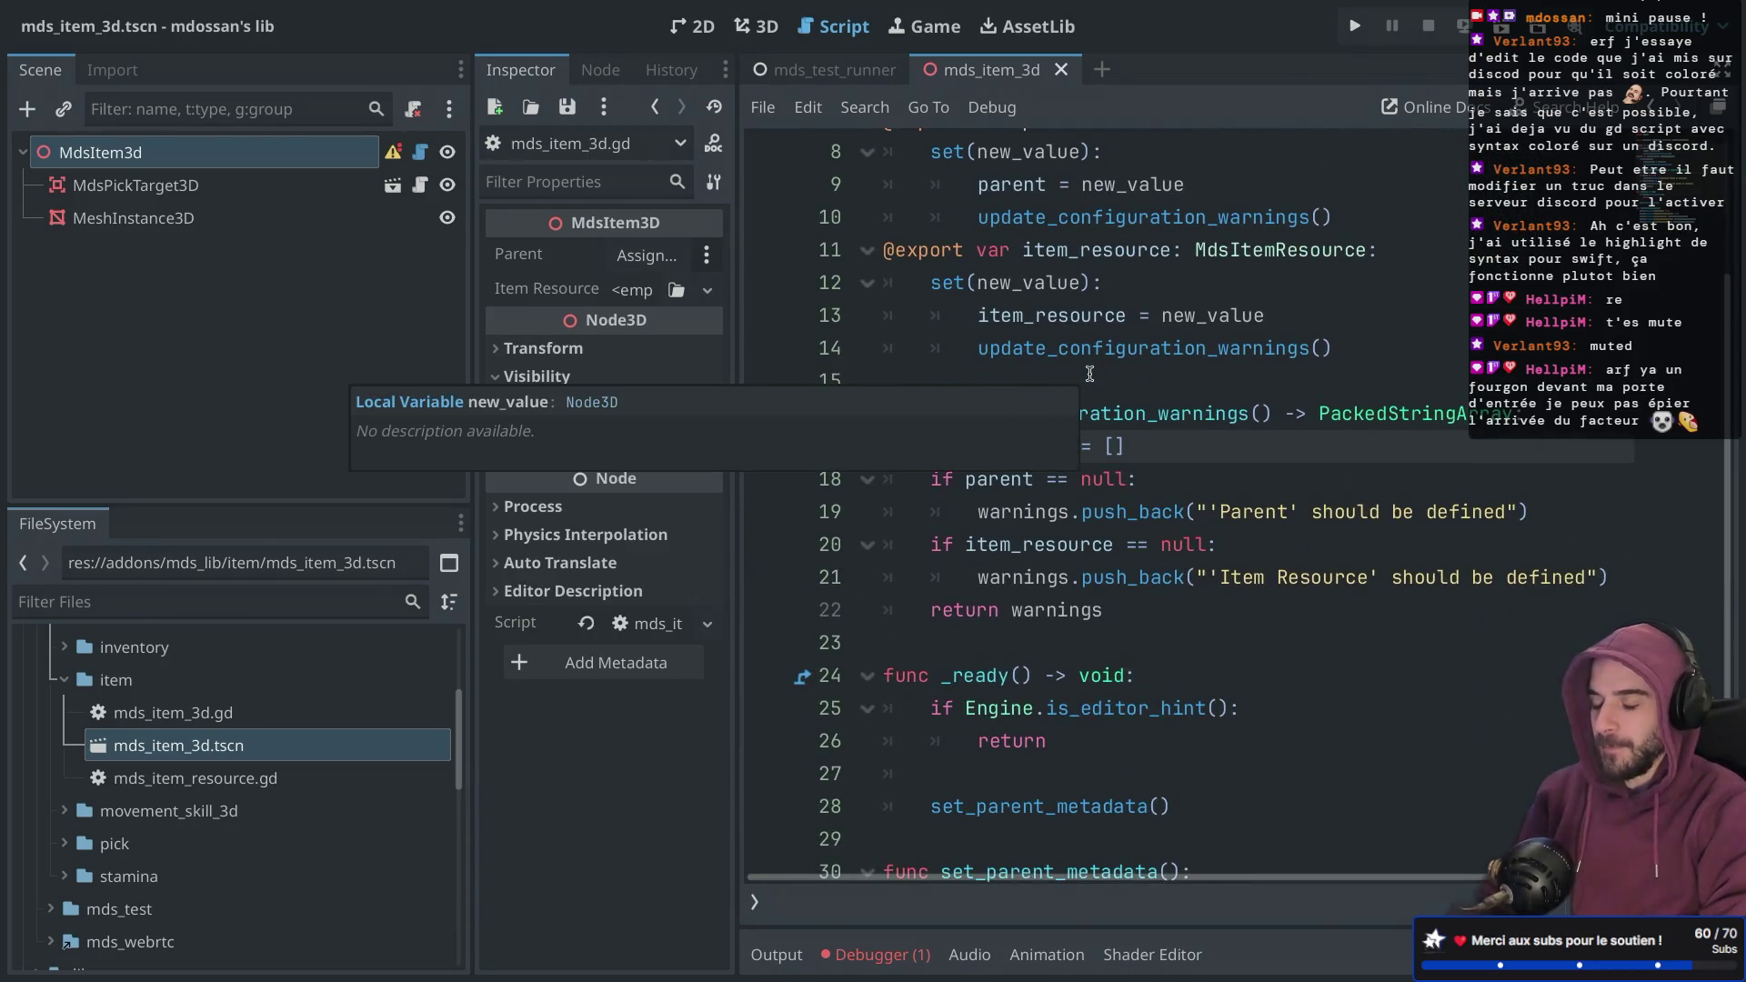
scroll(1132, 493, "up", 1)
scroll(1132, 493, "up", 2)
Step: Select the MdsItemResource type on the item_resource export line and scroll toward tests/items
left_click(1099, 448)
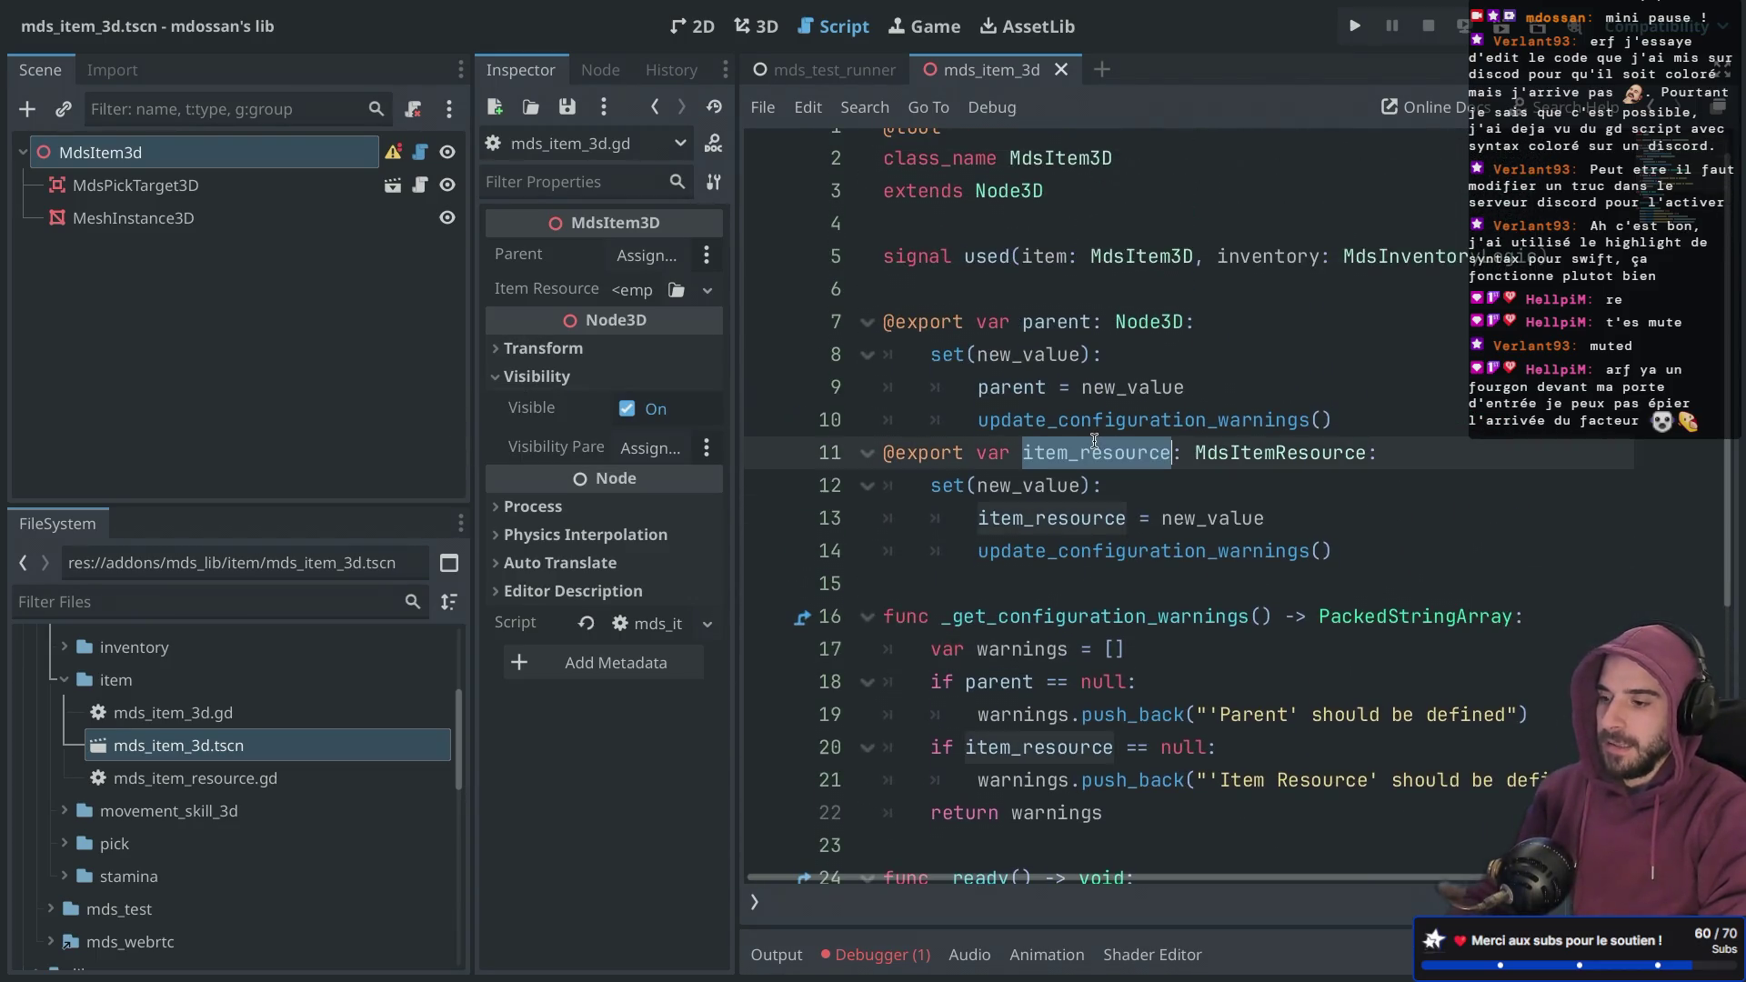
double_click(1209, 450)
scroll(172, 800, "down", 5)
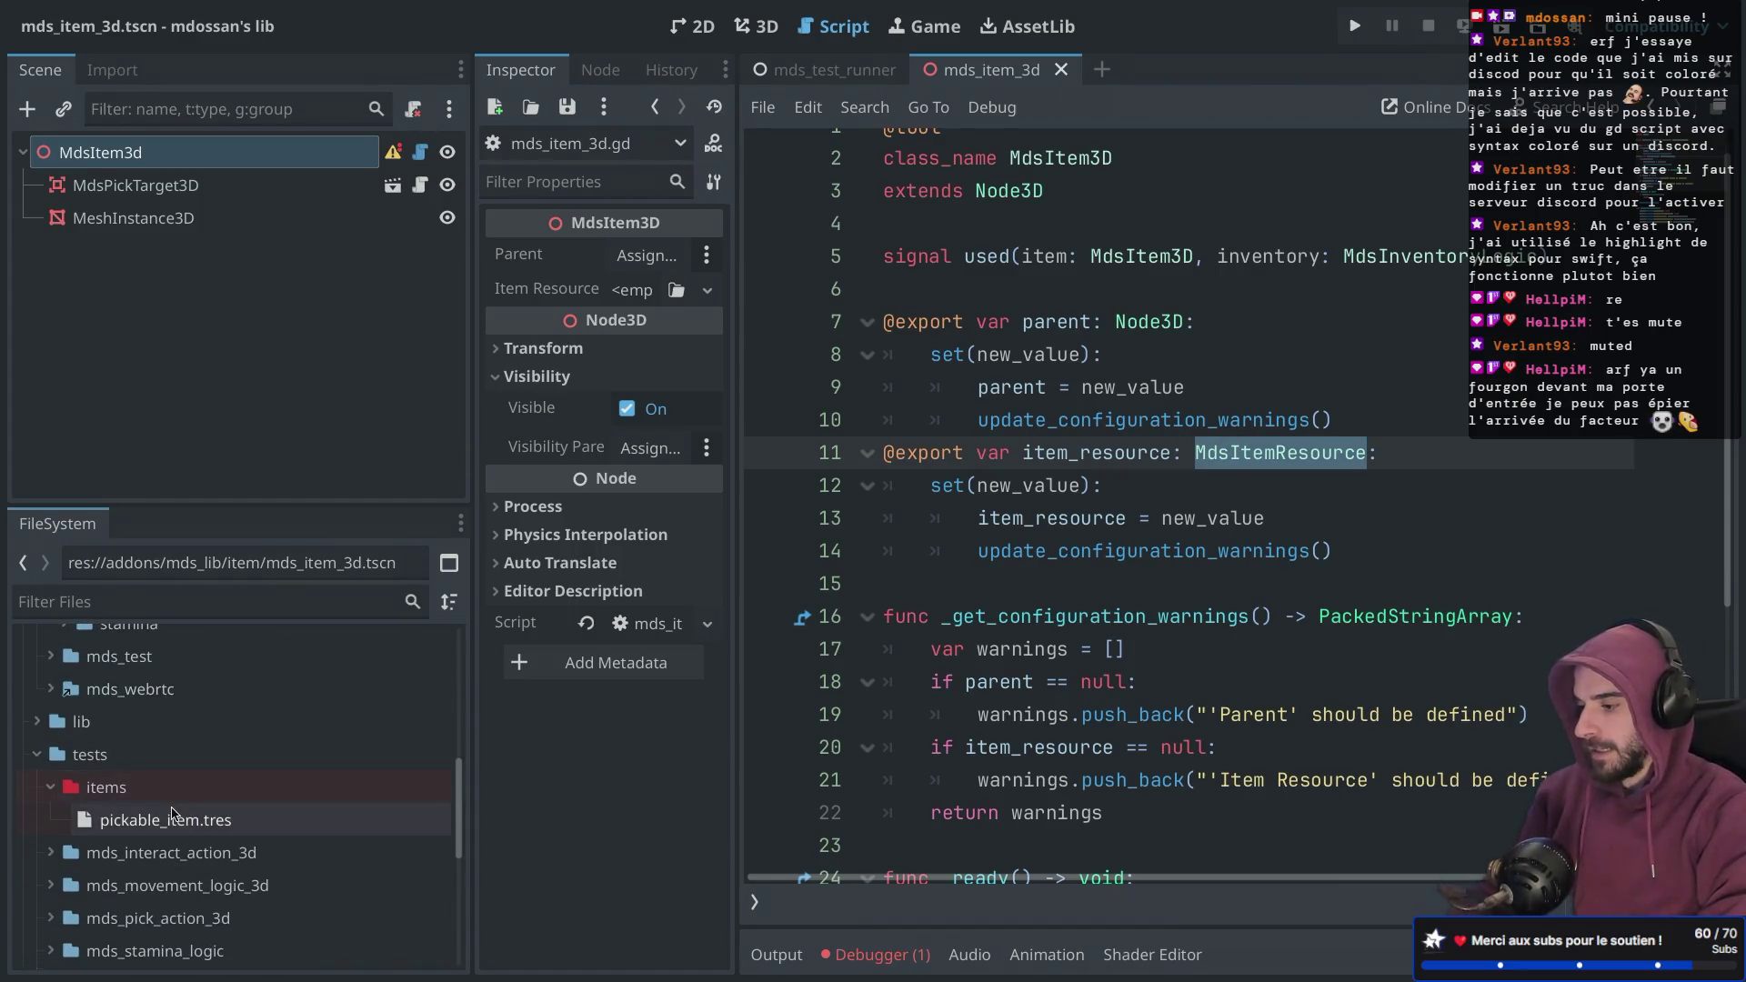
Step: Assign the little_cyan_cube mesh to pickable_item.tres, leaving Pickable on
left_click(170, 820)
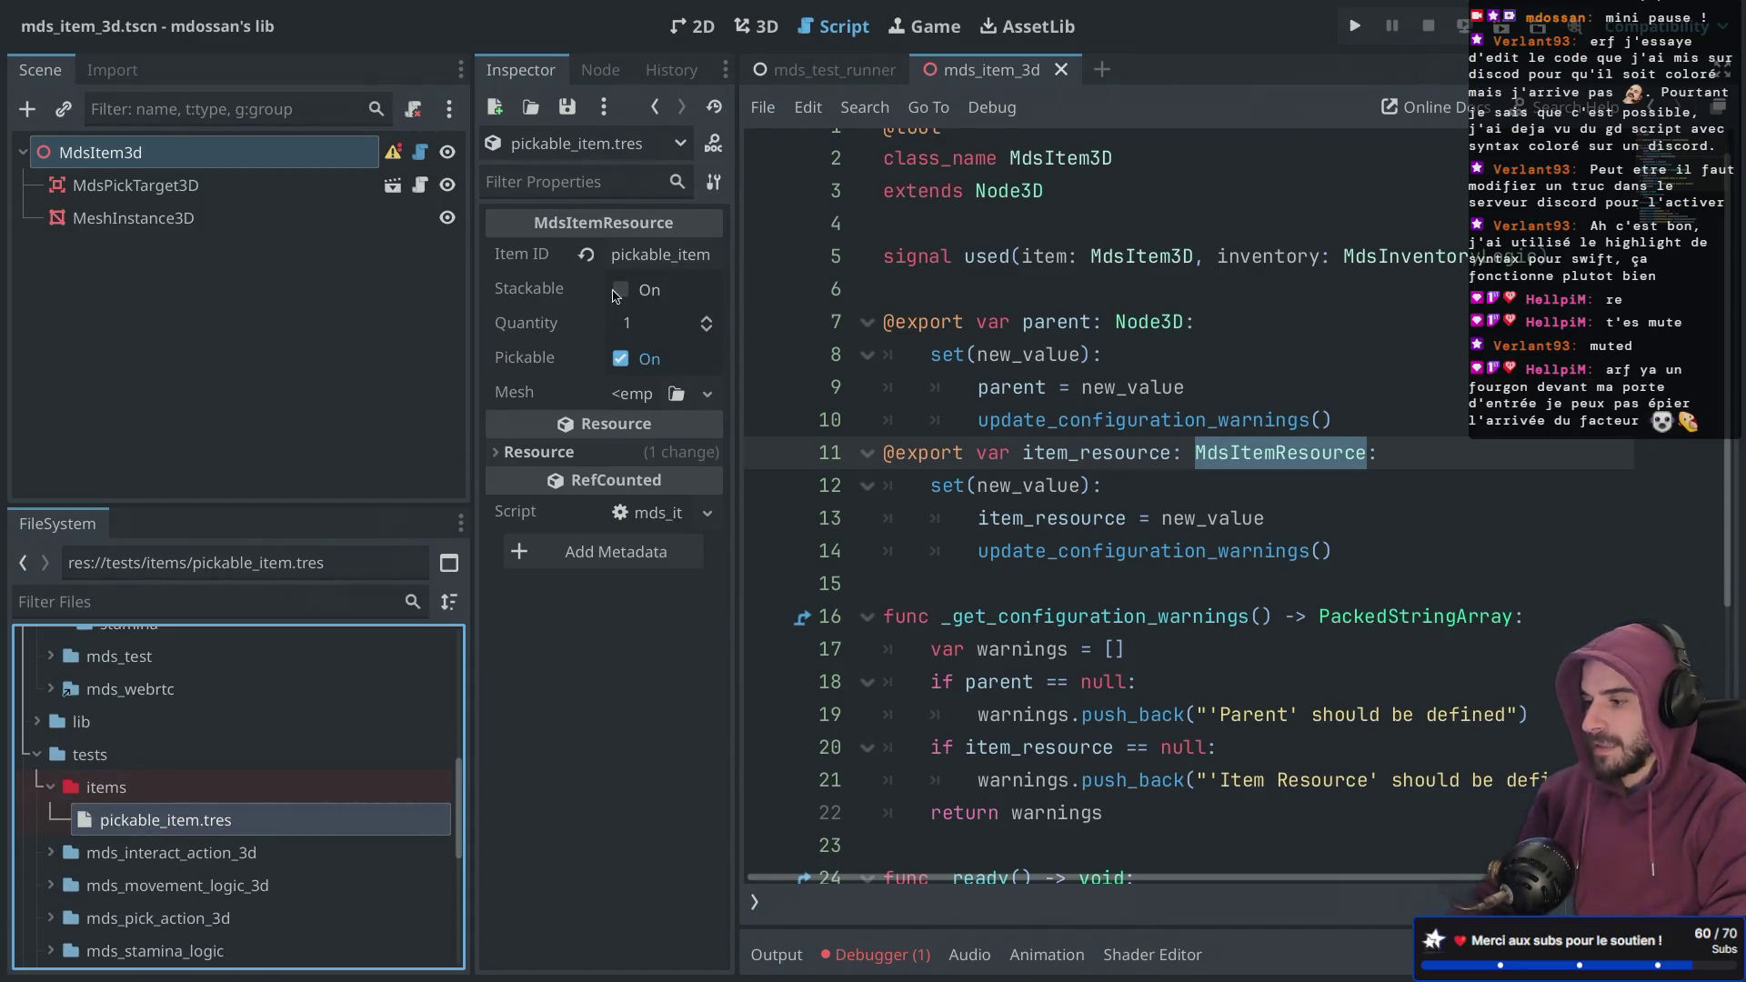
left_click(620, 359)
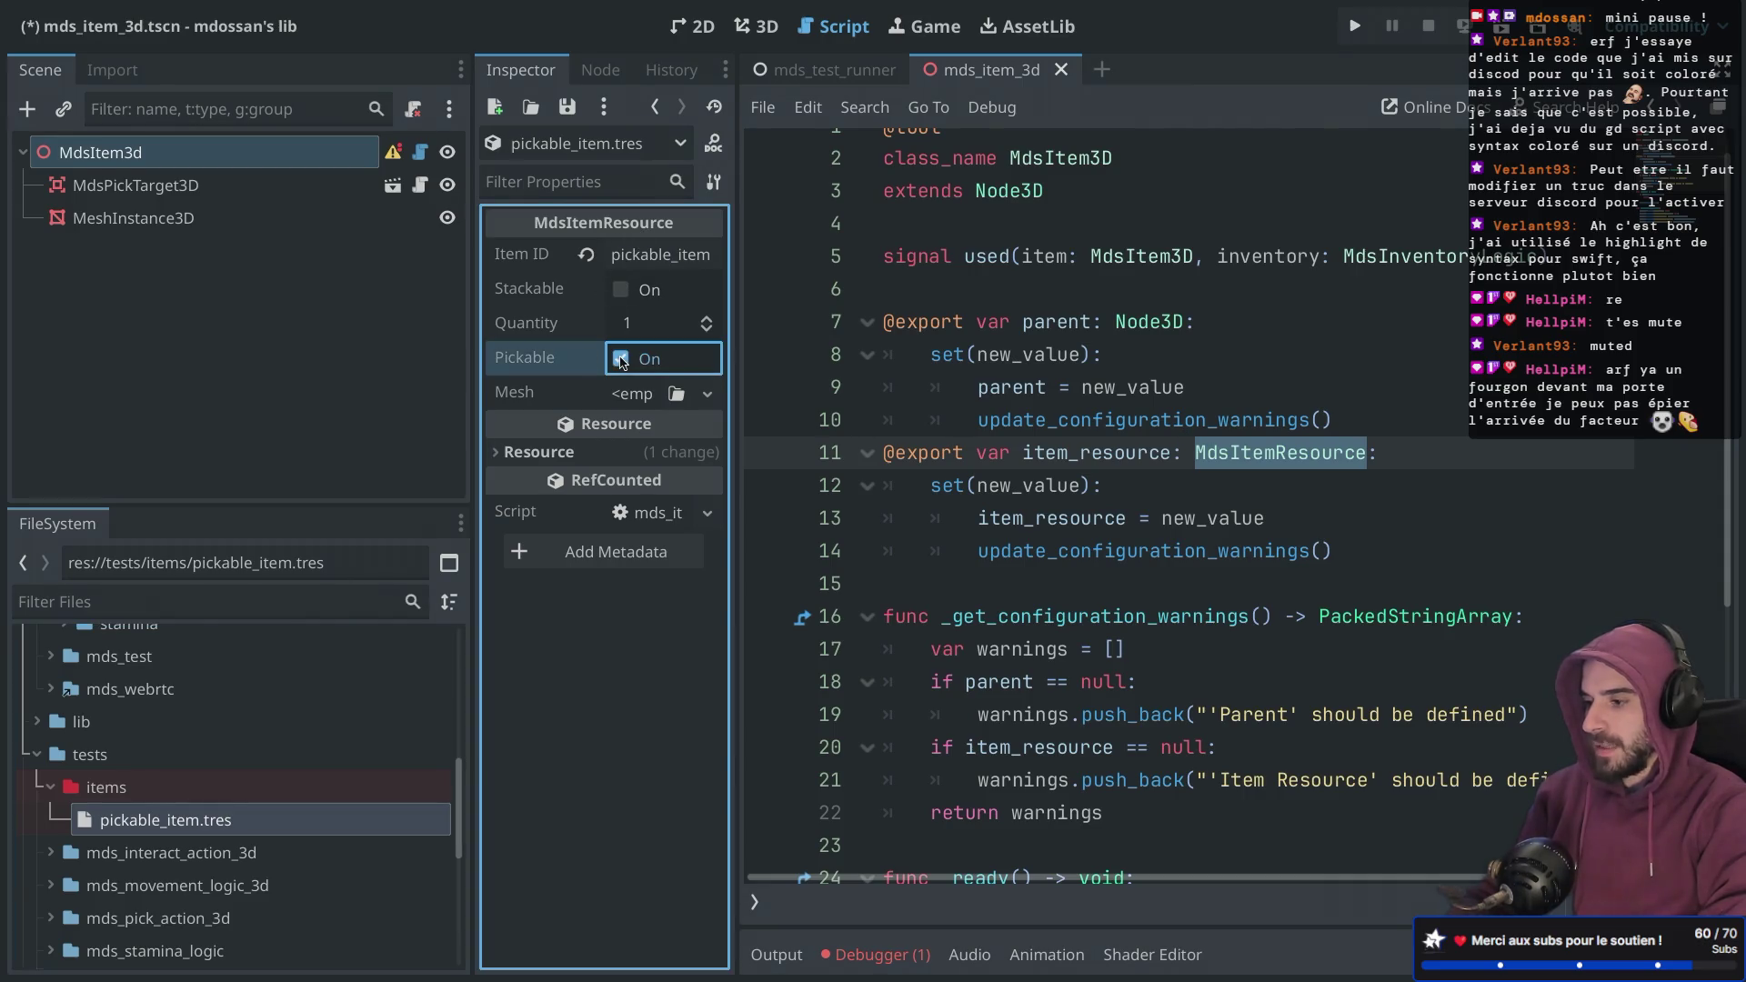
left_click(621, 361)
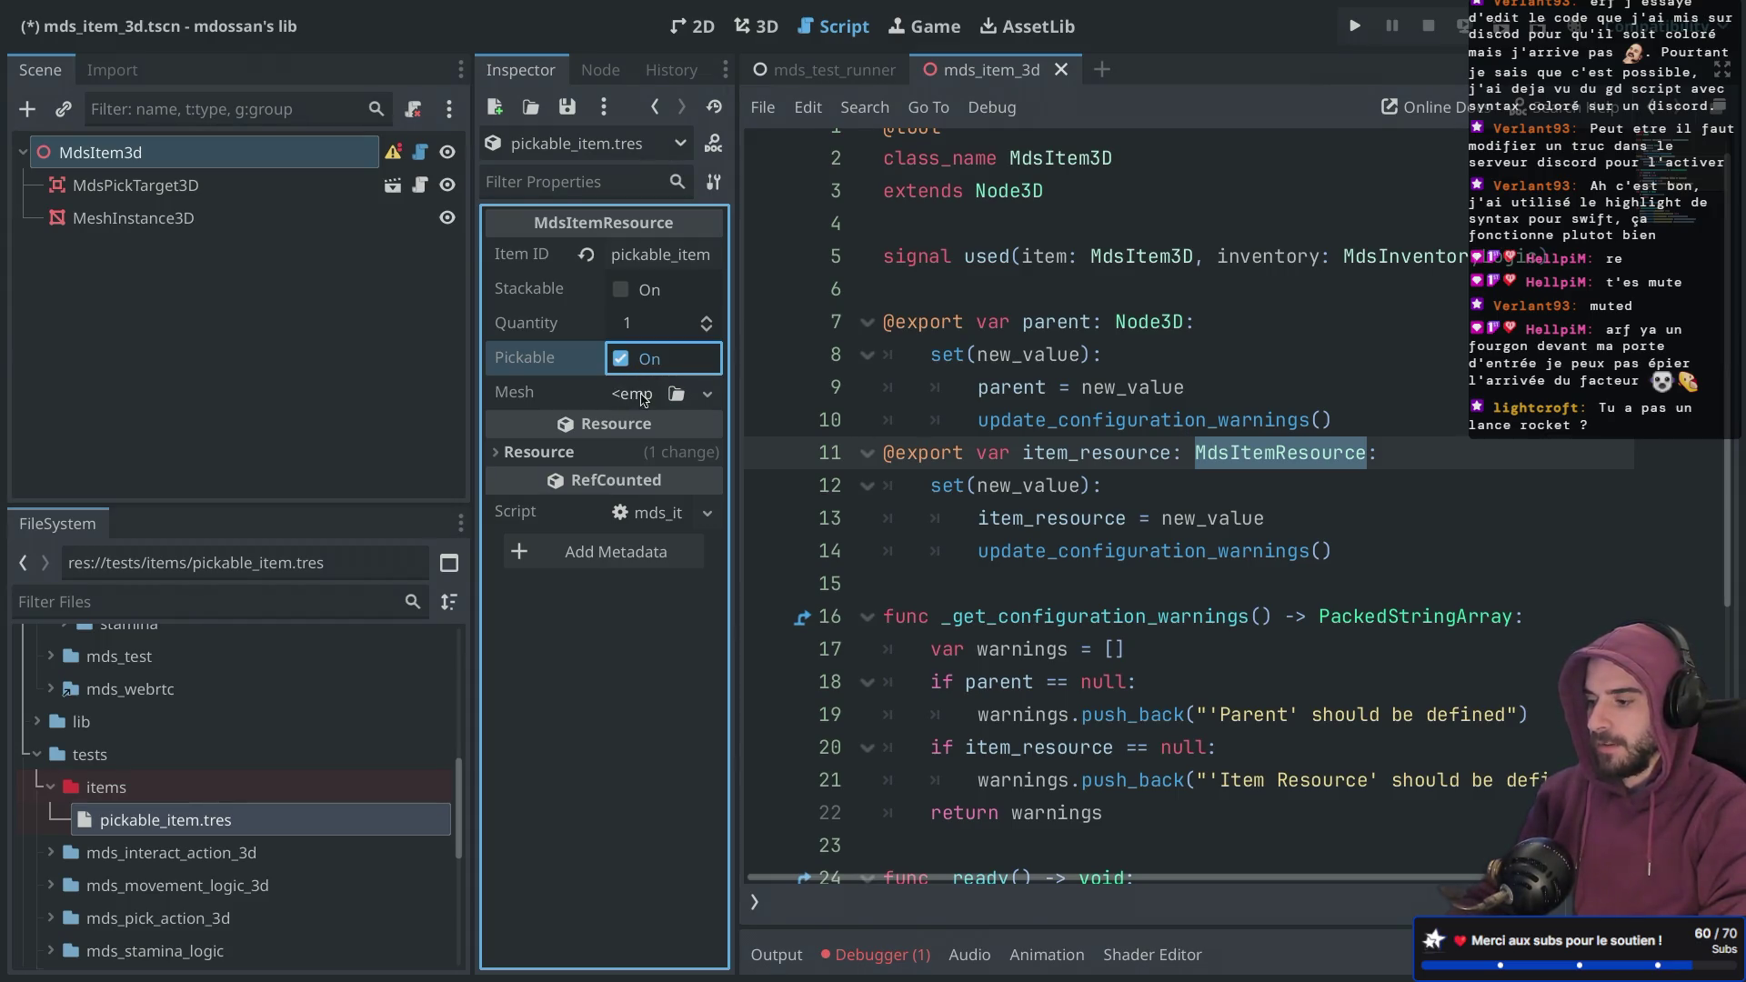
left_click(642, 400)
left_click(677, 394)
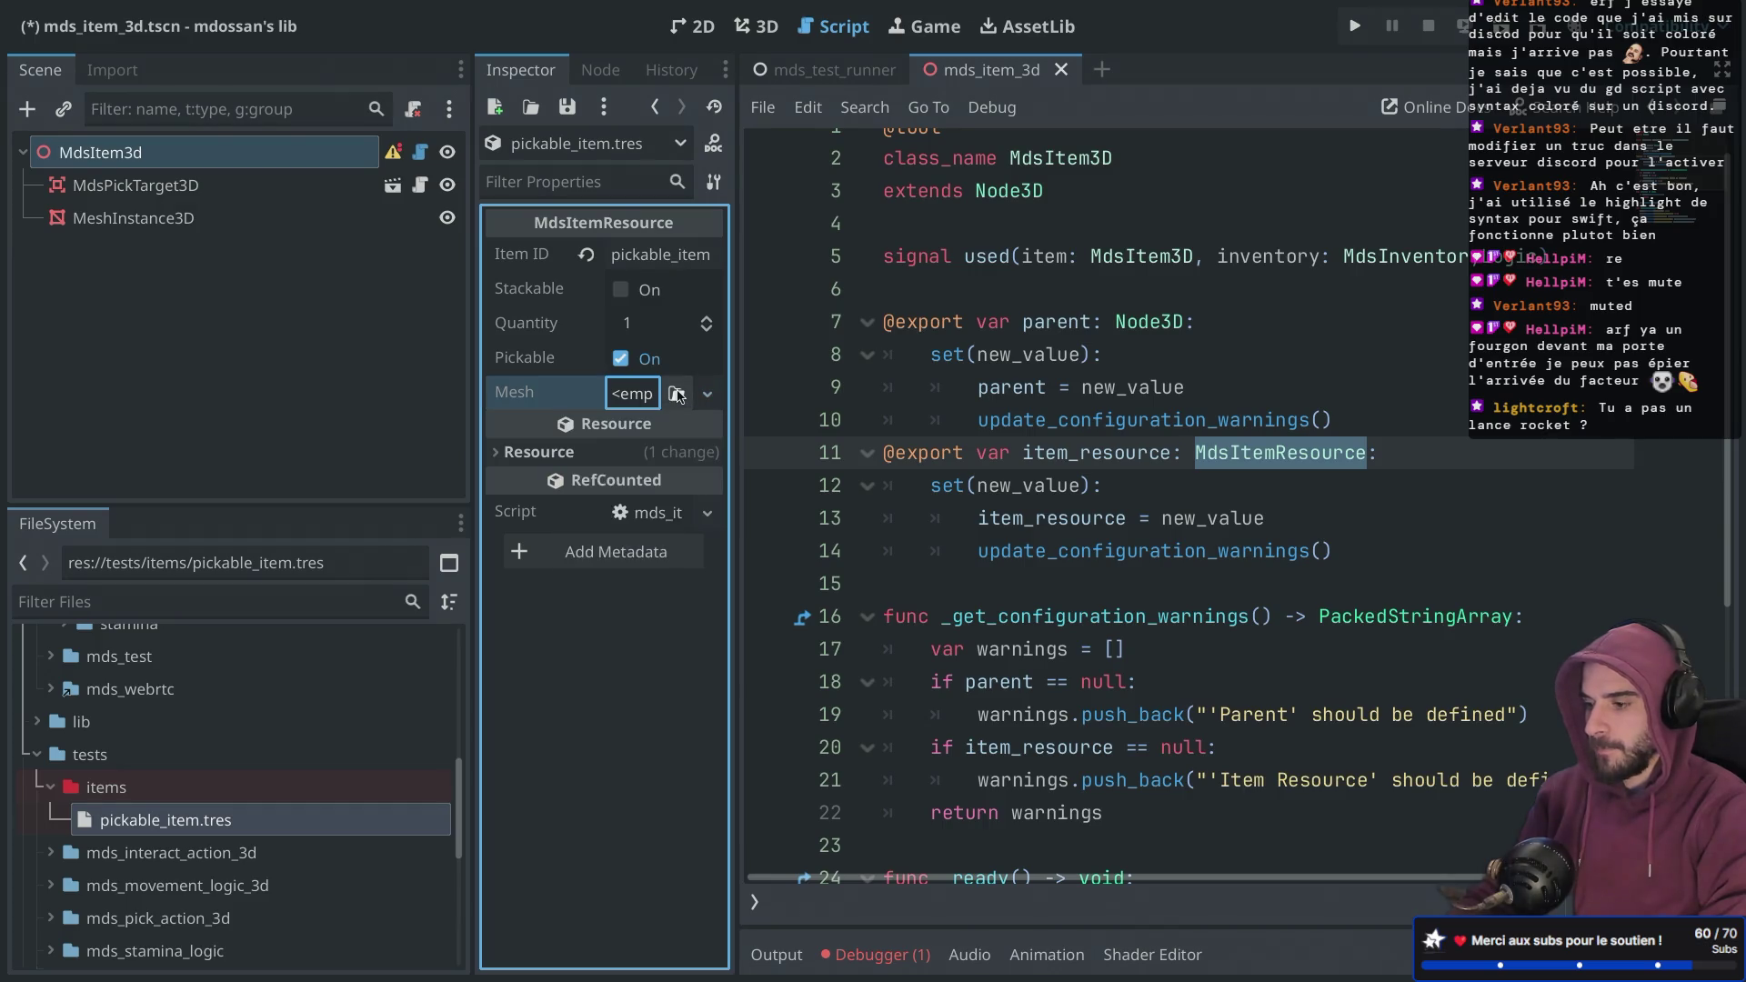
left_click(676, 394)
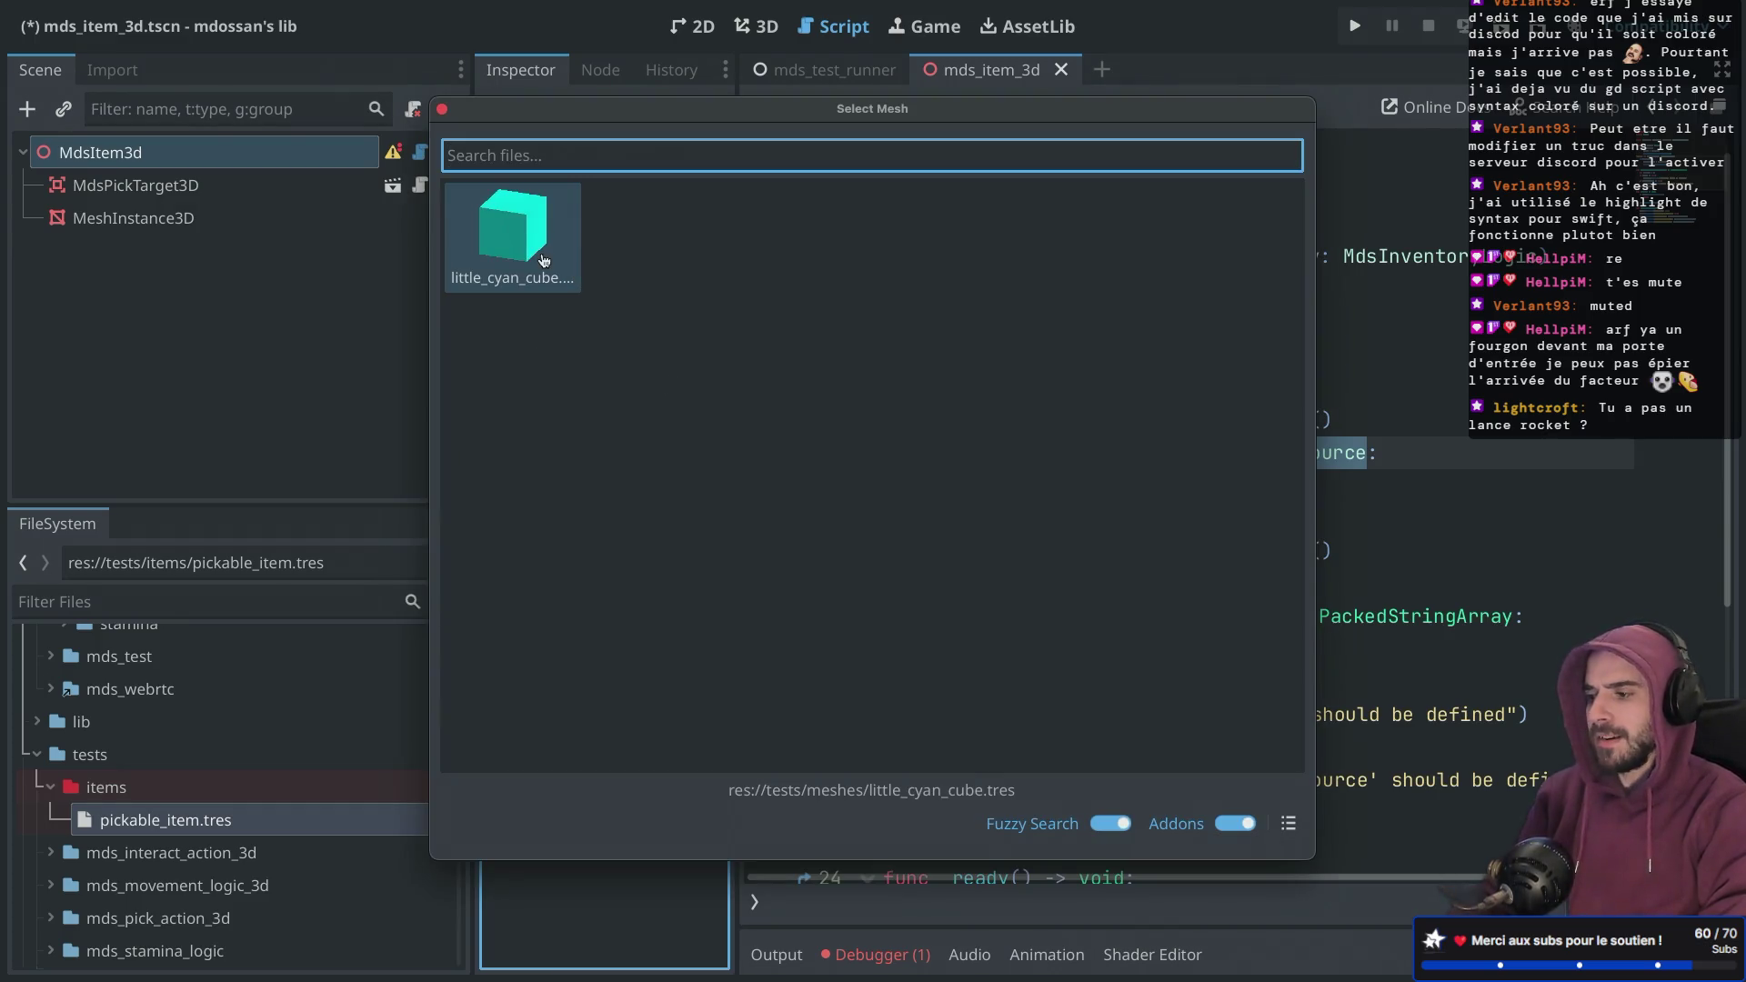
double_click(543, 260)
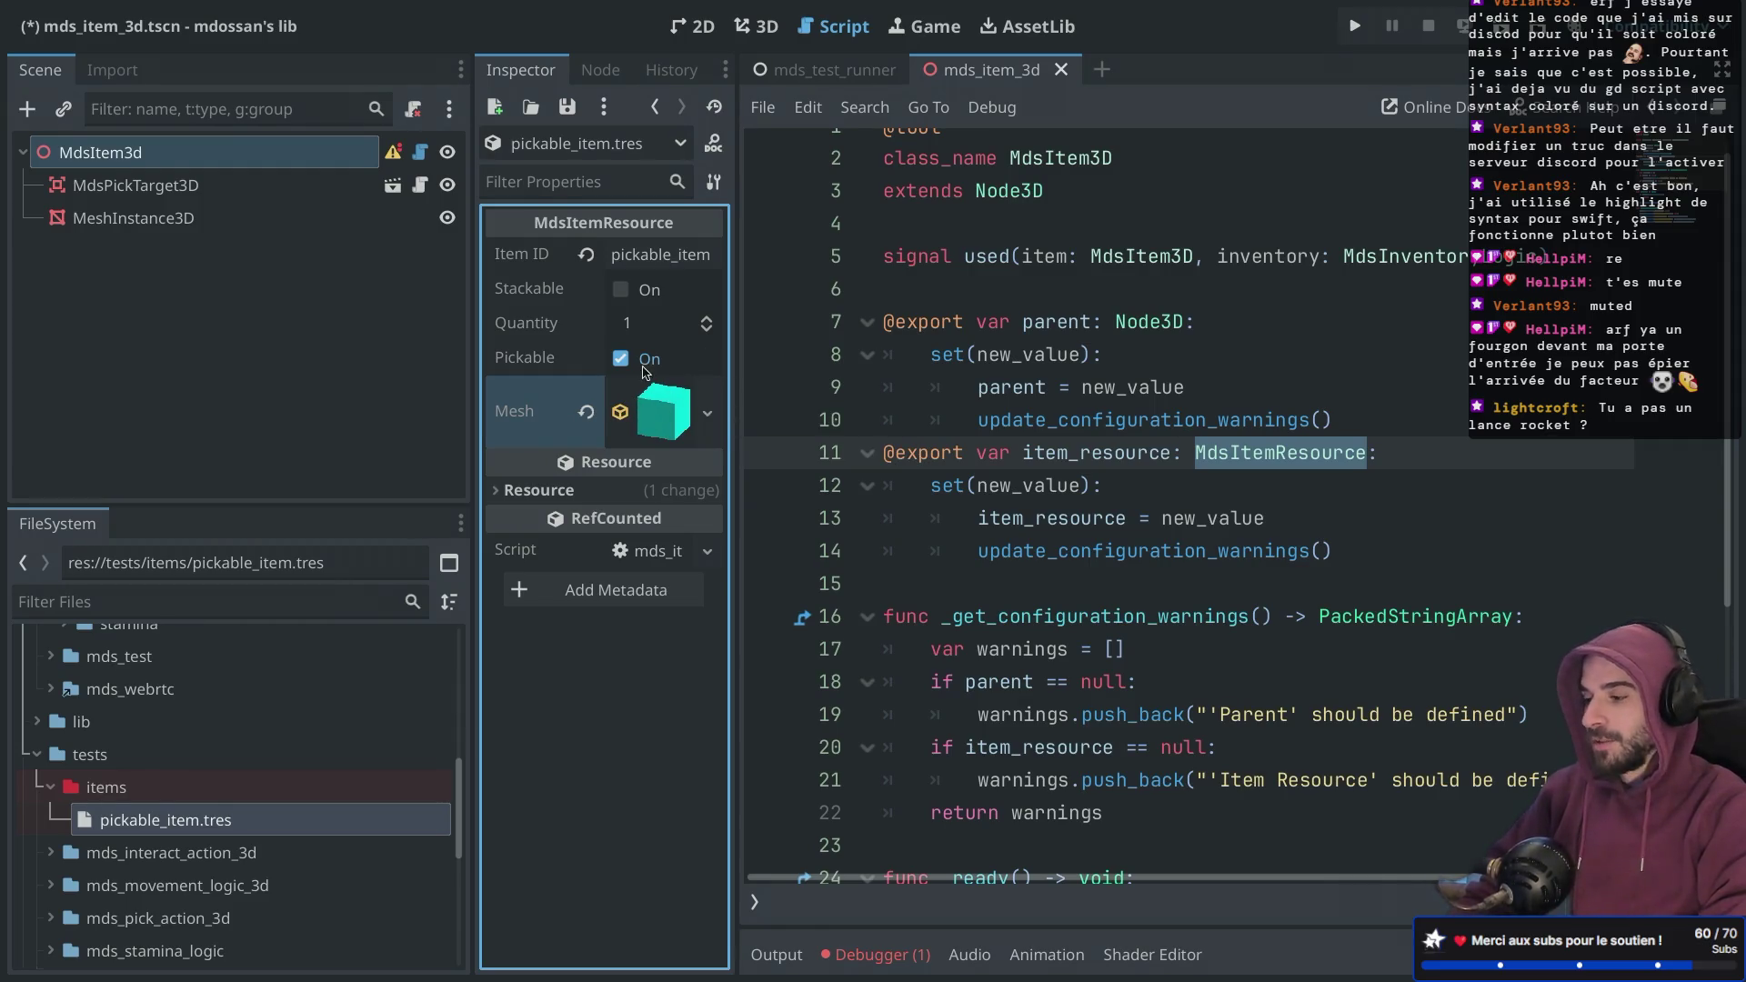
Step: Recheck the MdsPickTarget3D, MeshInstance3D and MdsItem3d nodes in the Inspector
mouse_move(637, 5)
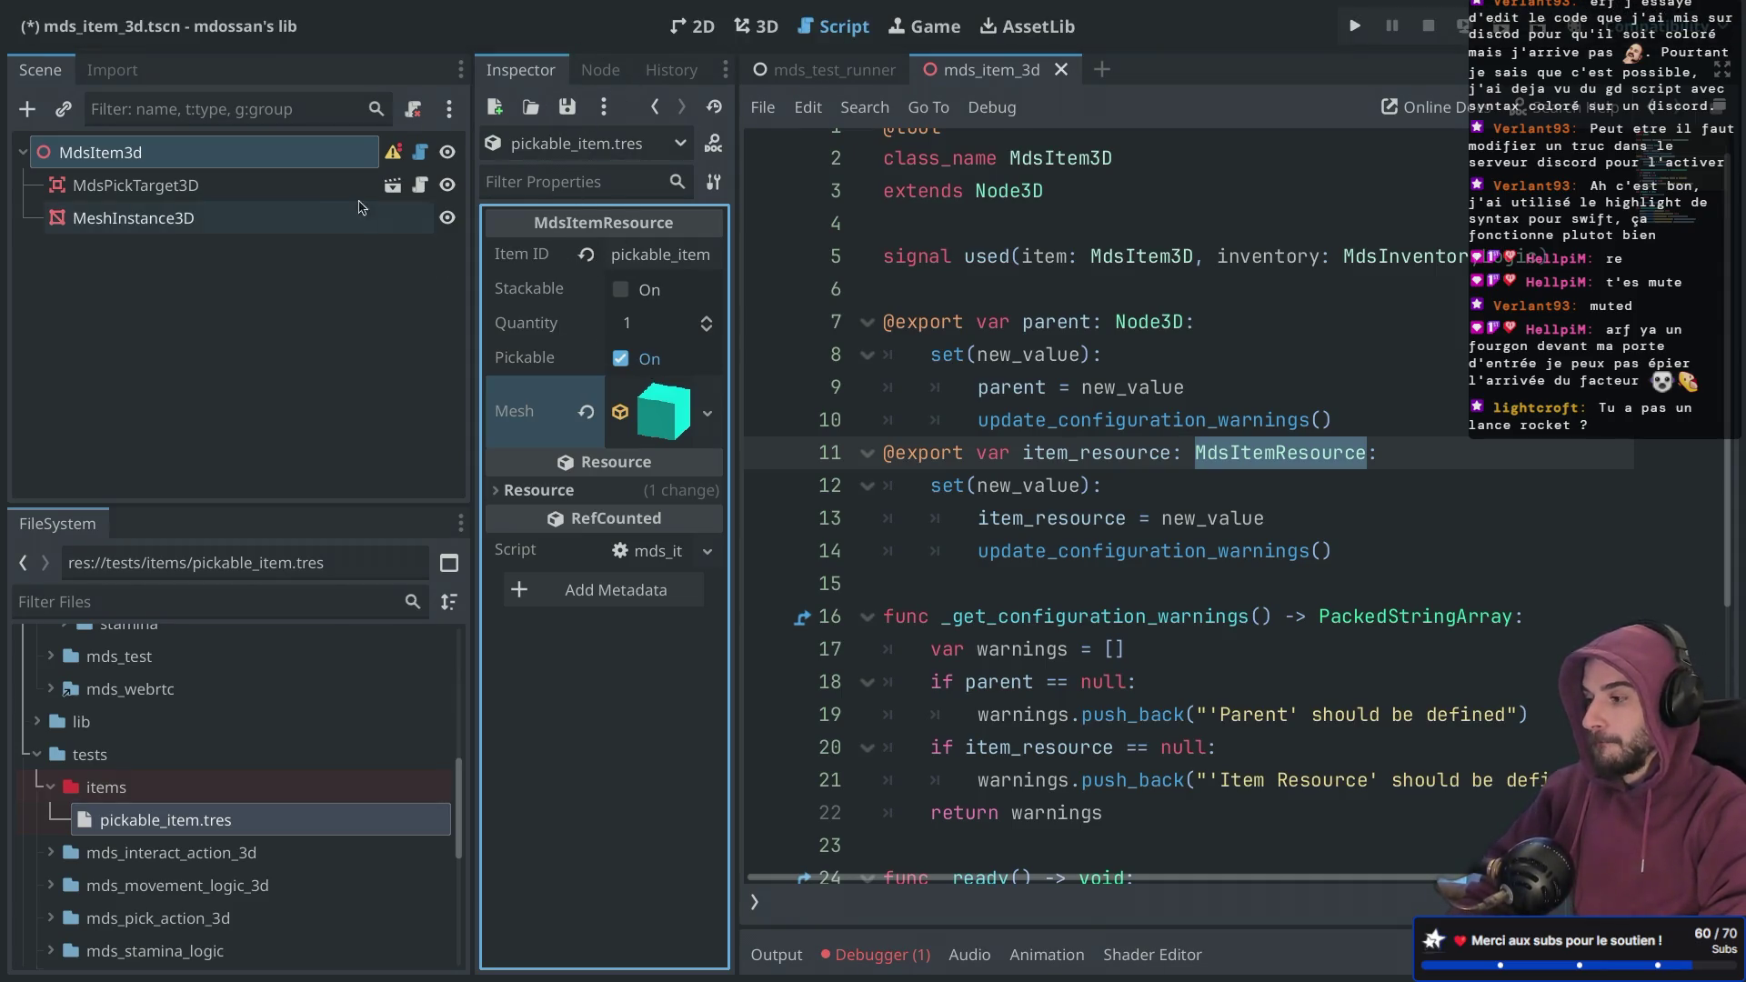
left_click(227, 186)
left_click(227, 218)
left_click(191, 184)
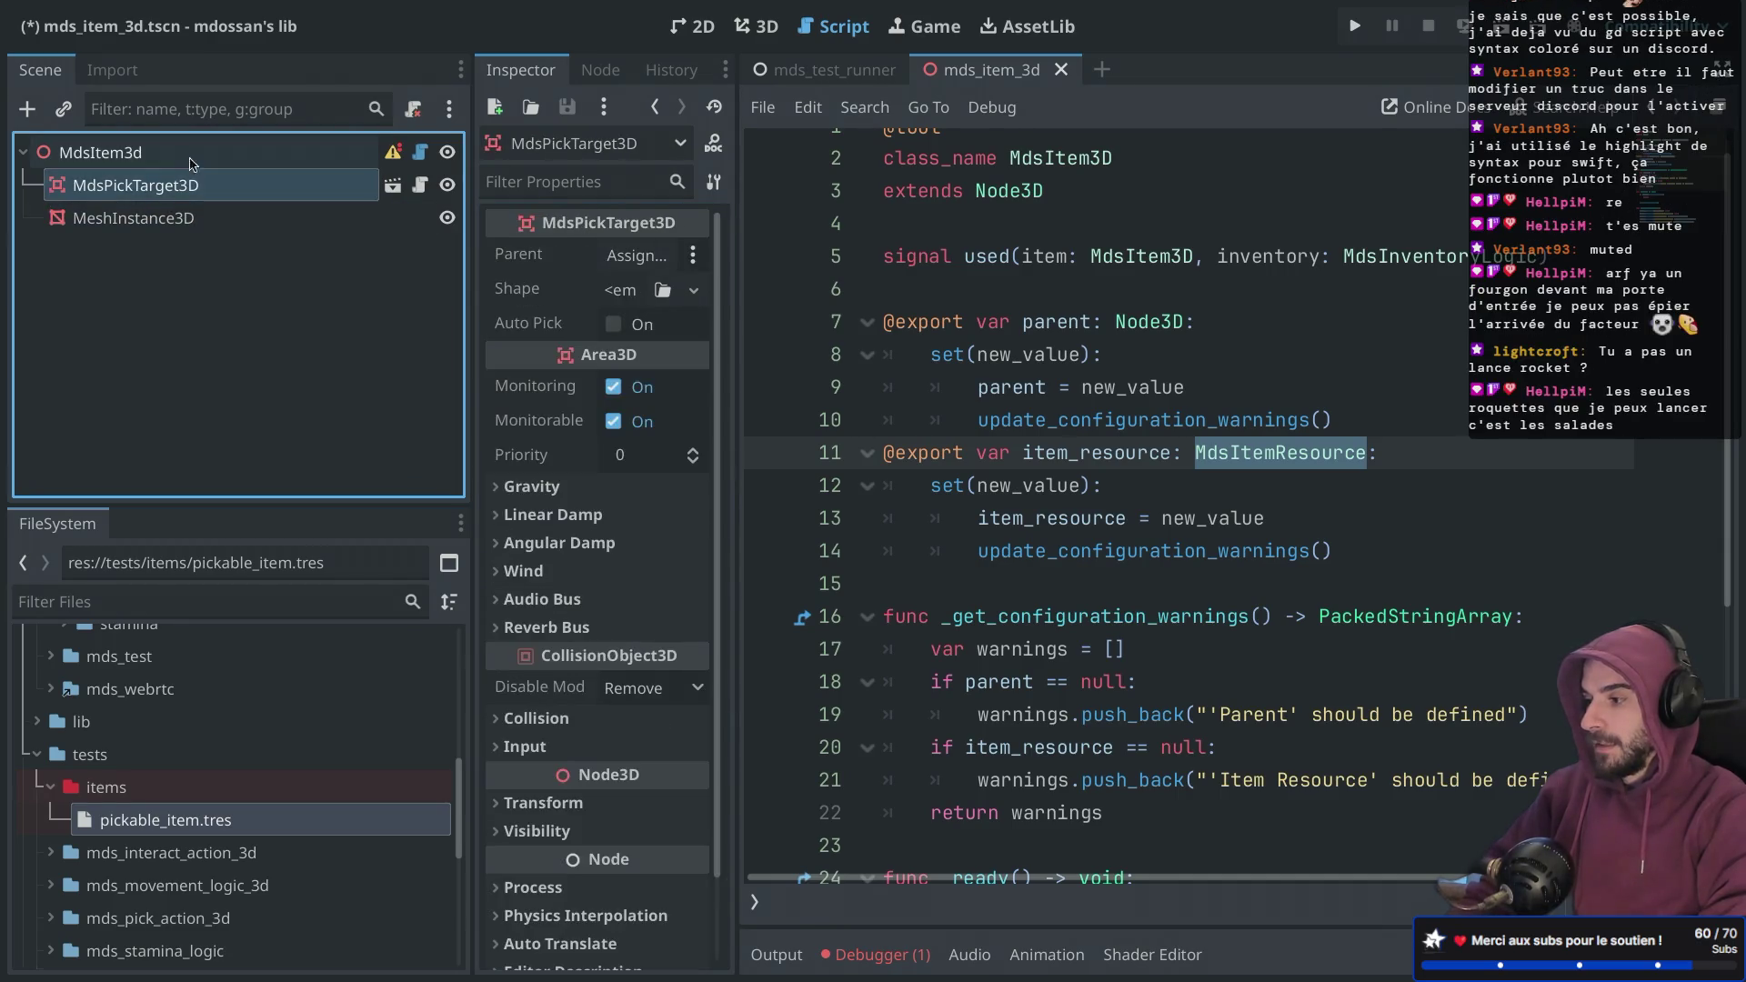
left_click(190, 155)
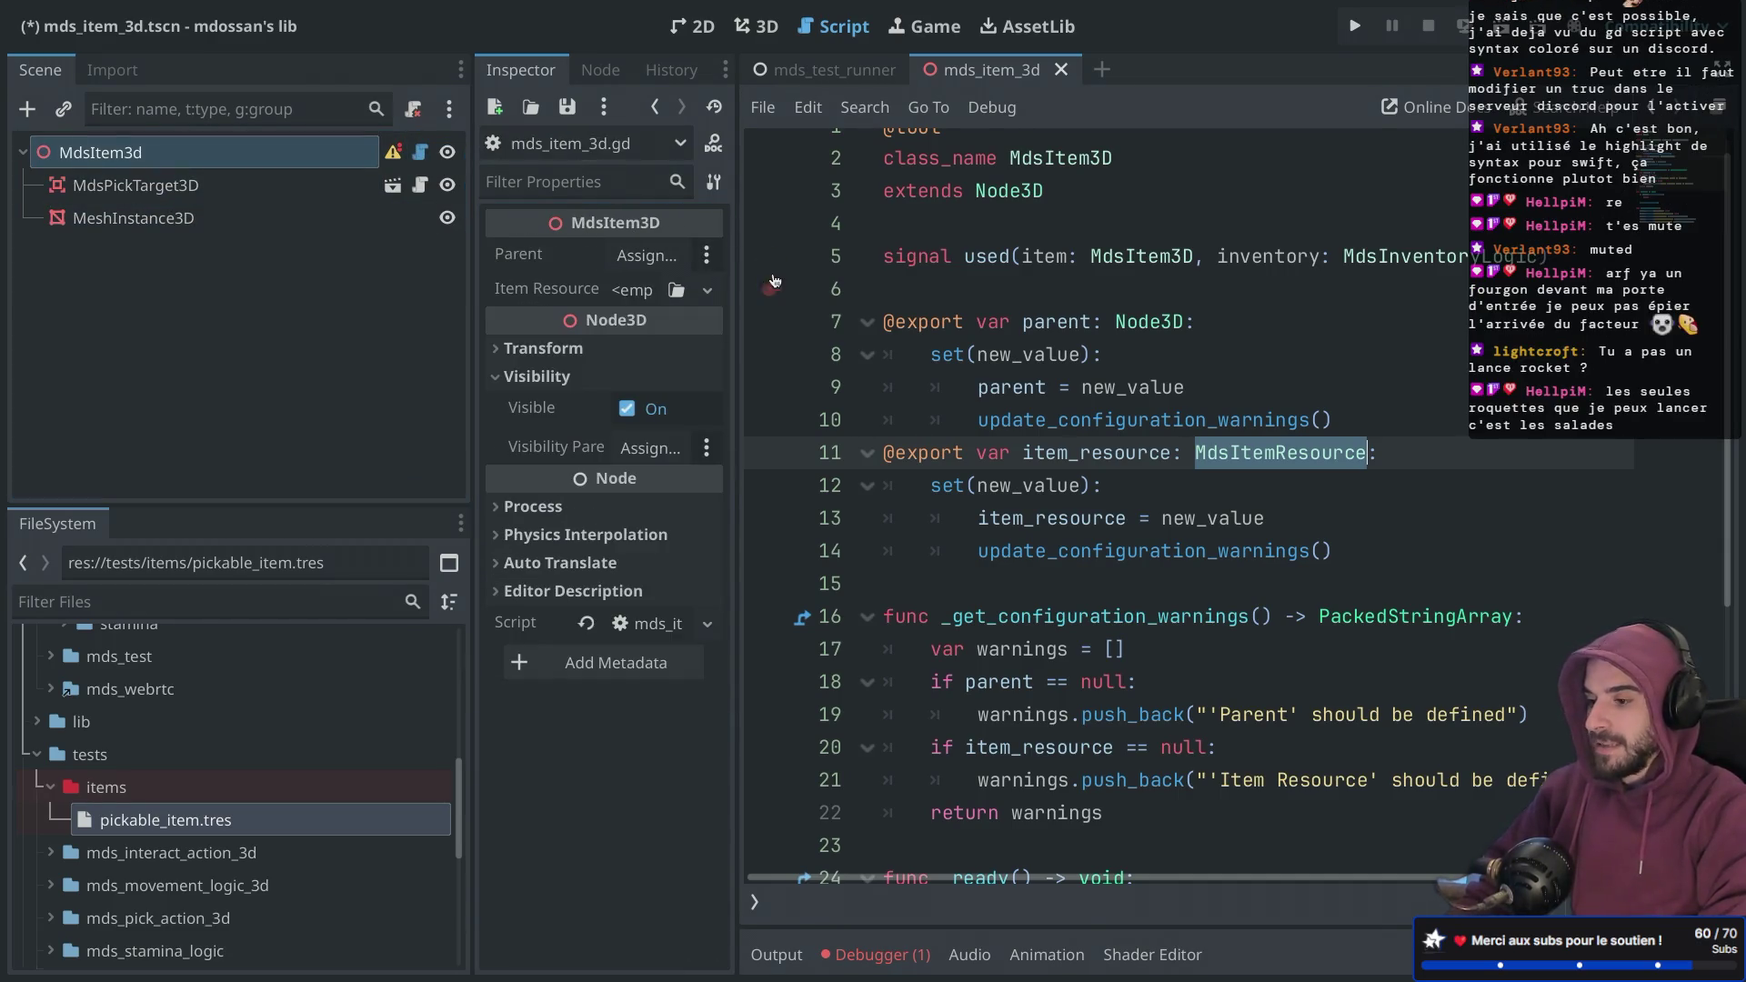
scroll(1092, 488, "down", 3)
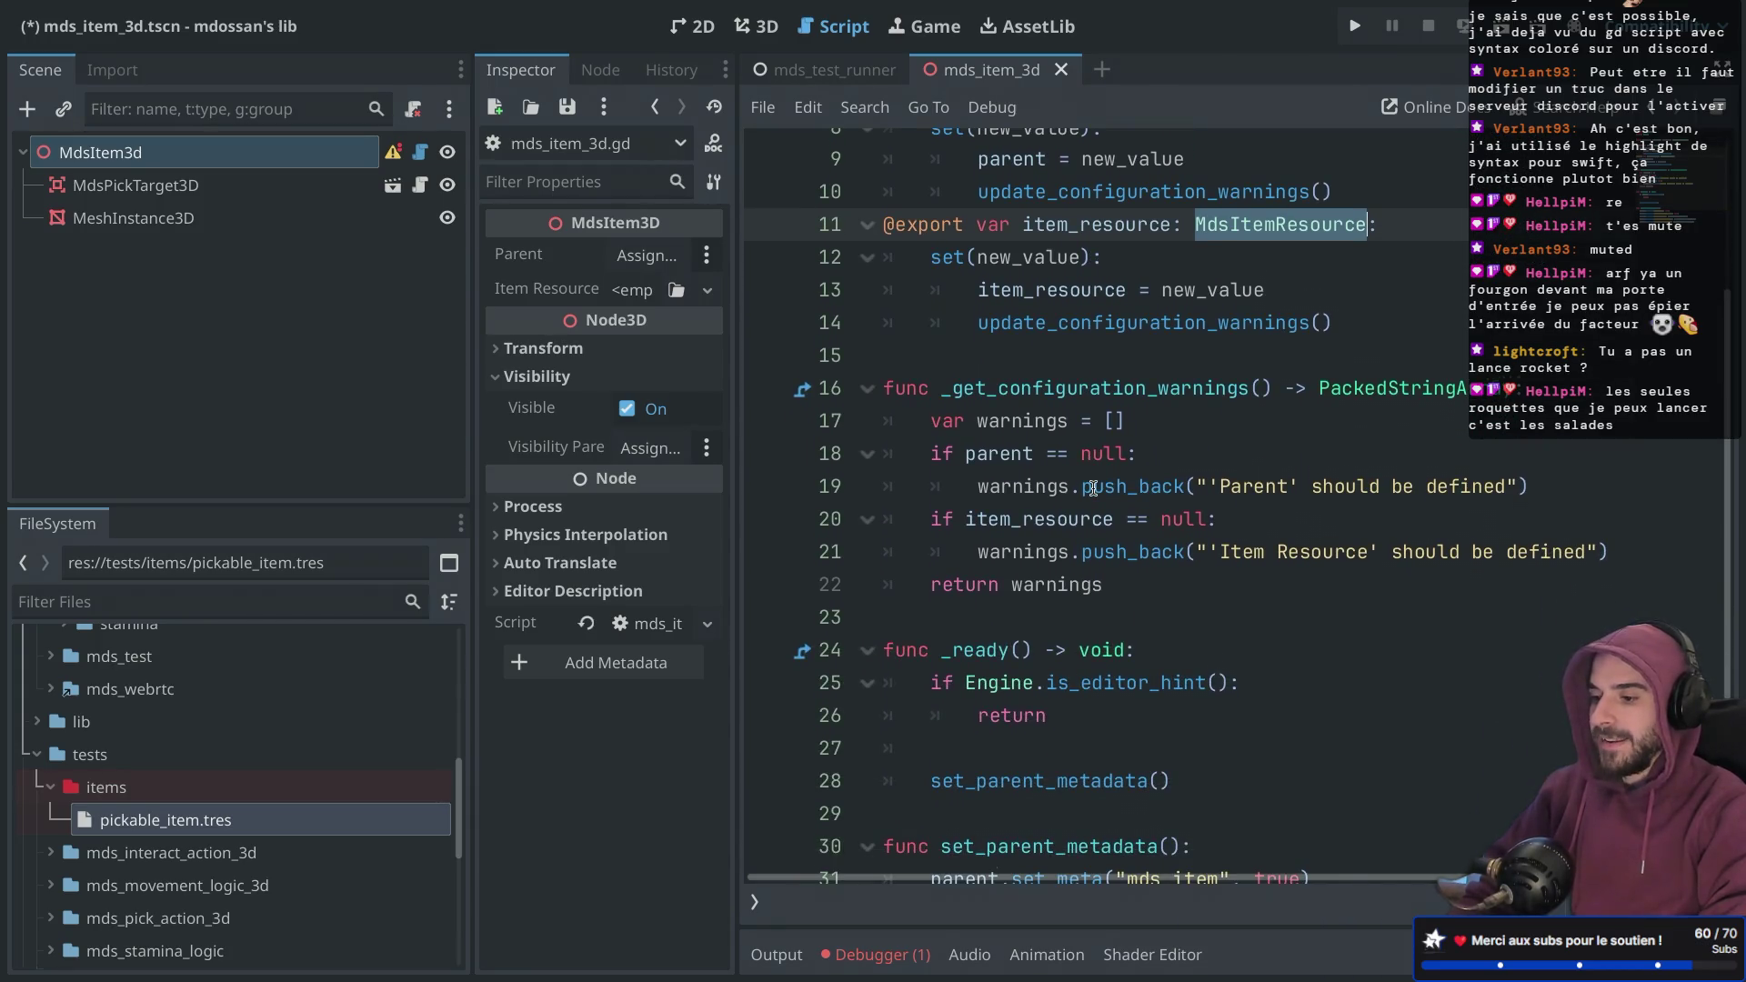
scroll(1092, 489, "down", 3)
mouse_move(1014, 480)
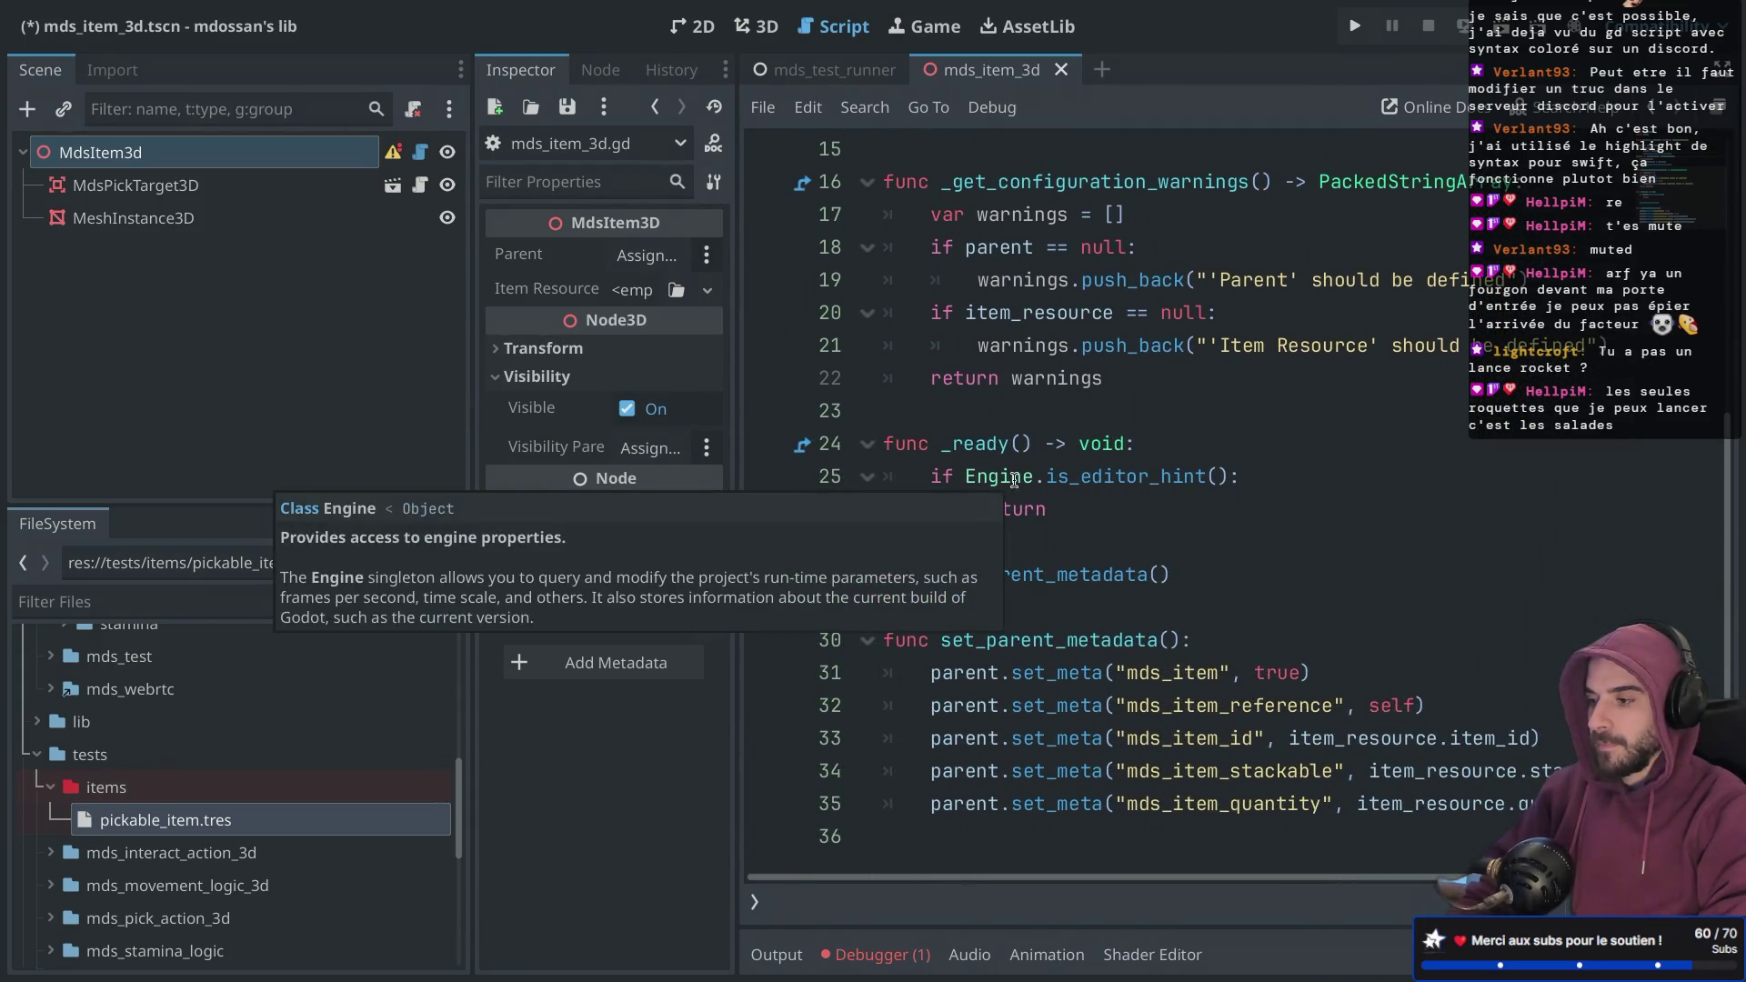
mouse_move(1027, 396)
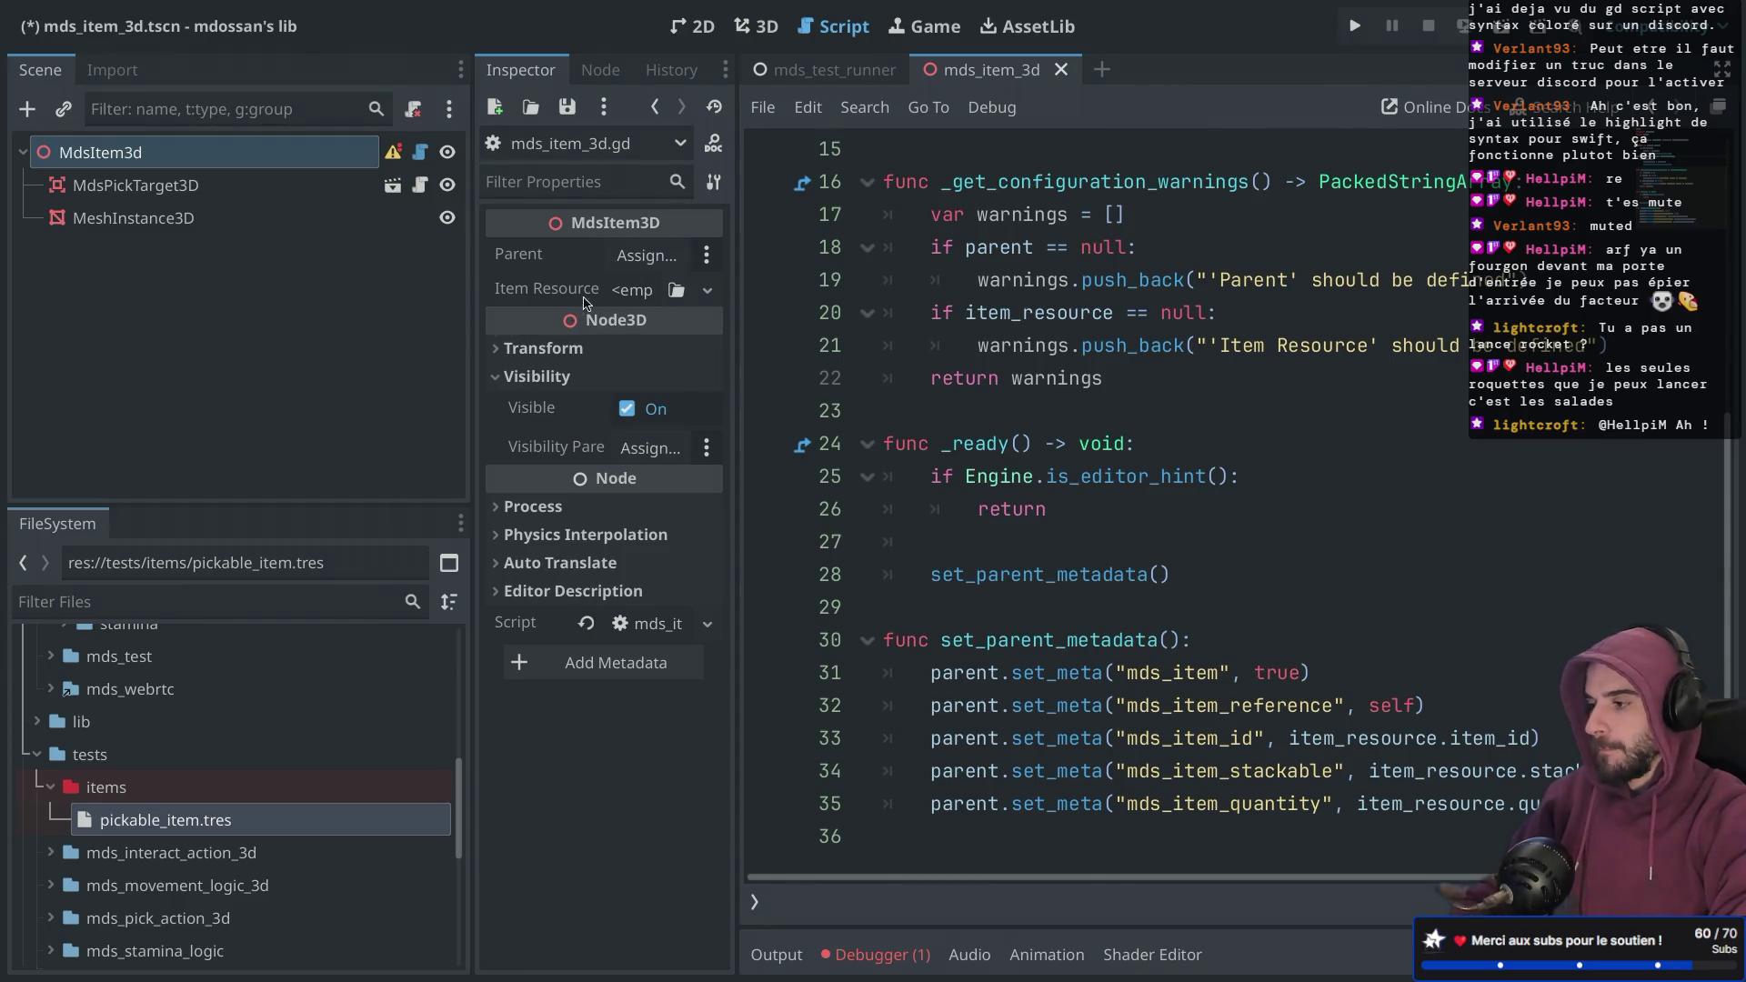
left_click(238, 187)
left_click(212, 217)
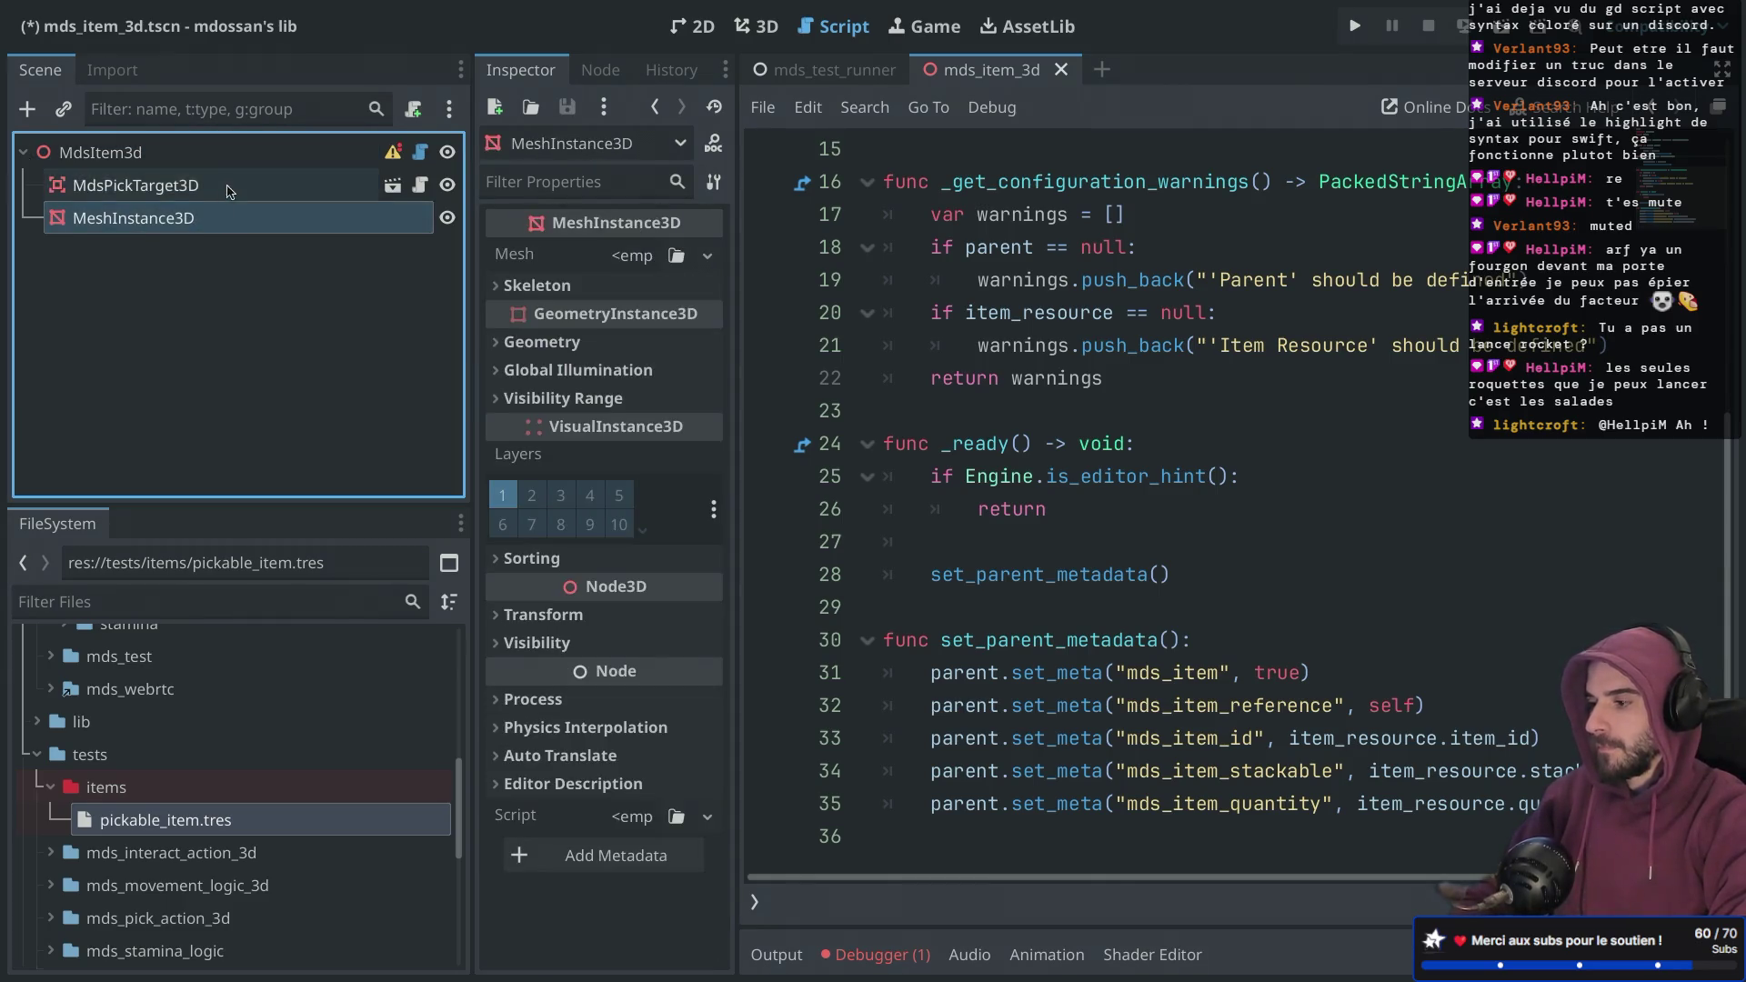
left_click(229, 186)
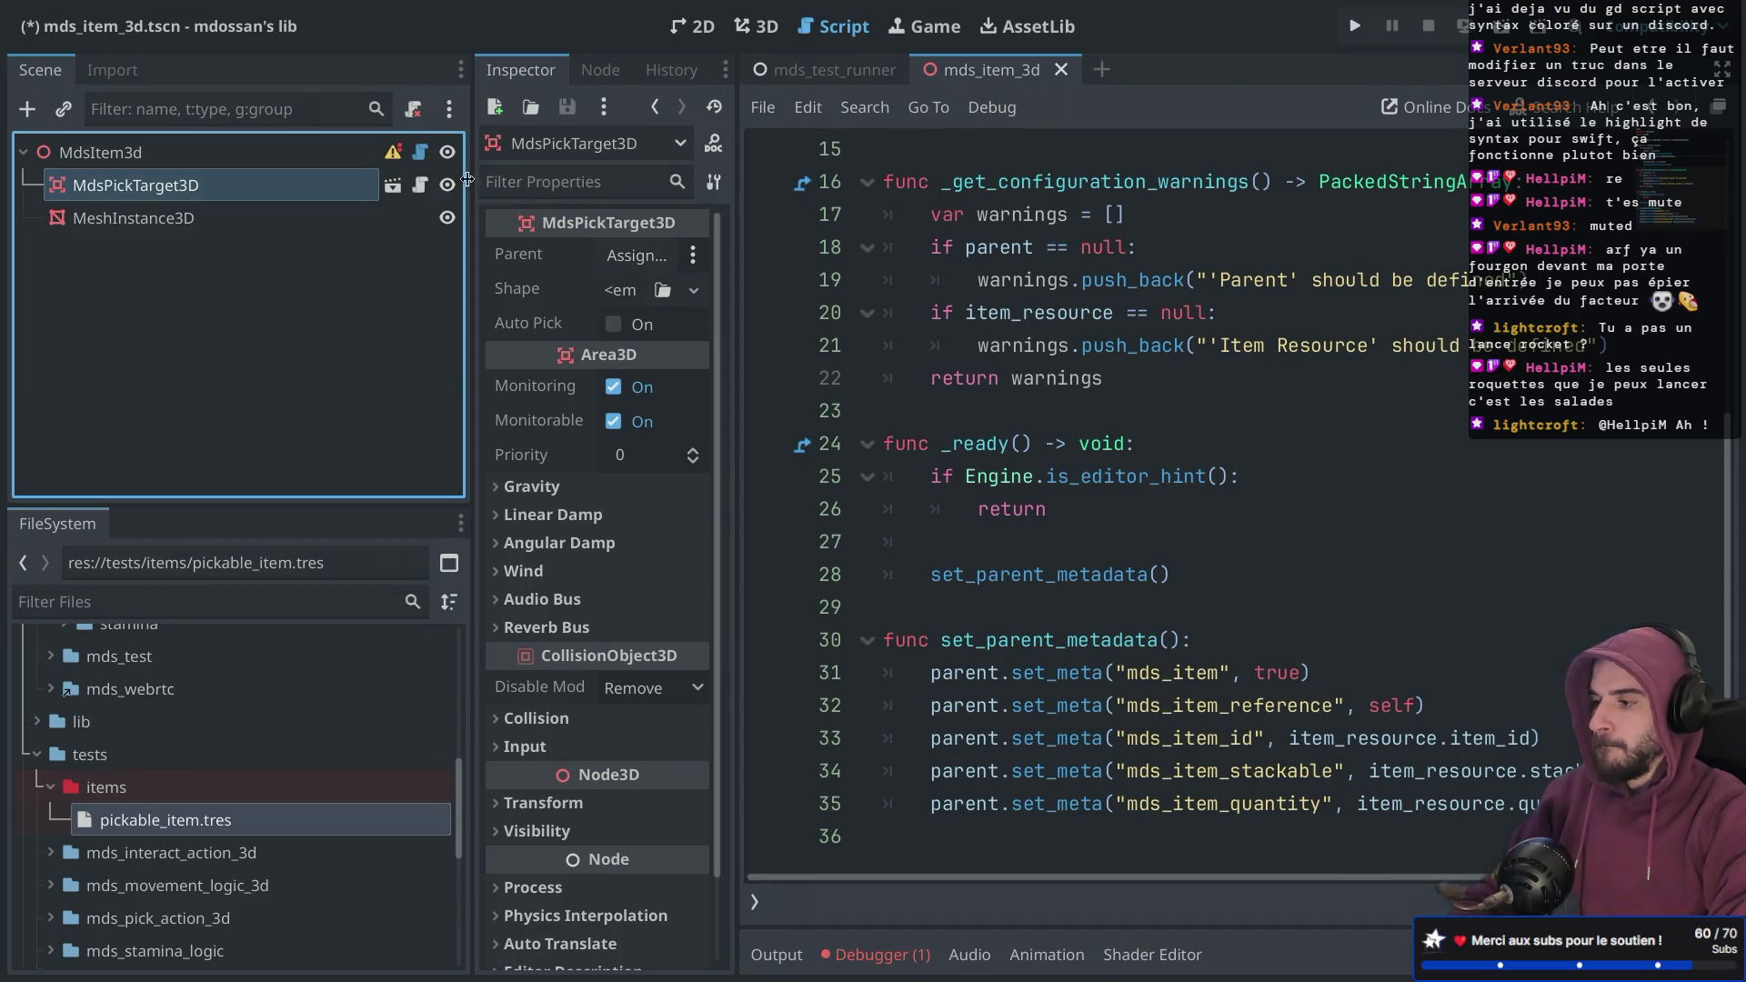
left_click(420, 151)
left_click(1078, 535)
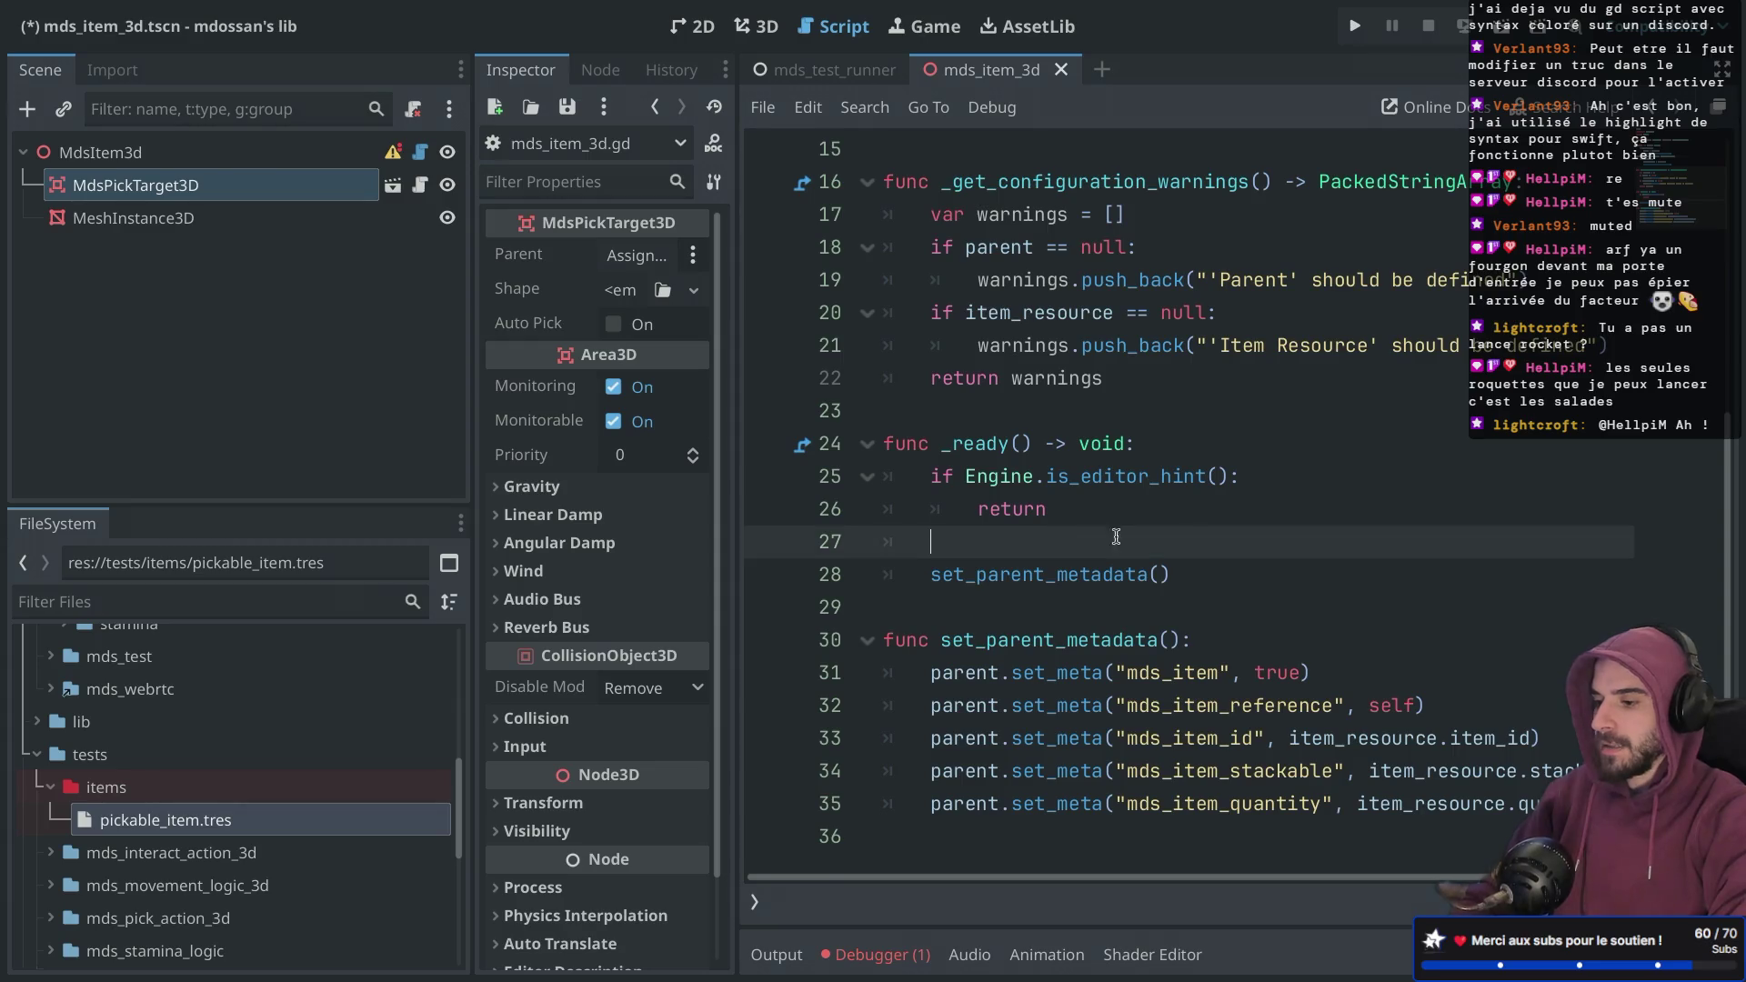
left_click(1225, 570)
key("Return")
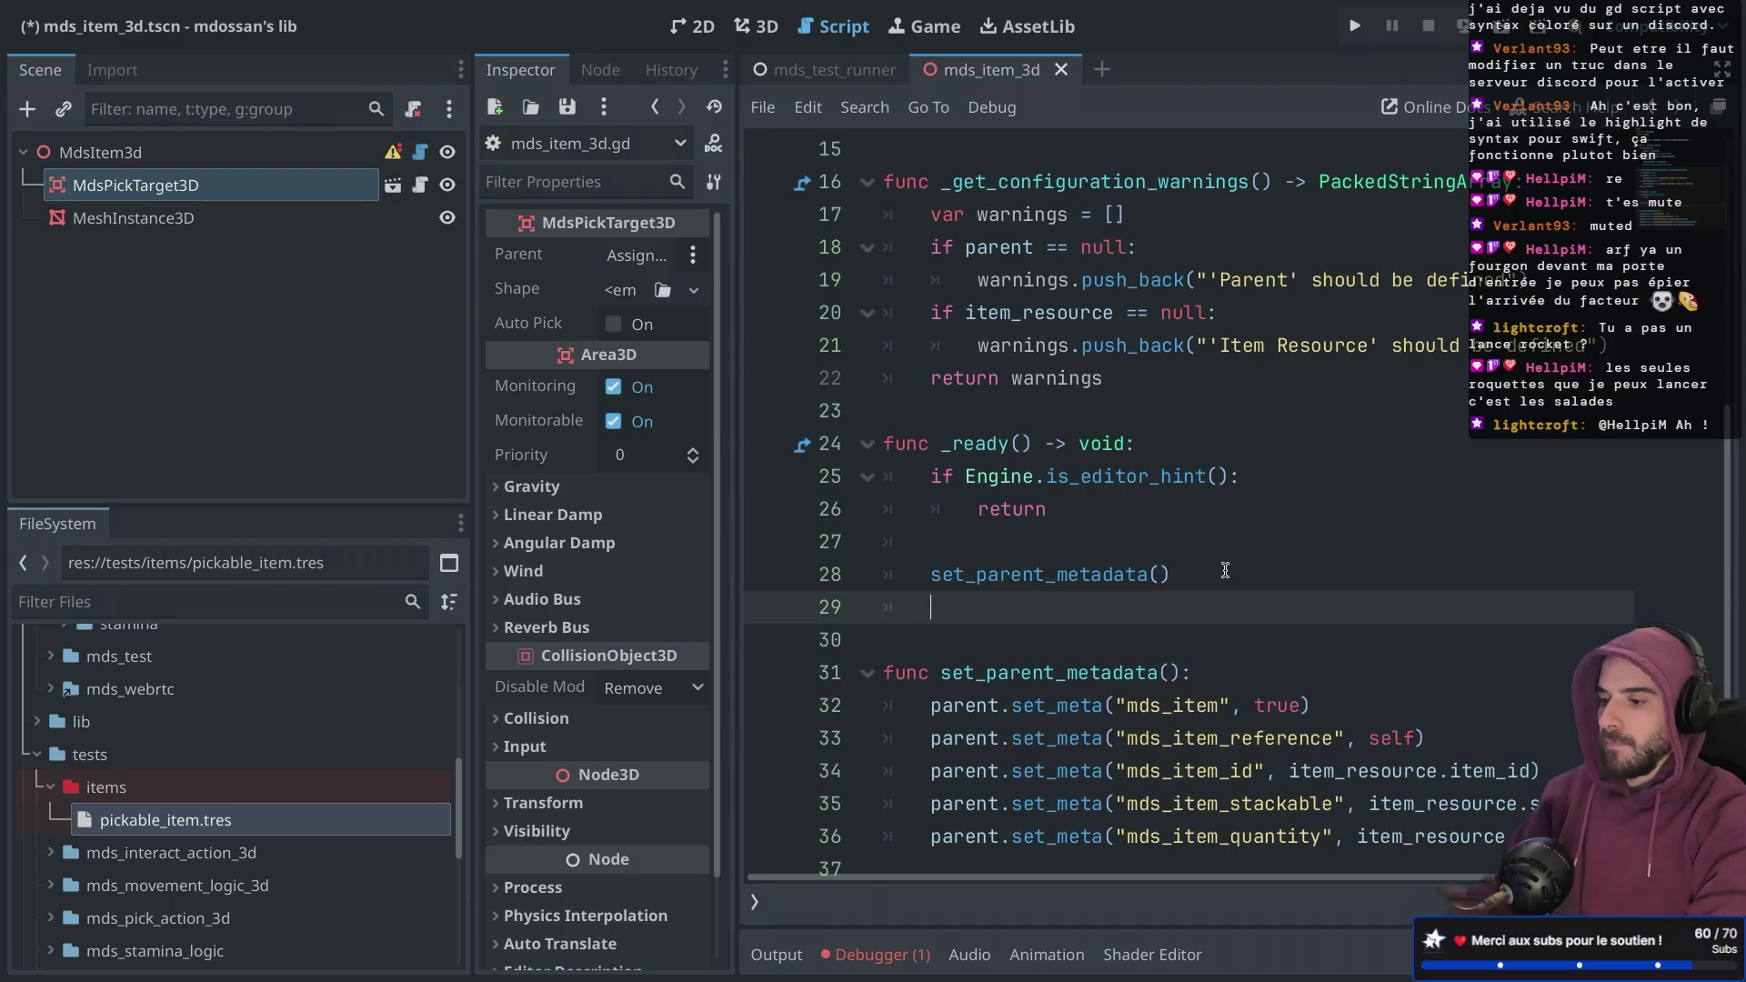
right_click(251, 186)
left_click(279, 715)
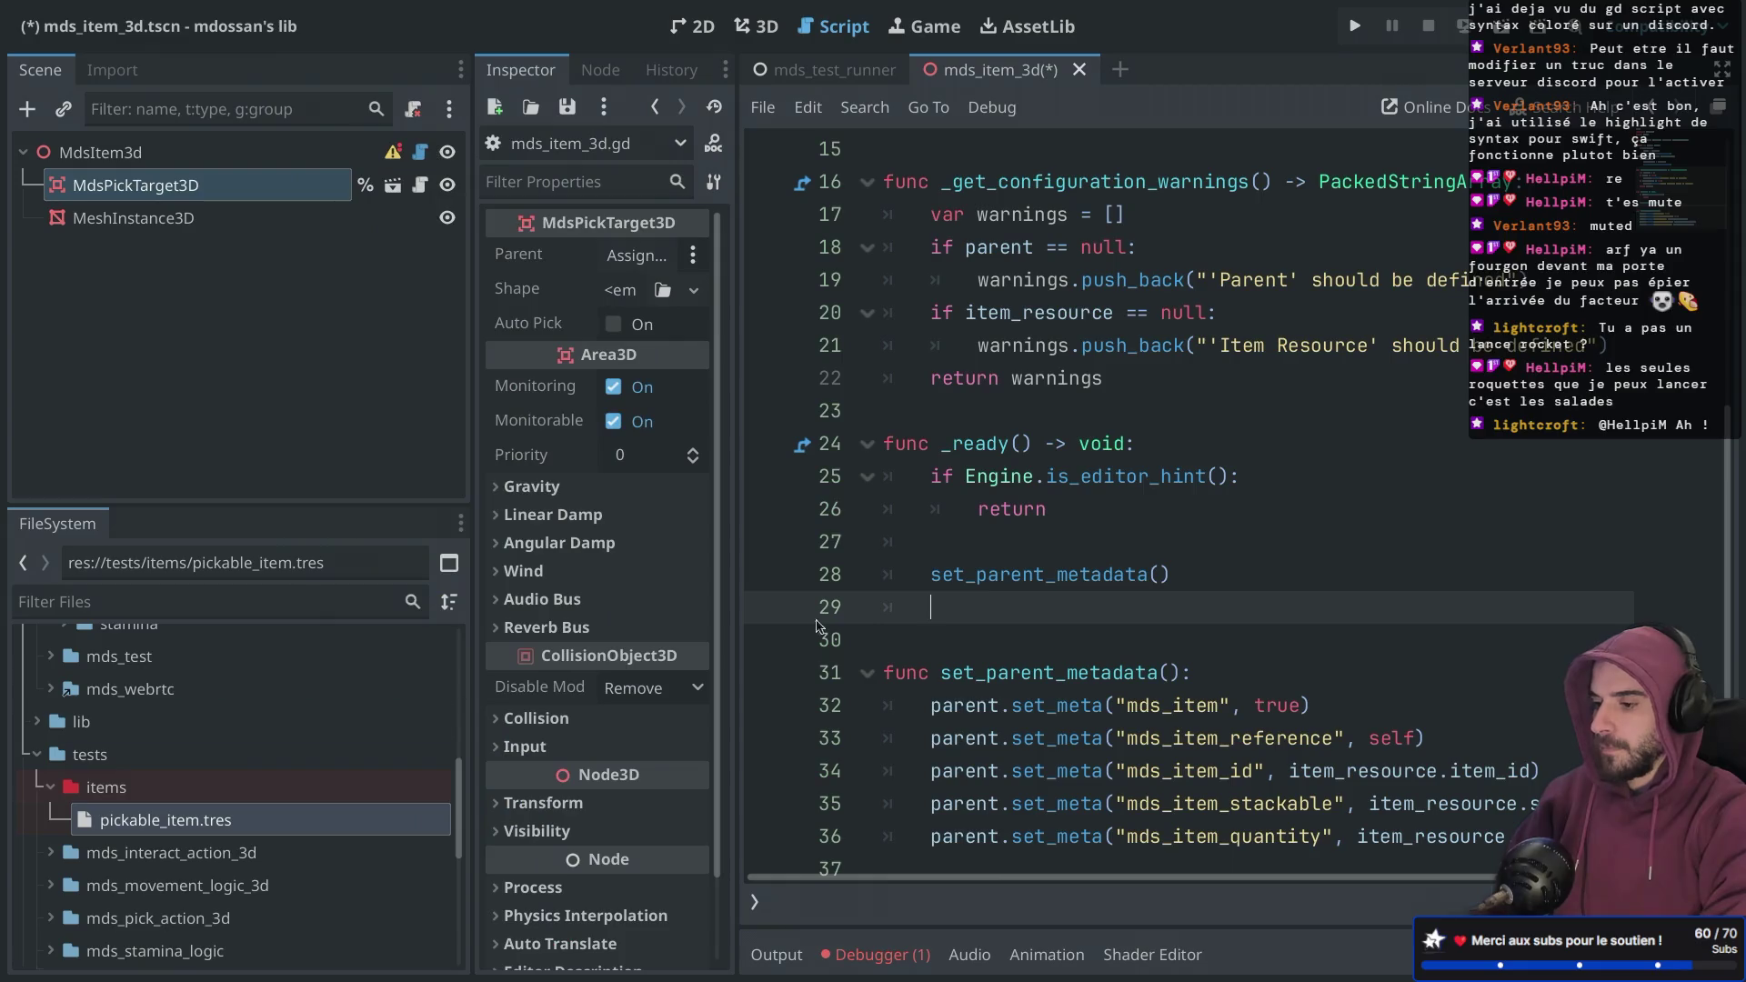
left_click(997, 608)
type("%Mds")
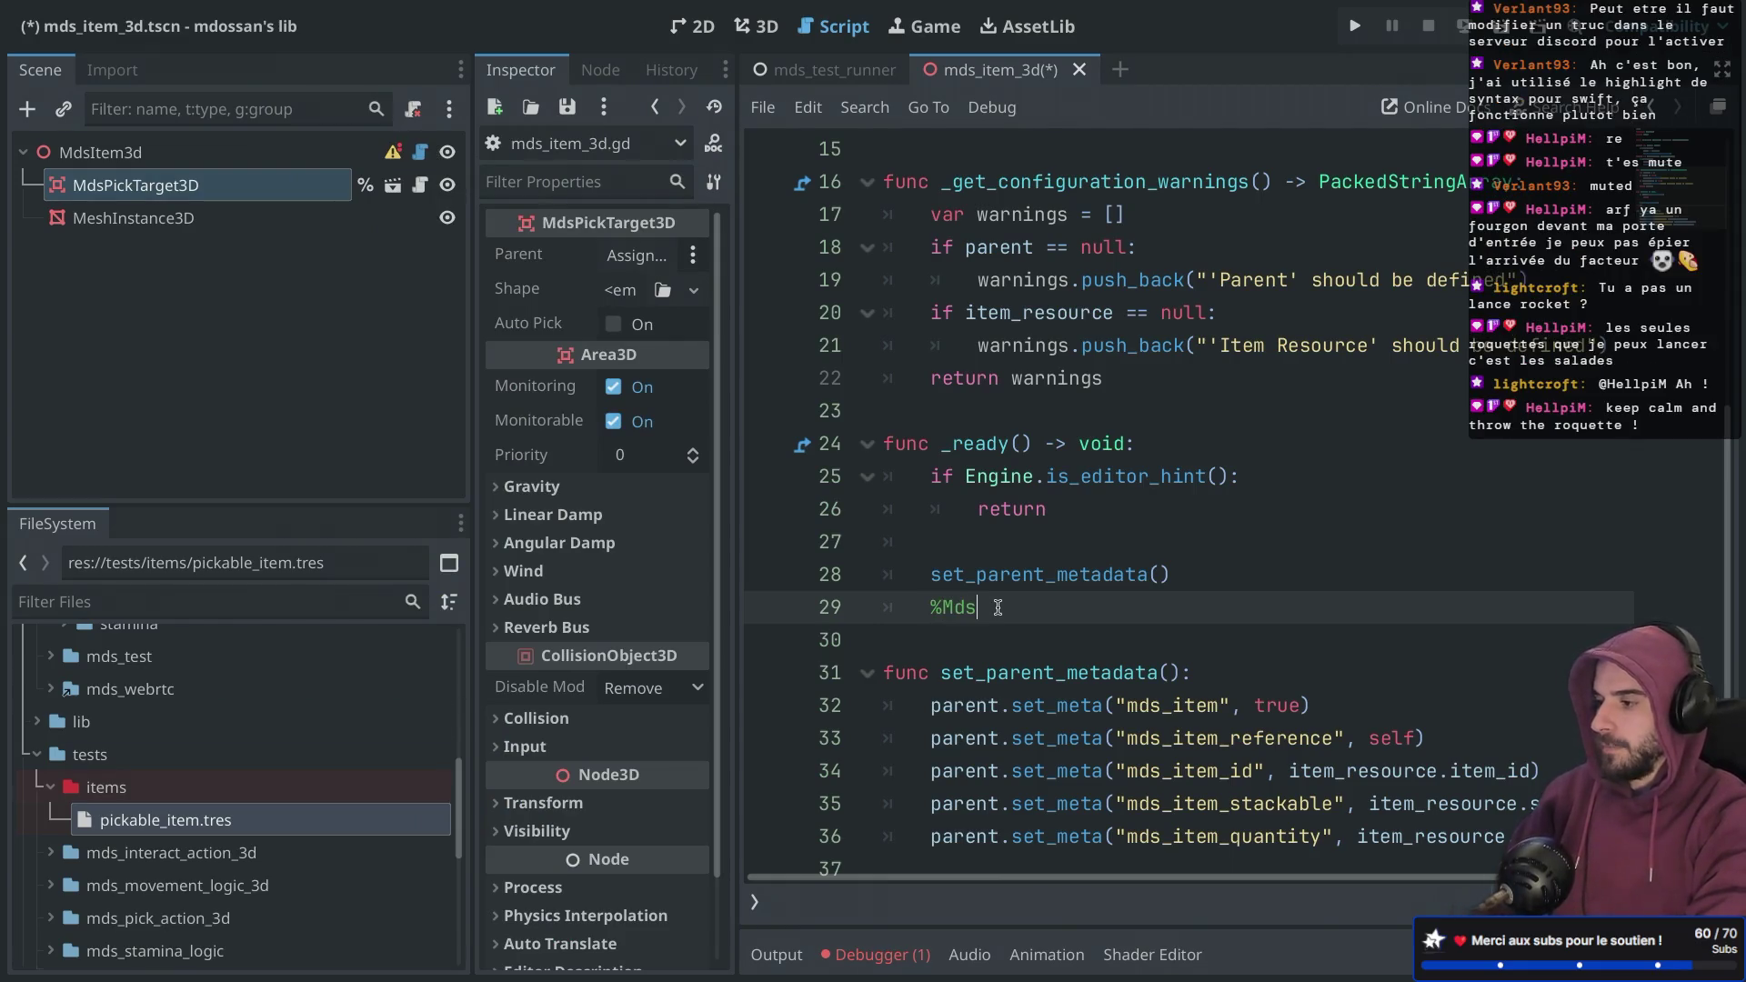
key("Return")
type(".pa")
key("Return")
type(".parent ")
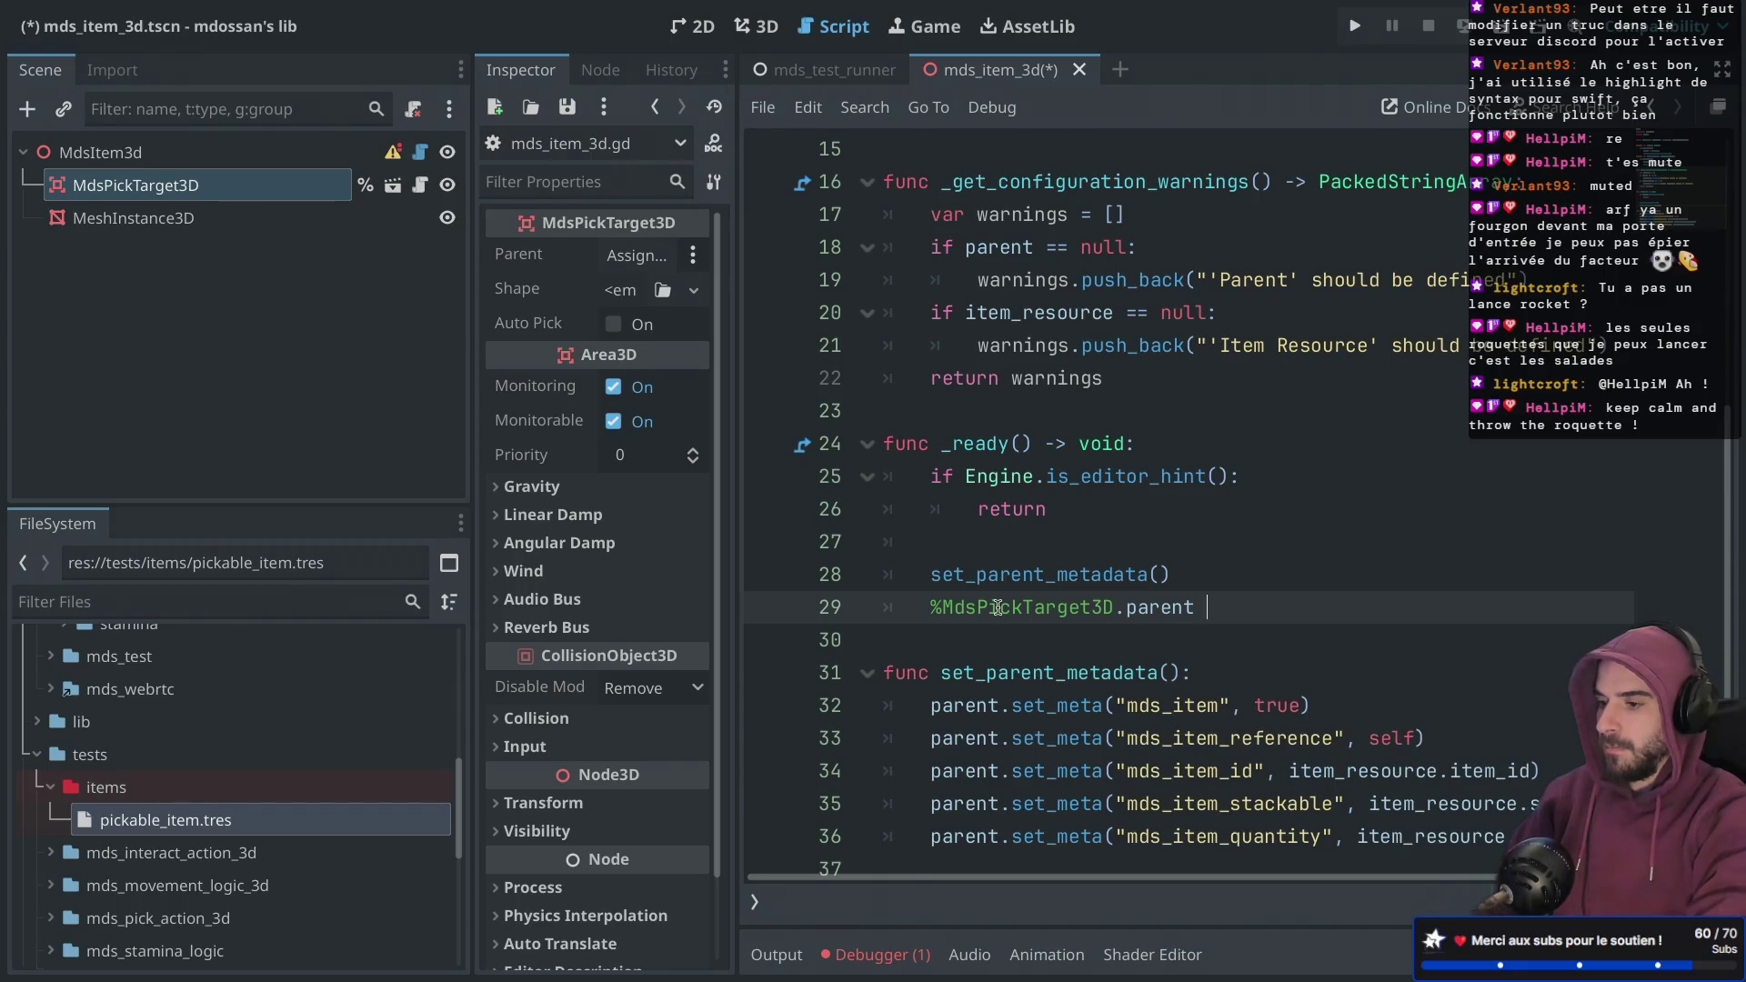
type("= parent")
key("ctrl+s")
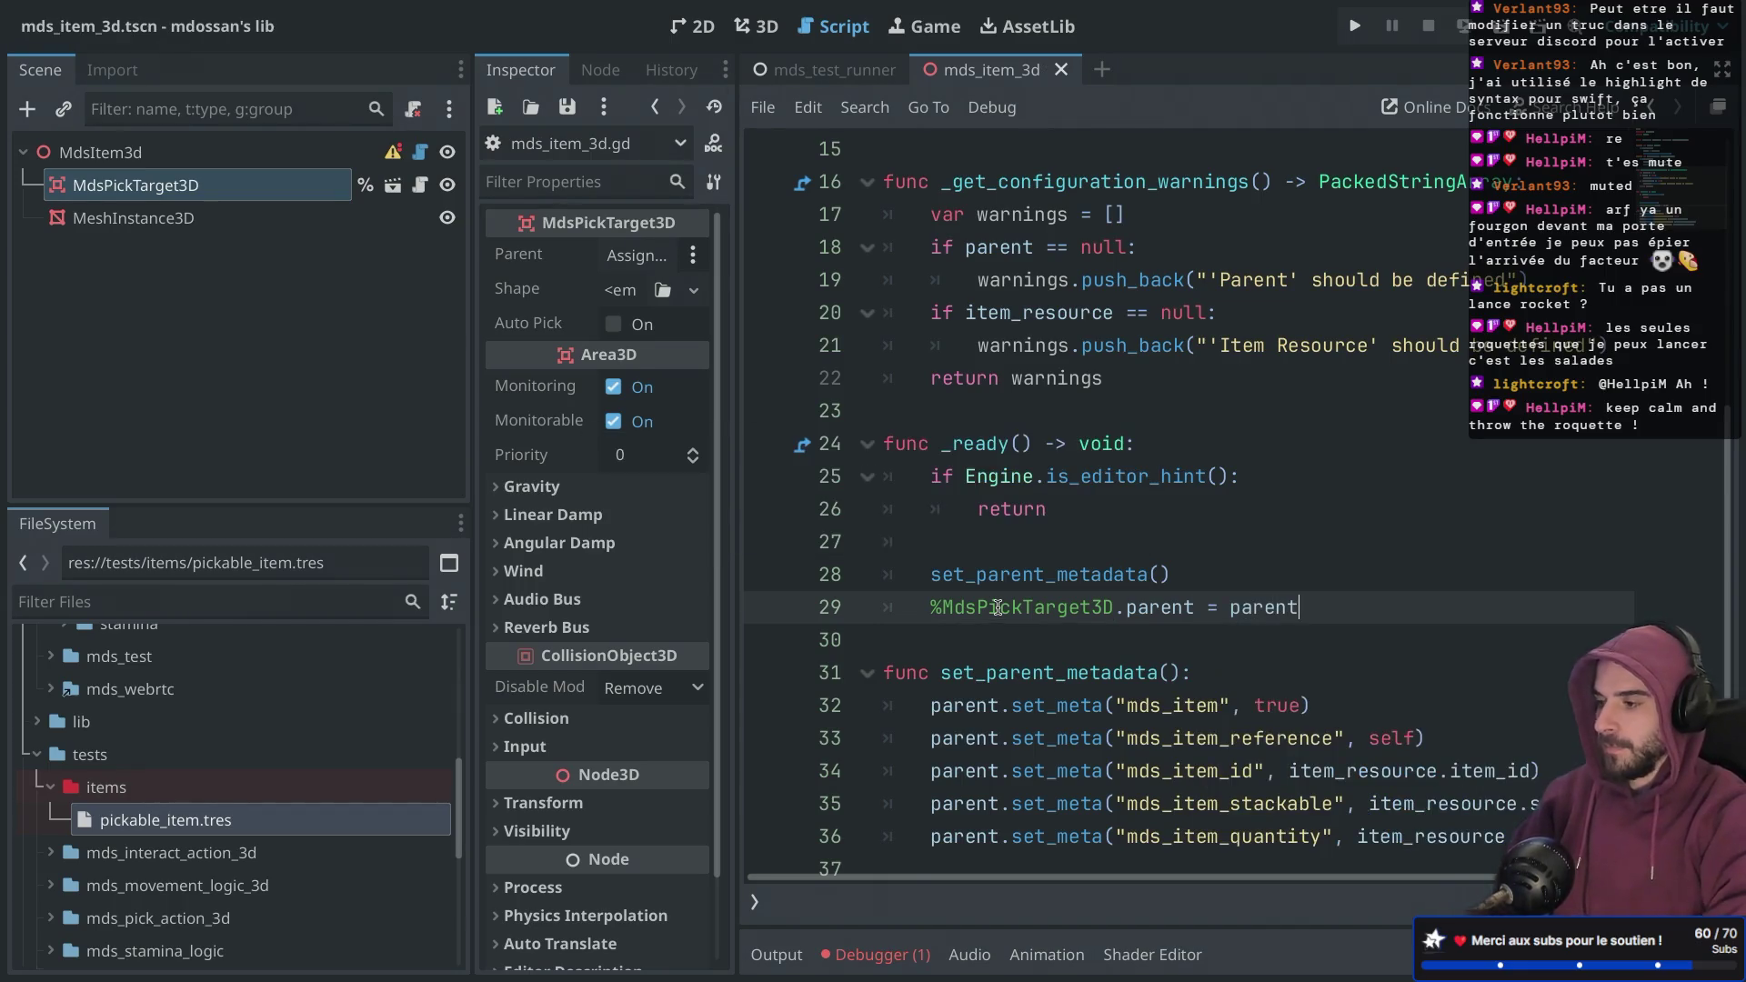
scroll(997, 608, "up", 4)
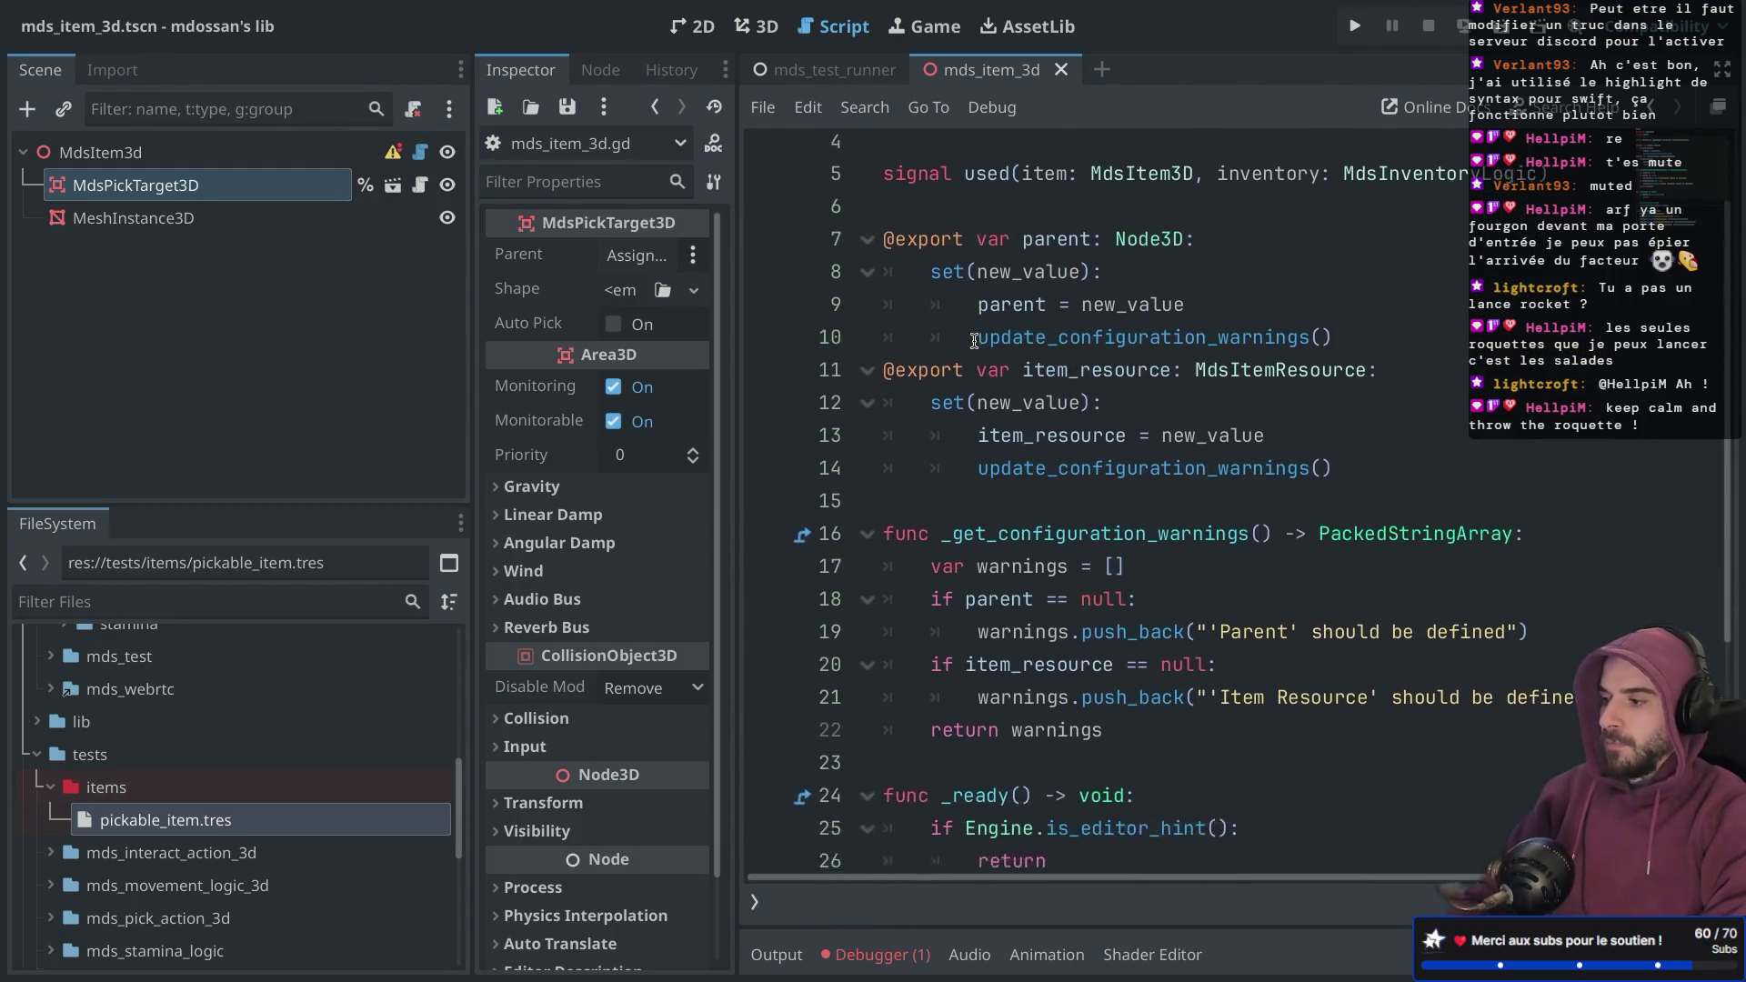
scroll(974, 340, "down", 3)
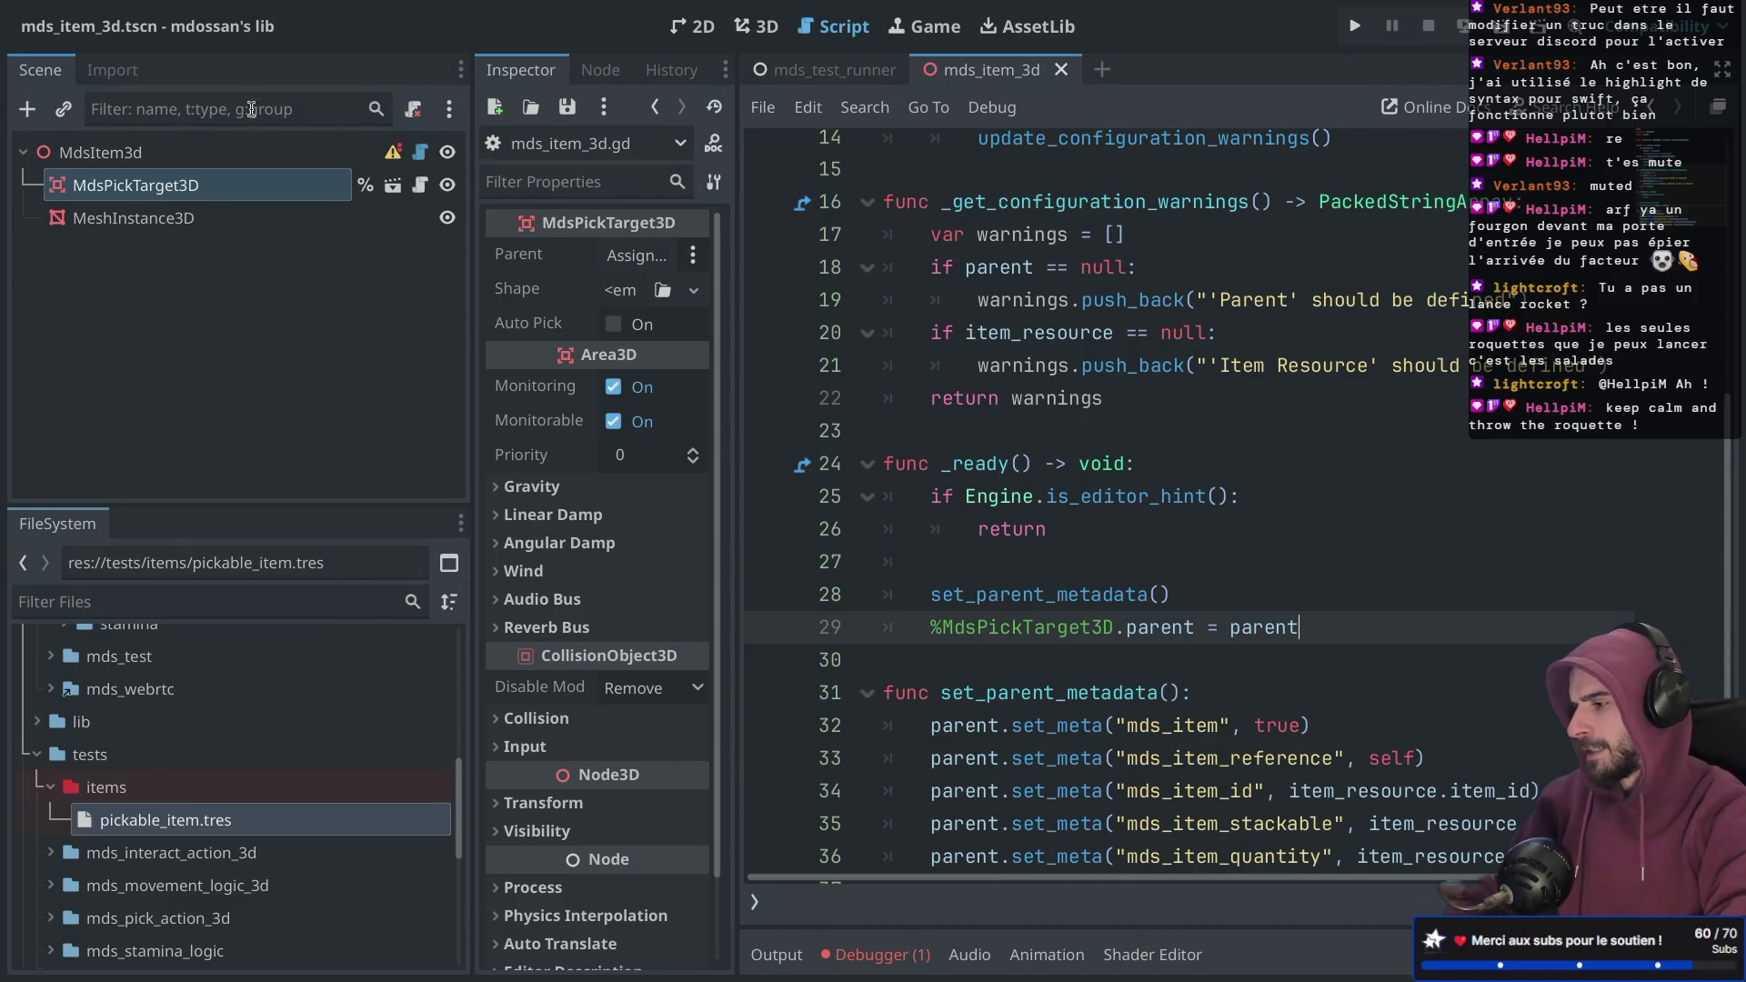
scroll(1109, 468, "up", 3)
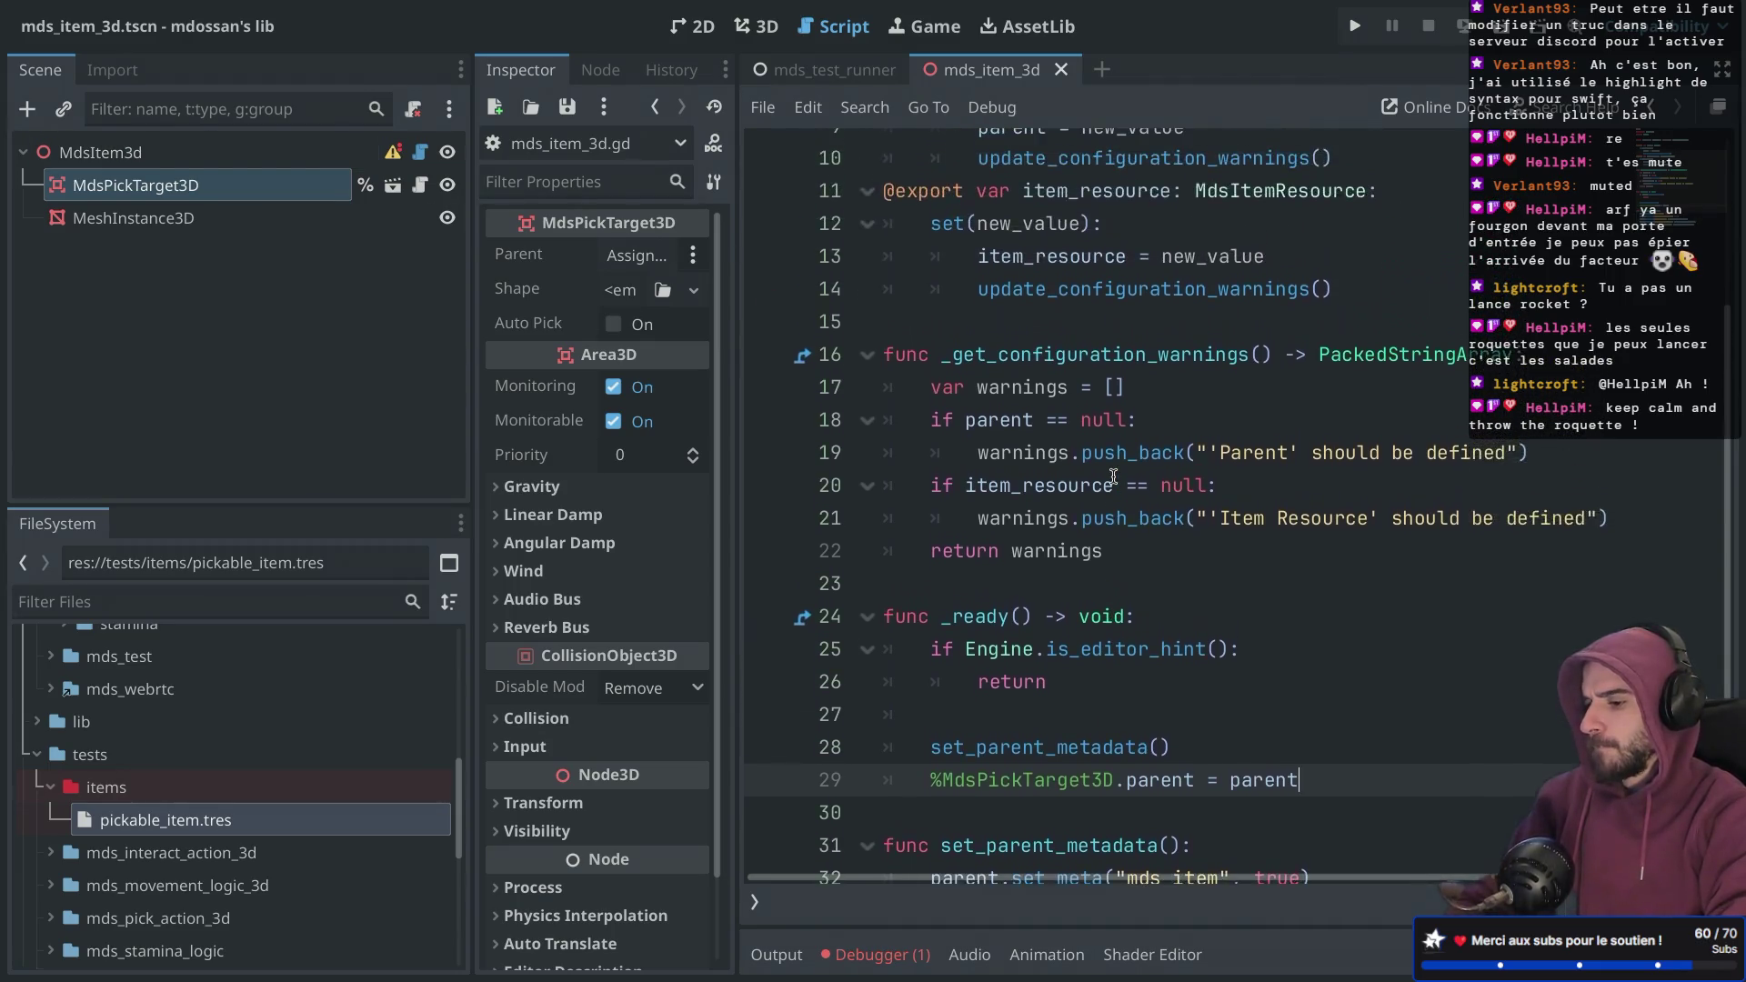
scroll(1112, 475, "up", 3)
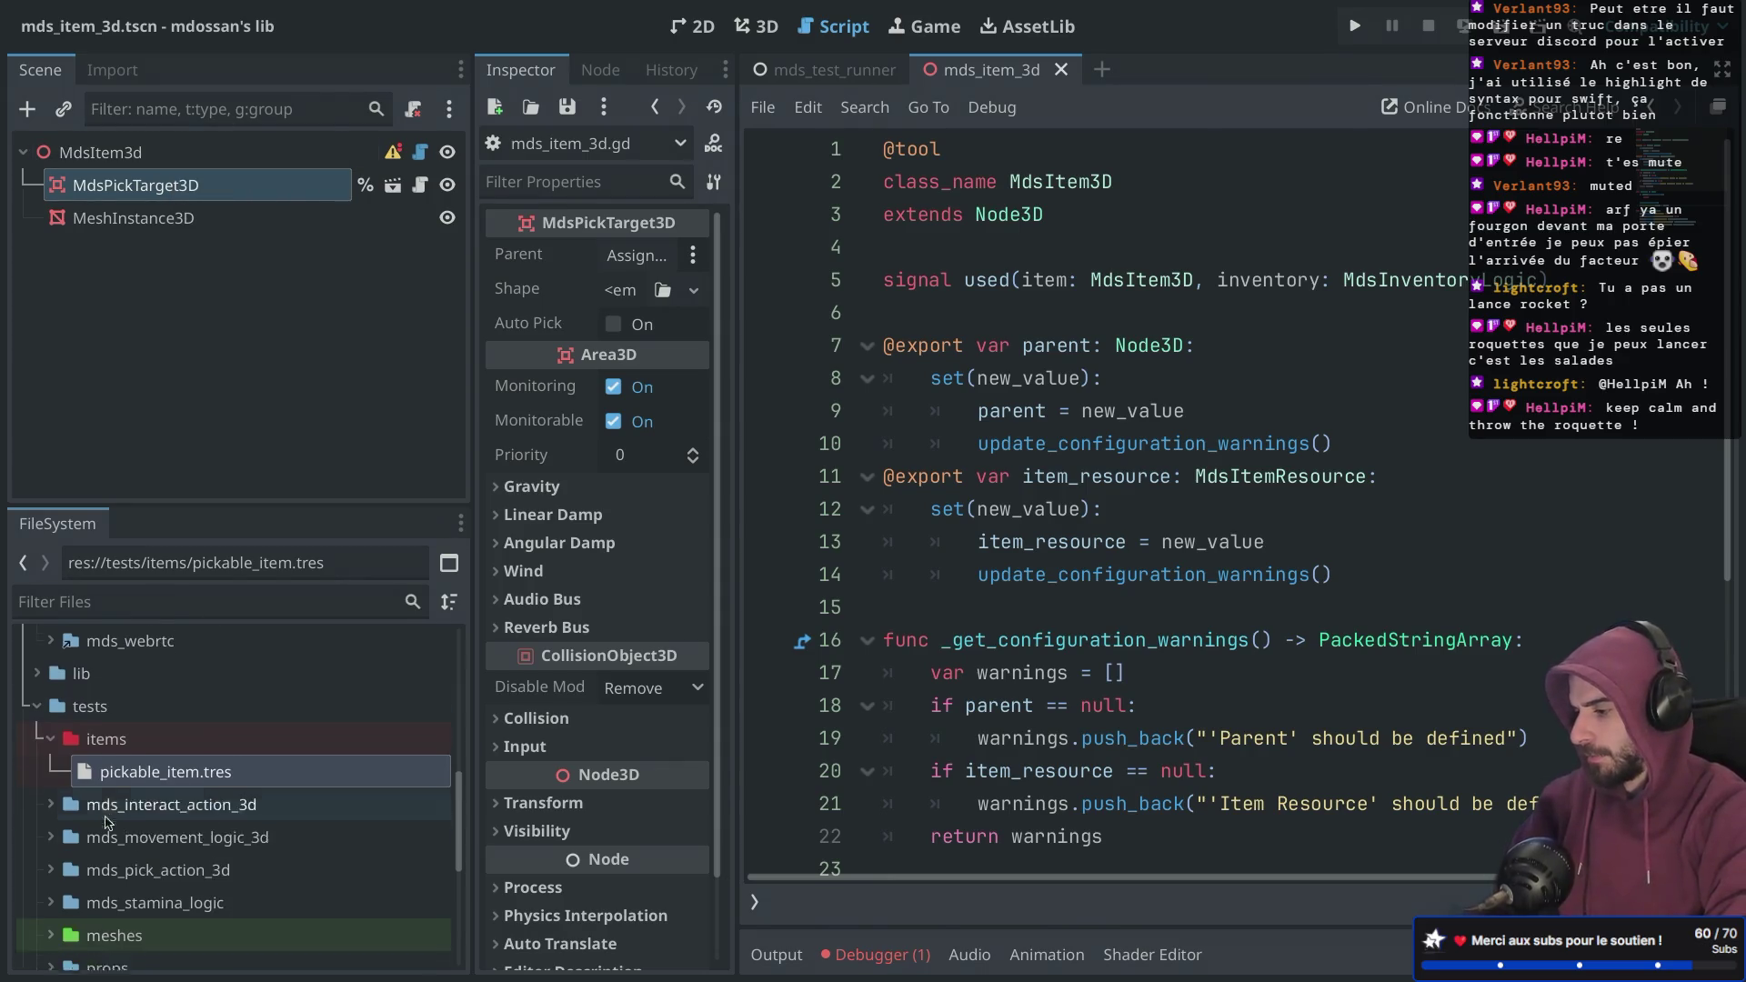
Step: Open p2p_item.tscn from props/p2p in the 3D view, then return to mds_item_3d
scroll(82, 755, "down", 3)
left_click(50, 788)
scroll(168, 791, "down", 5)
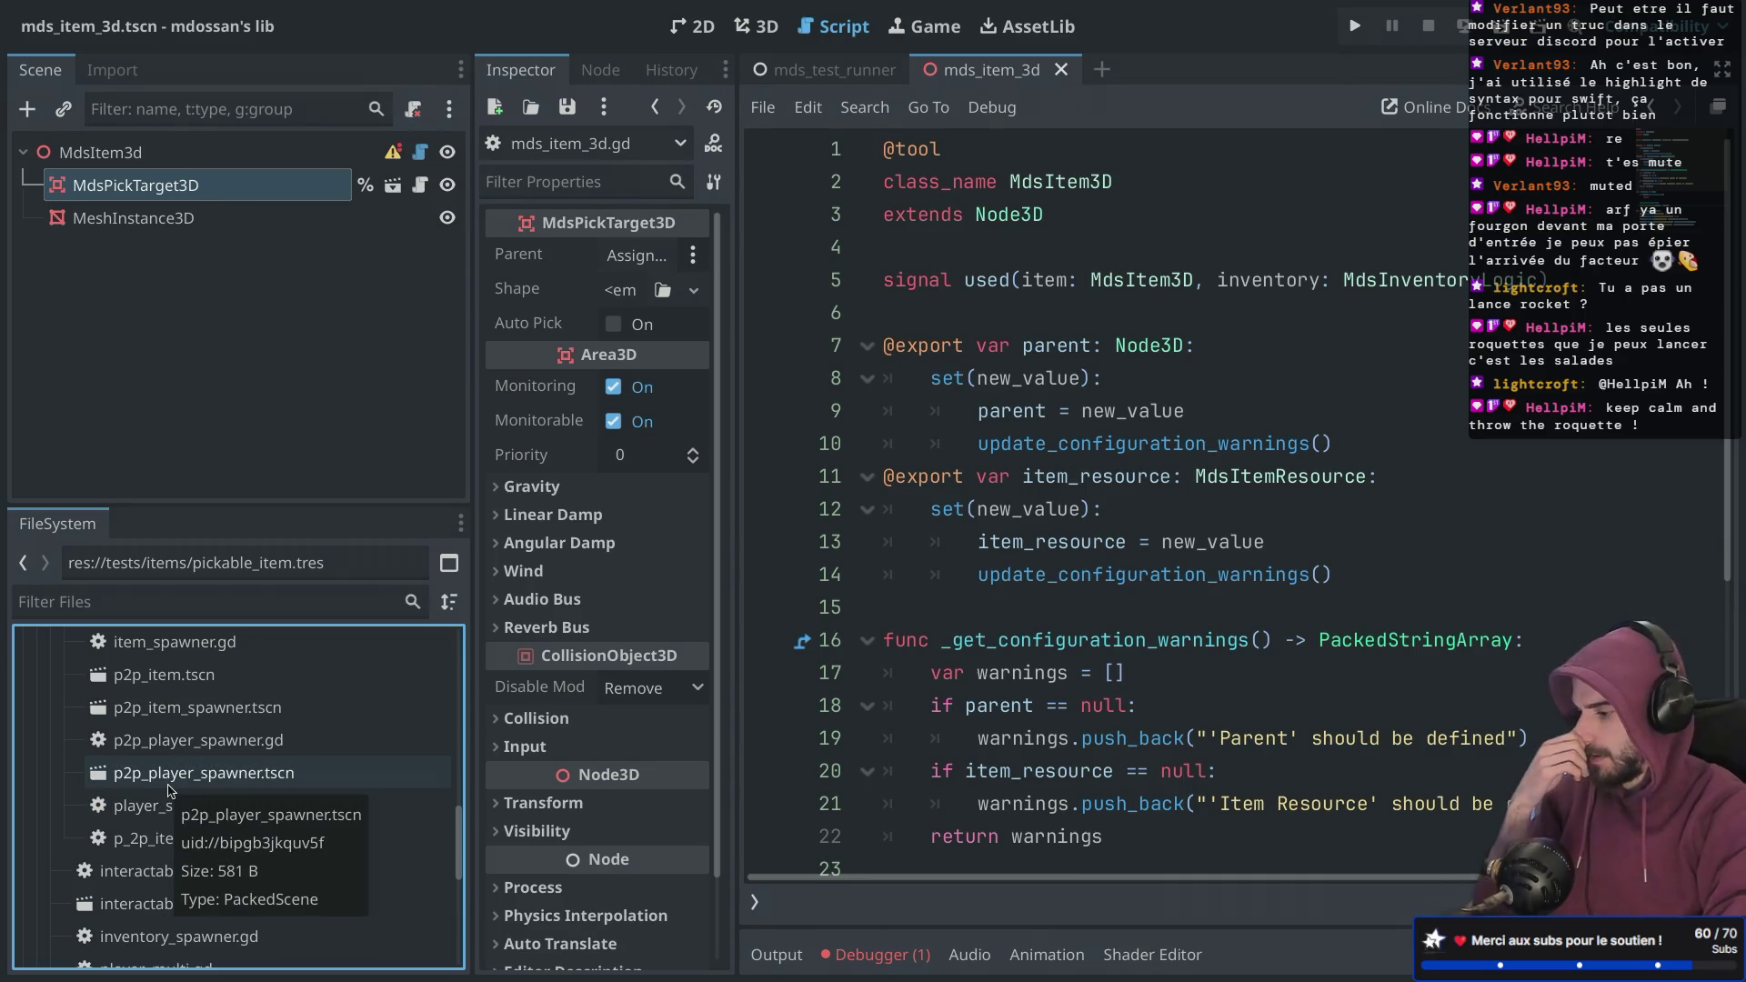
double_click(161, 675)
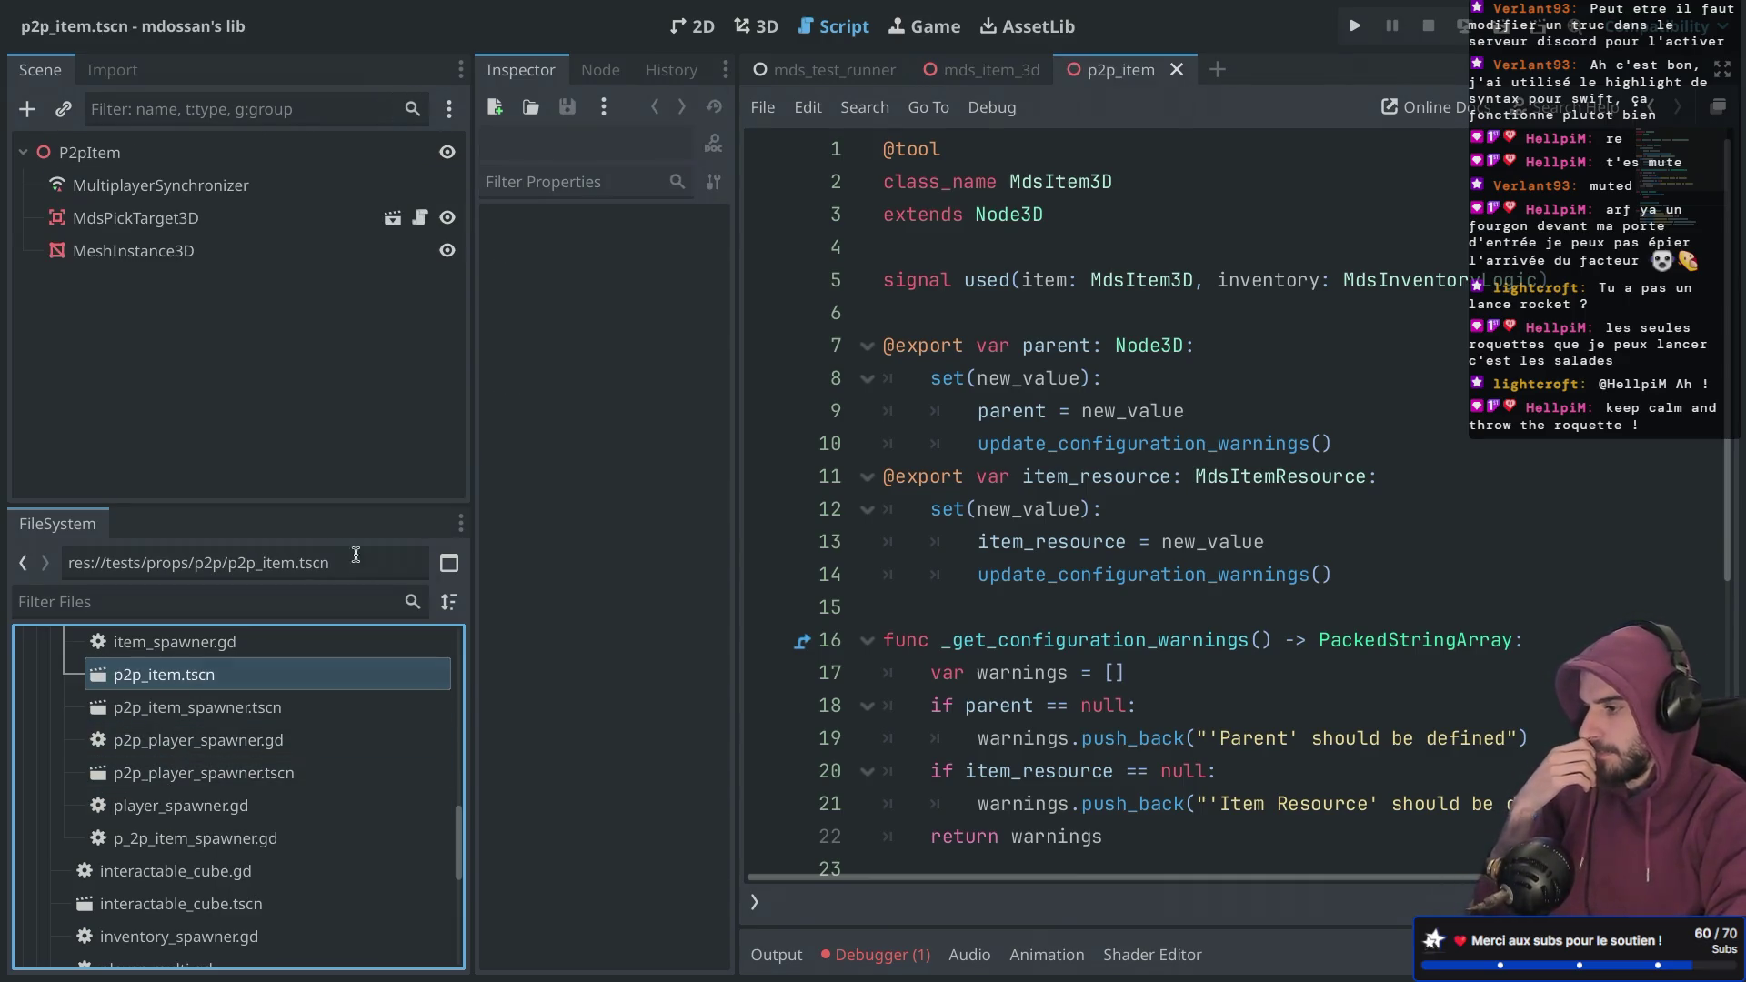
left_click(755, 26)
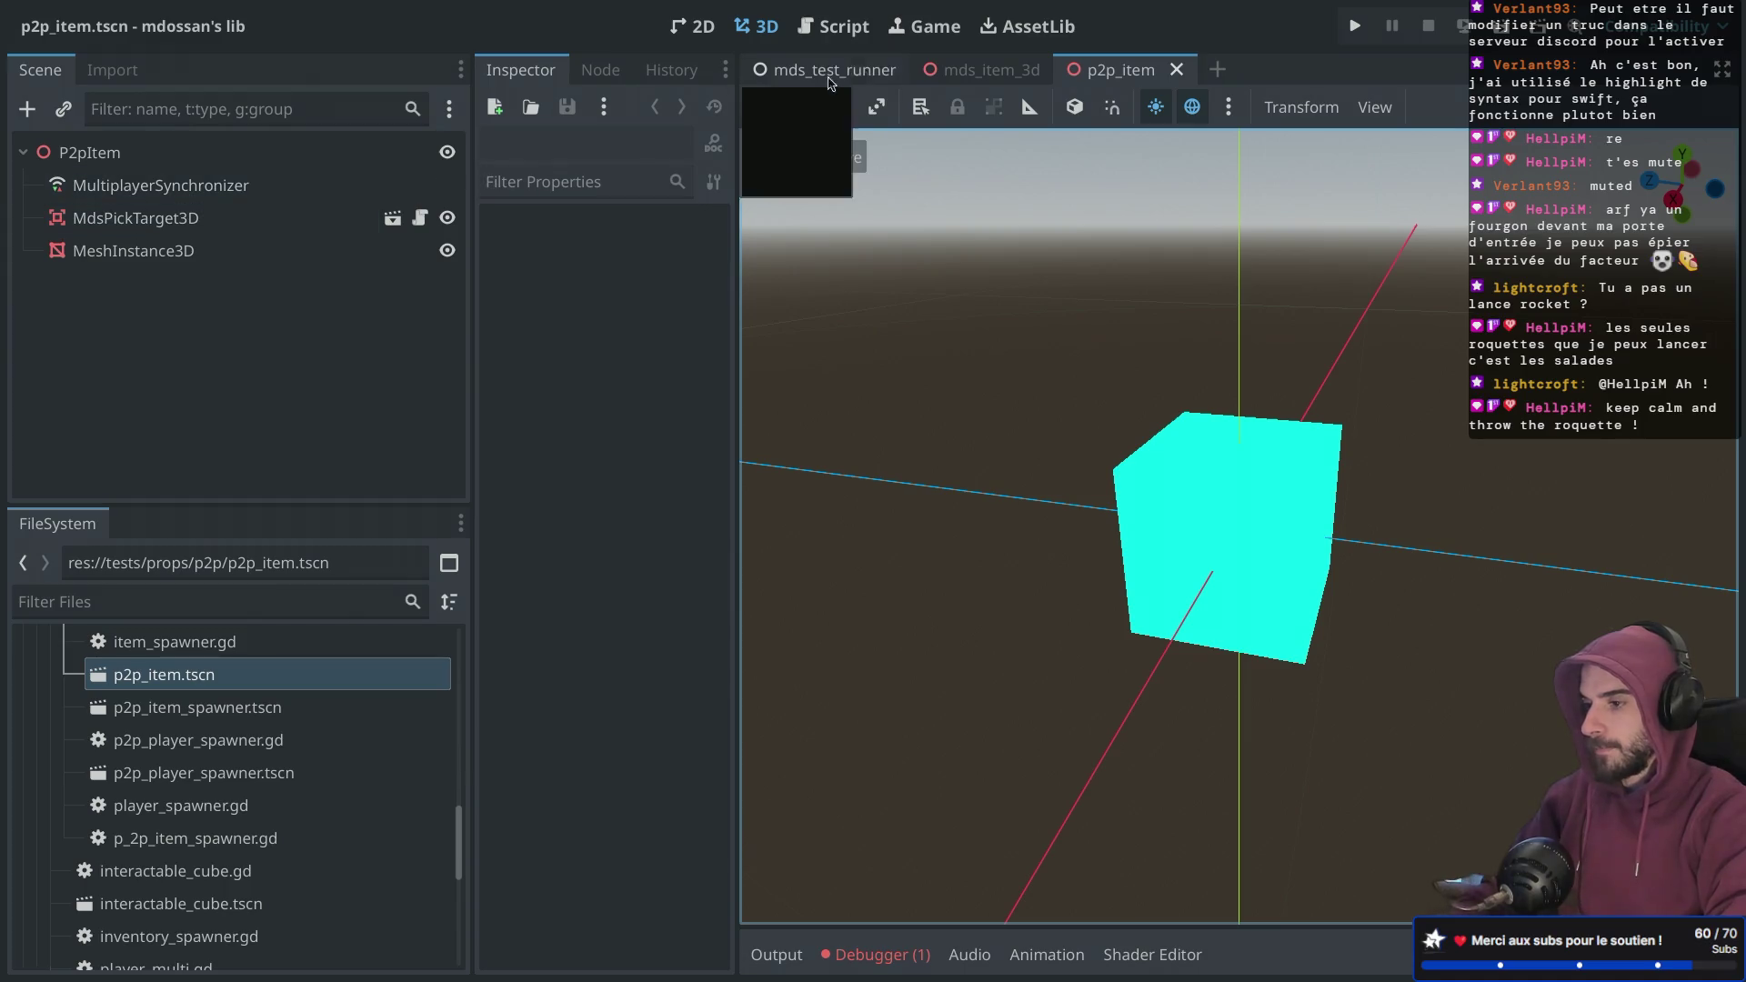
left_click(984, 70)
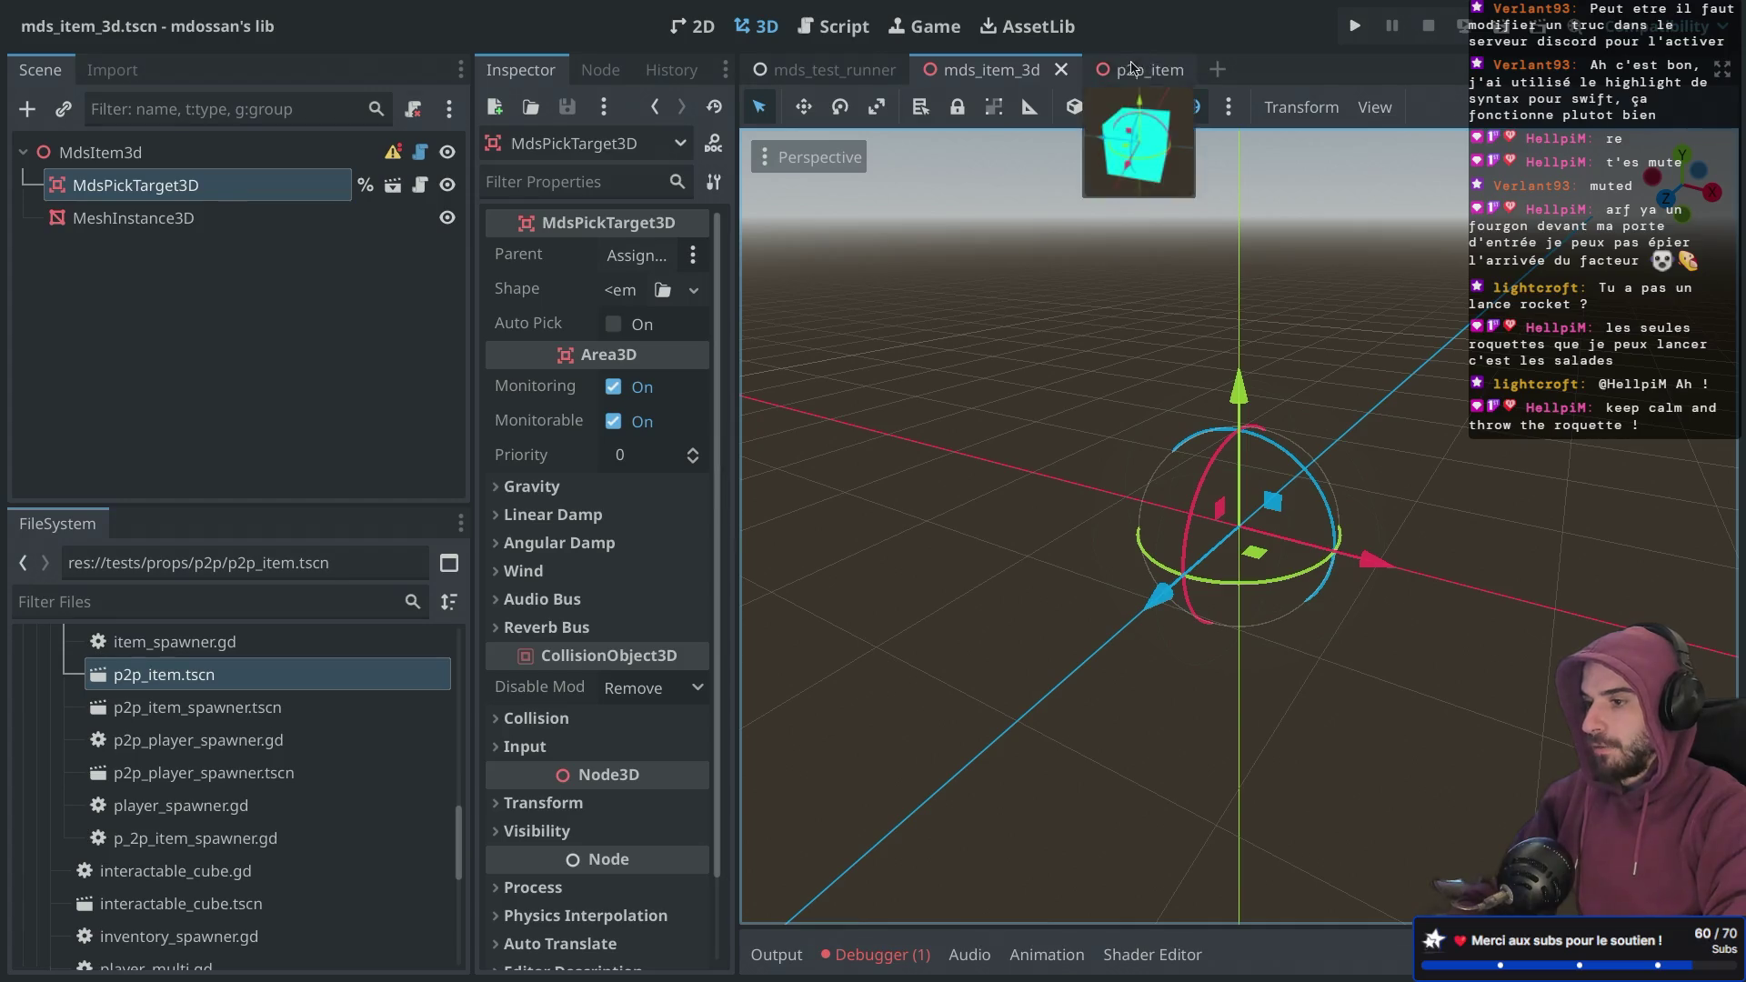
Step: Select the MdsItem3d root, try instancing a 'multiplayer' child scene, then open Create New Node
left_click(1147, 70)
left_click(953, 67)
left_click(194, 162)
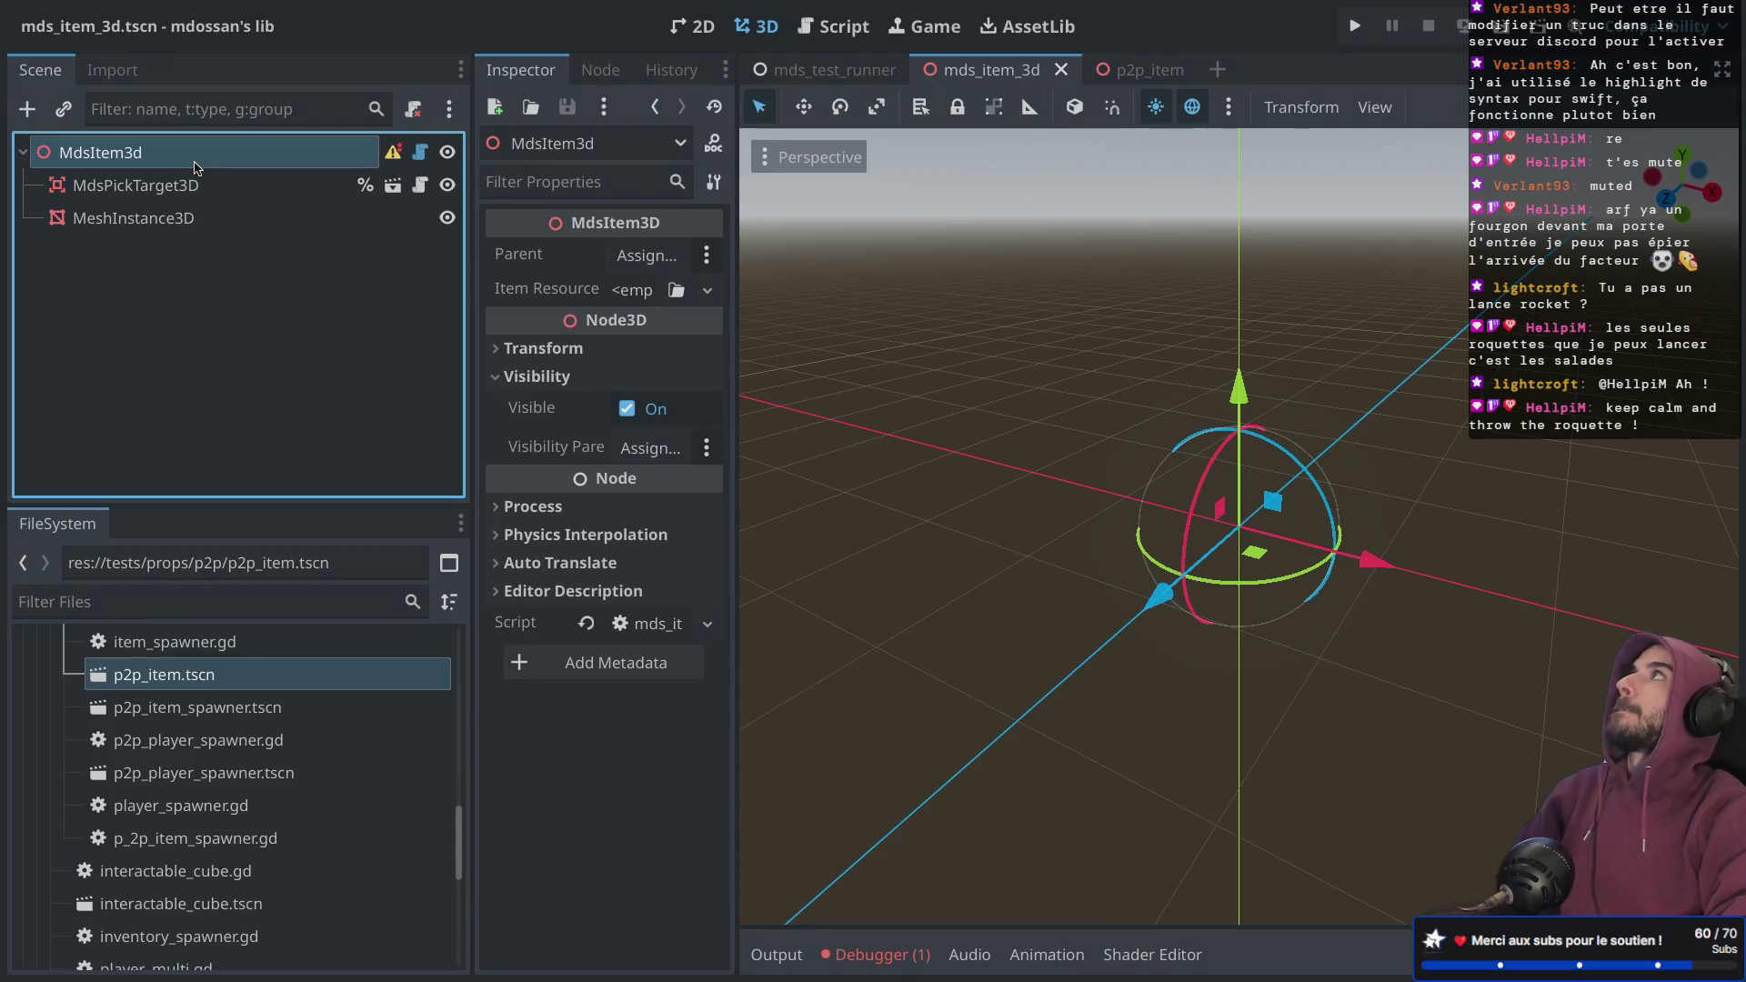
right_click(195, 166)
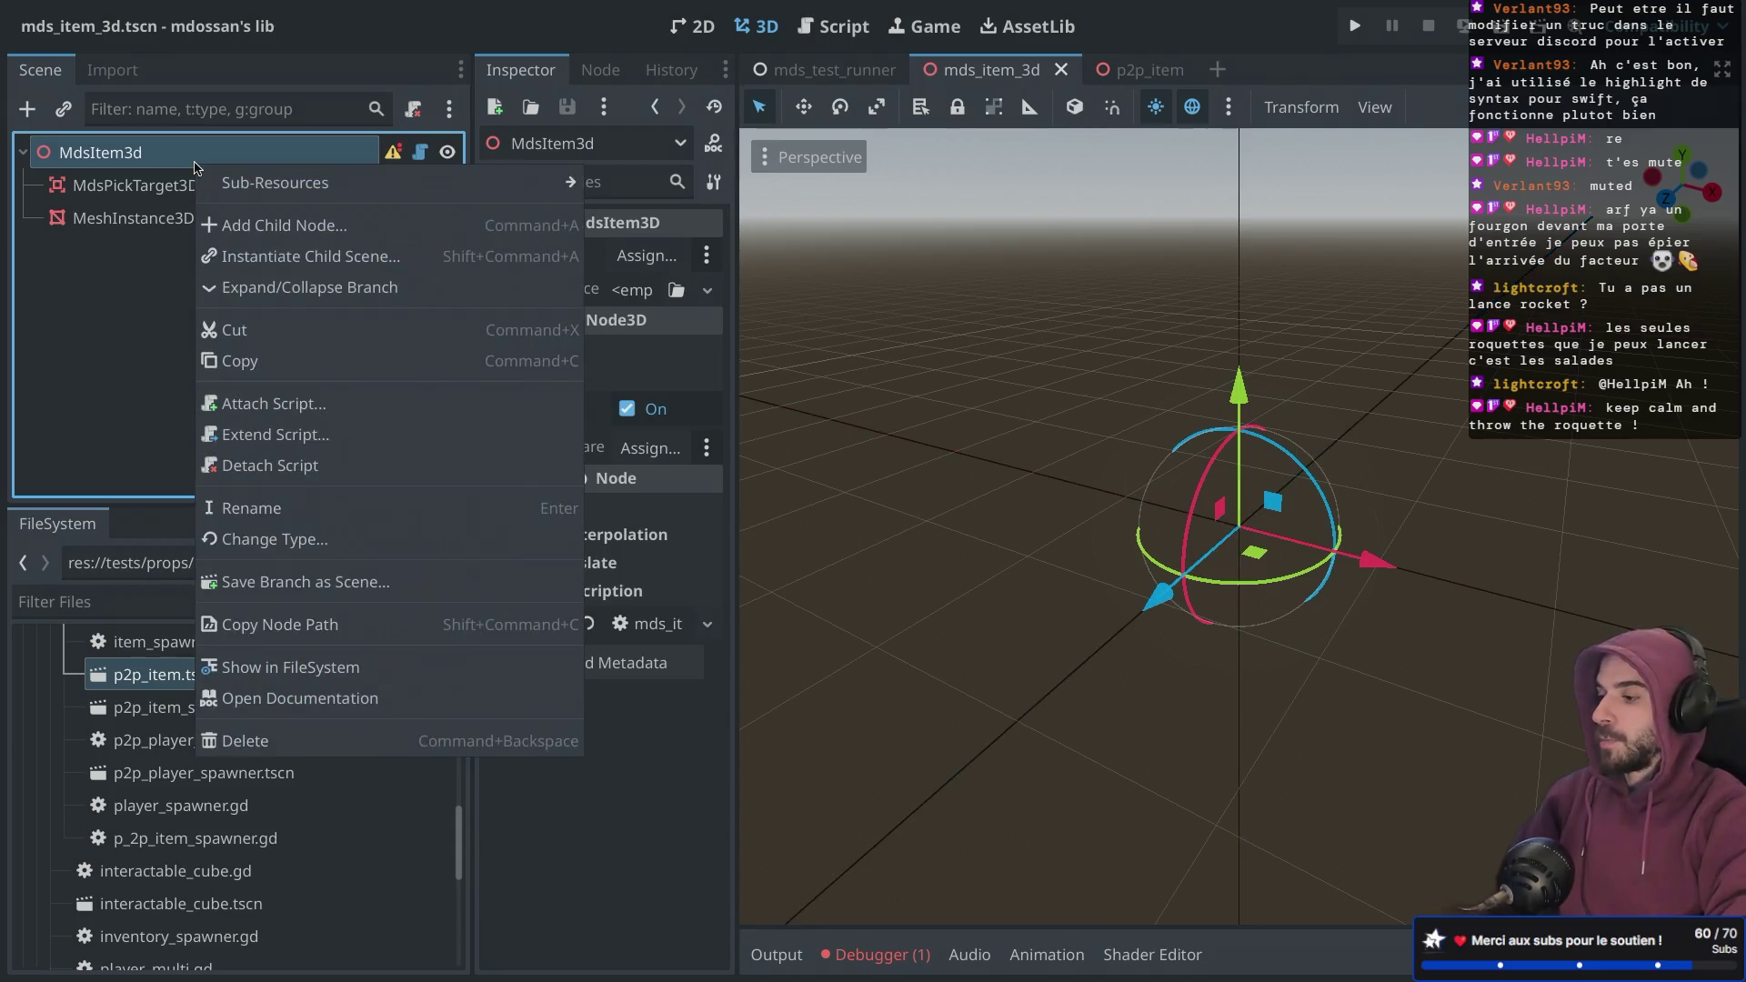
key("Escape")
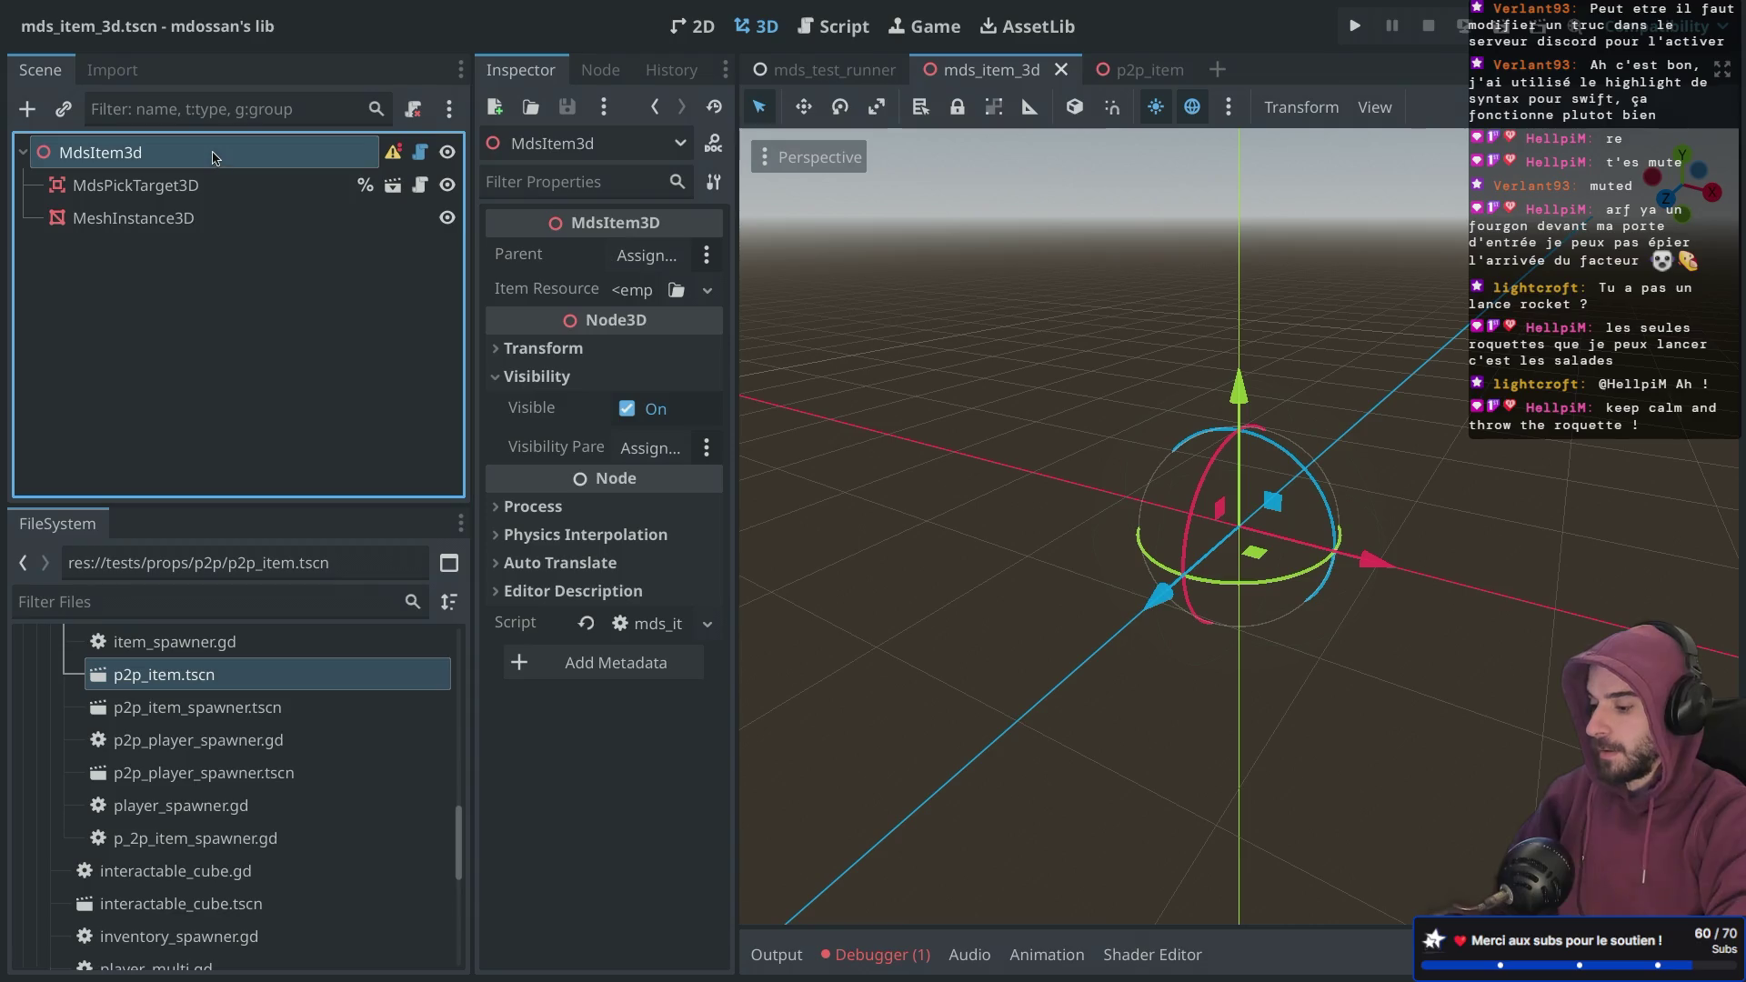
key("shift+super+a")
type("multip")
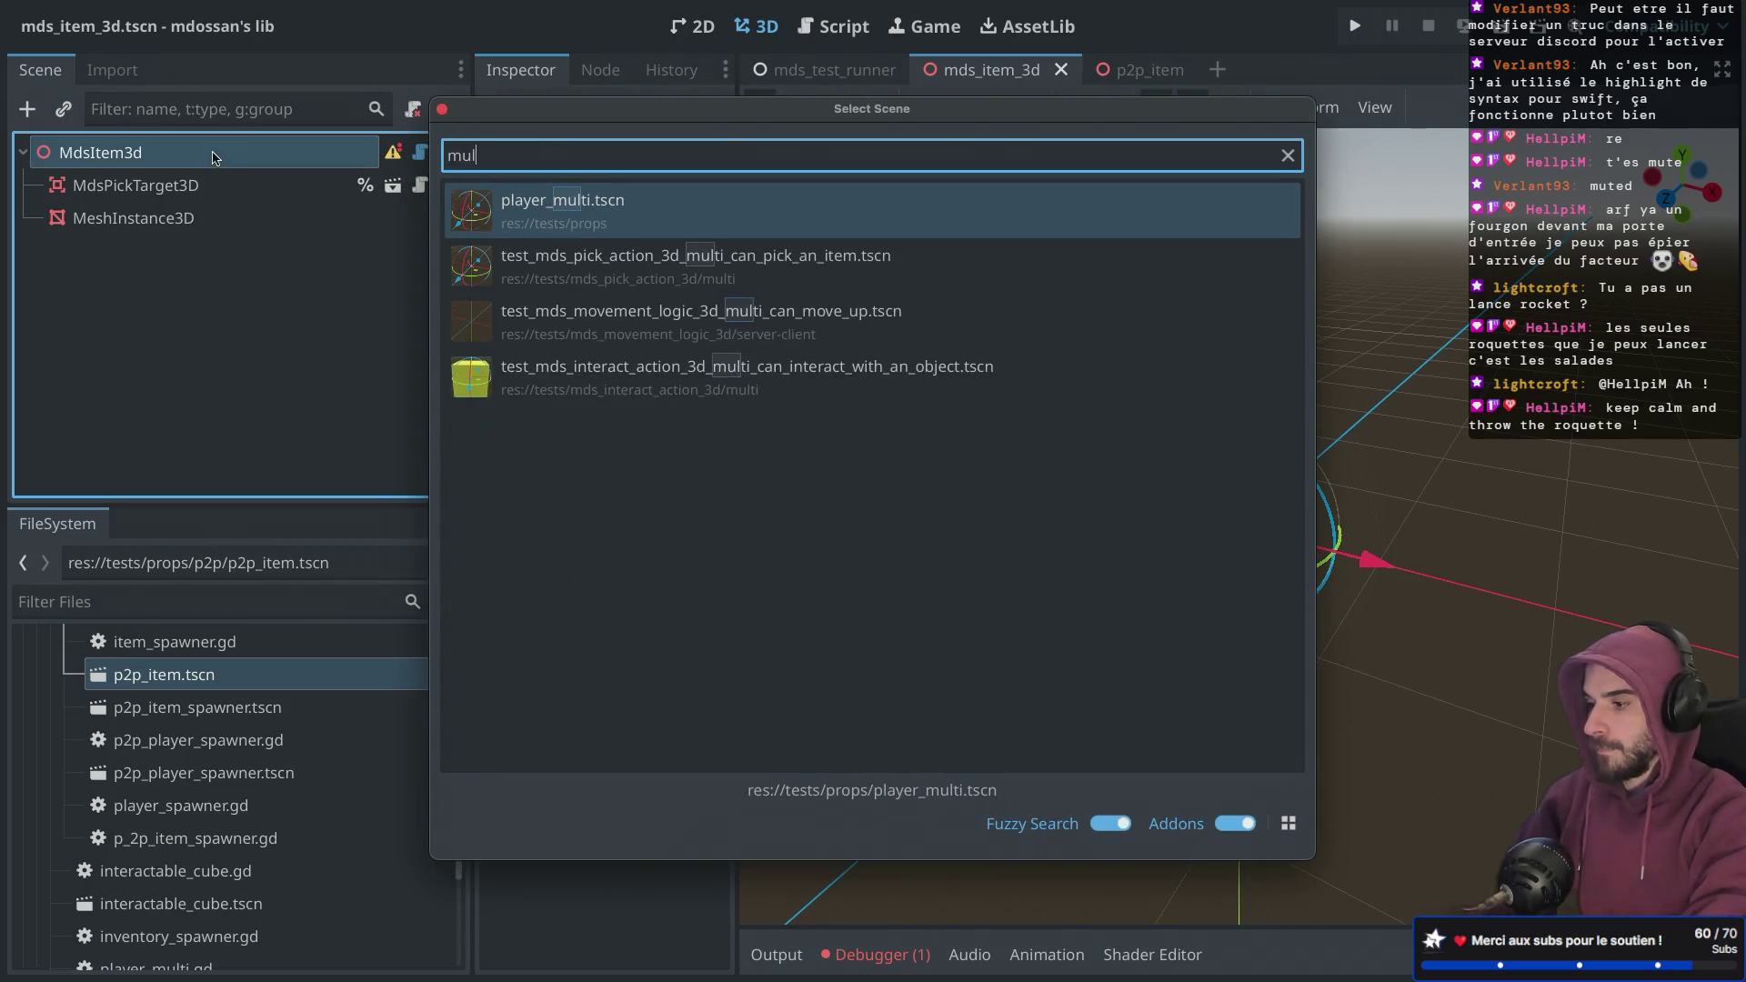
type("layer")
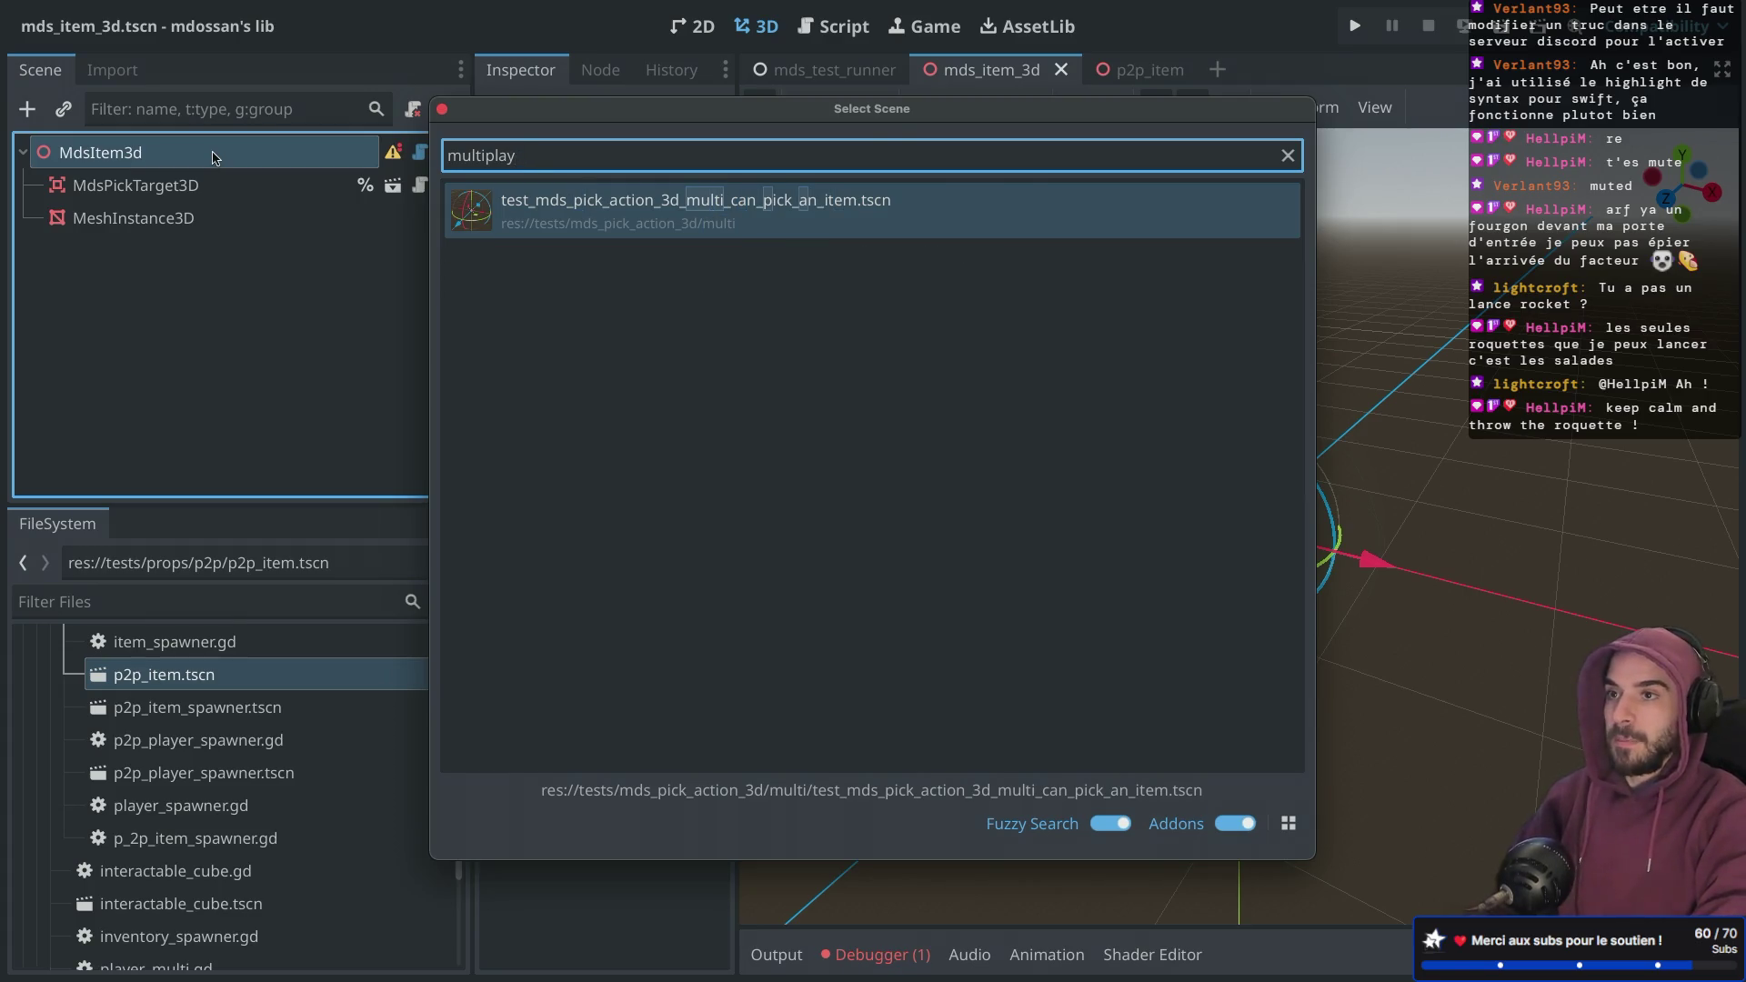
key("Escape")
key("ctrl+a")
key("Escape")
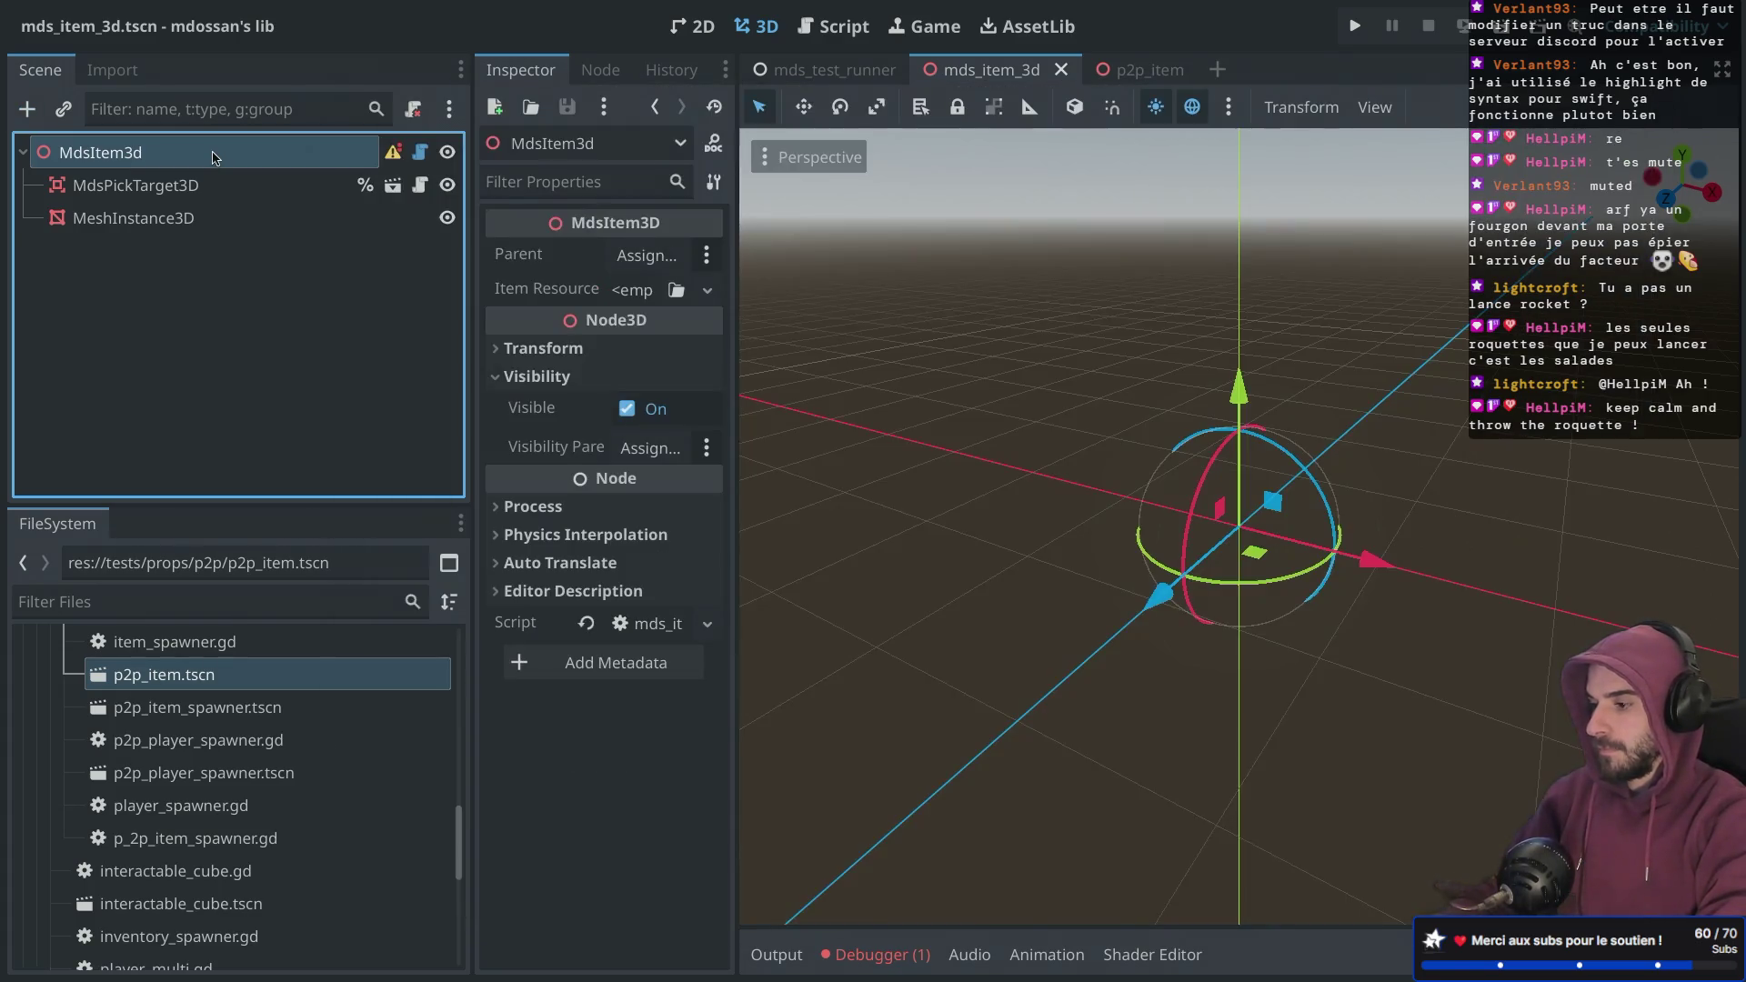
key("ctrl+a")
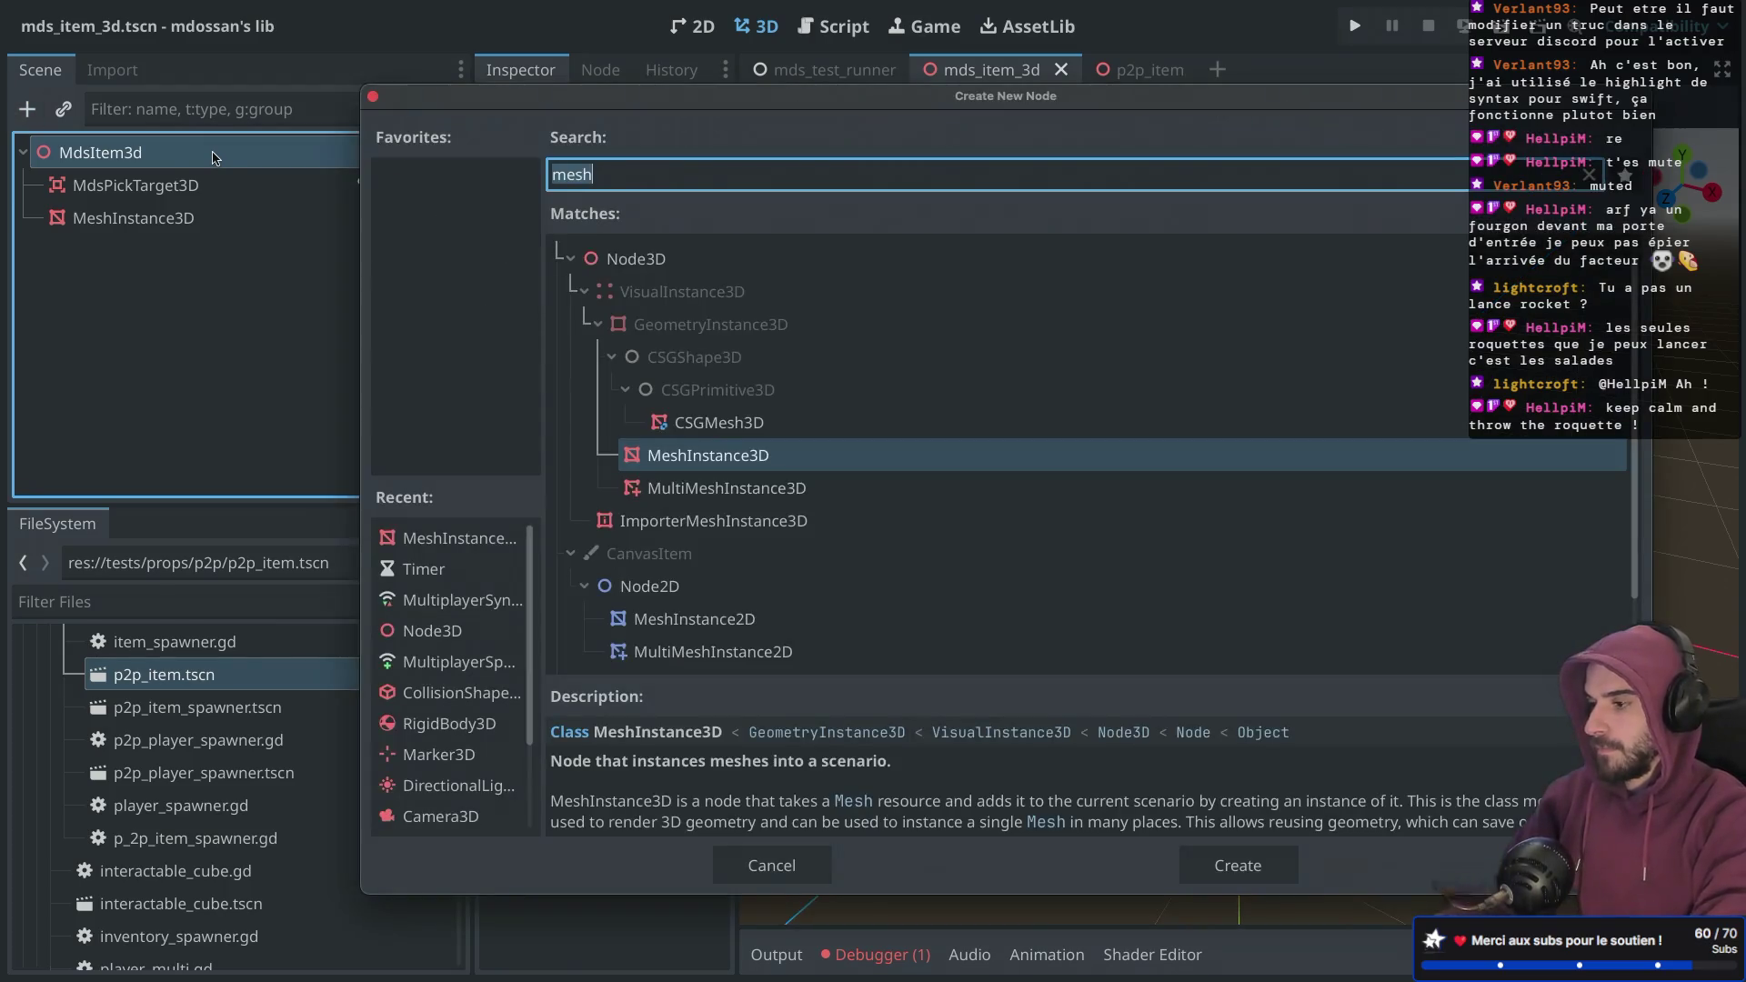
Step: Search 'multi' in Create New Node, then switch to the Sketchfab browser page
type("multi")
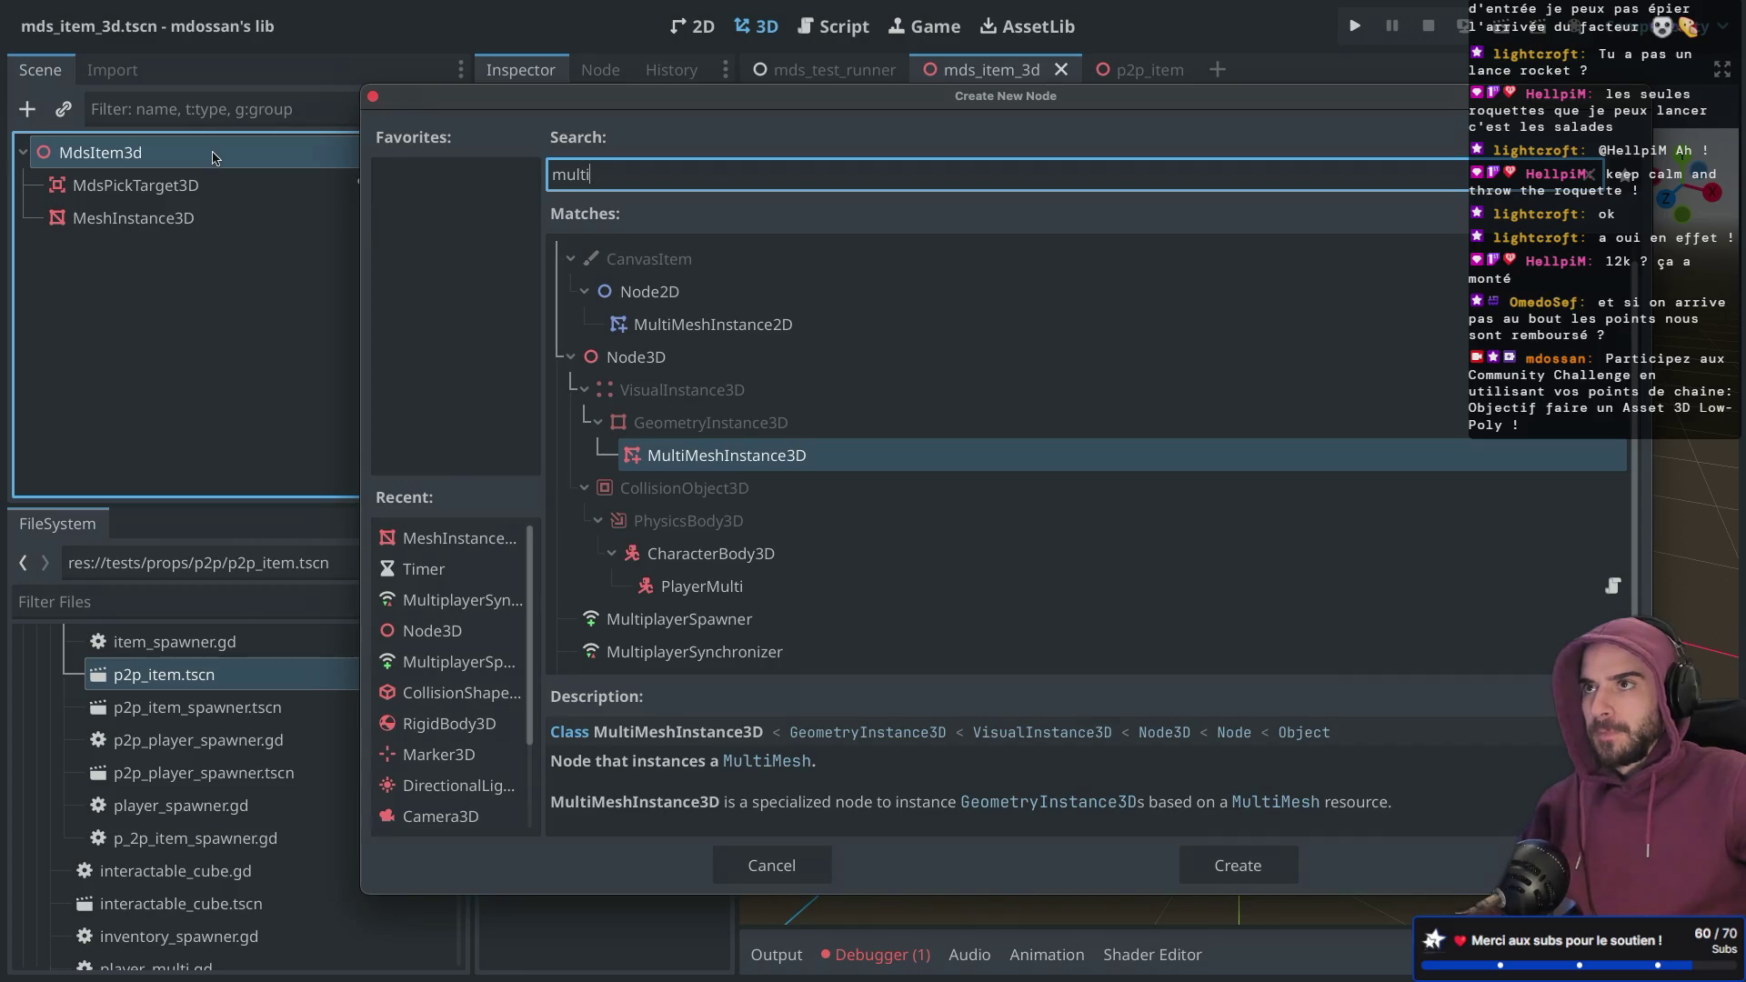
key("ctrl+Left")
key("ctrl+Left")
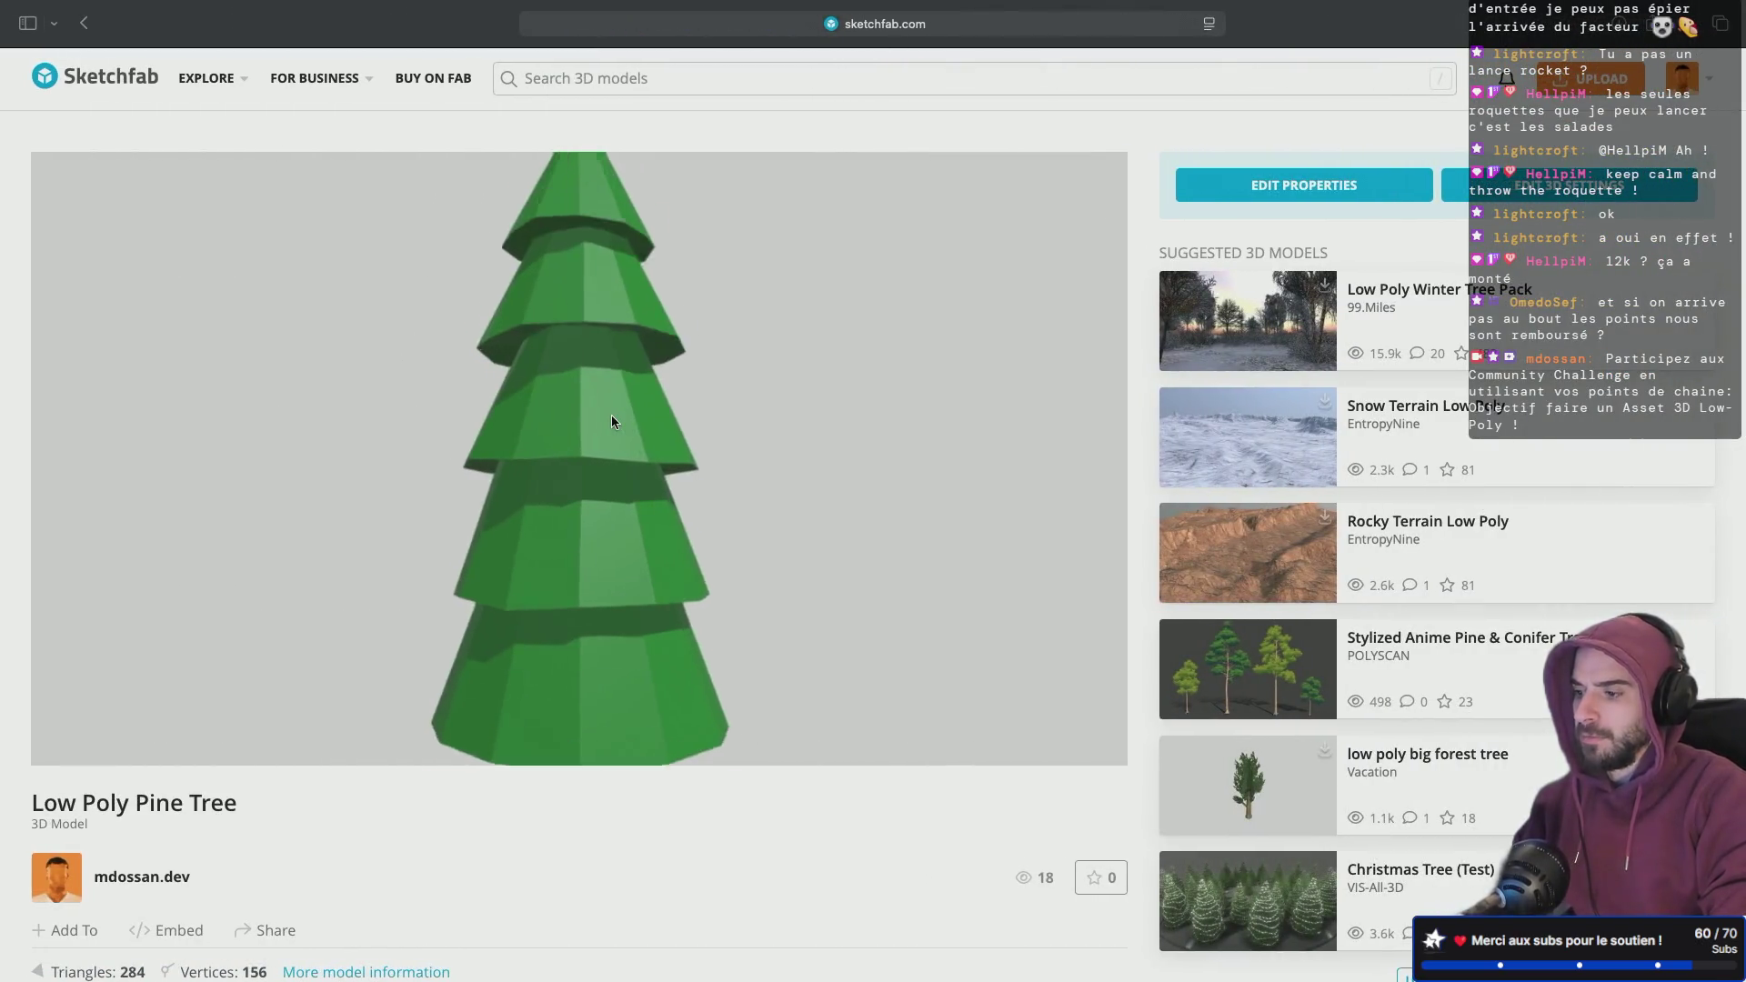
Step: Zoom and orbit the Low Poly Pine Tree model on Sketchfab, then return to Godot
scroll(611, 418, "up", 5)
scroll(611, 418, "down", 8)
mouse_move(611, 415)
left_mouse_down()
mouse_move(510, 448)
mouse_move(819, 533)
mouse_move(460, 506)
mouse_move(738, 497)
left_mouse_up()
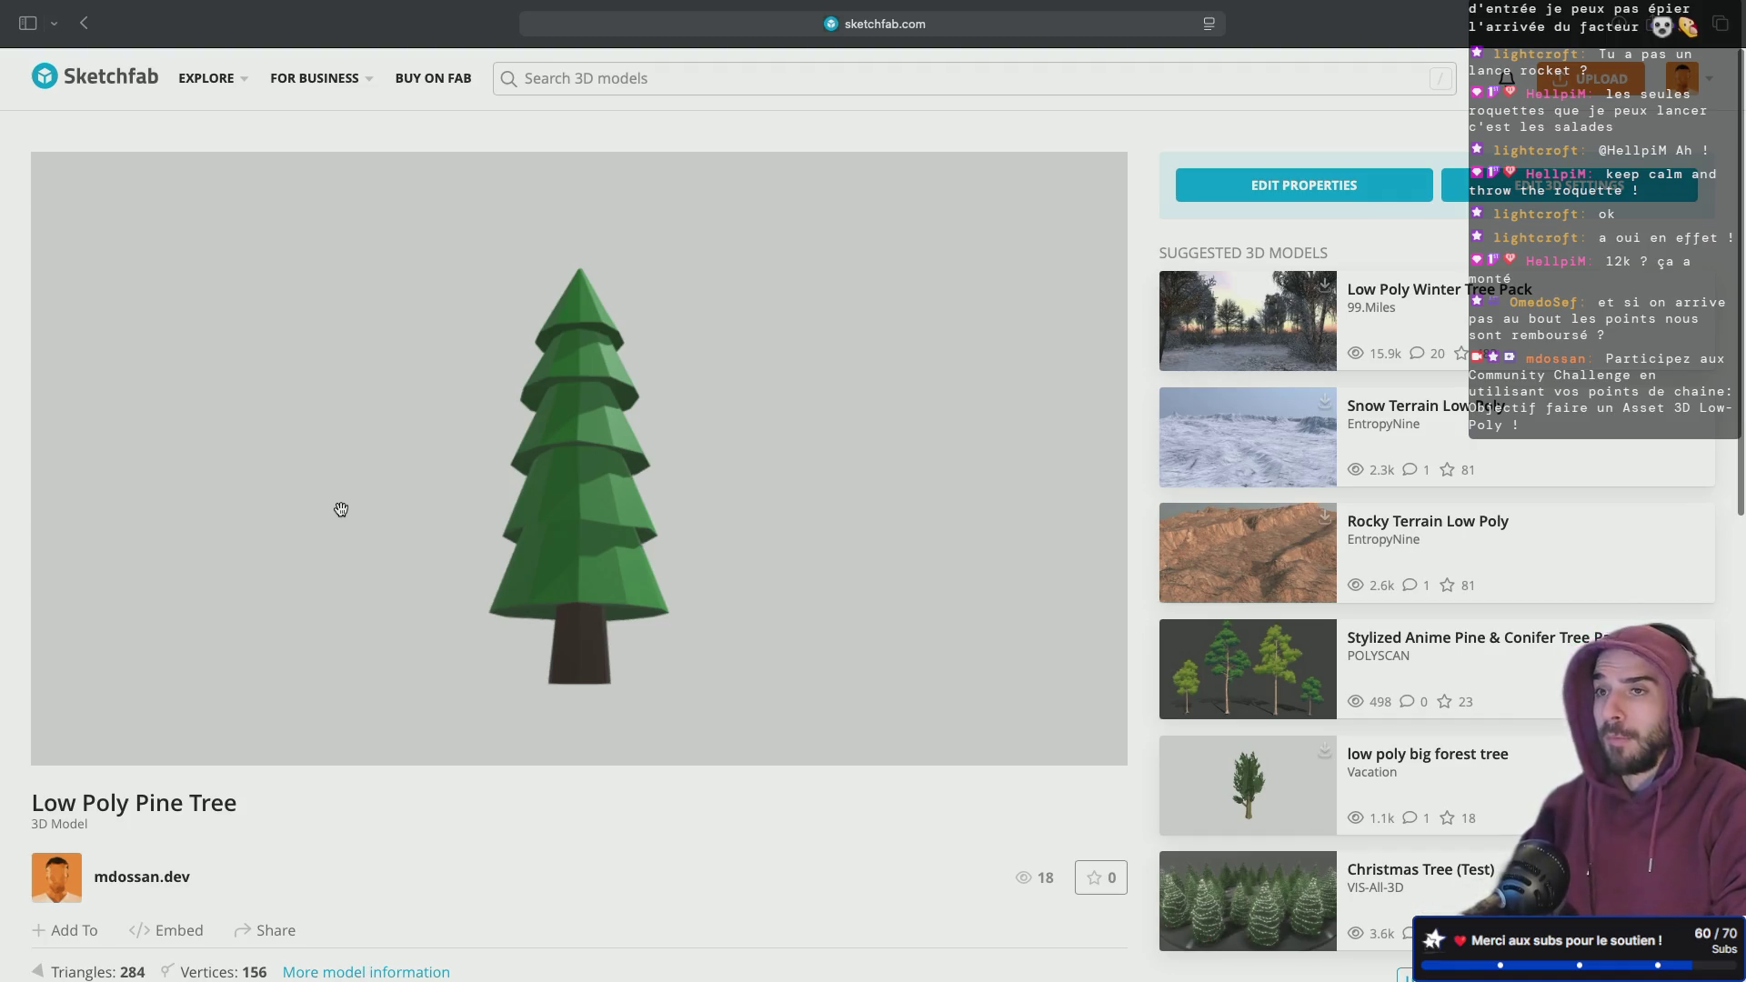
mouse_move(401, 507)
left_mouse_down()
mouse_move(807, 506)
mouse_move(574, 514)
left_mouse_up()
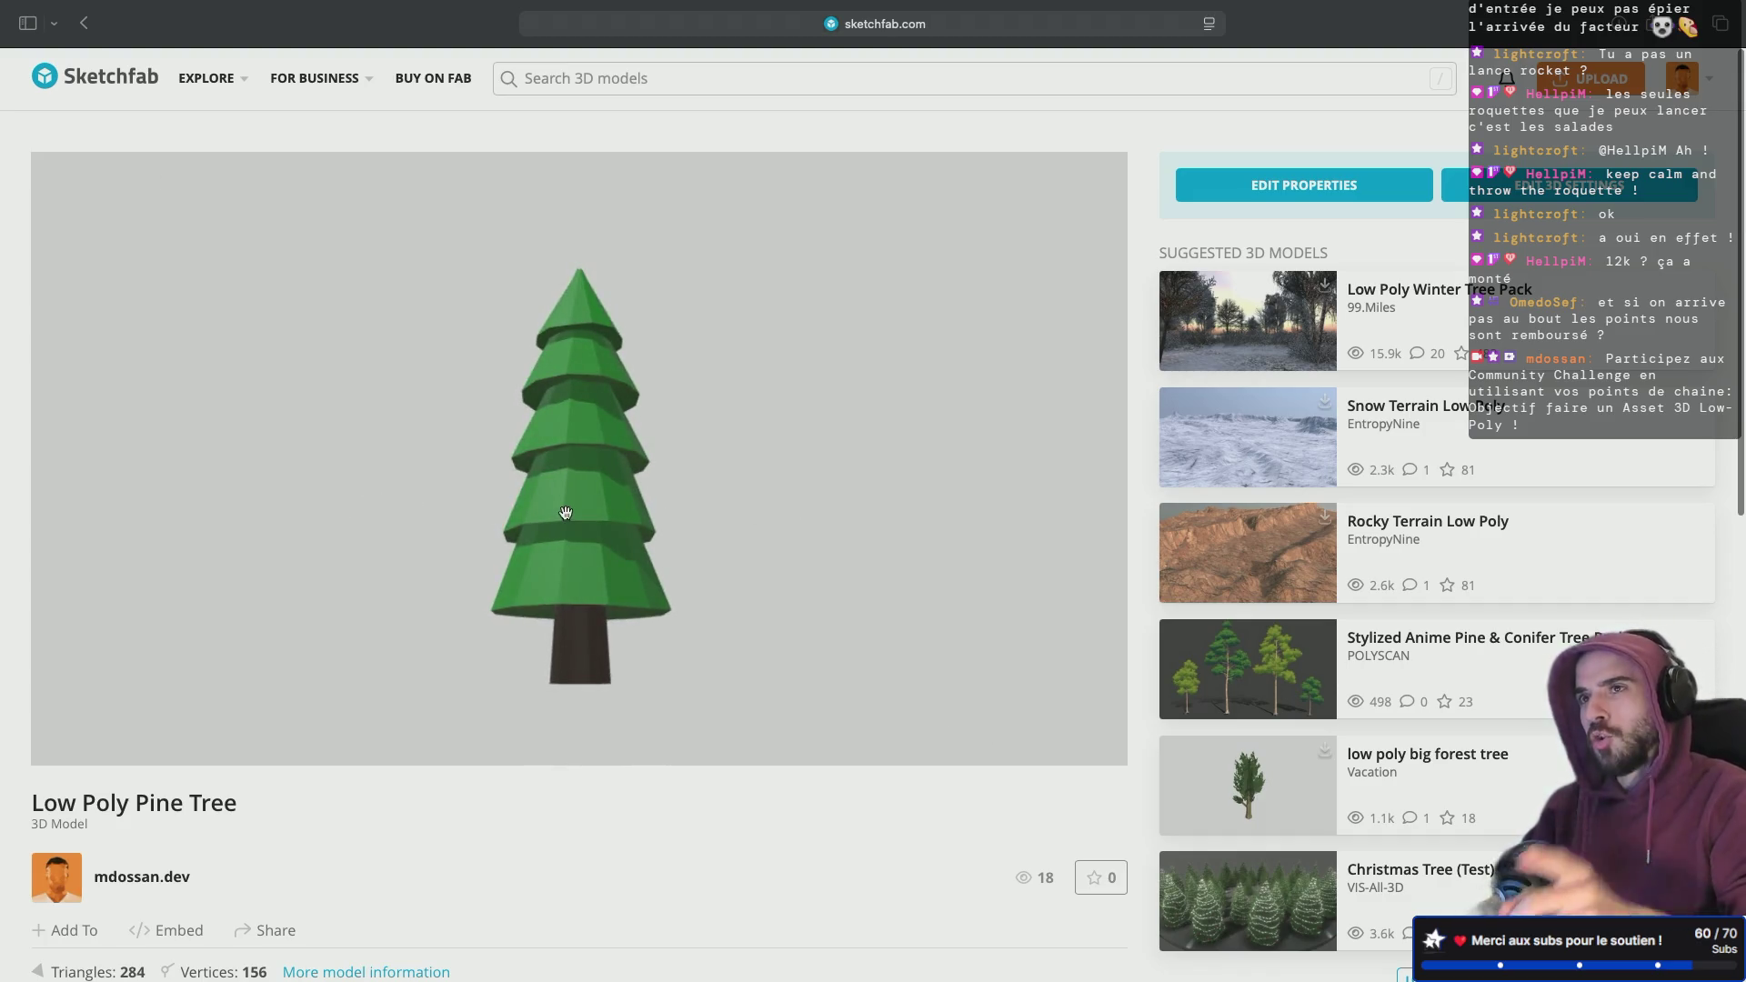
mouse_move(566, 512)
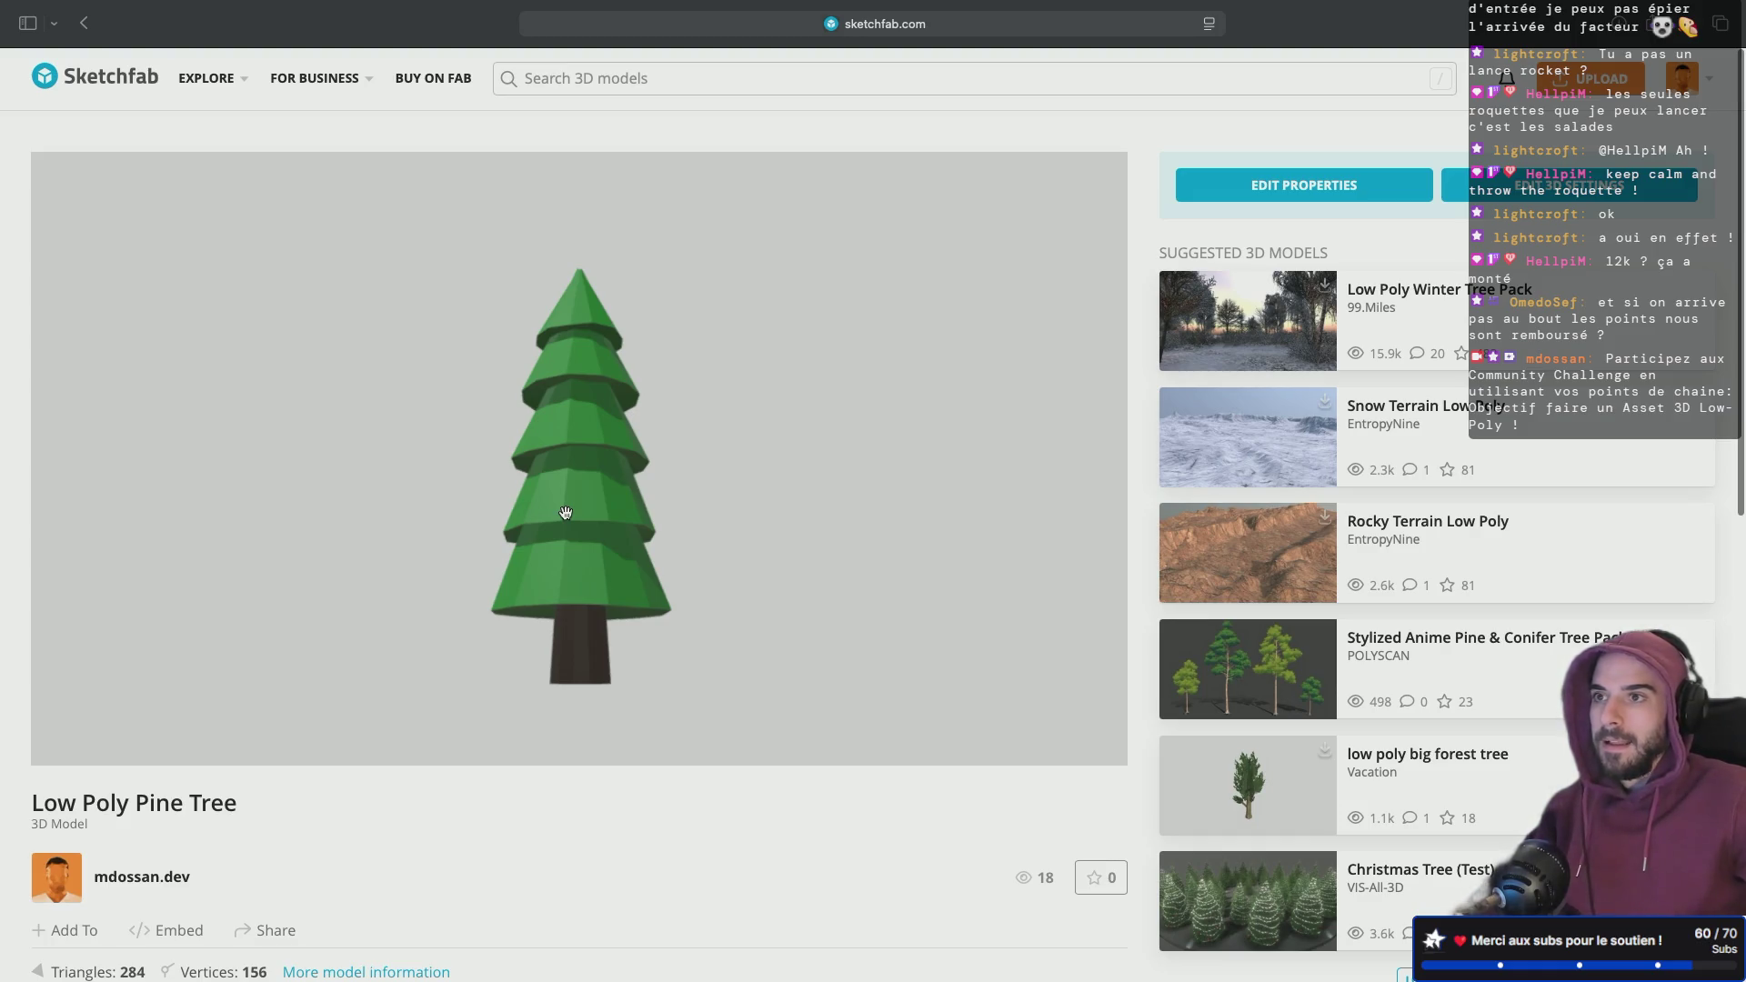
key("ctrl+Left")
key("ctrl+Right")
key("ctrl+Right")
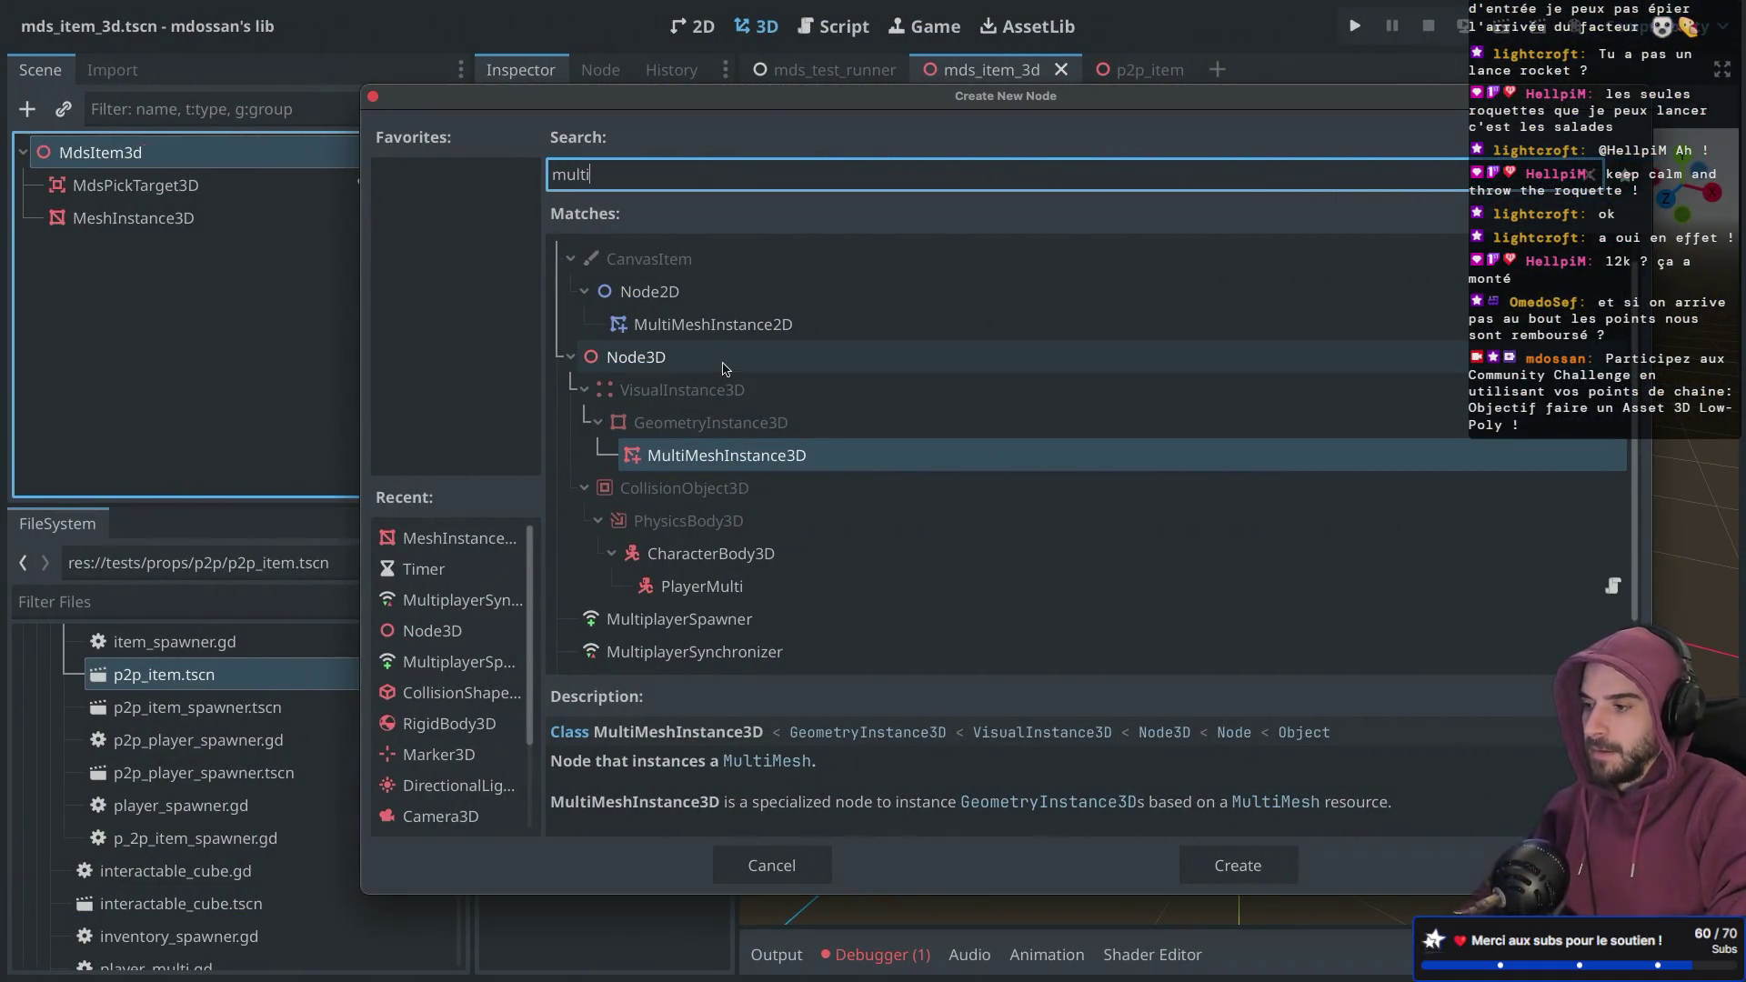
Step: Refine the search to 'multiplay' and add a MultiplayerSynchronizer under MdsItem3d
type("player")
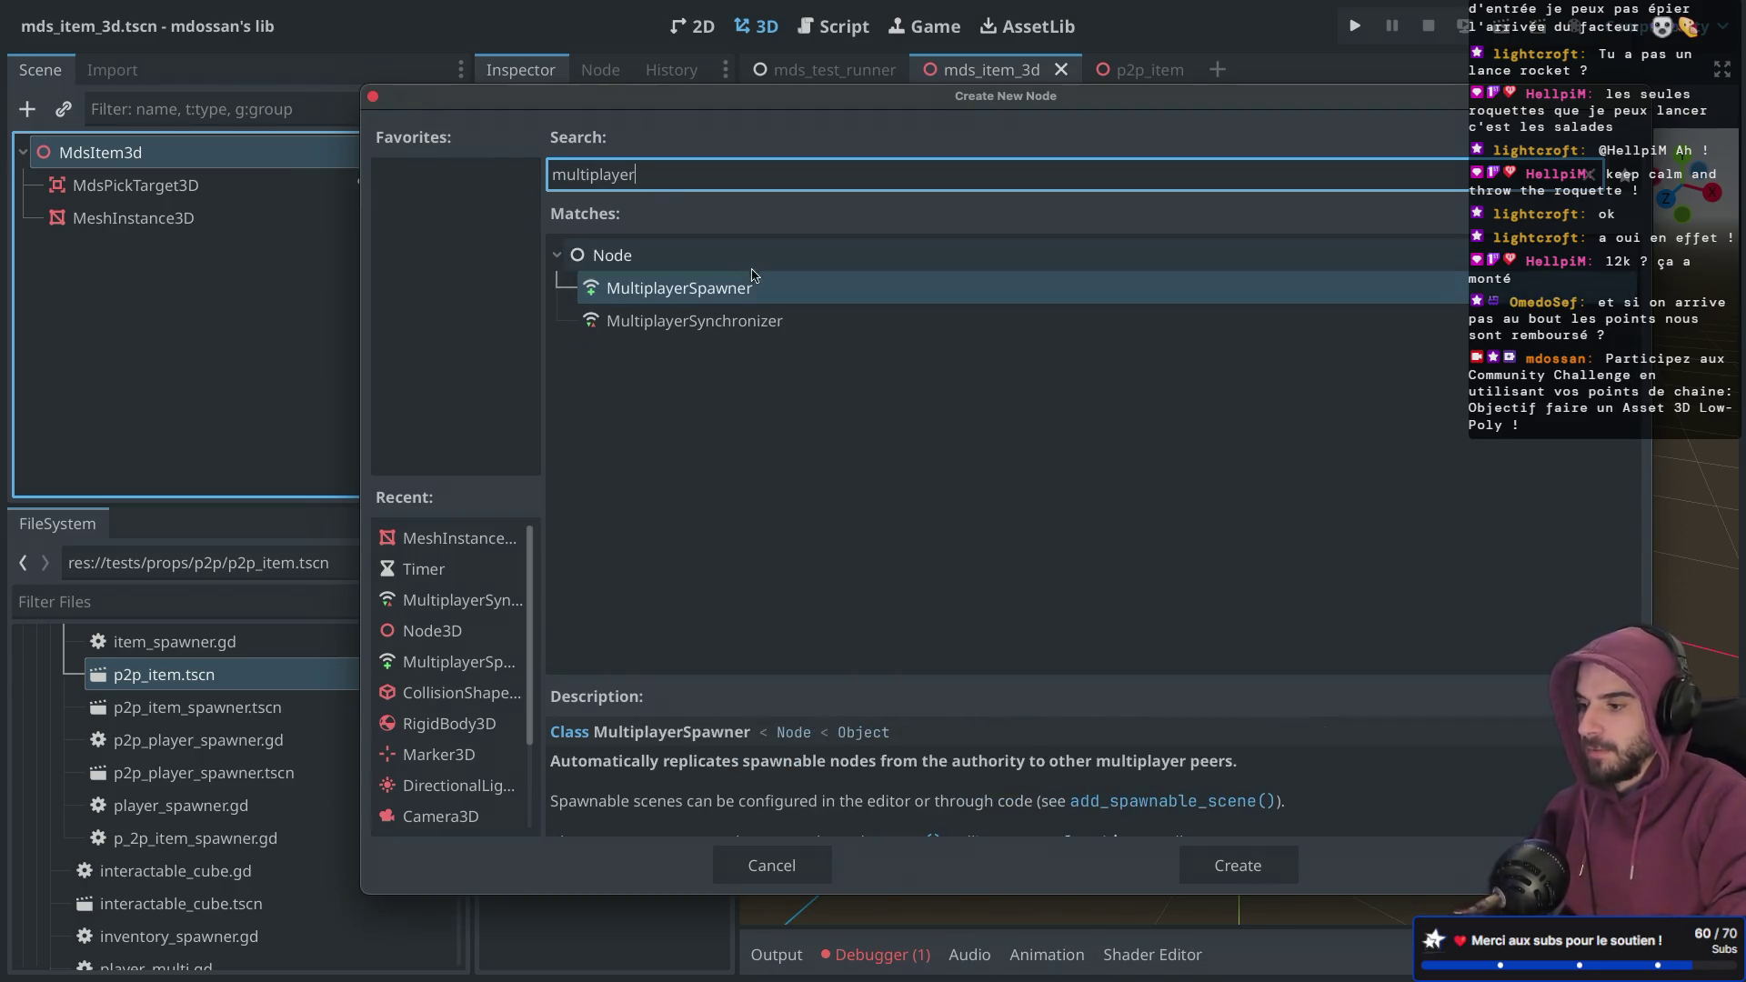
key("Down")
key("Return")
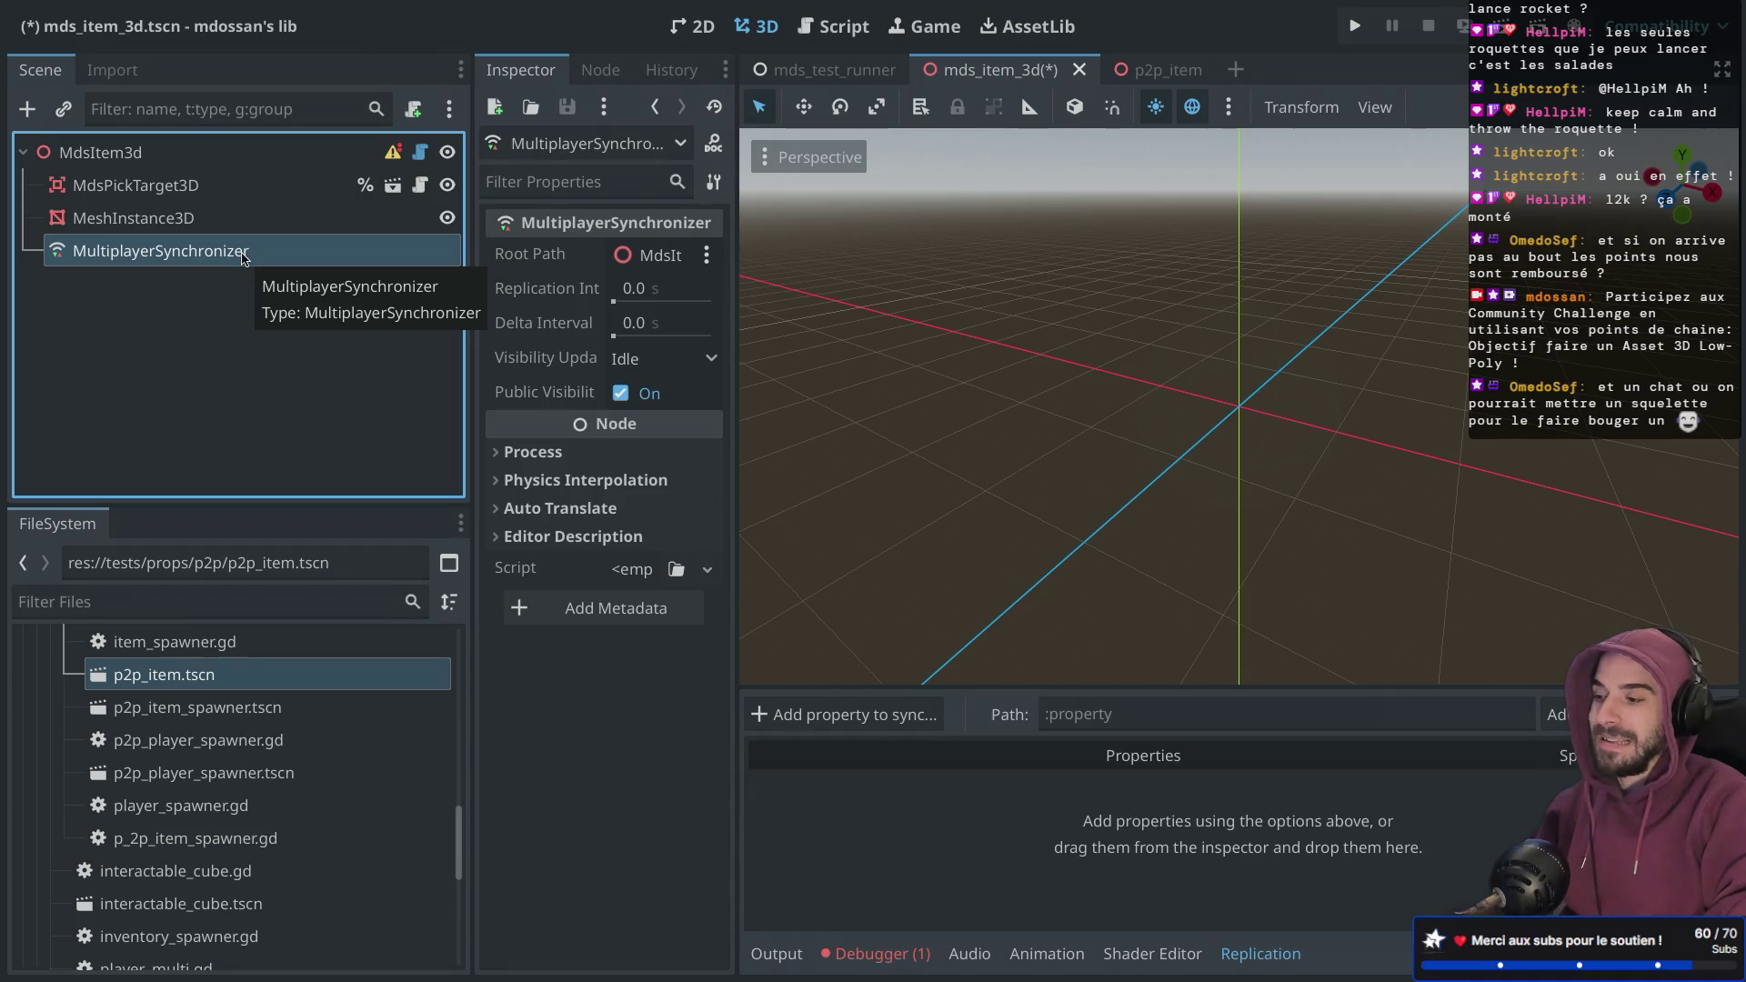
Step: Move the MultiplayerSynchronizer to be the first child of MdsItem3d and select it
left_click_drag(241, 258, 232, 175)
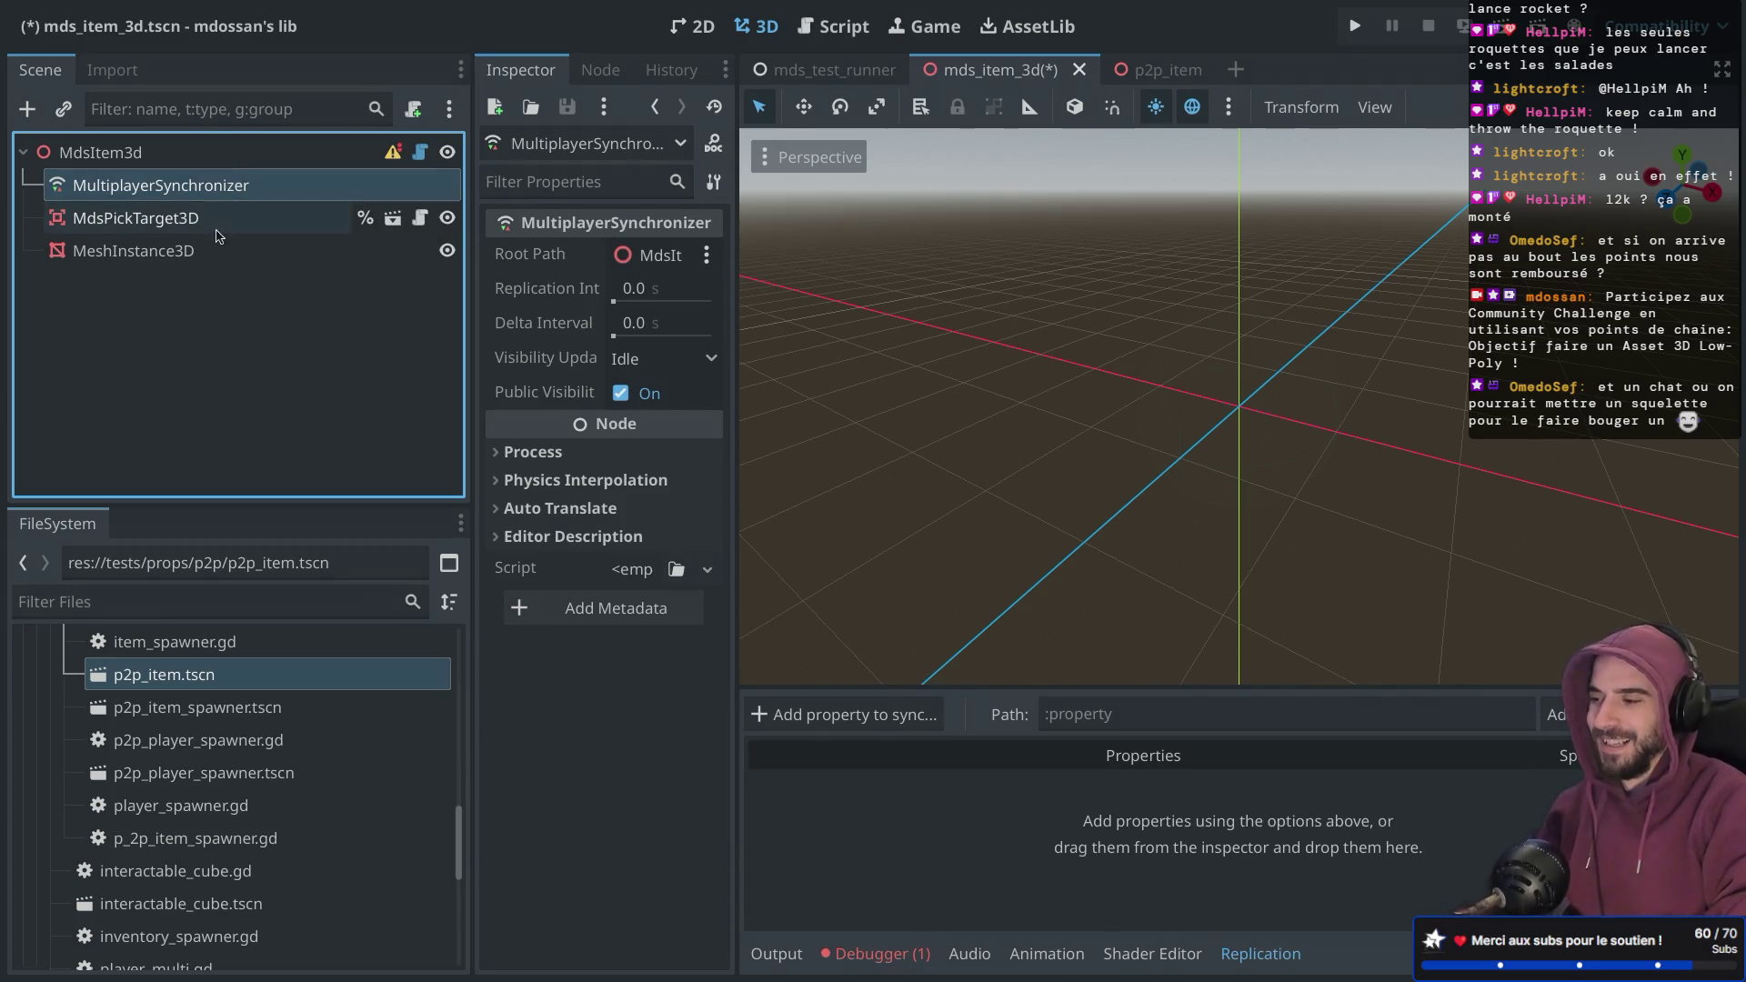
left_click(198, 223)
left_click(196, 249)
left_click(193, 230)
left_click(199, 188)
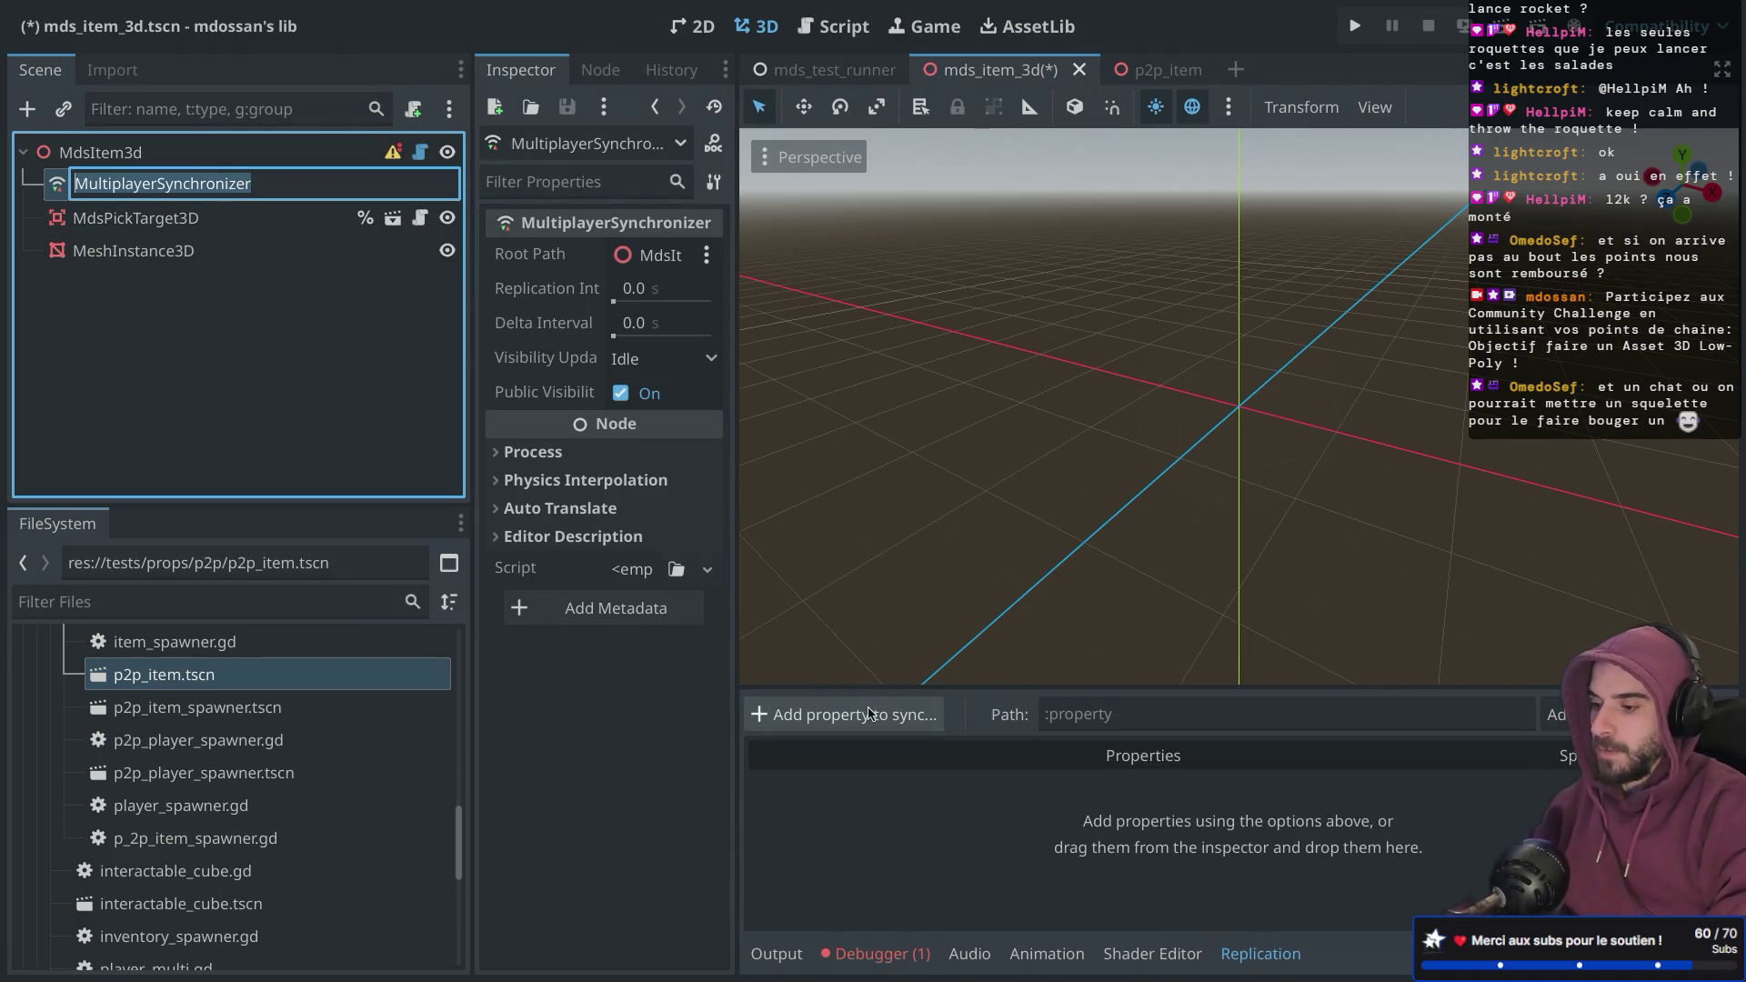
Step: Add MdsItem3d:position to the synchronizer's replicated properties
left_click(857, 719)
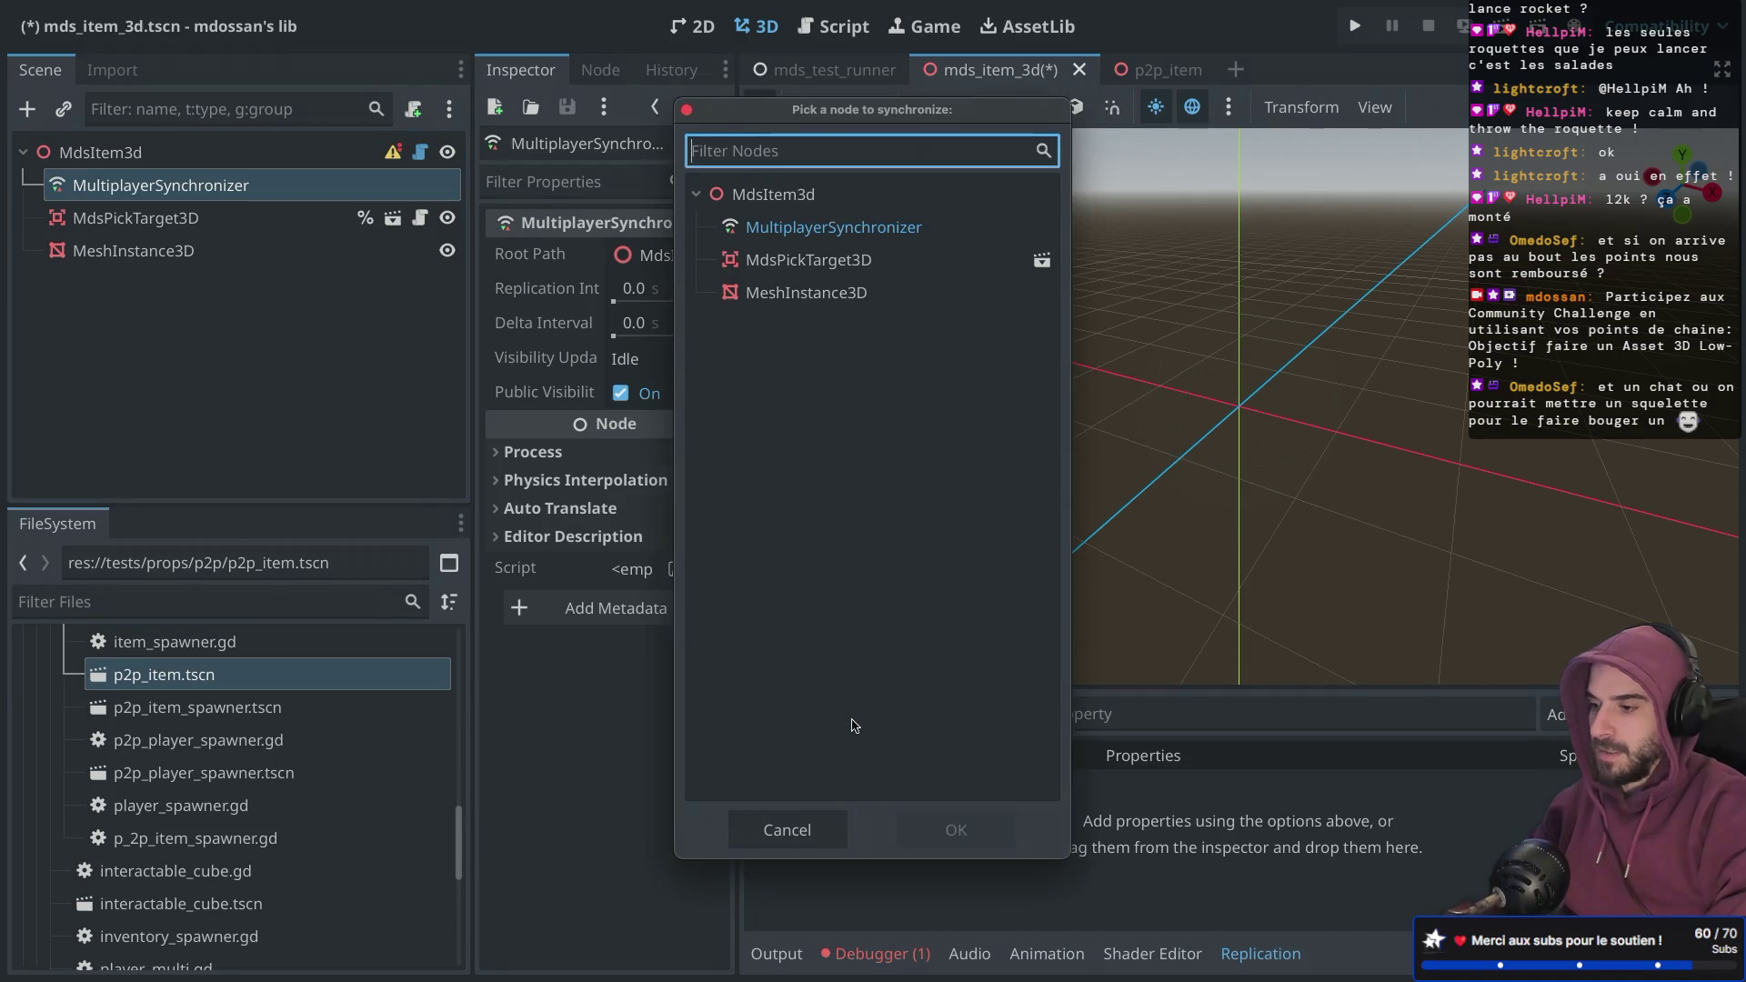
left_click(793, 196)
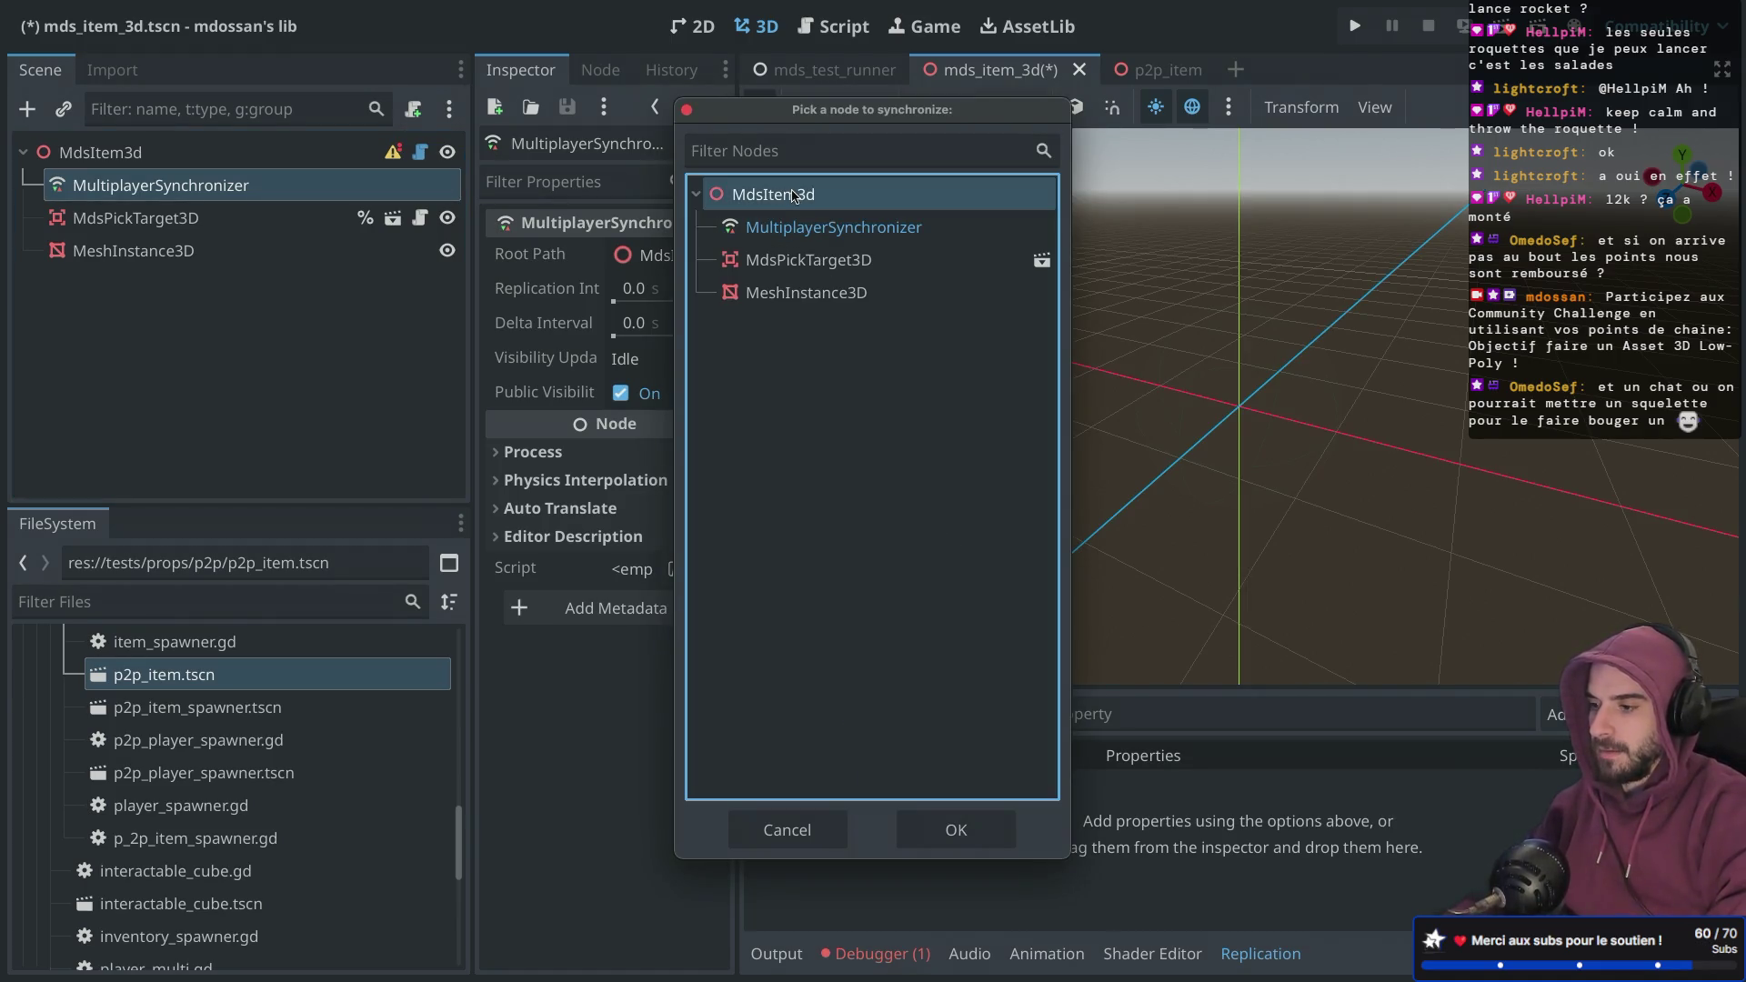
left_click(996, 832)
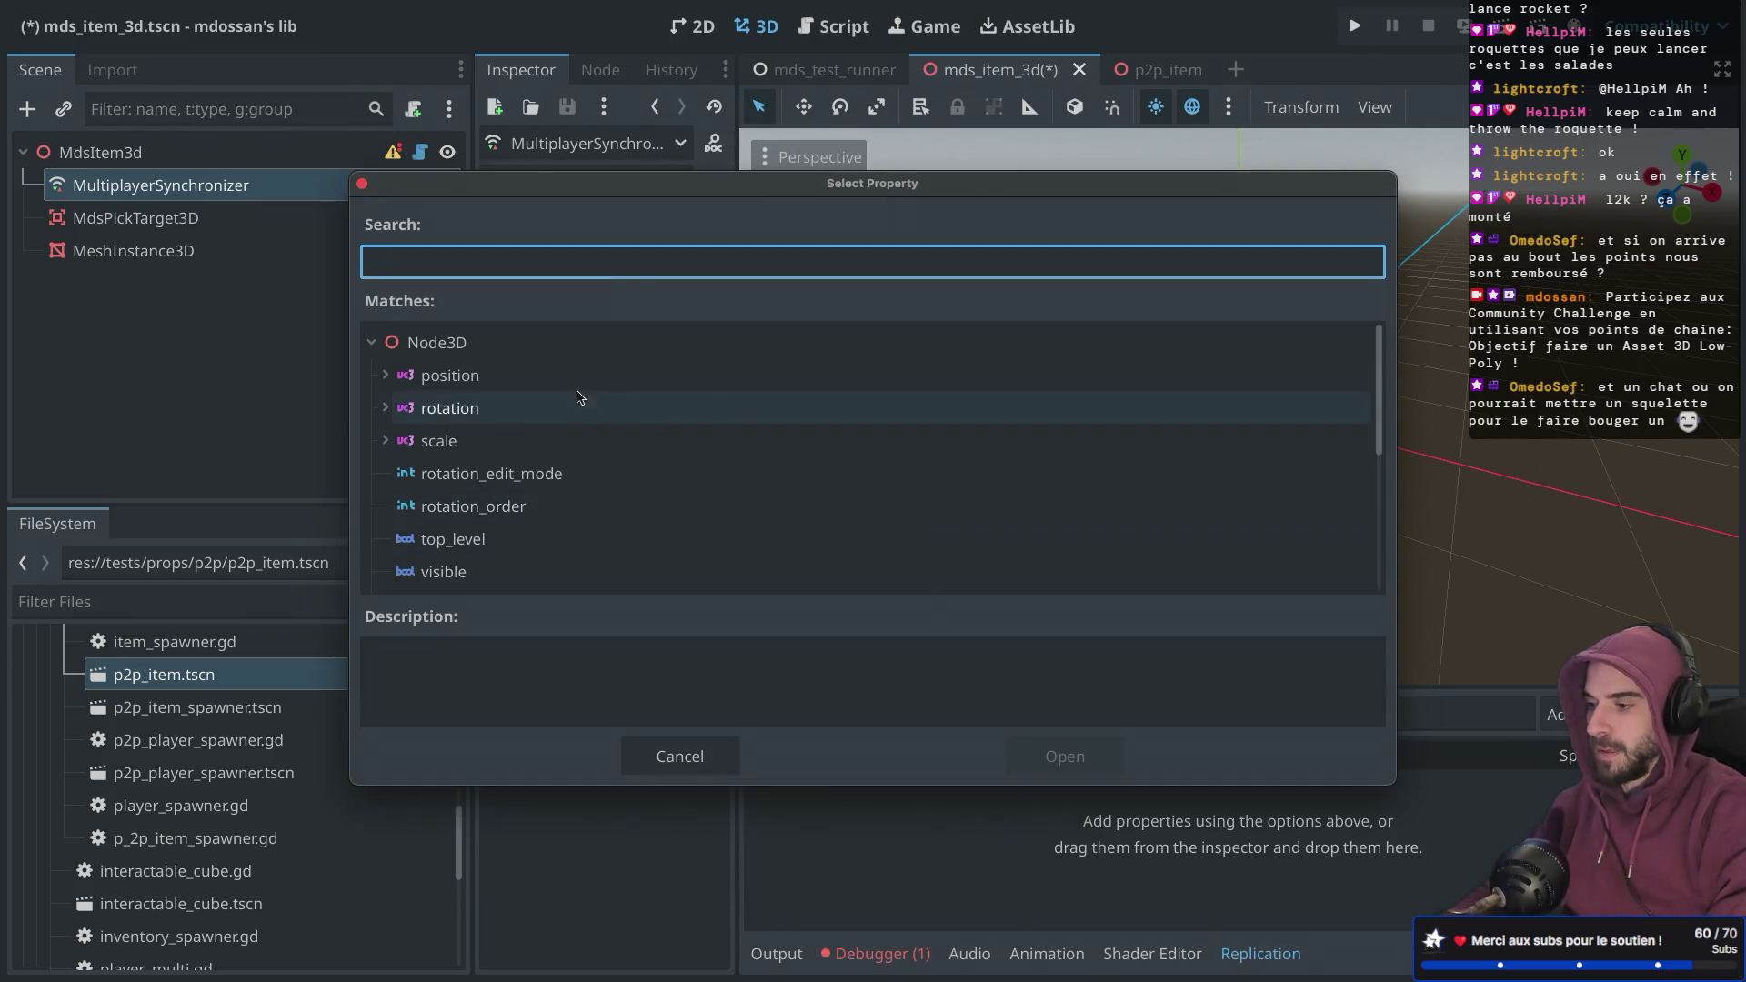
left_click(569, 377)
left_click(1017, 756)
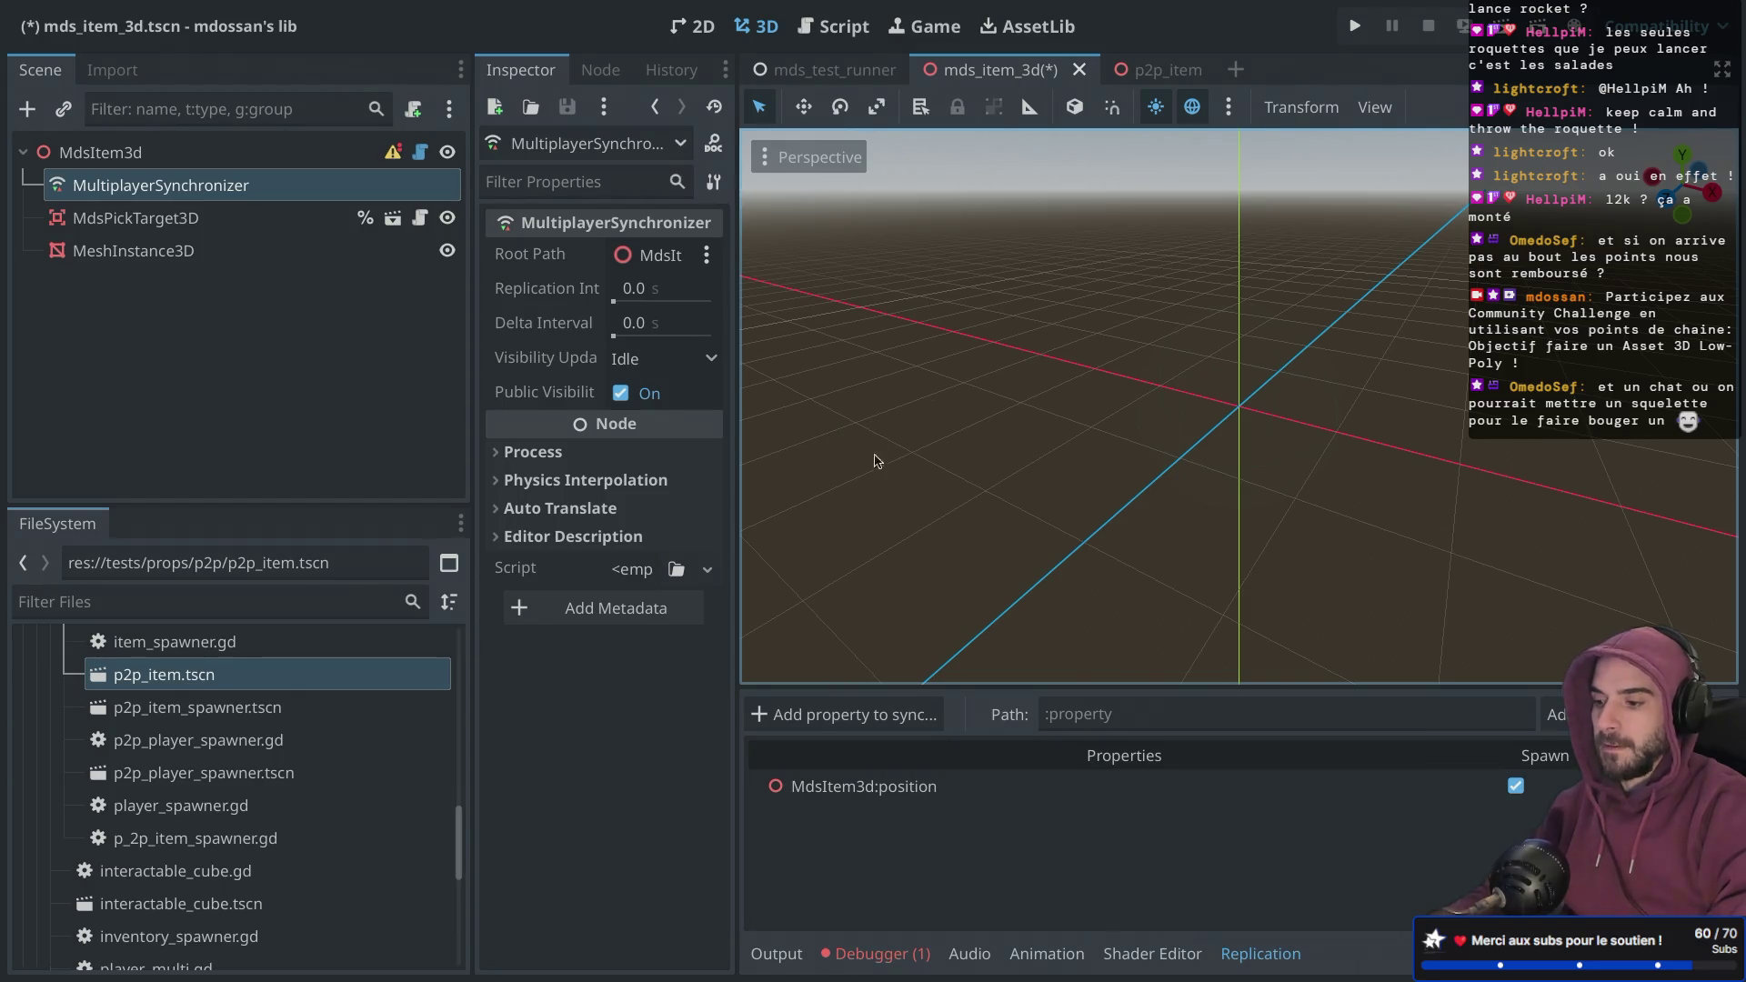
Step: Add MdsItem3d:rotation to the replicated properties as well
left_click(832, 714)
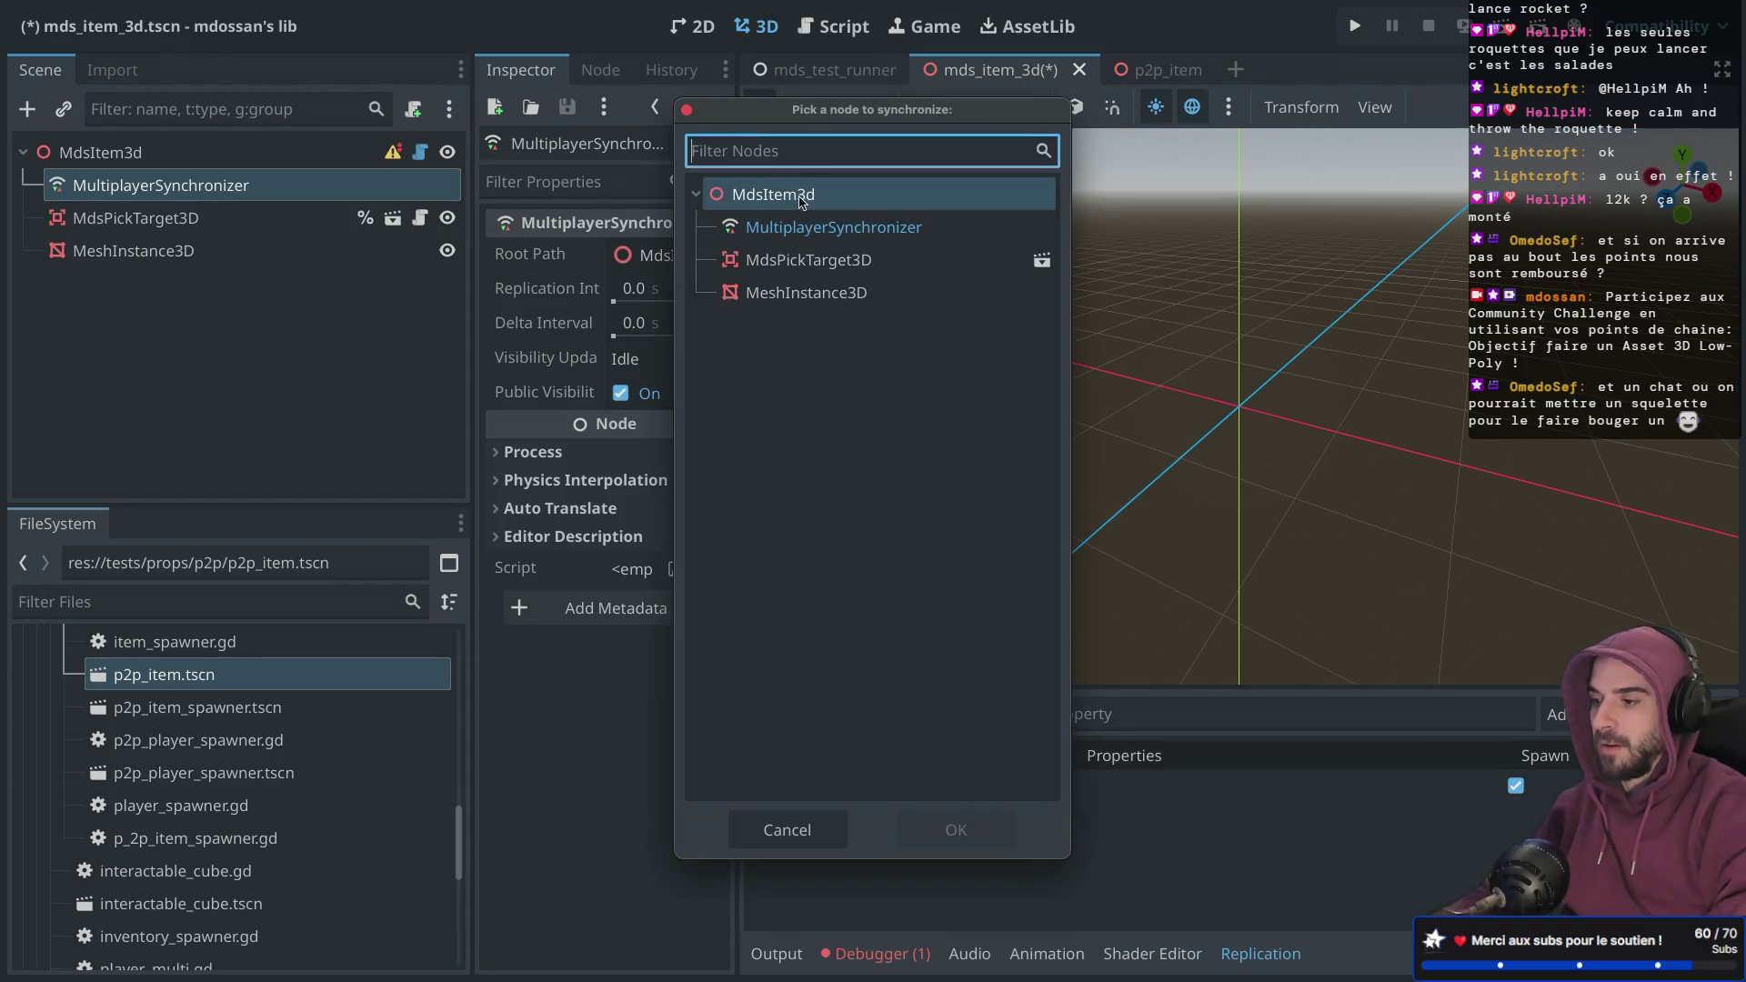
left_click(801, 201)
left_click(953, 829)
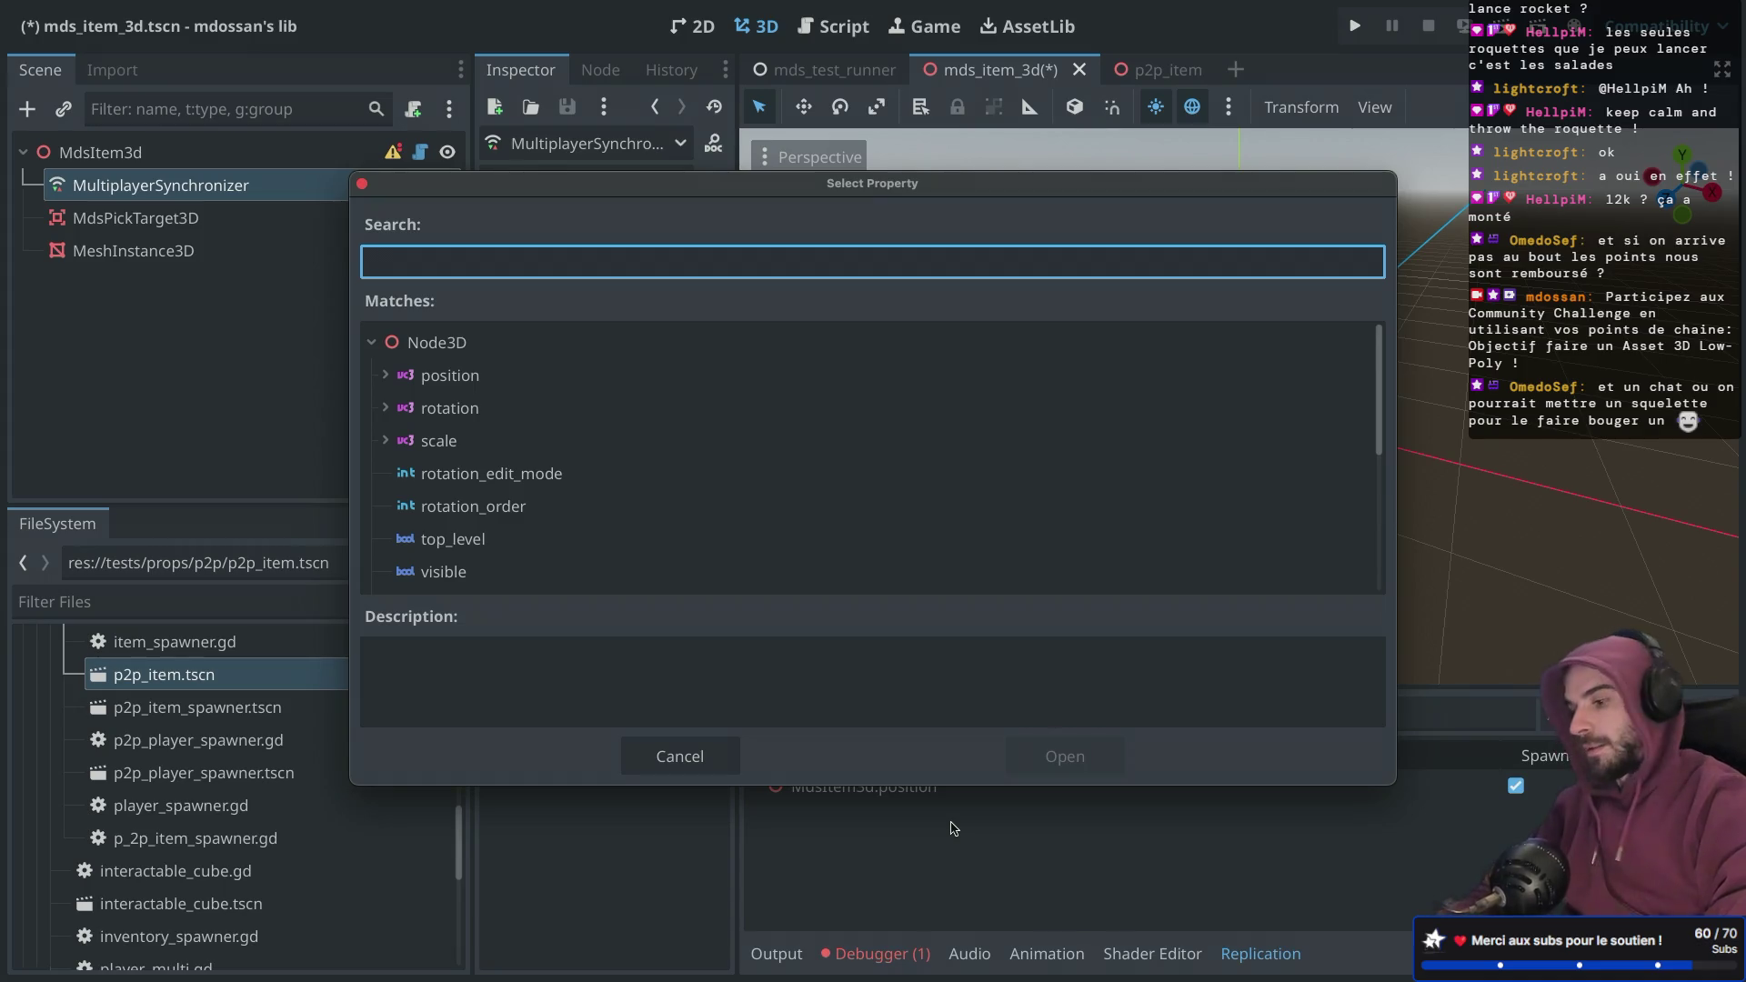
double_click(522, 407)
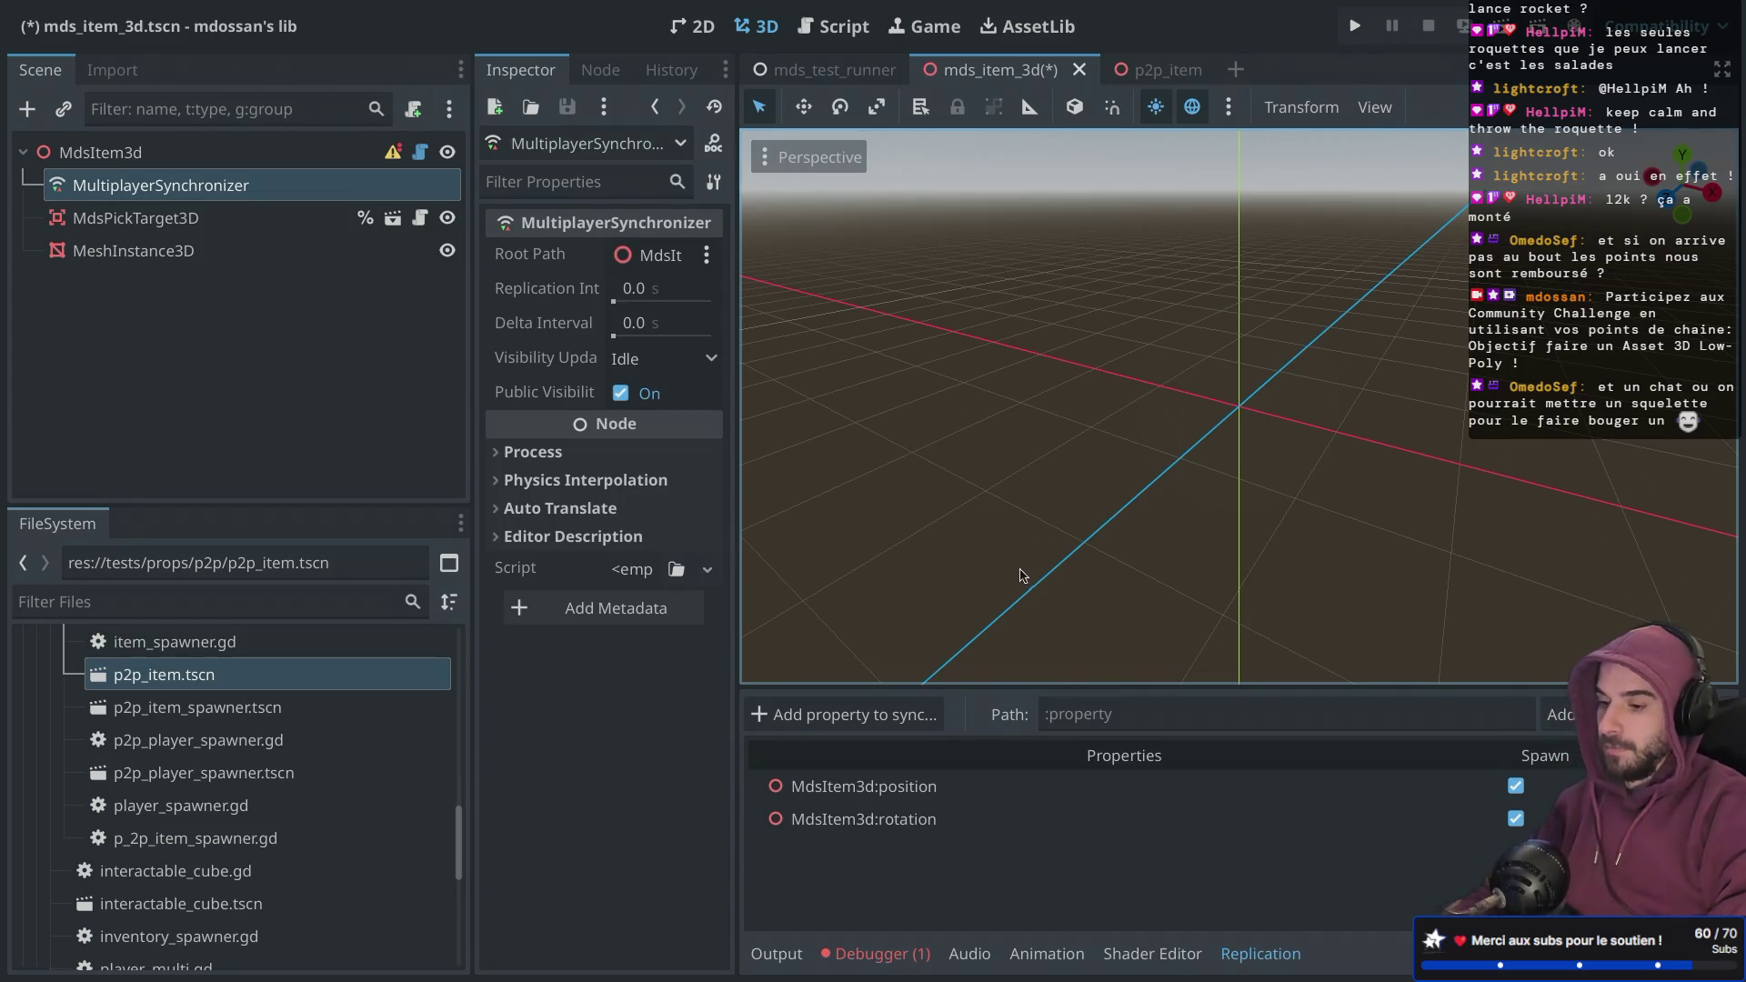
left_click_drag(865, 475, 911, 476)
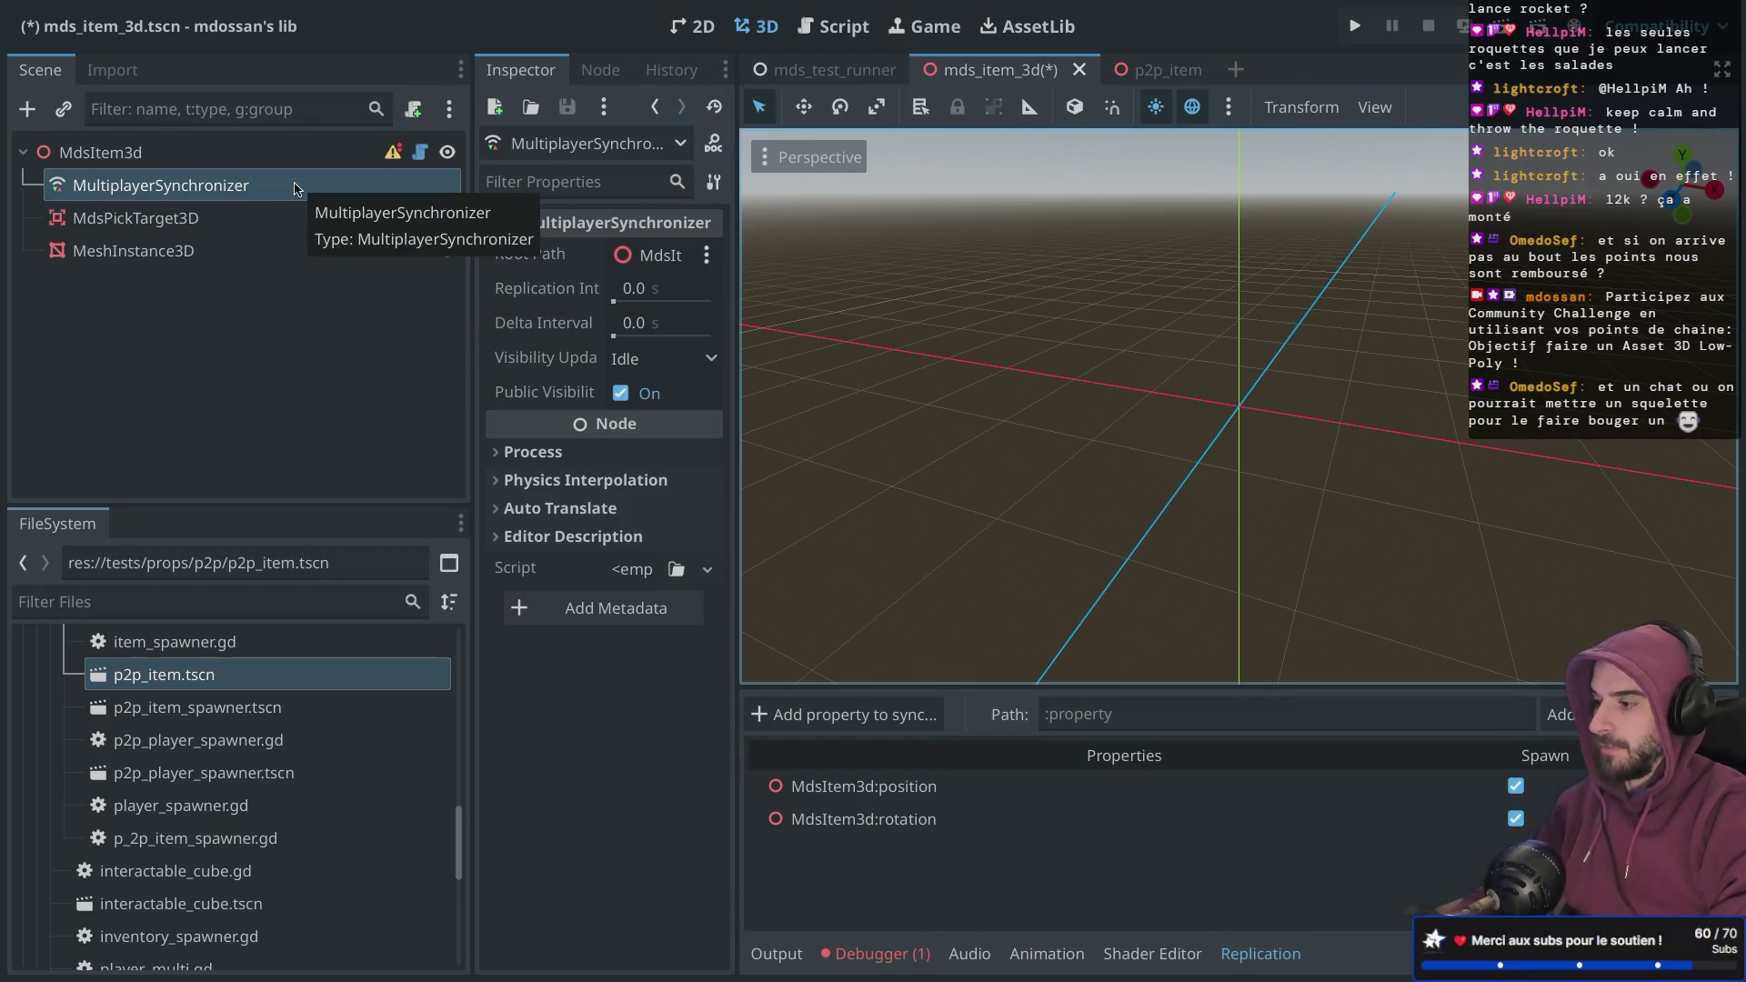
Step: Open mds_item_3d.gd from the MdsItem3d node and start a new line 30 in _ready() beginning with '%'
left_click(419, 151)
scroll(1053, 427, "down", 2)
scroll(1053, 427, "down", 3)
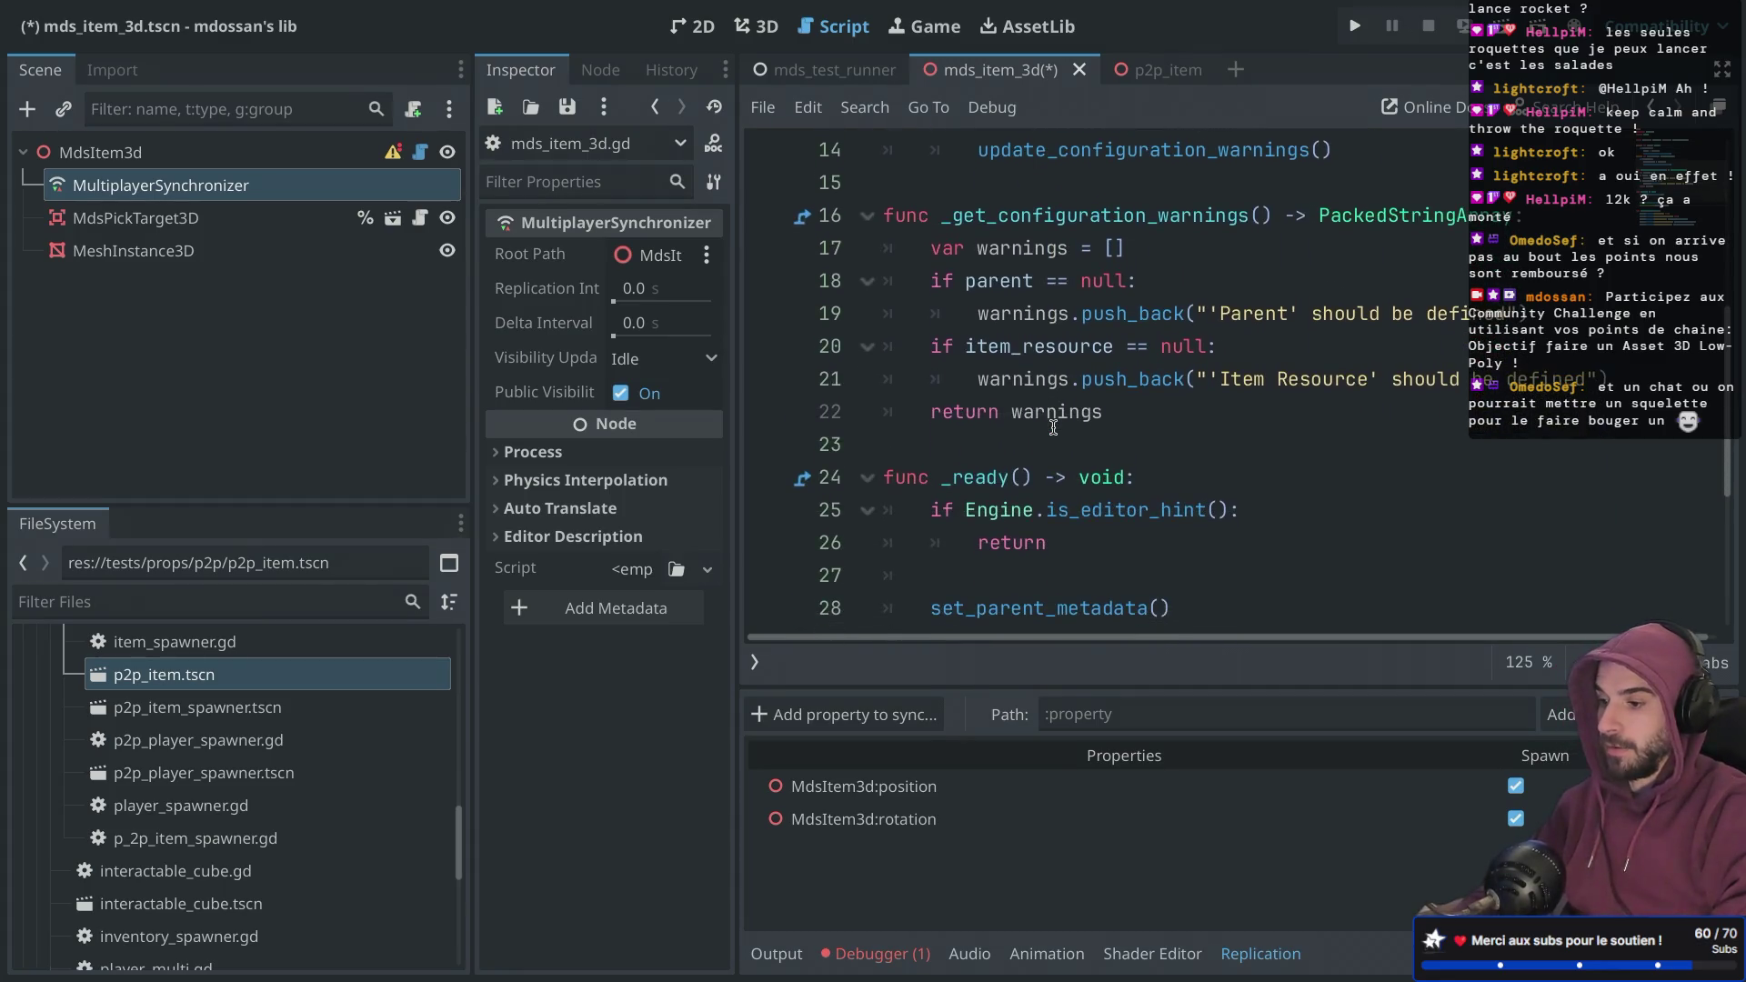
scroll(1053, 427, "down", 3)
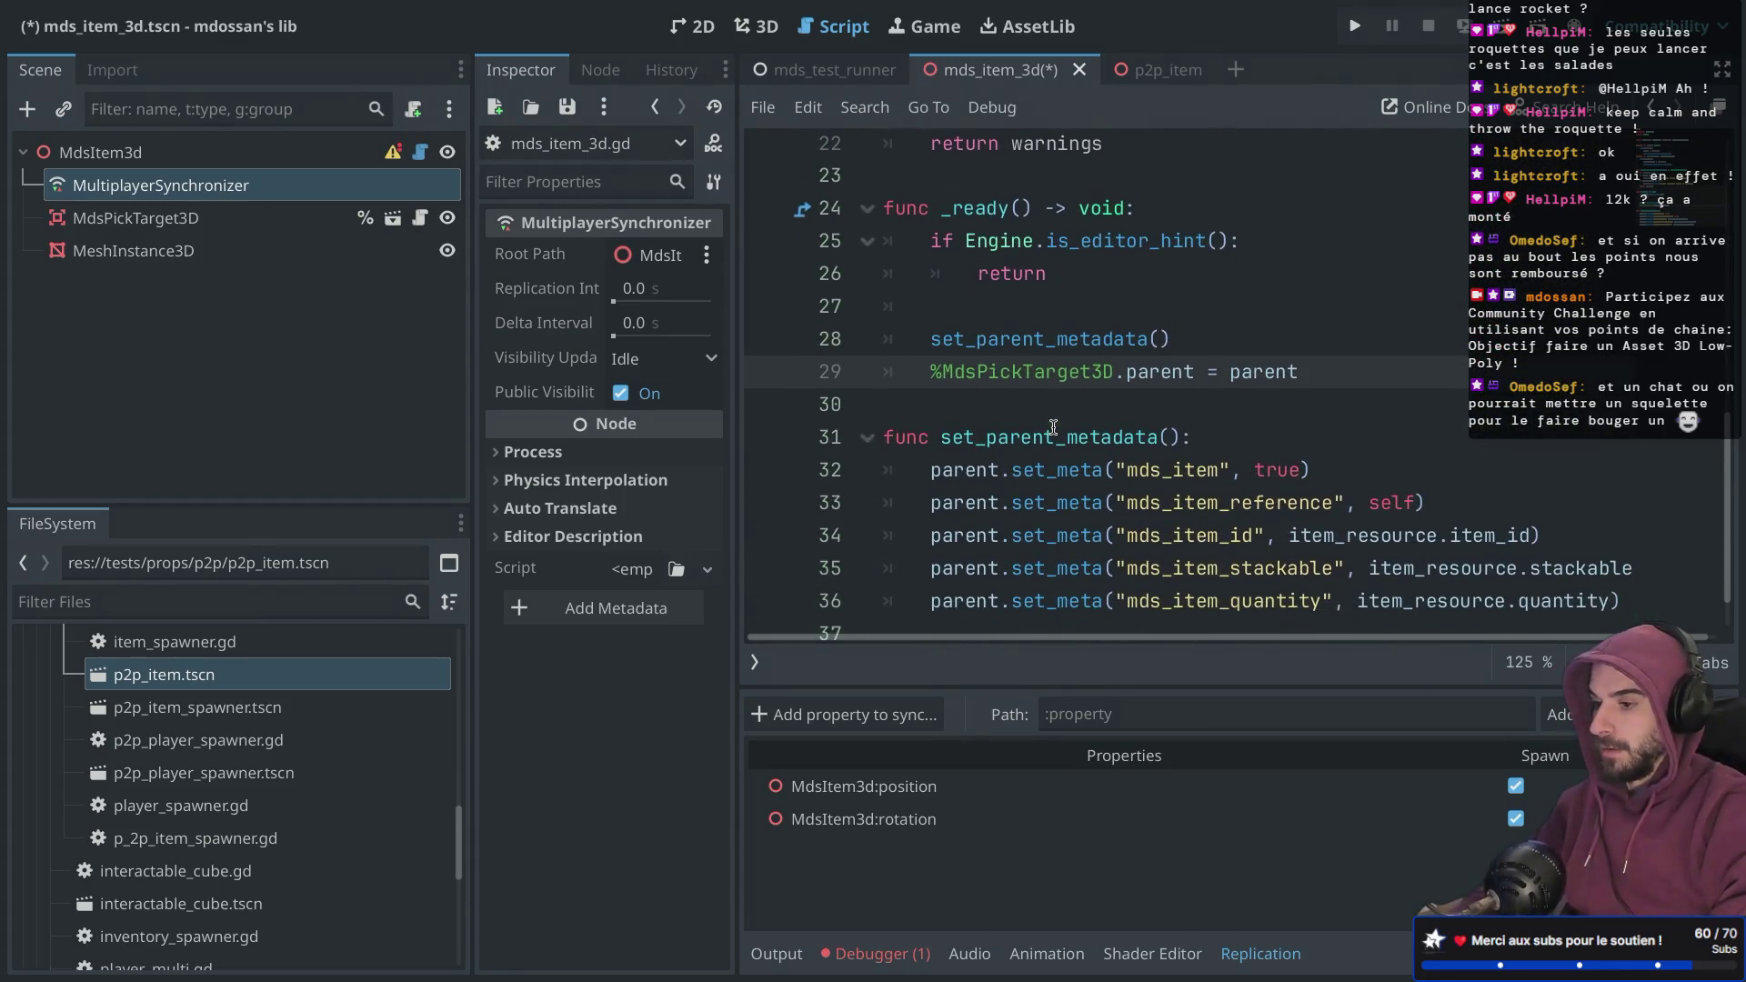
key("Return")
type("%")
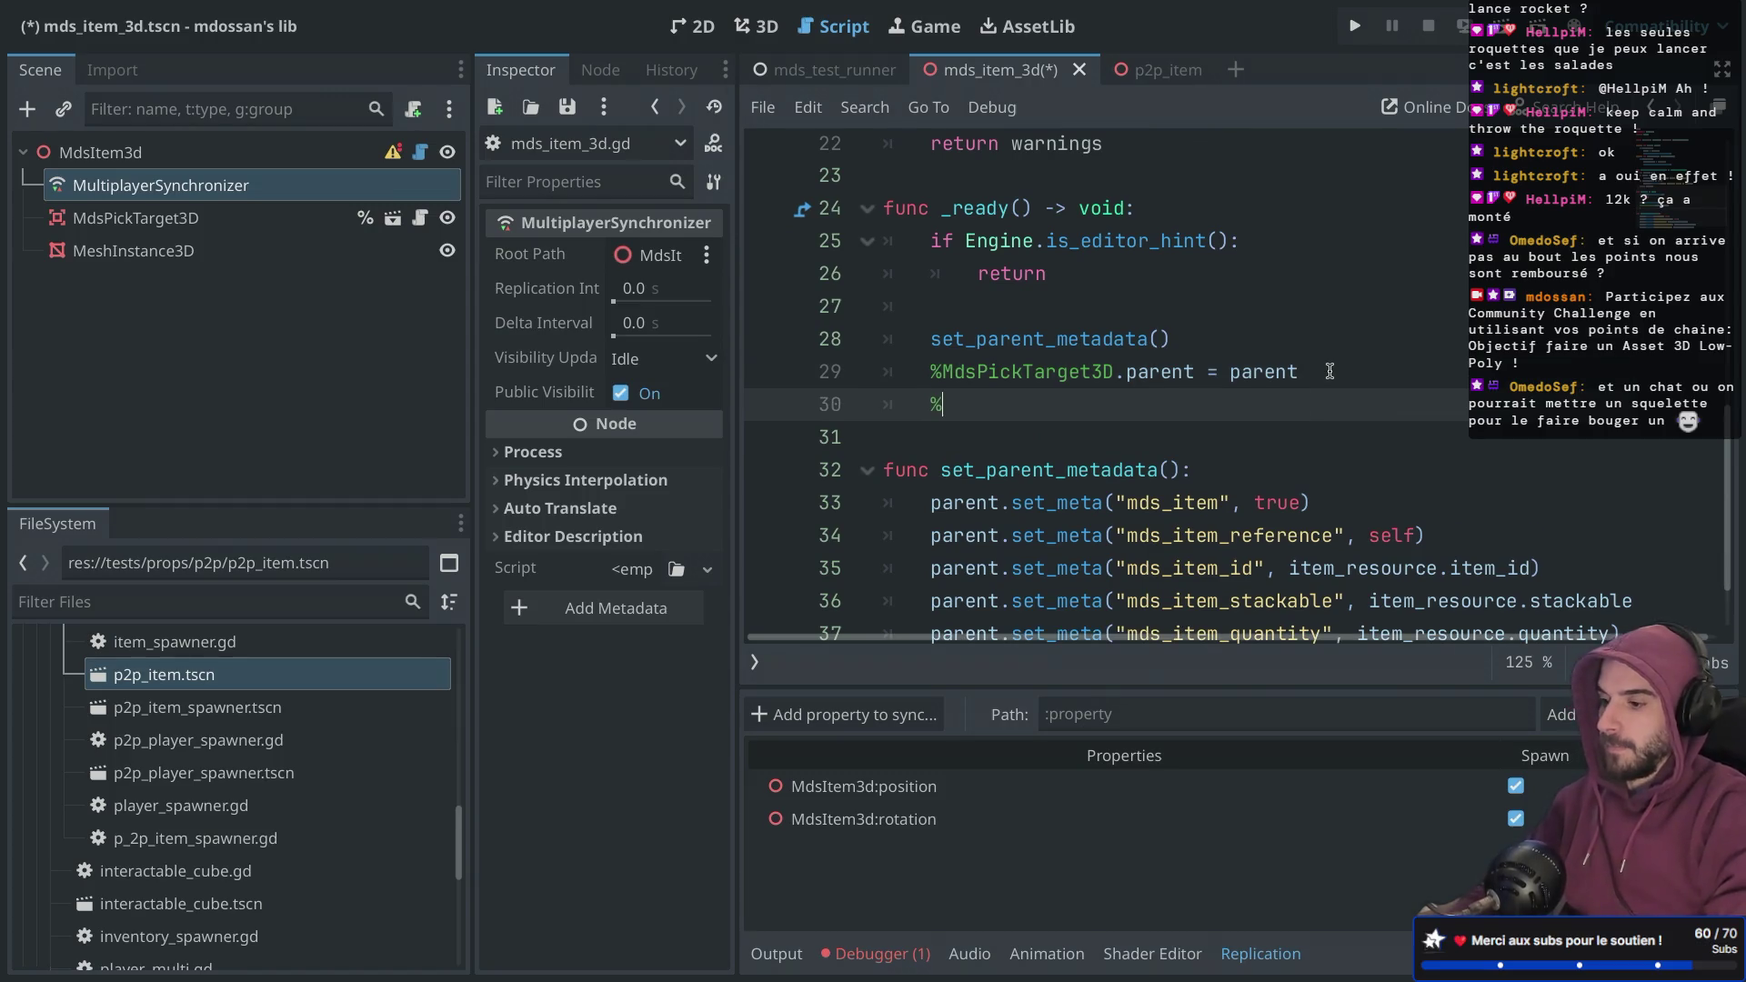
type("Mds")
key("BackSpace")
key("BackSpace")
key("BackSpace")
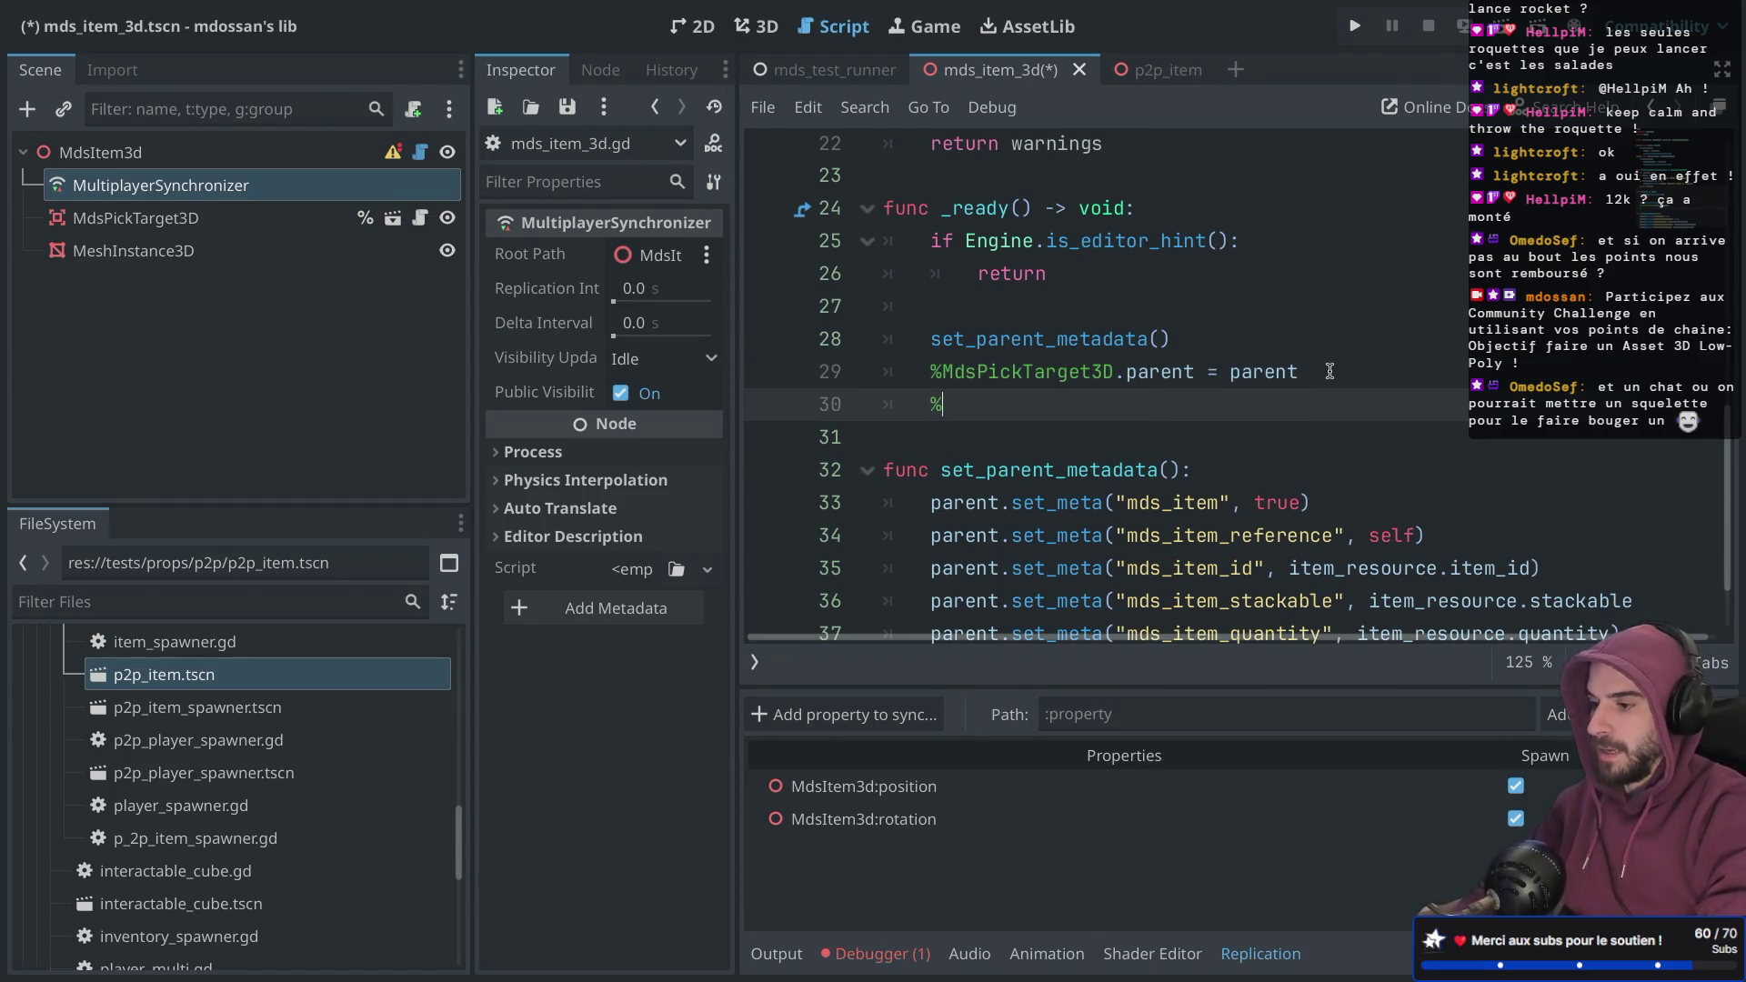
Step: Rename the MeshInstance3D node to Mesh and make it accessible as a unique name
double_click(163, 248)
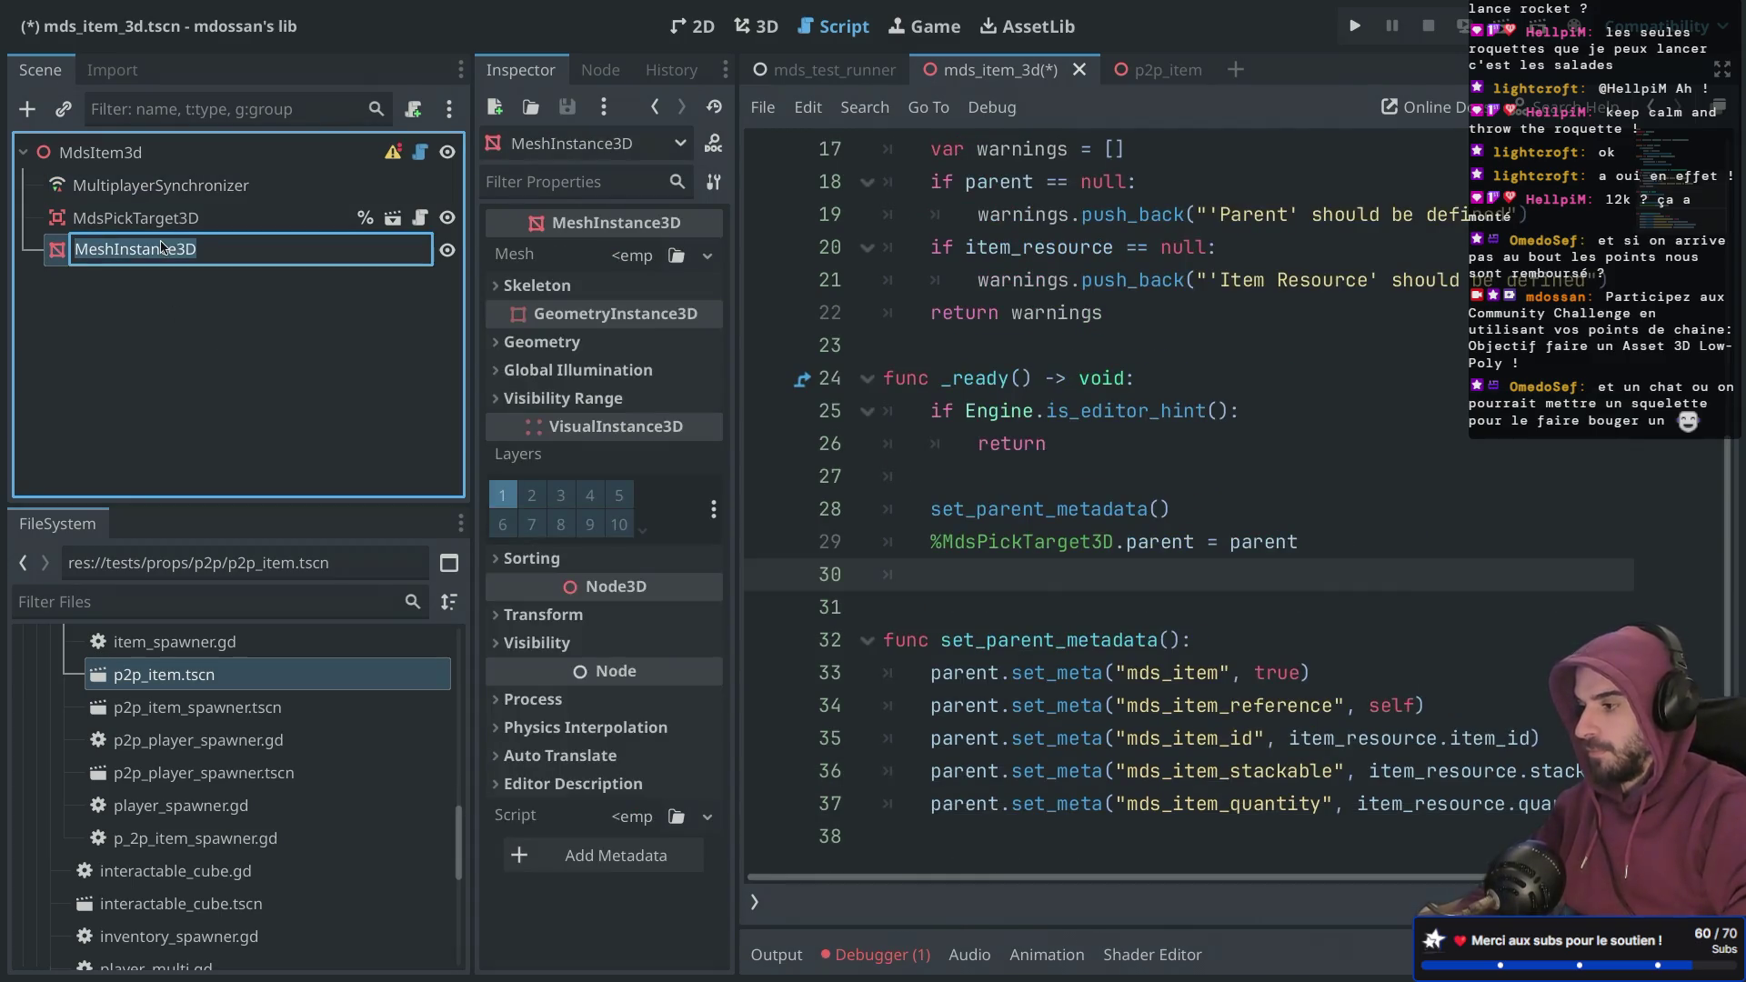
key("BackSpace")
key("BackSpace")
key("BackSpace")
key("BackSpace")
key("BackSpace")
key("BackSpace")
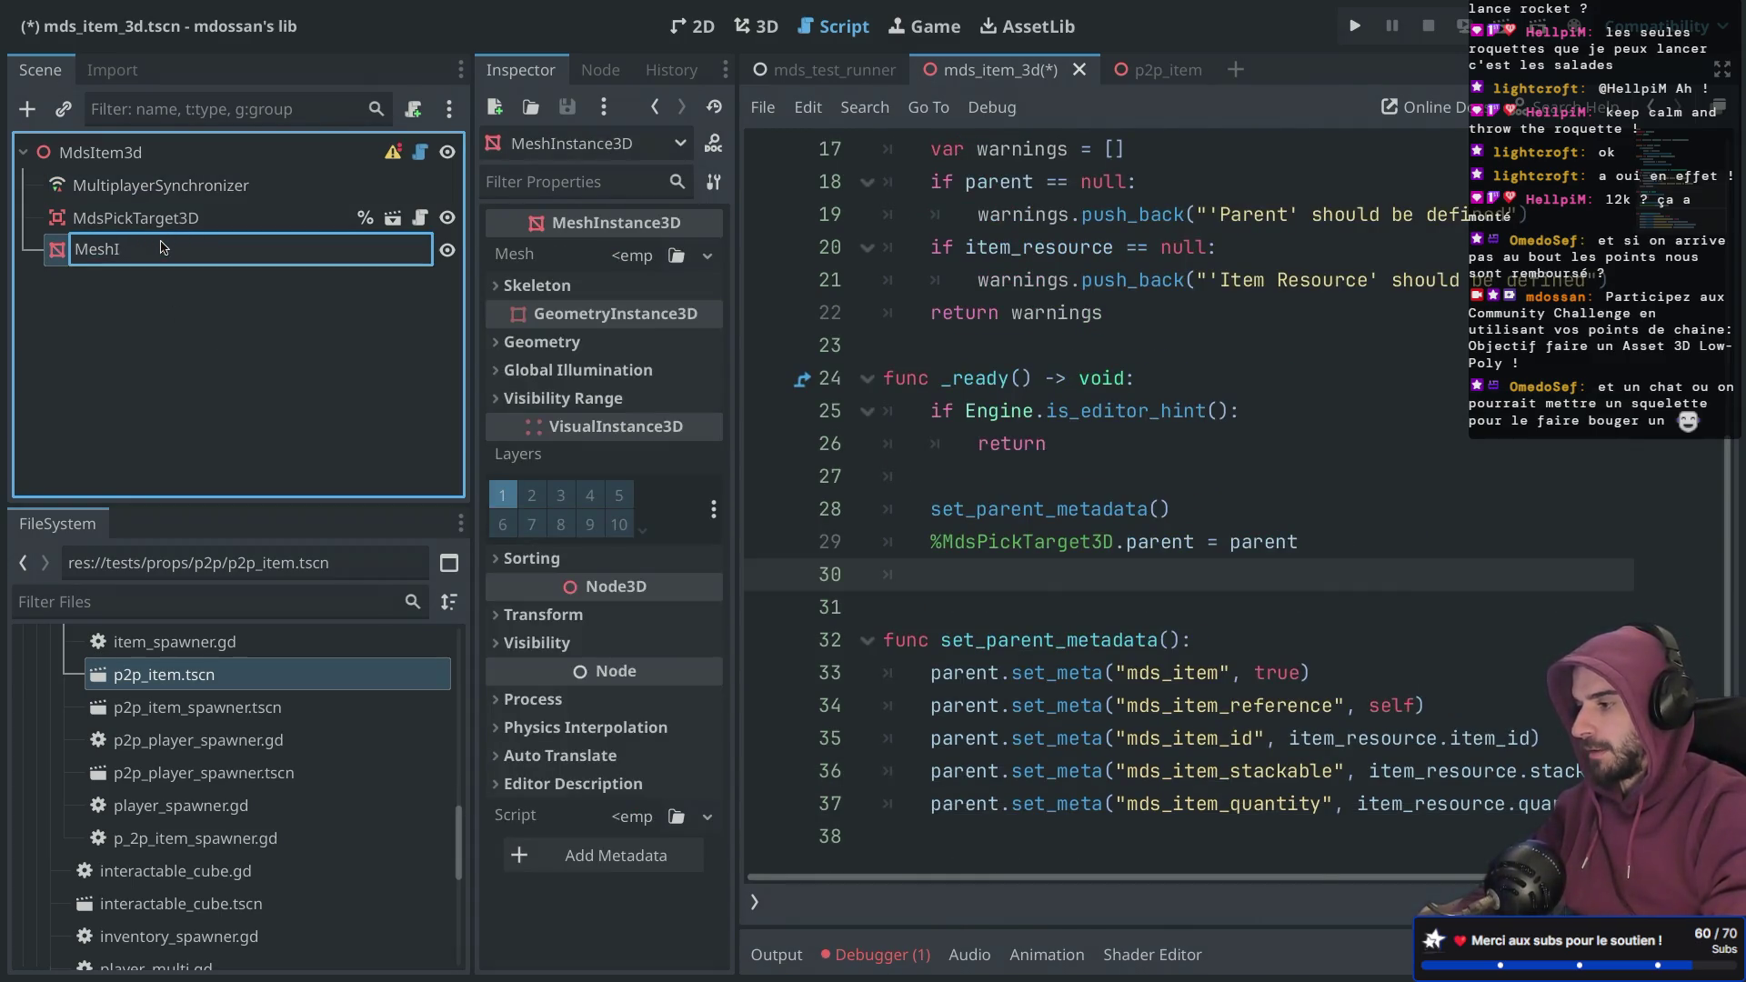
key("Return")
right_click(180, 259)
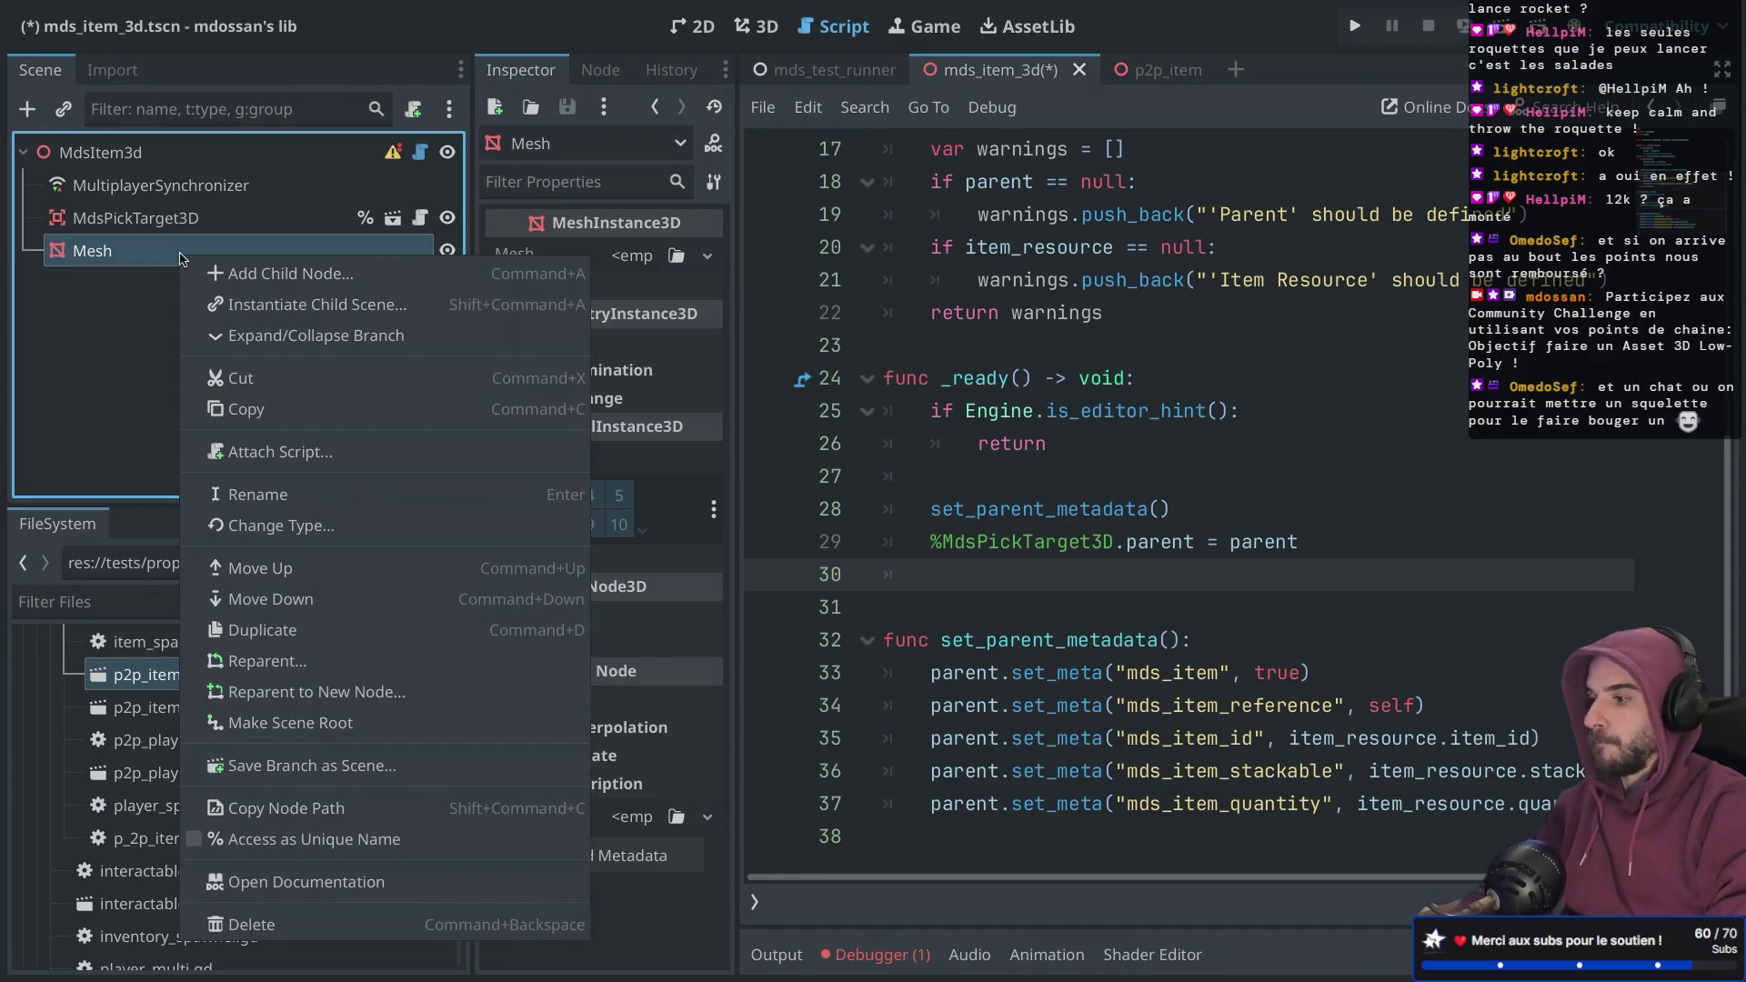
left_click(309, 839)
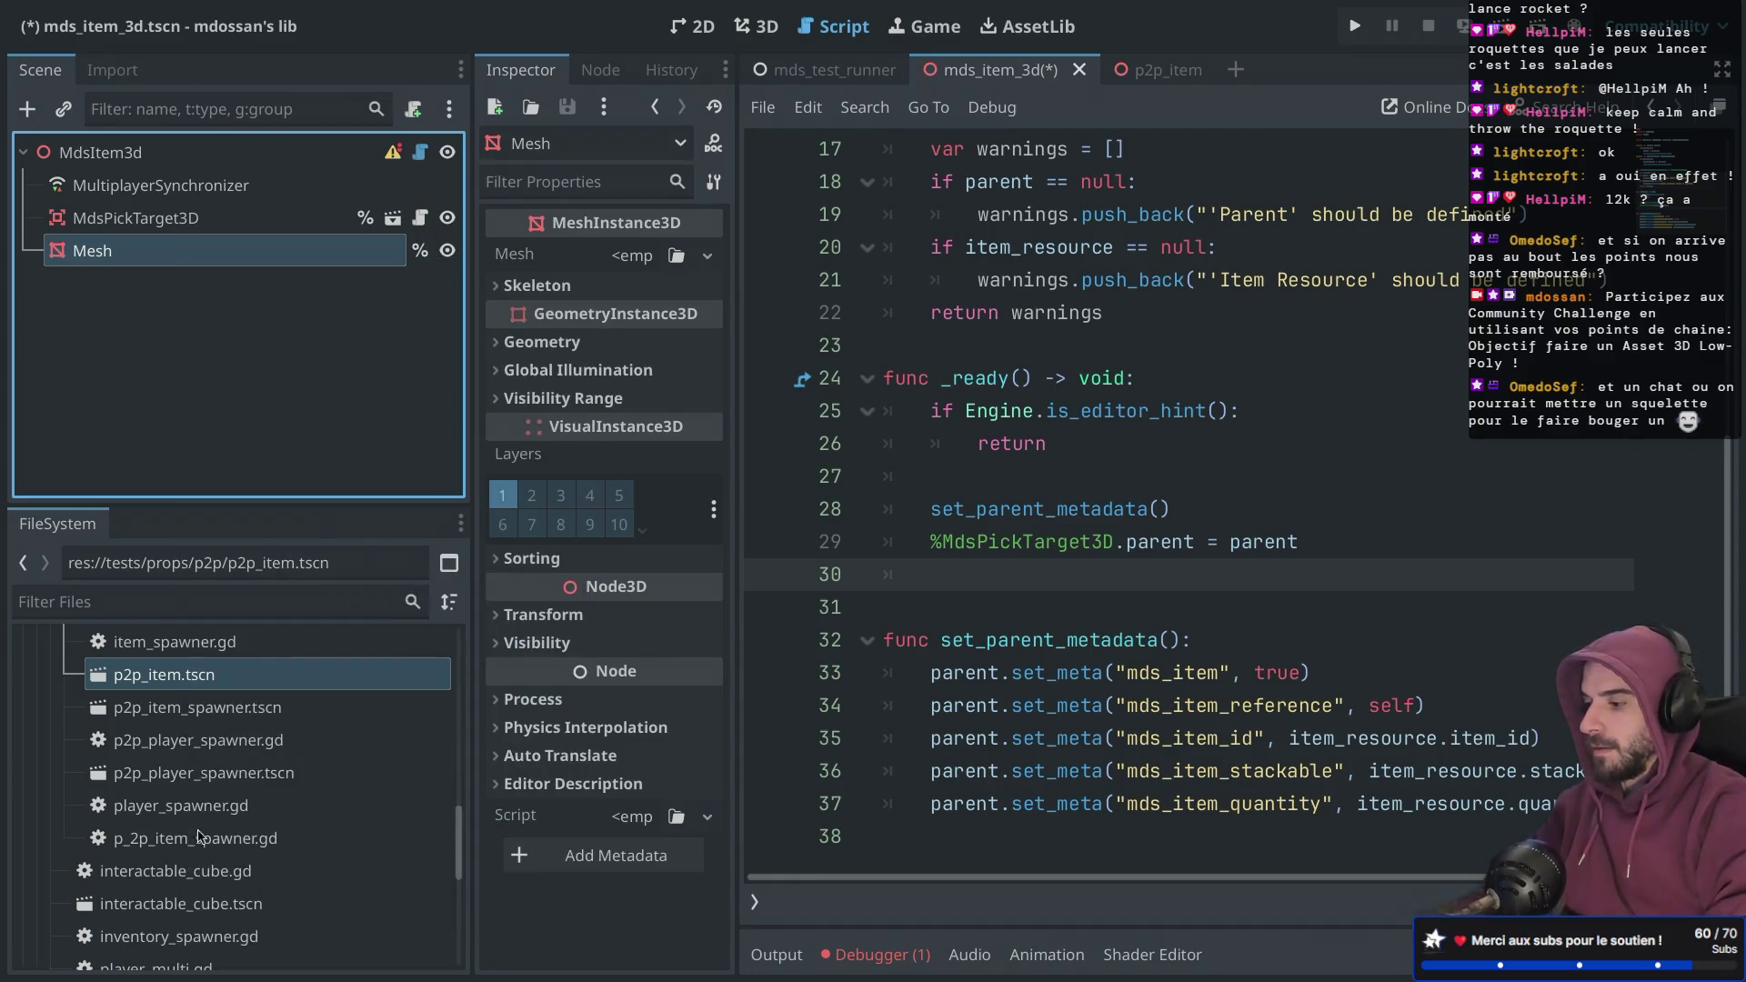
Step: Add '%Mesh.mesh = item_resource.mesh' to _ready() on line 30 and save the script
left_click(1337, 539)
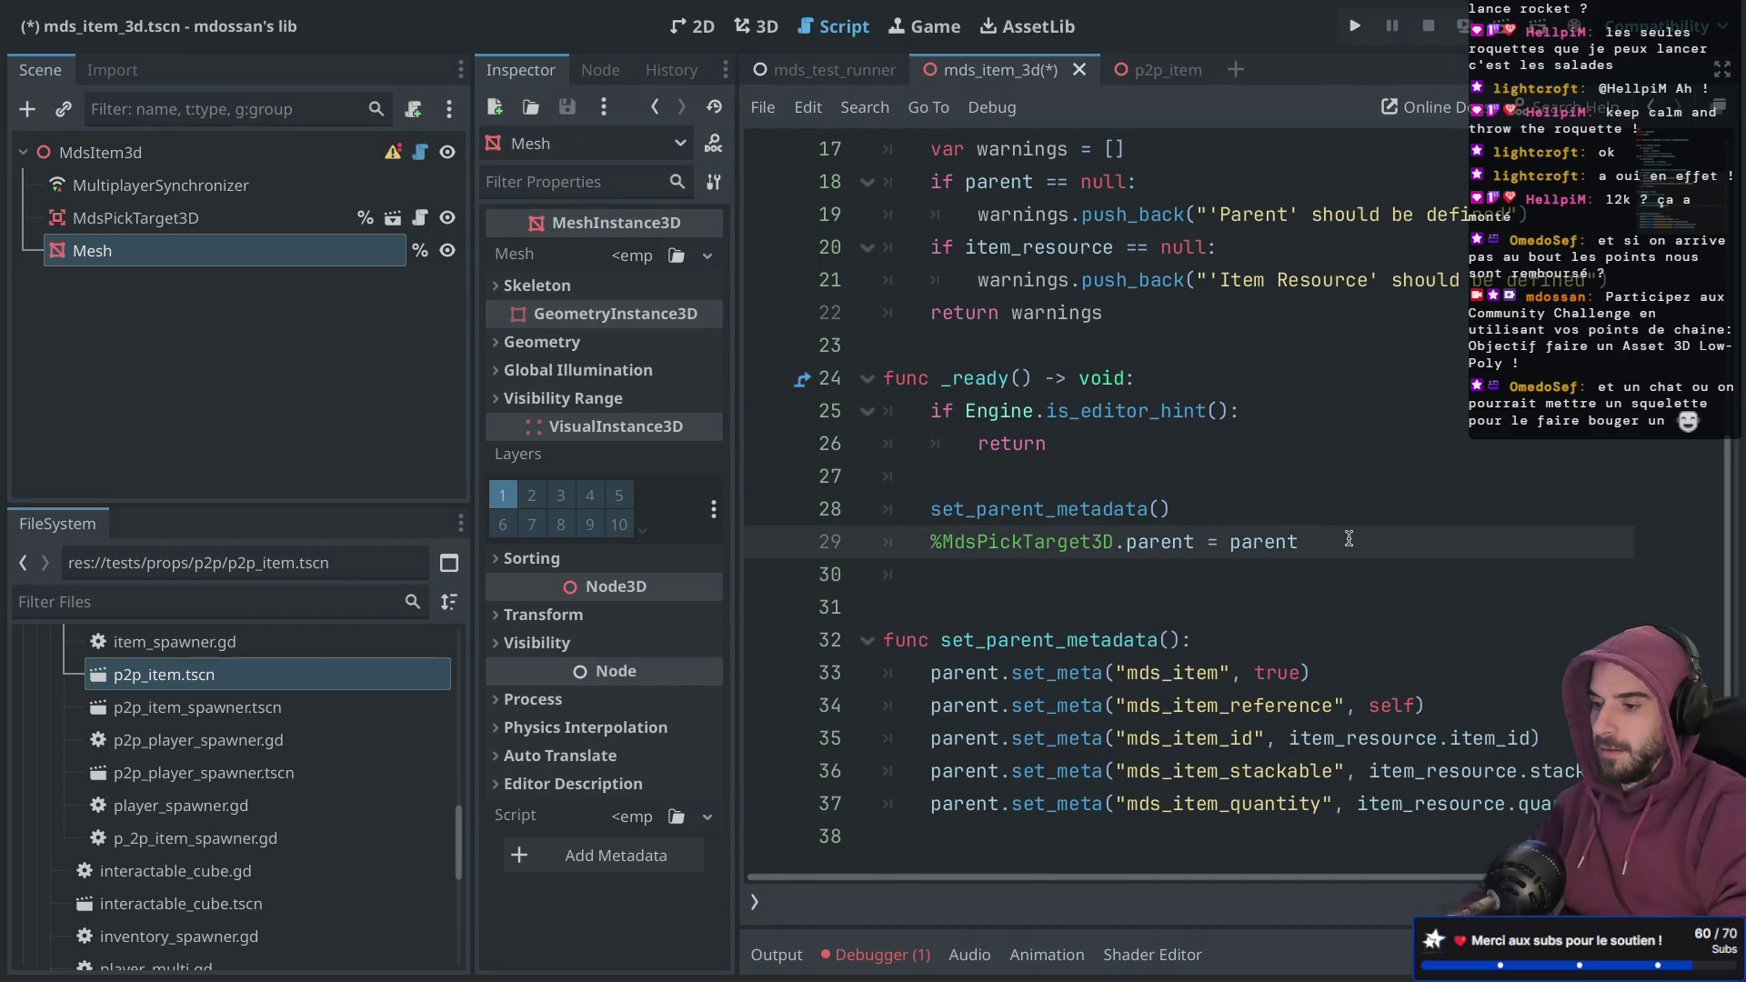
key("Return")
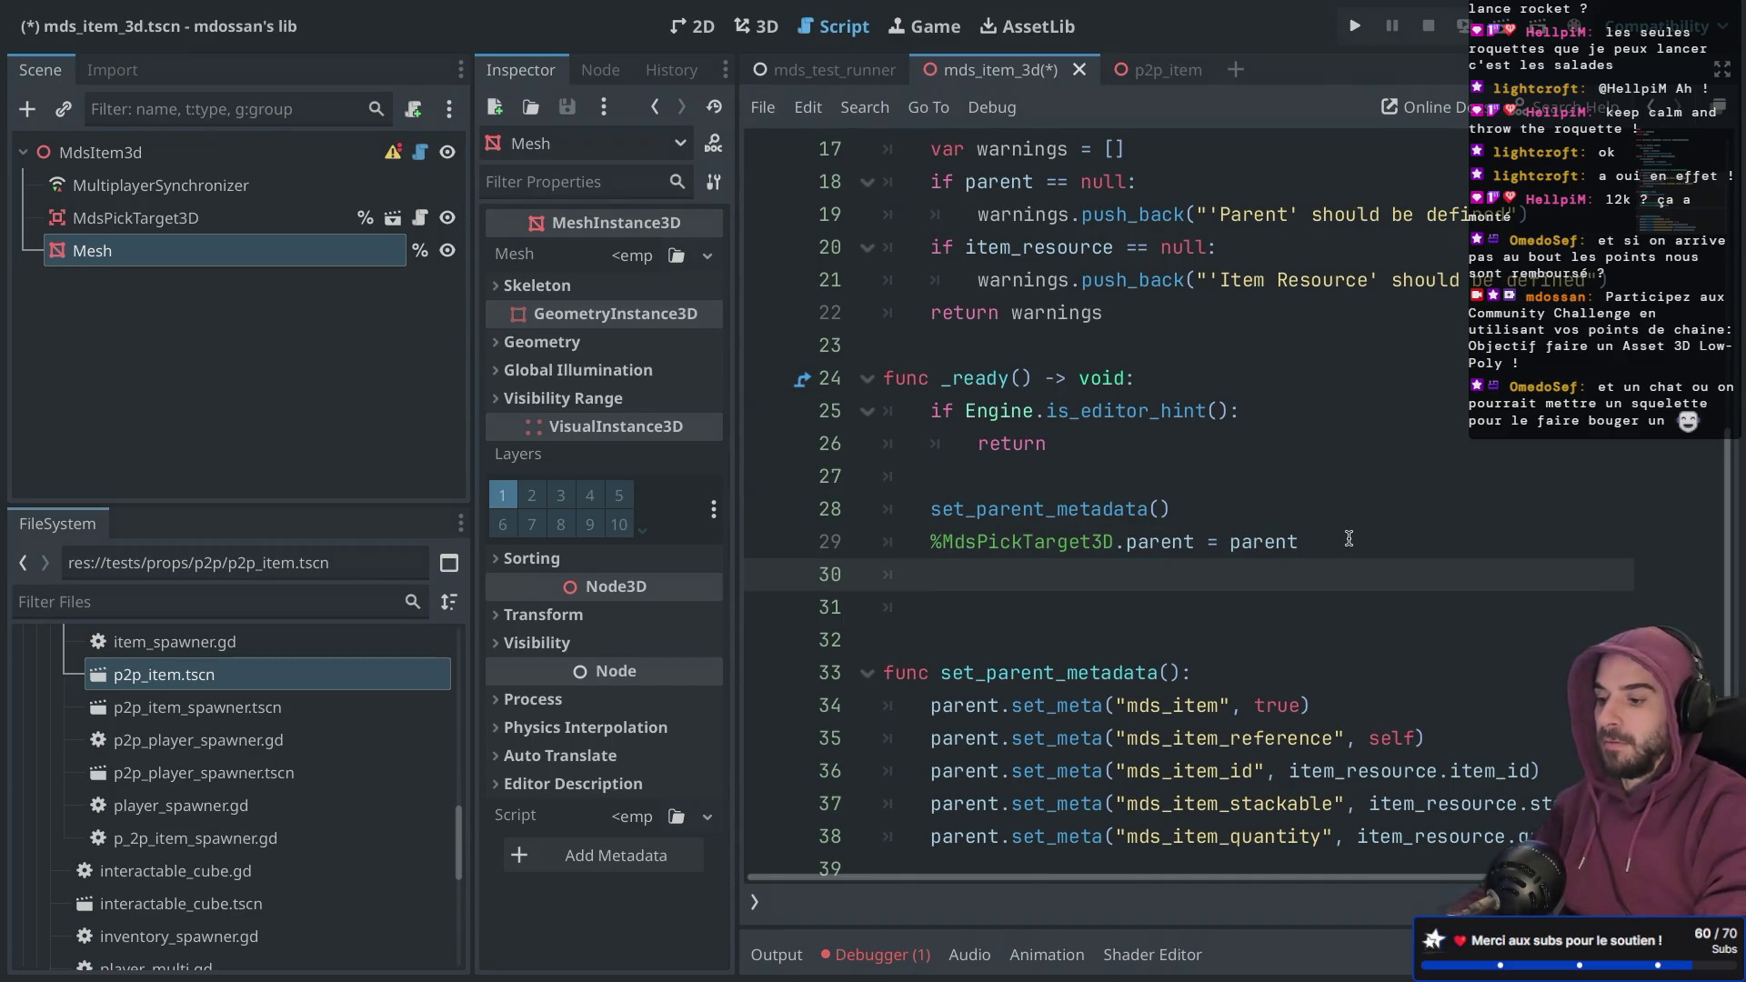
type("%Mesh.")
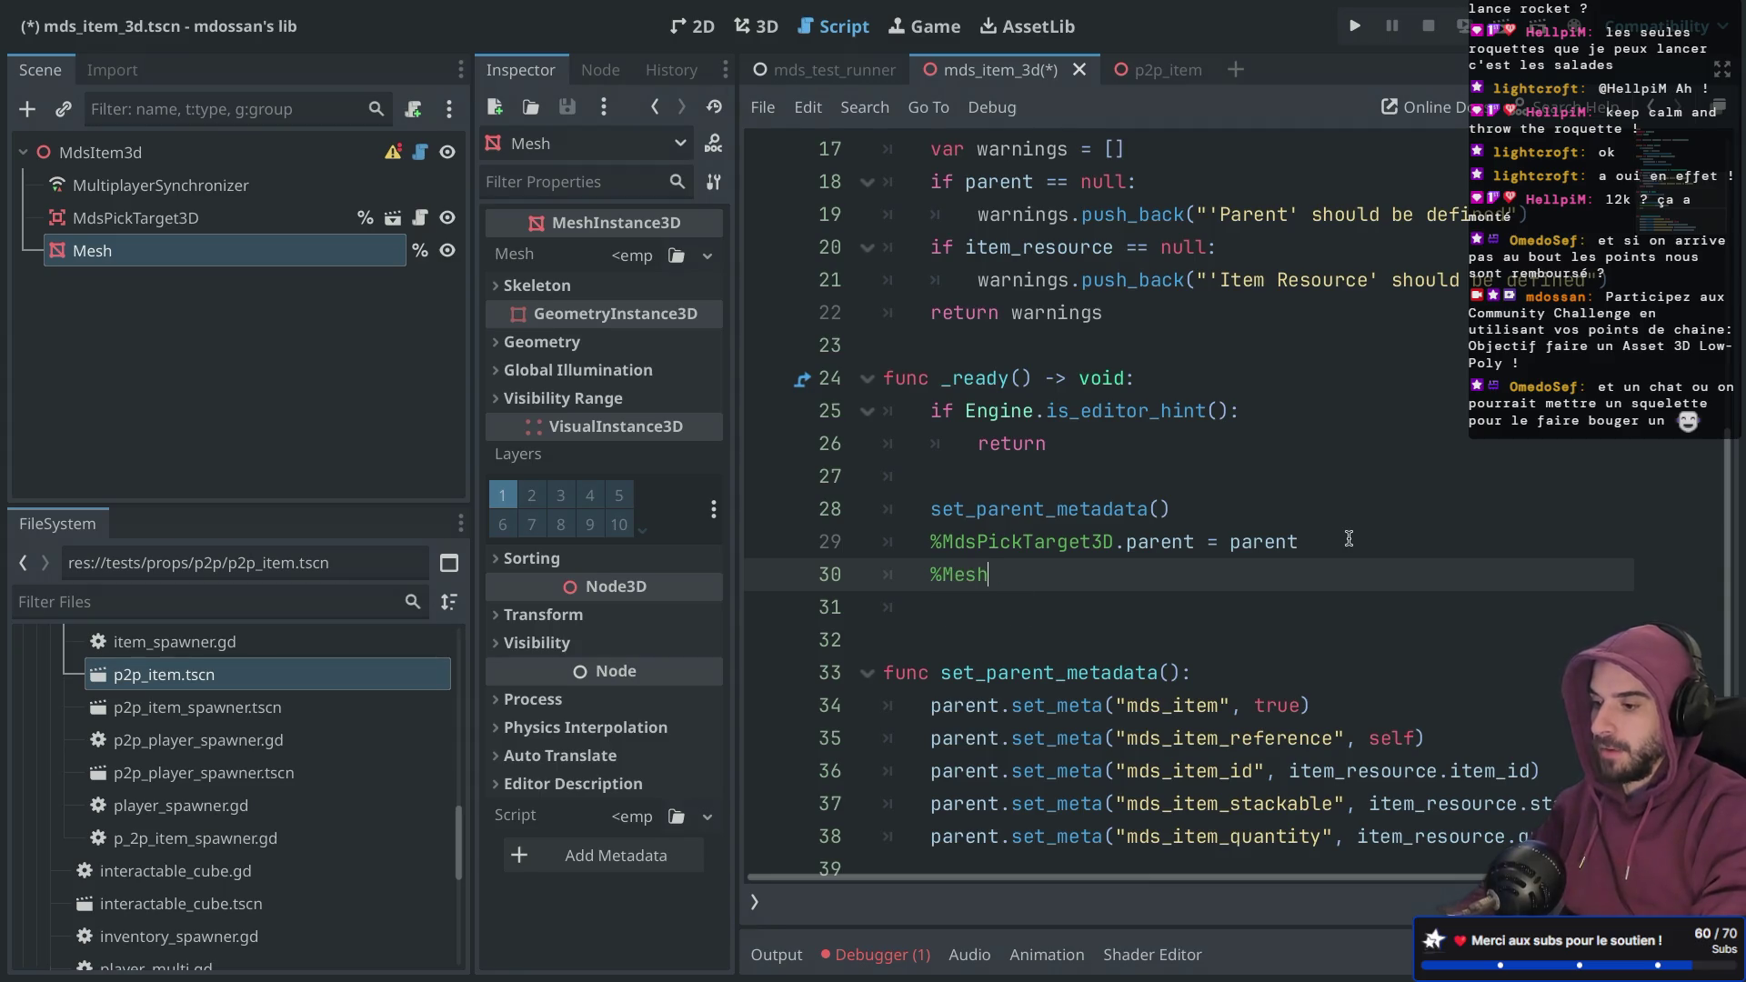
type("p")
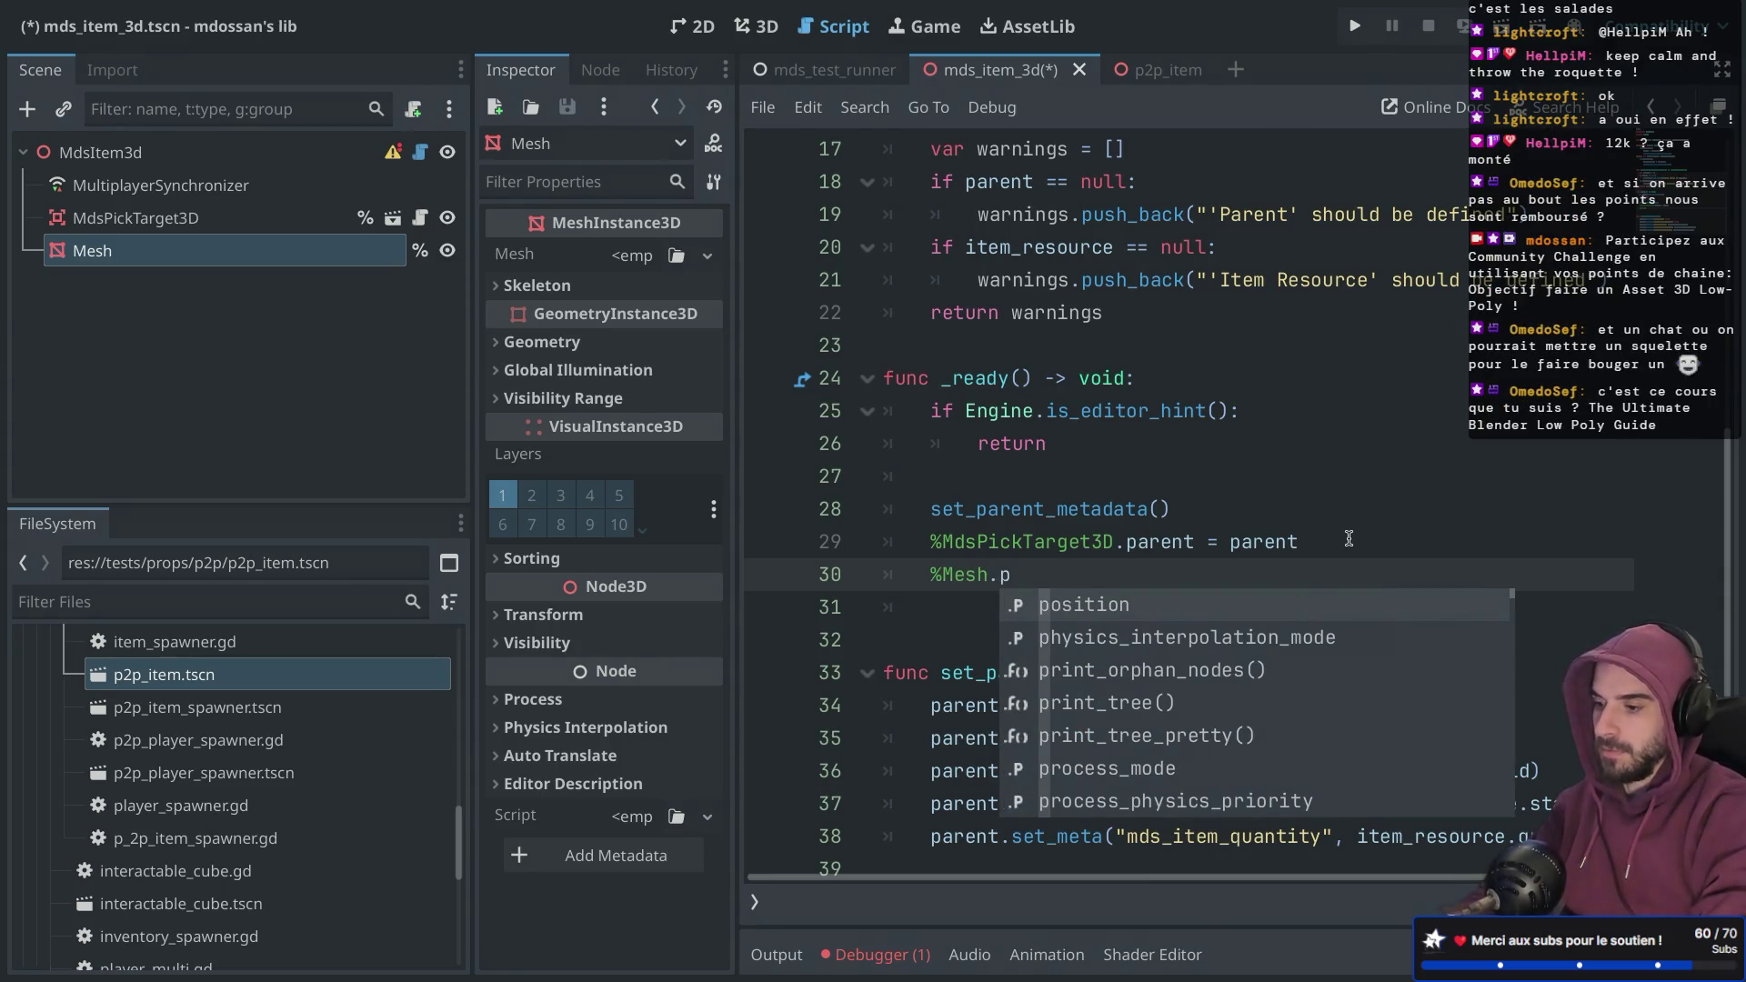
key("BackSpace")
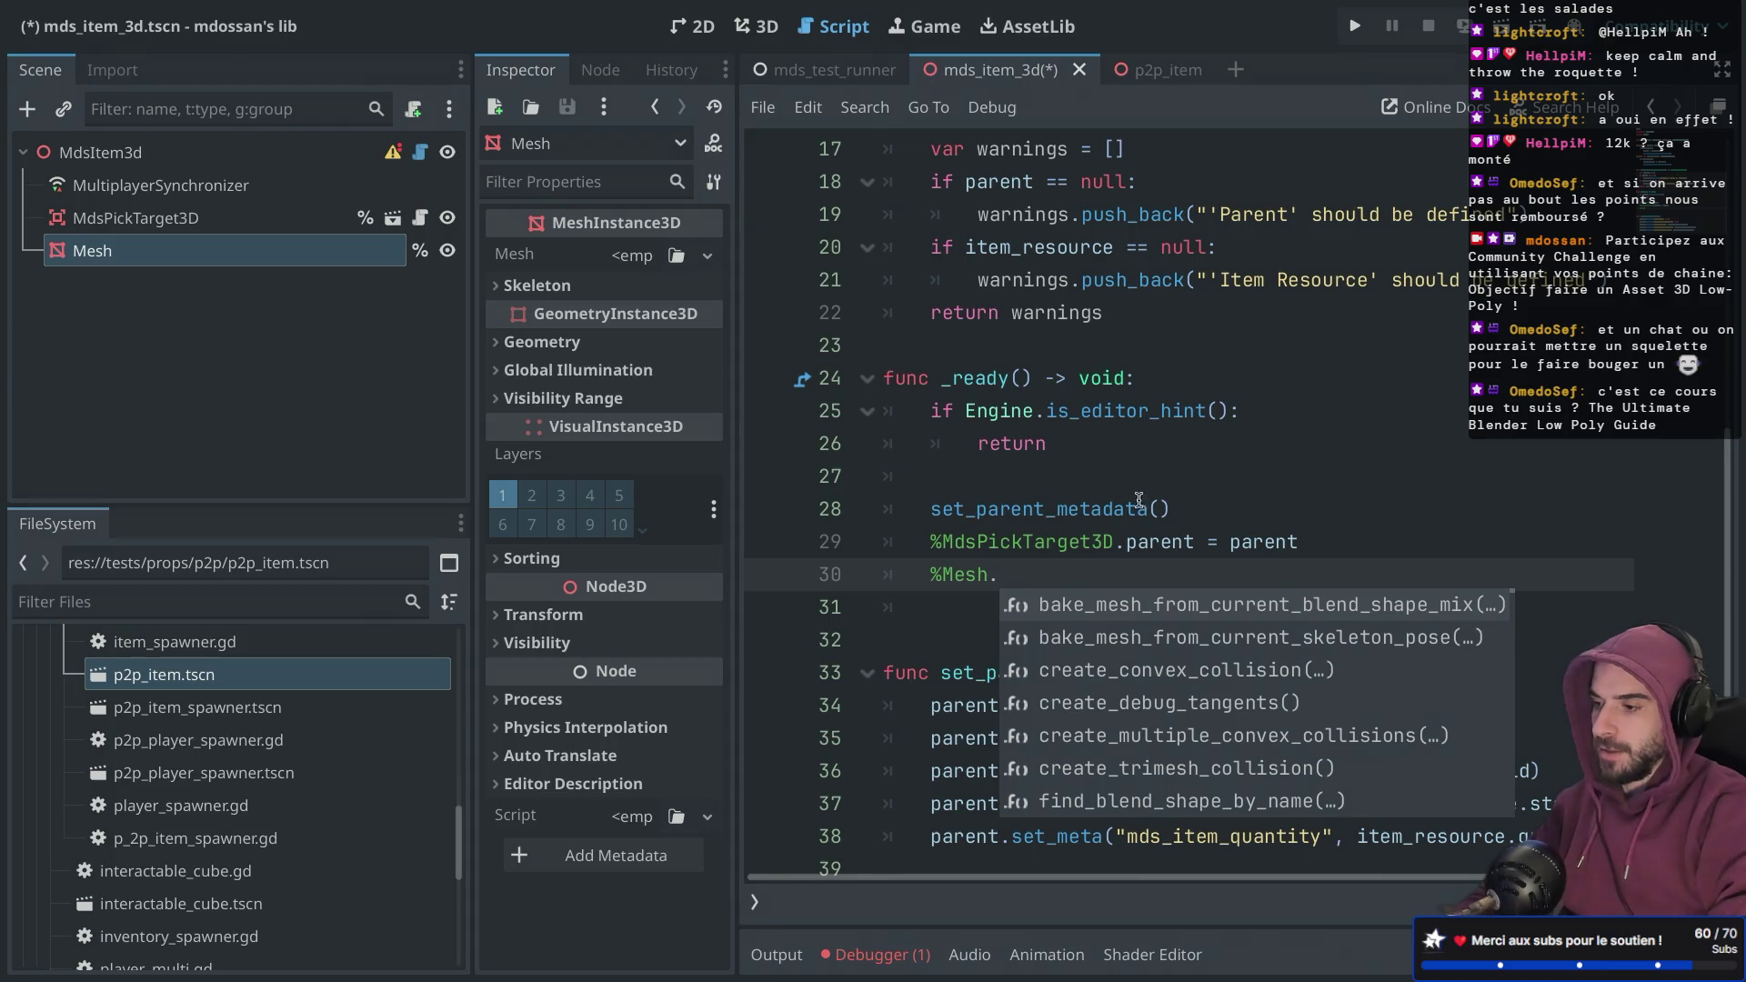
type("mesh = mes")
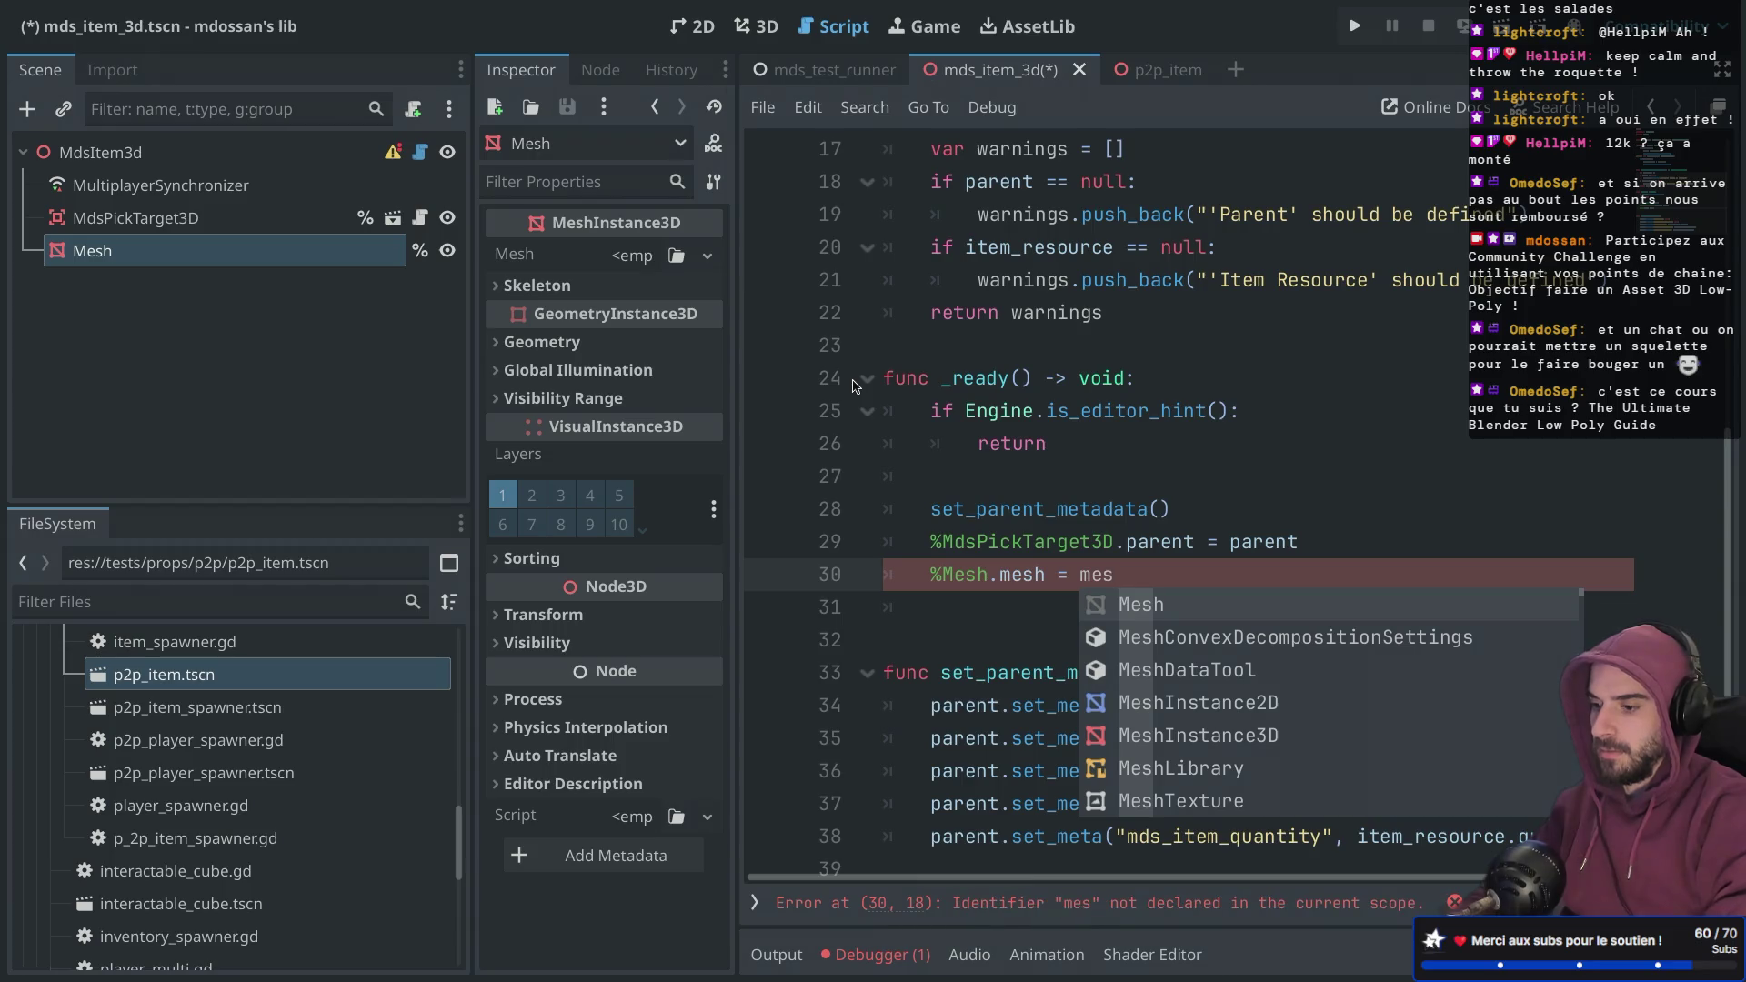
scroll(1112, 482, "up", 5)
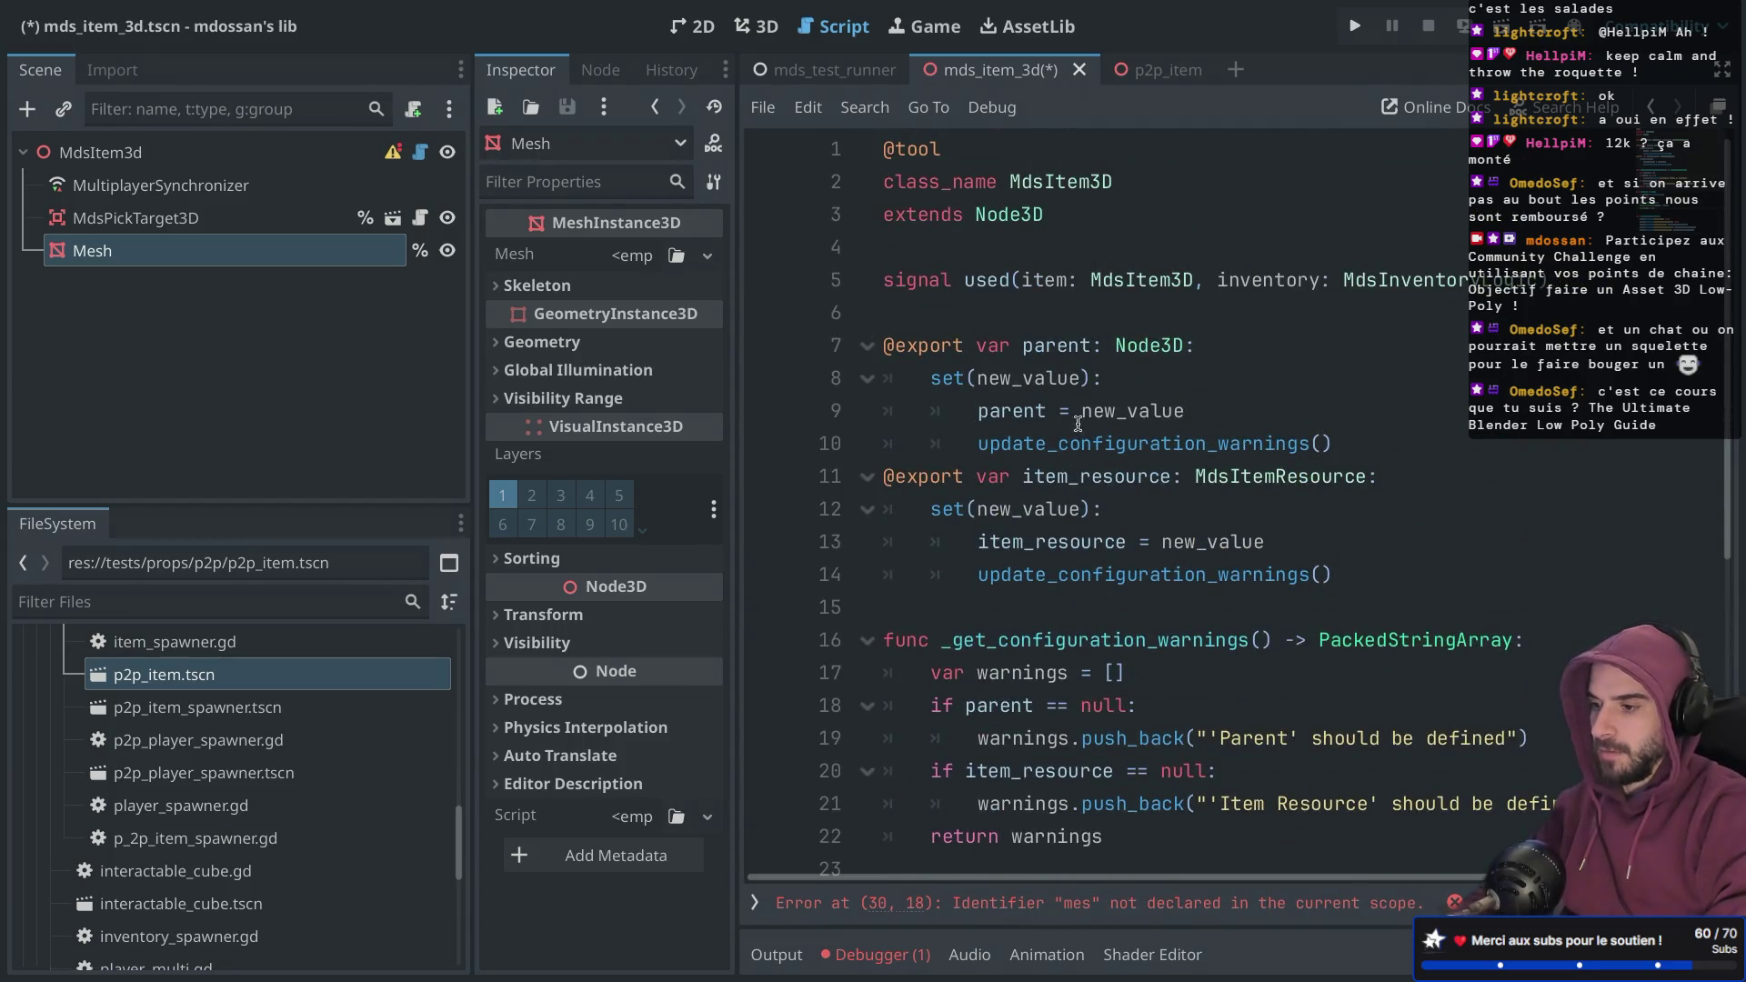
scroll(1096, 371, "down", 5)
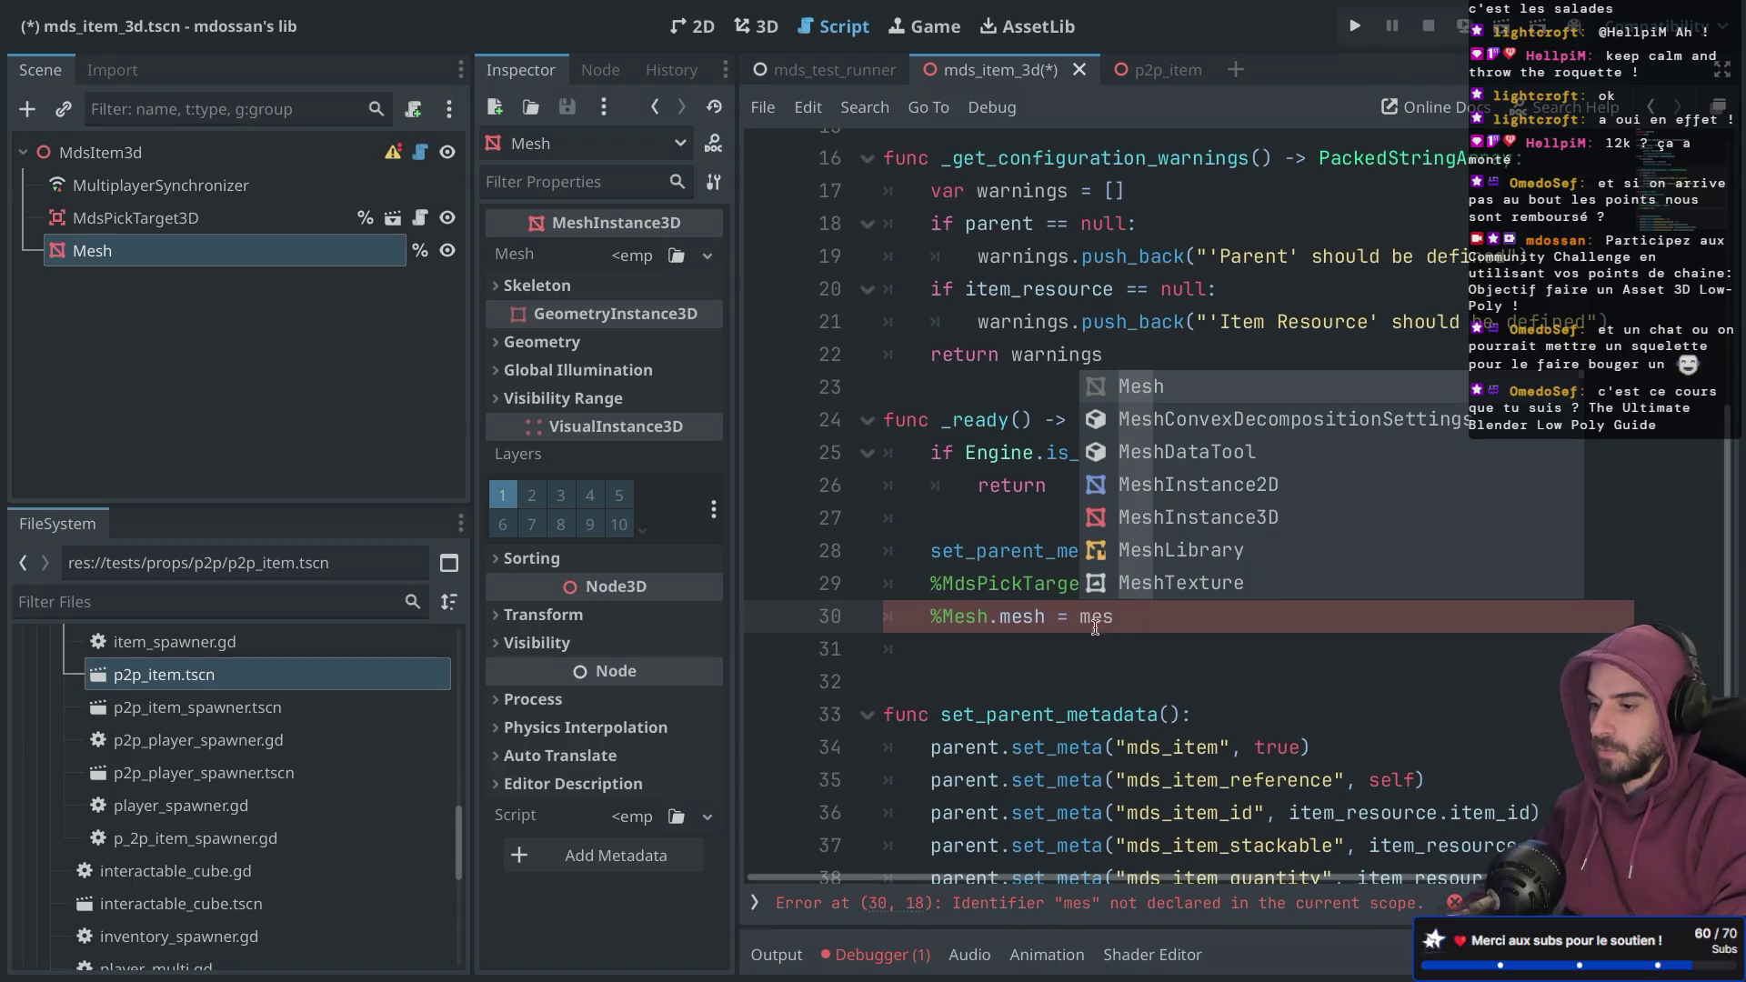
double_click(1091, 615)
type("item")
key("Return")
type(".mes")
key("Return")
key("ctrl+s")
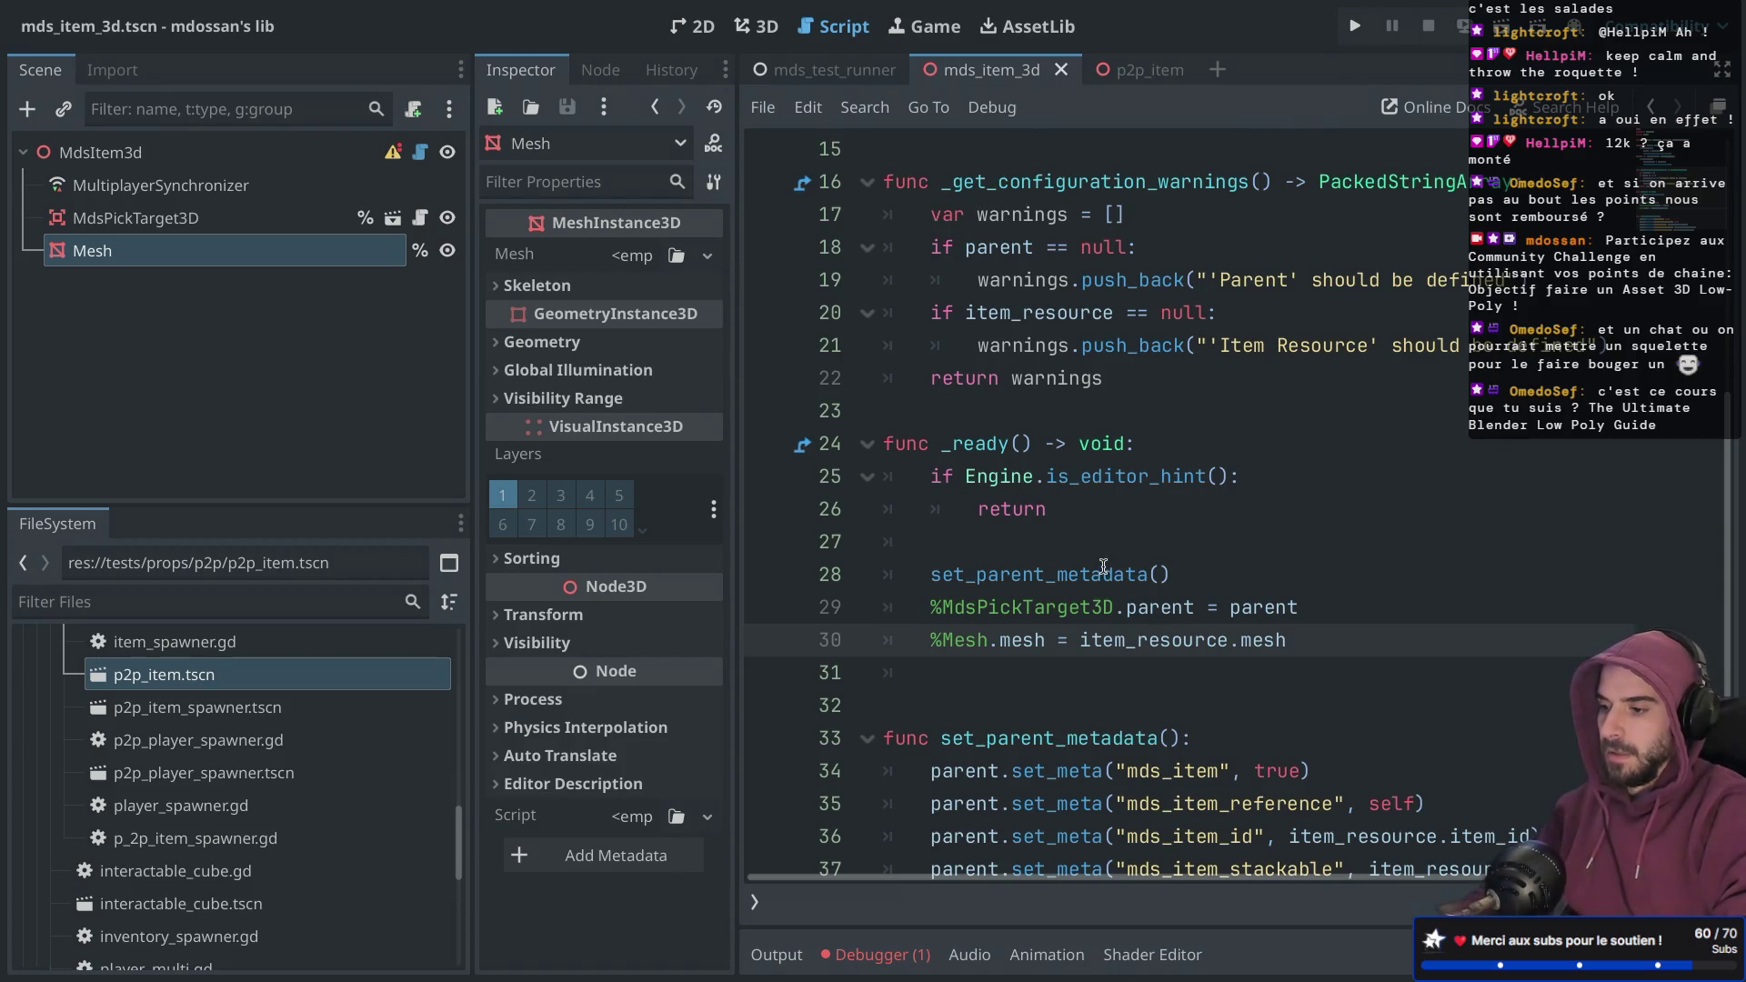
left_click_drag(1098, 640, 1010, 607)
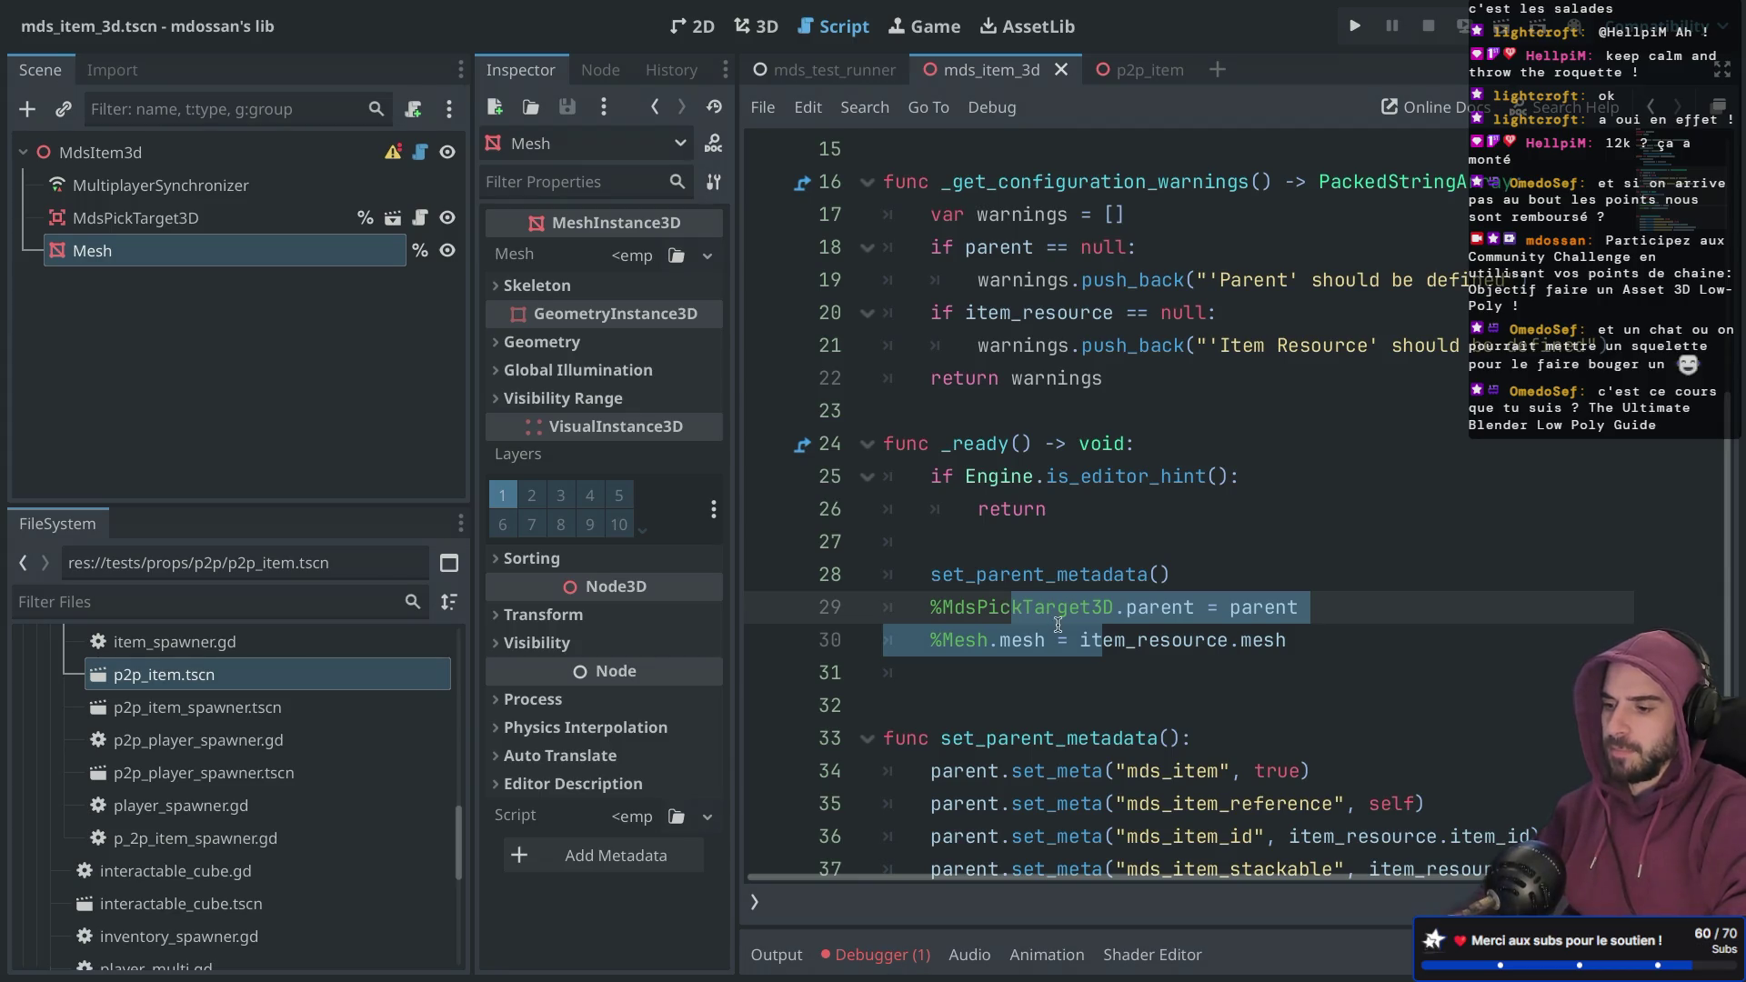
left_click(1173, 640)
left_click_drag(1194, 640, 1137, 616)
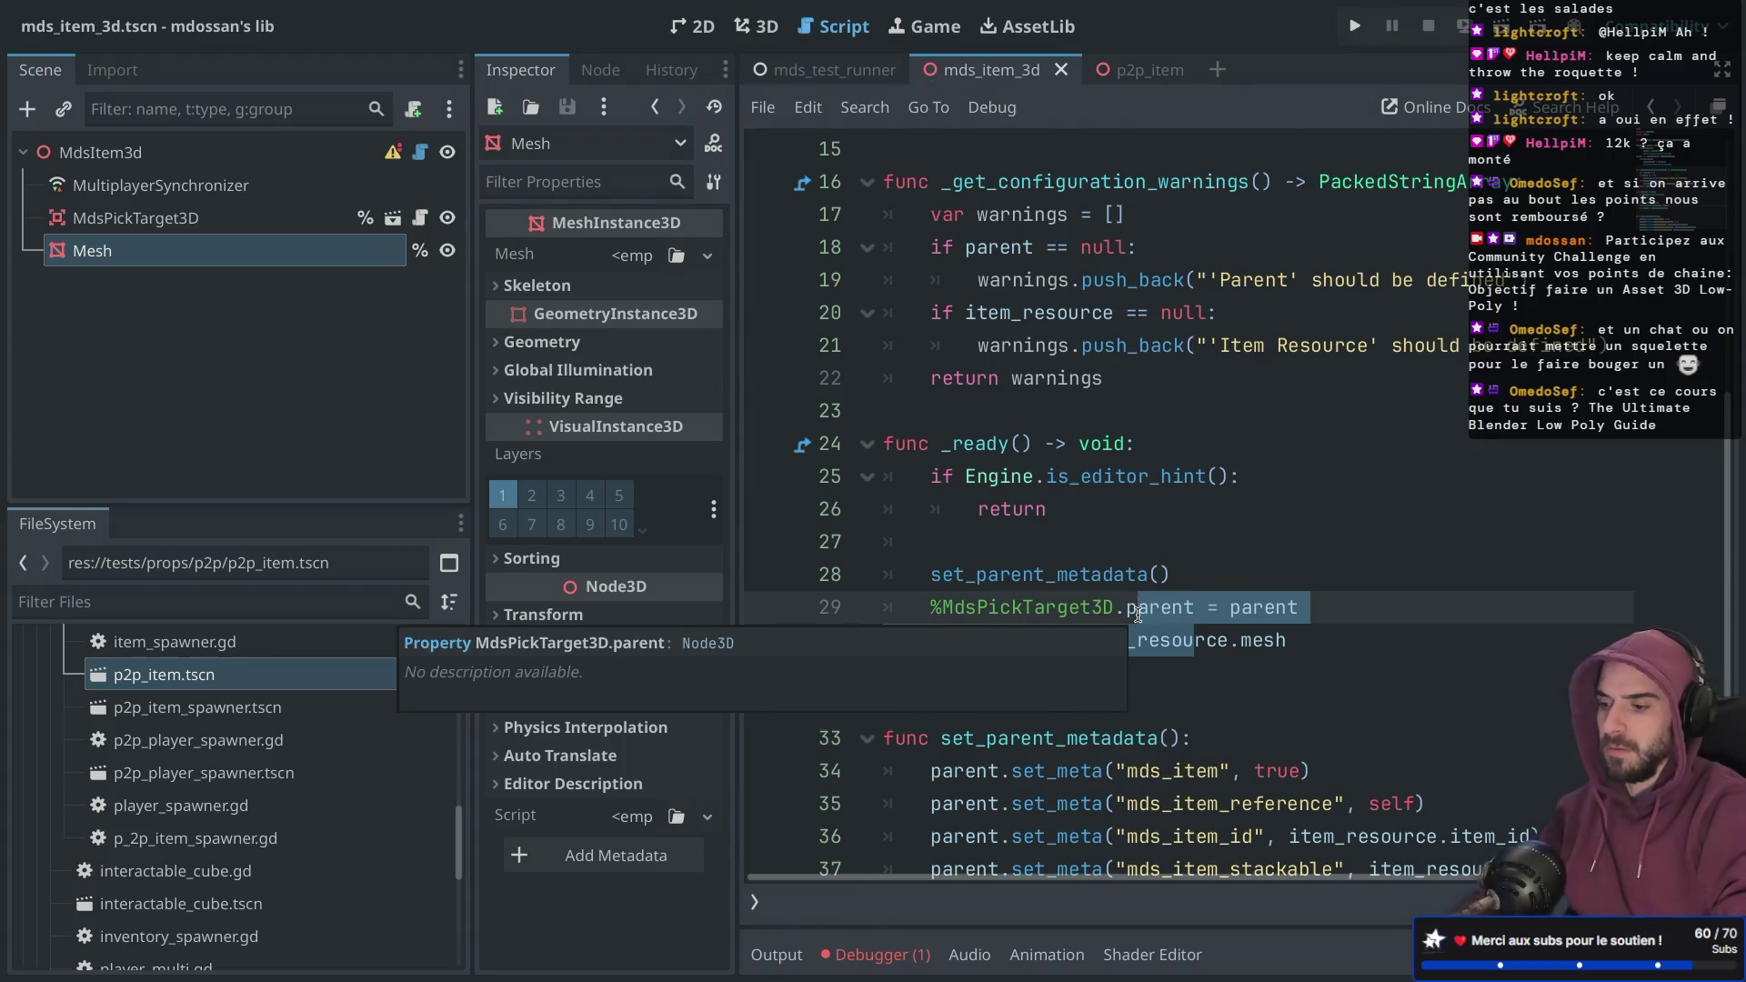
left_click(1129, 602)
mouse_move(1130, 596)
scroll(1130, 597, "down", 1)
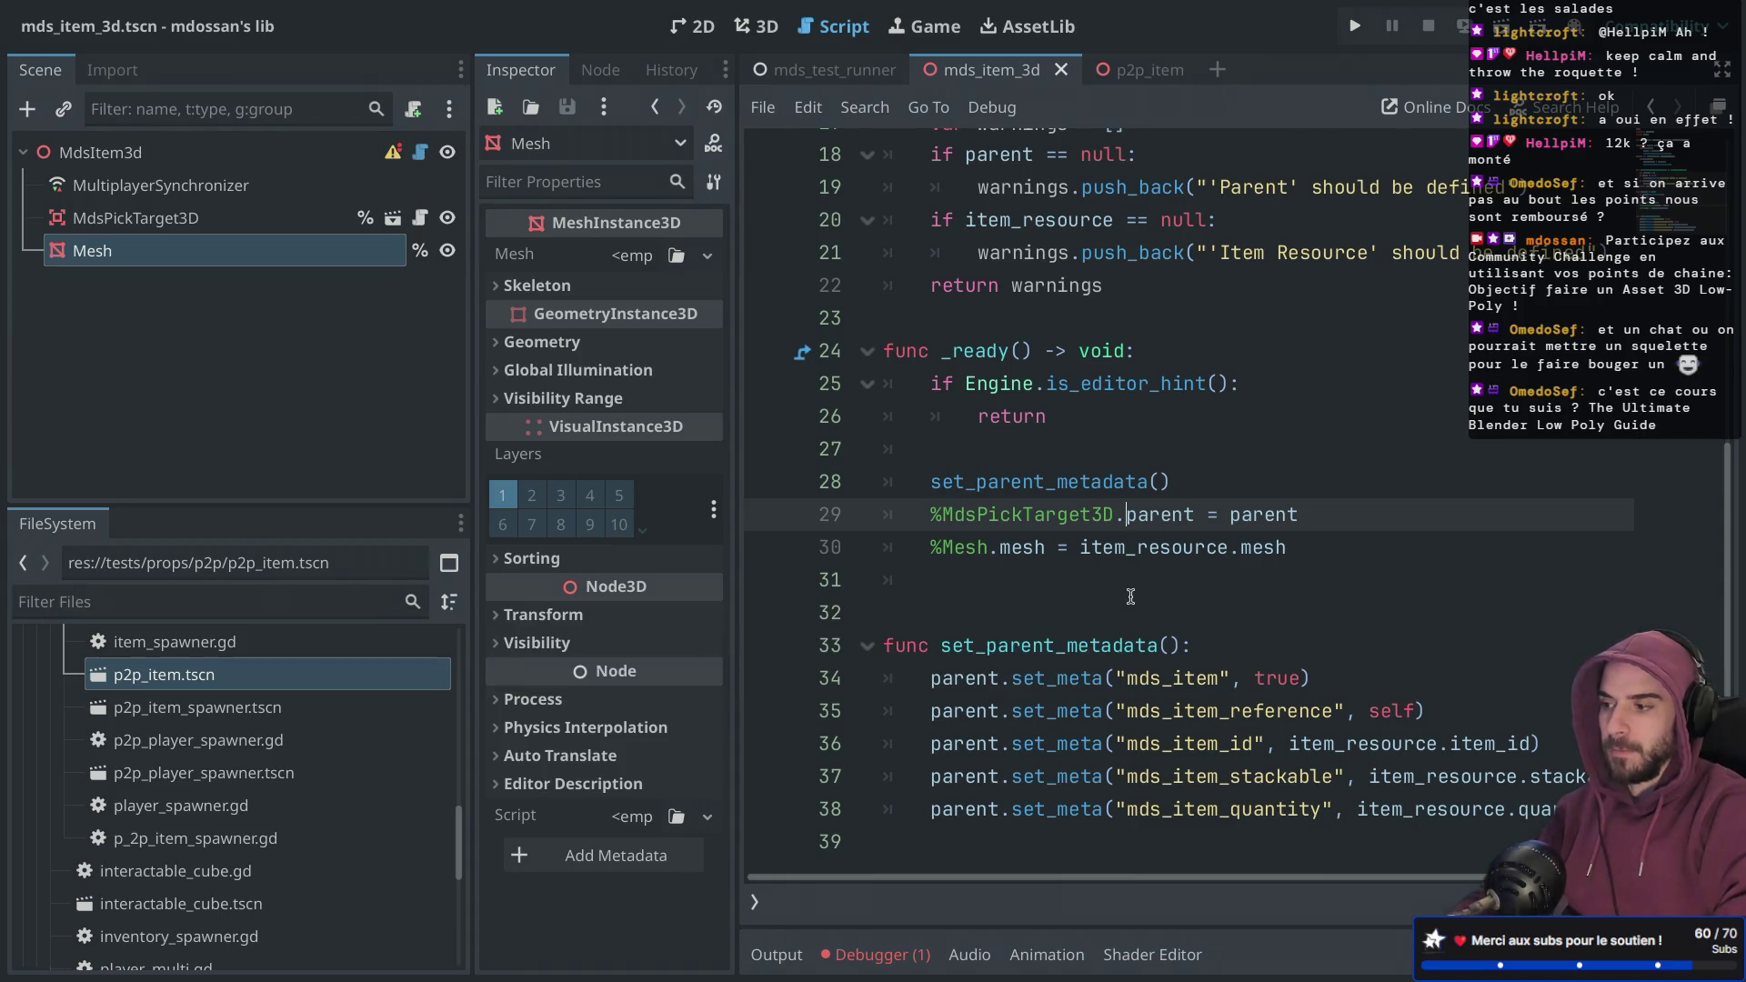
left_click(159, 218)
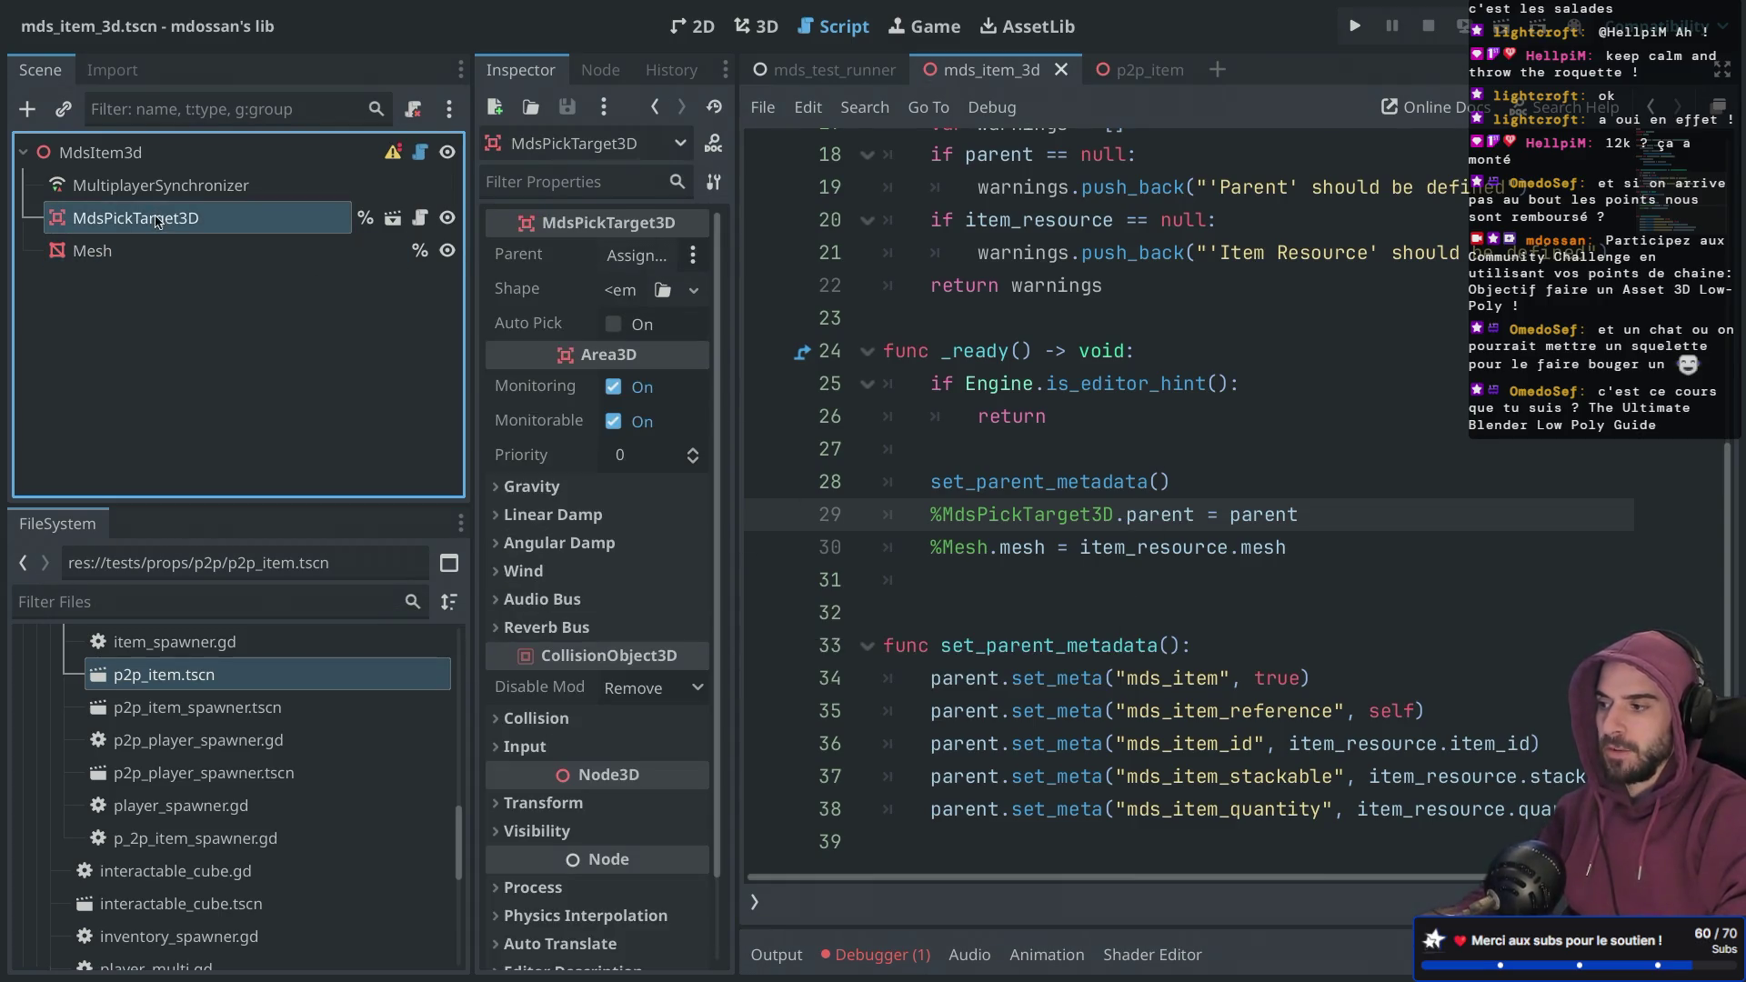
left_click(100, 248)
left_click(163, 195)
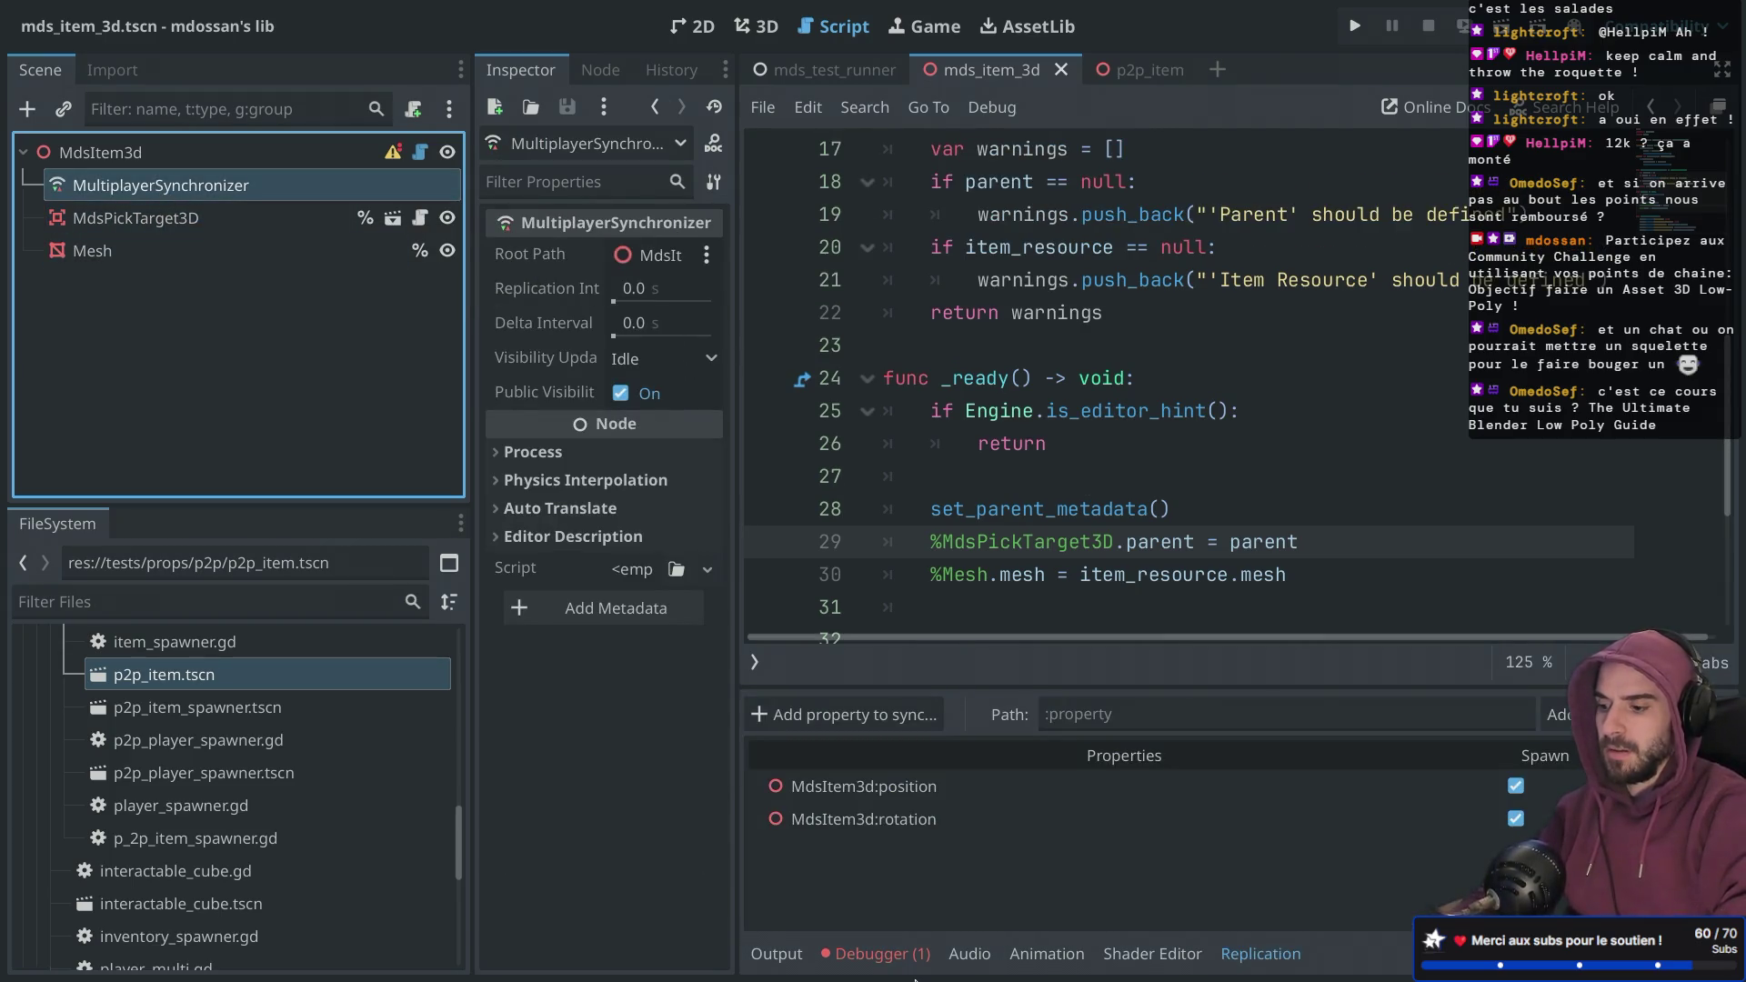
left_click(1261, 954)
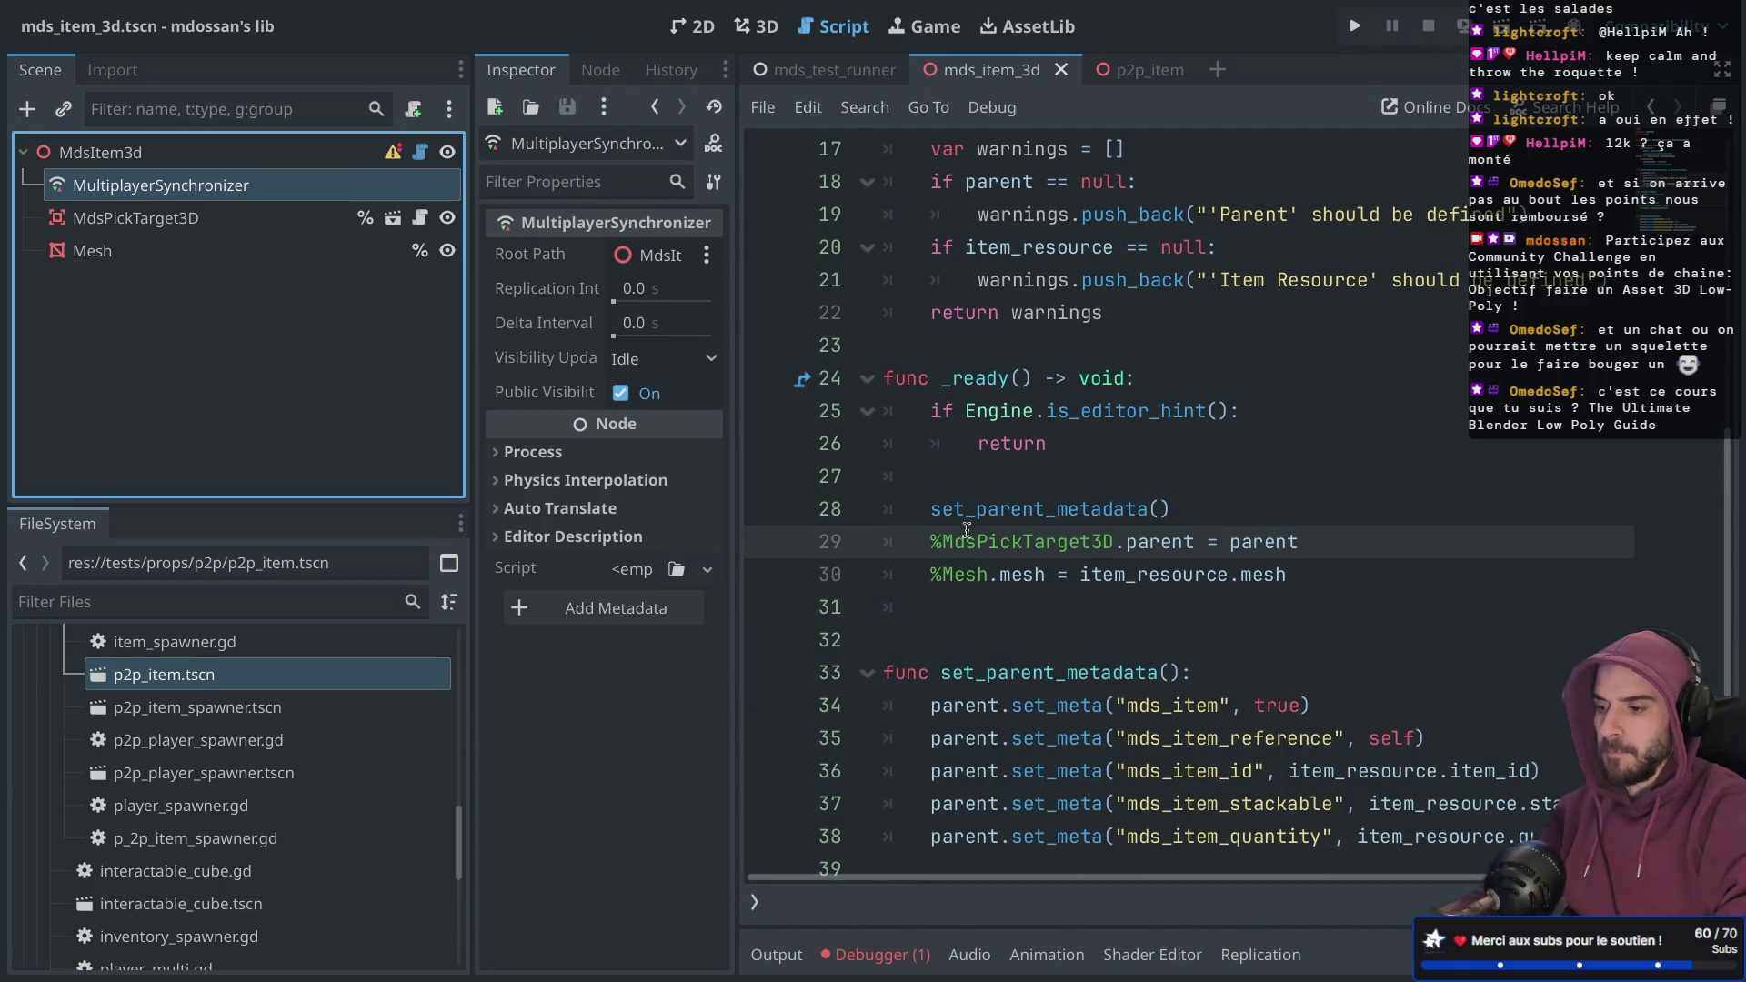
scroll(998, 502, "up", 5)
scroll(998, 502, "down", 1)
scroll(998, 502, "up", 1)
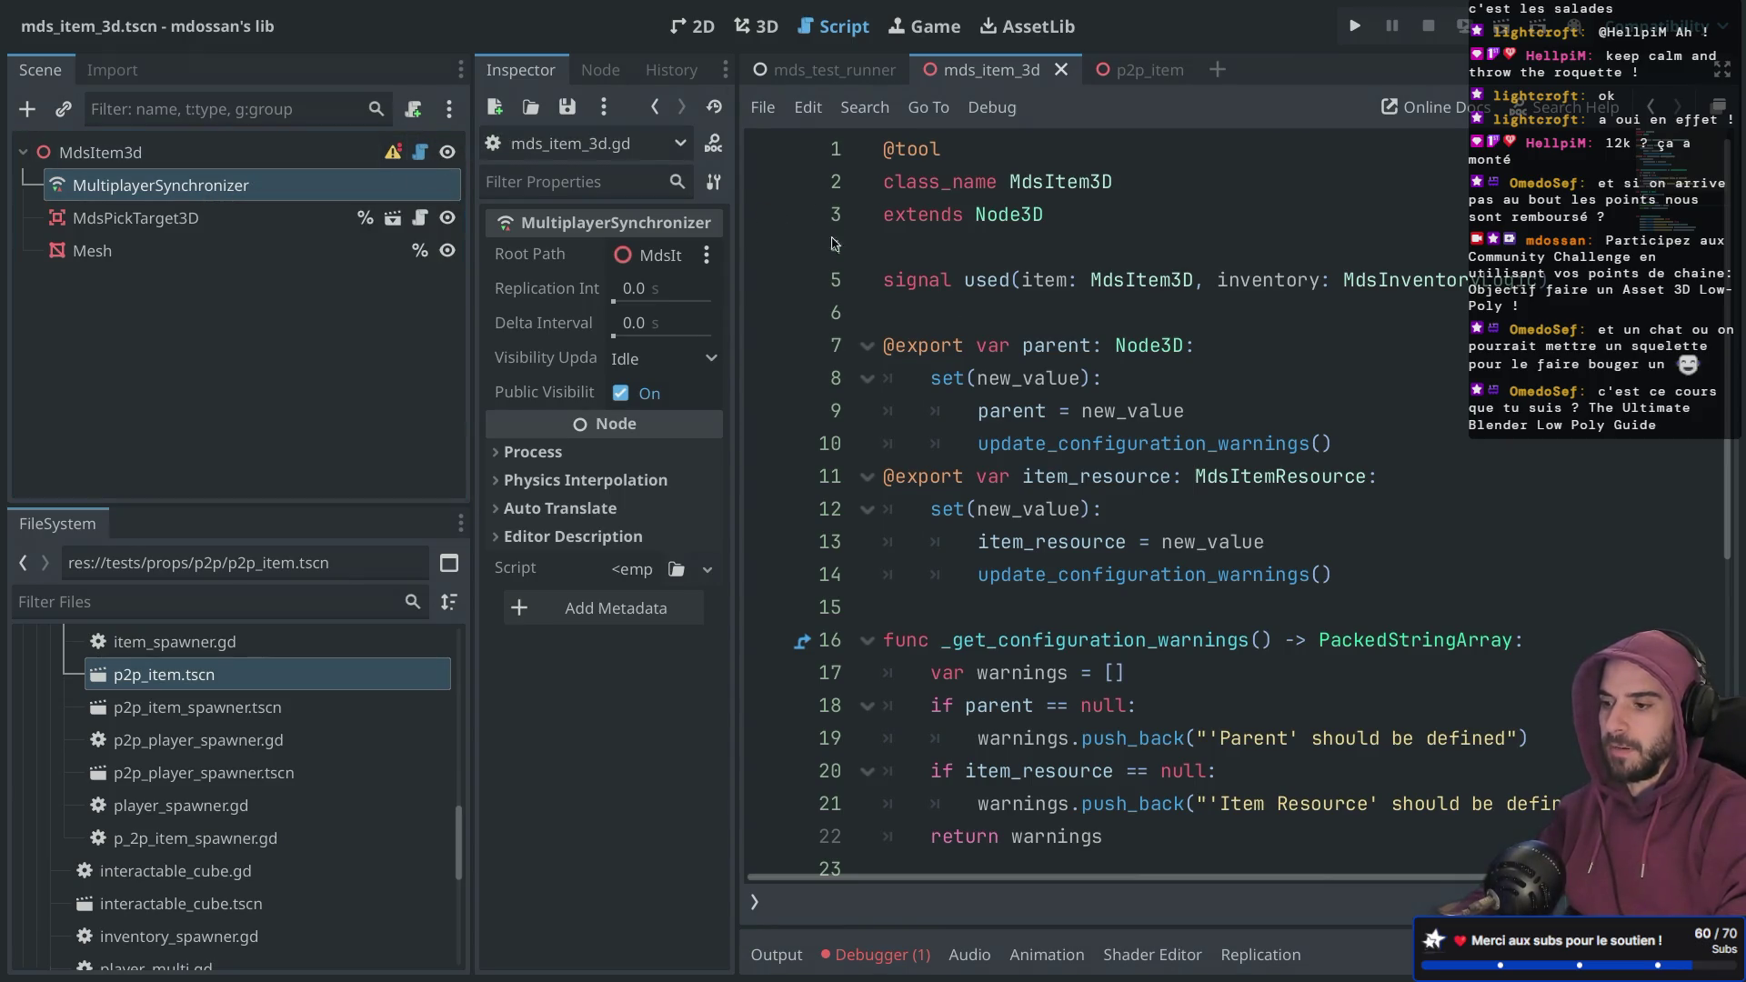
left_click(1227, 525)
left_click(1241, 482, "ctrl")
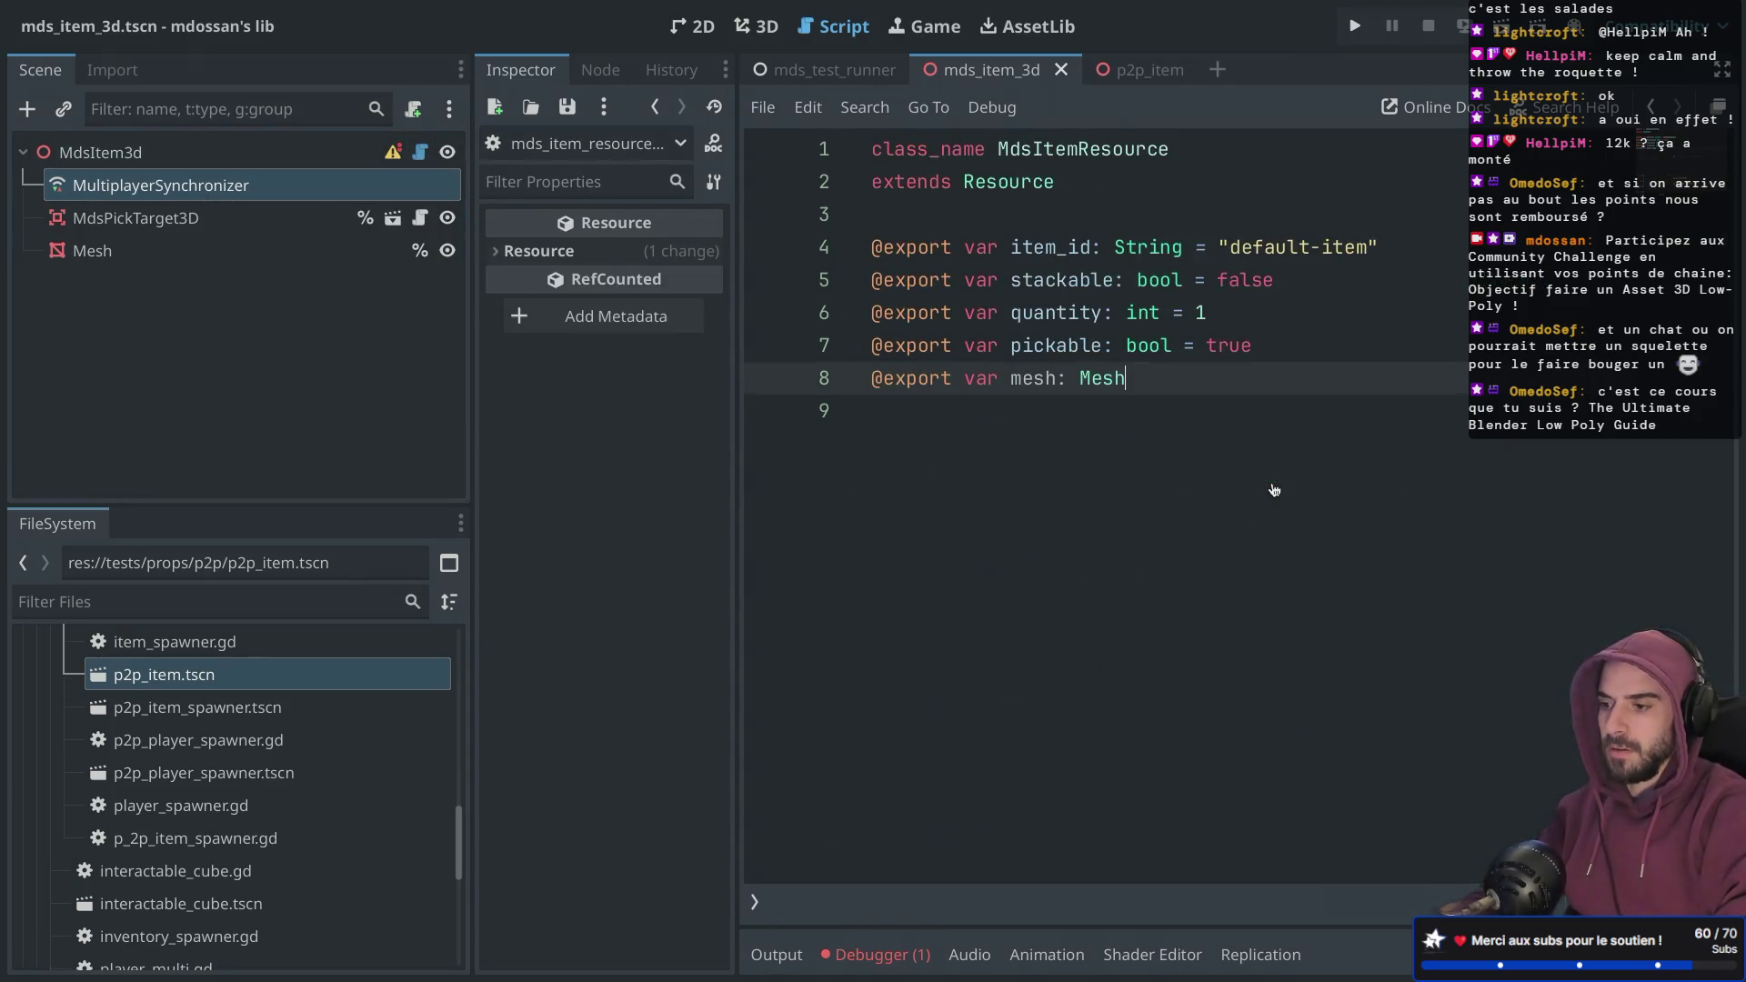
left_click(1132, 412)
type("@export var ")
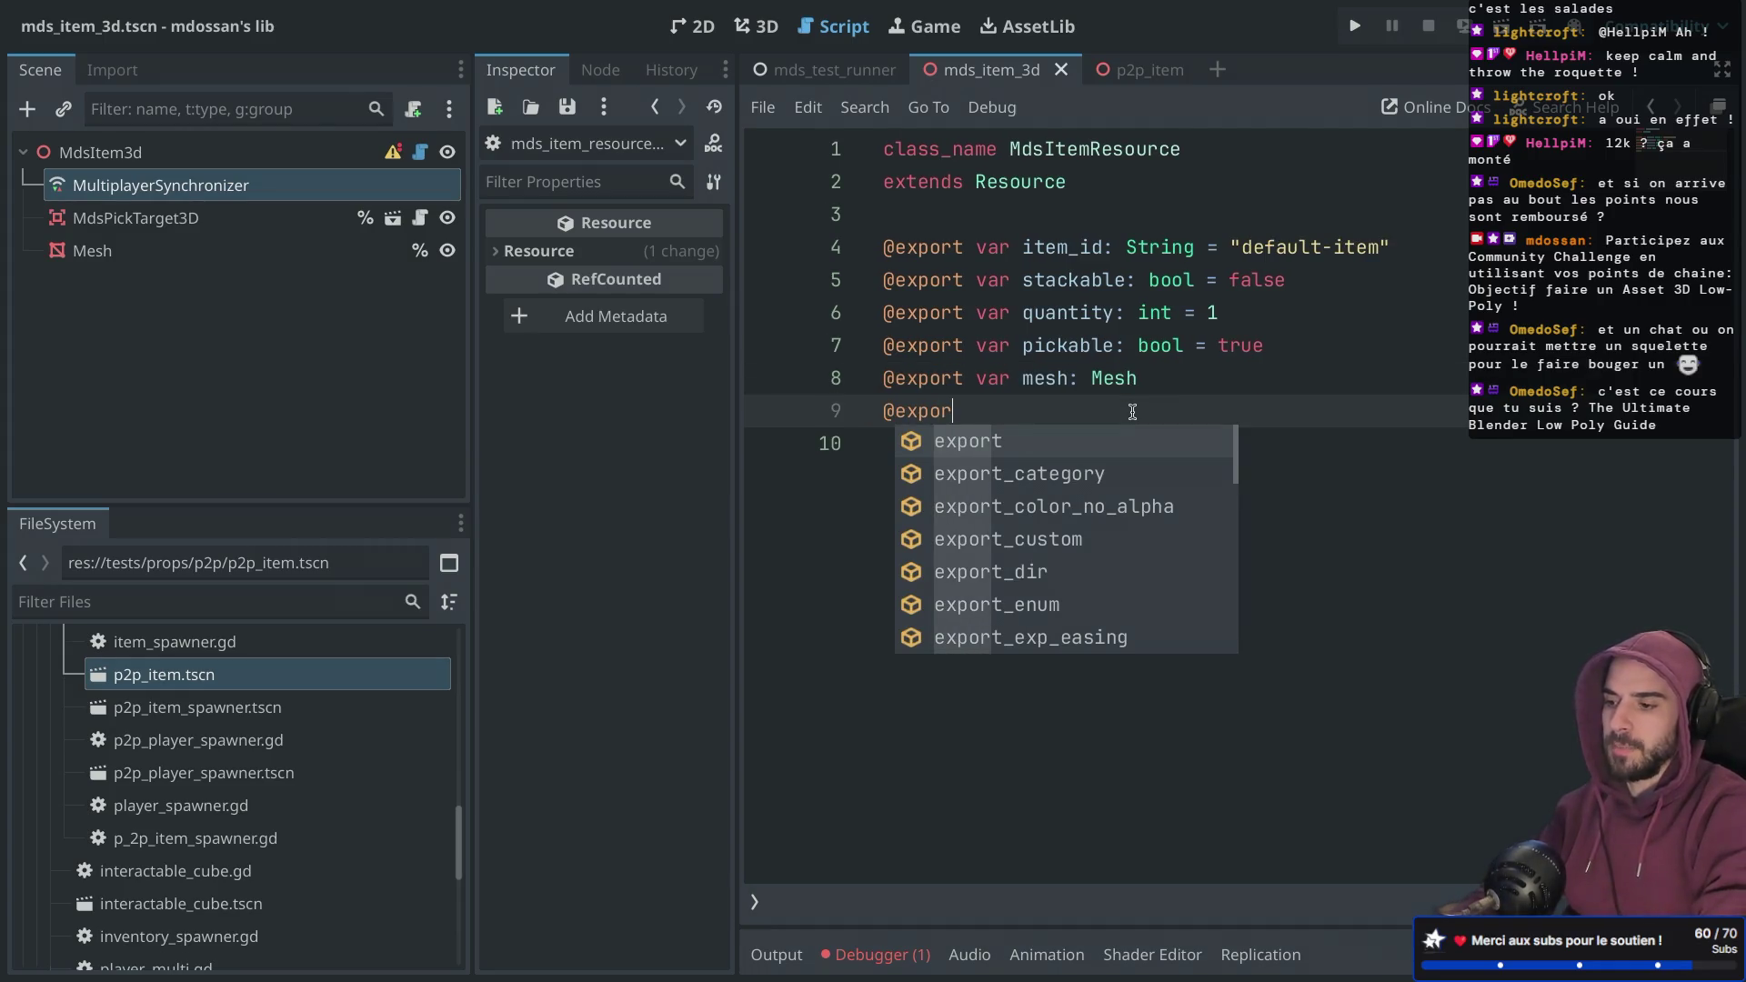
type("is_Multi")
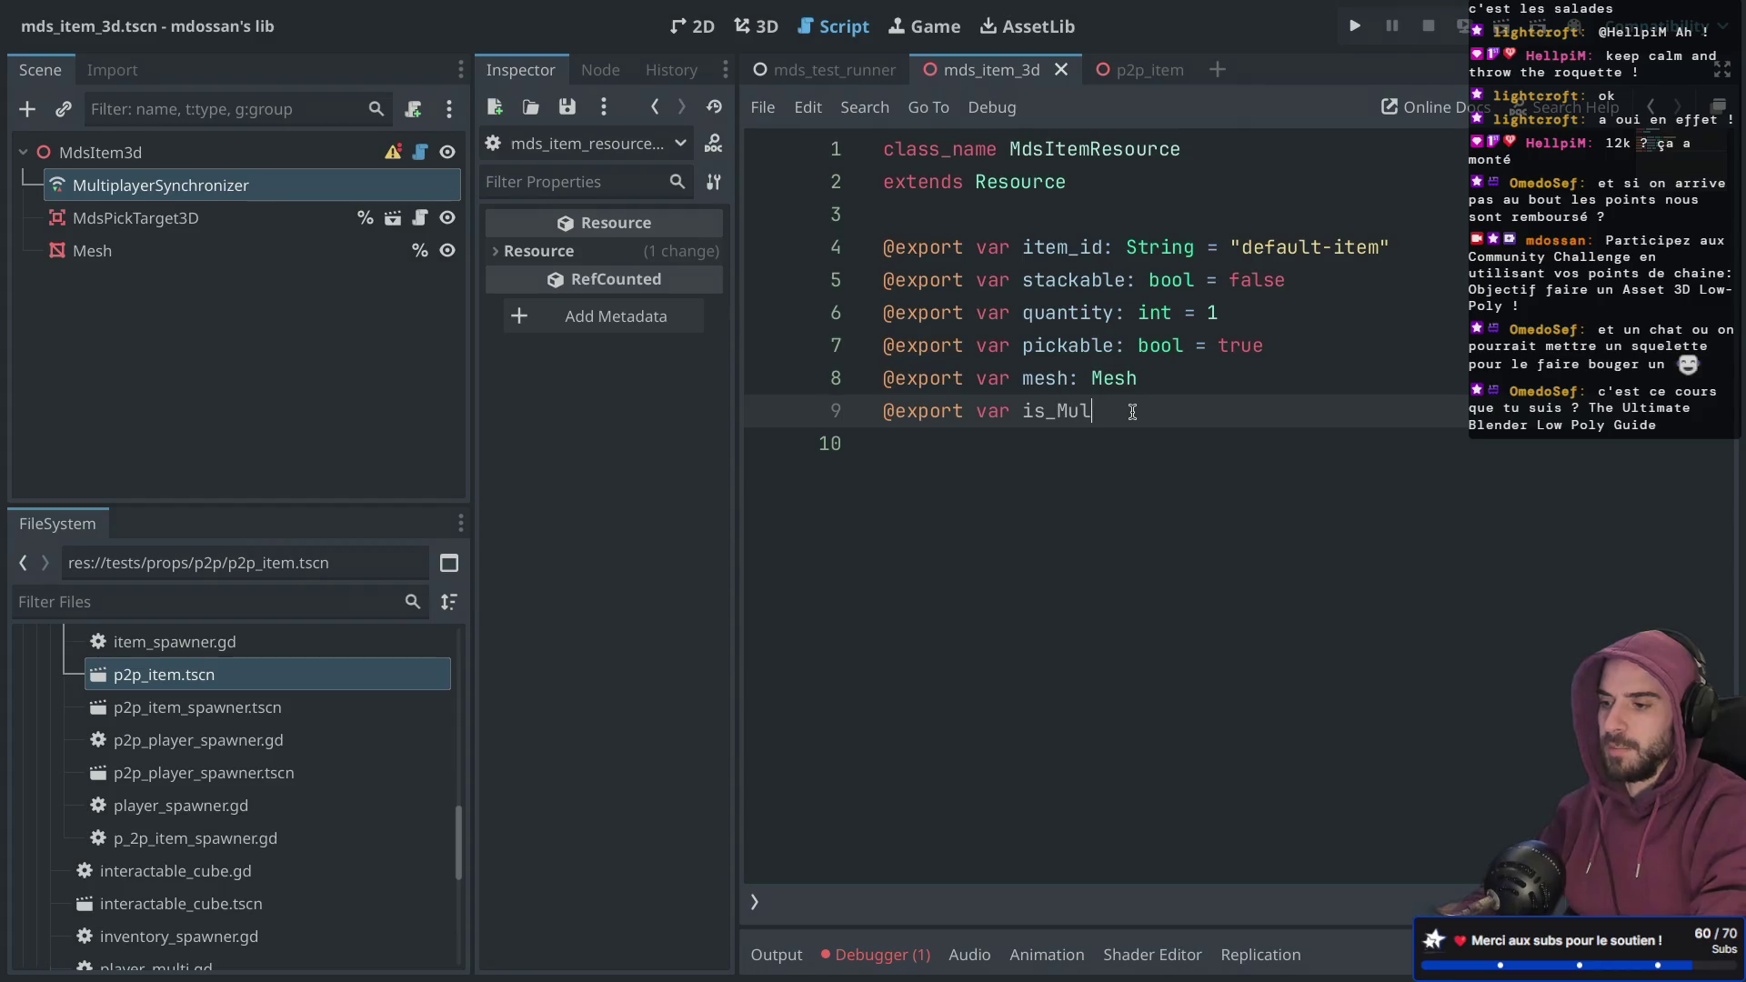
left_click_drag(1132, 412, 1188, 383)
key("BackSpace")
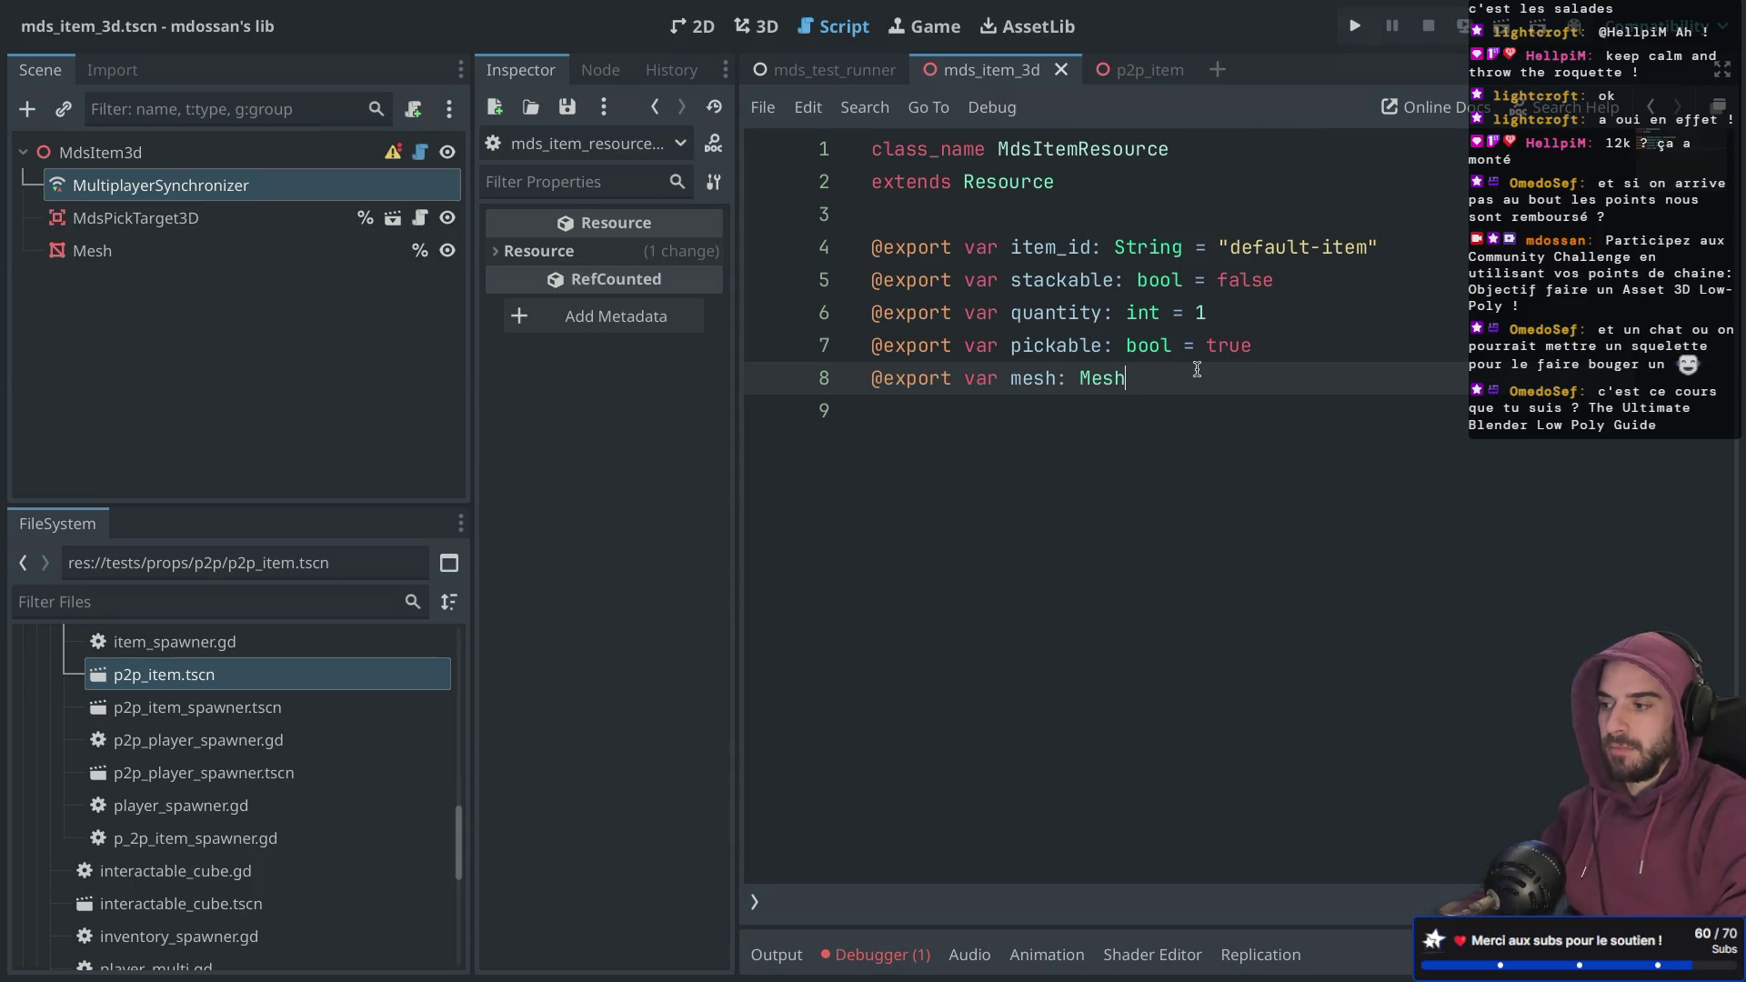
left_click(1144, 74)
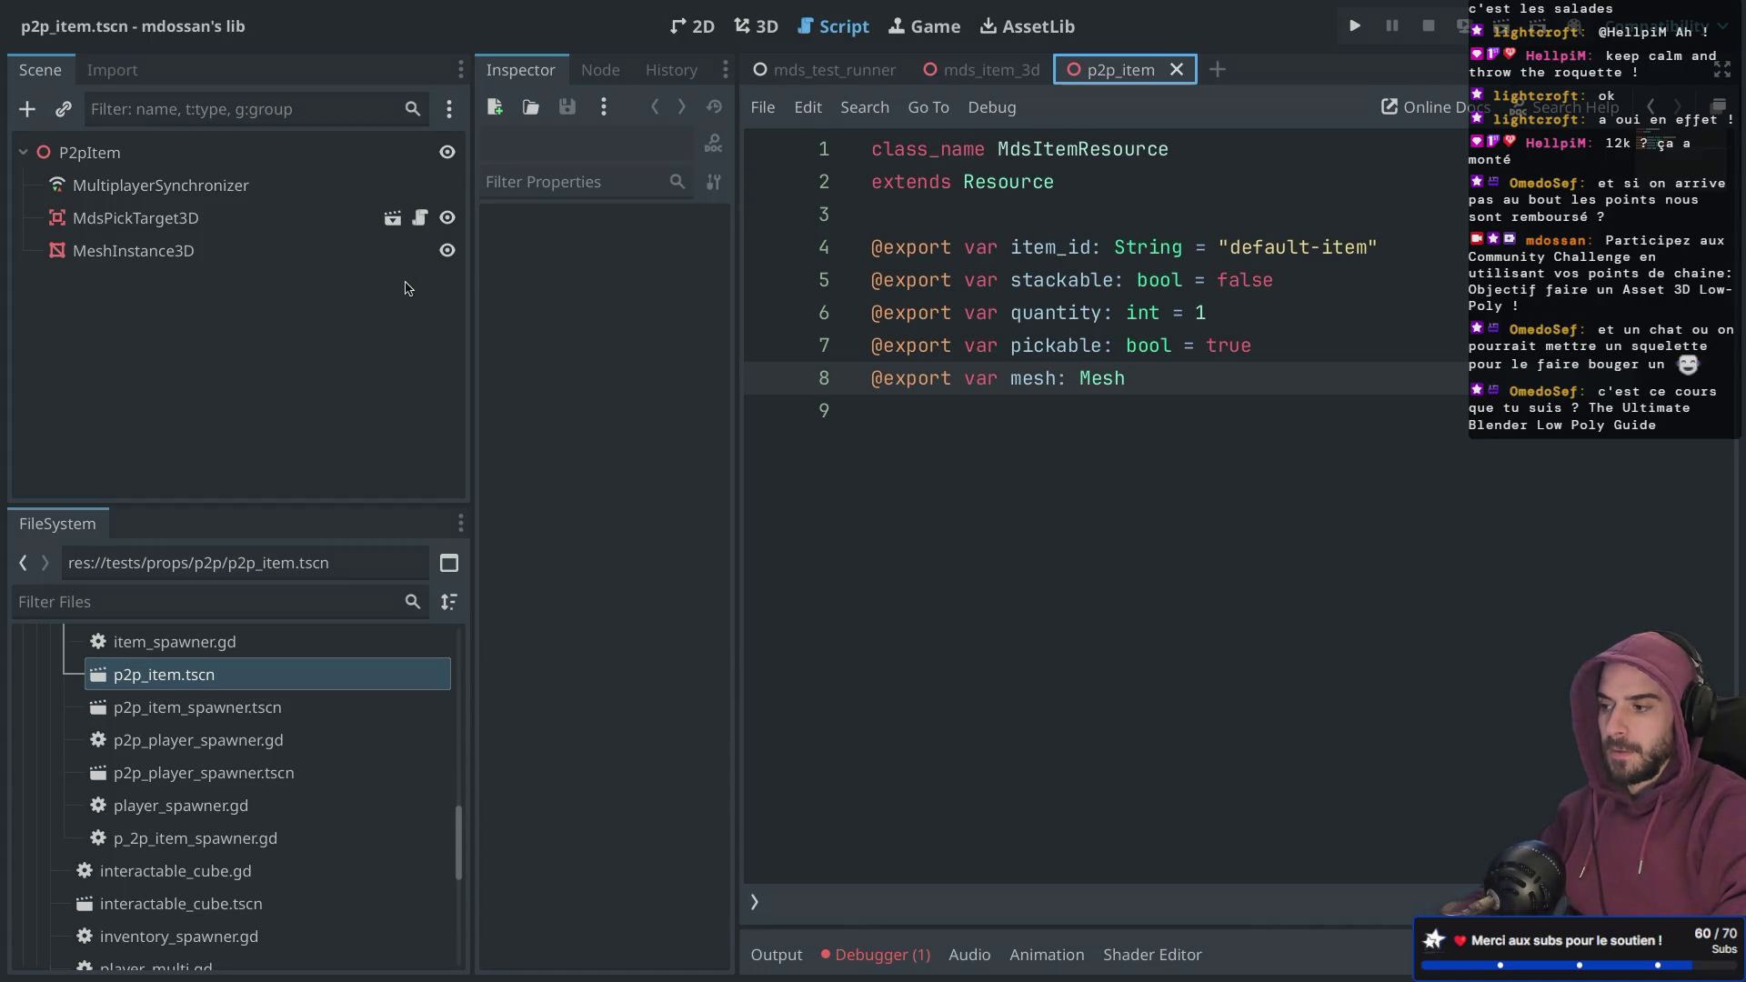
Step: Inspect pickable_item.tres in the meshes folder, then go back to the mds_item_3d scene
key("ctrl+shift+F11")
key("ctrl+shift+F11")
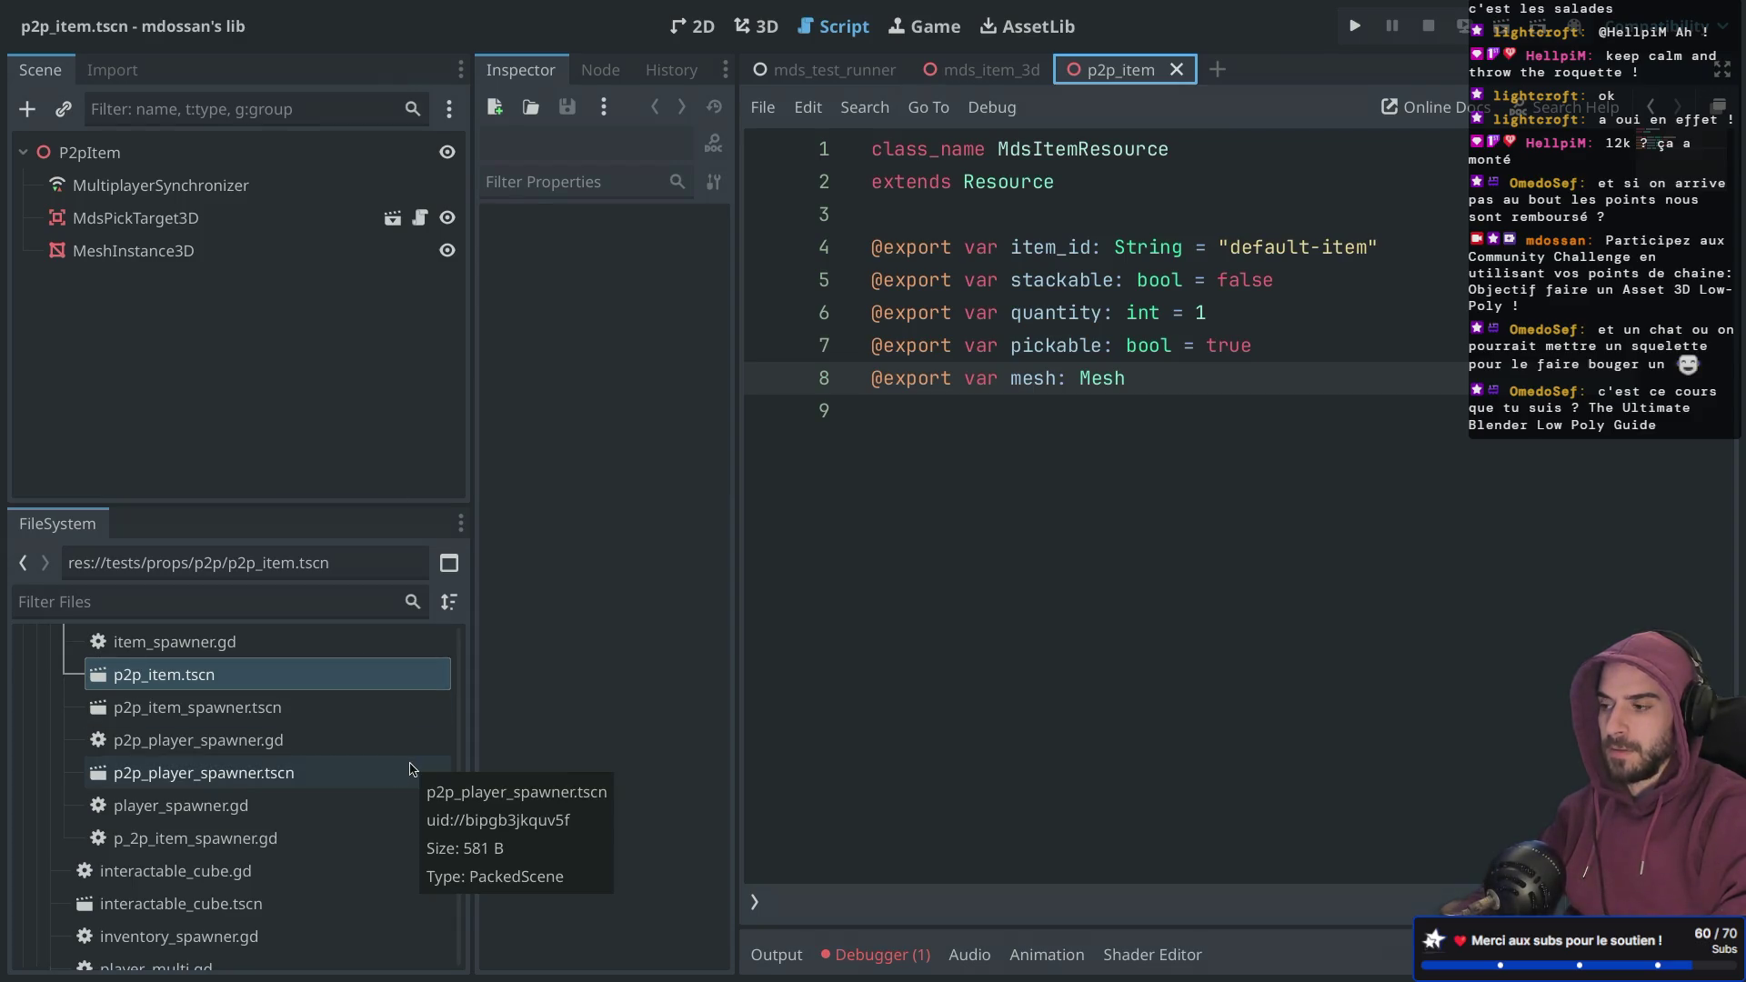
scroll(409, 769, "down", 5)
scroll(271, 804, "up", 6)
scroll(271, 804, "up", 3)
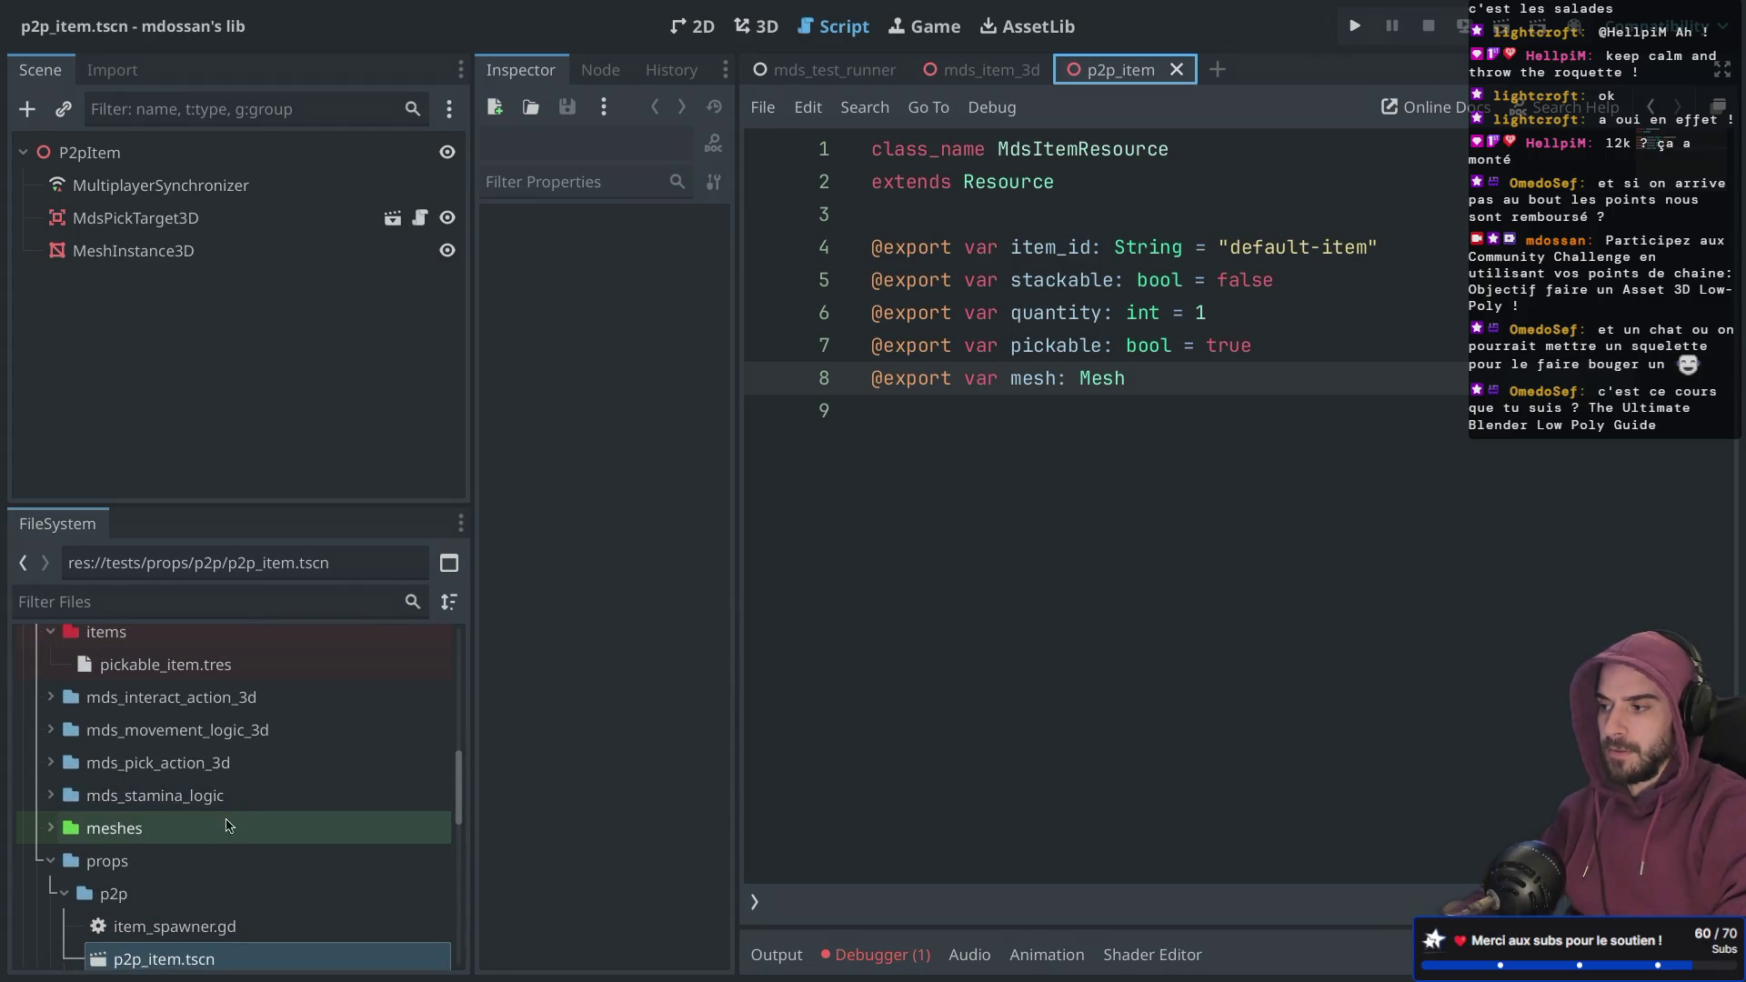
left_click(49, 830)
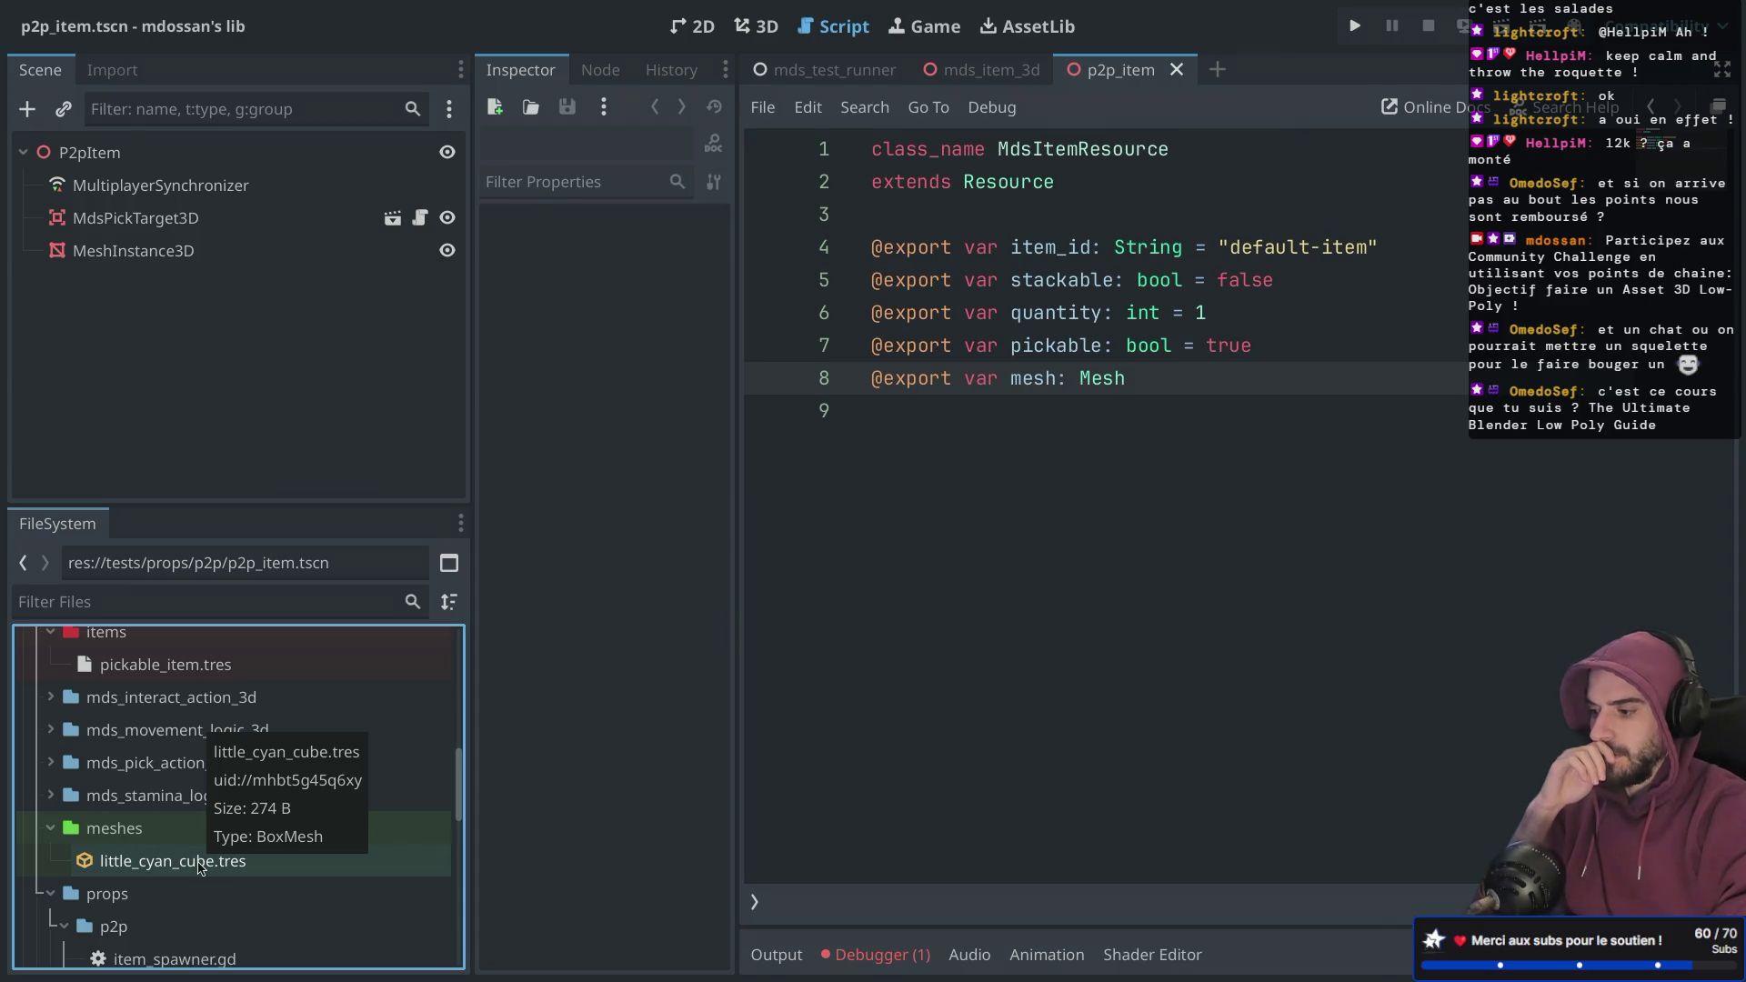
scroll(193, 782, "up", 3)
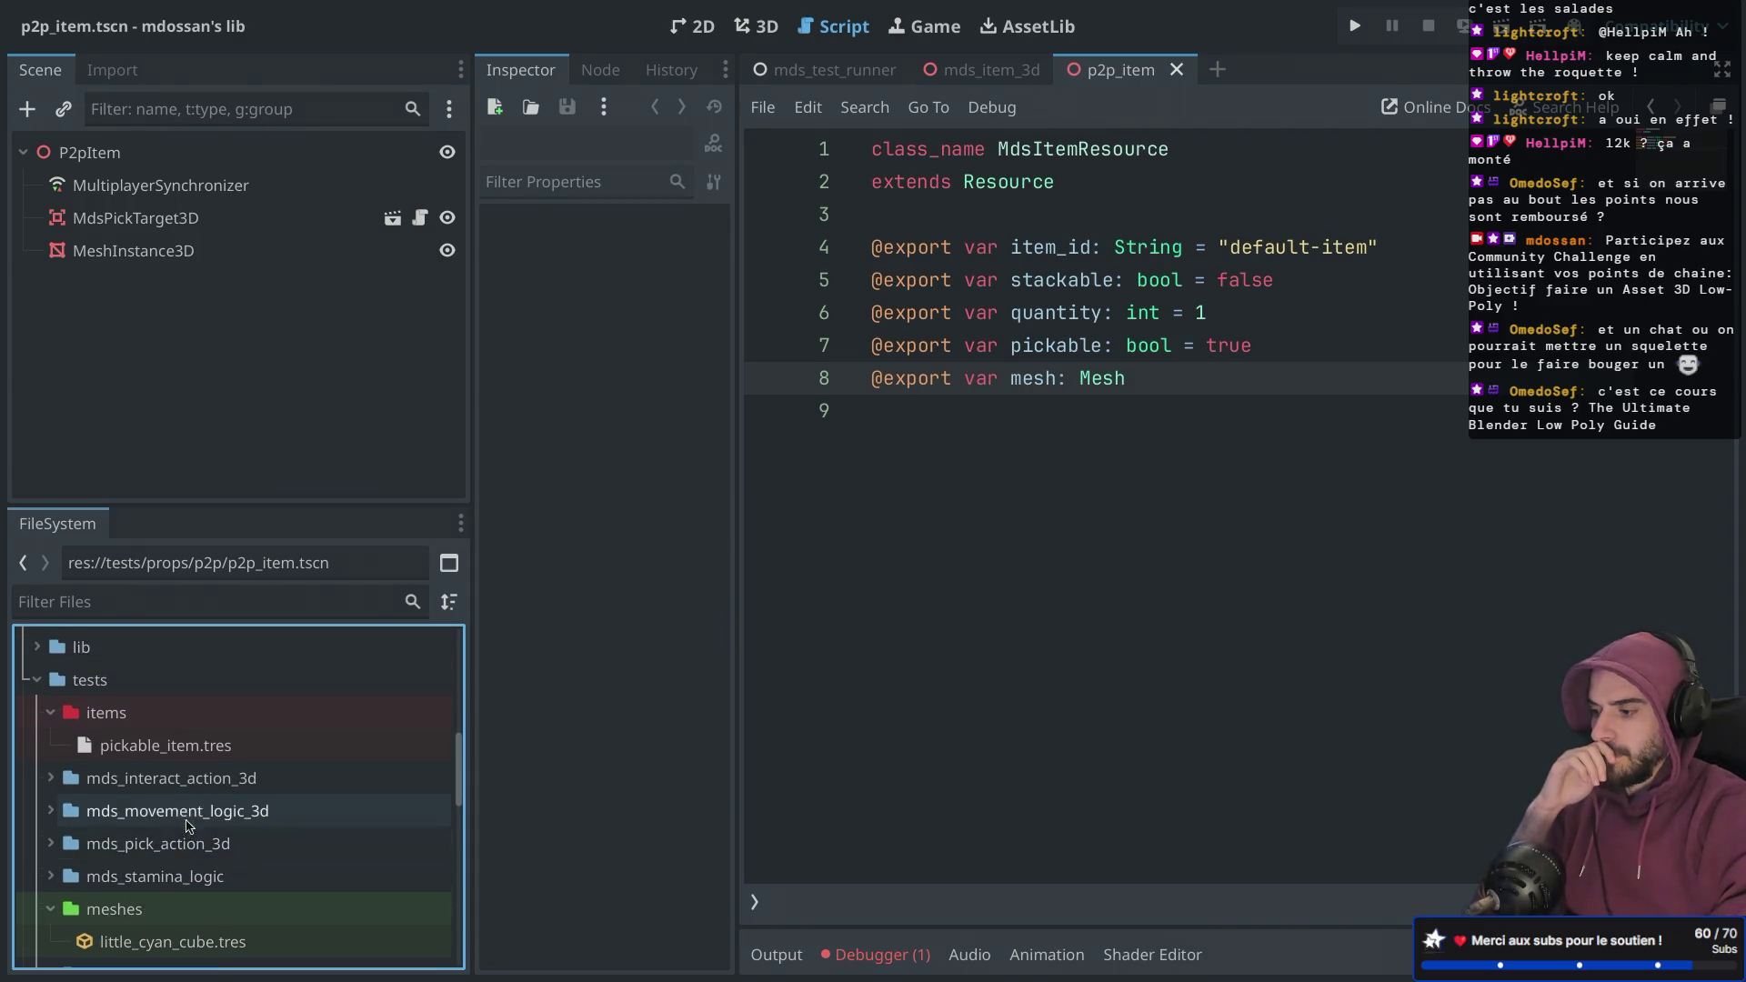
left_click(191, 762)
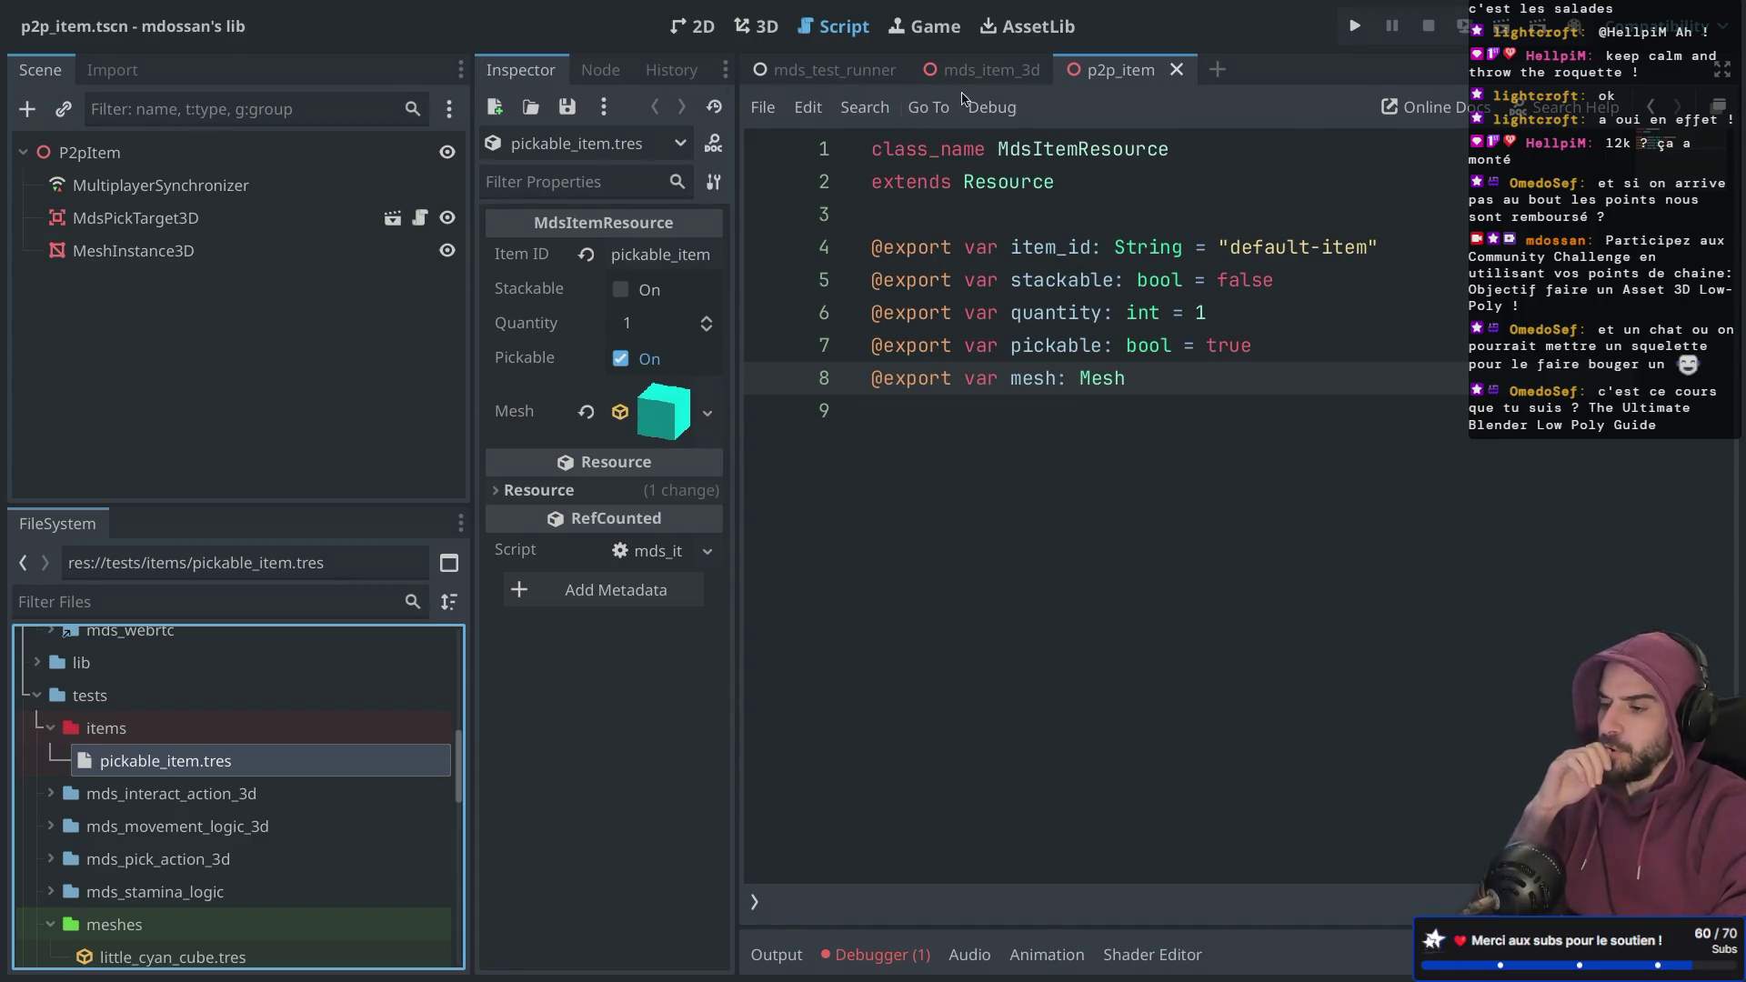
left_click(984, 71)
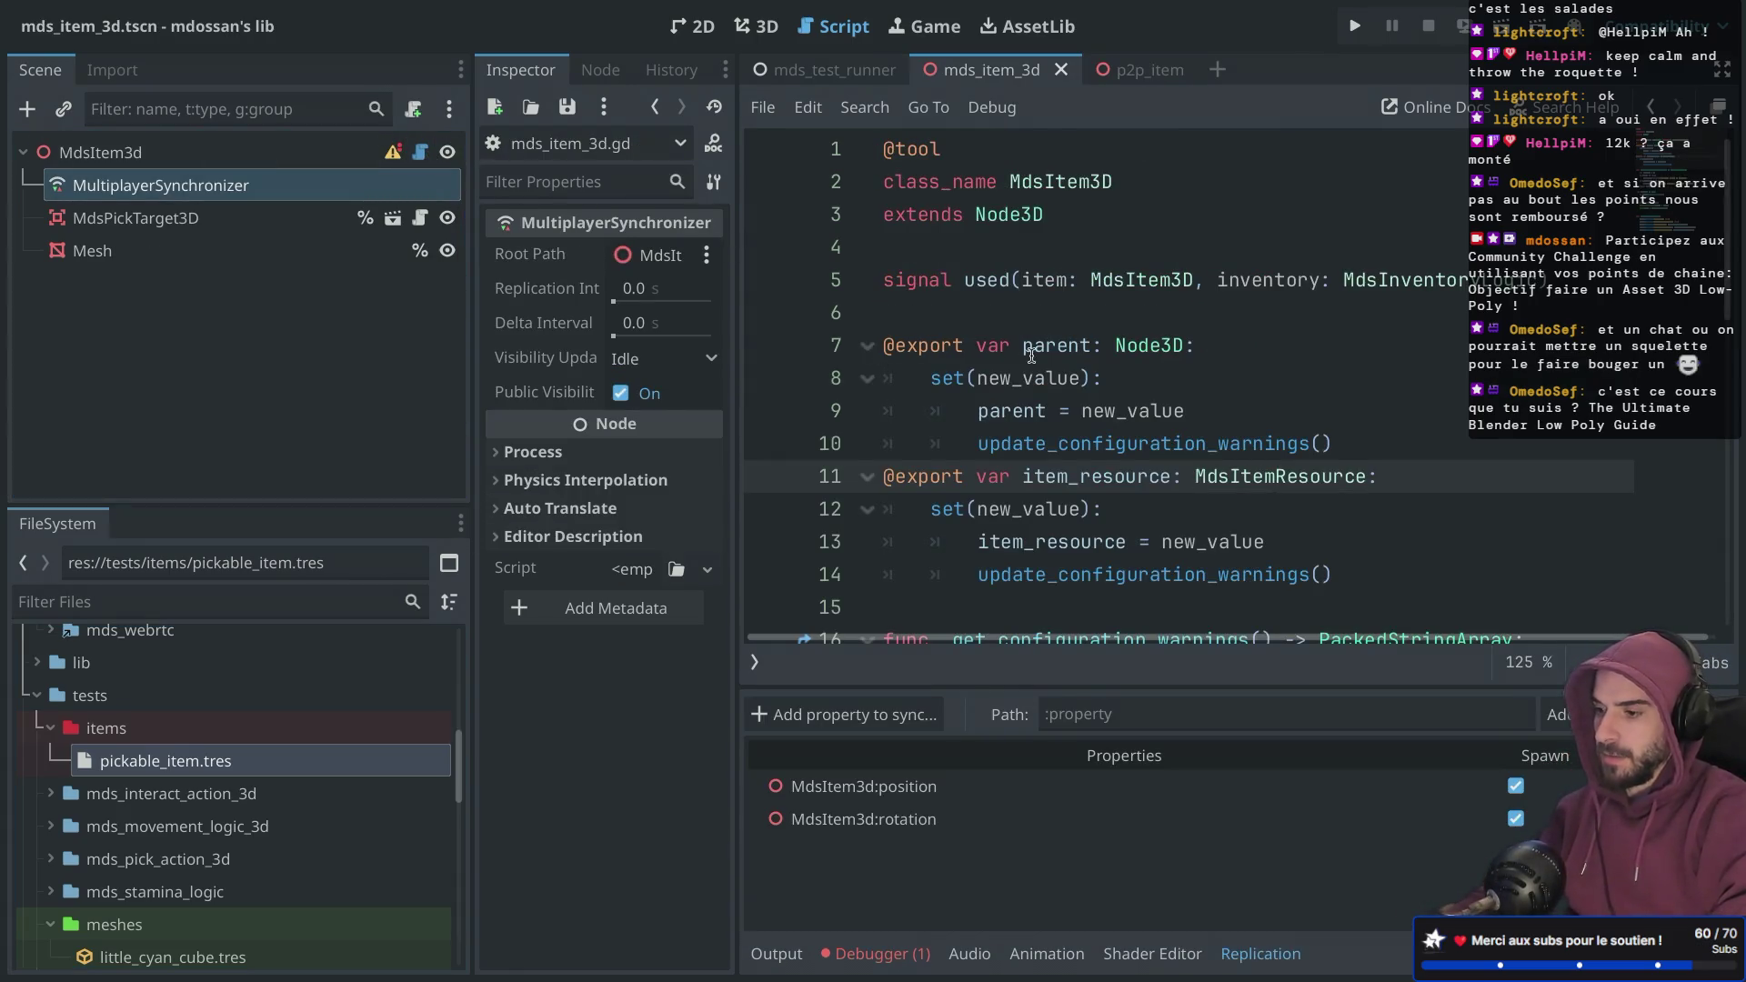
Step: Delete the exported parent property block from the MdsItem3D script
scroll(1182, 409, "down", 1)
left_click_drag(1333, 401, 881, 283)
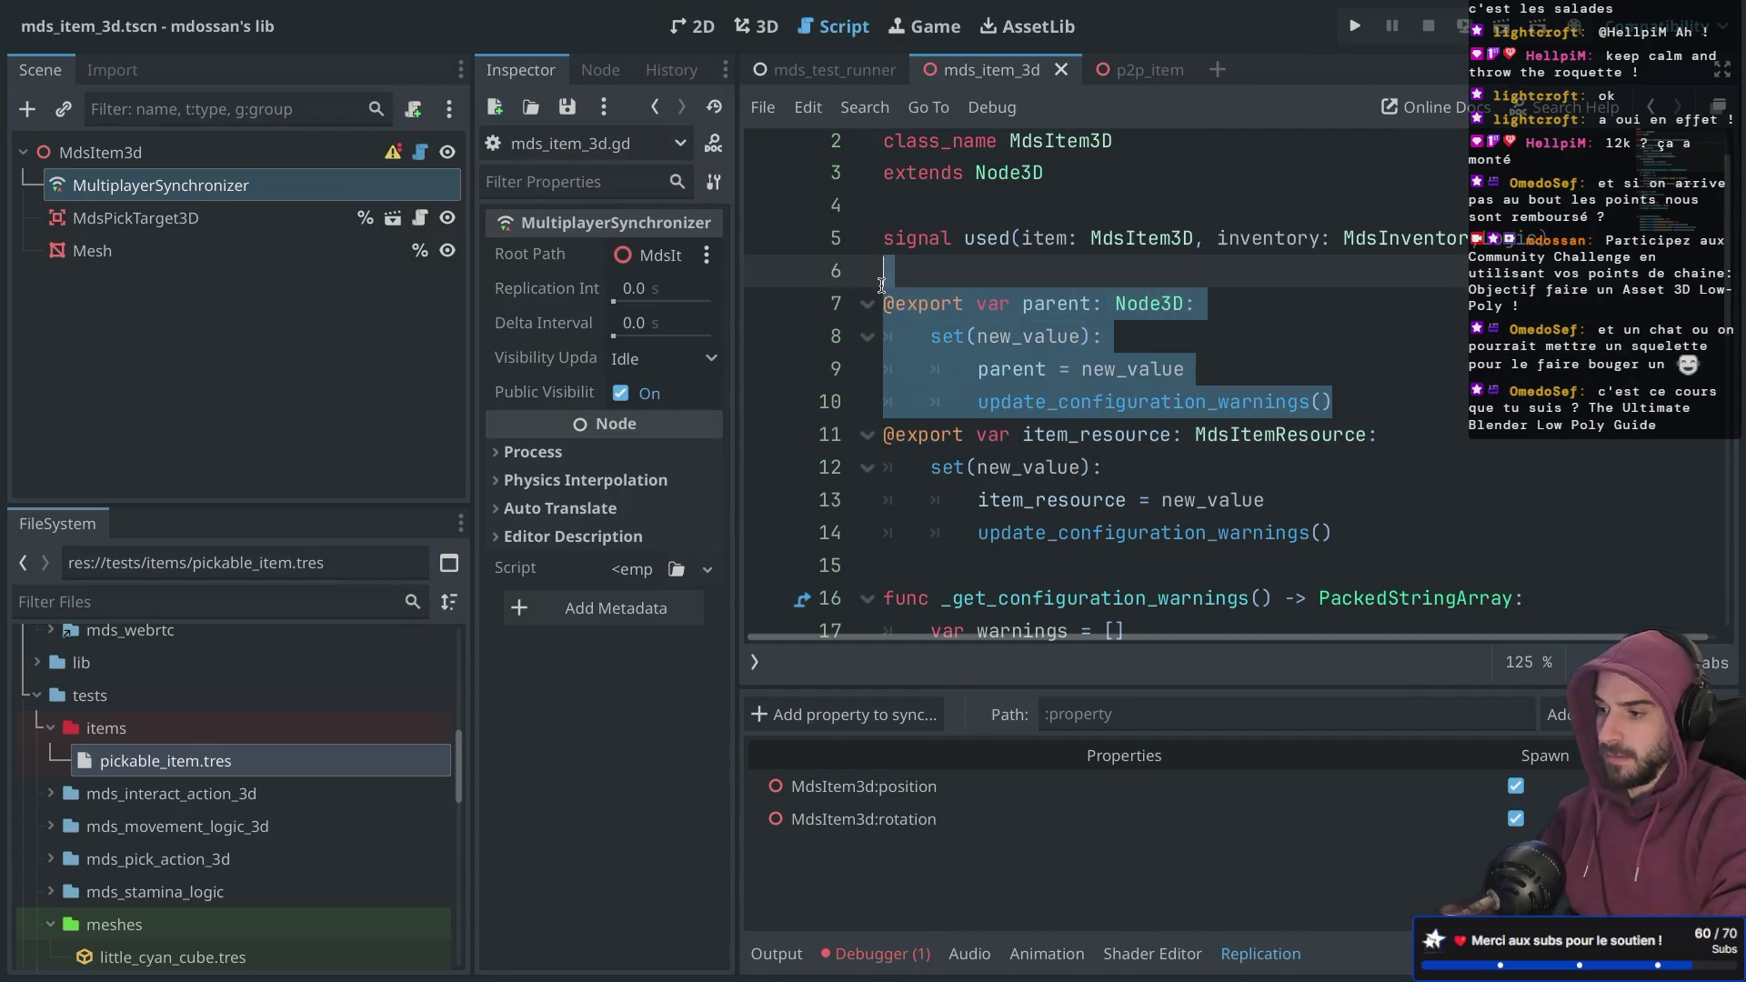
key("BackSpace")
Step: Delete the 'Parent should be defined' null check, then switch to the browser's desktop
scroll(1214, 384, "down", 2)
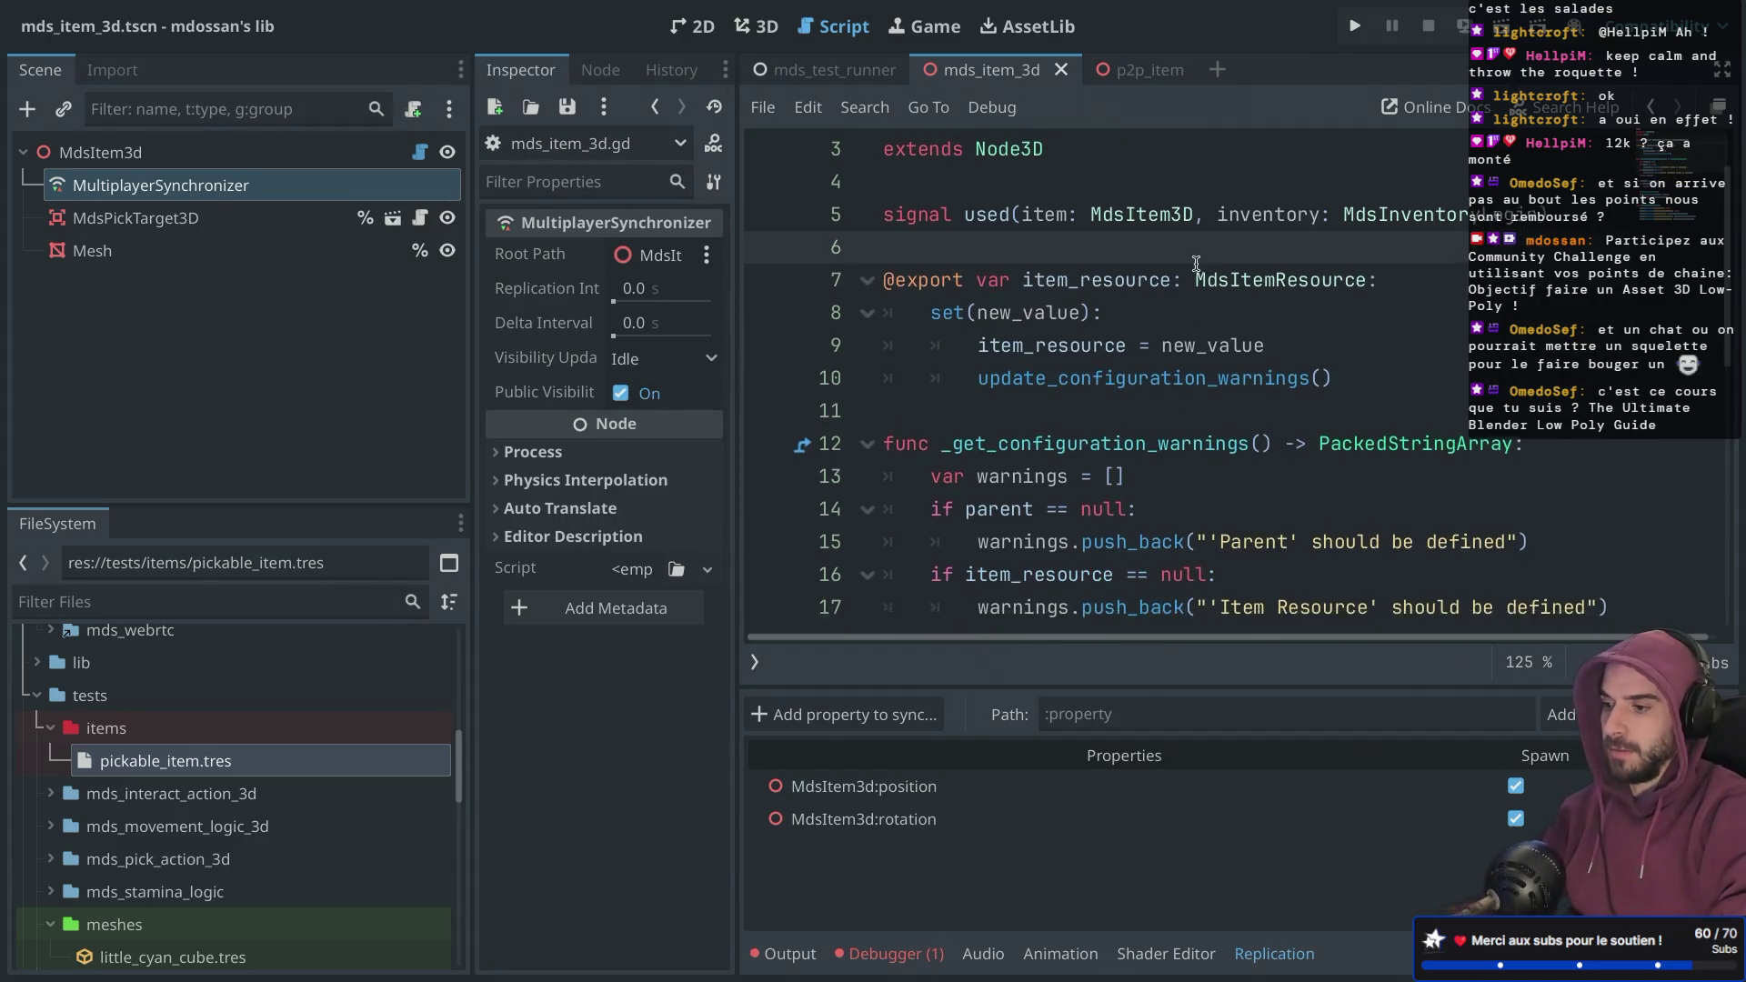
scroll(1214, 384, "down", 2)
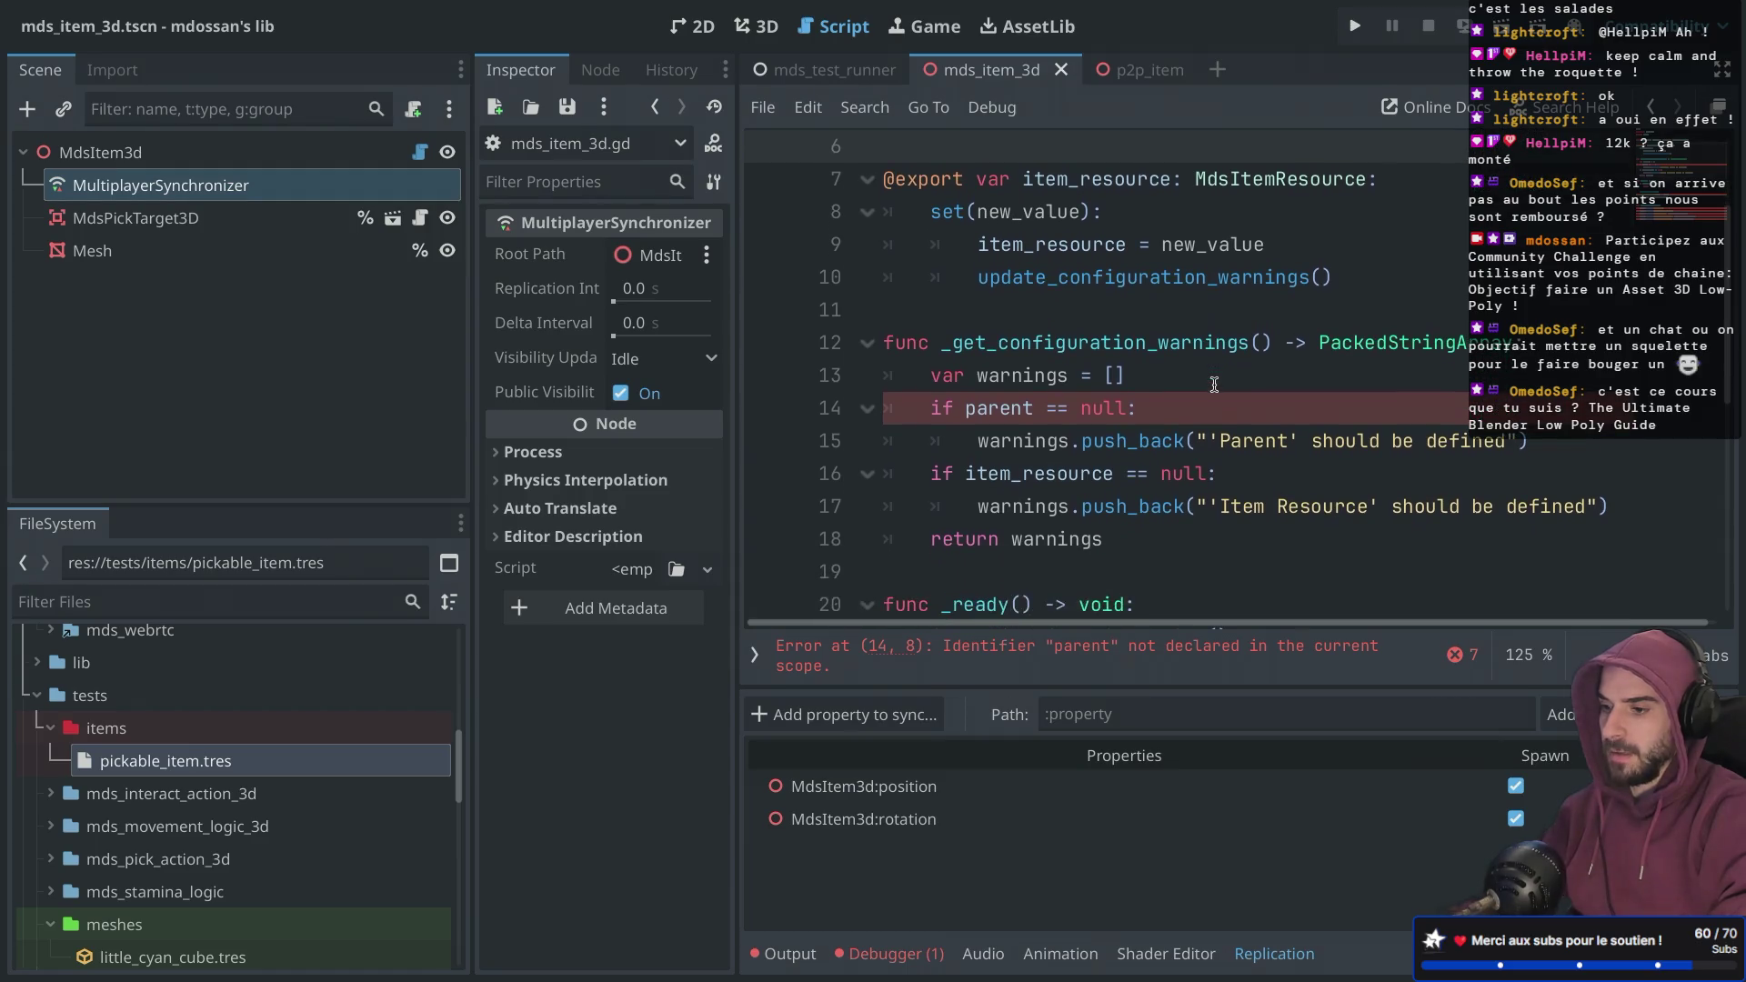
left_click_drag(1550, 429, 1537, 382)
key("BackSpace")
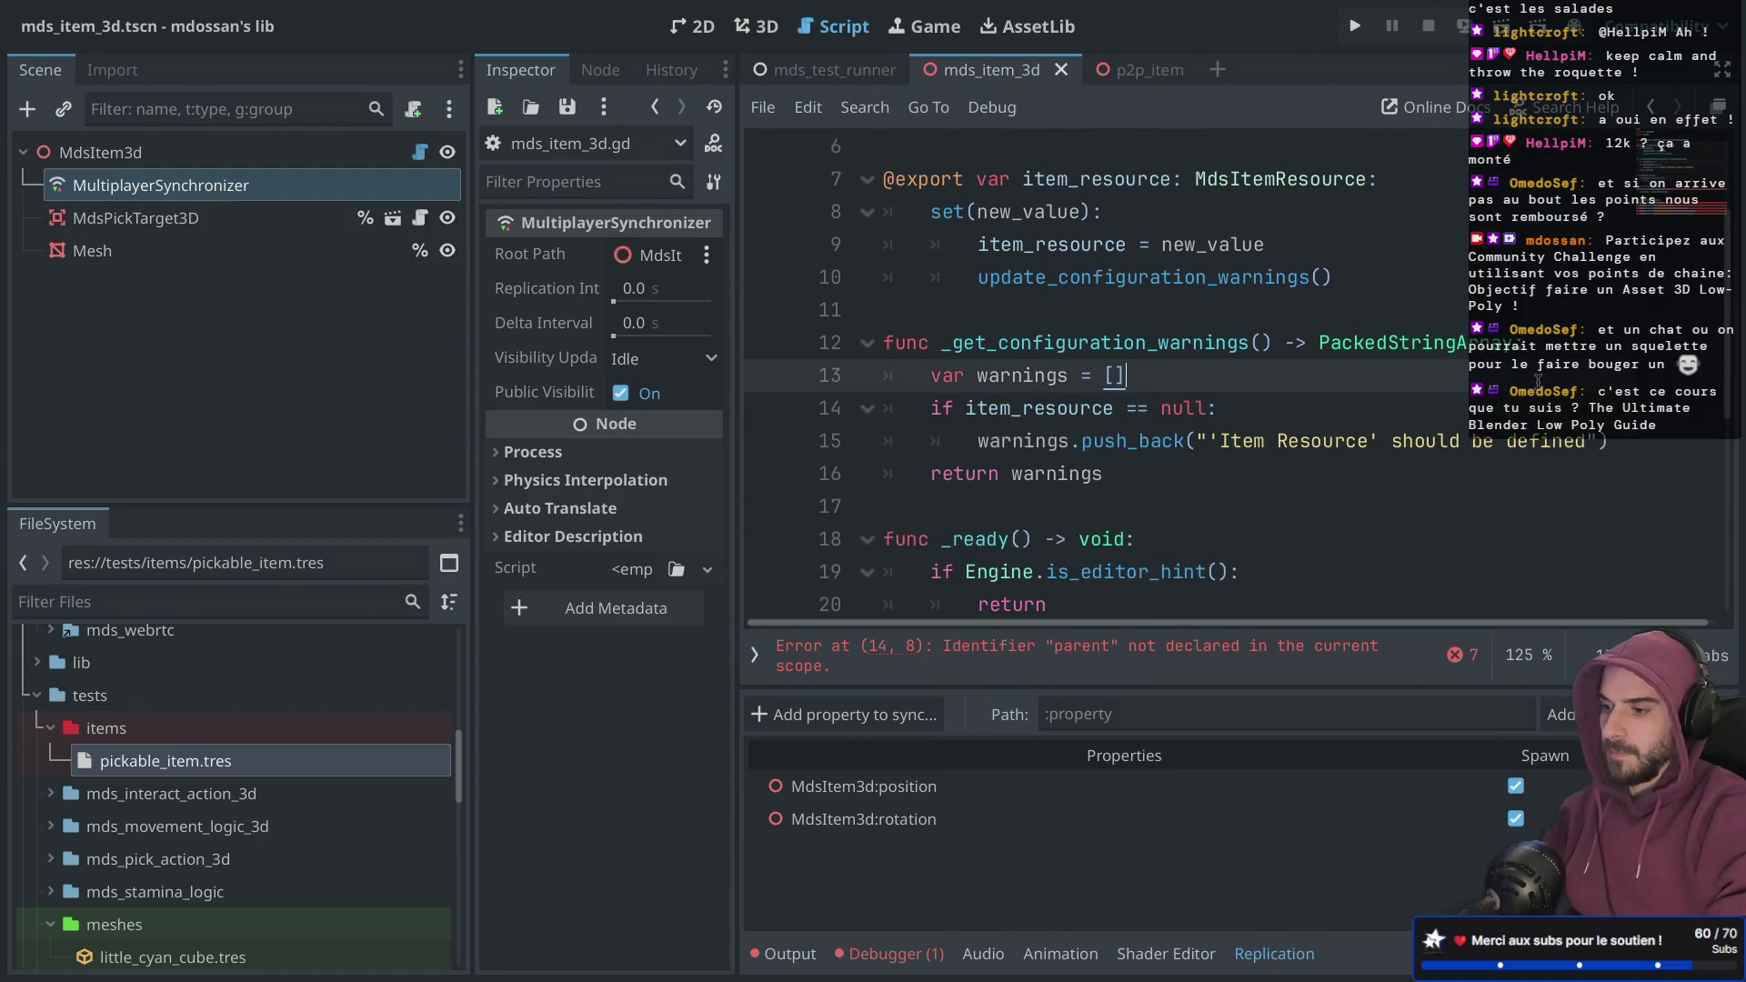
scroll(1466, 284, "up", 3)
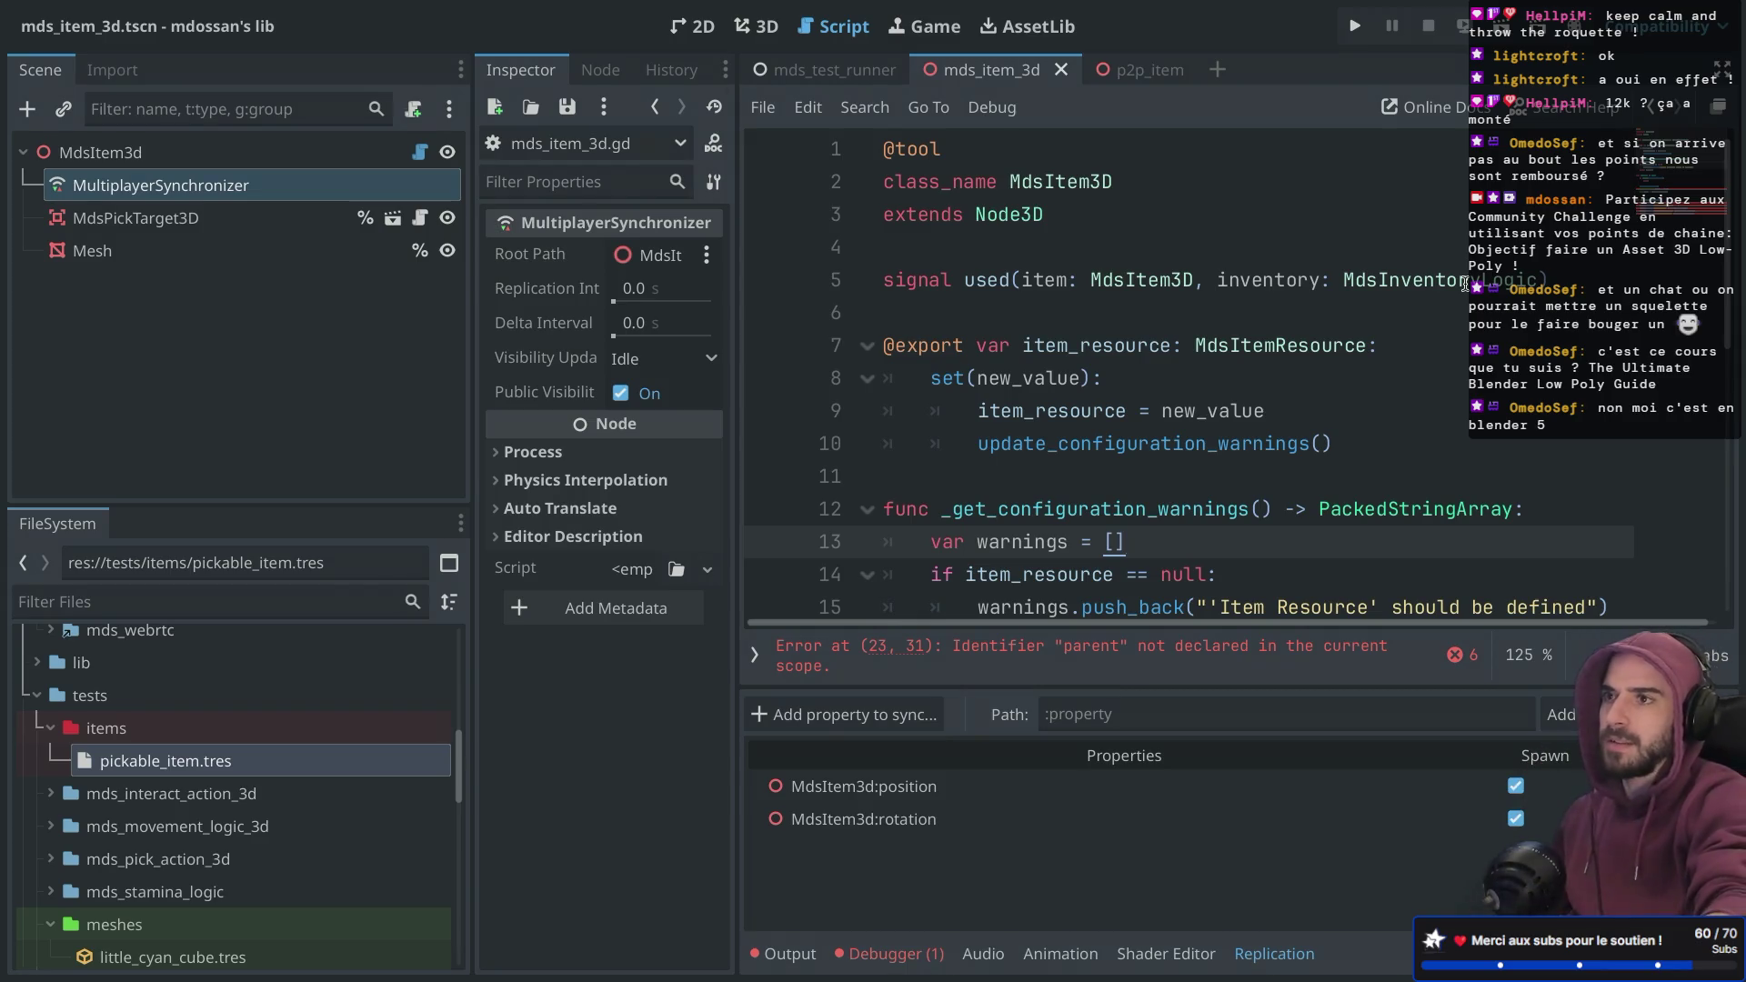
key("ctrl+Right")
key("ctrl+Left")
key("ctrl+Left")
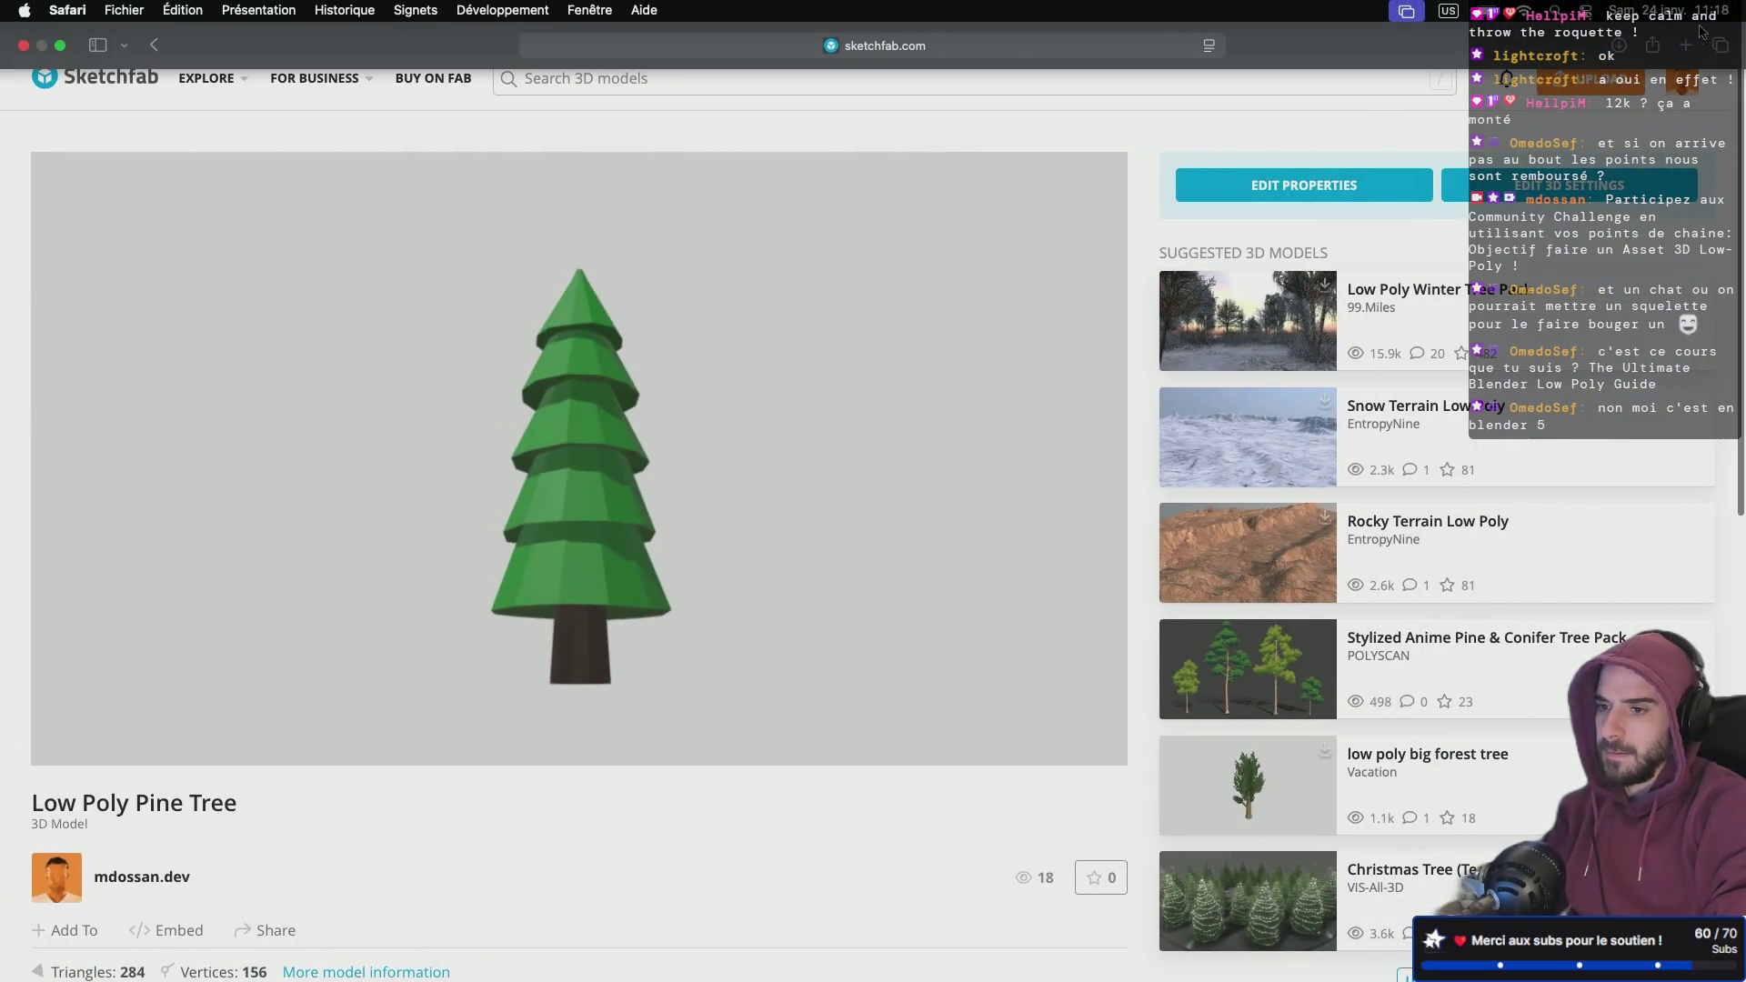
Step: Search the web for 'the ultimate blender low poly guide' and open the Udemy result
left_click(1685, 47)
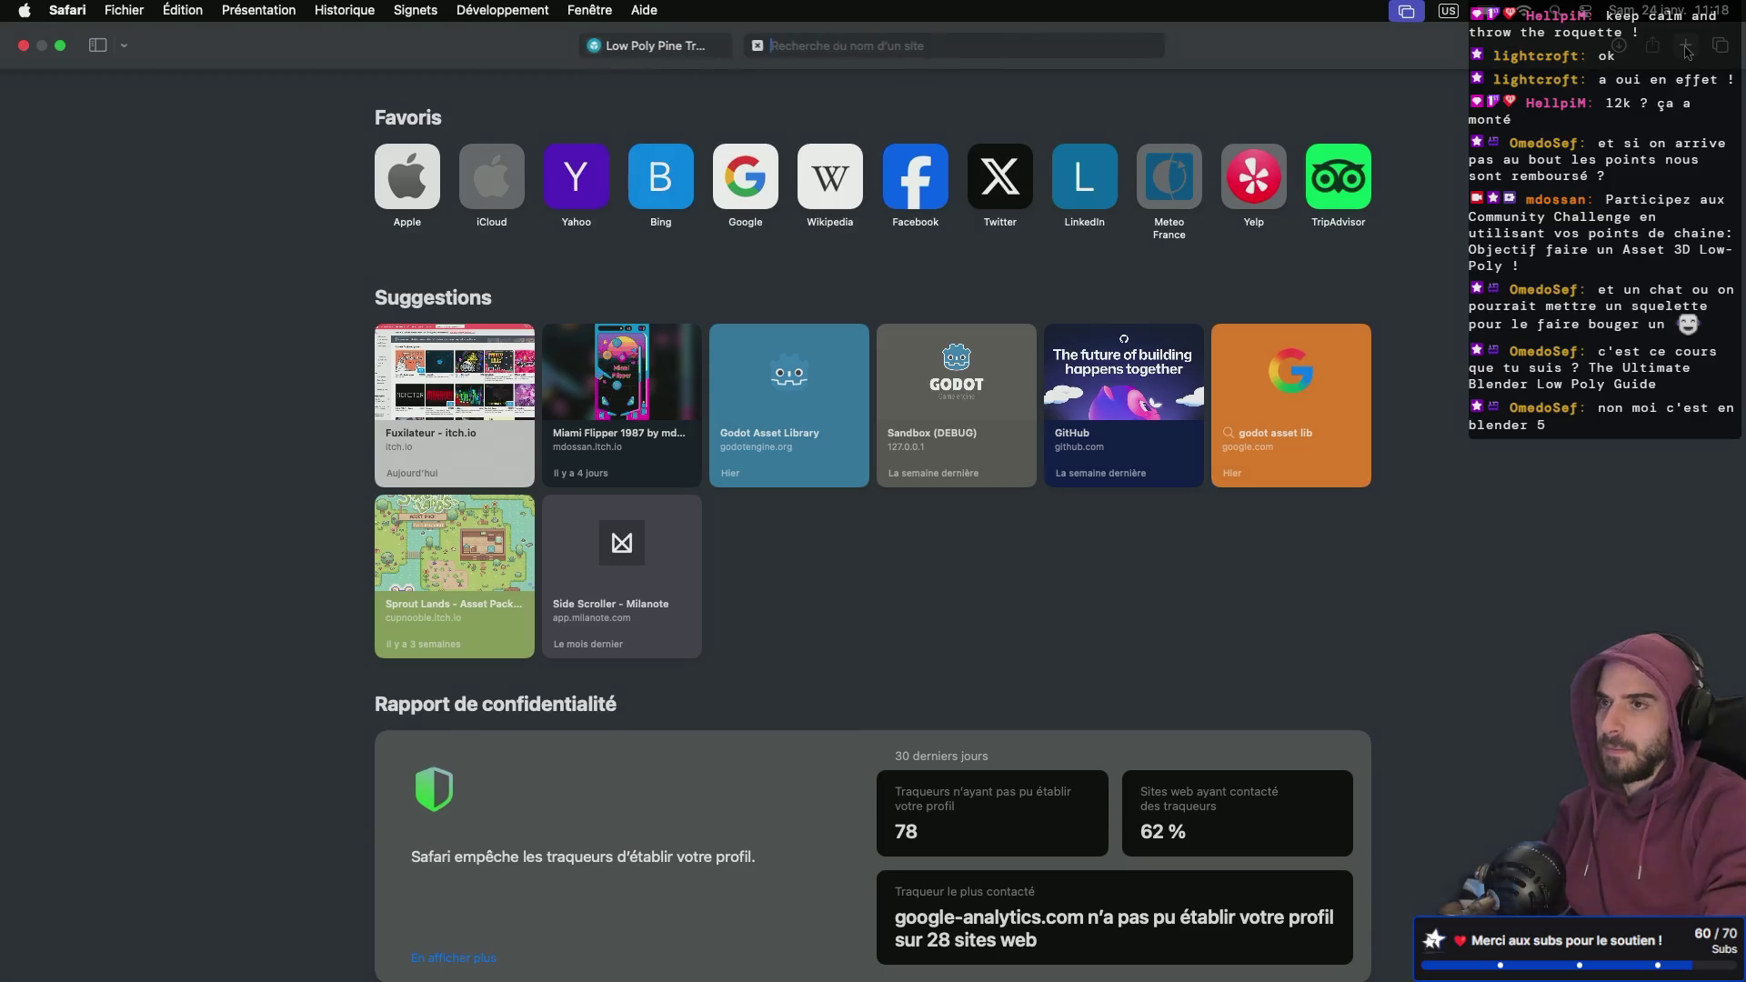
type("the ultima")
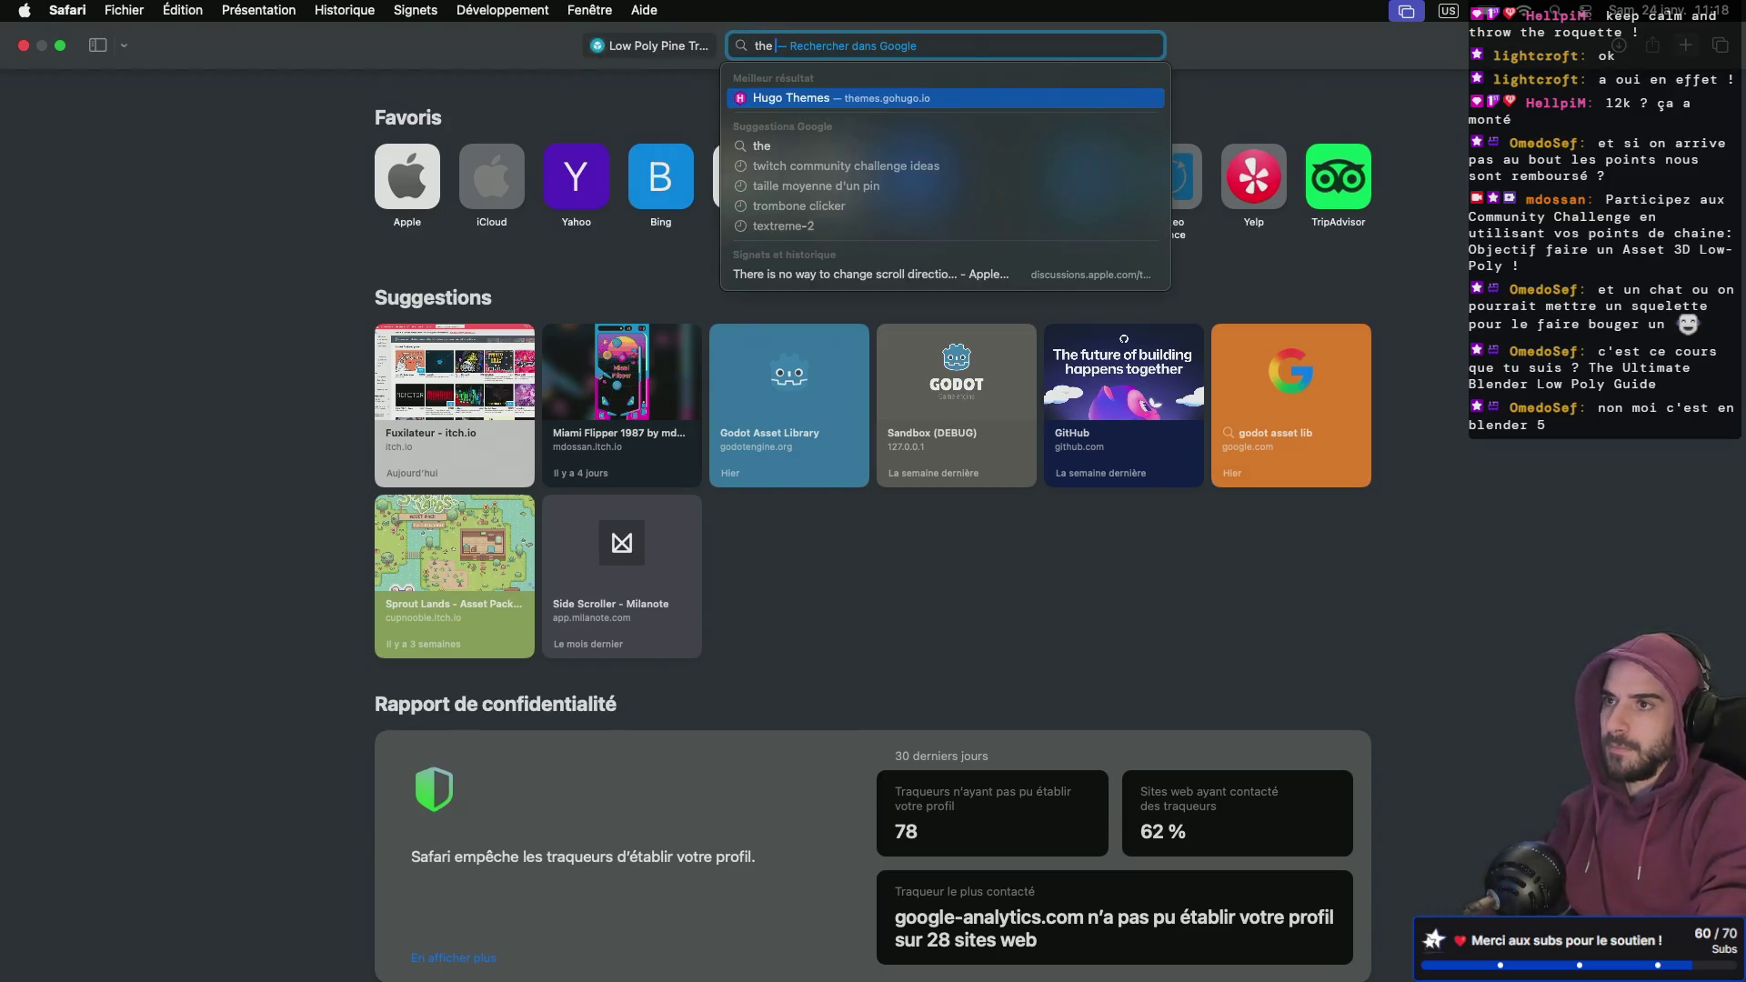
type("te blender ")
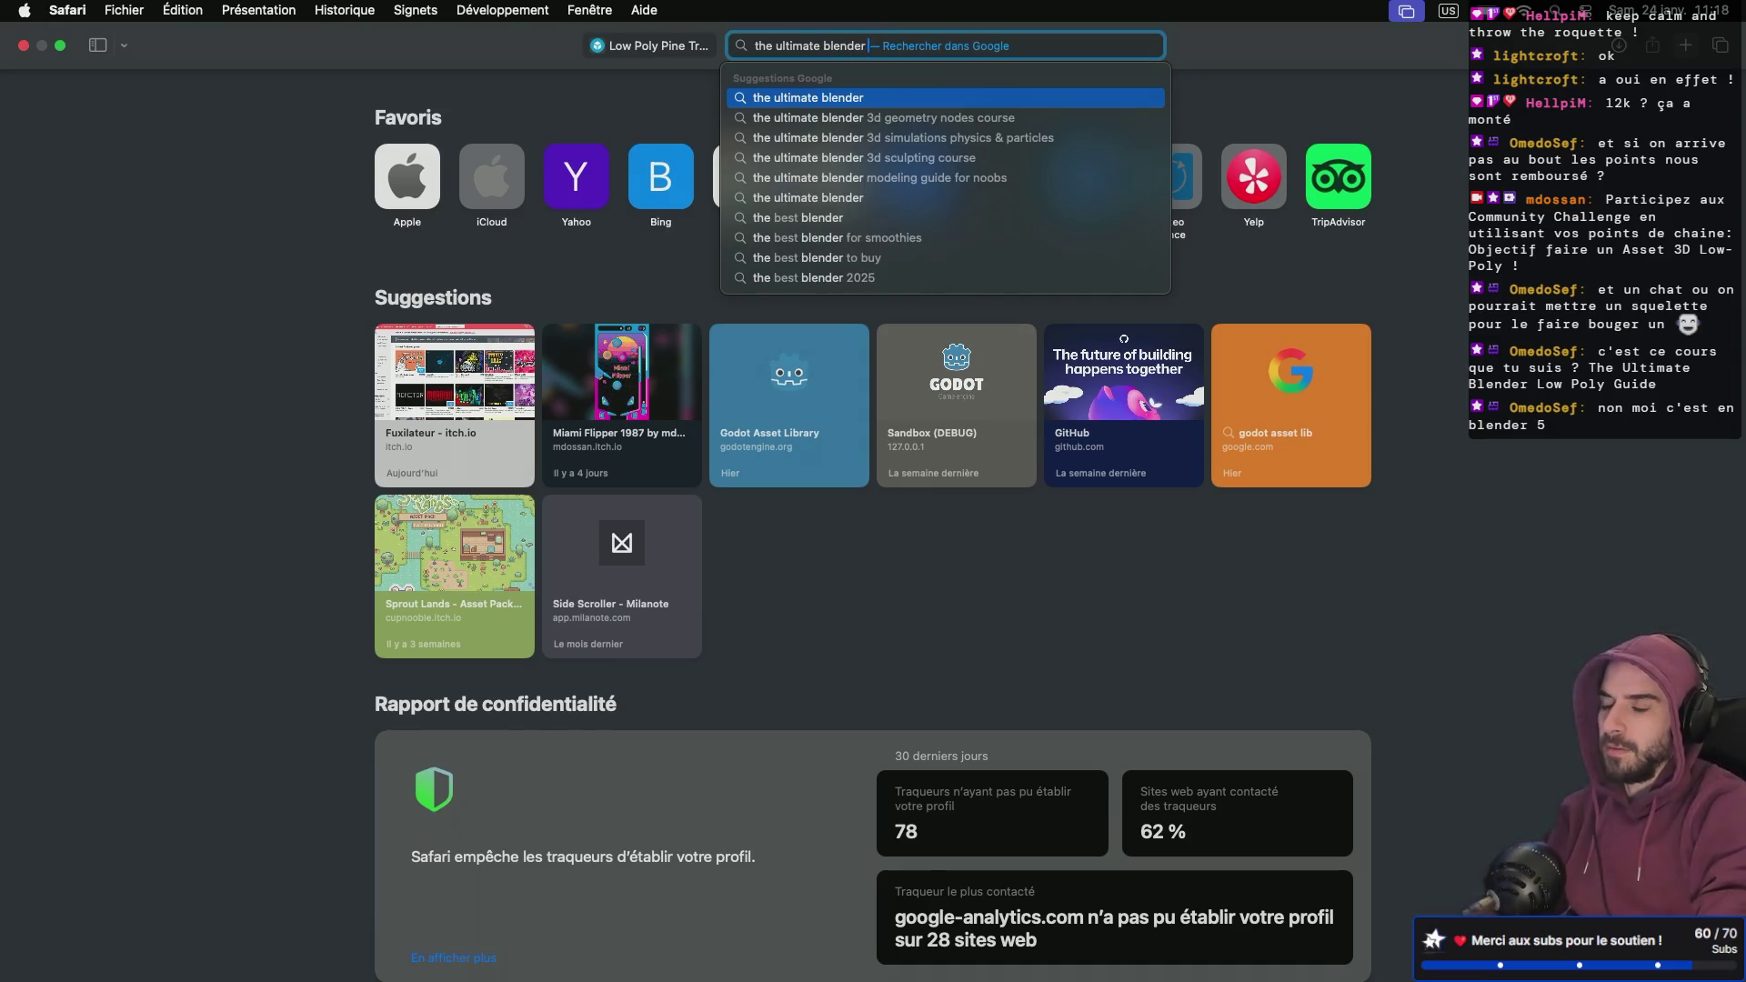
type("low l")
type("poly")
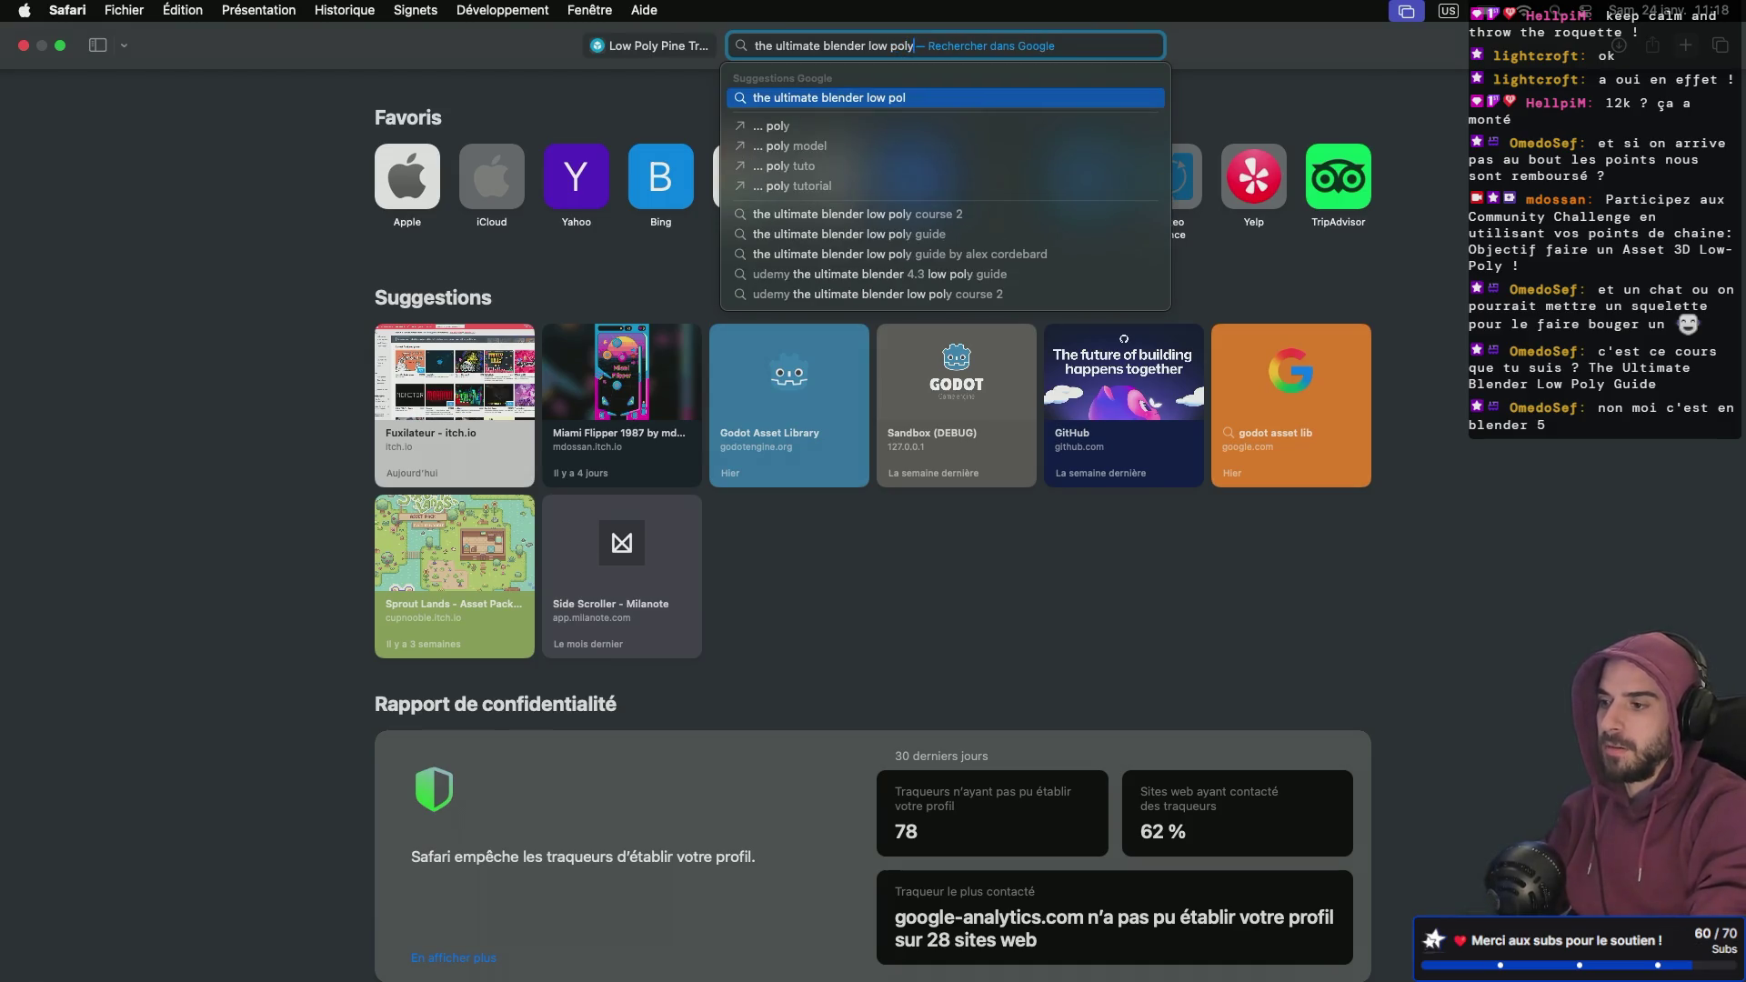
type(" guide")
key("Return")
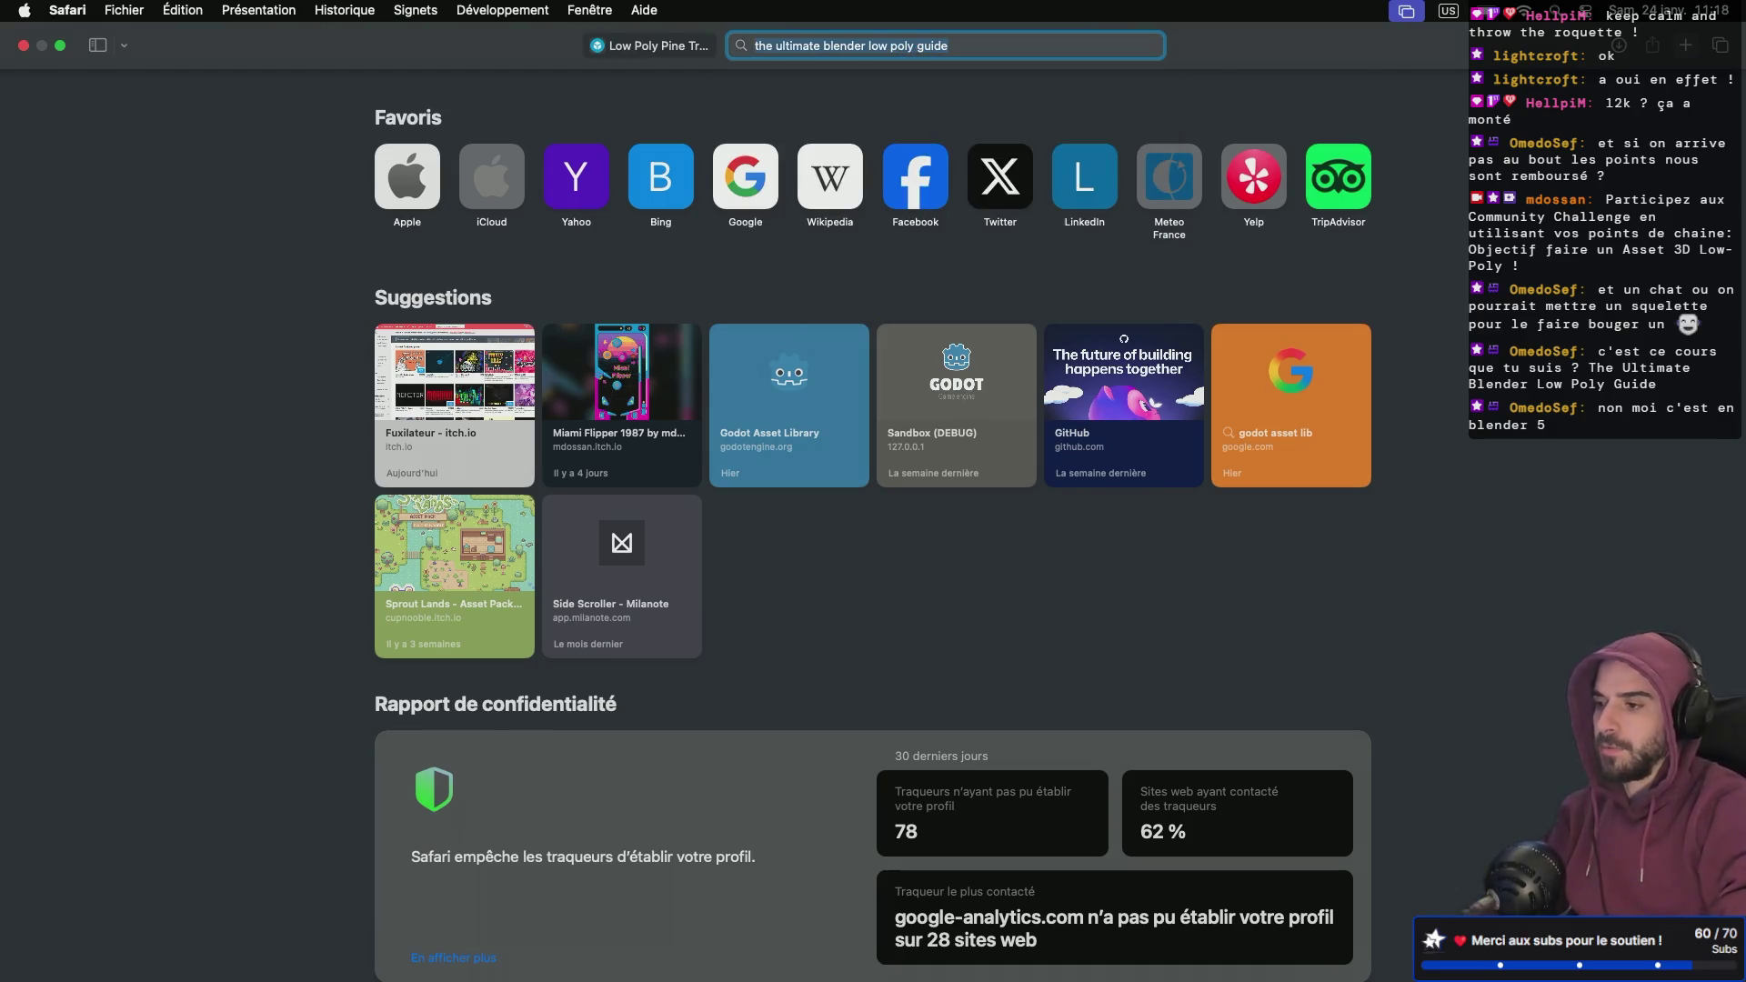
left_click(347, 319)
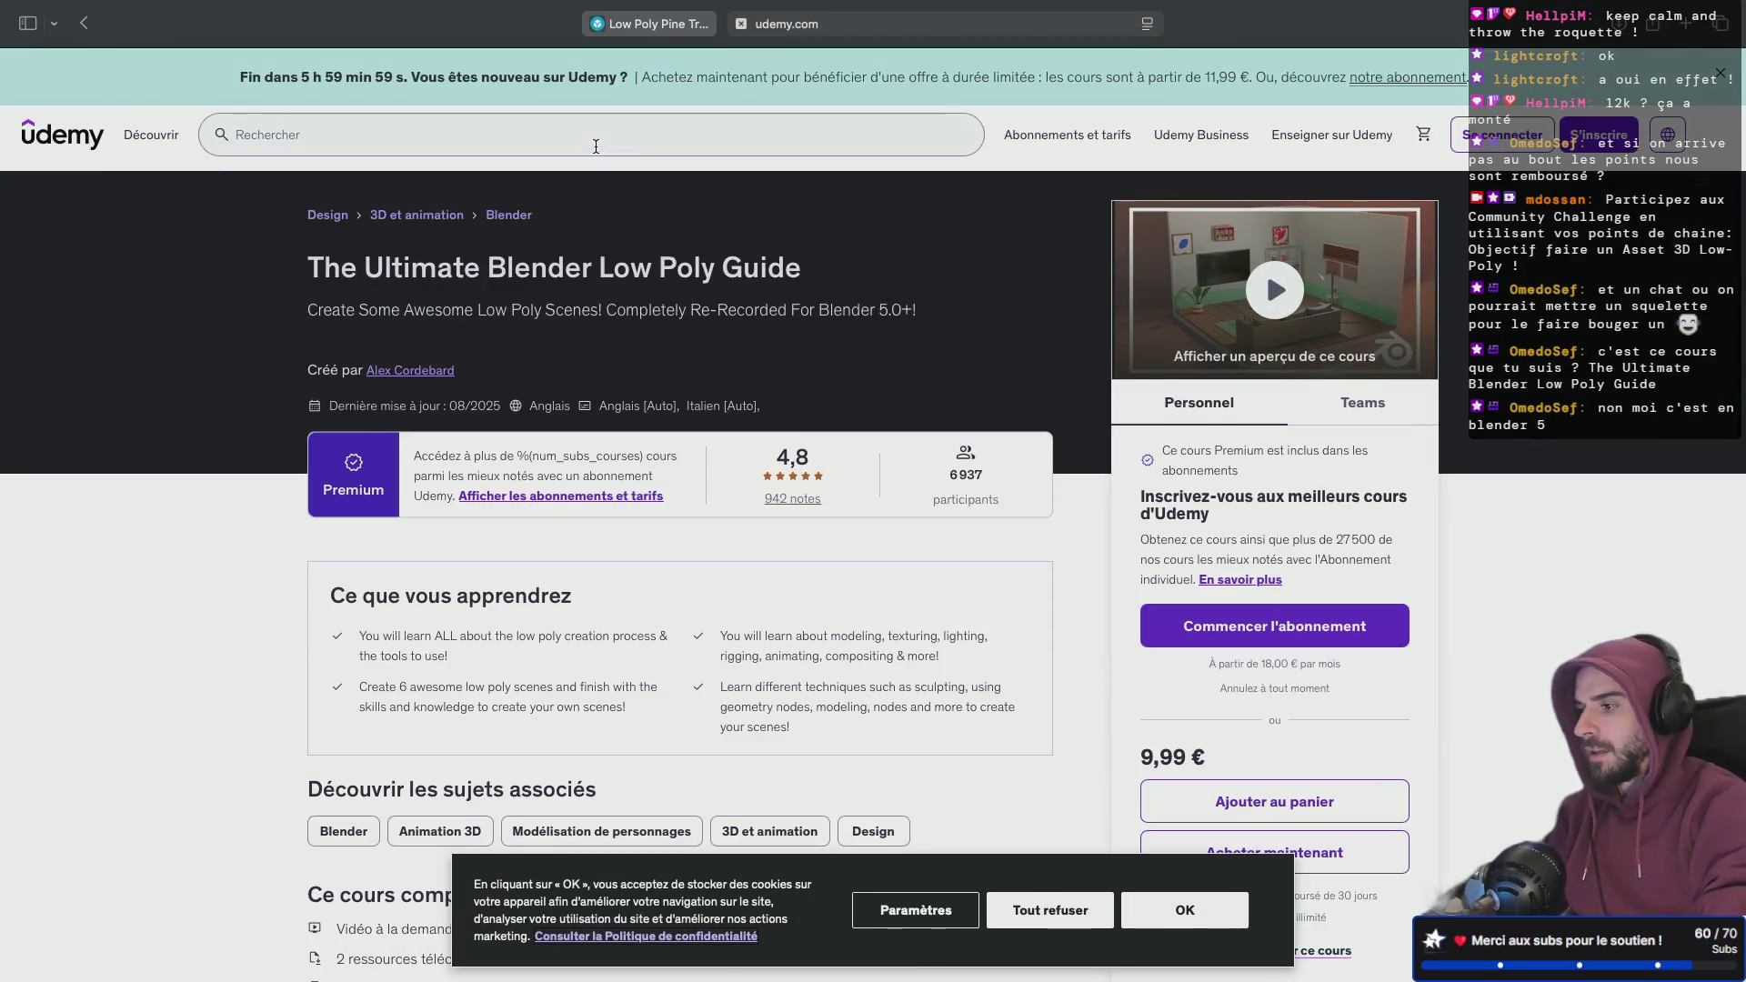
Step: Search Udemy for blender and open the Complete Blender Creator: 3D Modelling course page
left_click(596, 146)
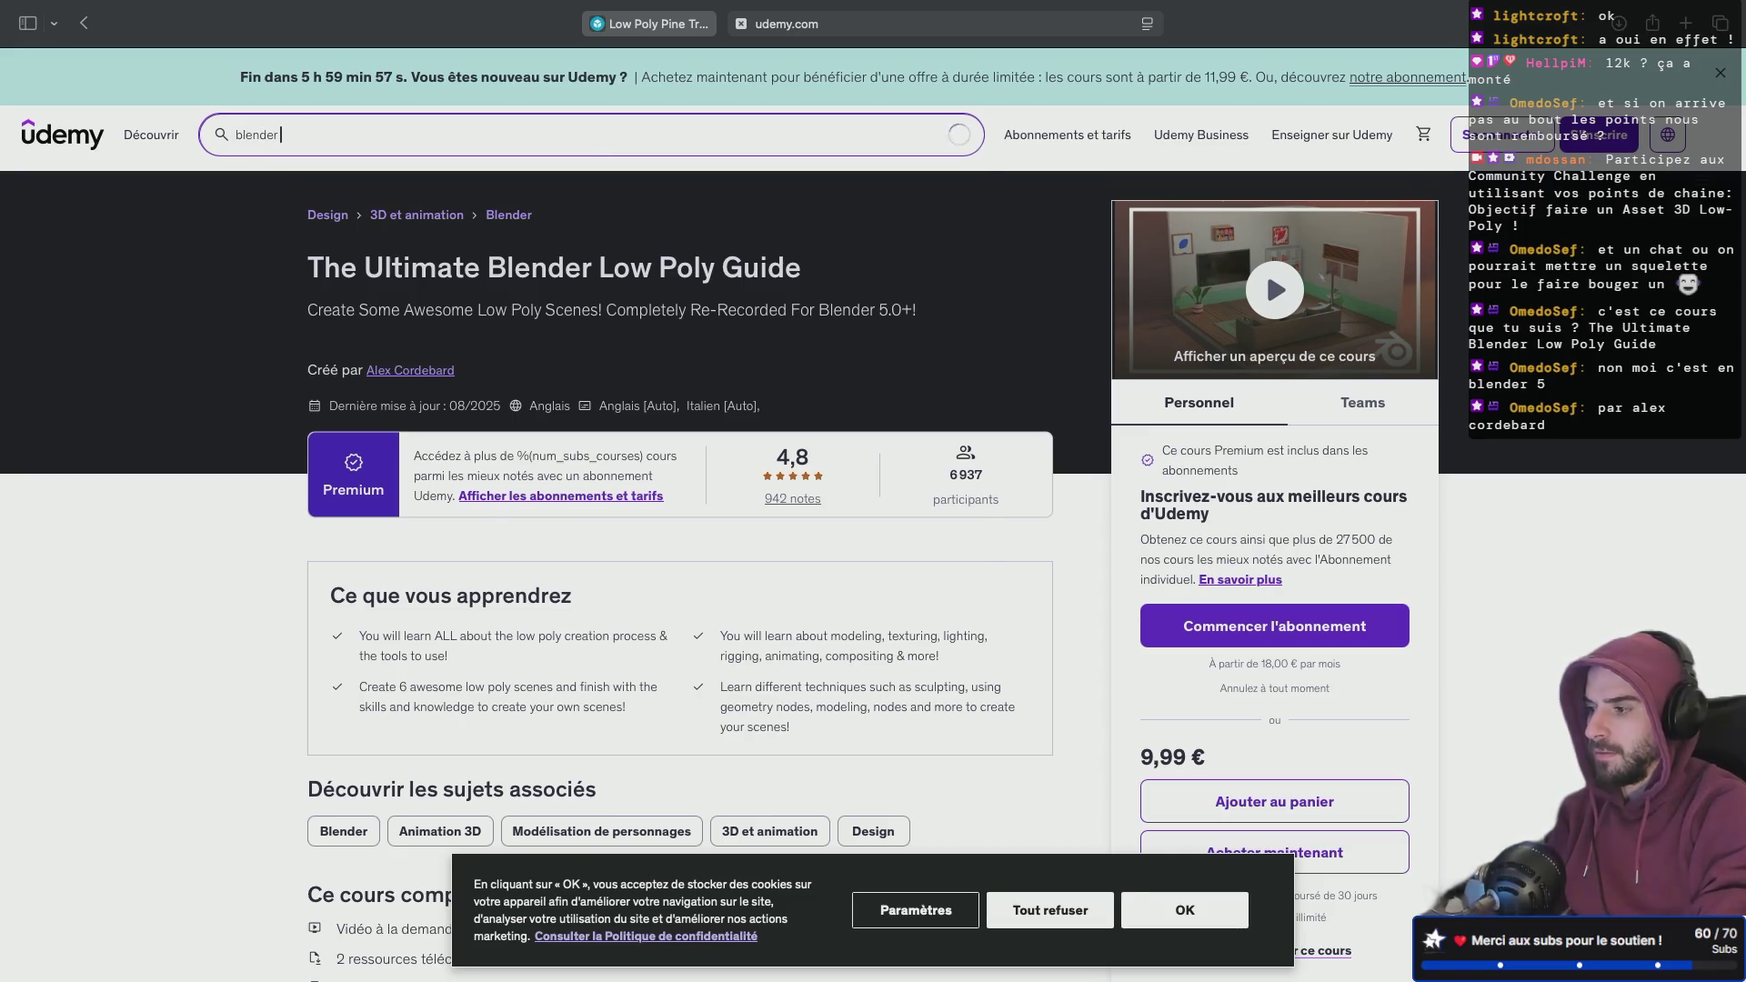
key("Return")
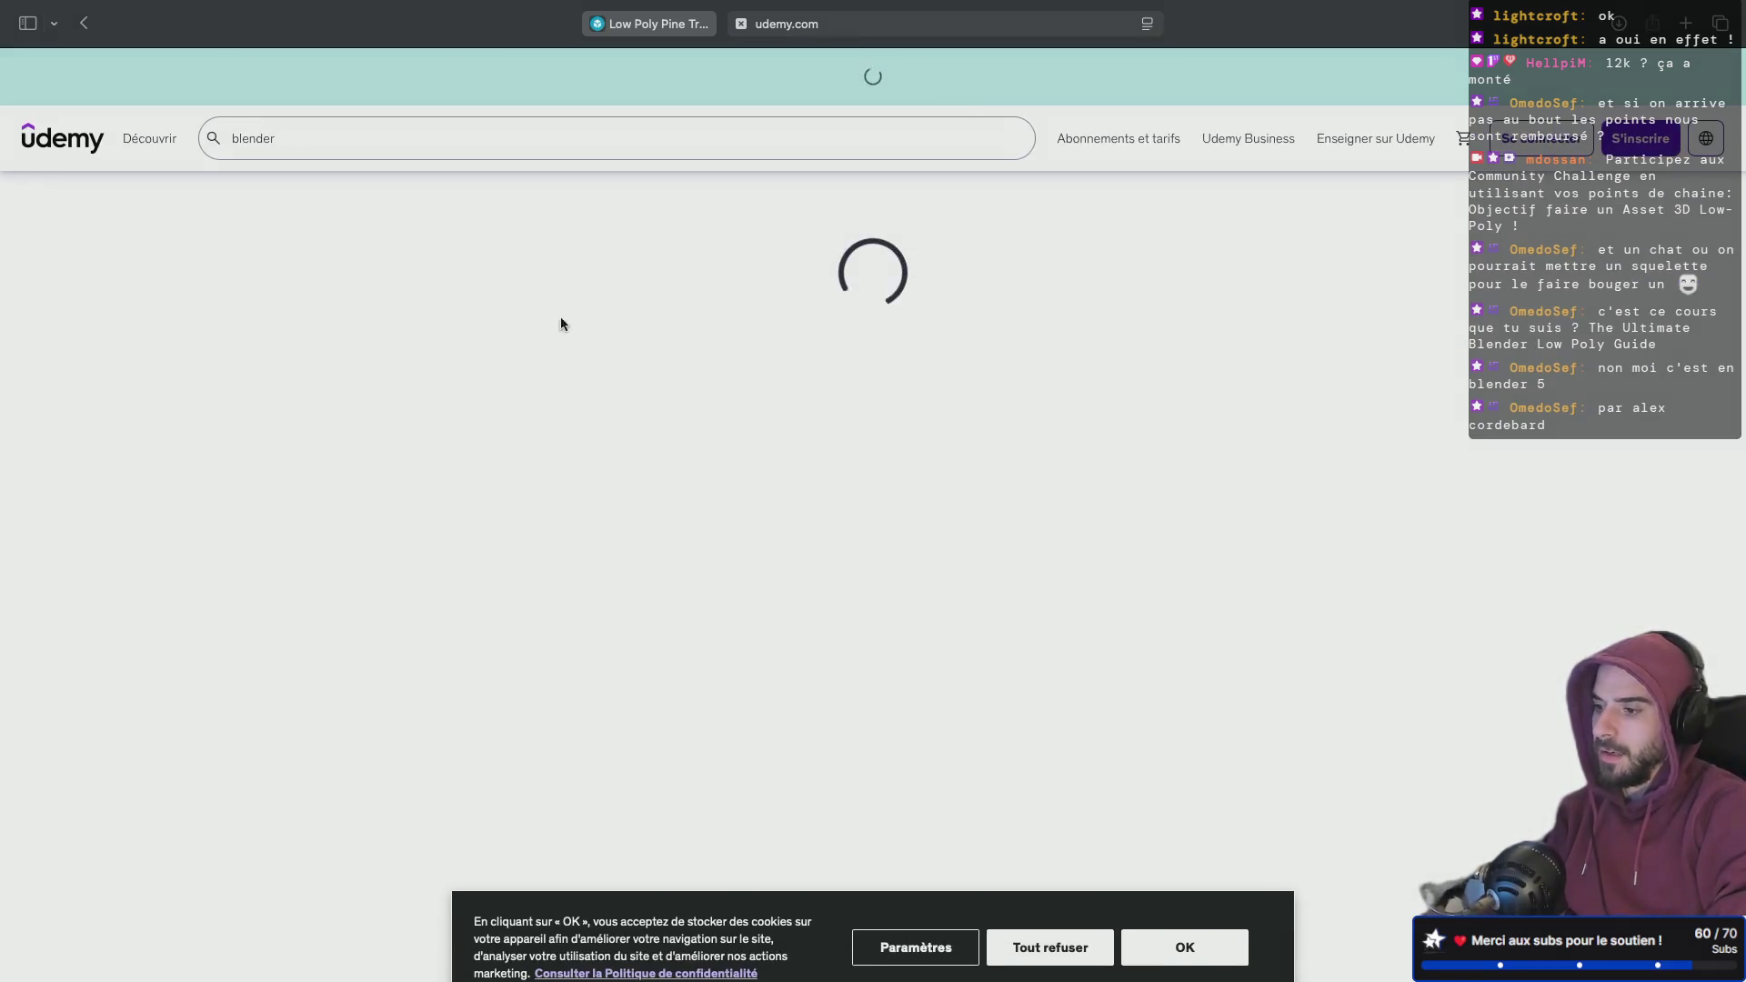
scroll(738, 531, "down", 3)
scroll(737, 531, "down", 10)
left_click(900, 361)
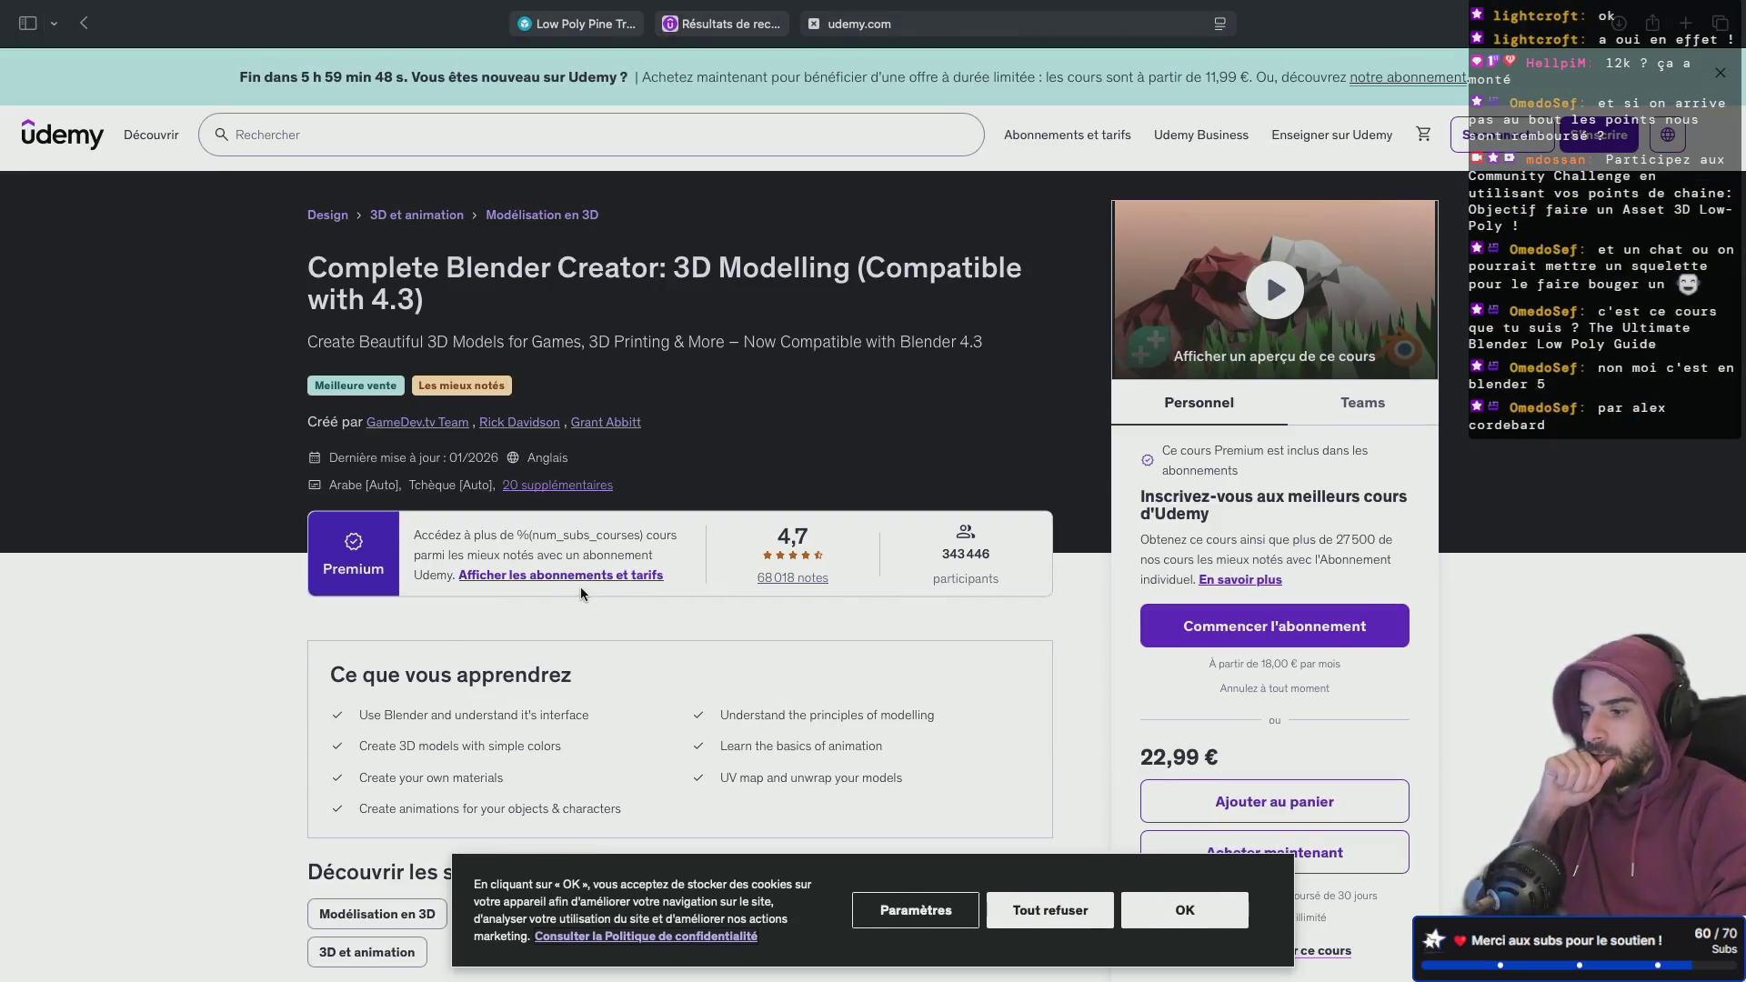
scroll(600, 597, "down", 2)
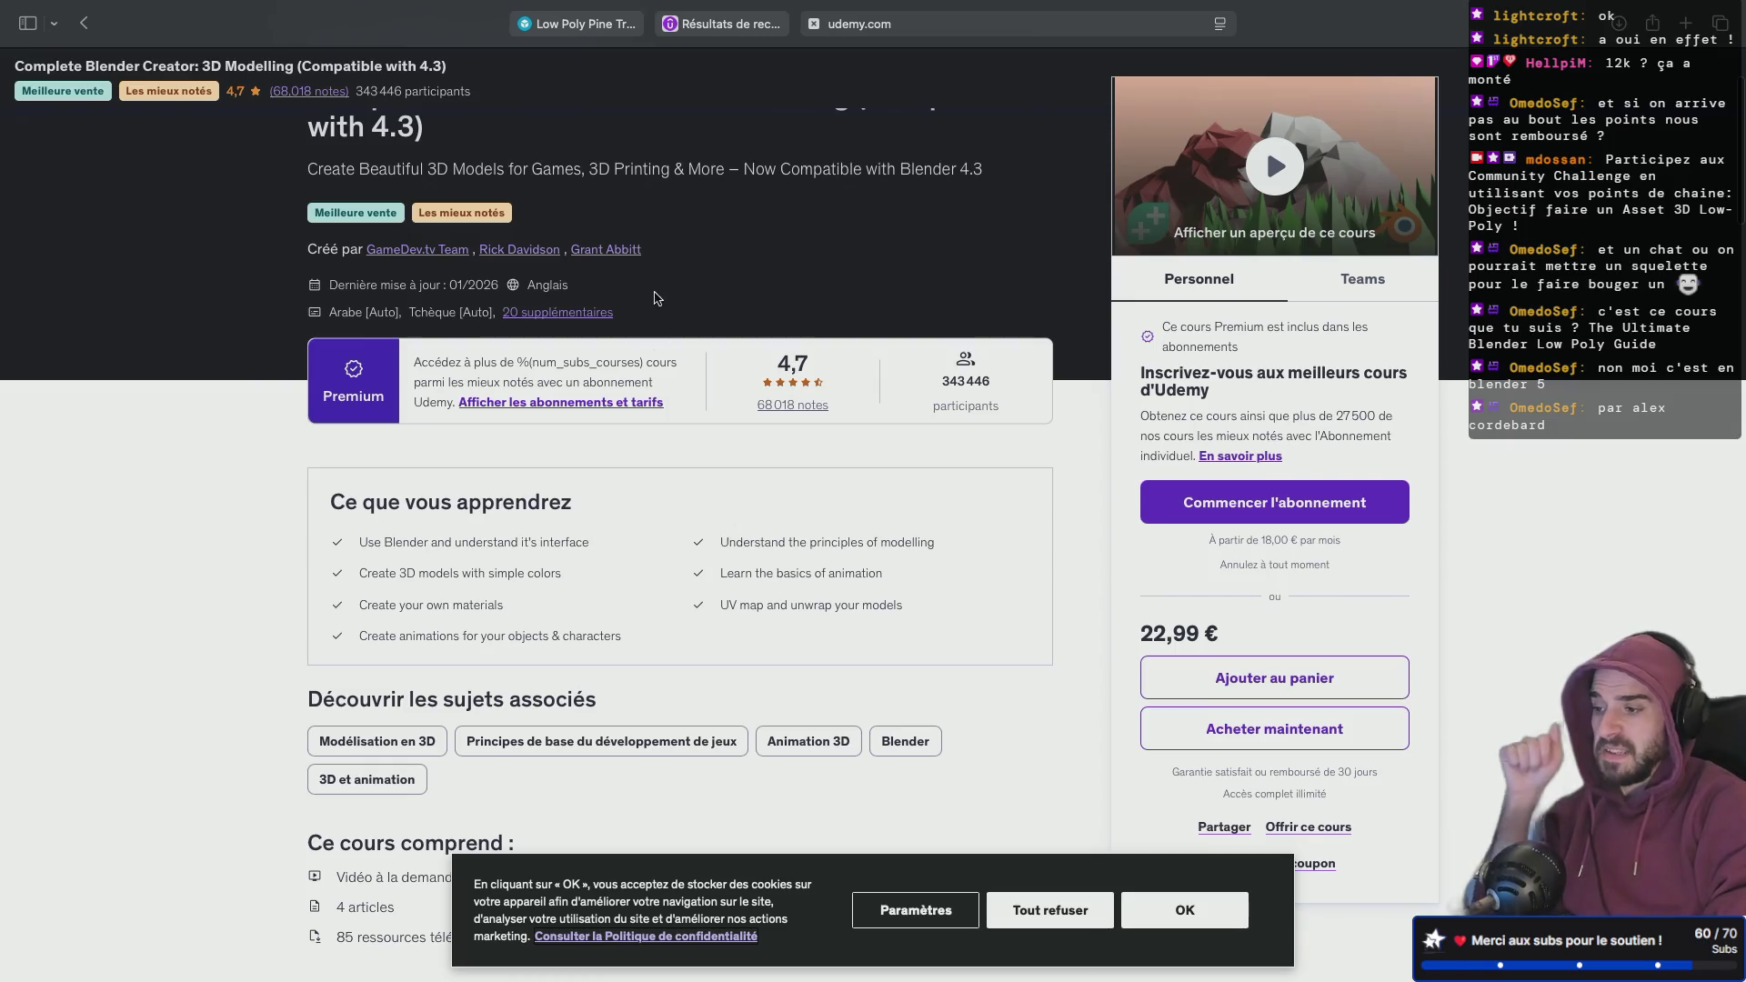
scroll(418, 264, "up", 1)
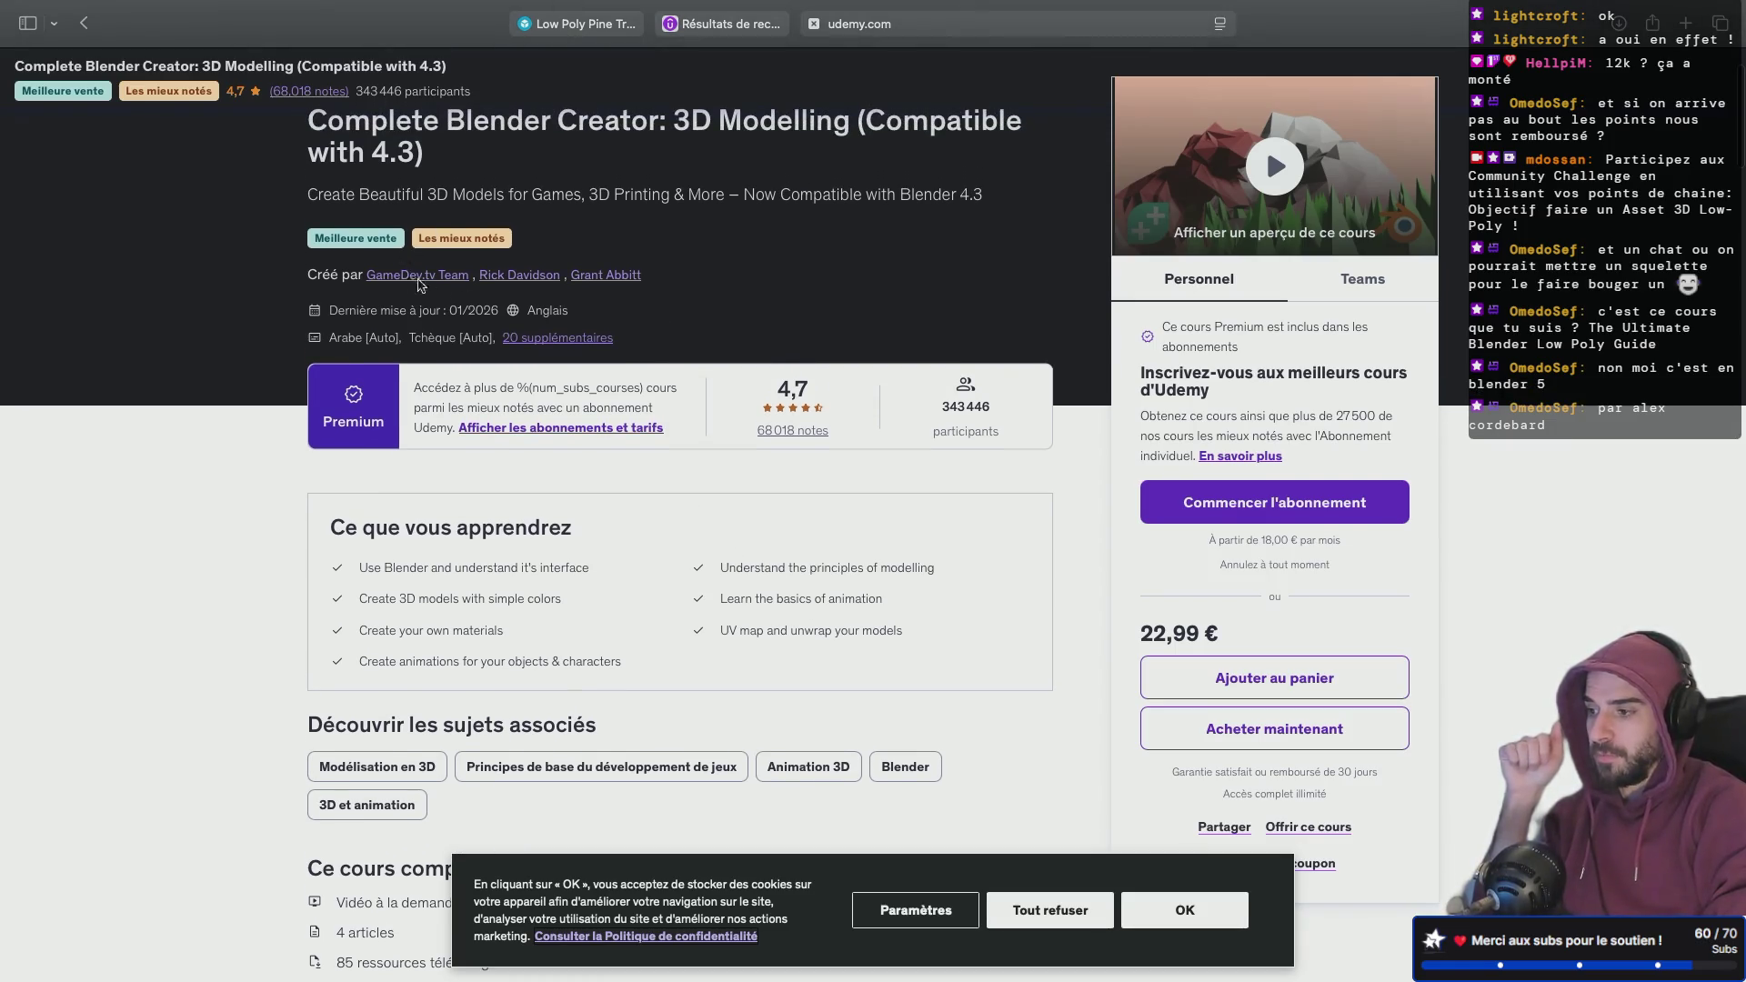
left_click(1684, 25)
type("gam")
type("e")
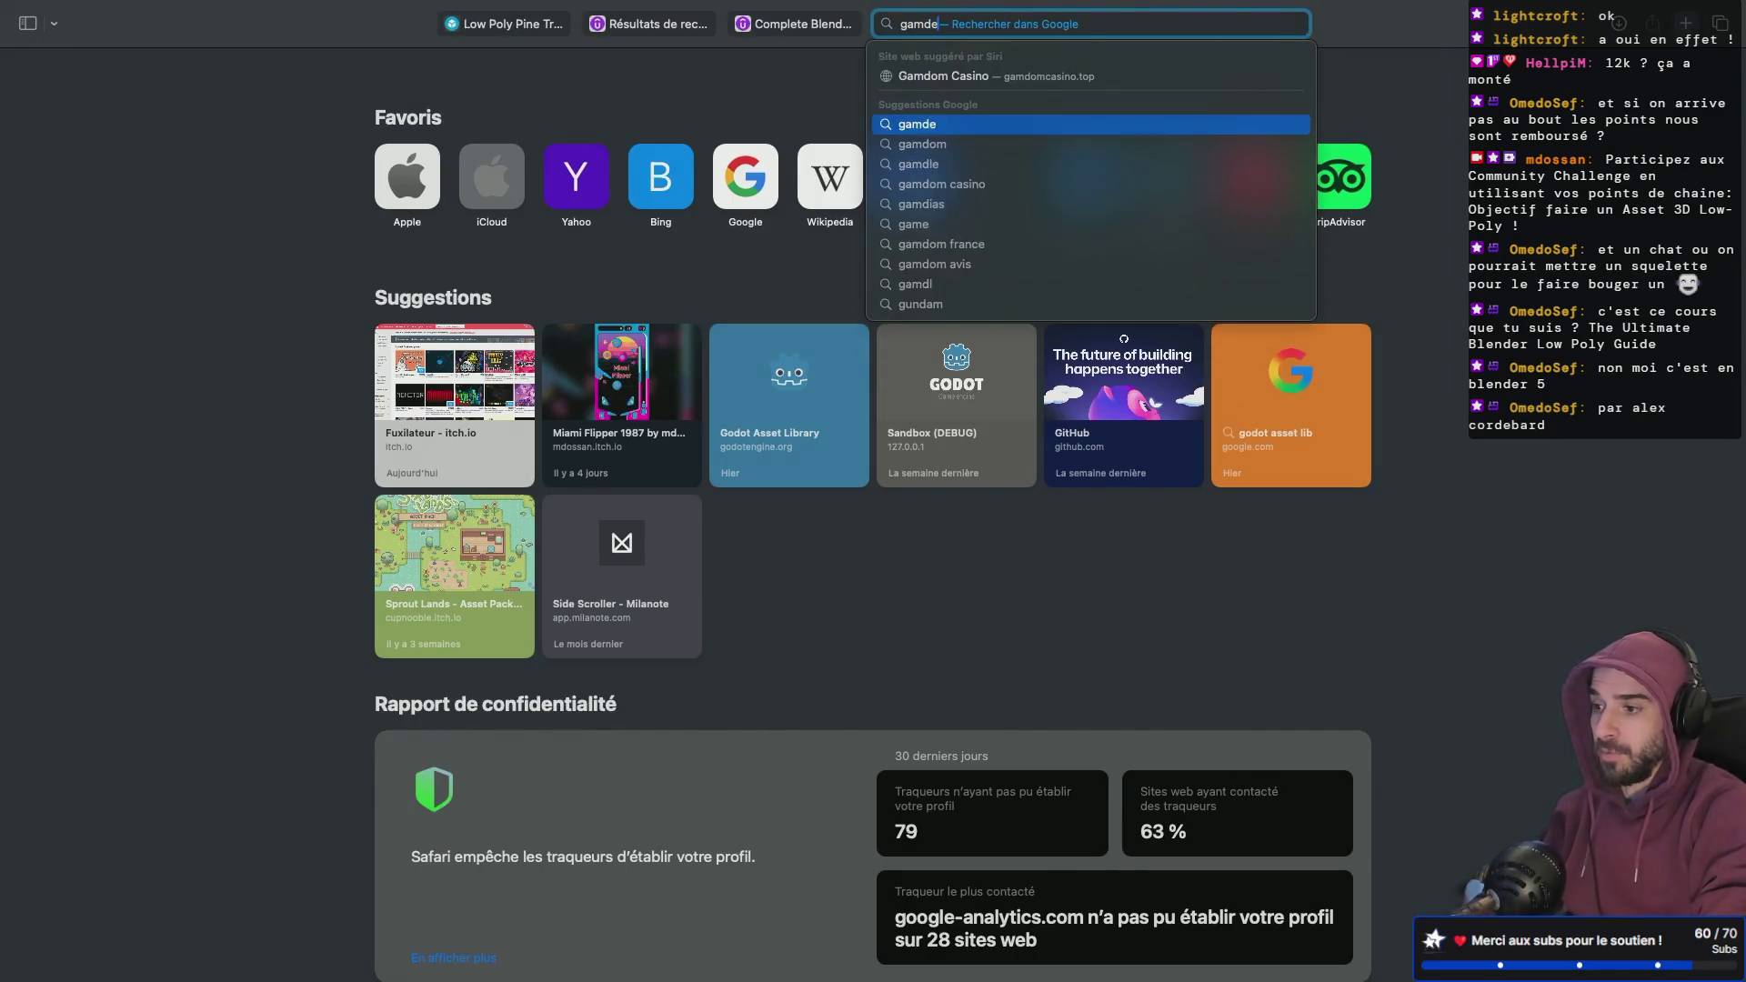
type("dev.t")
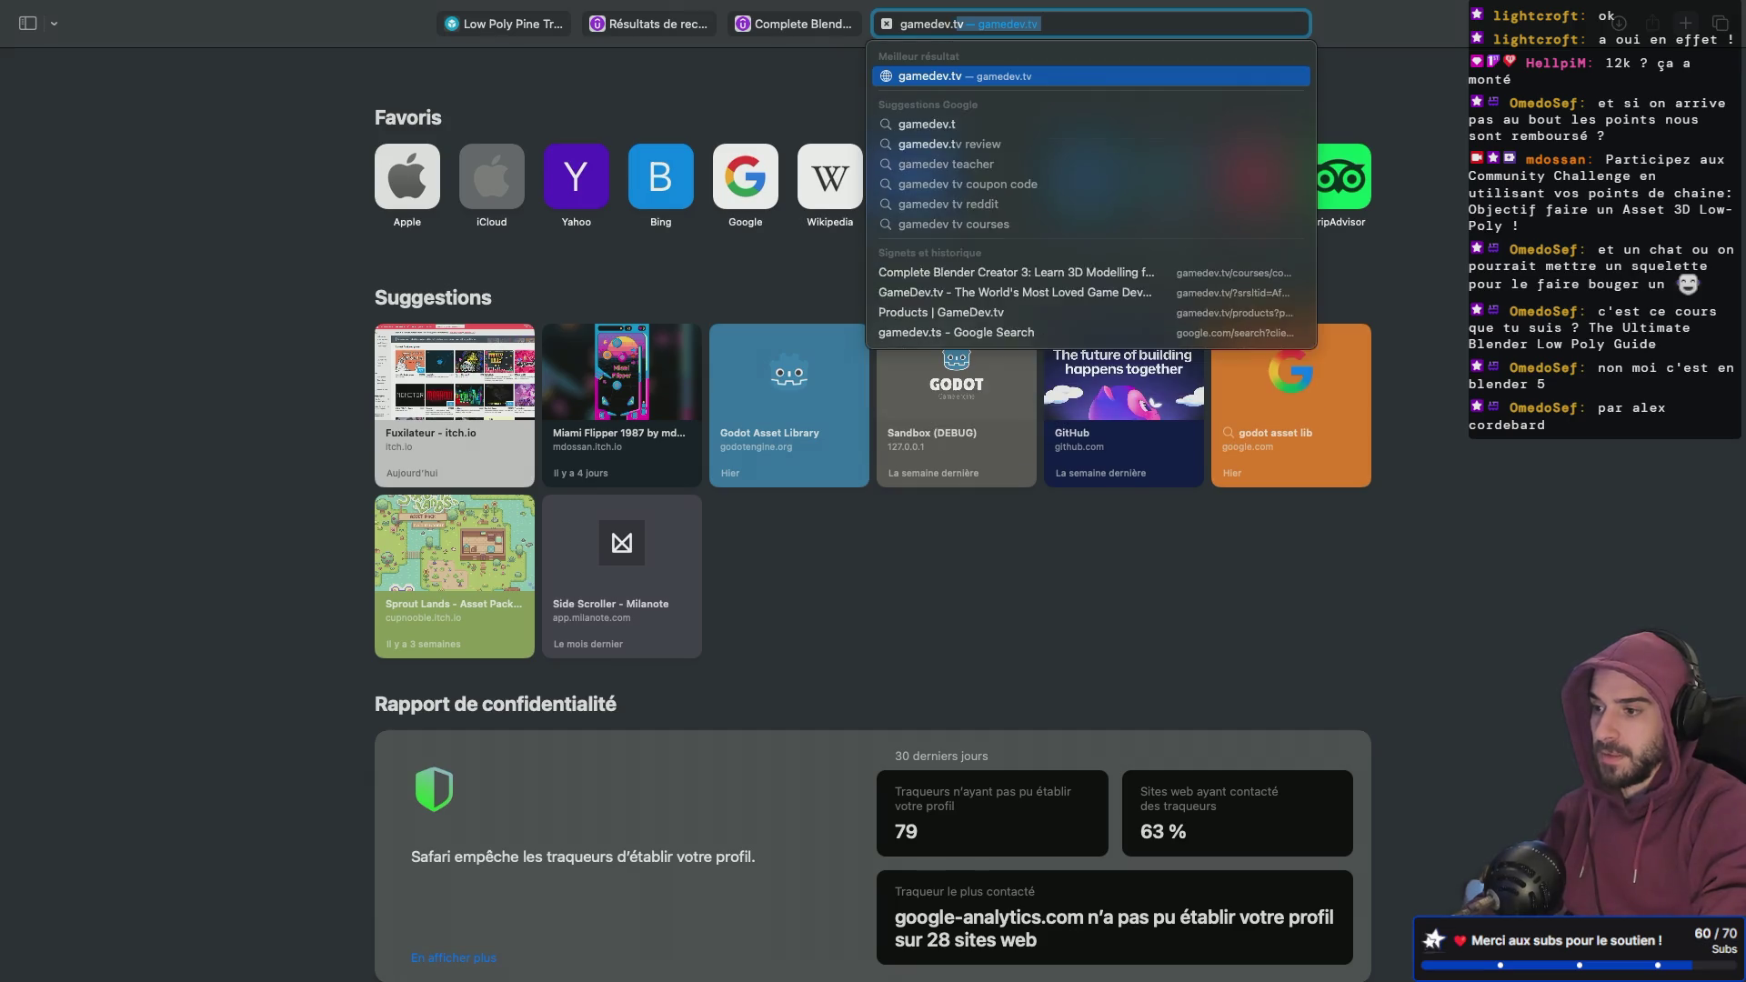
key("Return")
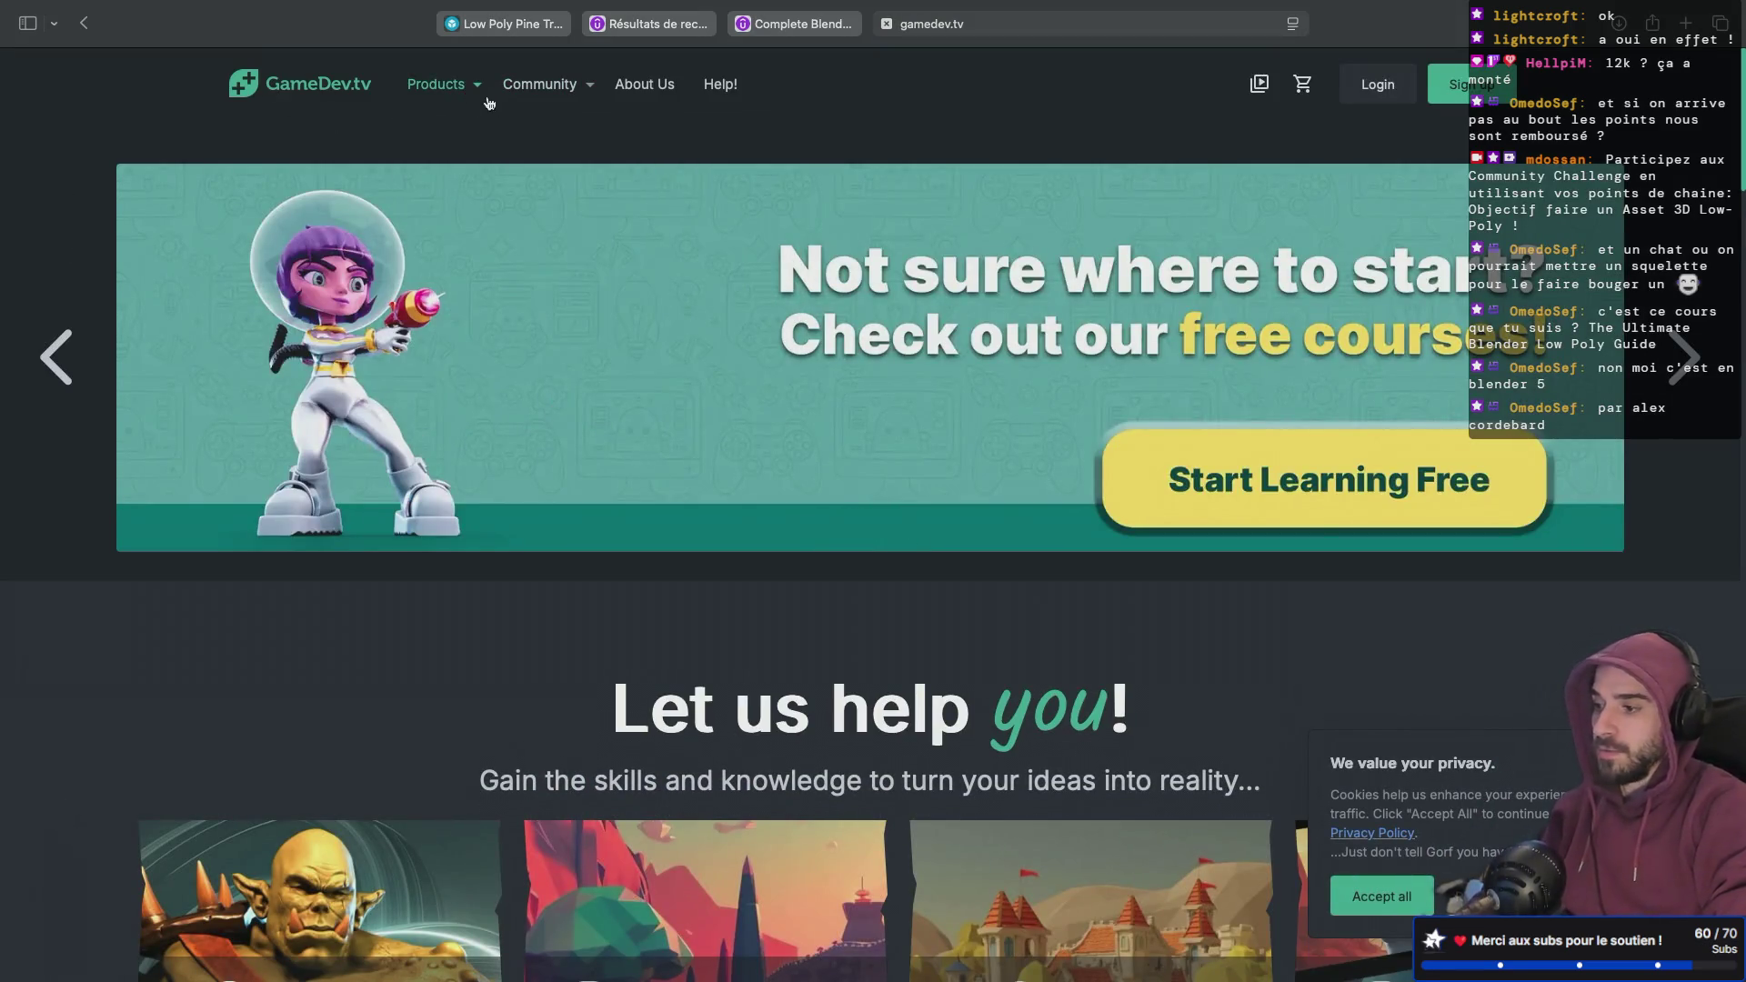
left_click(459, 87)
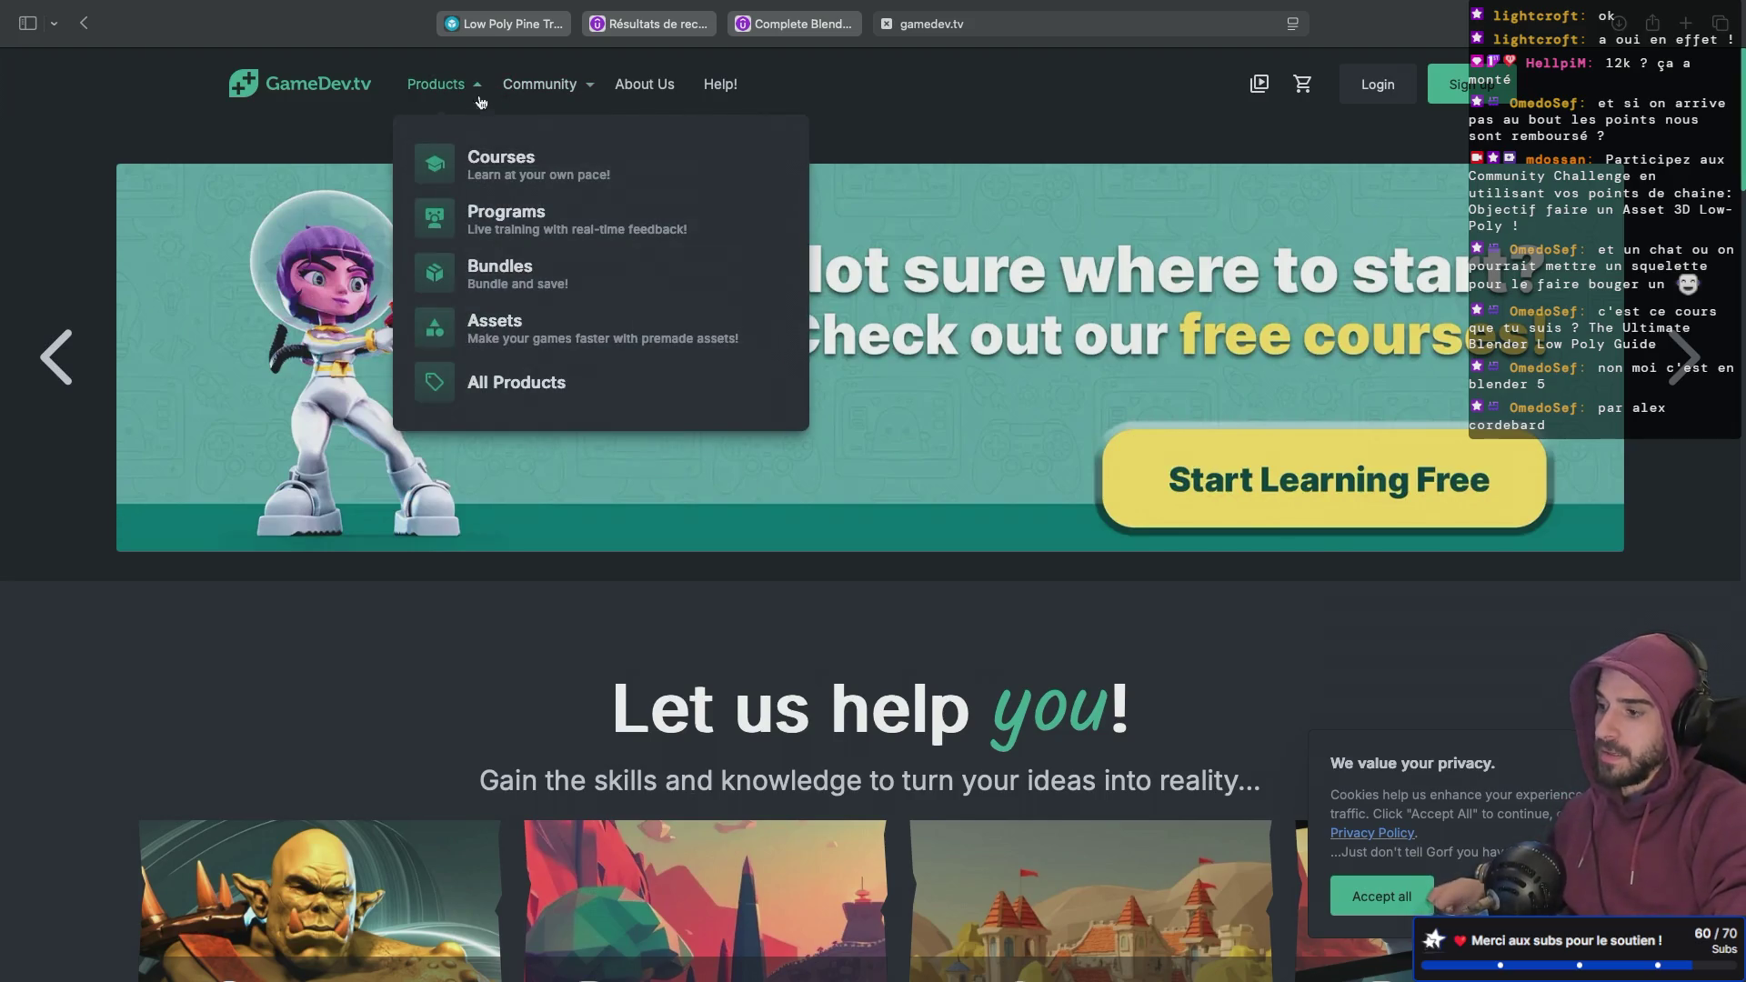
left_click(498, 174)
scroll(598, 381, "down", 12)
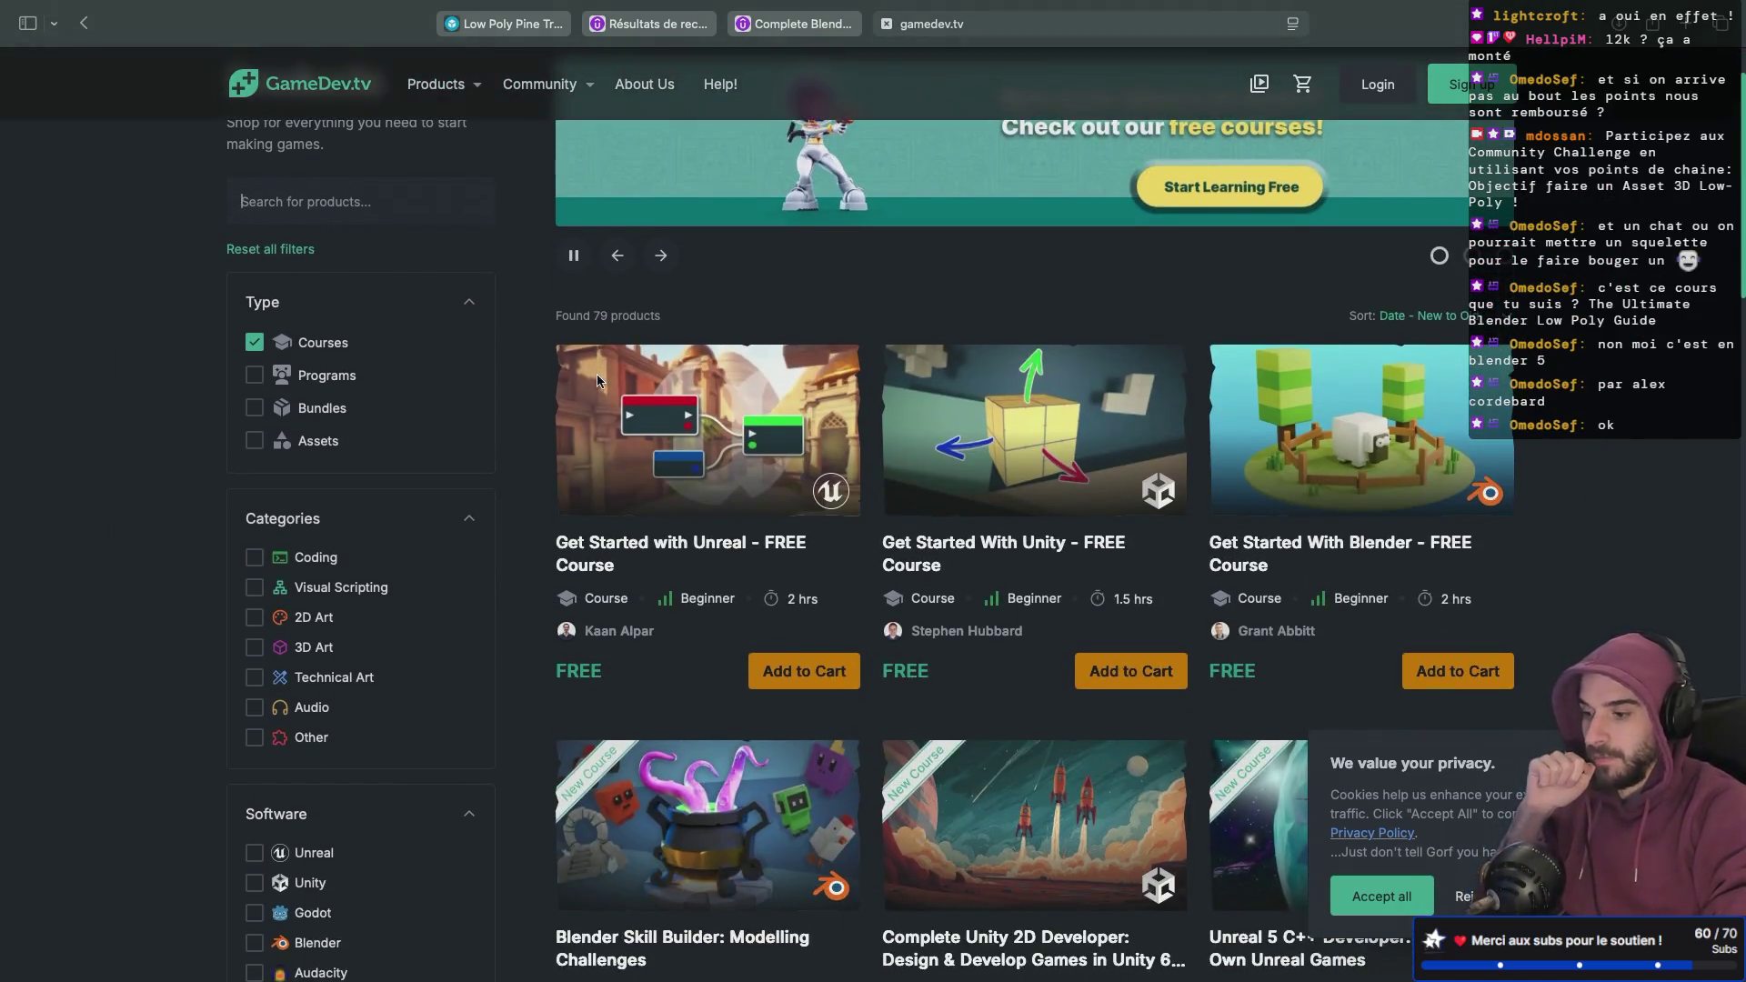
scroll(598, 380, "down", 3)
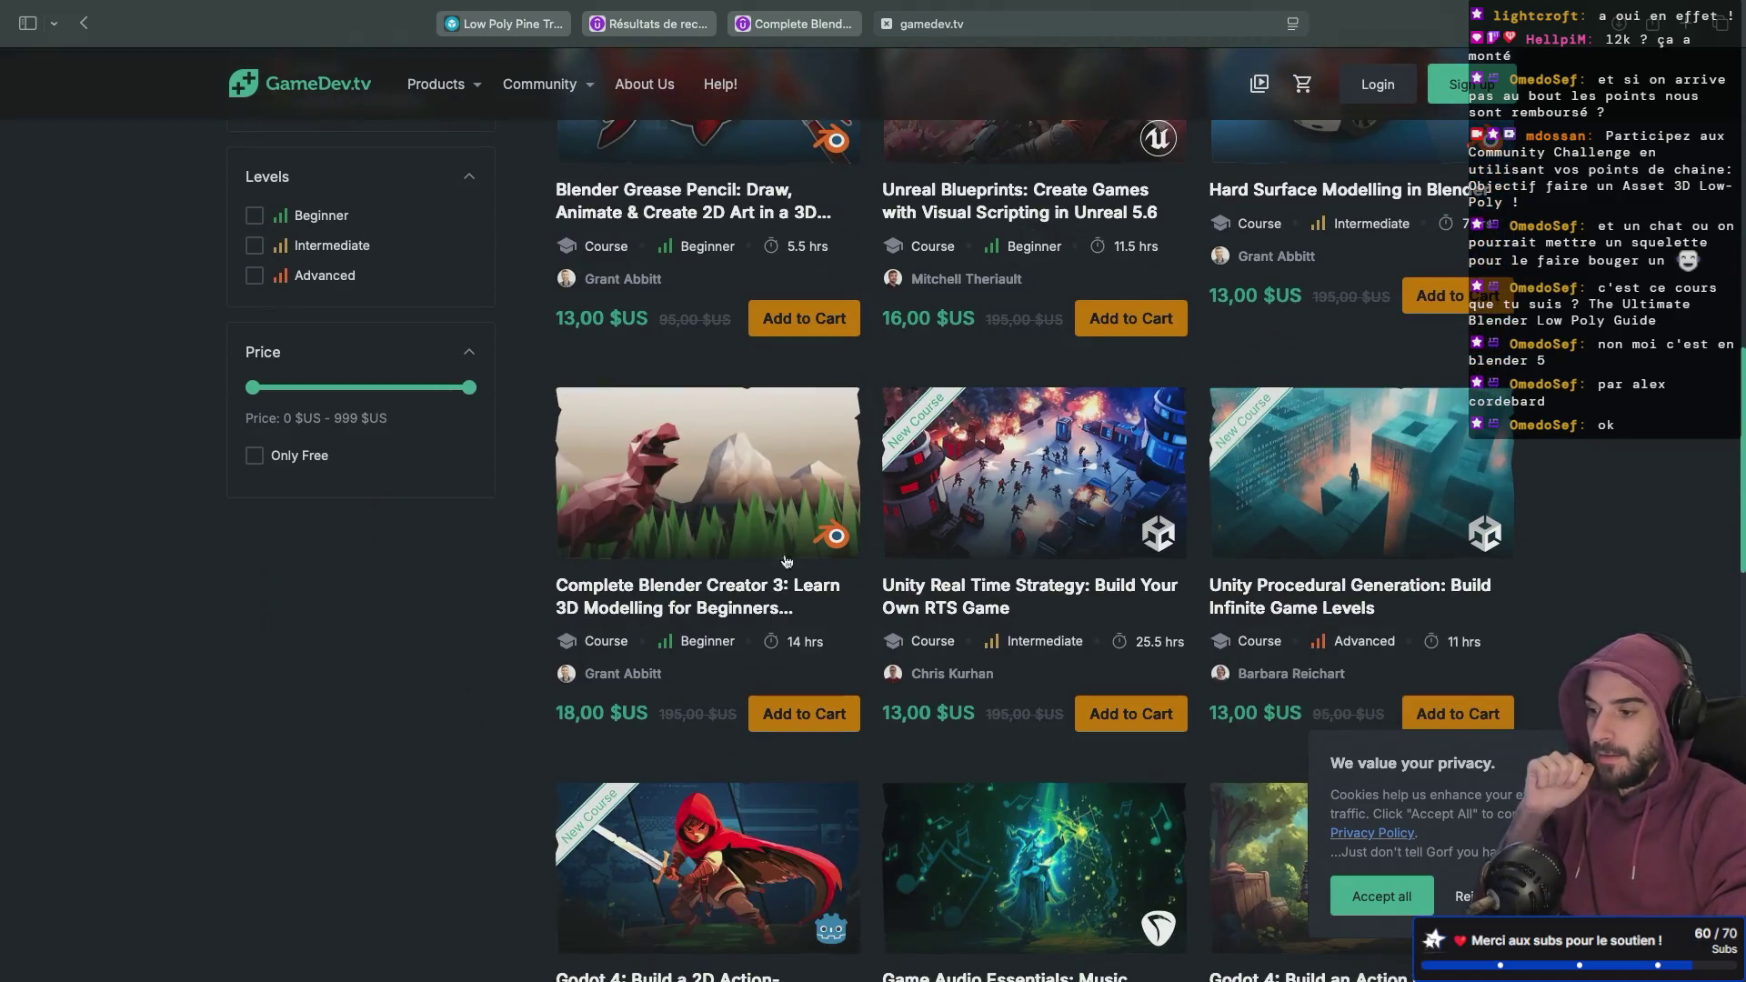
scroll(774, 526, "down", 9)
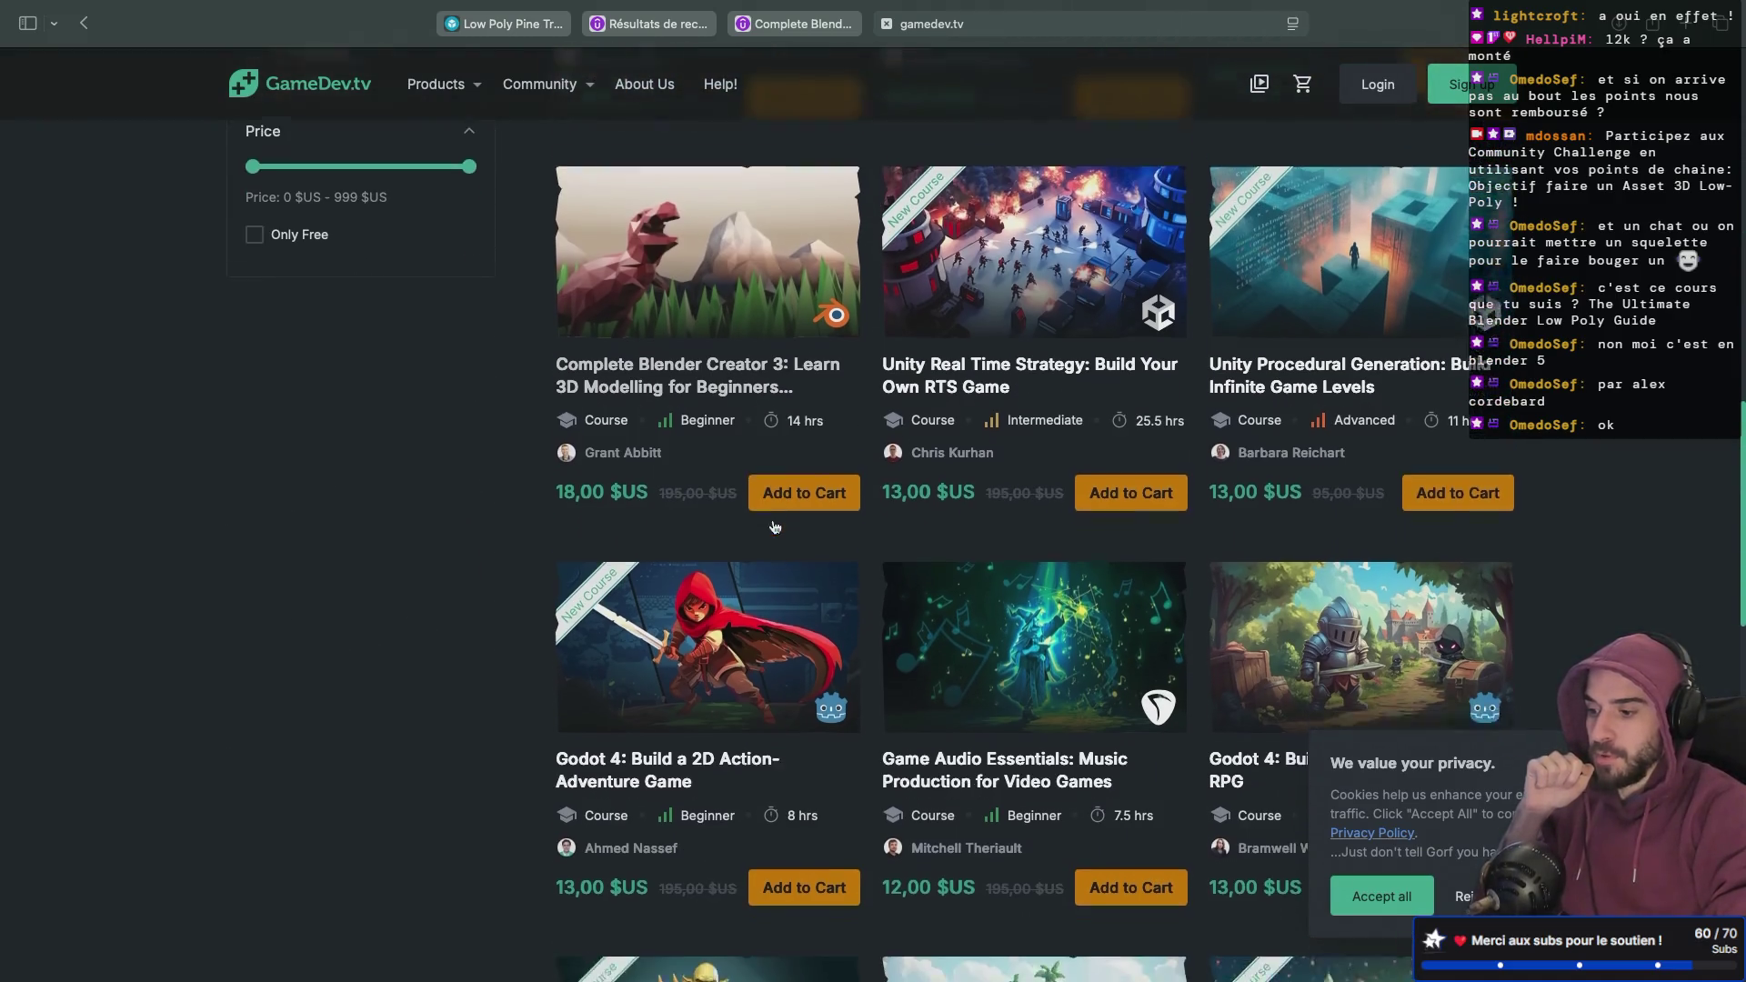
scroll(880, 581, "down", 1)
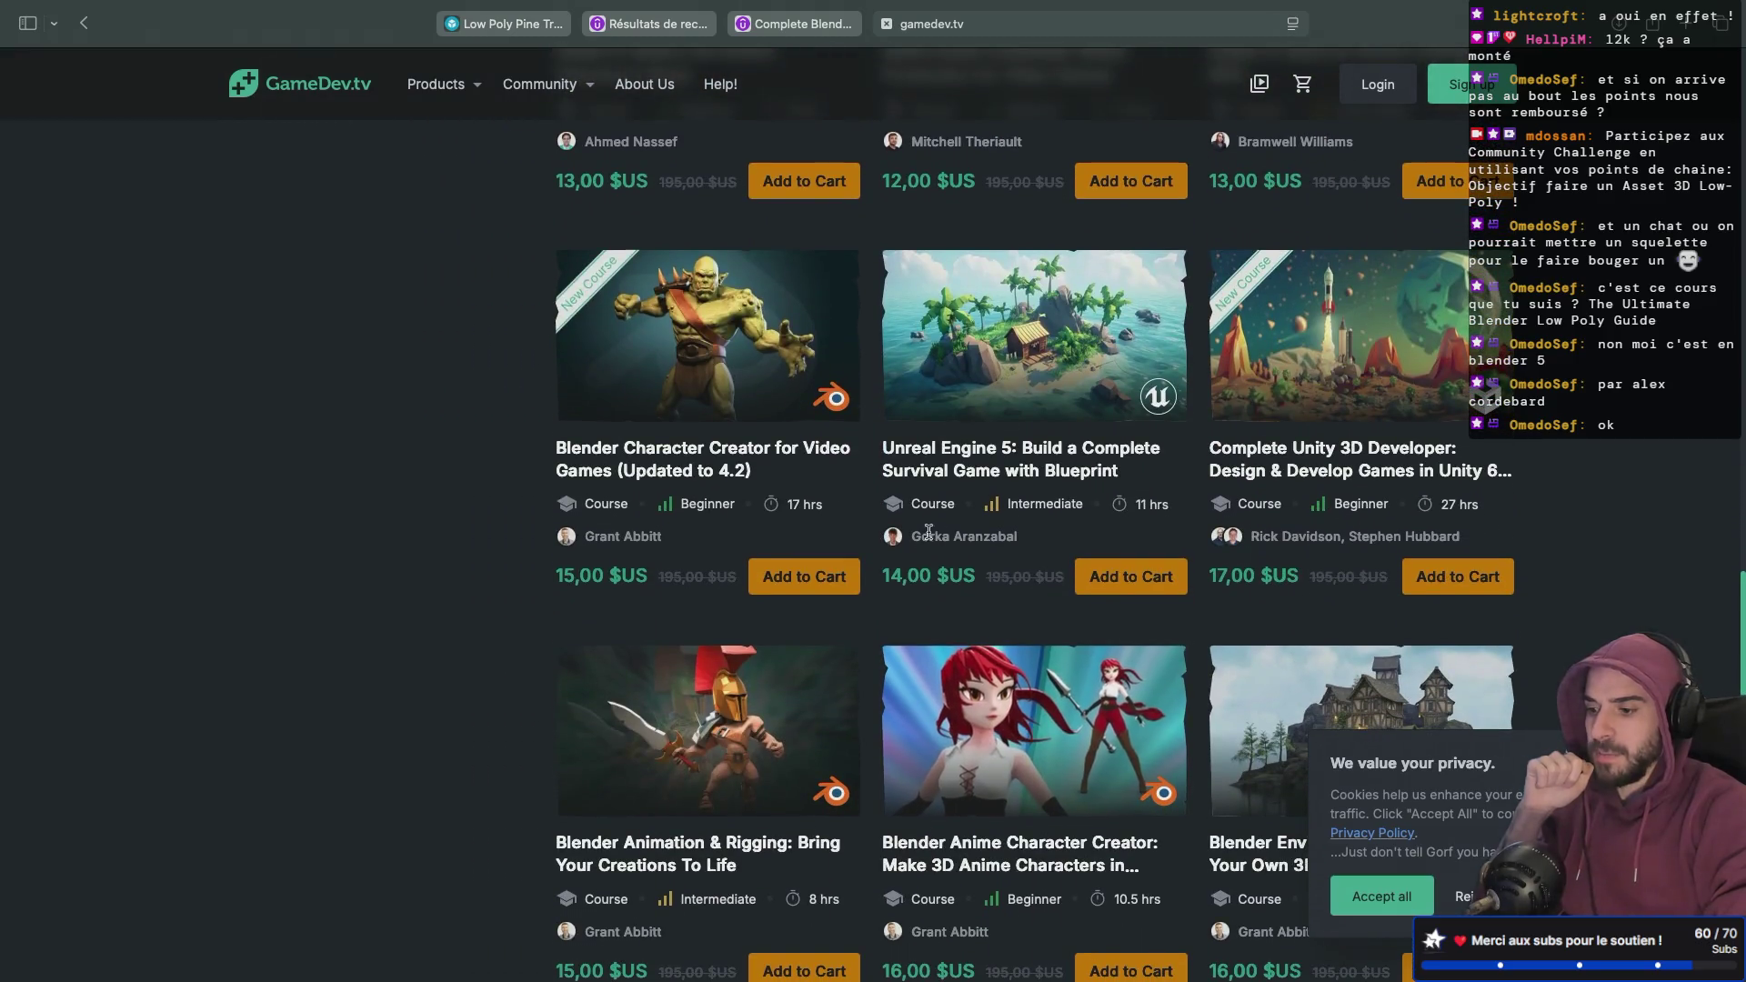
scroll(950, 557, "down", 3)
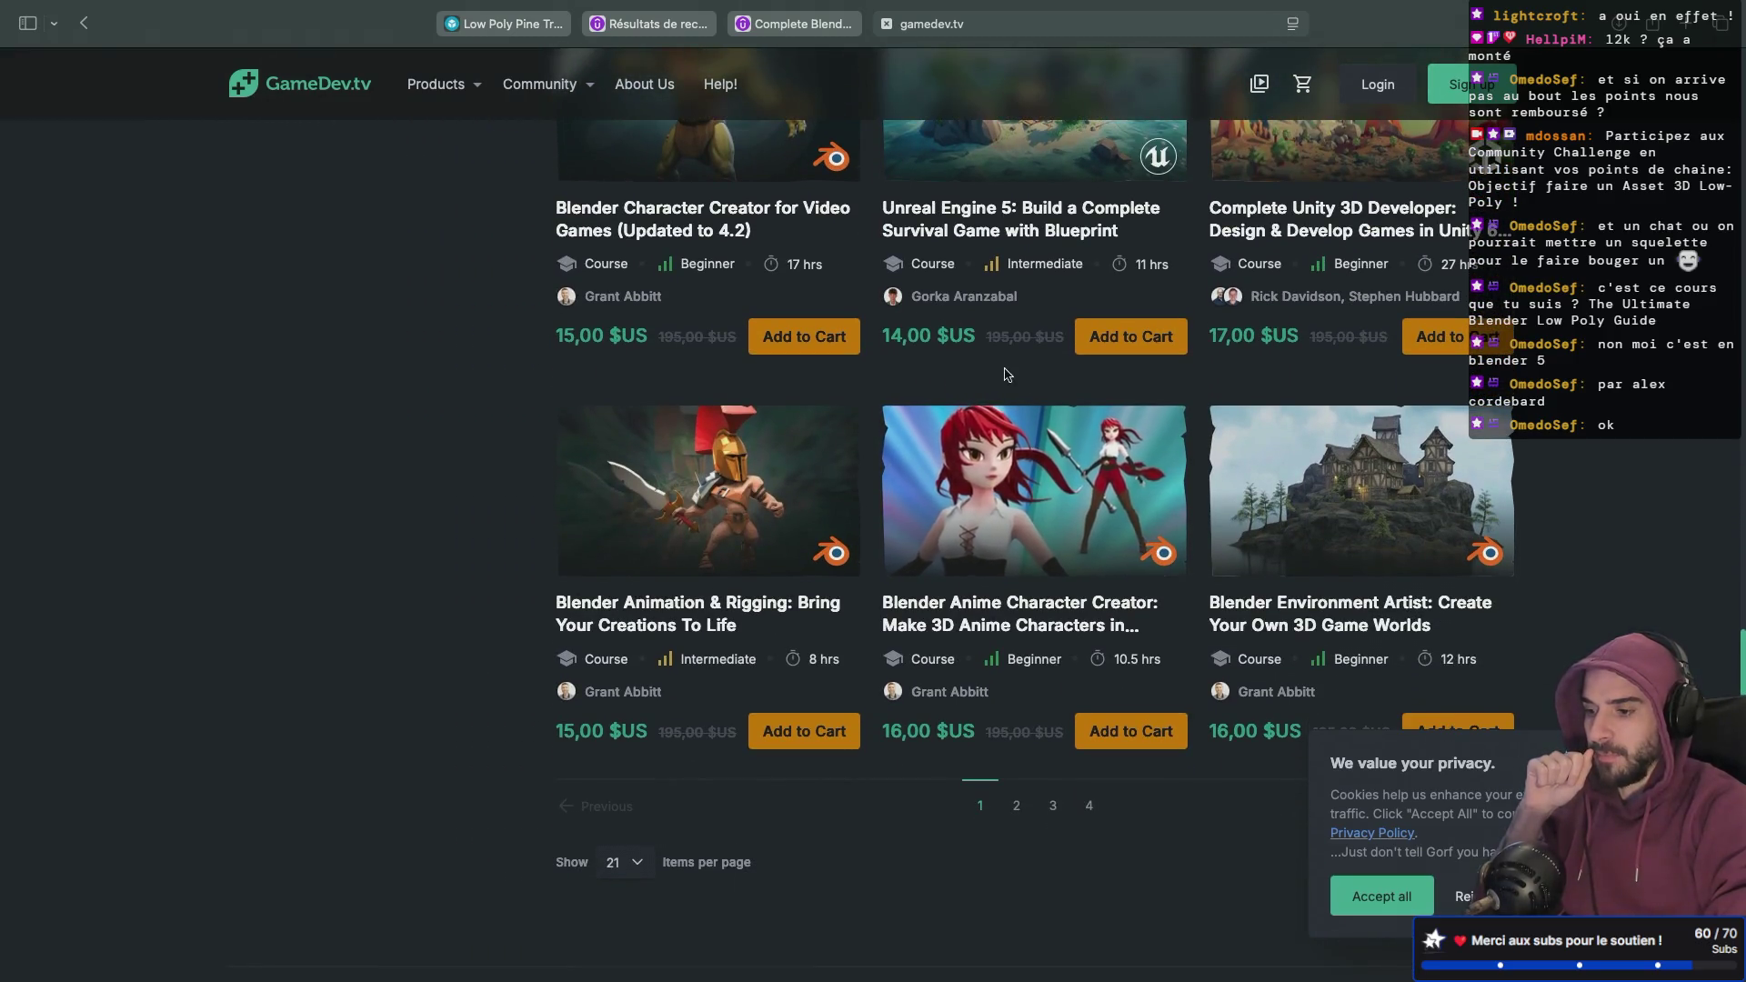
scroll(920, 334, "down", 2)
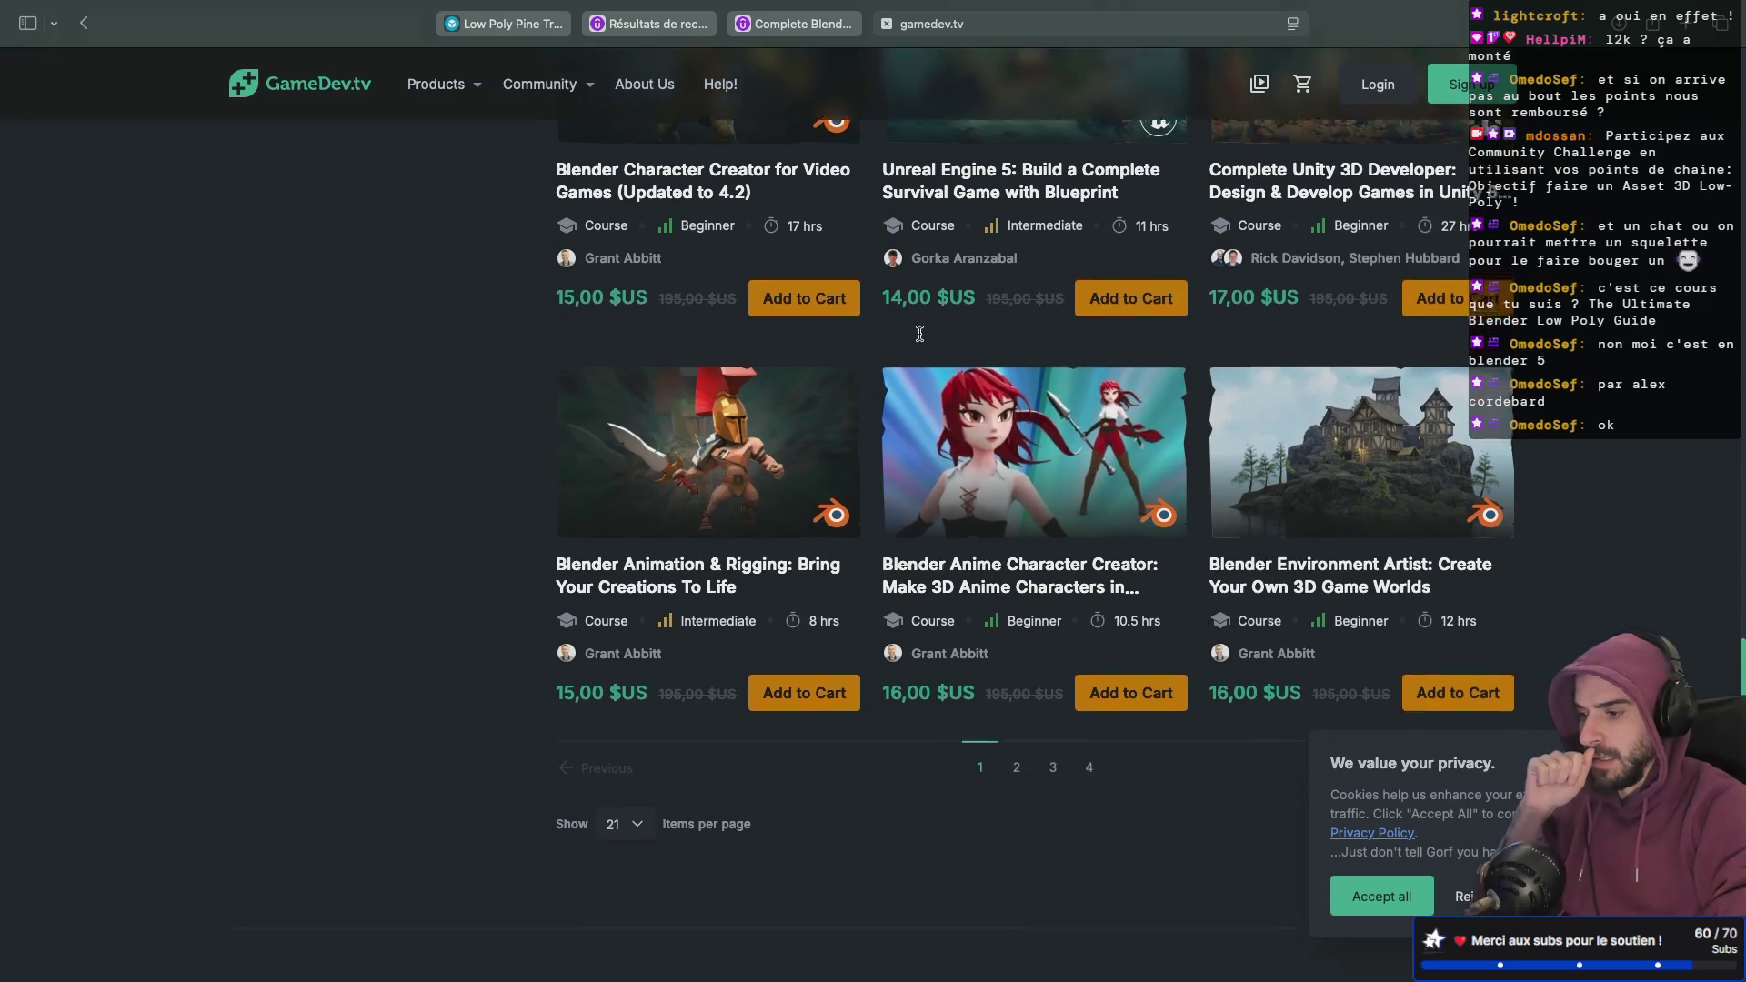
scroll(919, 332, "up", 3)
scroll(919, 334, "down", 1)
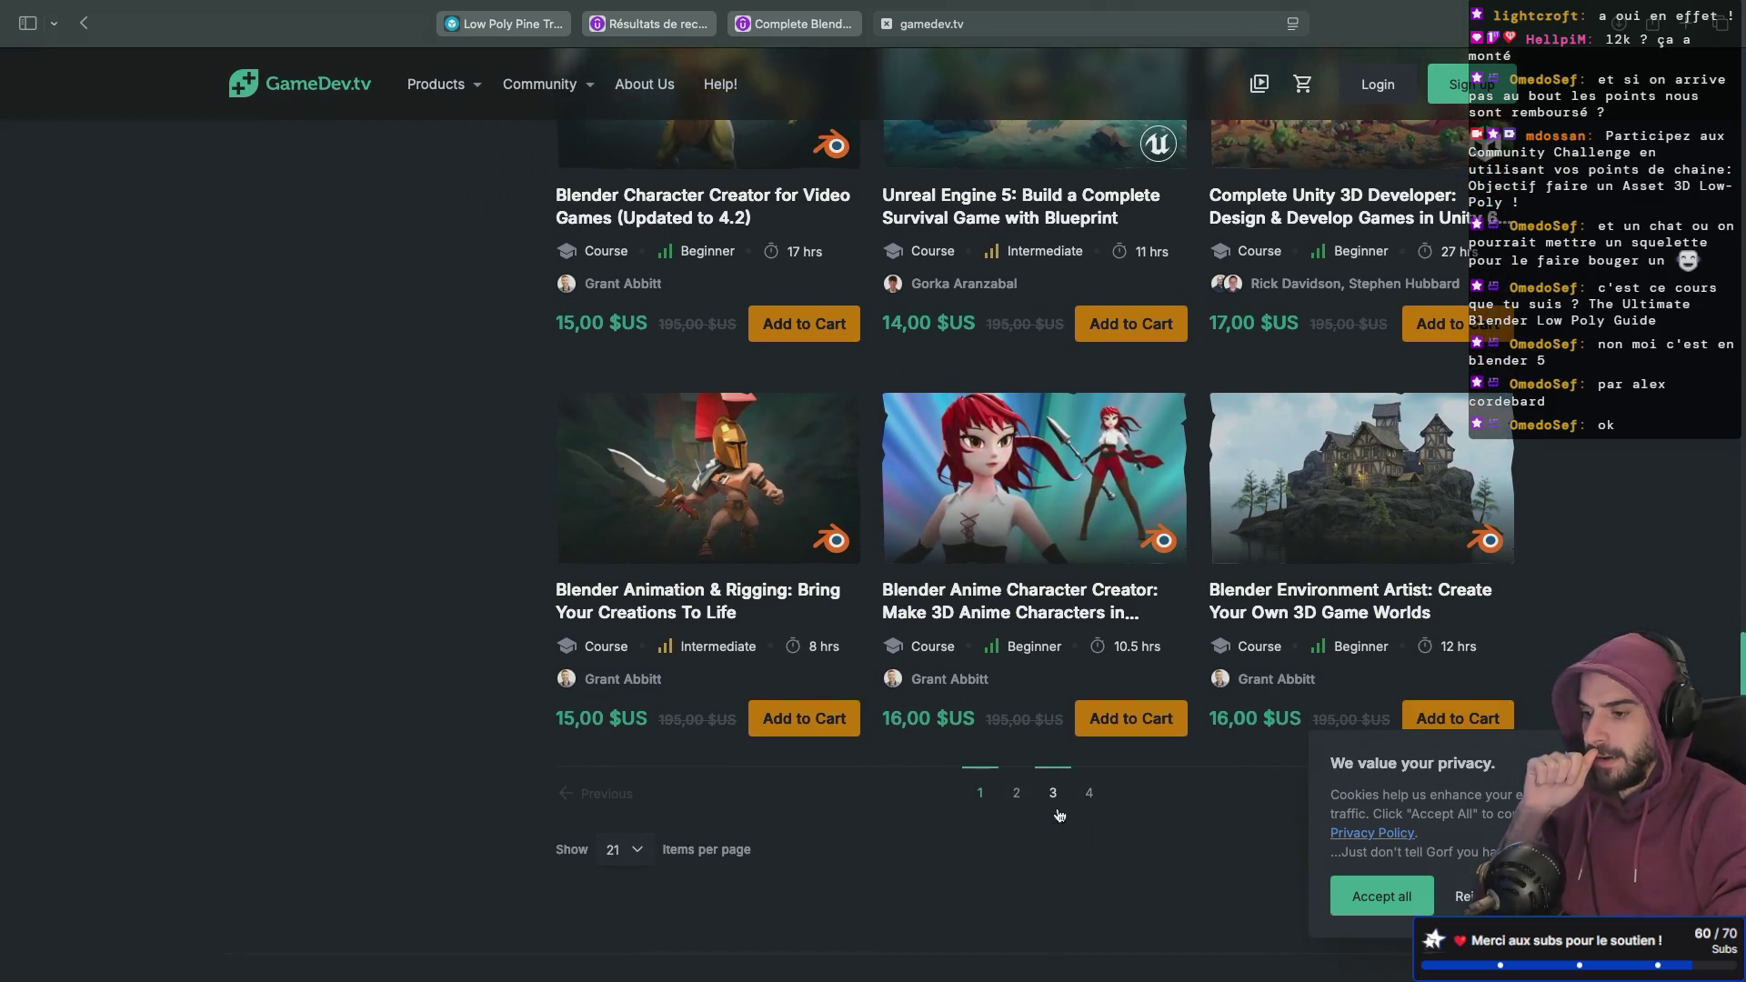
left_click(1017, 795)
scroll(898, 377, "up", 2)
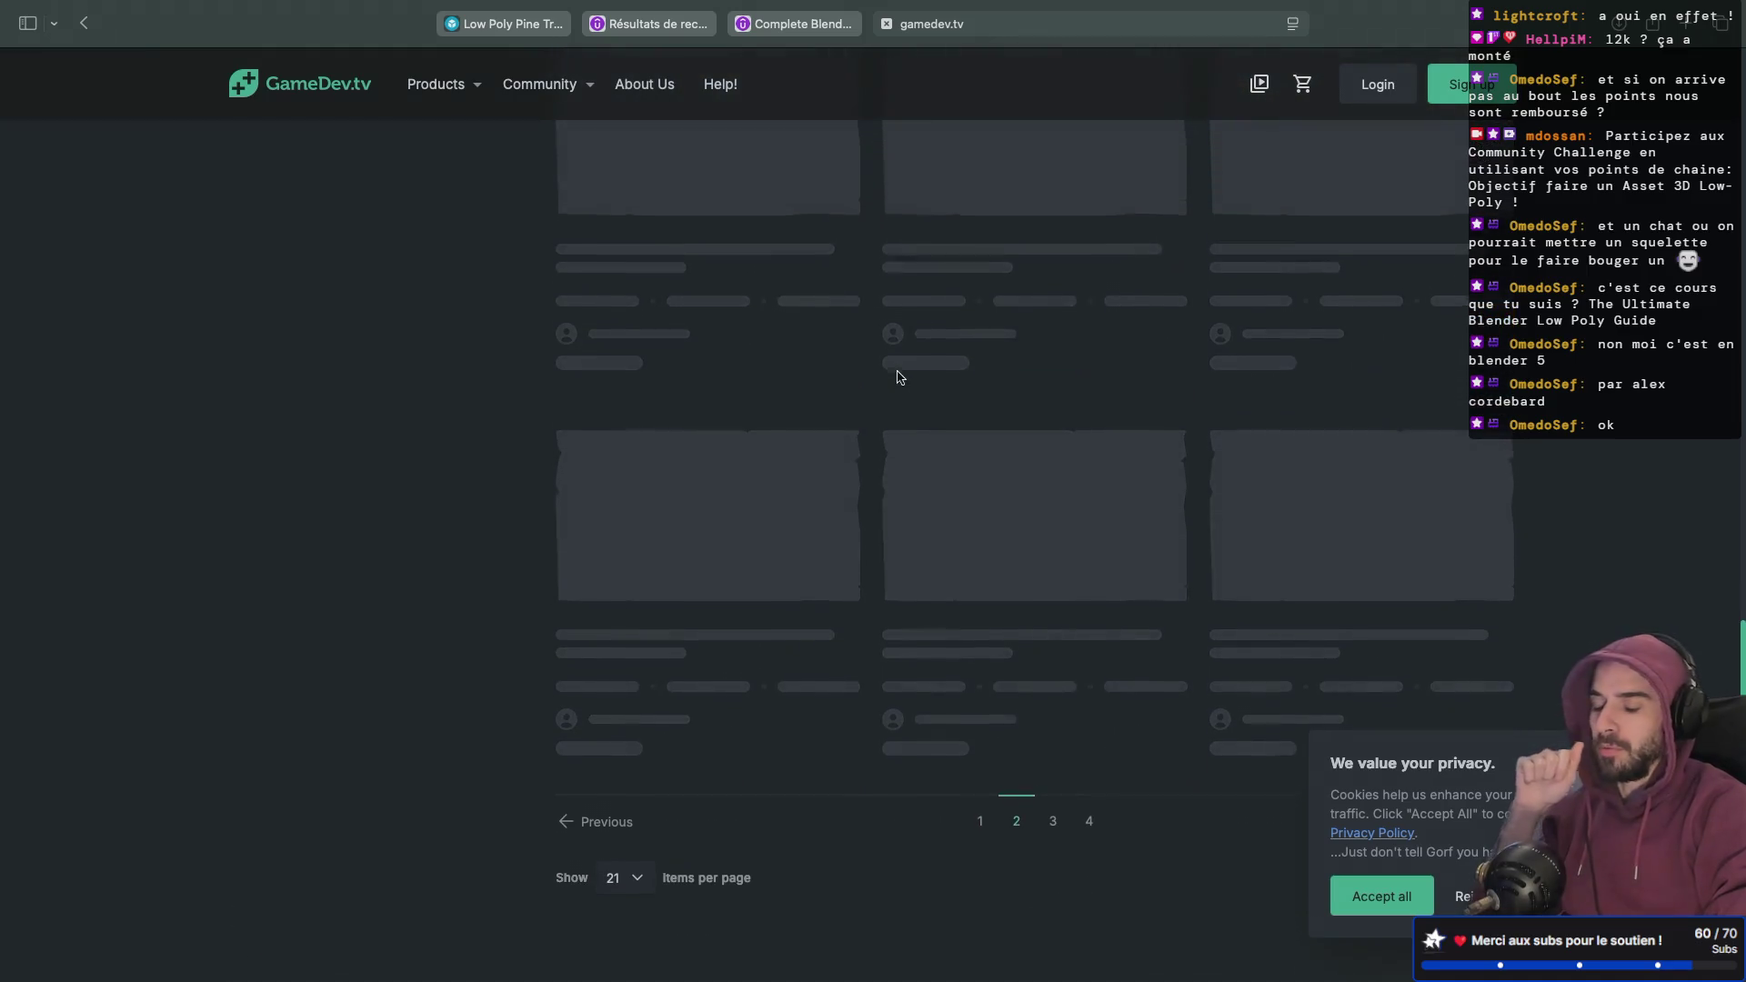
scroll(899, 376, "up", 10)
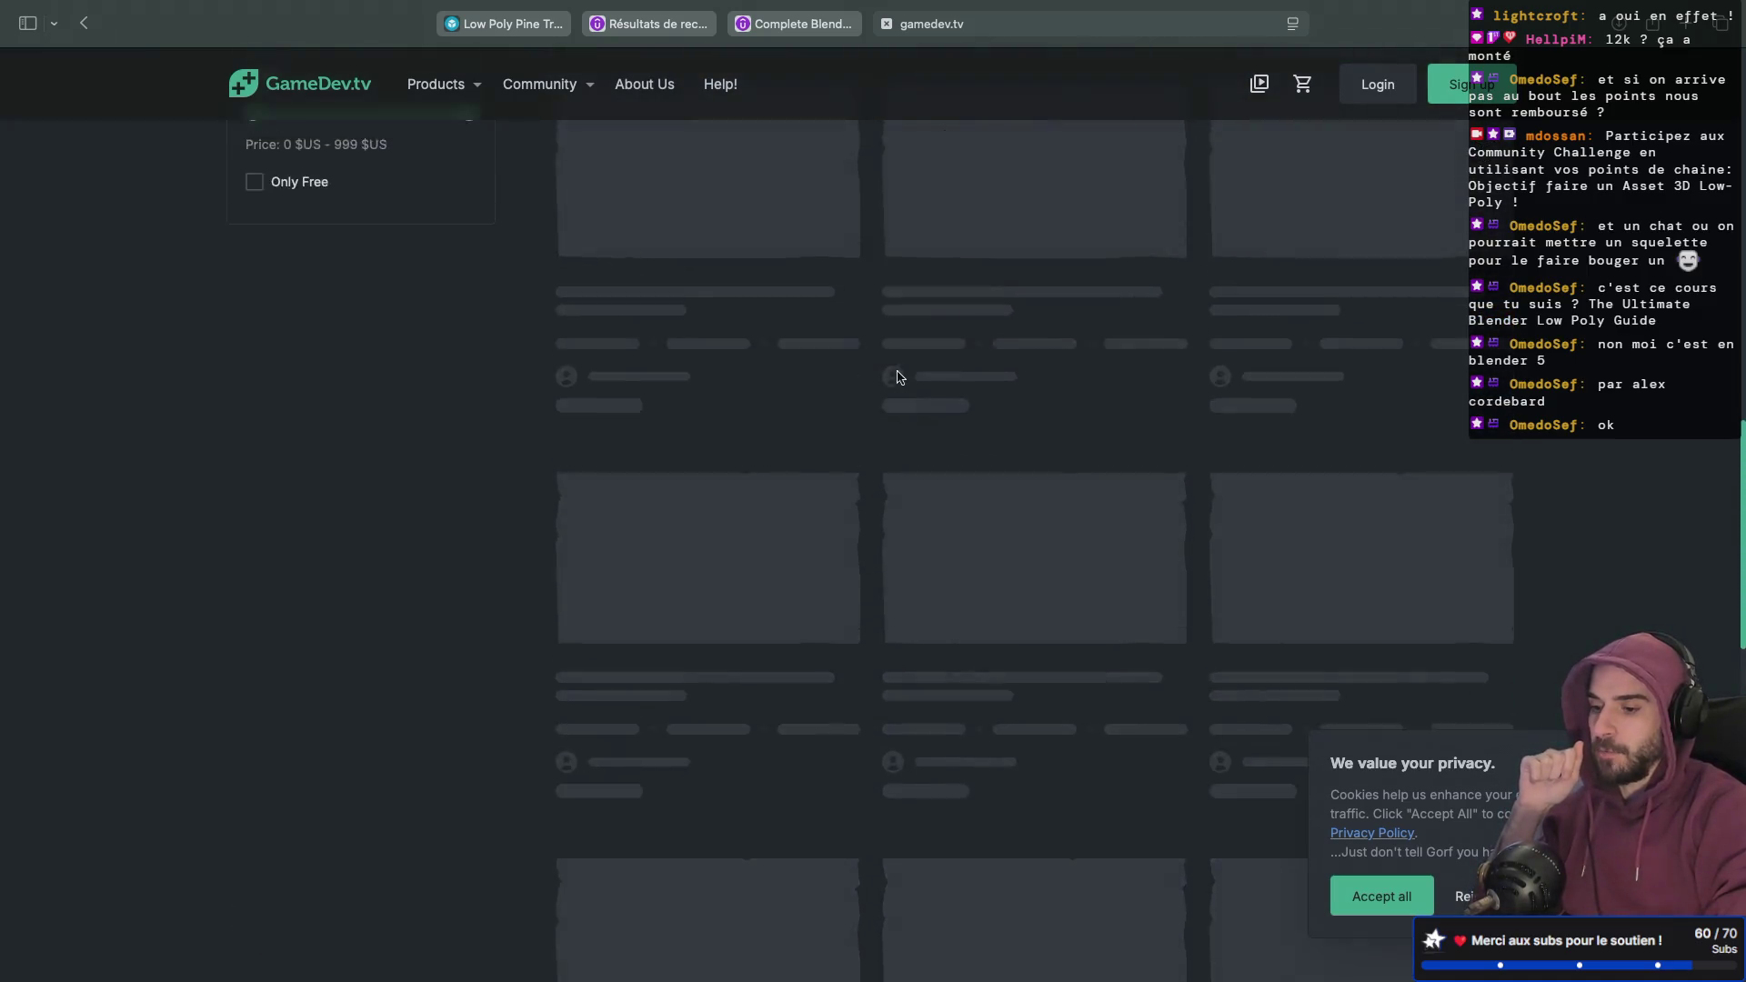
scroll(899, 377, "up", 1)
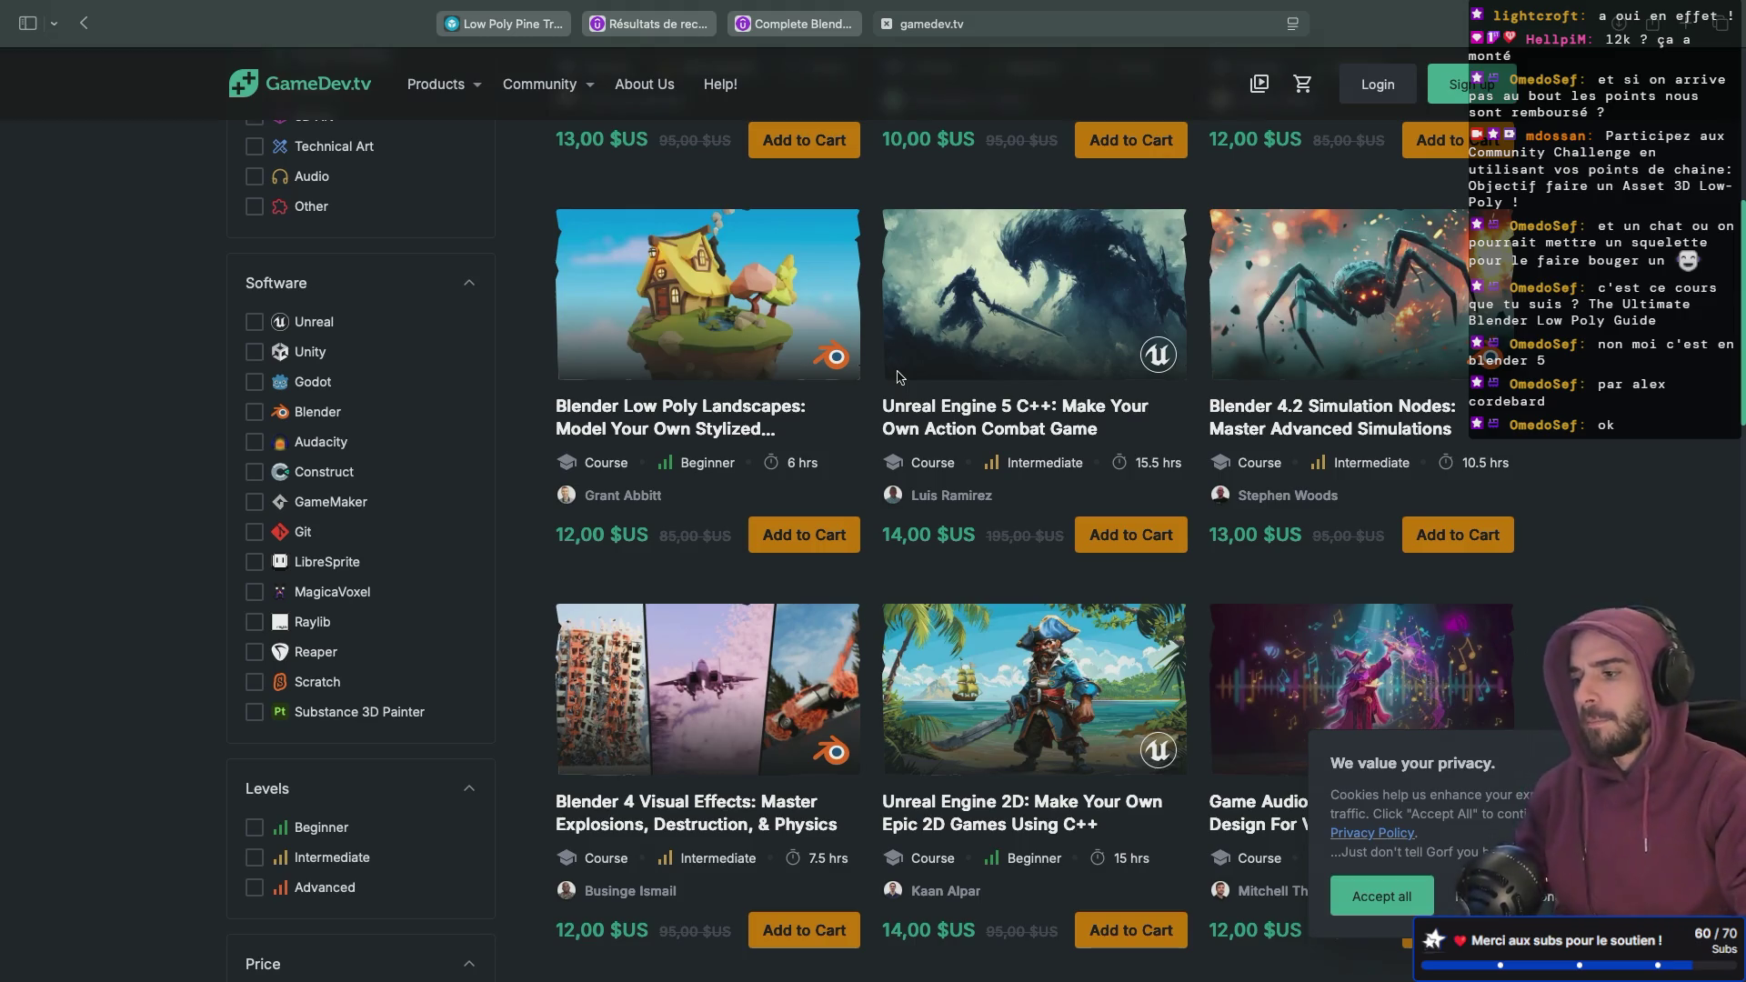
scroll(898, 378, "up", 10)
left_click(309, 80)
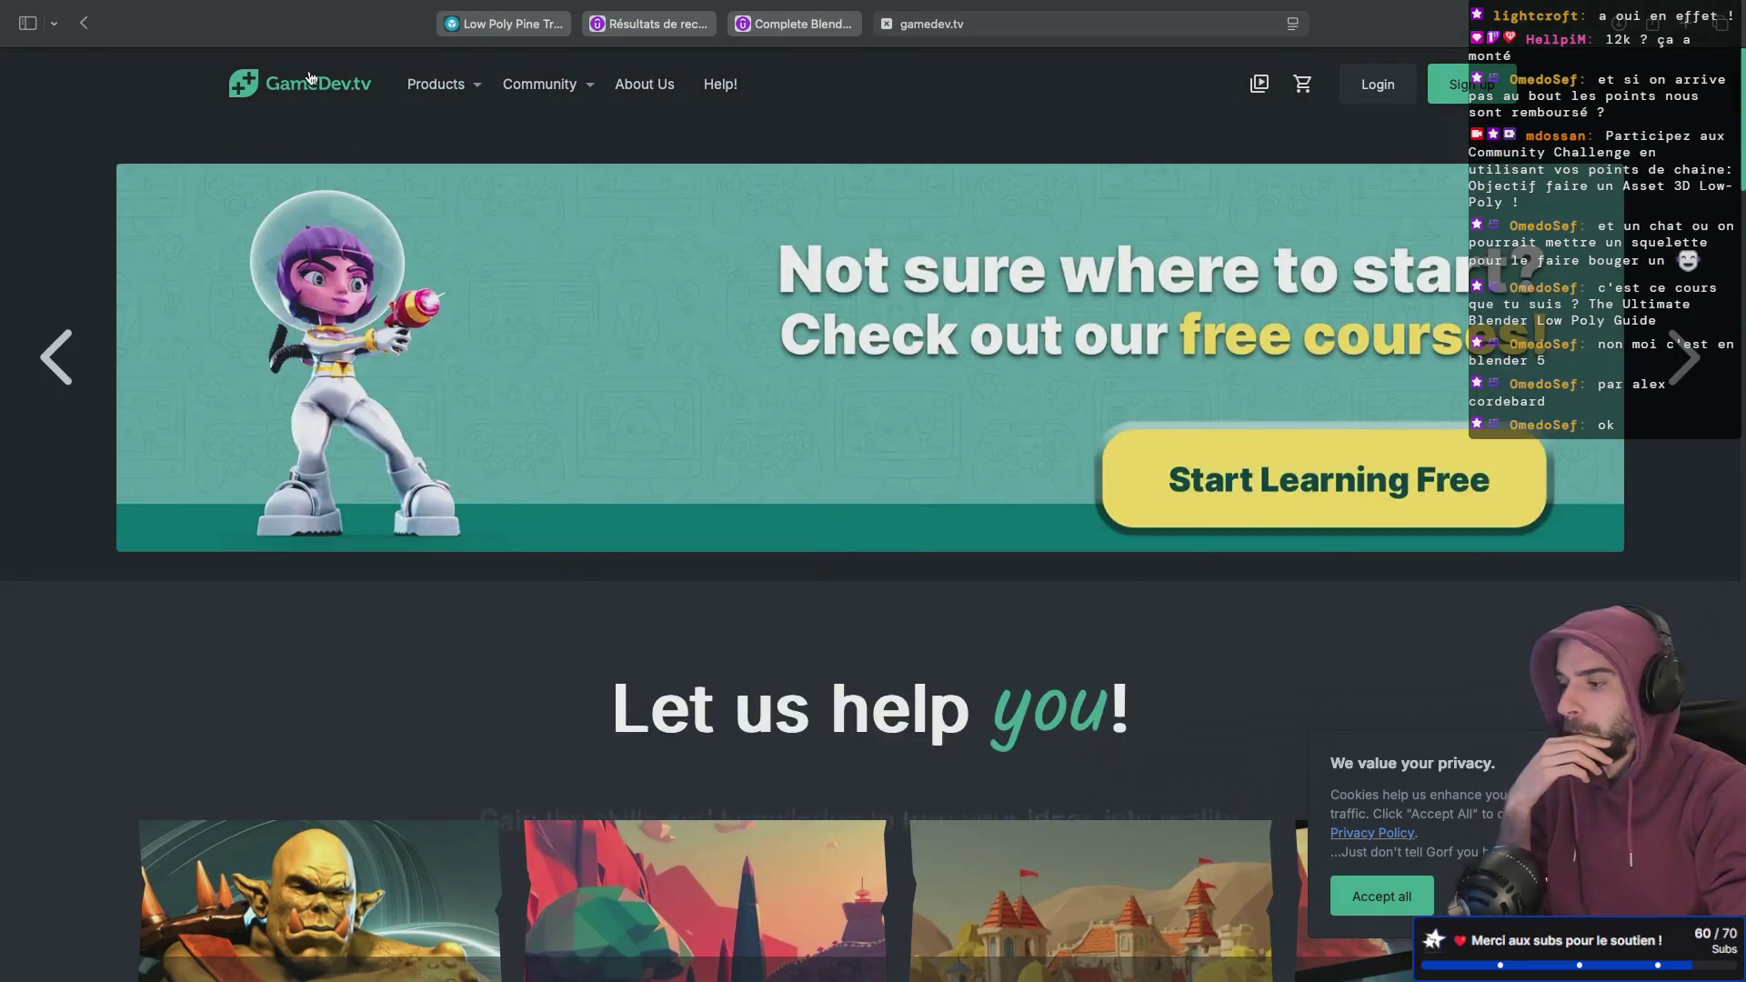
Step: Filter GameDev.tv to the live training Programs, then return to the homepage
scroll(427, 181, "down", 1)
scroll(437, 108, "up", 1)
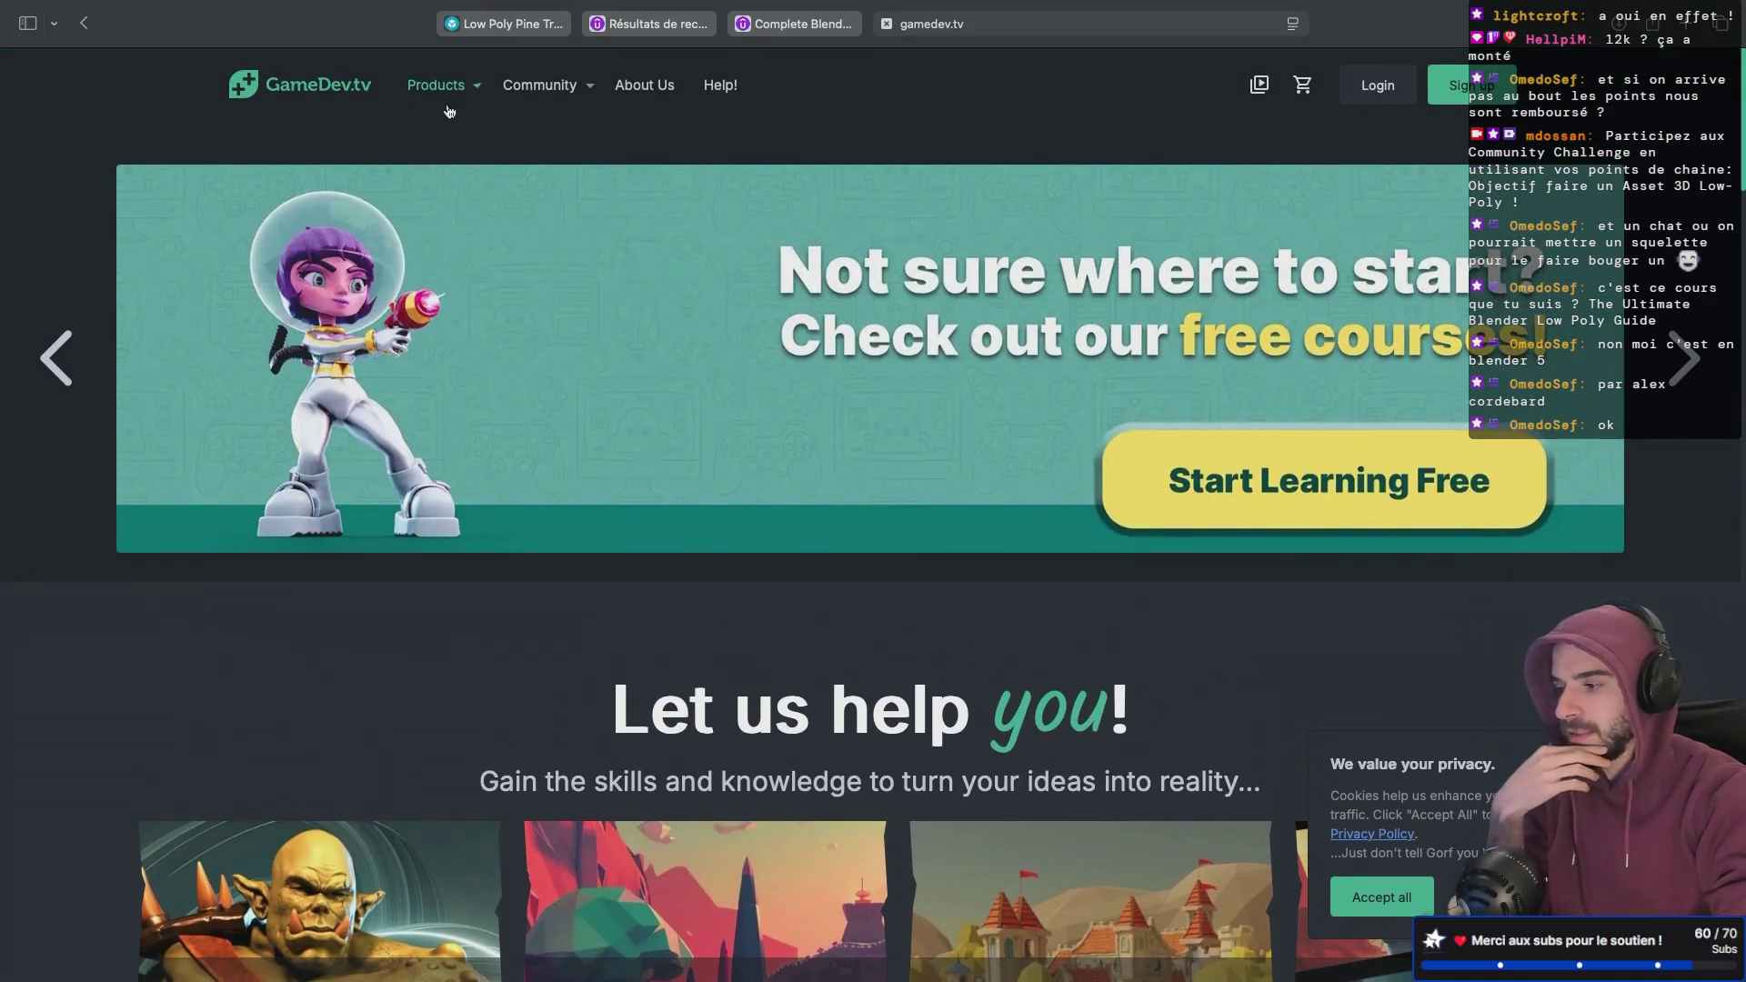
mouse_move(438, 107)
left_click(505, 223)
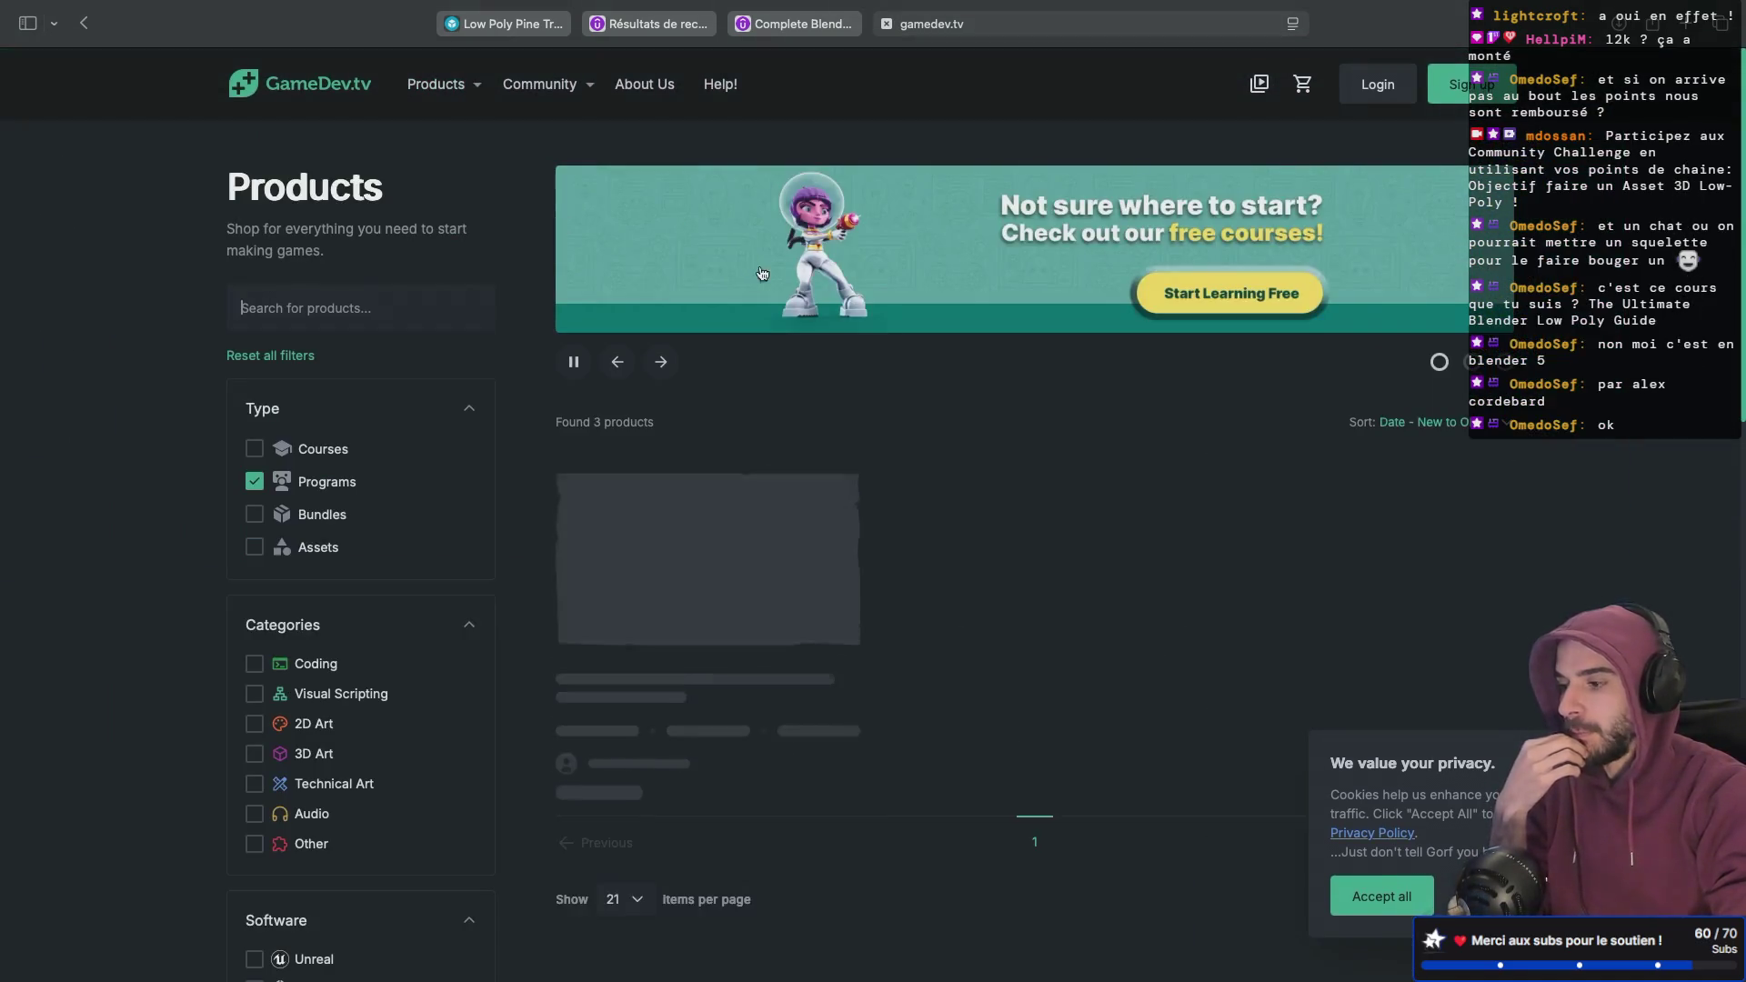
scroll(909, 364, "down", 1)
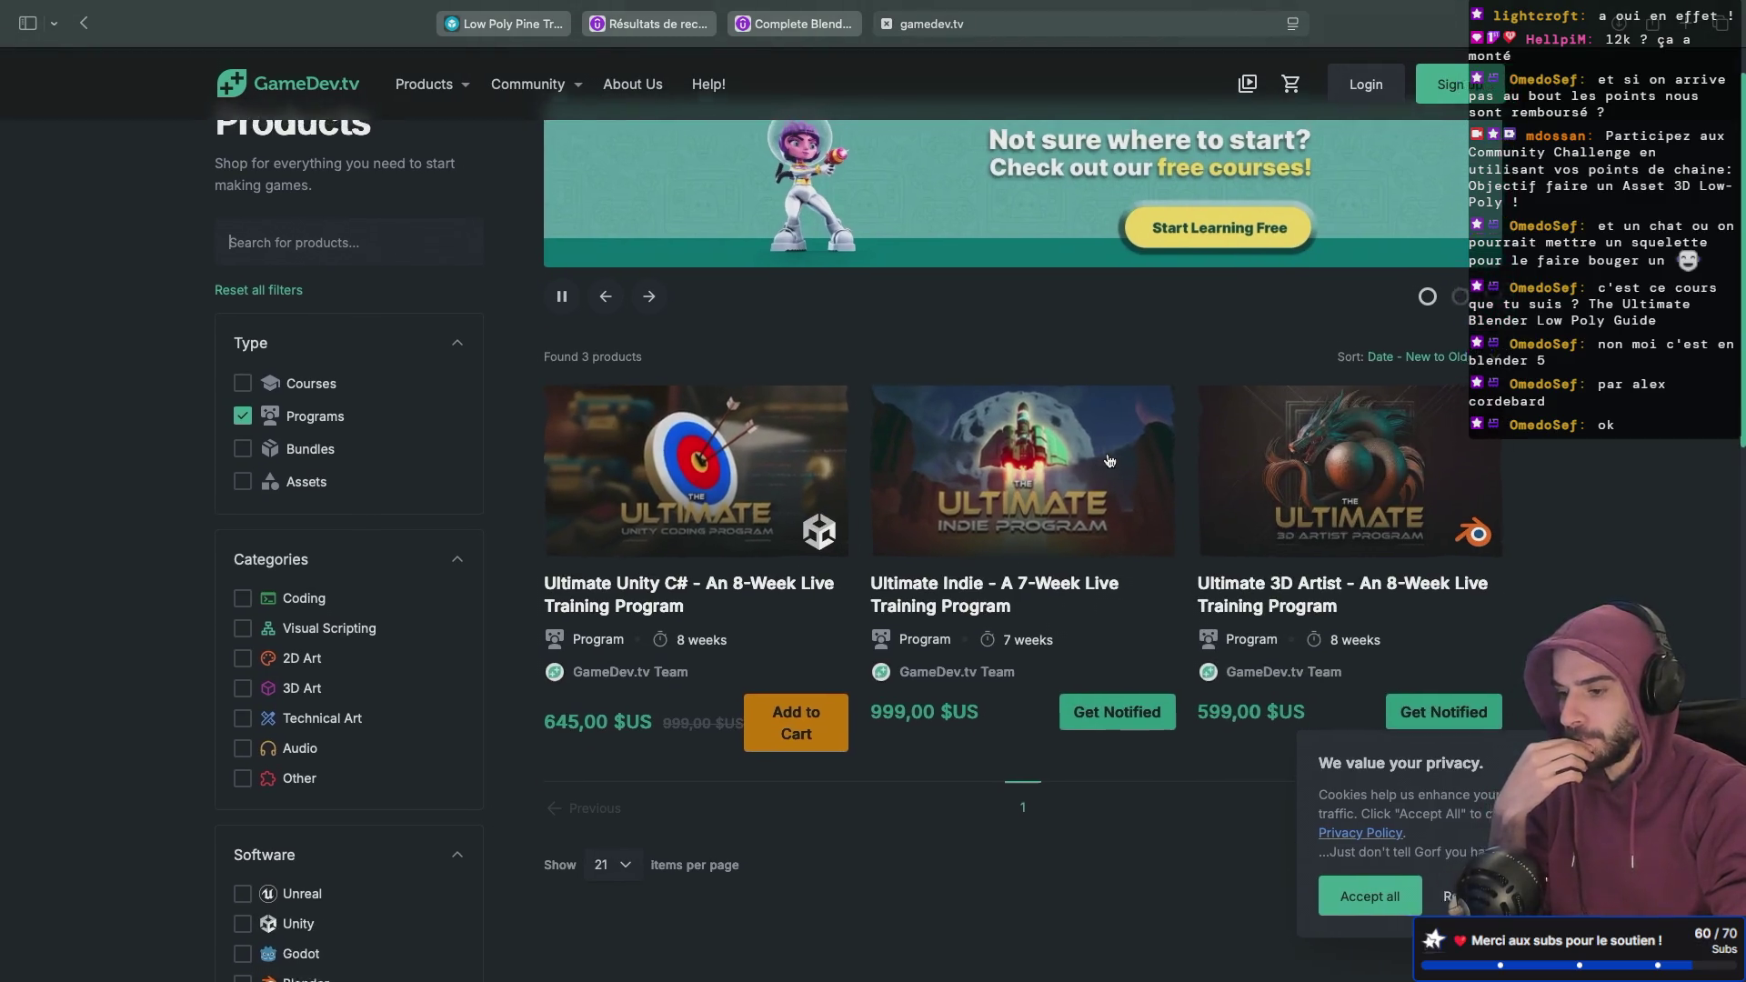
scroll(1110, 461, "up", 1)
mouse_move(423, 85)
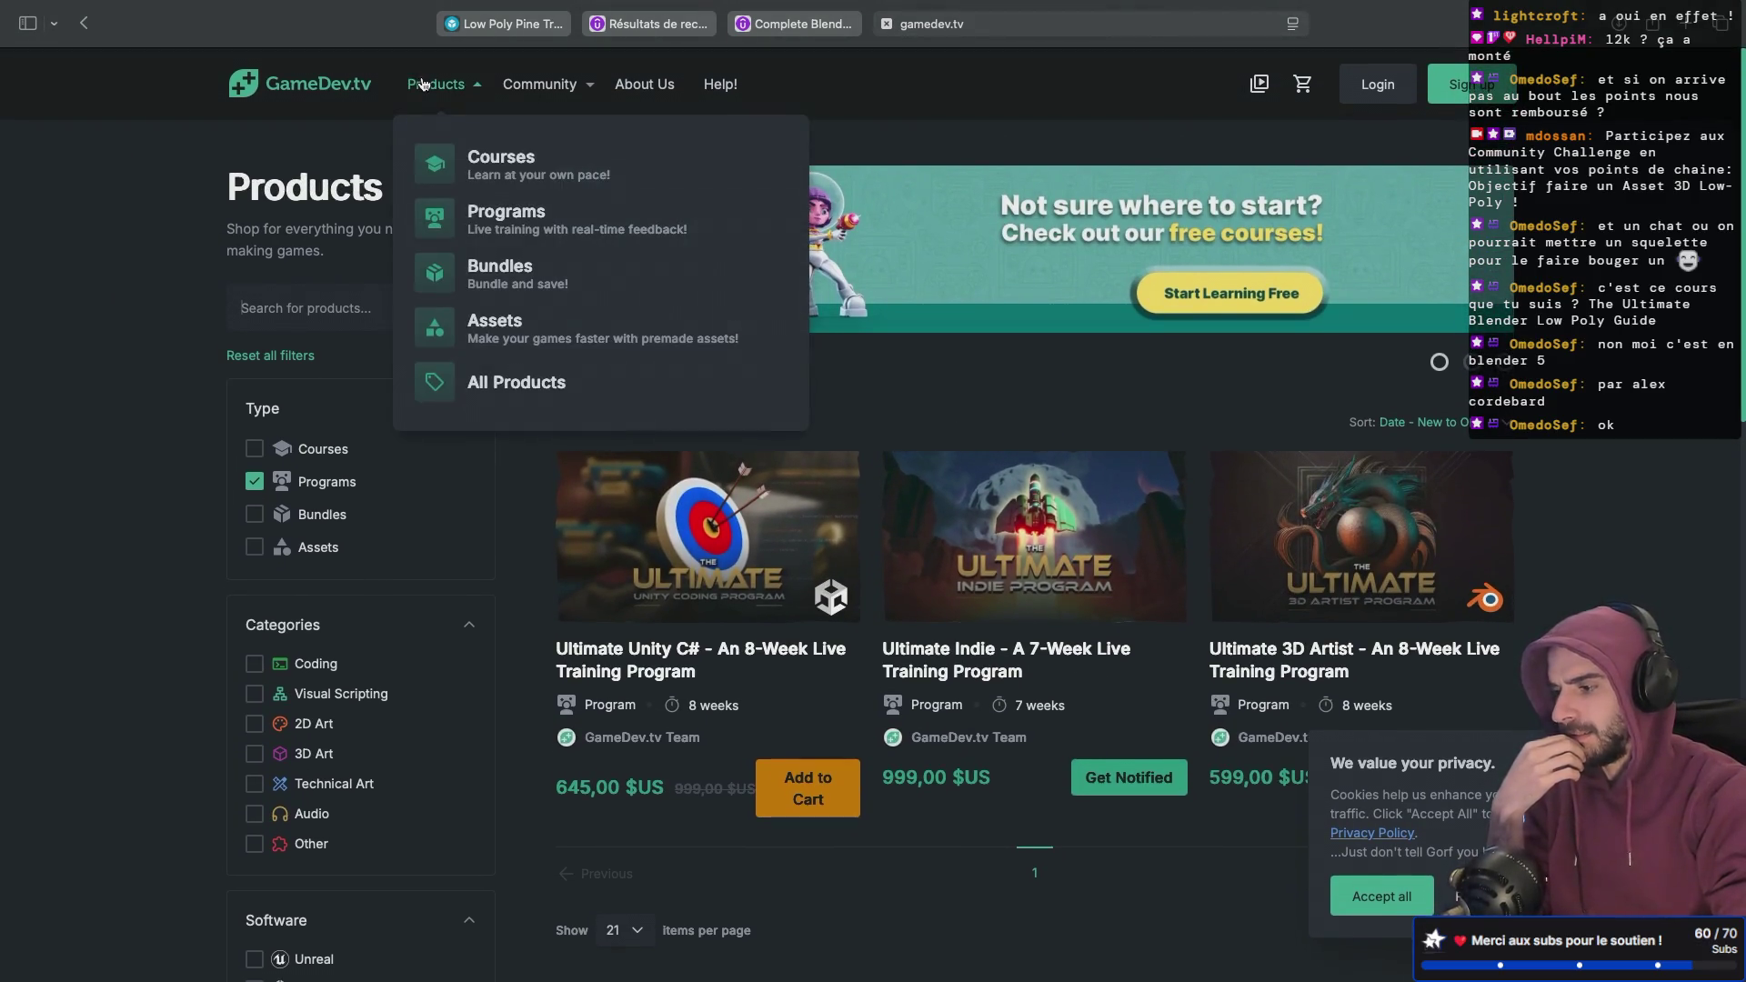
left_click(320, 84)
Step: Browse the GameDev.tv homepage offerings, back up to the free-courses banner, and close the tab
scroll(663, 481, "down", 7)
scroll(663, 481, "down", 6)
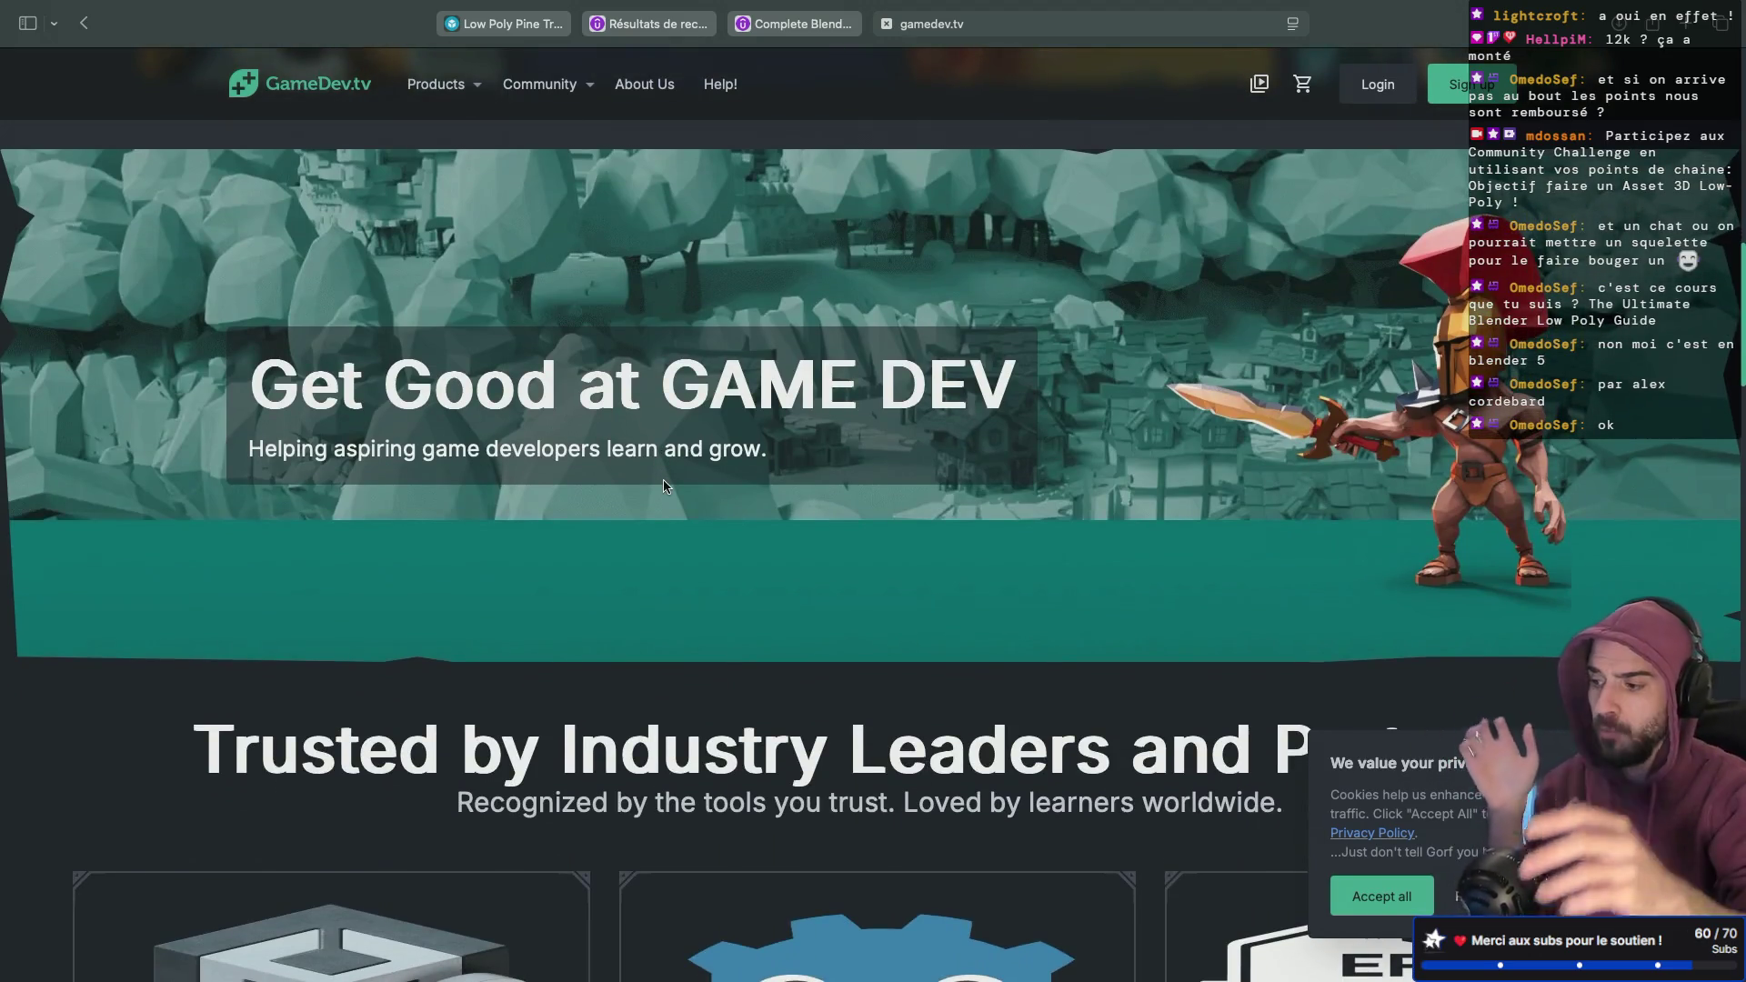
scroll(663, 486, "down", 15)
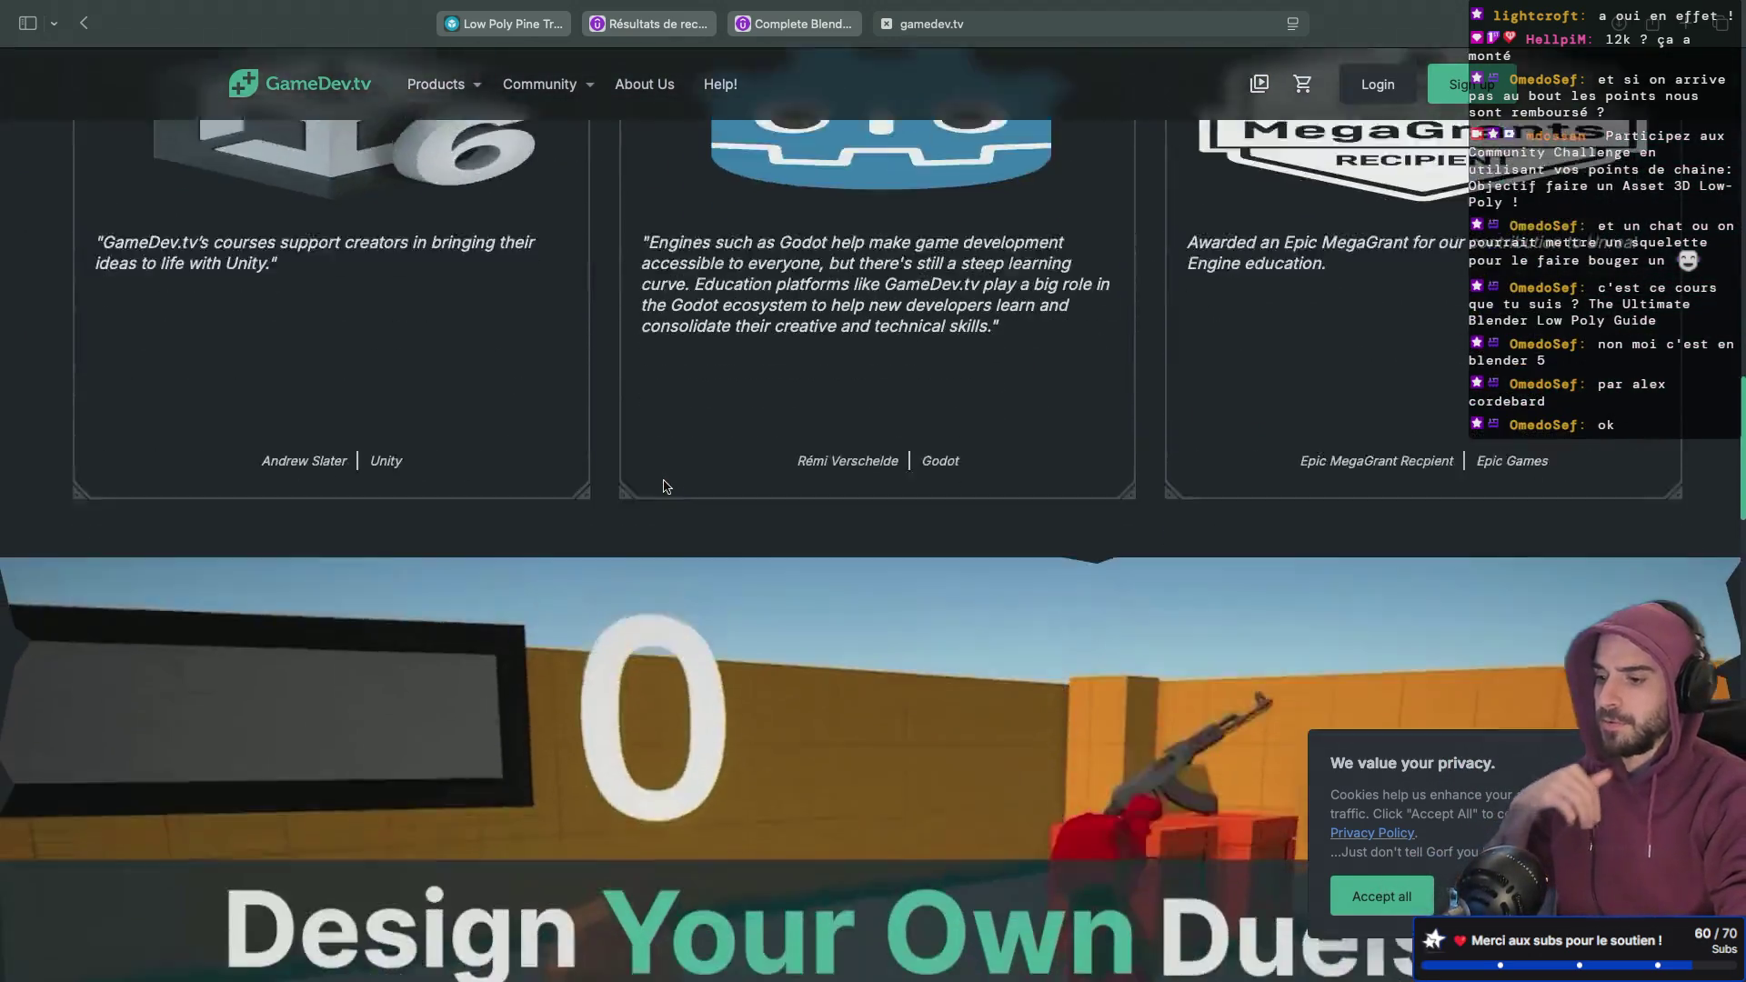
scroll(664, 486, "down", 15)
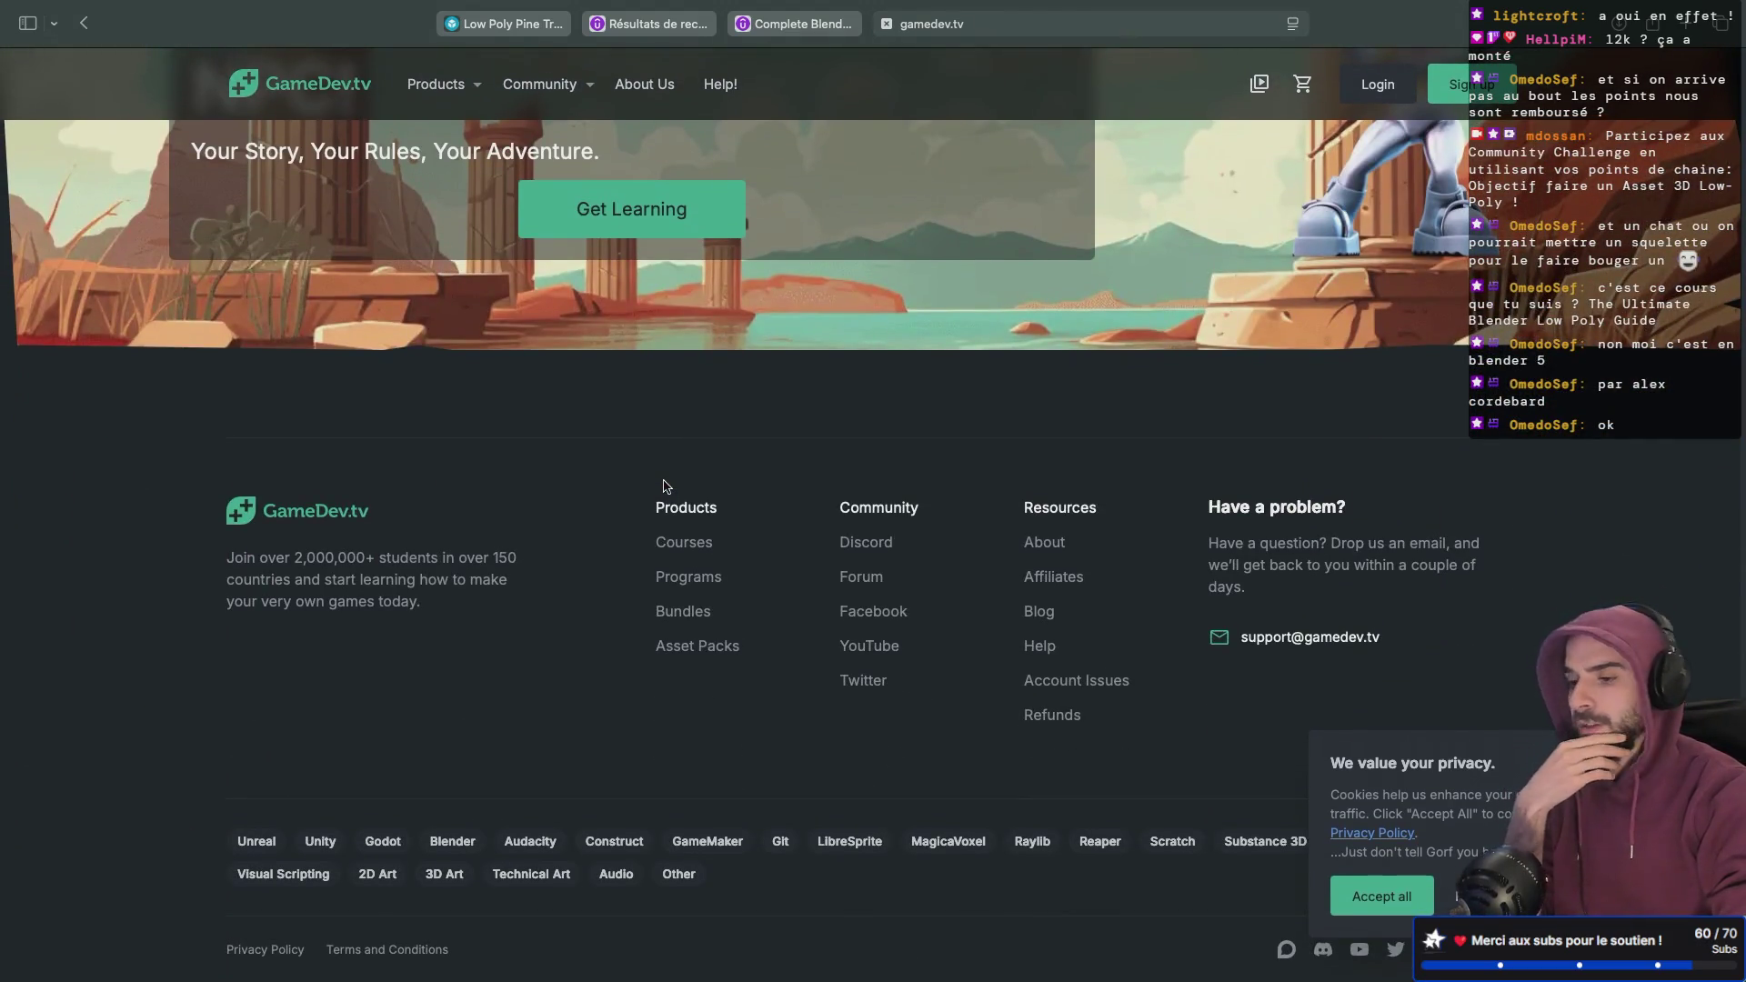
scroll(664, 487, "up", 10)
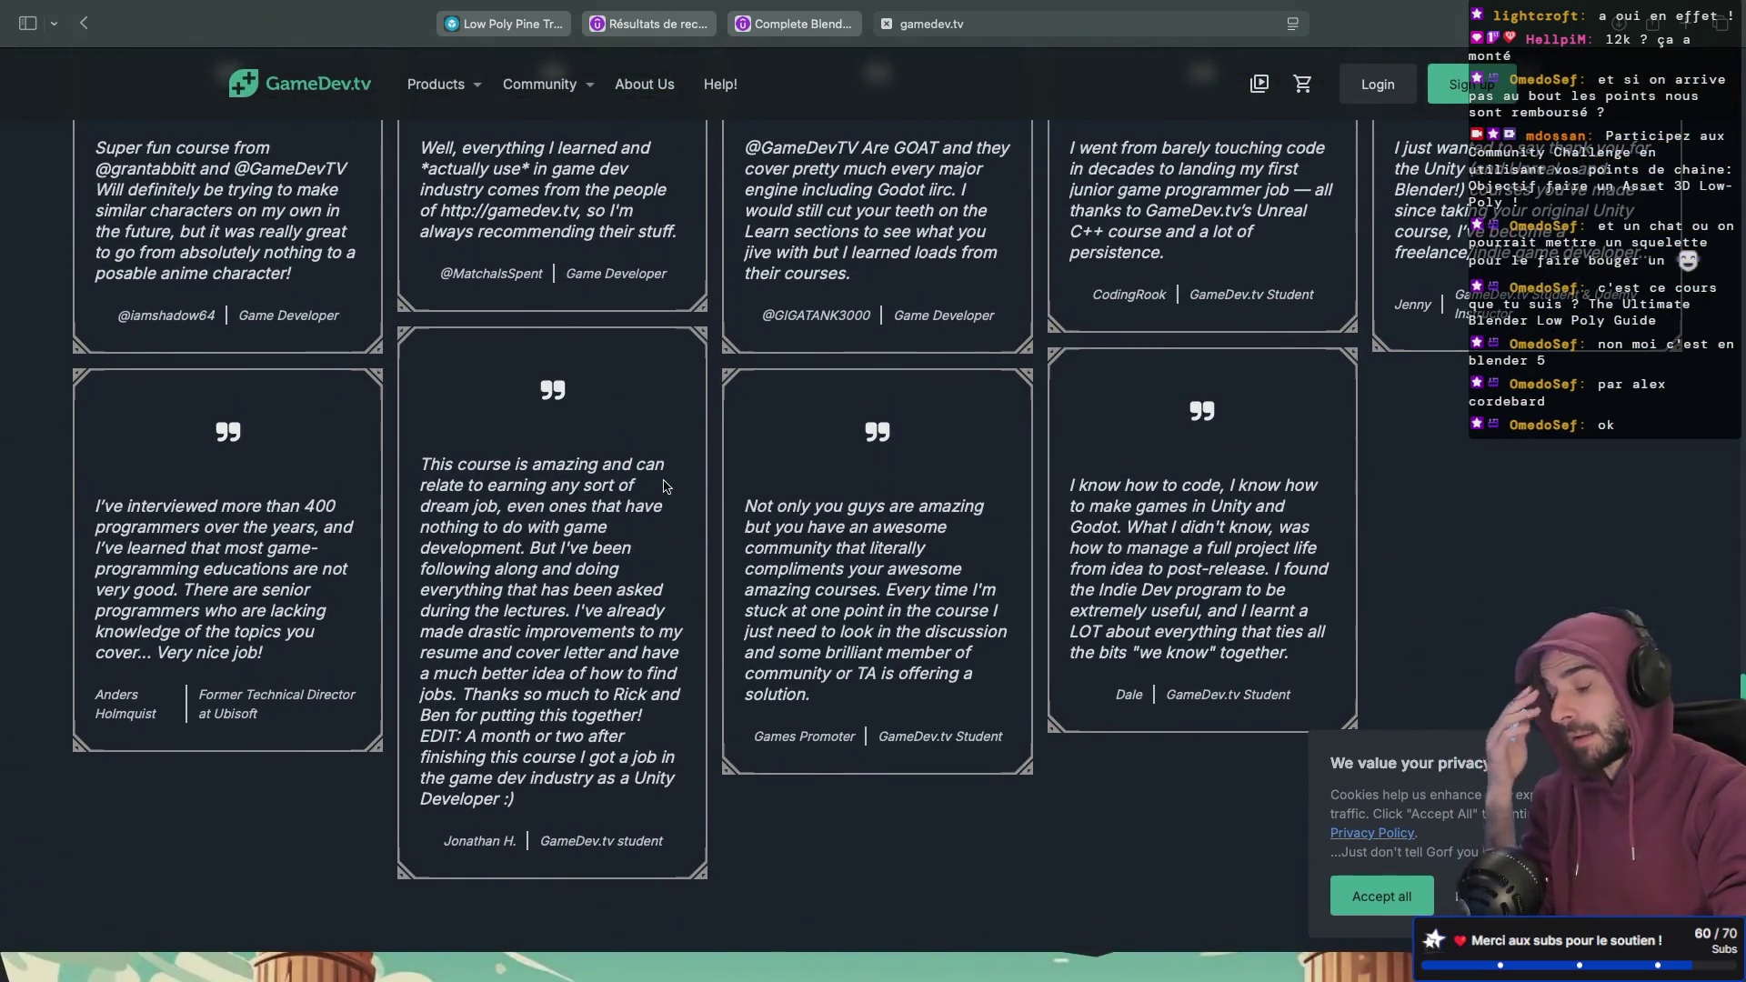
scroll(664, 486, "up", 15)
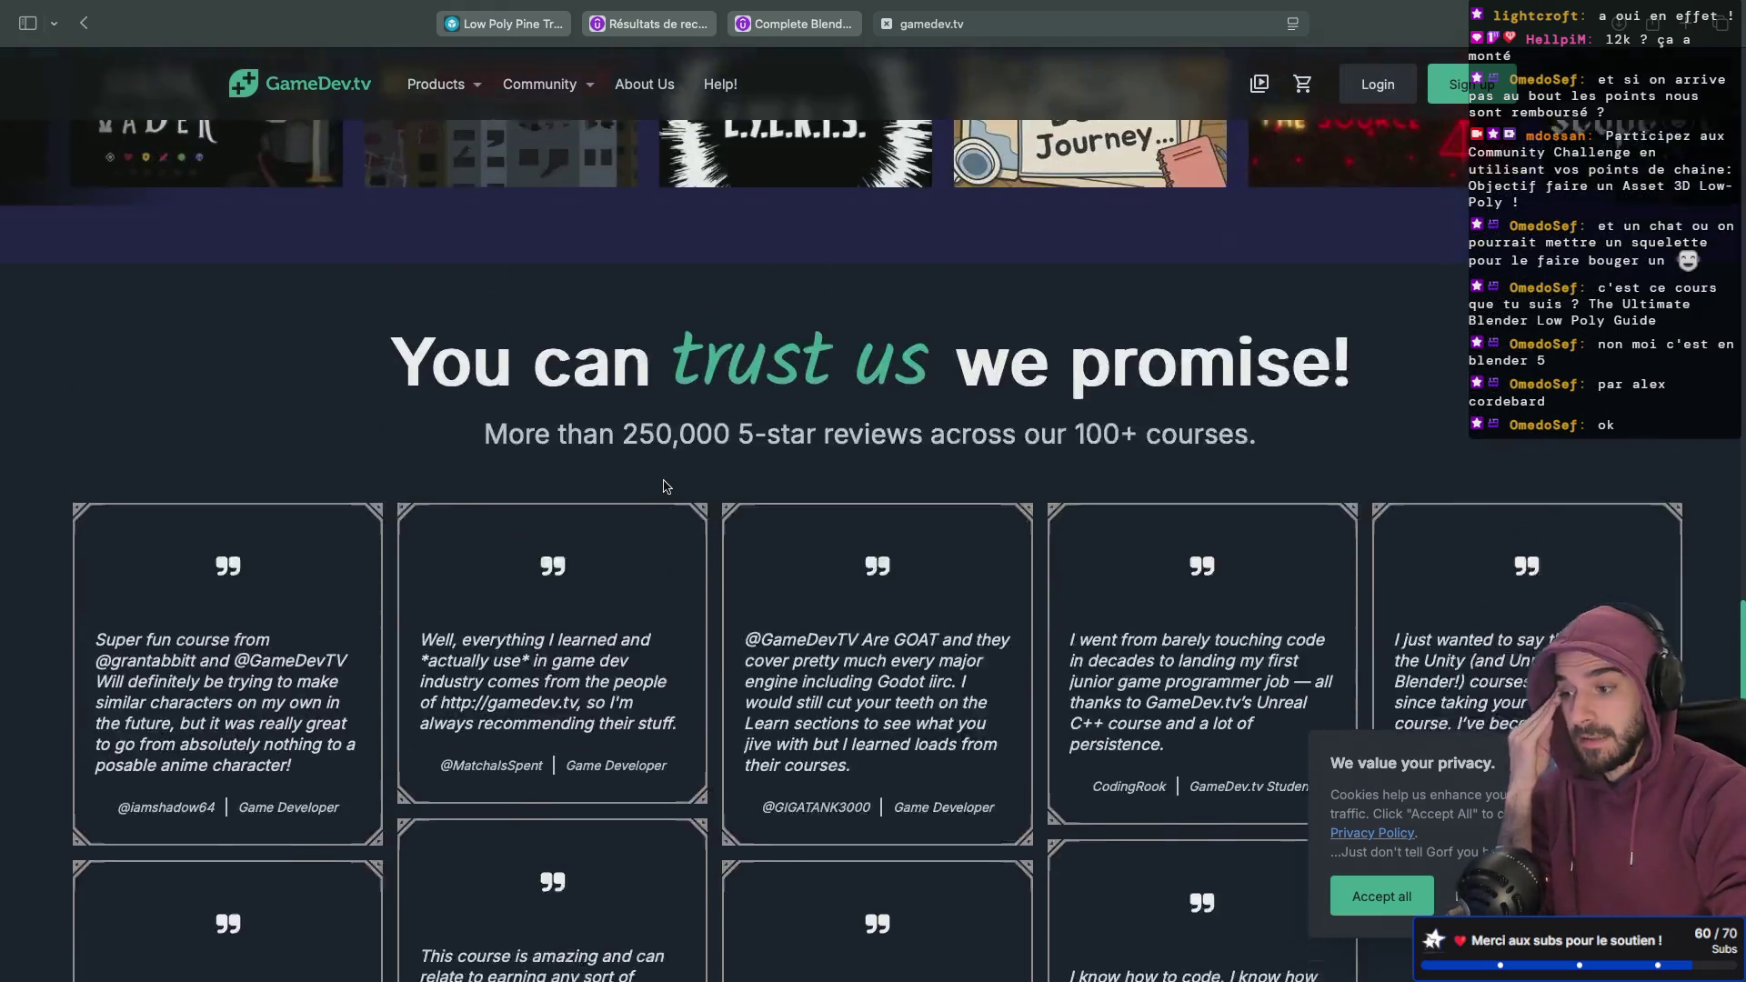
scroll(664, 487, "up", 15)
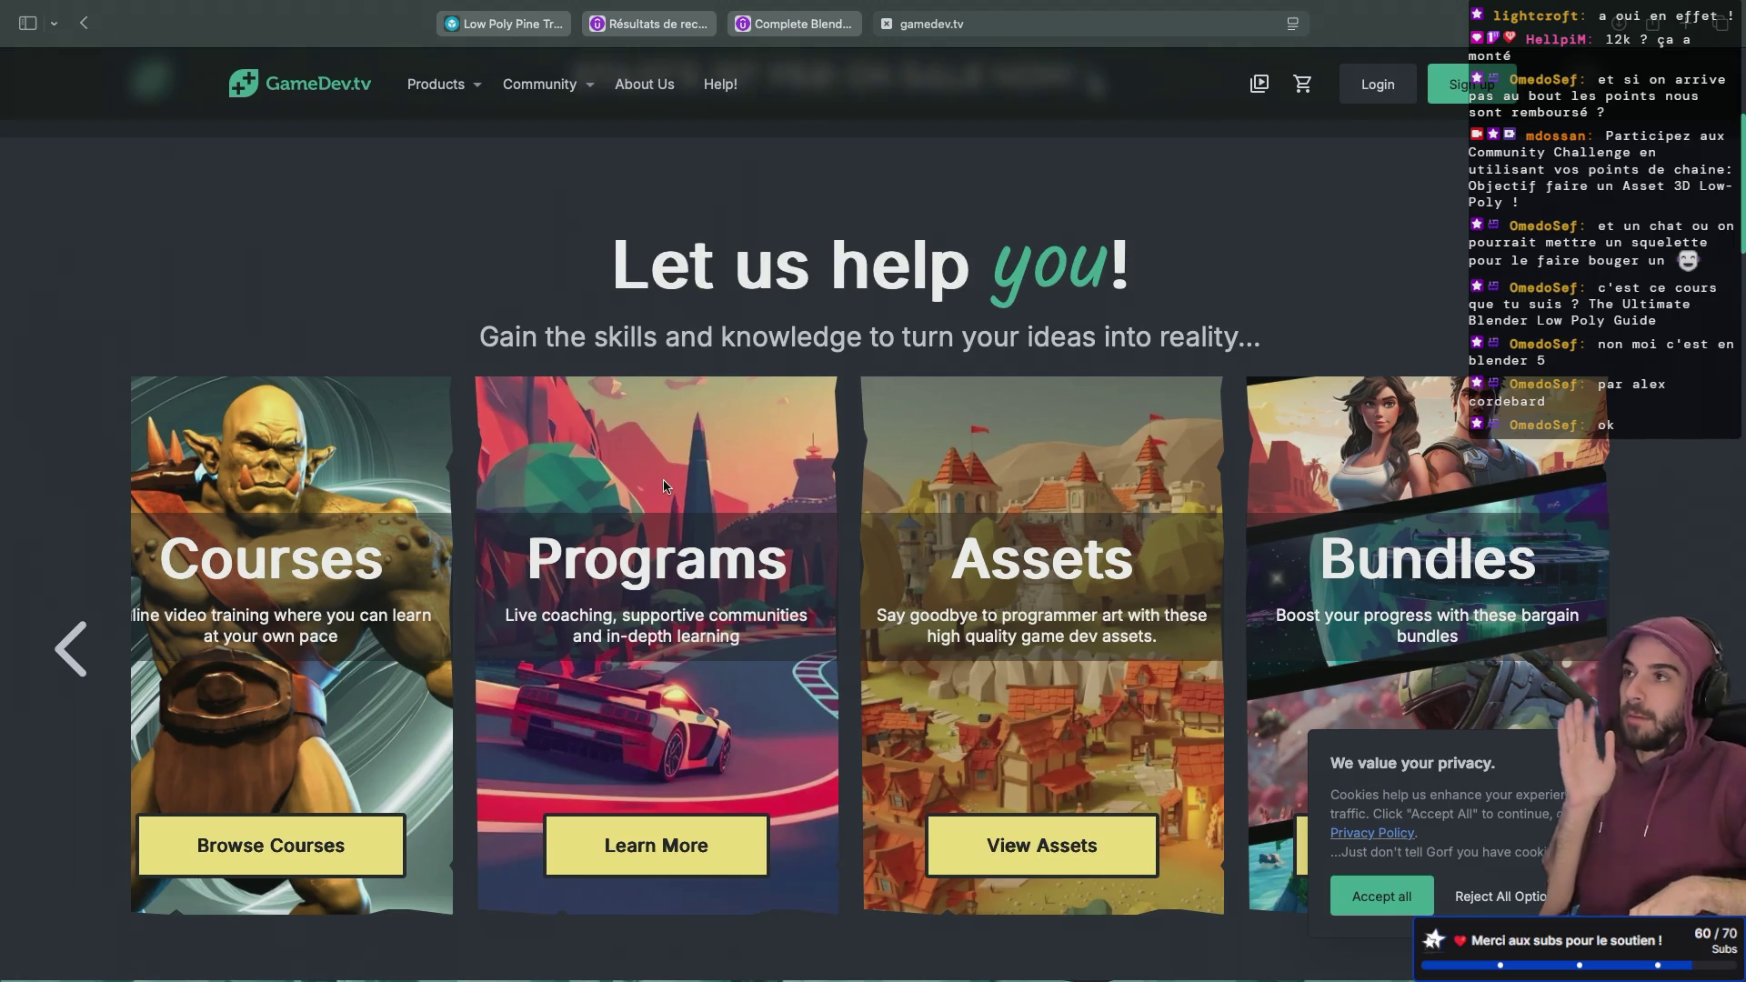
scroll(664, 487, "down", 15)
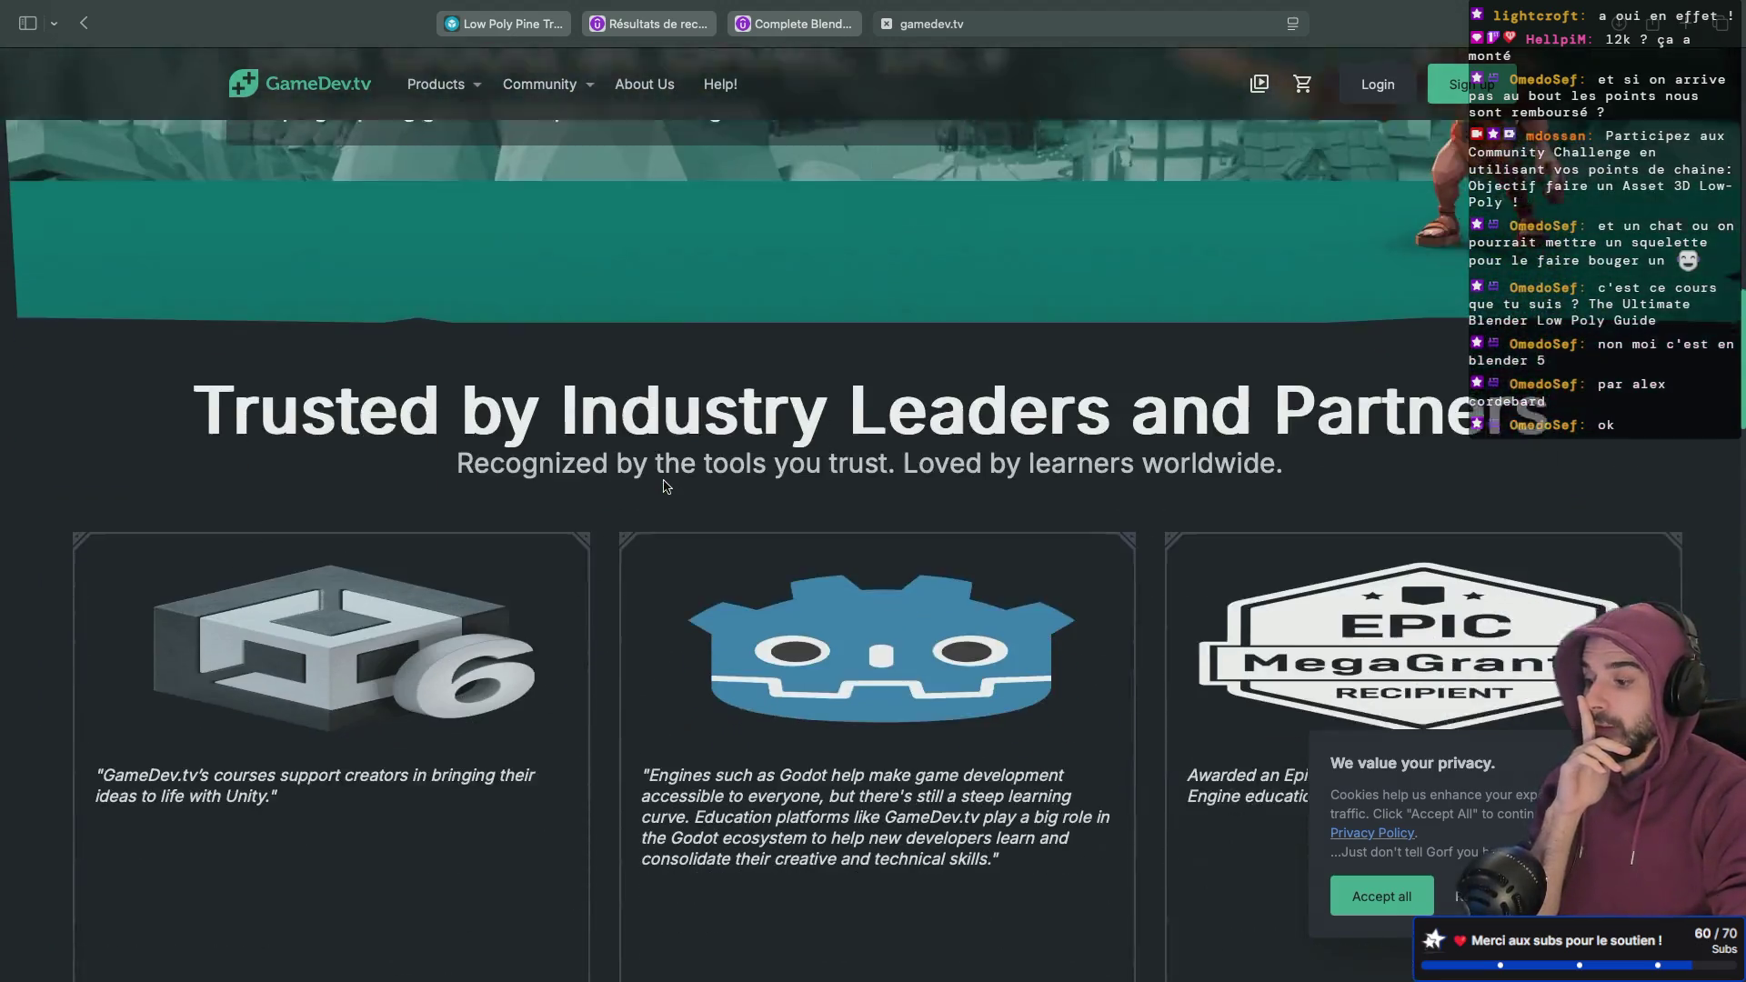
scroll(664, 486, "down", 10)
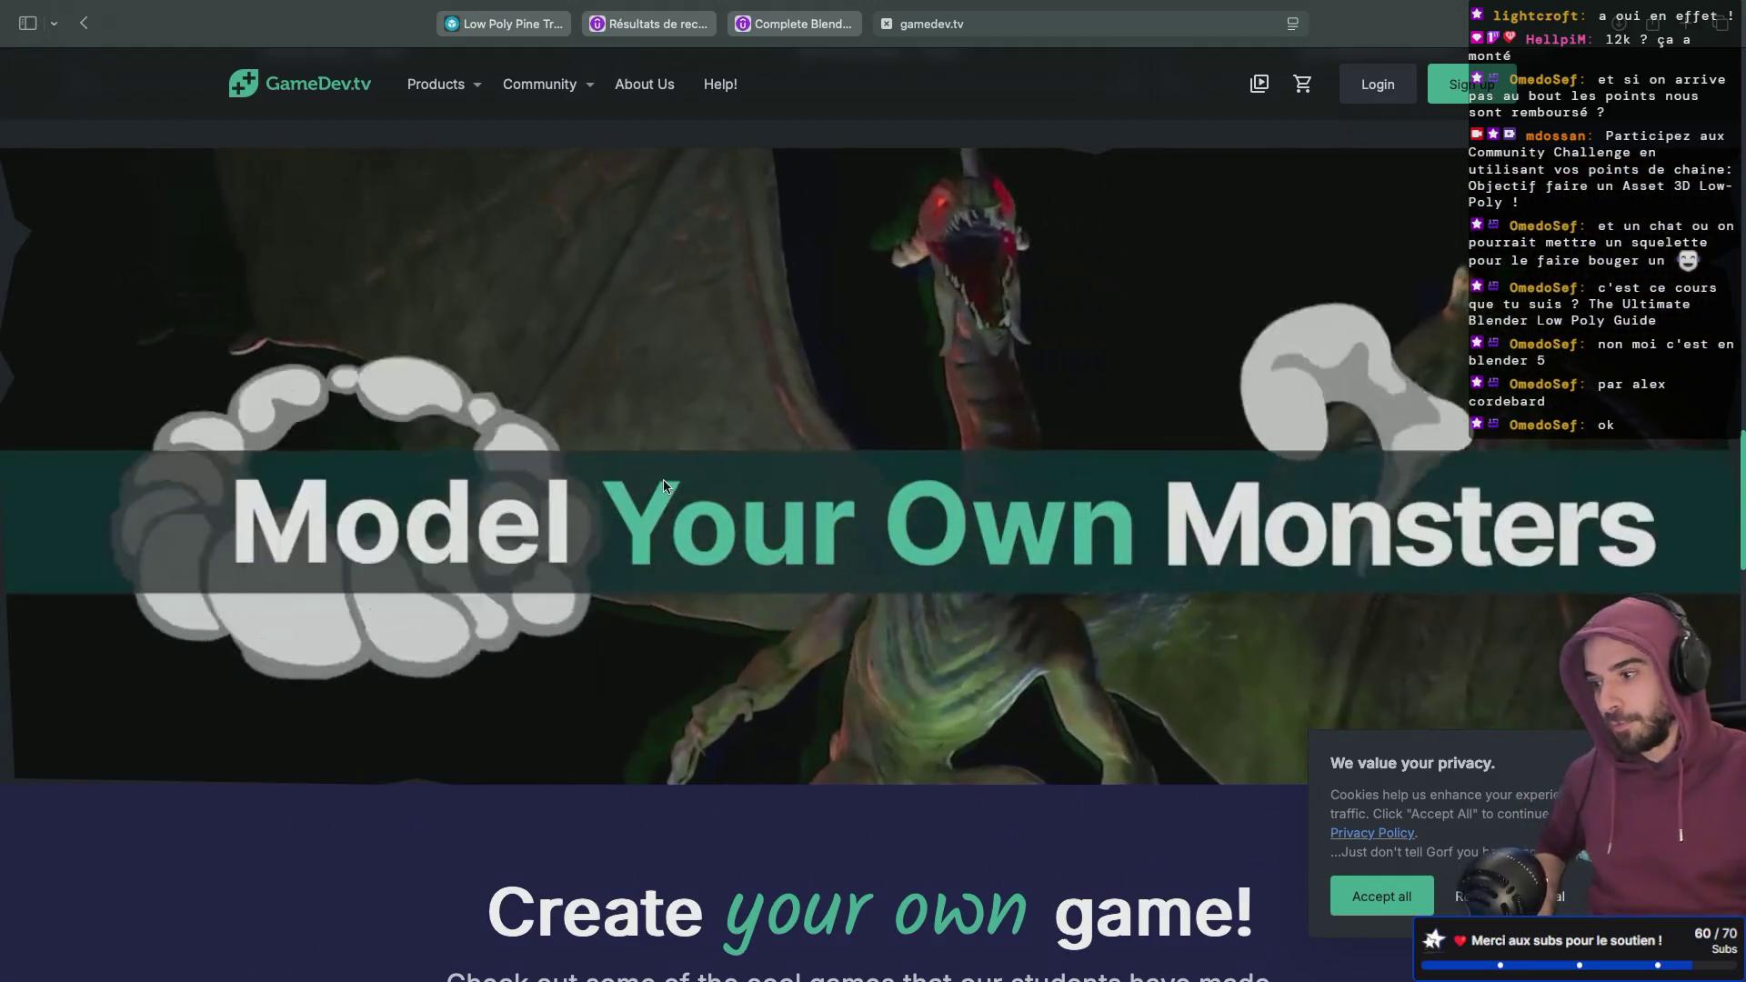
scroll(664, 483, "down", 10)
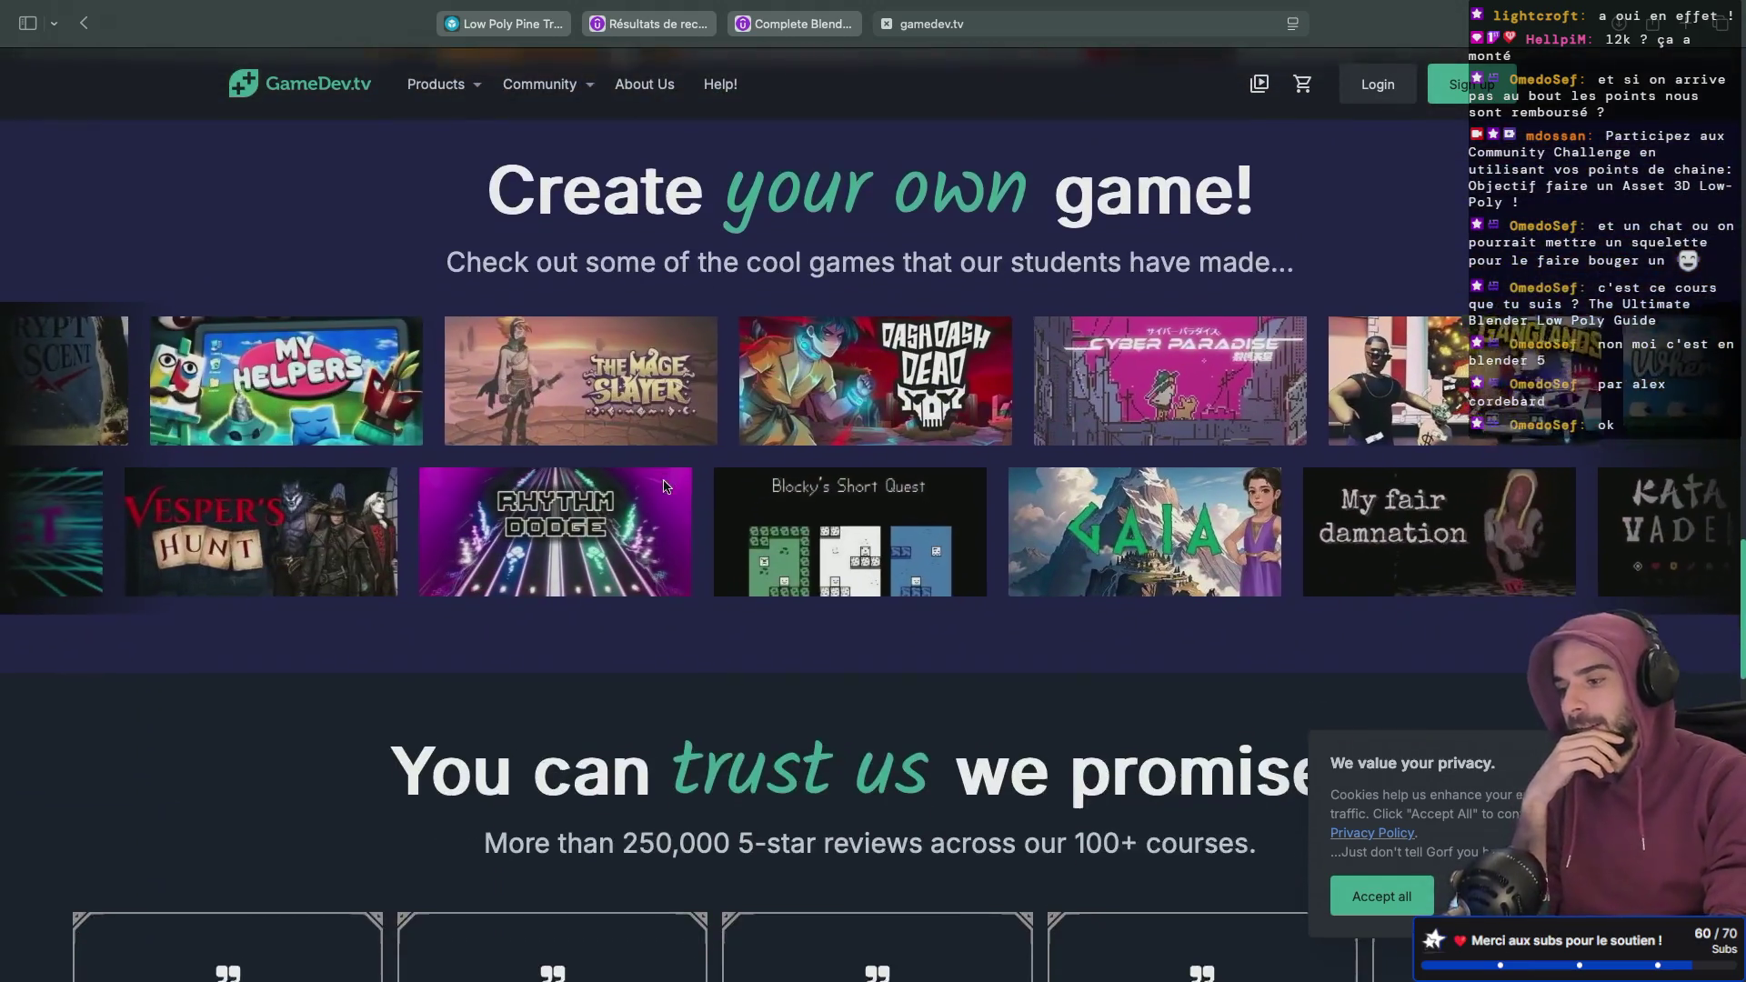
scroll(664, 483, "down", 15)
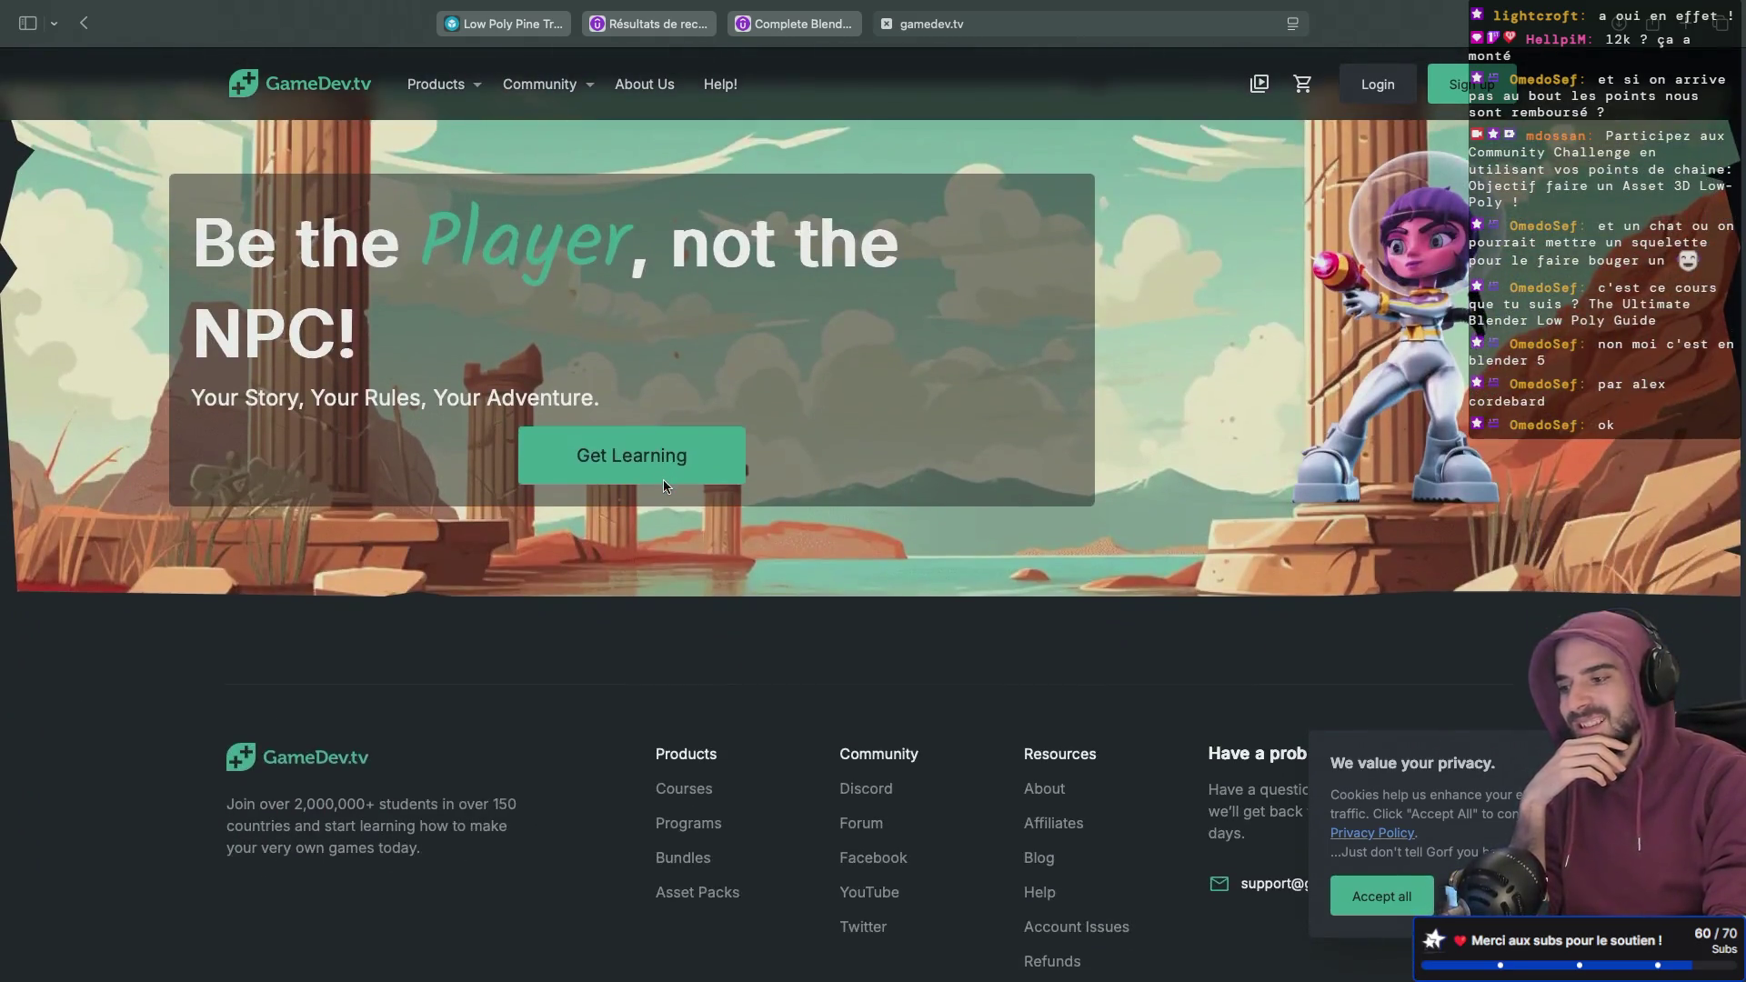
scroll(663, 478, "up", 3)
scroll(664, 484, "up", 20)
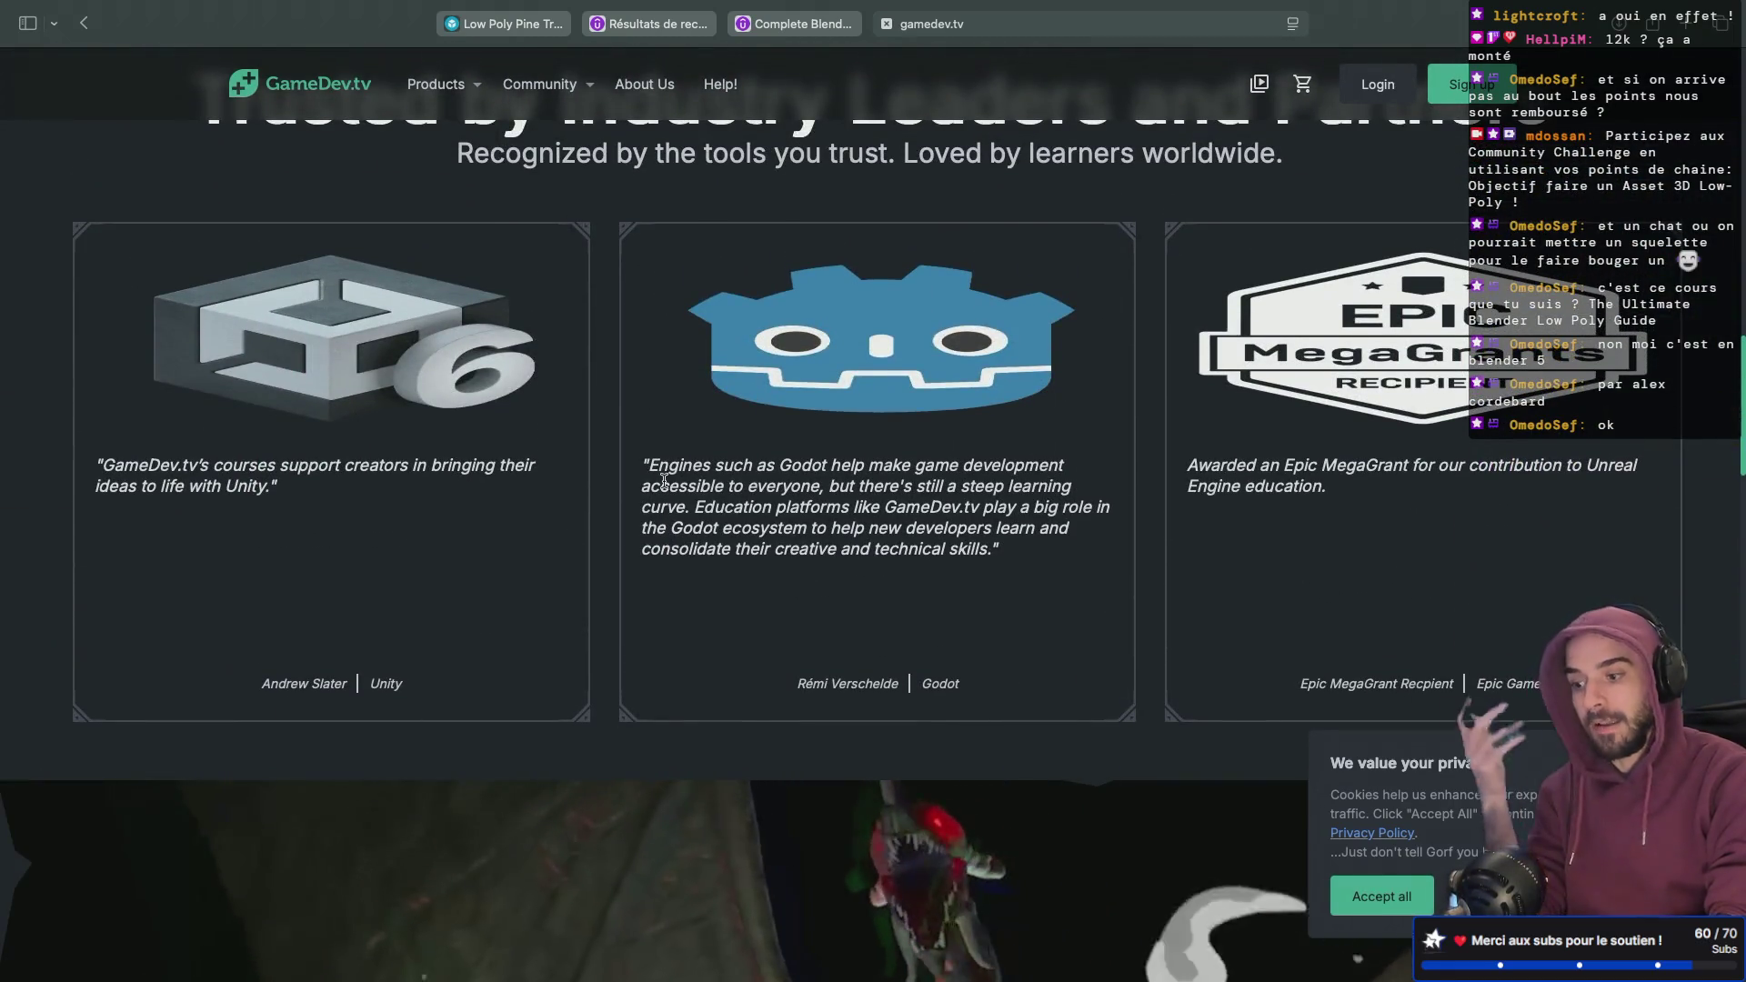
scroll(664, 480, "down", 2)
scroll(664, 480, "up", 15)
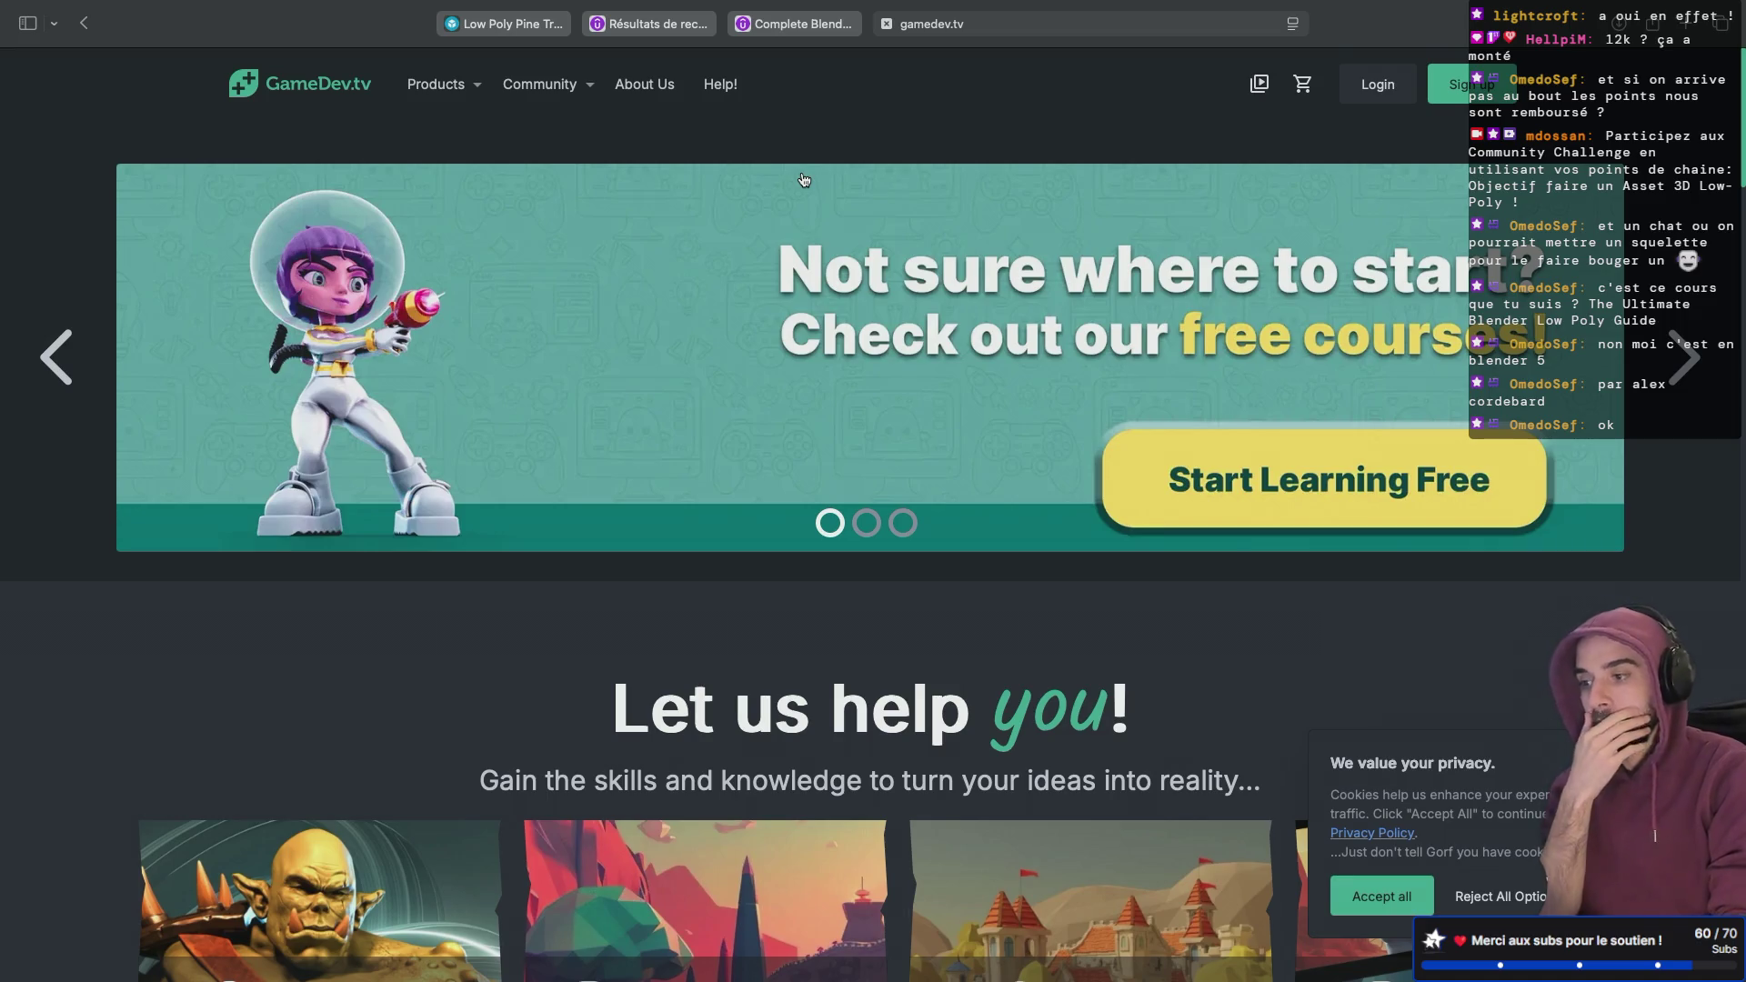
scroll(804, 179, "down", 10)
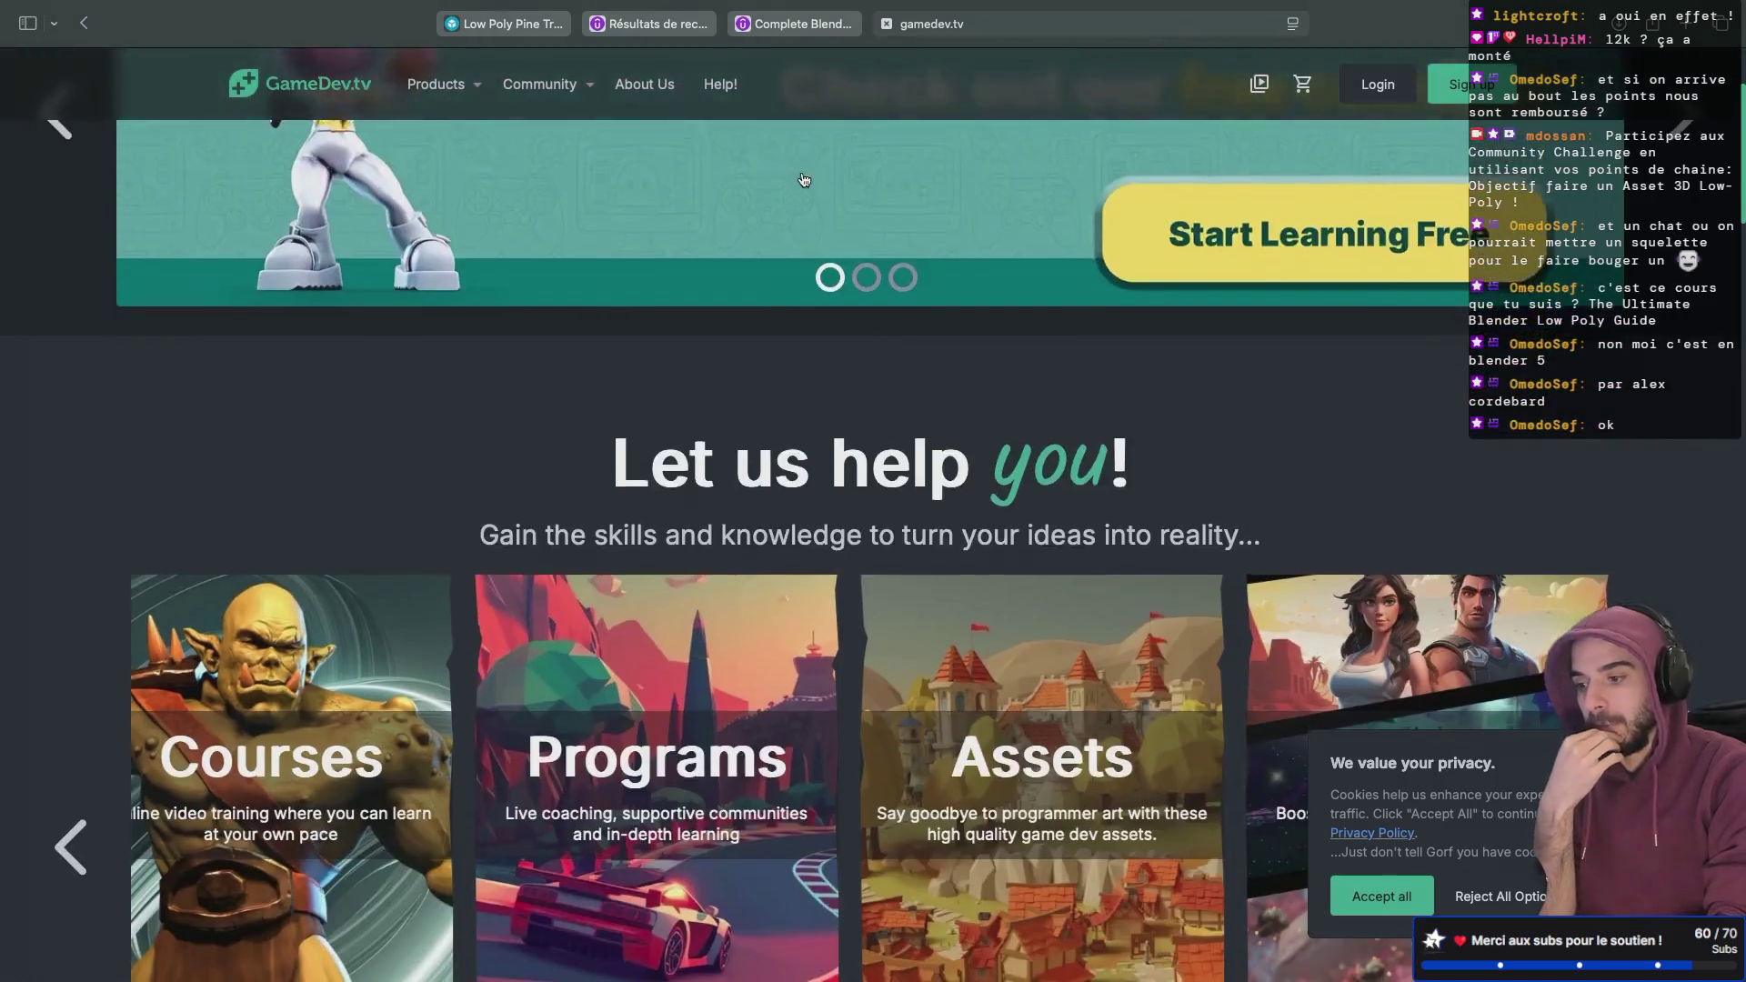
scroll(804, 179, "up", 10)
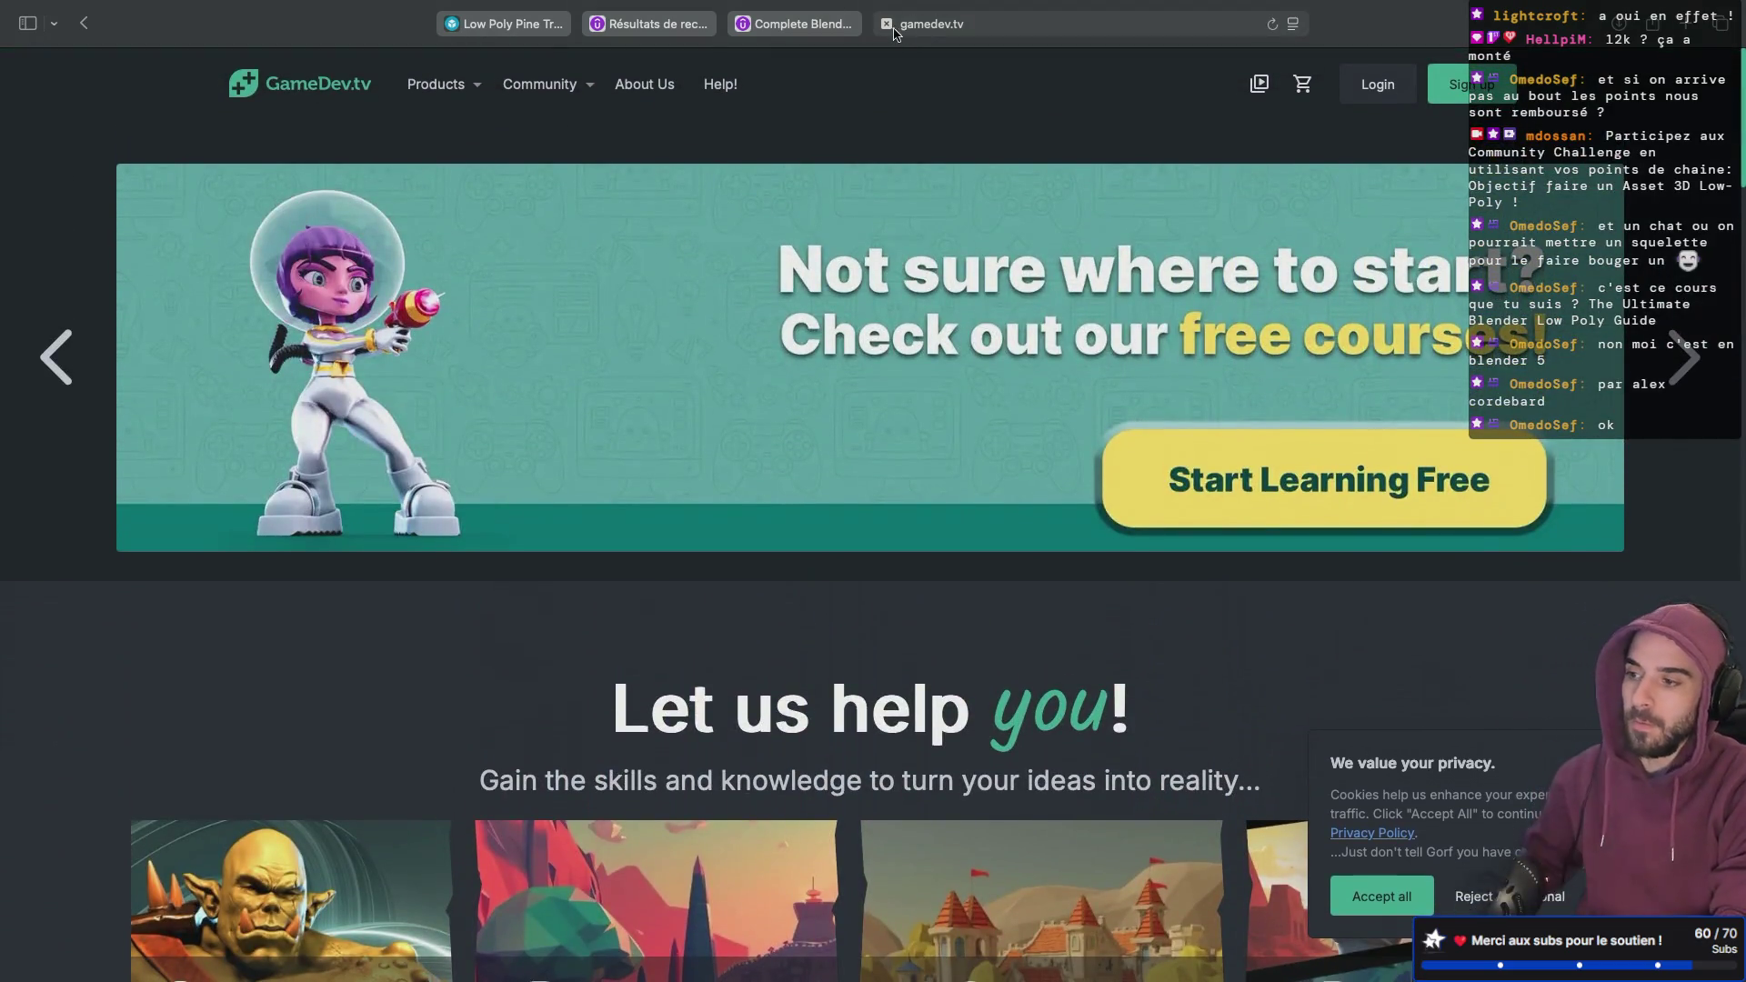
left_click(887, 24)
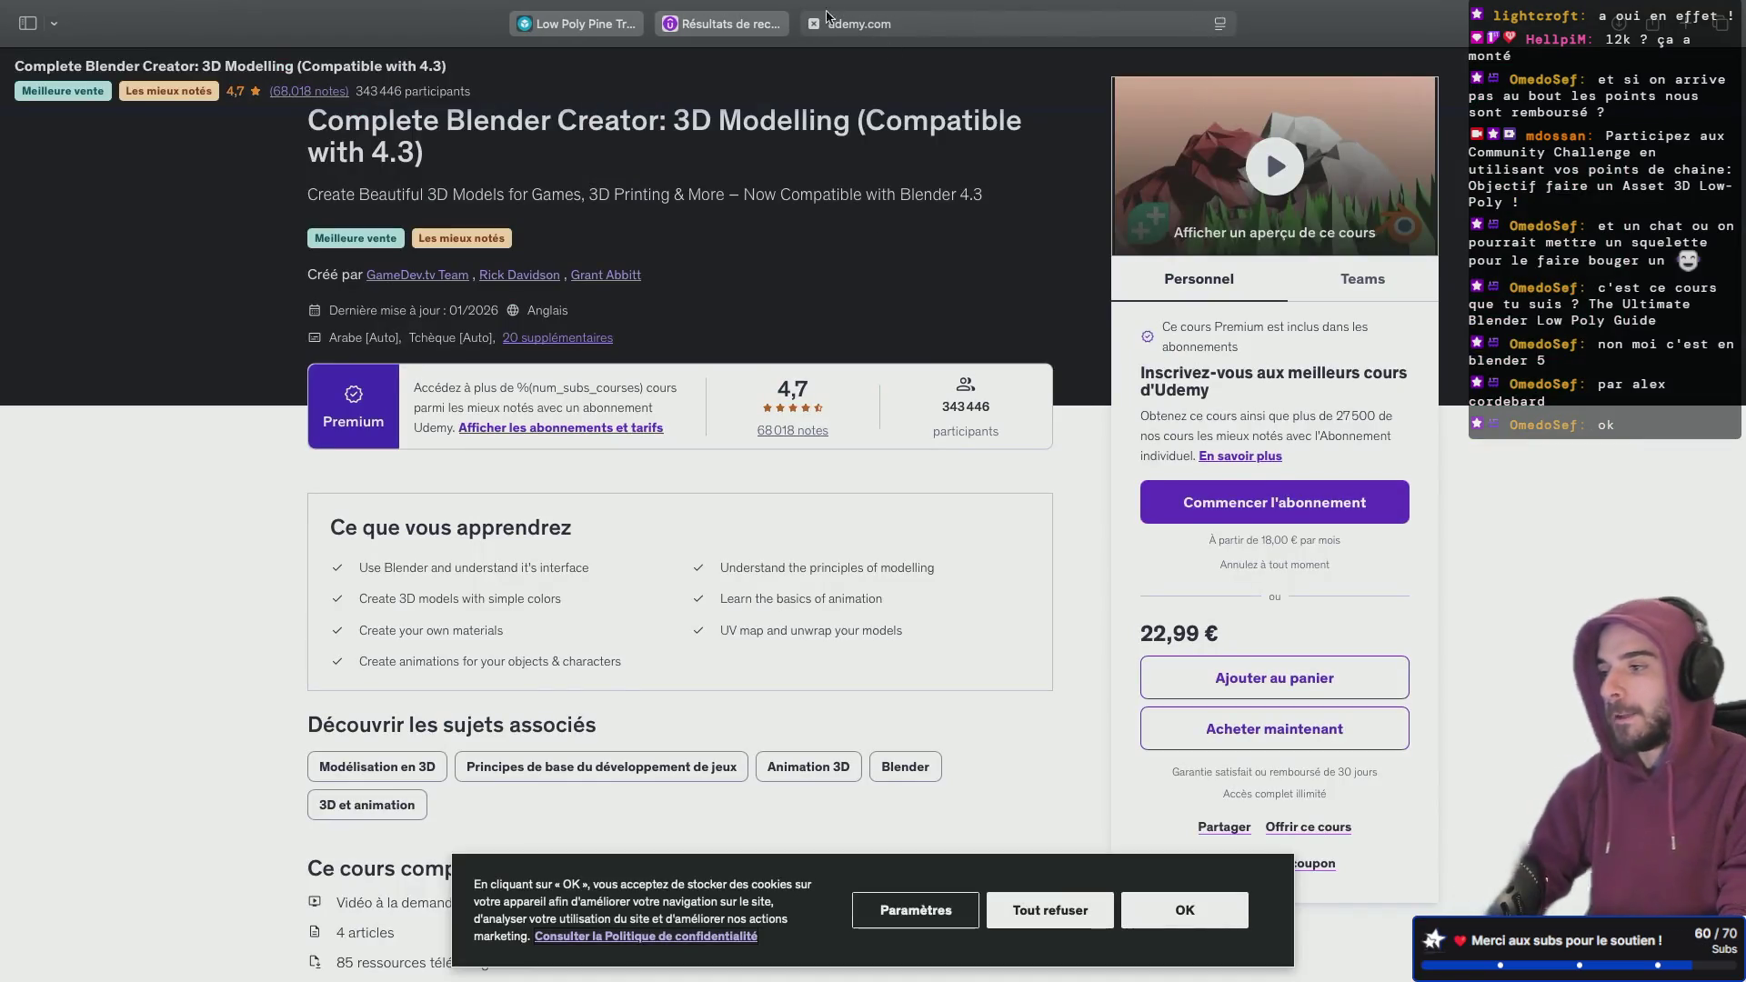
Step: Close the Udemy course tab with Cmd+W and switch Spaces back to the Godot editor
key("super+w")
key("super+w")
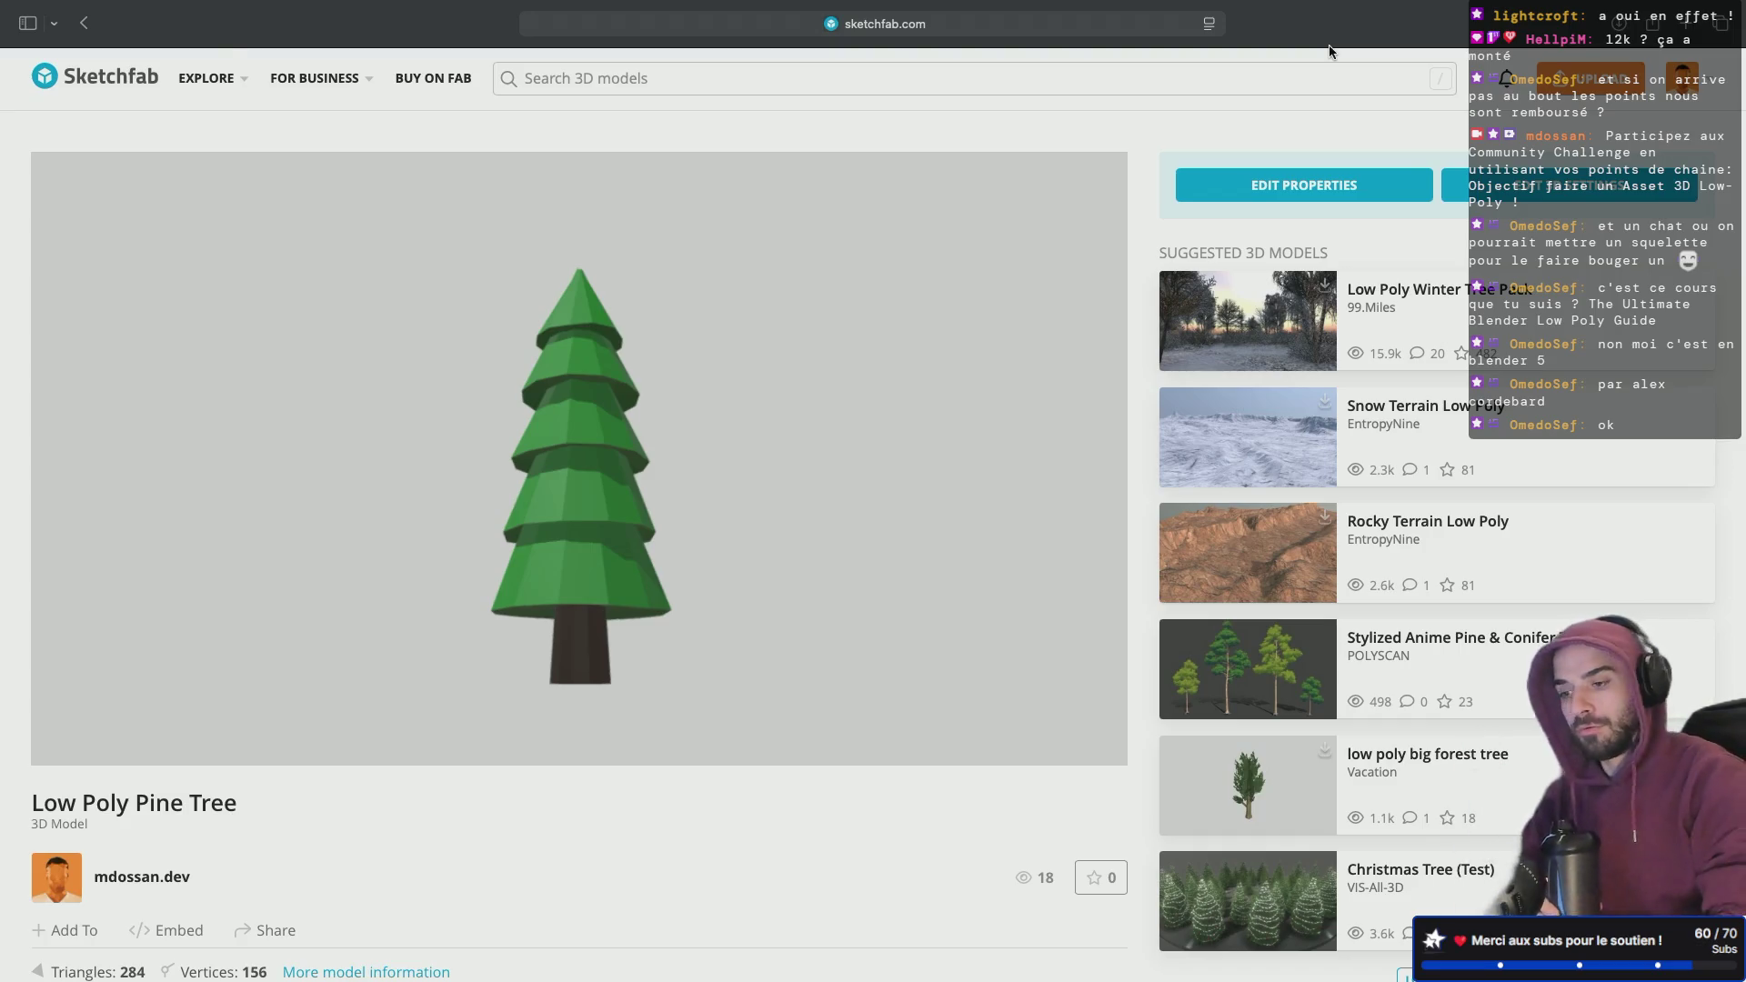
key("ctrl+Right")
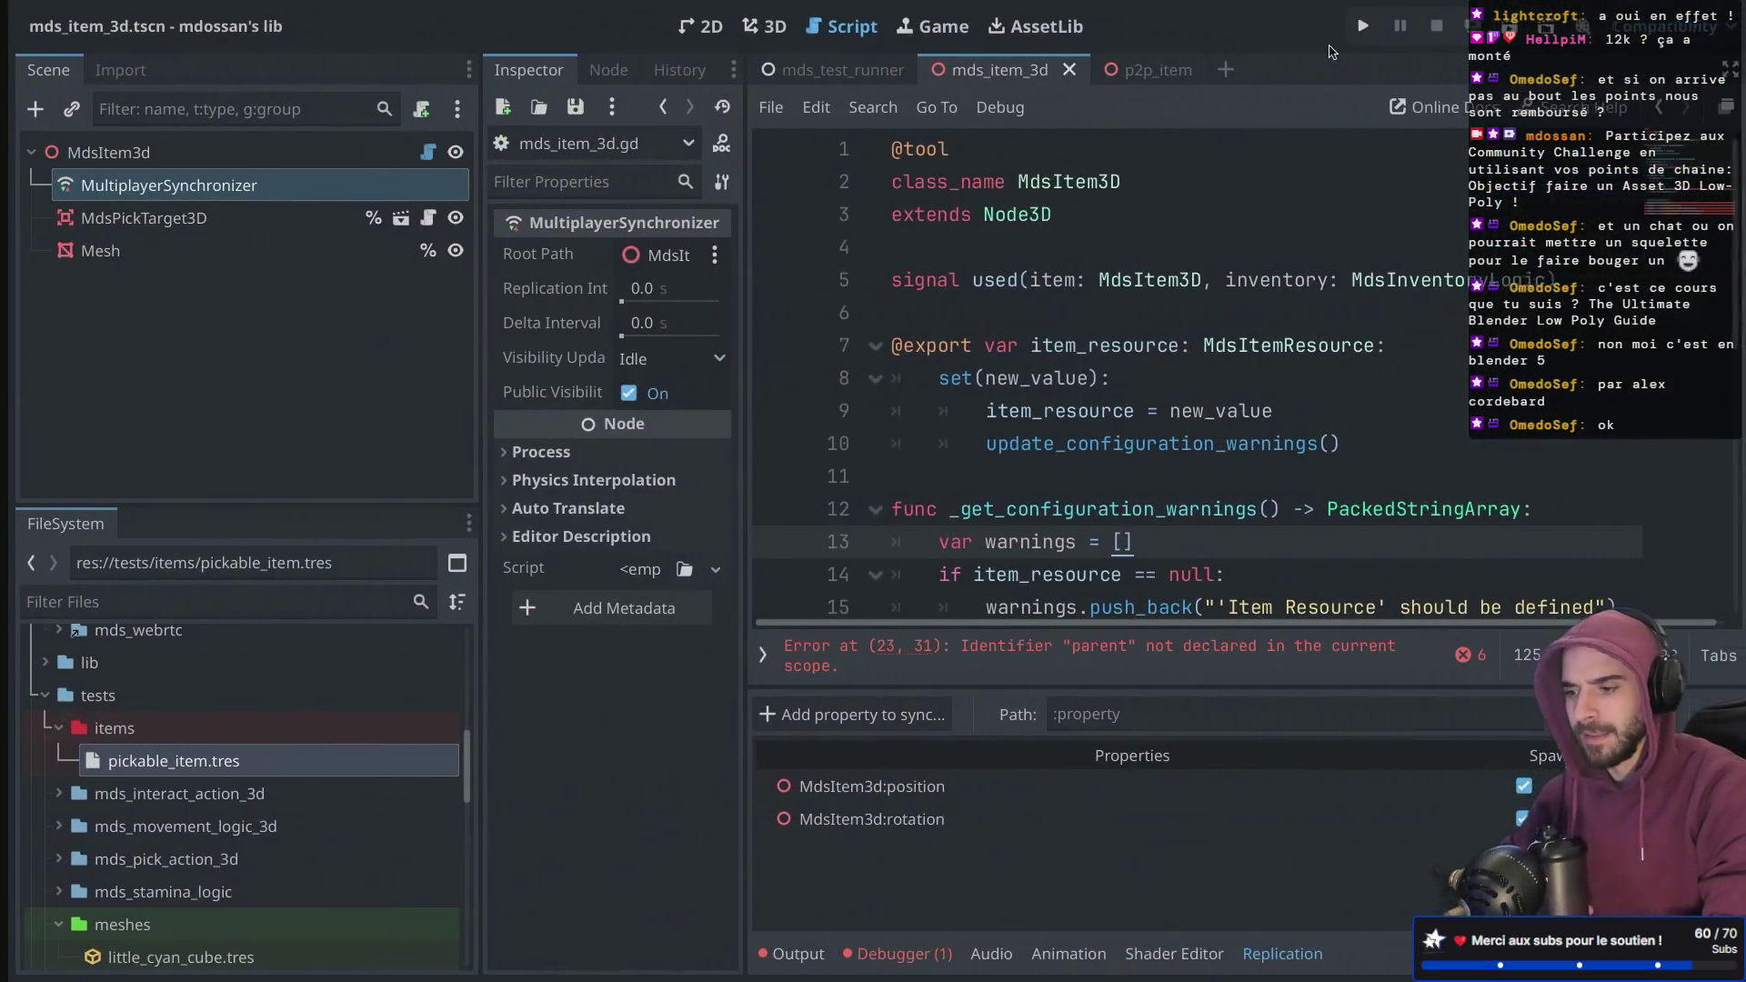
Step: Delete the %MdsPickTarget3D.parent assignment line and the extra blank line 24
scroll(1286, 390, "down", 4)
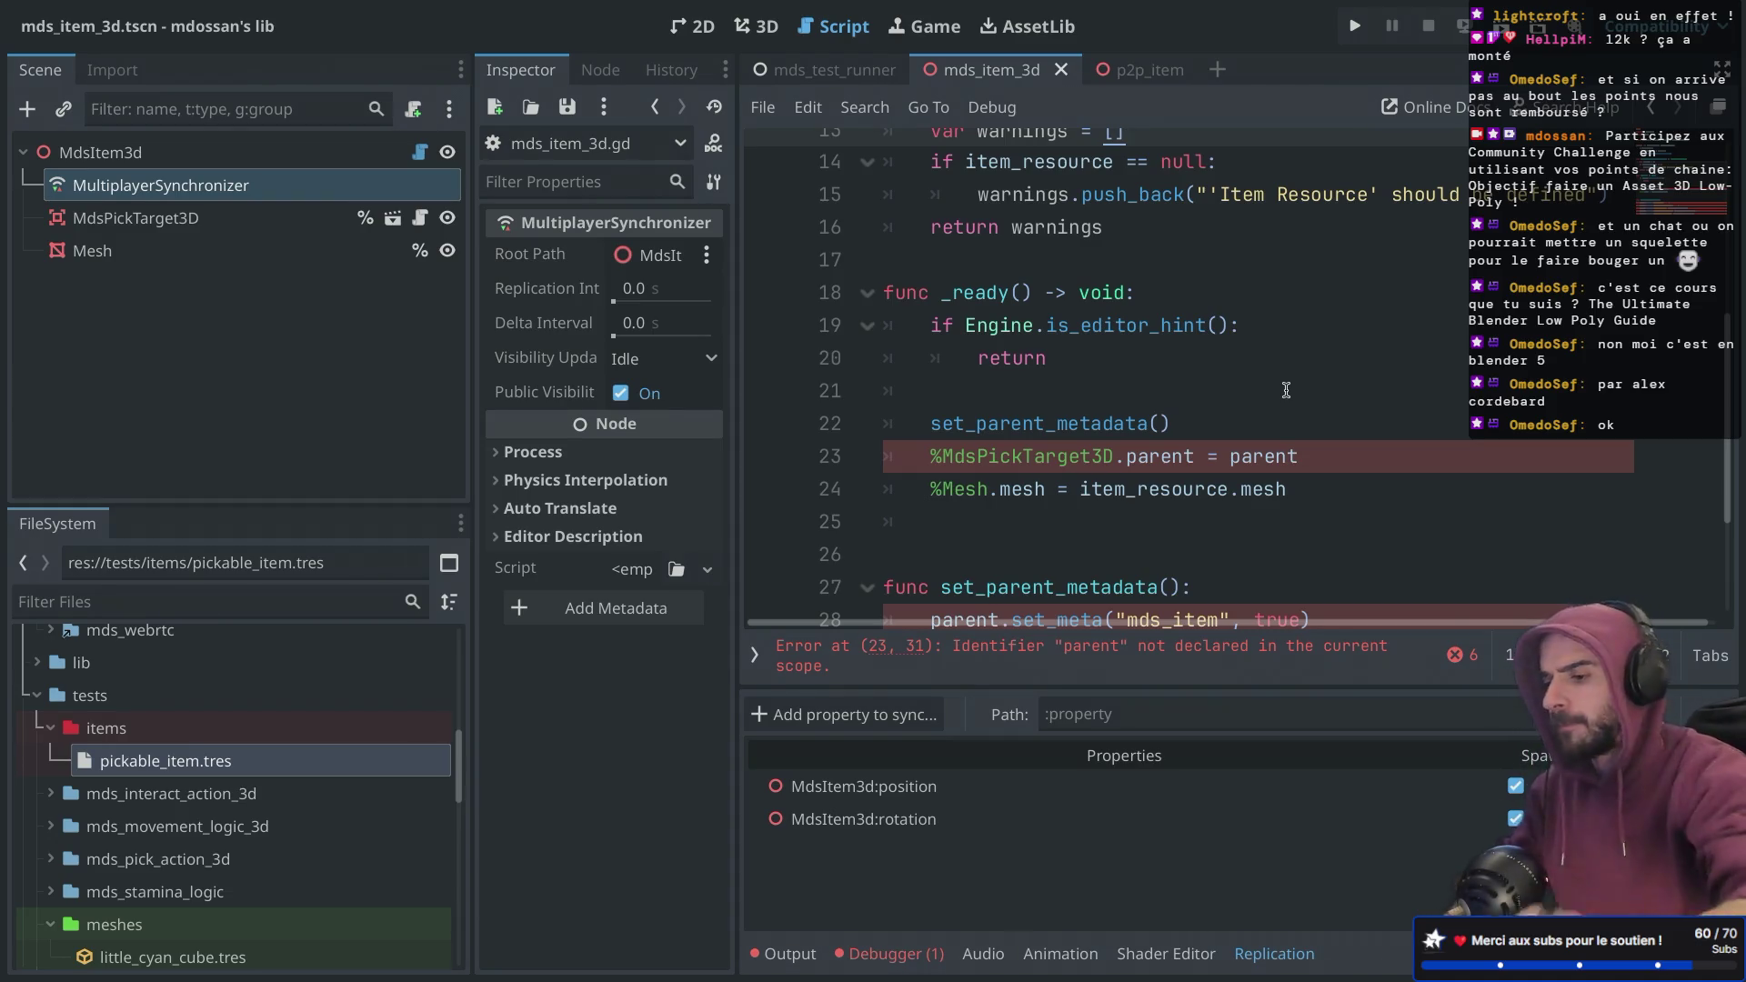
scroll(1285, 390, "down", 3)
left_click_drag(1317, 350, 1318, 317)
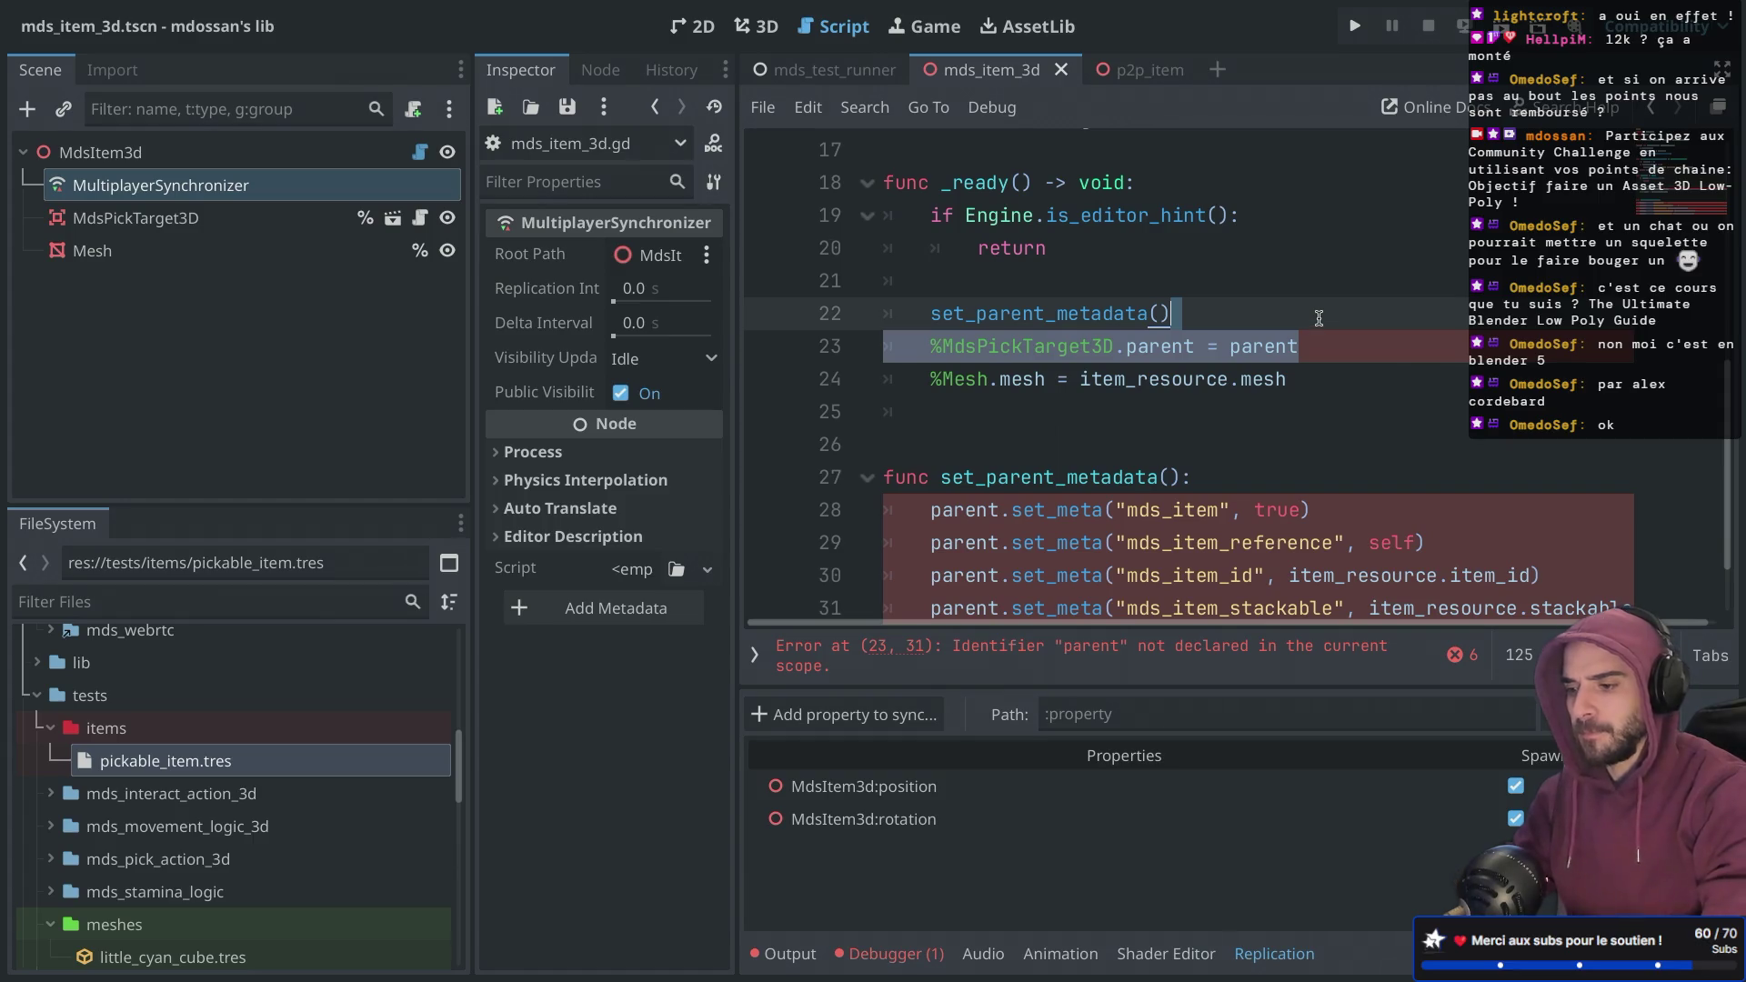
key("BackSpace")
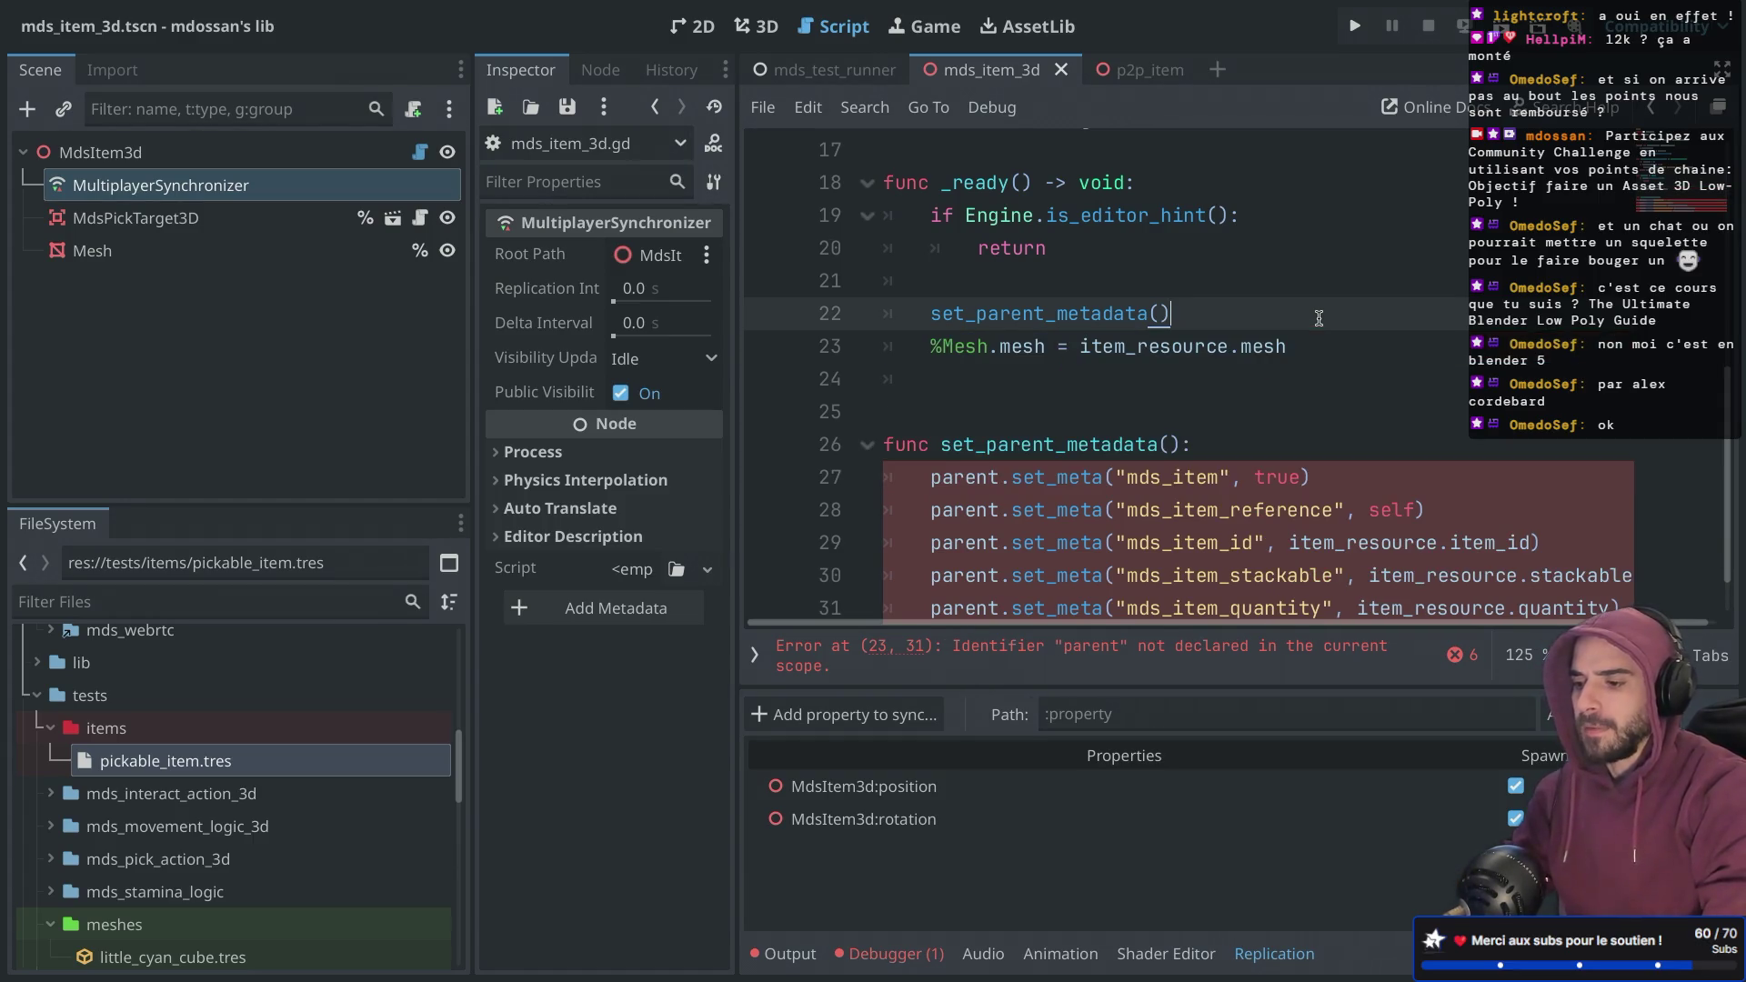
key("ctrl+shift+F11")
scroll(357, 519, "down", 1)
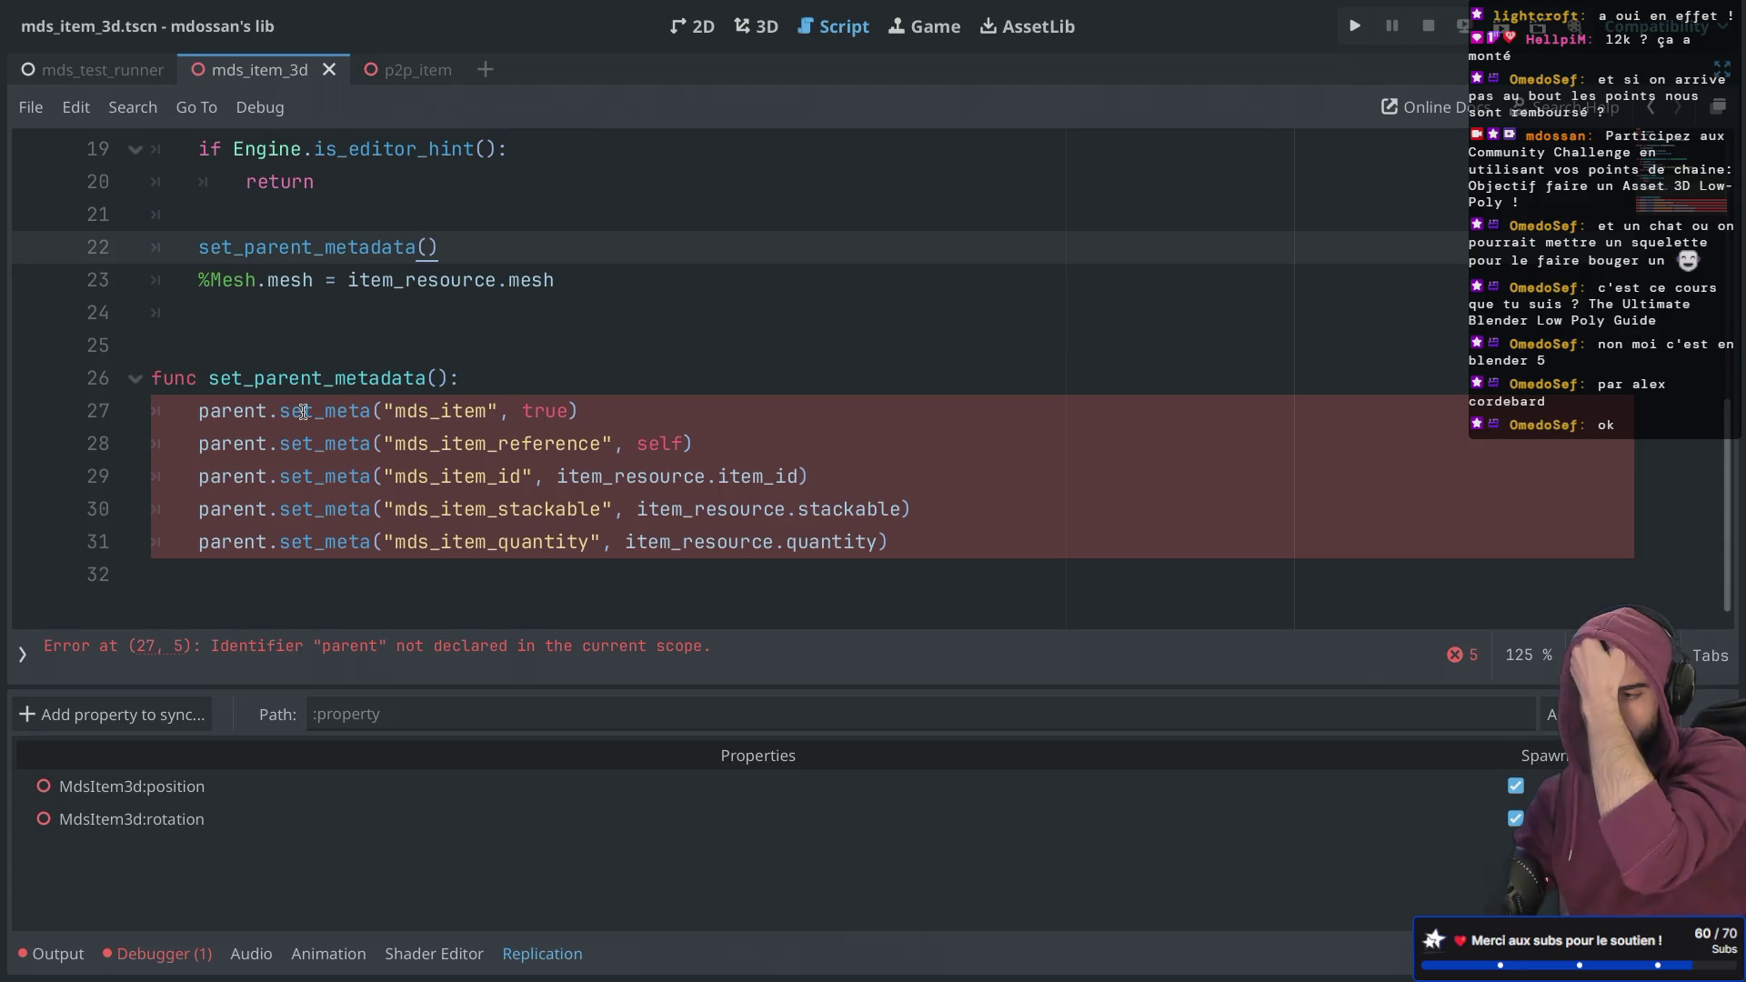
key("ctrl+shift+F11")
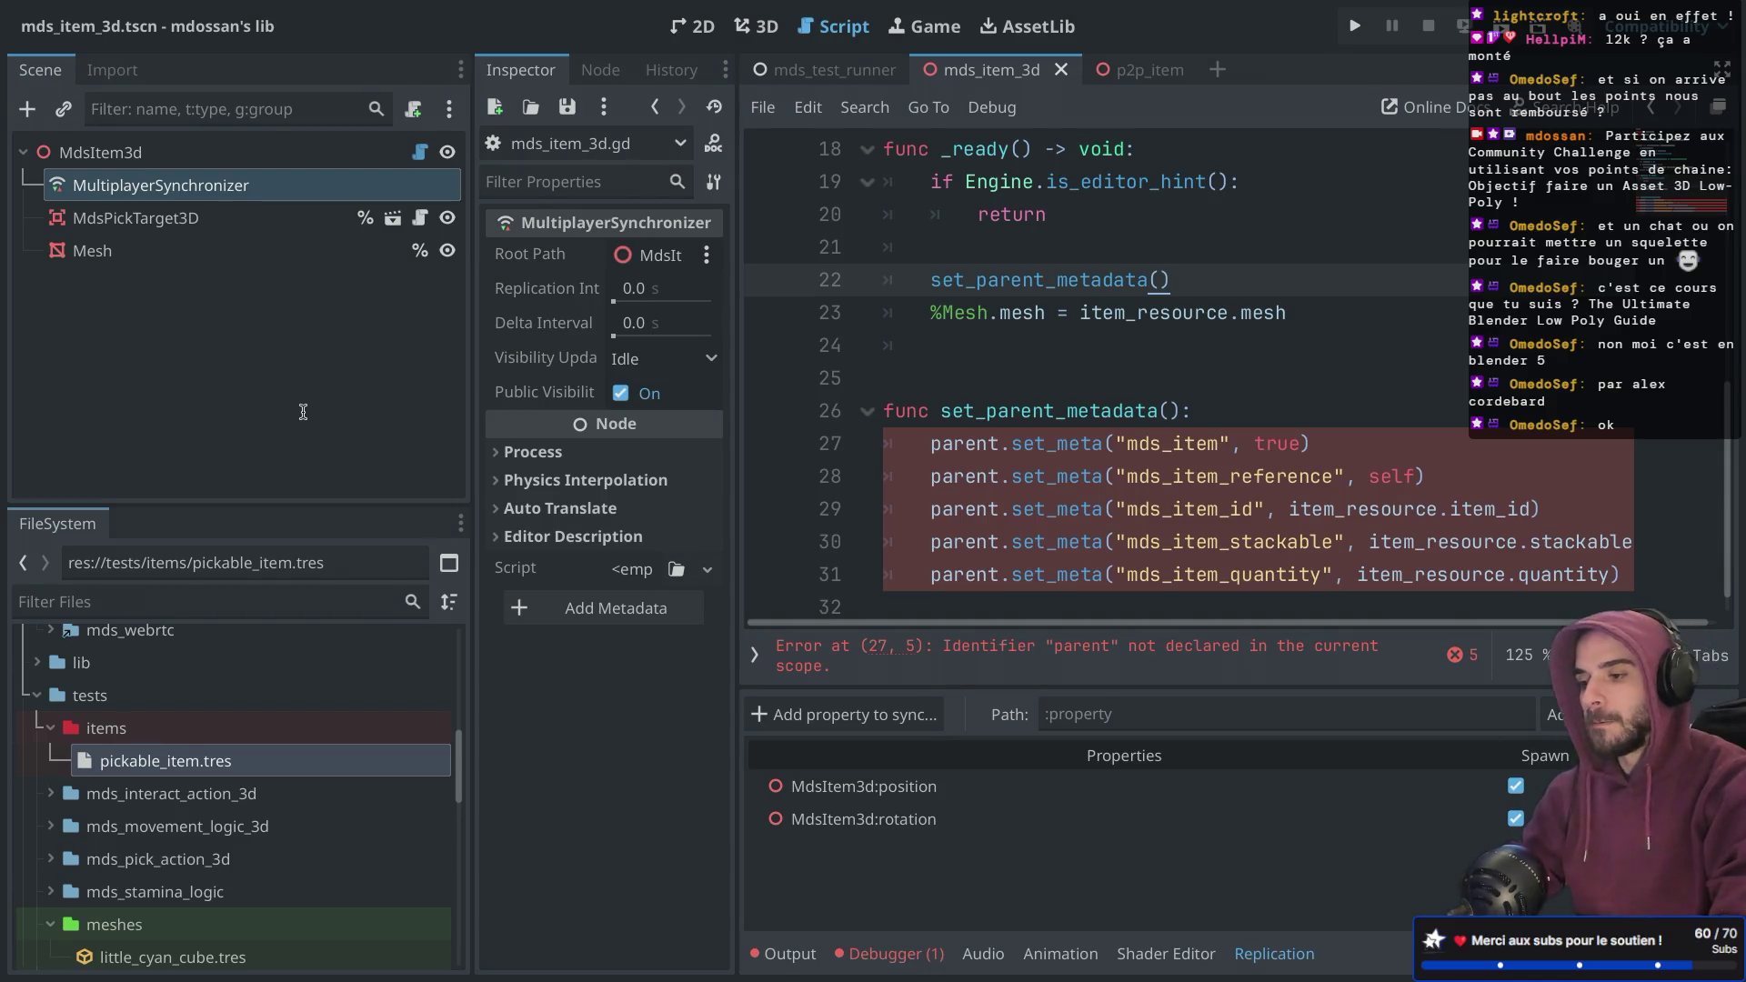
left_click(1021, 357)
key("BackSpace")
key("BackSpace")
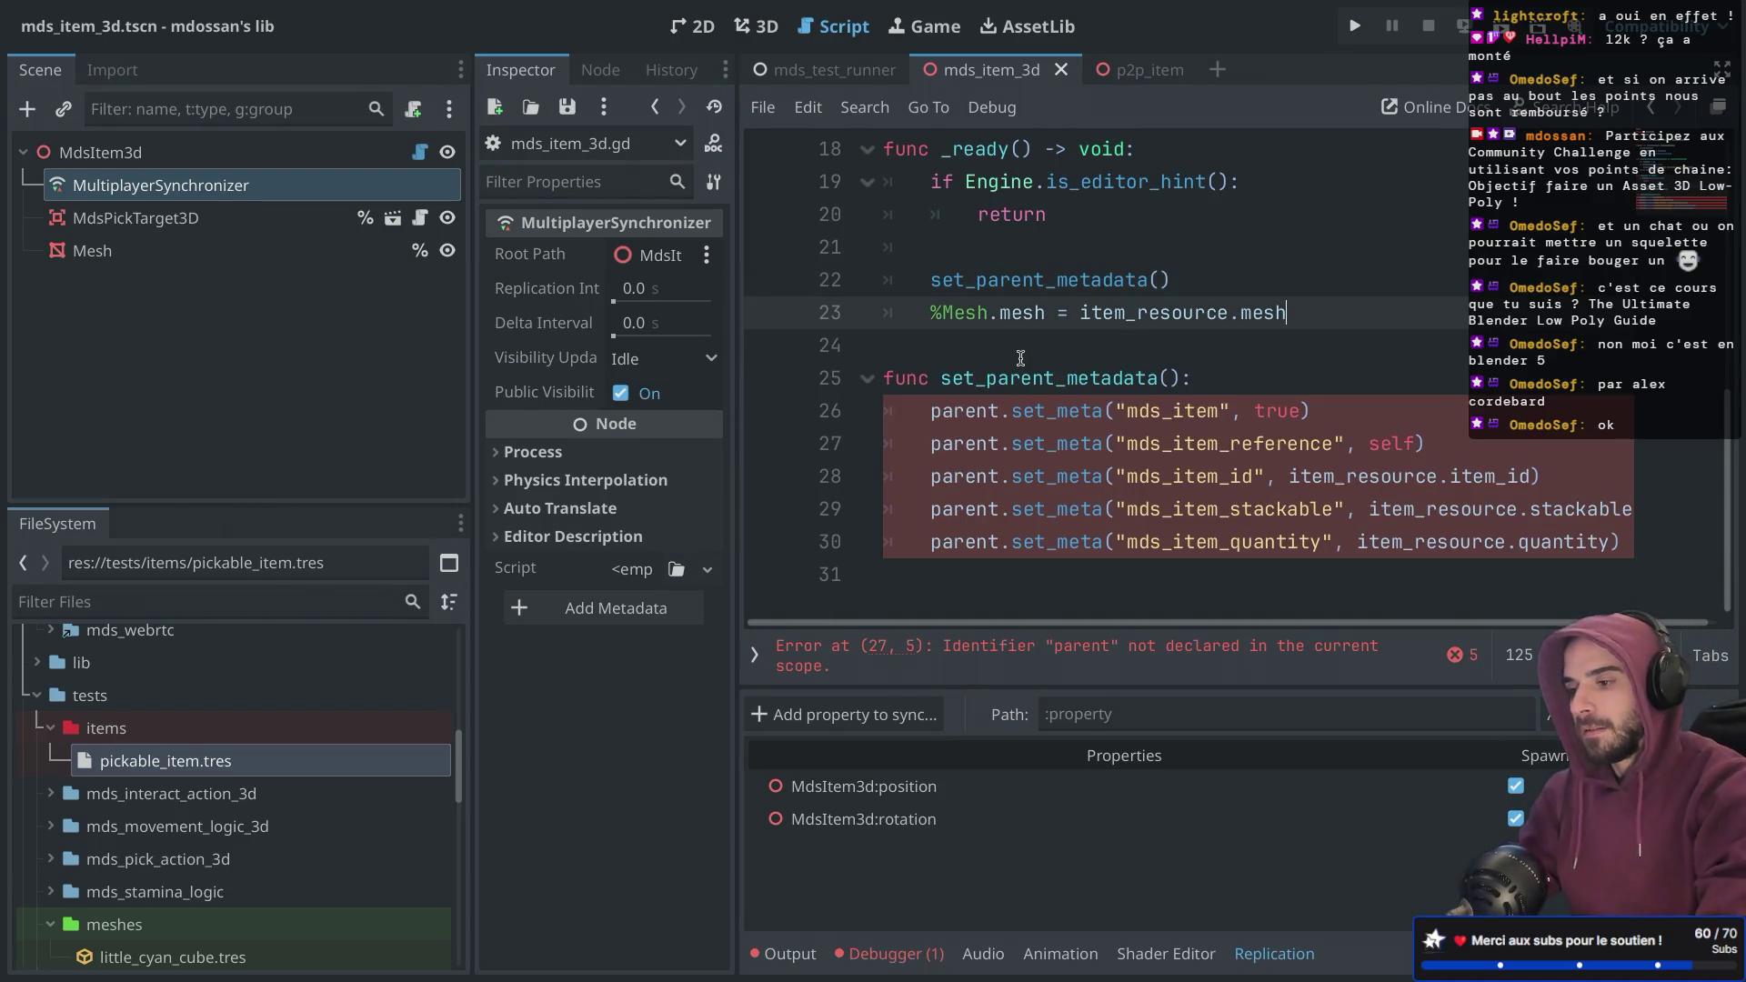
scroll(1020, 357, "up", 6)
scroll(1020, 357, "down", 6)
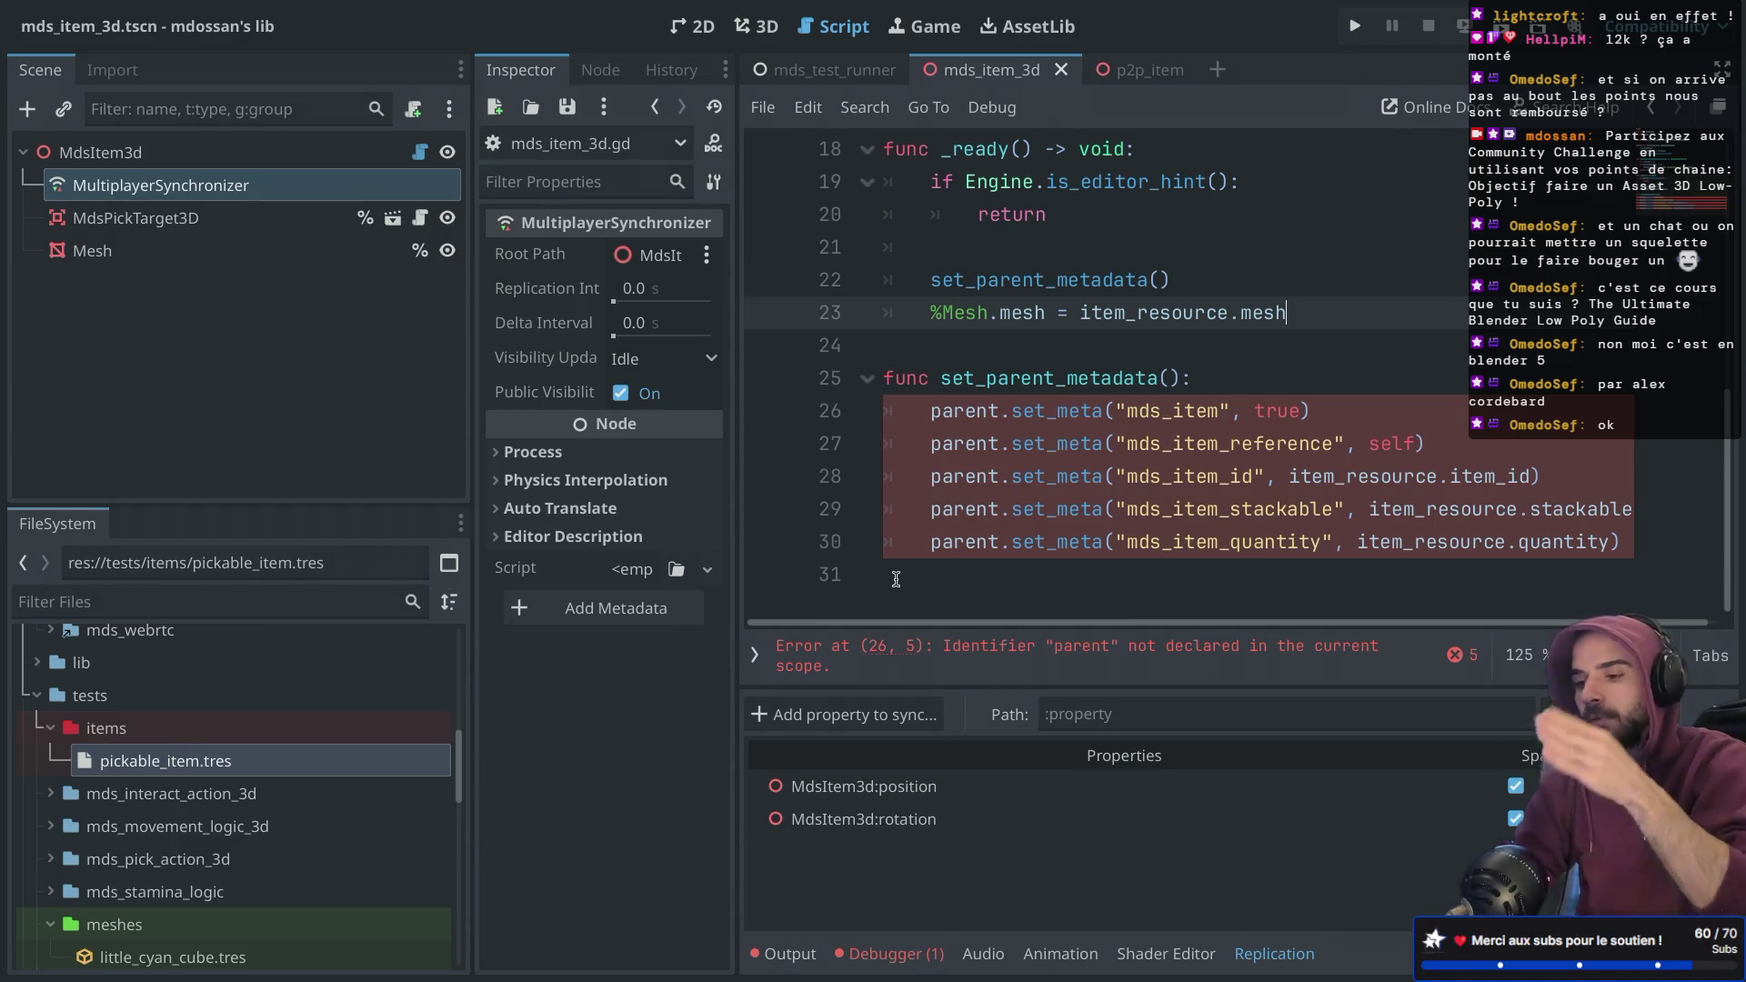
Step: Delete the set_parent_metadata function and its set_parent_metadata() call
key("ctrl+shift+F11")
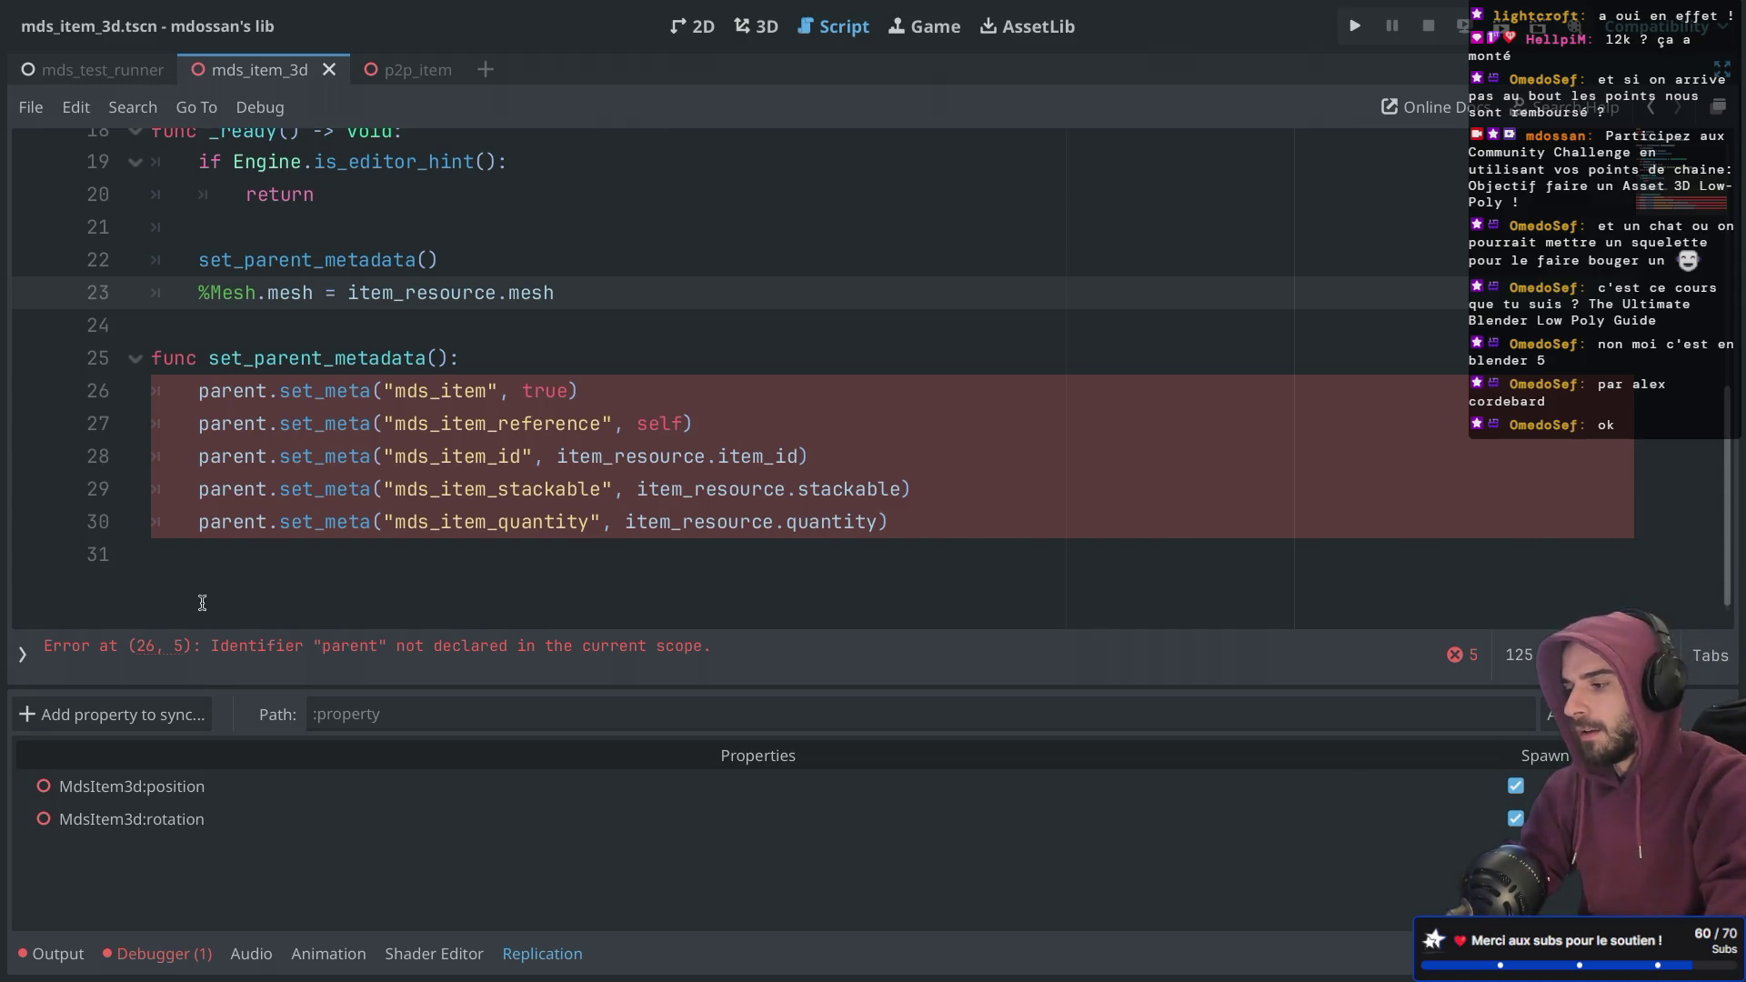
mouse_move(205, 584)
left_mouse_down()
mouse_move(164, 428)
mouse_move(122, 360)
left_mouse_up()
key("BackSpace")
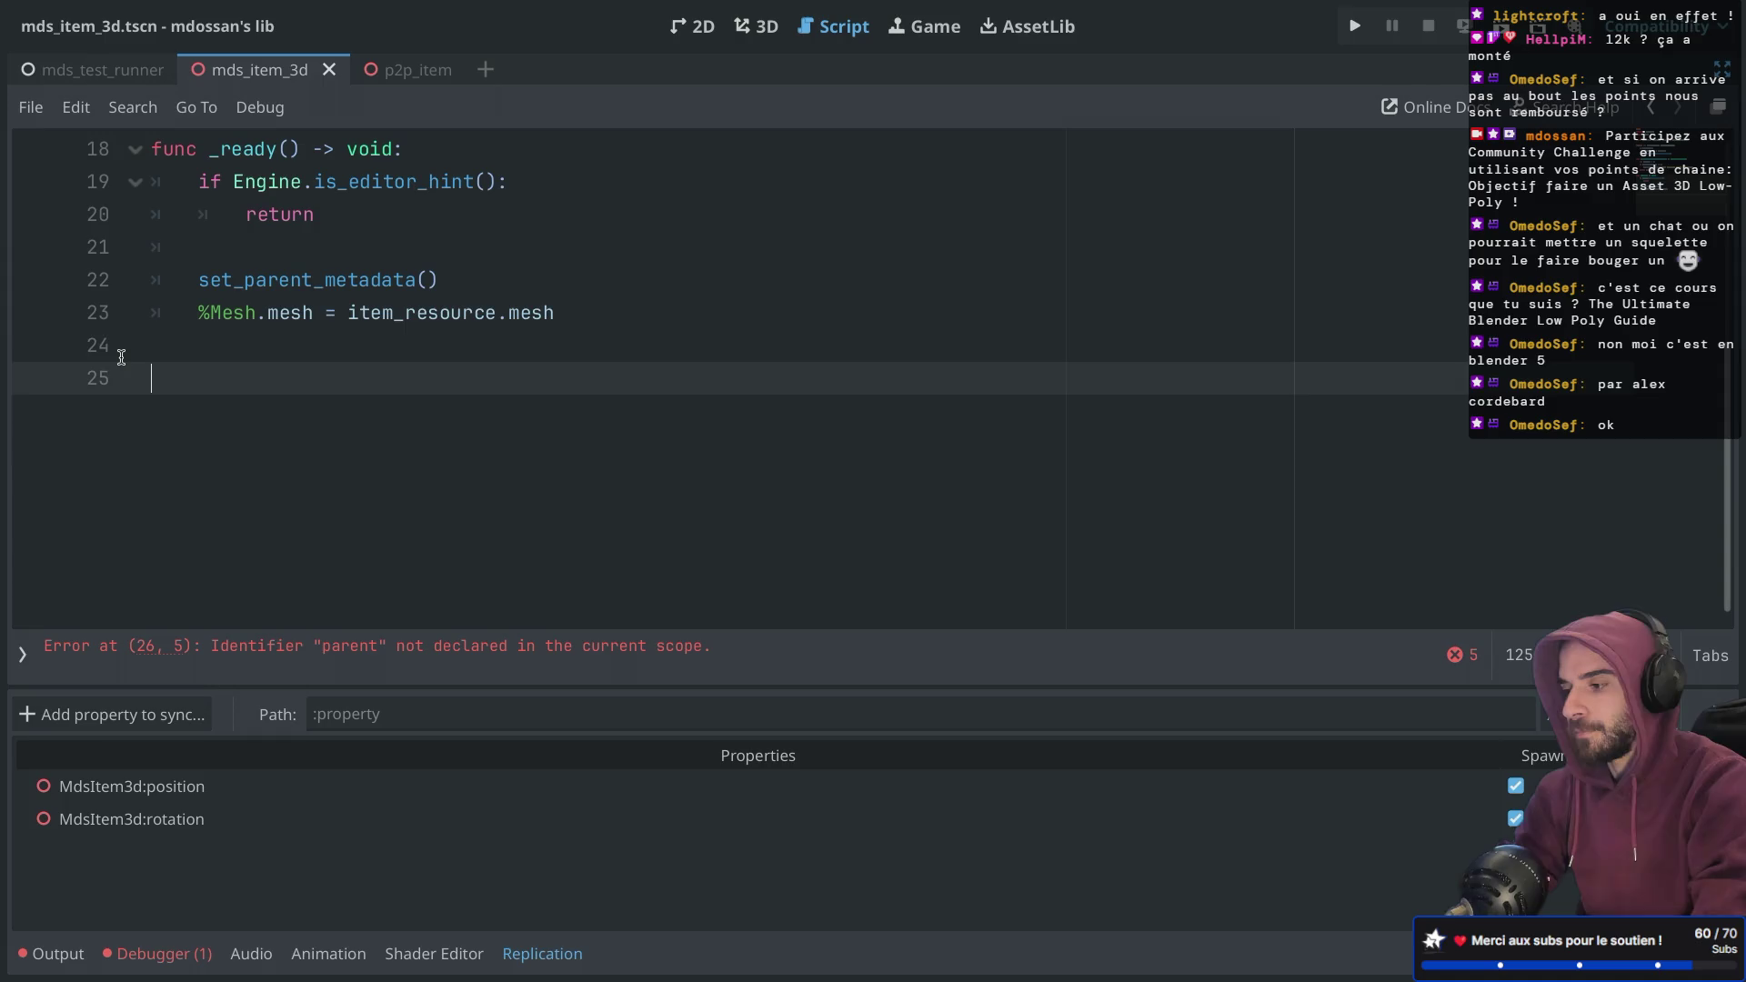
left_click_drag(493, 528, 487, 516)
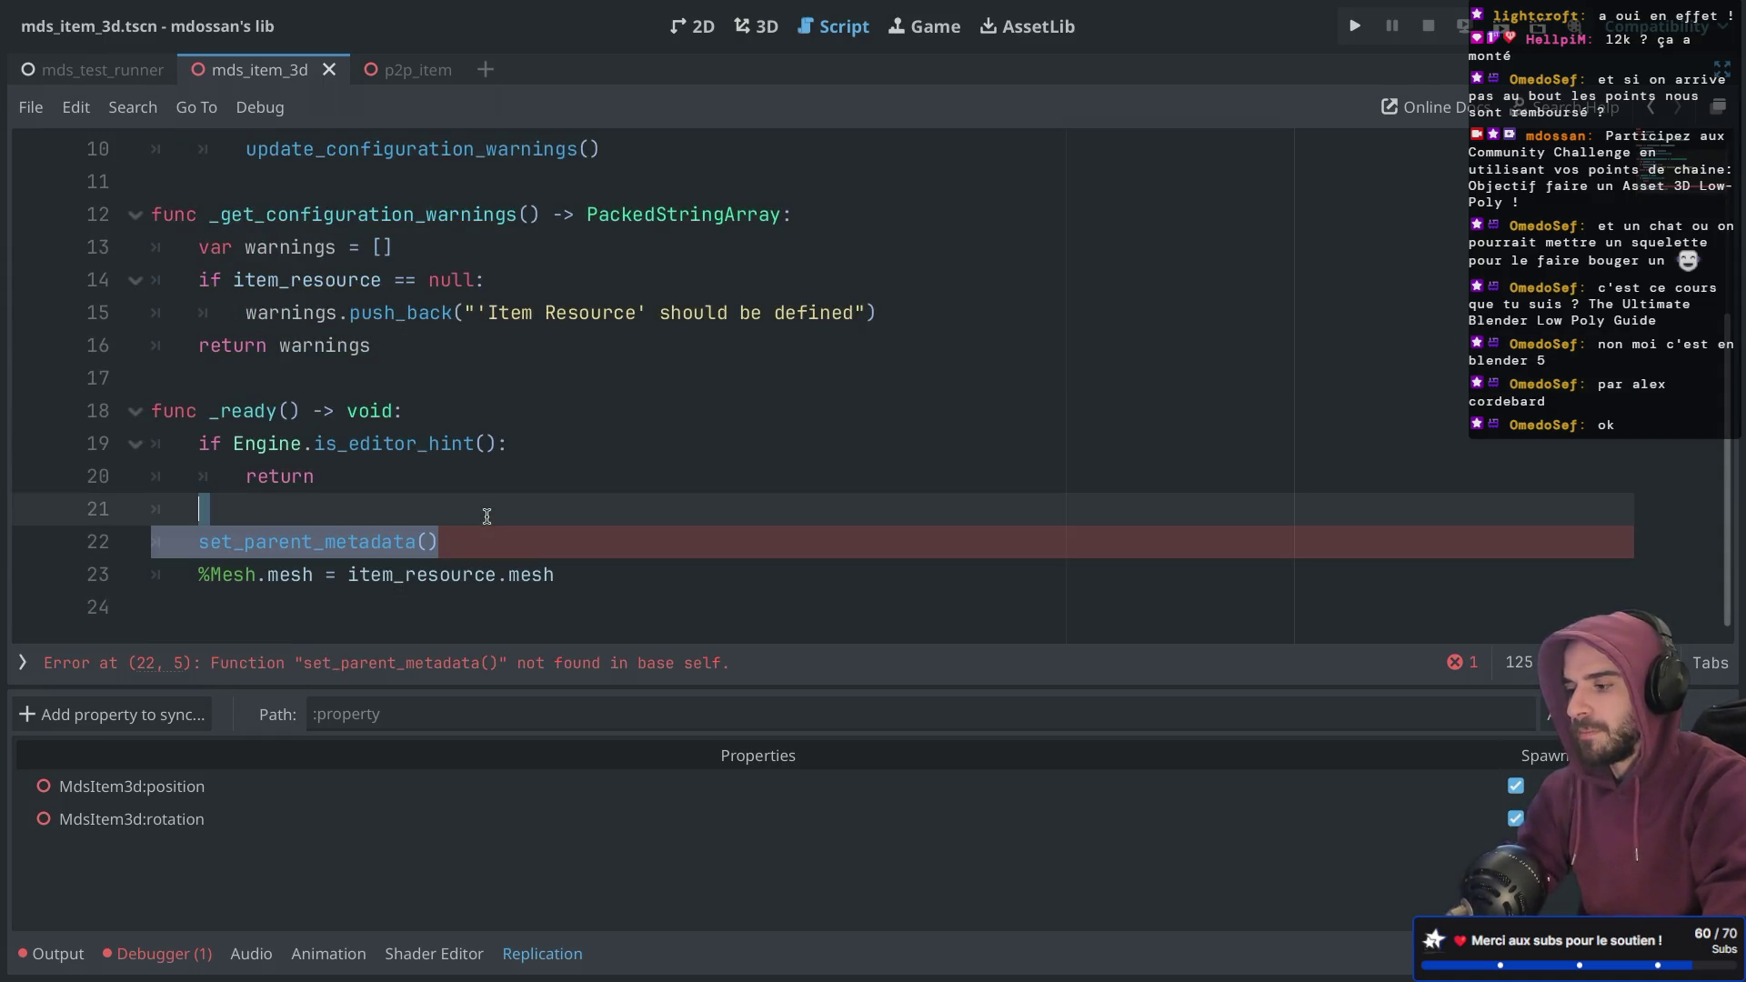
key("BackSpace")
key("ctrl+shift+F11")
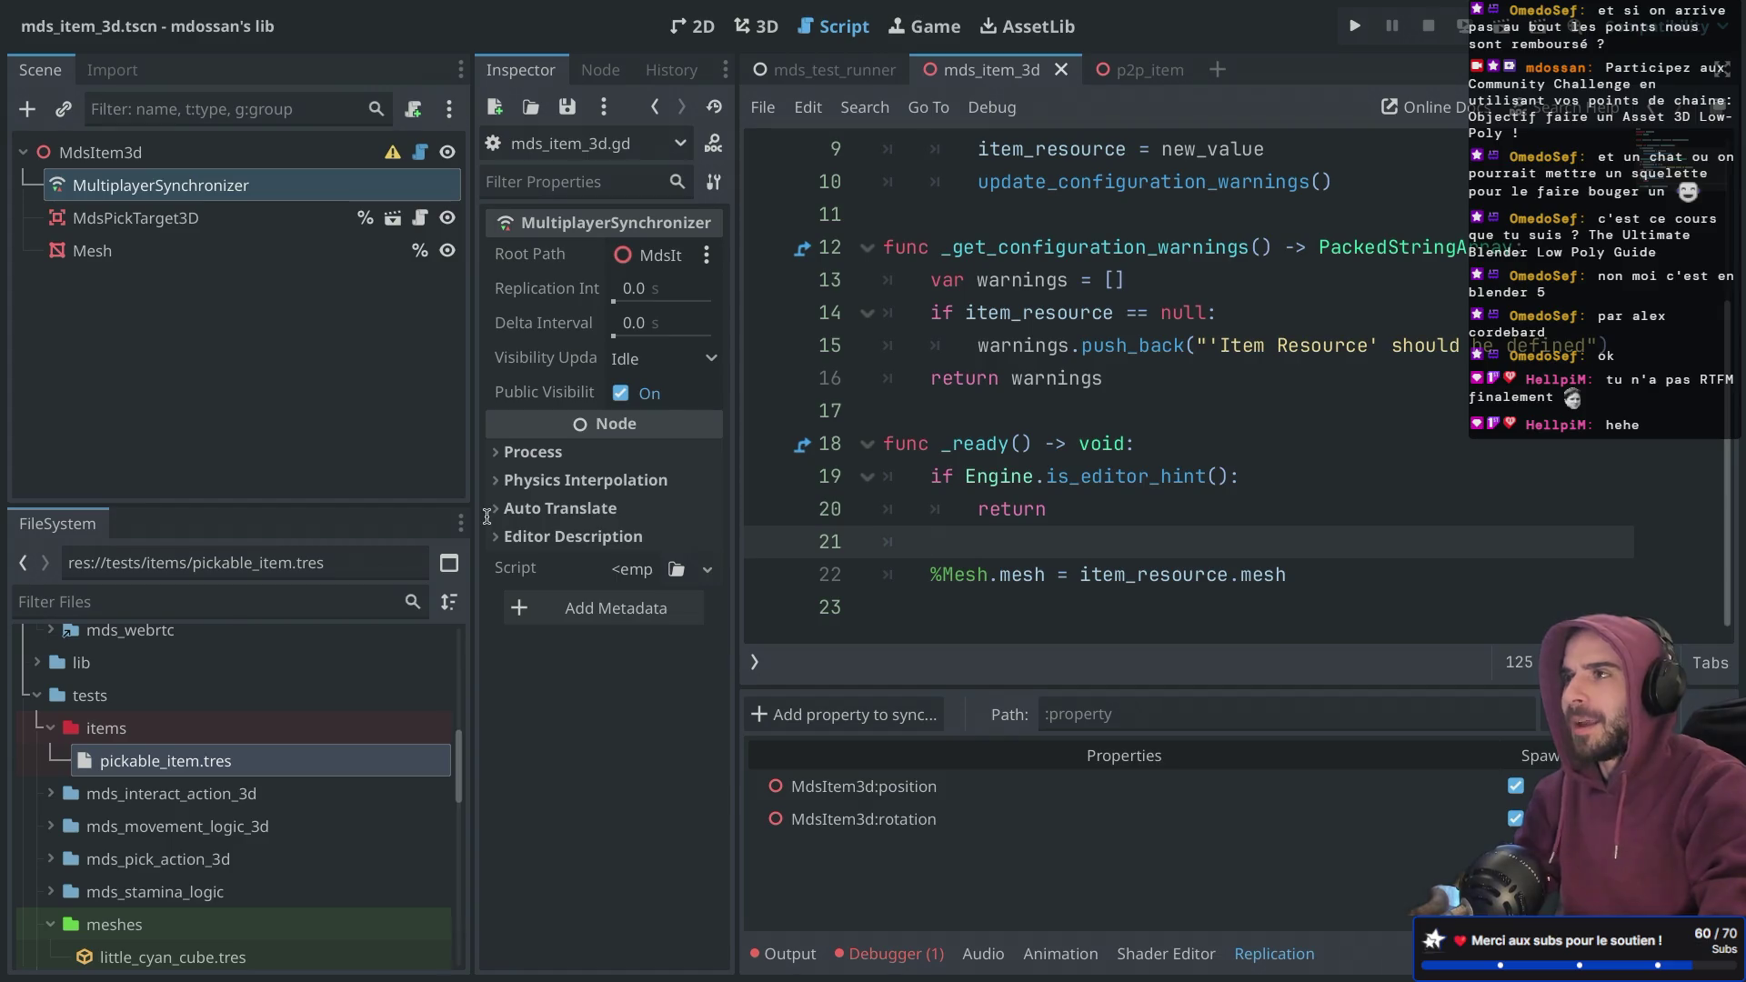
left_click(983, 445)
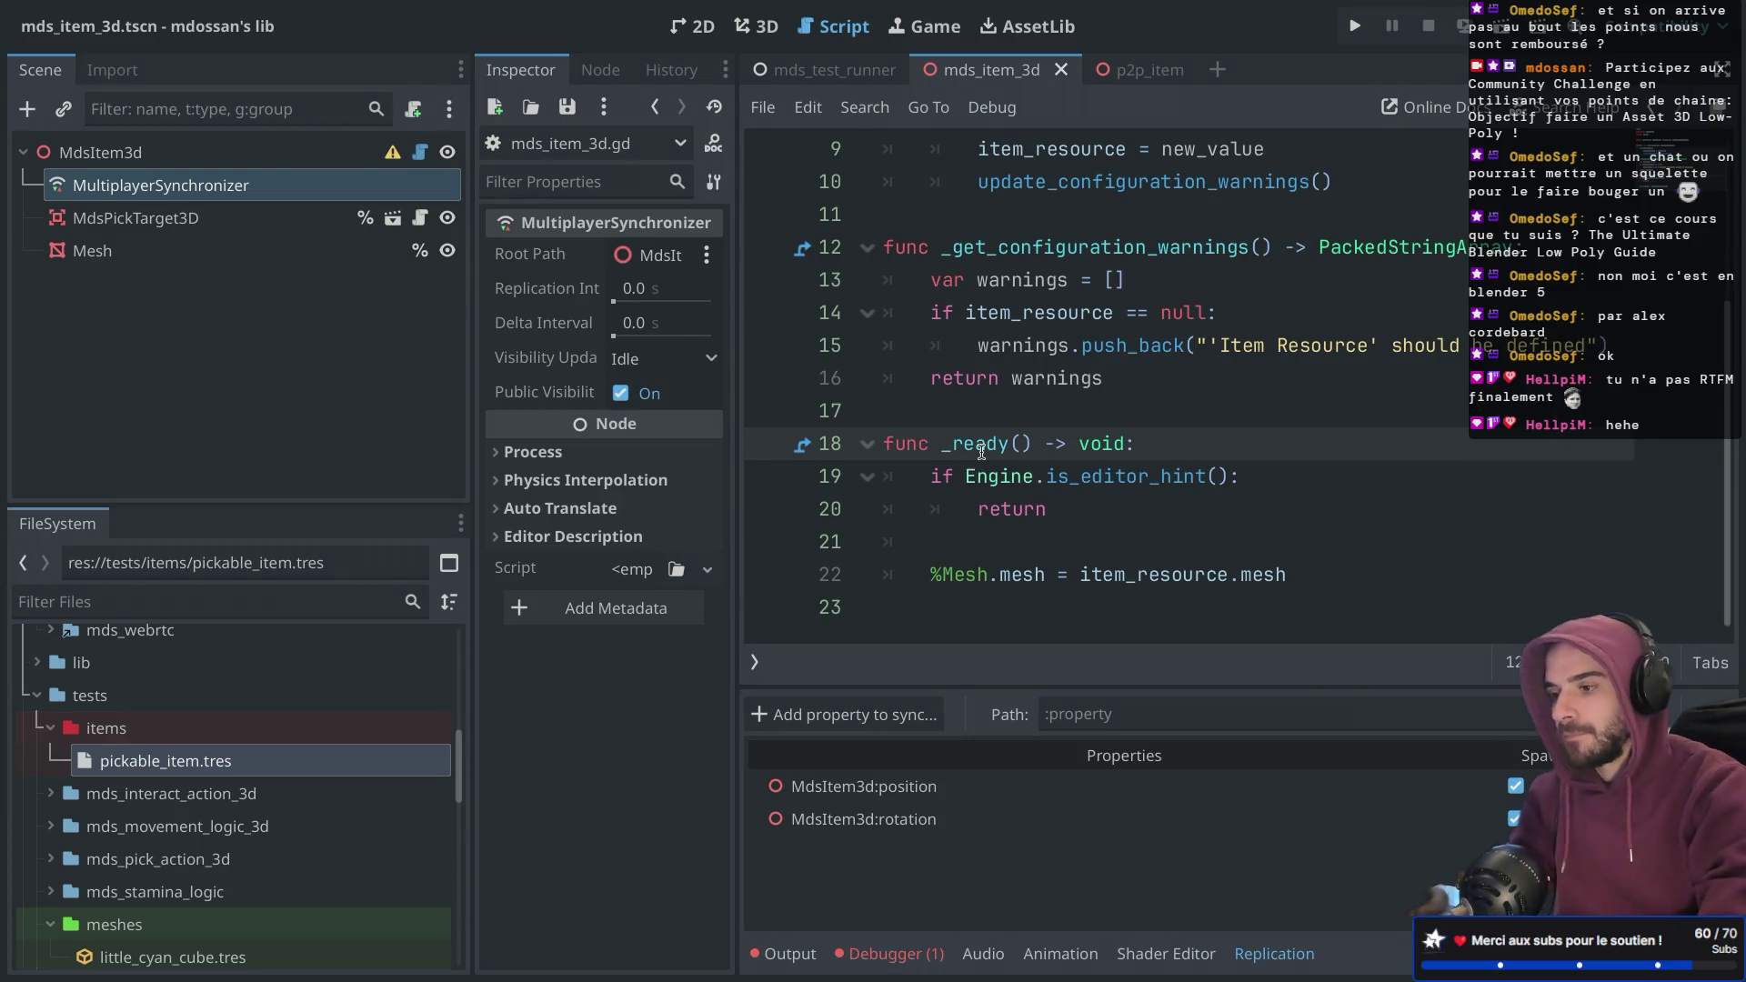
scroll(981, 452, "up", 1)
scroll(981, 452, "down", 1)
left_click(1011, 385)
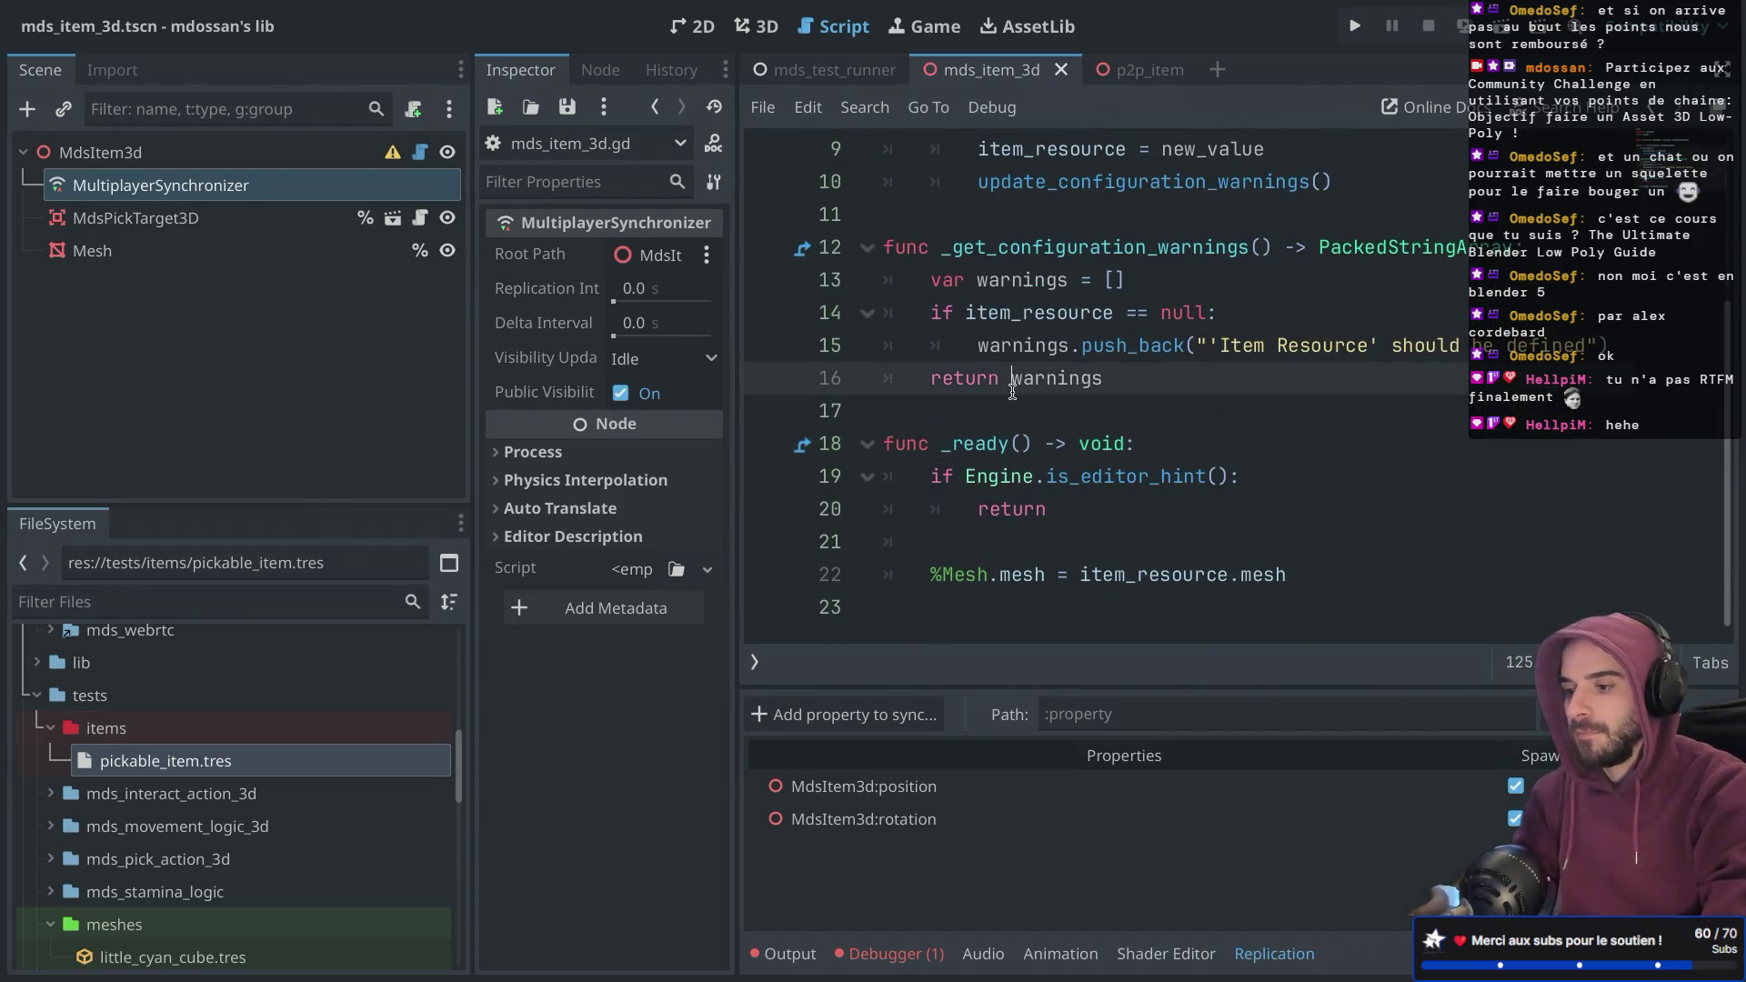
scroll(1012, 391, "up", 3)
left_click(1028, 353)
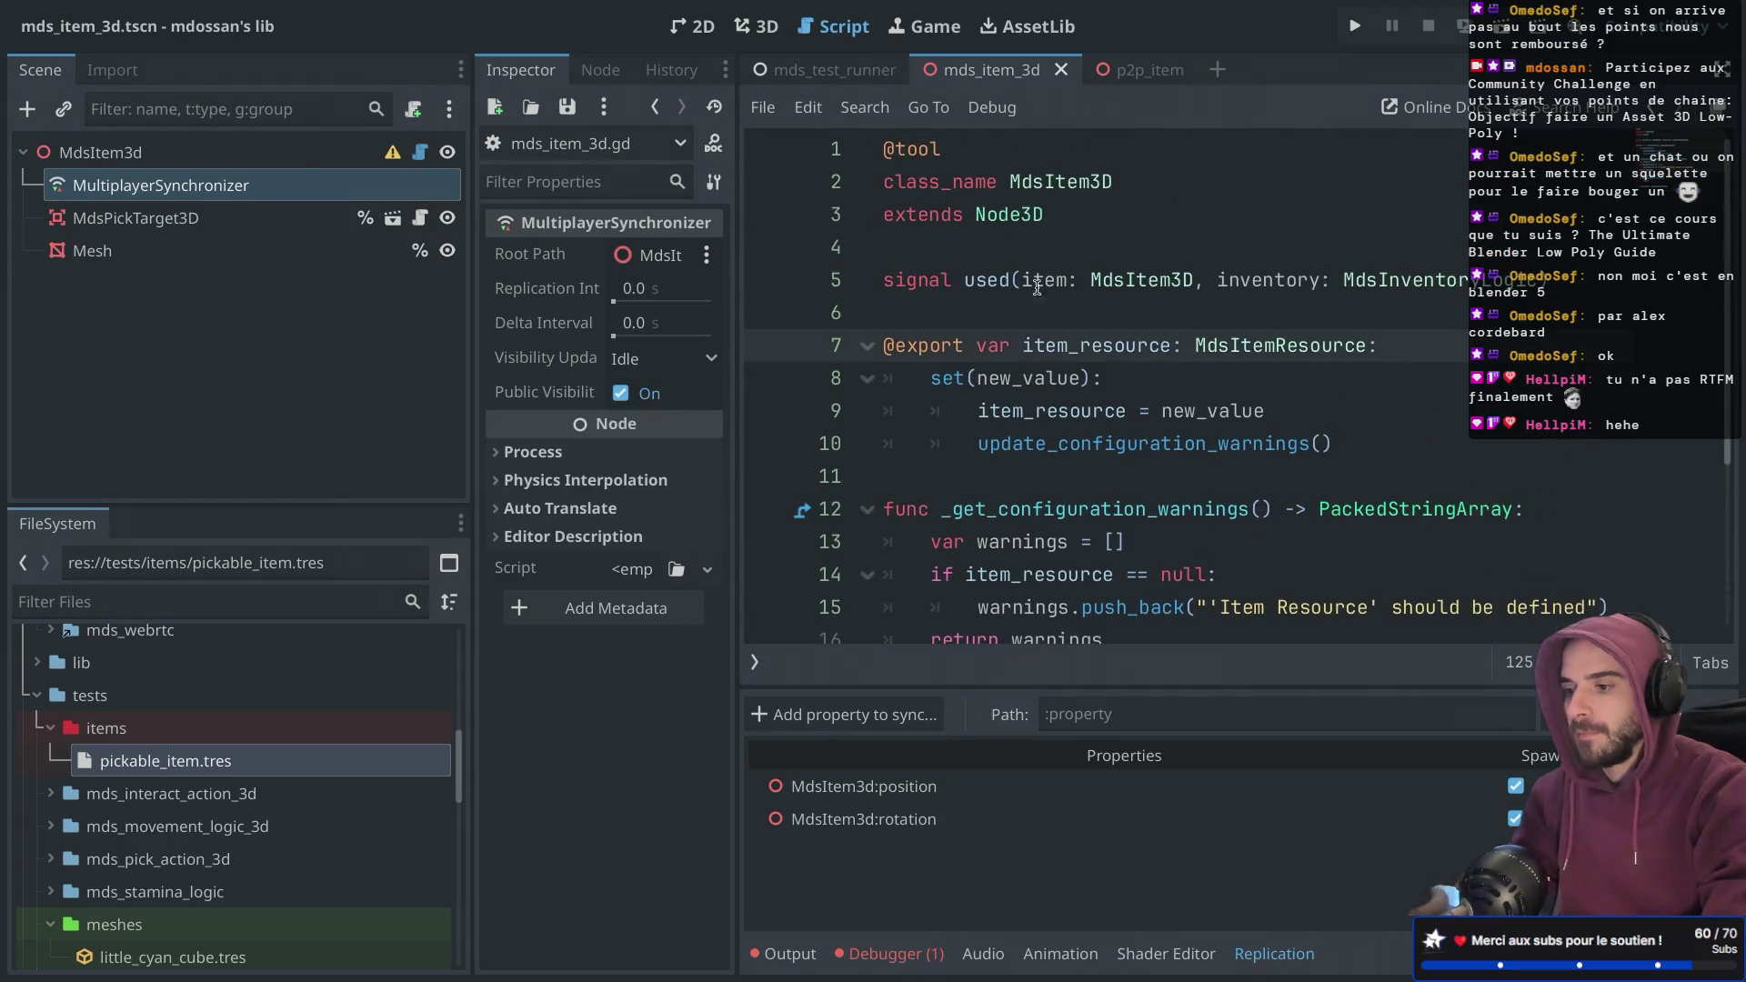
double_click(1042, 290)
left_click(1029, 405)
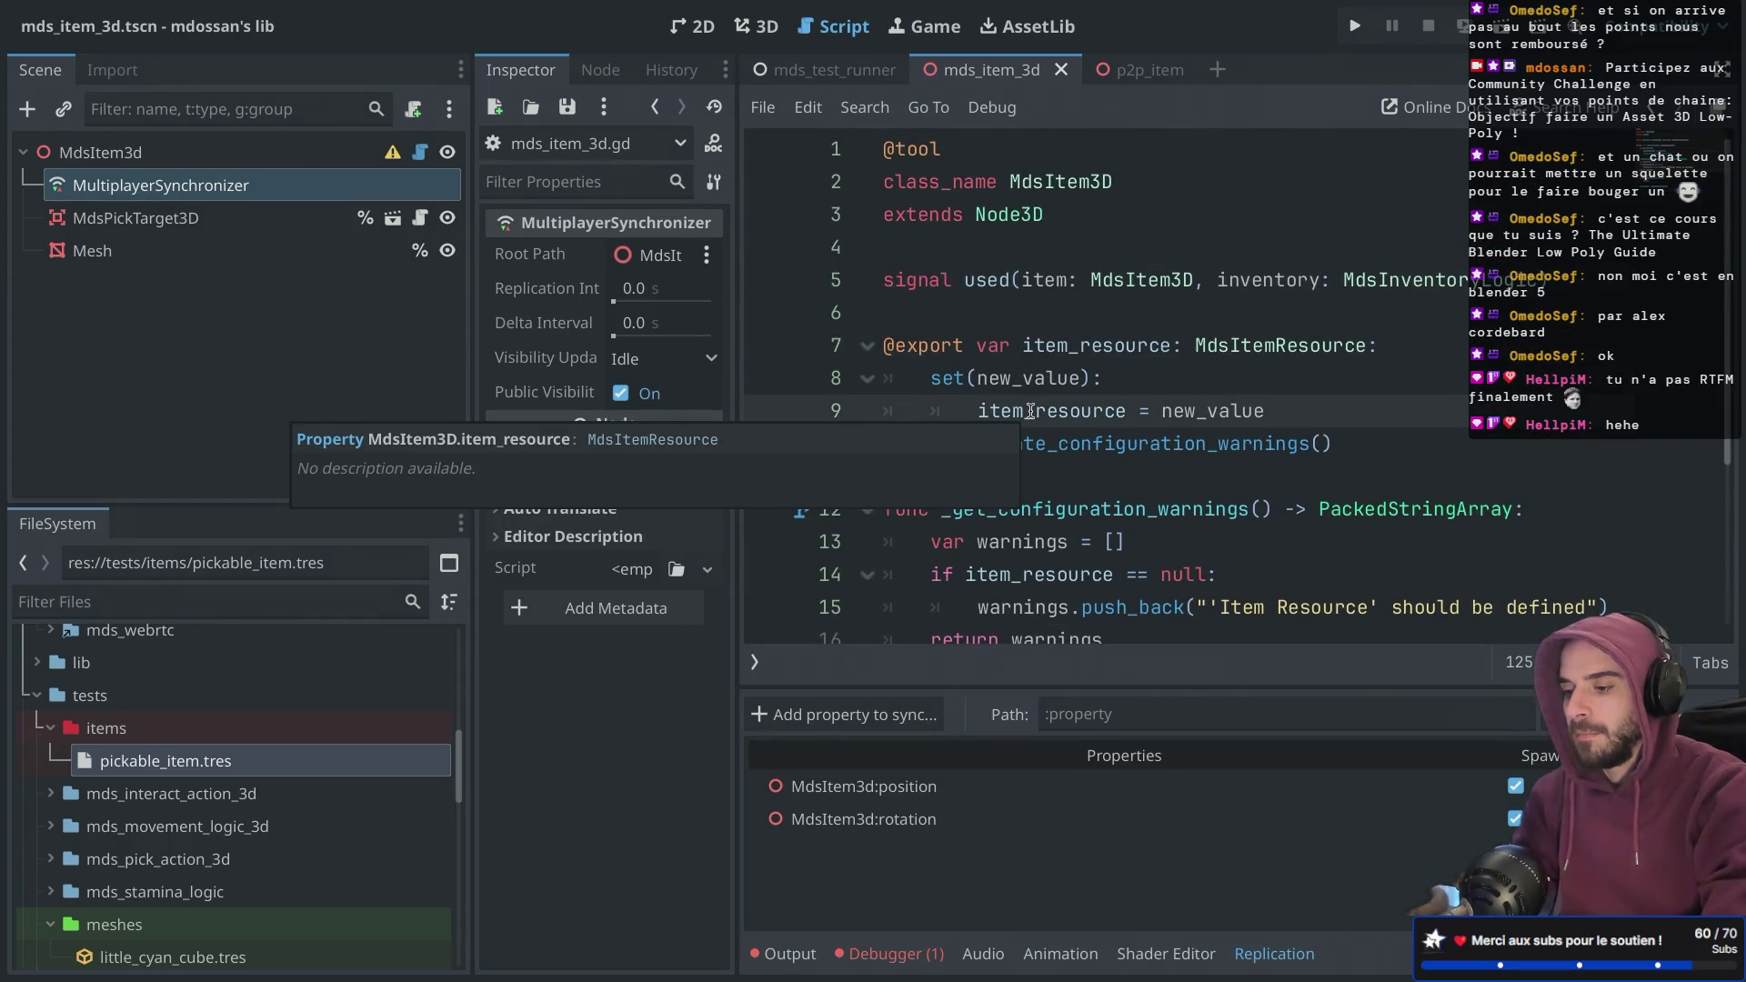
scroll(1030, 409, "down", 2)
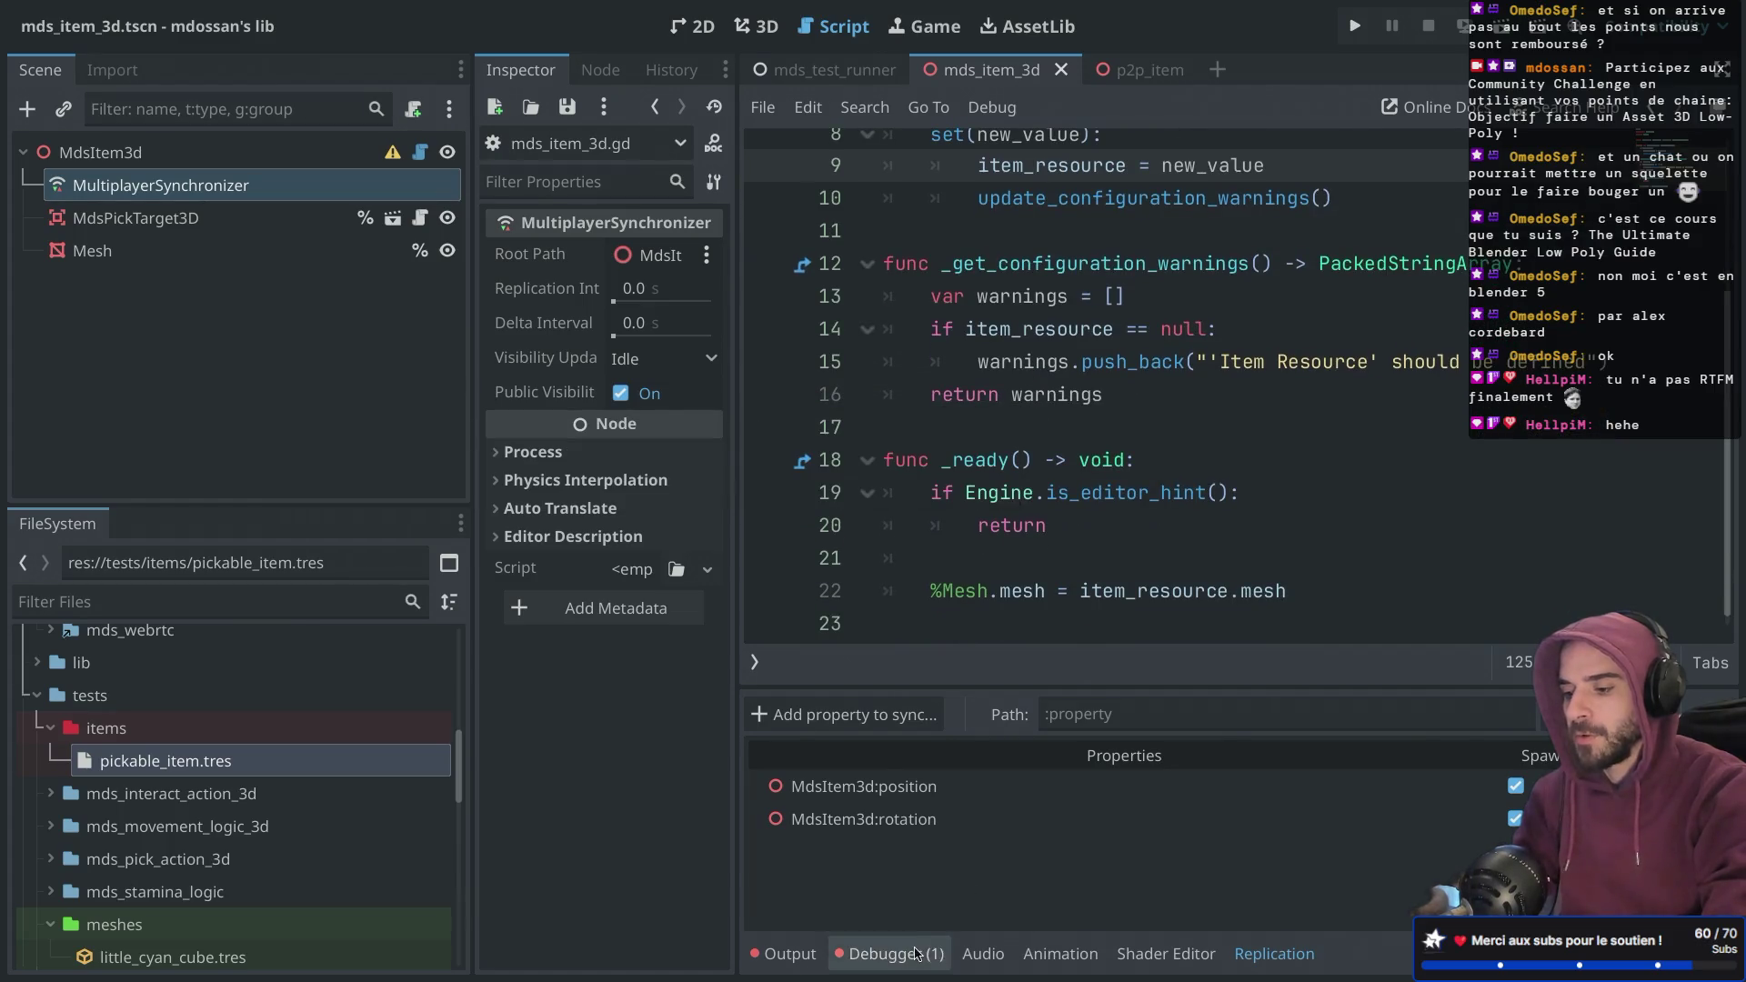
Step: Show the debugger's Errors list with the MultiplayerSynchronizer network ID error
left_click(896, 954)
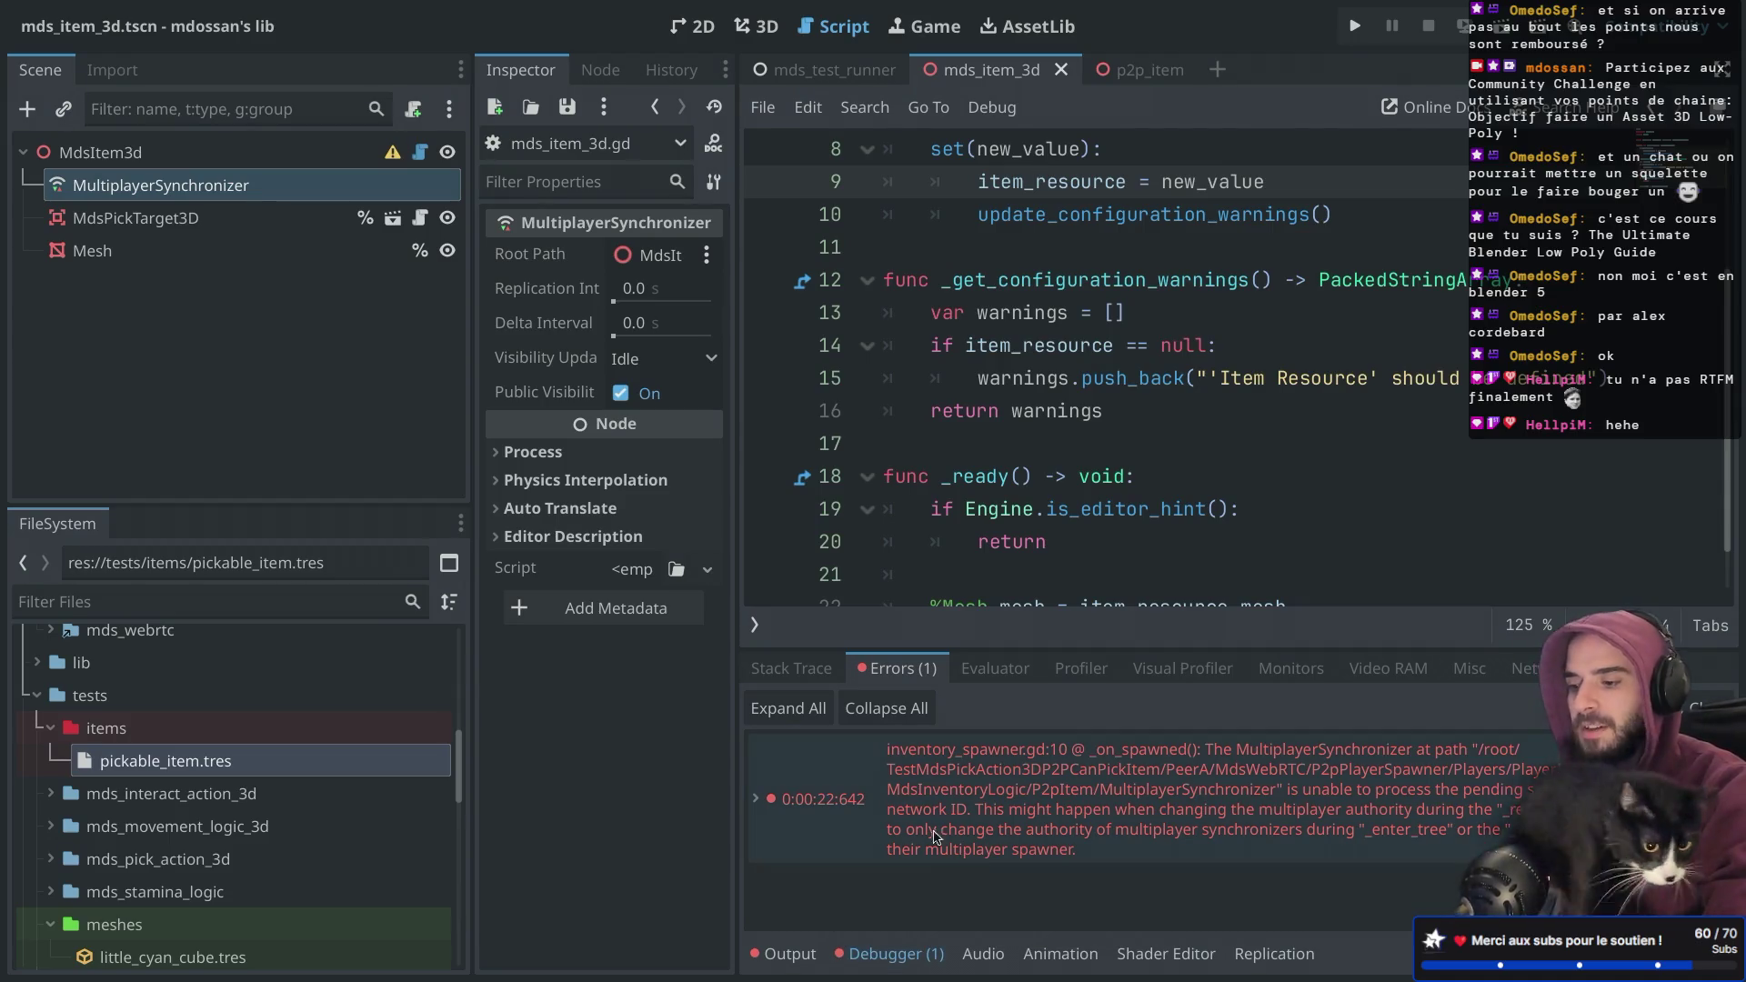
mouse_move(939, 804)
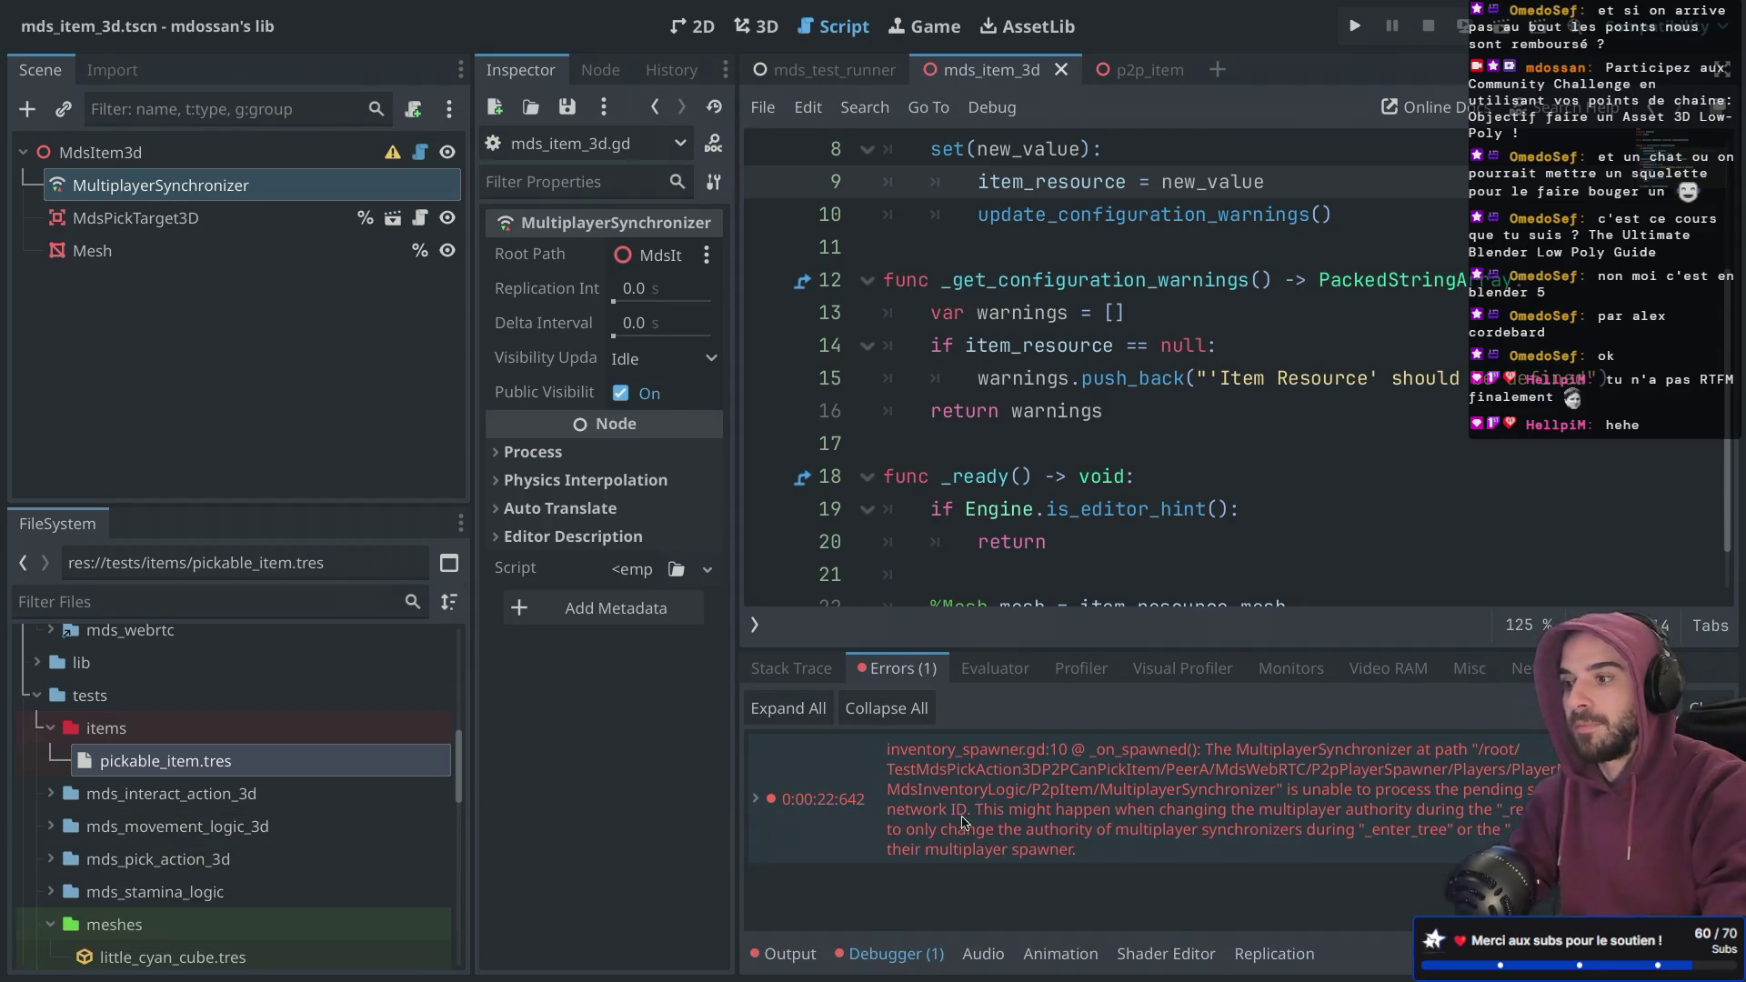
scroll(1173, 464, "down", 2)
scroll(1178, 452, "up", 2)
scroll(1178, 452, "up", 3)
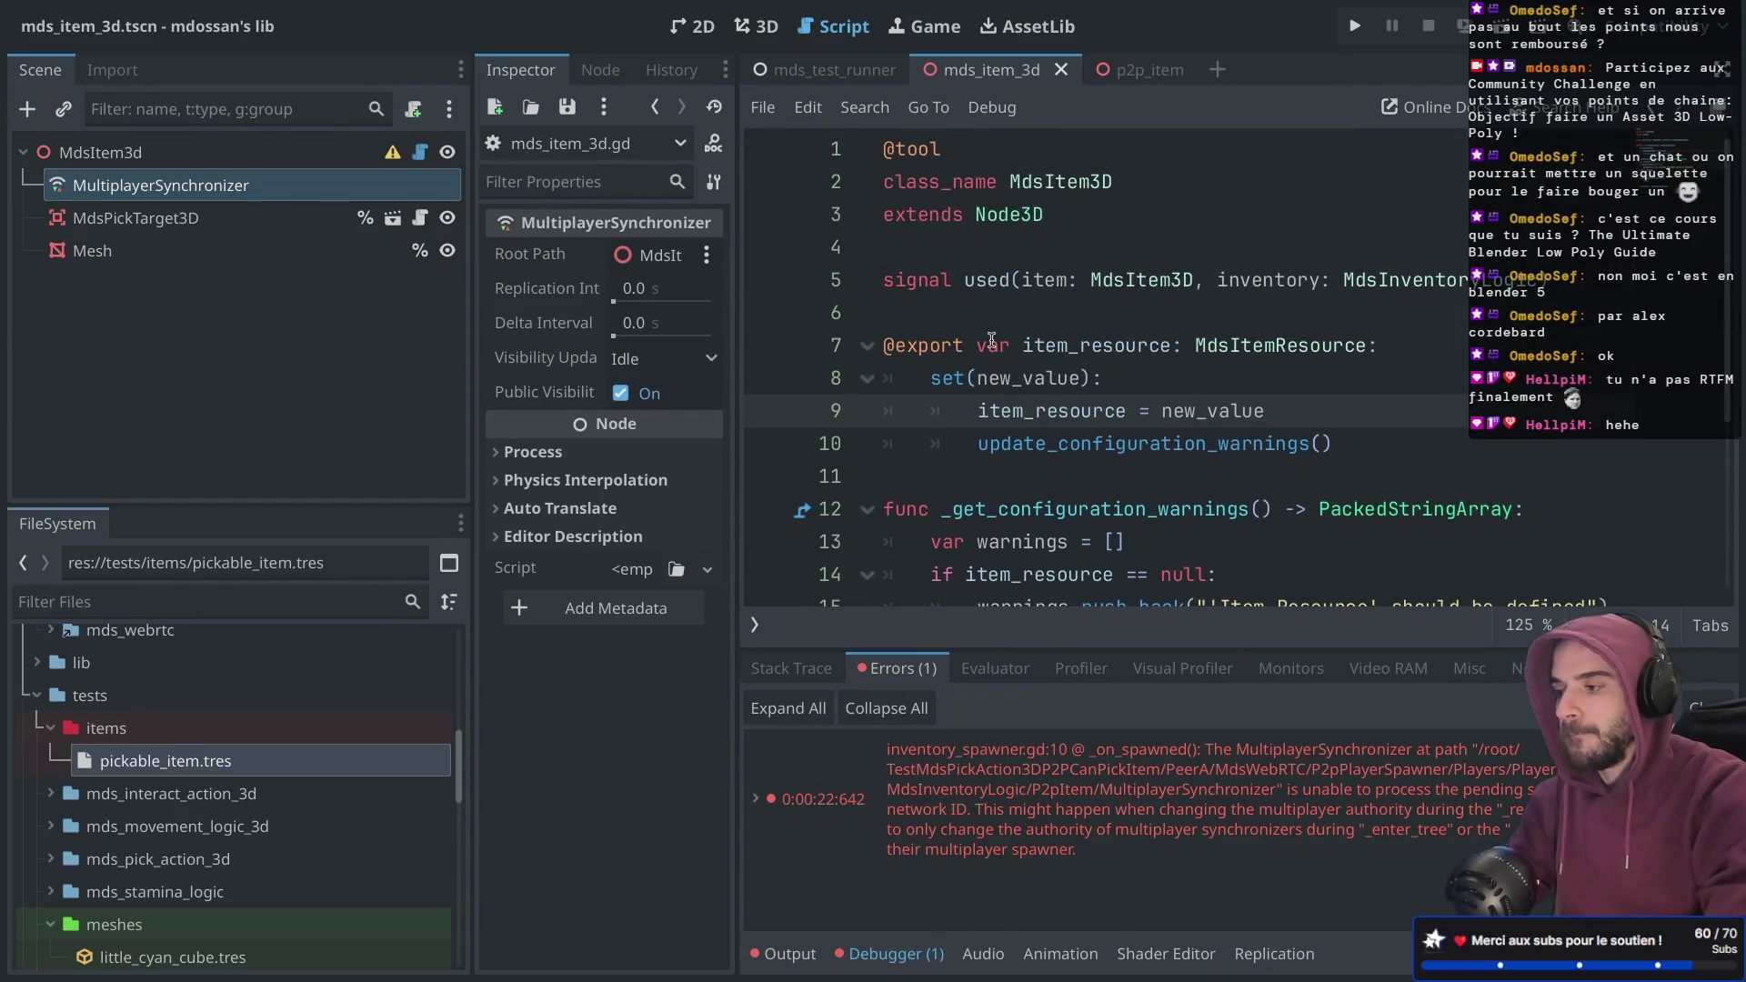
scroll(991, 338, "down", 2)
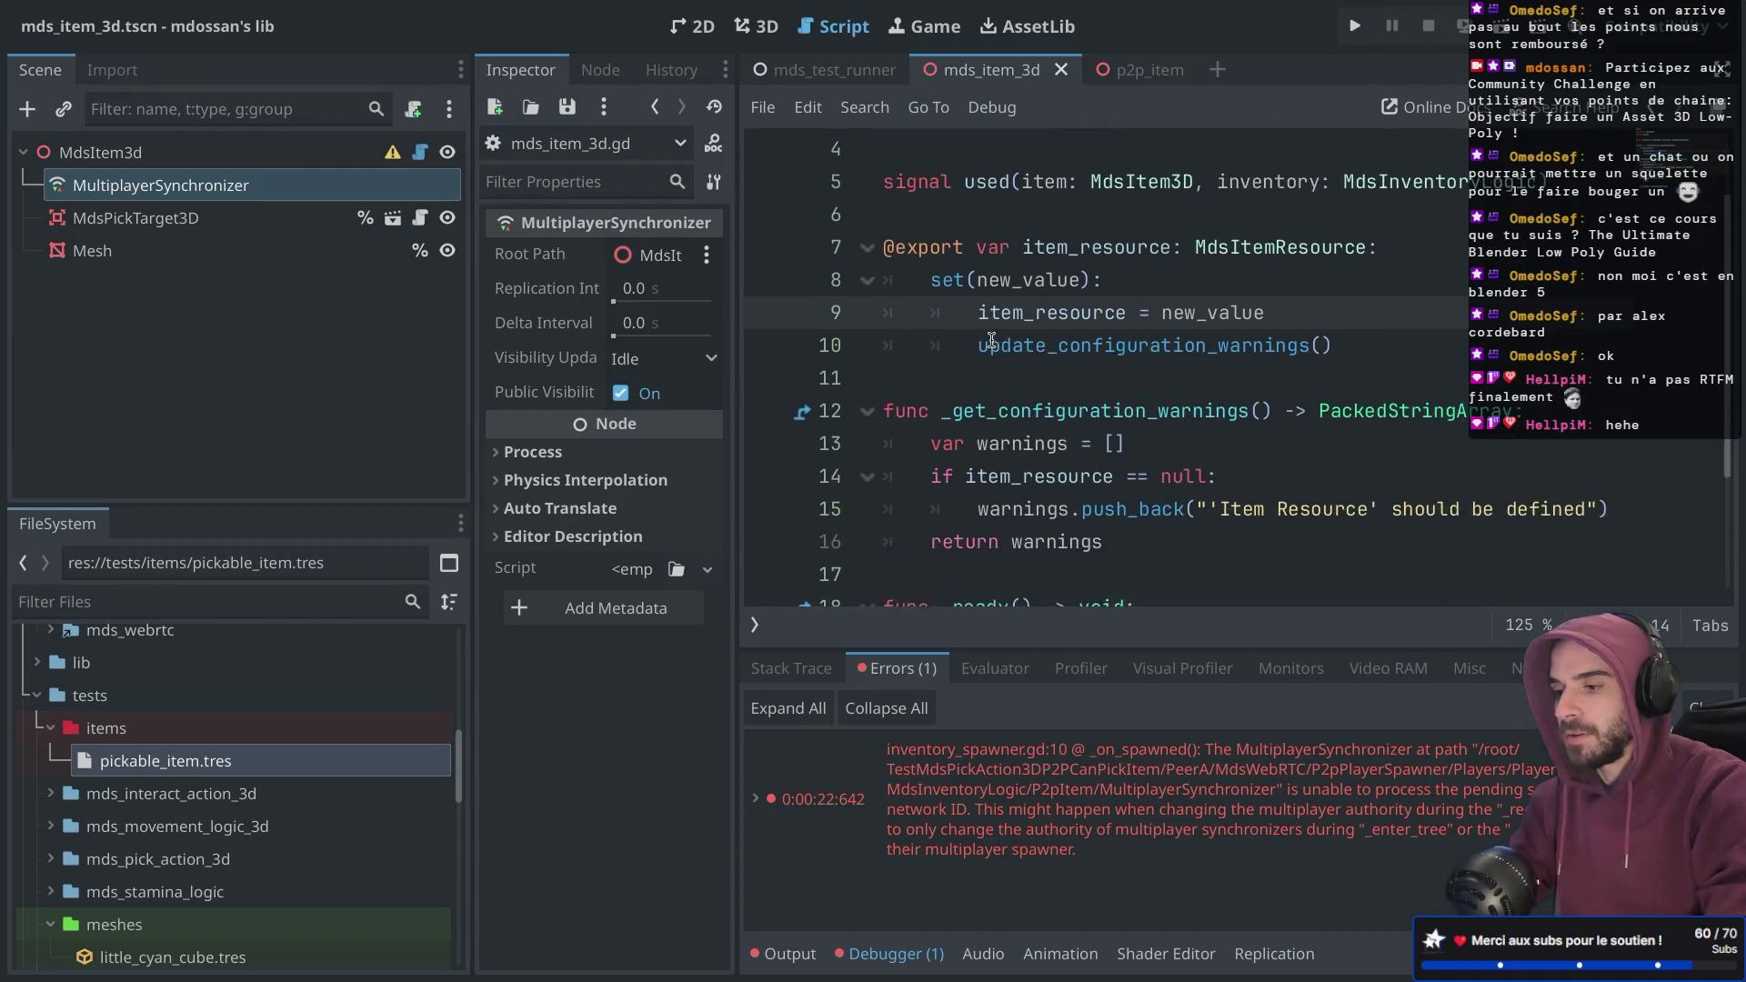
Step: Save the mds_item_3d scene and select MdsPickTarget3D to view its properties
key("ctrl+s")
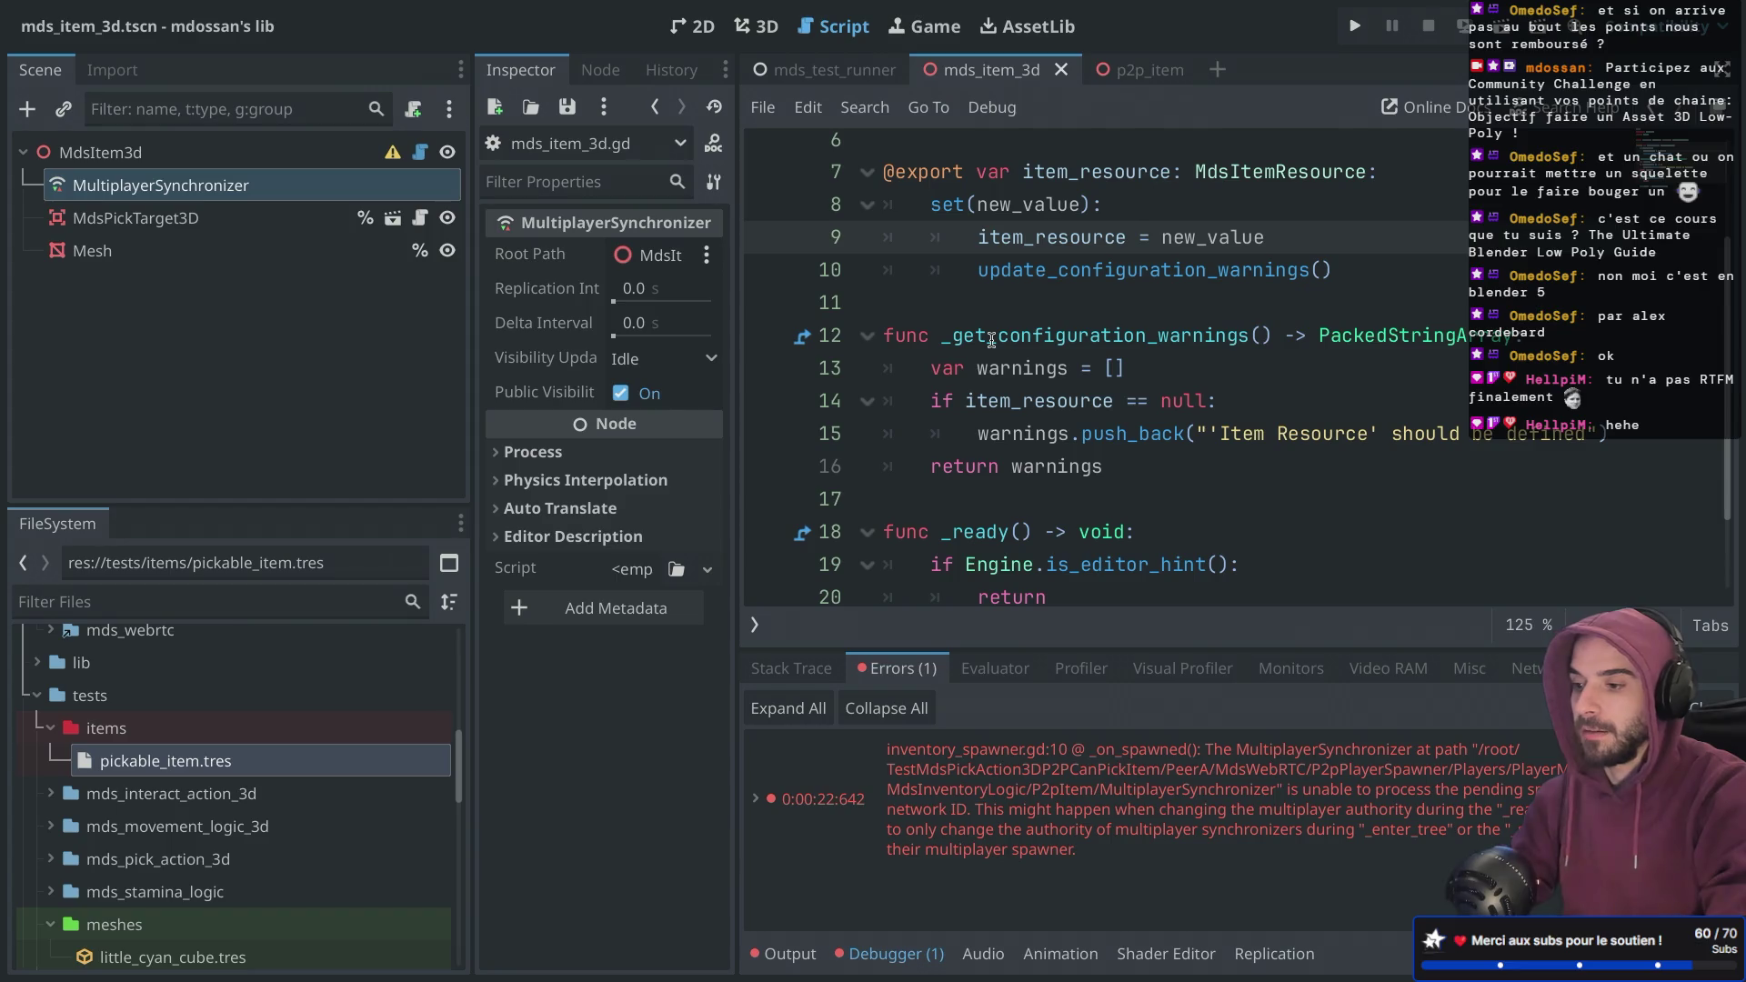
scroll(991, 338, "down", 2)
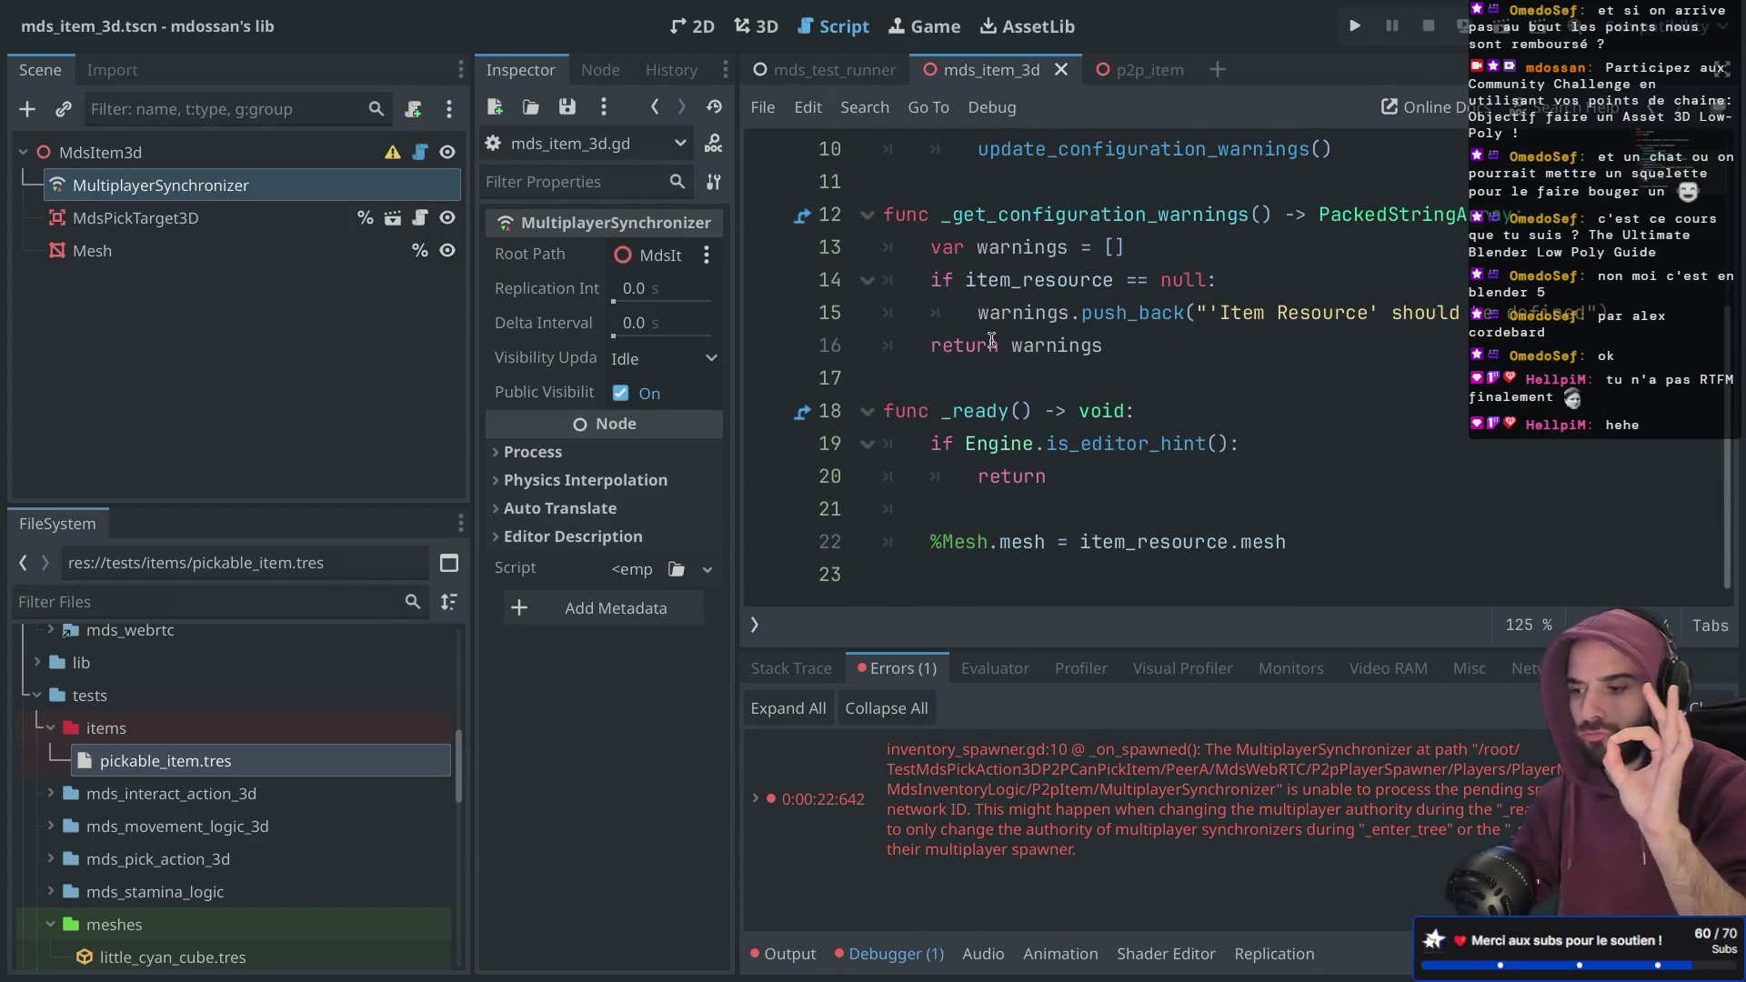
scroll(991, 338, "up", 1)
scroll(992, 340, "up", 4)
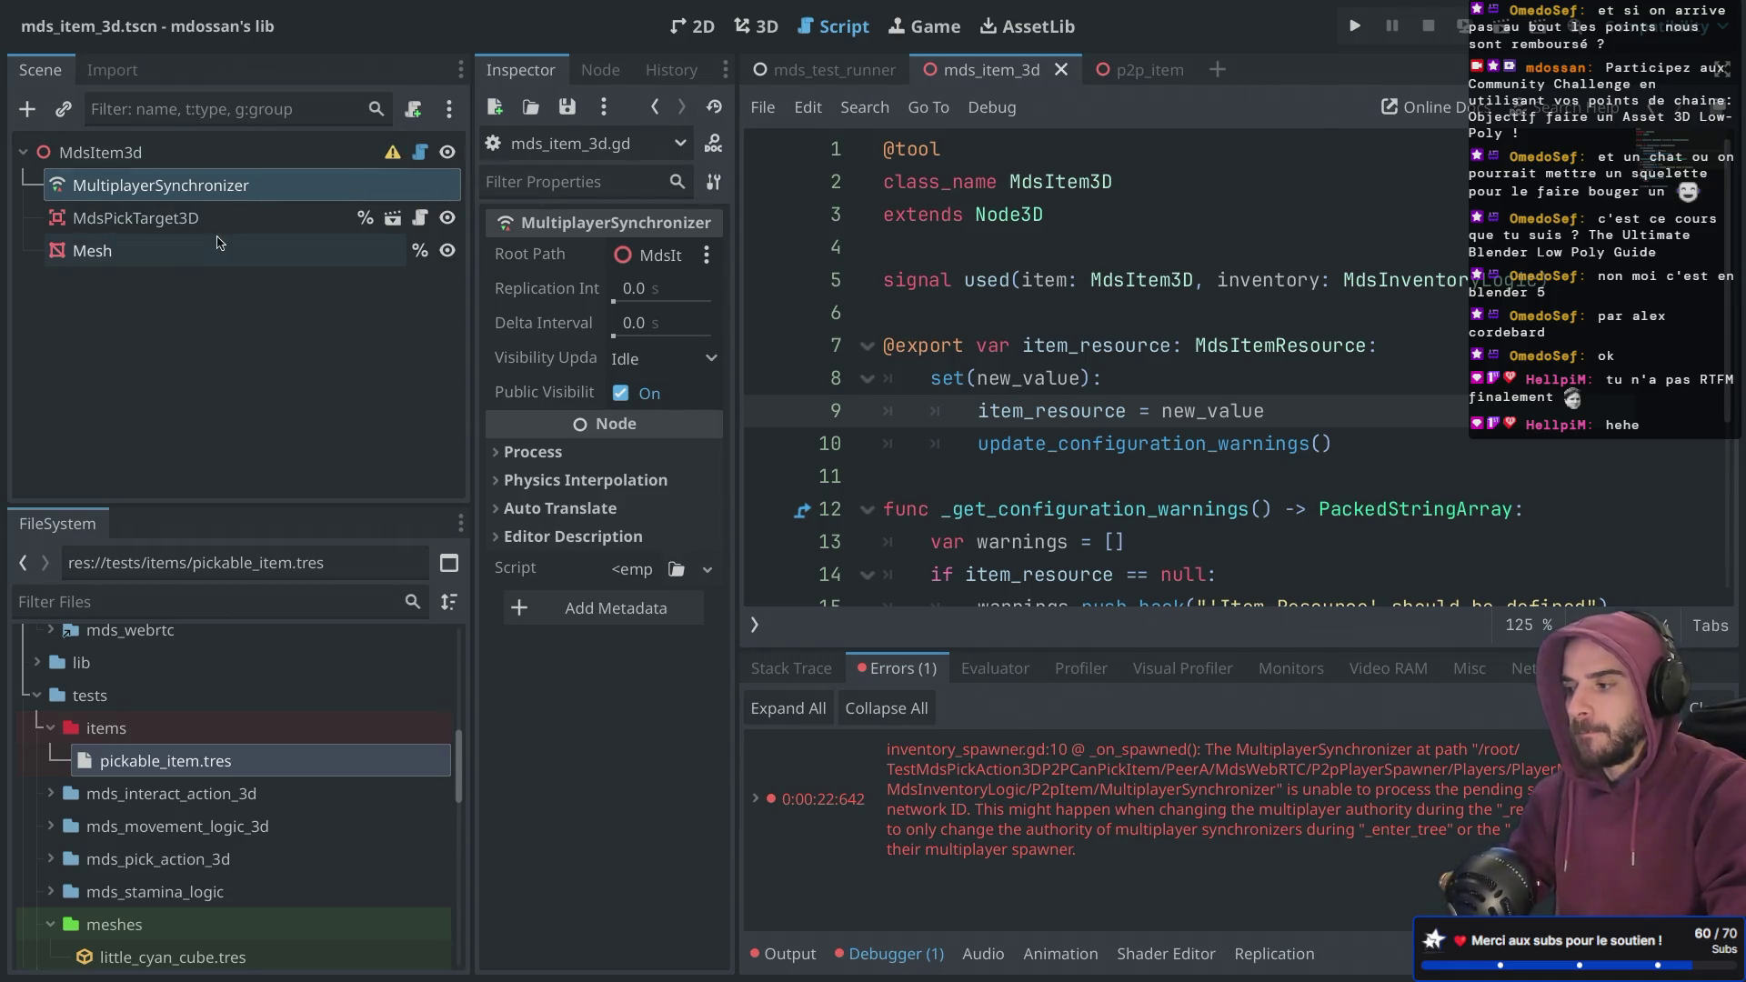
left_click(115, 226)
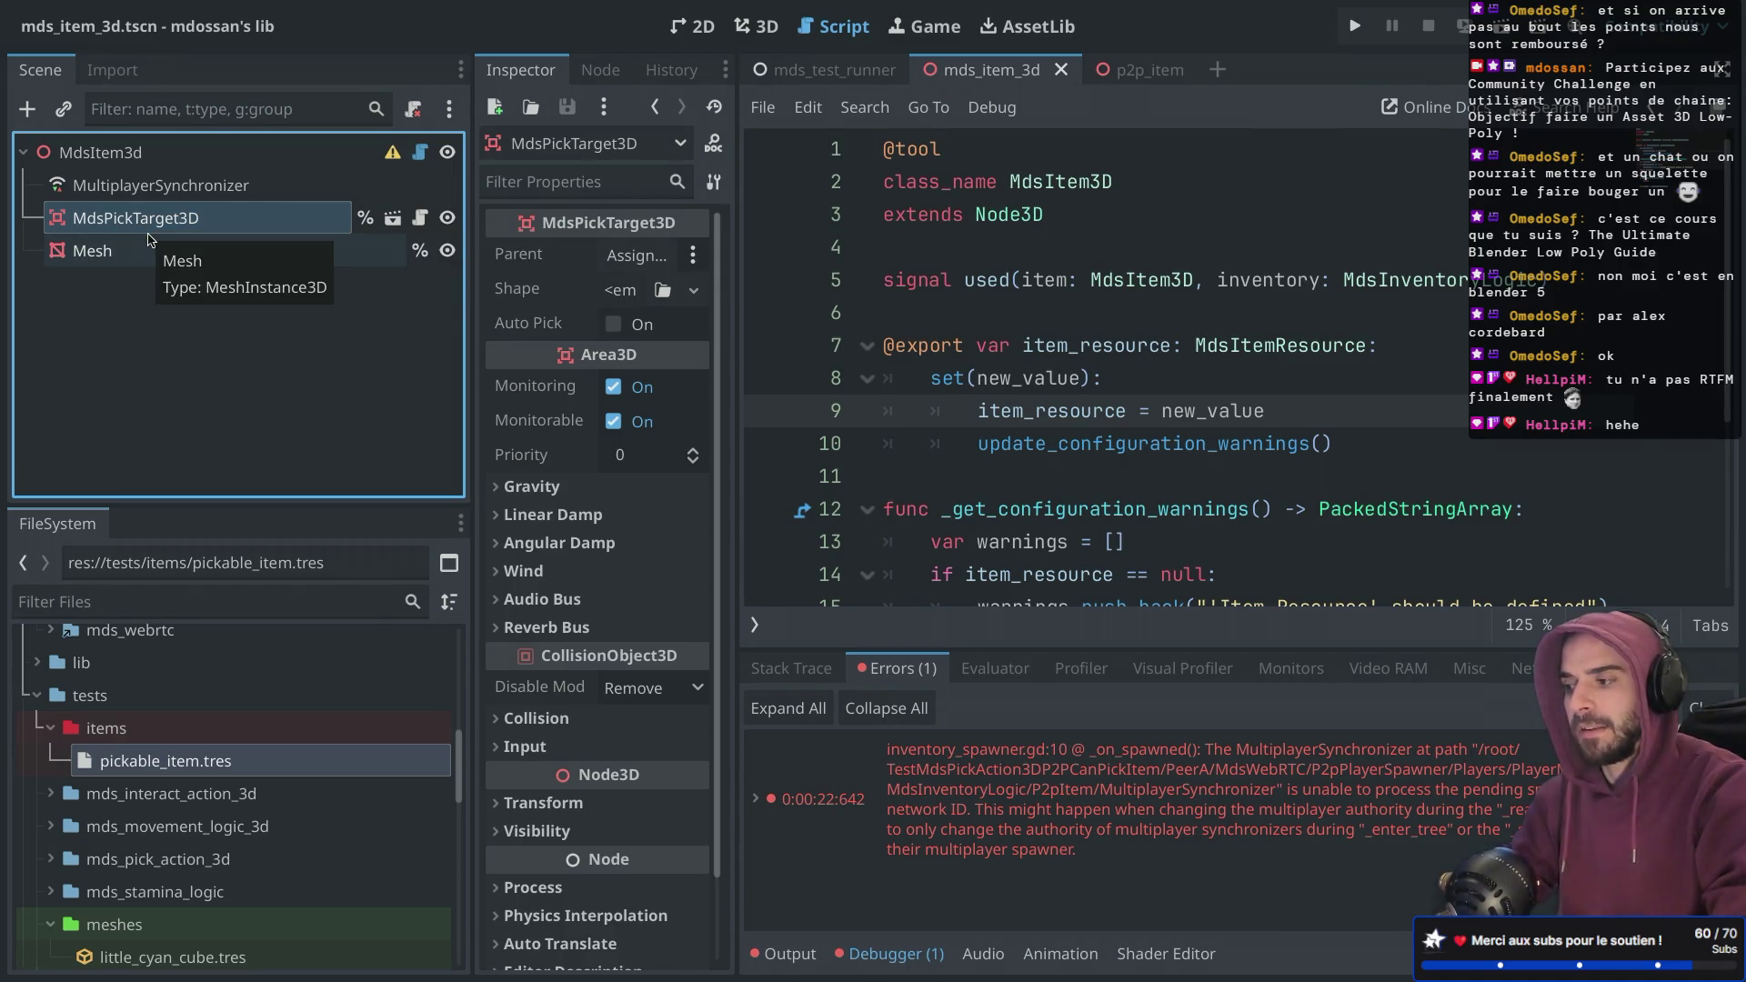
Step: Select the MdsItem3d root, then expand addons/mds_lib/item in FileSystem to list its three files
left_click(150, 158)
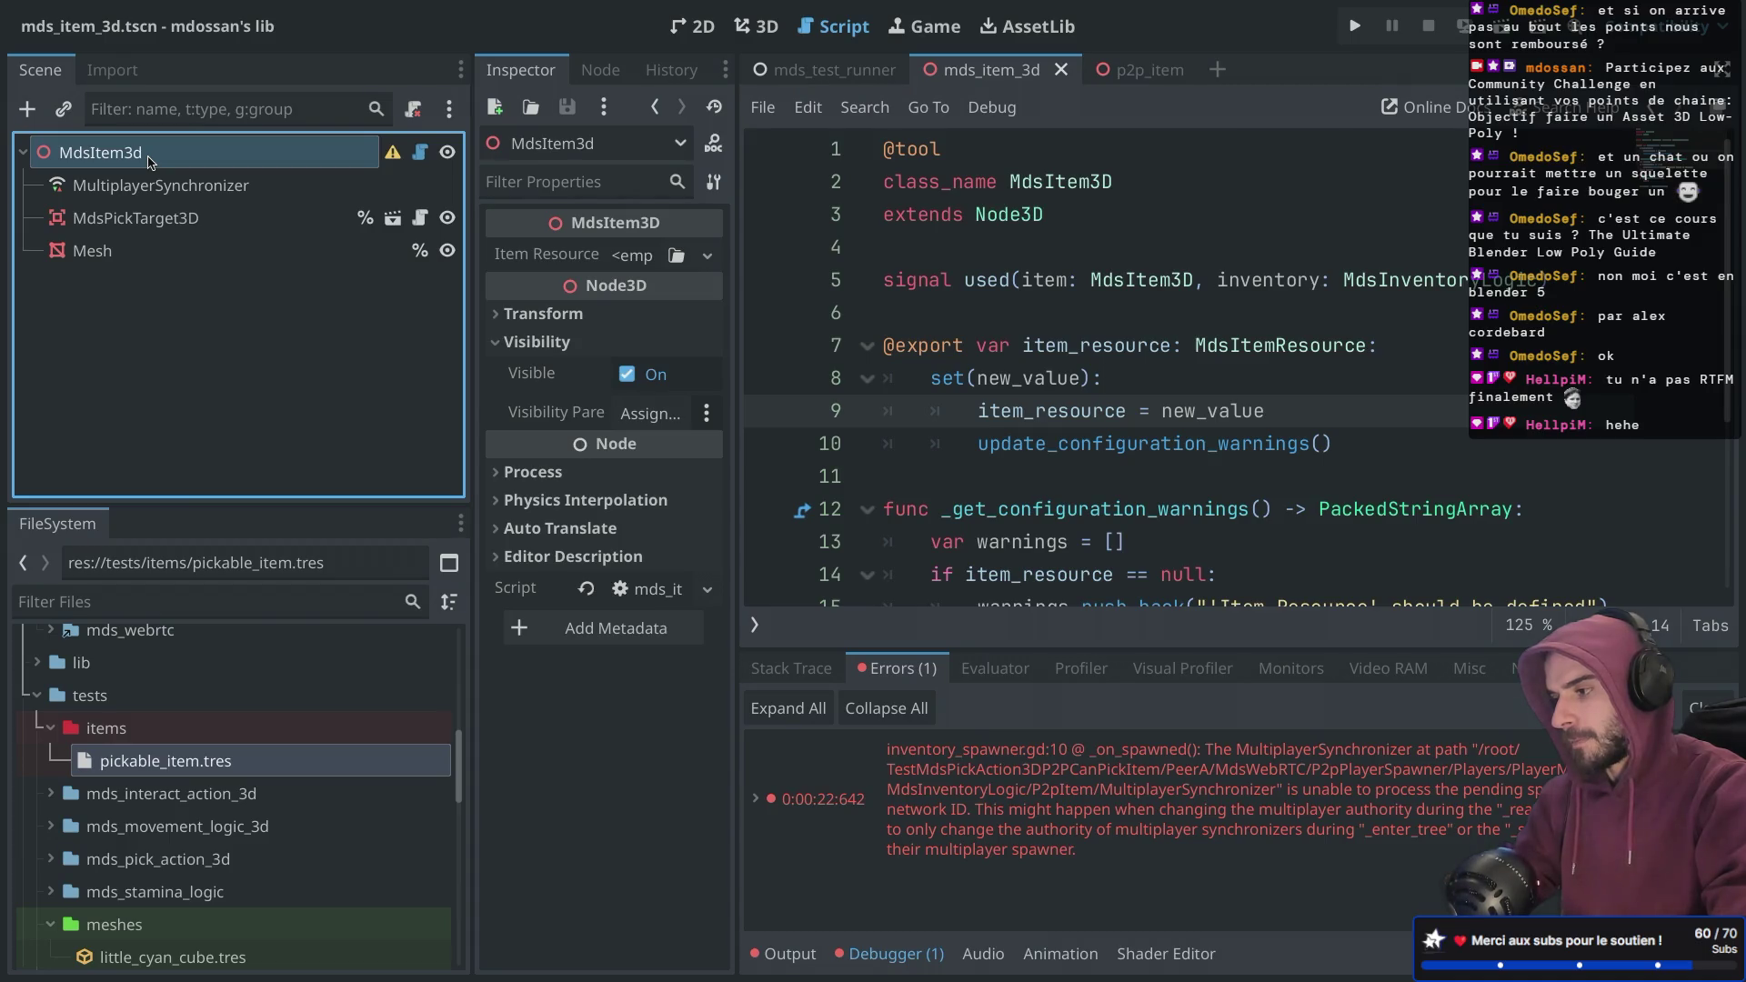
scroll(193, 751, "up", 5)
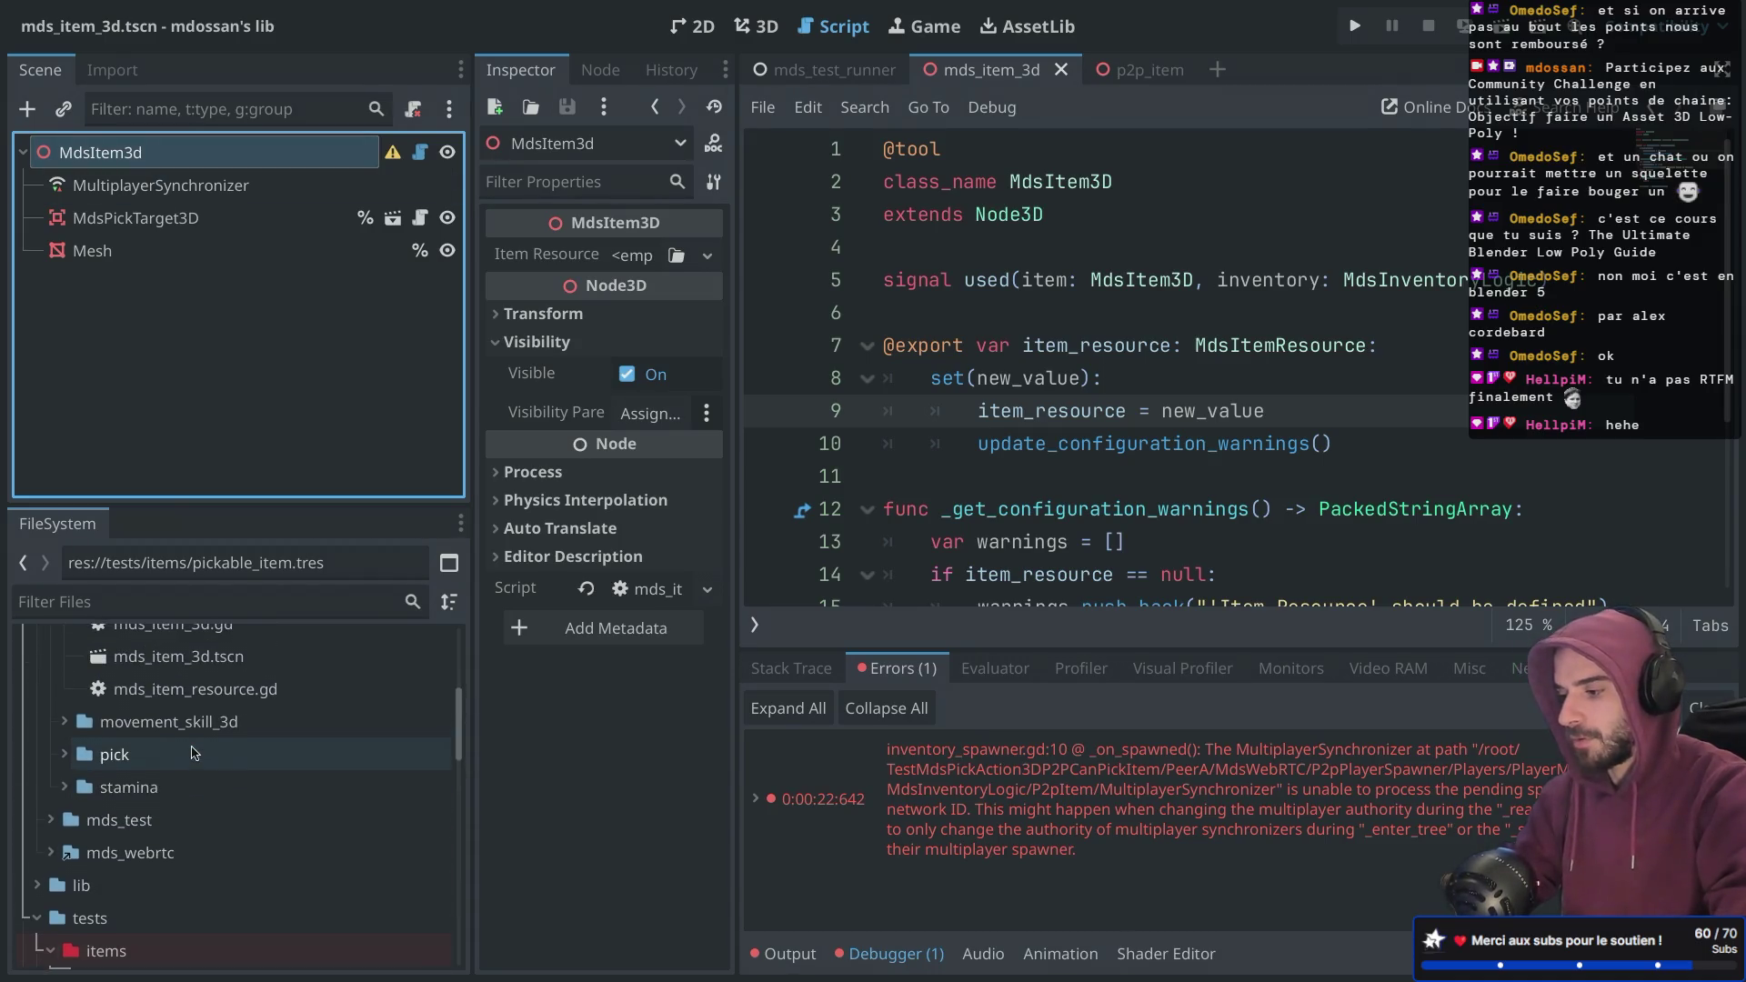
left_click(64, 738)
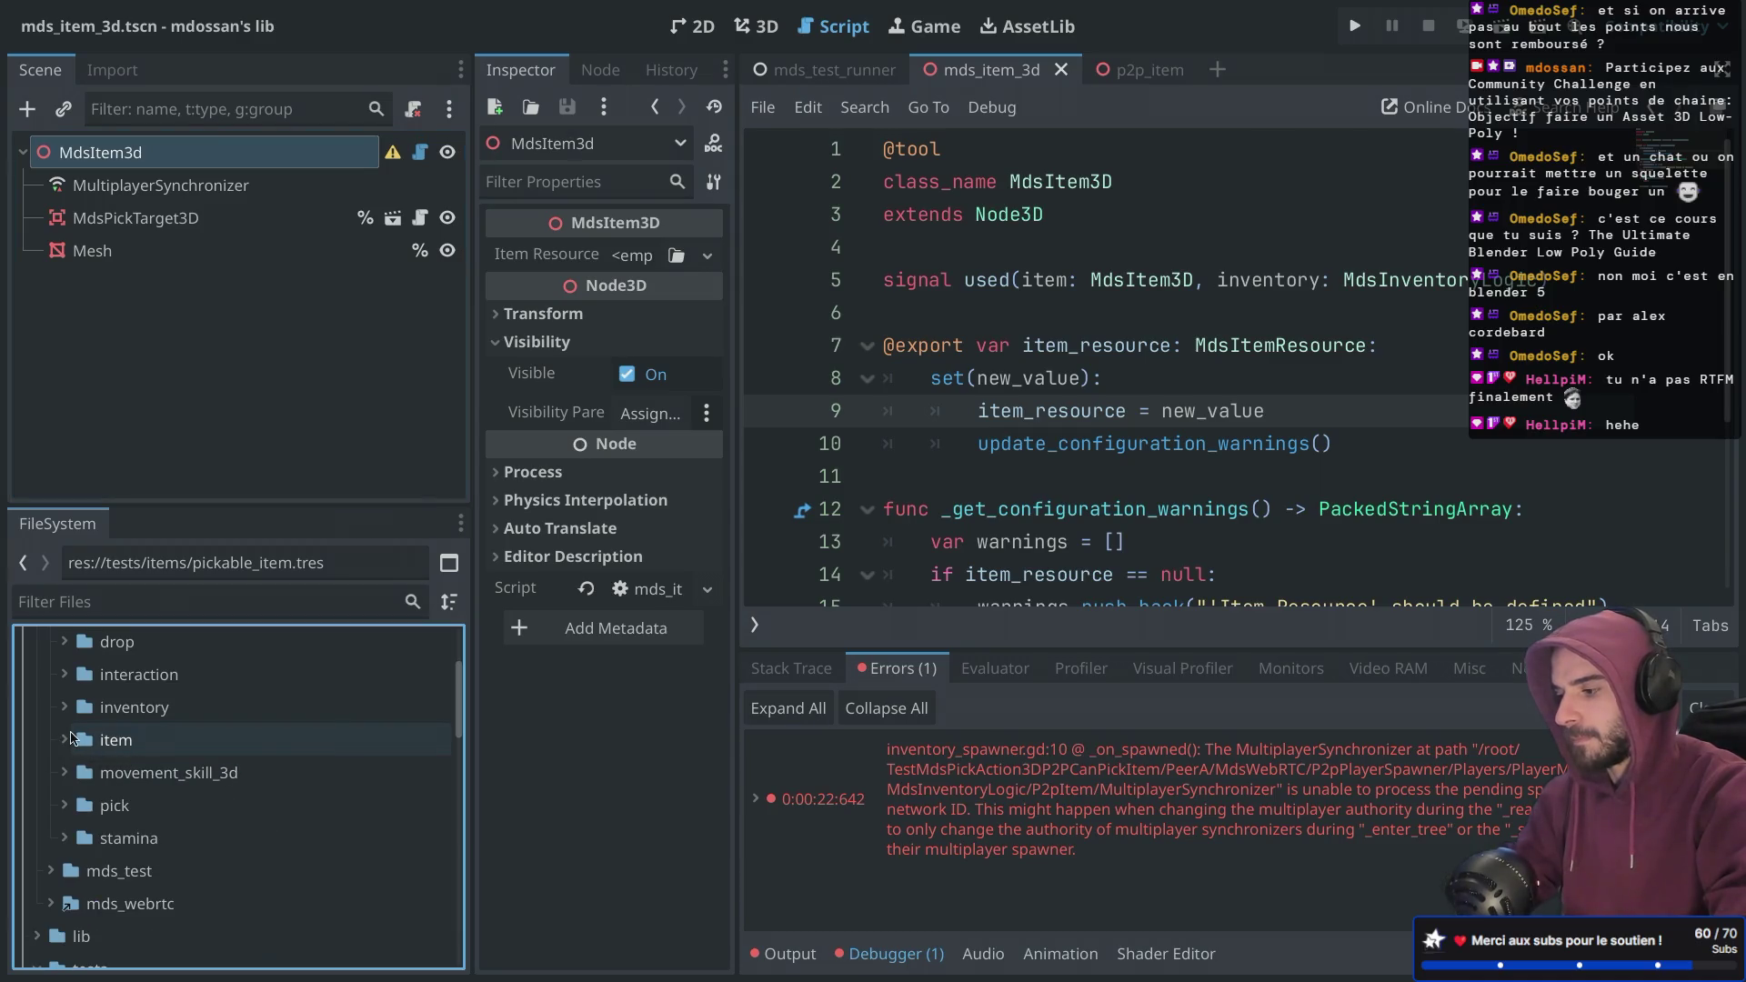
scroll(71, 736, "up", 3)
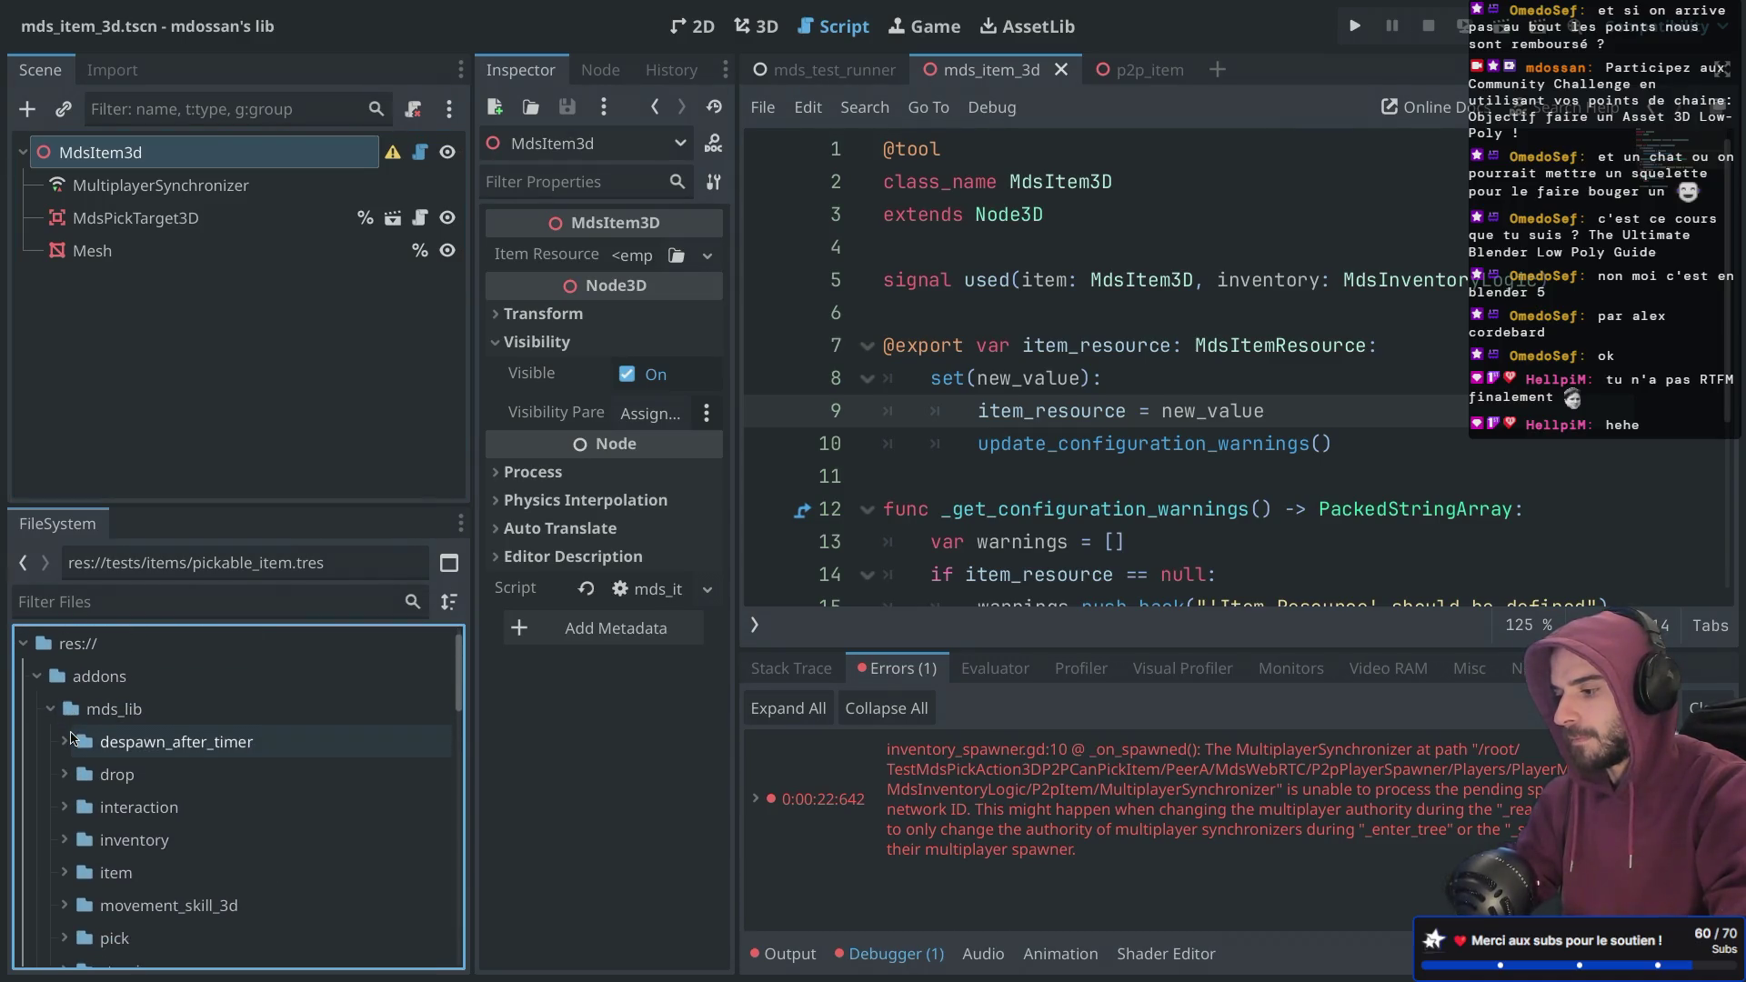
scroll(71, 736, "down", 3)
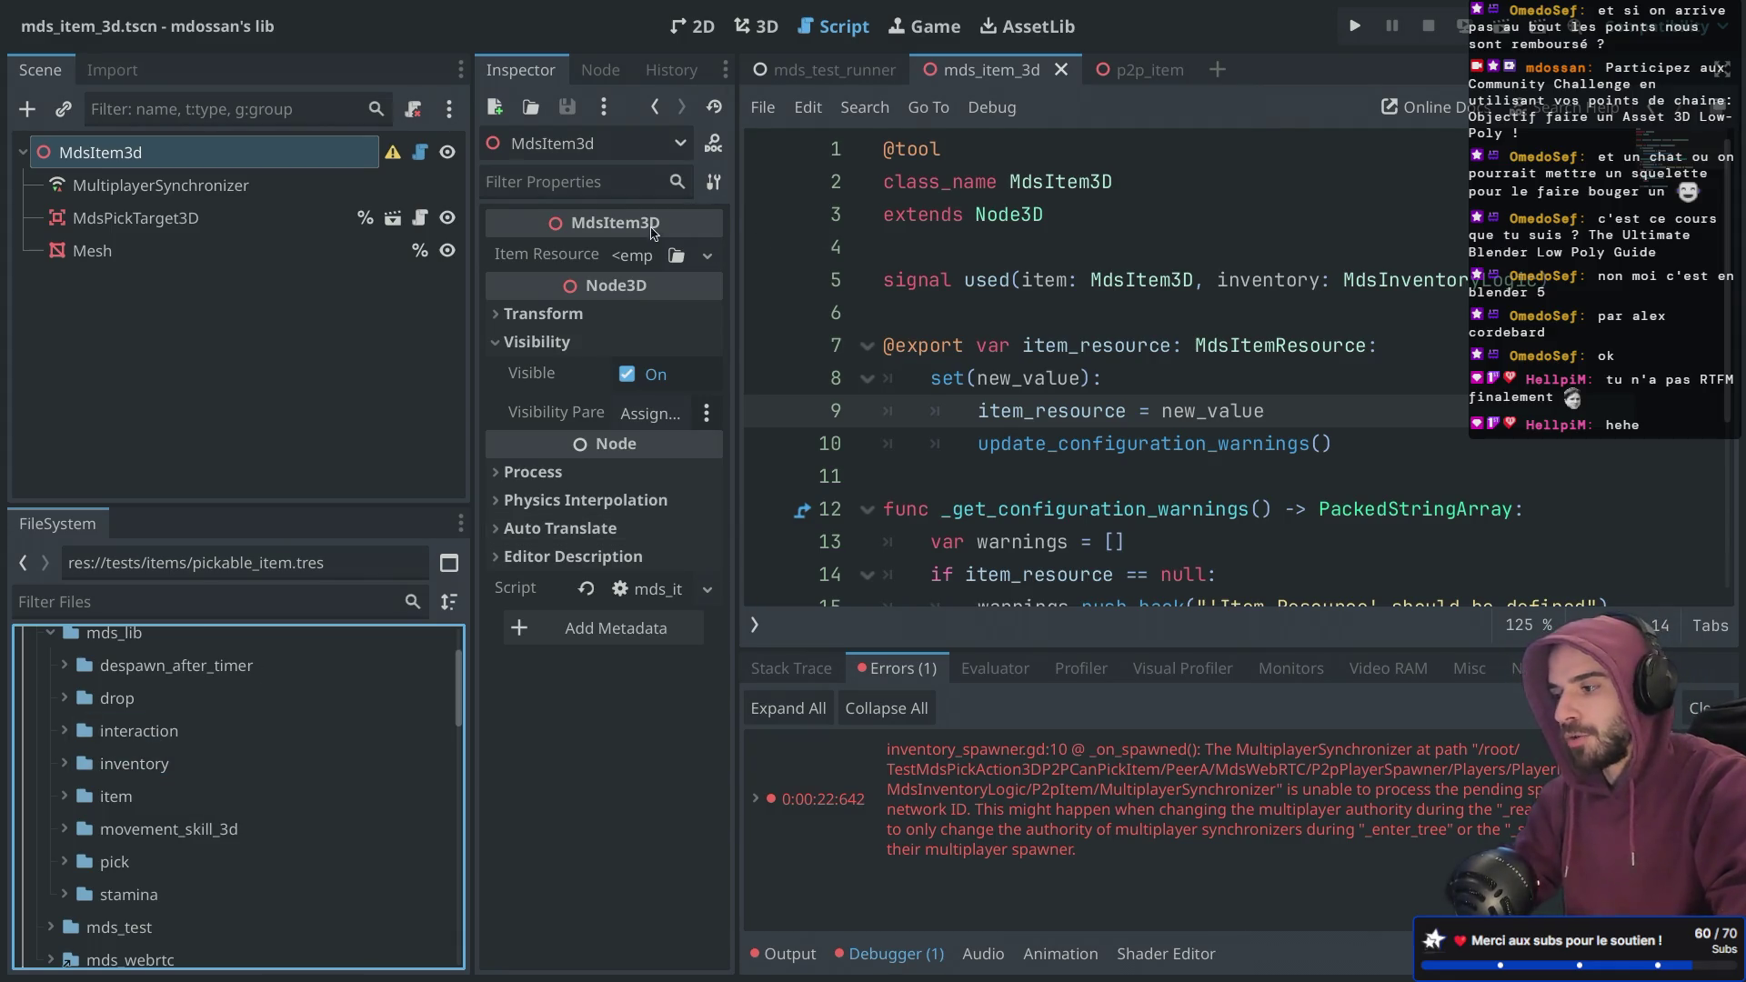
scroll(251, 812, "down", 5)
scroll(250, 812, "down", 3)
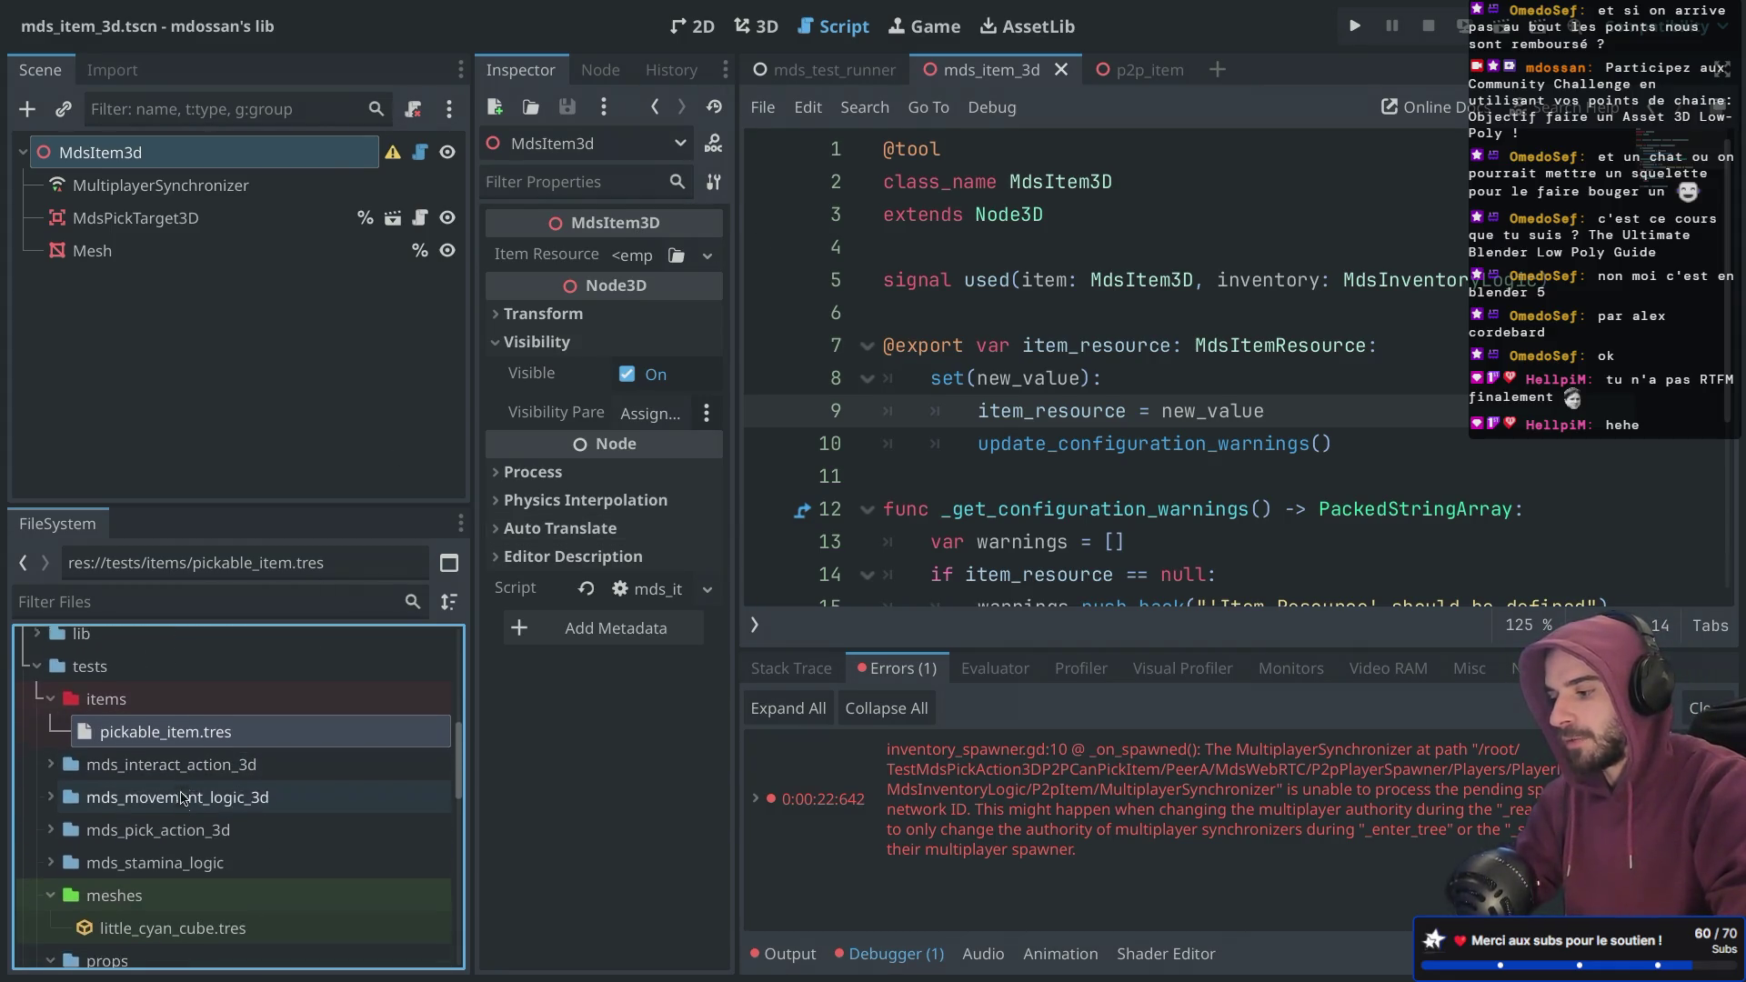
scroll(182, 797, "up", 8)
scroll(181, 796, "up", 3)
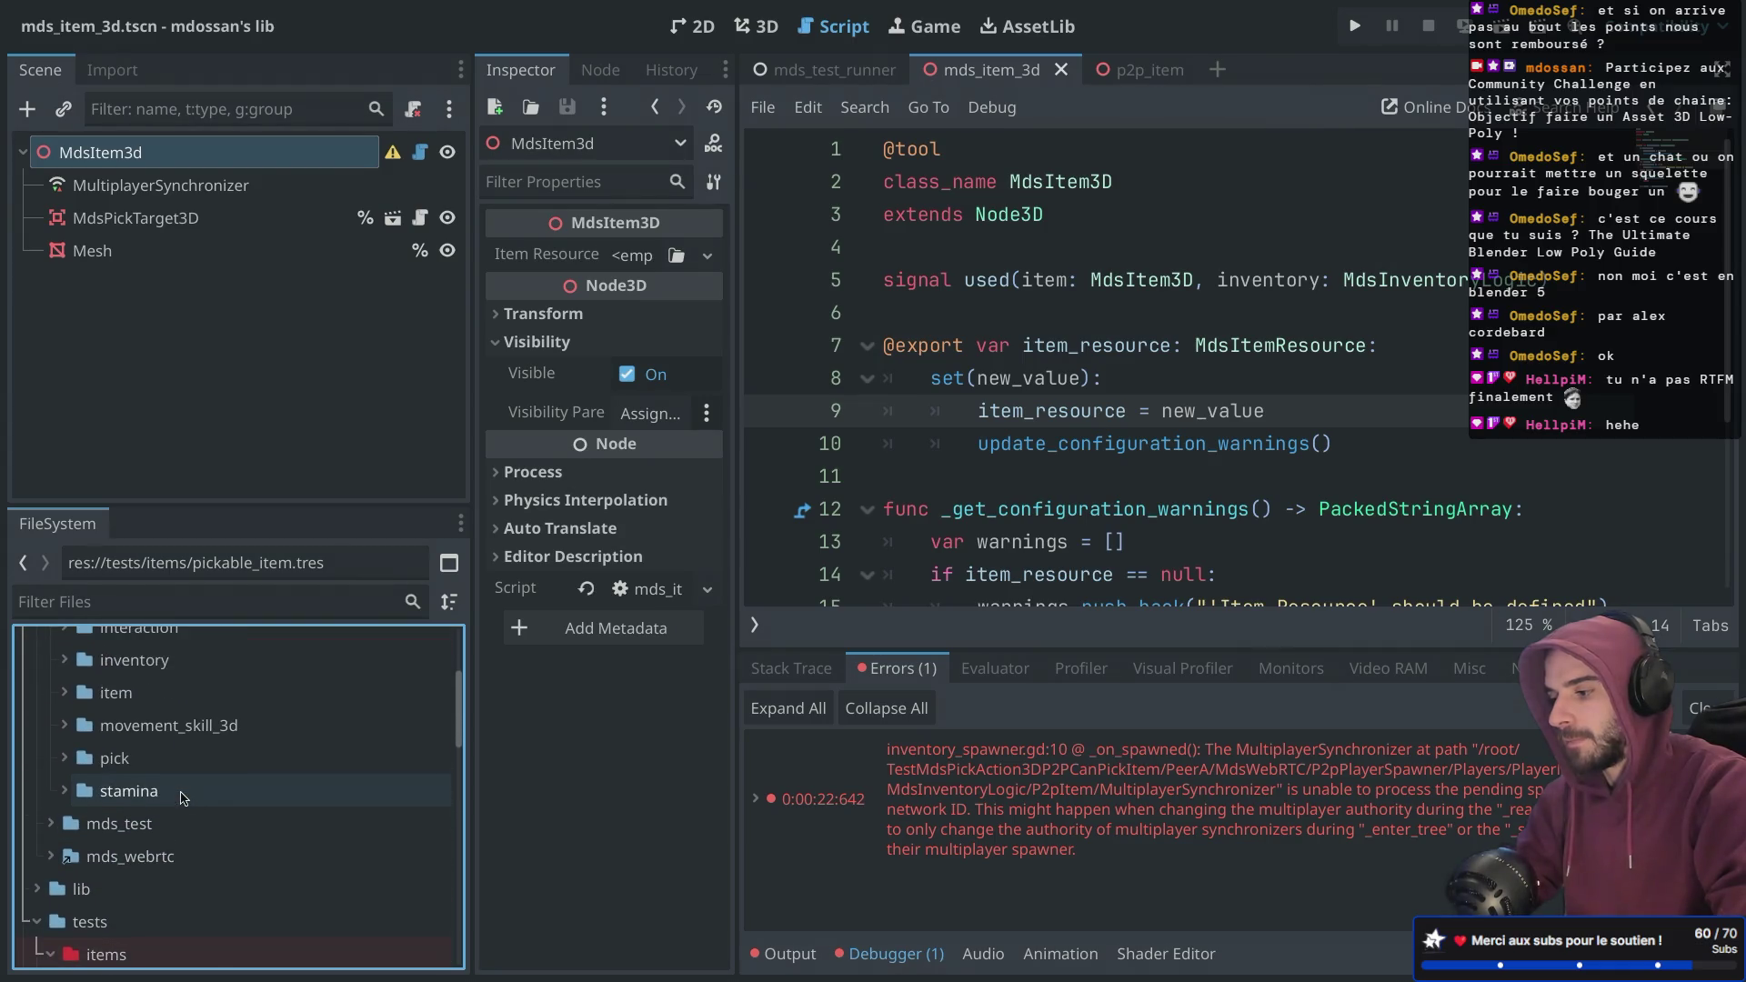
left_click(64, 734)
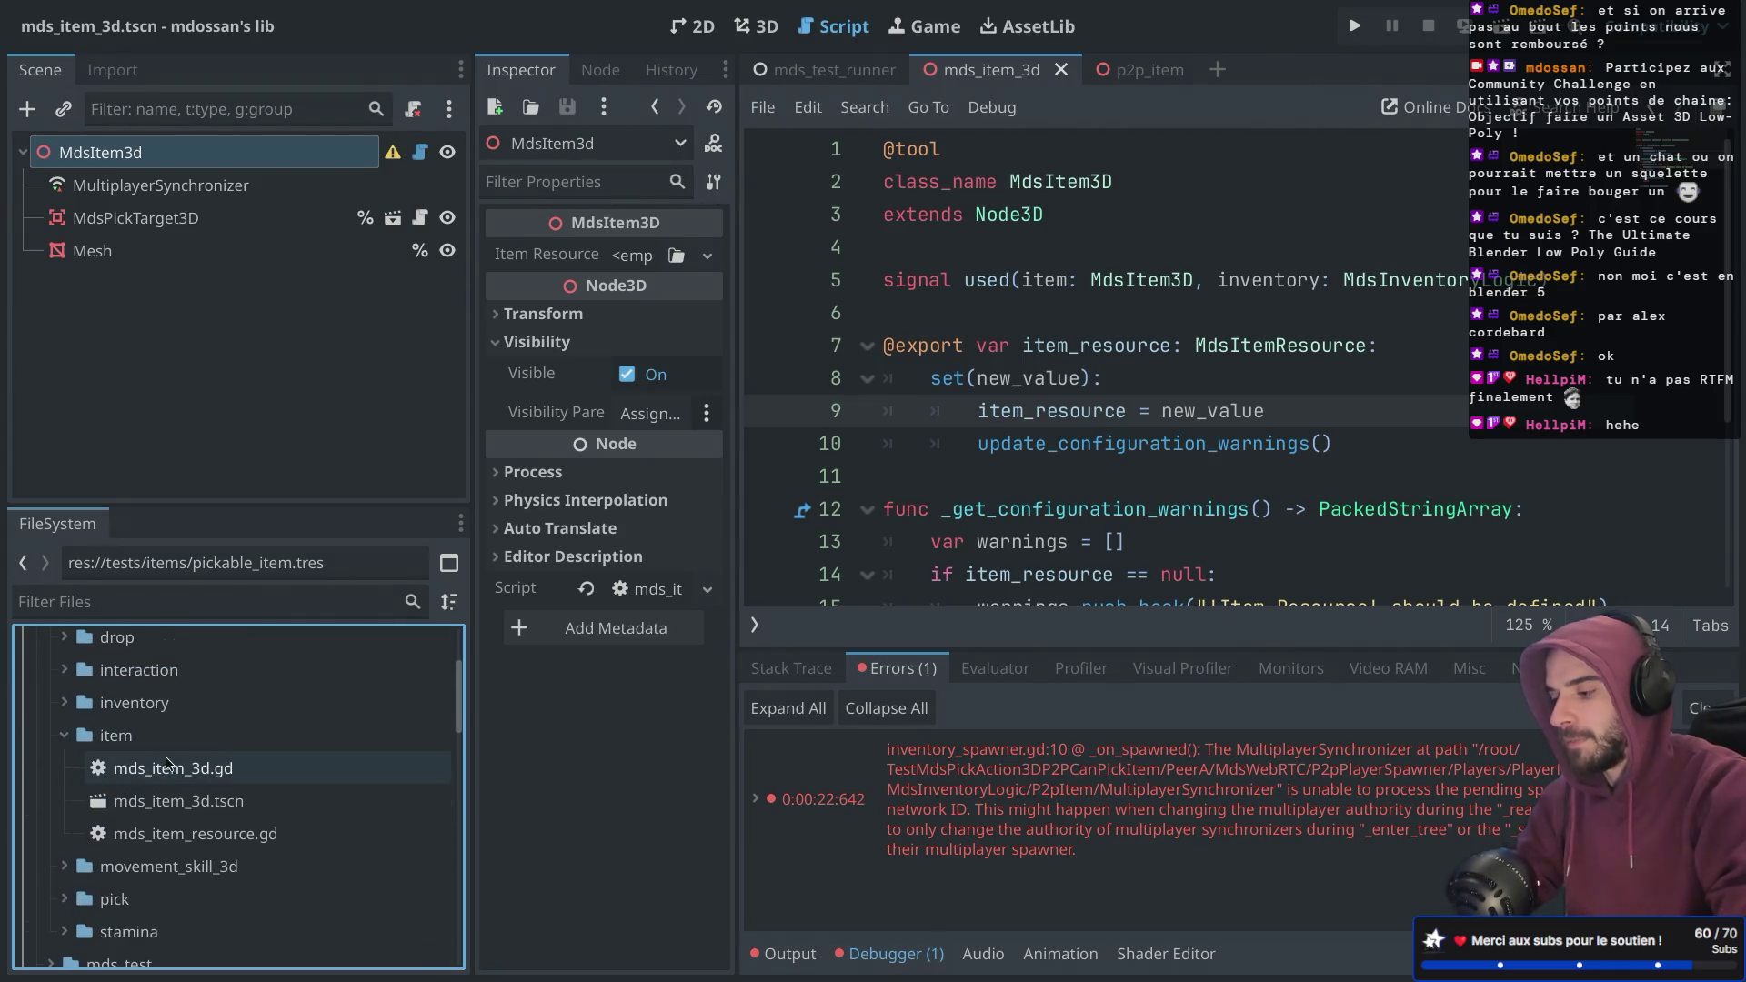
Step: Open mds_item_resource.gd and place the cursor at the end of the mesh export line
double_click(223, 834)
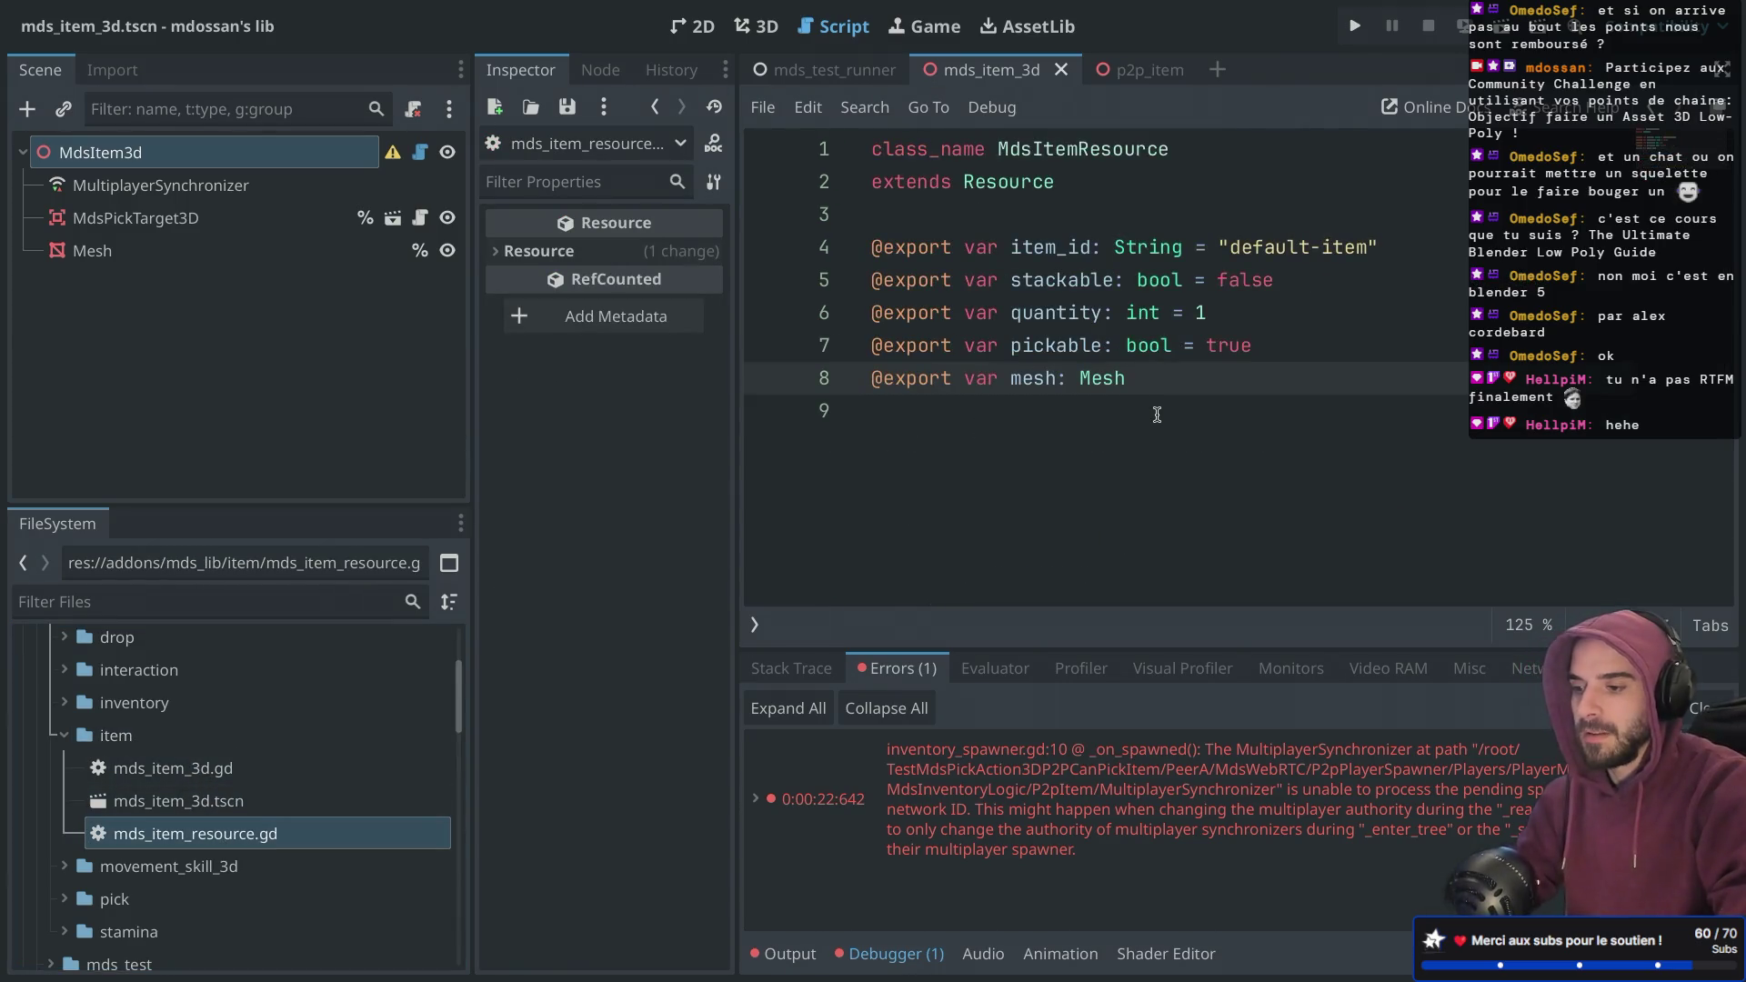
left_click_drag(872, 380, 1036, 382)
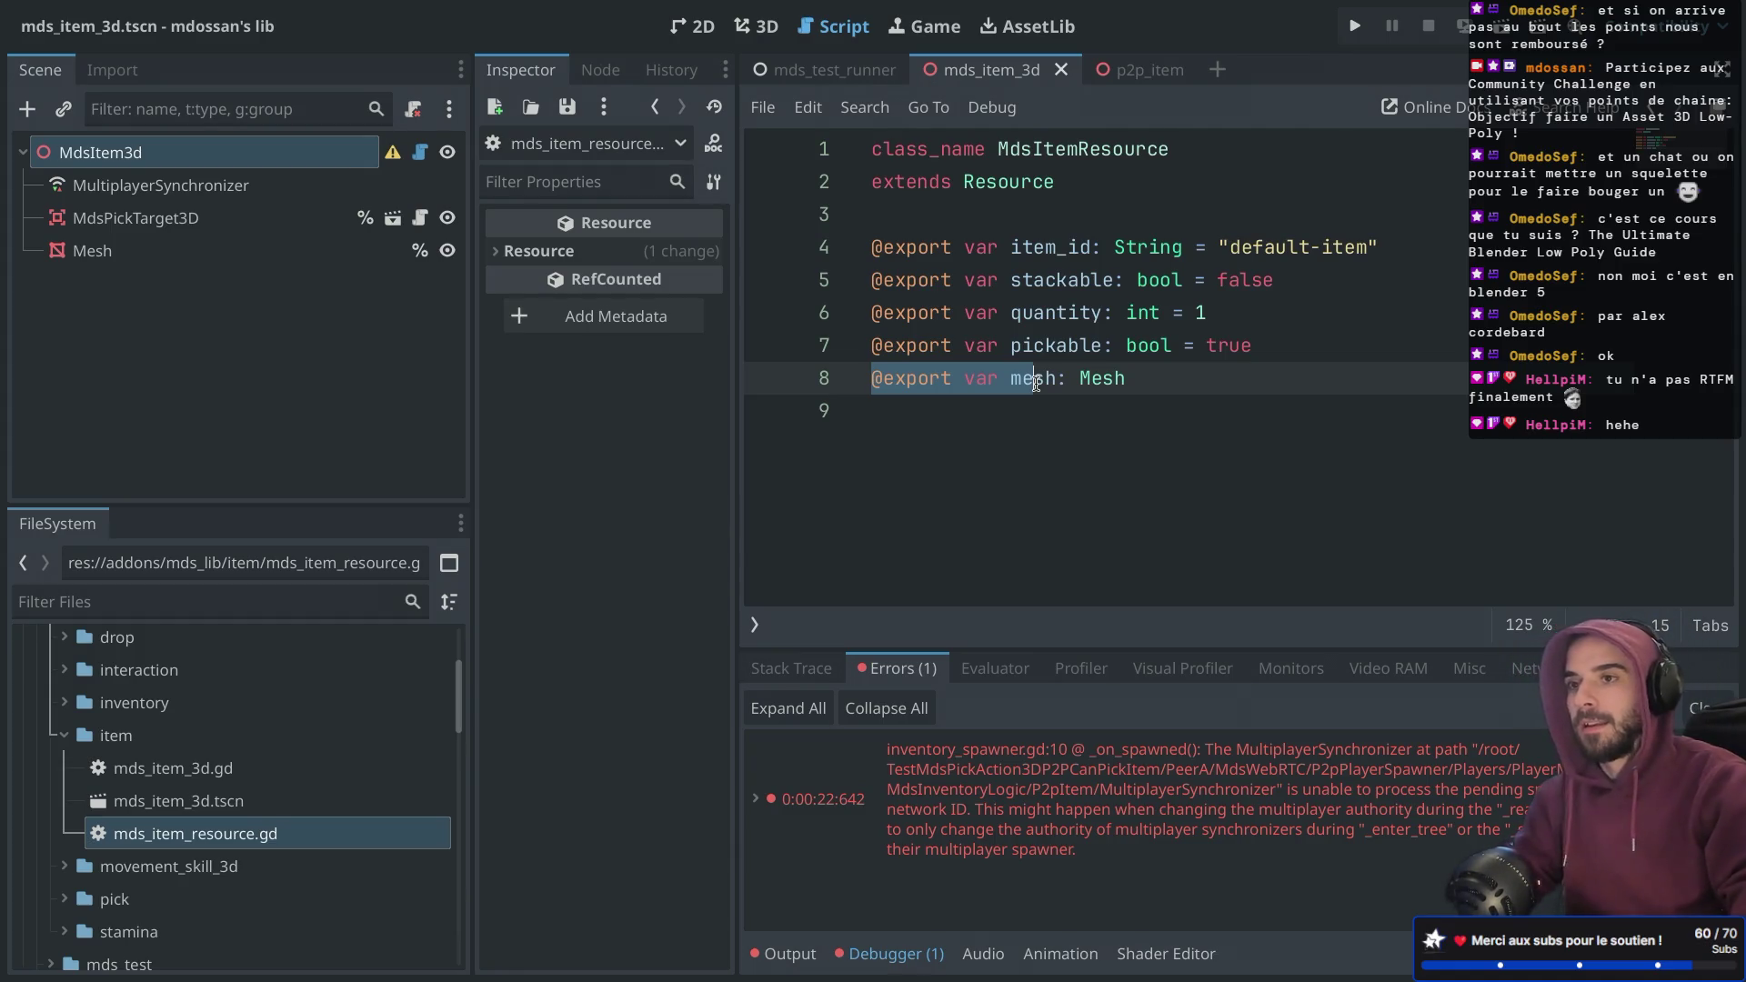
left_click(1122, 381)
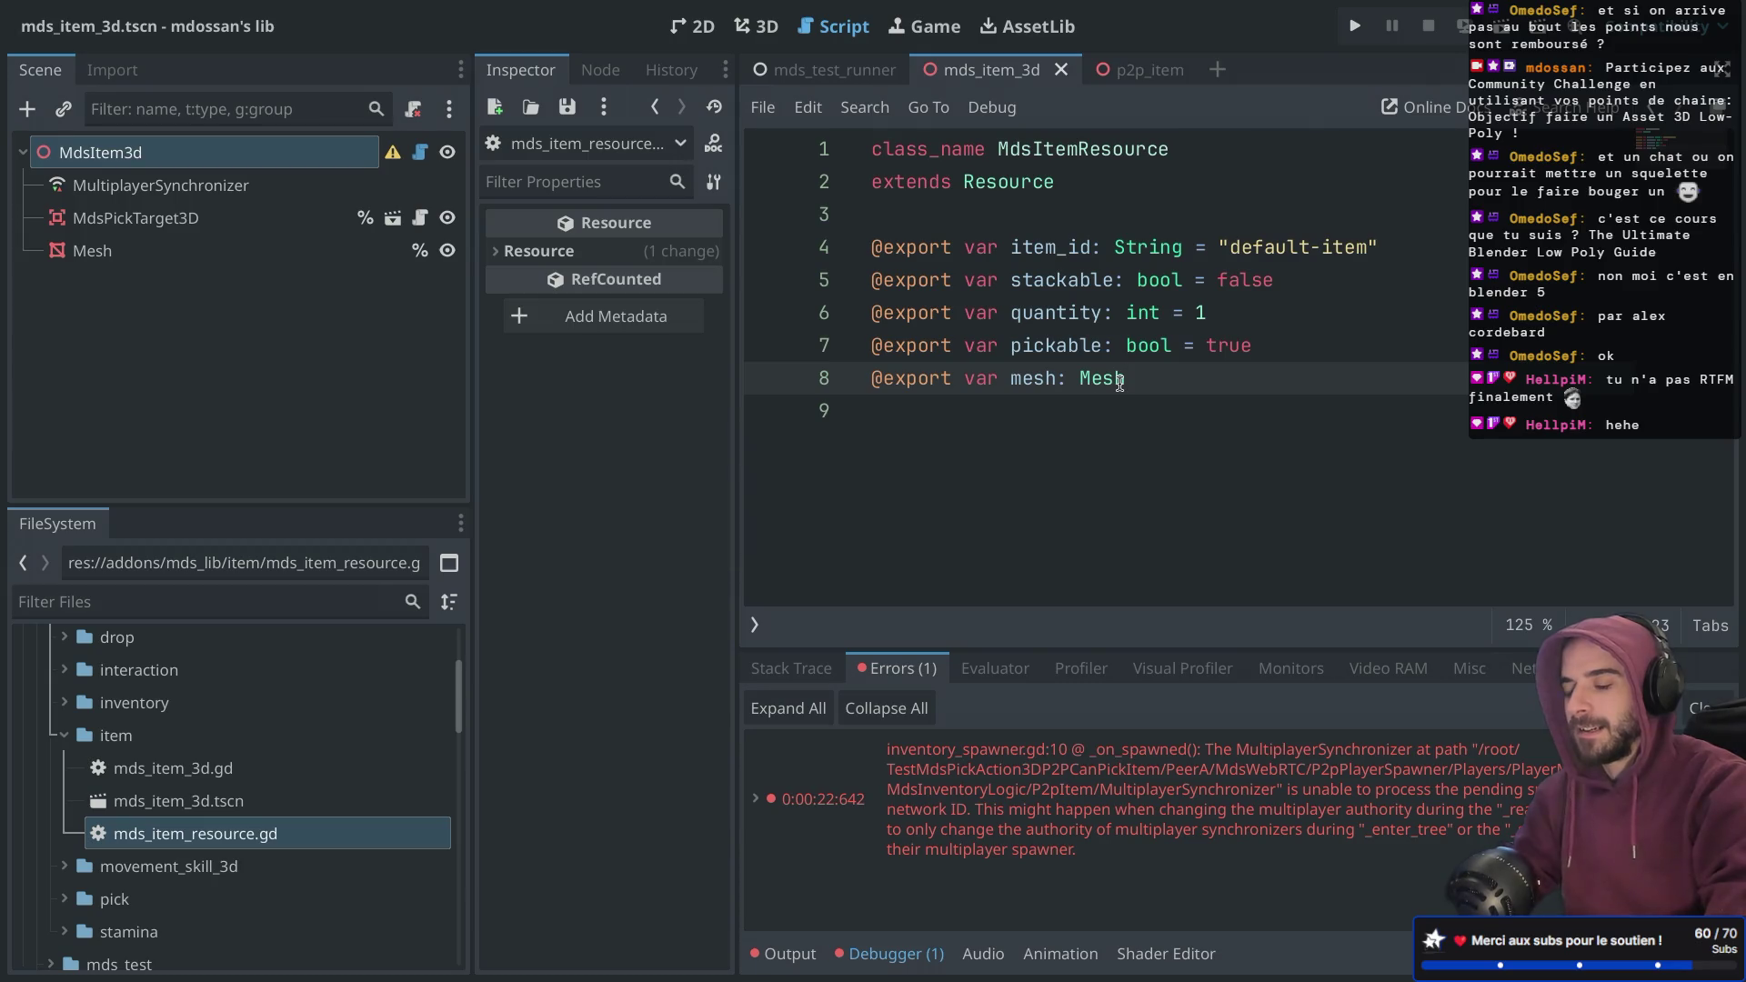
double_click(1021, 316)
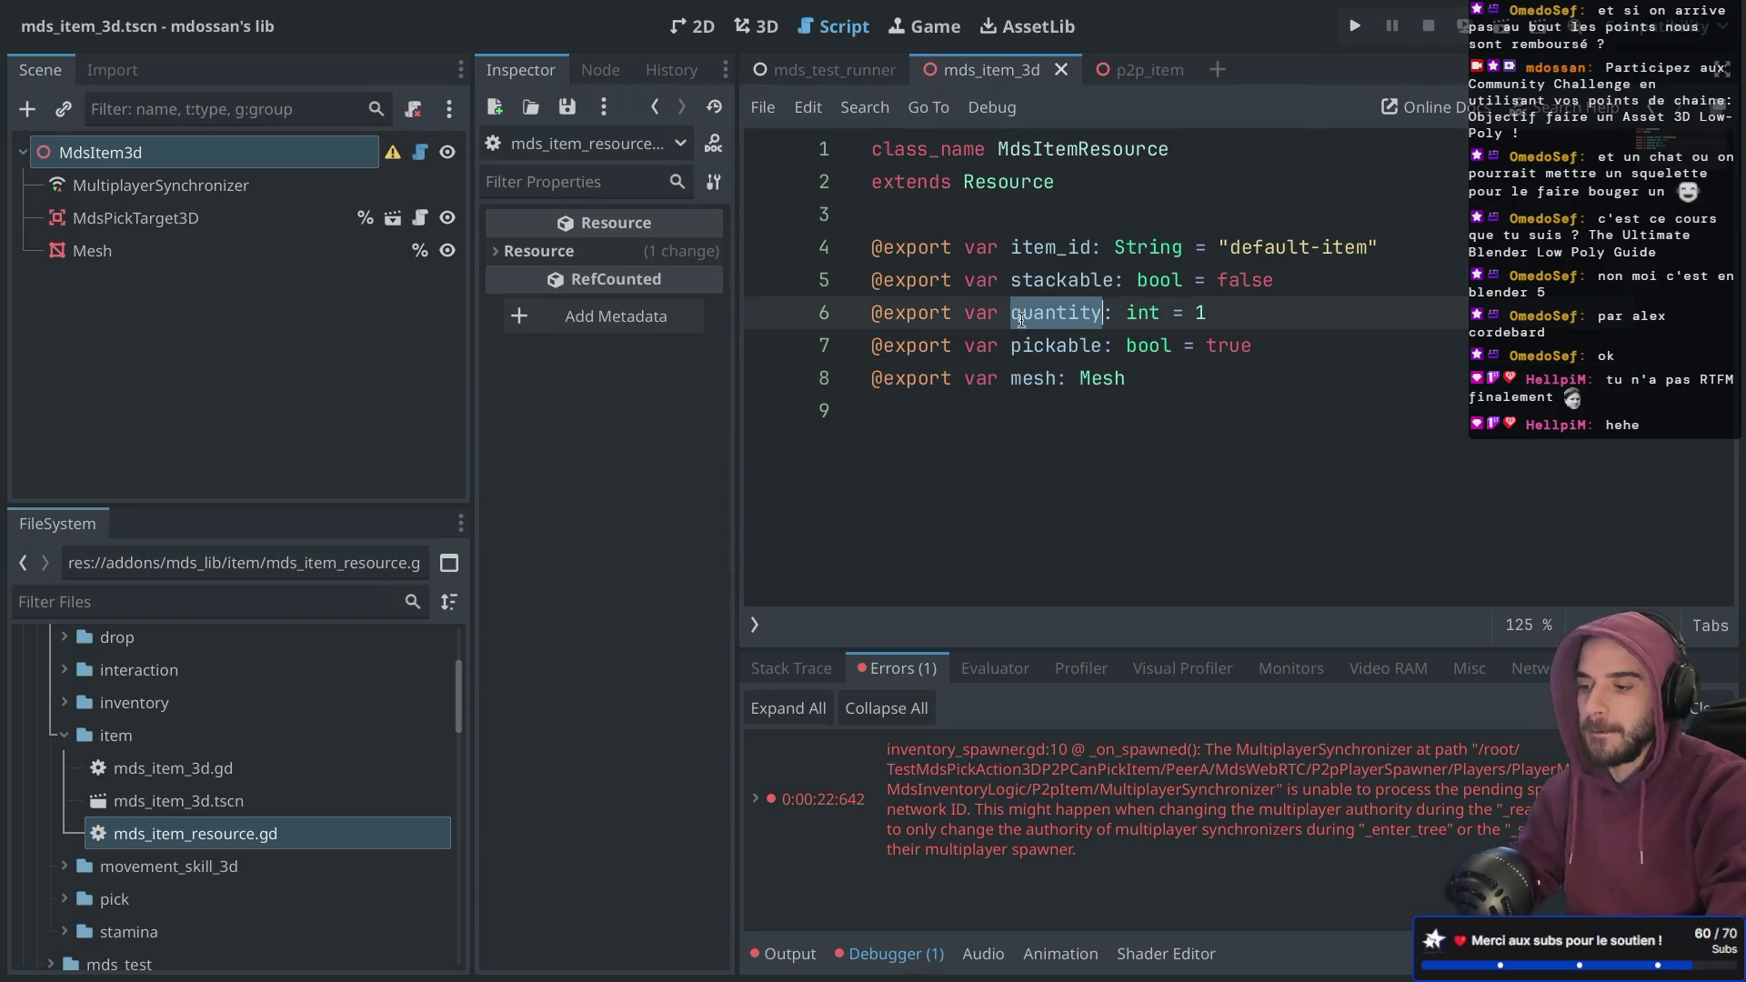
left_click(1059, 400)
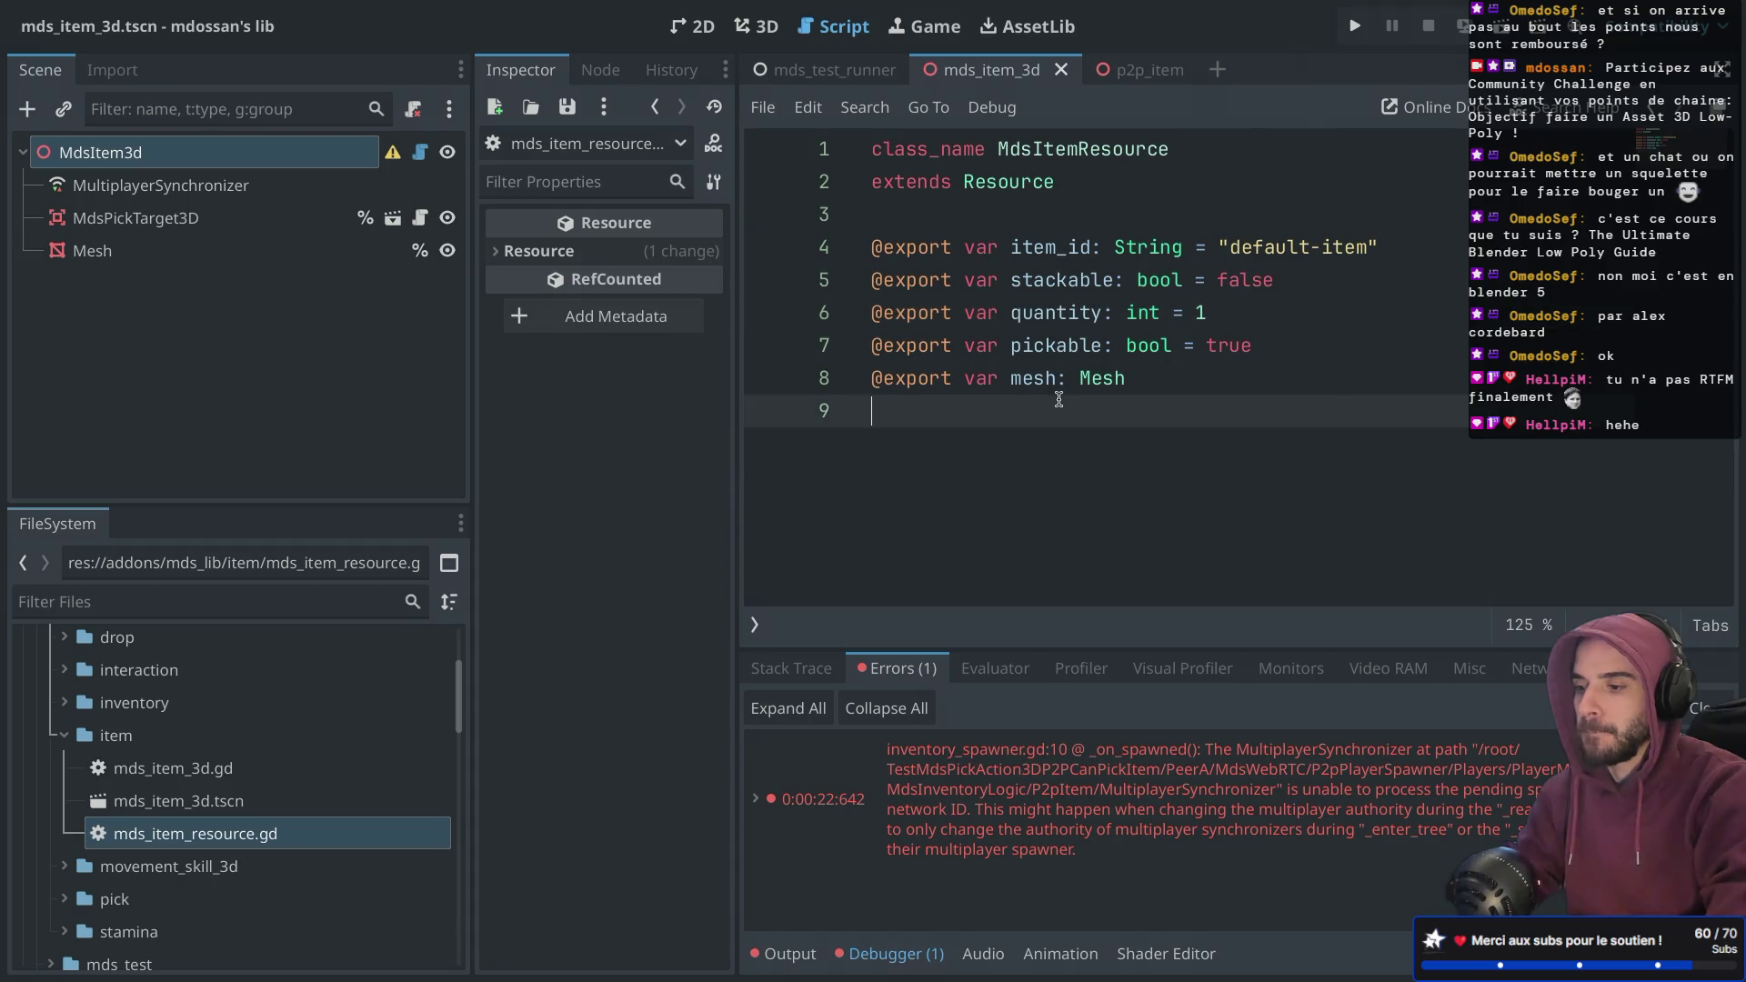
left_click(1033, 380)
left_click(1146, 379)
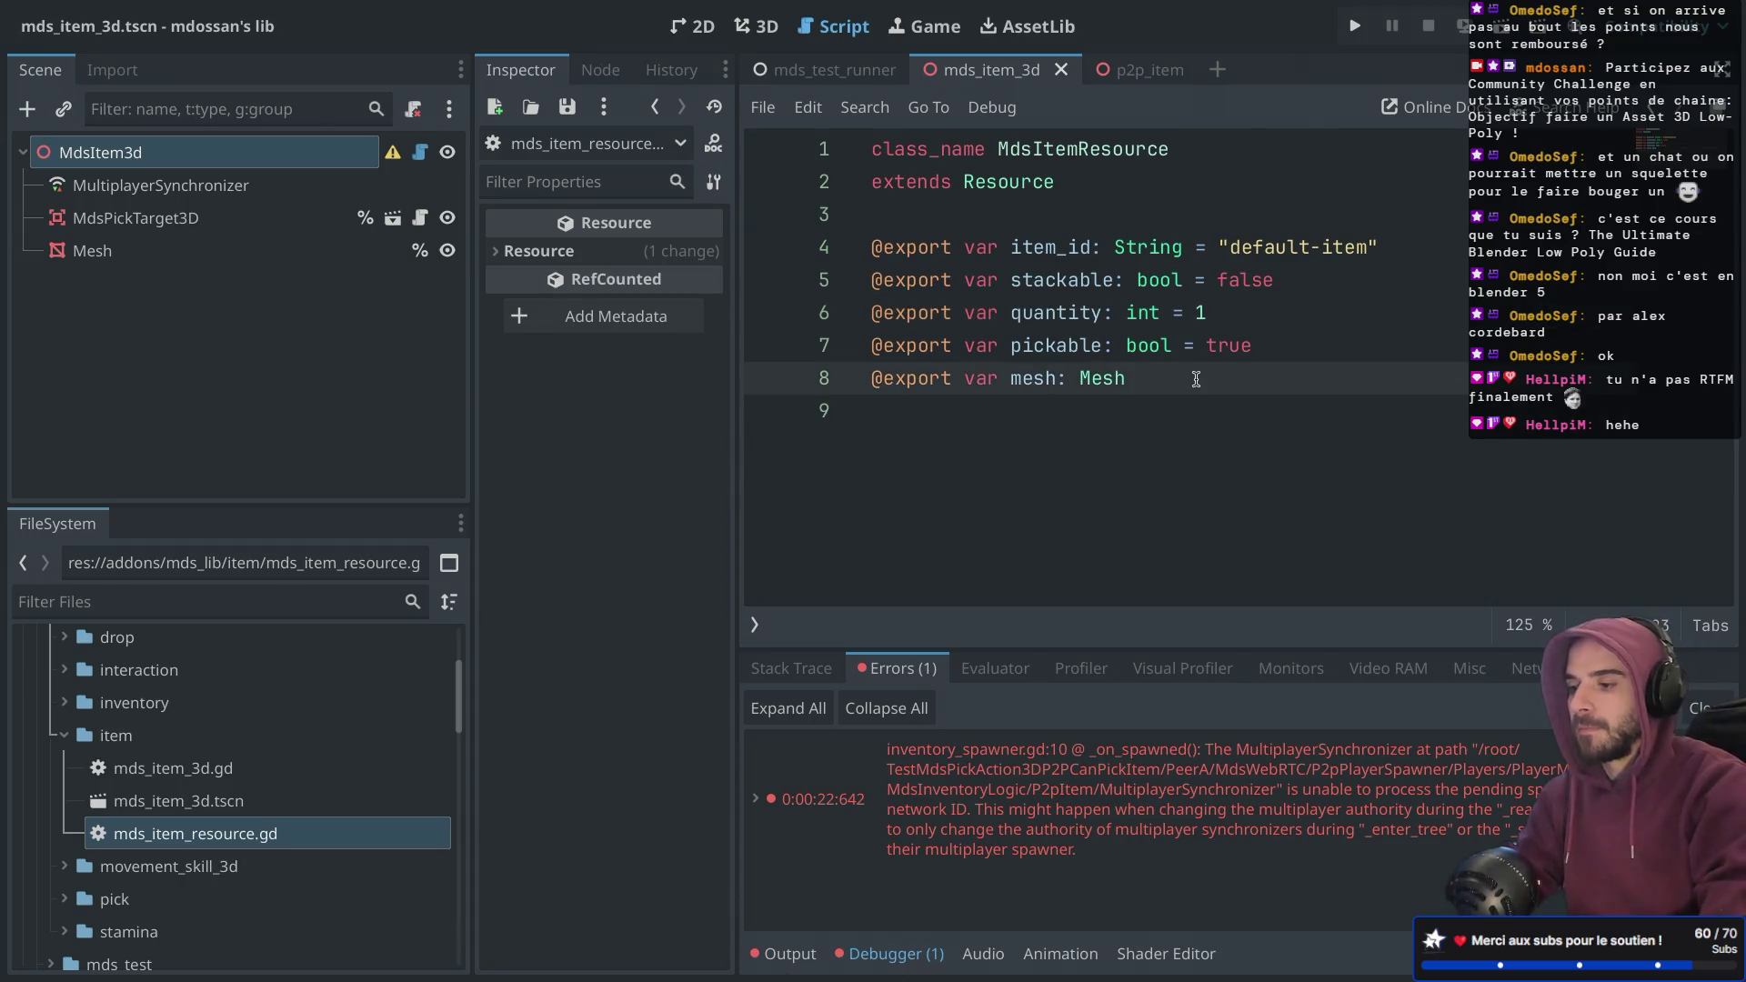
key("Return")
type("@export ")
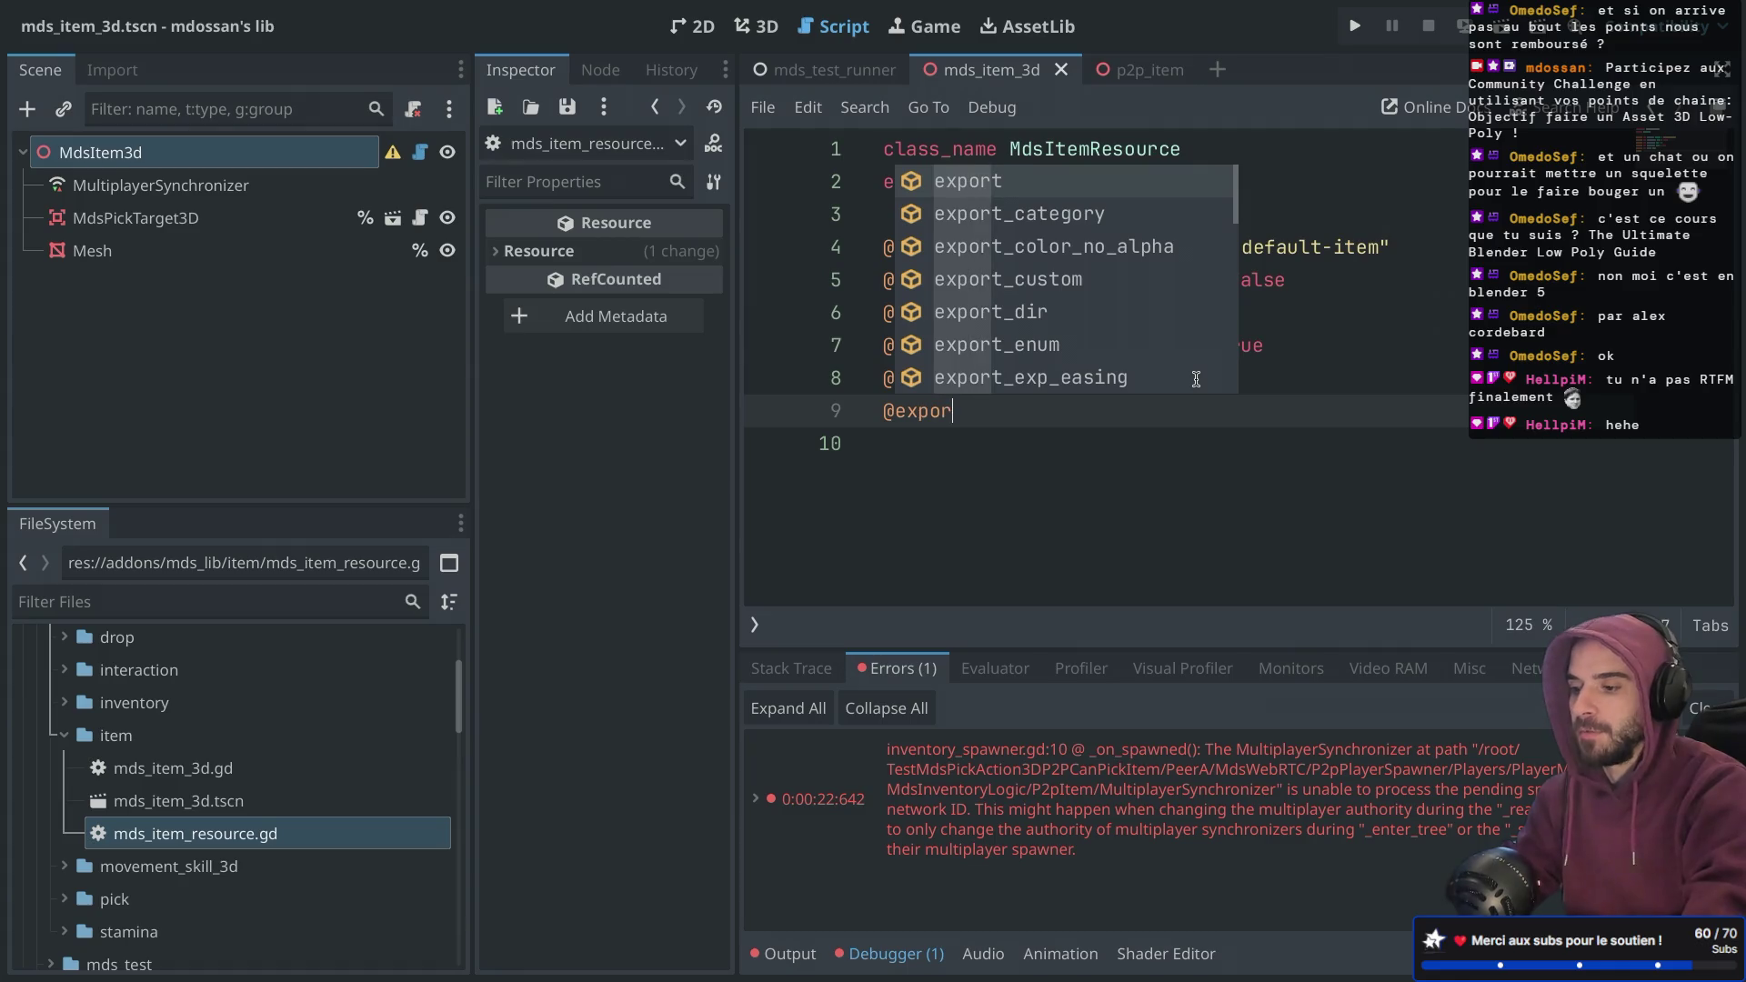
type(" var use")
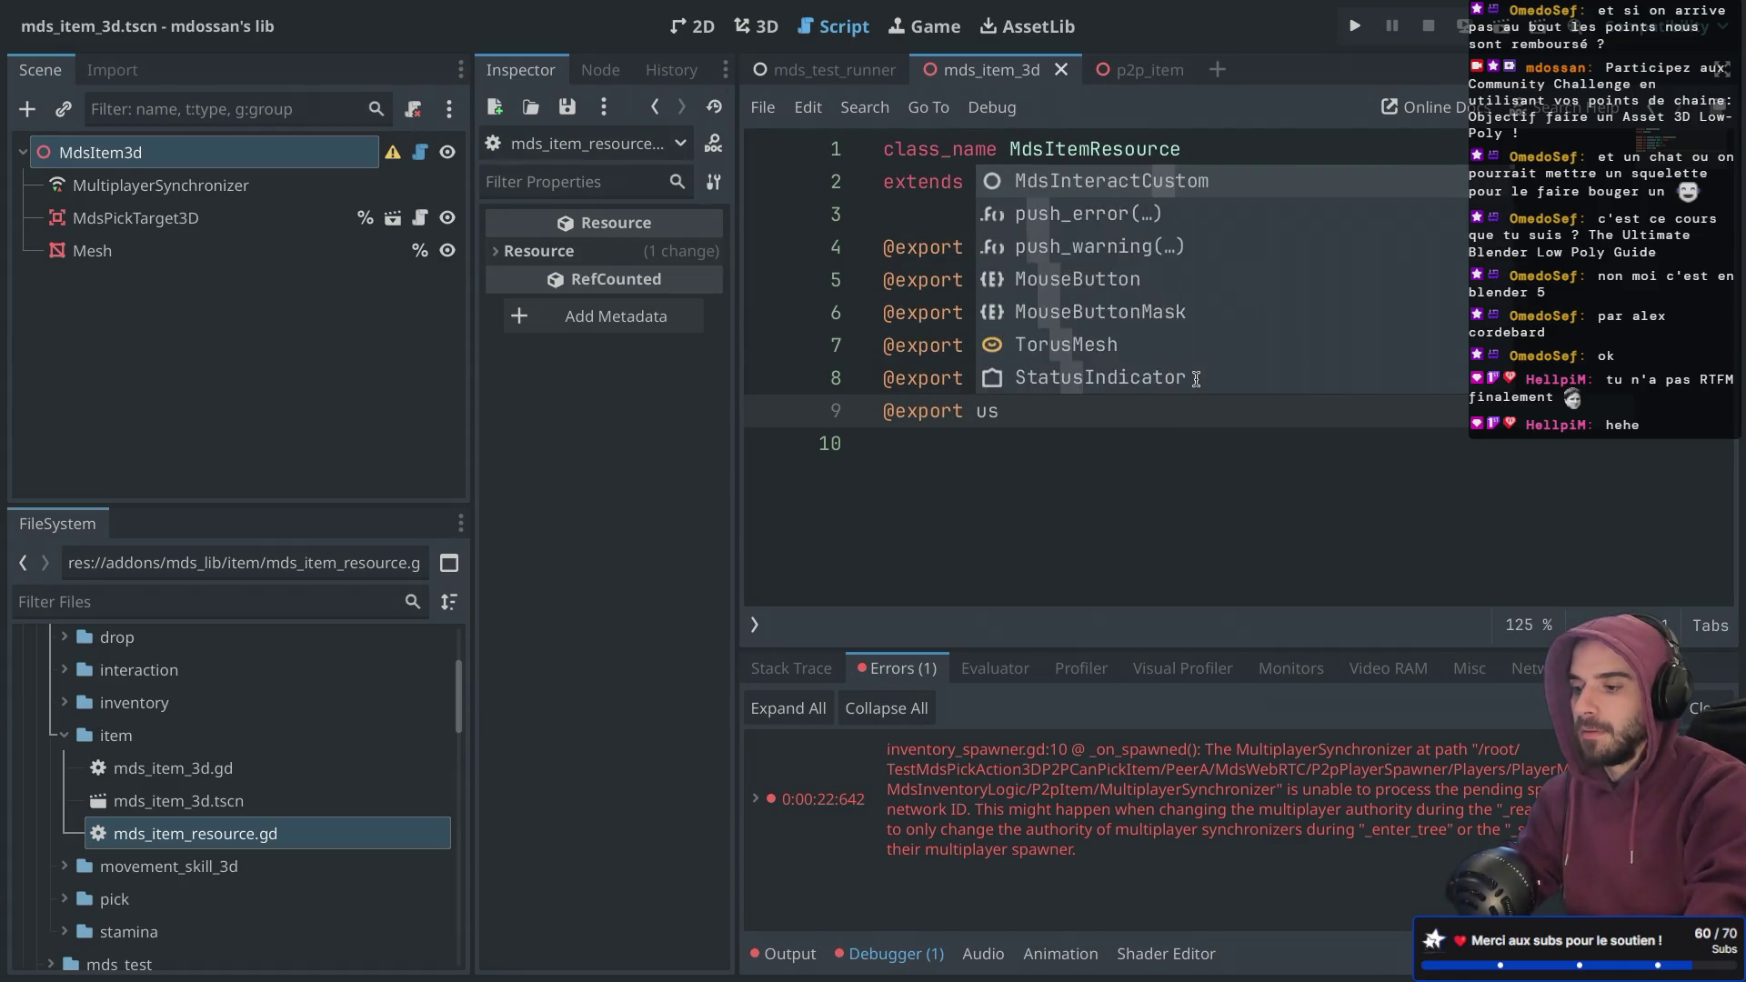
type("_logic")
key("BackSpace")
key("BackSpace")
key("BackSpace")
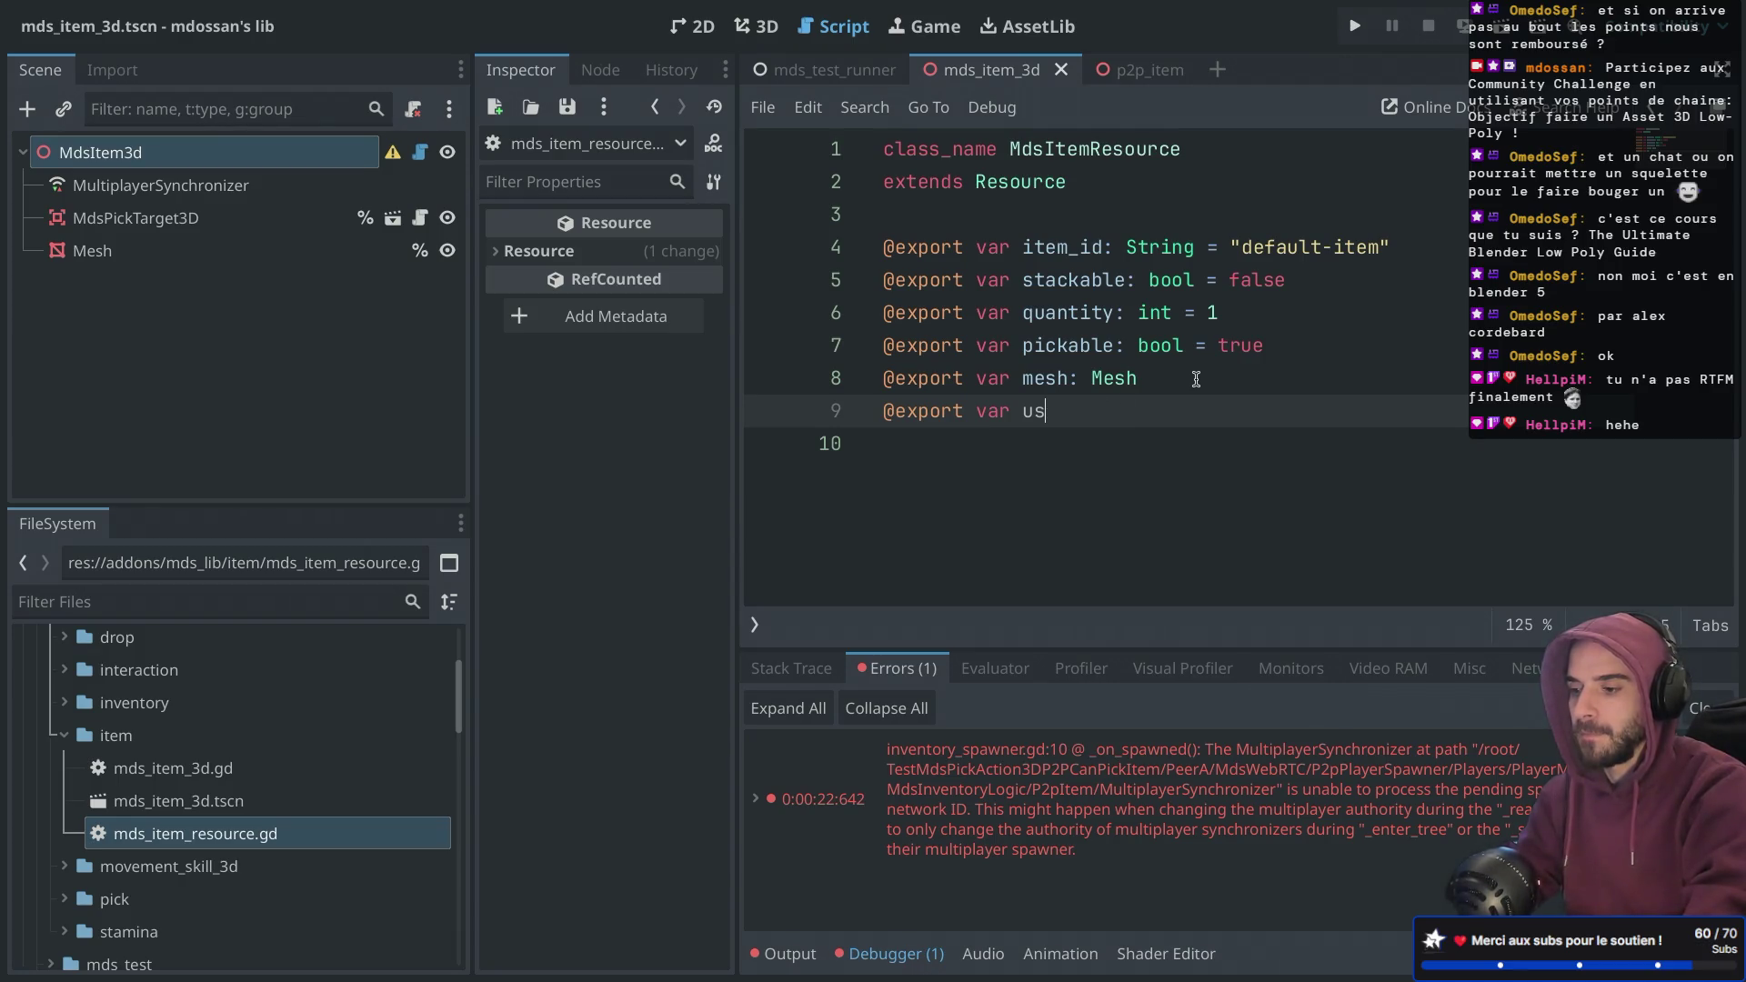
type("e")
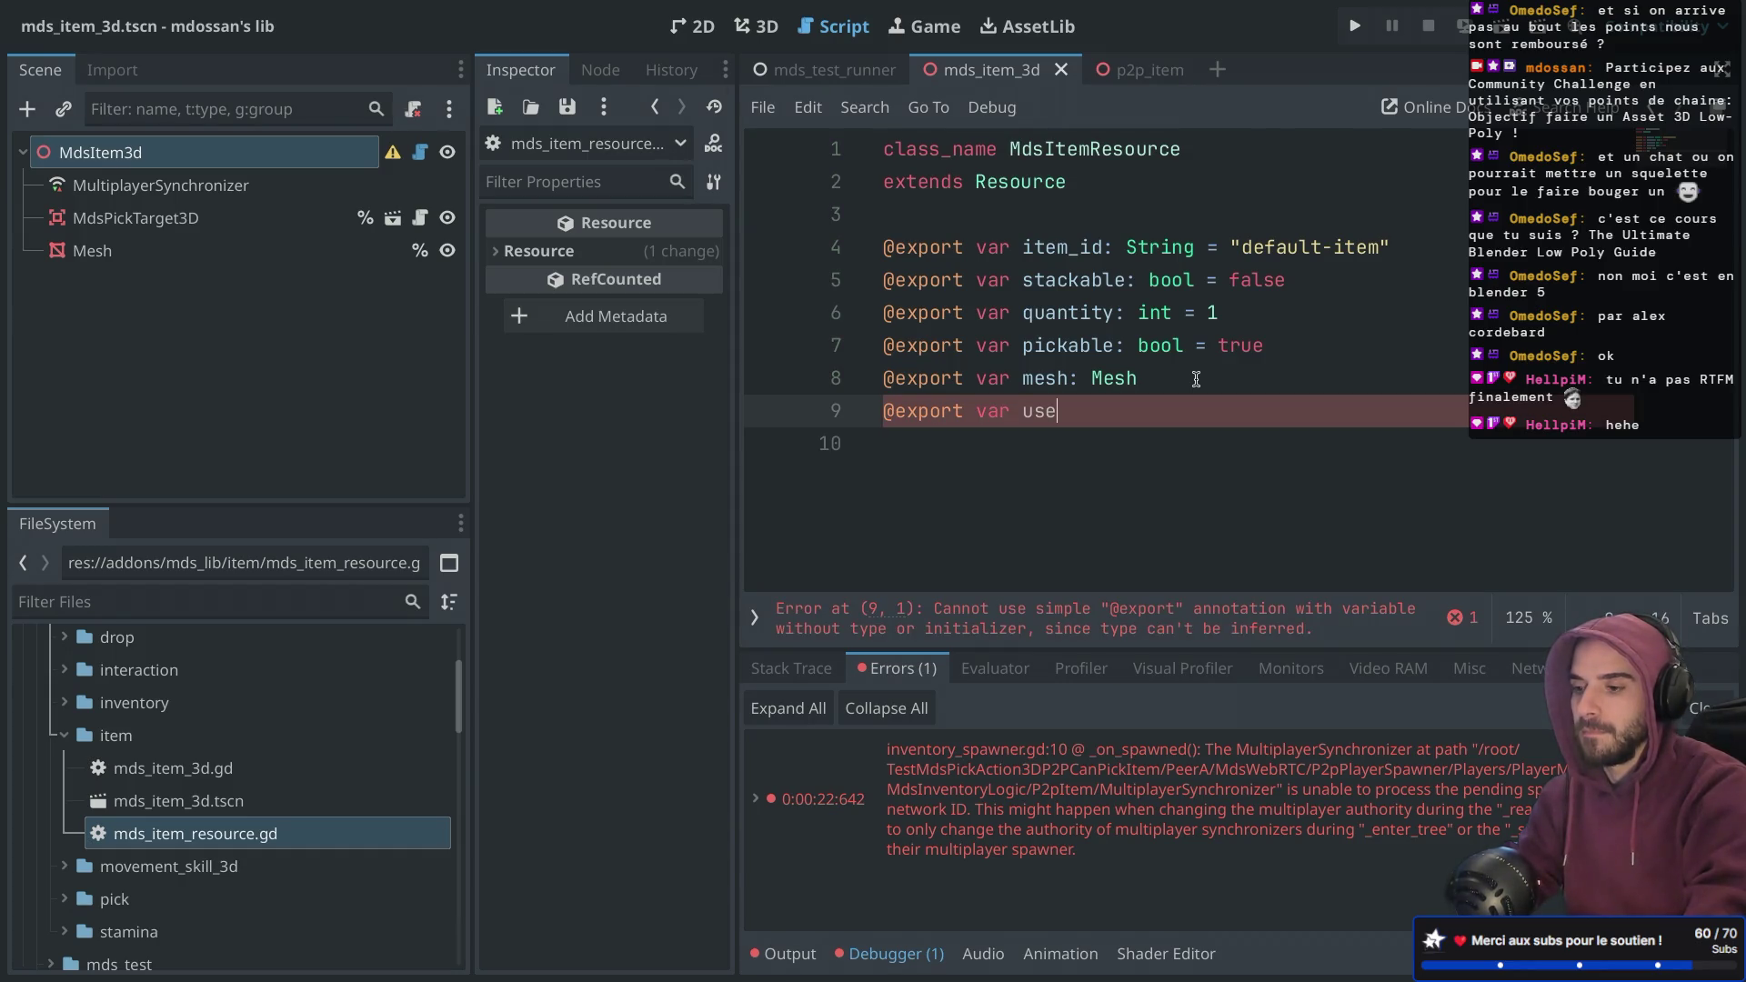
left_click(1191, 379)
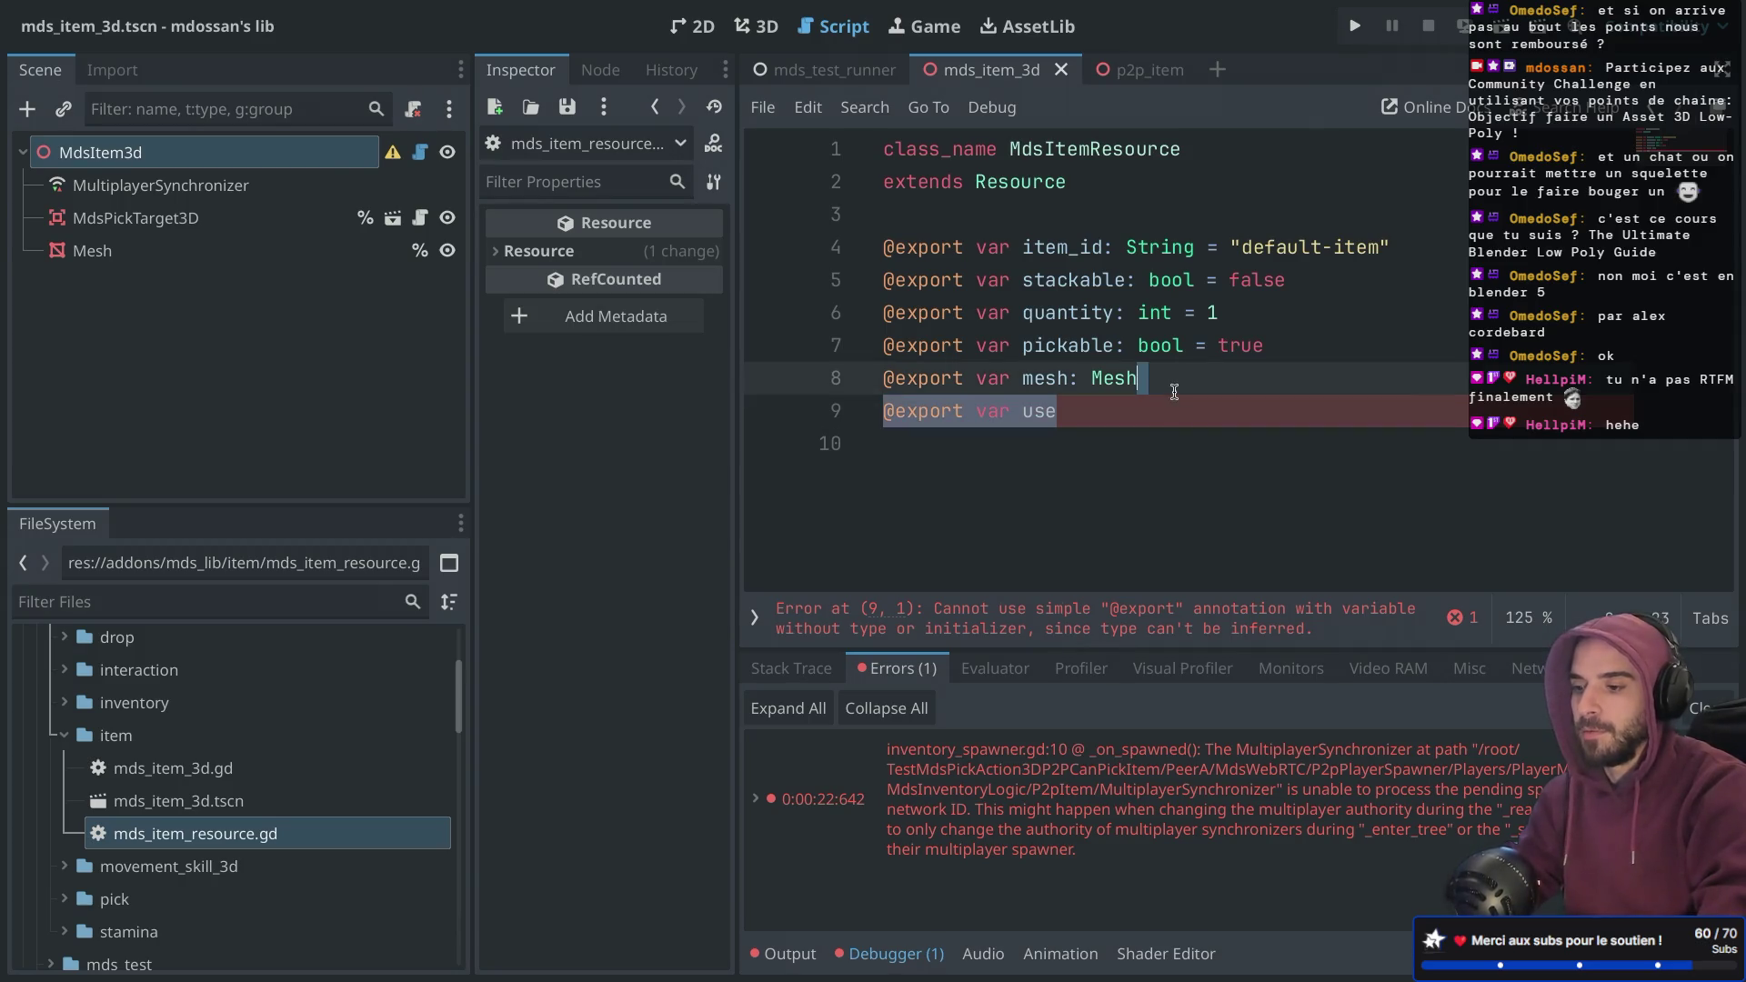
key("shift+Down")
key("Delete")
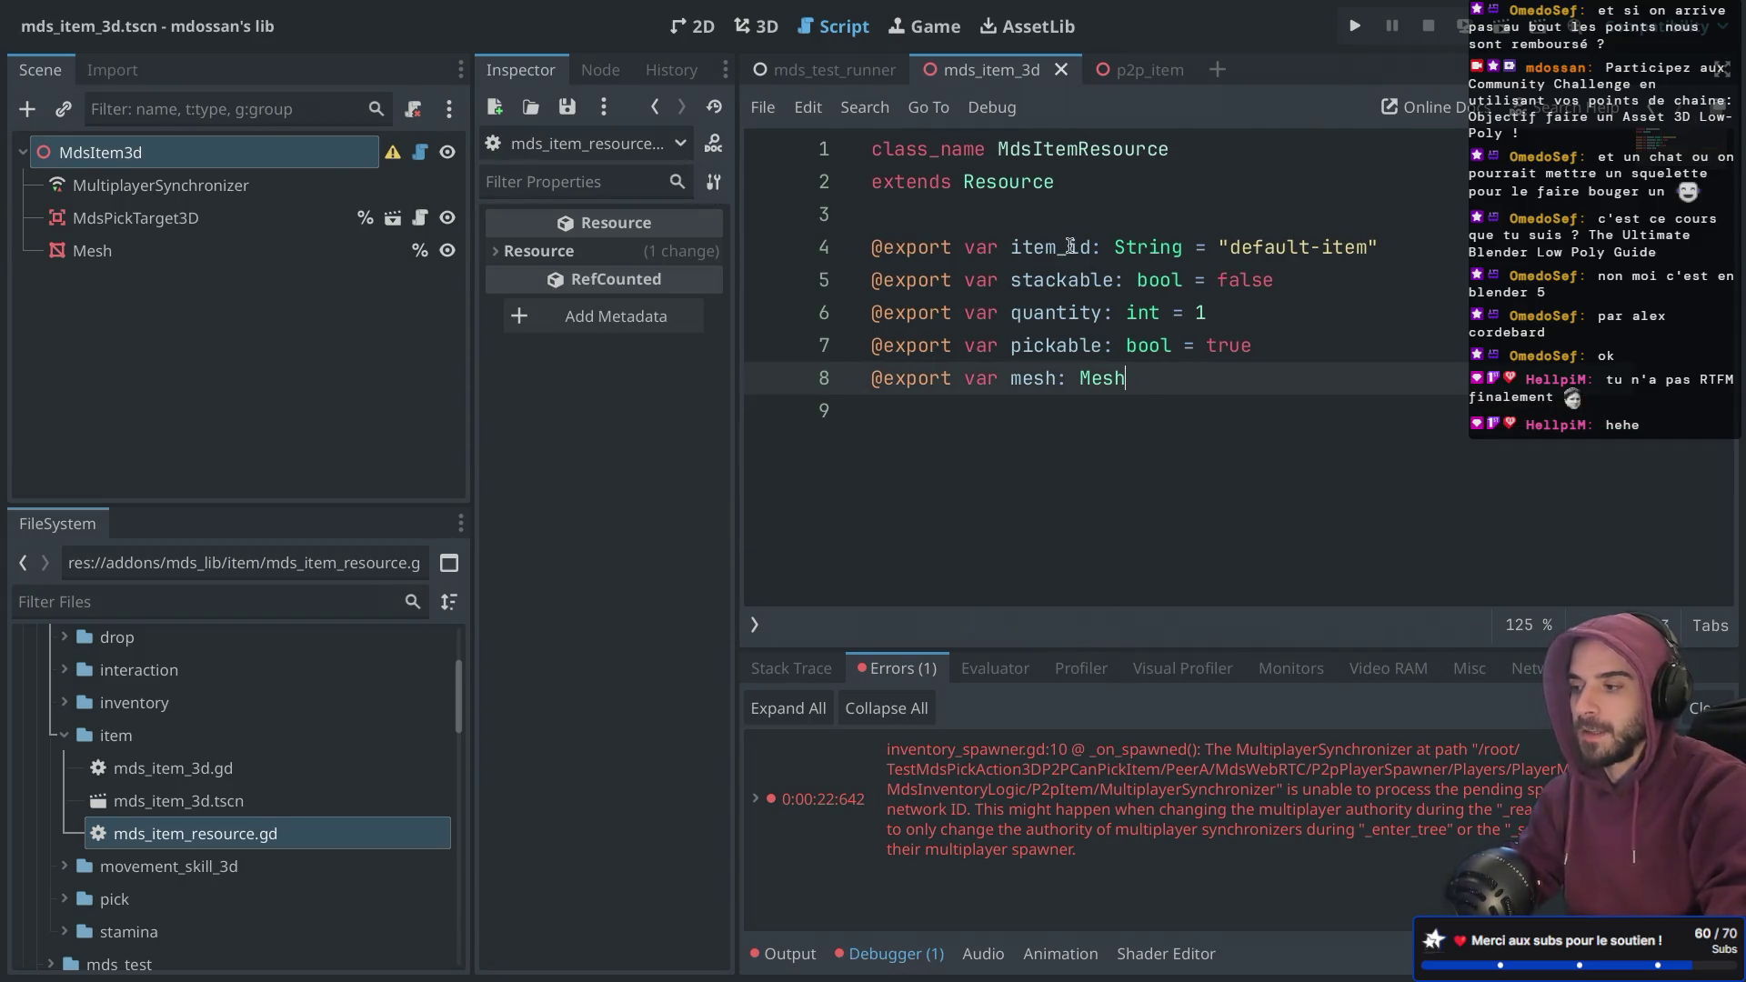
left_click(862, 75)
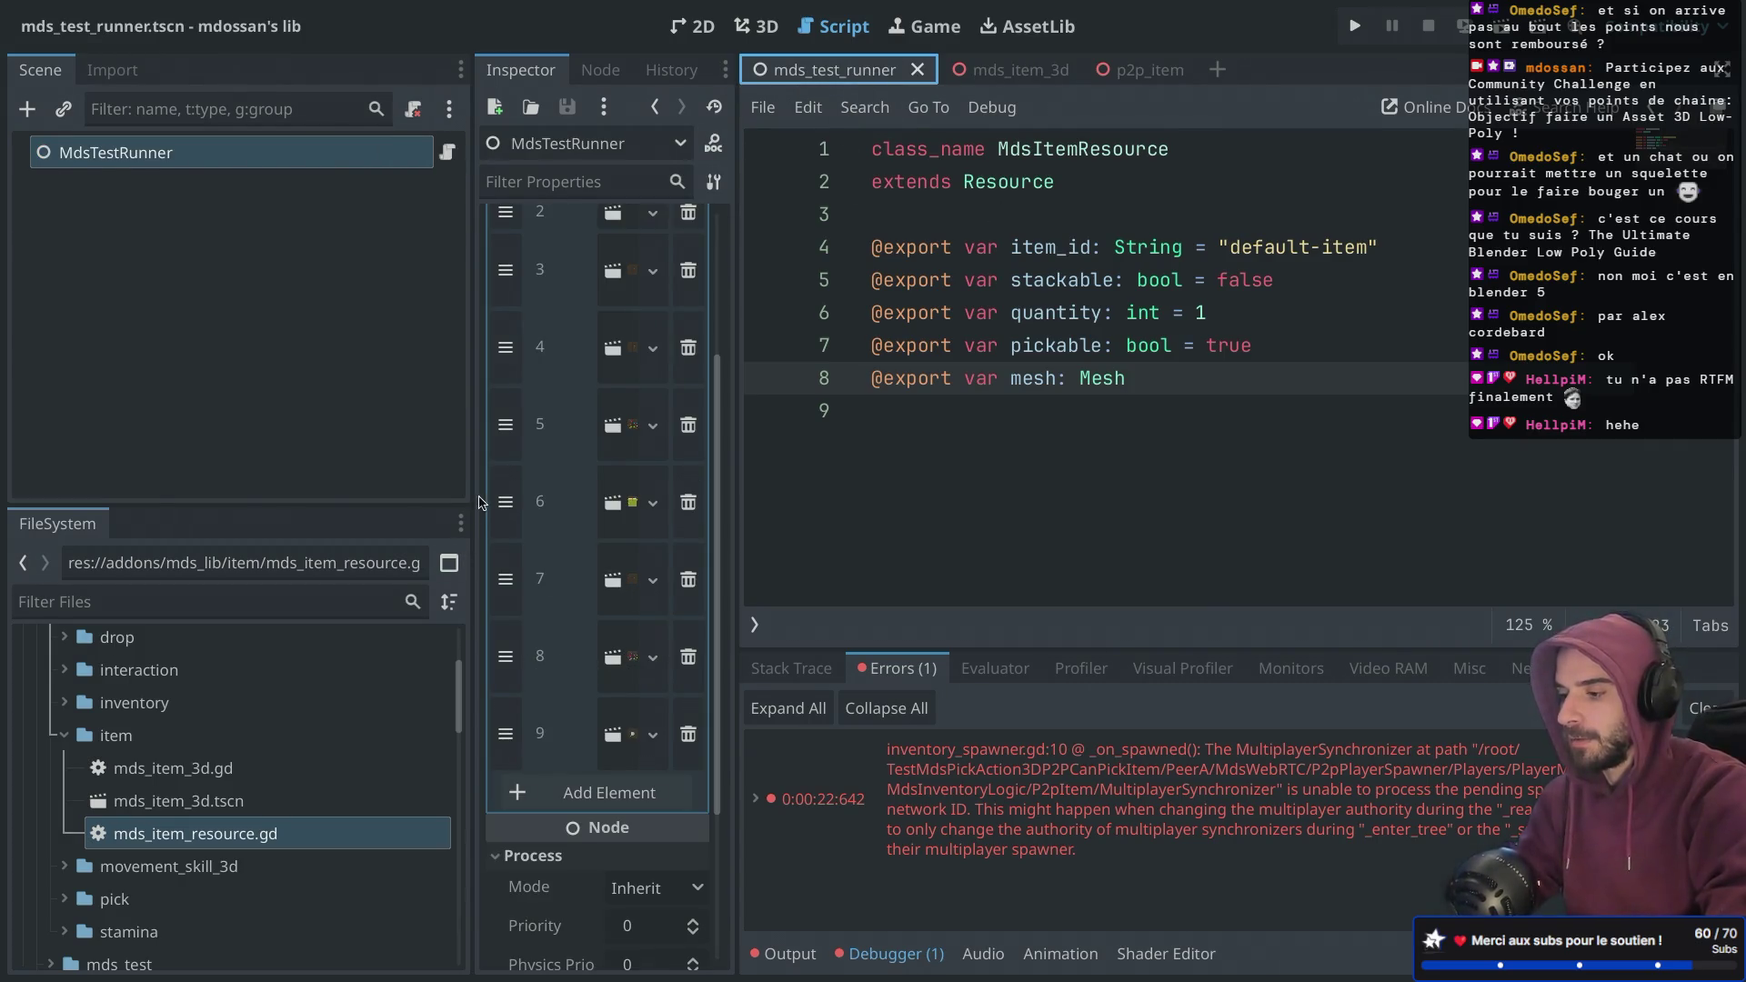
Step: Open test_mds_pick_action_3d_p2p_can_pick_item from entry 8 of the test runner's scene list
left_click_drag(482, 503, 231, 503)
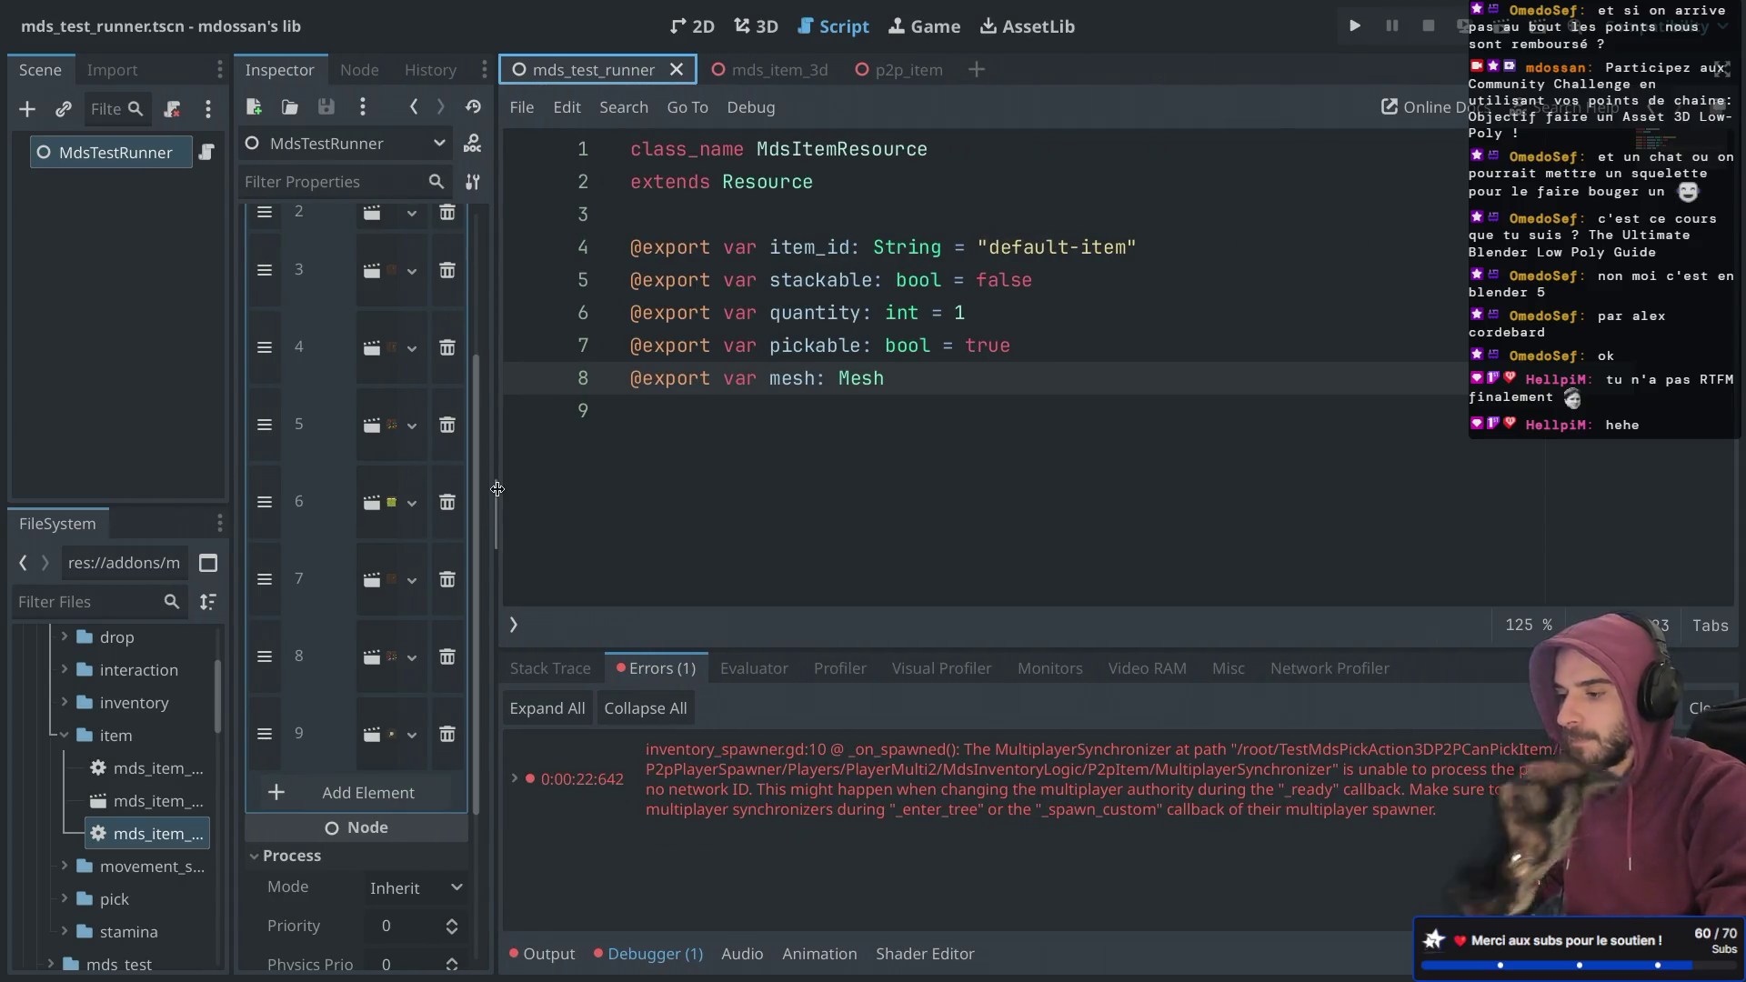
left_click_drag(497, 490, 766, 489)
left_click(588, 671)
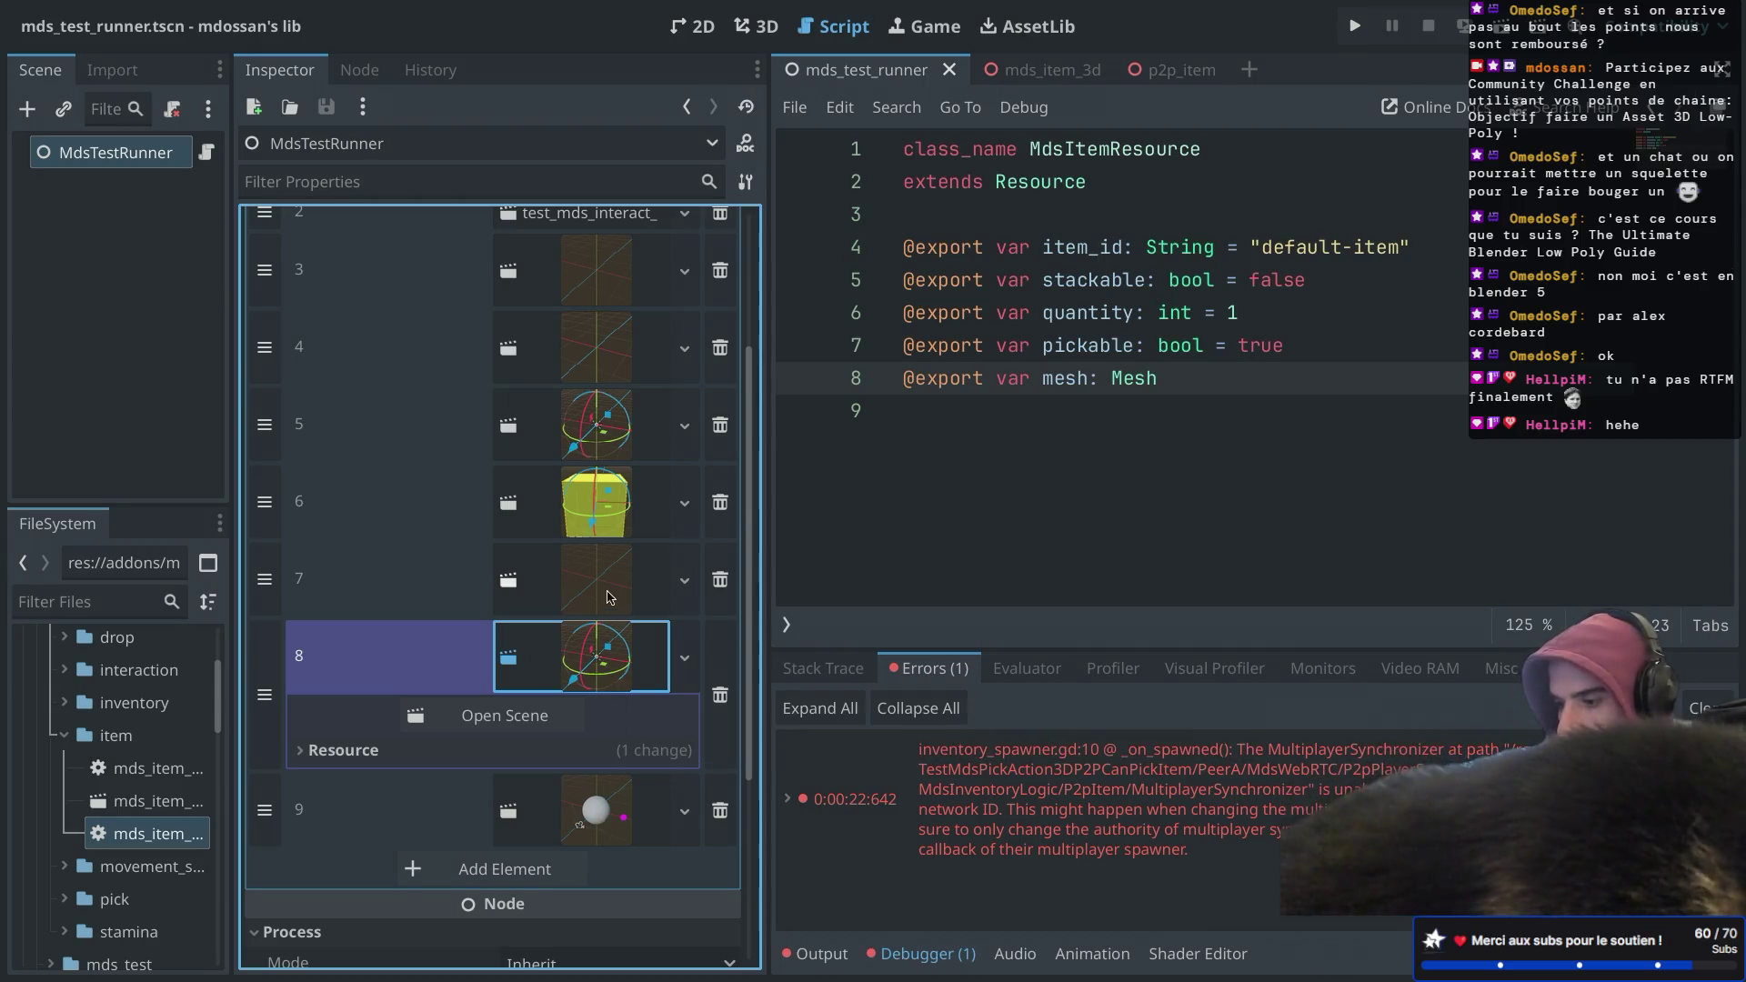
left_click(505, 717)
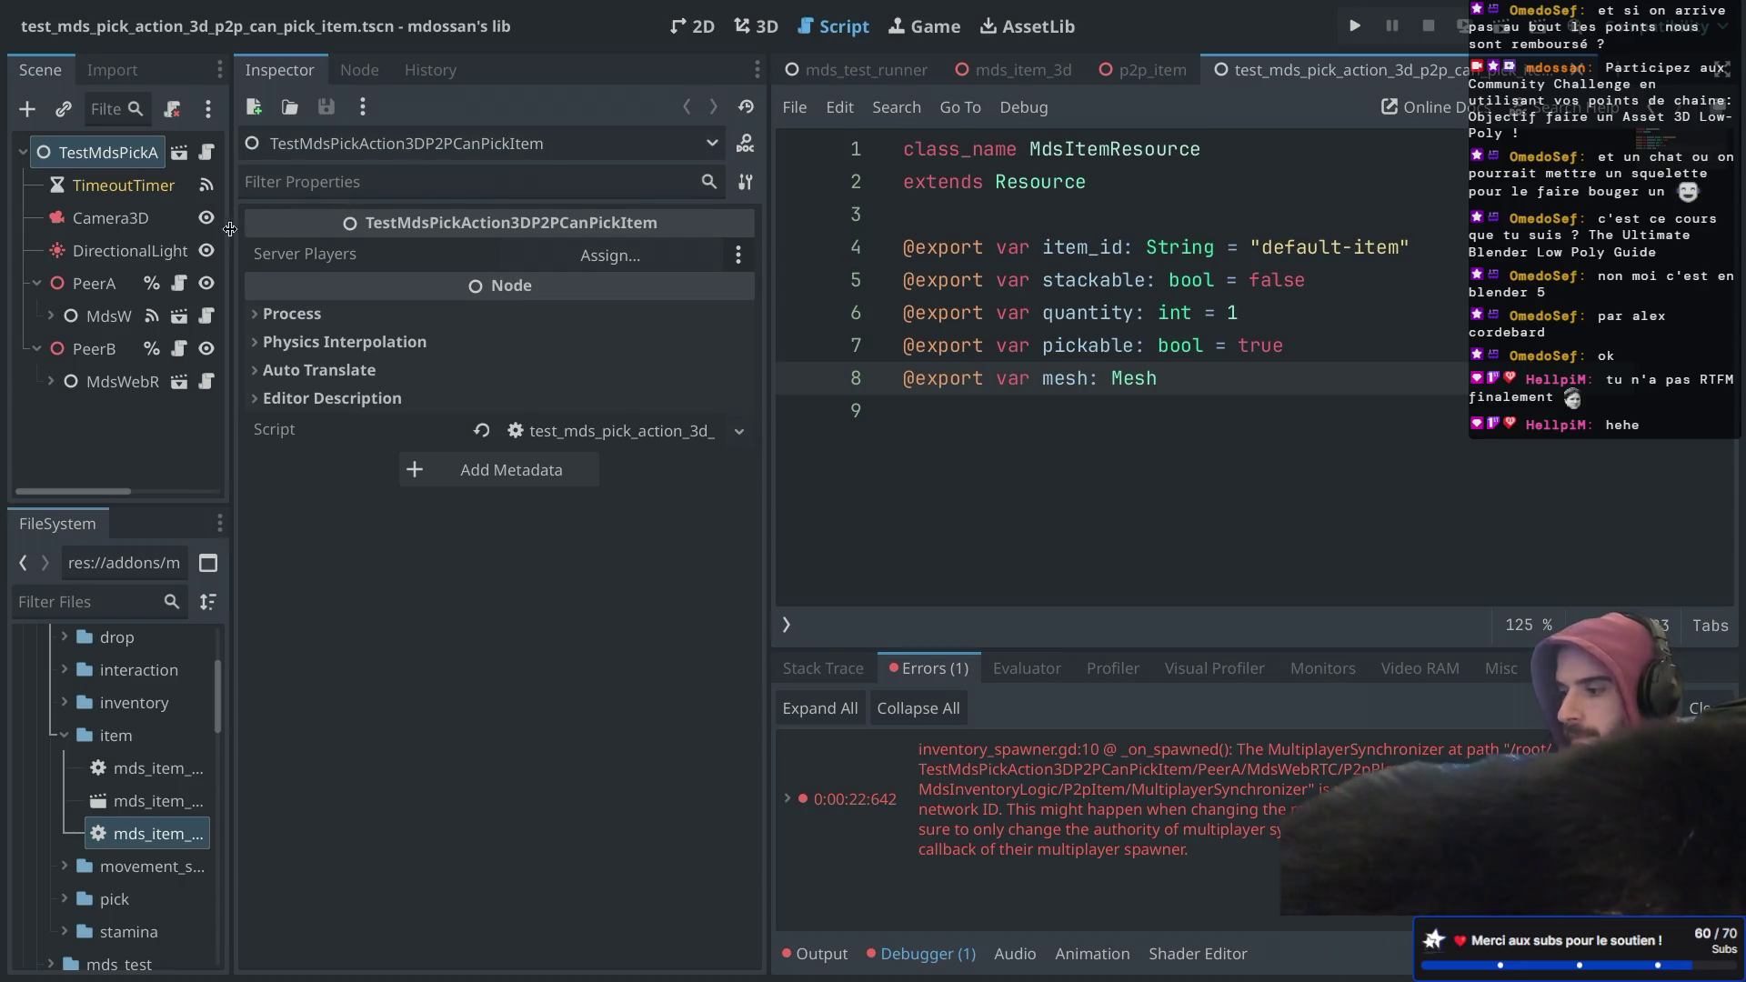
left_click_drag(229, 235, 330, 226)
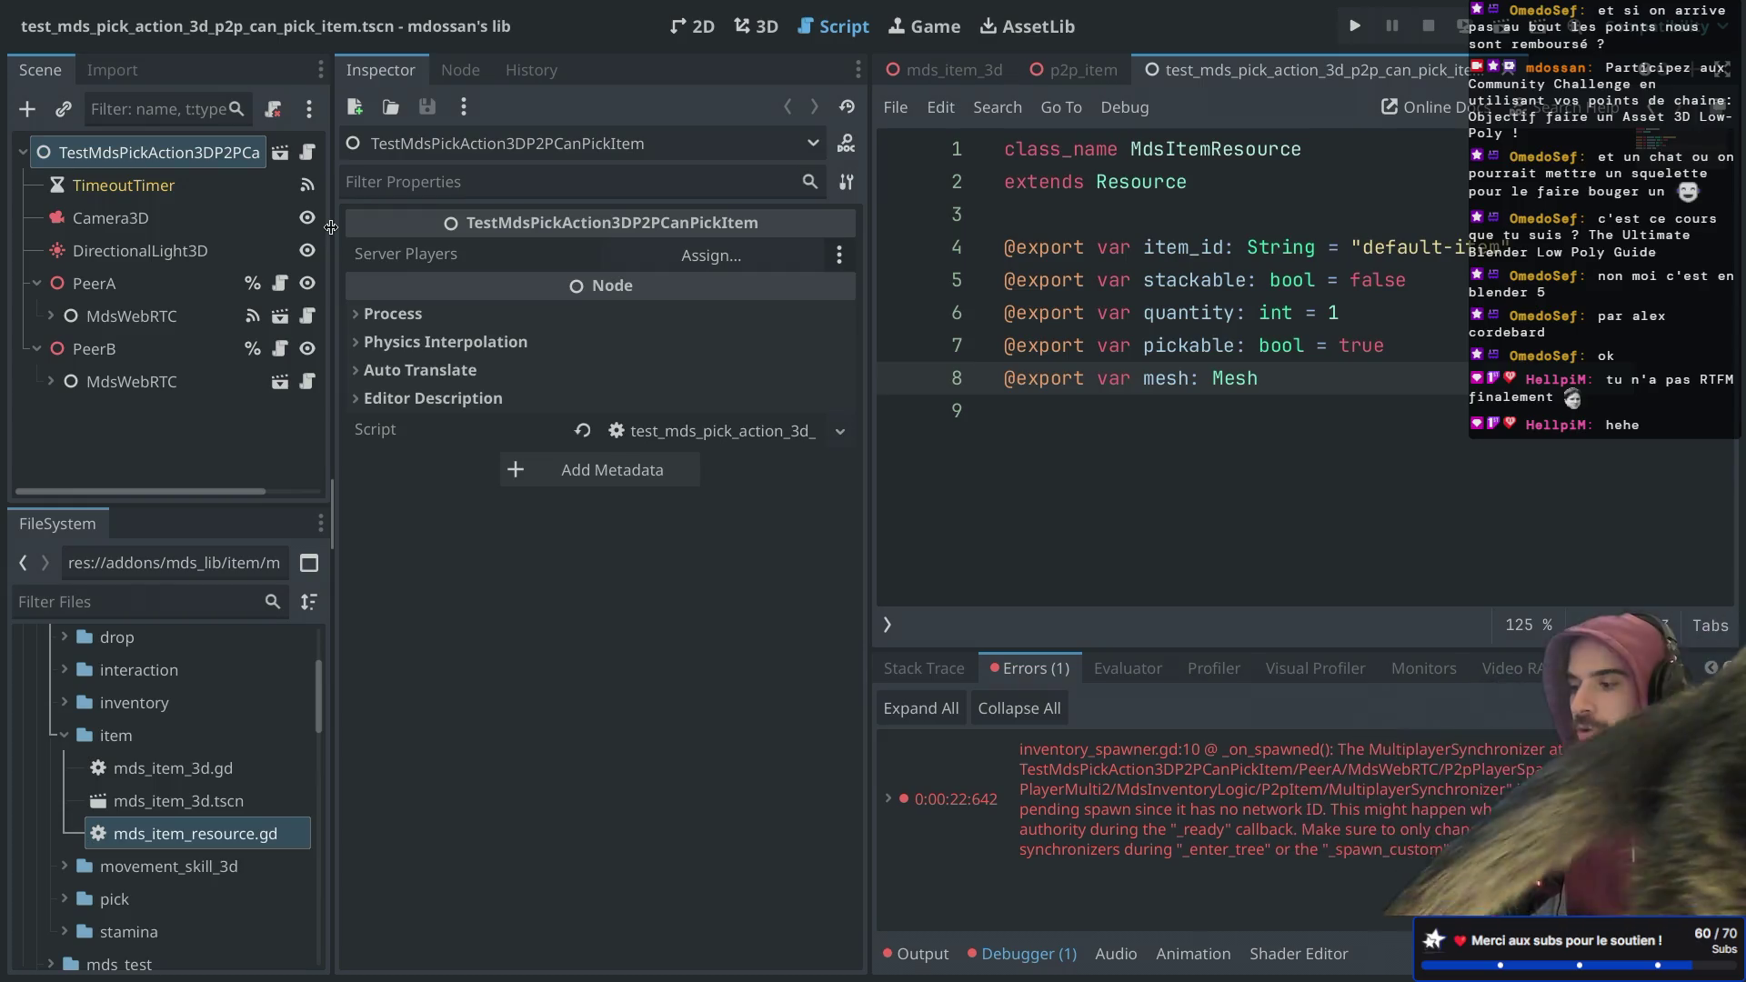
left_click_drag(330, 226, 359, 223)
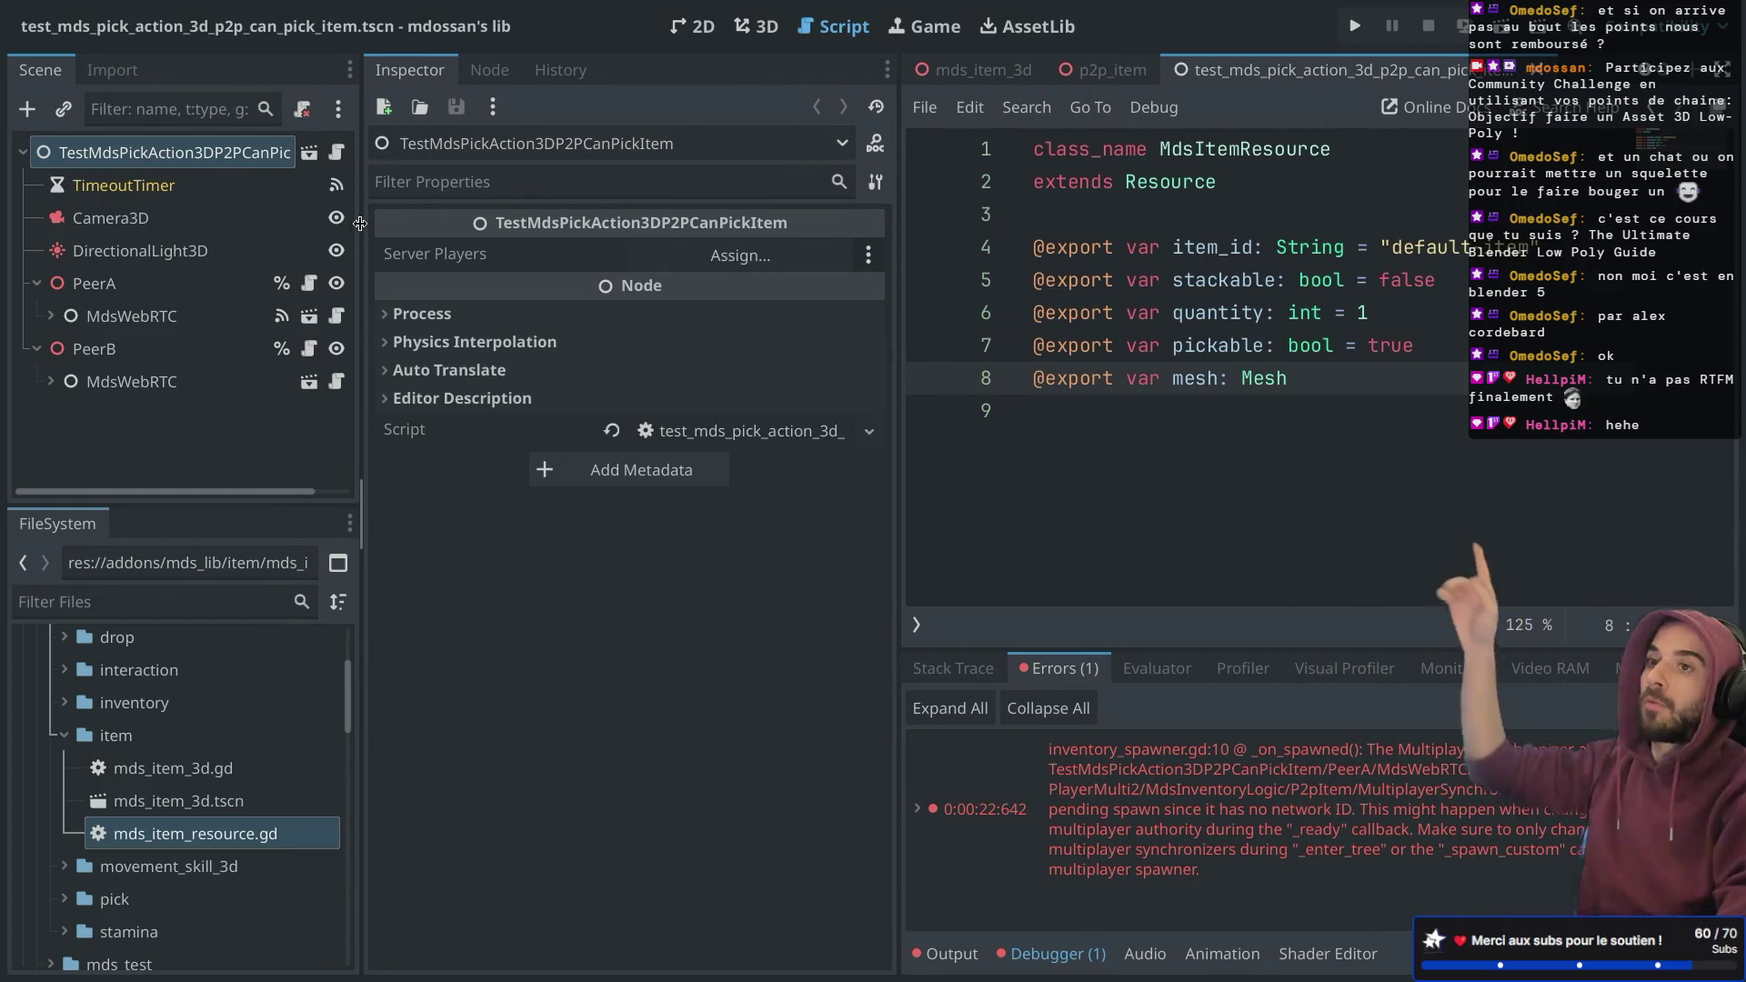
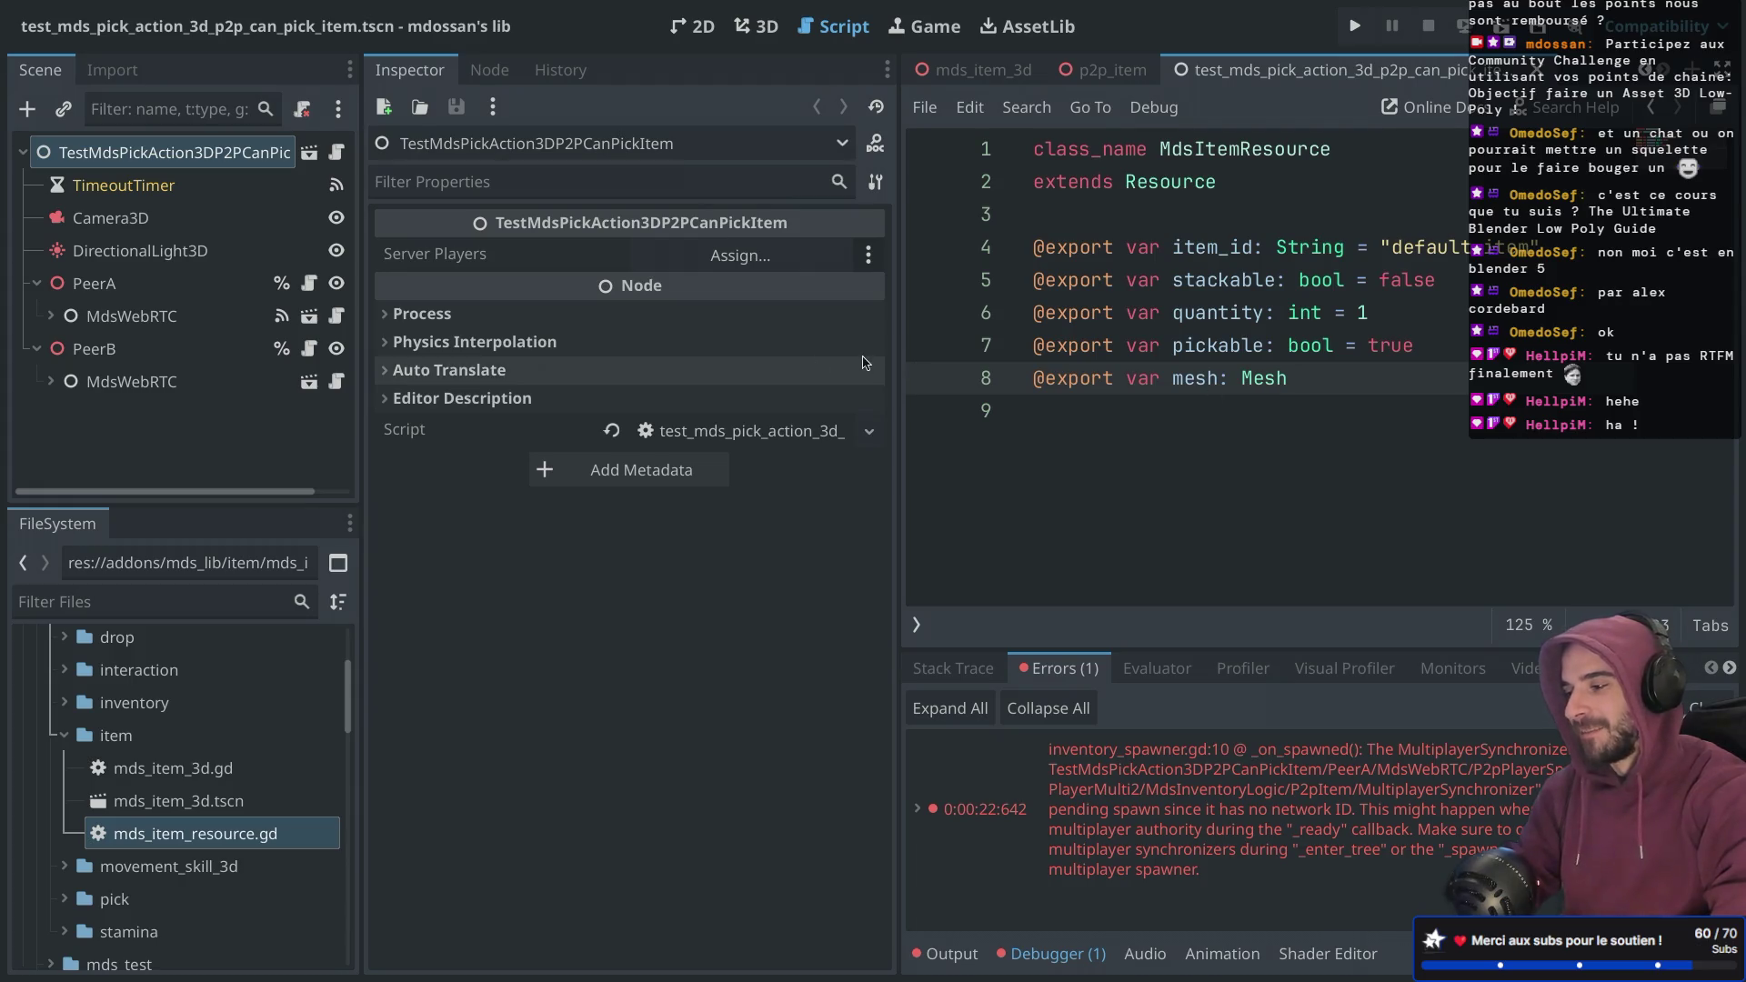
Step: Expand PeerA's MdsWebRTC node and open the P2pItemSpawner script and scene
mouse_move(491, 235)
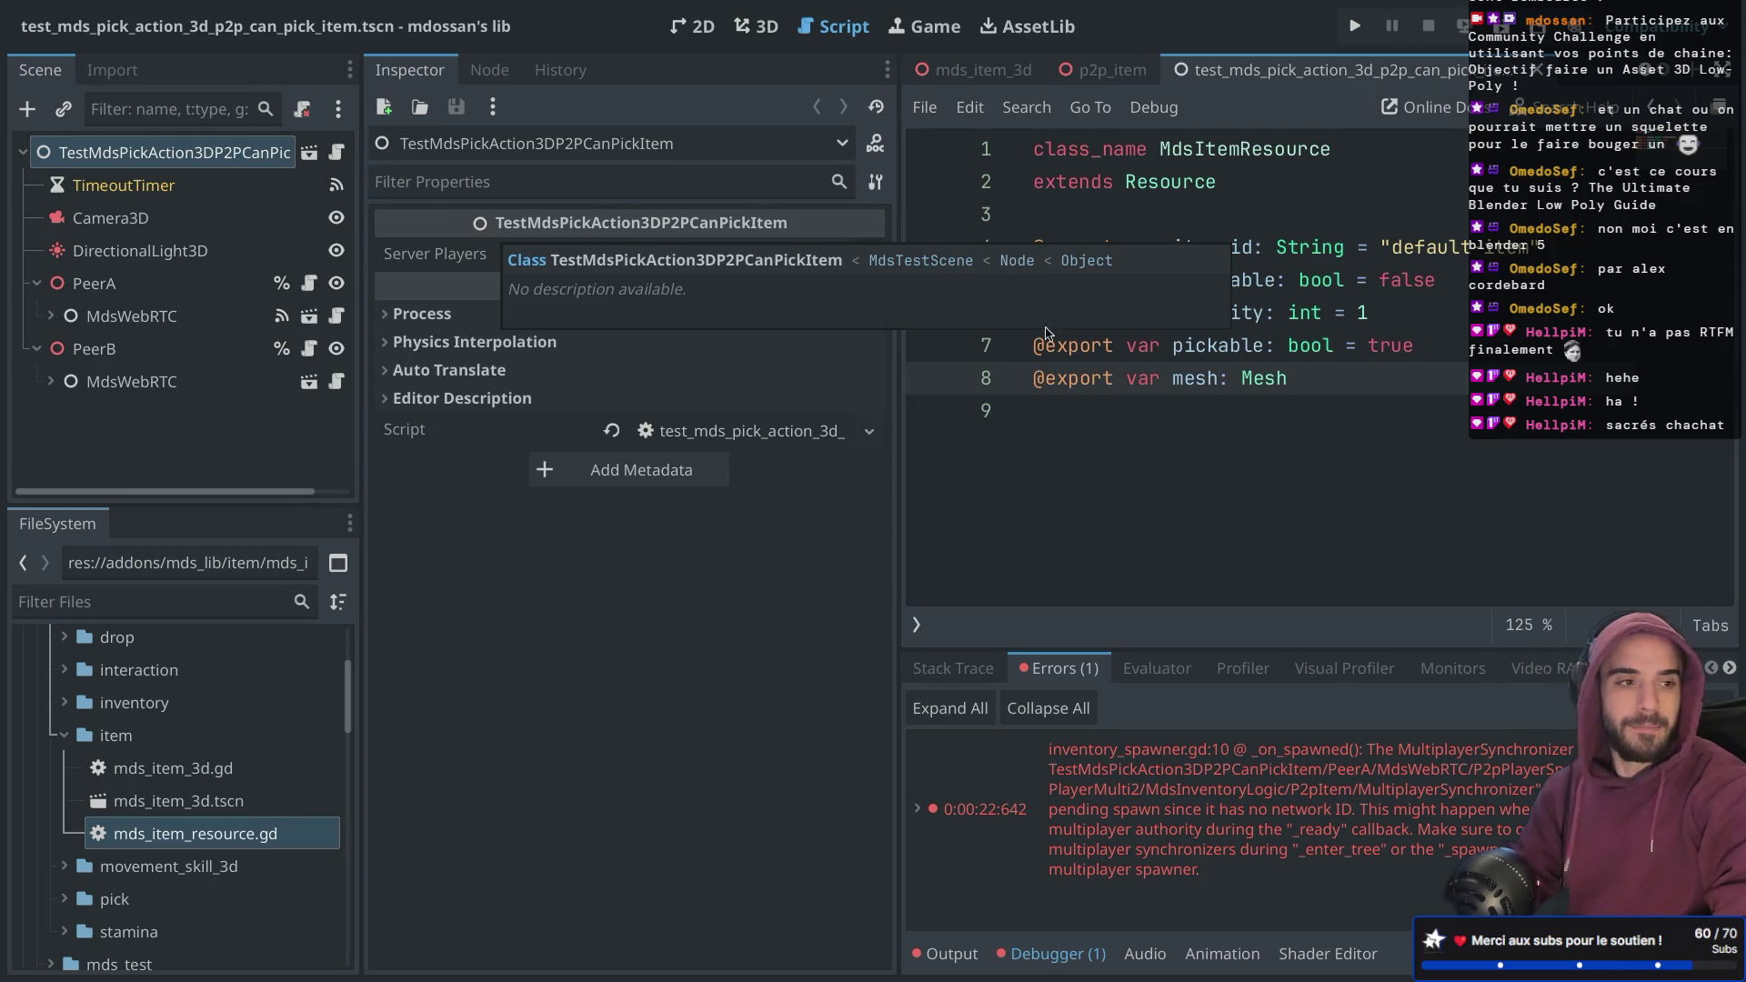
mouse_move(1047, 352)
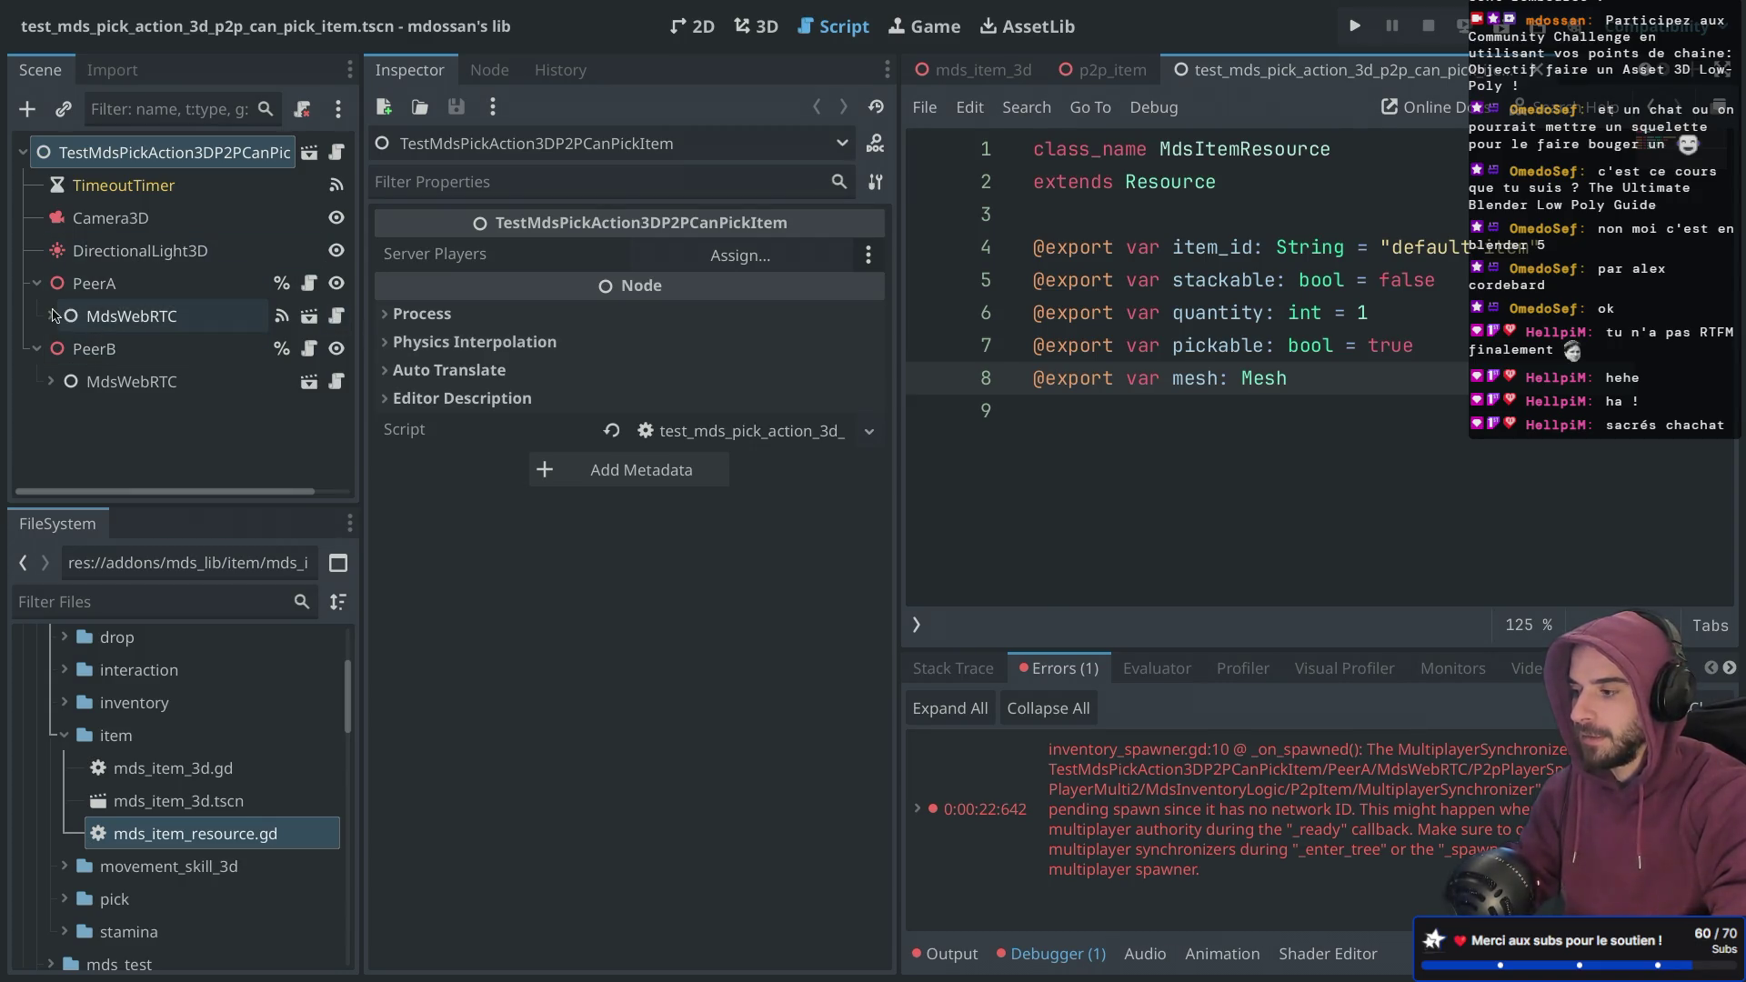
left_click(52, 315)
left_click(261, 381)
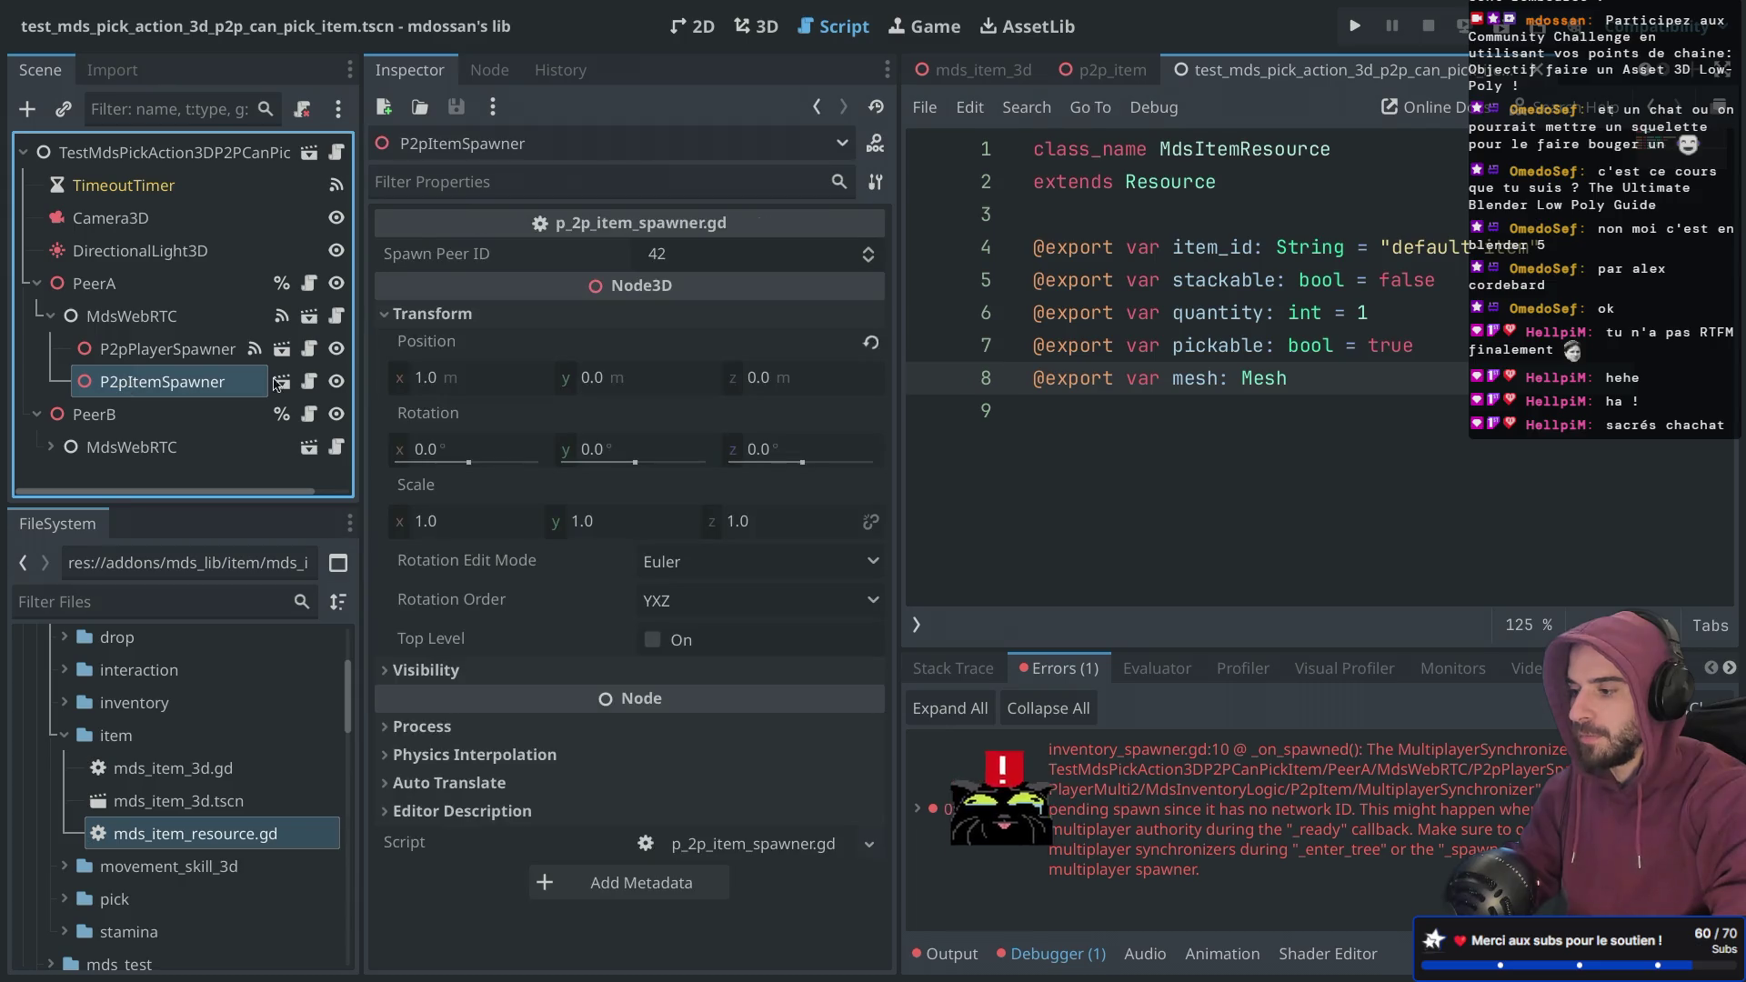
left_click(309, 381)
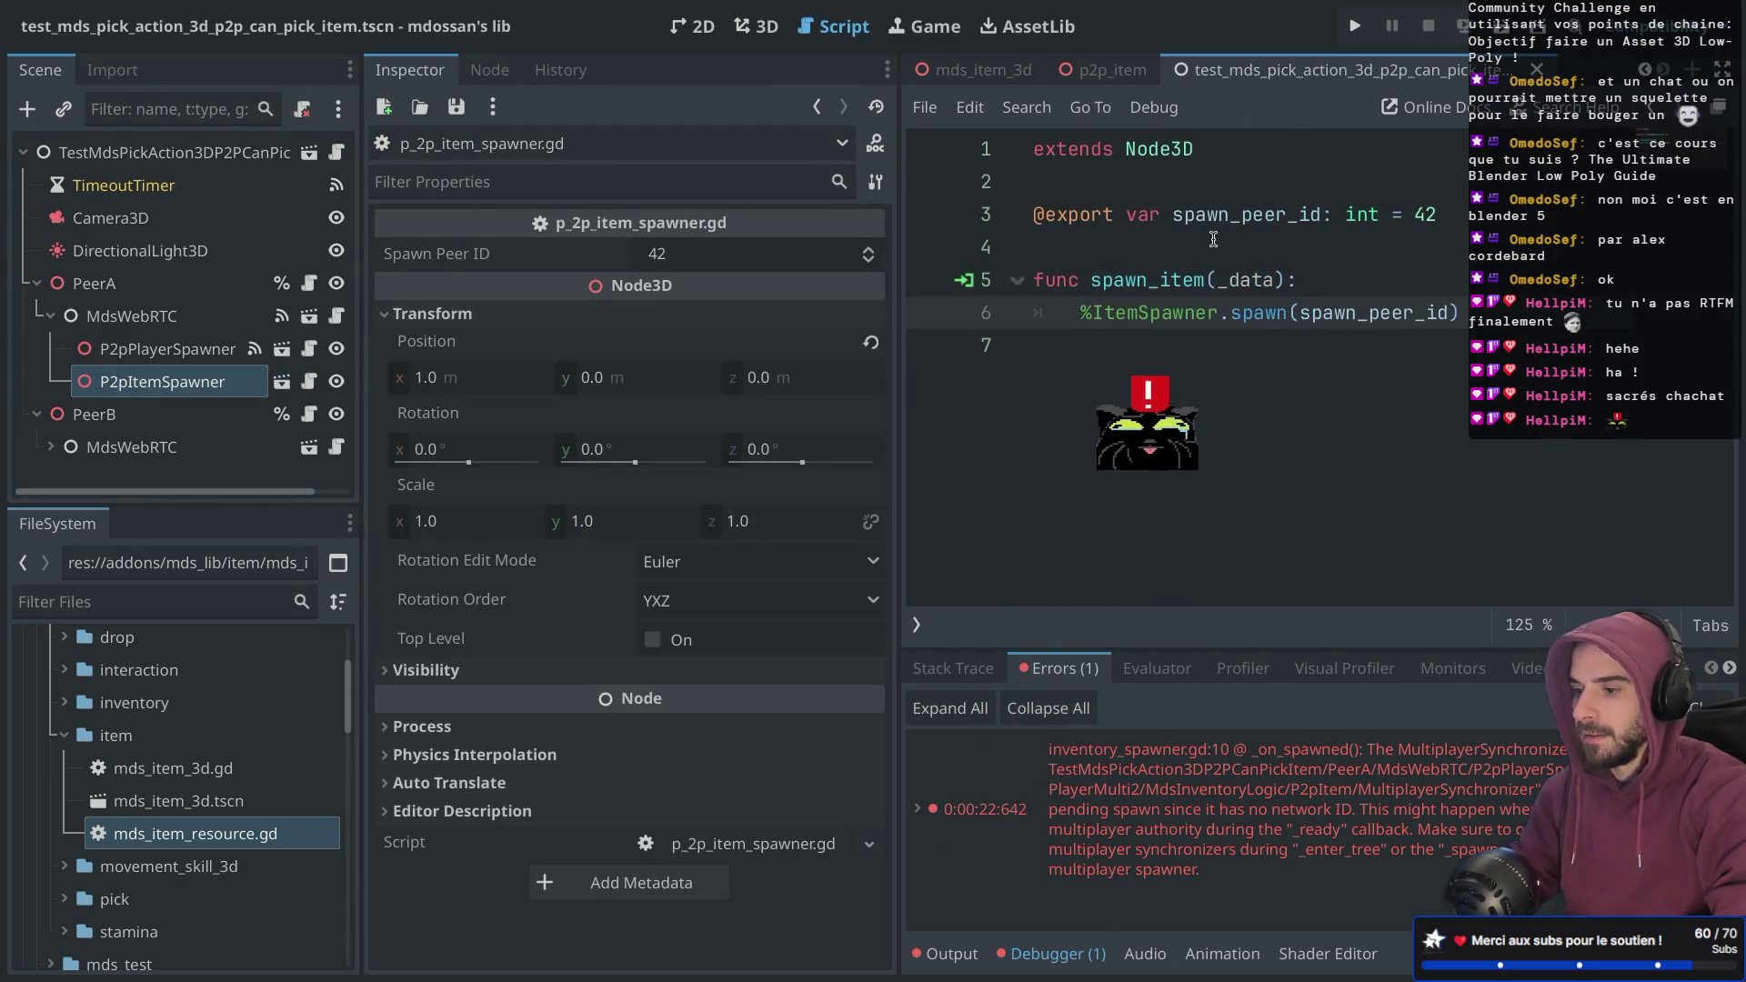
double_click(1144, 310)
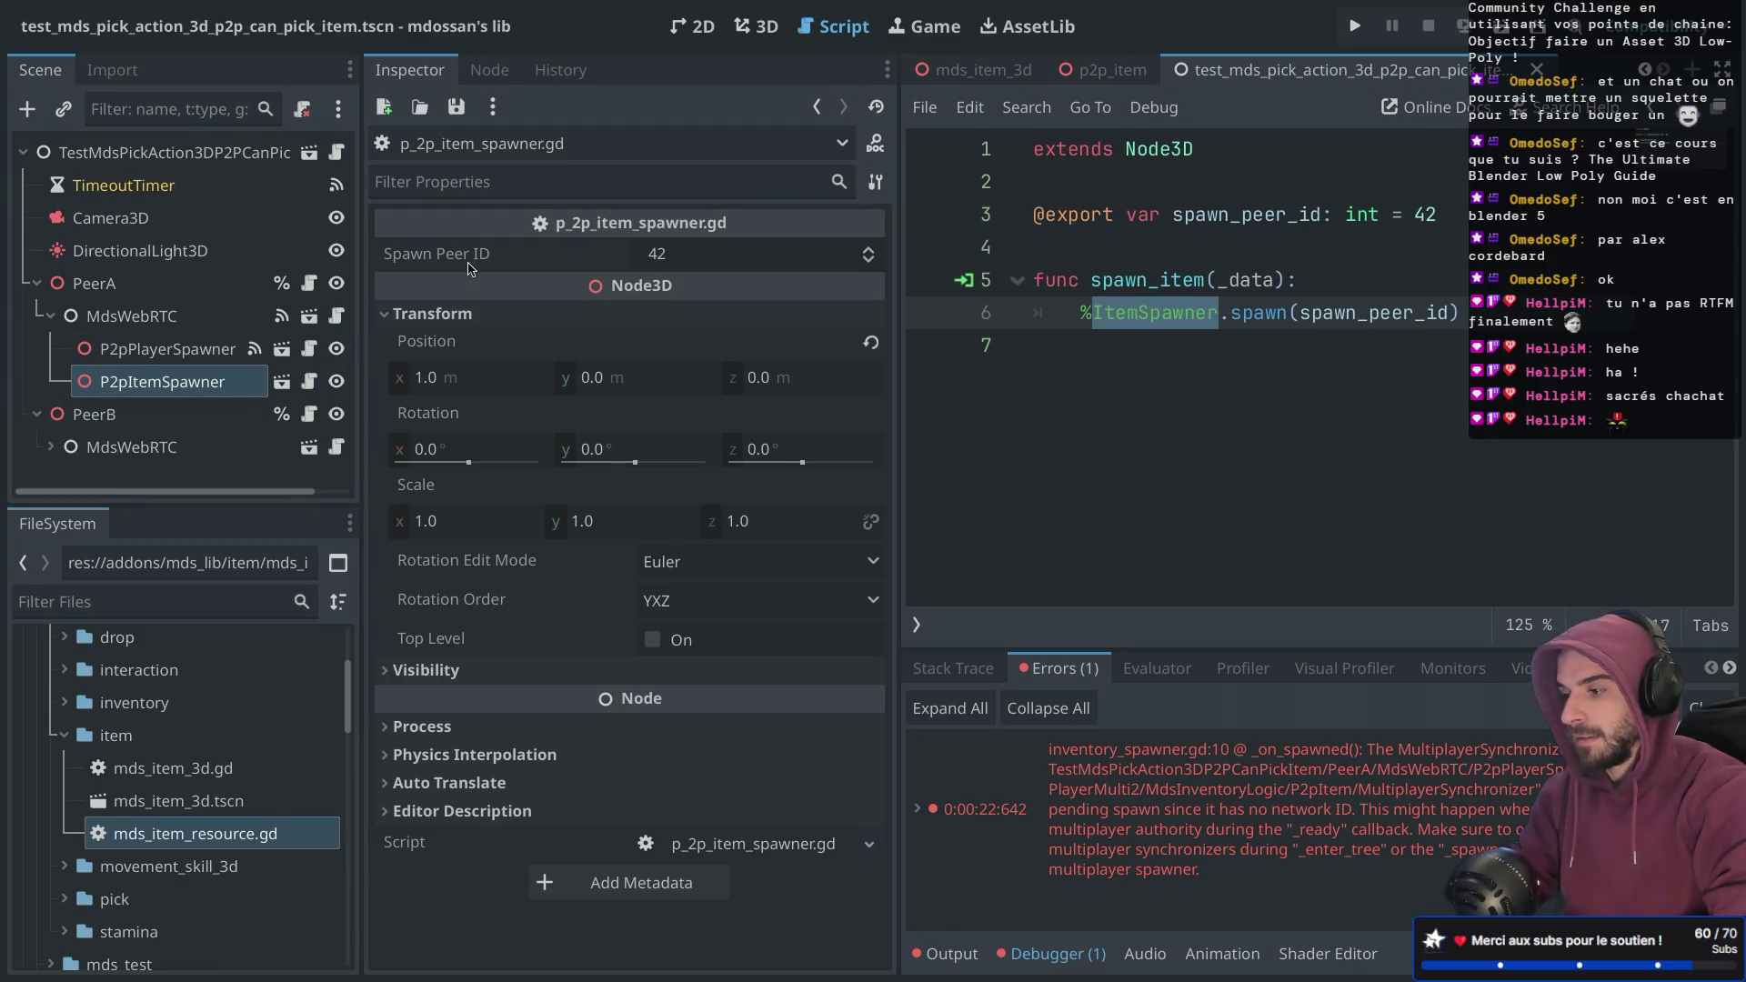
left_click(309, 381)
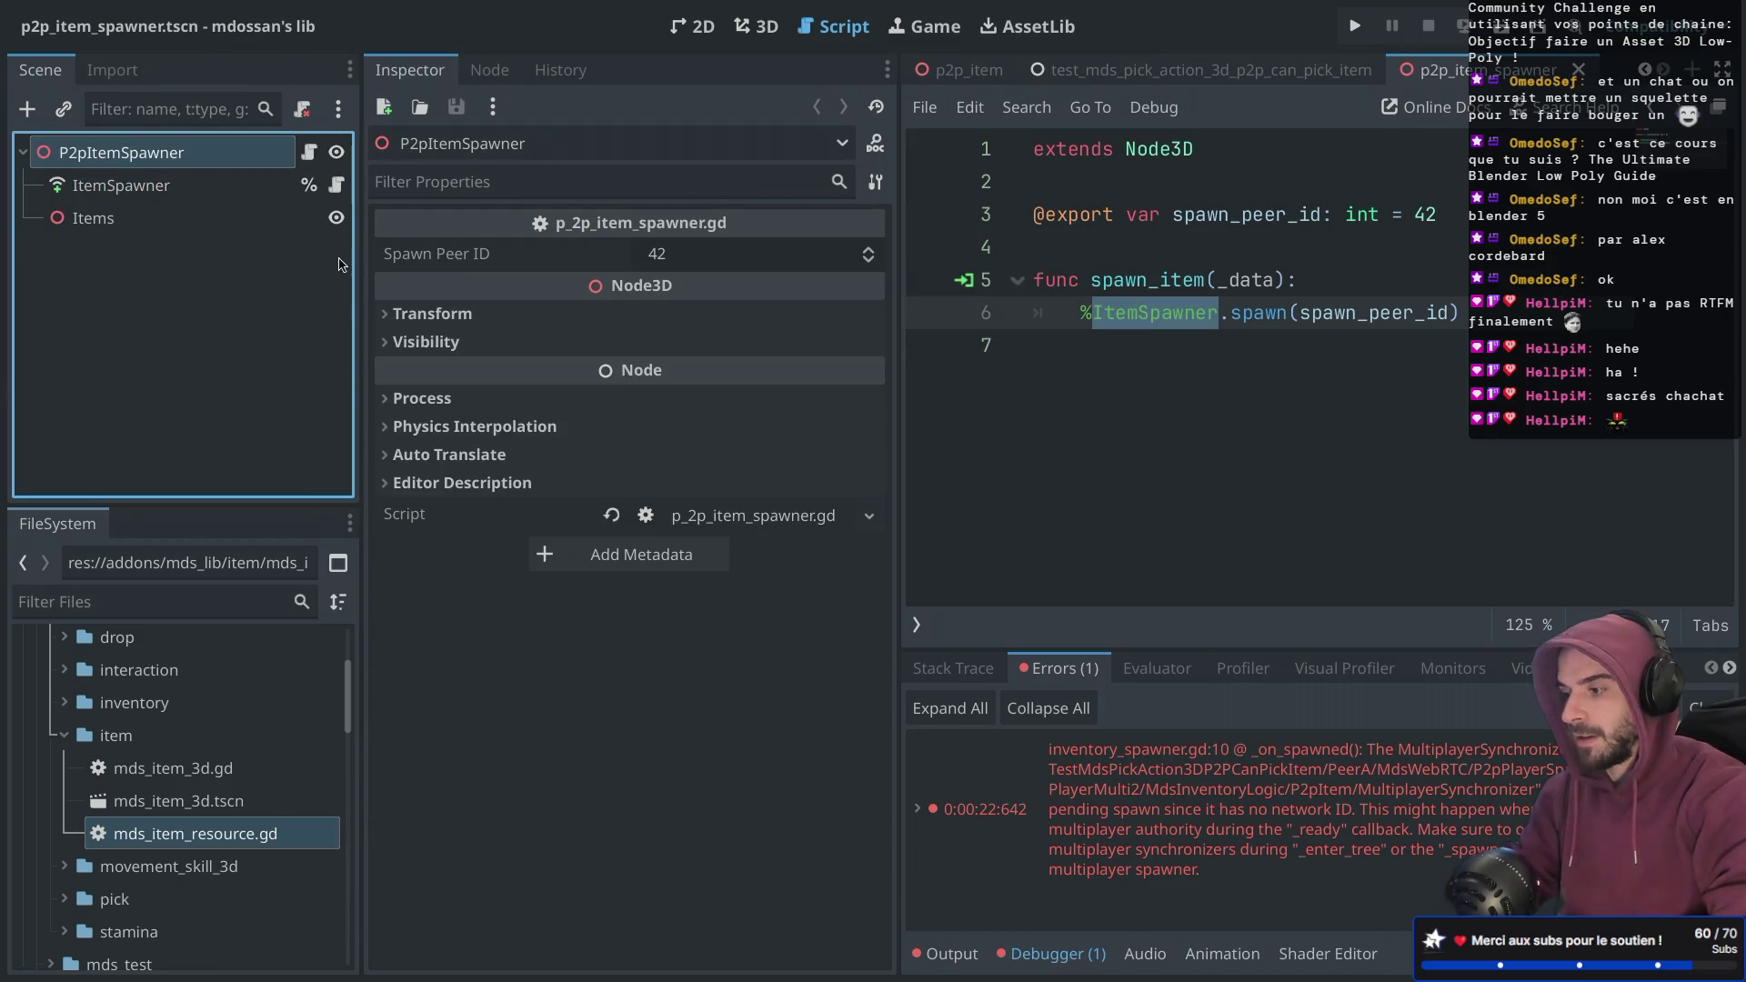
Step: Open the ItemSpawner script full-width, note its p2p_item.tscn preload, and view the p2p_item scene
left_click(309, 186)
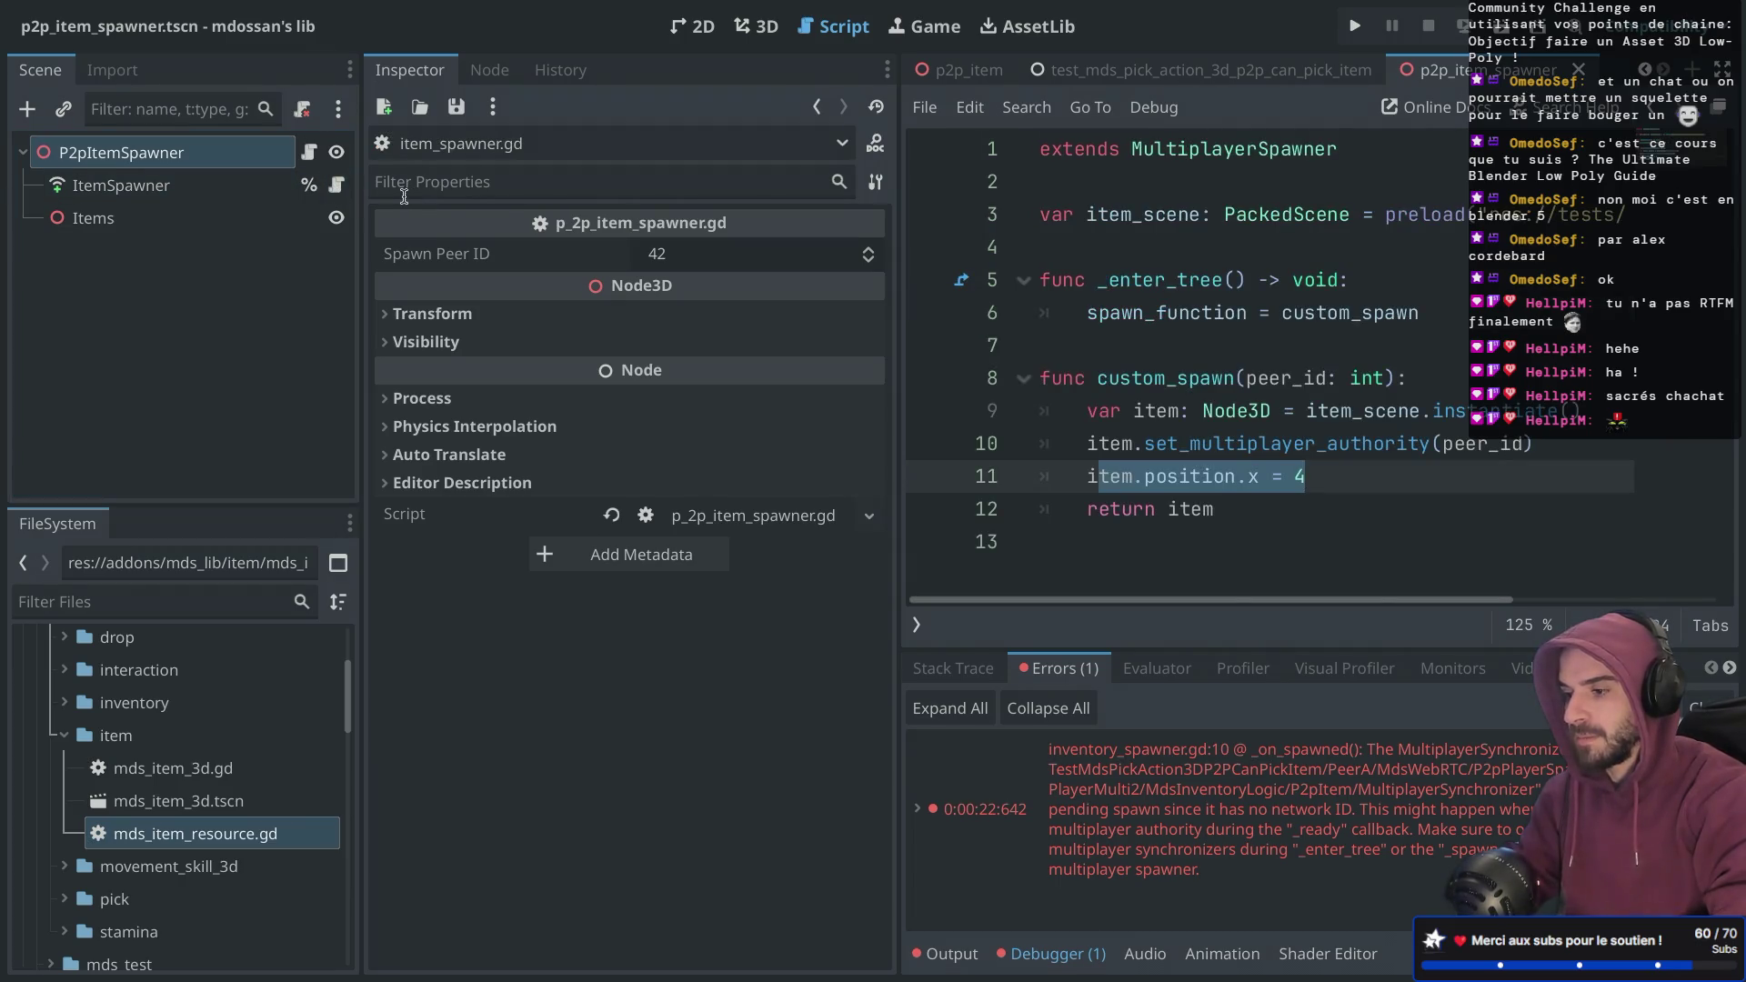
left_click(210, 194)
left_click(548, 323)
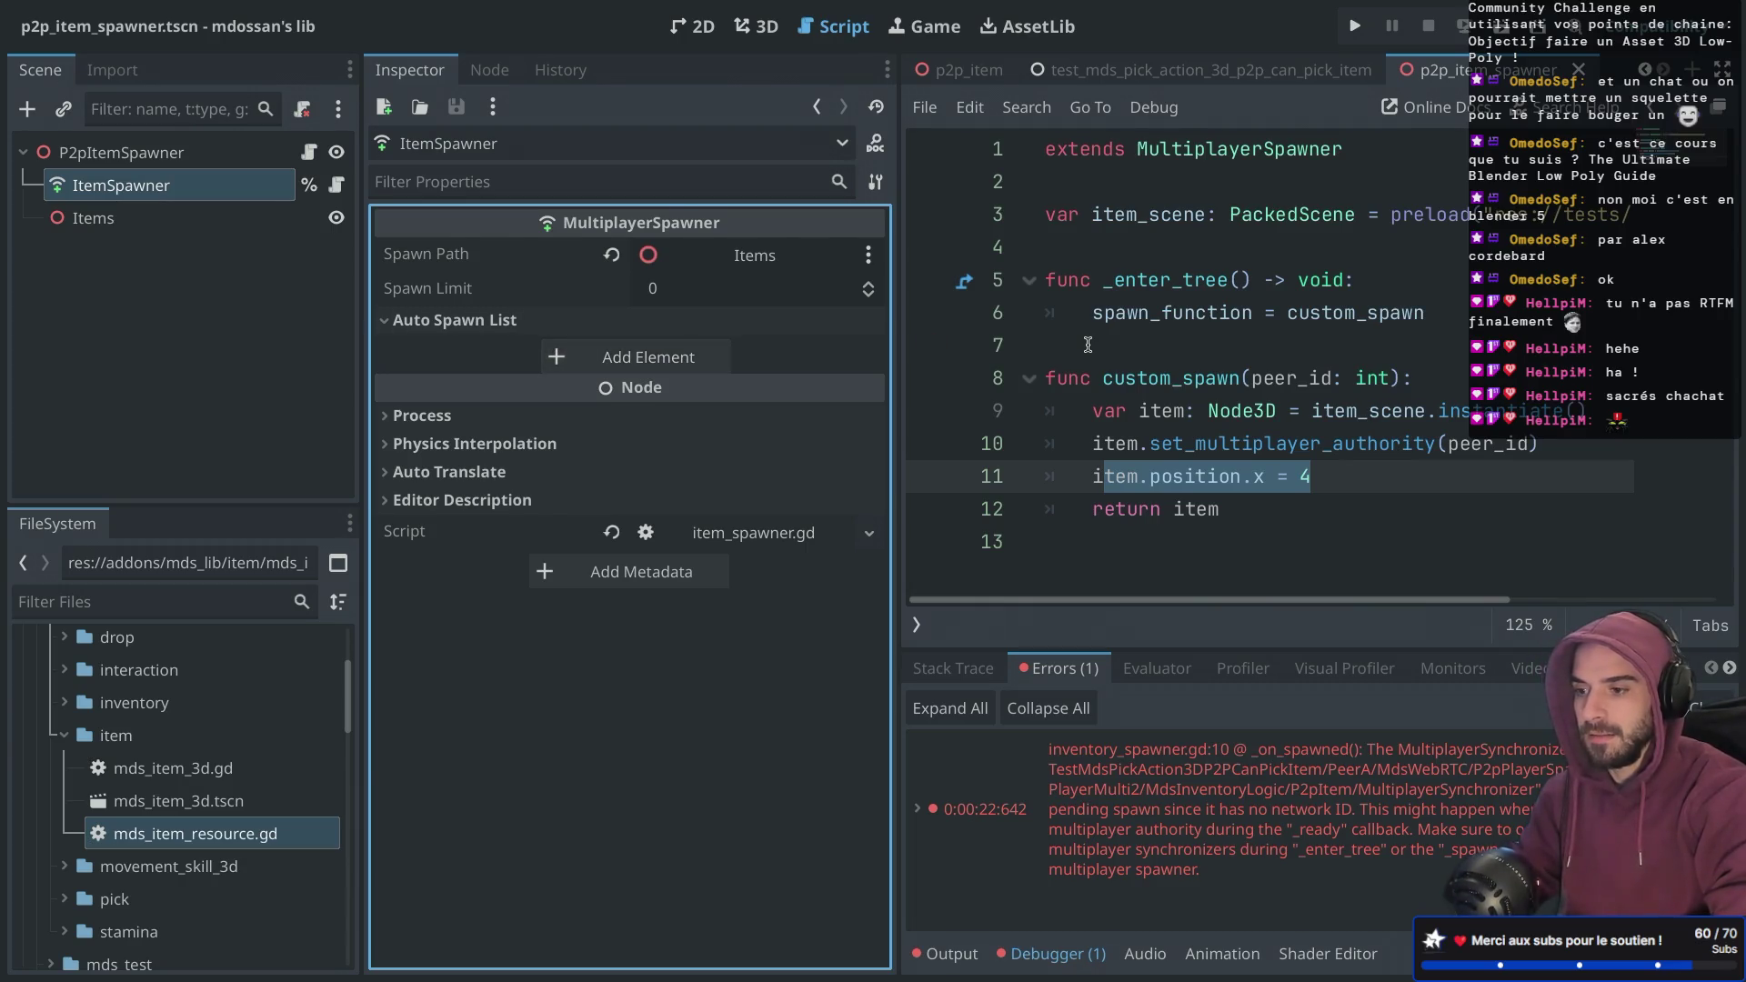
key("ctrl+shift+F11")
left_click_drag(852, 214, 989, 214)
left_click(388, 70)
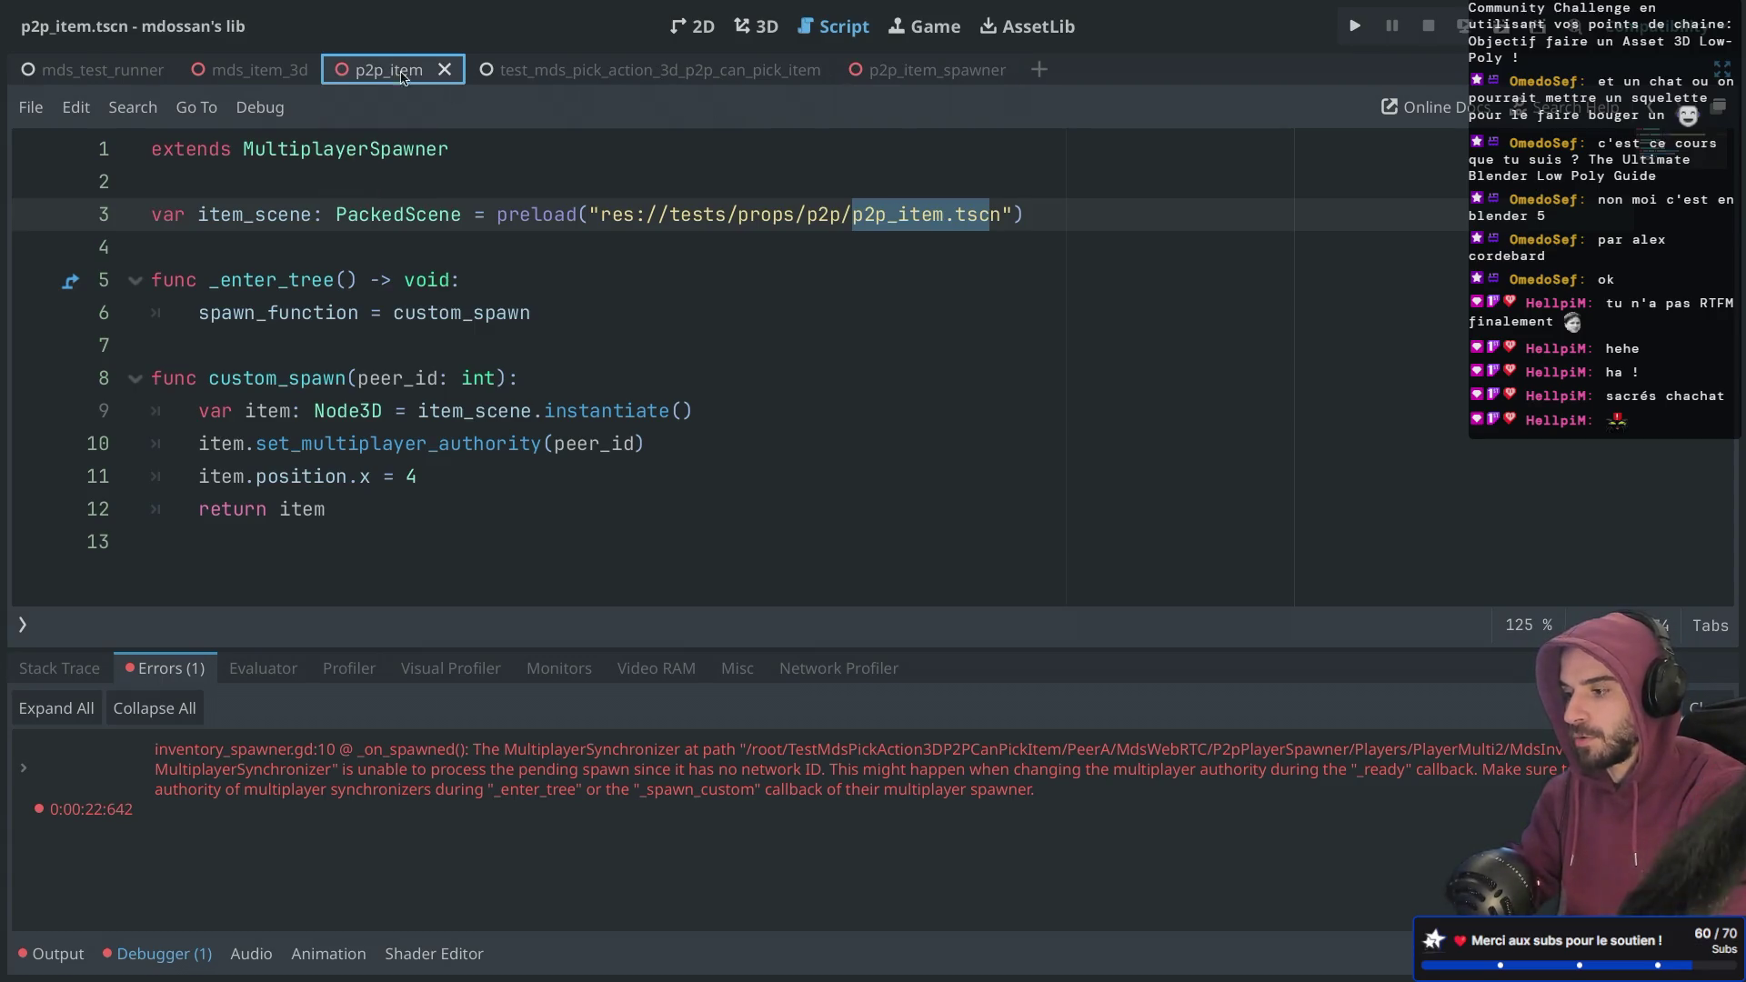
left_click(782, 26)
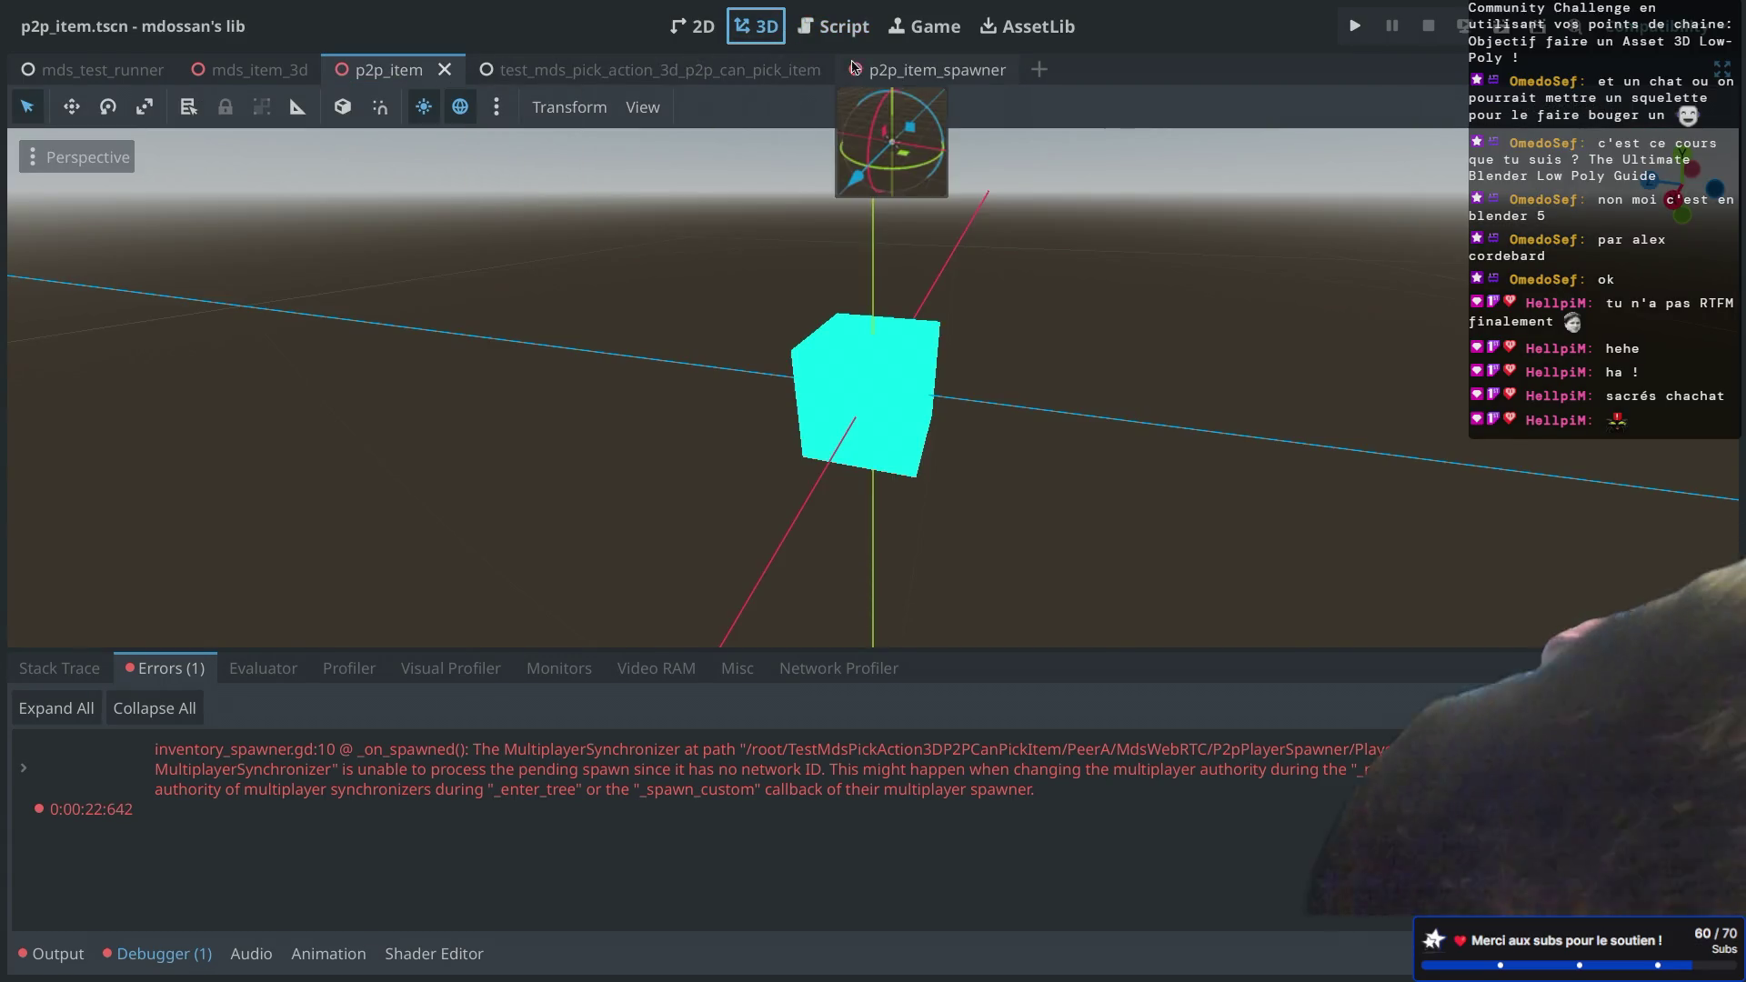
left_click(833, 31)
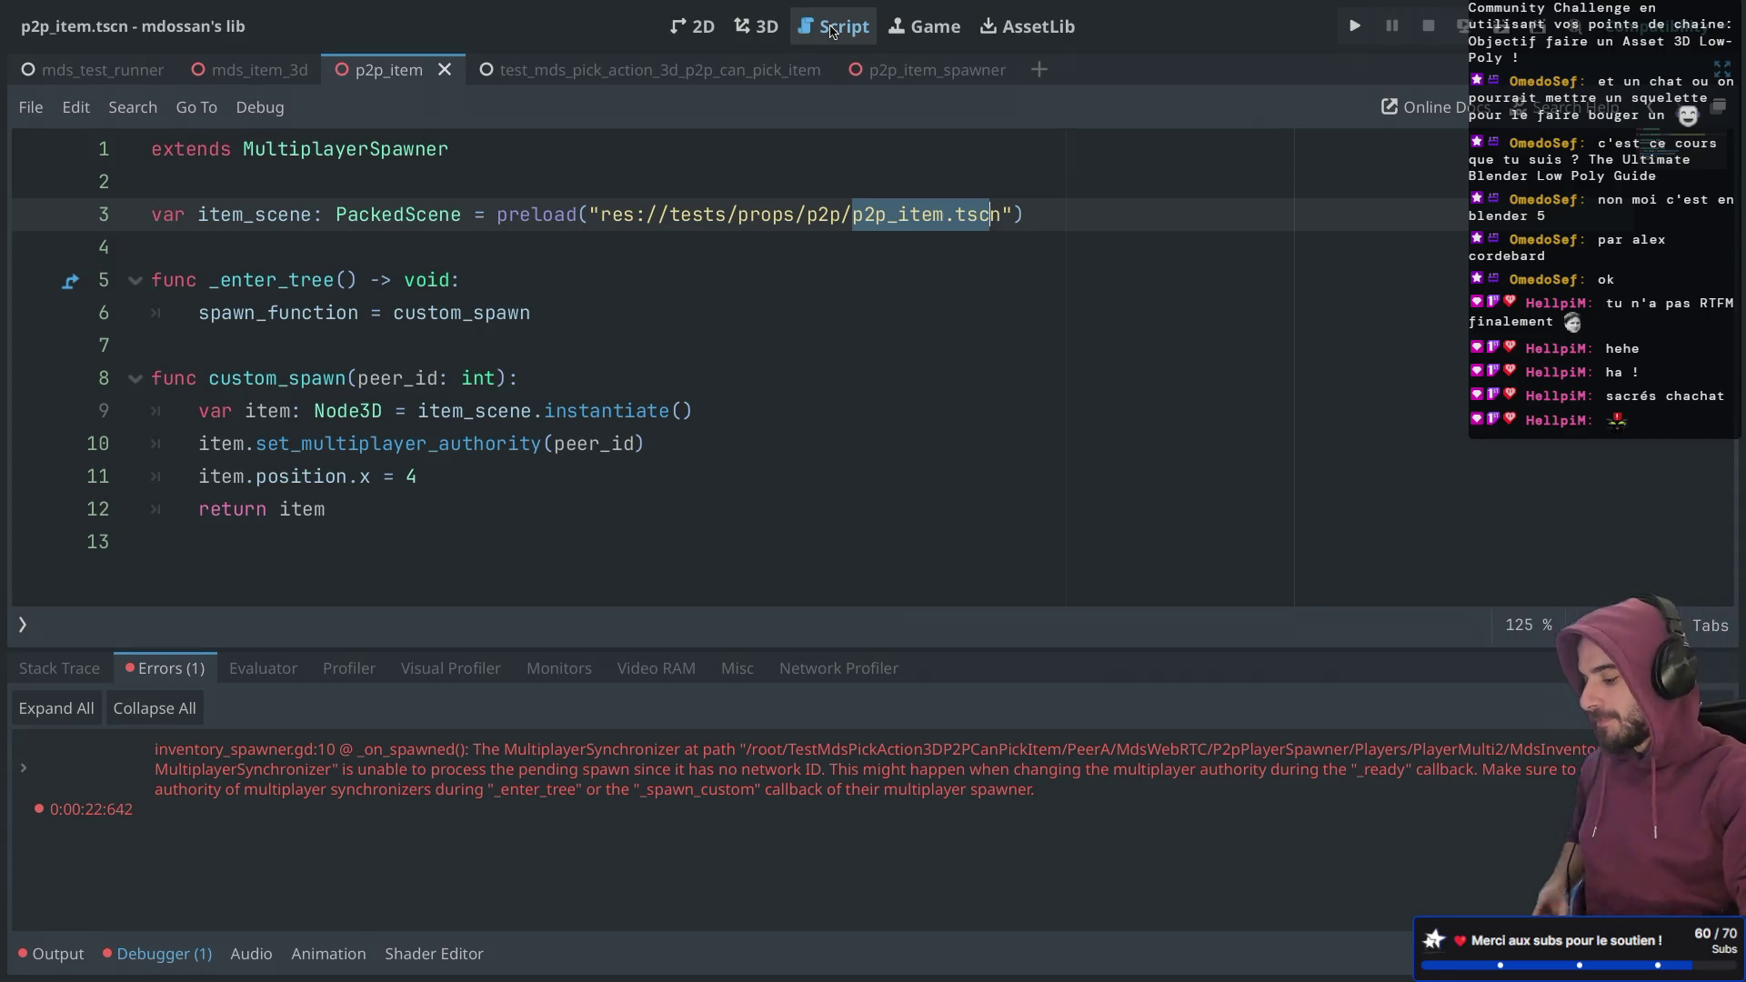
mouse_move(823, 64)
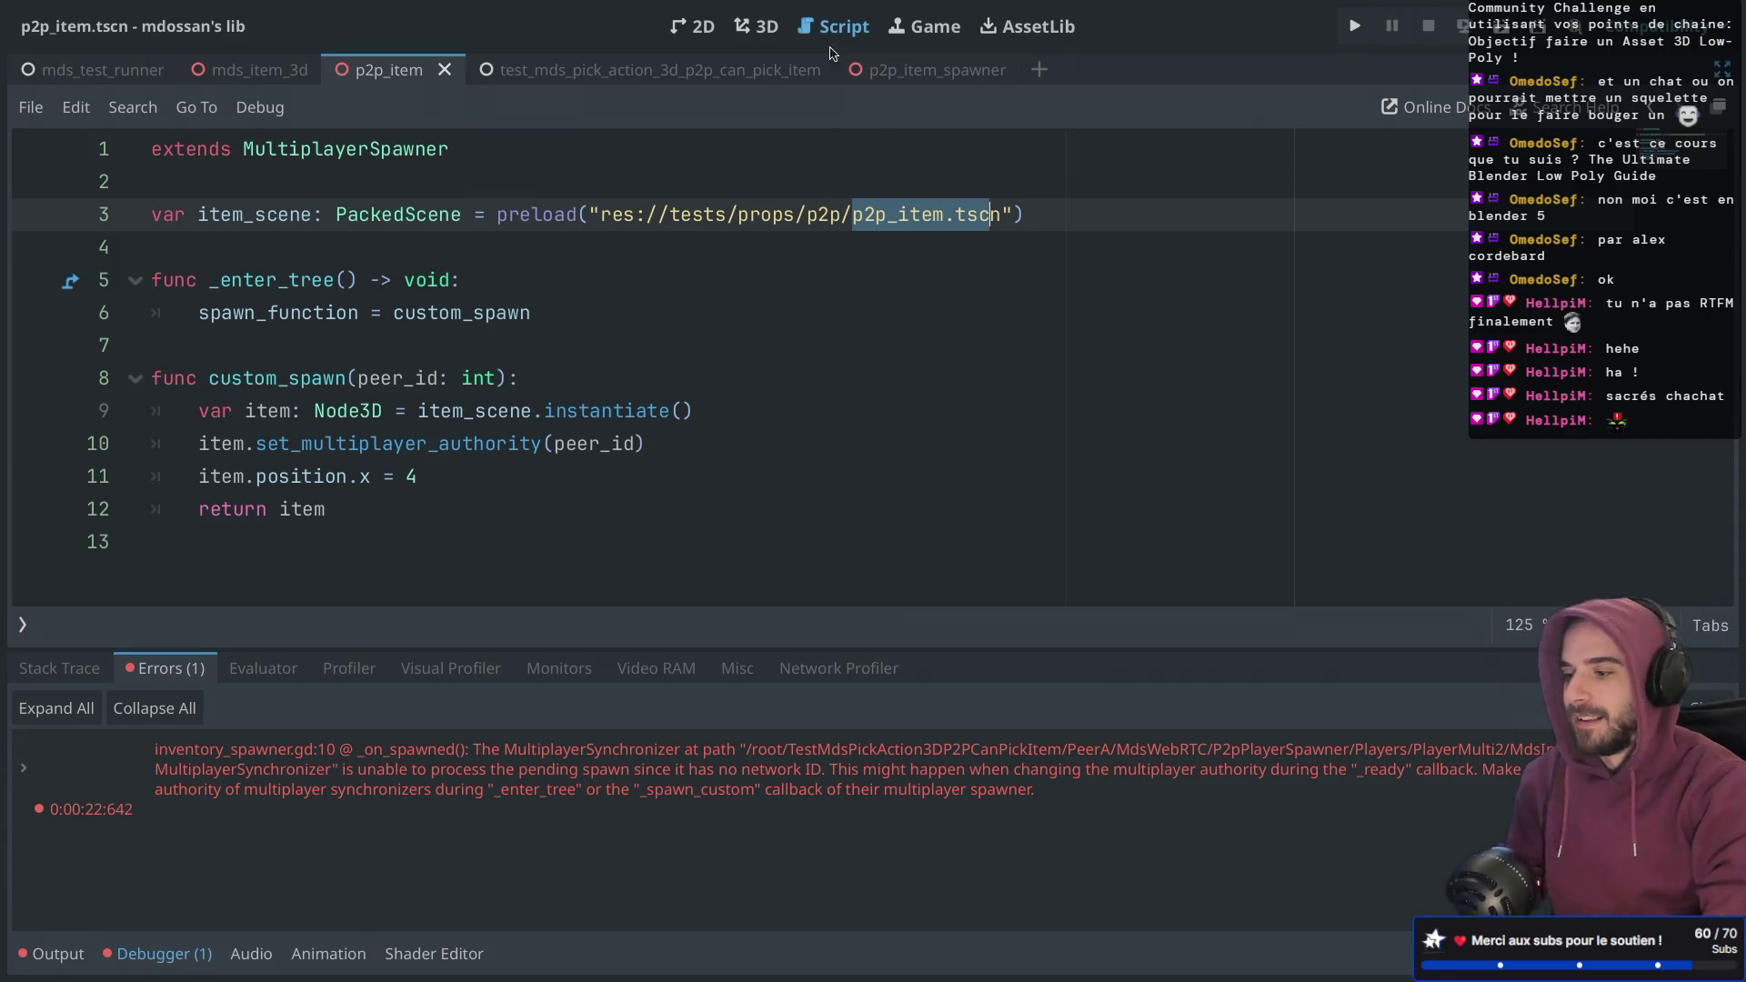
key("ctrl+shift+F11")
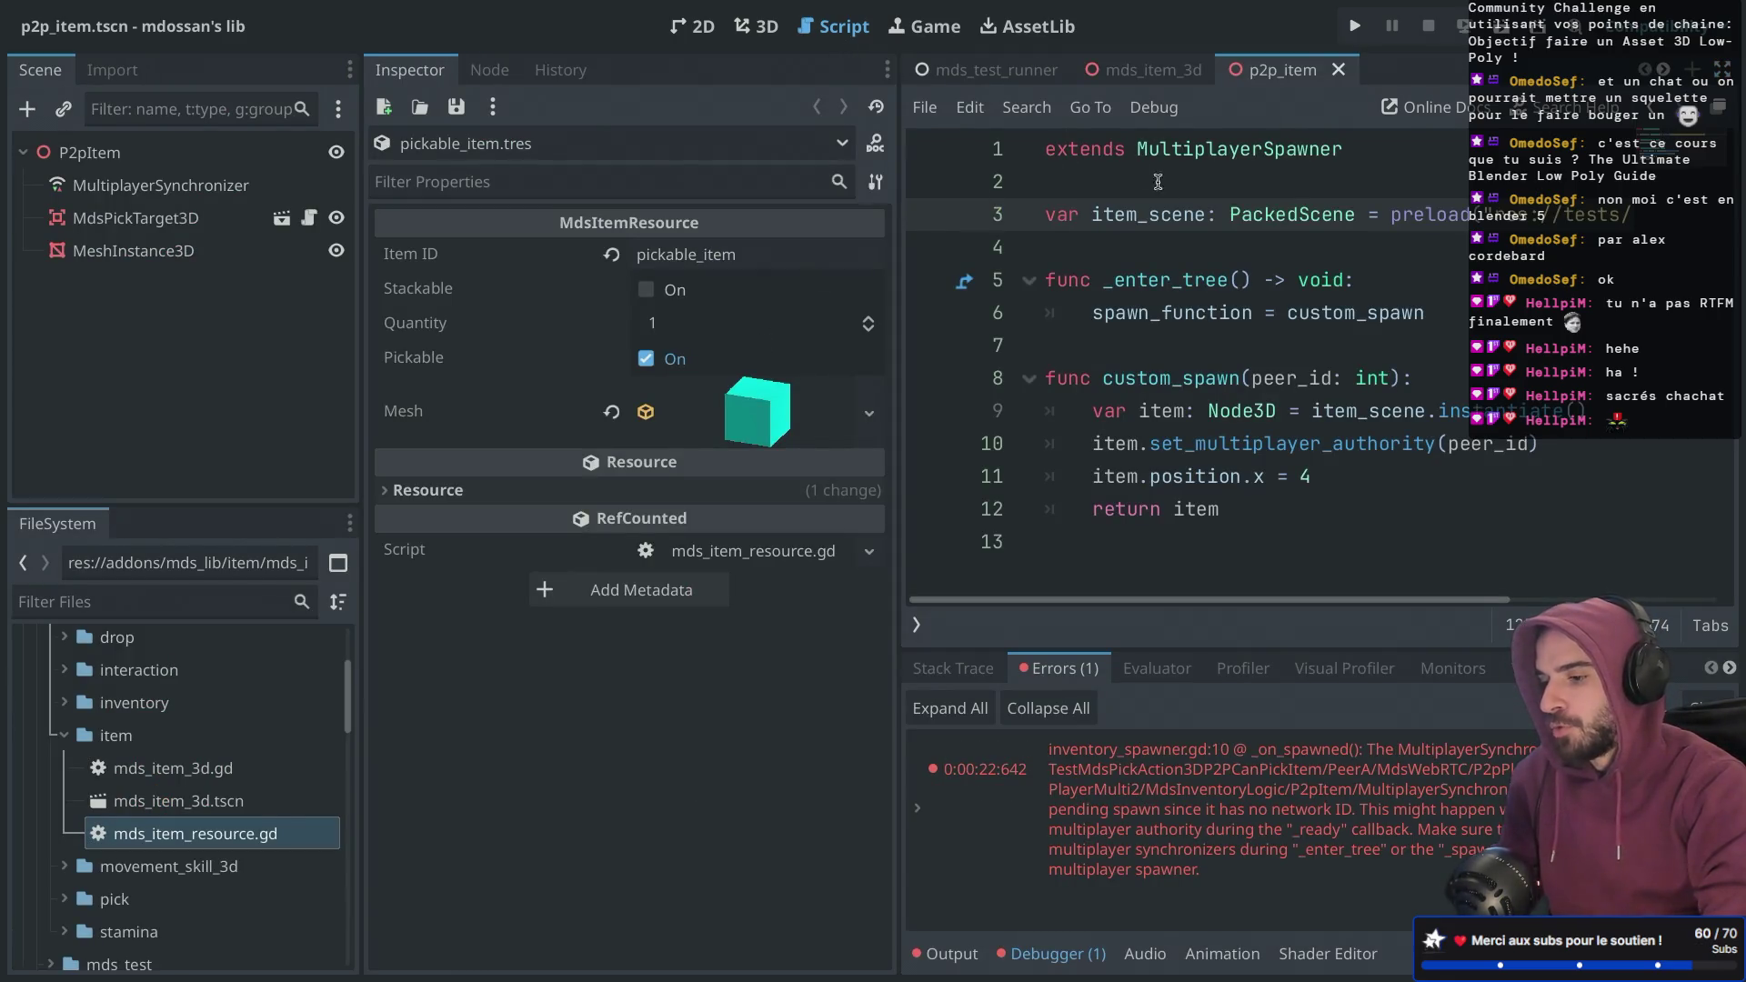
Step: Replace the line 3 preload path with mds_item_3d.tscn
key("ctrl+shift+F11")
left_click_drag(1003, 213, 679, 213)
key("BackSpace")
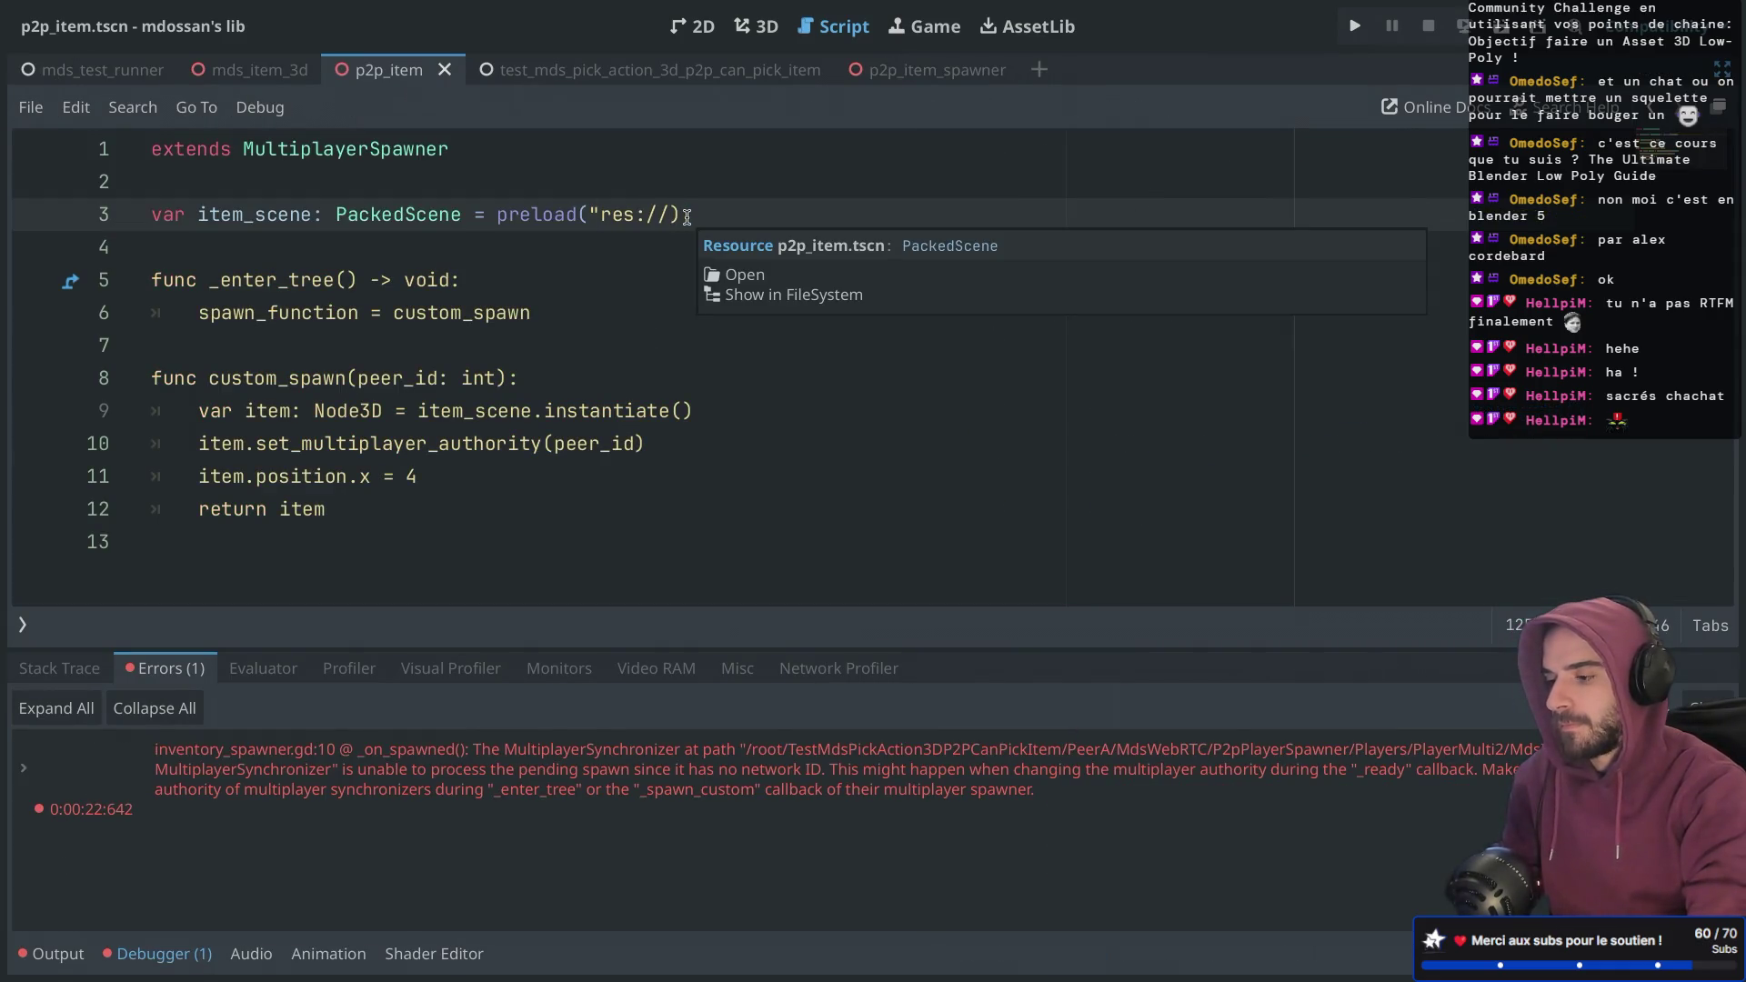
type("mds")
key("BackSpace")
key("BackSpace")
key("BackSpace")
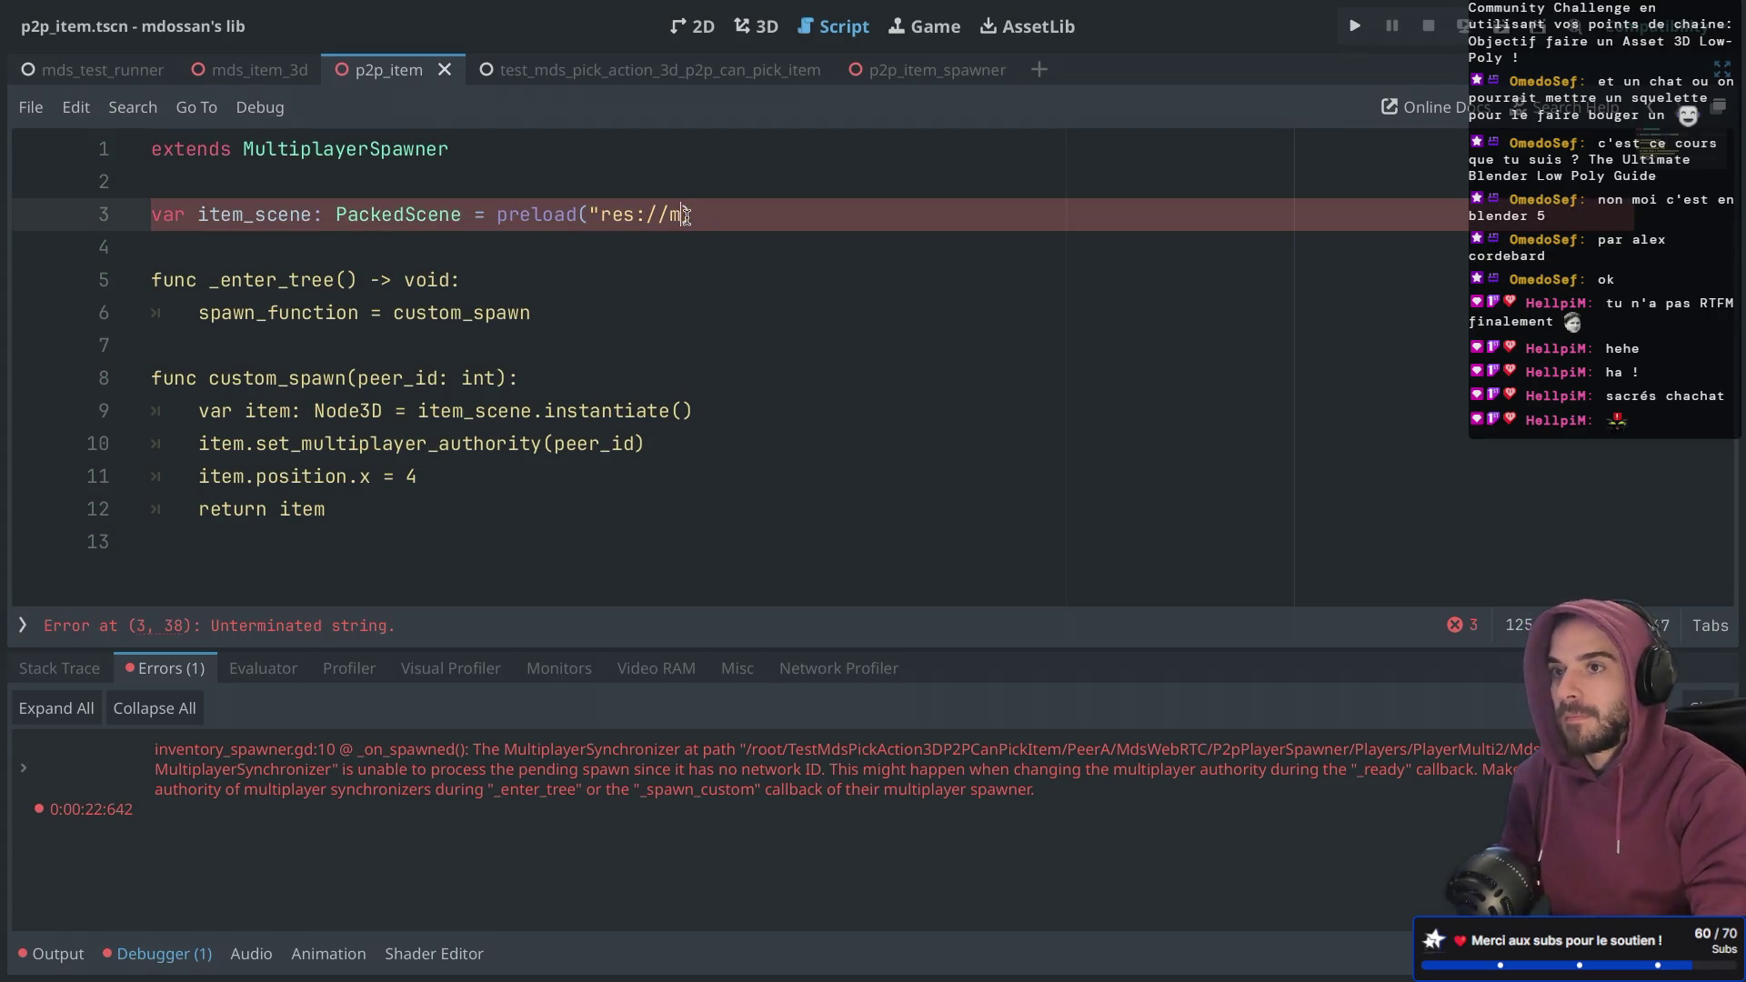
type("\"mds_item")
key("Down")
key("Return")
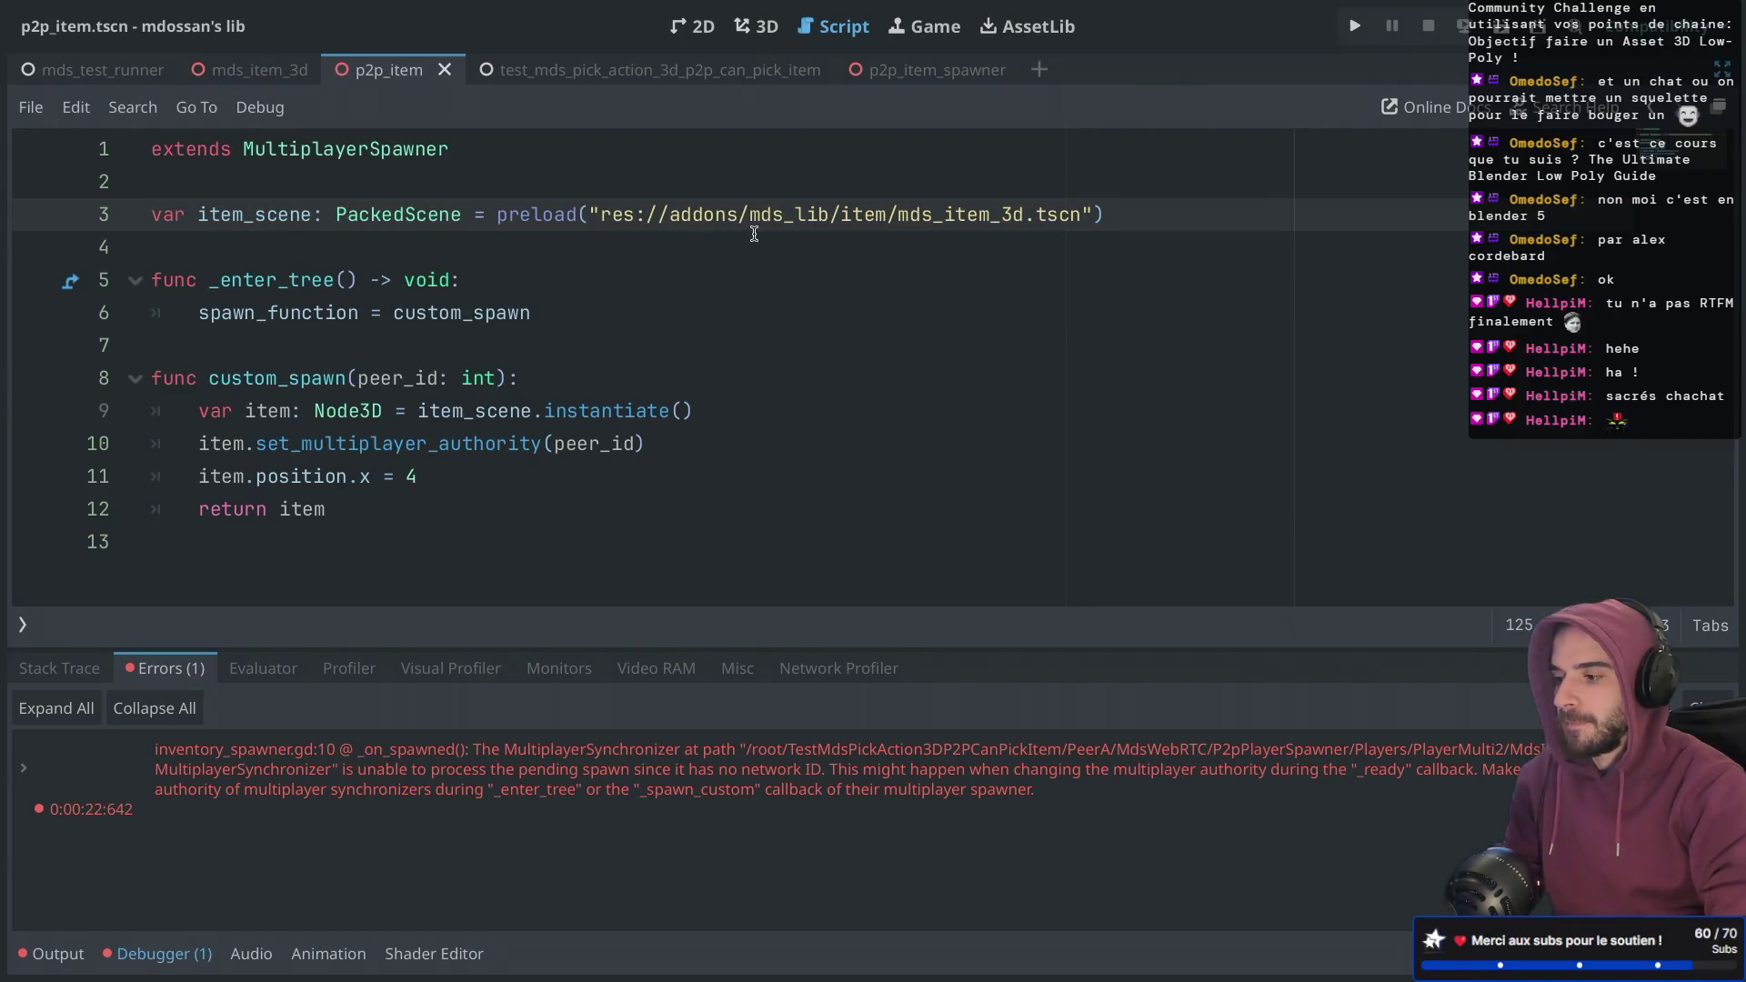
Step: Duplicate line 3 as a pickable_item_res variable preloading pickable_item.tres
key("shift+Home")
key("ctrl+c")
key("End")
key("Return")
key("ctrl+v")
double_click(256, 247)
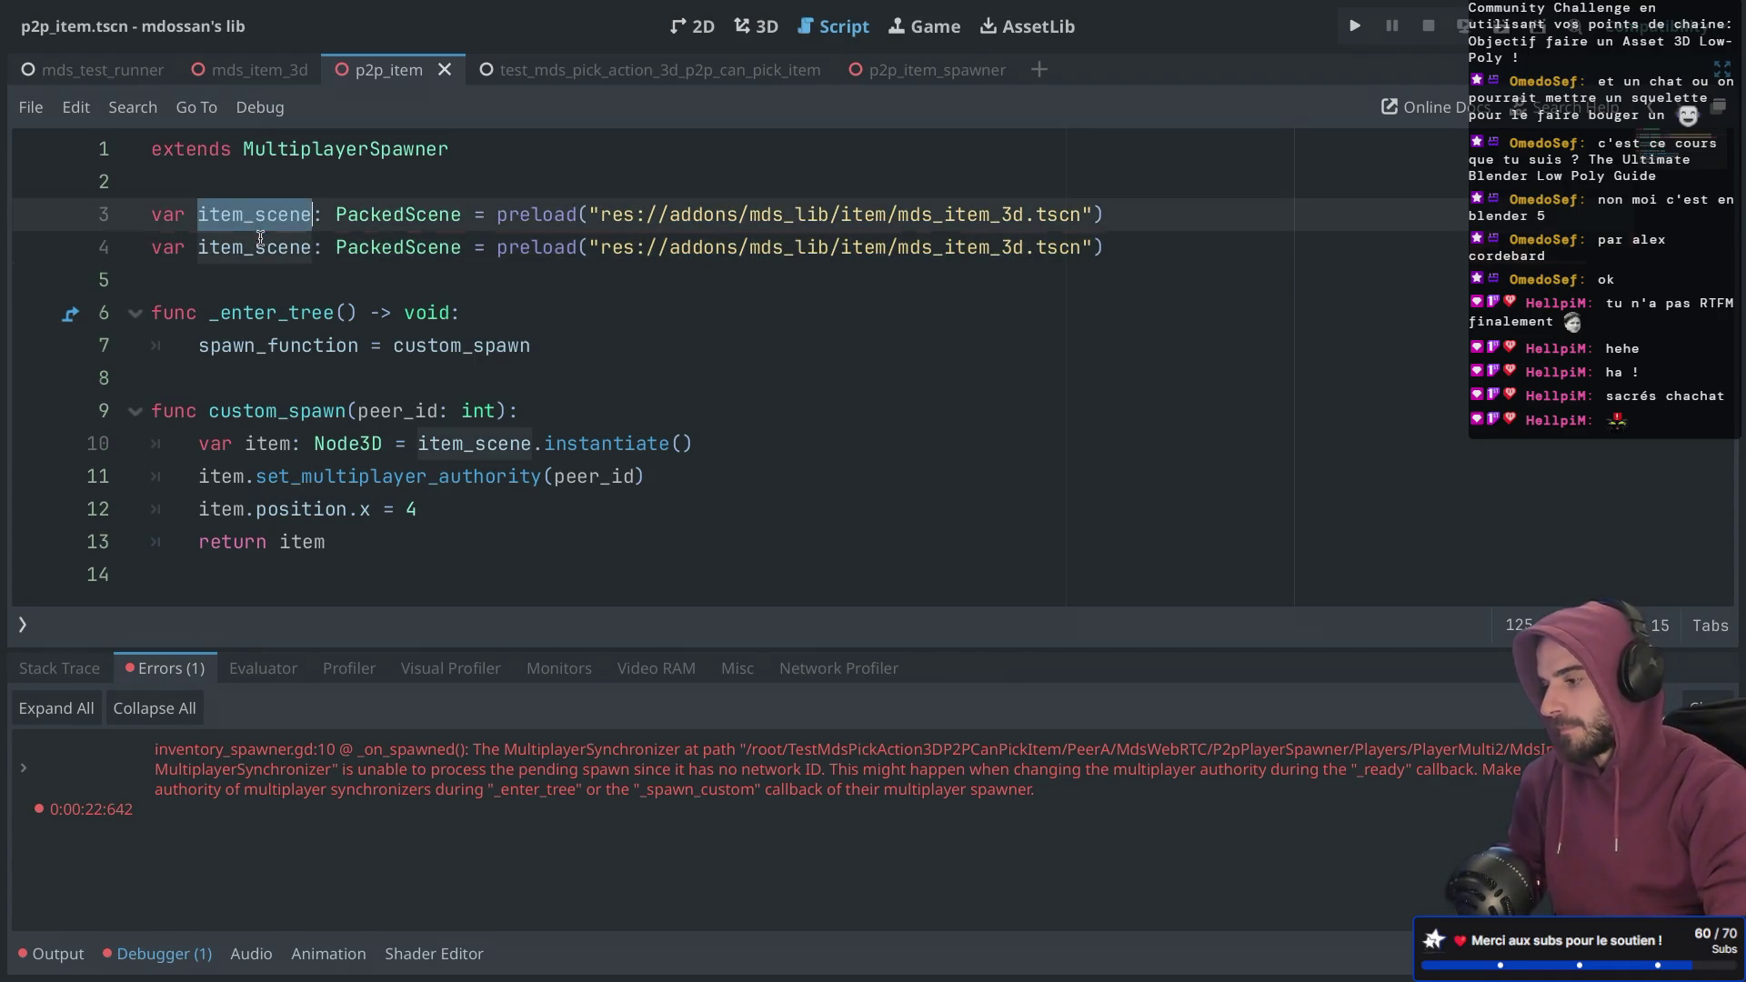
type("pickable_item_")
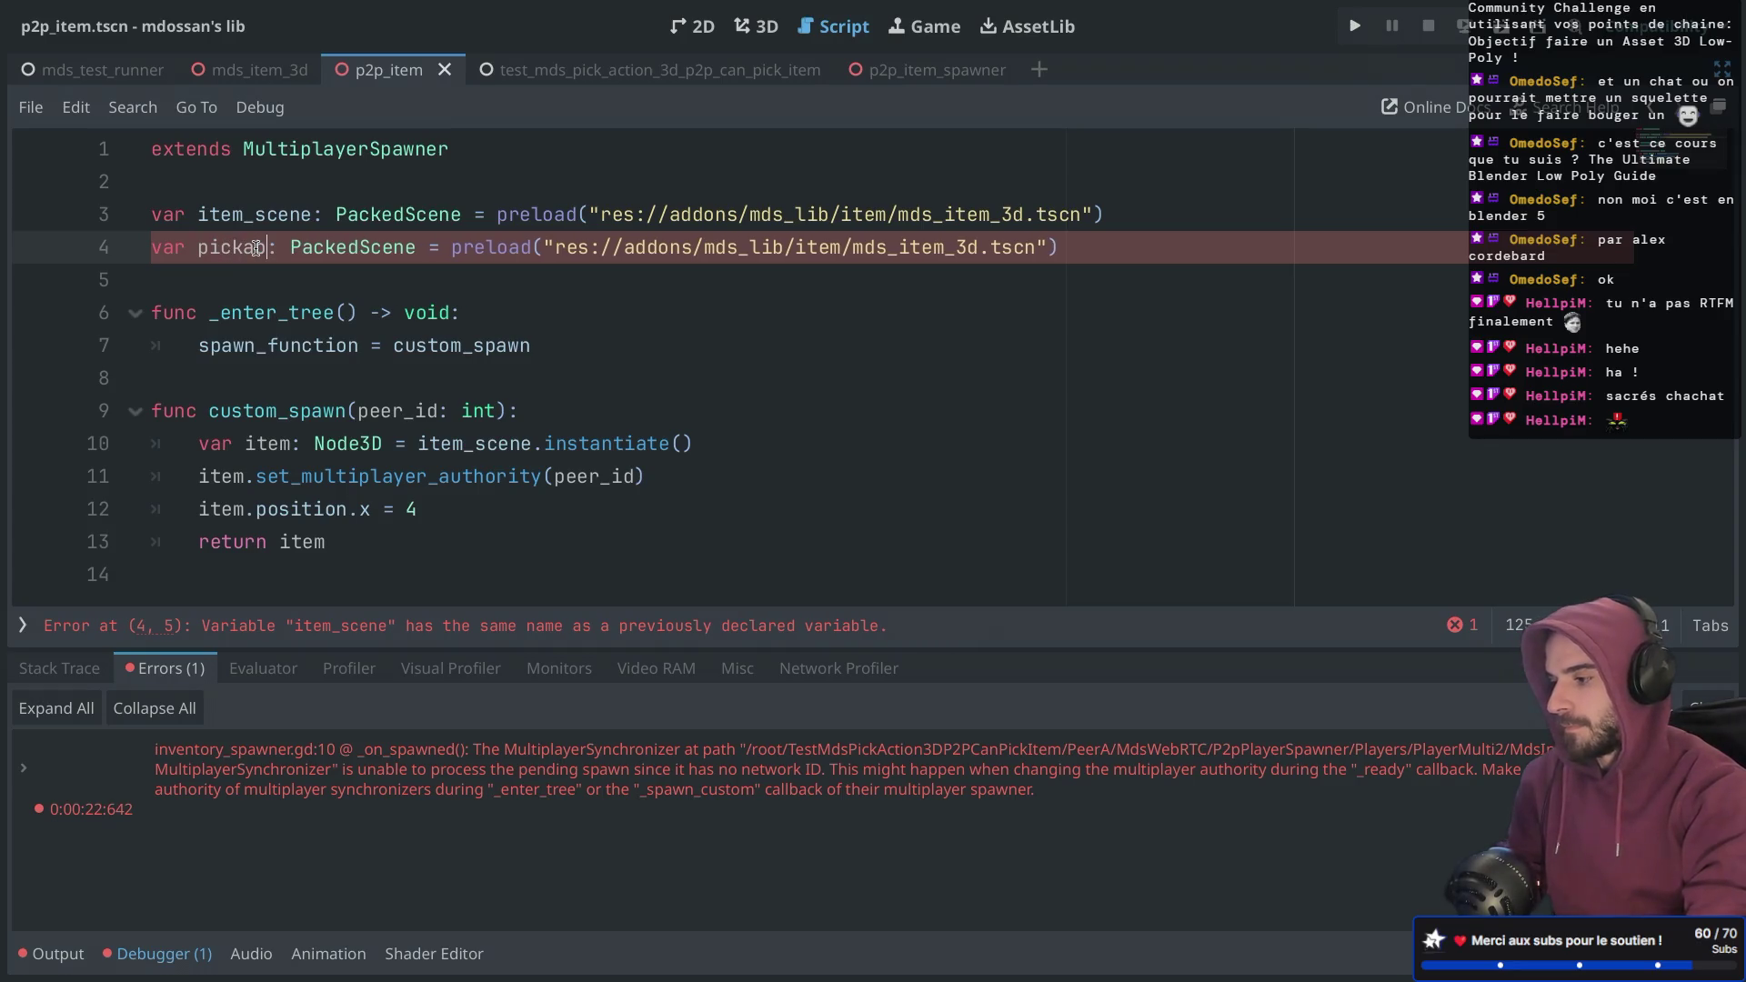
type("res")
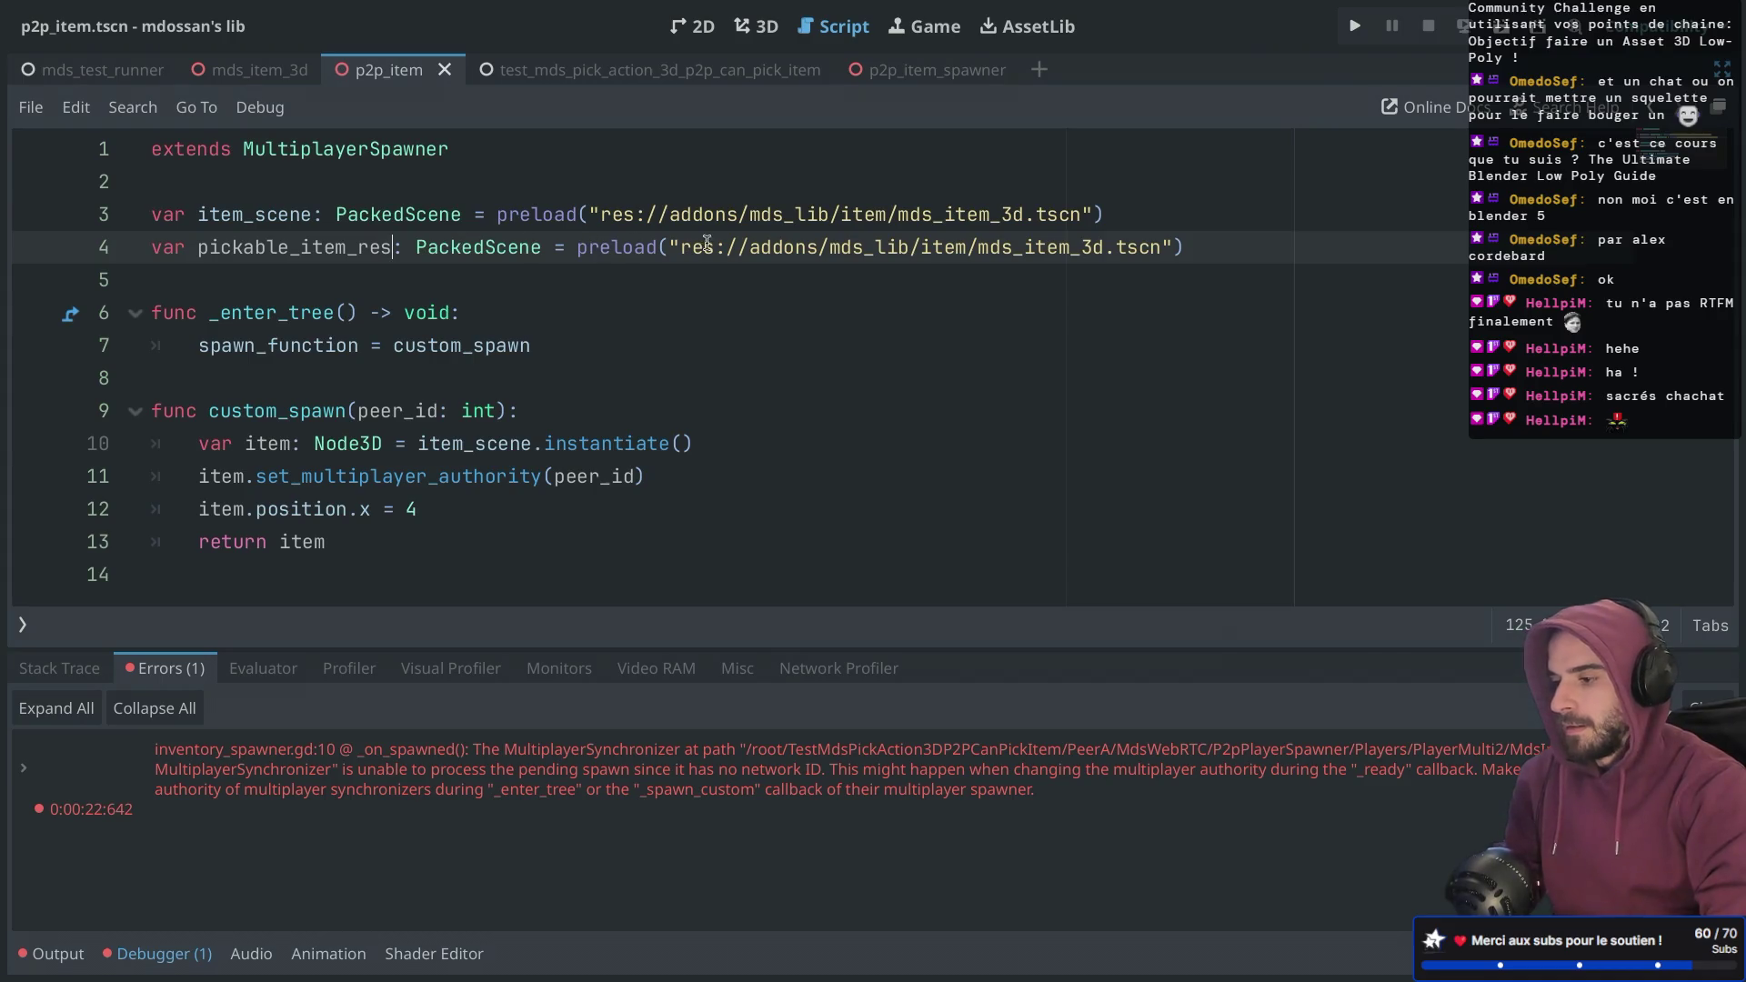
left_click_drag(685, 246, 1173, 244)
key("BackSpace")
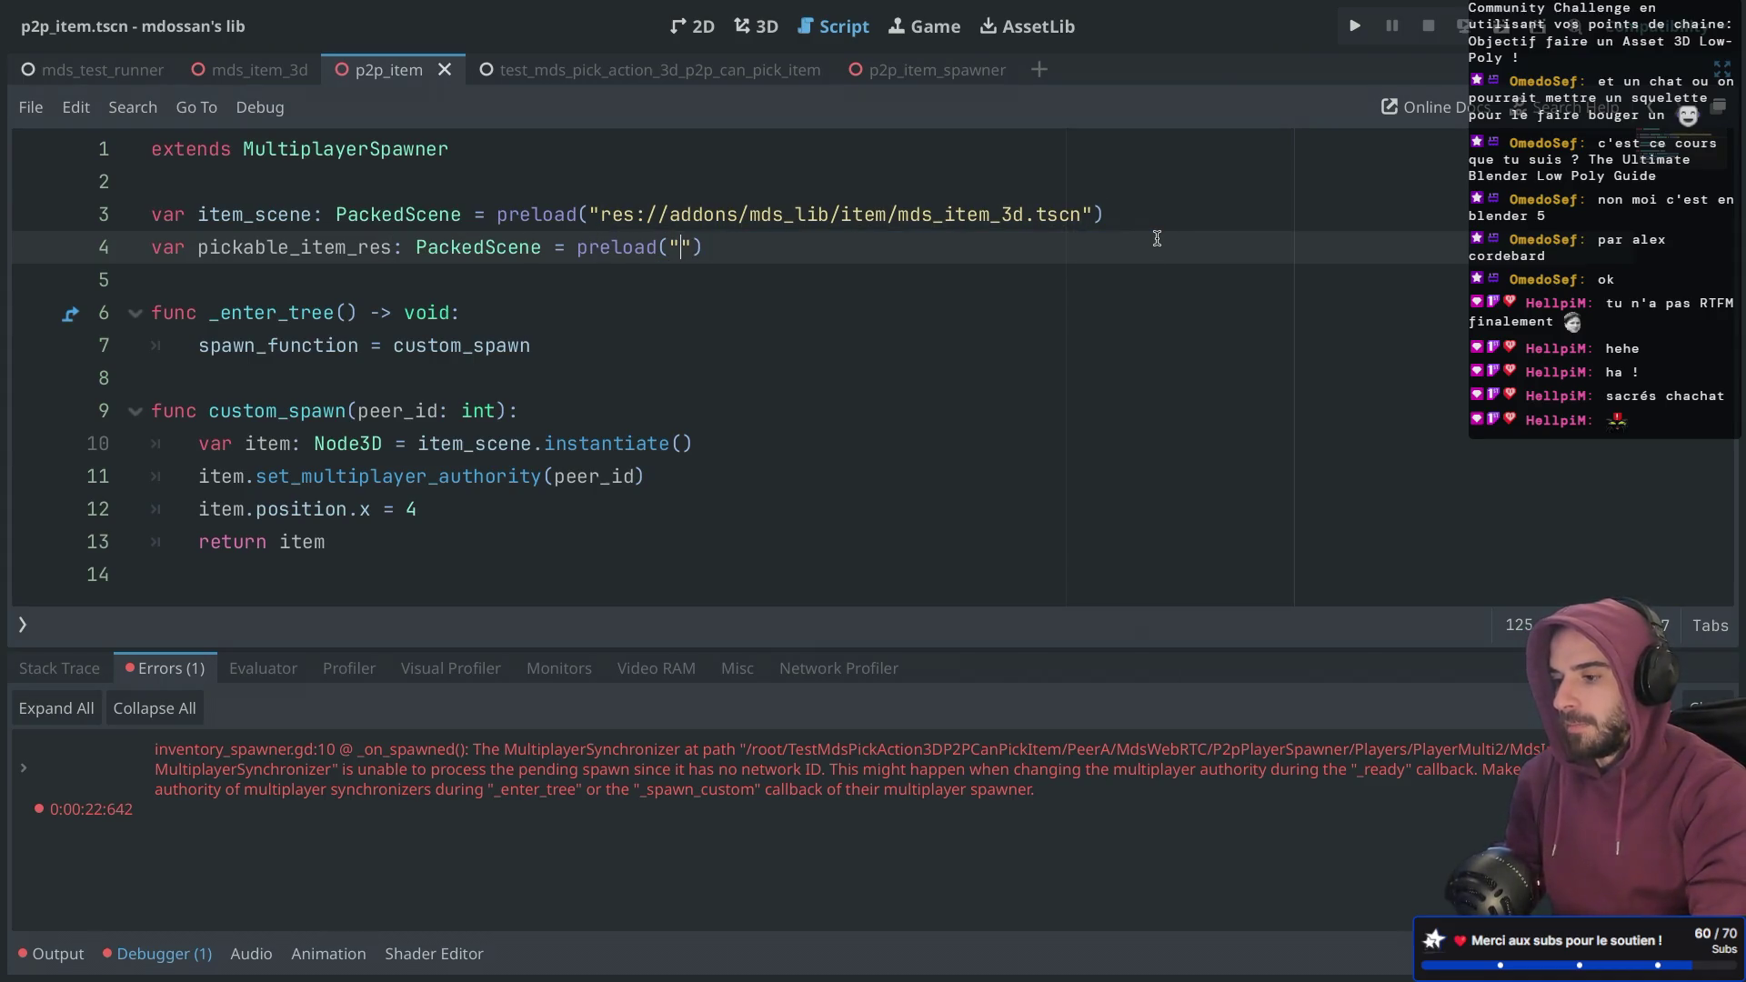
type("picka")
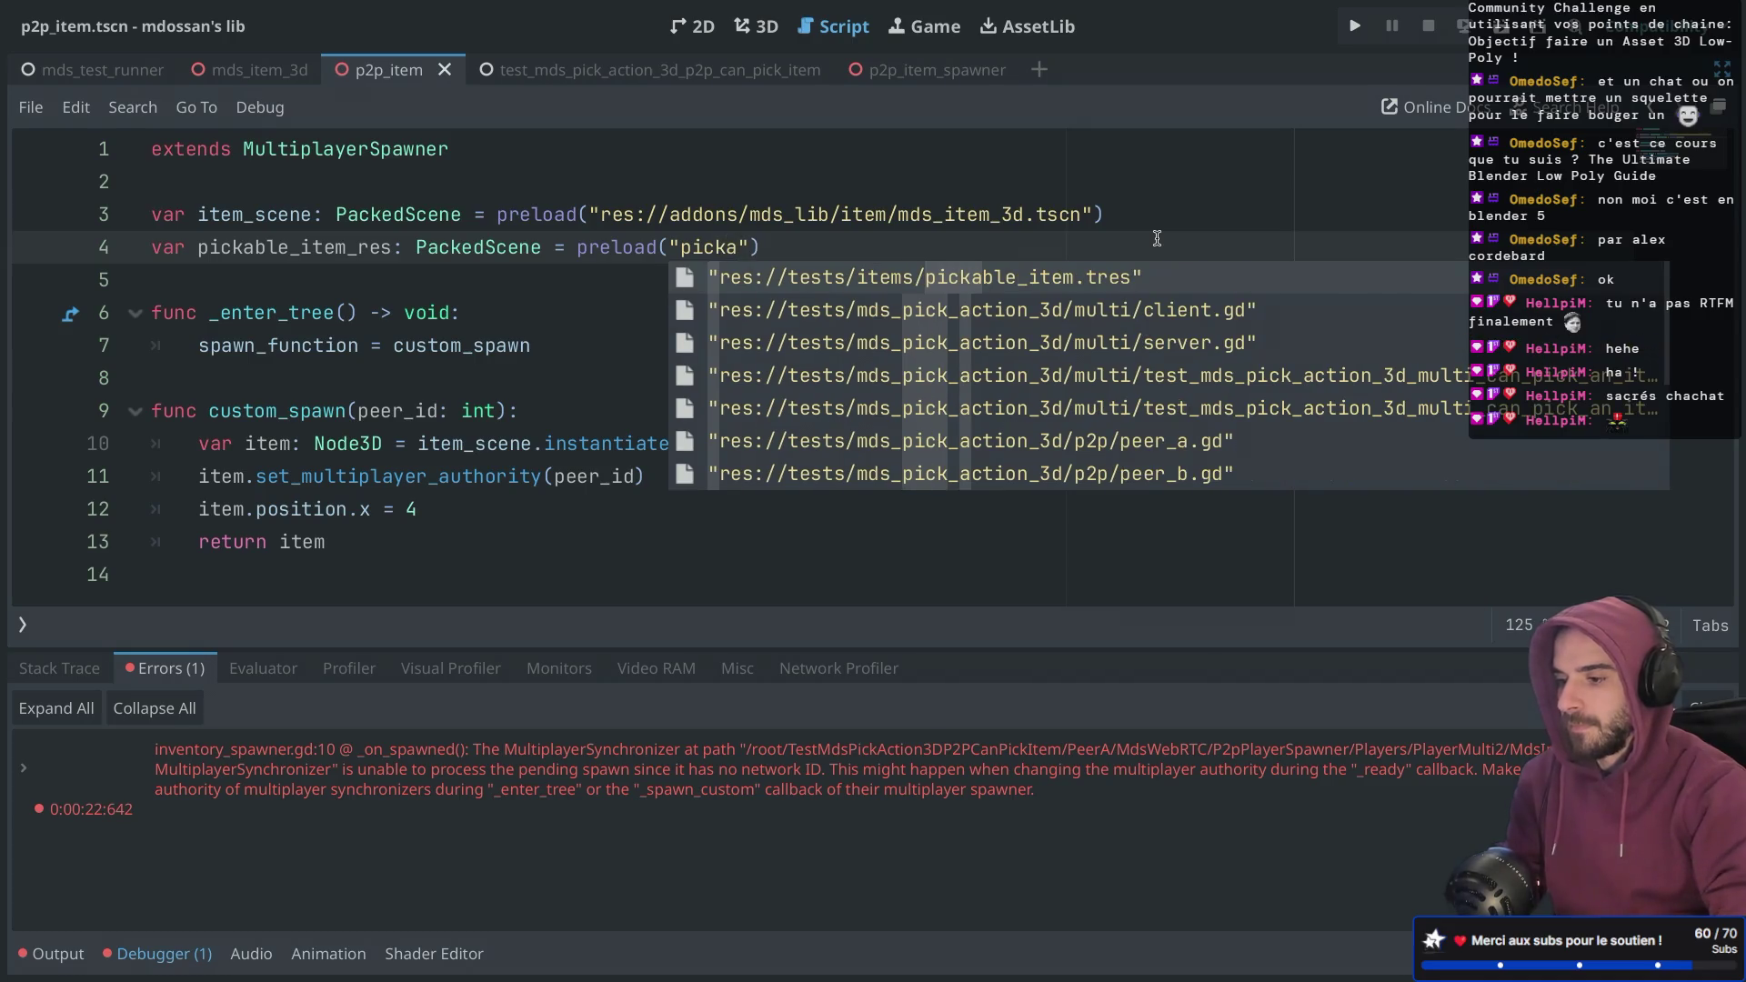
key("Return")
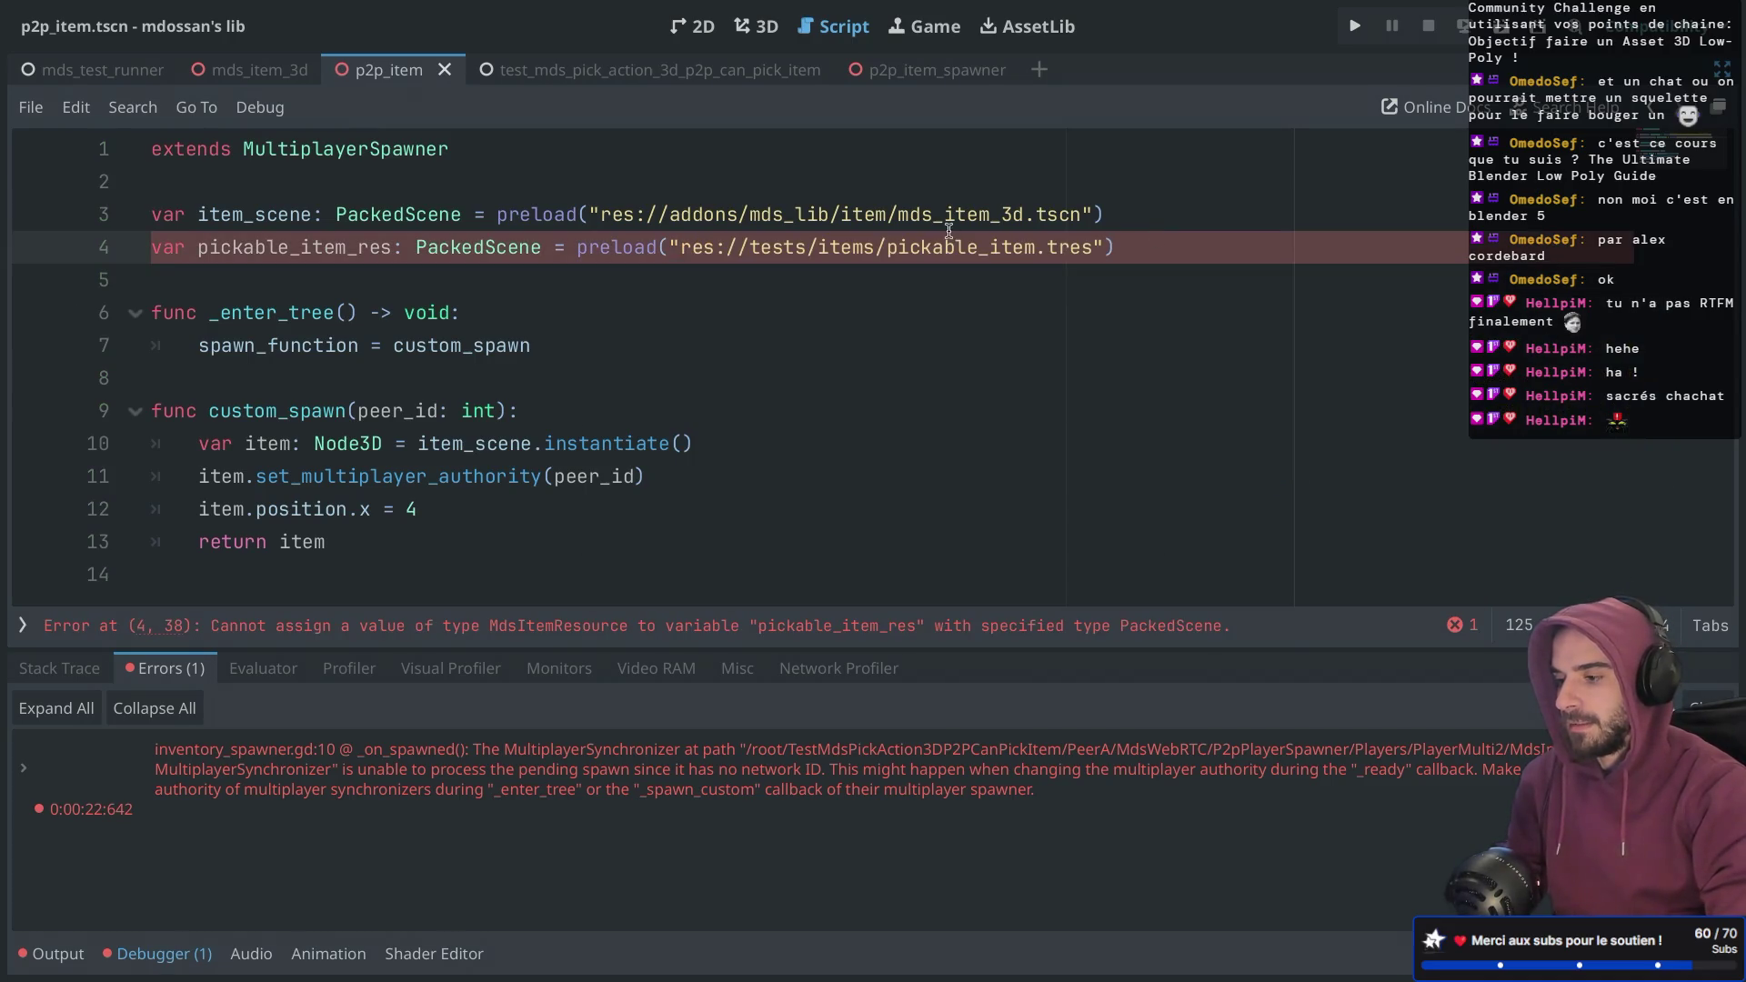
Step: Change pickable_item_res's type from PackedScene to MdsItemResource
double_click(491, 253)
type("M")
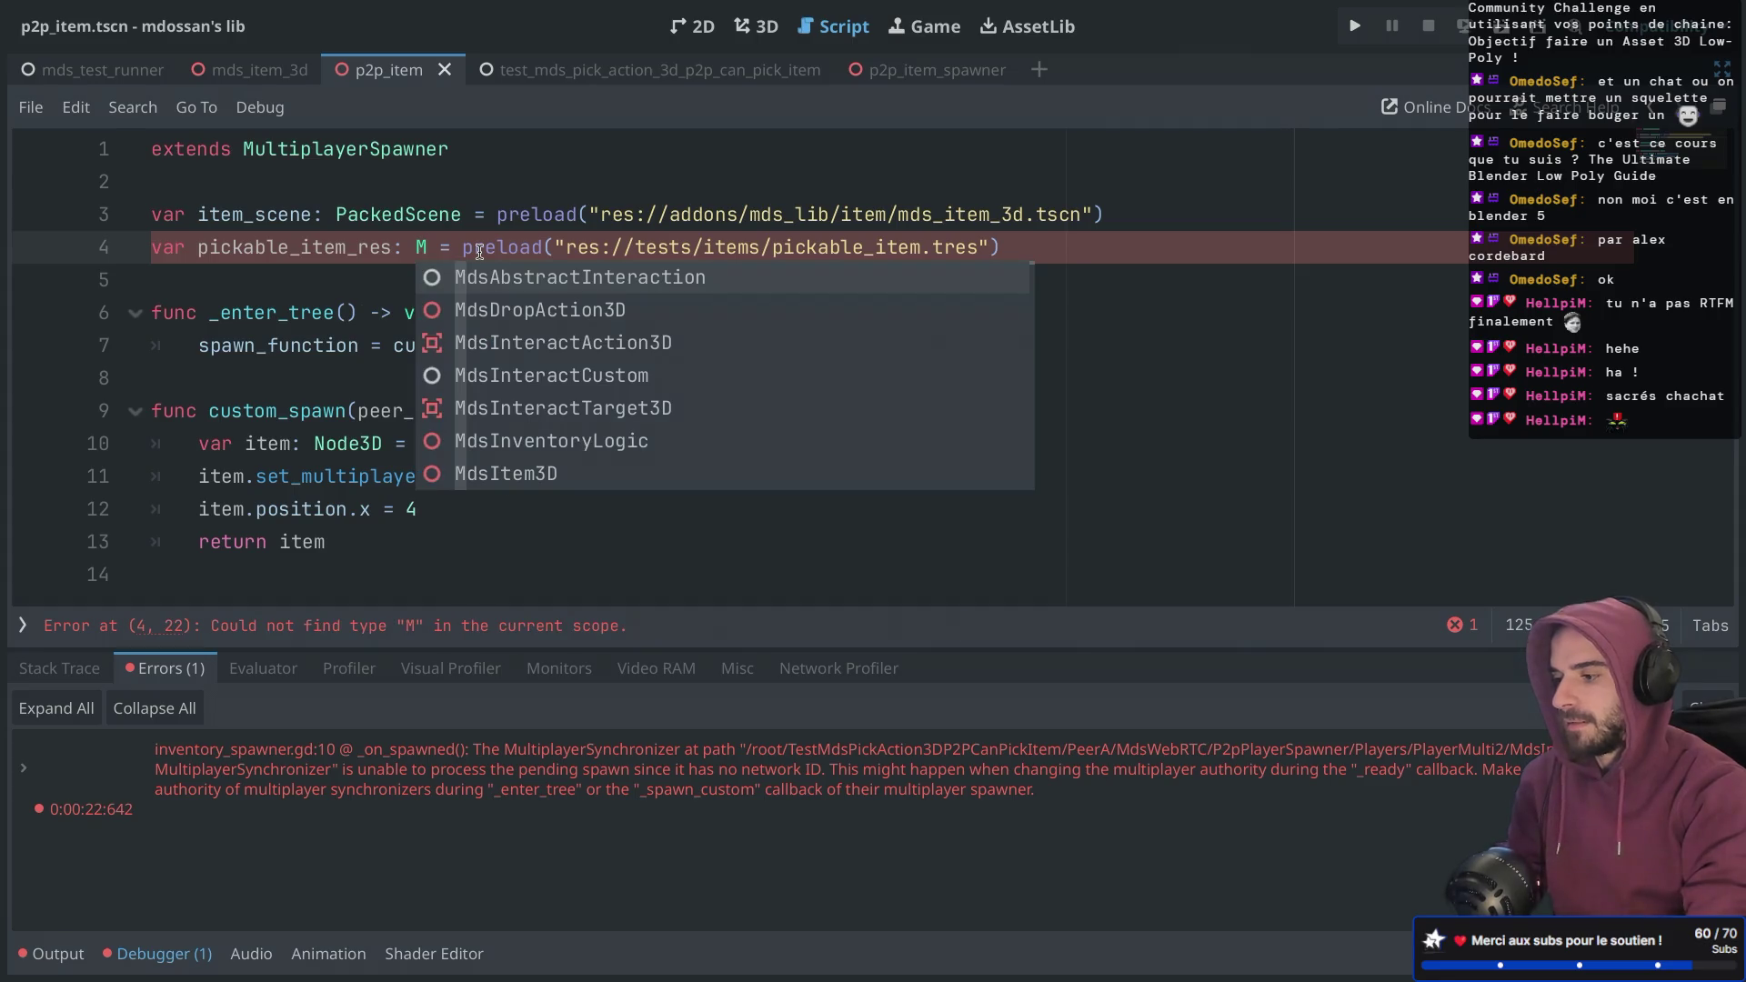
type("dsItem")
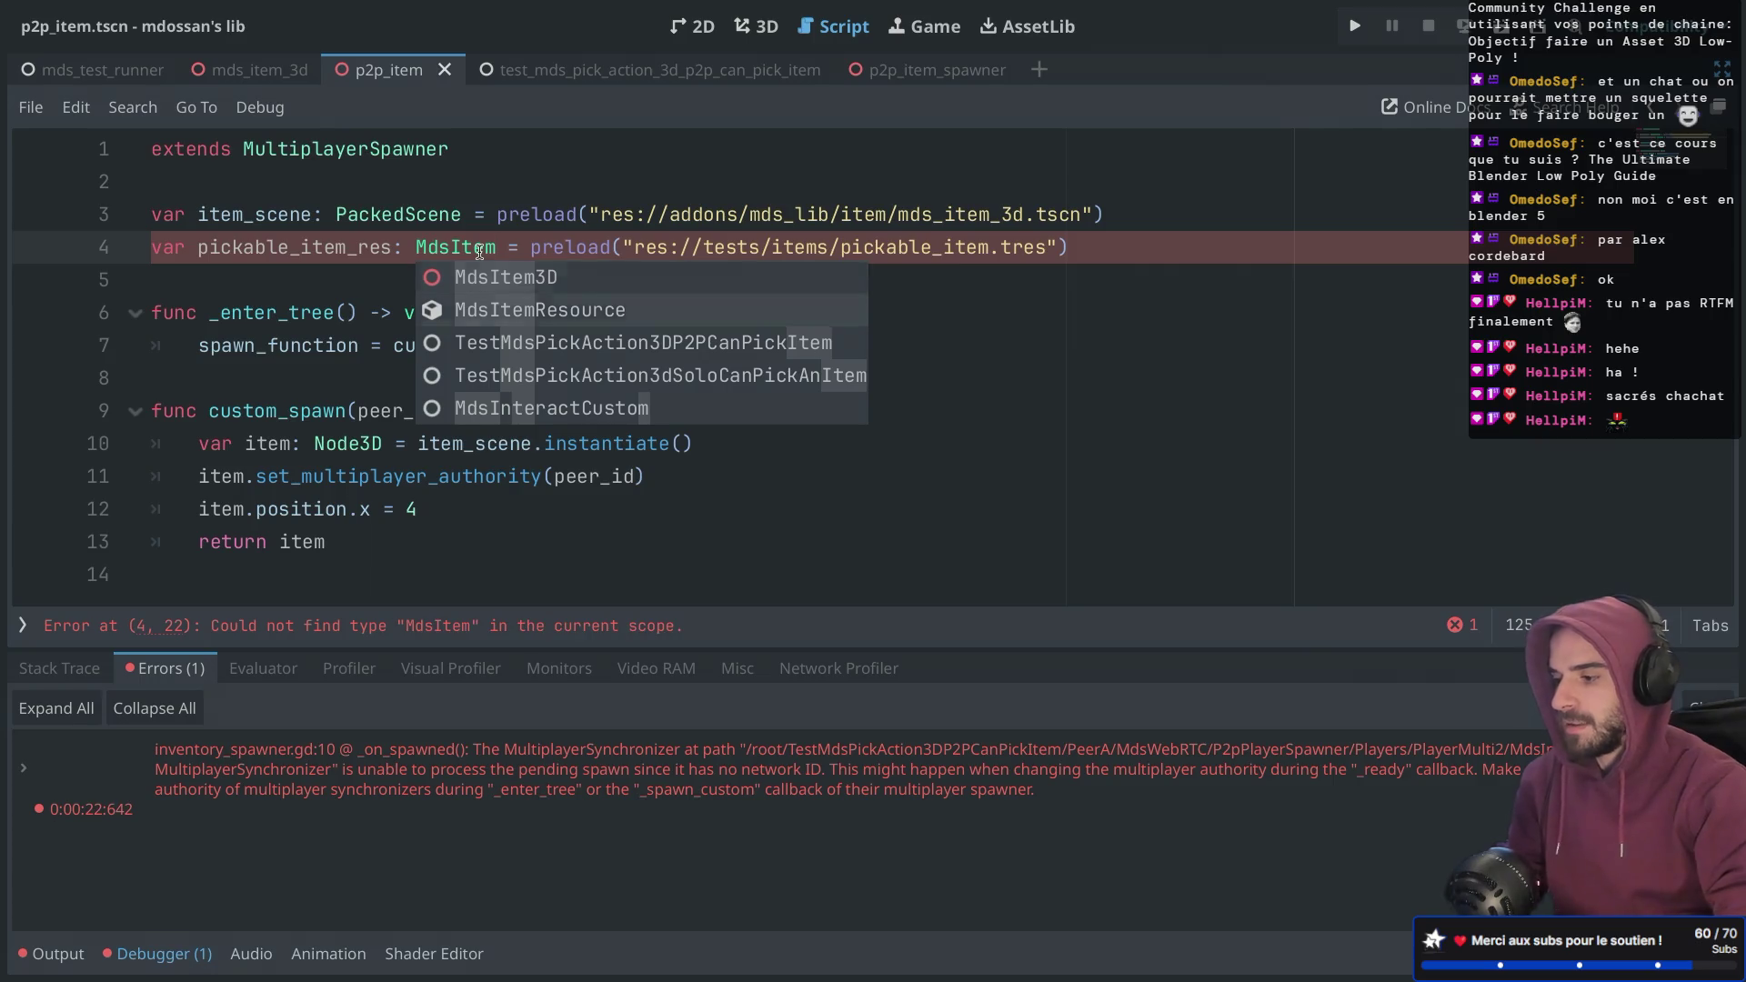
key("Down")
key("Return")
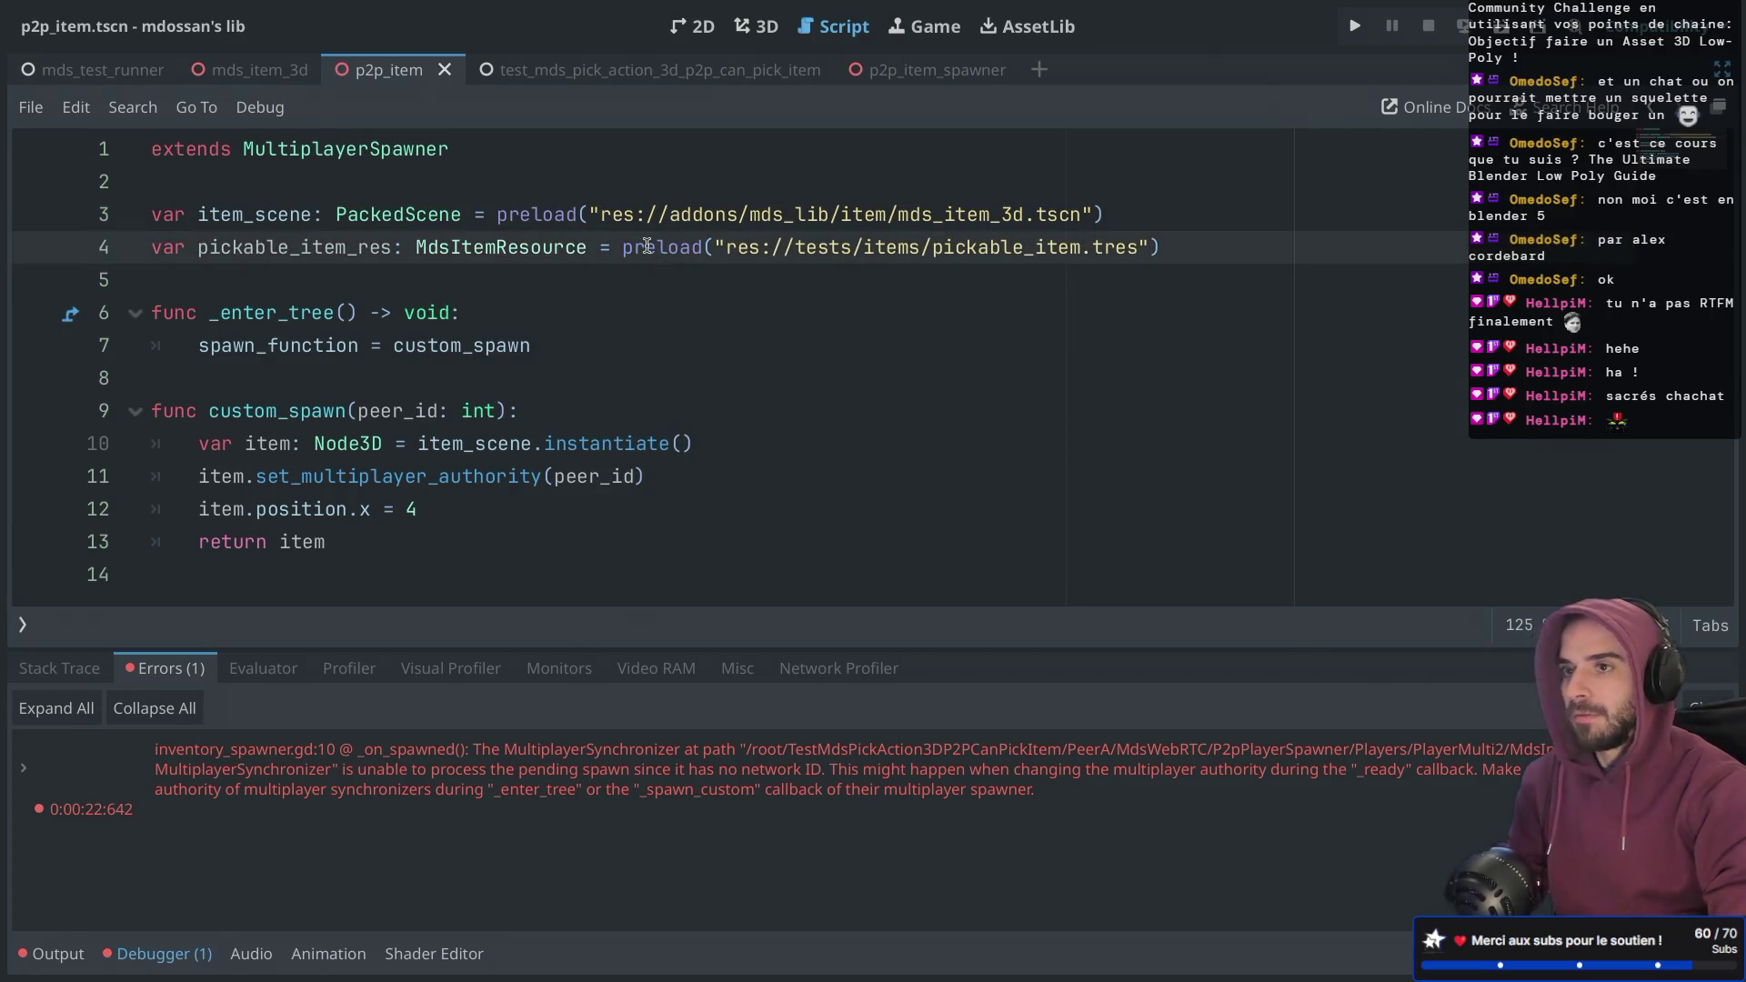
mouse_move(647, 246)
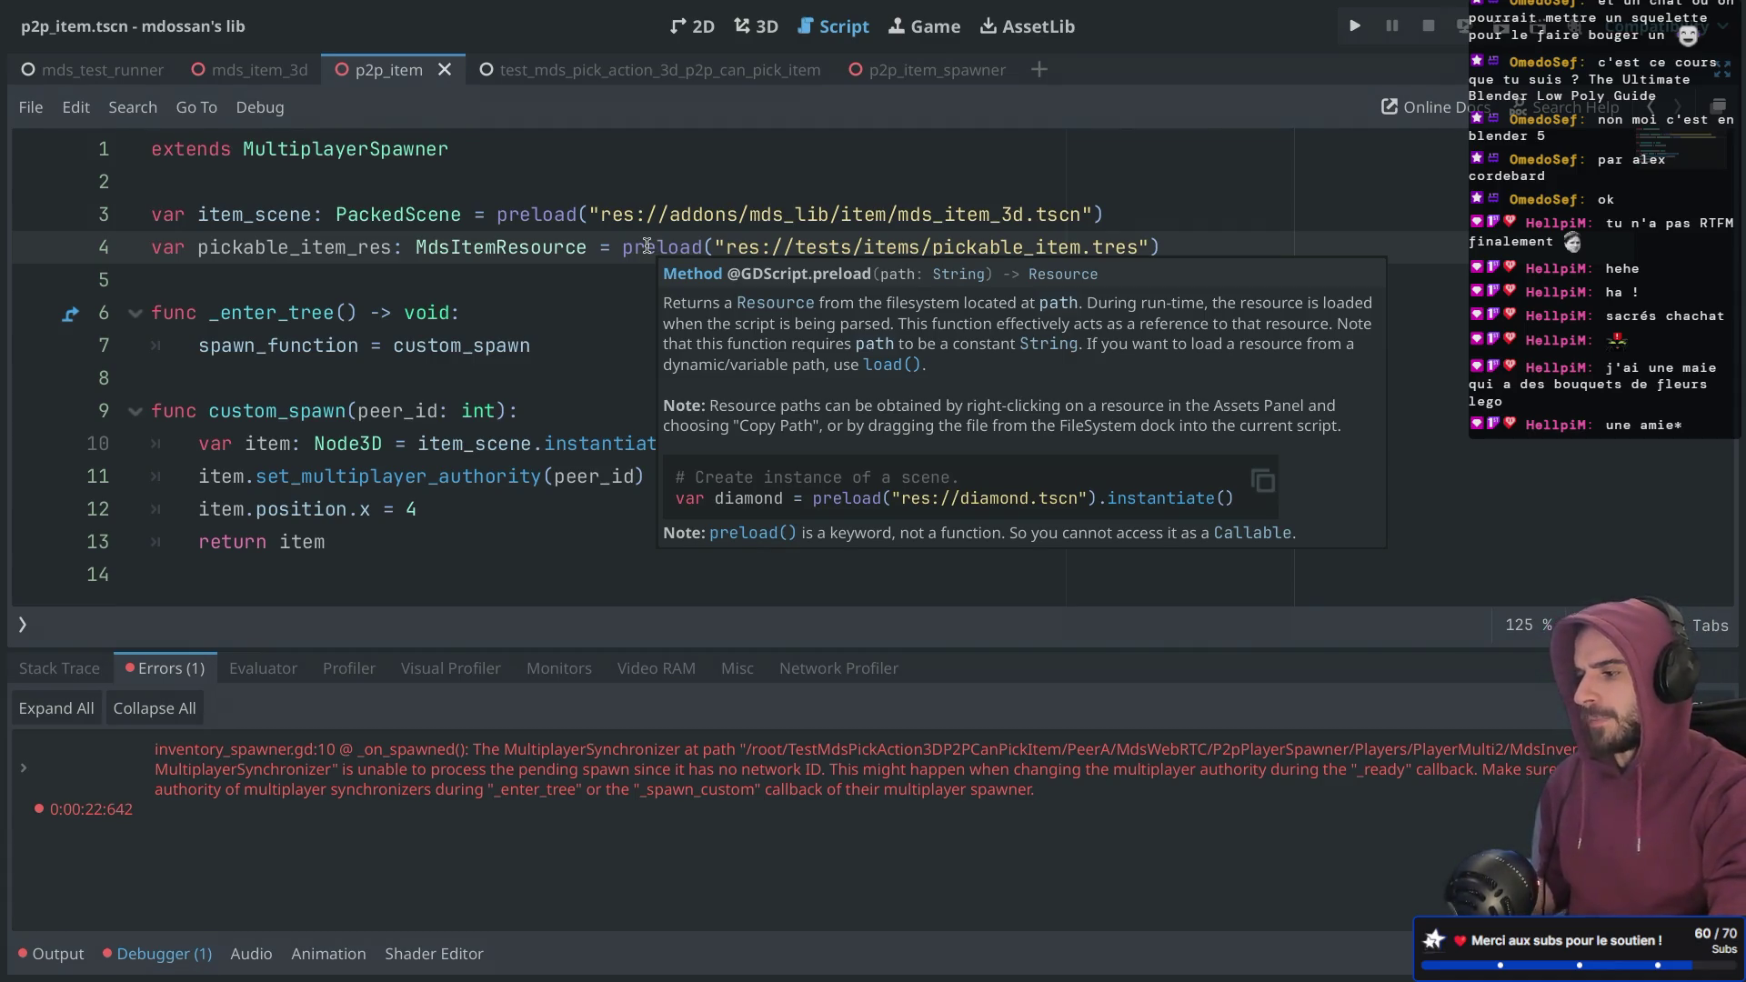
left_click(610, 283)
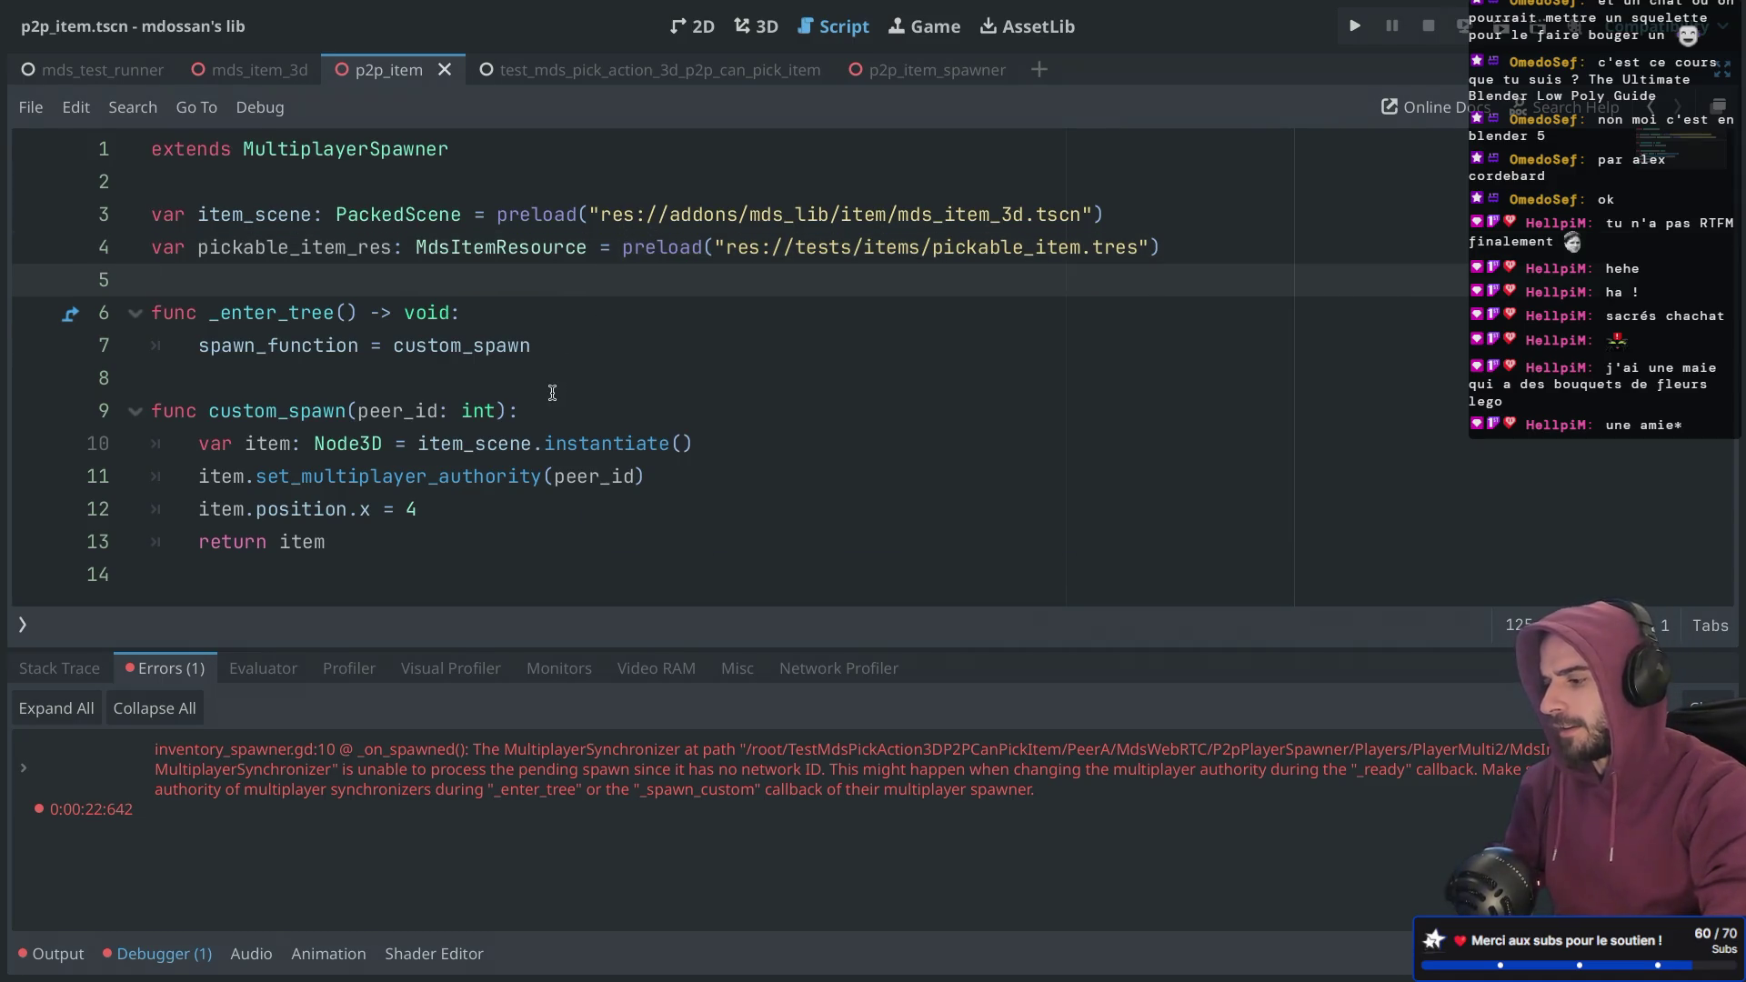
Step: Type the spawned item as MdsItem3D, save, and check the class's item_resource property
double_click(372, 455)
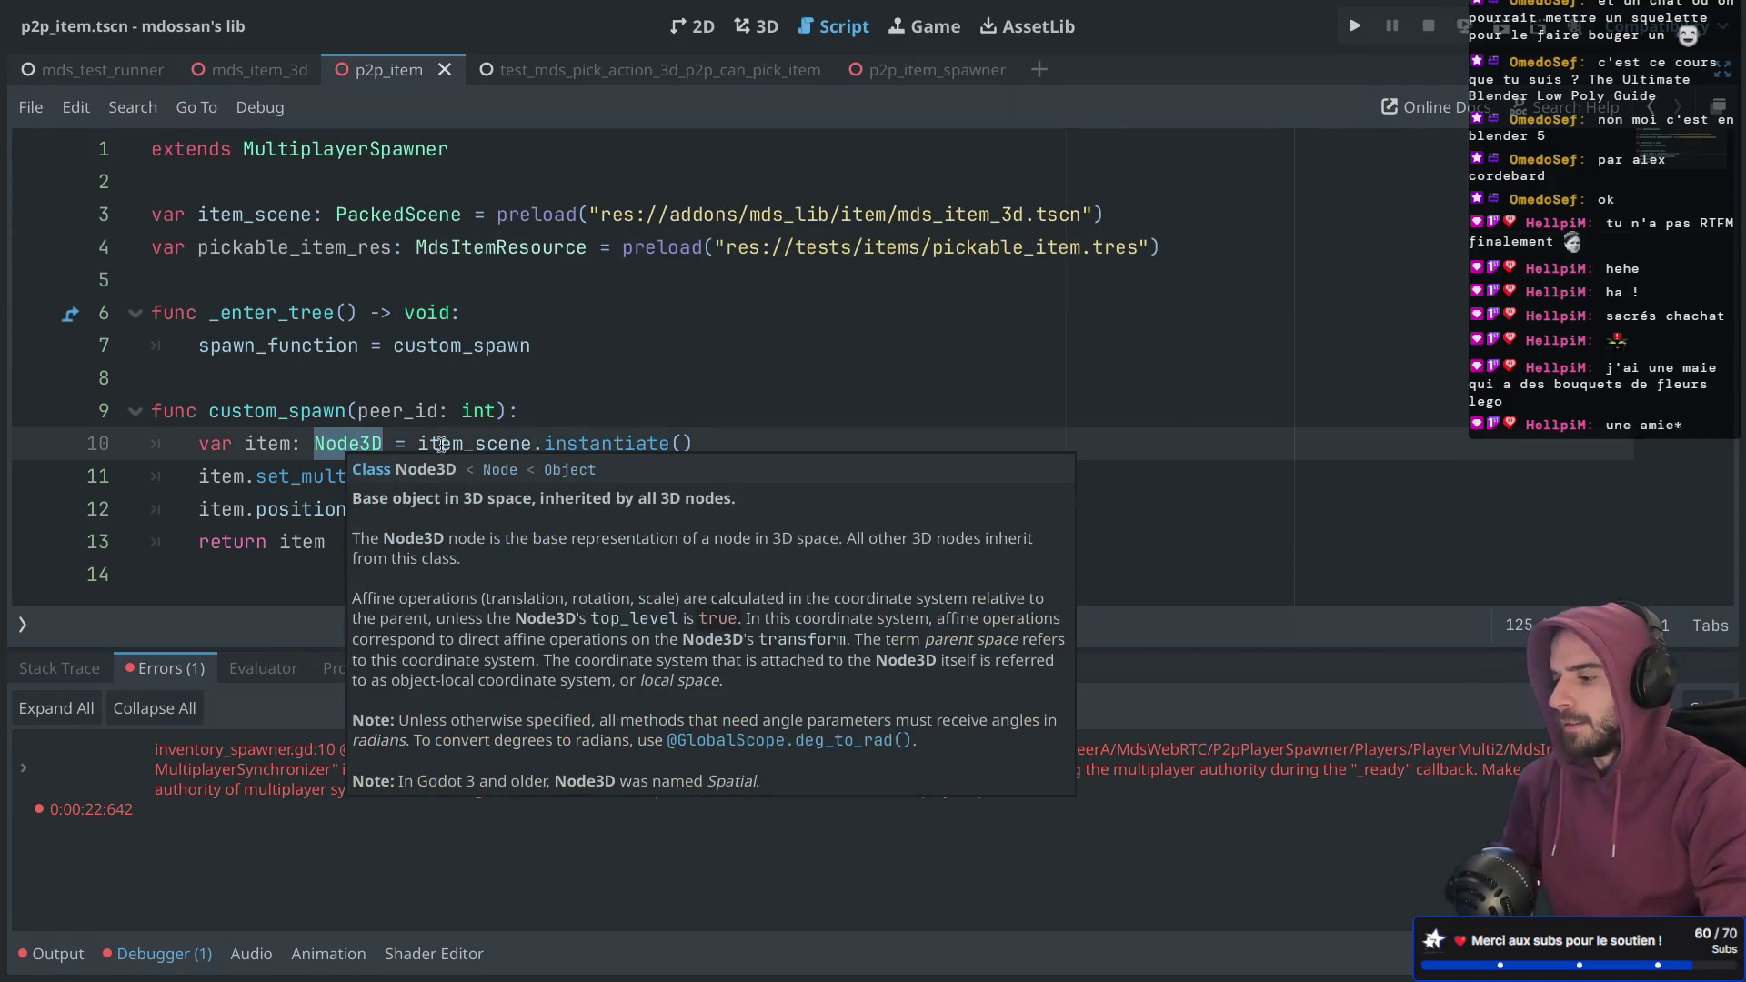
type("MdsItem")
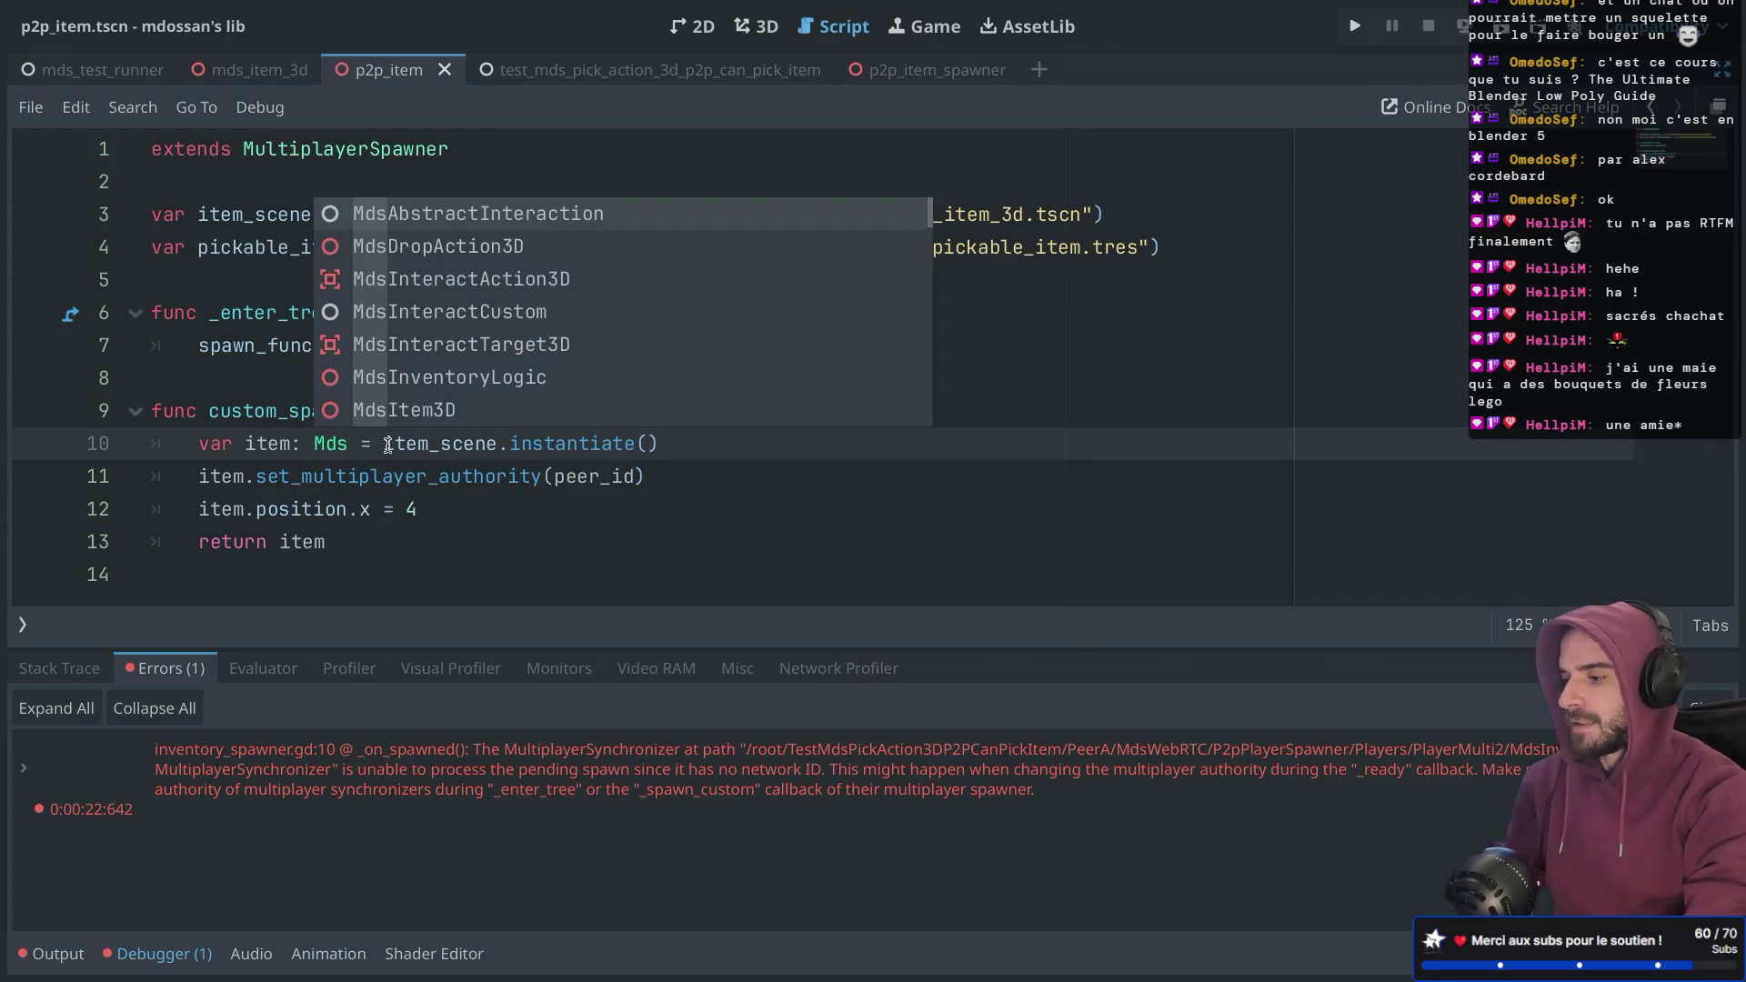
key("Return")
key("ctrl+s")
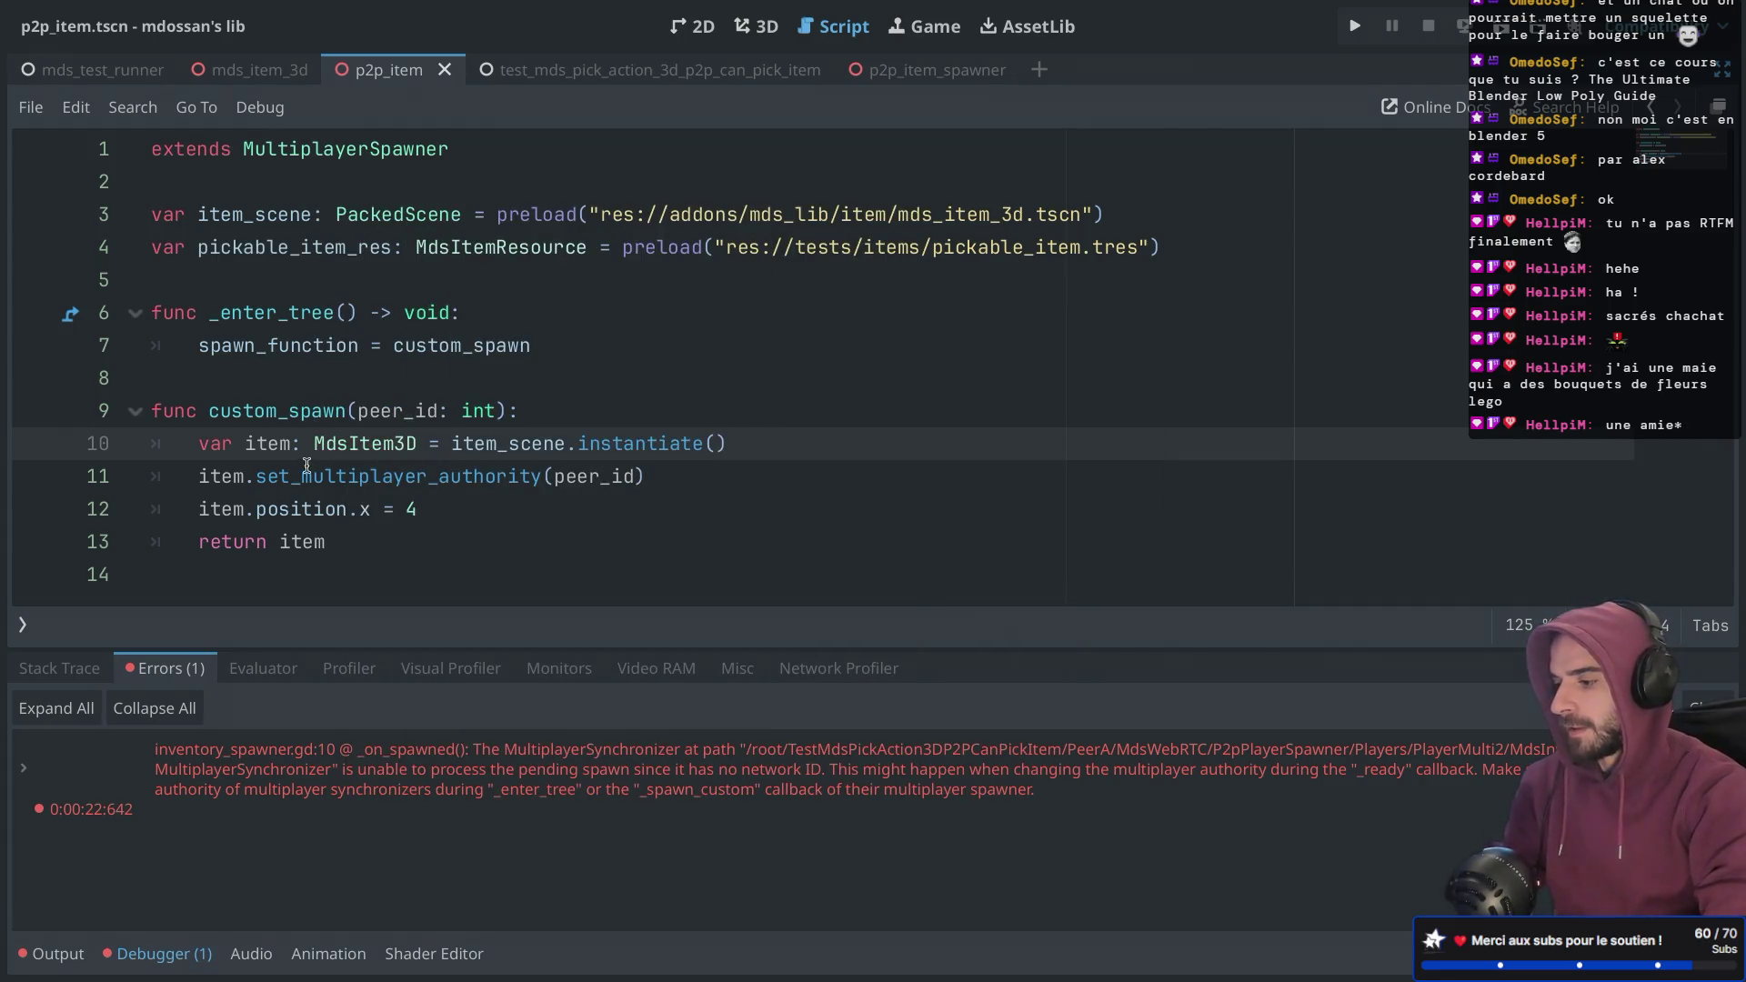
left_click(357, 445, "ctrl")
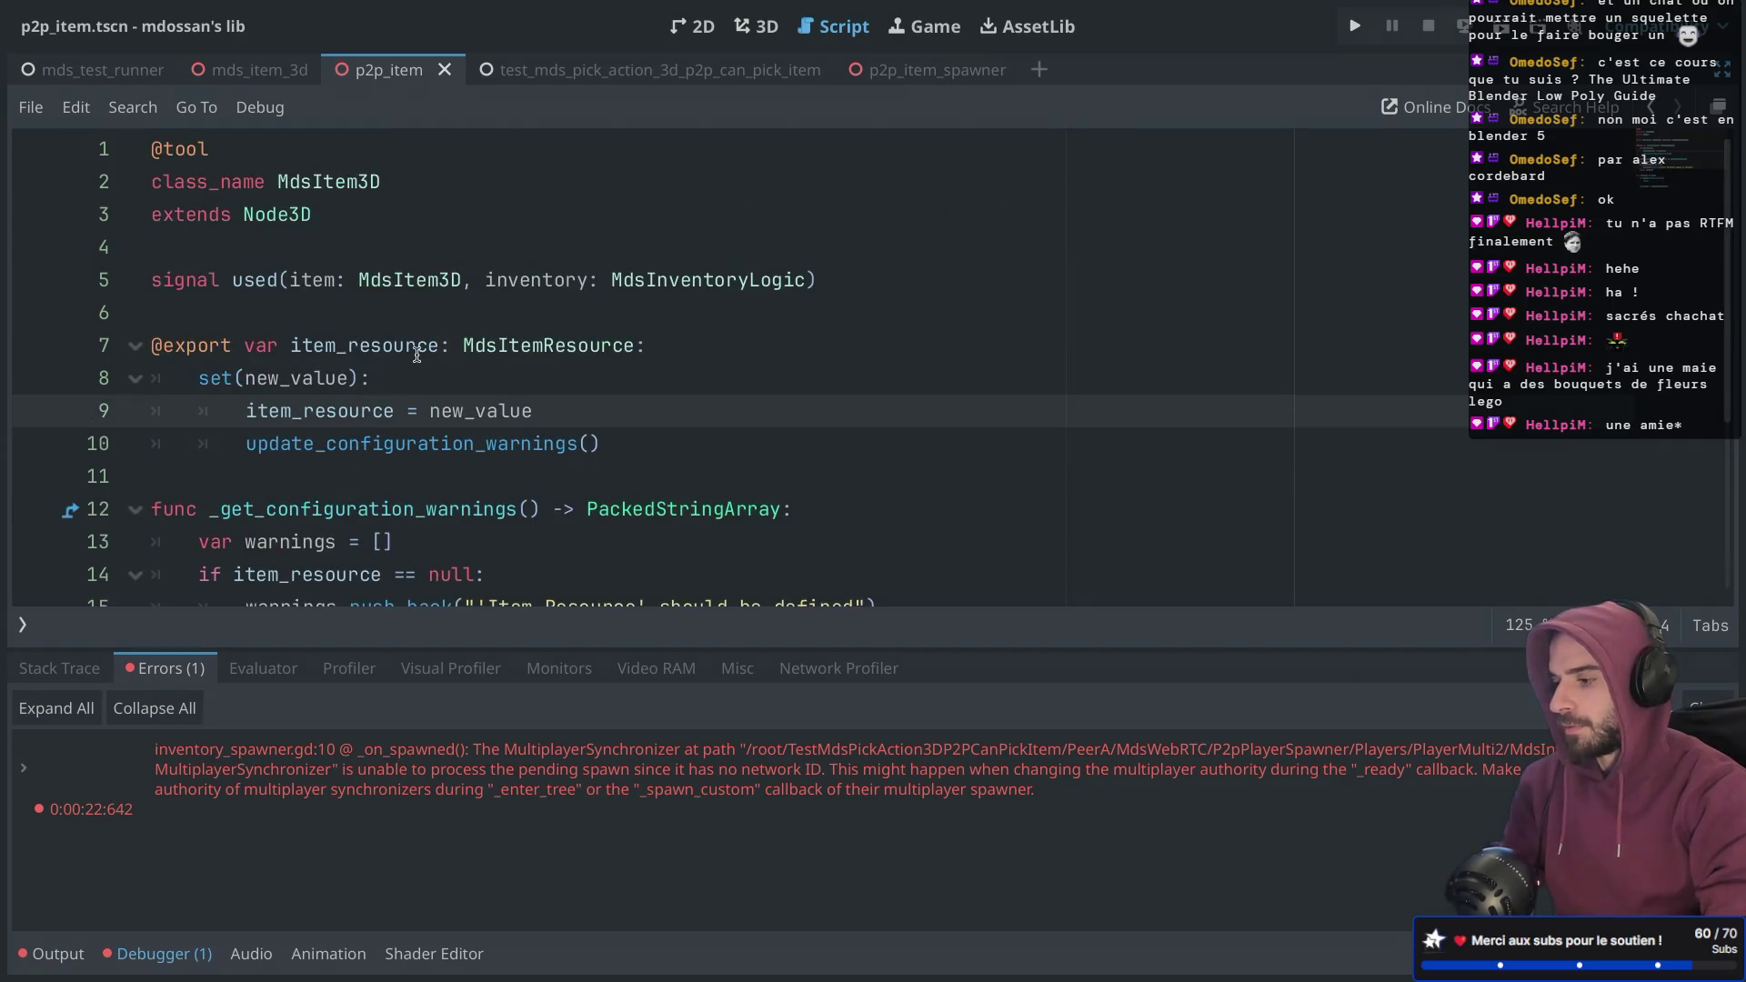
scroll(340, 286, "down", 1)
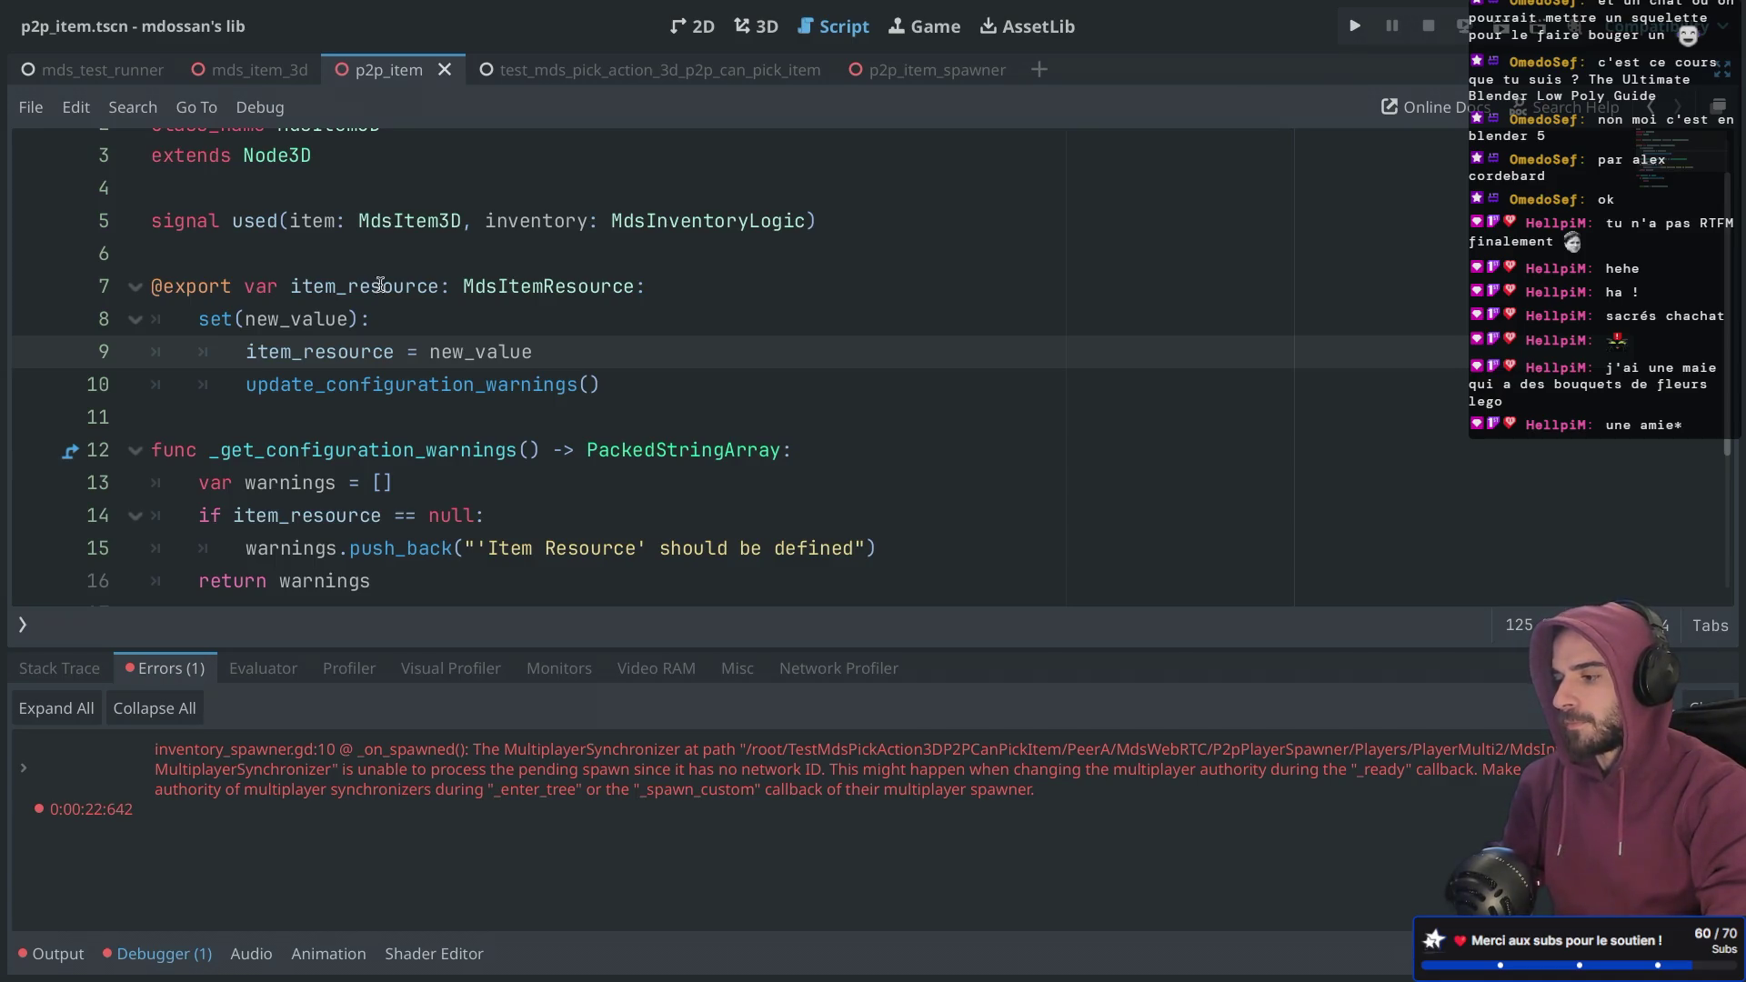
scroll(379, 286, "up", 1)
key("alt+Left")
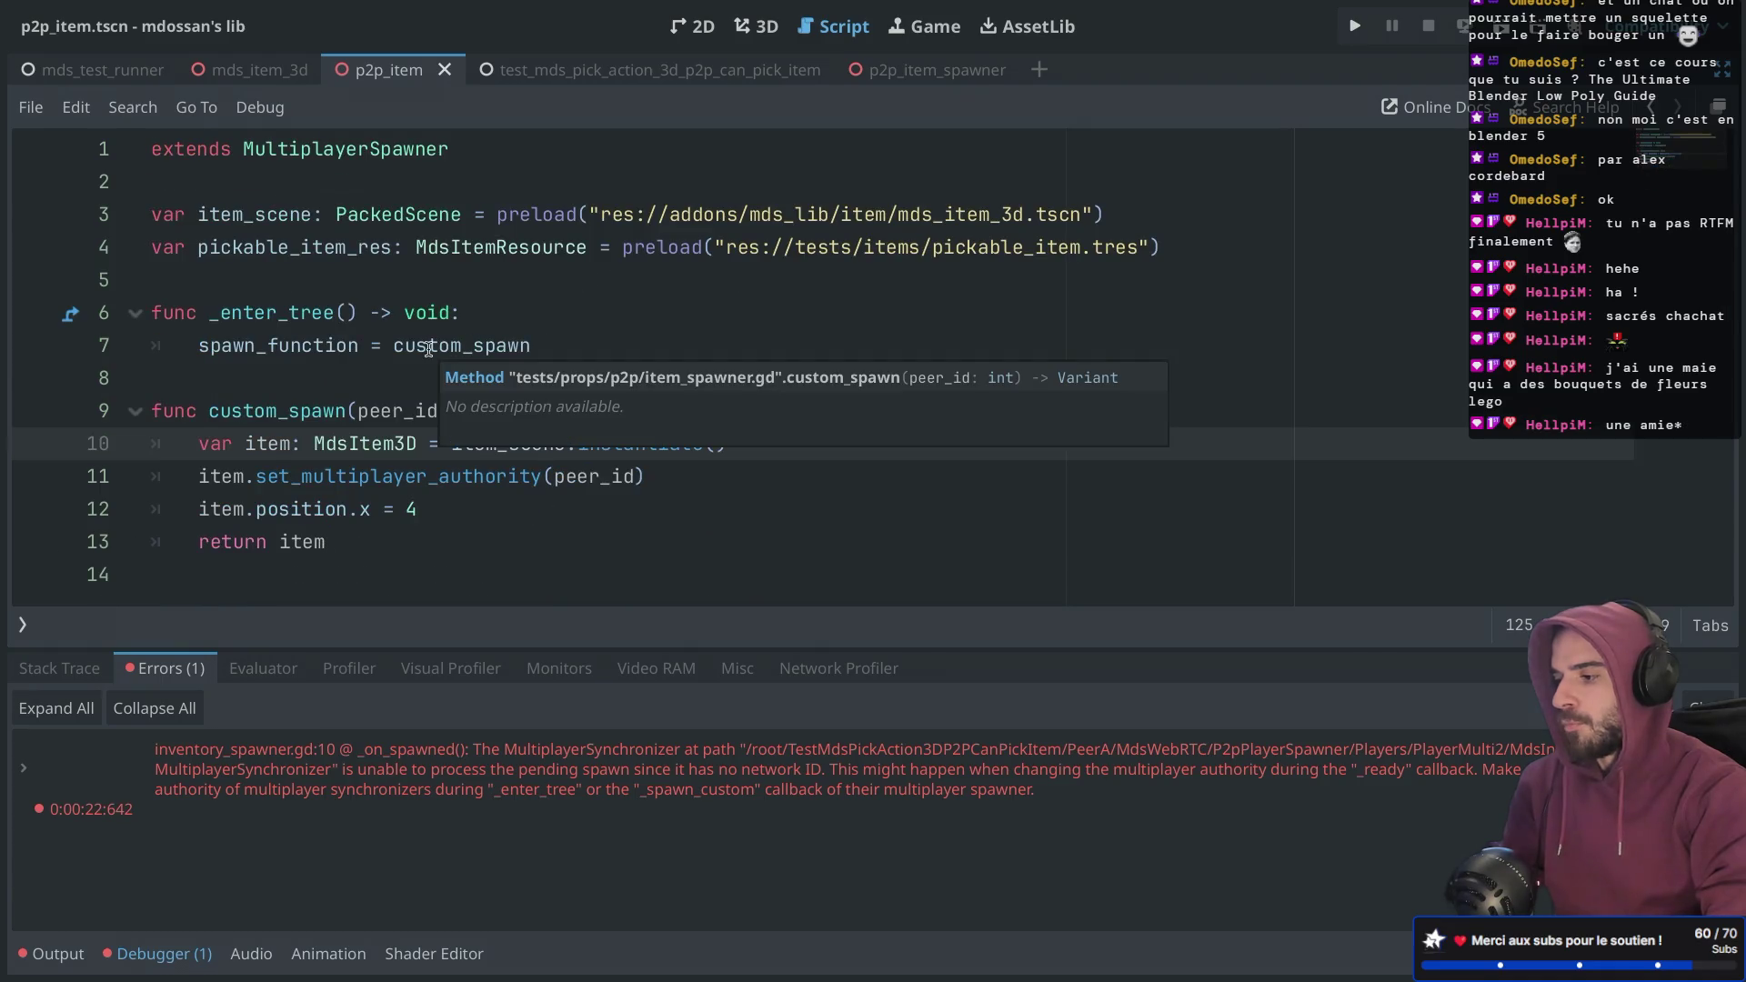
Step: Add line 13 'item.item_resource = pickable_item_res' and view the pick-item test scene
left_click_drag(199, 248, 401, 247)
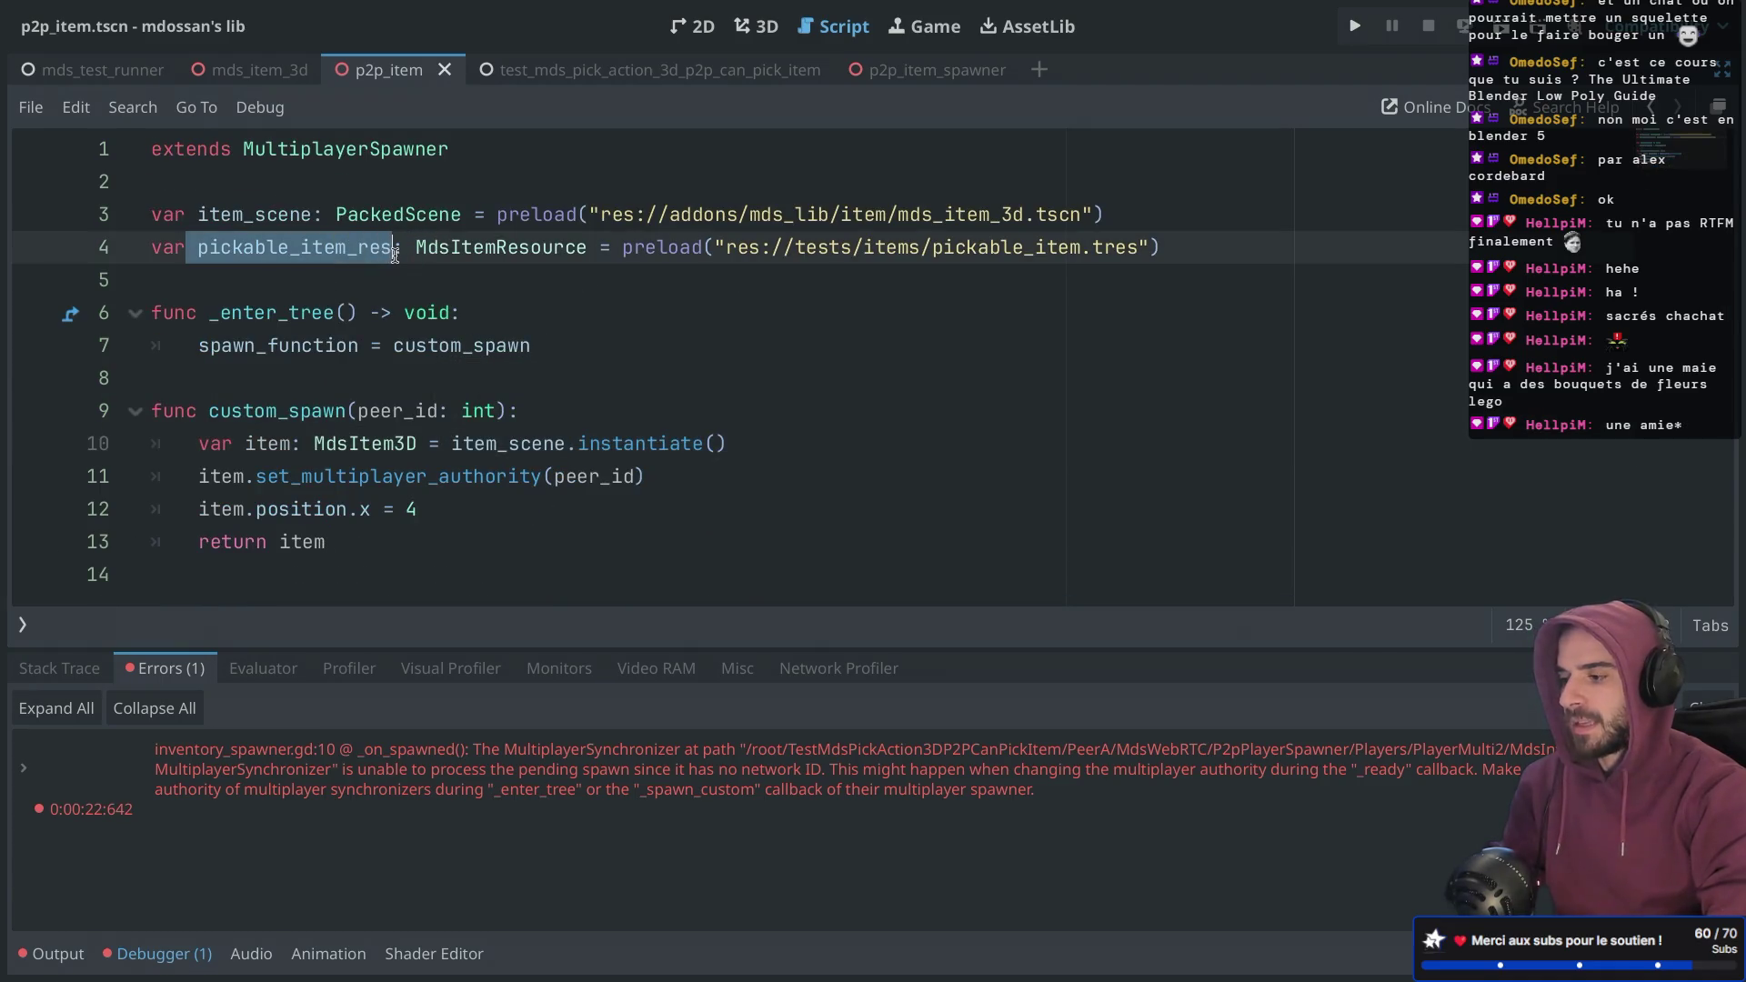
left_click(408, 355)
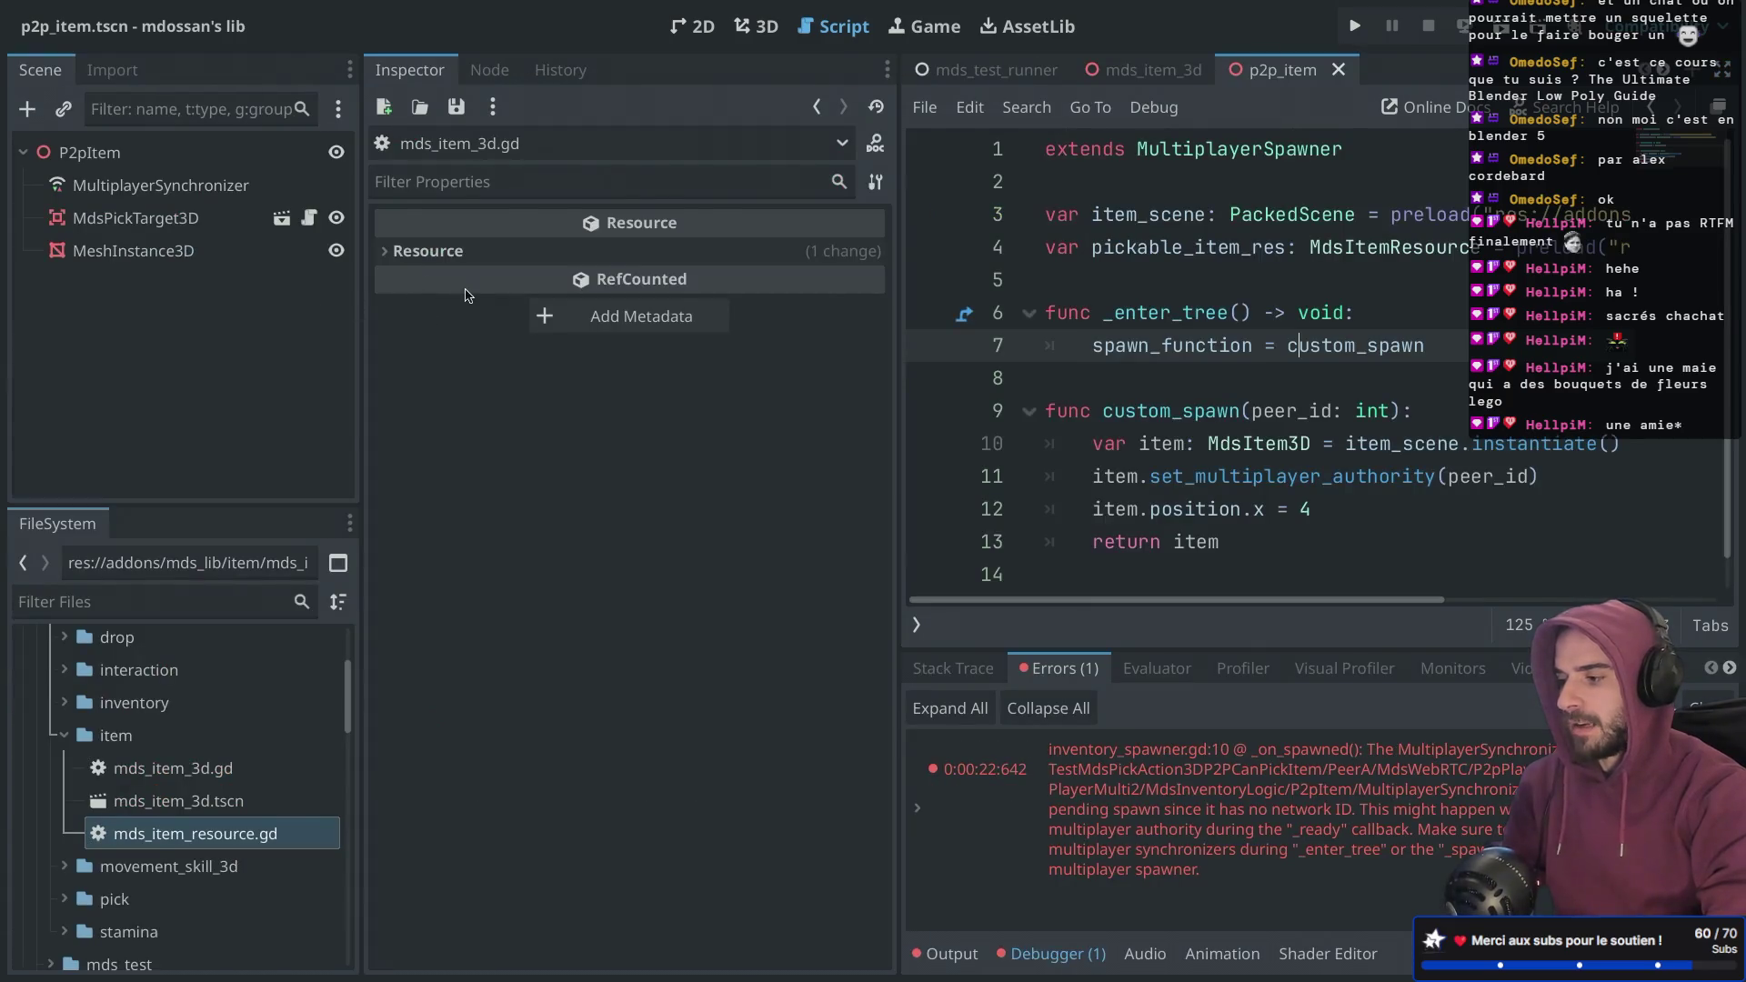
left_click(547, 508)
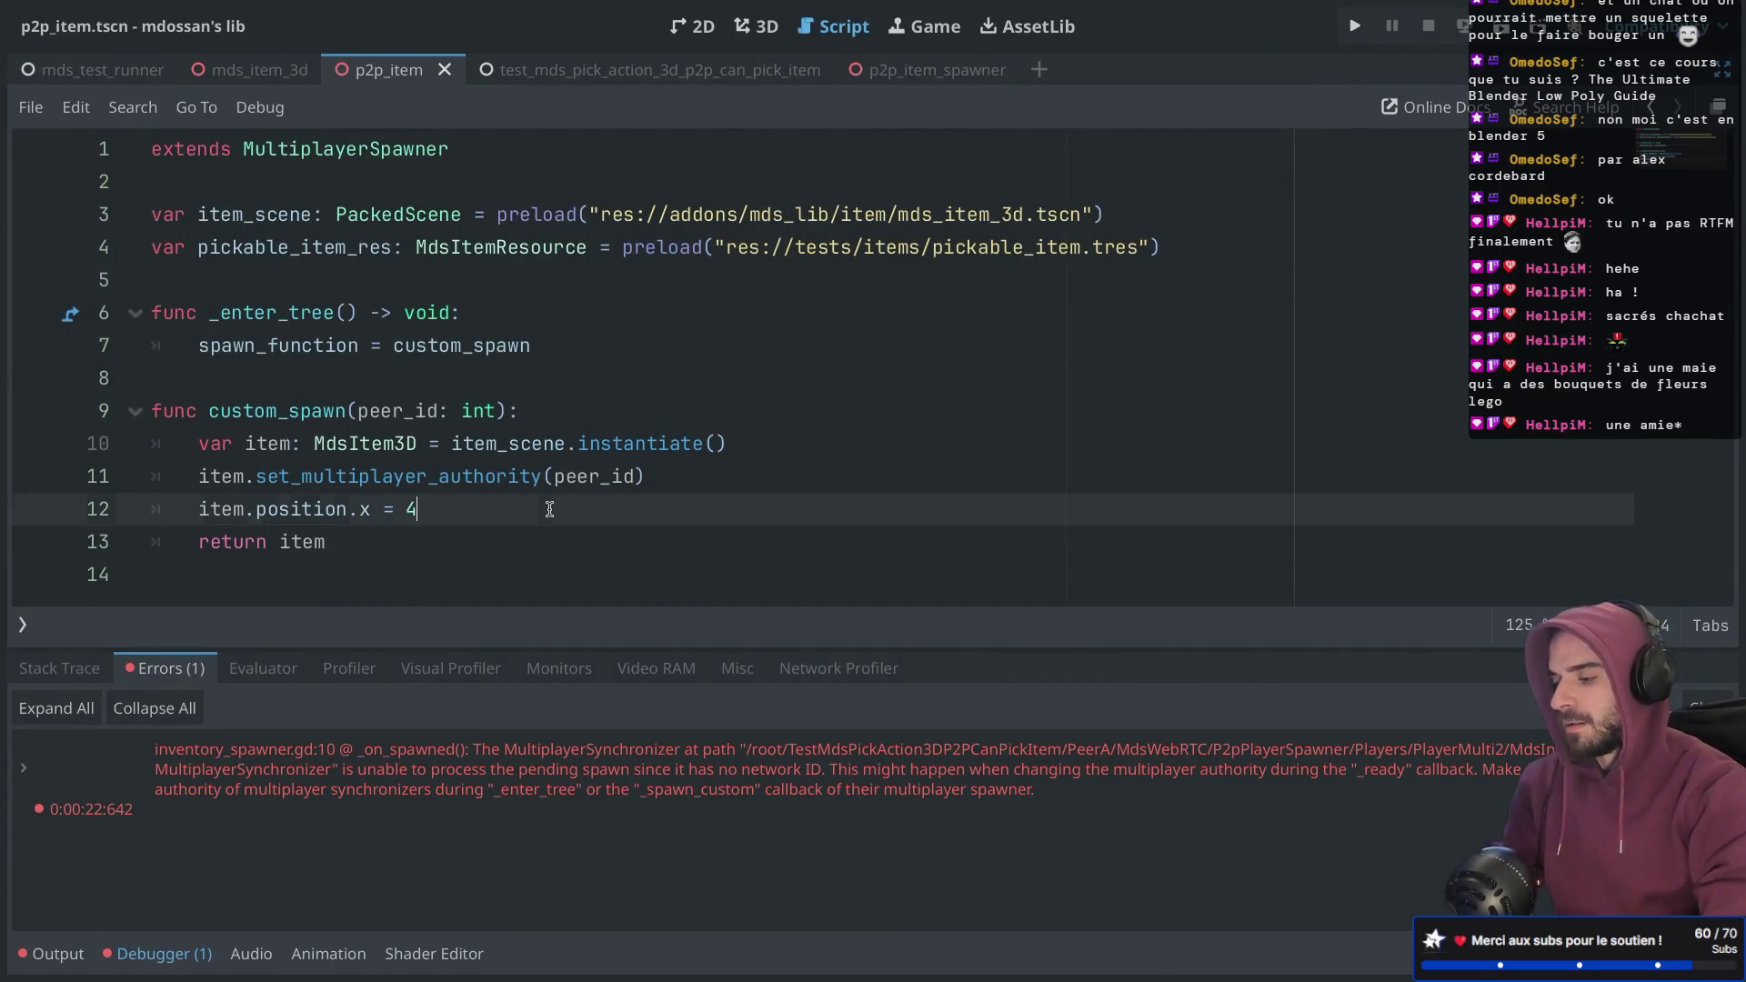
key("Return")
type("item.item_resource")
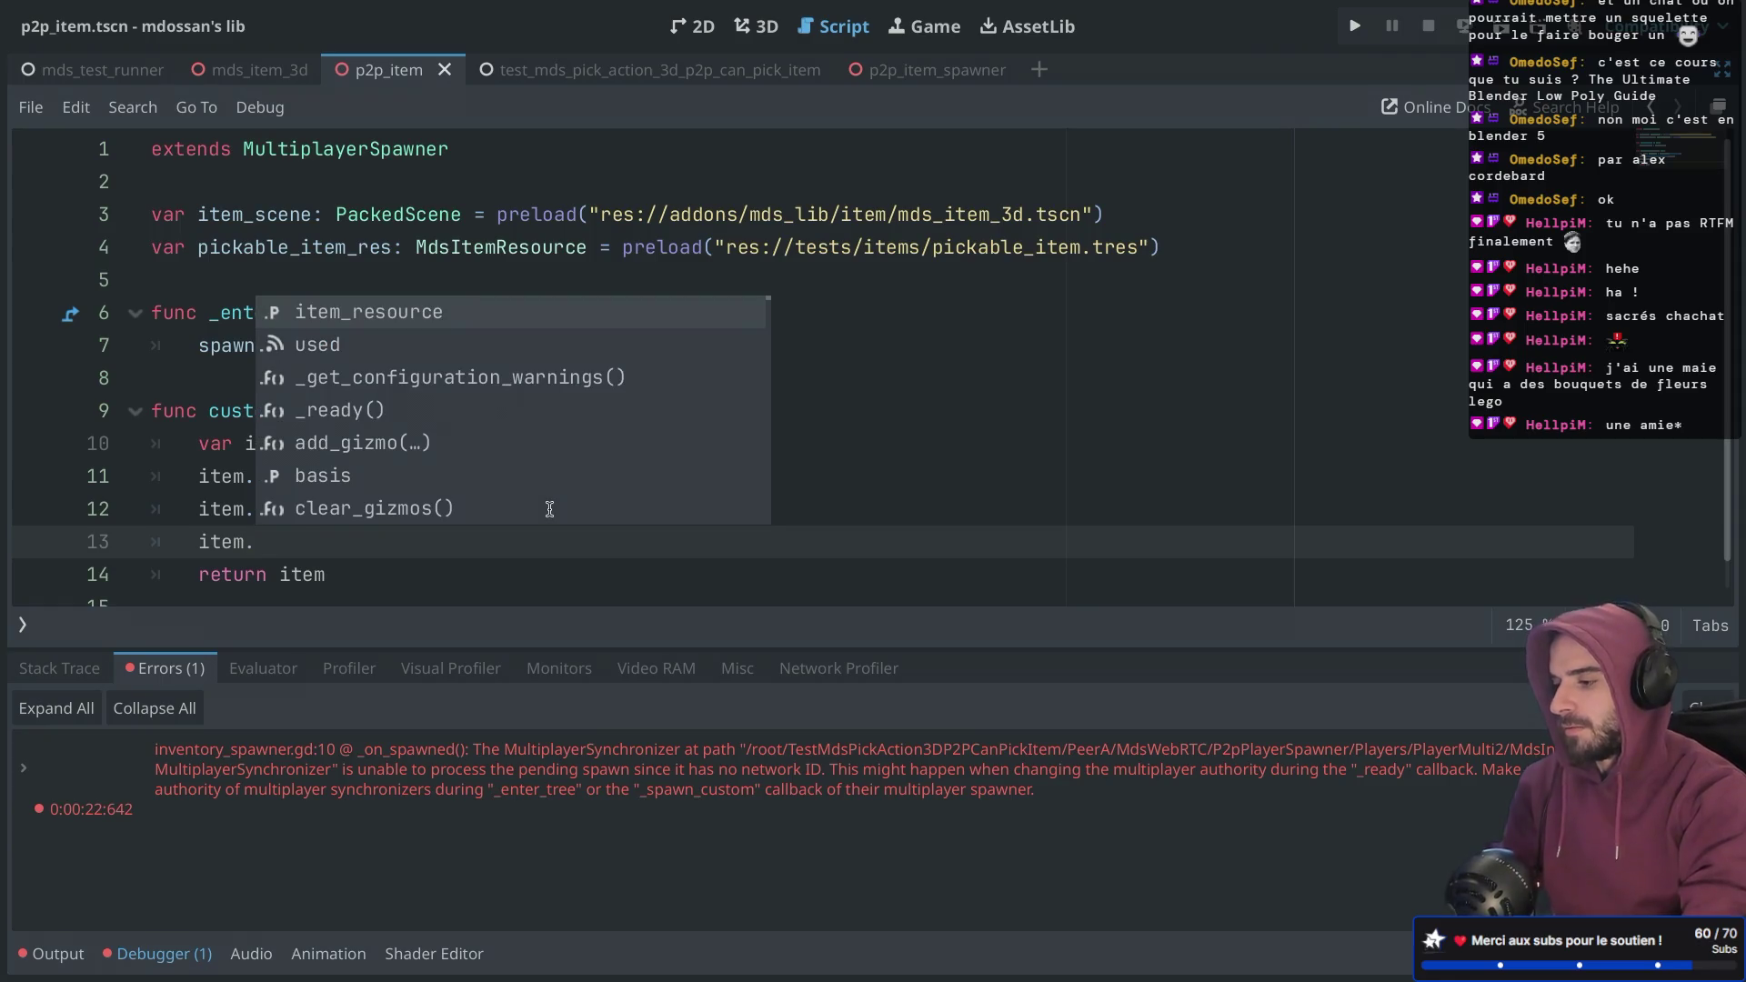
key("Return")
type("= pick")
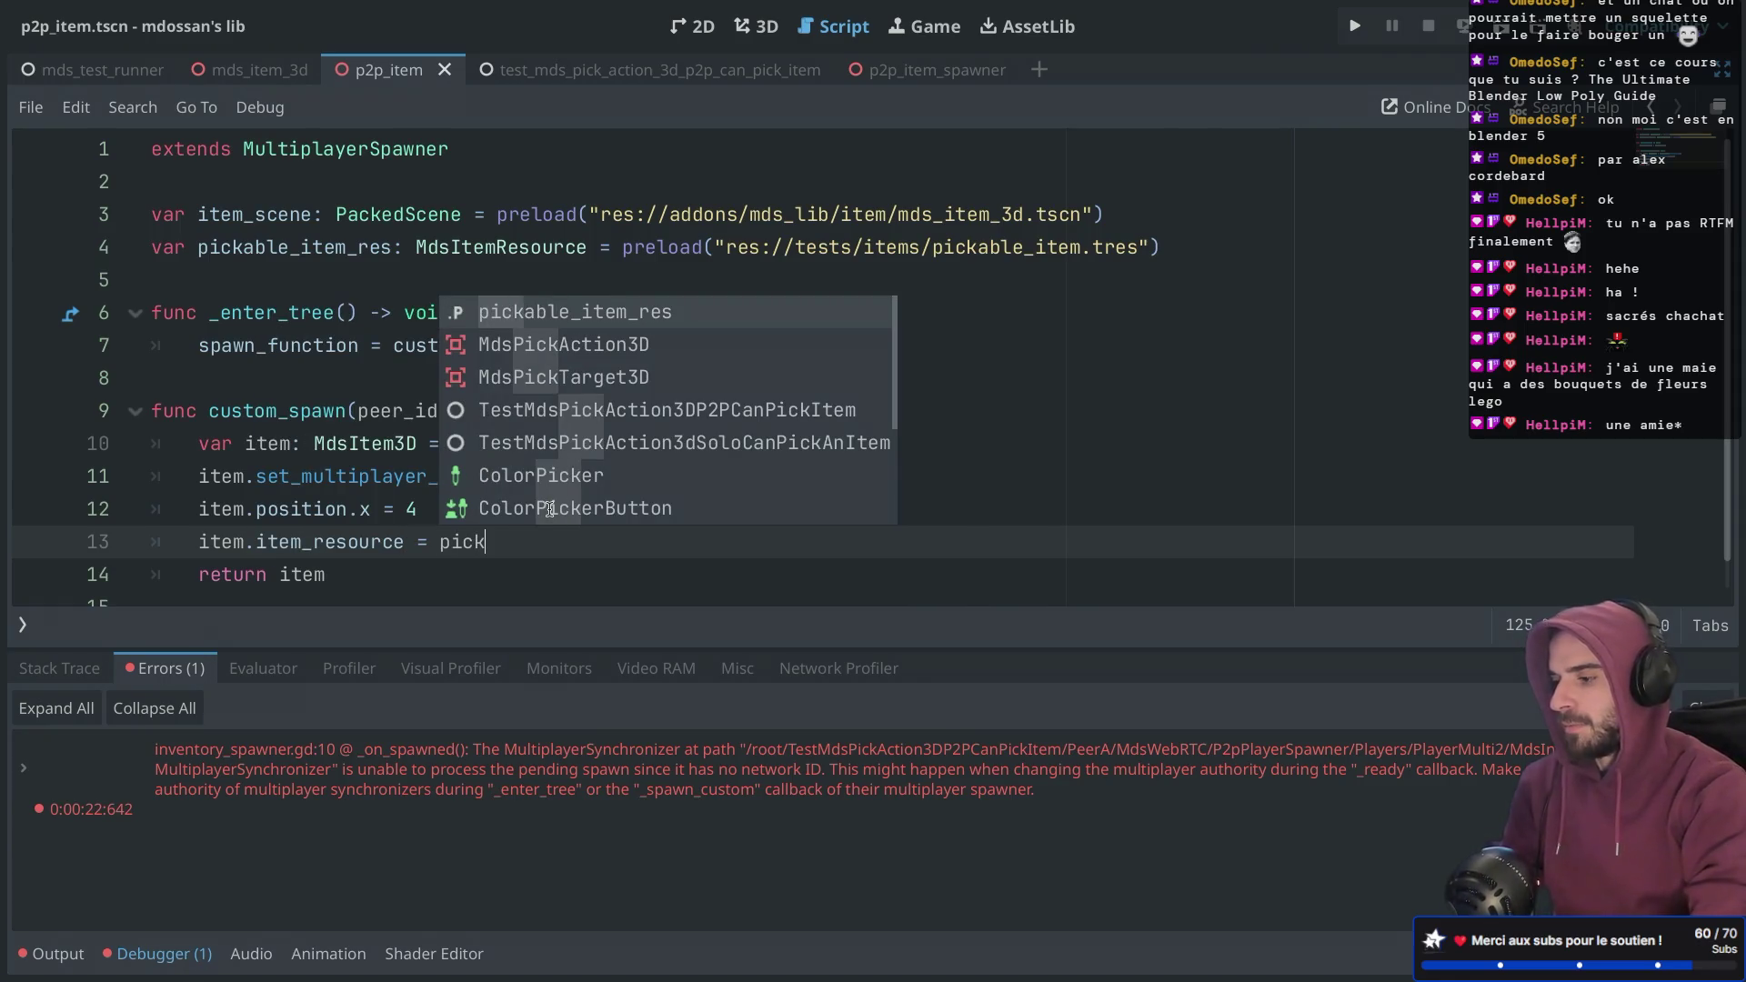
key("Return")
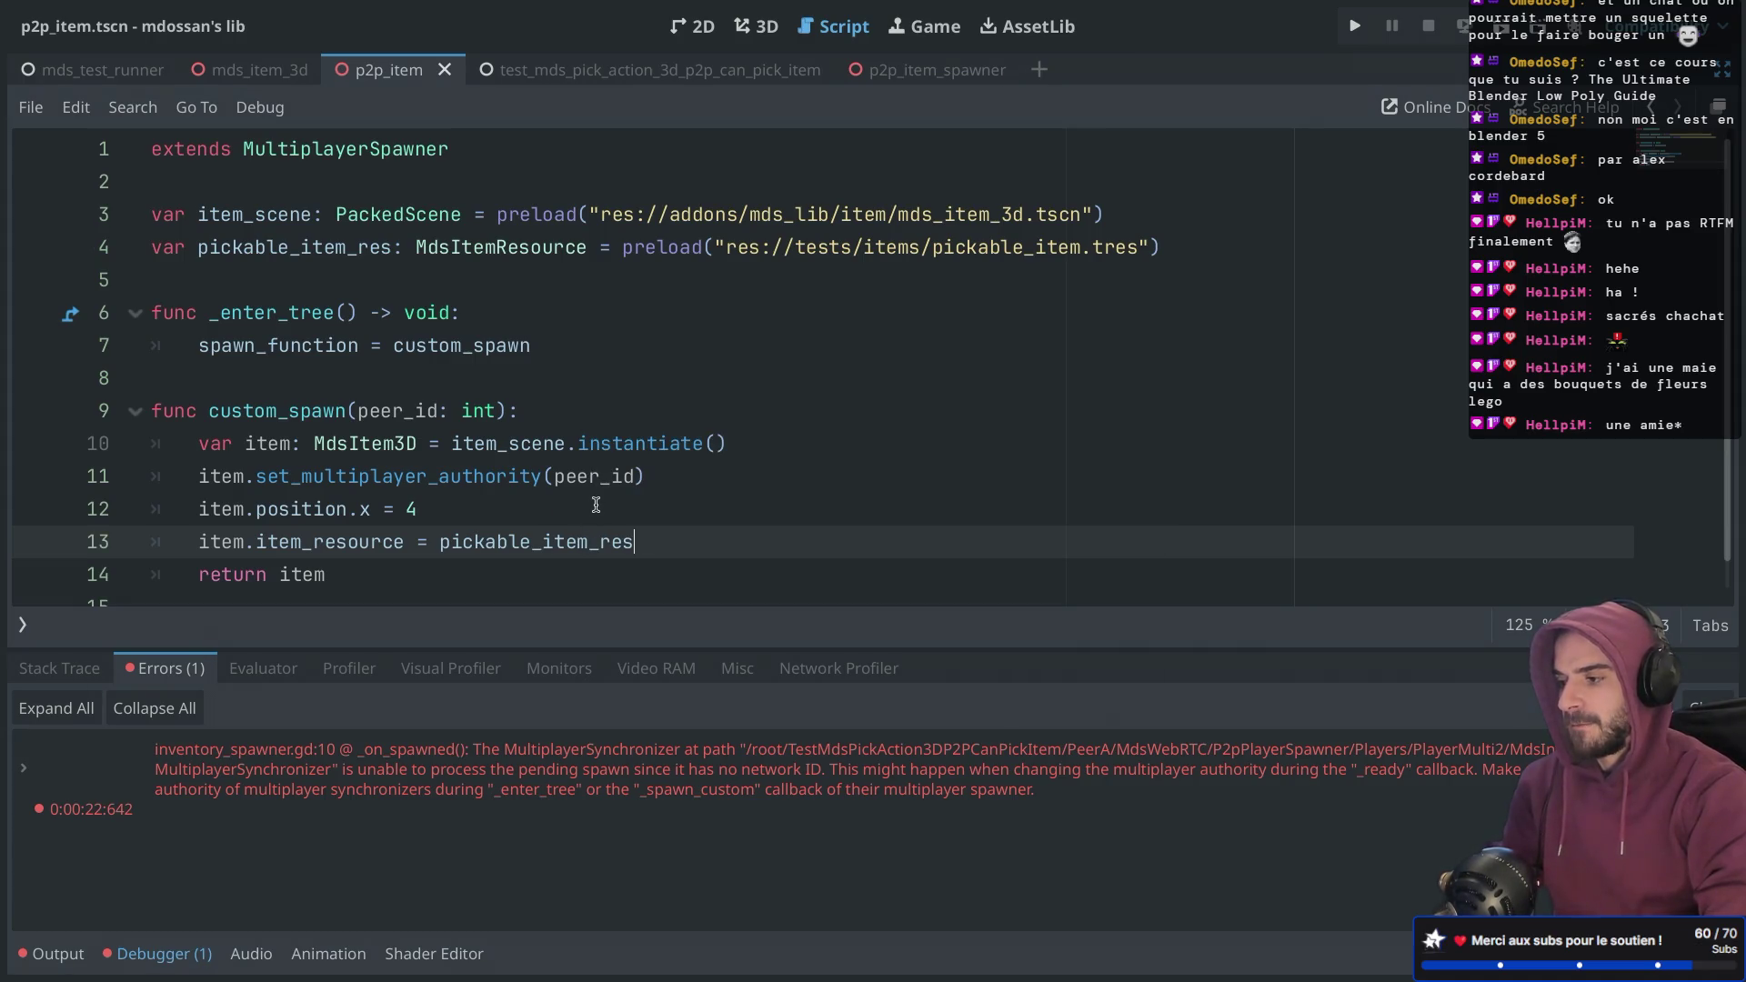
left_click(527, 70)
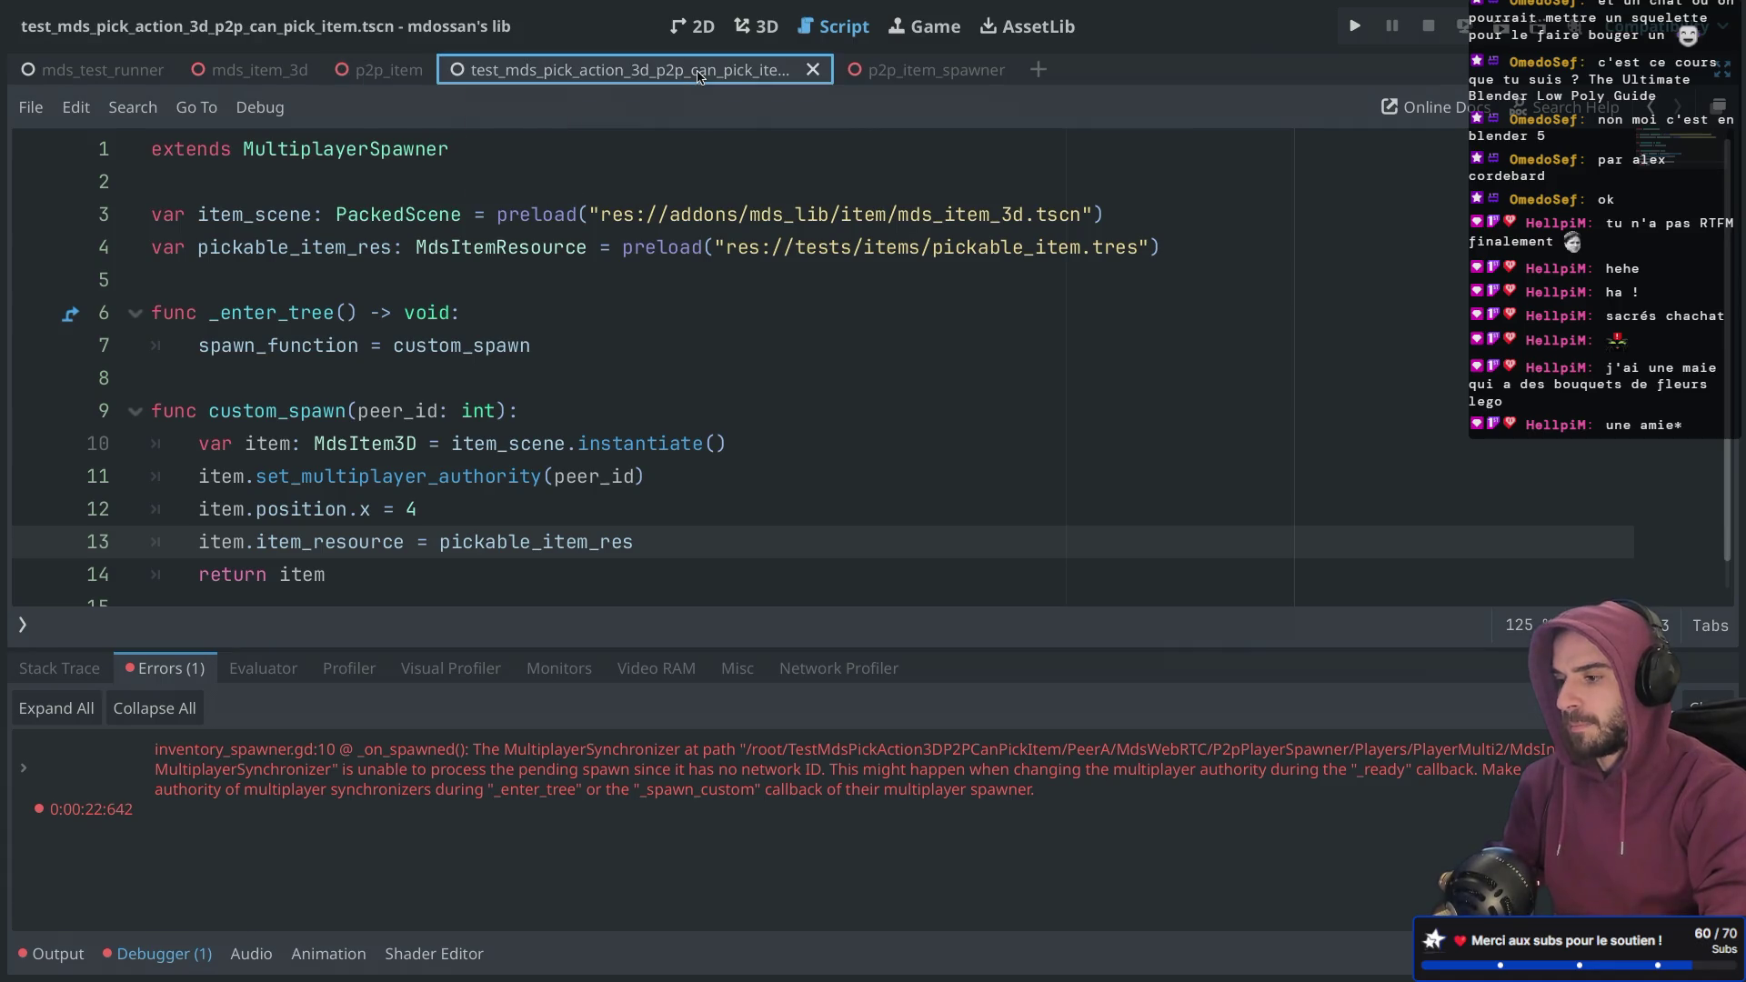
Step: Run the test scene with F6, hit the null-parent error at mds_pick_target_3d.gd line 13, and stop
key("F6")
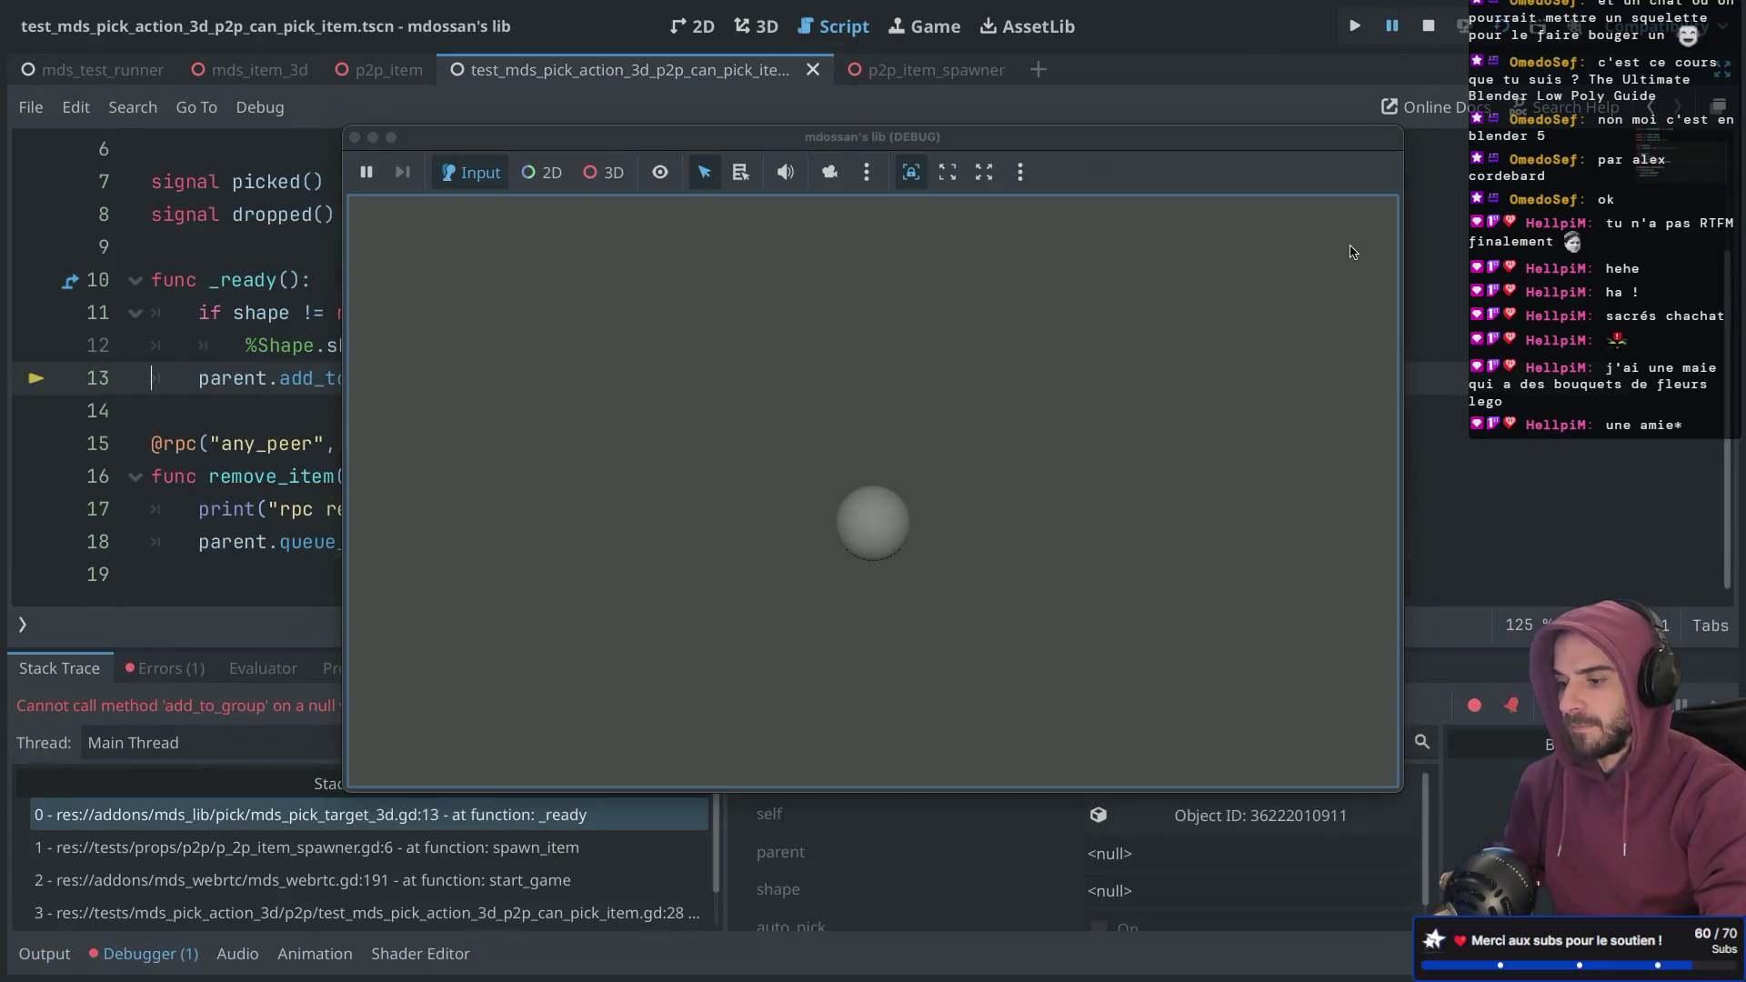
left_click(355, 136)
scroll(377, 346, "up", 2)
scroll(378, 346, "down", 2)
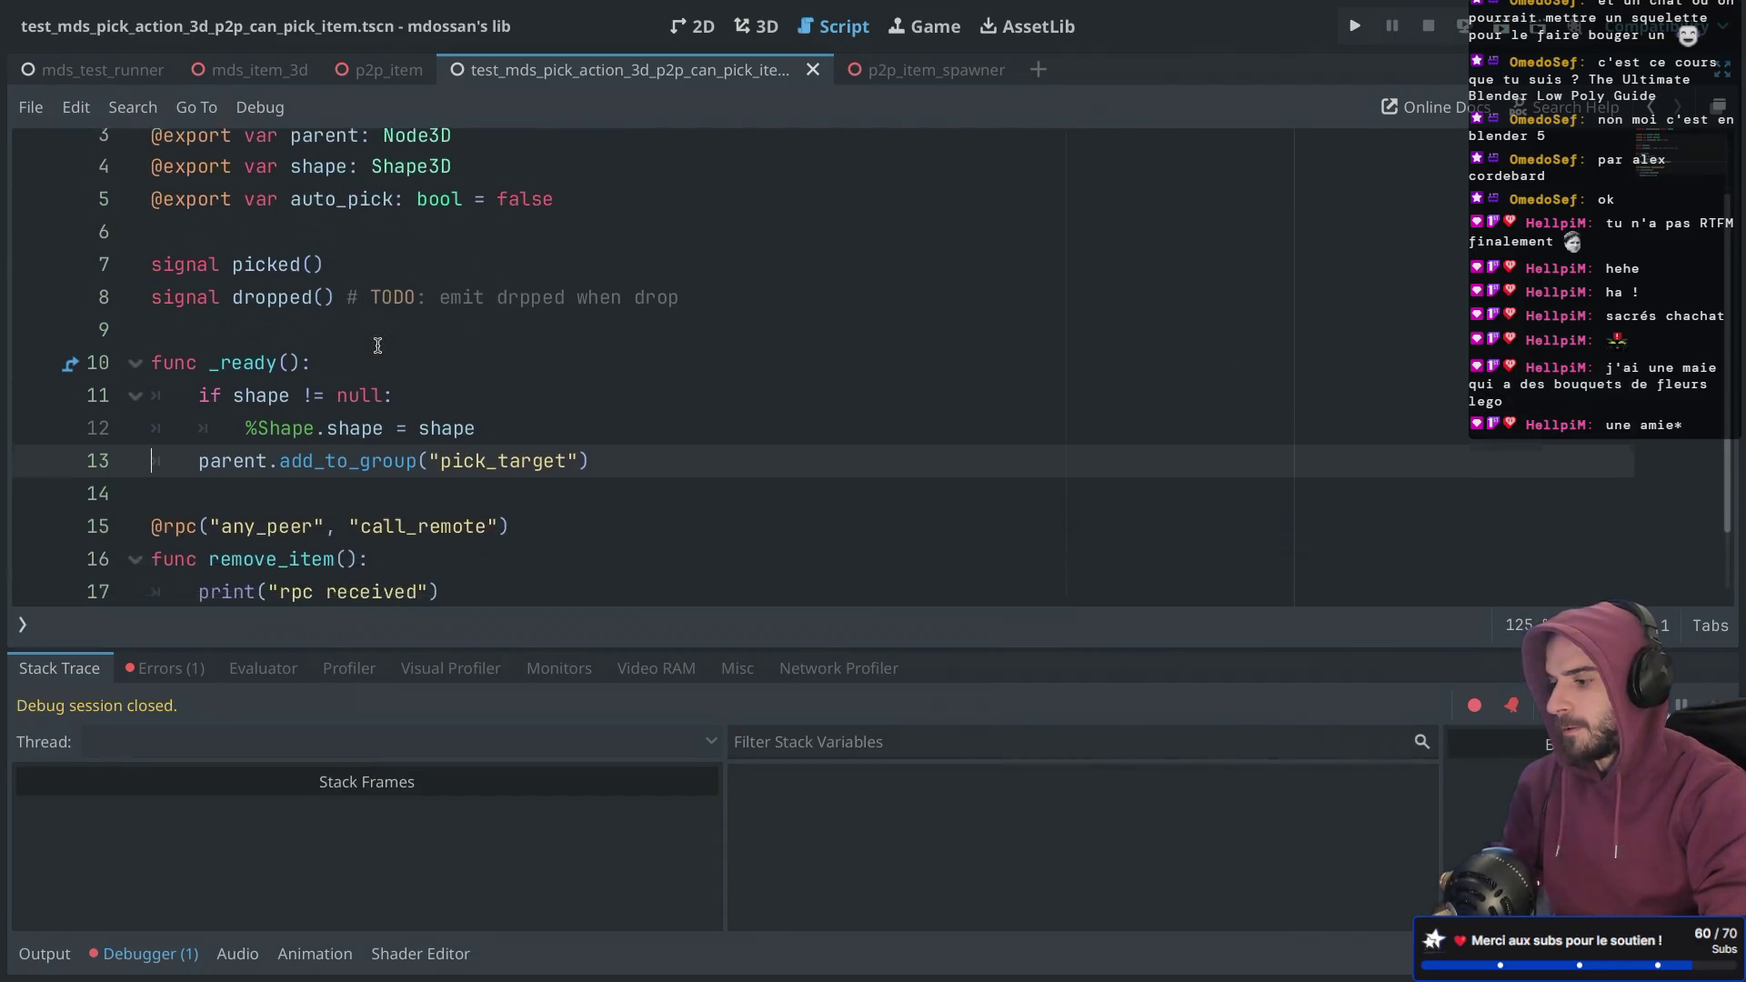
scroll(377, 346, "up", 2)
scroll(378, 346, "down", 2)
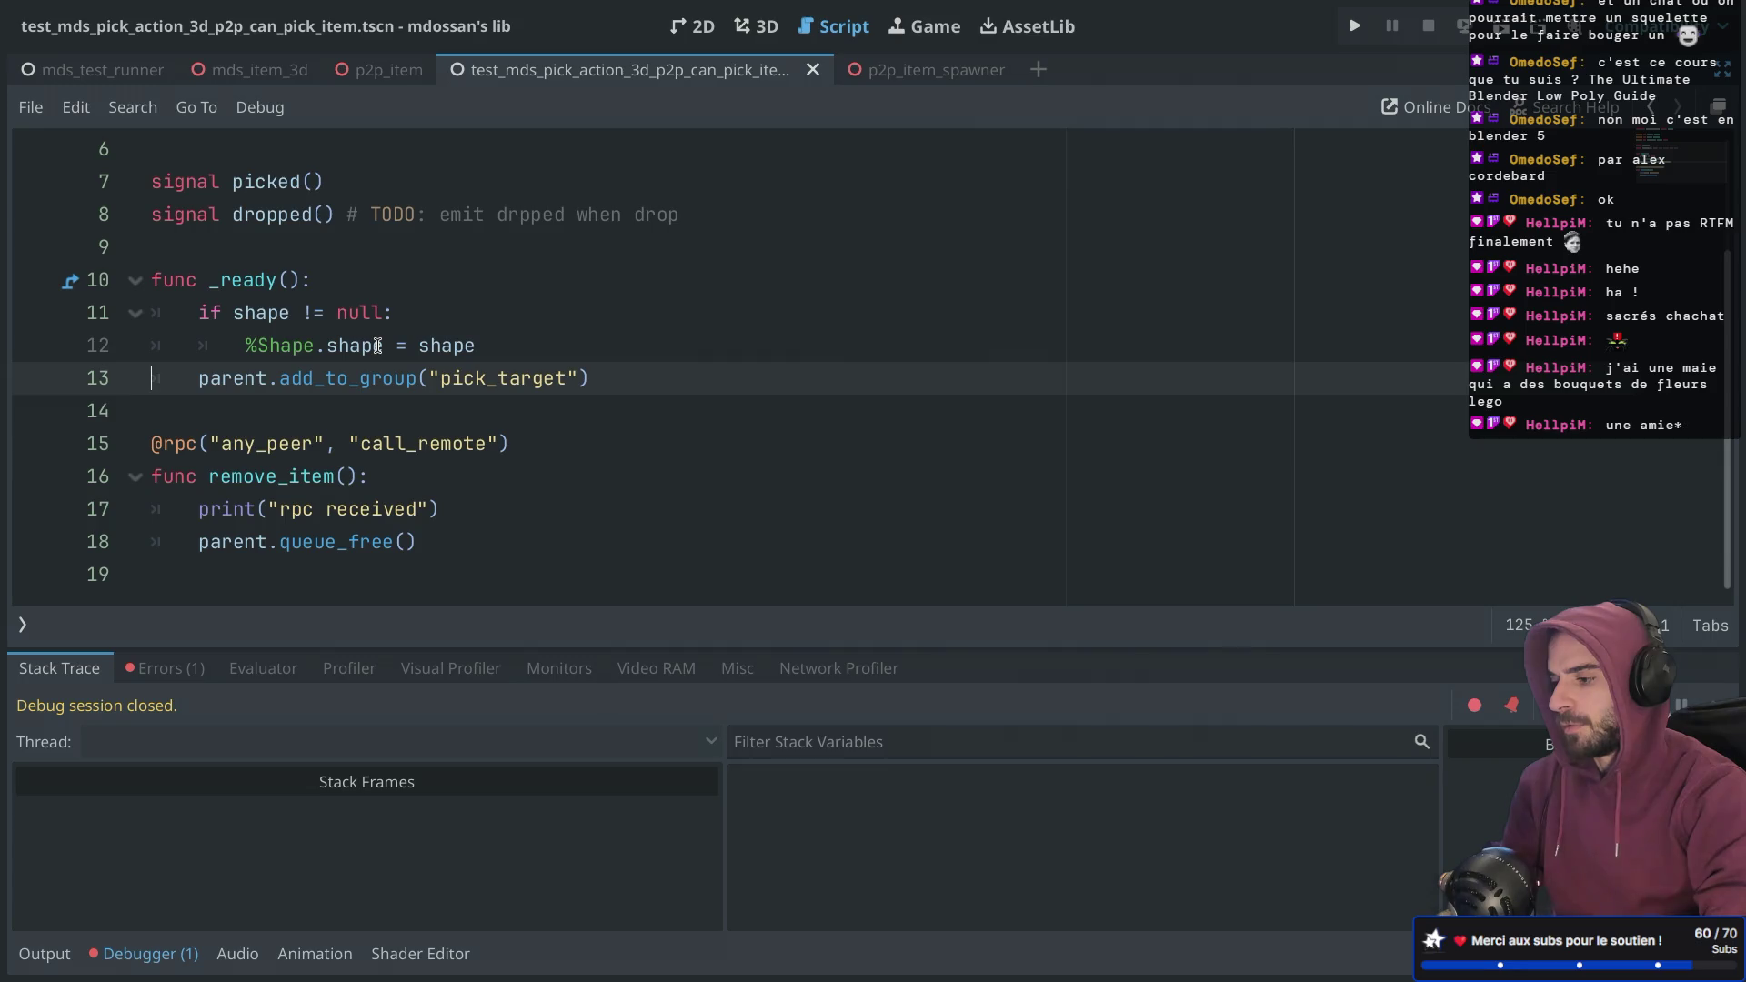
Step: In mds_item_3d, assign the MdsItem3d root node as MdsPickTarget3D's Parent
key("ctrl+shift+F11")
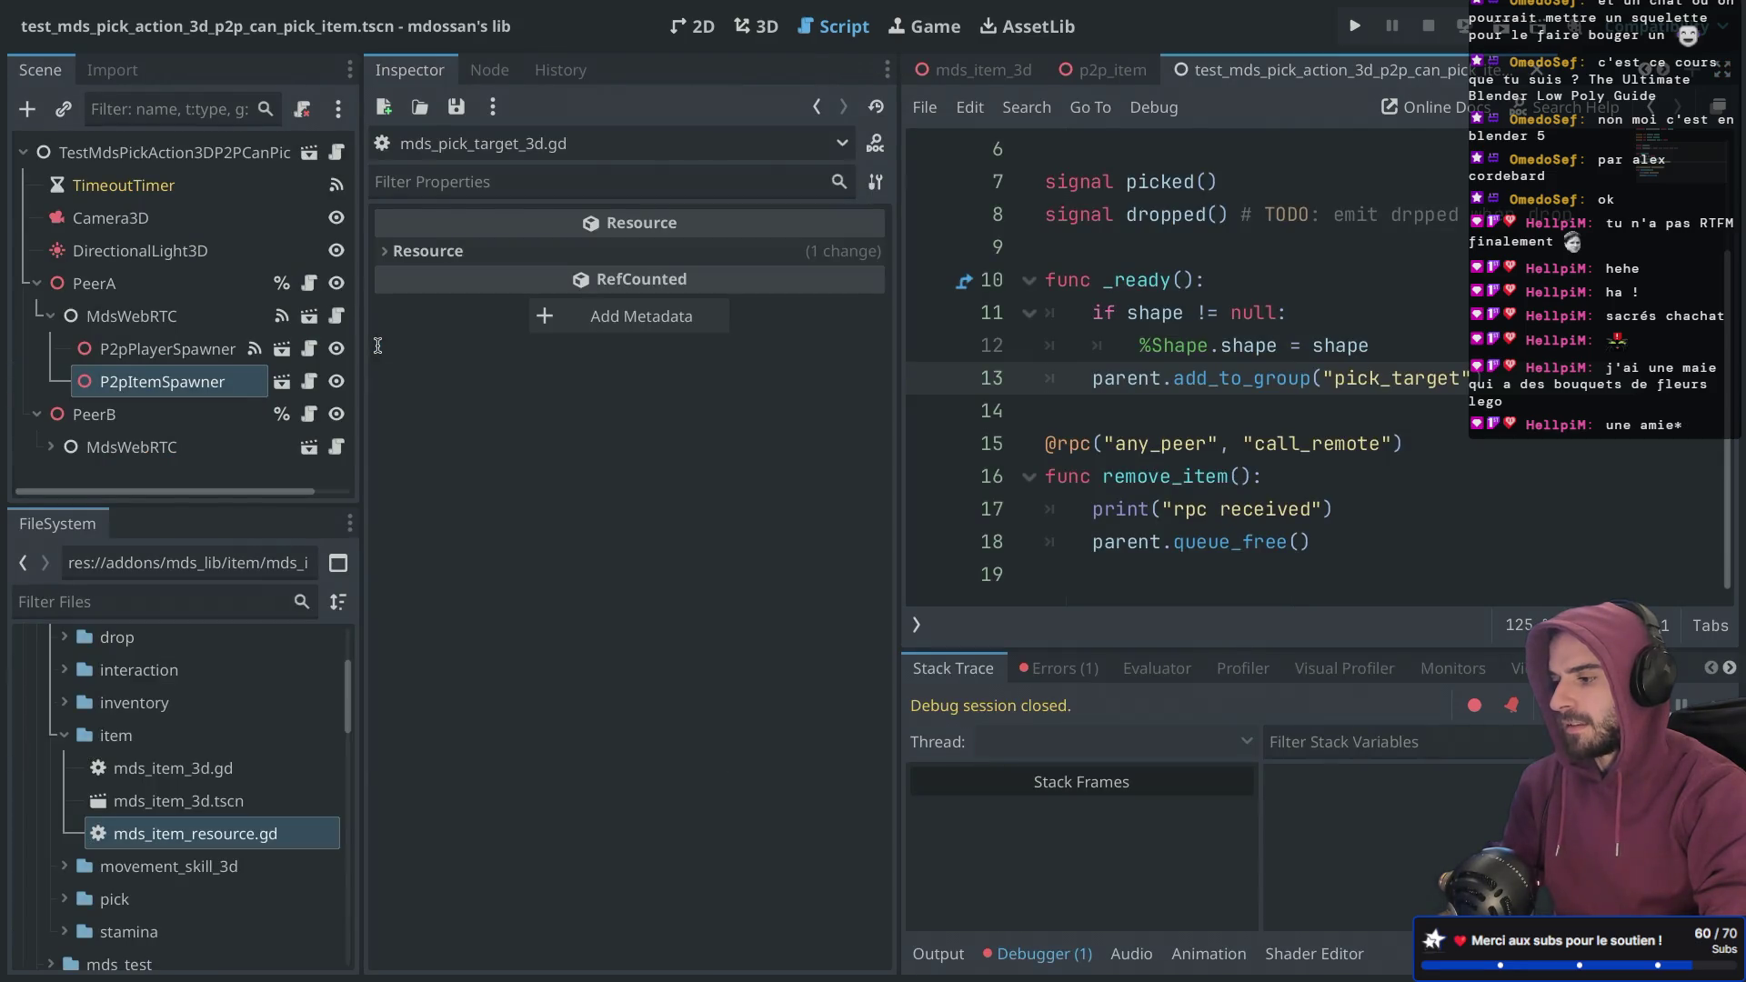
key("ctrl+shift+F11")
left_click(905, 70)
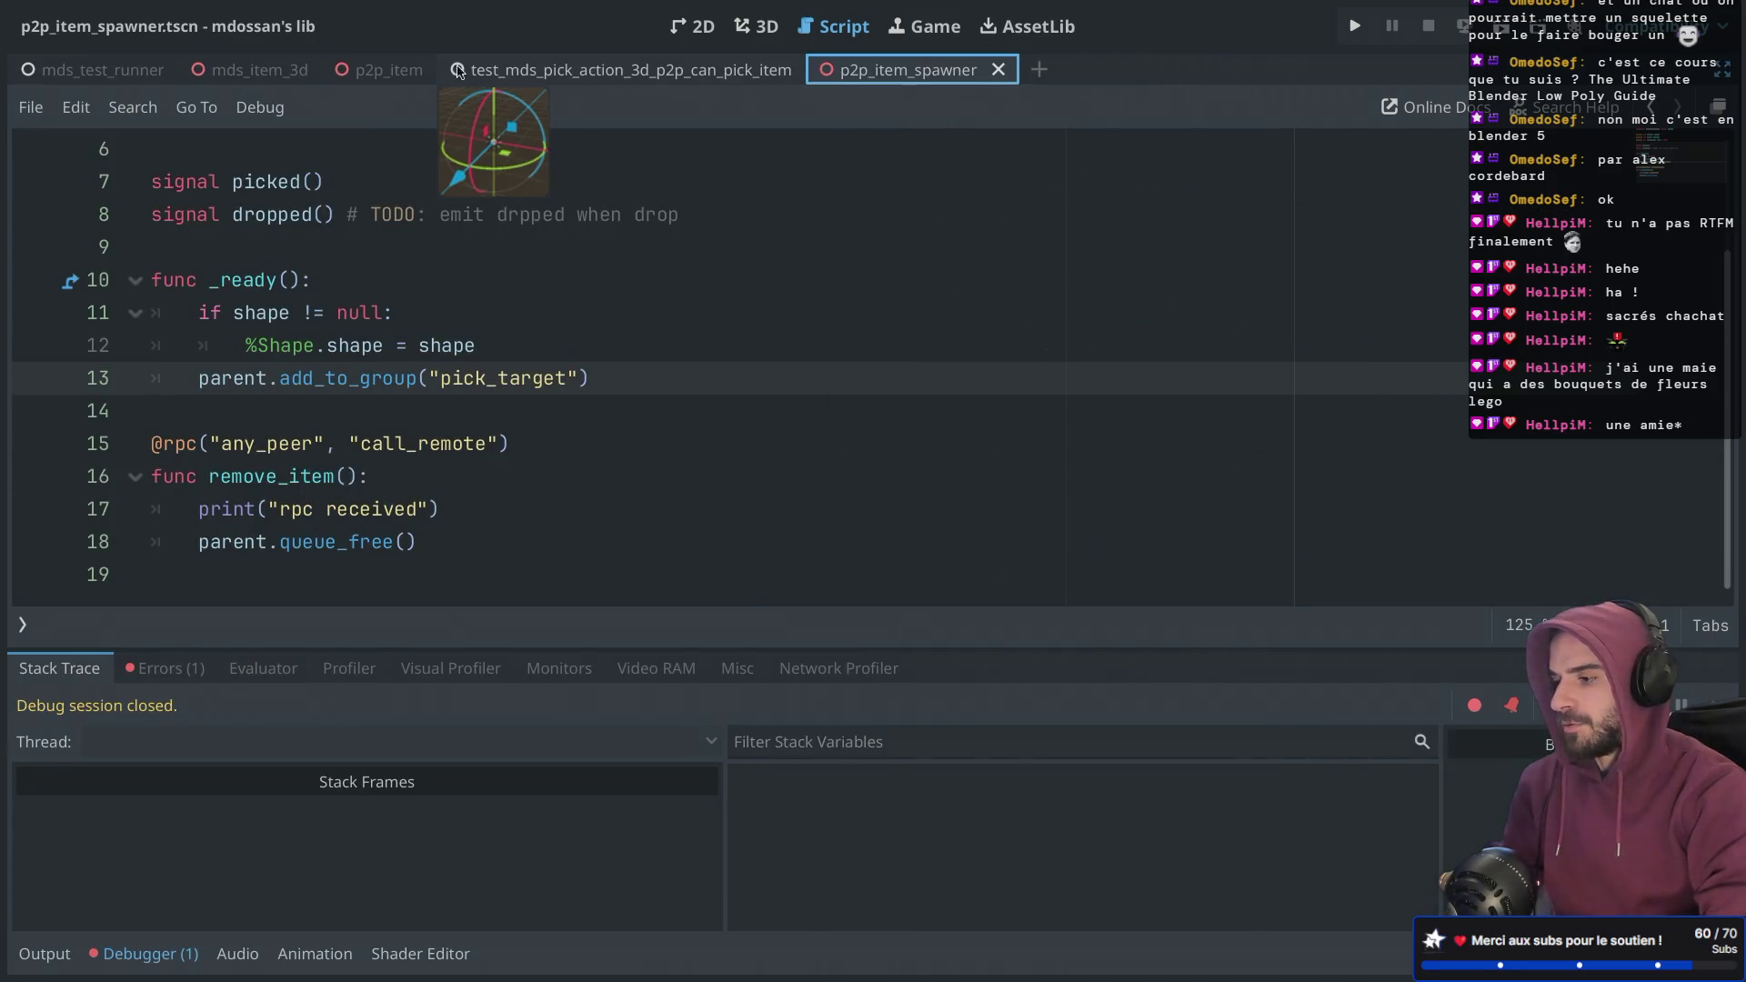
left_click(244, 70)
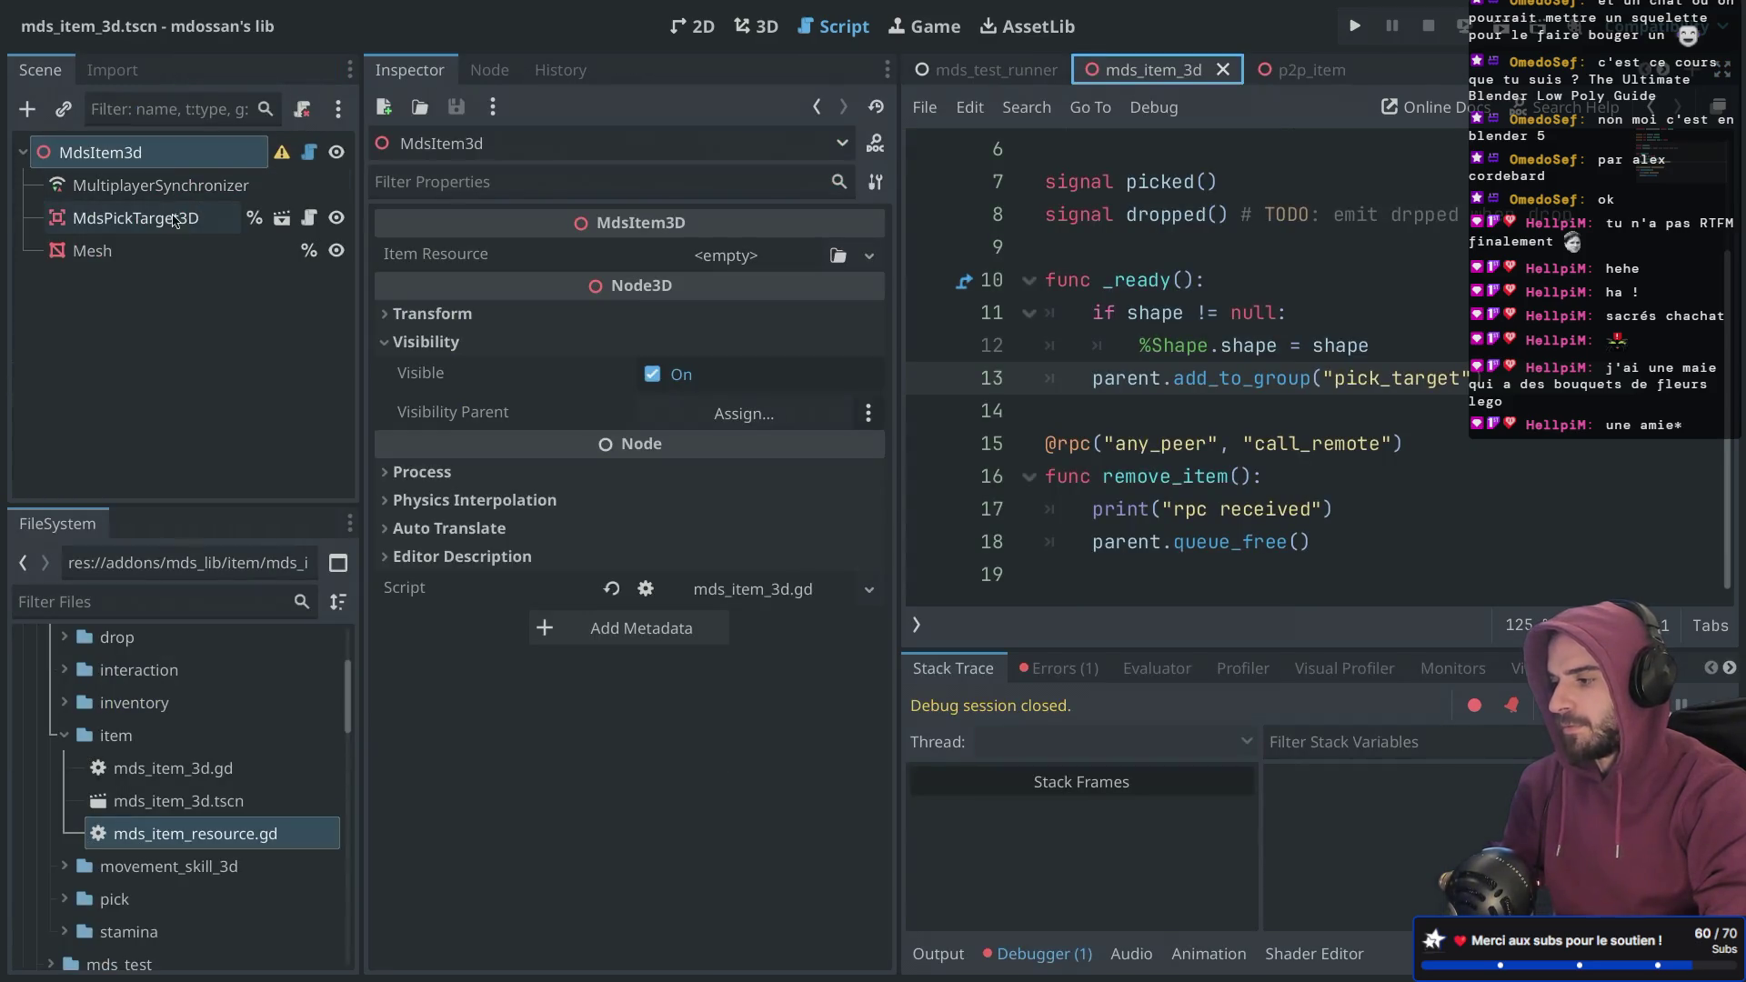
left_click(176, 219)
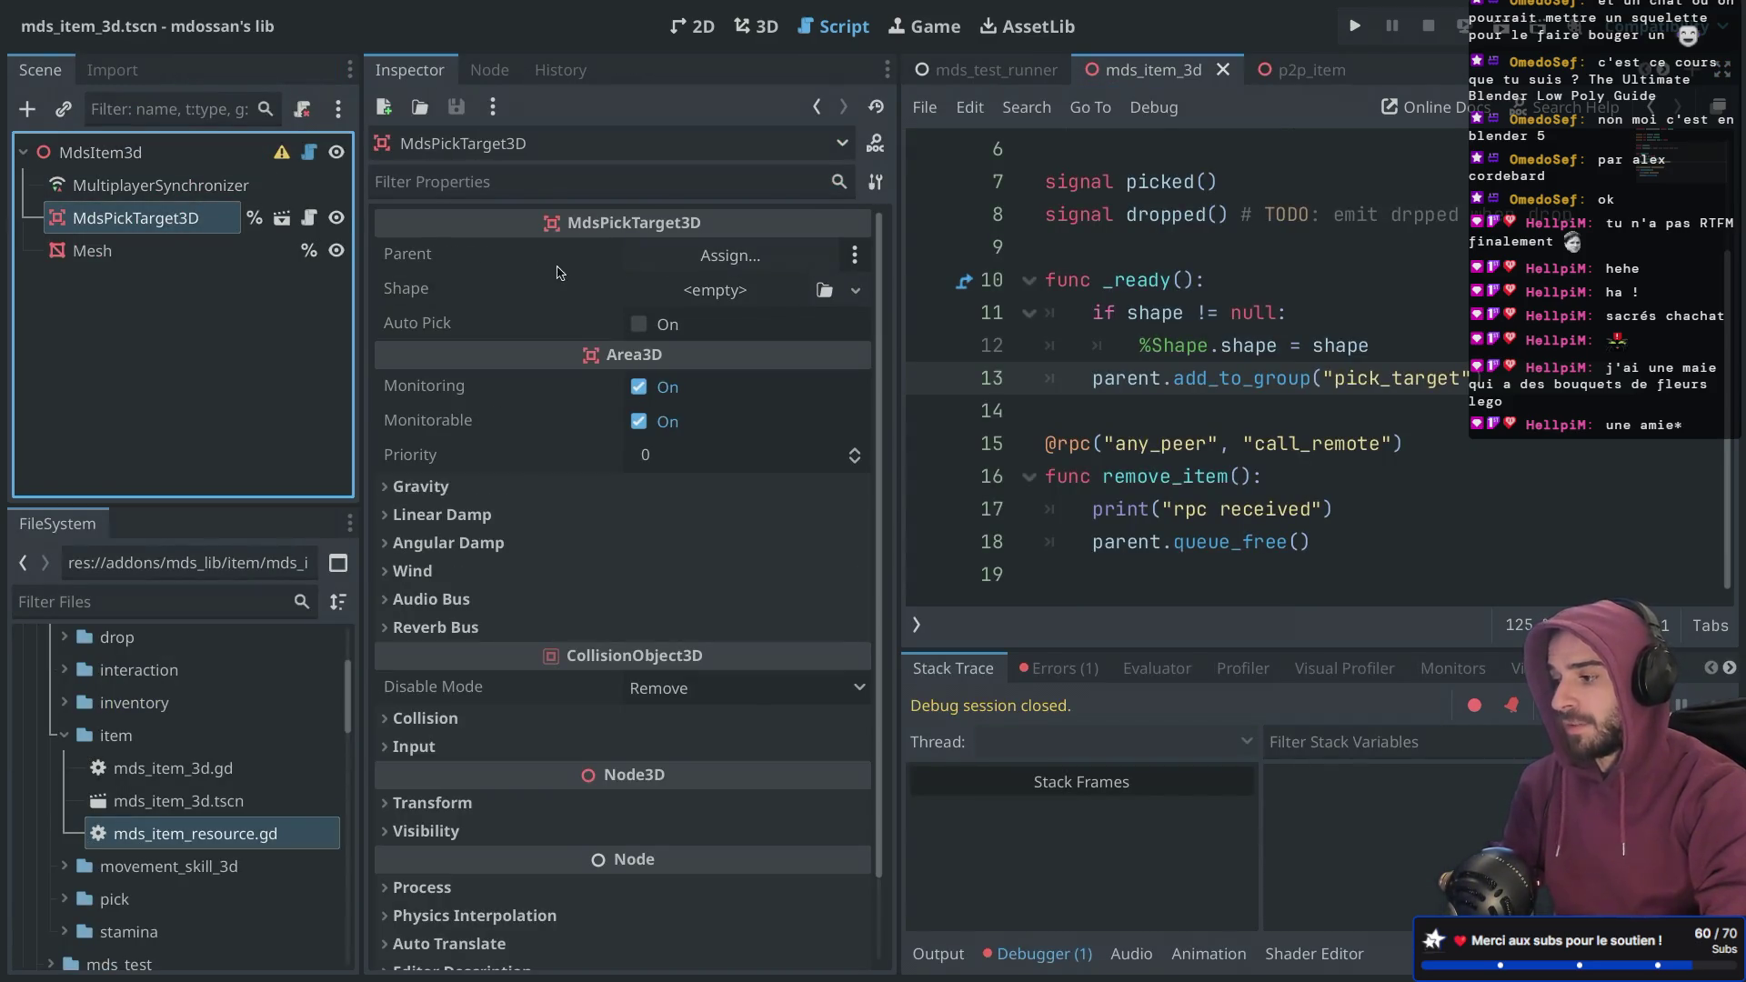
left_click(766, 257)
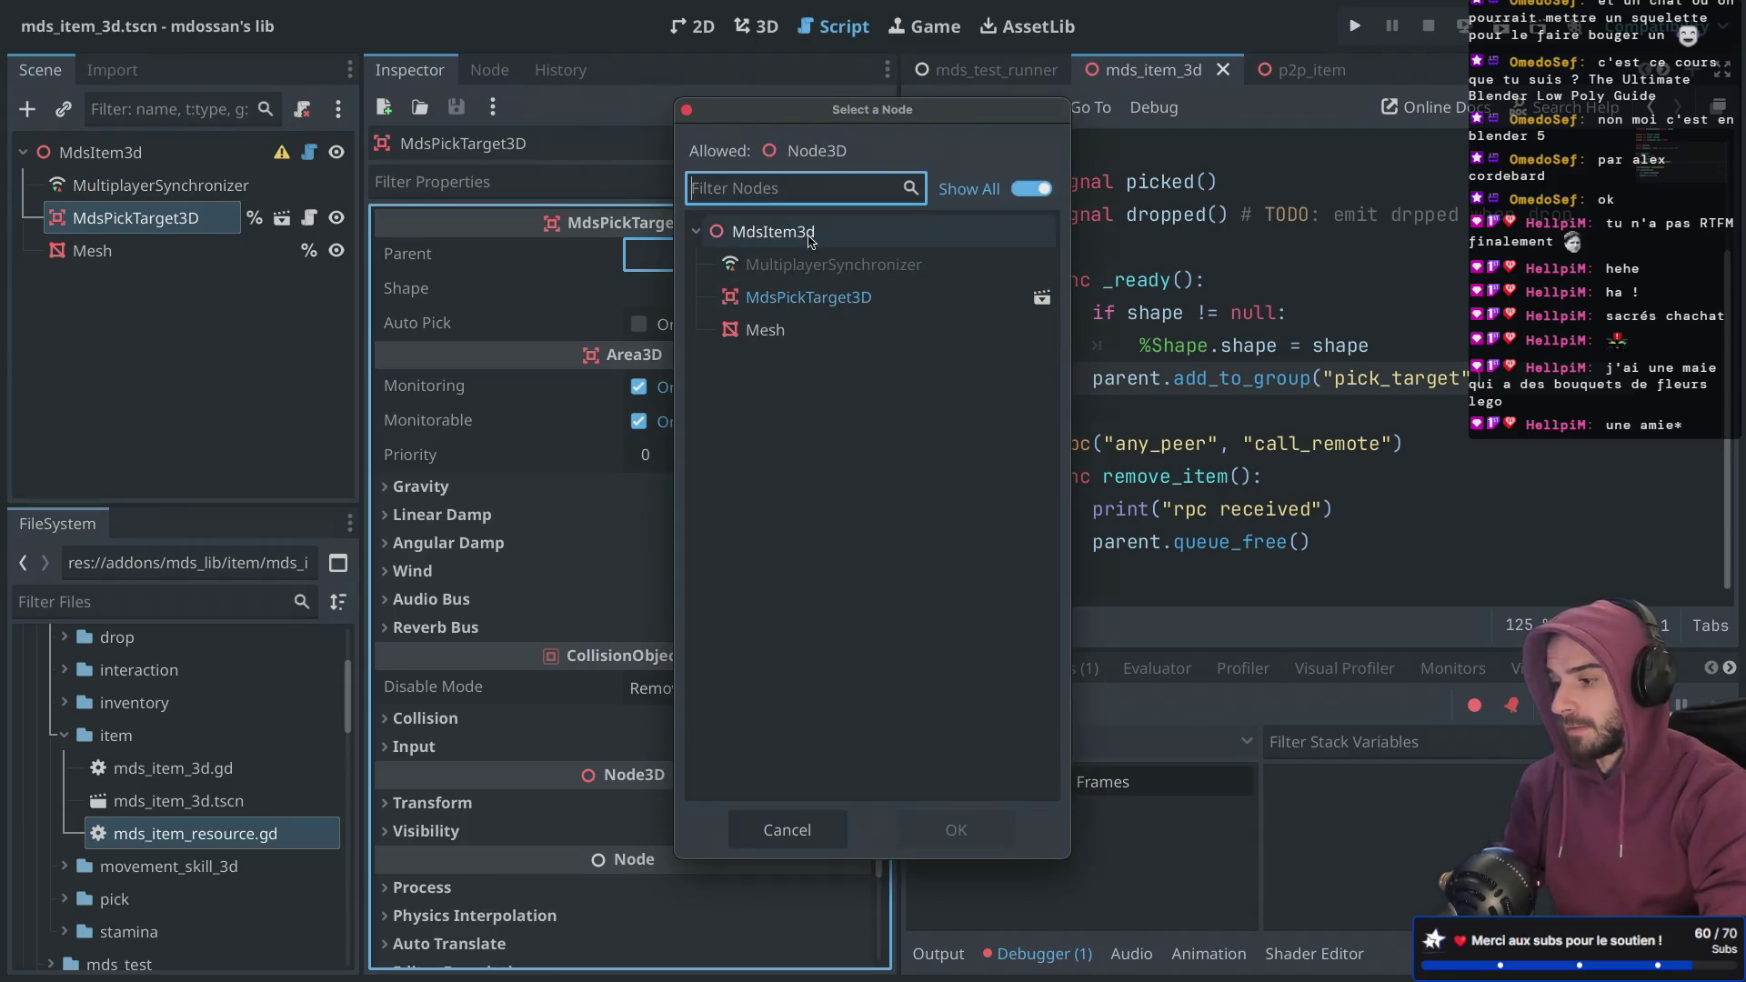
double_click(809, 234)
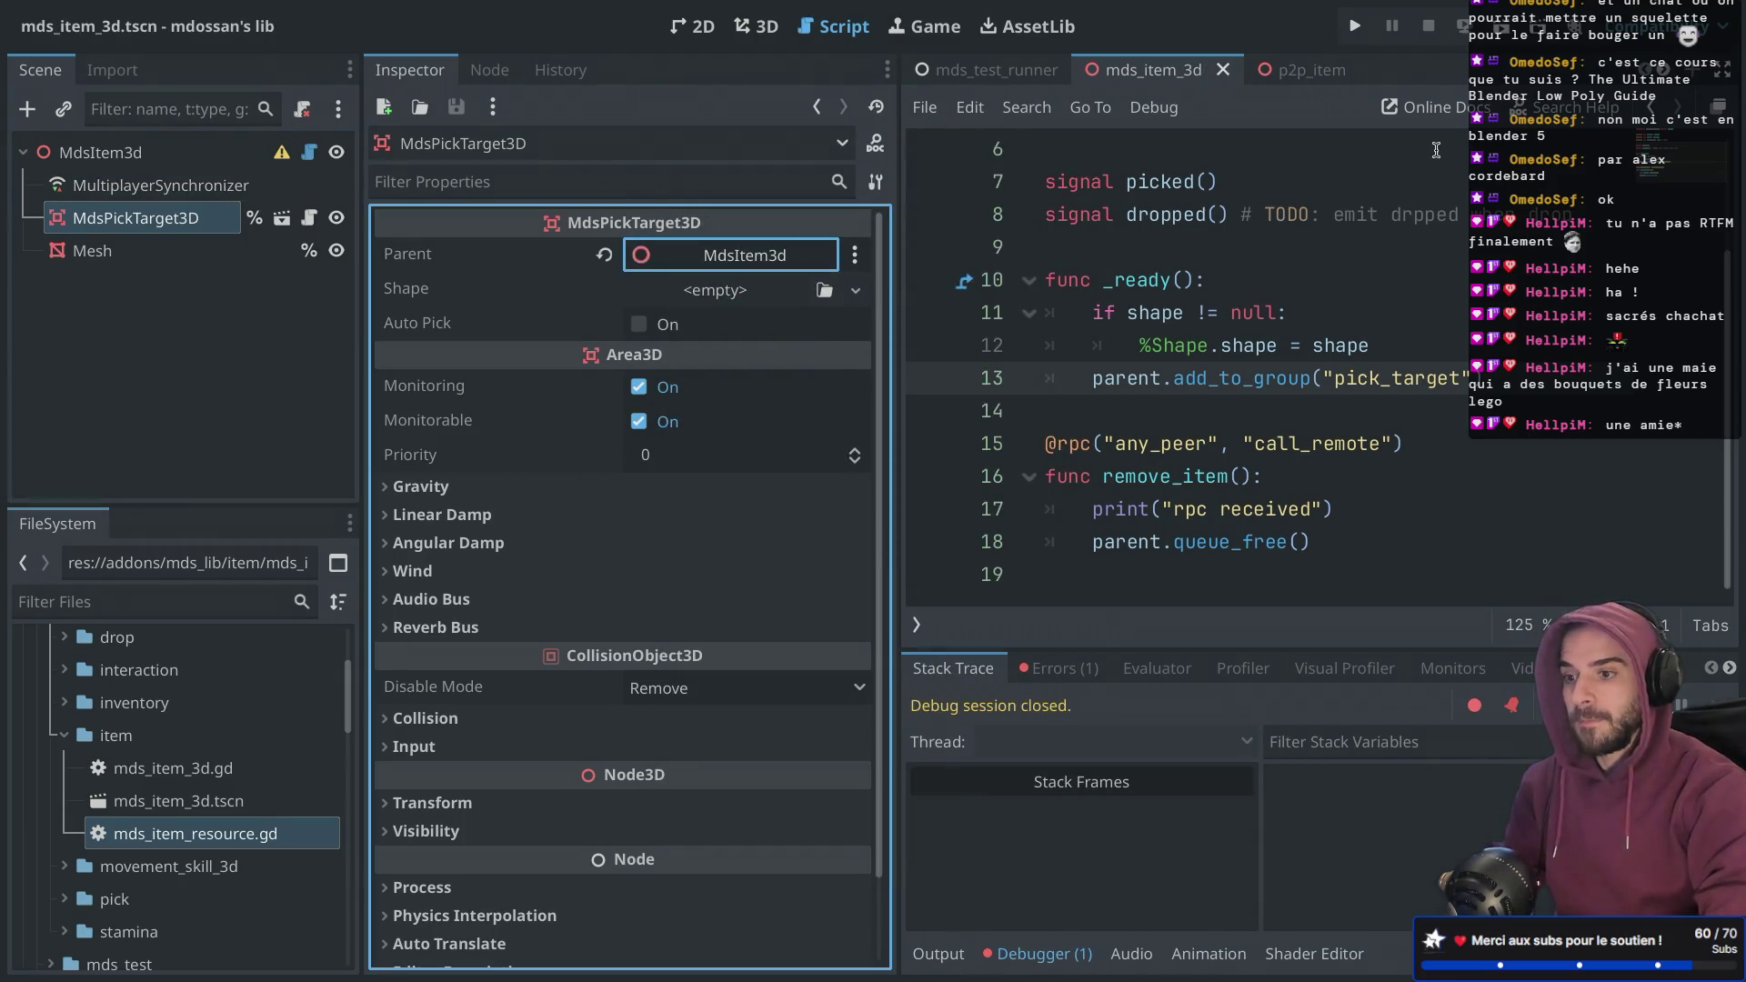
key("ctrl+shift+F11")
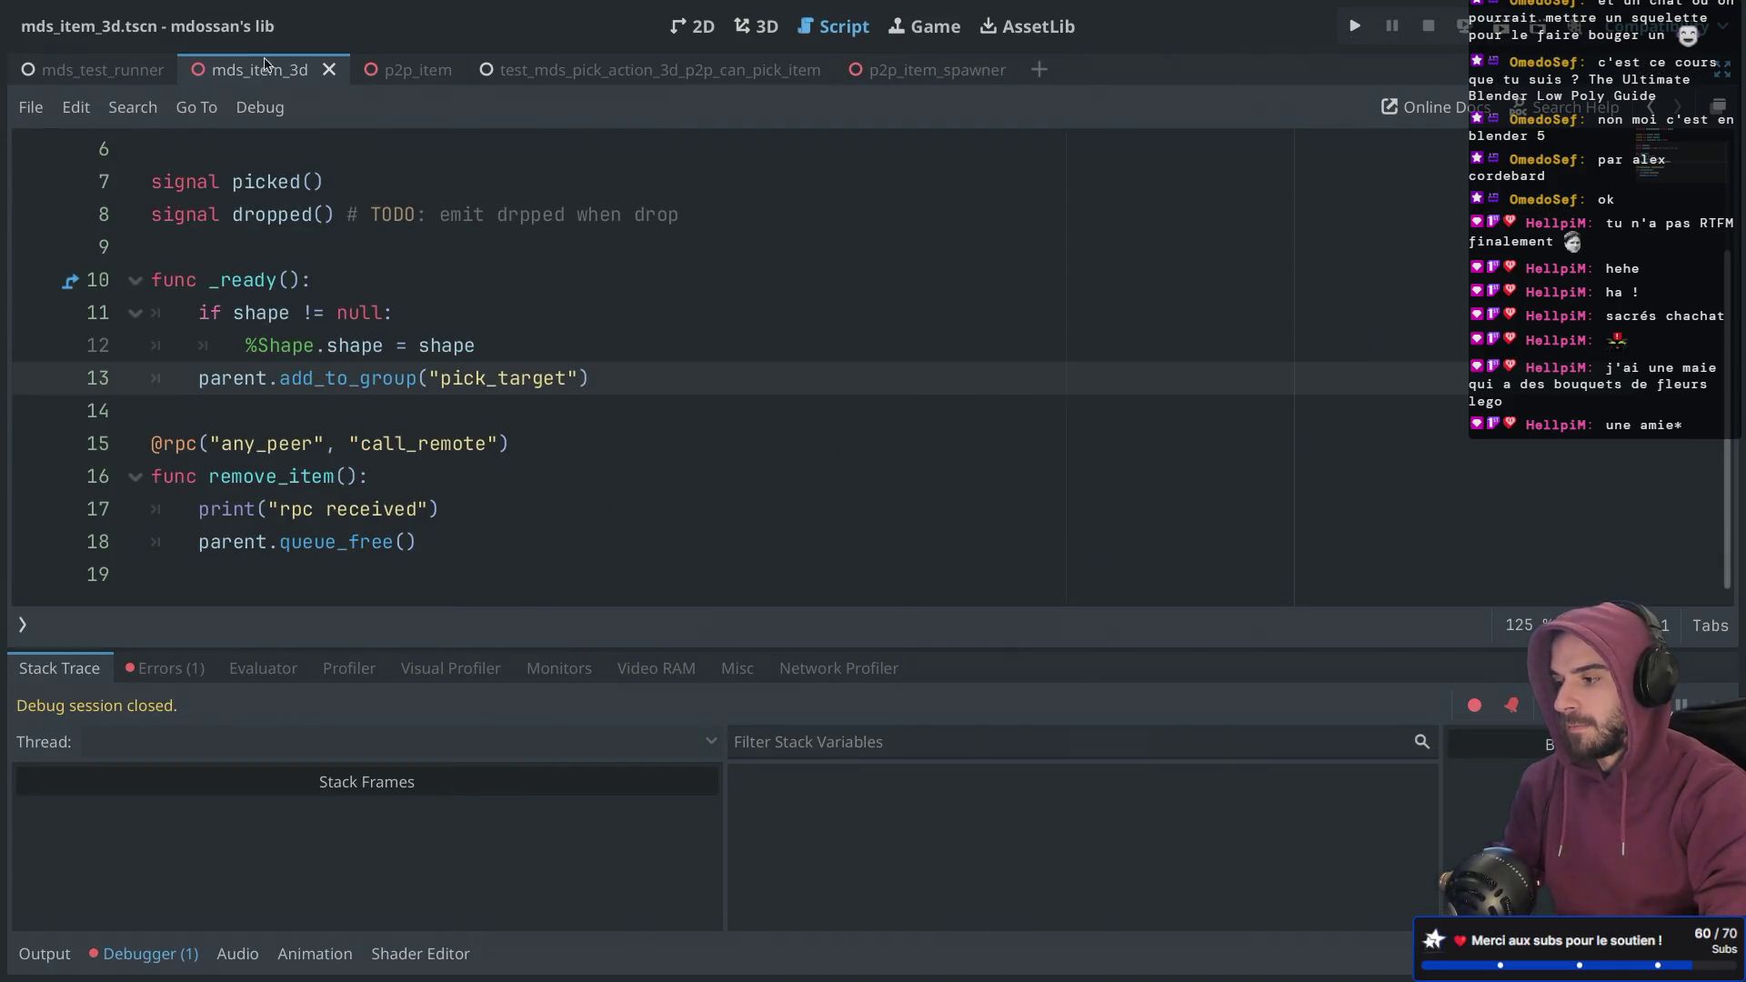
Step: Close the mds_item_3d and p2p_item scenes and rerun the pick-item test scene
left_click(329, 70)
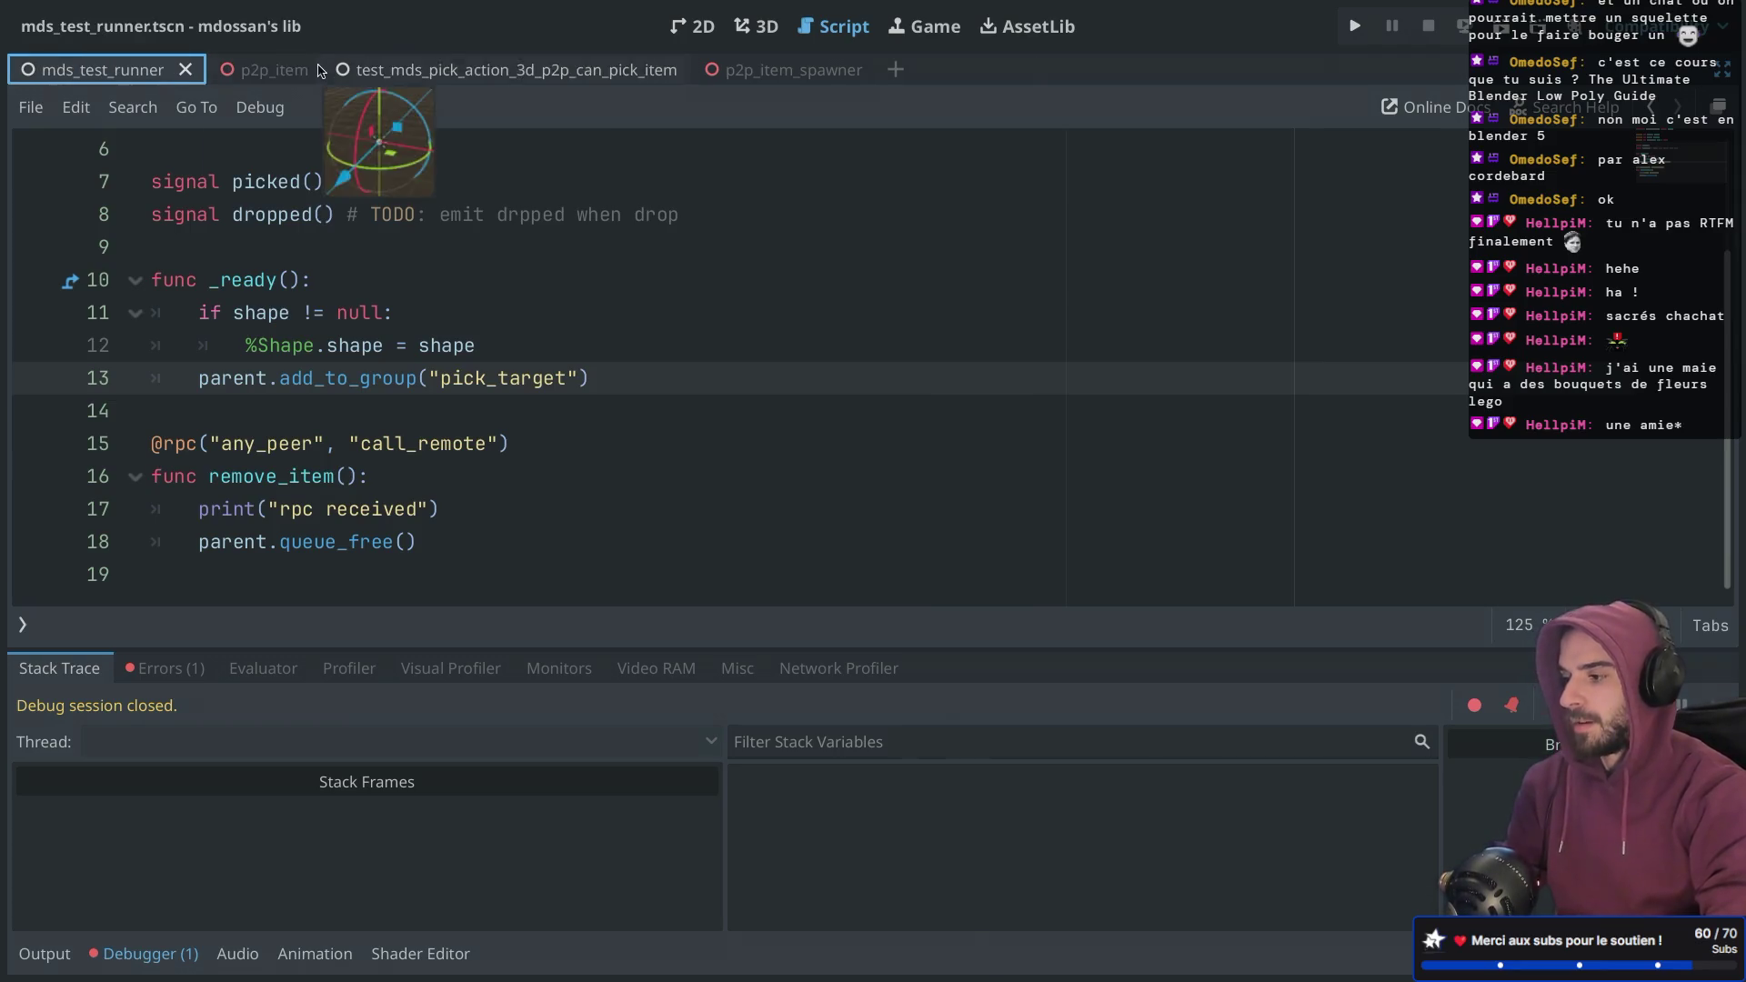
left_click(281, 71)
middle_click(279, 71)
left_click(278, 72)
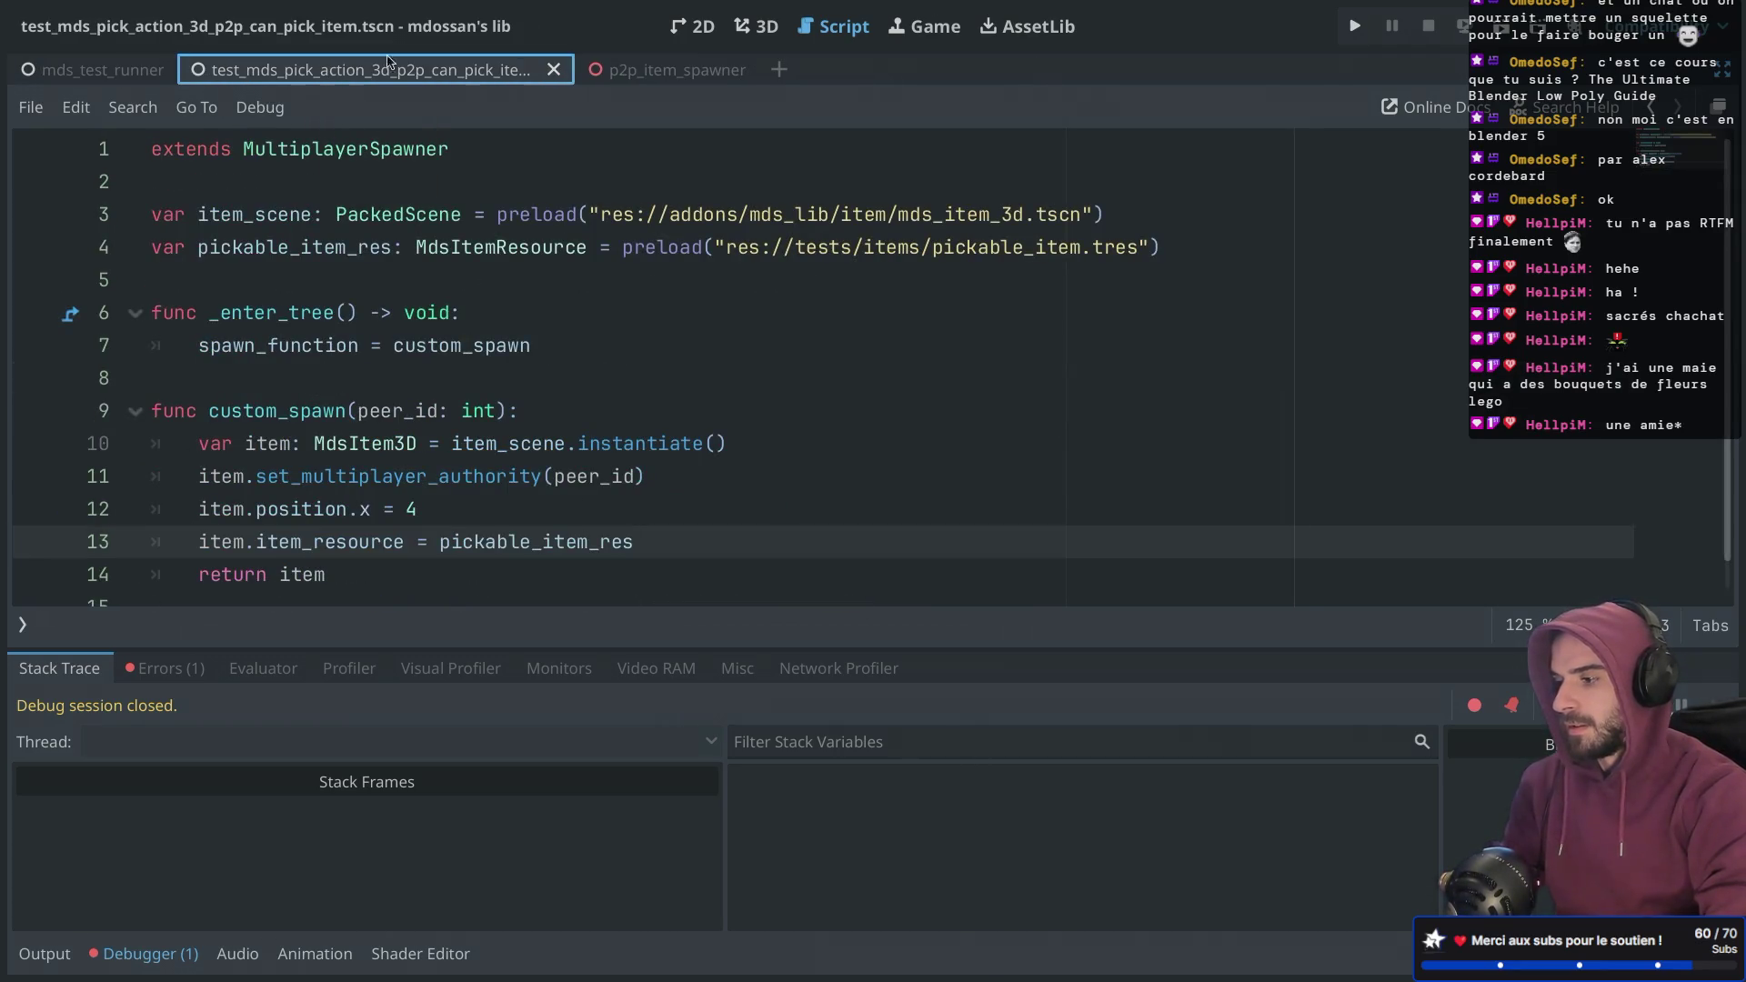
left_click(1501, 28)
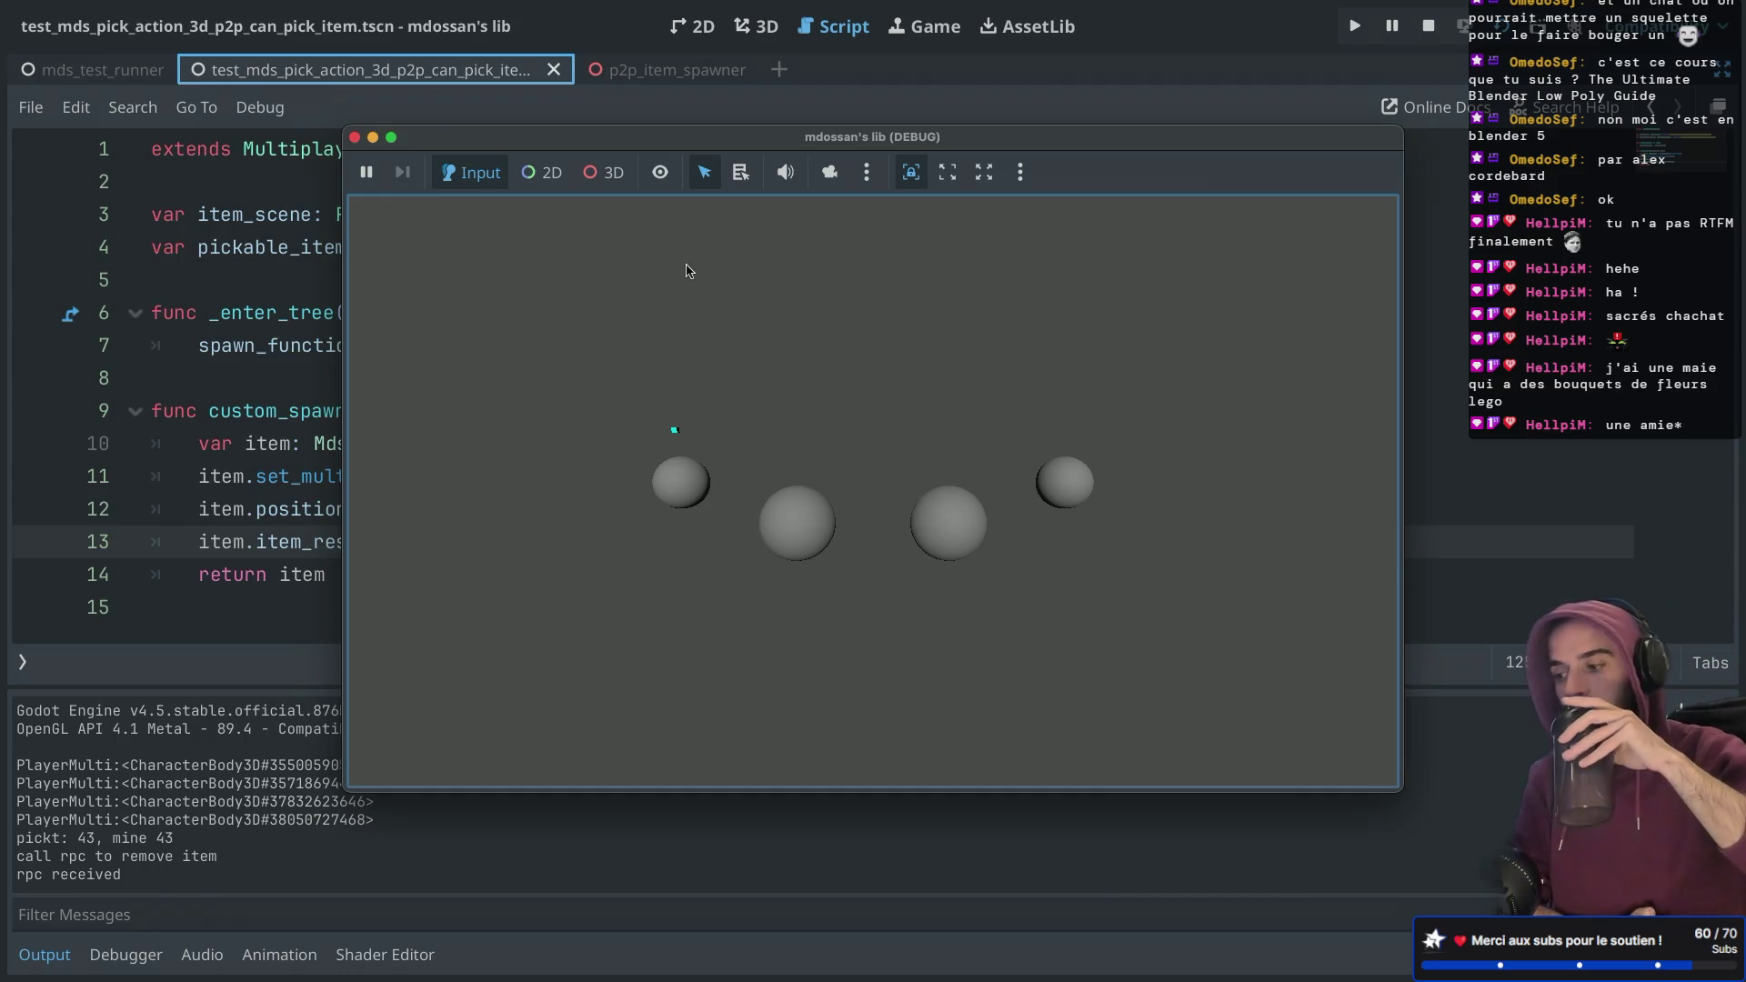
Step: Show the docks beside the running game and expand PeerB's MdsWebRTC in the Remote scene tree
left_click(728, 111)
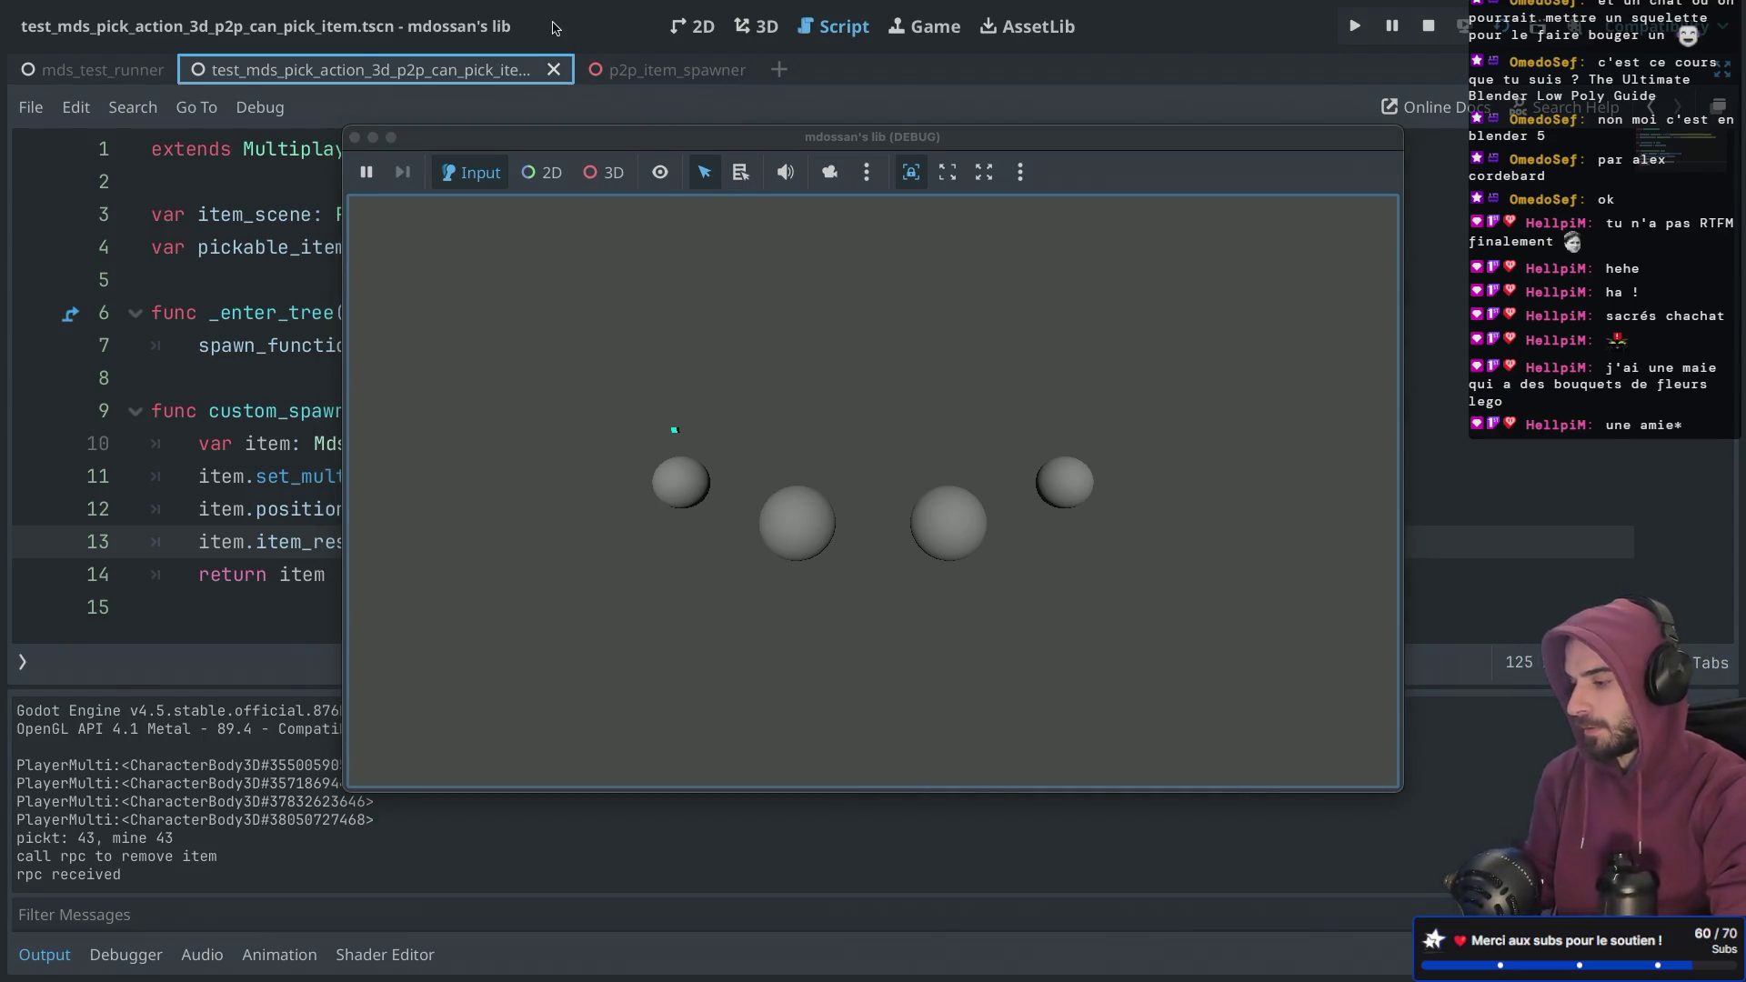
key("super+ctrl+d")
left_click_drag(421, 139, 855, 149)
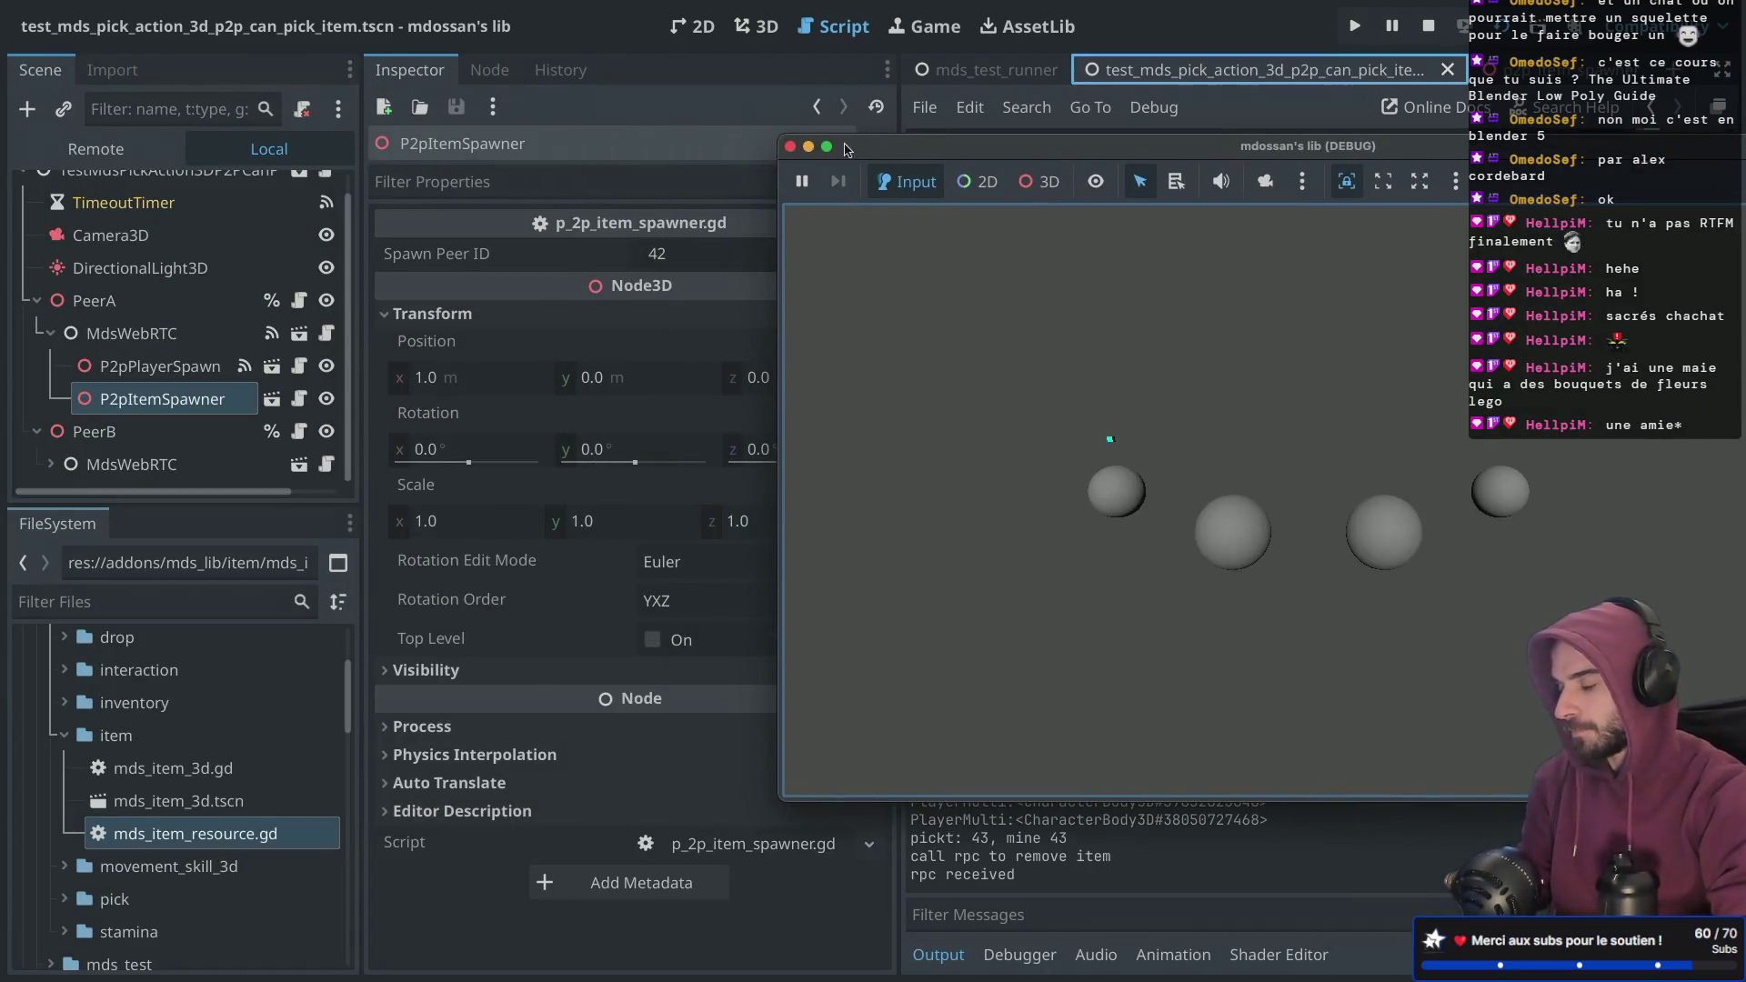
left_click(95, 148)
left_click(39, 225)
left_click(50, 388)
left_click(82, 424)
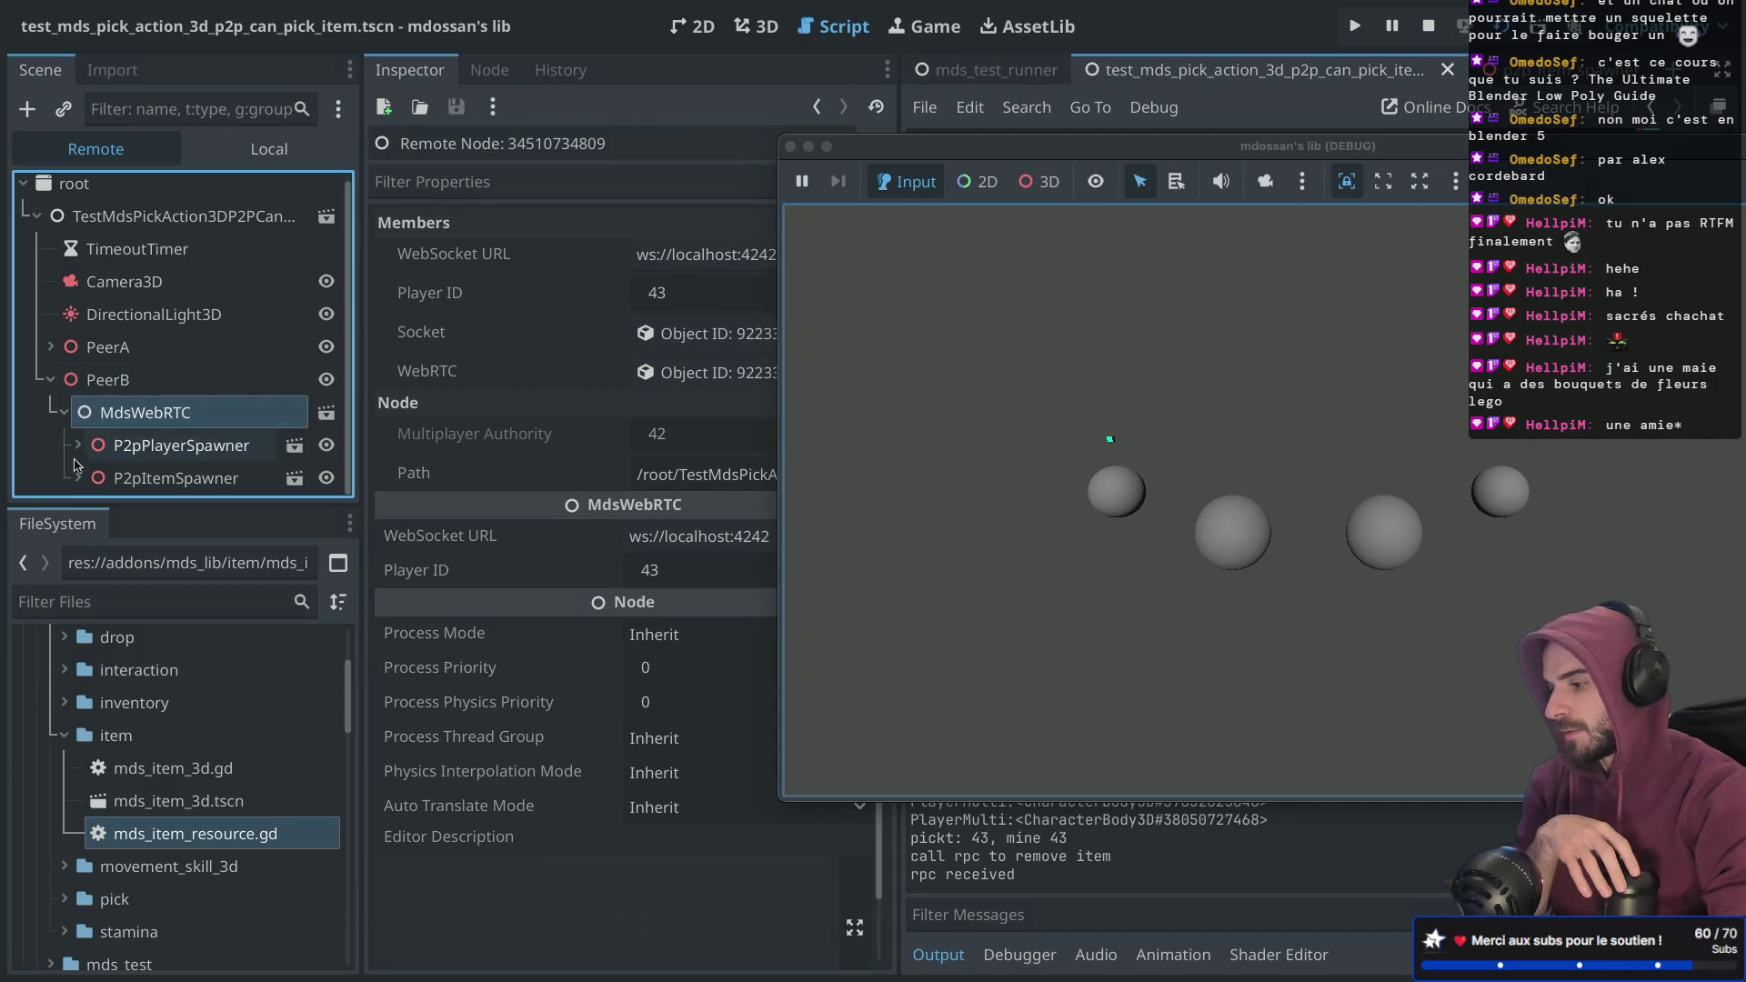
Step: Inspect PlayerMulti2's MdsInventory MdsItem3d for pickable_item.tres, then stop the game
left_click(77, 445)
scroll(82, 459, "down", 1)
left_click(91, 445)
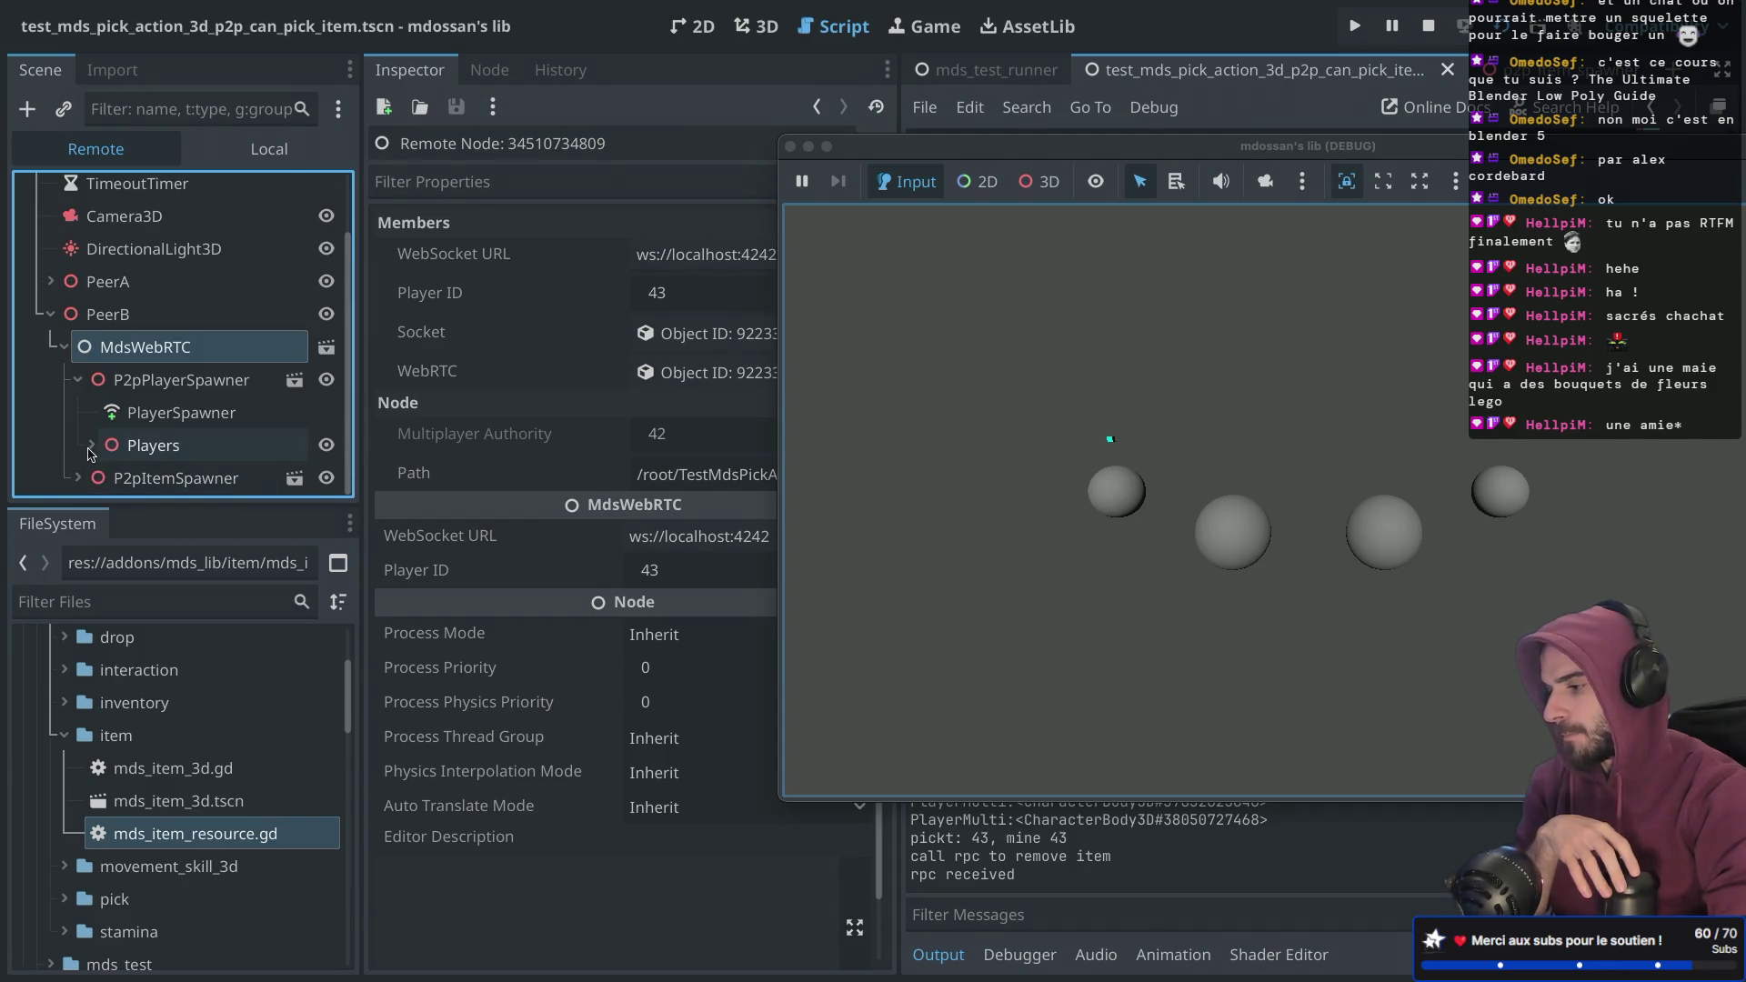
scroll(88, 453, "down", 1)
left_click(159, 446)
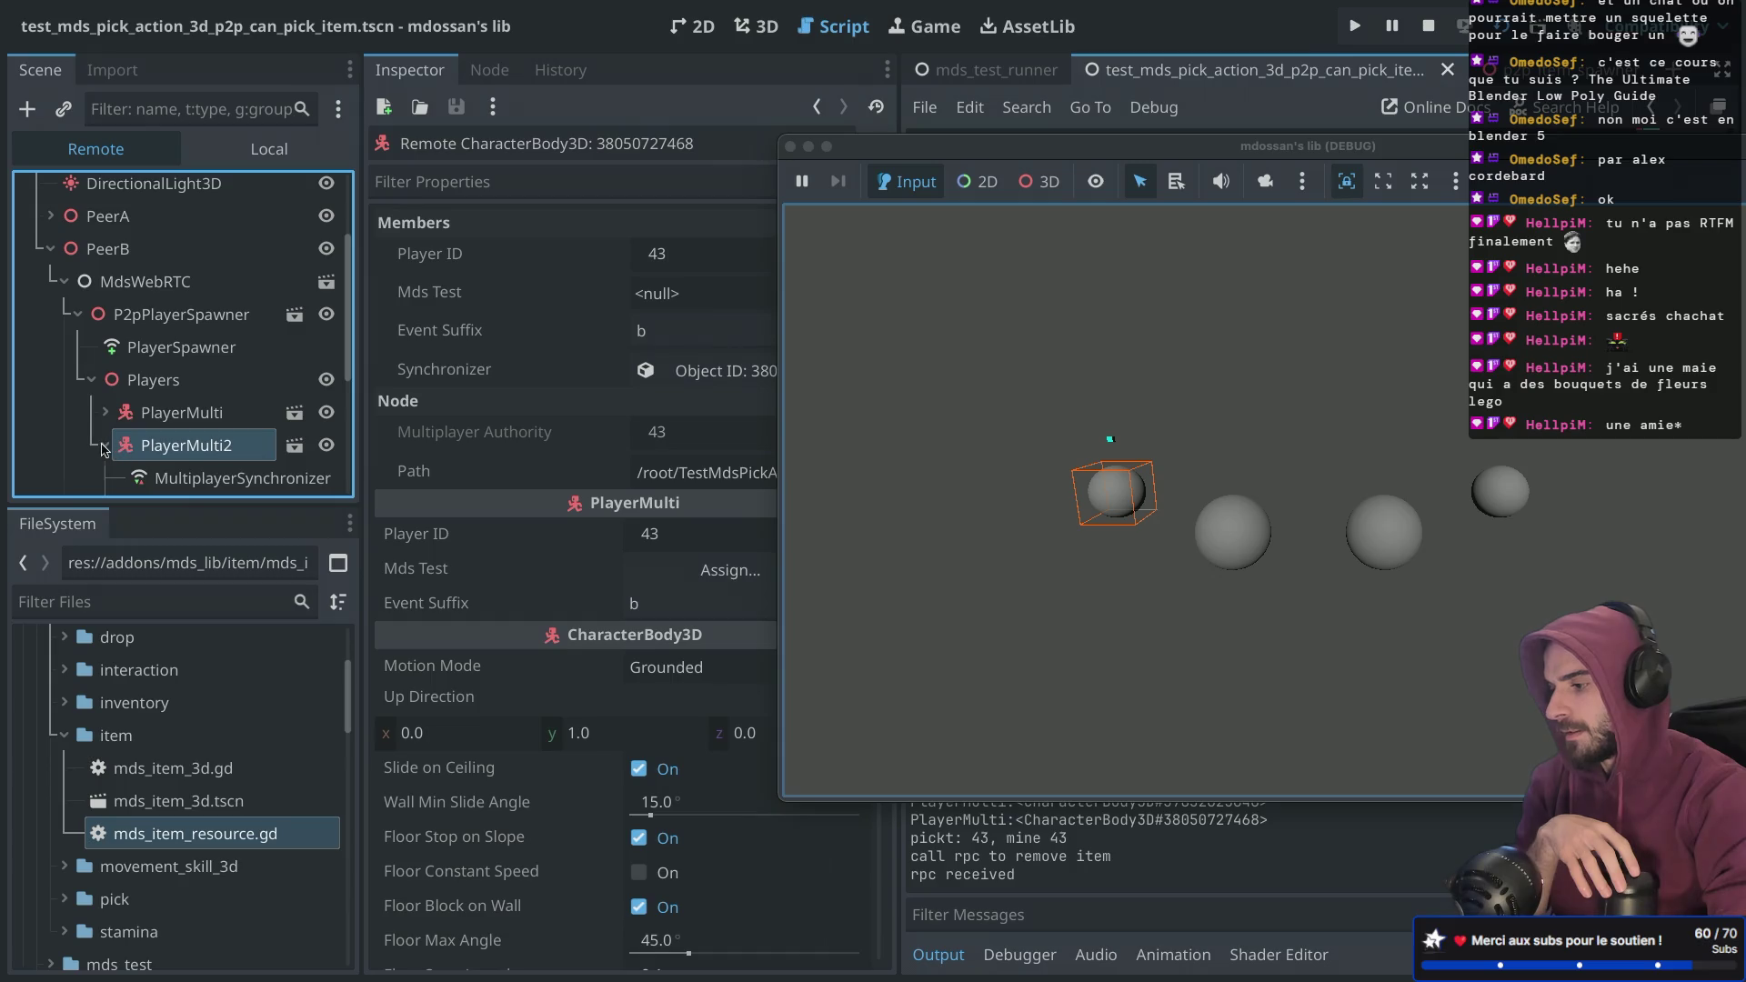
scroll(161, 381, "down", 3)
left_click(118, 412)
left_click(214, 444)
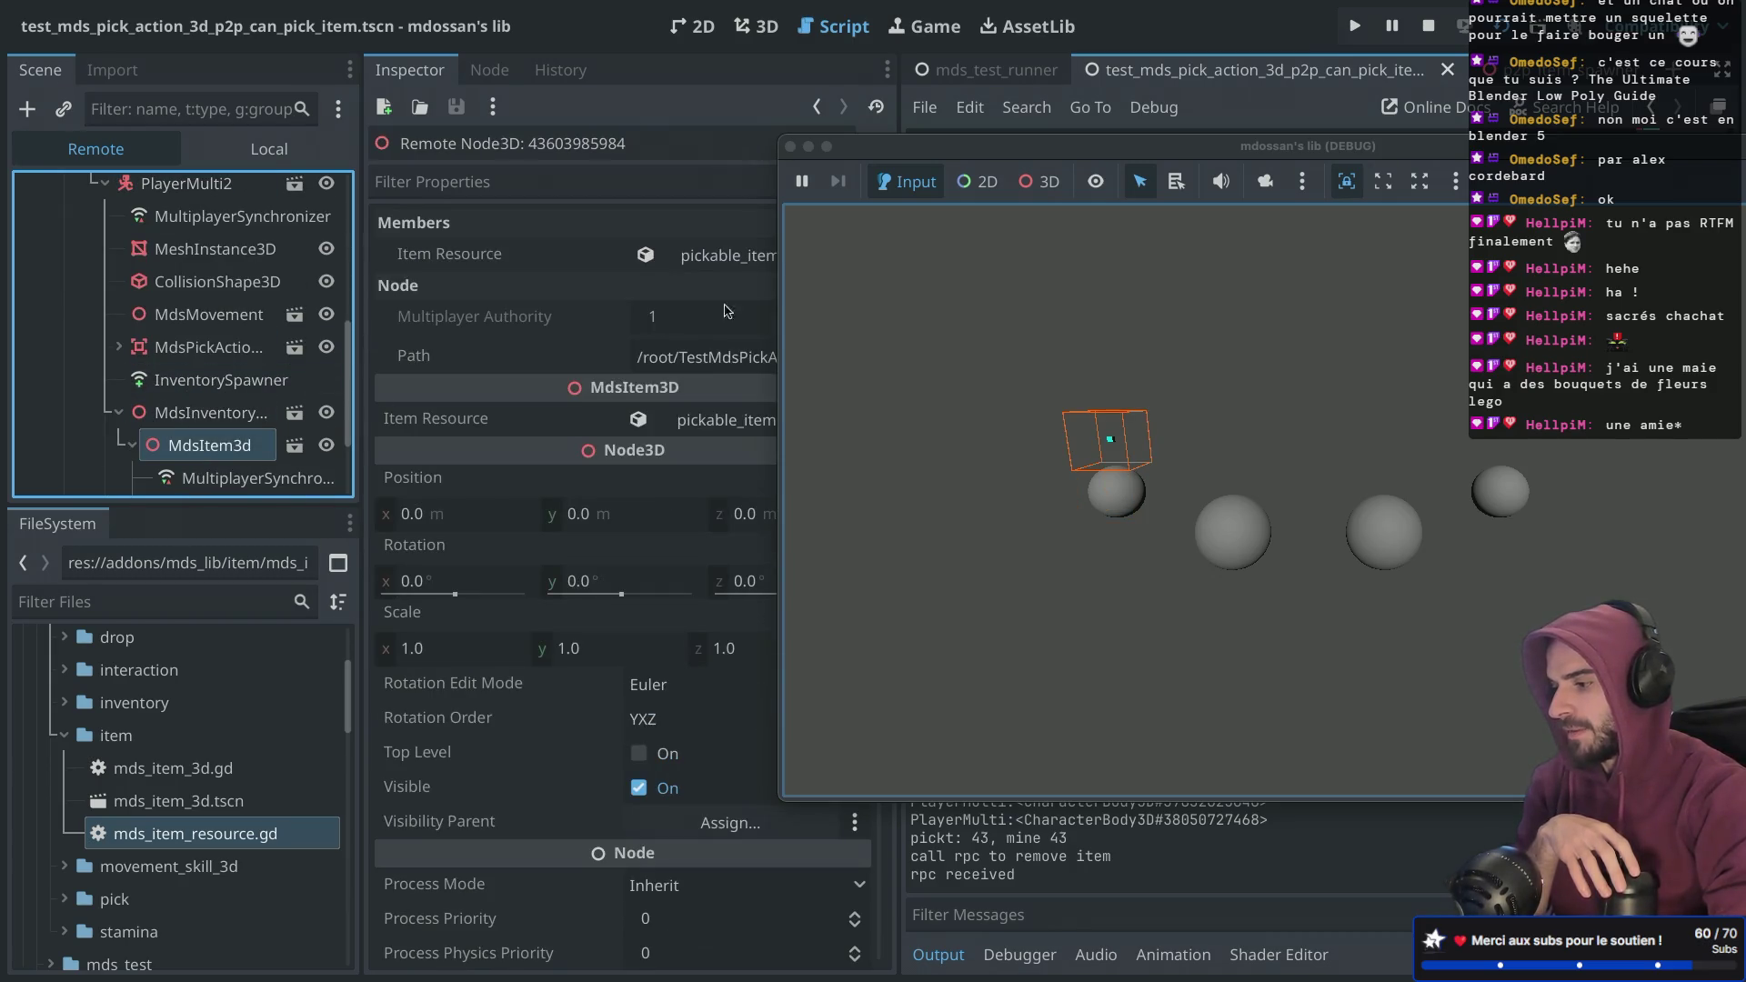
left_click_drag(962, 153, 1221, 208)
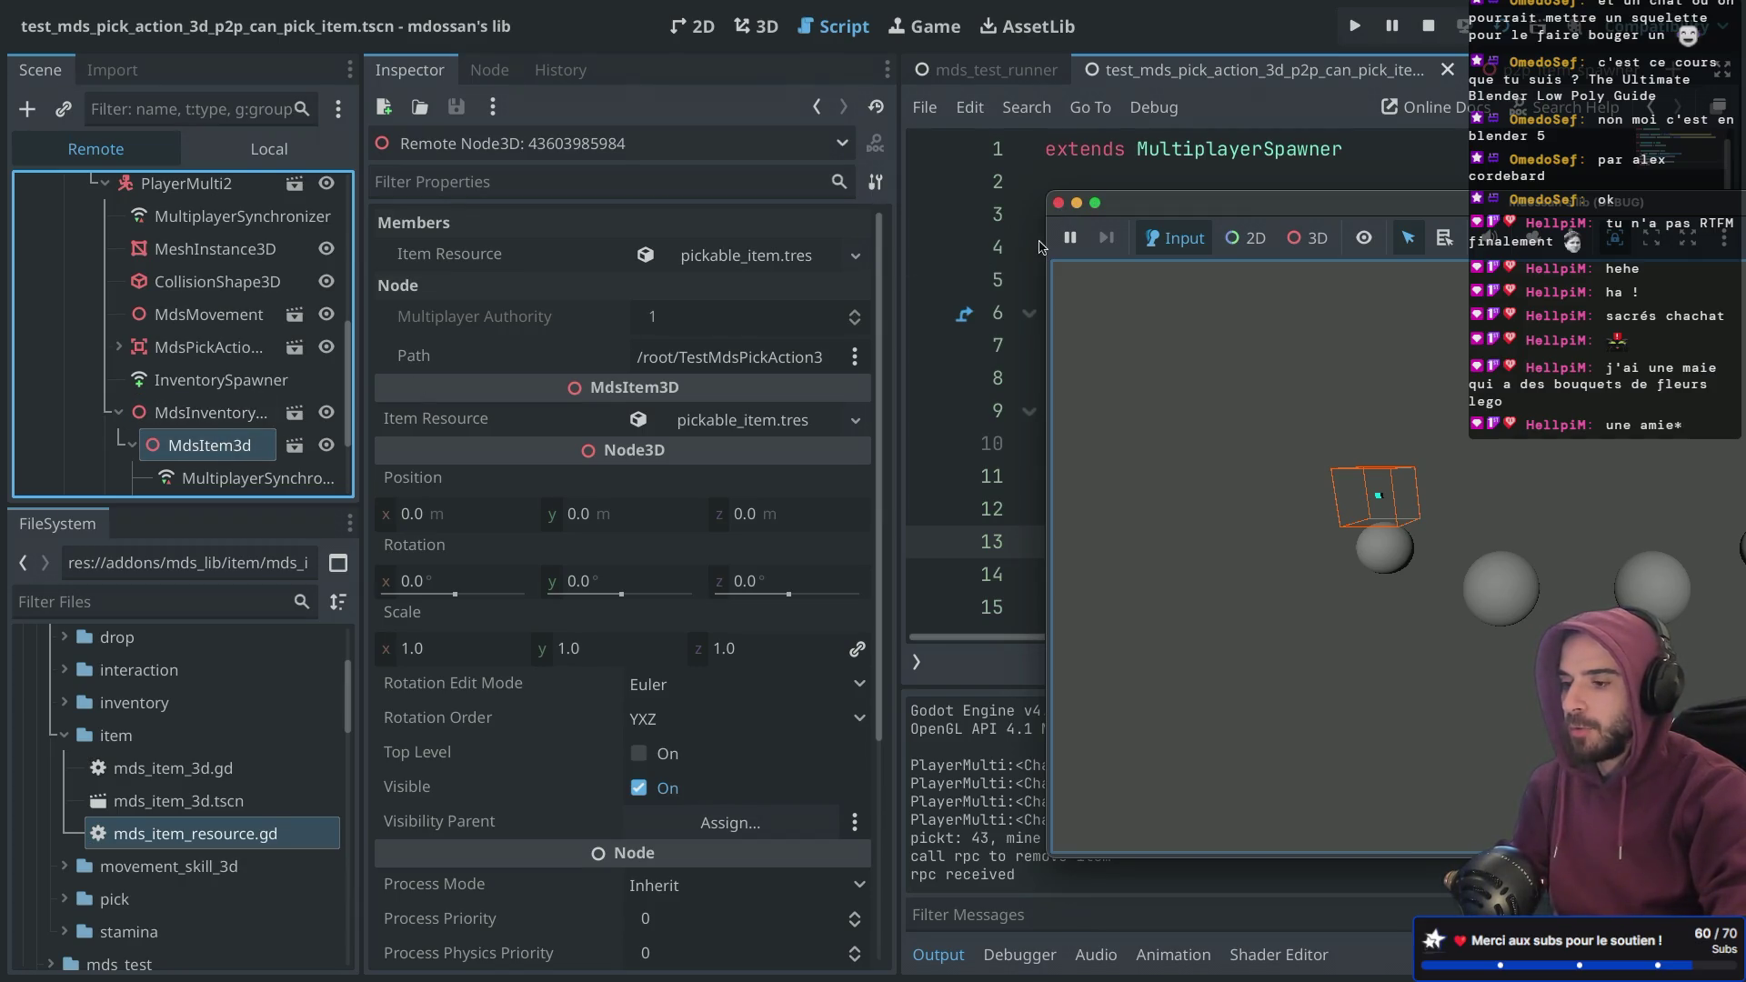
left_click(1057, 203)
Step: Open mds_item_3d.tscn's root script full-width and jump to the MdsItemResource class definition
key("ctrl+super+d")
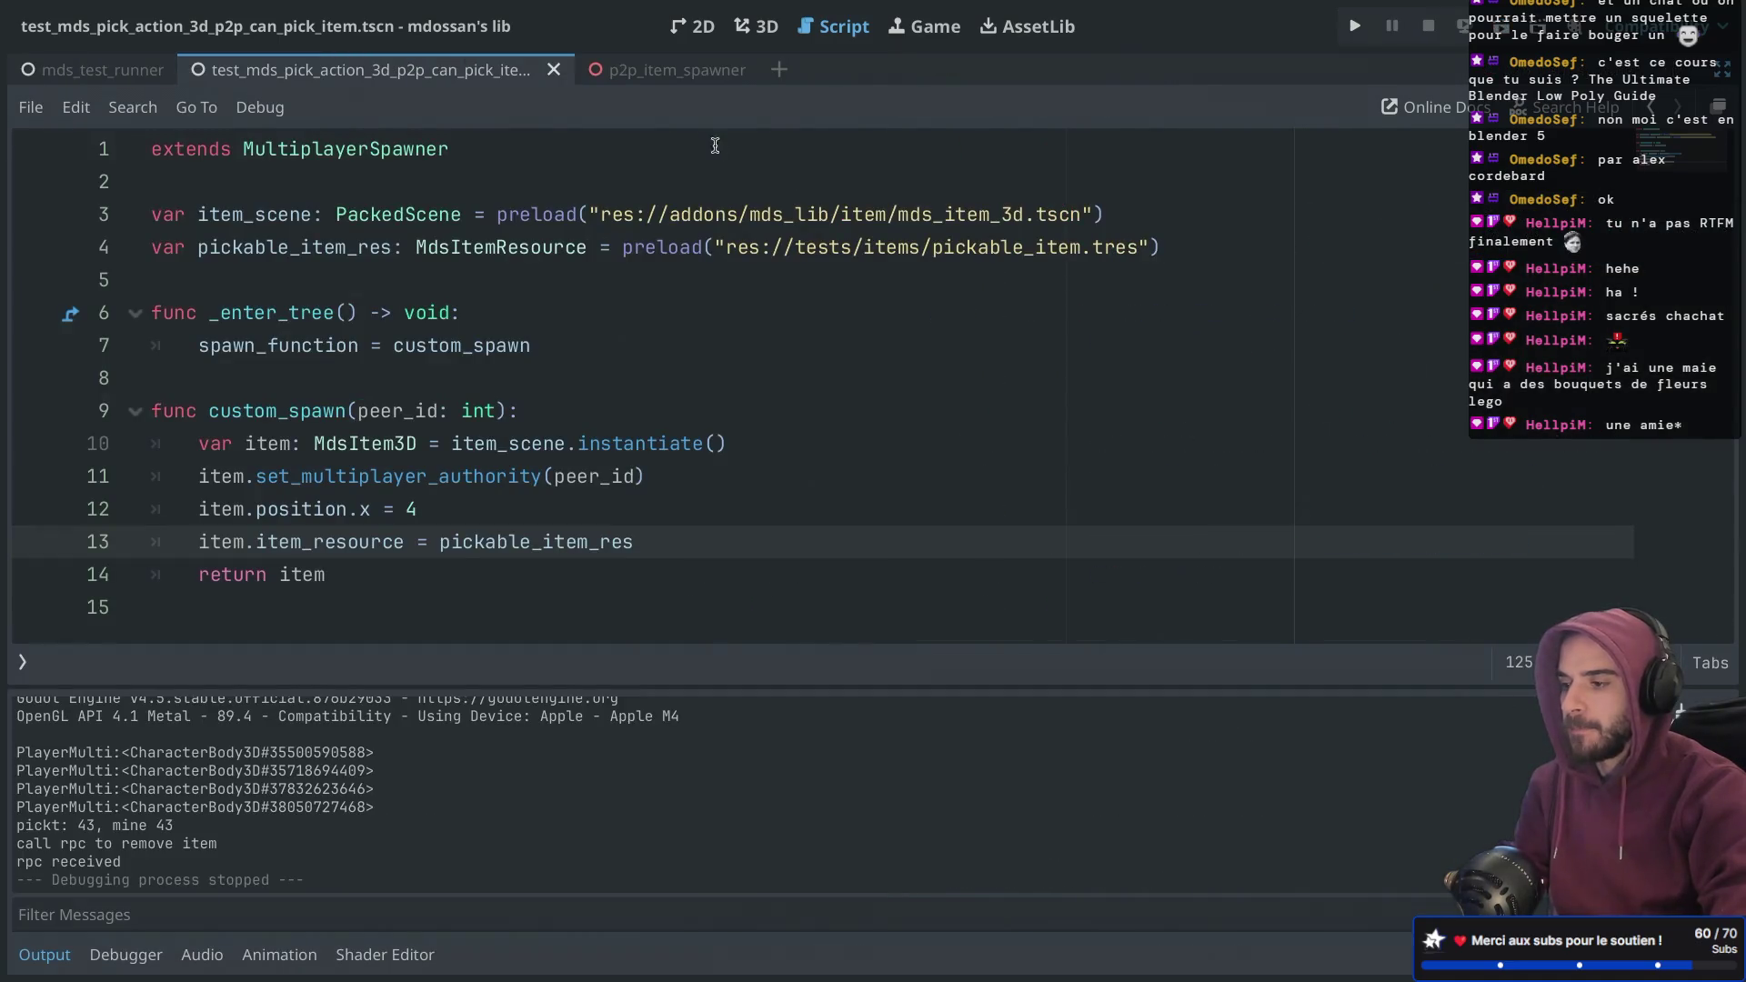
left_click(656, 80)
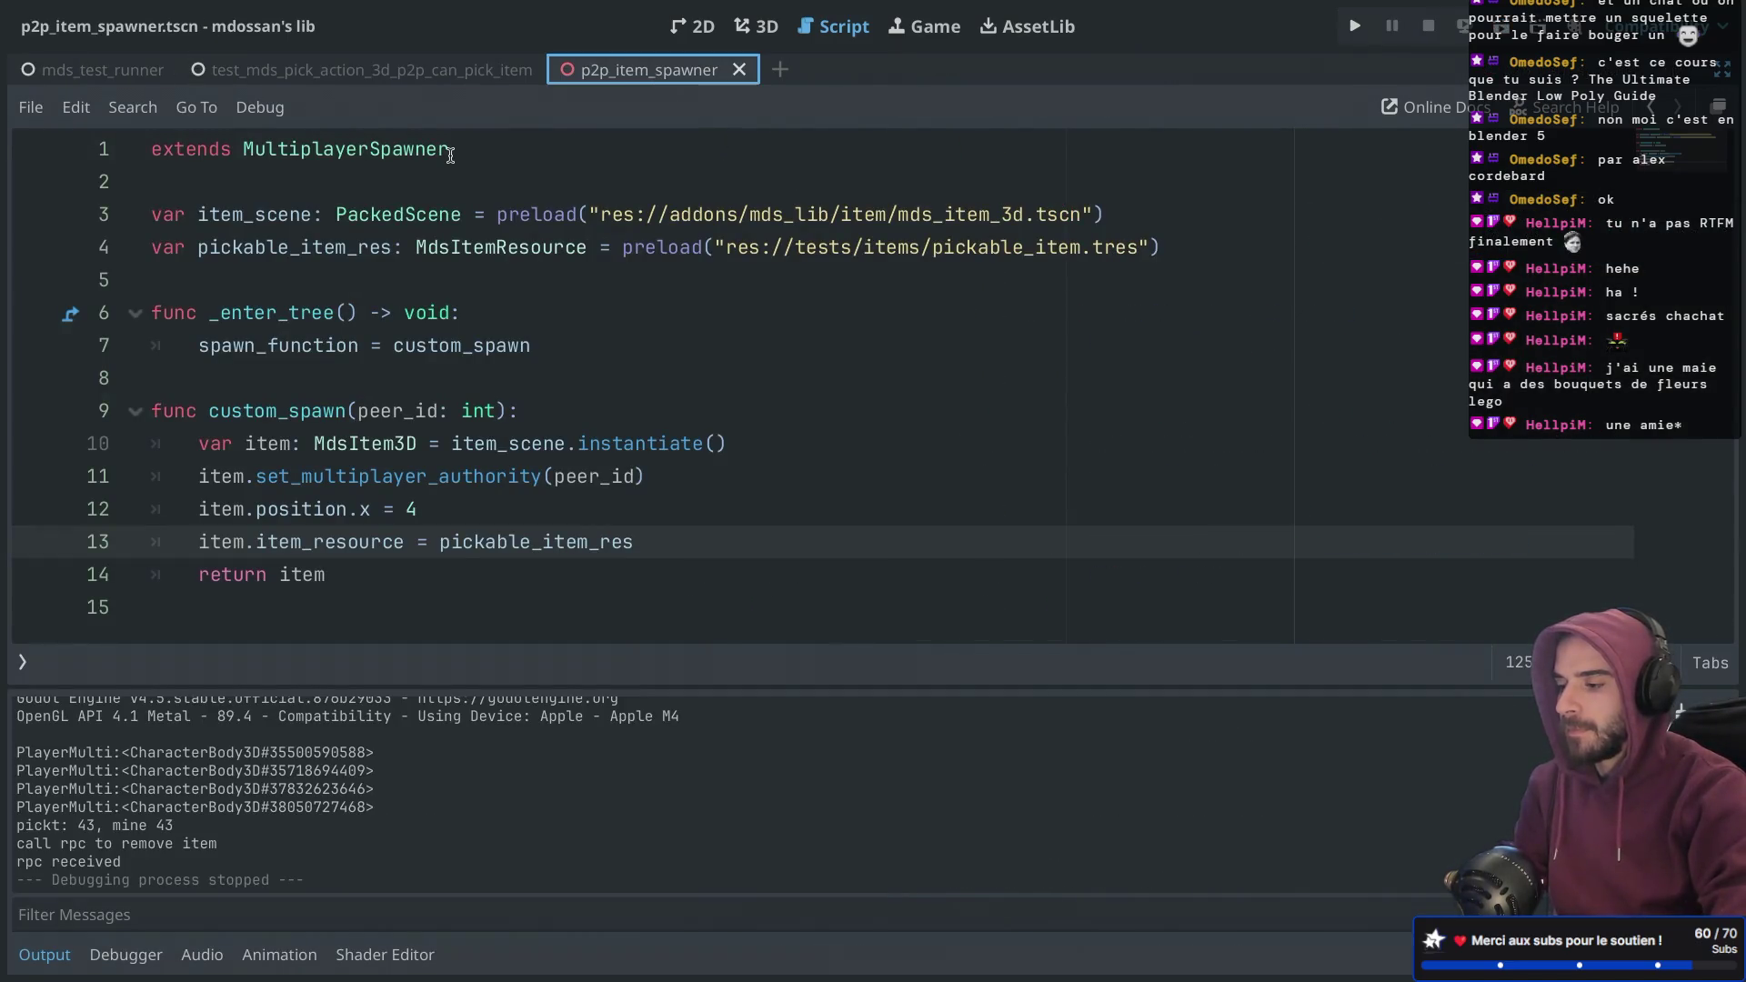
key("ctrl+super+d")
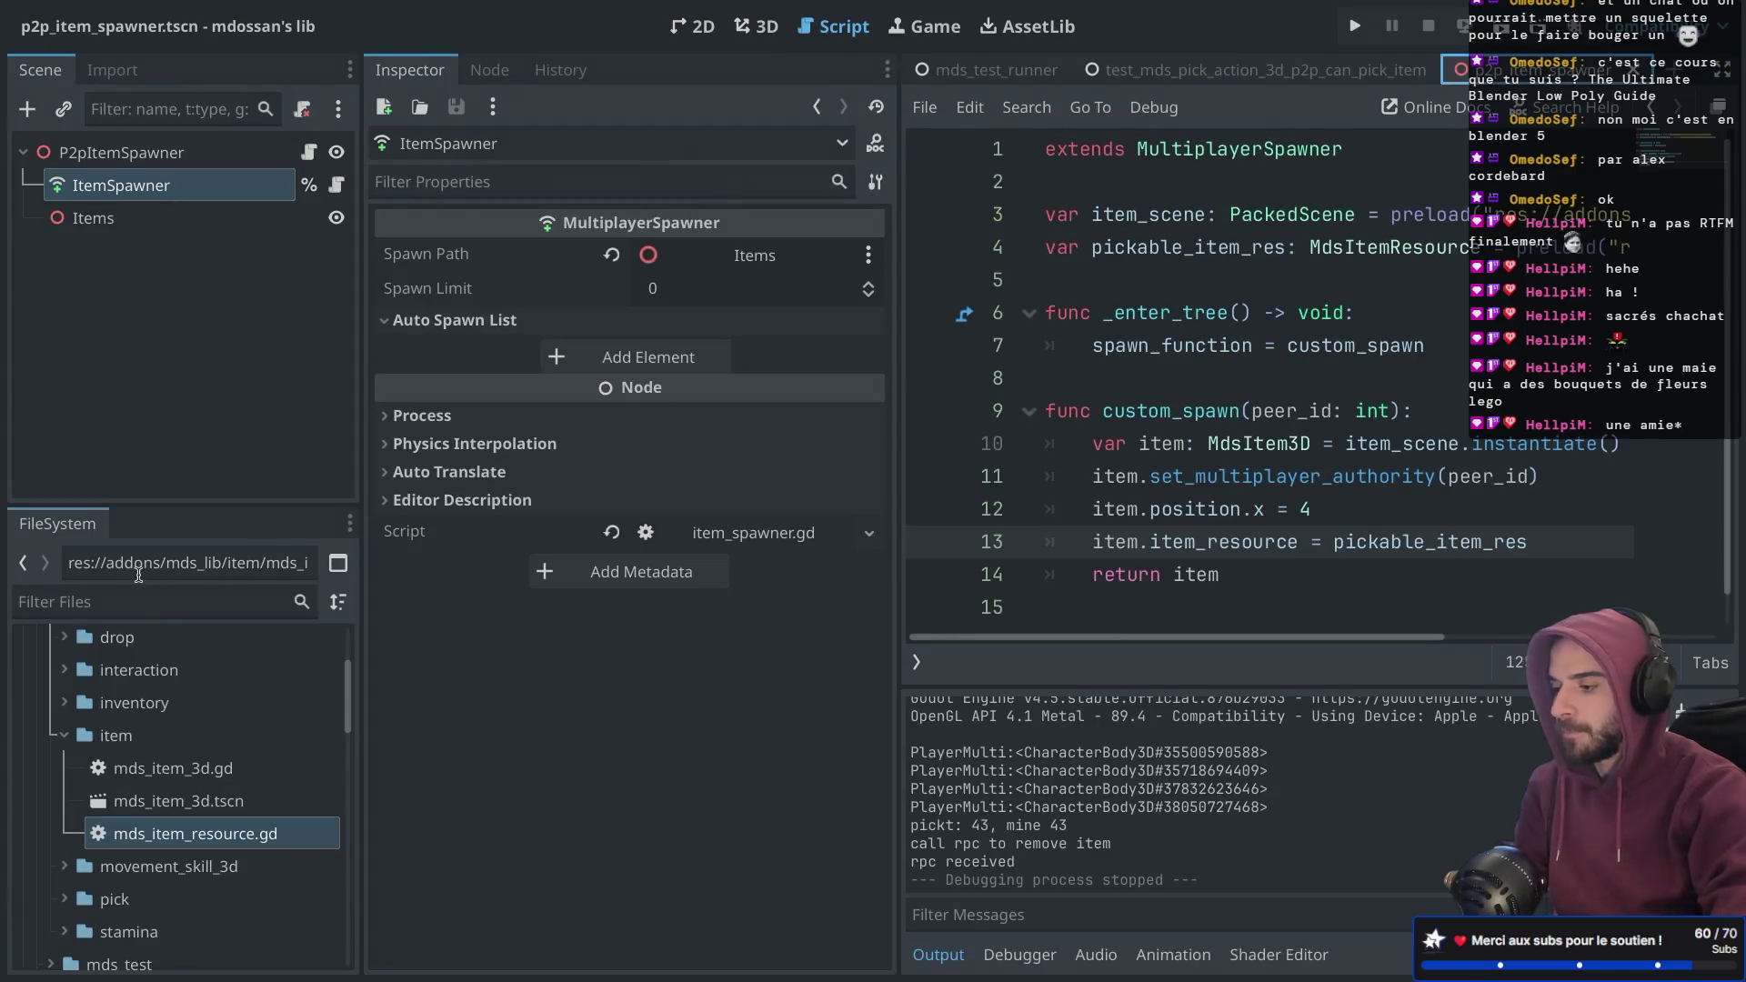
double_click(179, 801)
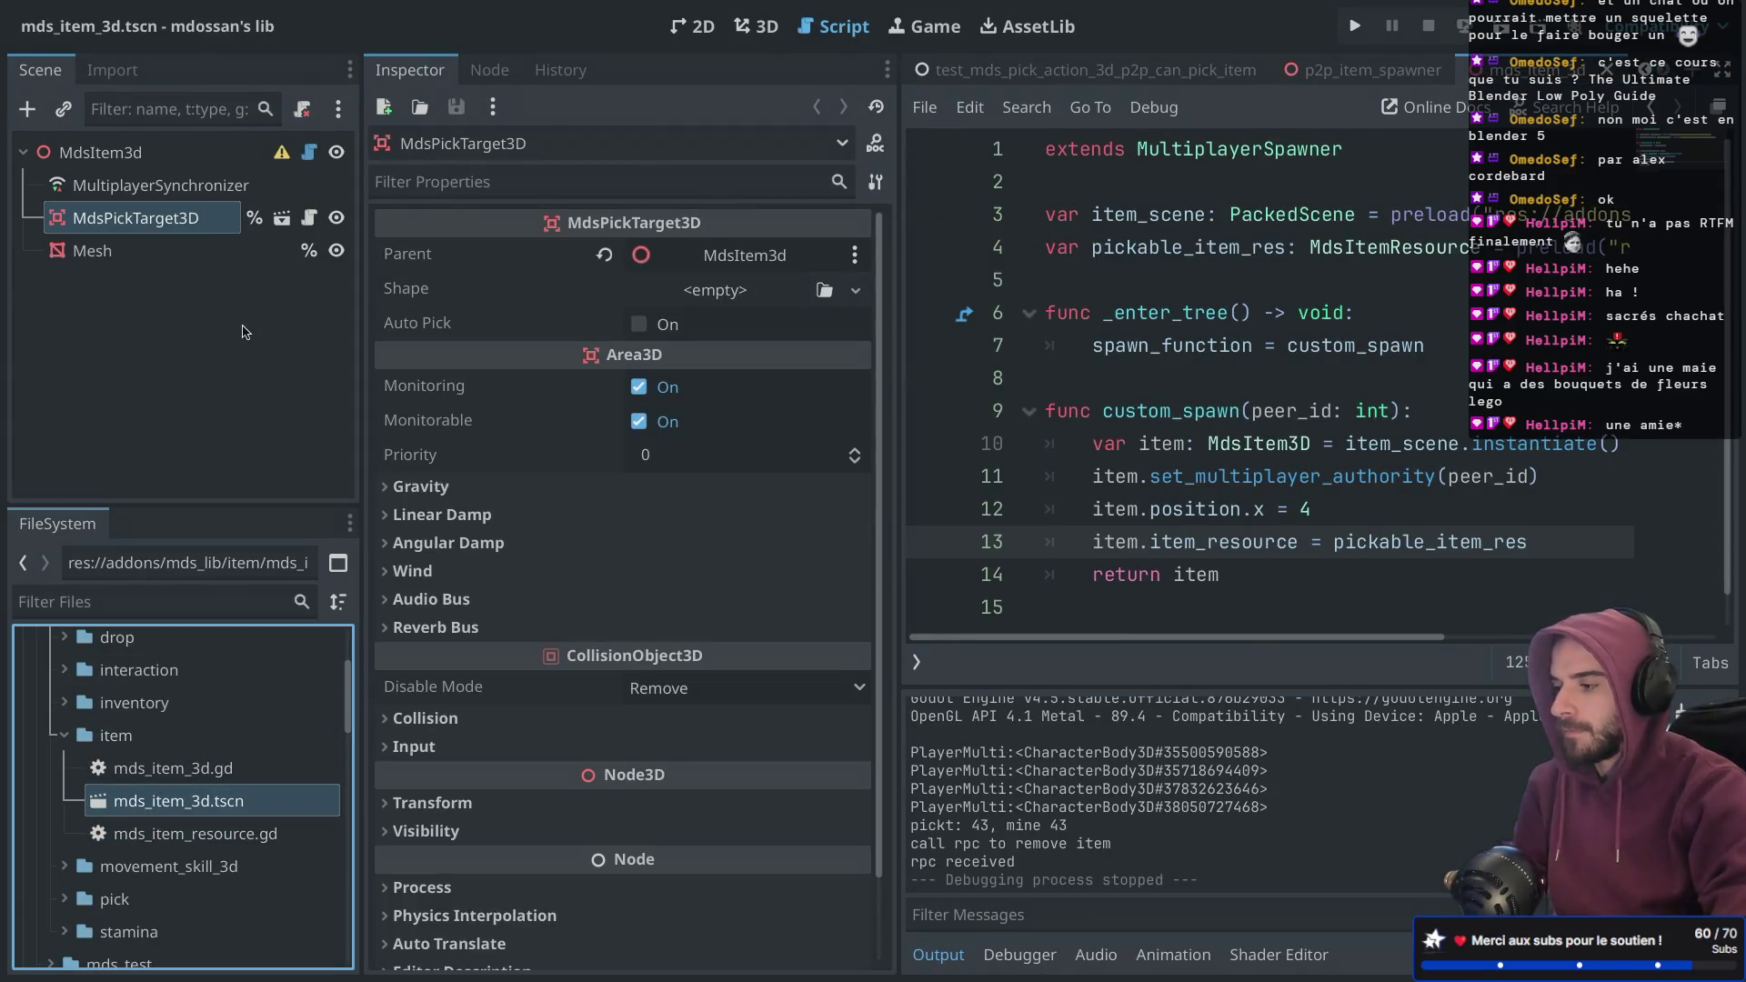
left_click(143, 153)
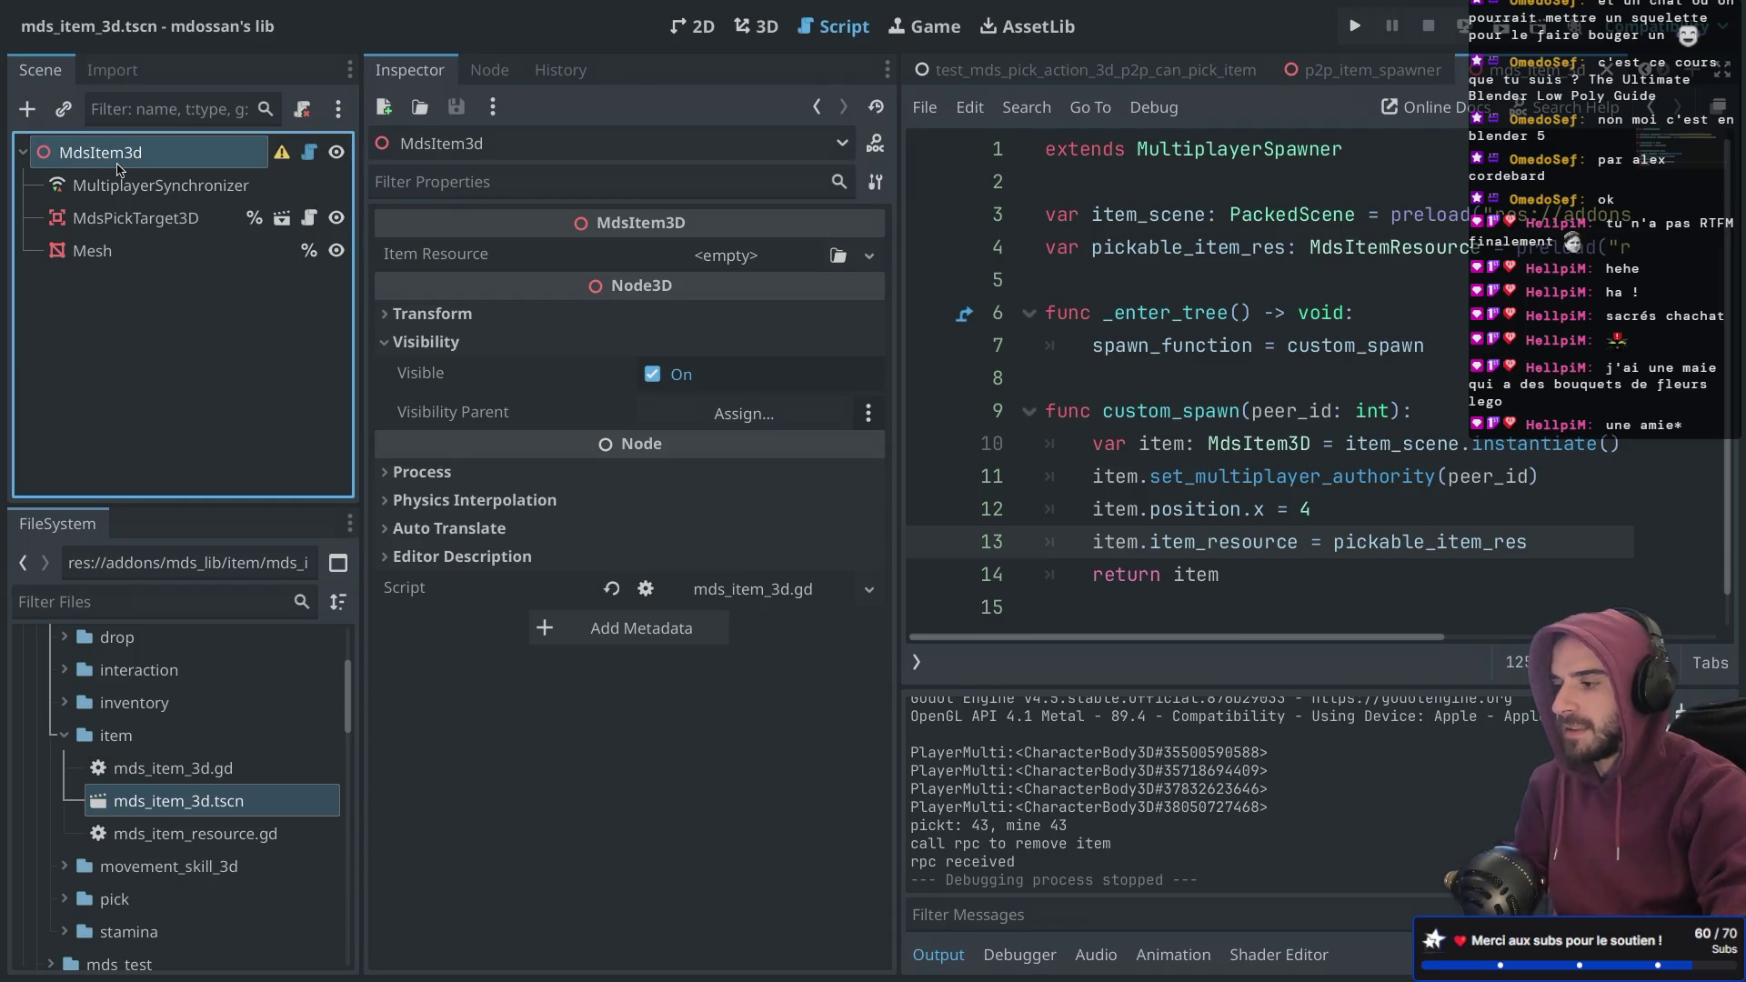
left_click(309, 152)
key("ctrl+super+d")
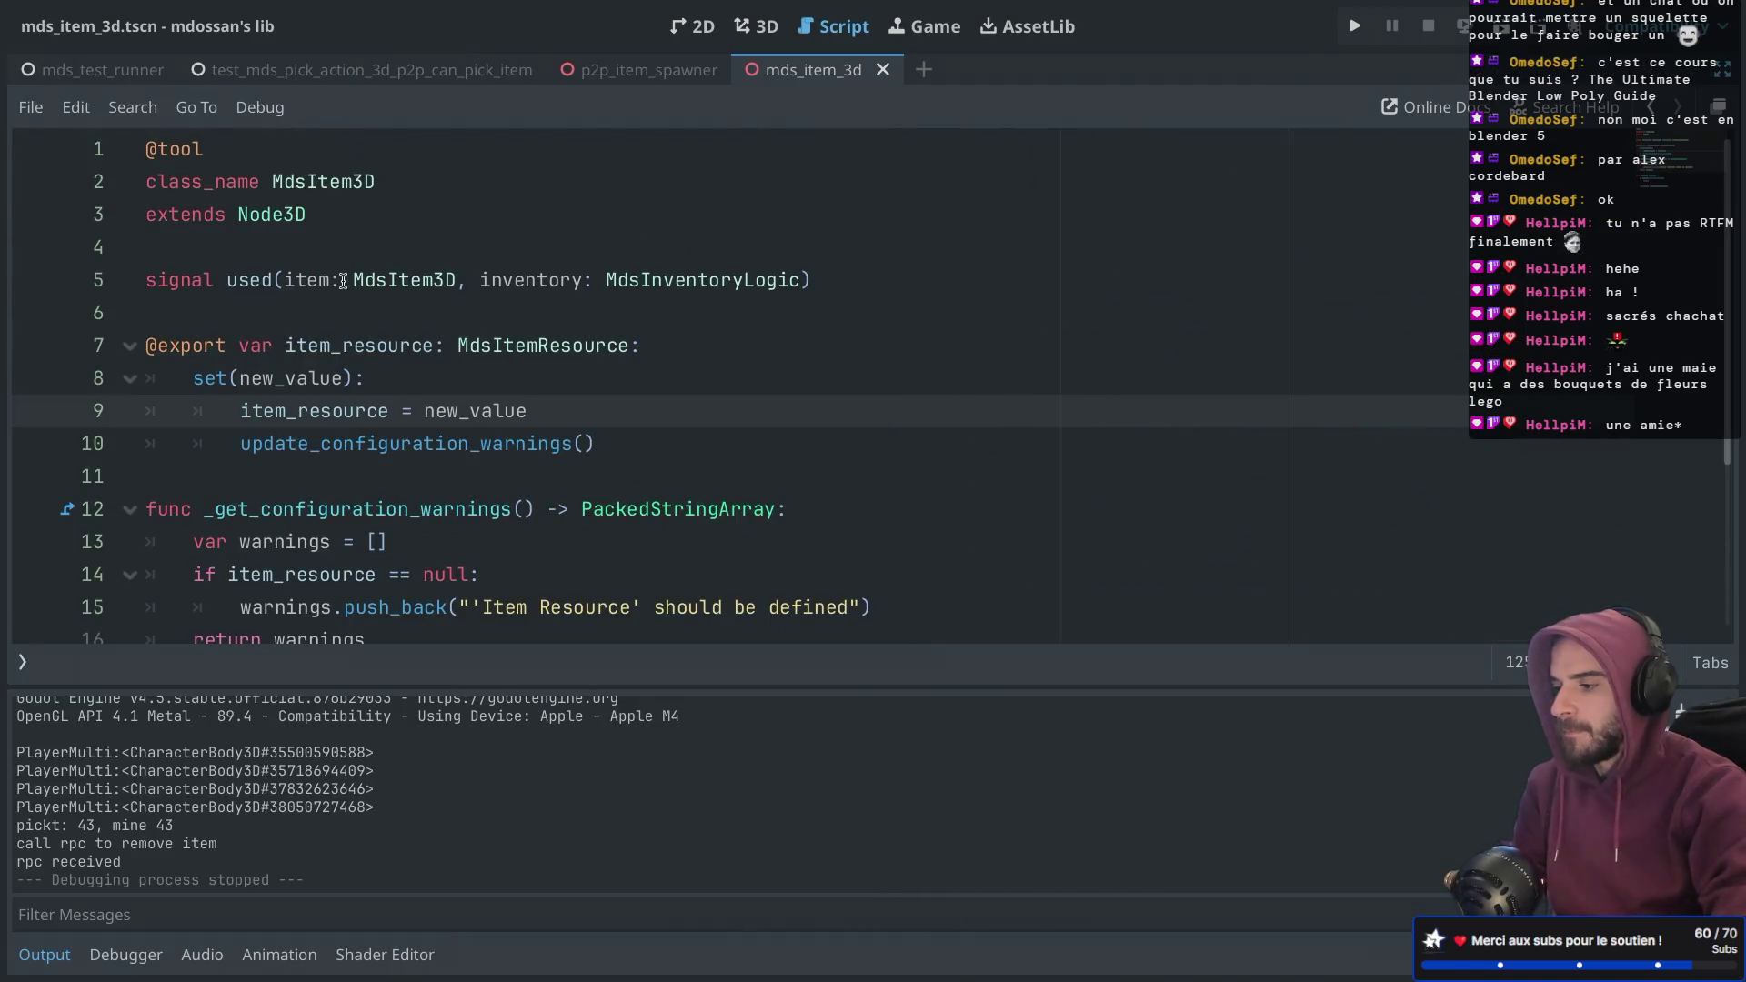
key("ctrl+super+d")
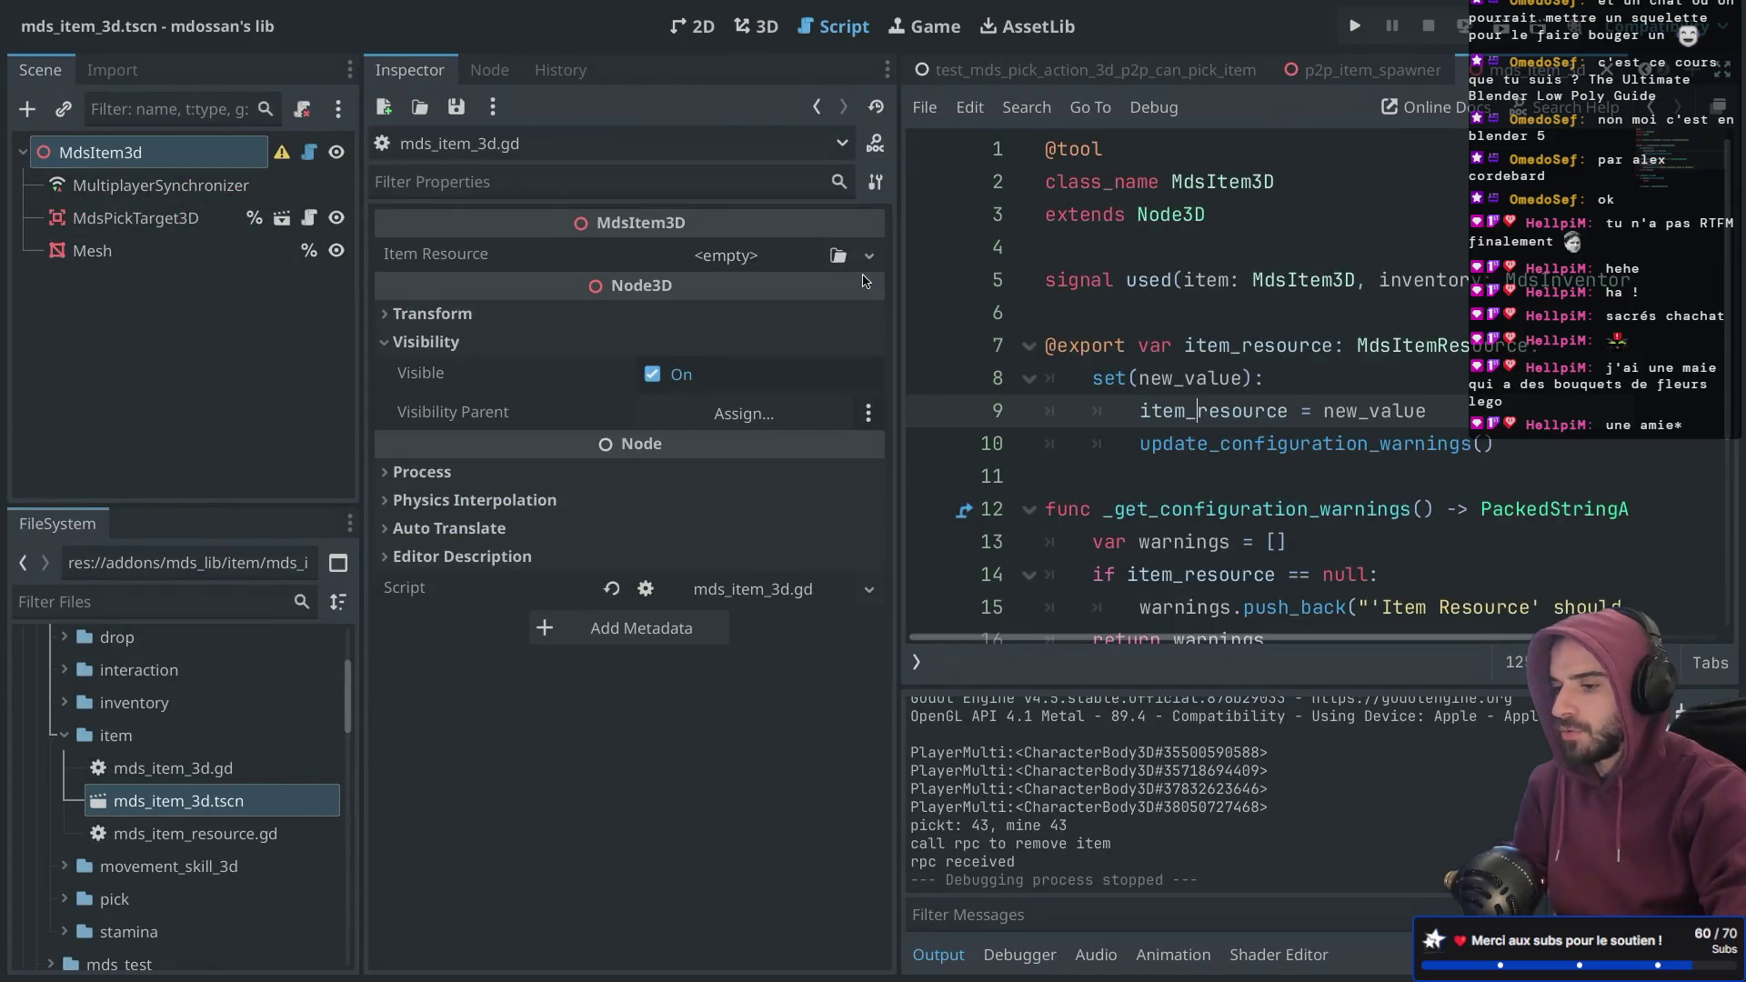
key("ctrl+super+d")
left_click(561, 350, "ctrl")
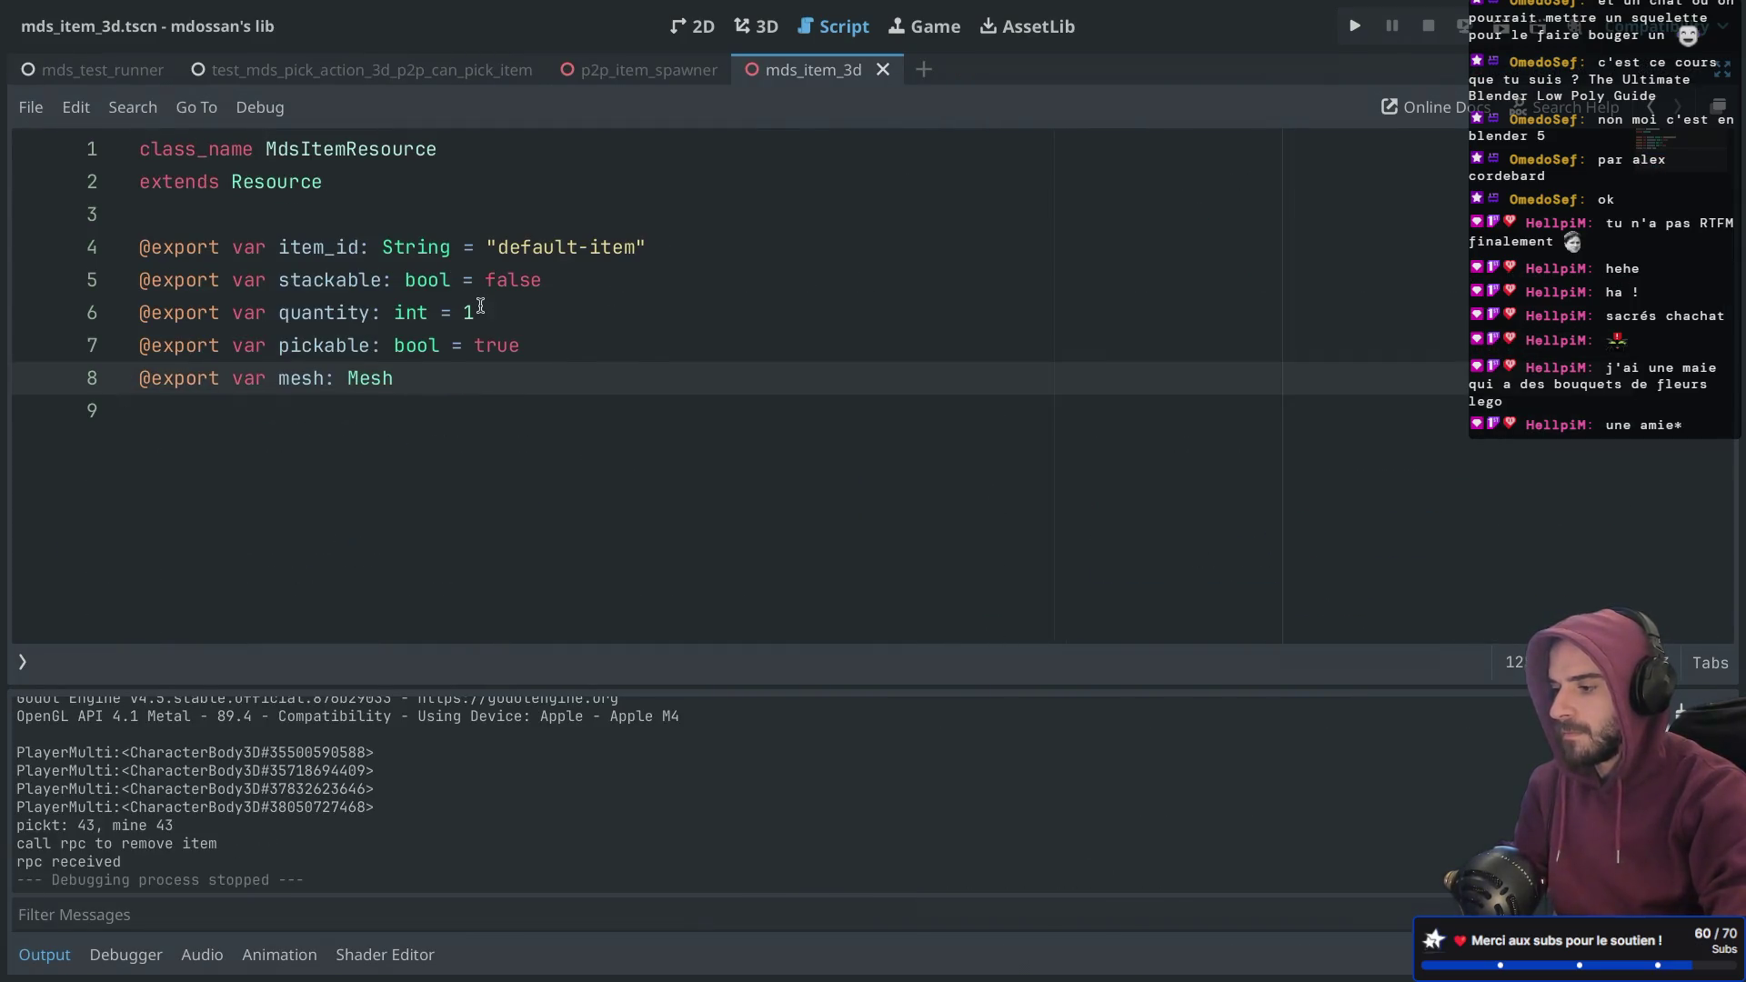
Step: Duplicate the item_id export line as item_label with default "DefaultItem"
left_click_drag(643, 252, 686, 222)
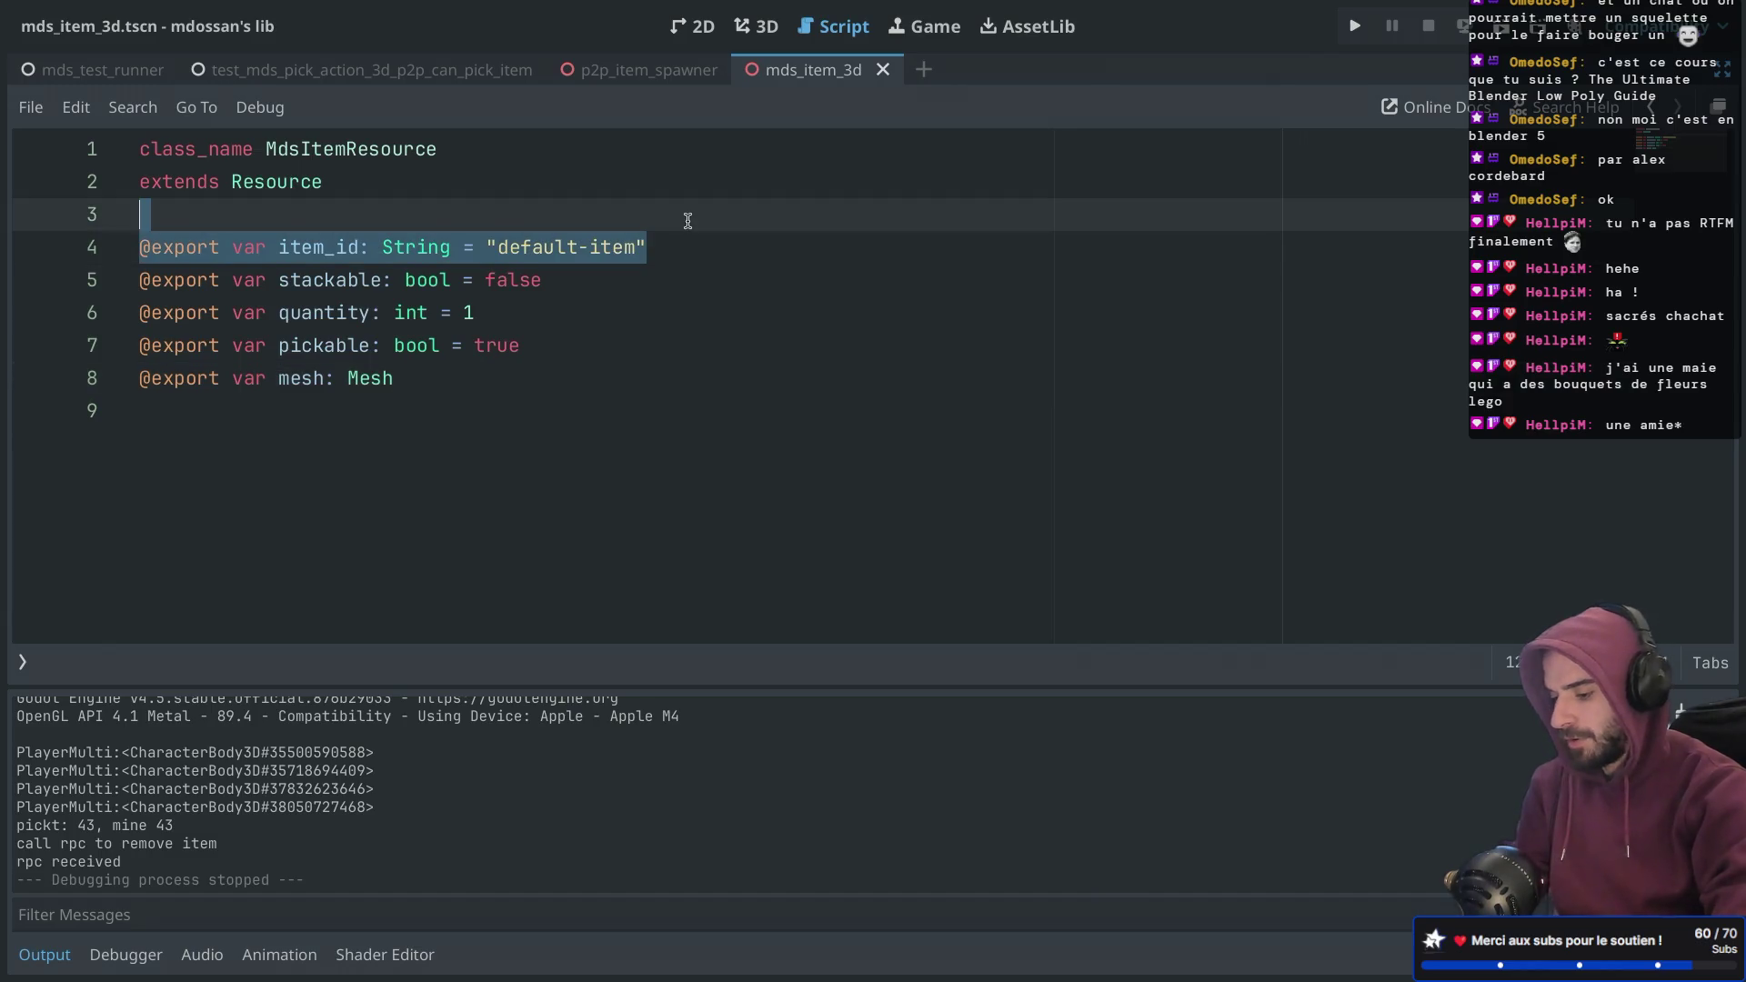
key("ctrl+d")
left_click(374, 280)
key("BackSpace")
key("BackSpace")
type("label")
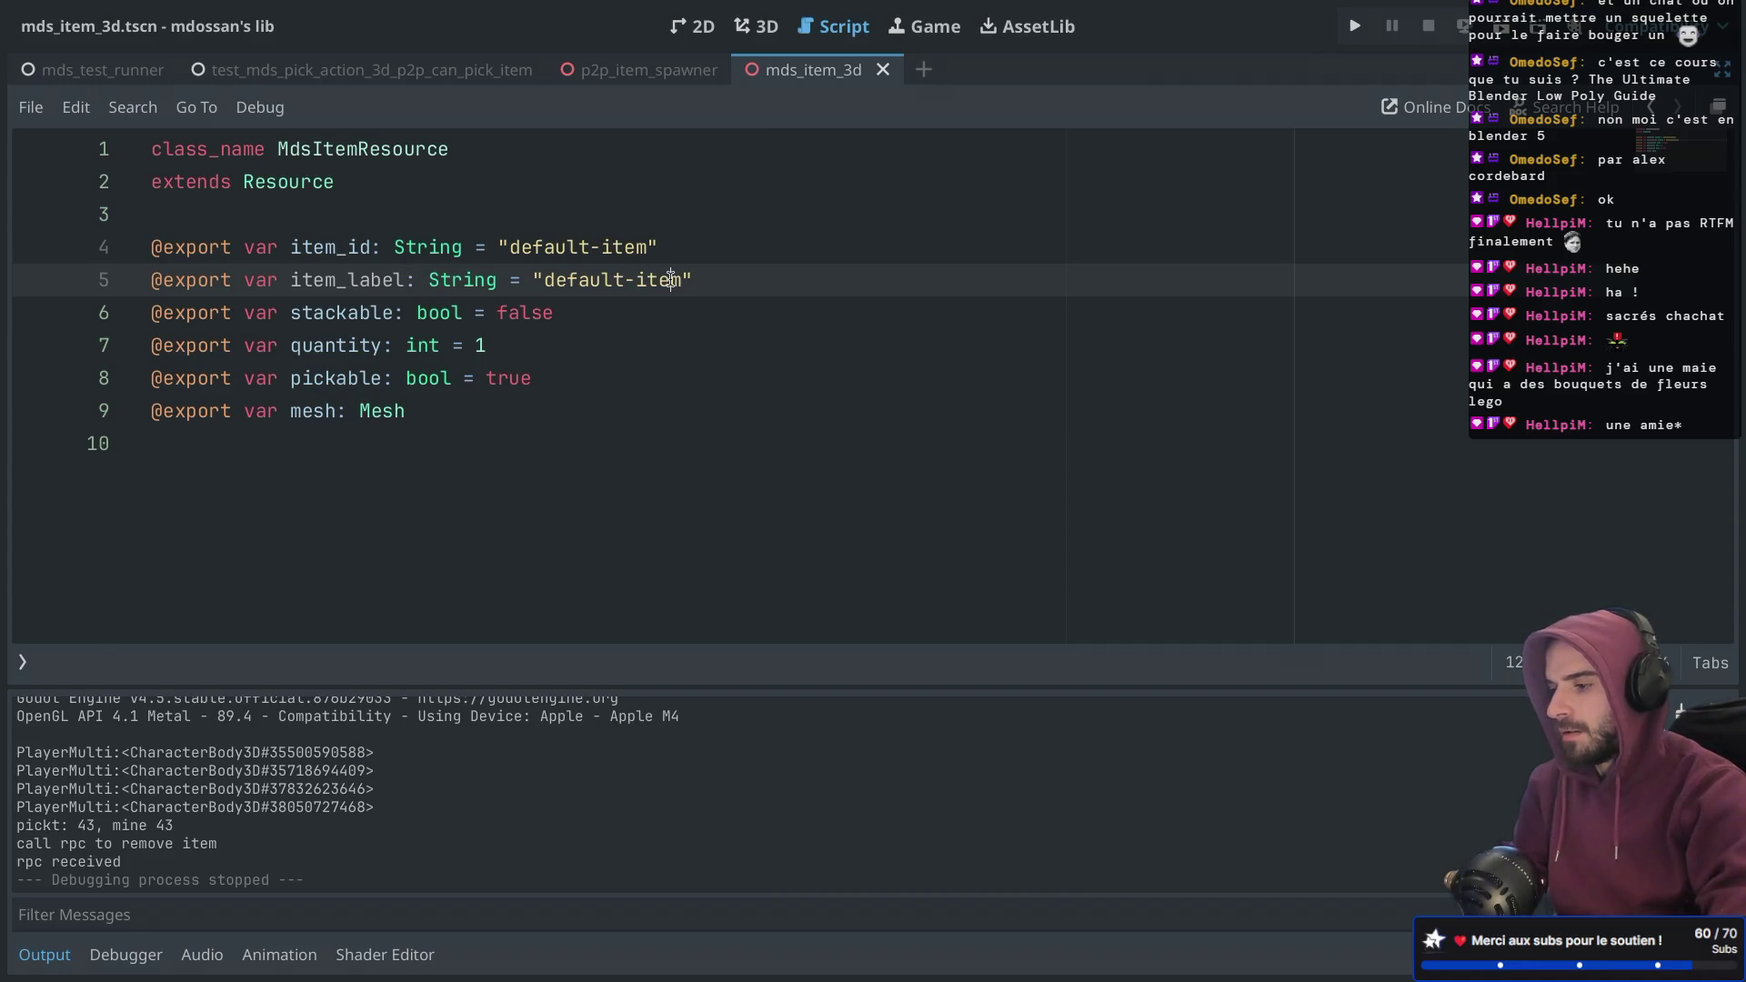
left_click_drag(687, 280, 543, 280)
type("DefaultItem")
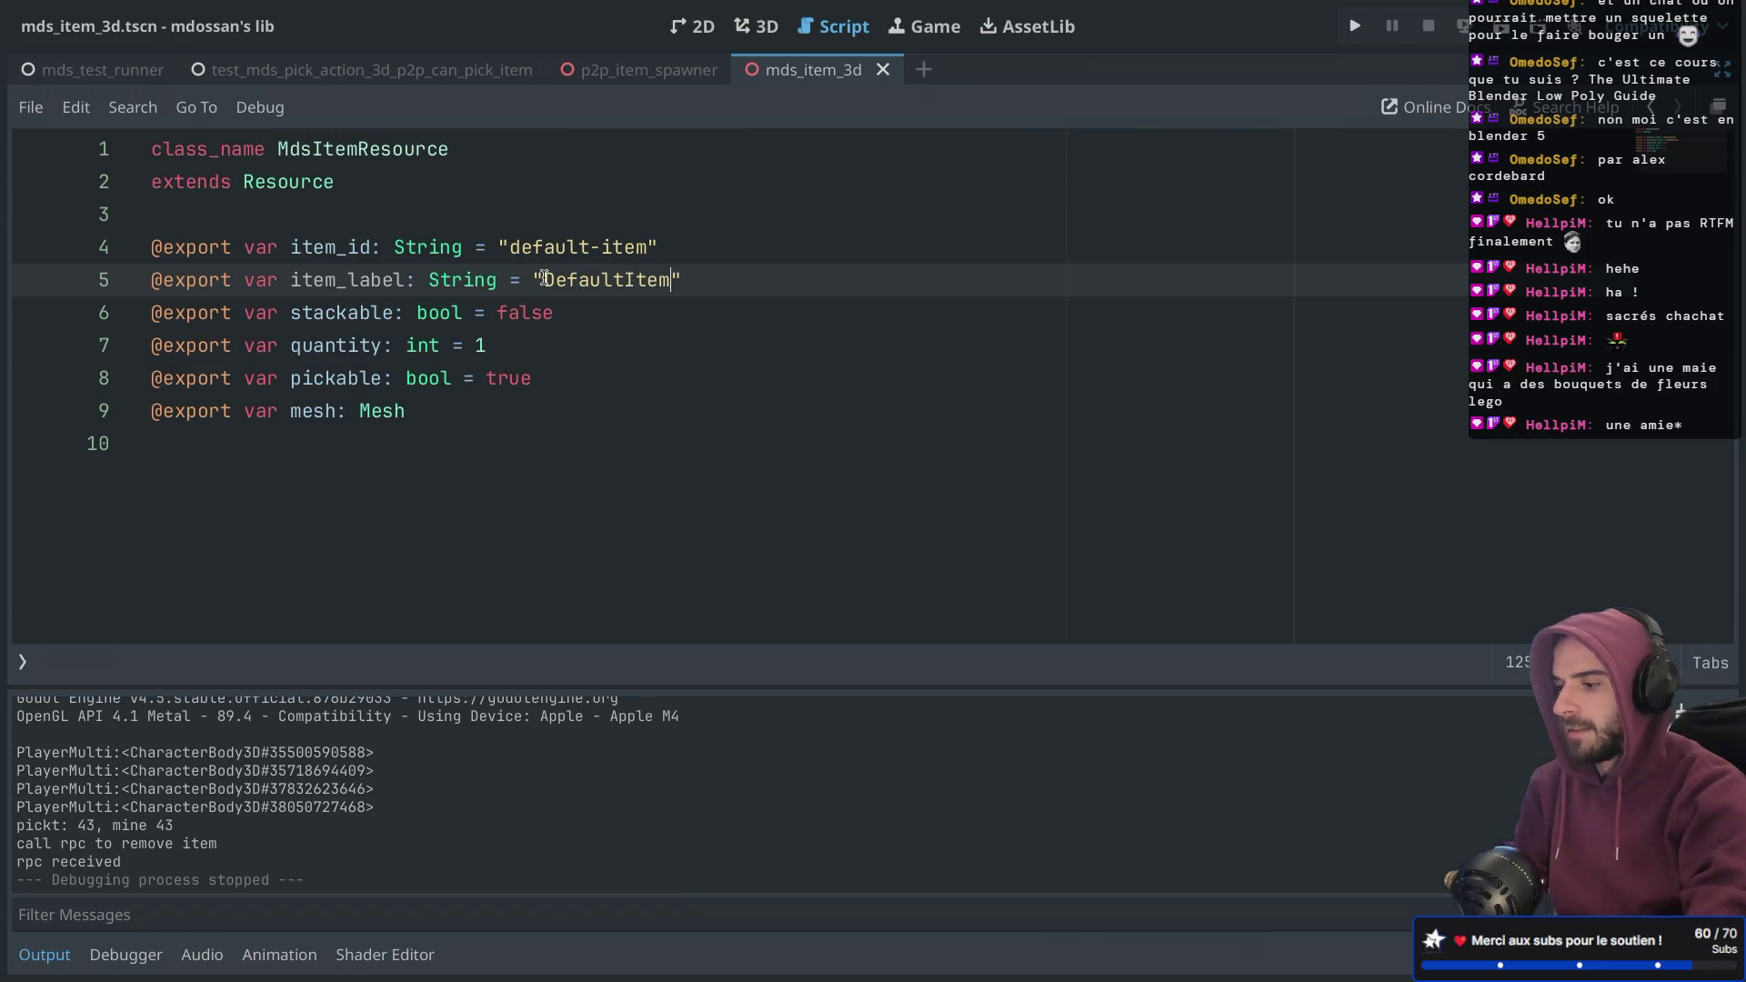
Step: Show the side panels and select pickable_item.tres in FileSystem
key("ctrl+super+d")
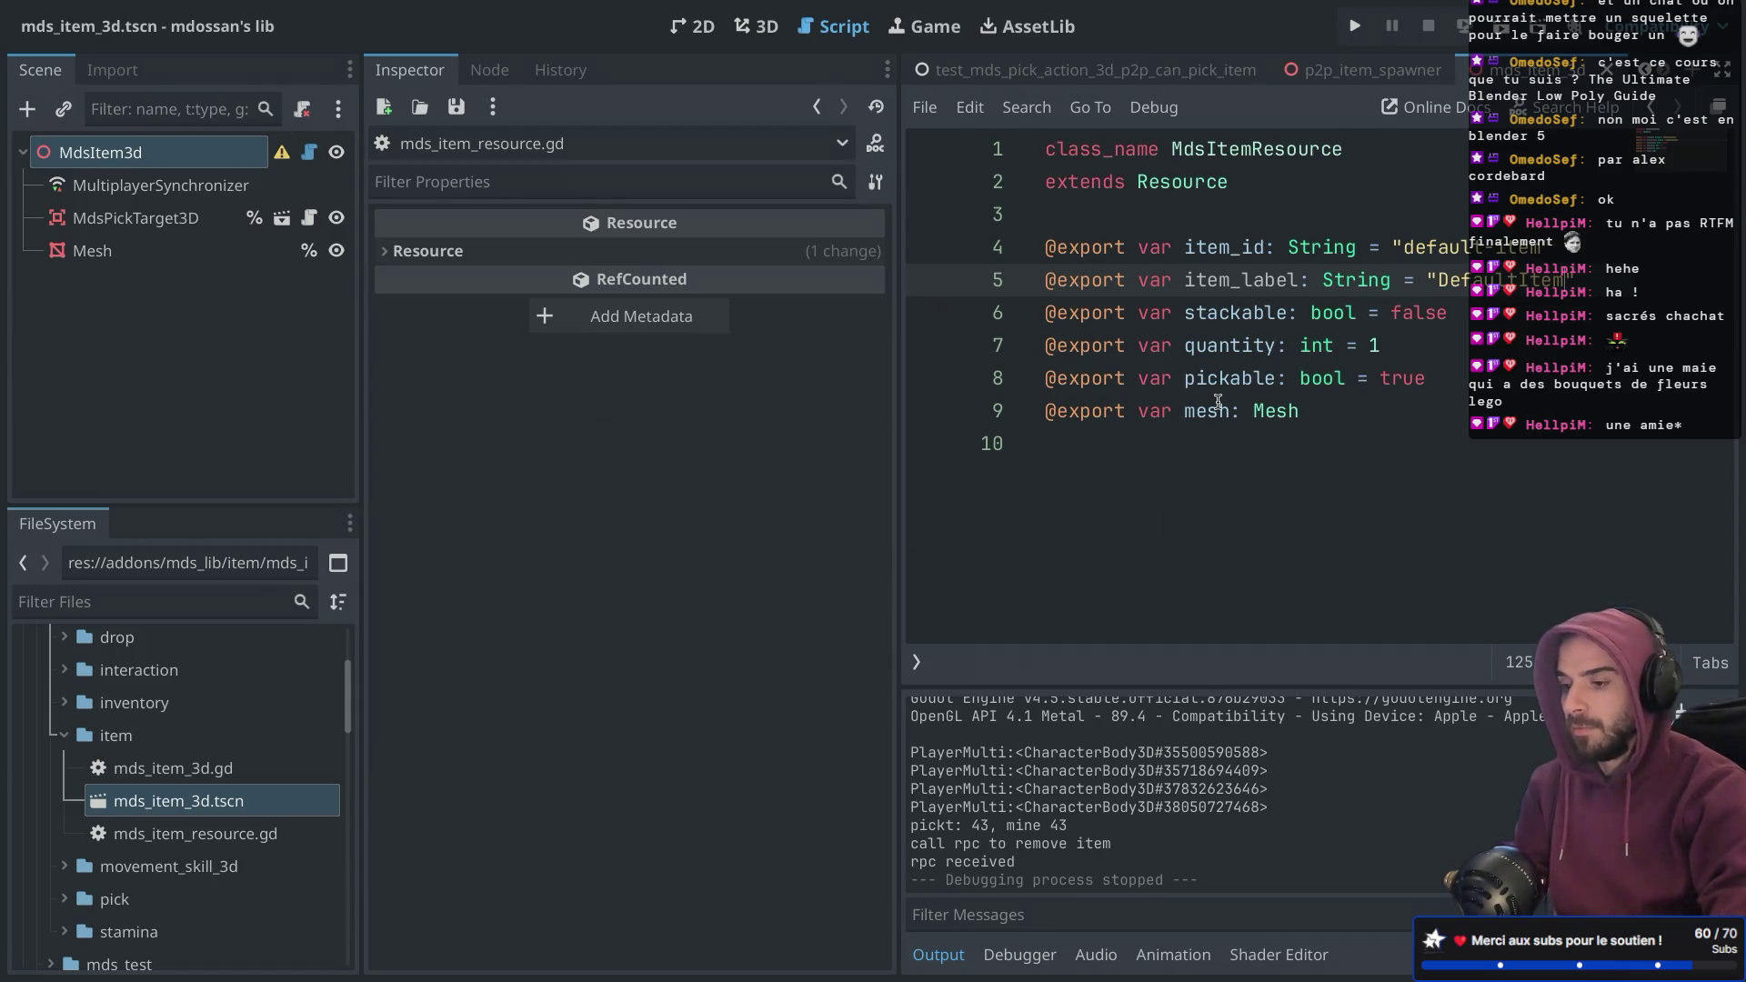
key("ctrl+super+d")
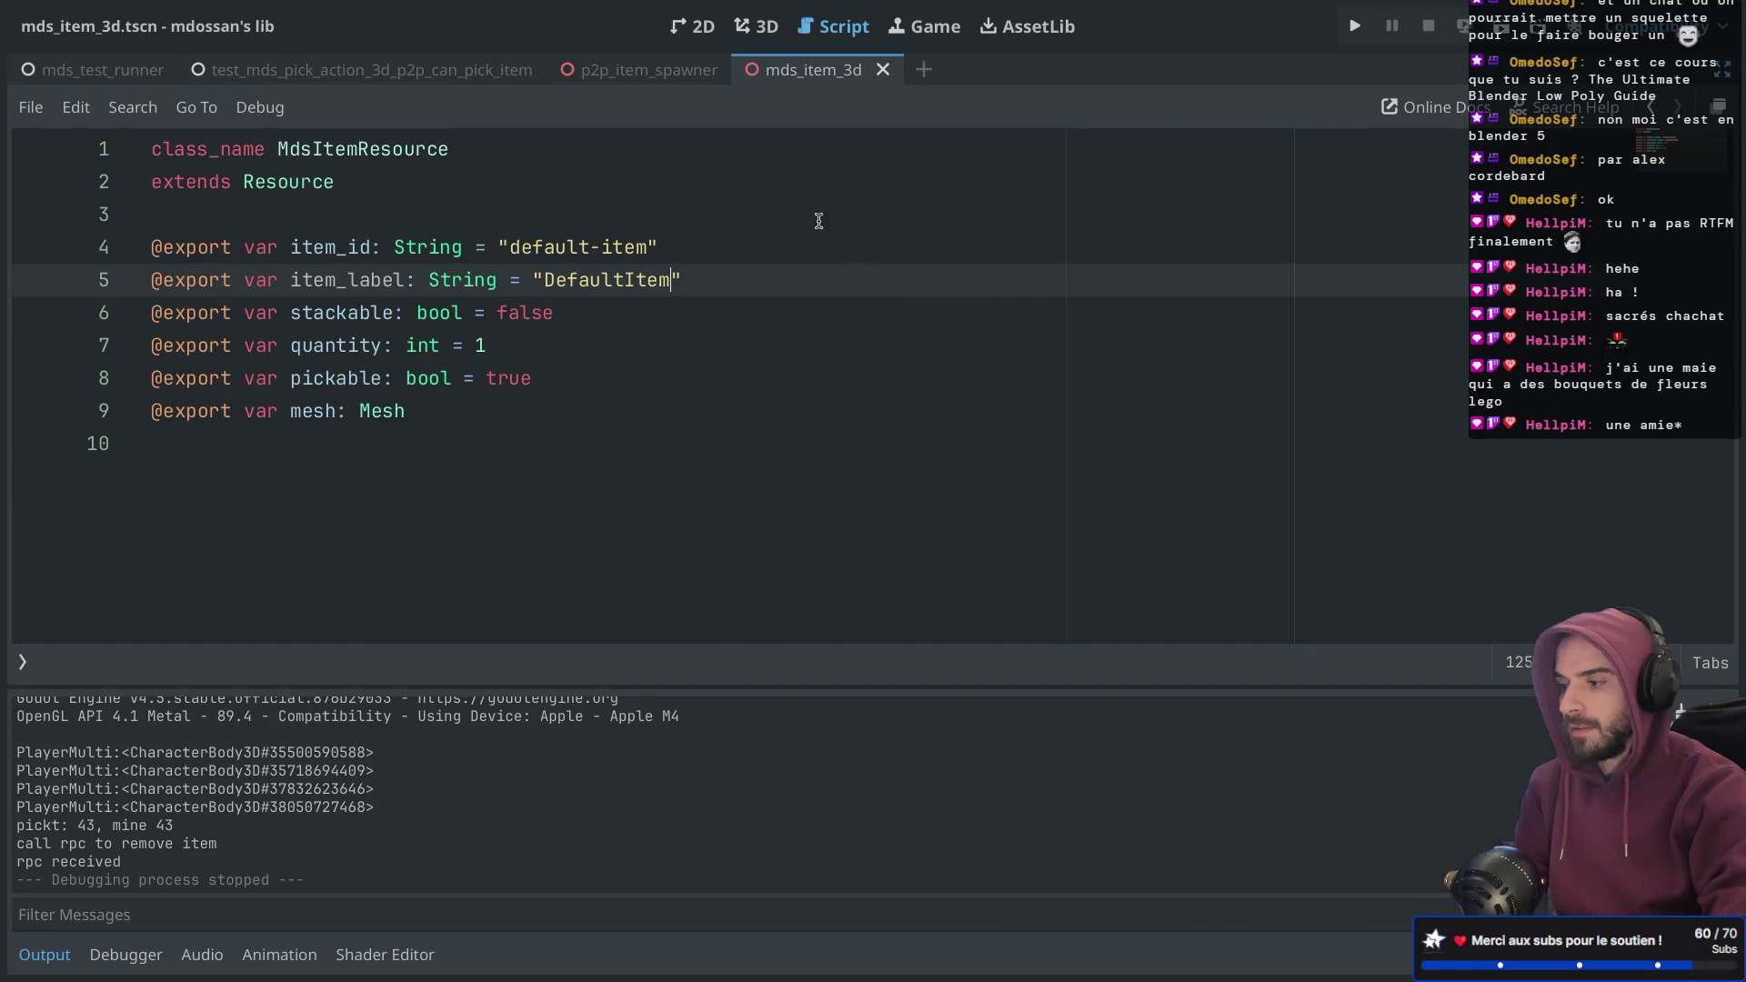
key("ctrl+super+d")
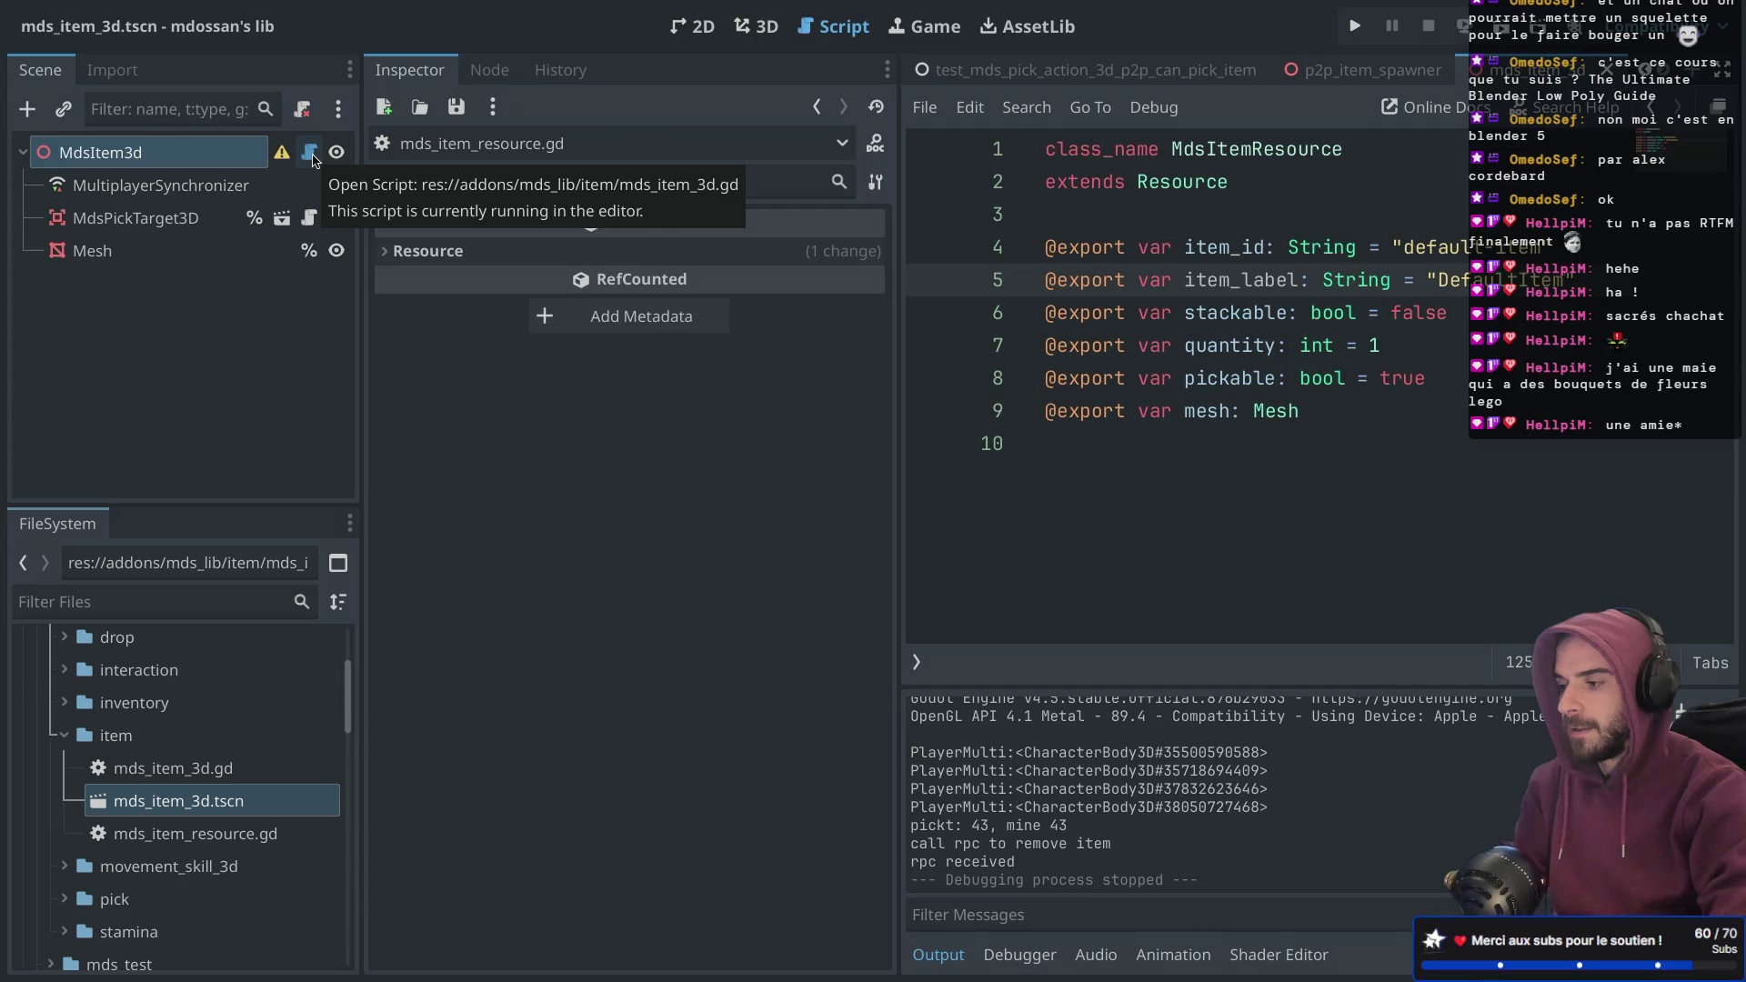
scroll(175, 844, "down", 8)
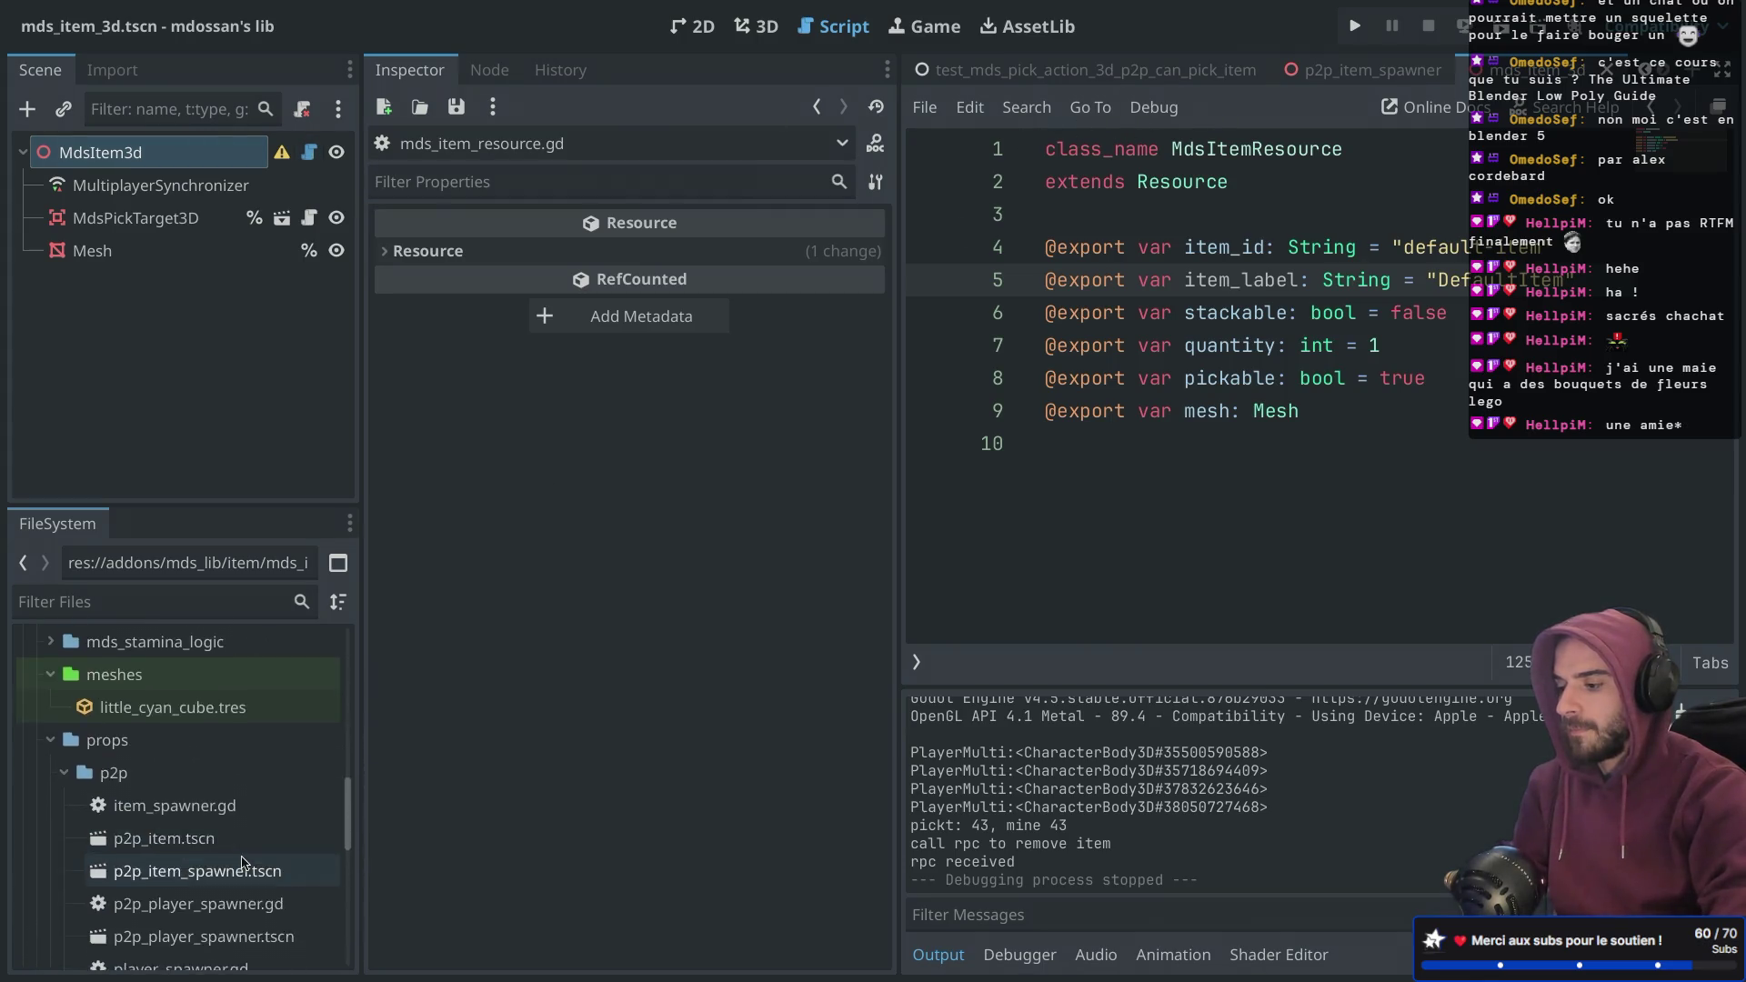
left_click(161, 812)
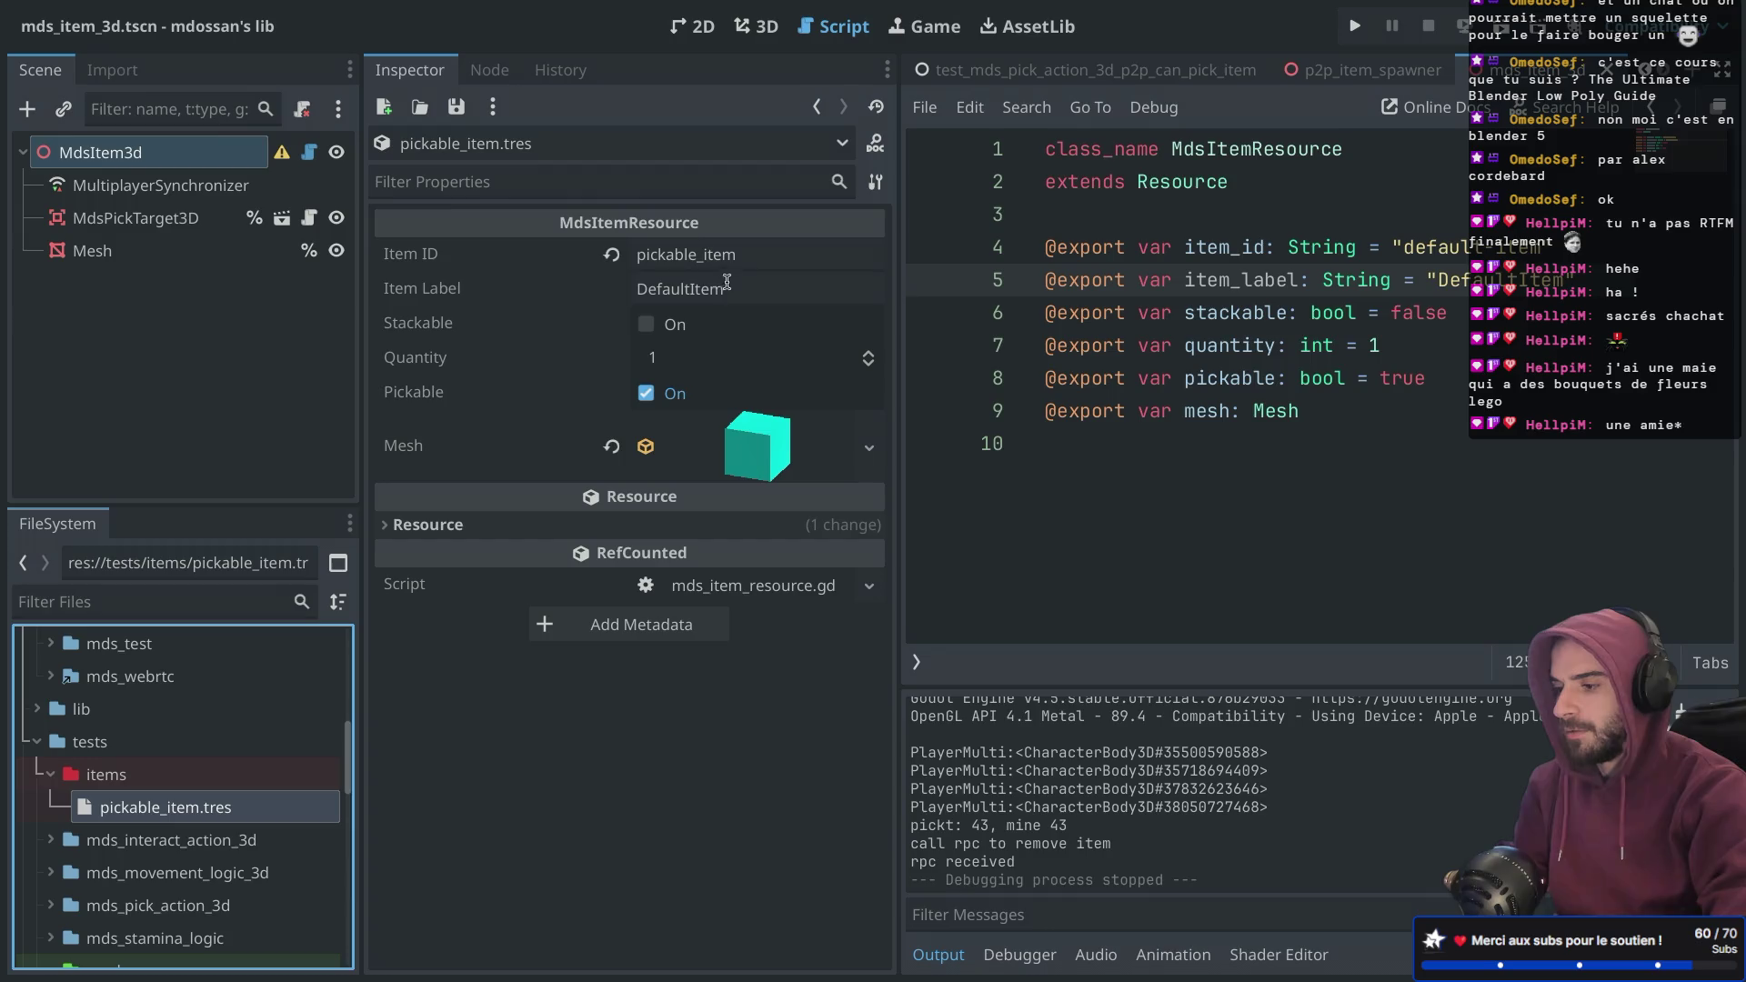
Step: Set pickable_item.tres's Item Label to PickableItem and save
left_click(692, 289)
type("Pickabl")
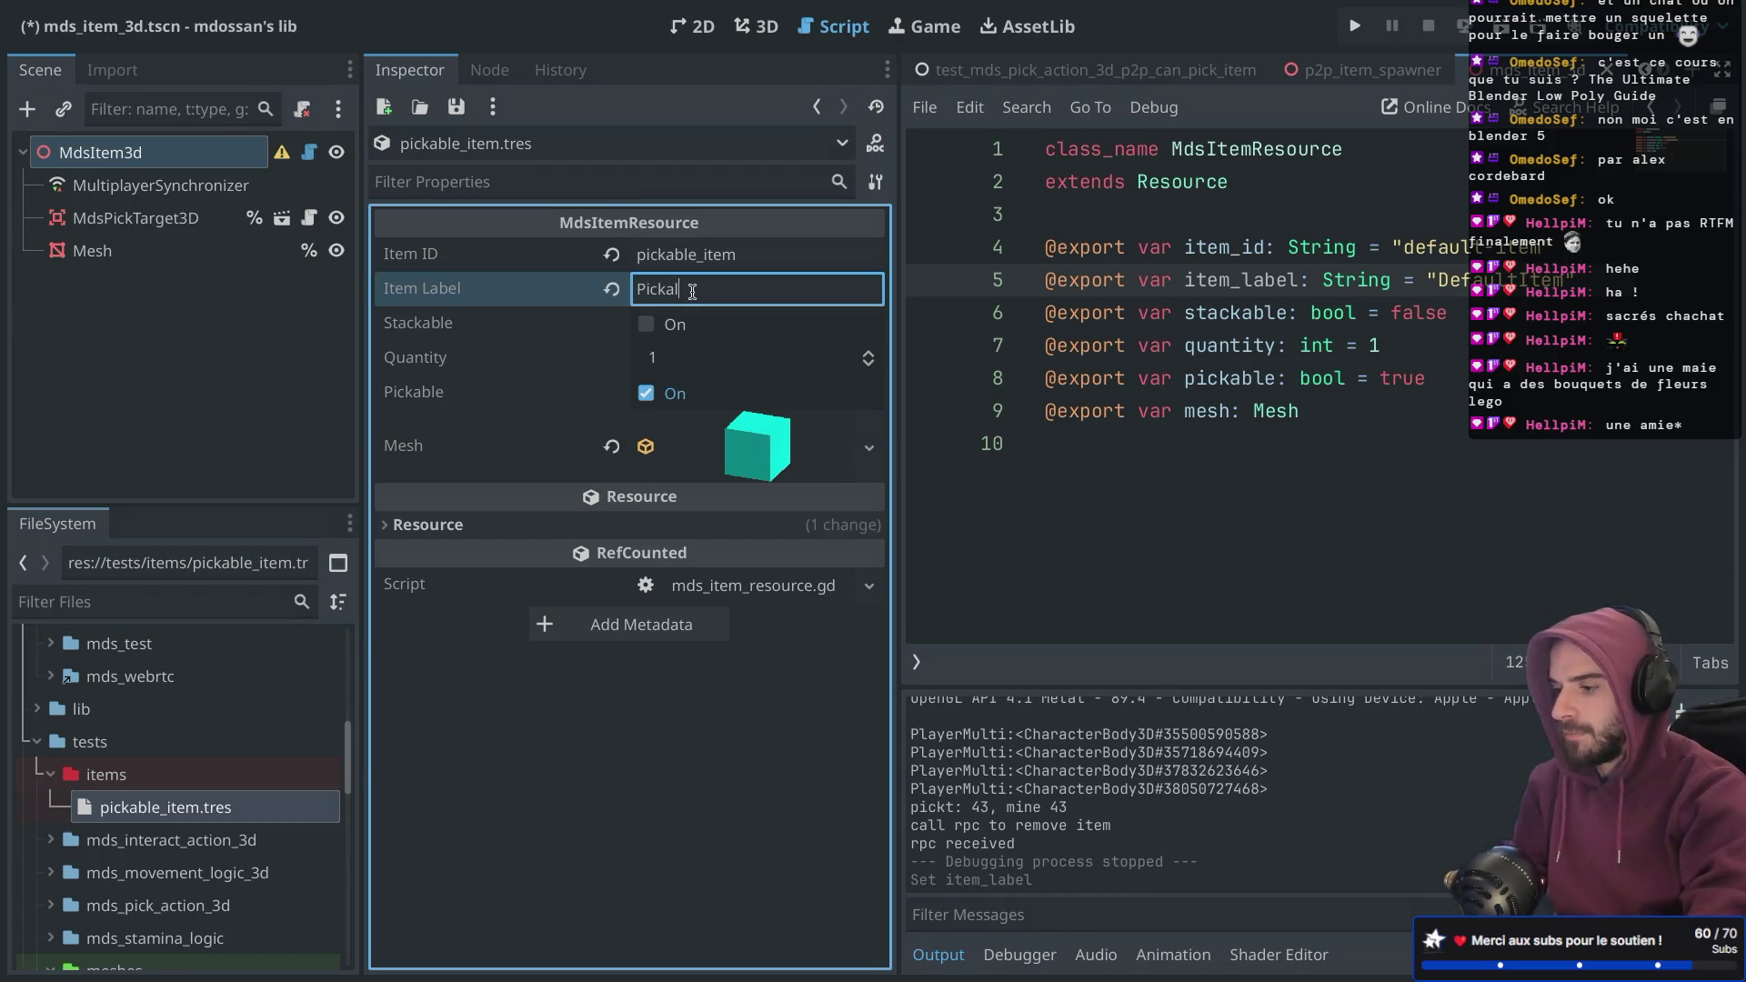
type("eItem")
key("ctrl+s")
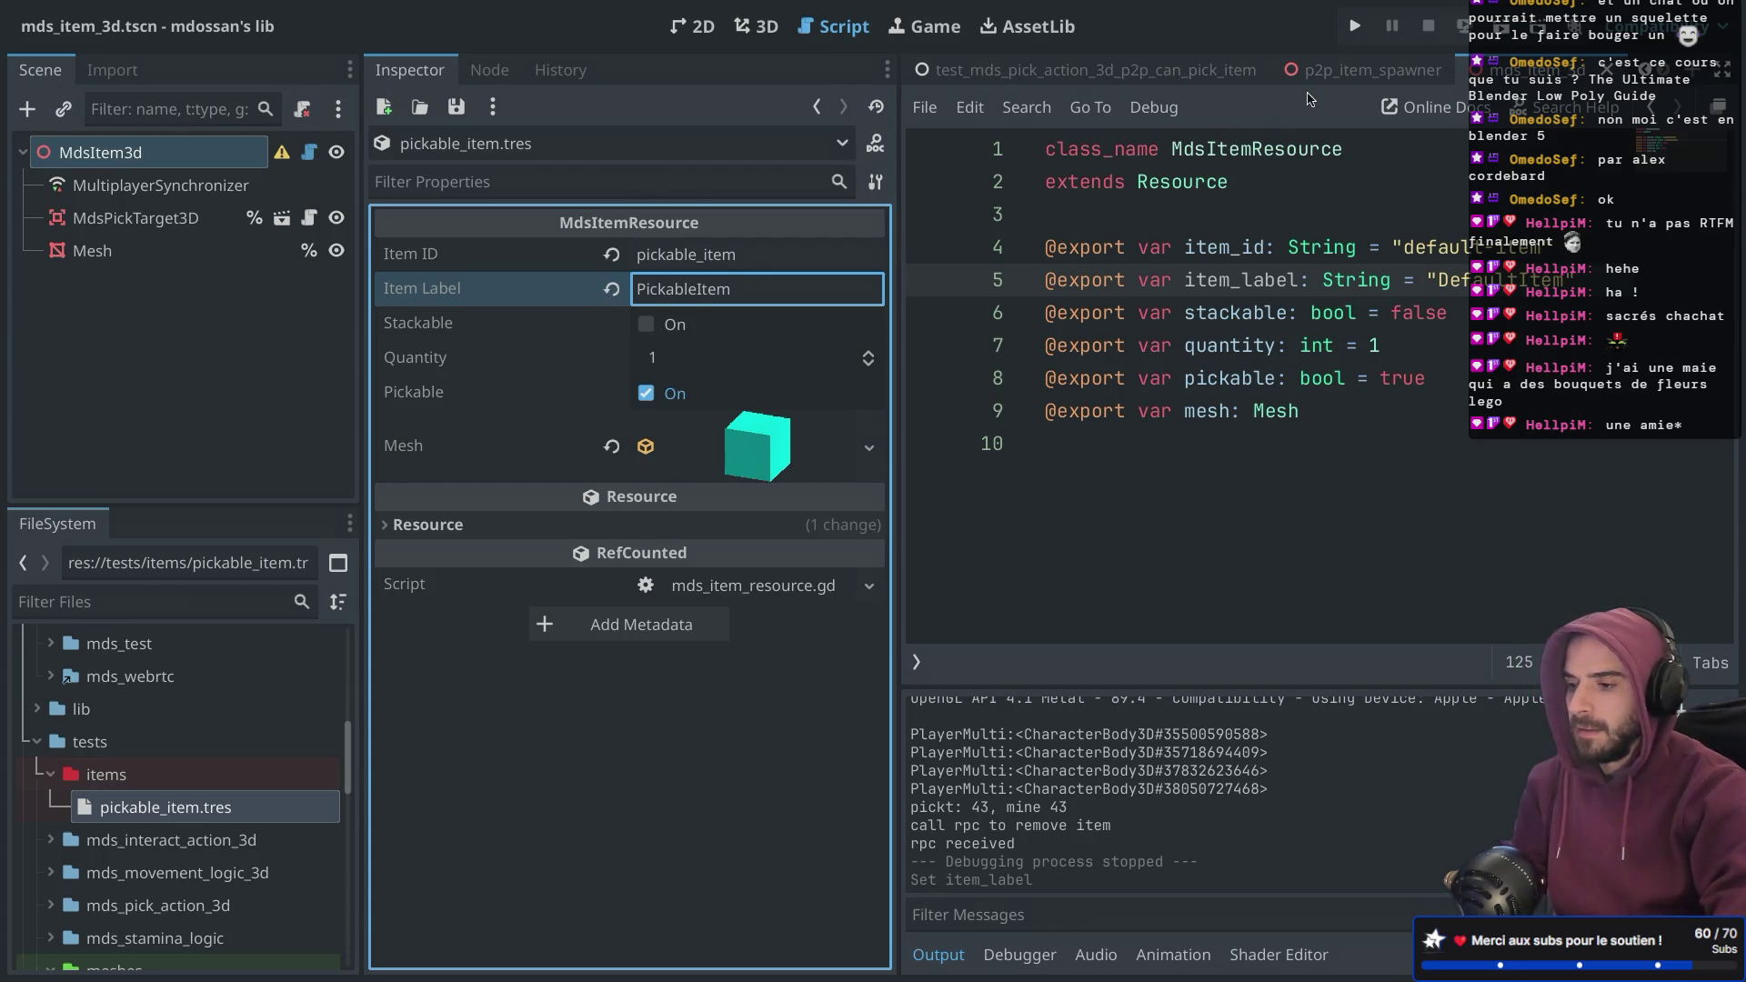
Step: Open the MdsItem3d script full-width and scroll to its _ready mesh assignment
left_click(309, 152)
key("ctrl+shift+F11")
scroll(609, 346, "down", 3)
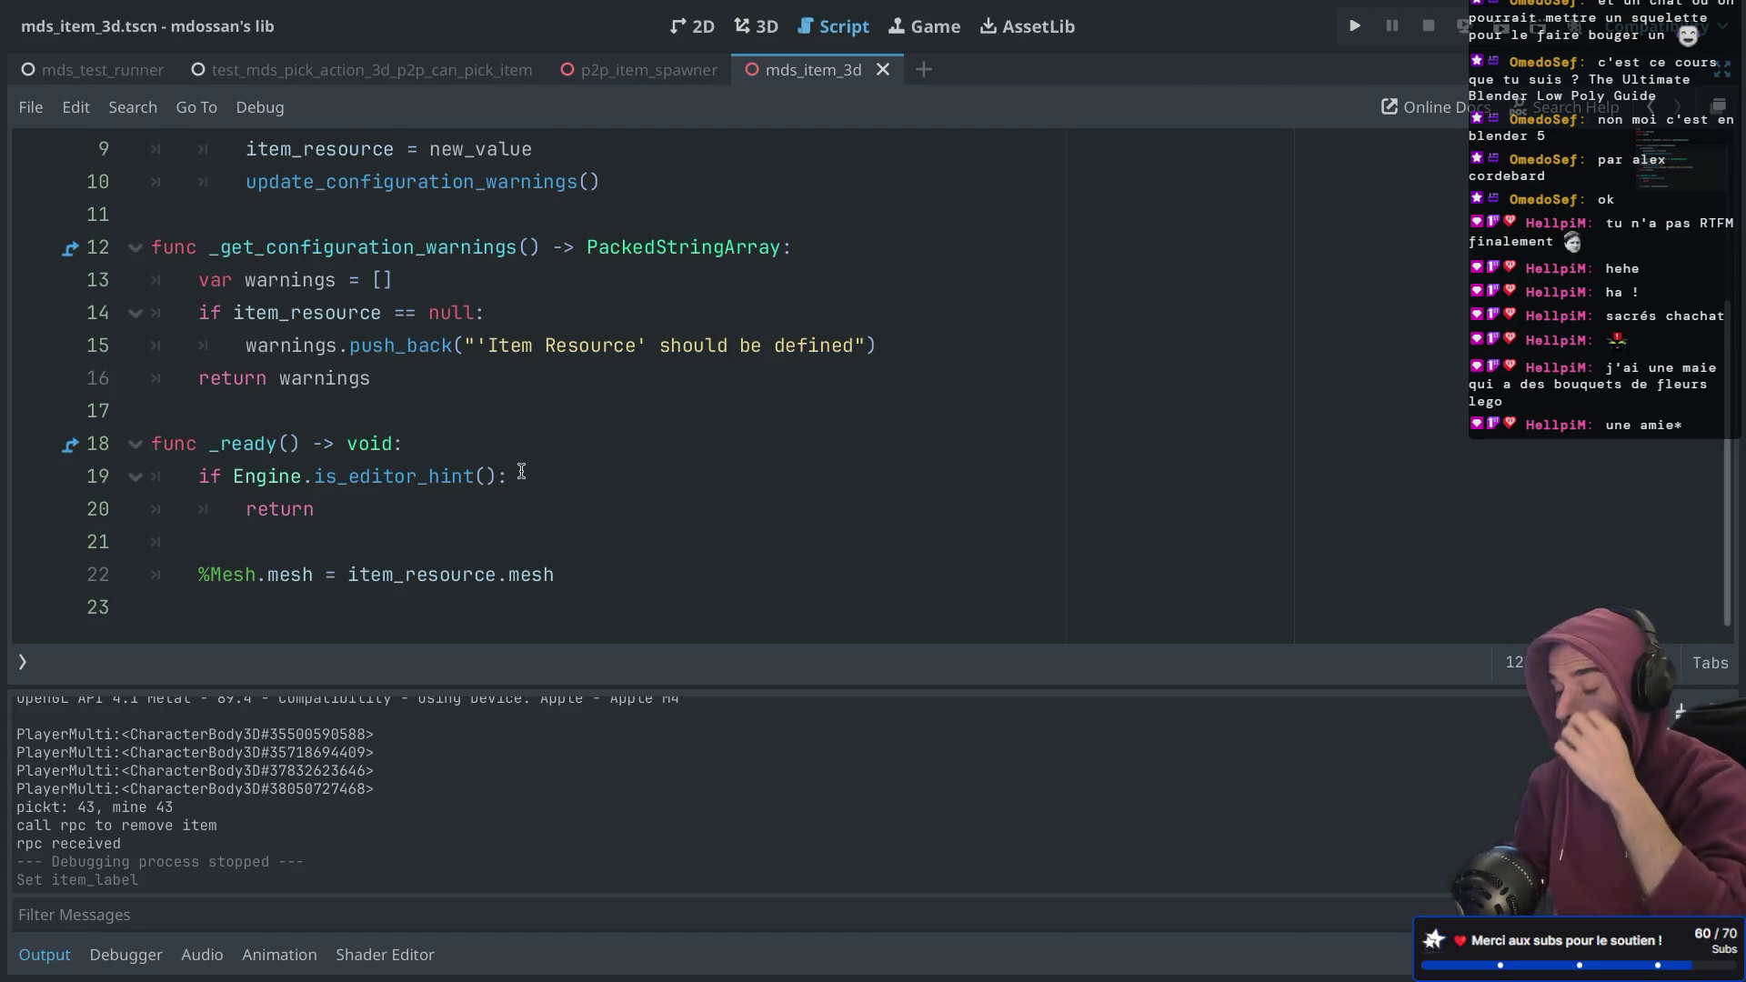
Step: In mds_item_3d.gd's _ready, add `name = item_resource.item_label` before the mesh line
left_click(305, 537)
key("Return")
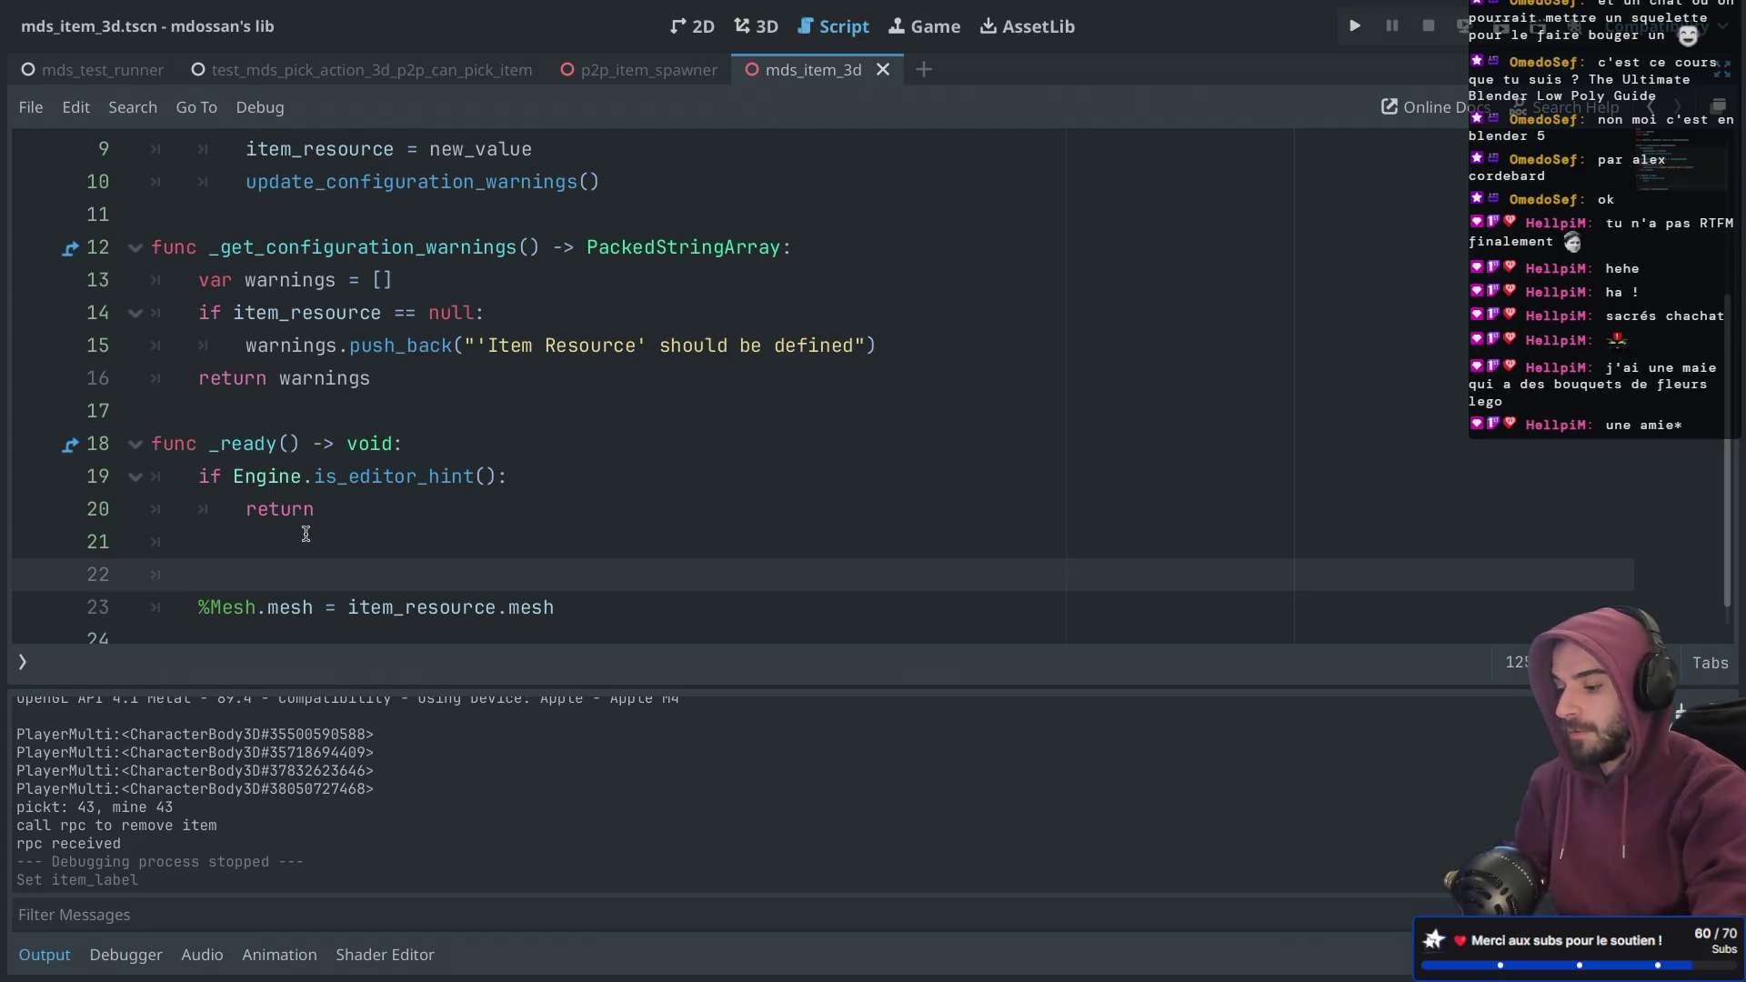
type("ame =")
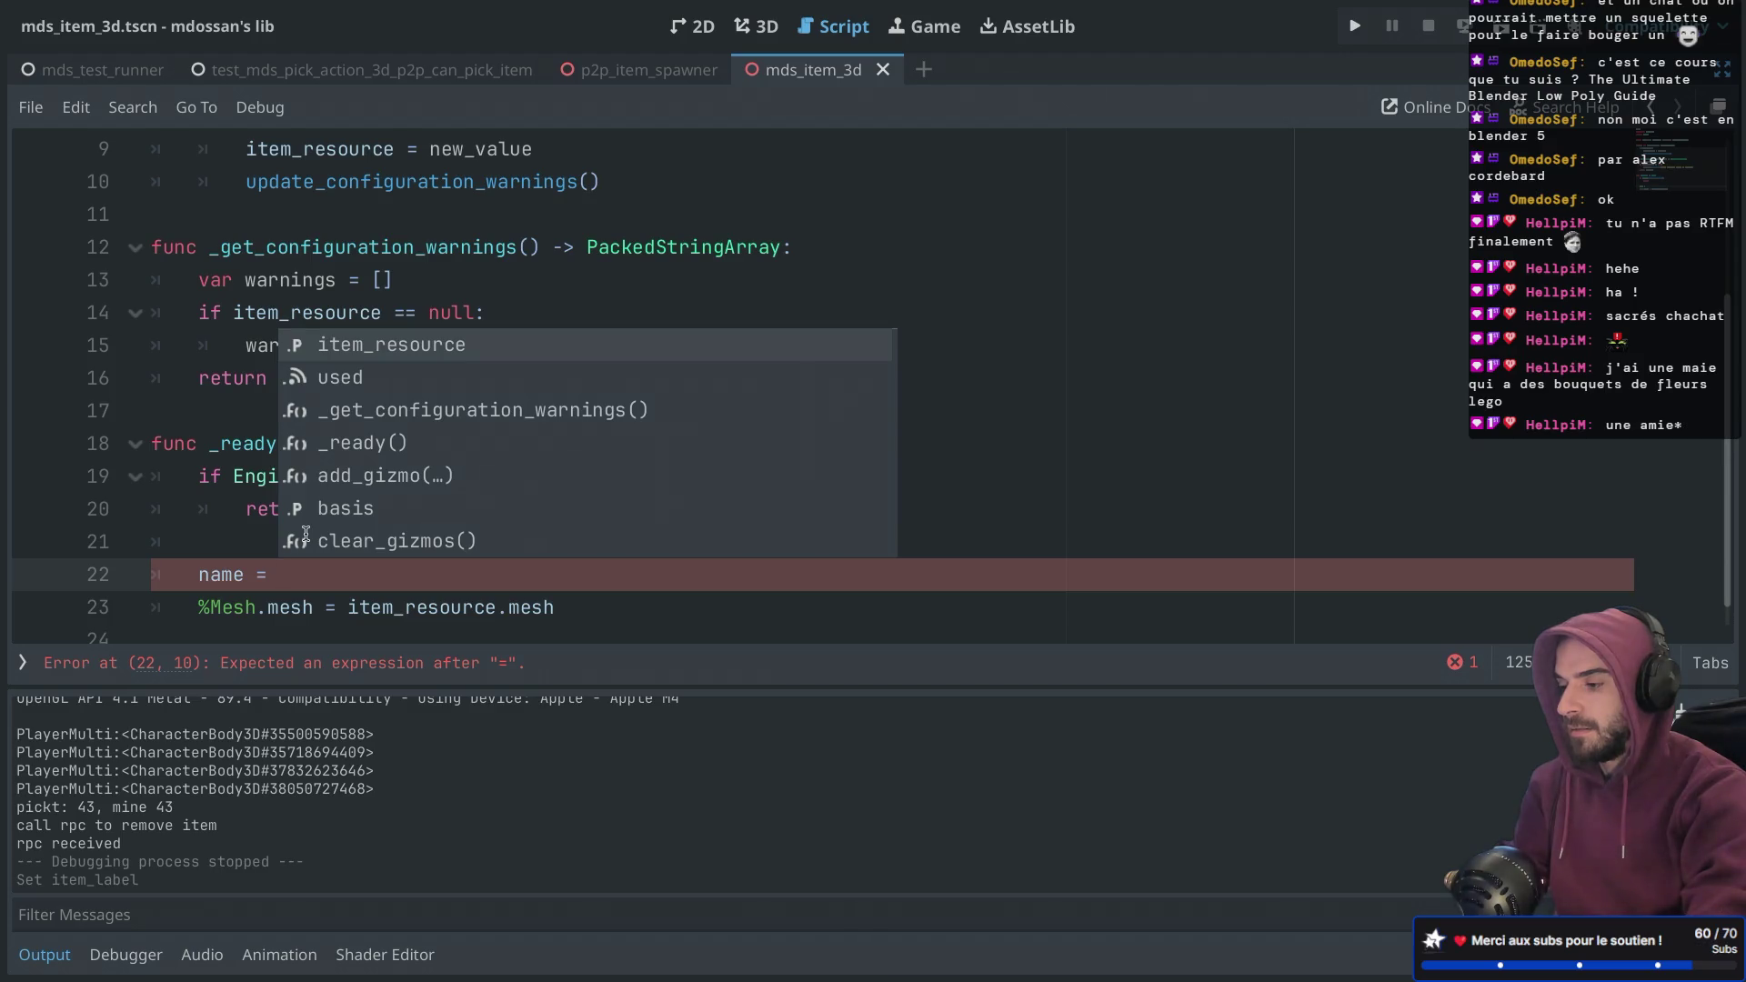
key("Return")
type(".")
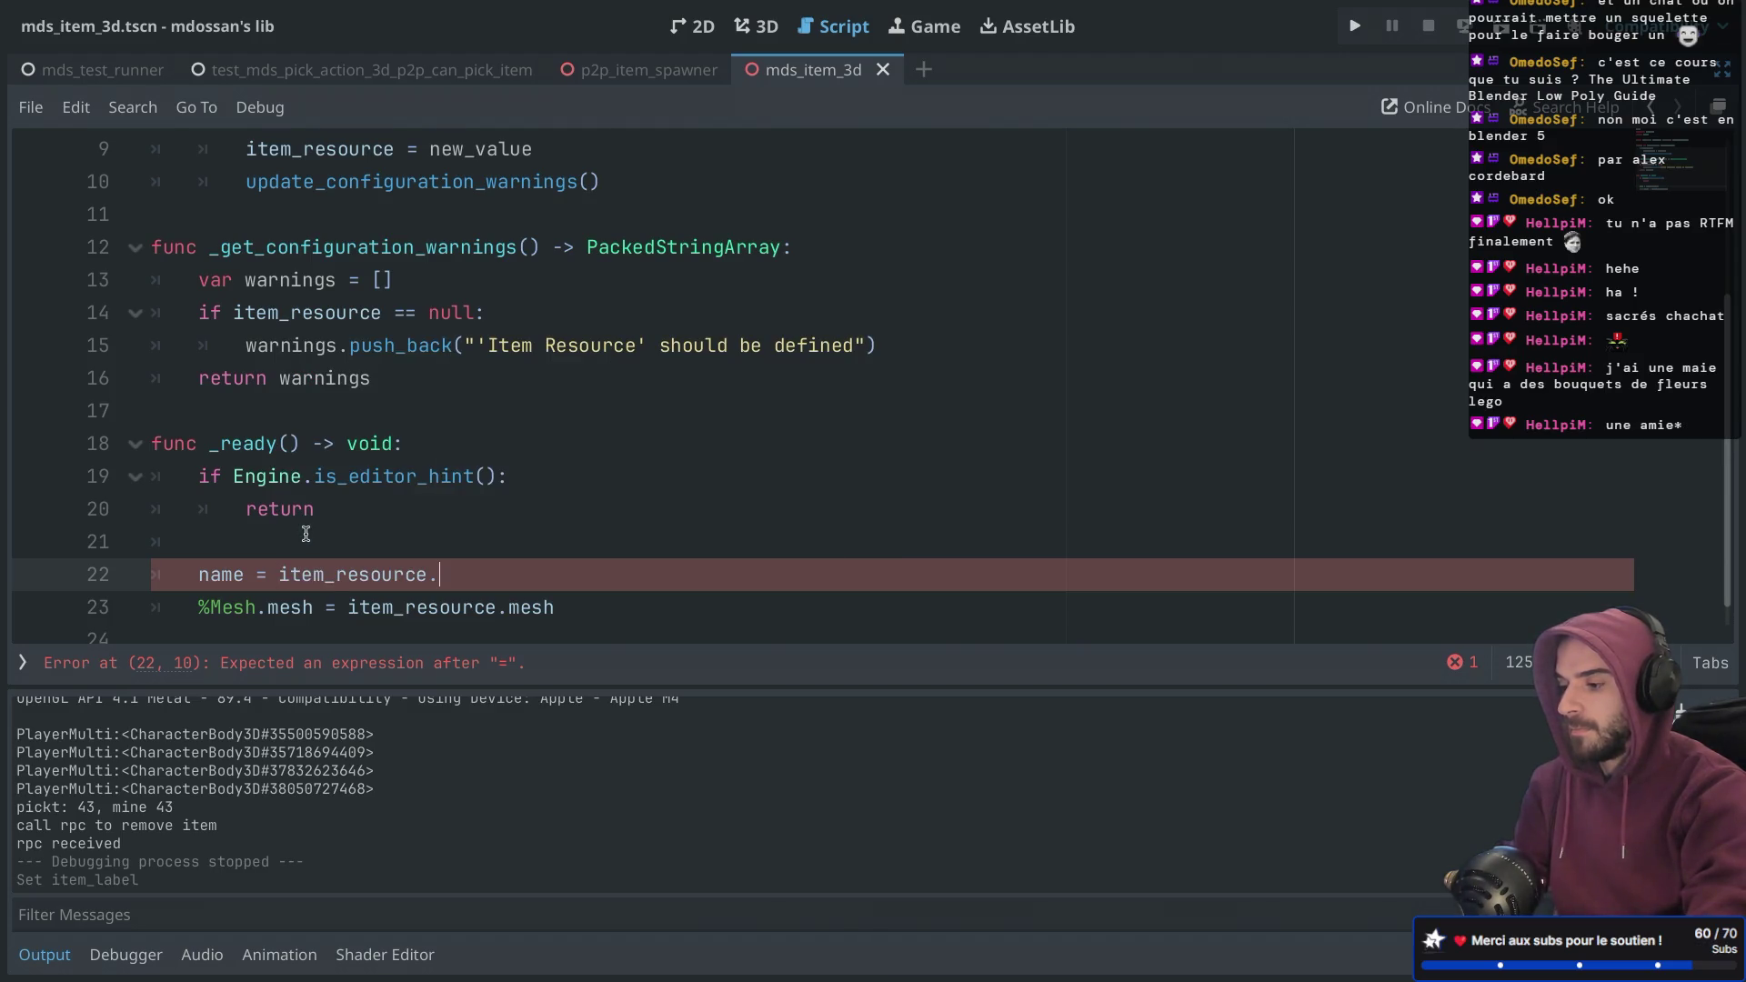
key("Down")
key("Return")
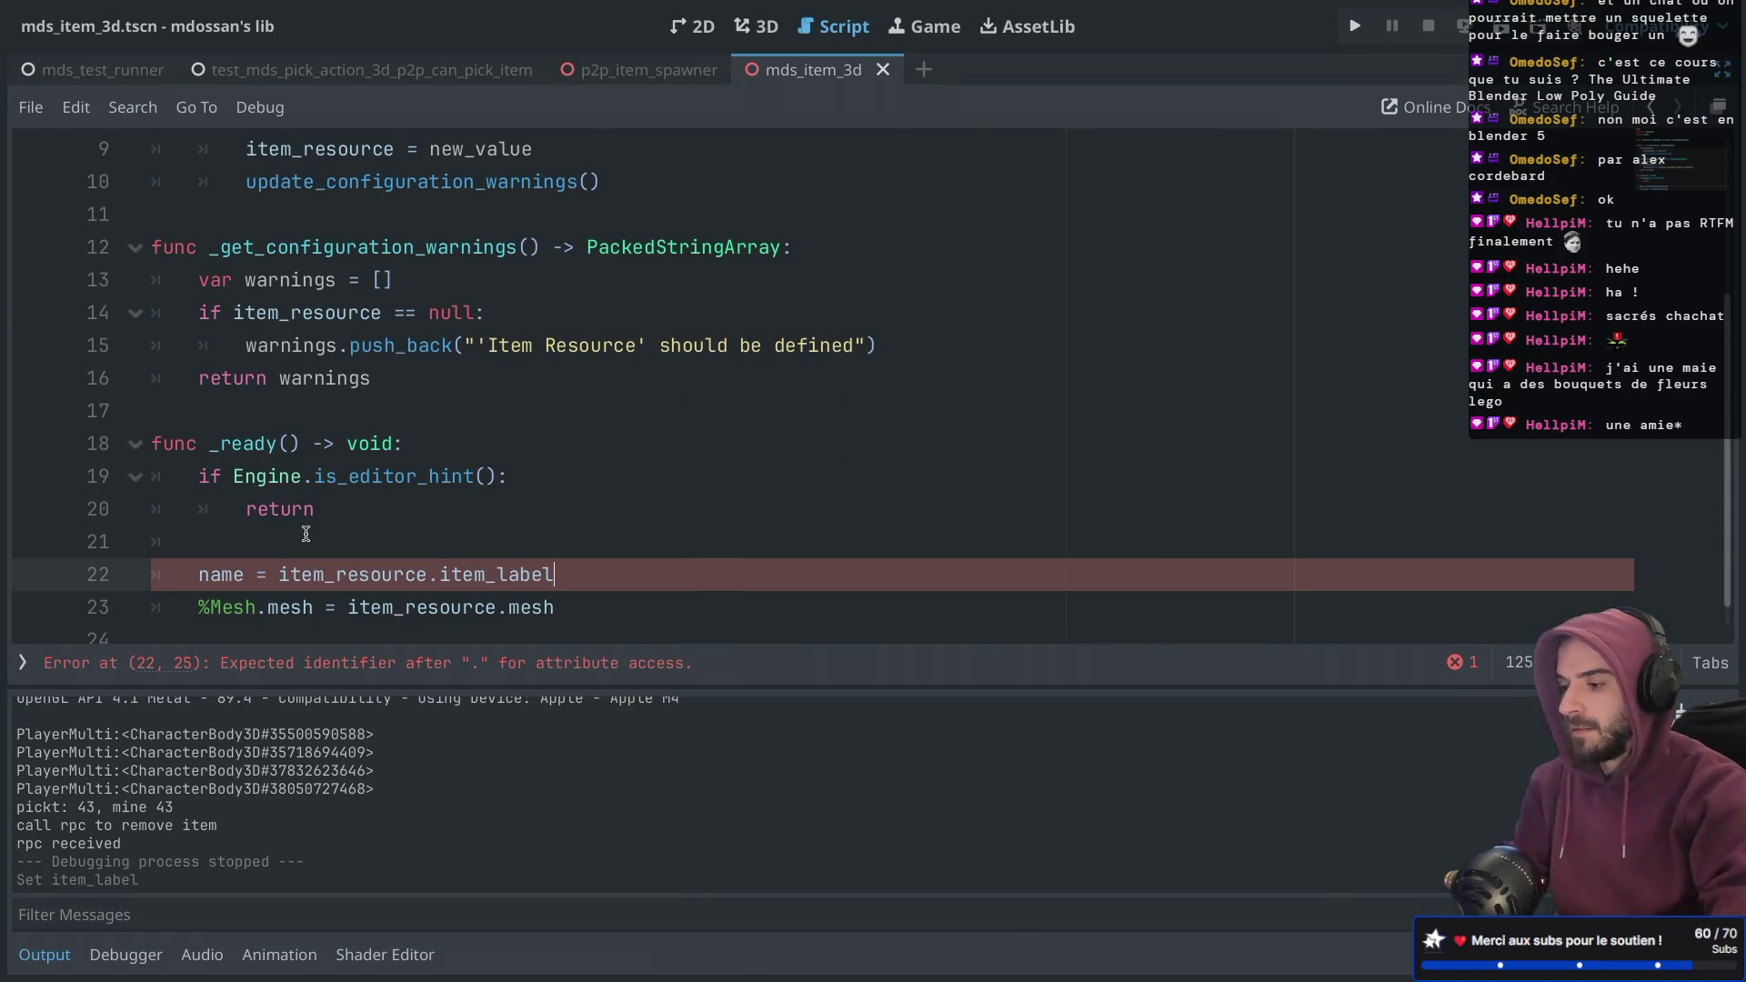
scroll(446, 499, "down", 1)
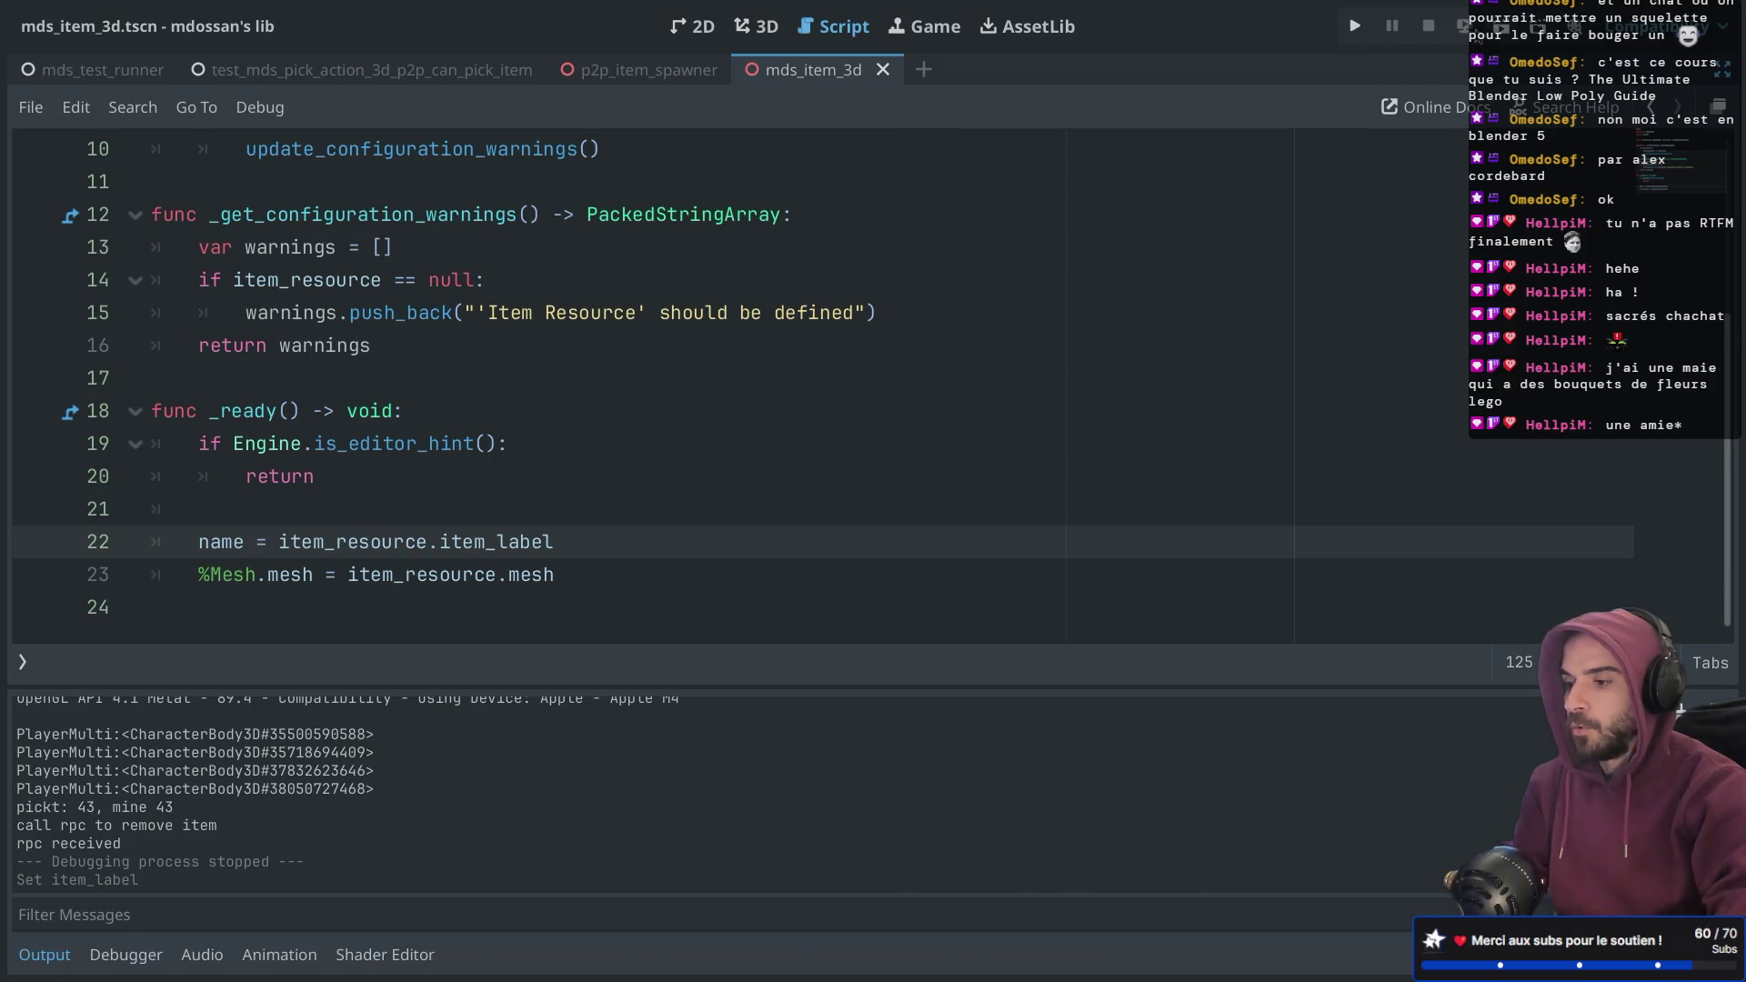
Step: Run the pick-item test scene from its script tab
left_click(354, 76)
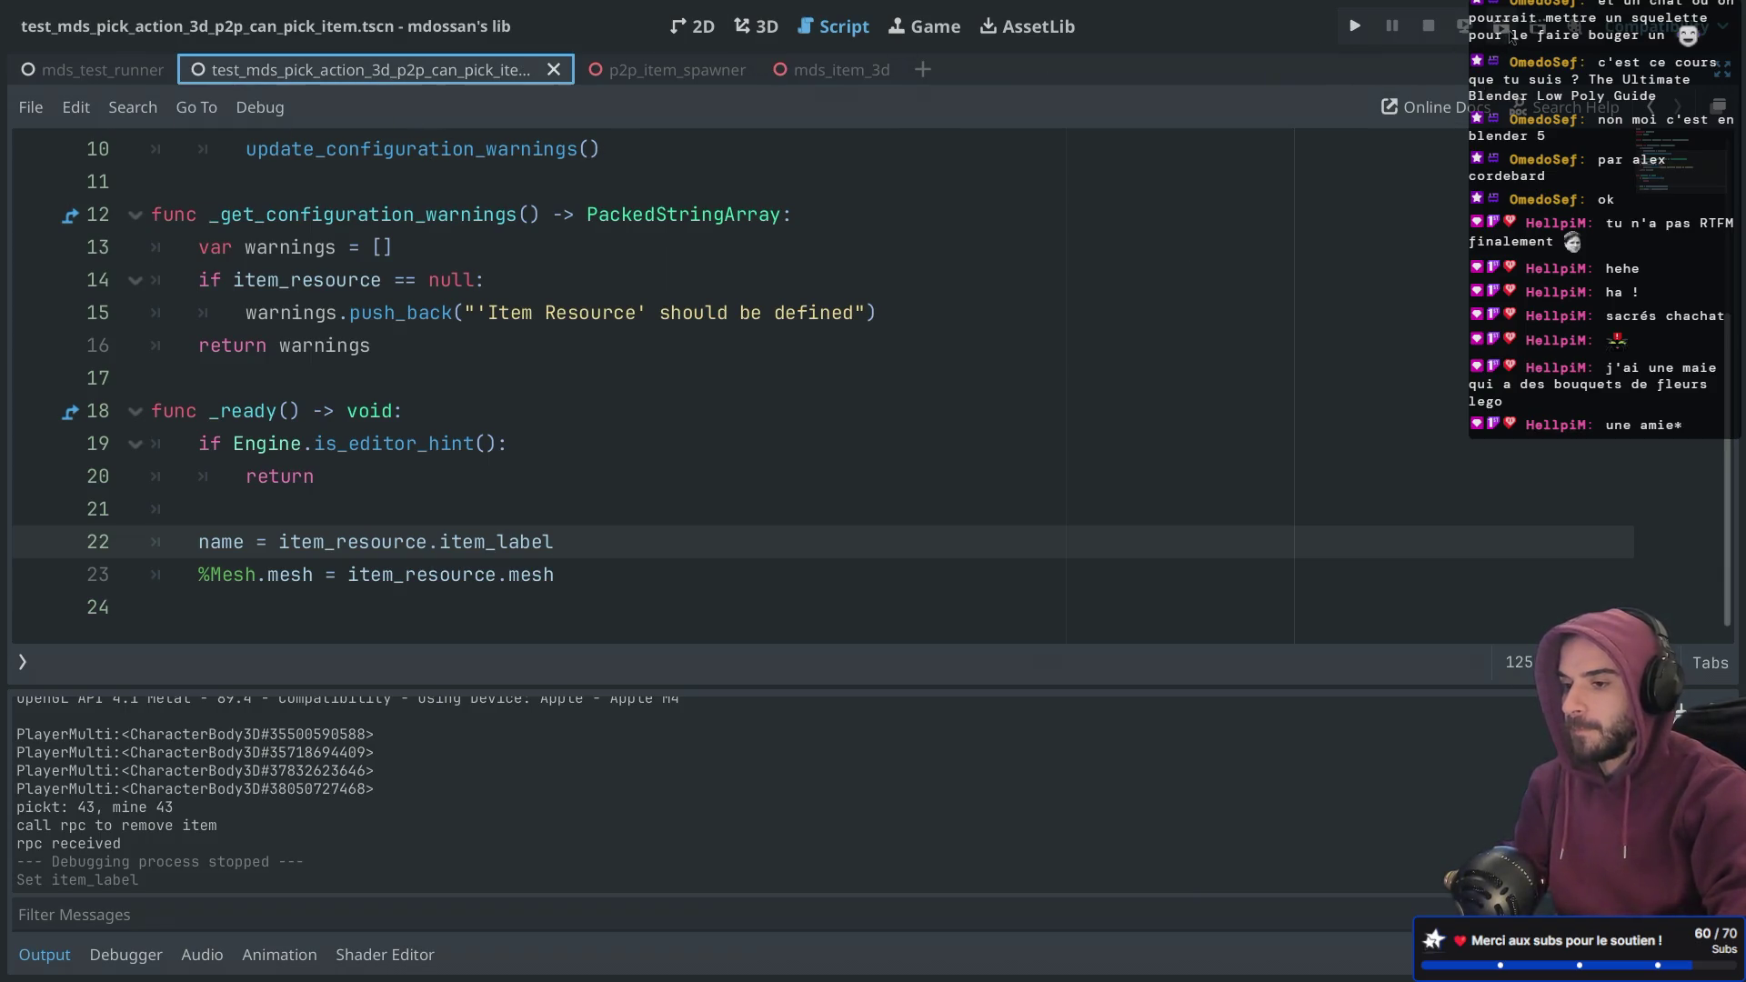
left_click(1502, 33)
left_click(384, 109)
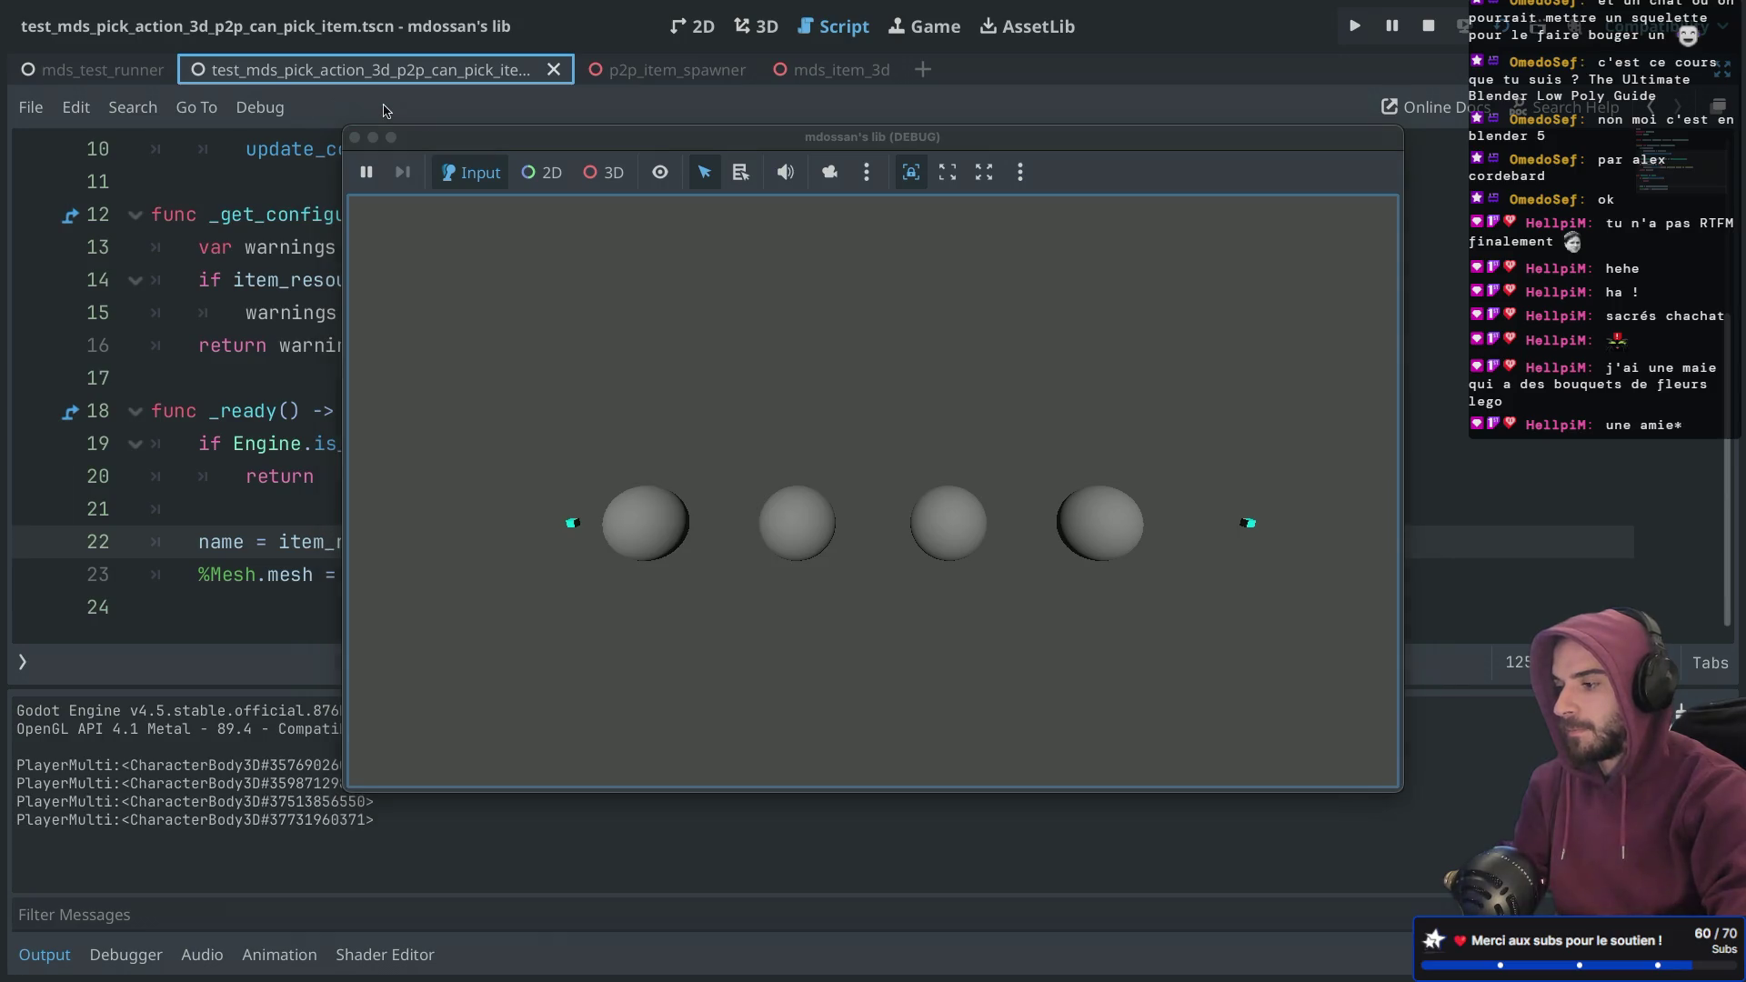
Step: In the Remote scene tree, expand PeerA > MdsWebRTC > P2pItemSpawner > Items
key("ctrl+shift+F11")
left_click(96, 151)
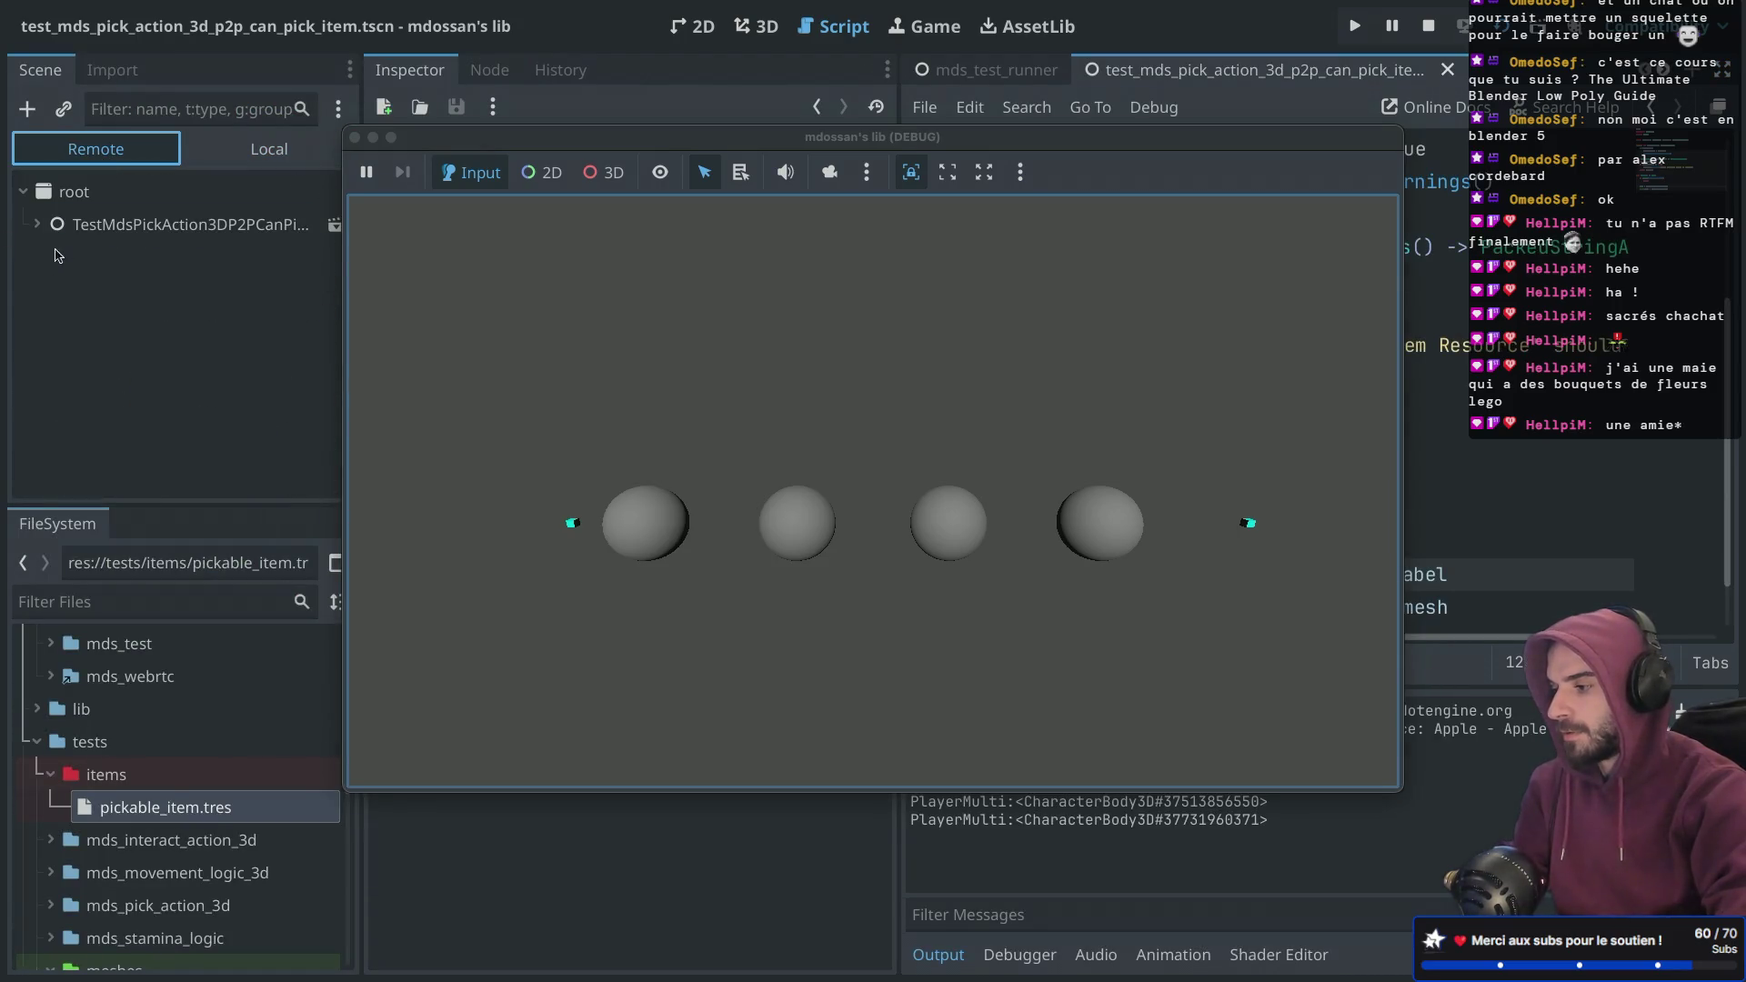
left_click(36, 223)
left_click(50, 355)
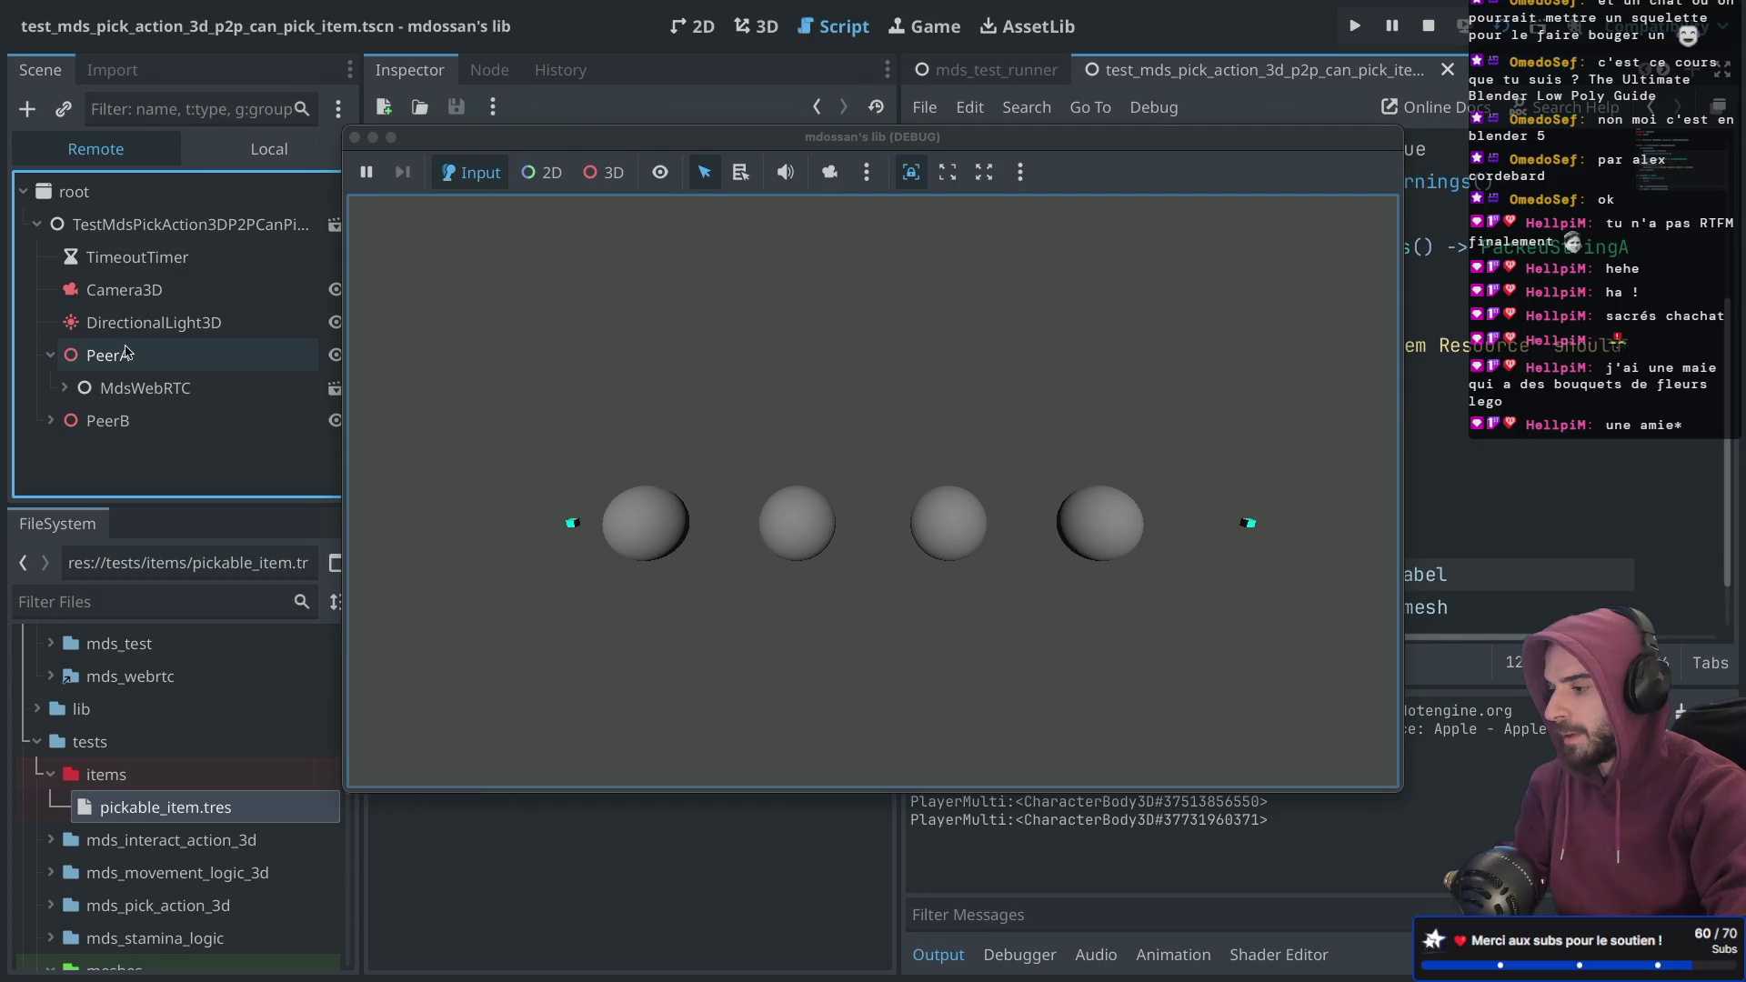
left_click(64, 387)
left_click(77, 453)
scroll(136, 437, "down", 2)
left_click(91, 412)
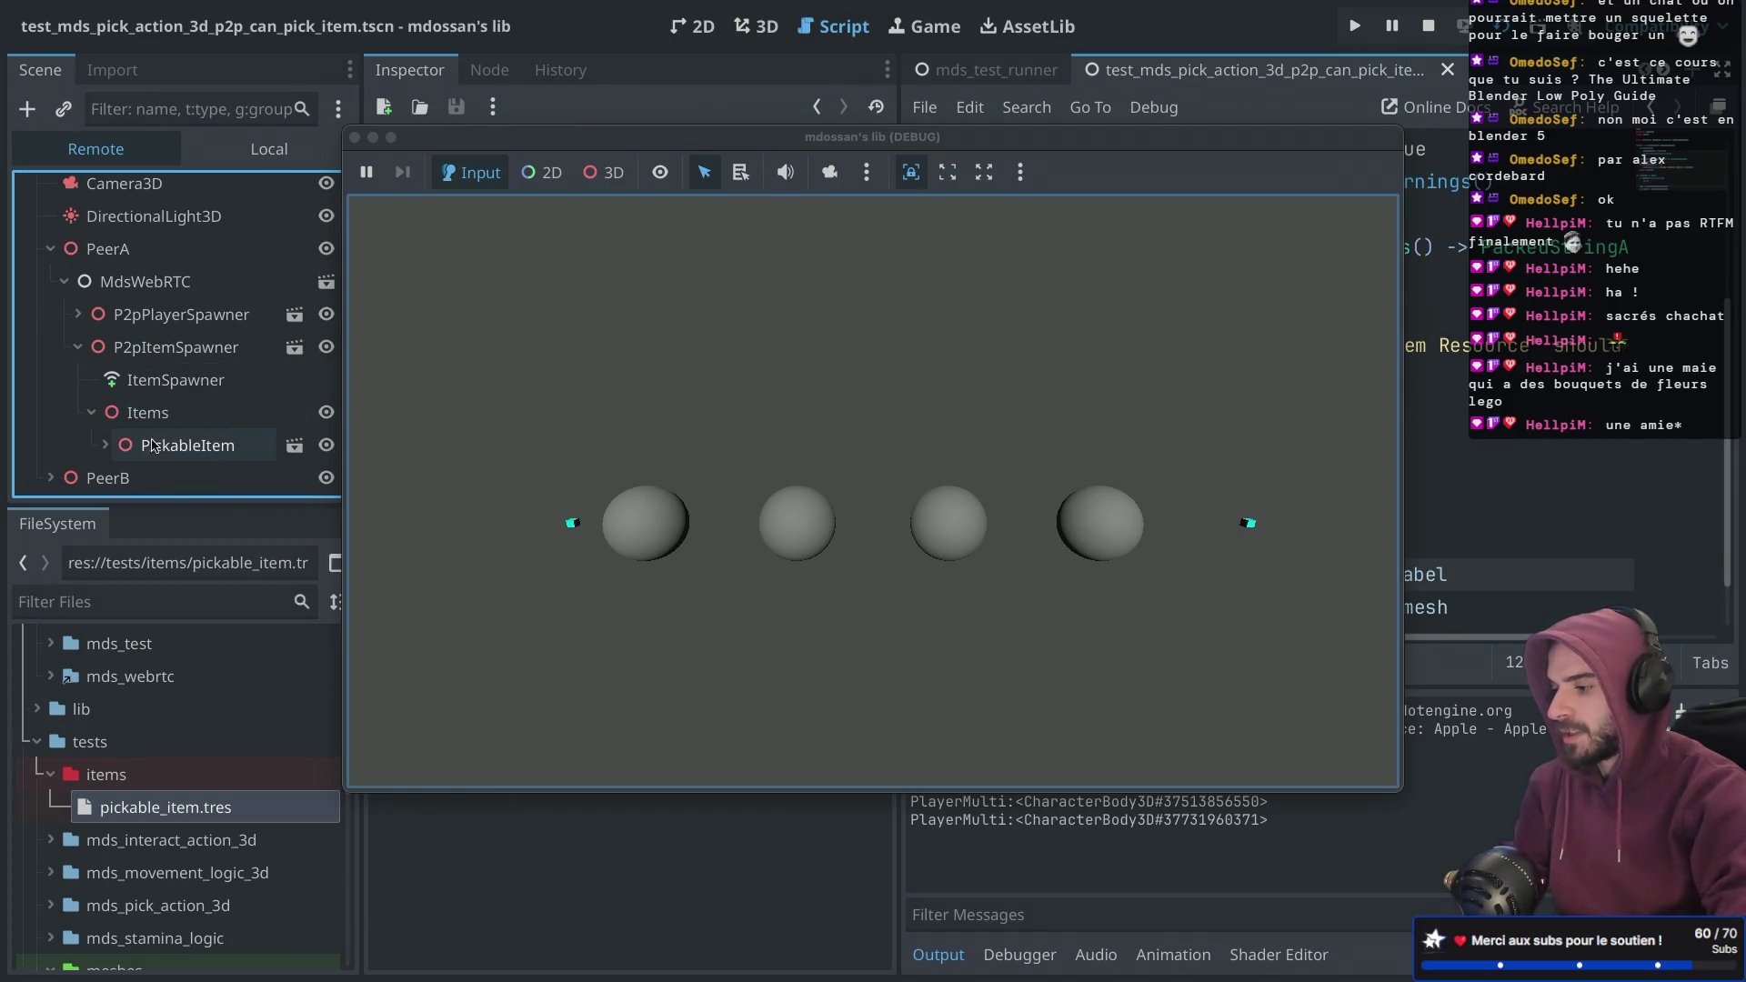
Step: Select the spawned PickableItem to inspect it, then close the game window
left_click(189, 447)
left_click_drag(510, 144, 810, 138)
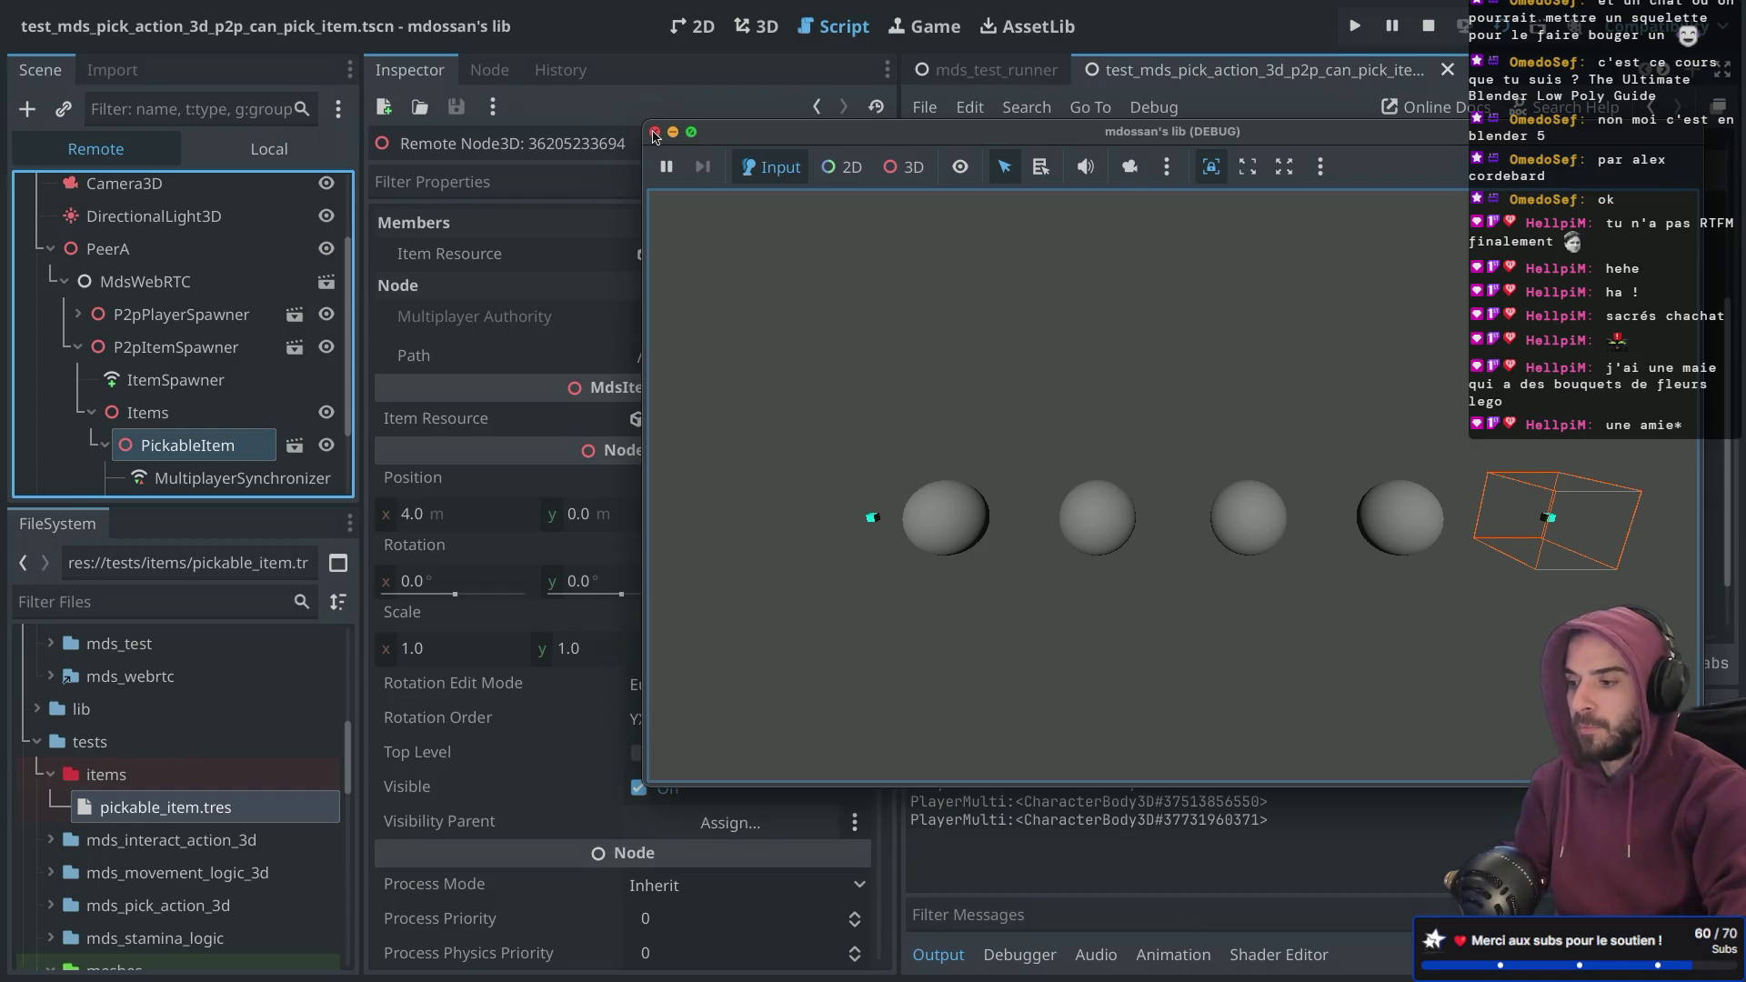
left_click(654, 133)
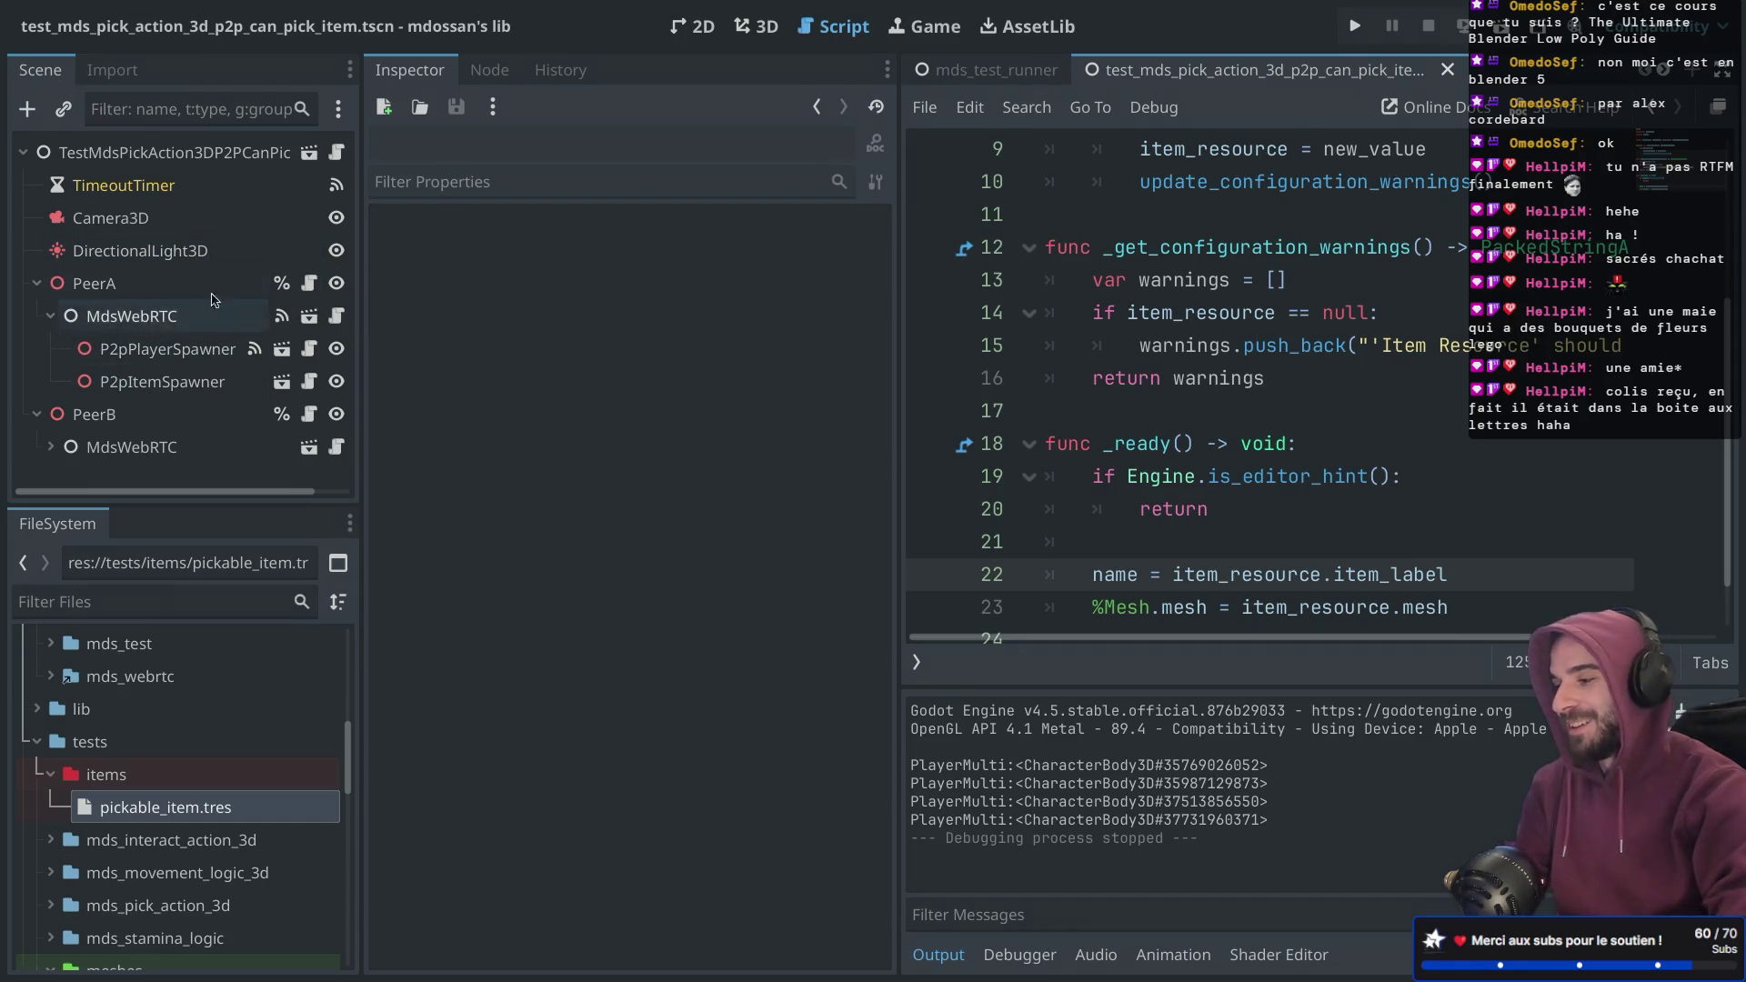
Step: Open the test scene root's script and scroll through its code
left_click(336, 151)
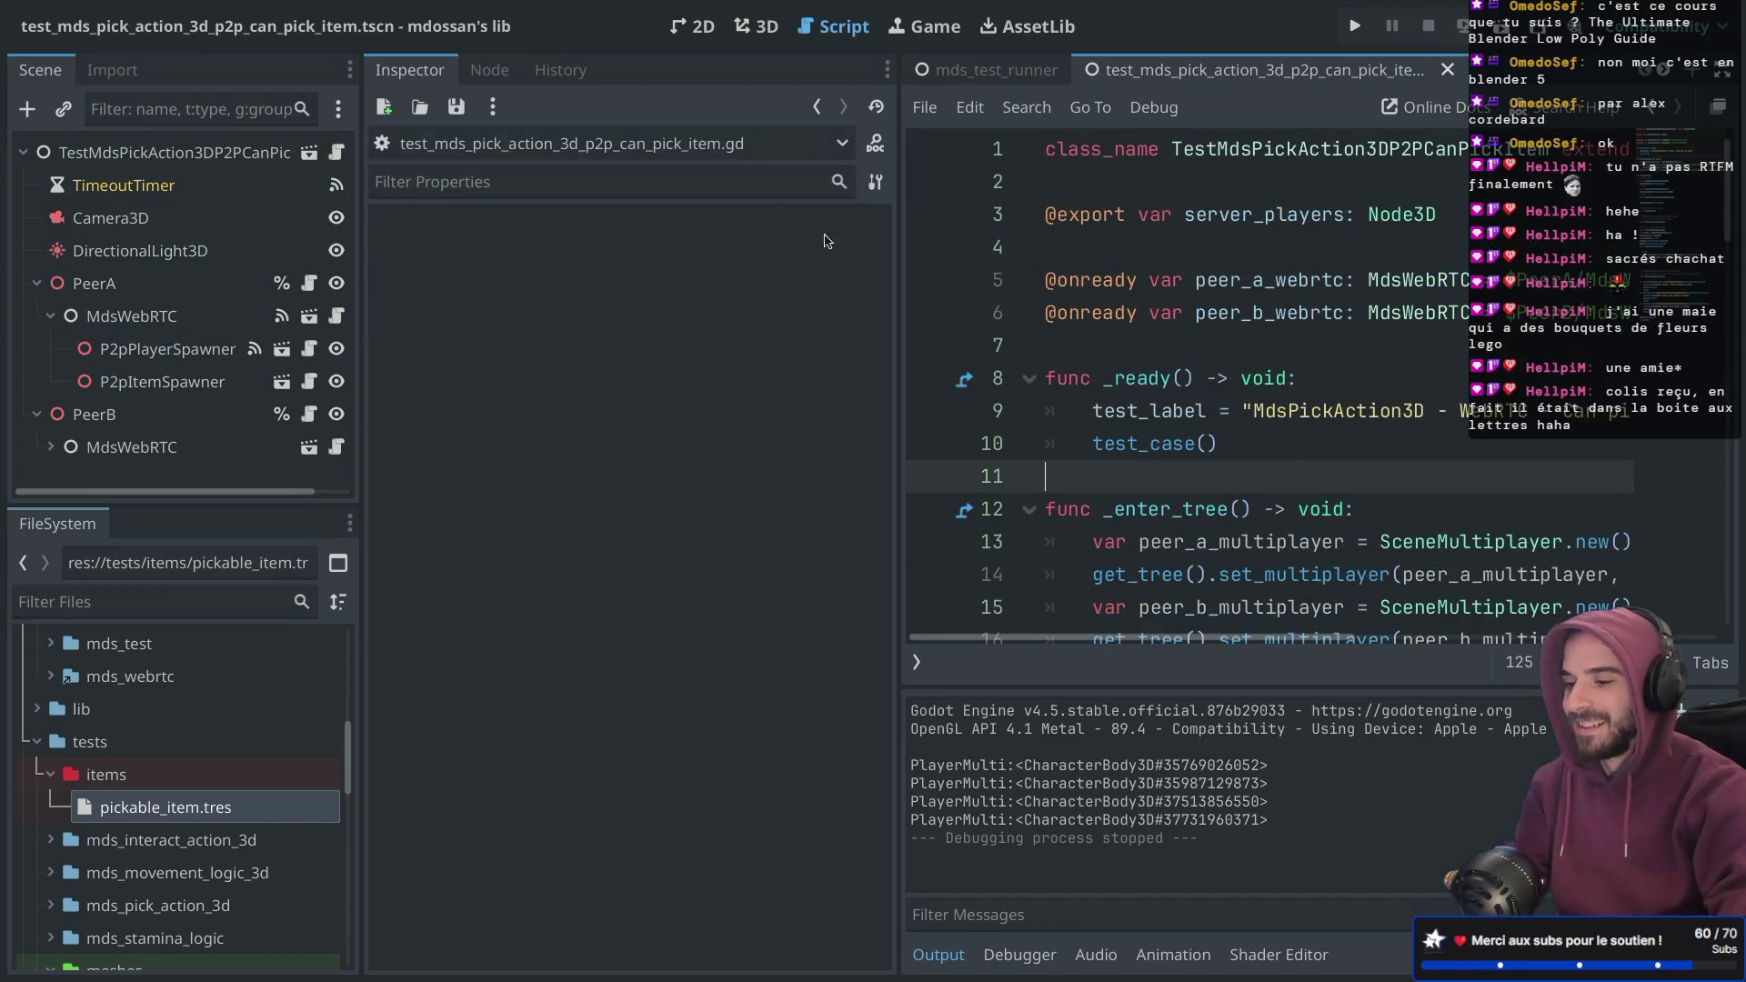
key("ctrl+super+d")
scroll(515, 427, "down", 2)
scroll(515, 427, "down", 6)
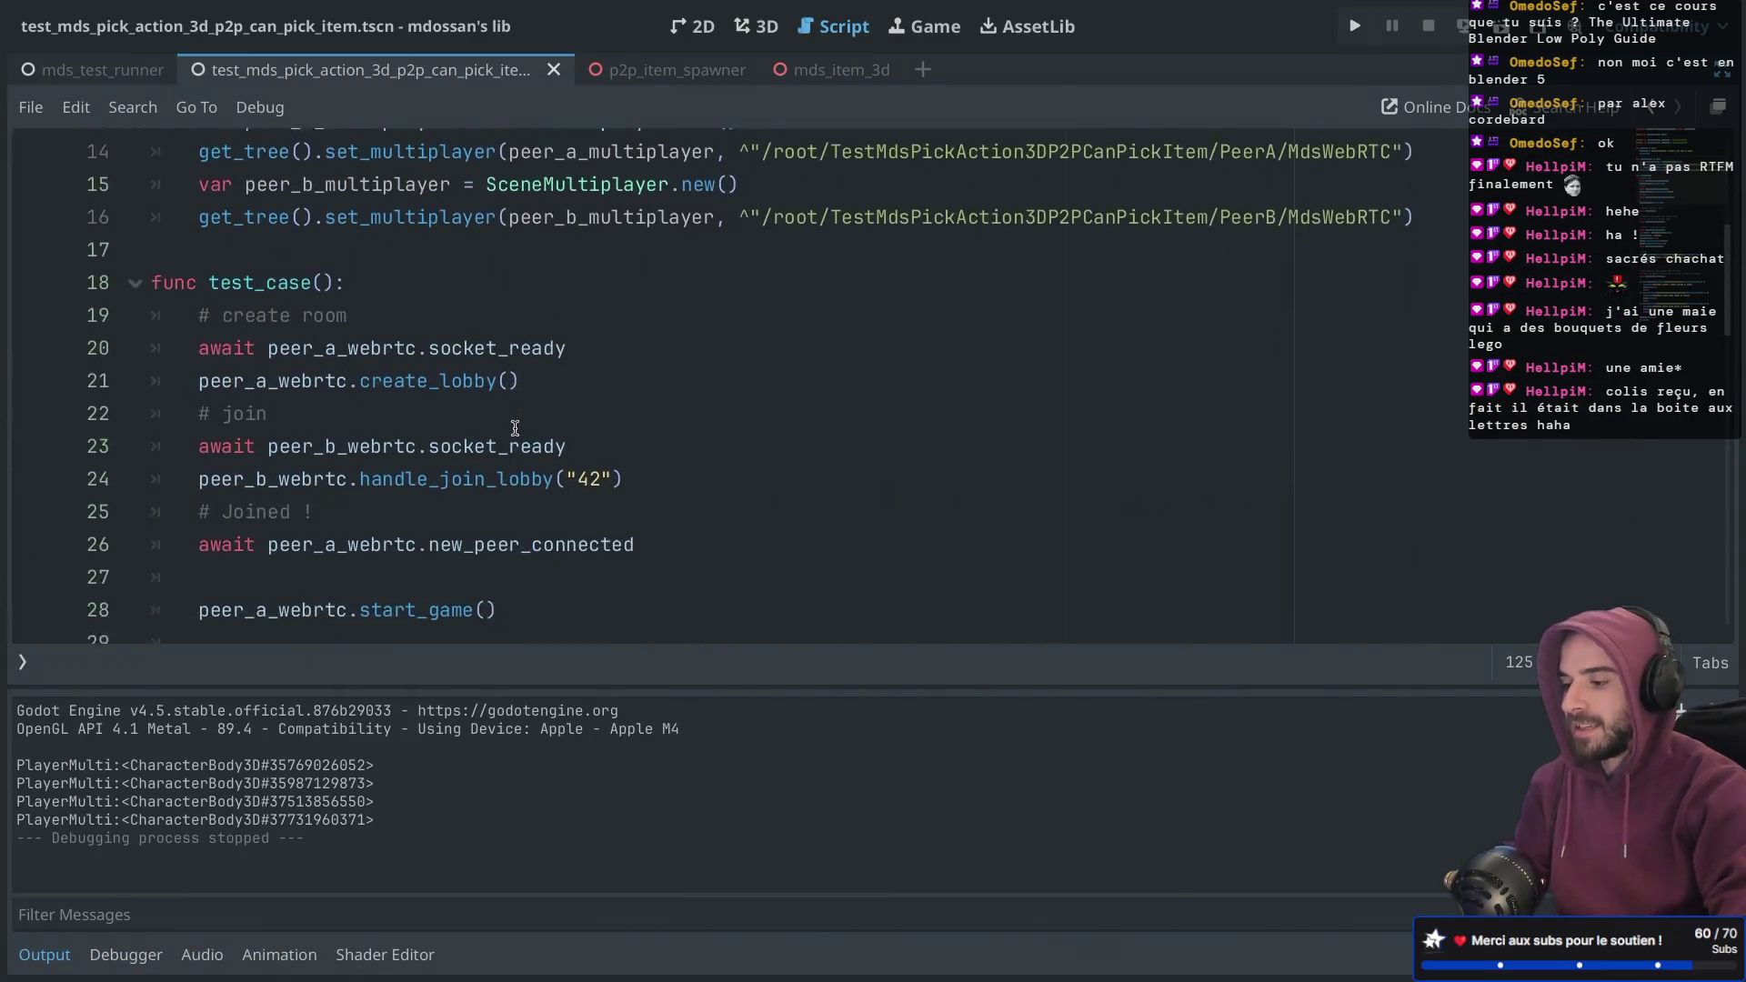
scroll(515, 427, "down", 3)
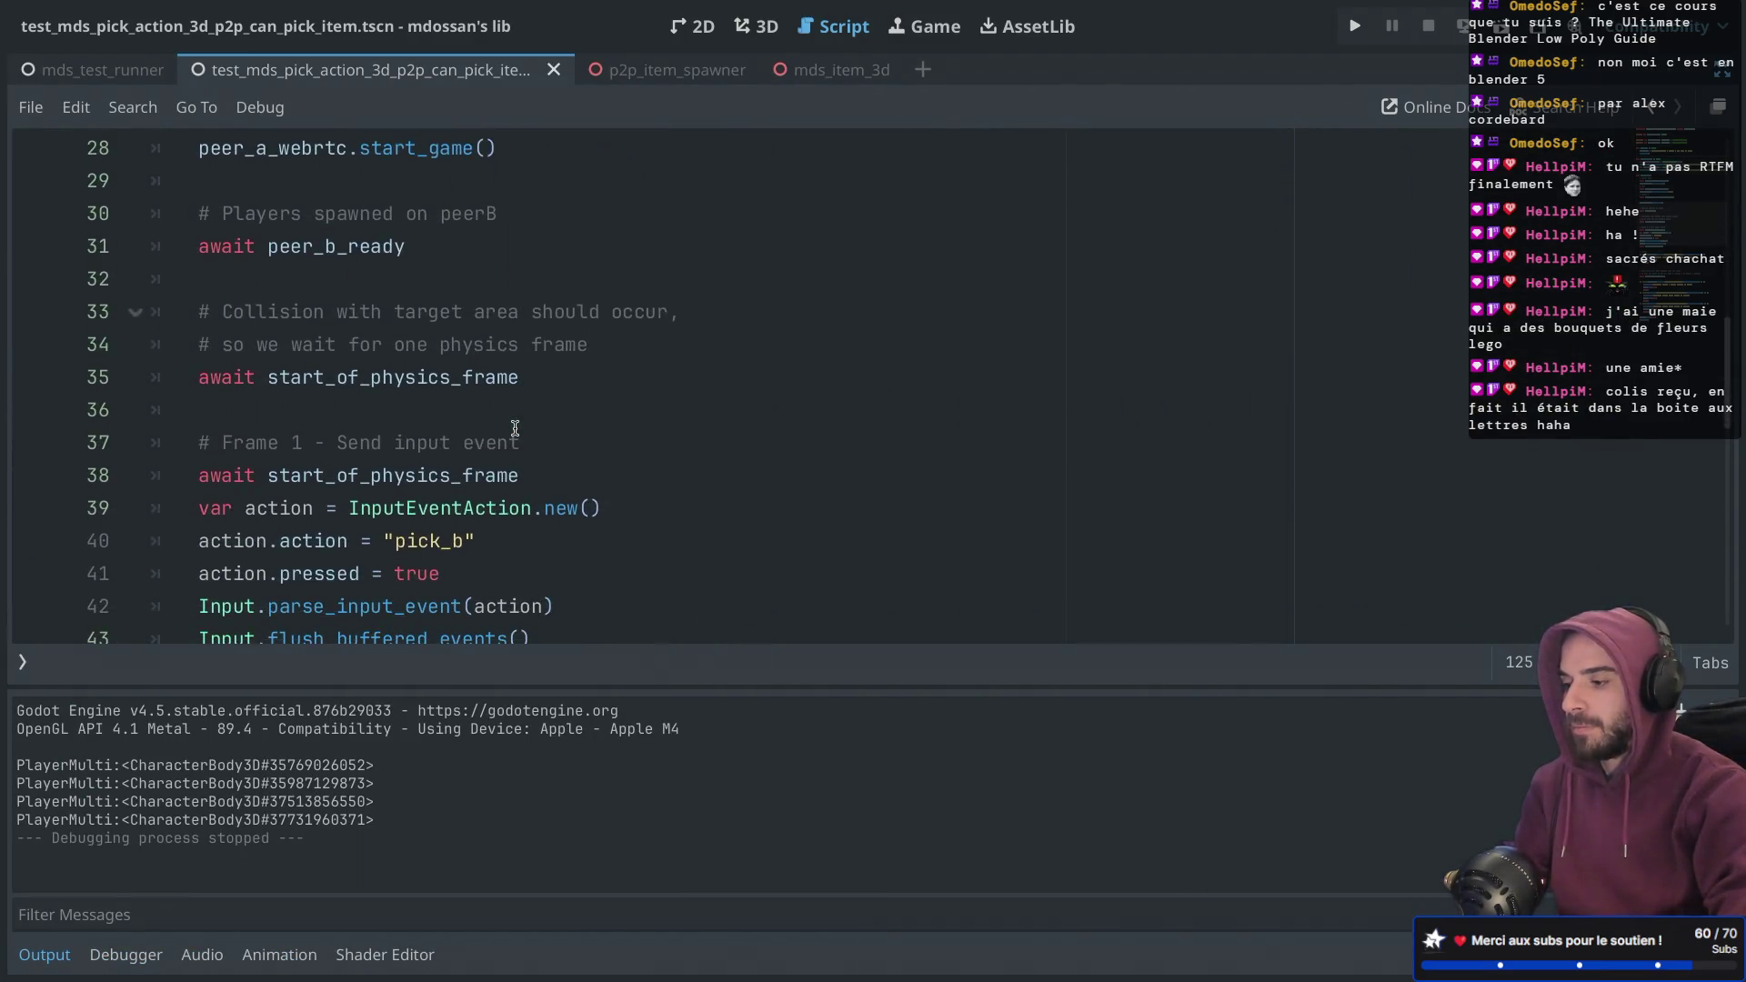
key("ctrl+super+d")
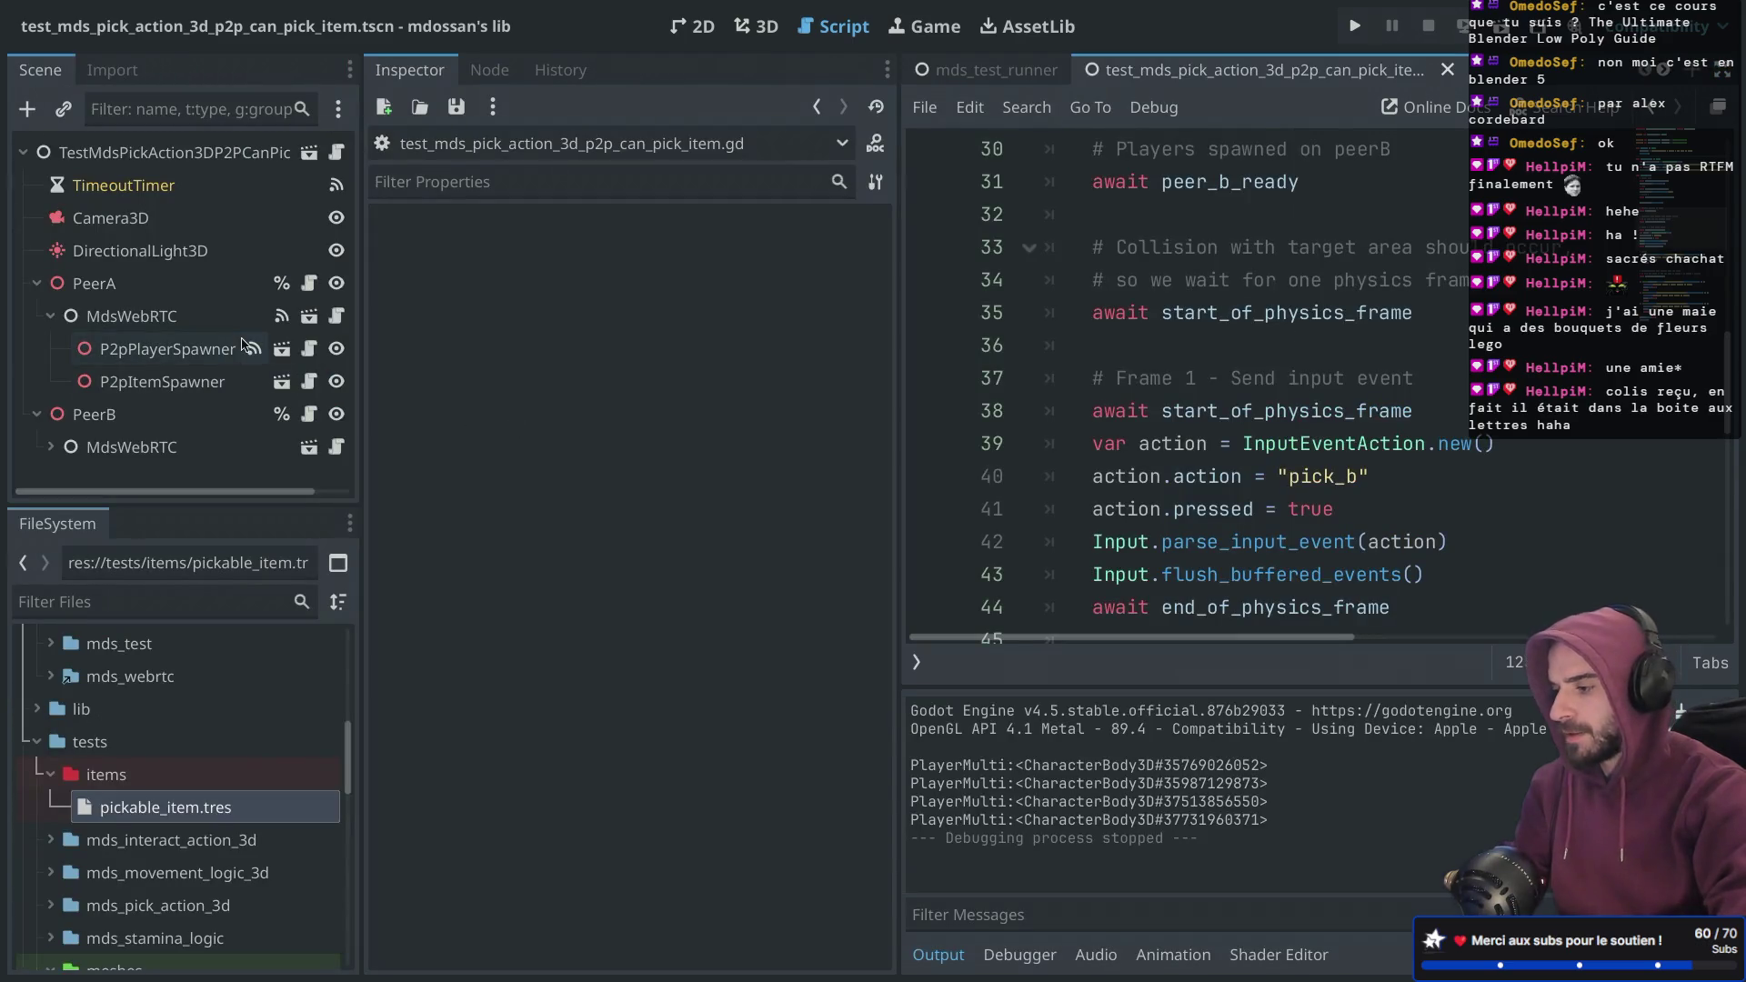
Step: In p_2p_item_spawner.gd, duplicate the %ItemSpawner.spawn(spawn_peer_id) line twice and run the scene
left_click(309, 381)
key("ctrl+super+d")
left_click_drag(603, 324, 613, 287)
key("super+shift+d")
key("super+shift+d")
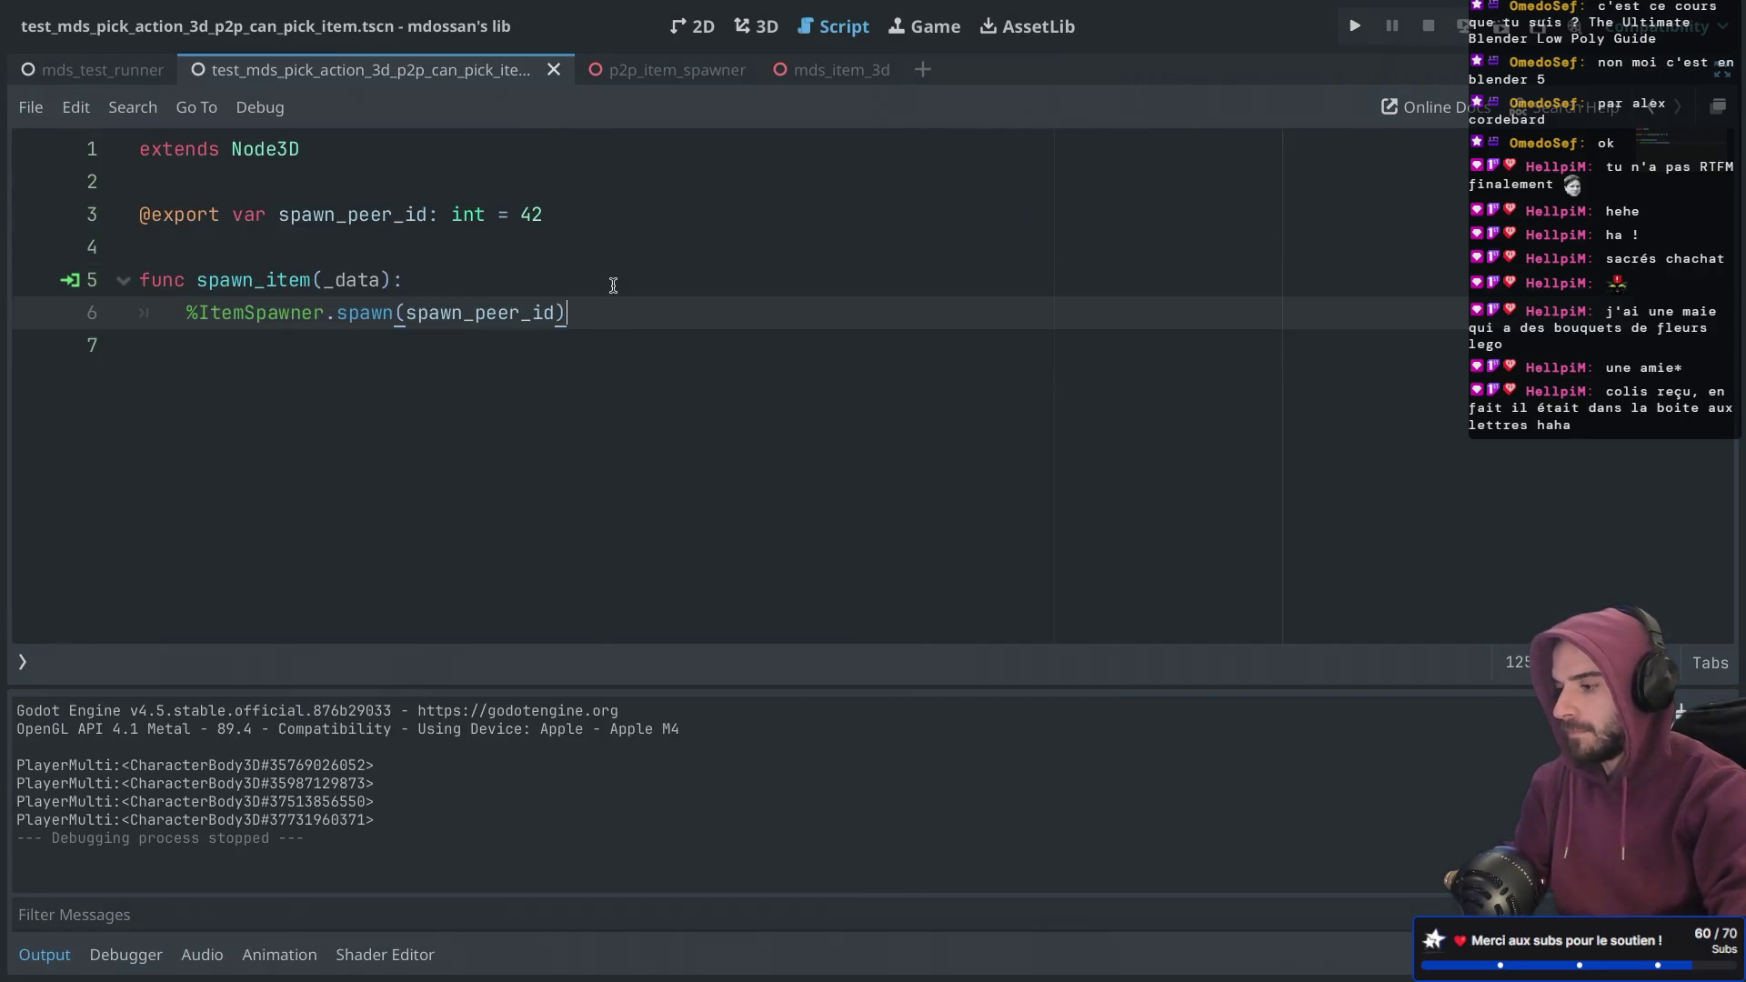
key("super+s")
left_click(1501, 25)
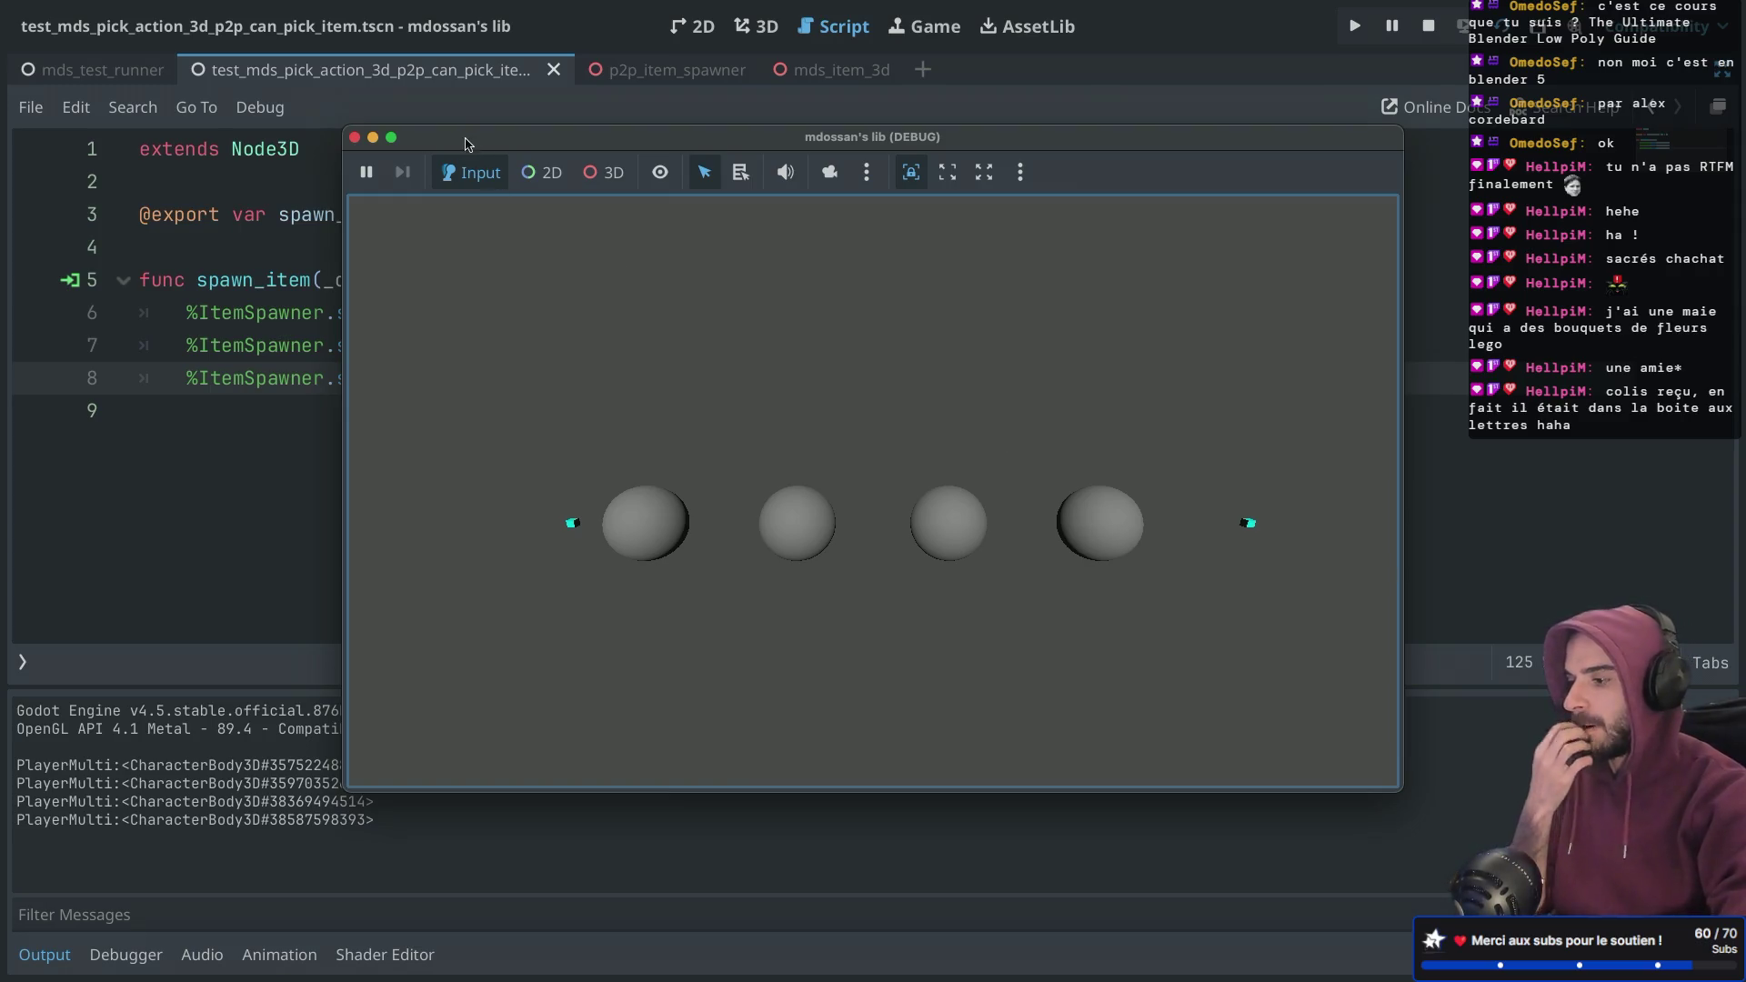
Step: In the Remote scene tree, expand P2pItemSpawner > Items to list the spawned items
key("super+ctrl+d")
left_click(116, 164)
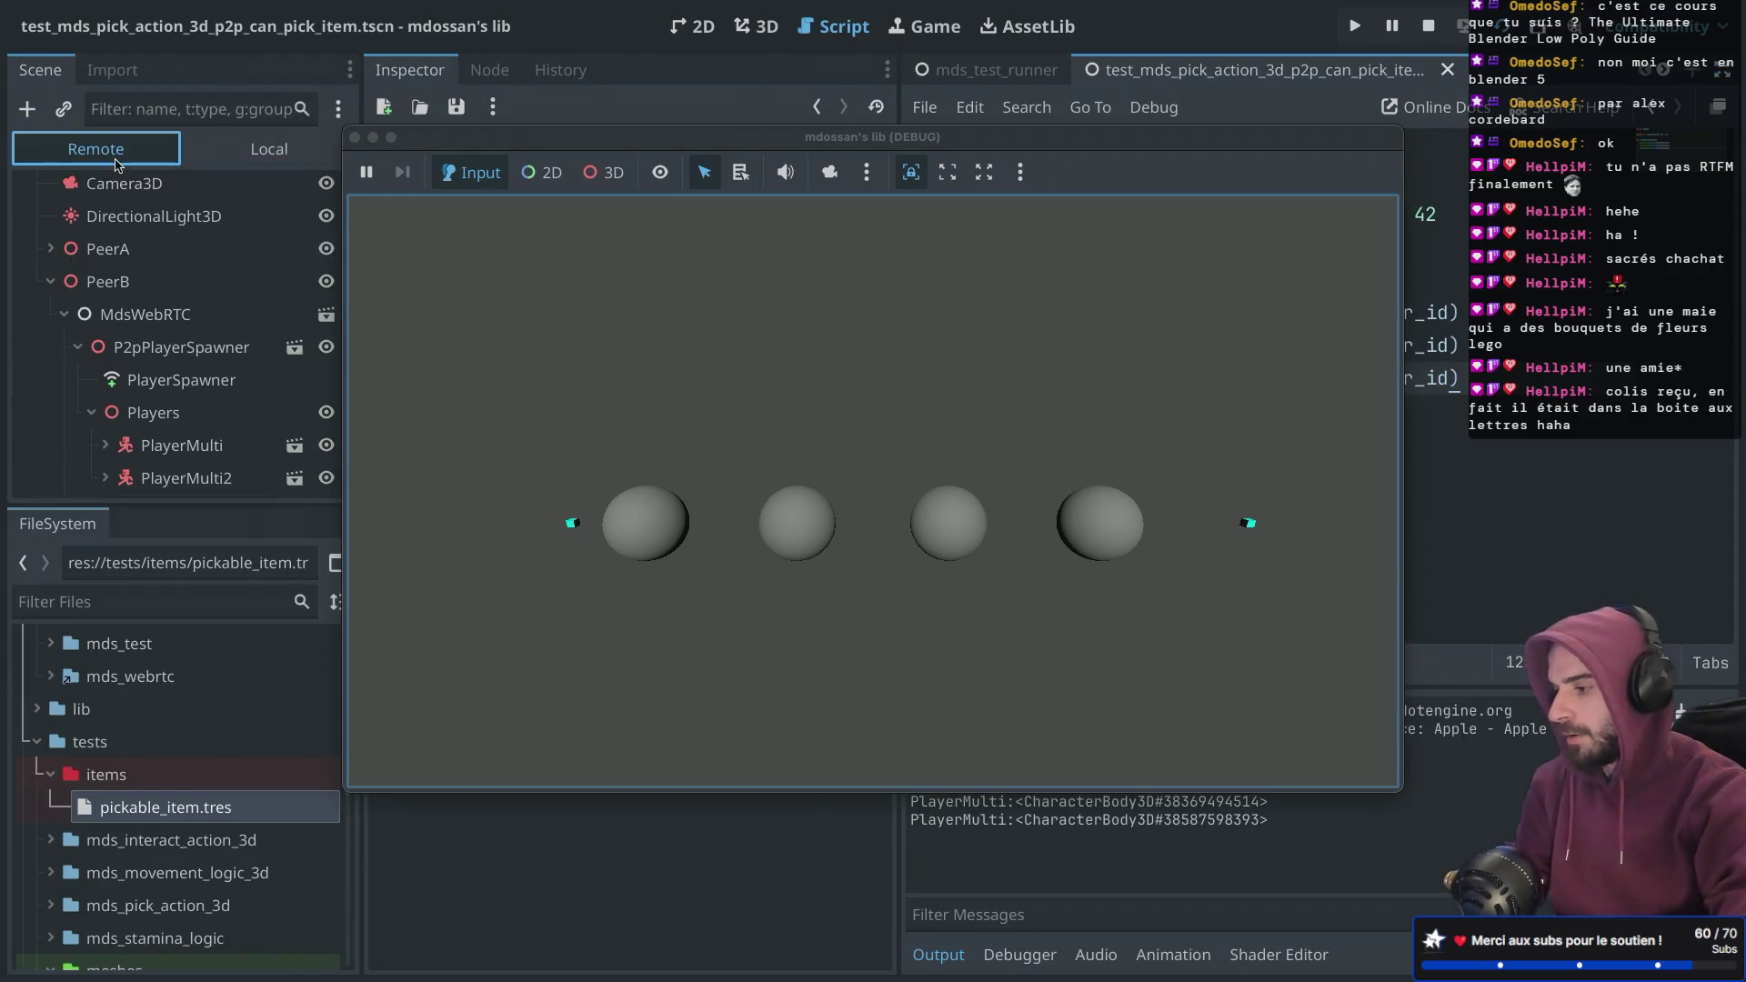
scroll(107, 344, "down", 1)
scroll(85, 344, "up", 4)
scroll(85, 364, "down", 4)
left_click(79, 475)
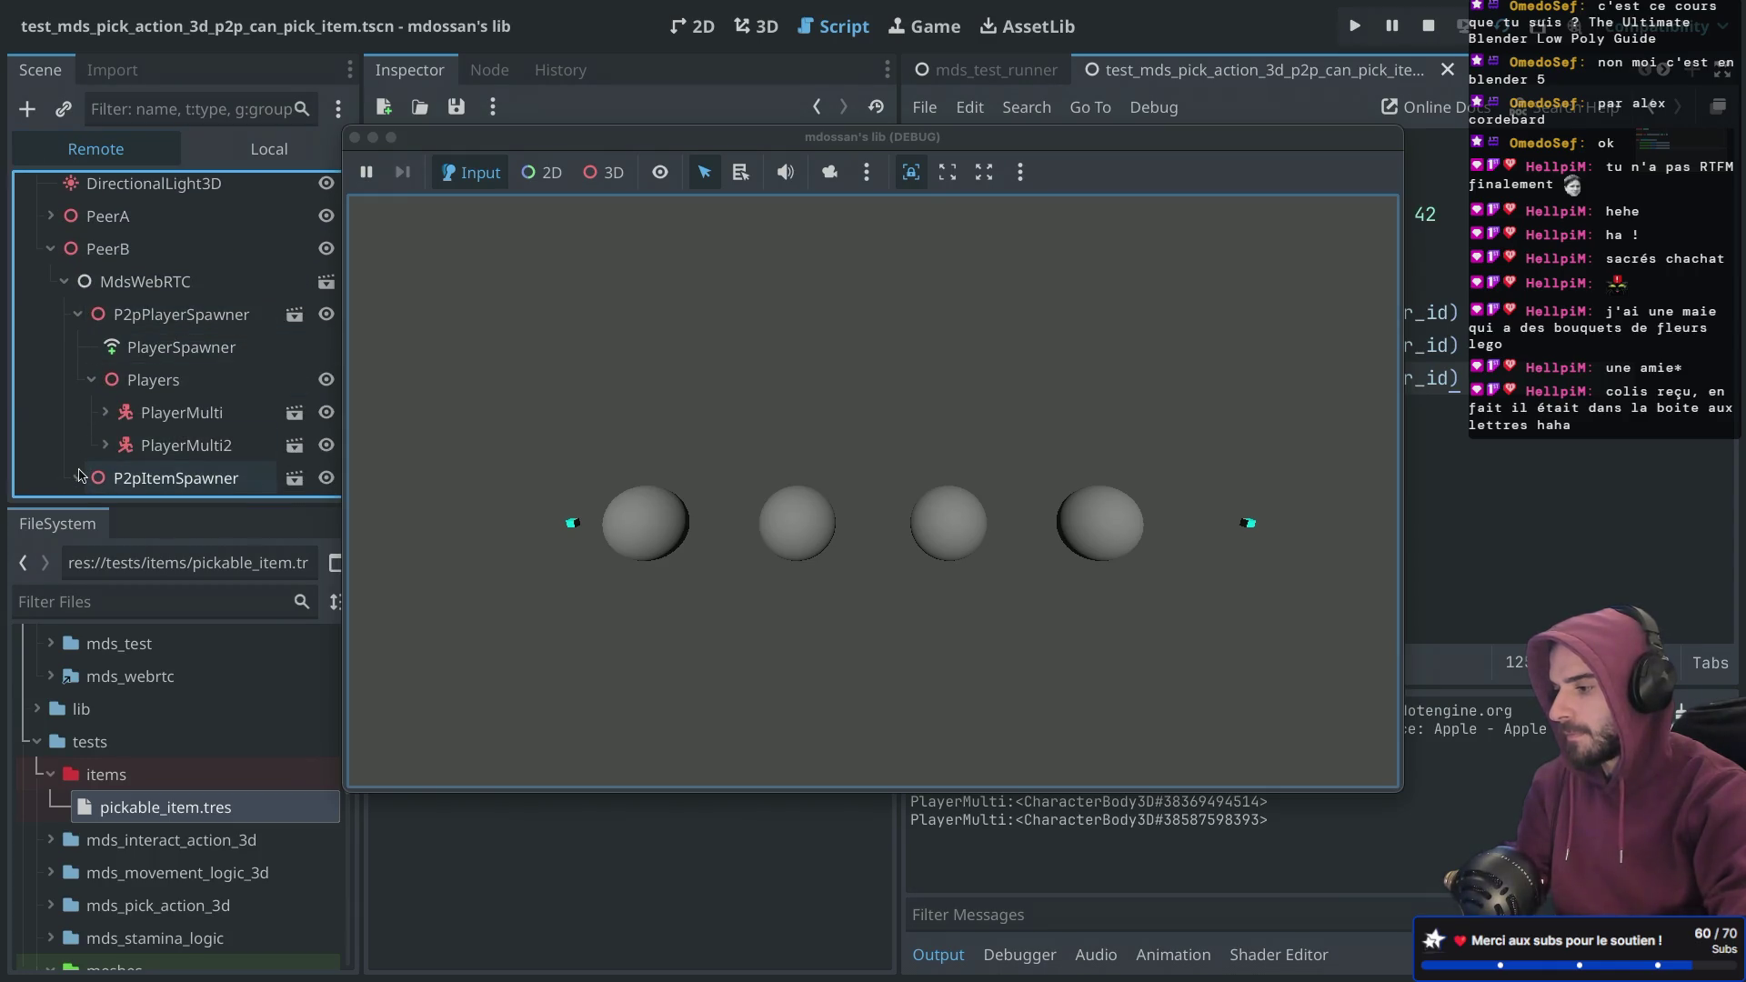
scroll(87, 469, "down", 2)
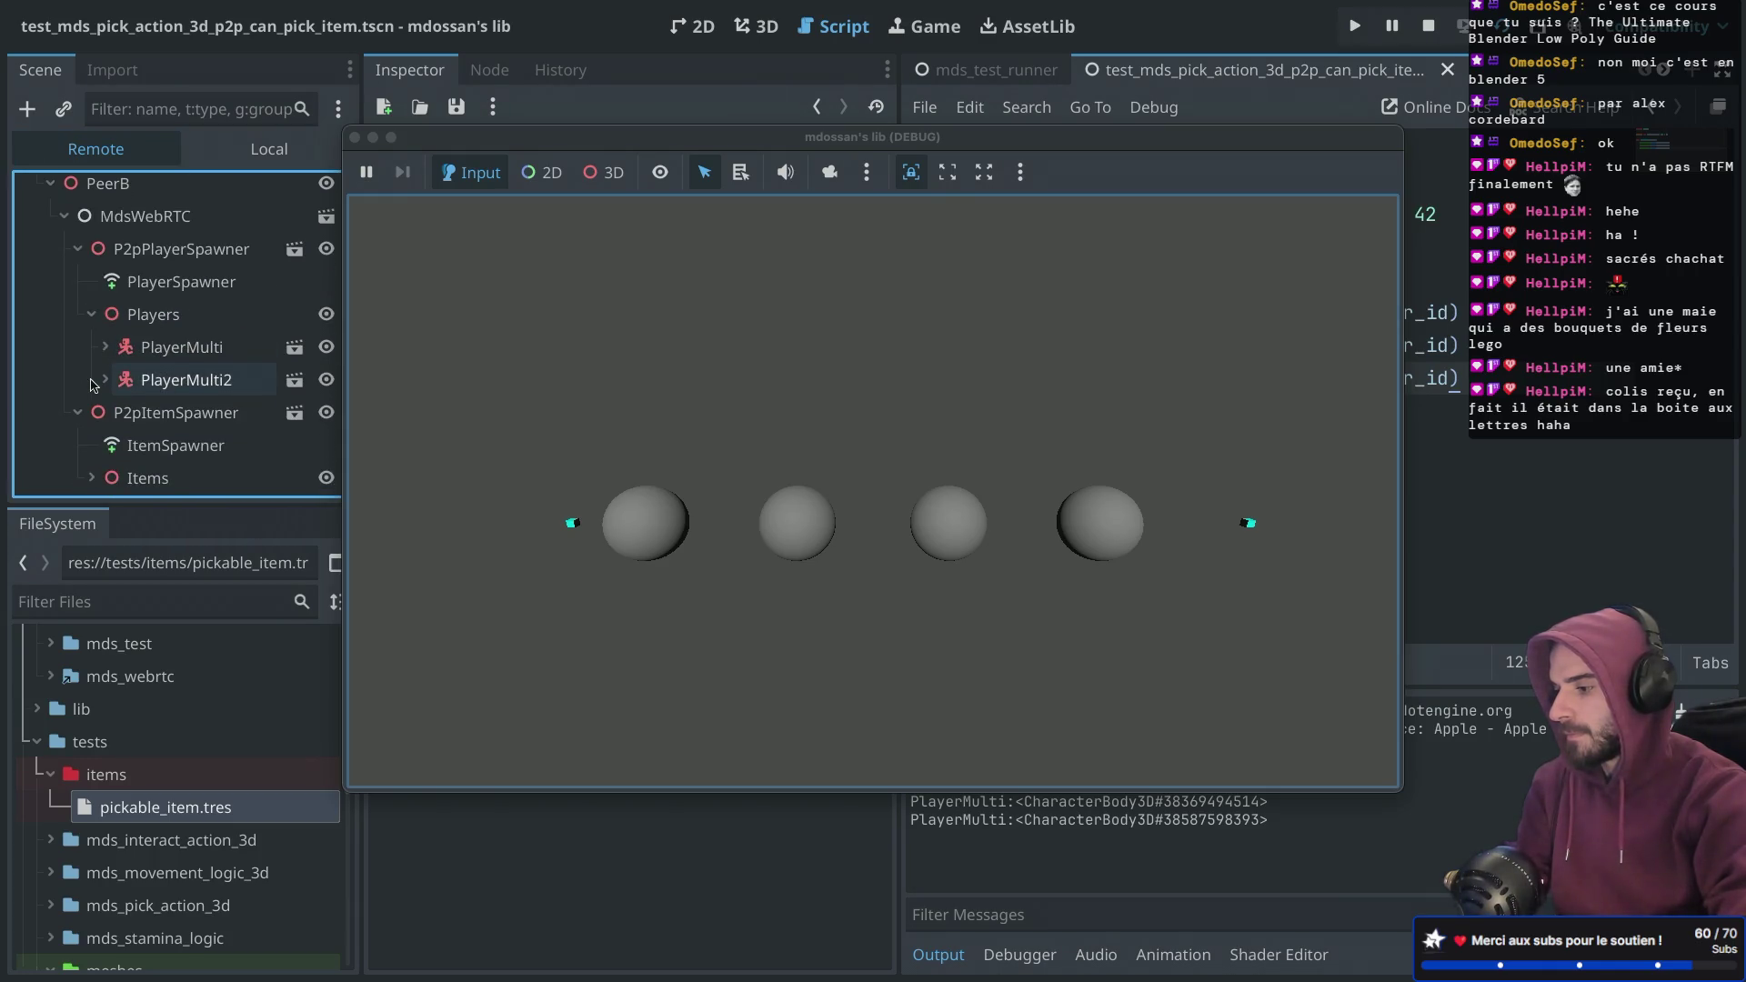
left_click(88, 477)
left_click_drag(488, 151, 905, 173)
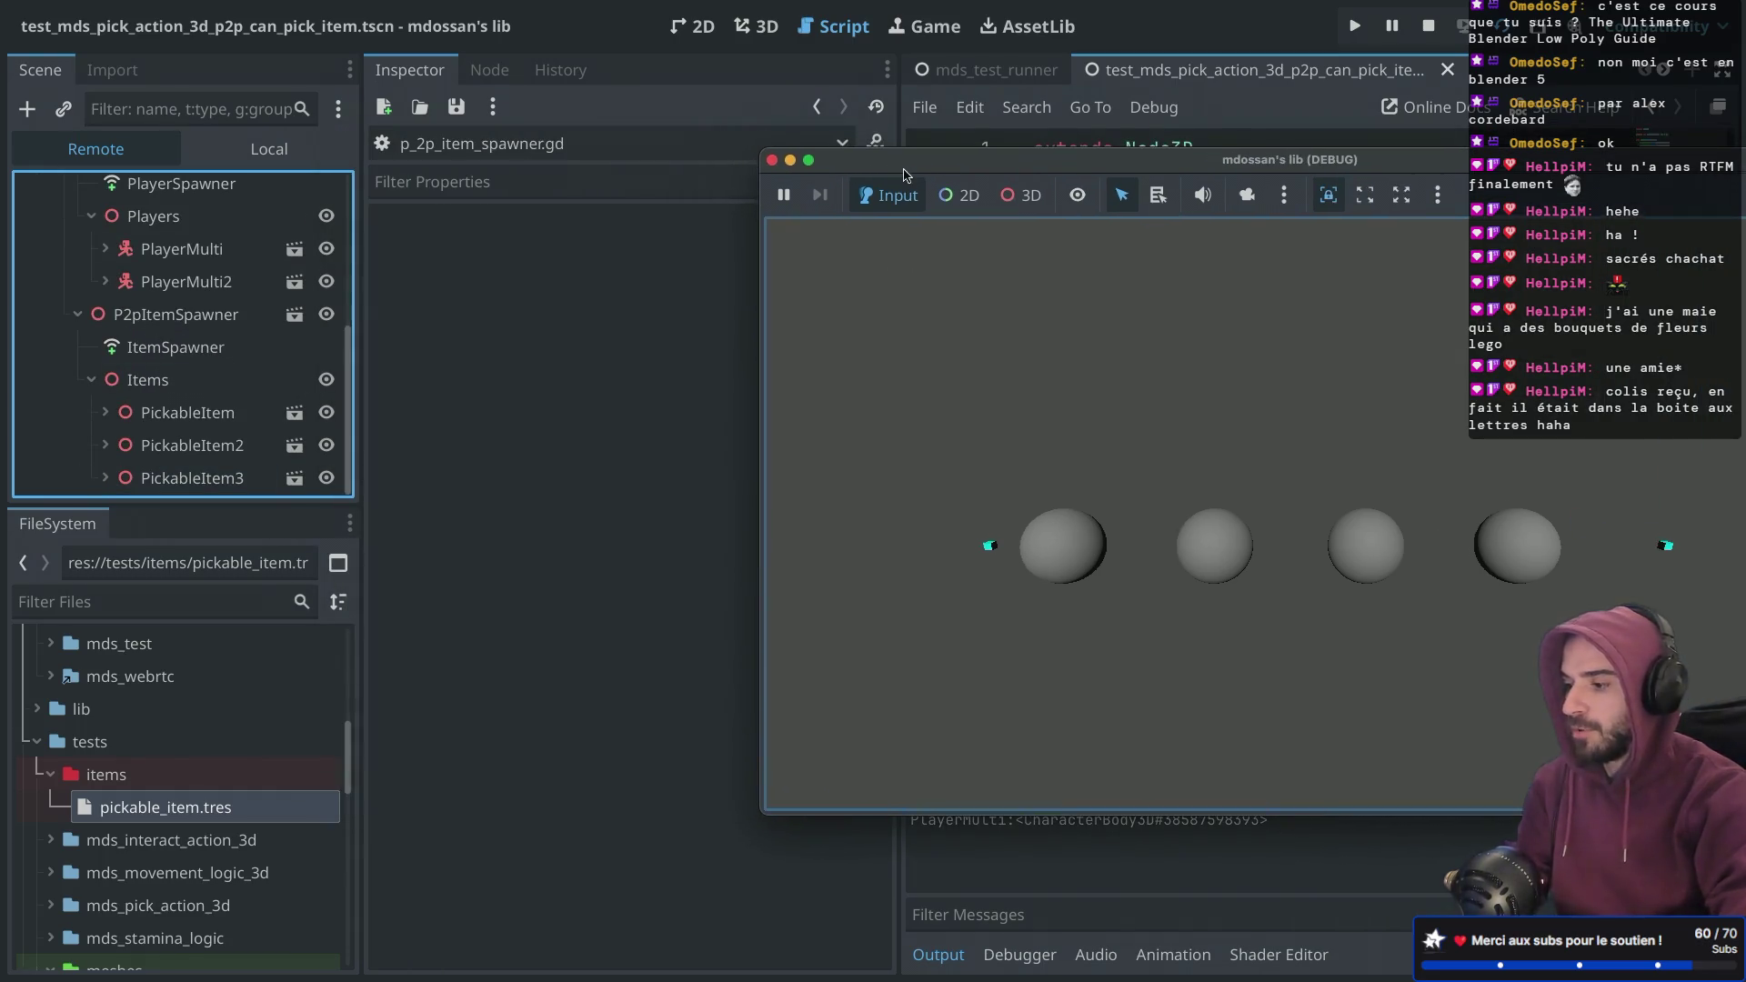
Step: Inspect PickableItem2's MultiplayerSynchronizer and PickableItem, then close the running game
double_click(200, 445)
left_click(213, 478)
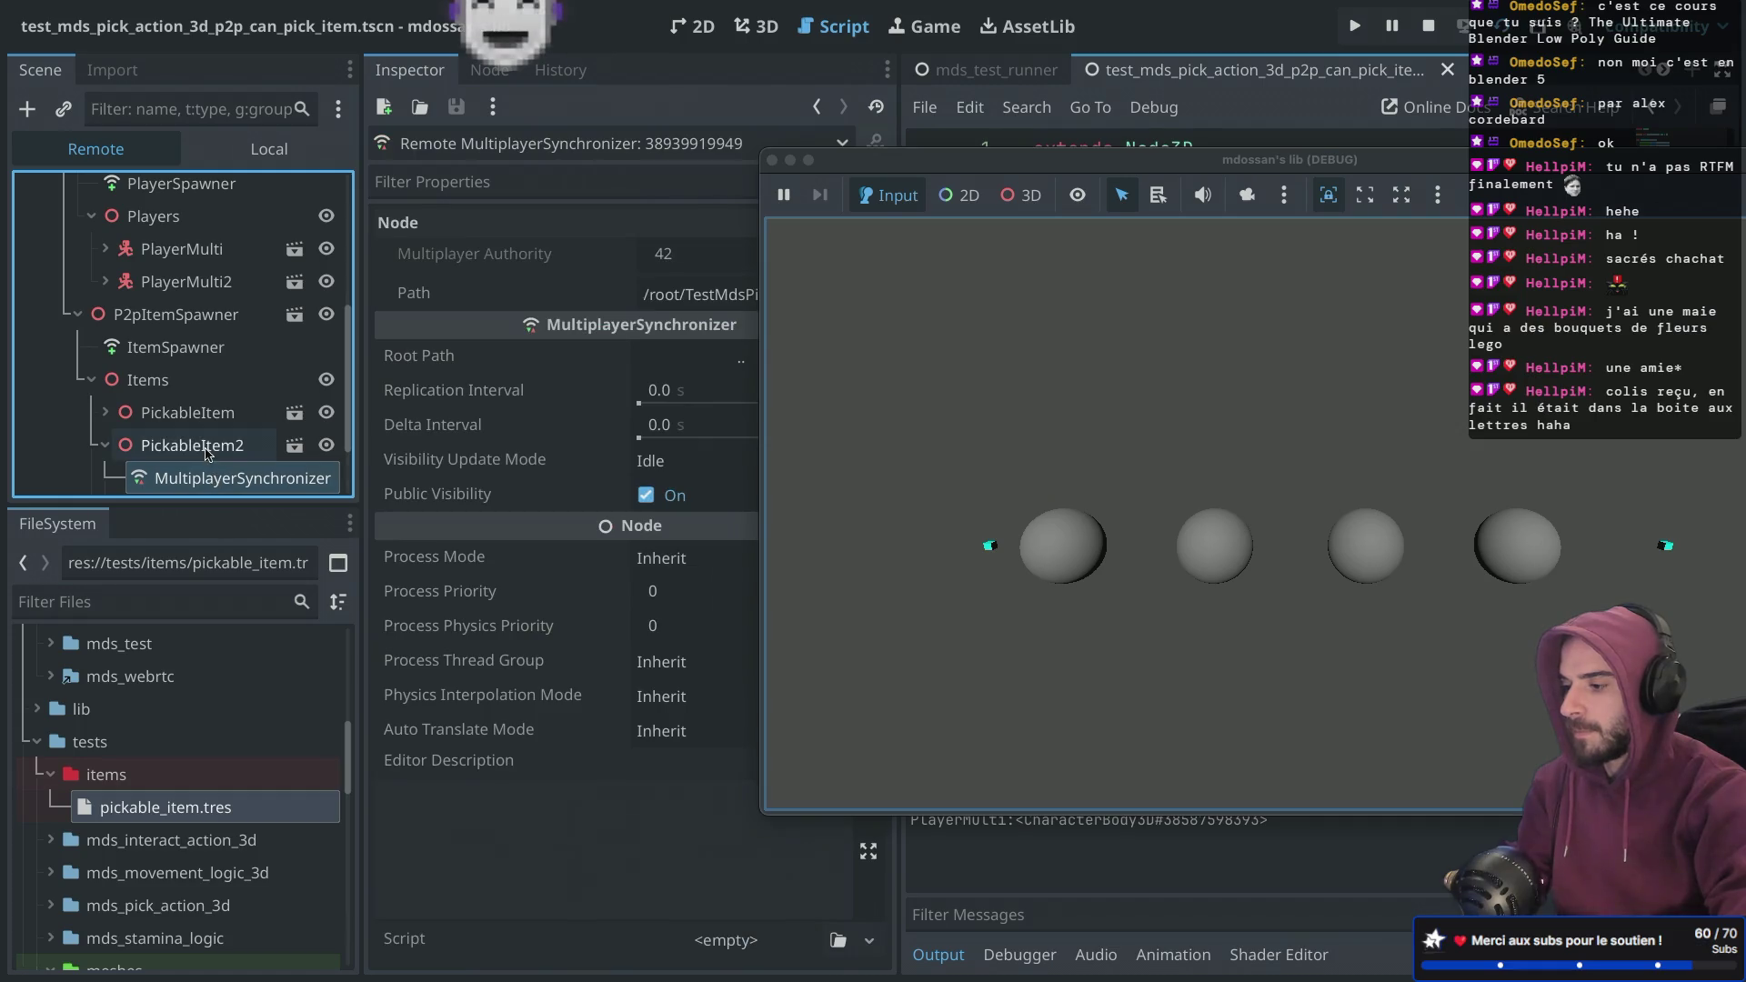
left_click(191, 411)
left_click(105, 412)
left_click(105, 412)
left_click(105, 445)
left_click_drag(1001, 162, 461, 244)
left_click(232, 240)
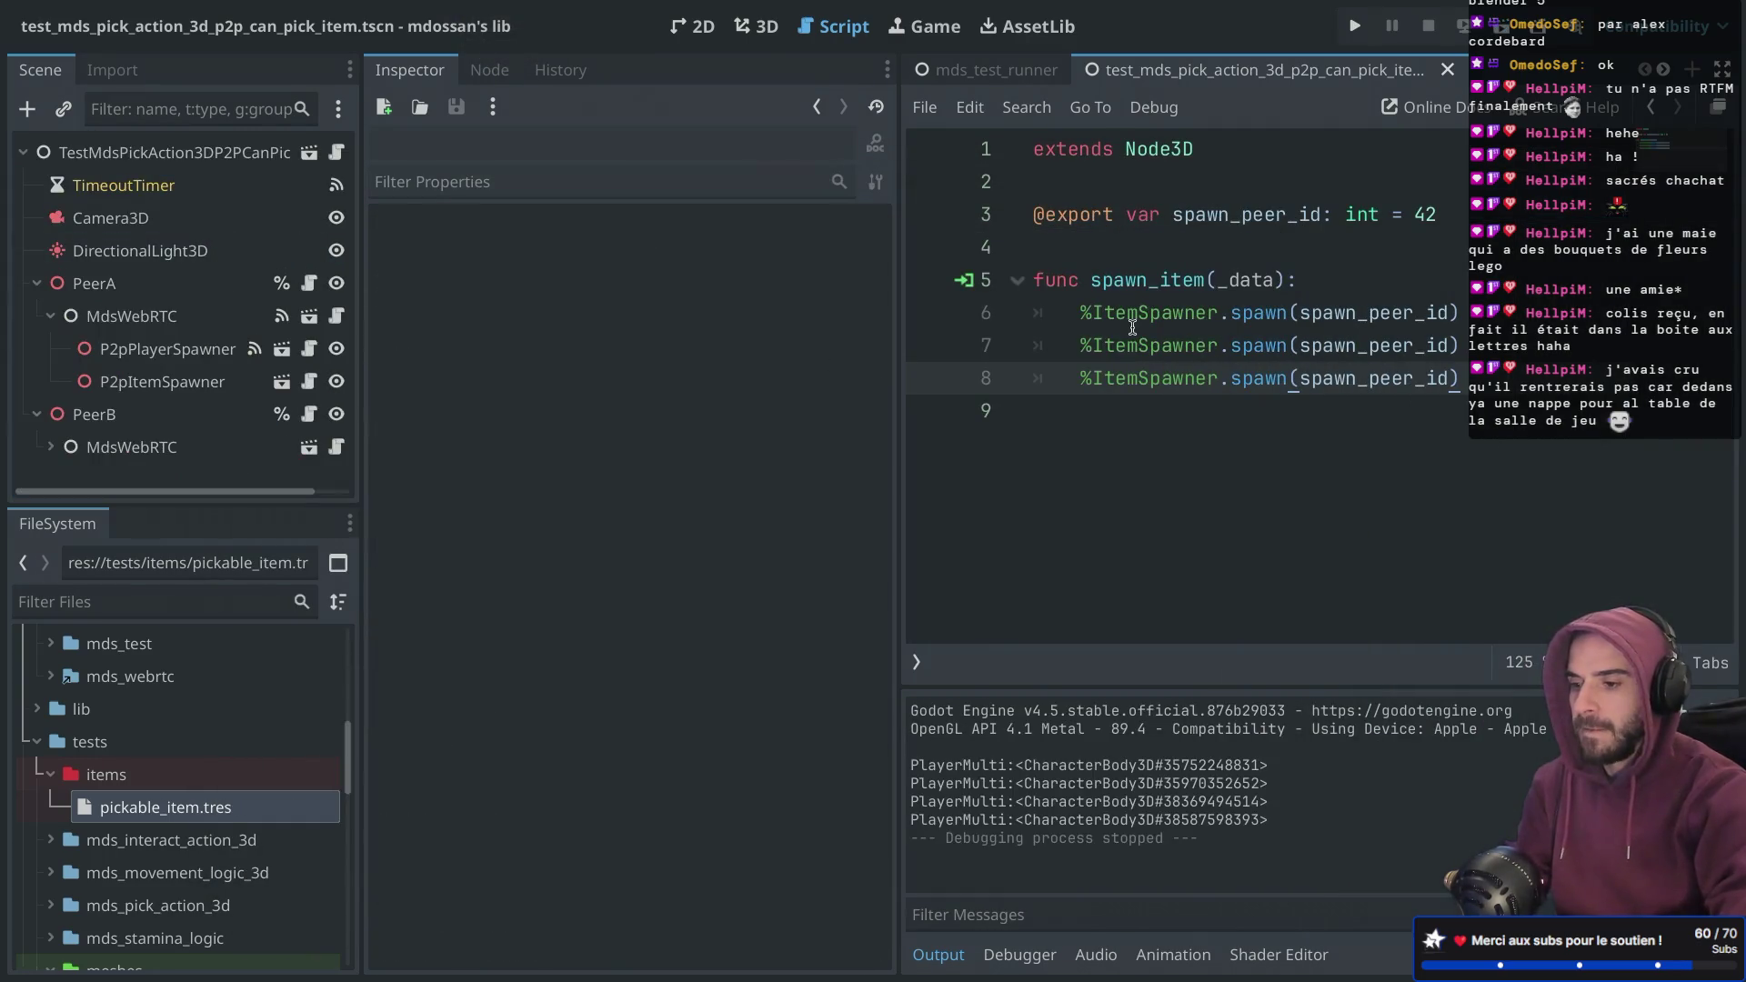
Step: Check the spawn documentation, then delete the two extra spawn calls in spawn_item
left_click(1256, 324, "ctrl")
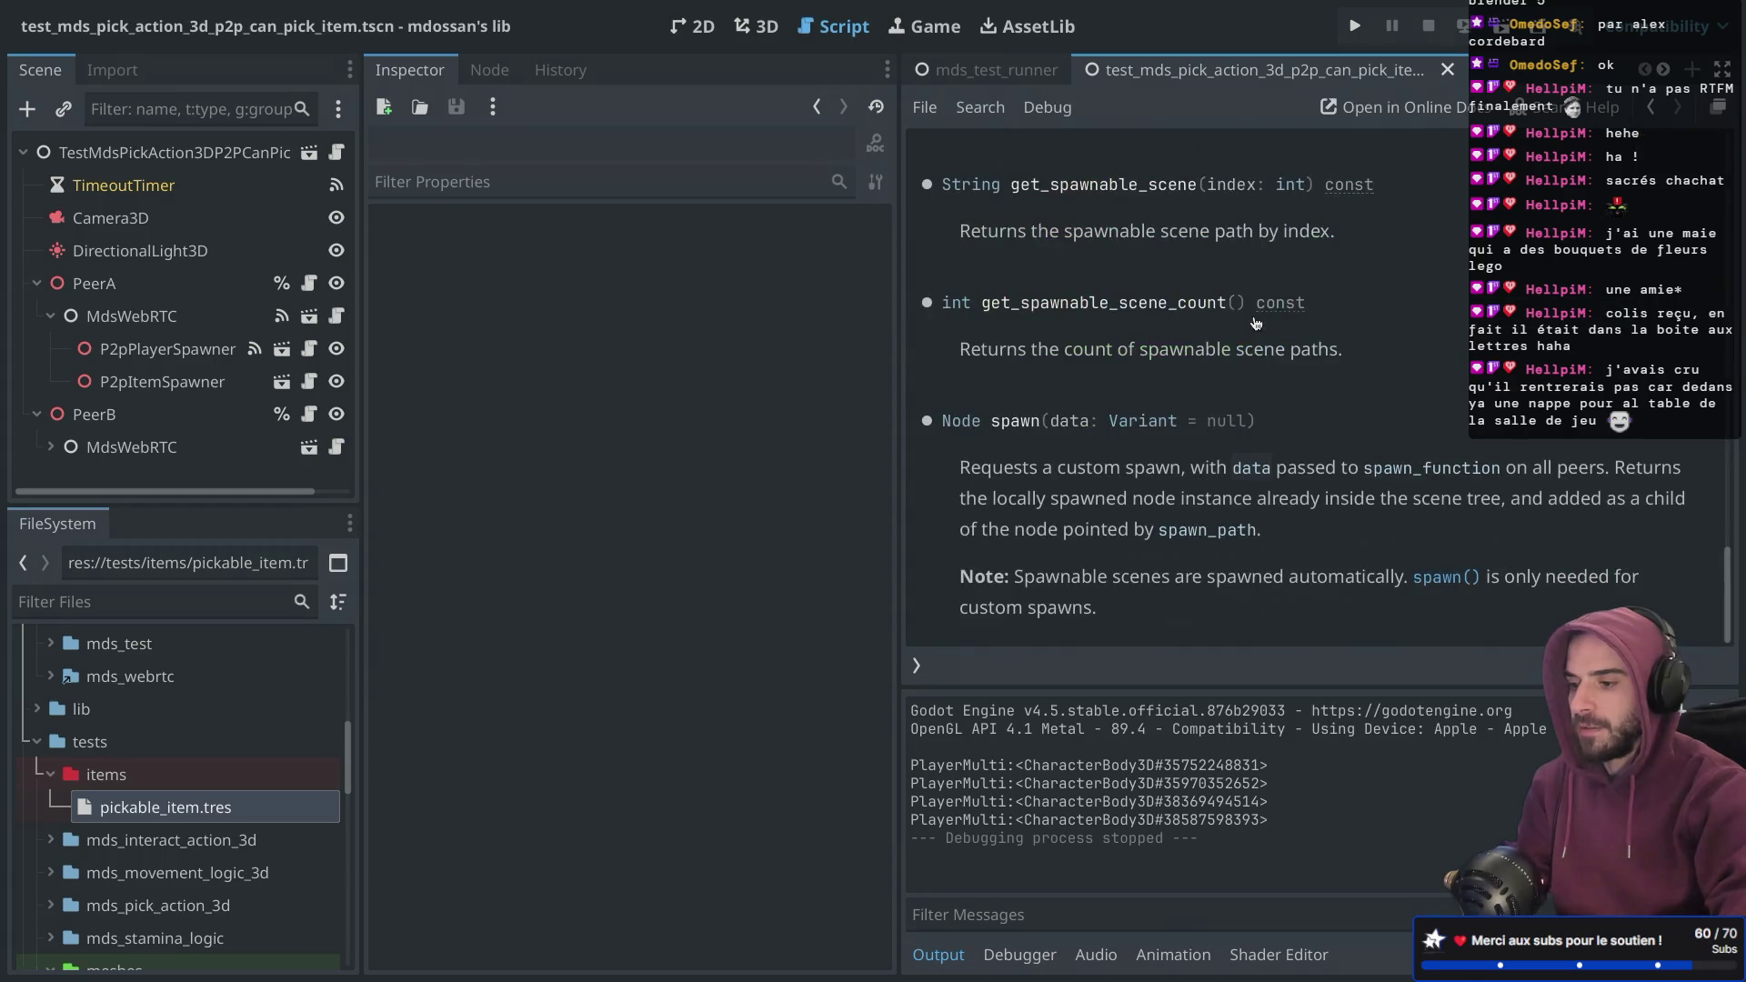
key("alt+Left")
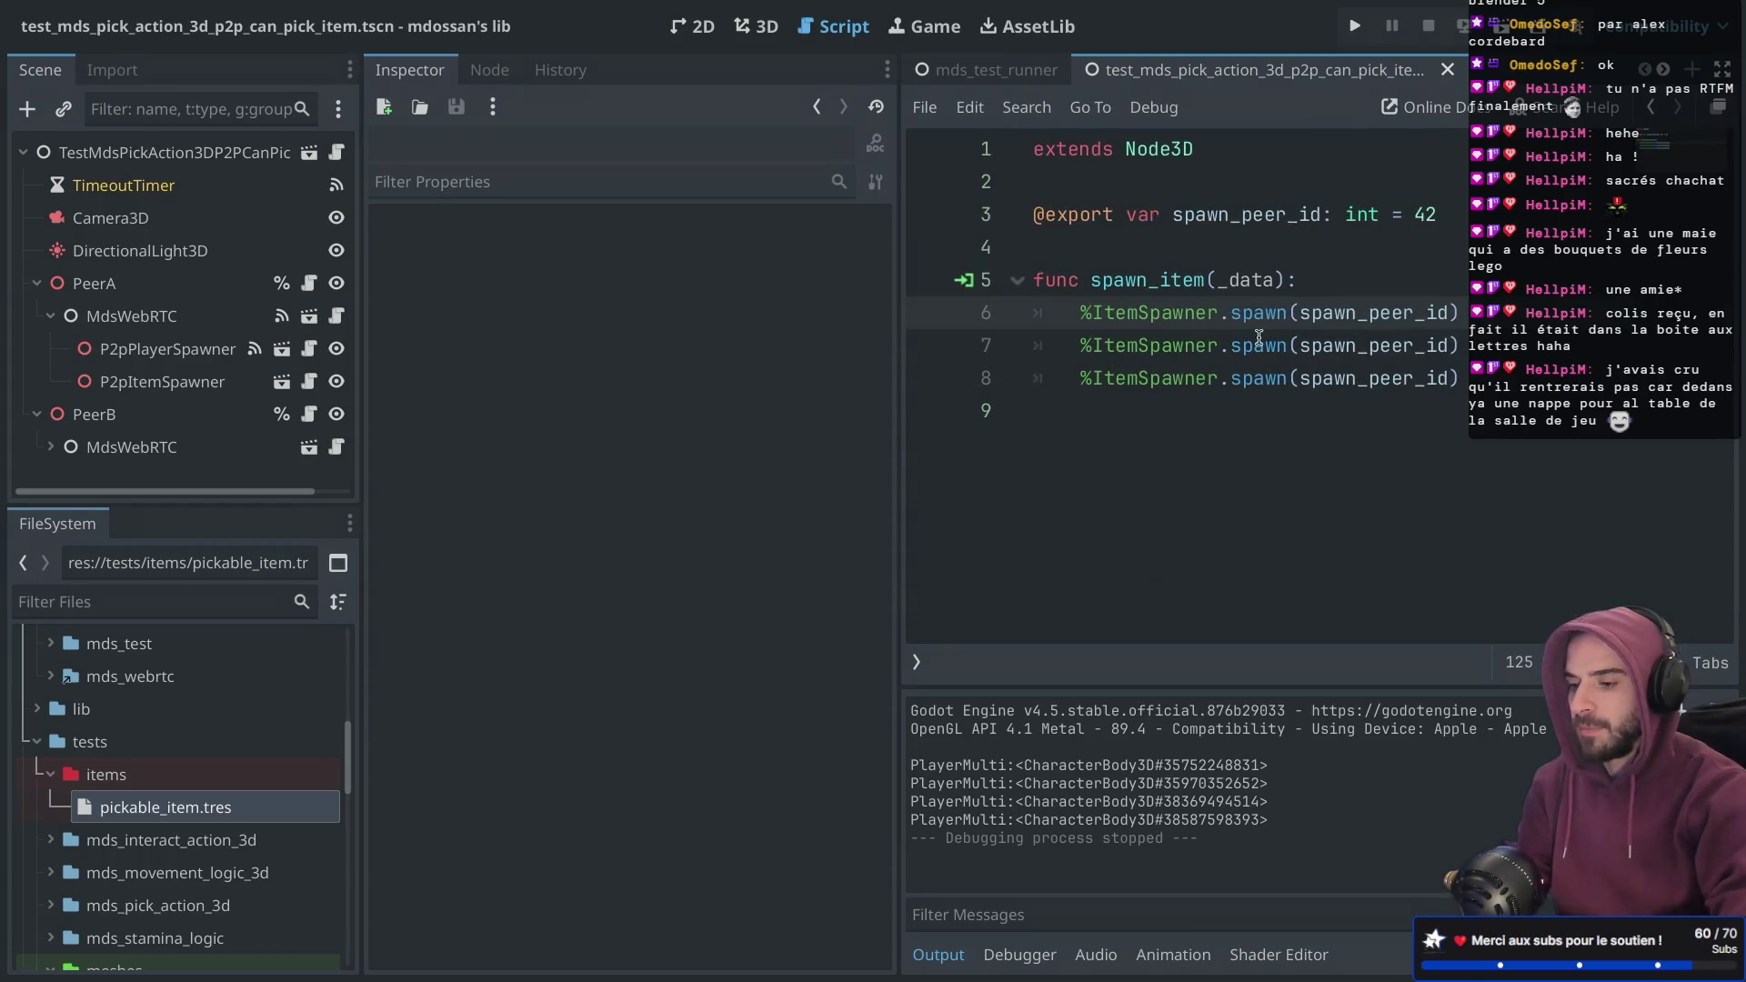
left_click_drag(1516, 377, 1510, 298)
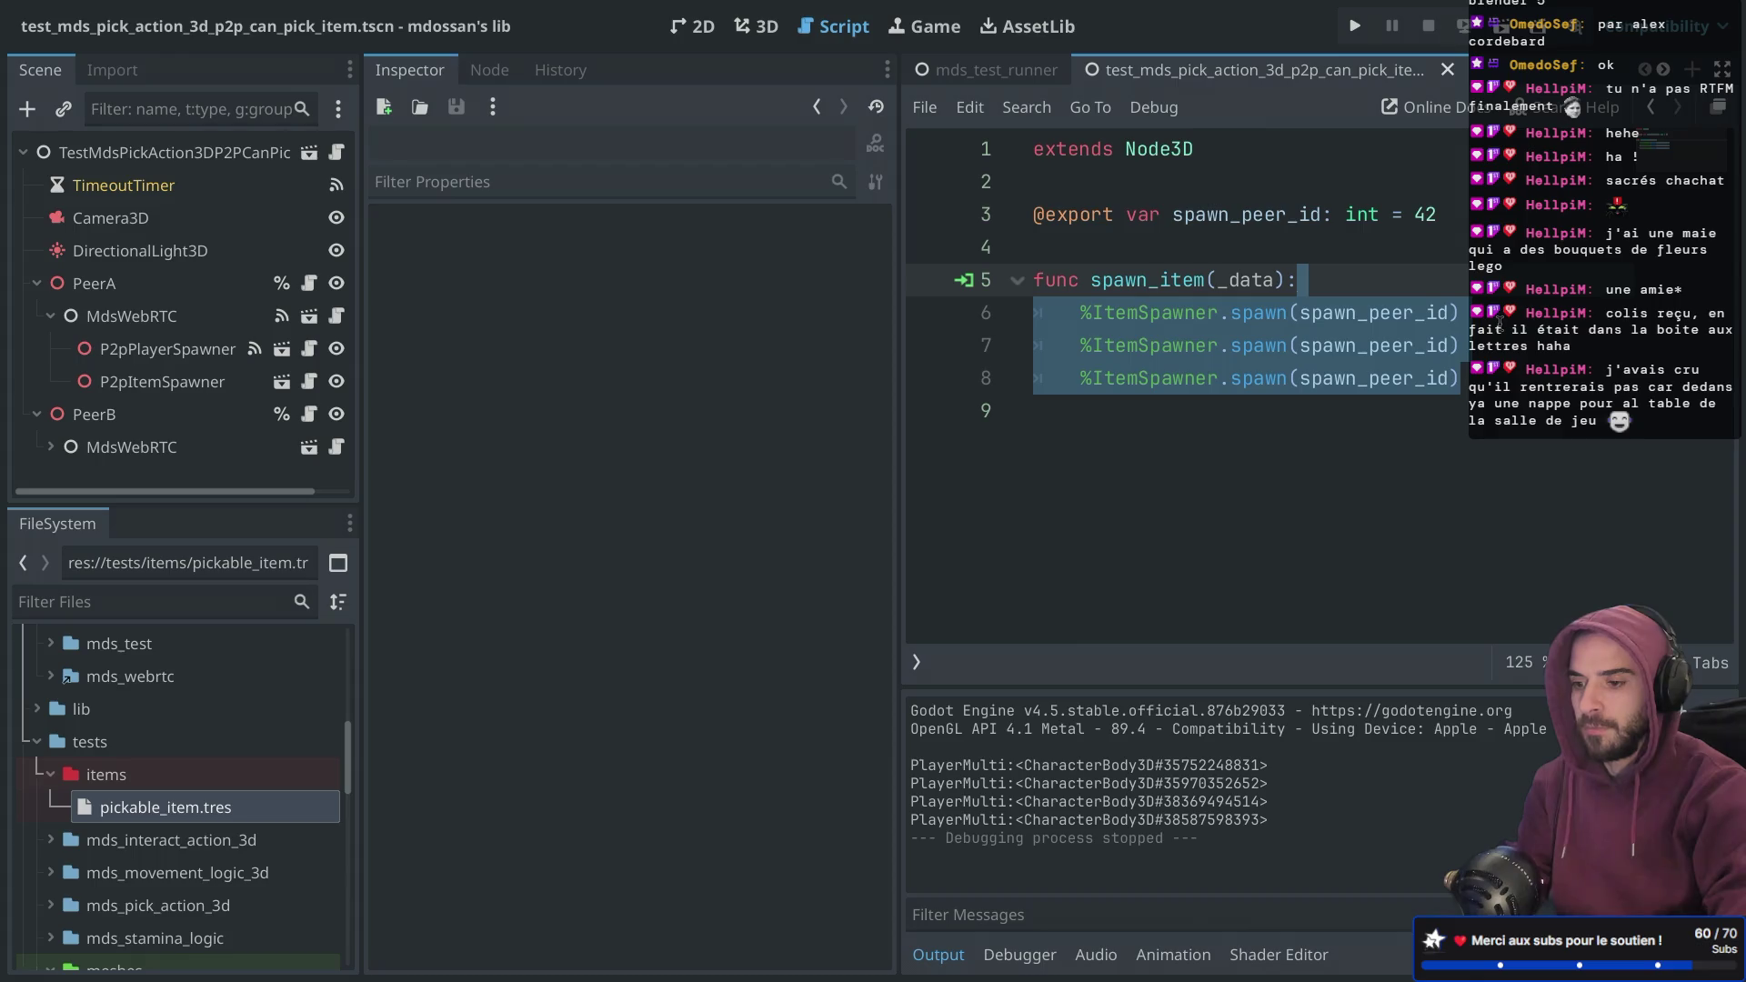
left_click(1485, 348)
left_click_drag(1482, 378, 1480, 314)
key("BackSpace")
Step: Save the script and switch to the p2p_item_spawner scene
key("ctrl+s")
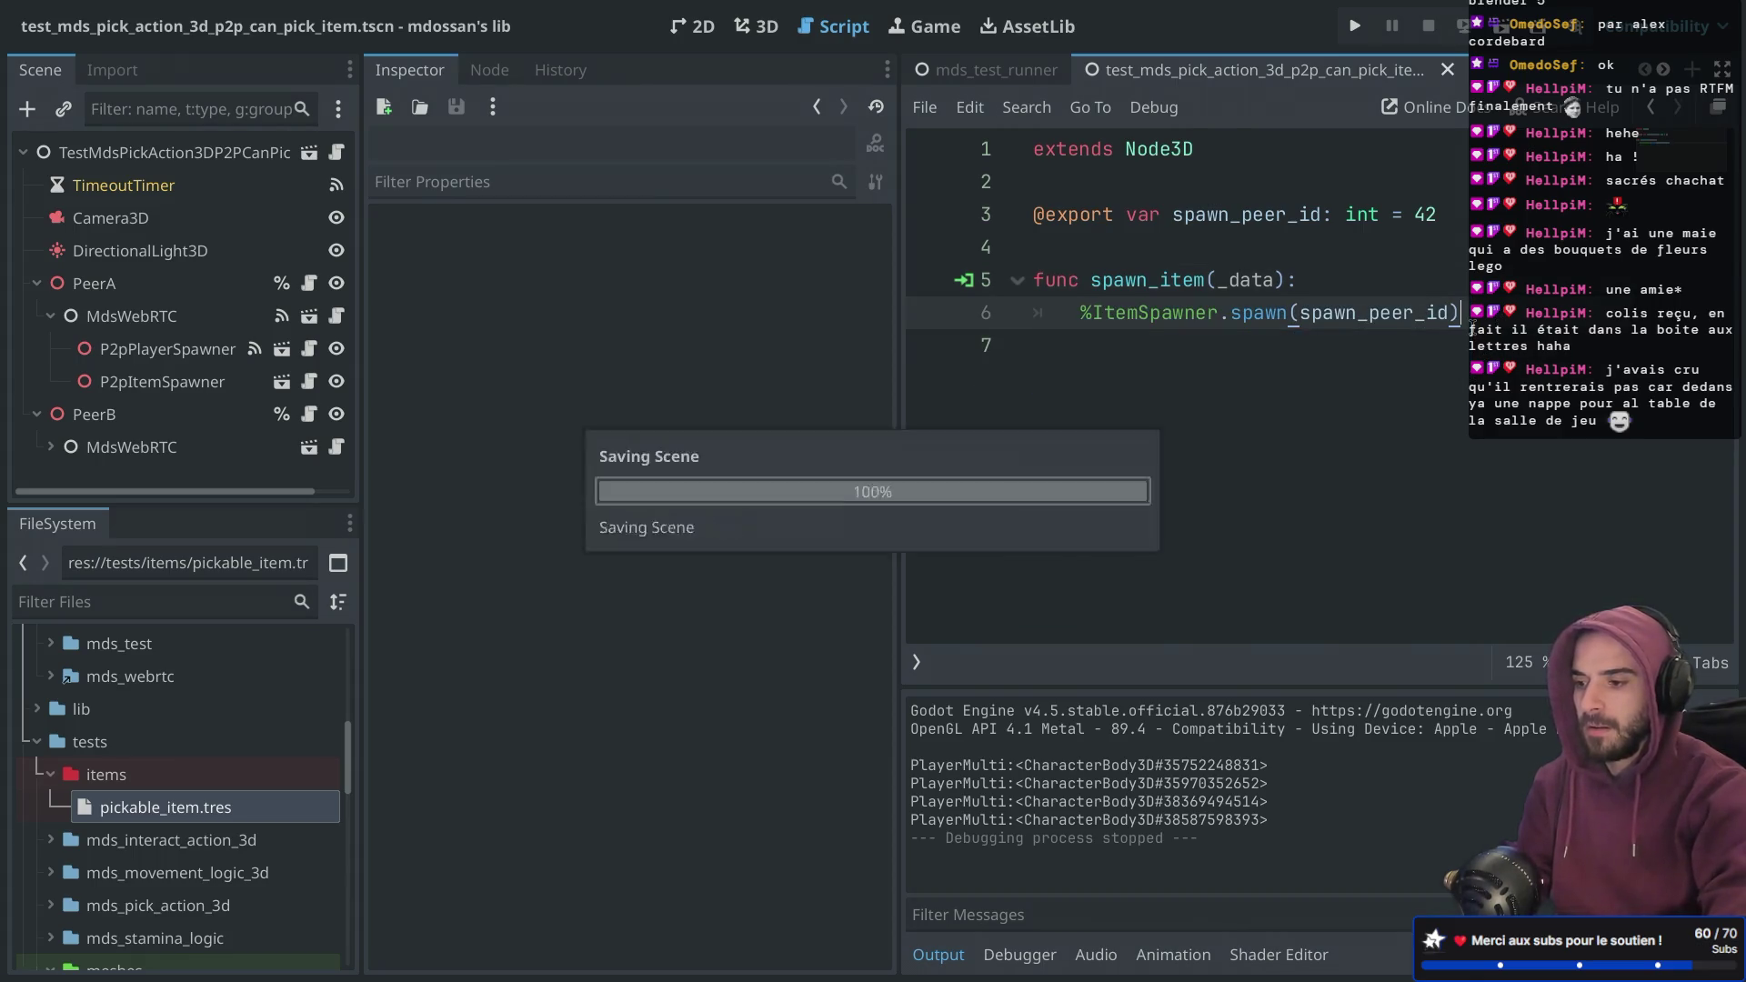
key("ctrl+shift+F11")
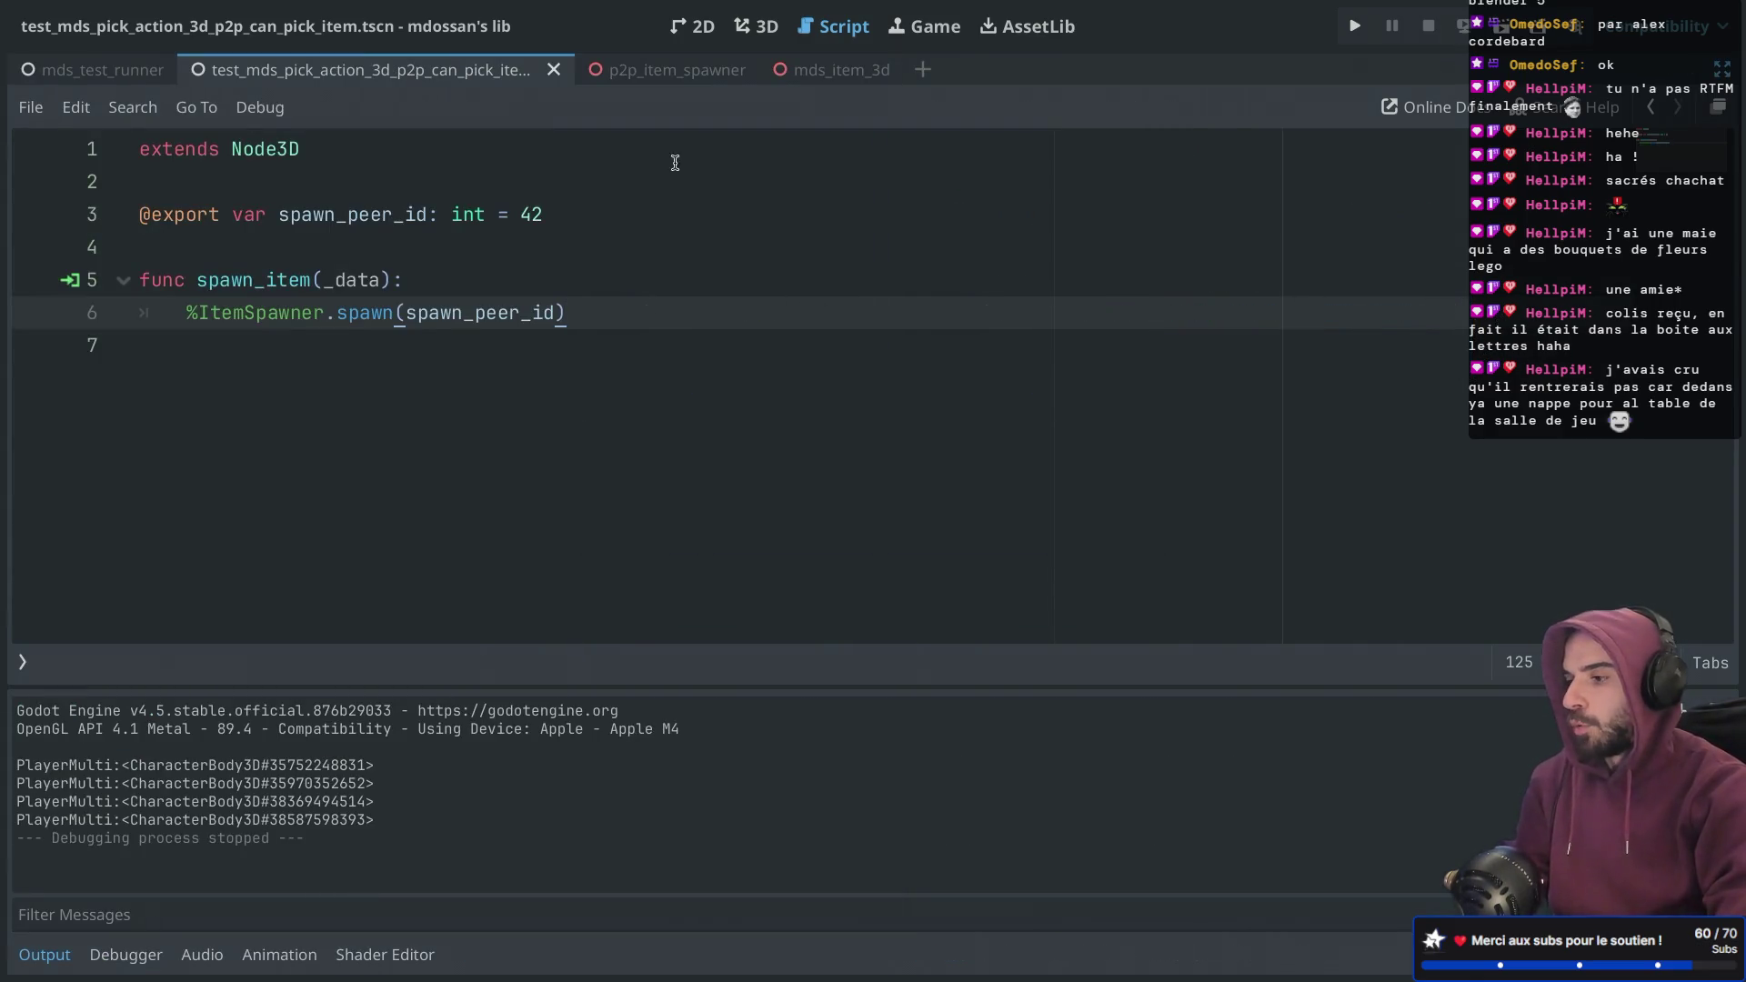
left_click(647, 70)
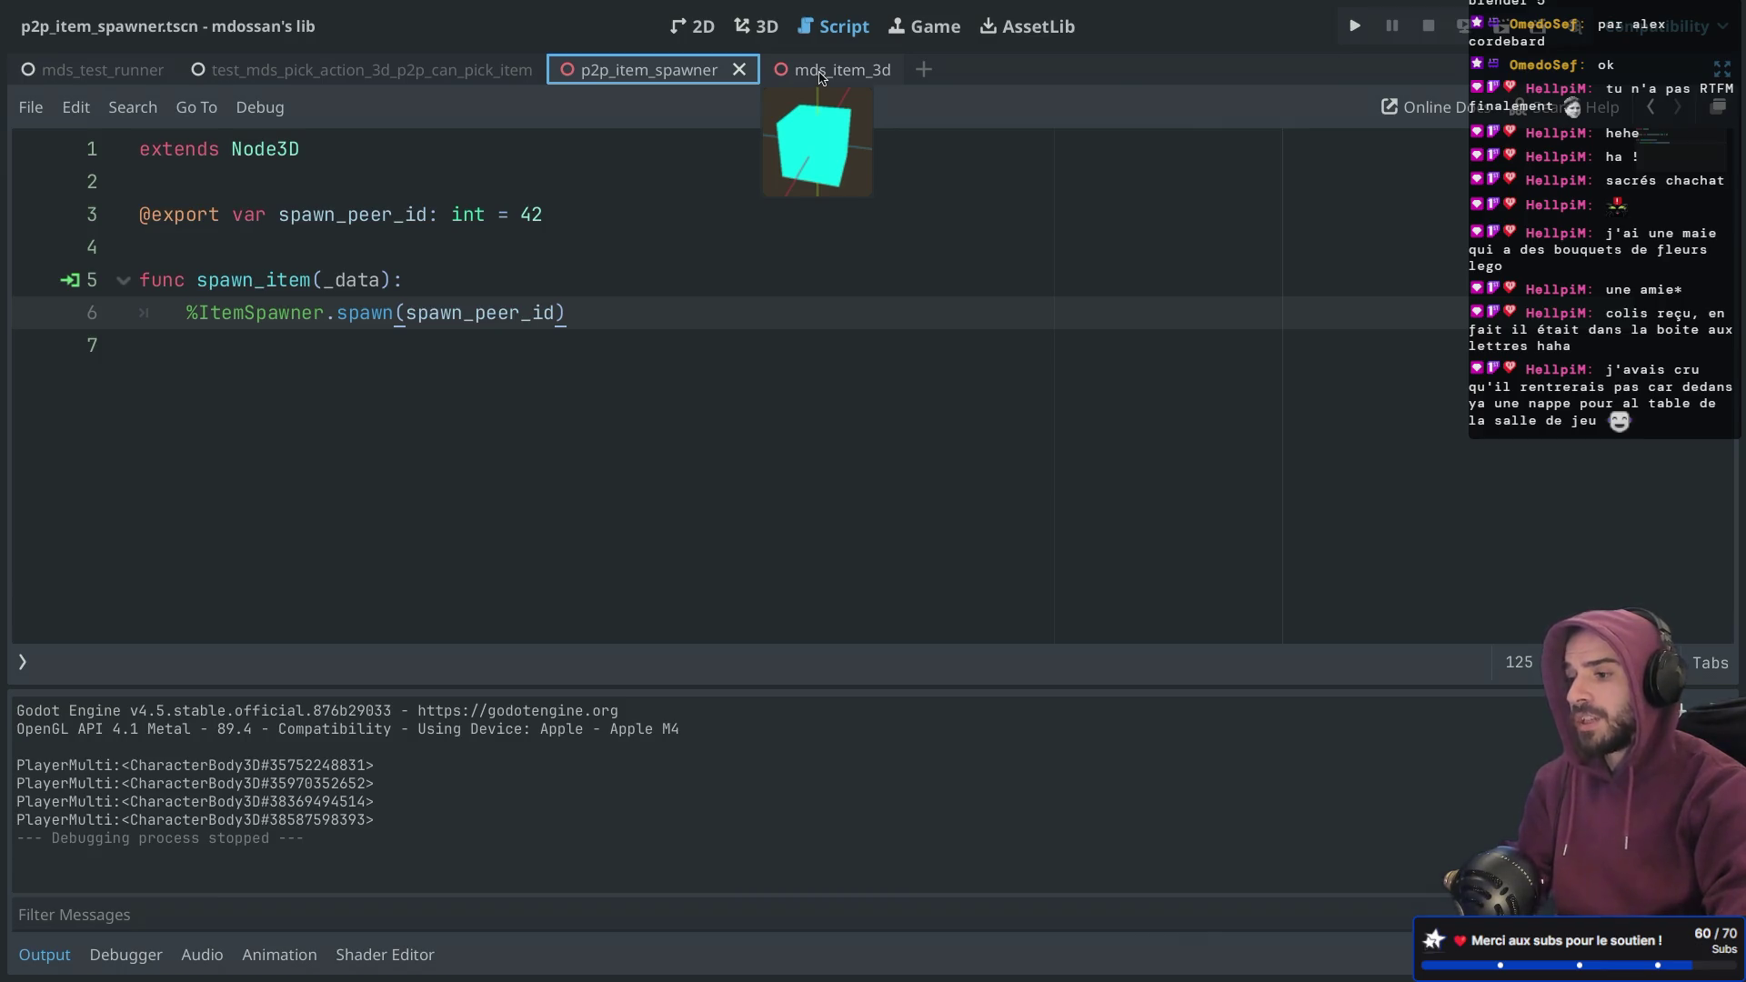
Step: Run the mds_item_3d scene on its own and close the failing game window
left_click(819, 72)
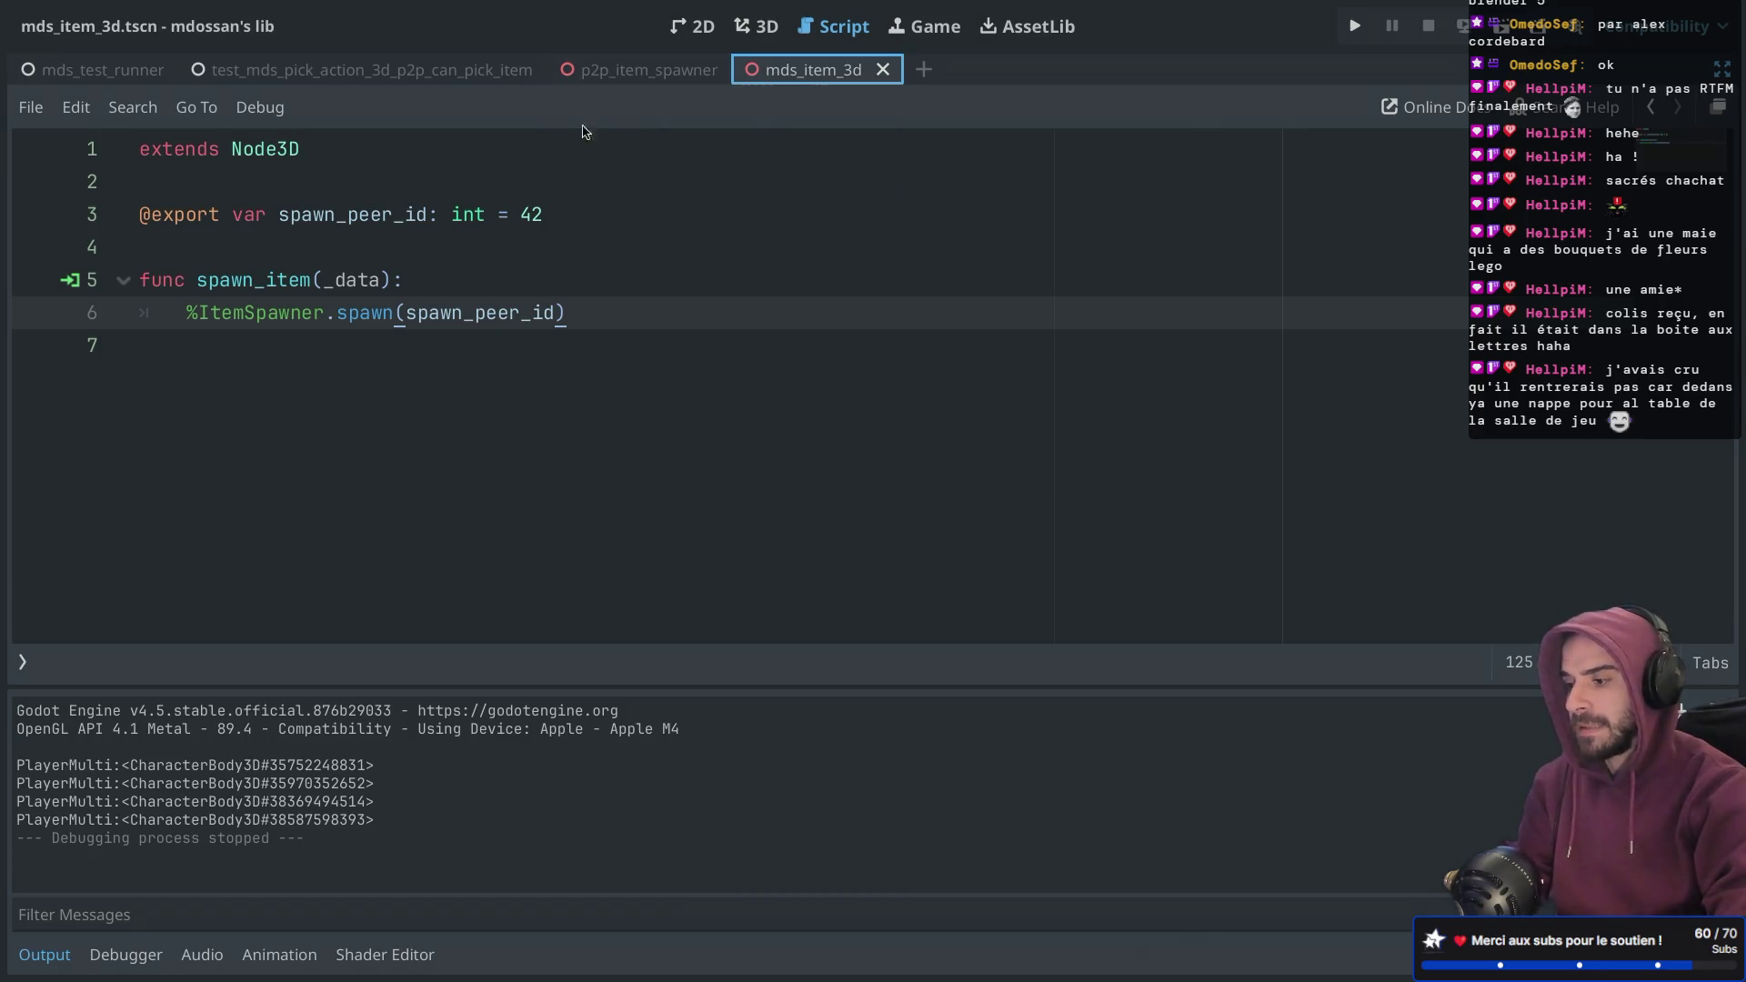
left_click(22, 662)
left_click(1504, 27)
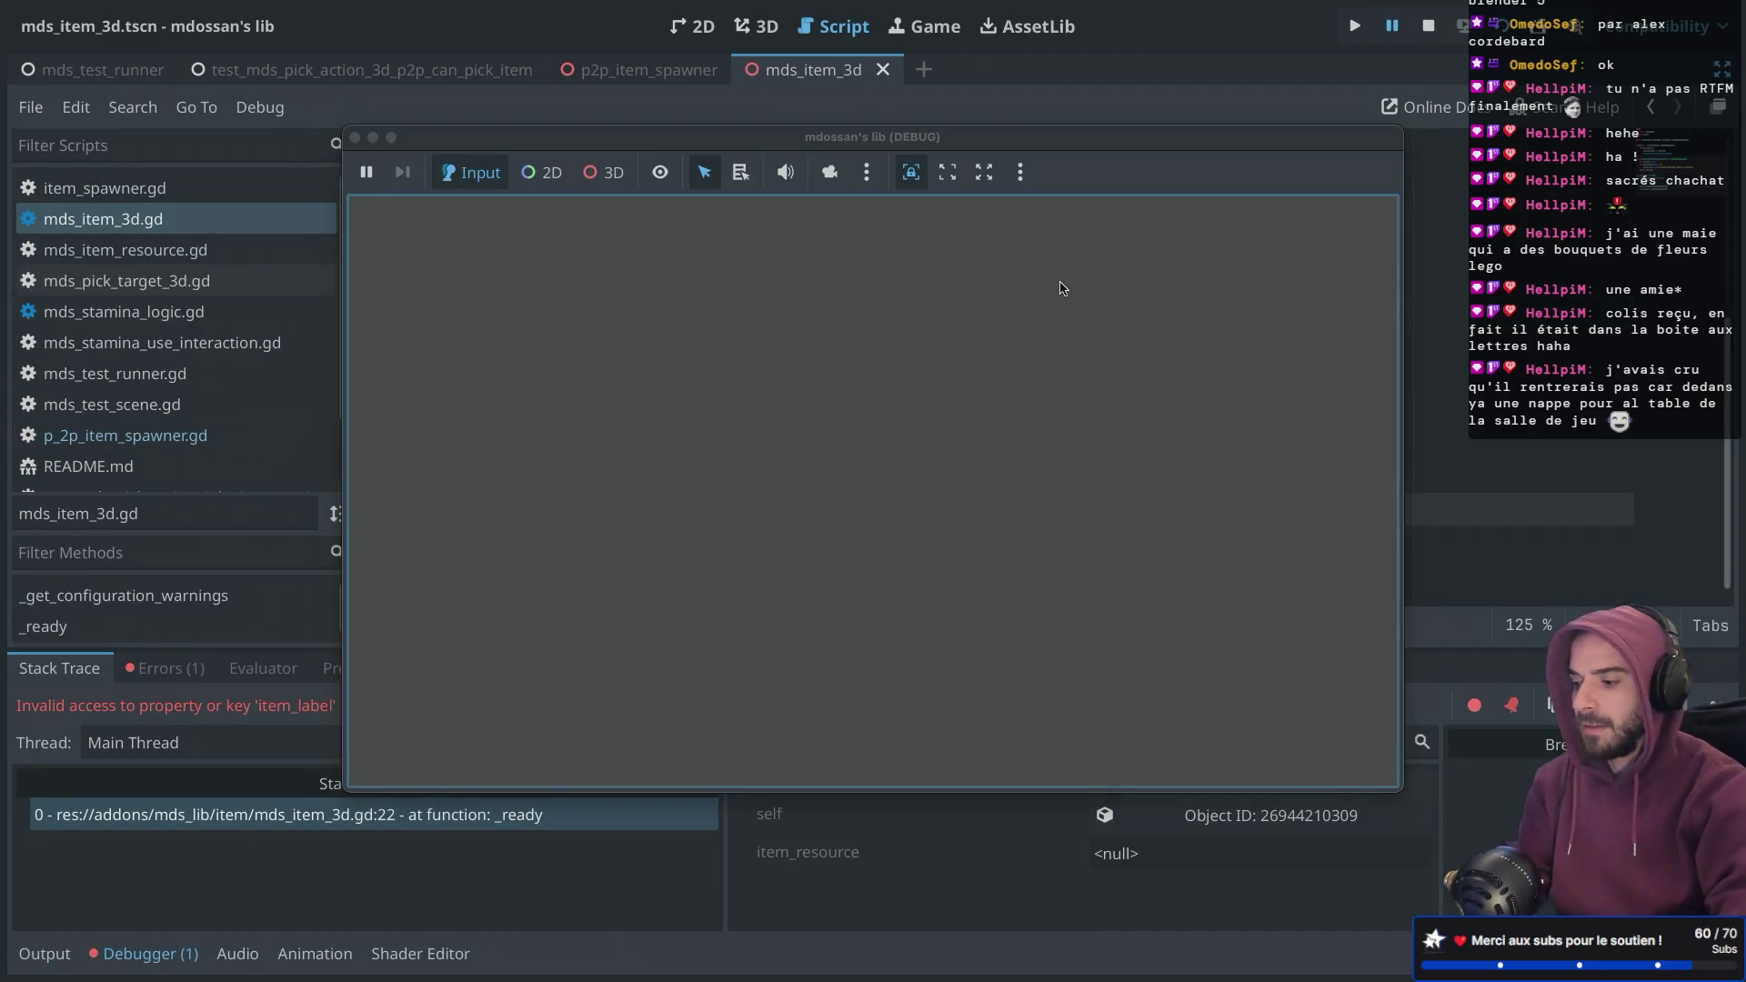
left_click(355, 137)
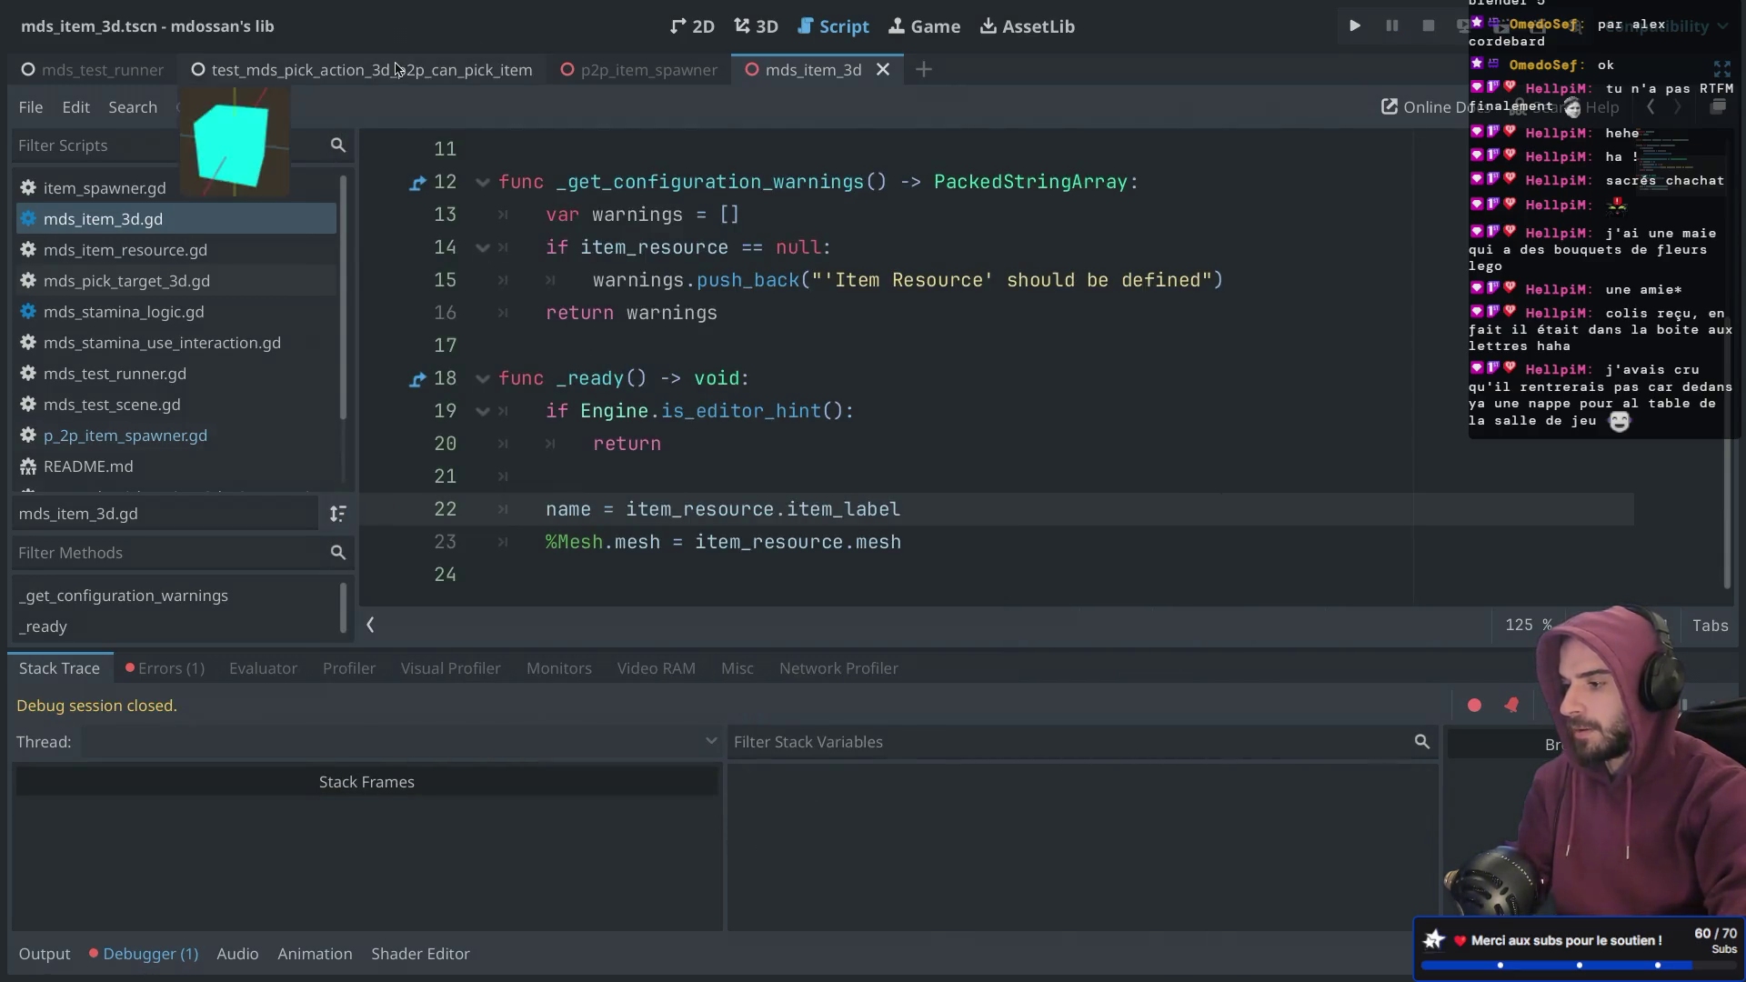
Step: Rerun the pick-item test scene and move its game window aside
left_click(373, 70)
left_click(1482, 27)
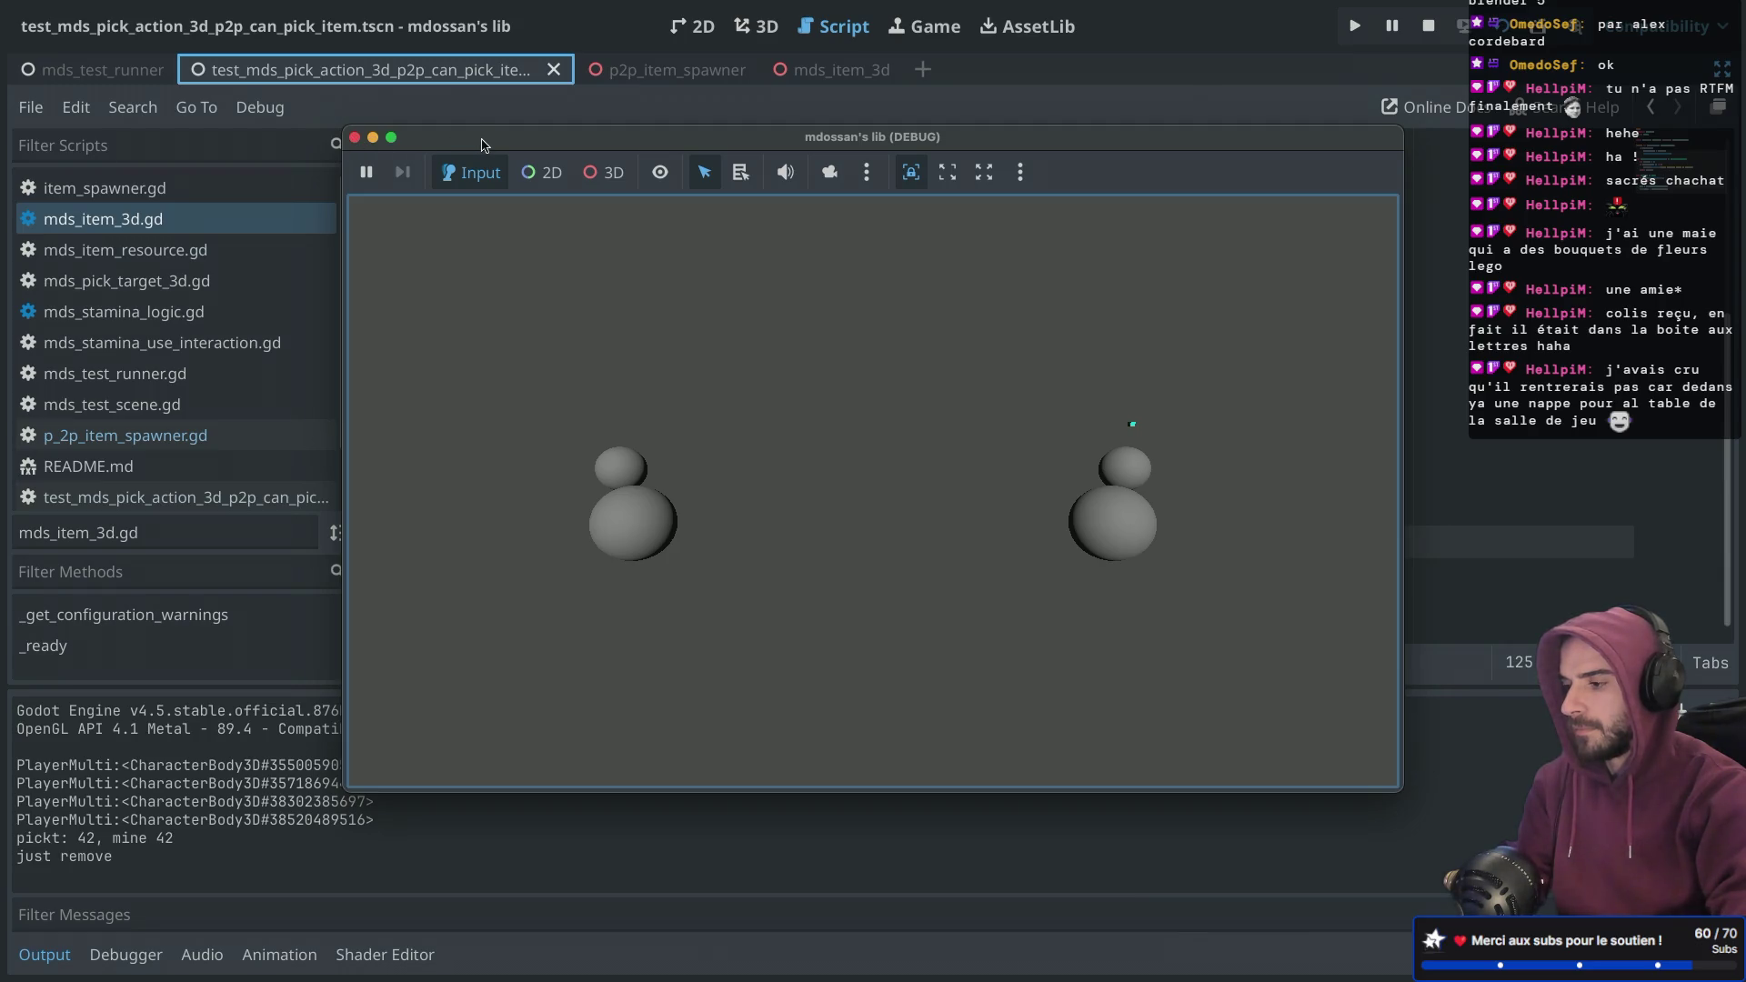
left_click_drag(482, 146, 820, 256)
Step: In the Remote tree, collapse Players and P2pItemSpawner and inspect P2pPlayerSpawner
left_click(714, 128)
key("ctrl+shift+F11")
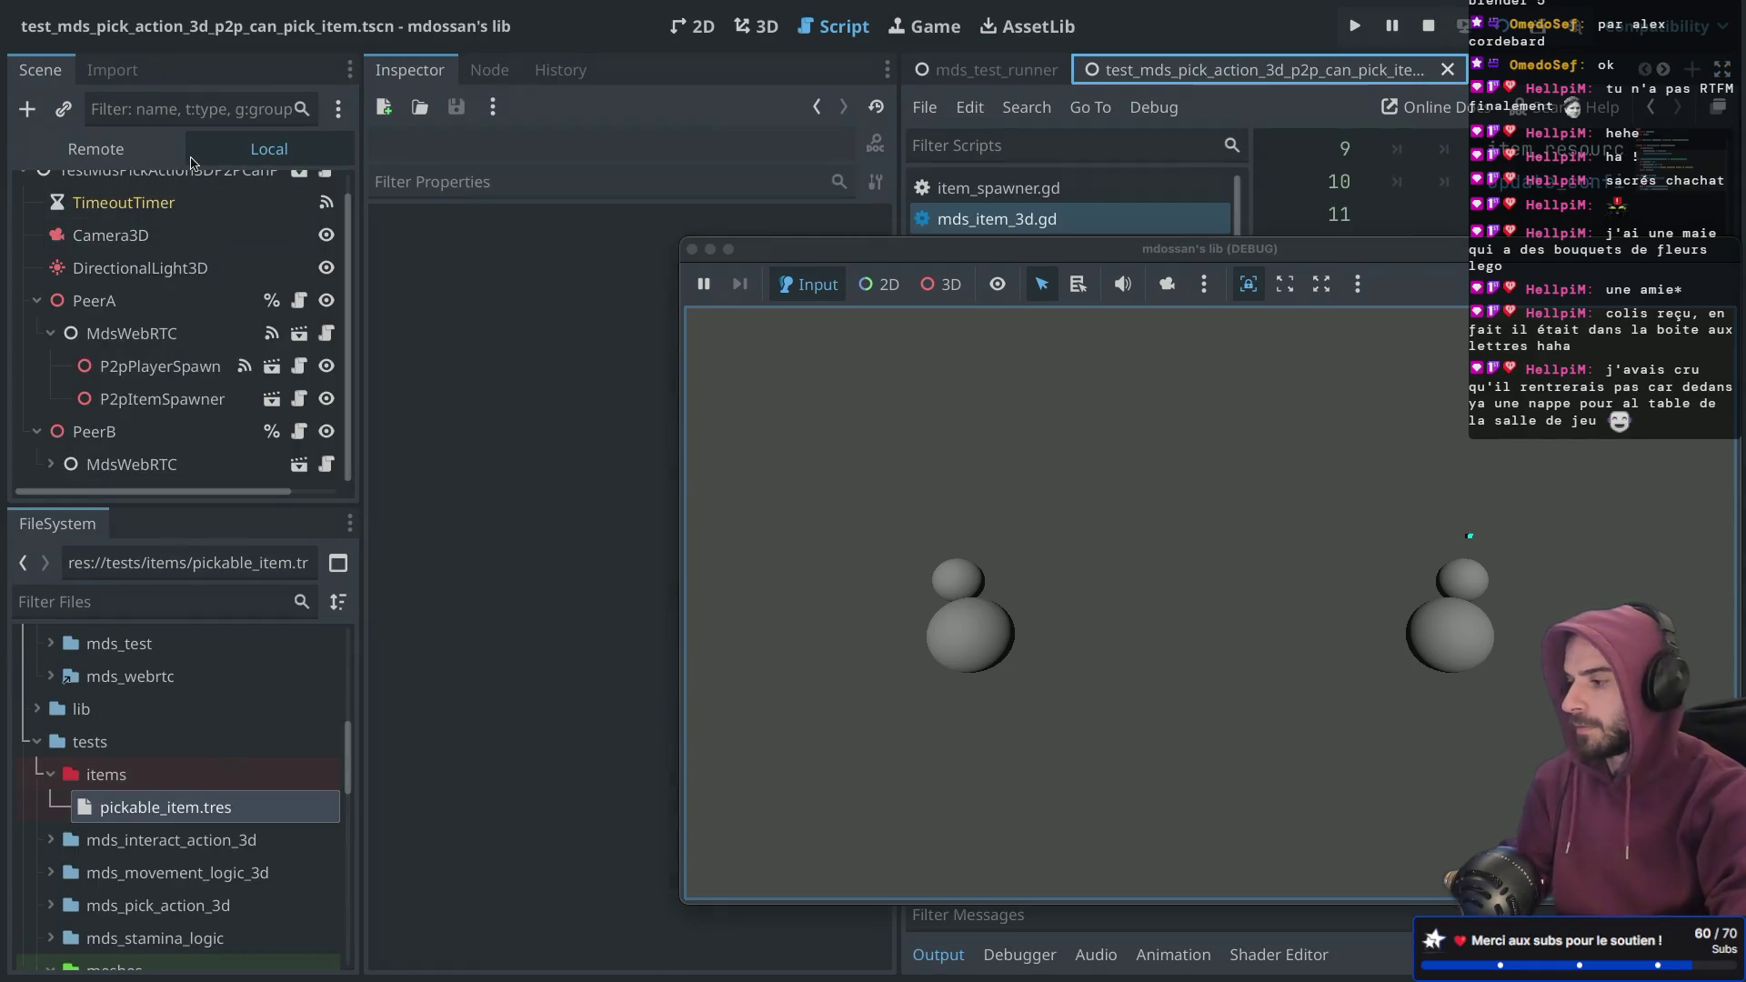
left_click(100, 148)
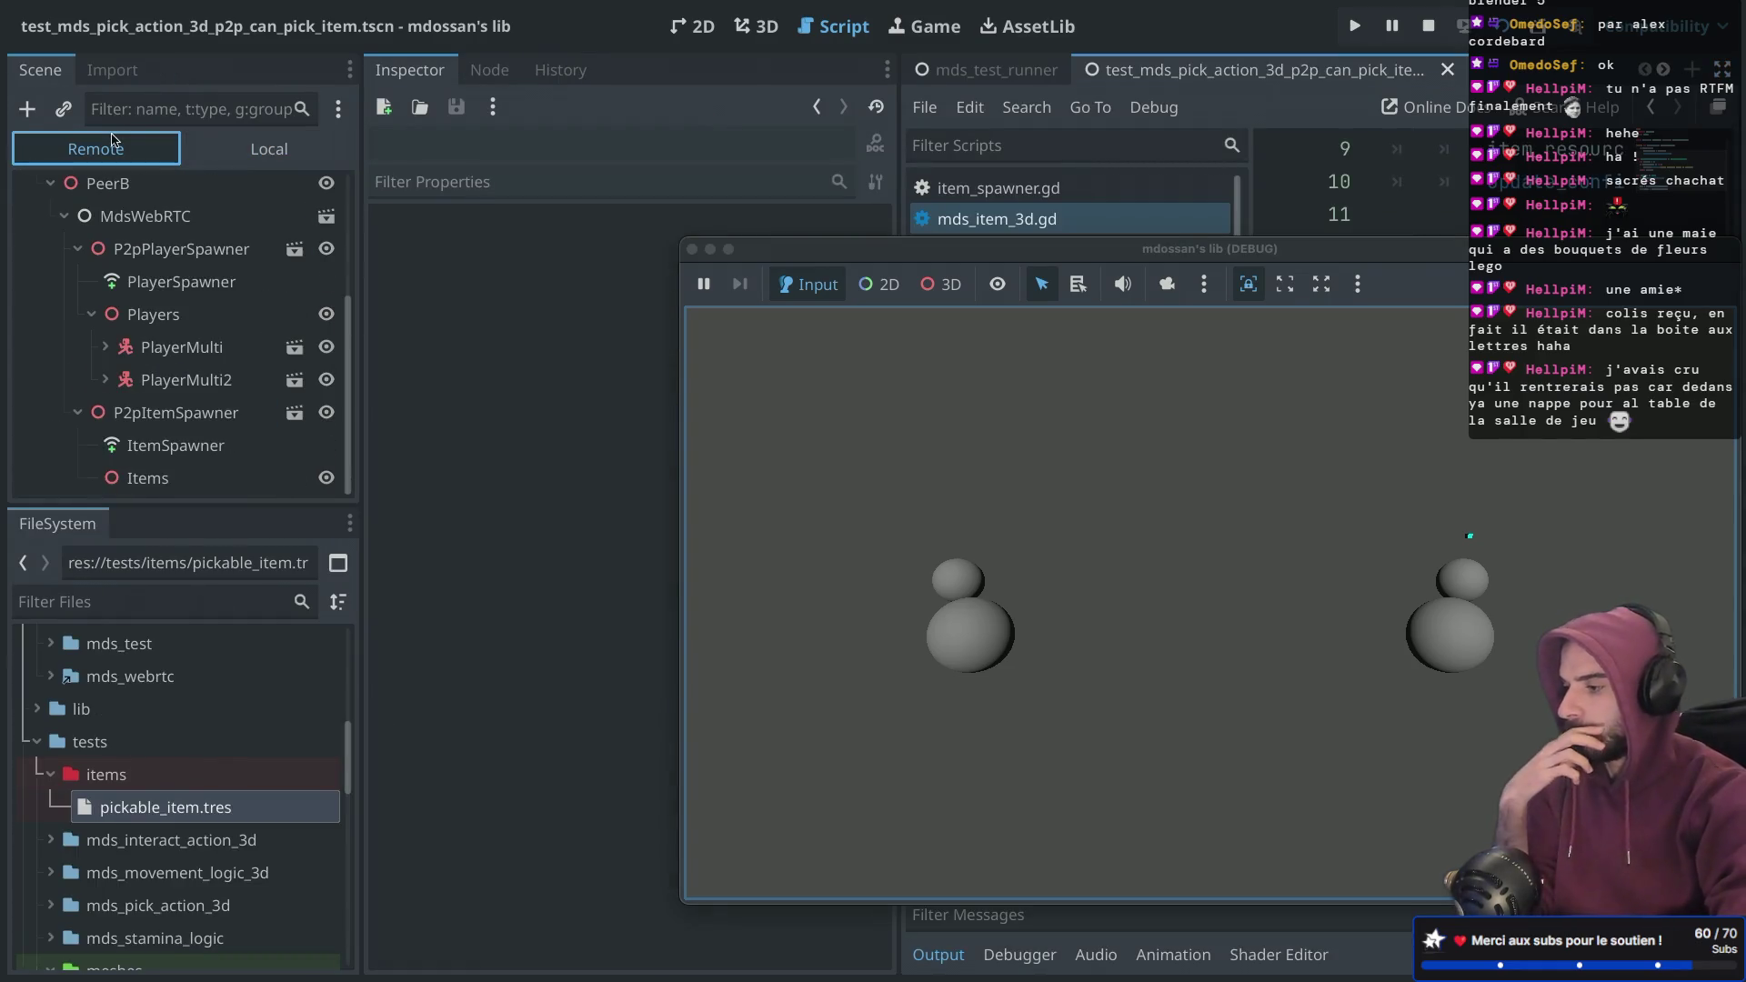
left_click(91, 314)
left_click(79, 412)
scroll(82, 418, "up", 2)
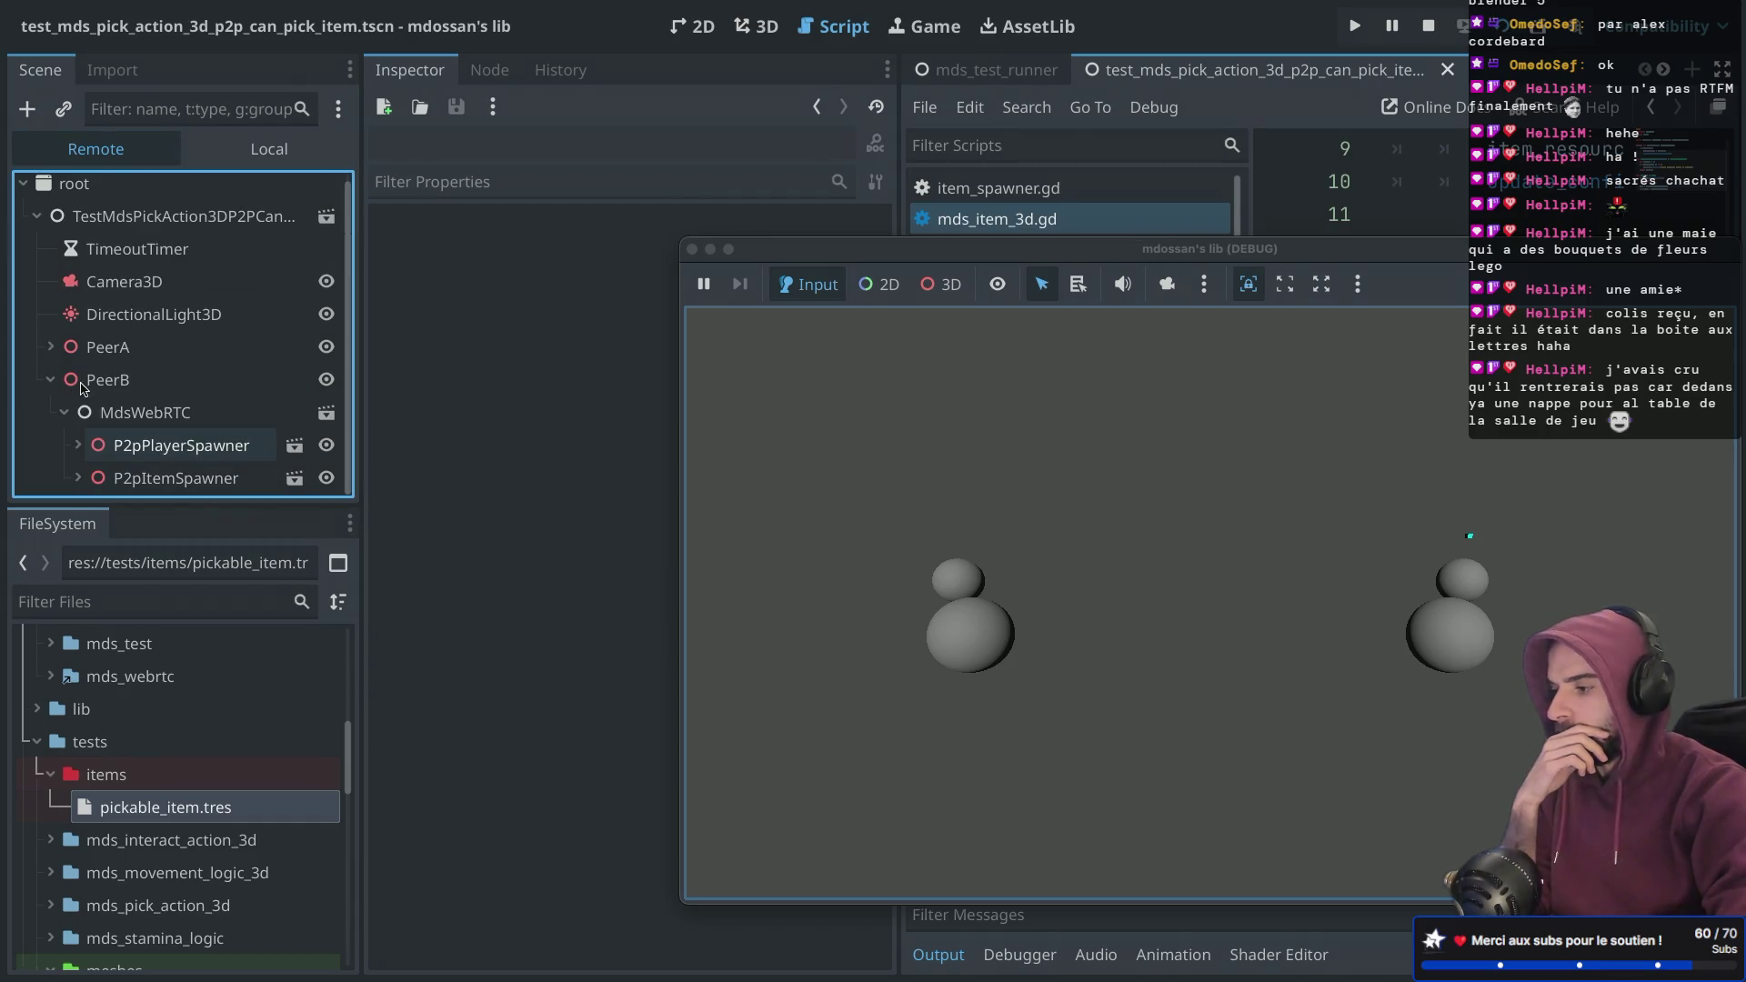
left_click(90, 447)
scroll(90, 454, "down", 2)
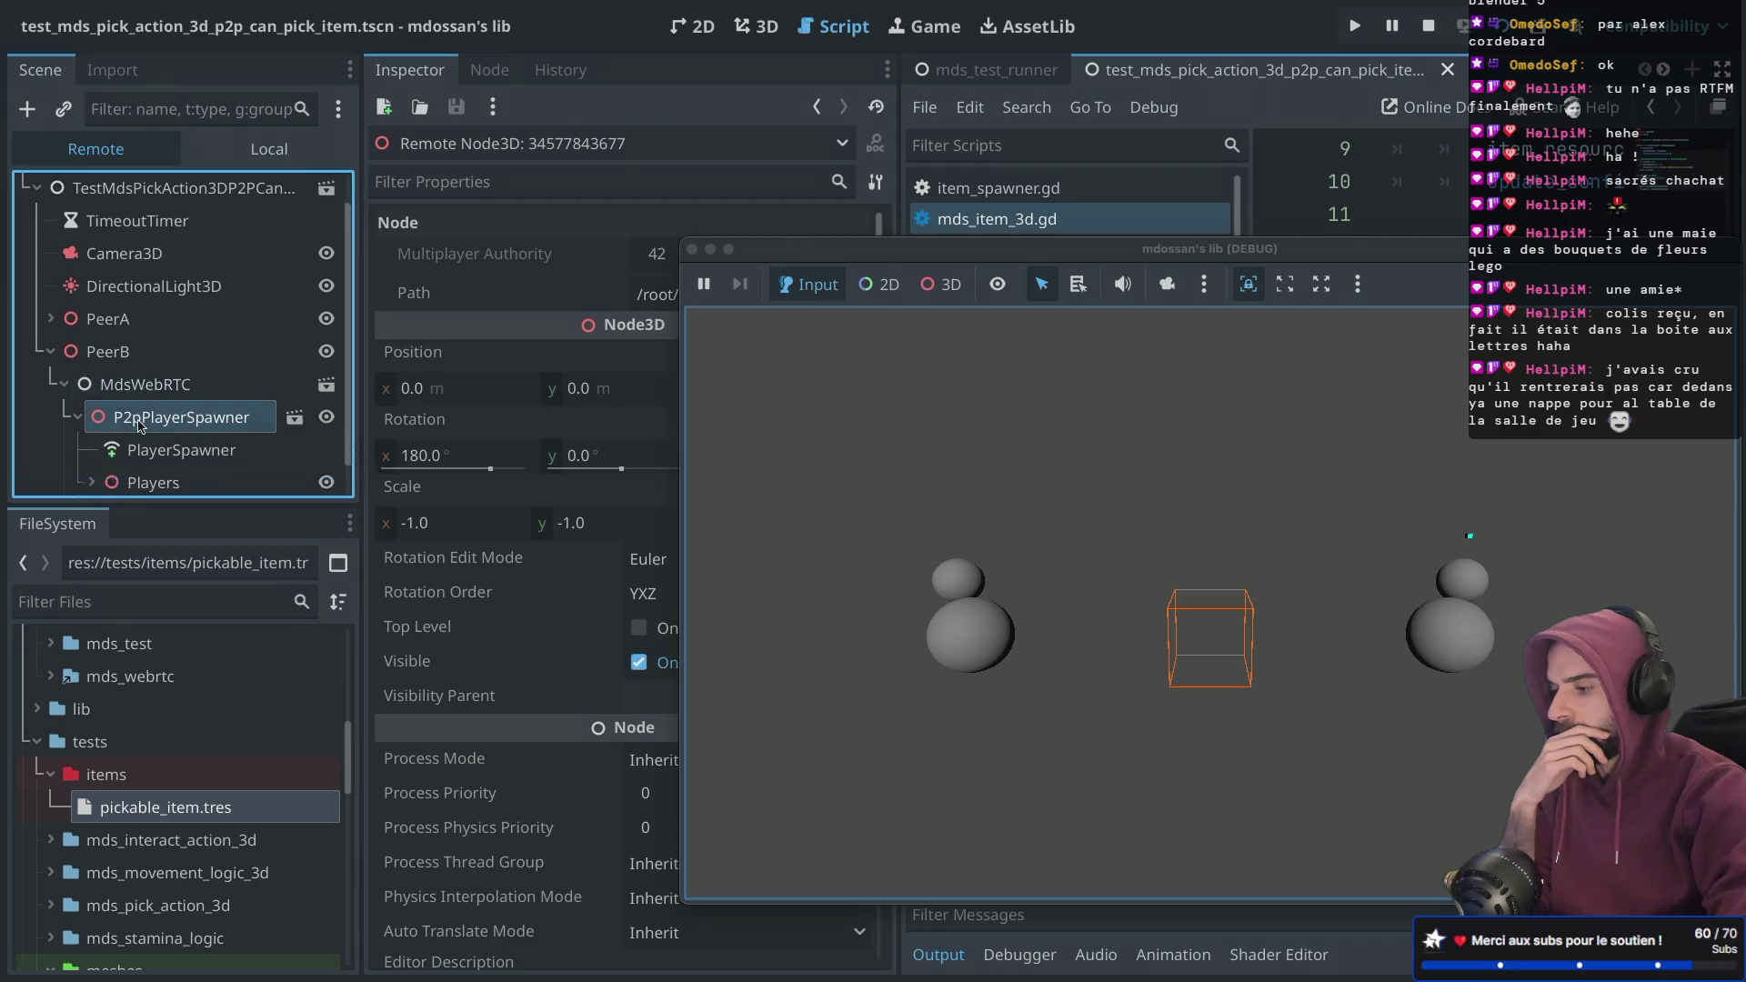
Step: Inspect PlayerMulti's MdsInventory and InventorySpawner nodes, then stop the game
left_click(91, 444)
left_click(182, 477)
scroll(256, 429, "down", 6)
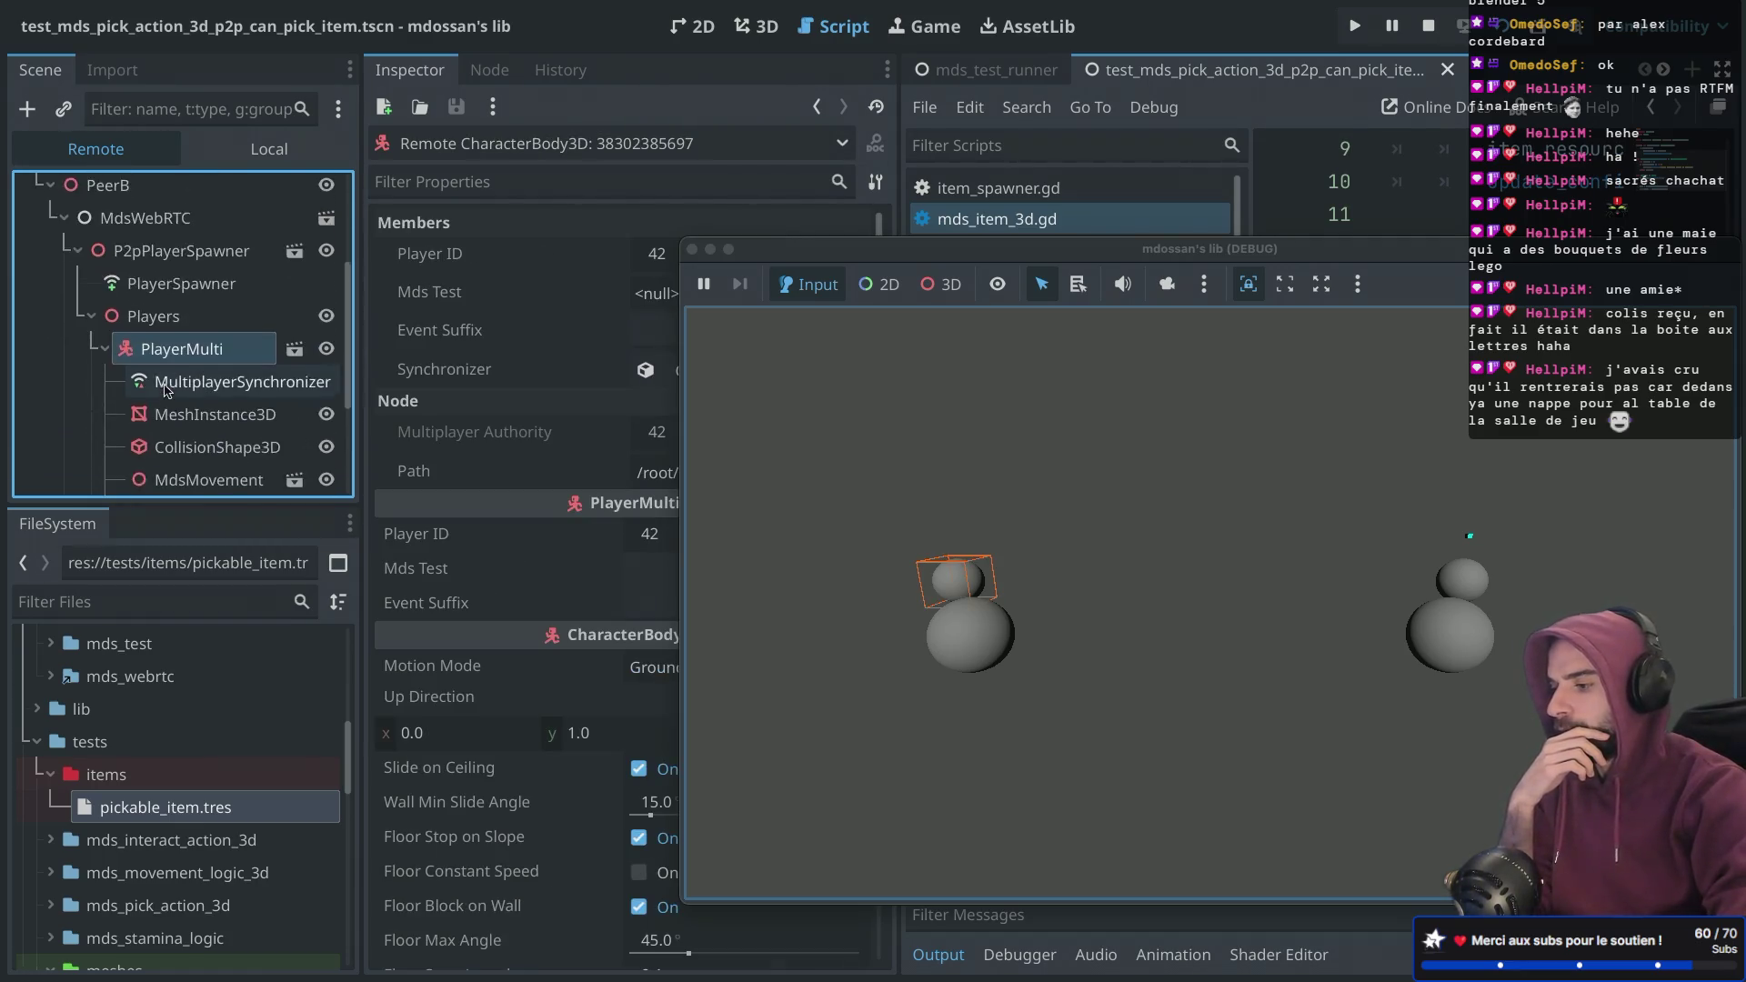
scroll(169, 401, "down", 2)
left_click(218, 434)
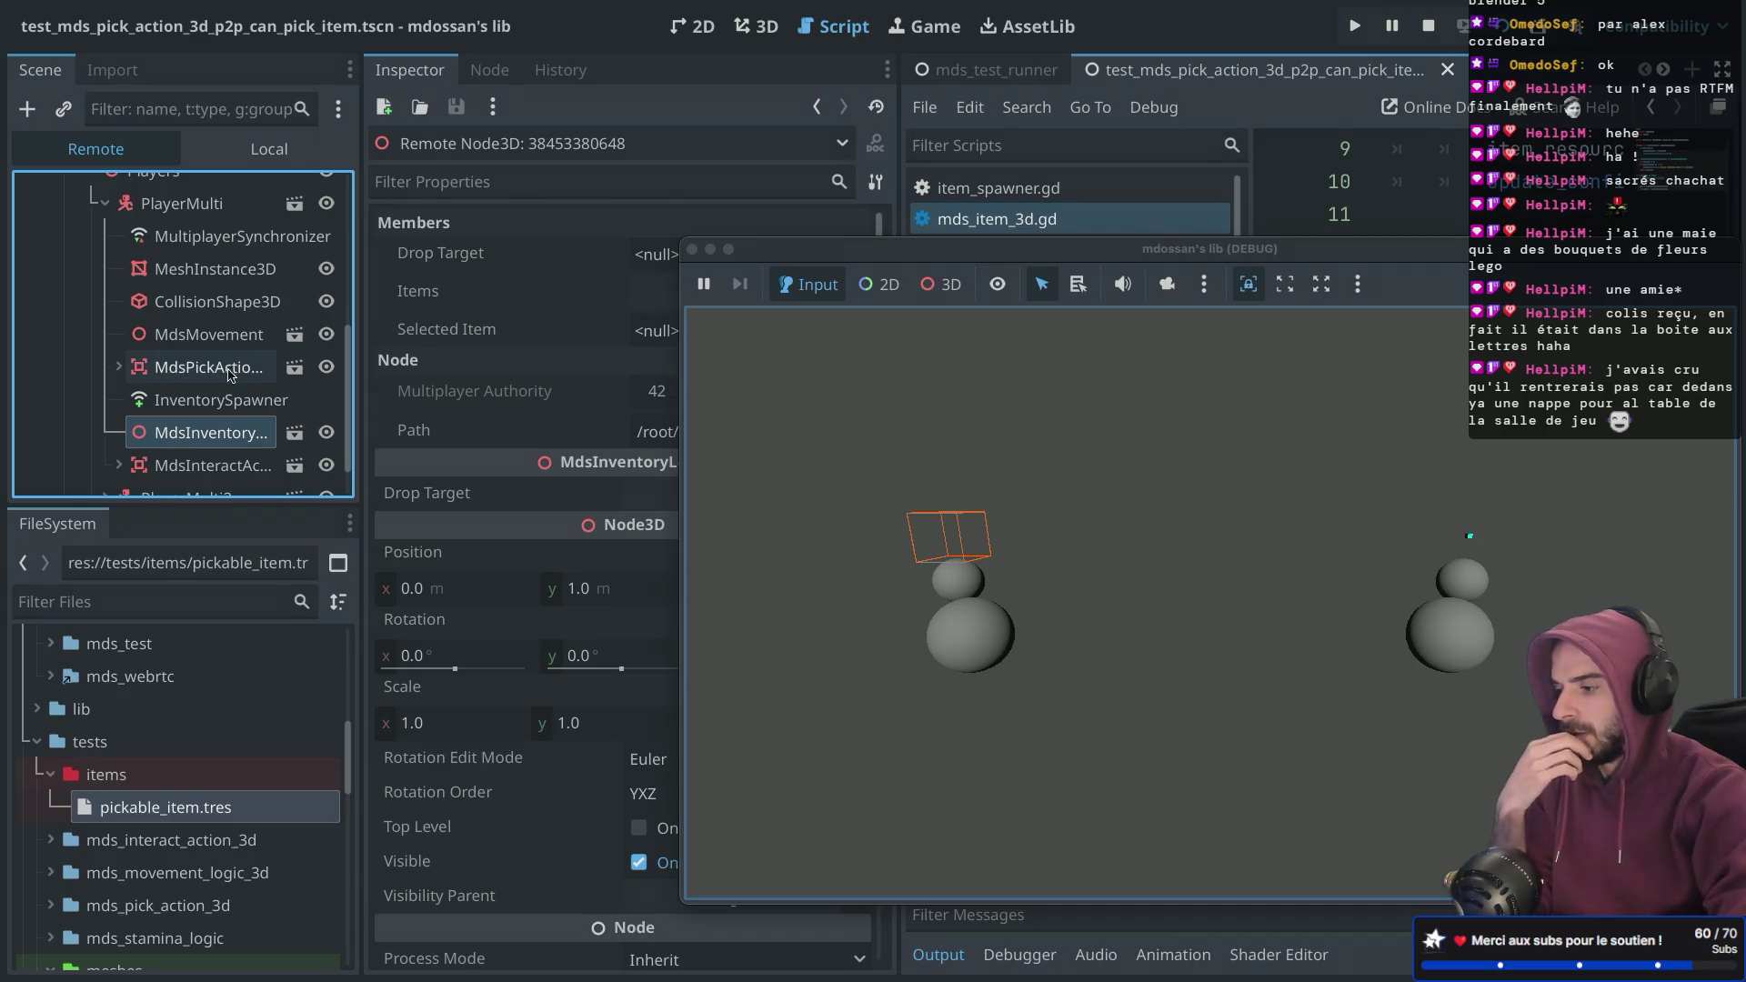
left_click(206, 400)
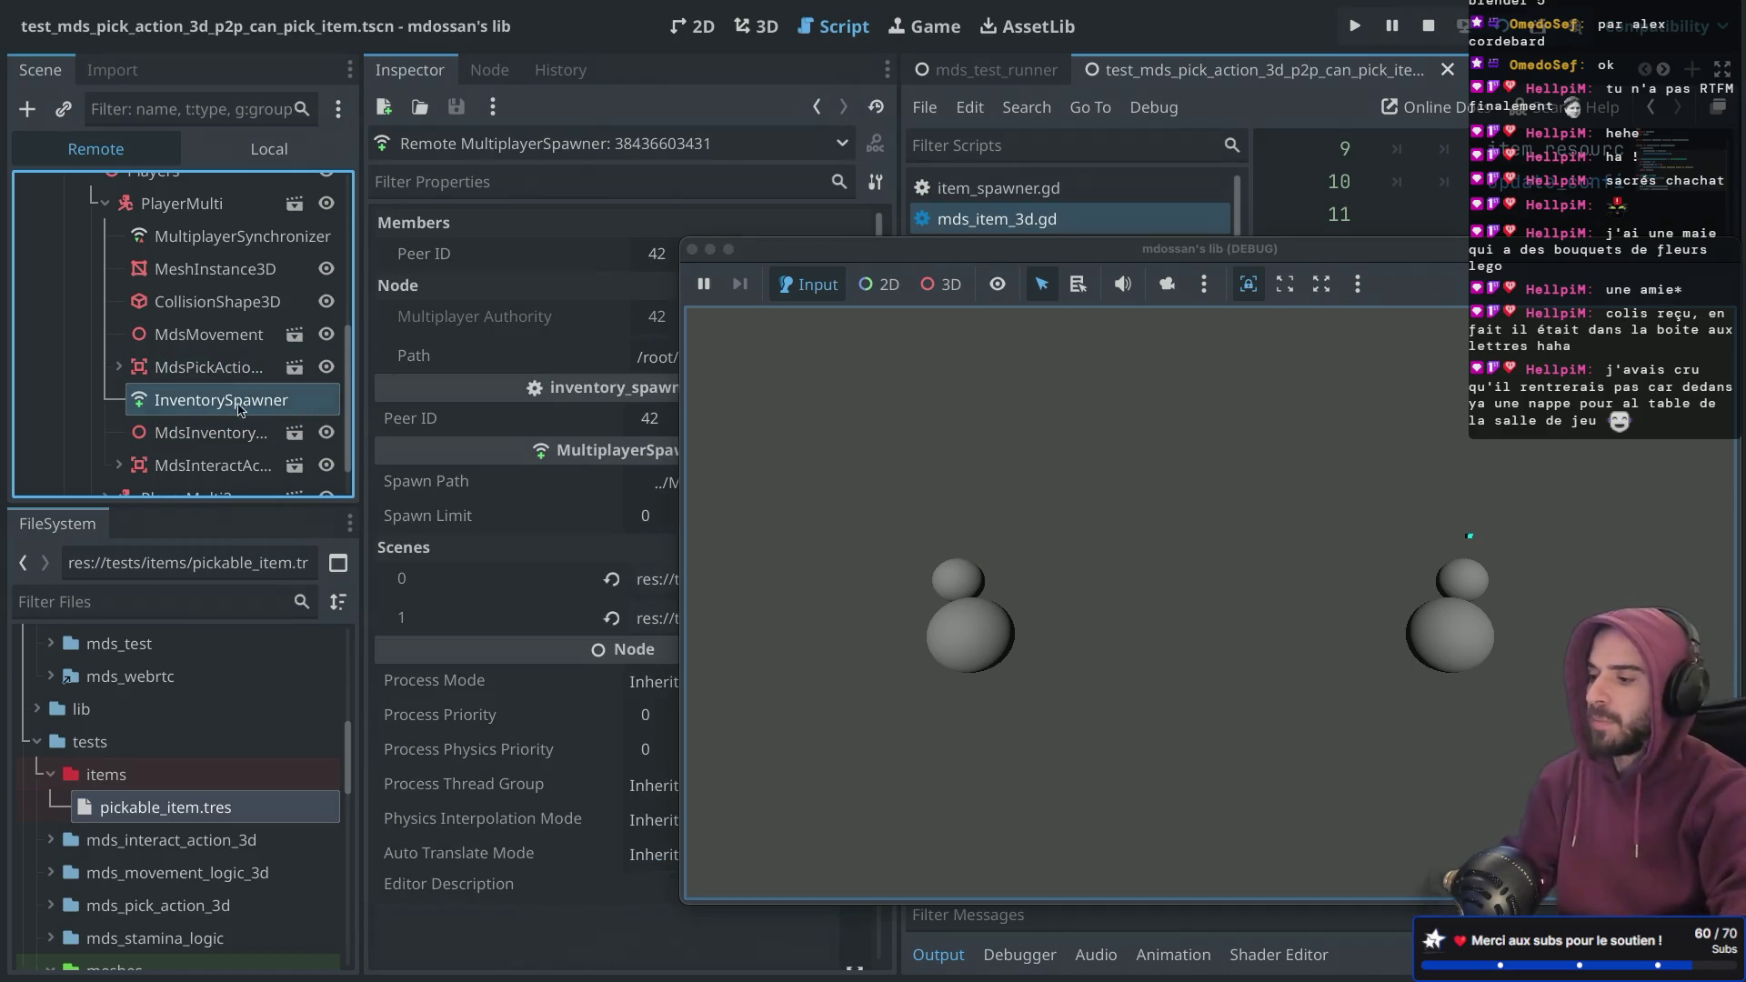
left_click(691, 251)
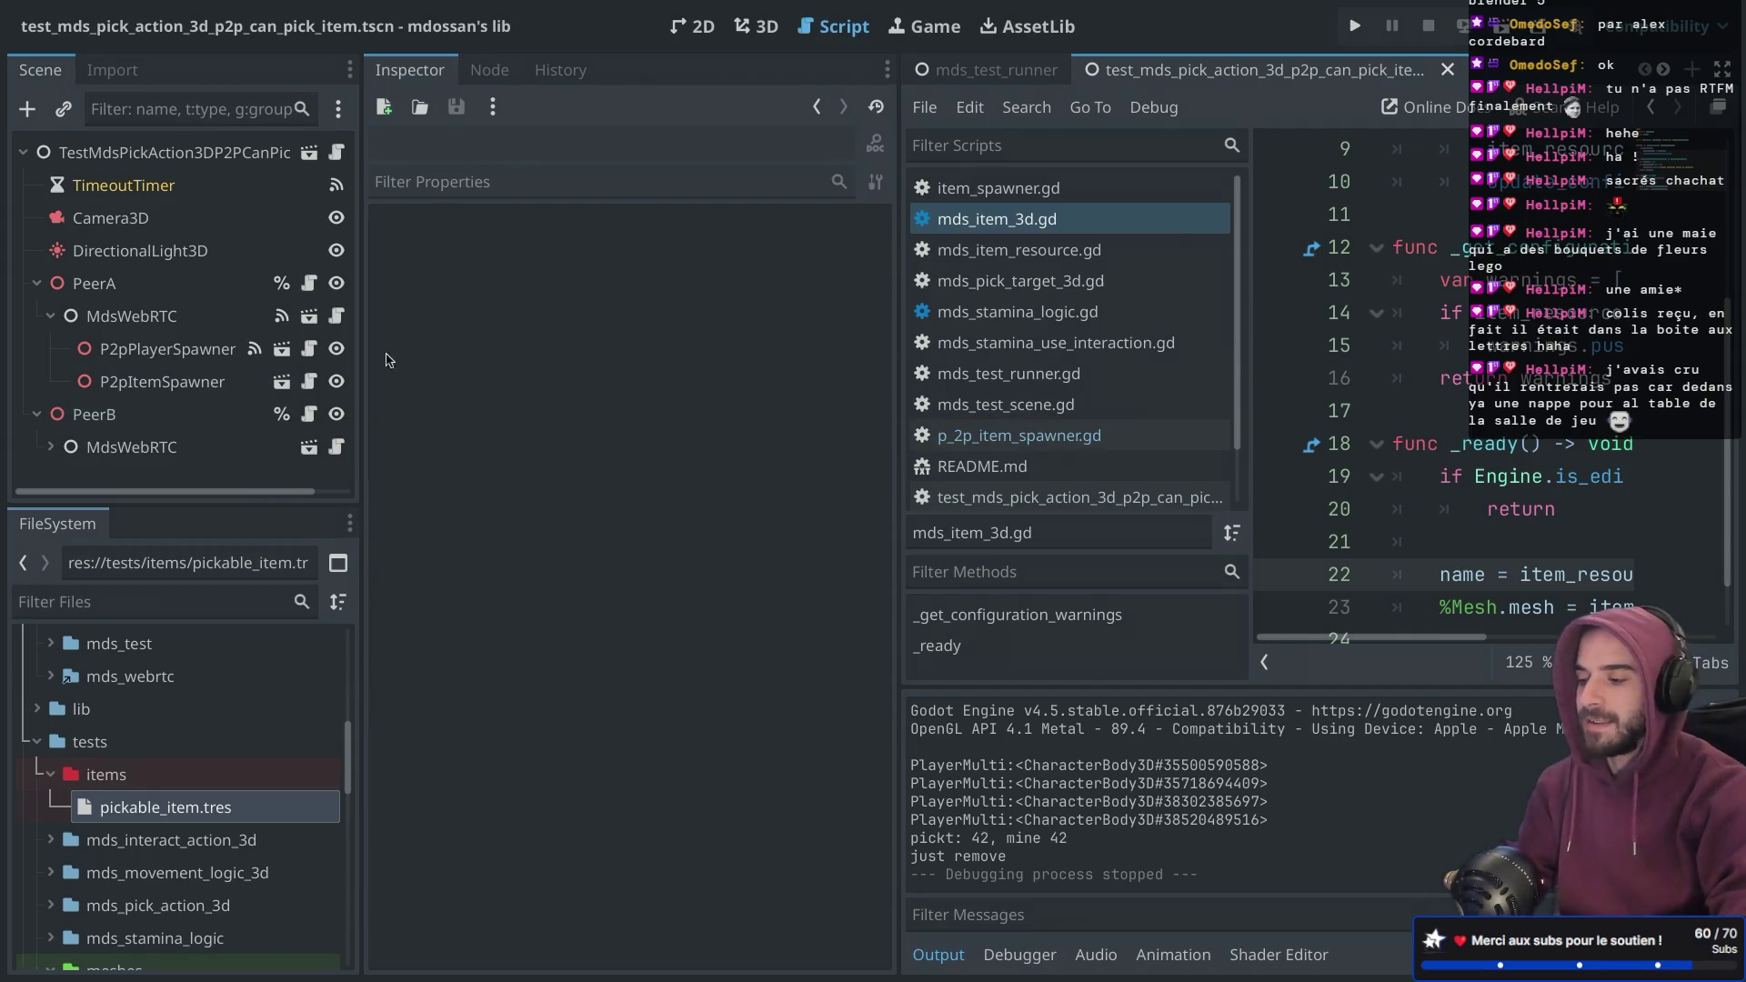
Step: Open the P2pPlayerSpawner scene and re-expand the tests/props/p2p folder
left_click(309, 353)
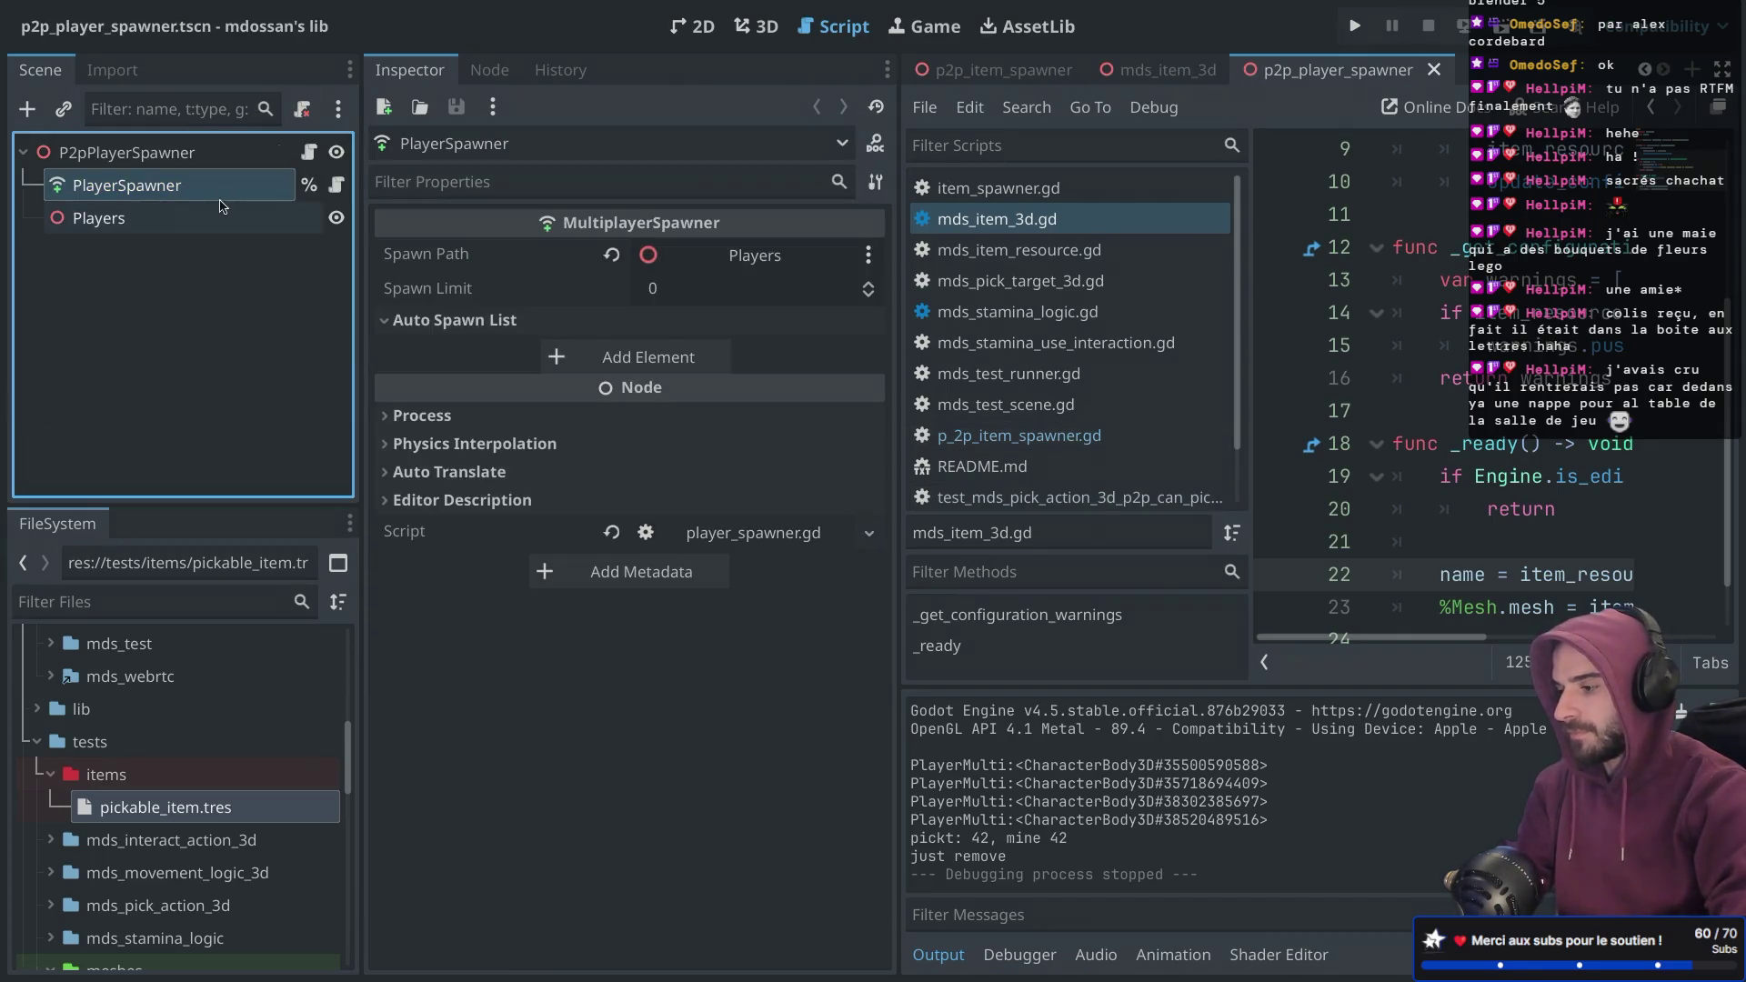
scroll(158, 823, "down", 5)
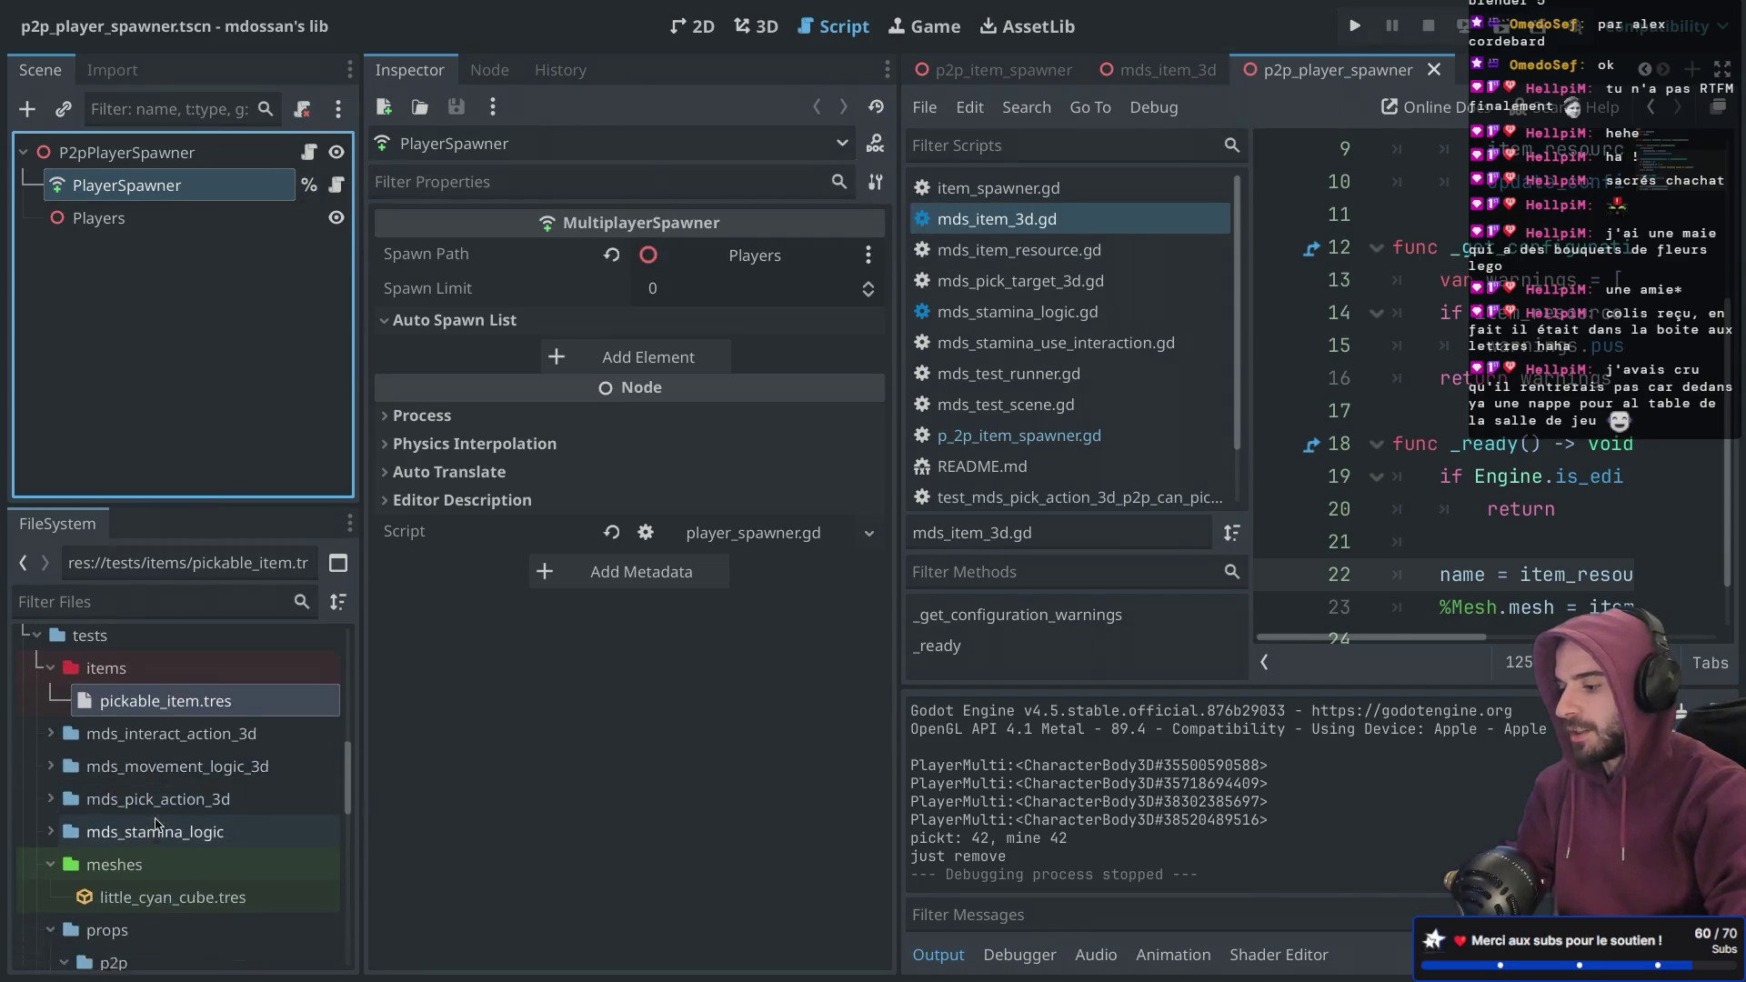
left_click(64, 841)
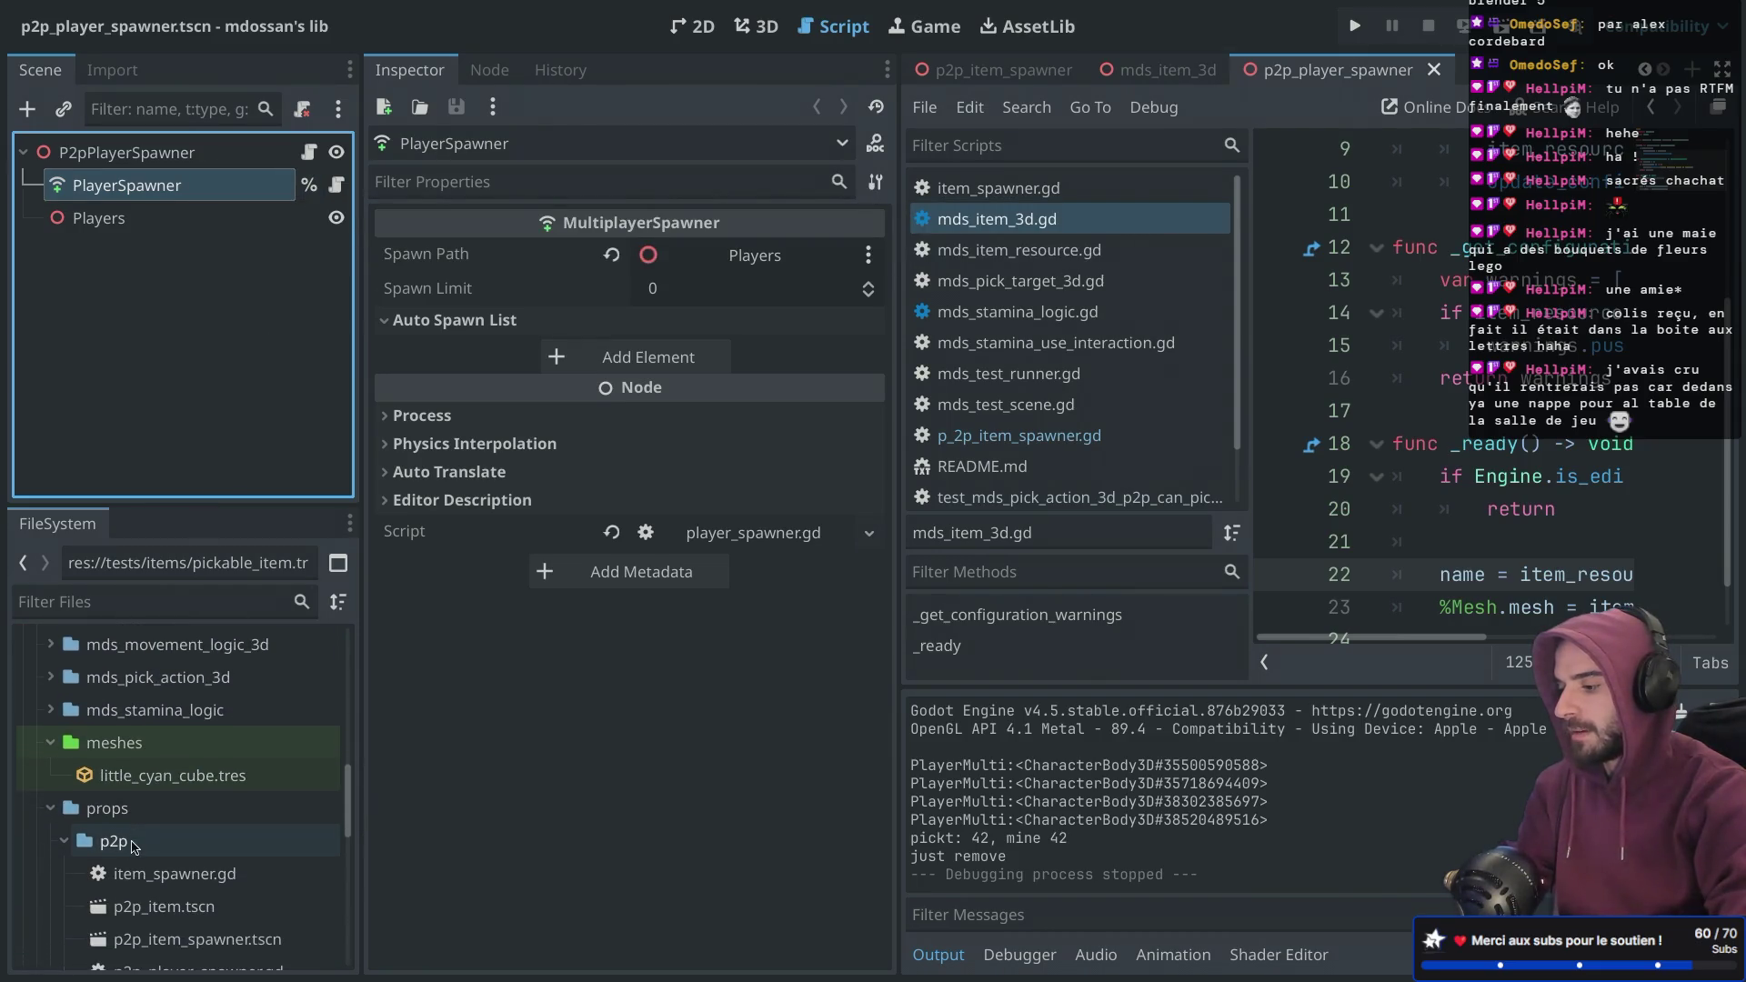
left_click(65, 841)
Step: Filter the FileSystem dock by 'player'
scroll(135, 718, "down", 5)
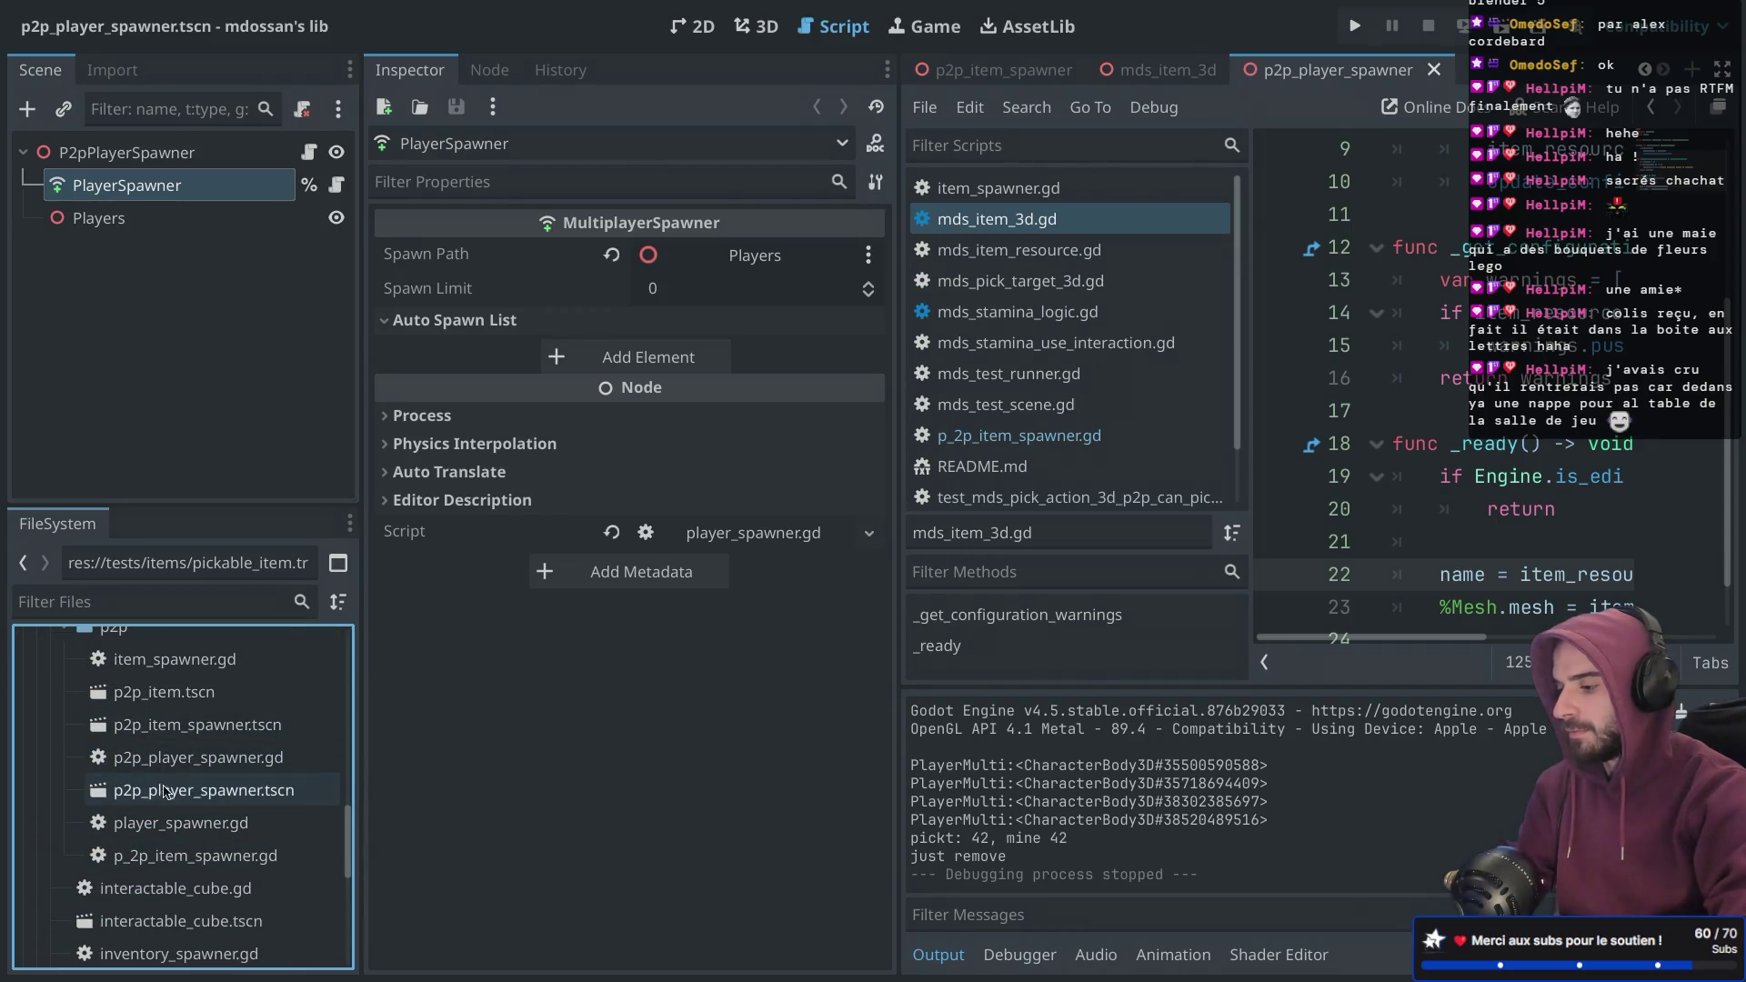
scroll(204, 779, "up", 2)
scroll(204, 779, "down", 3)
scroll(204, 779, "down", 5)
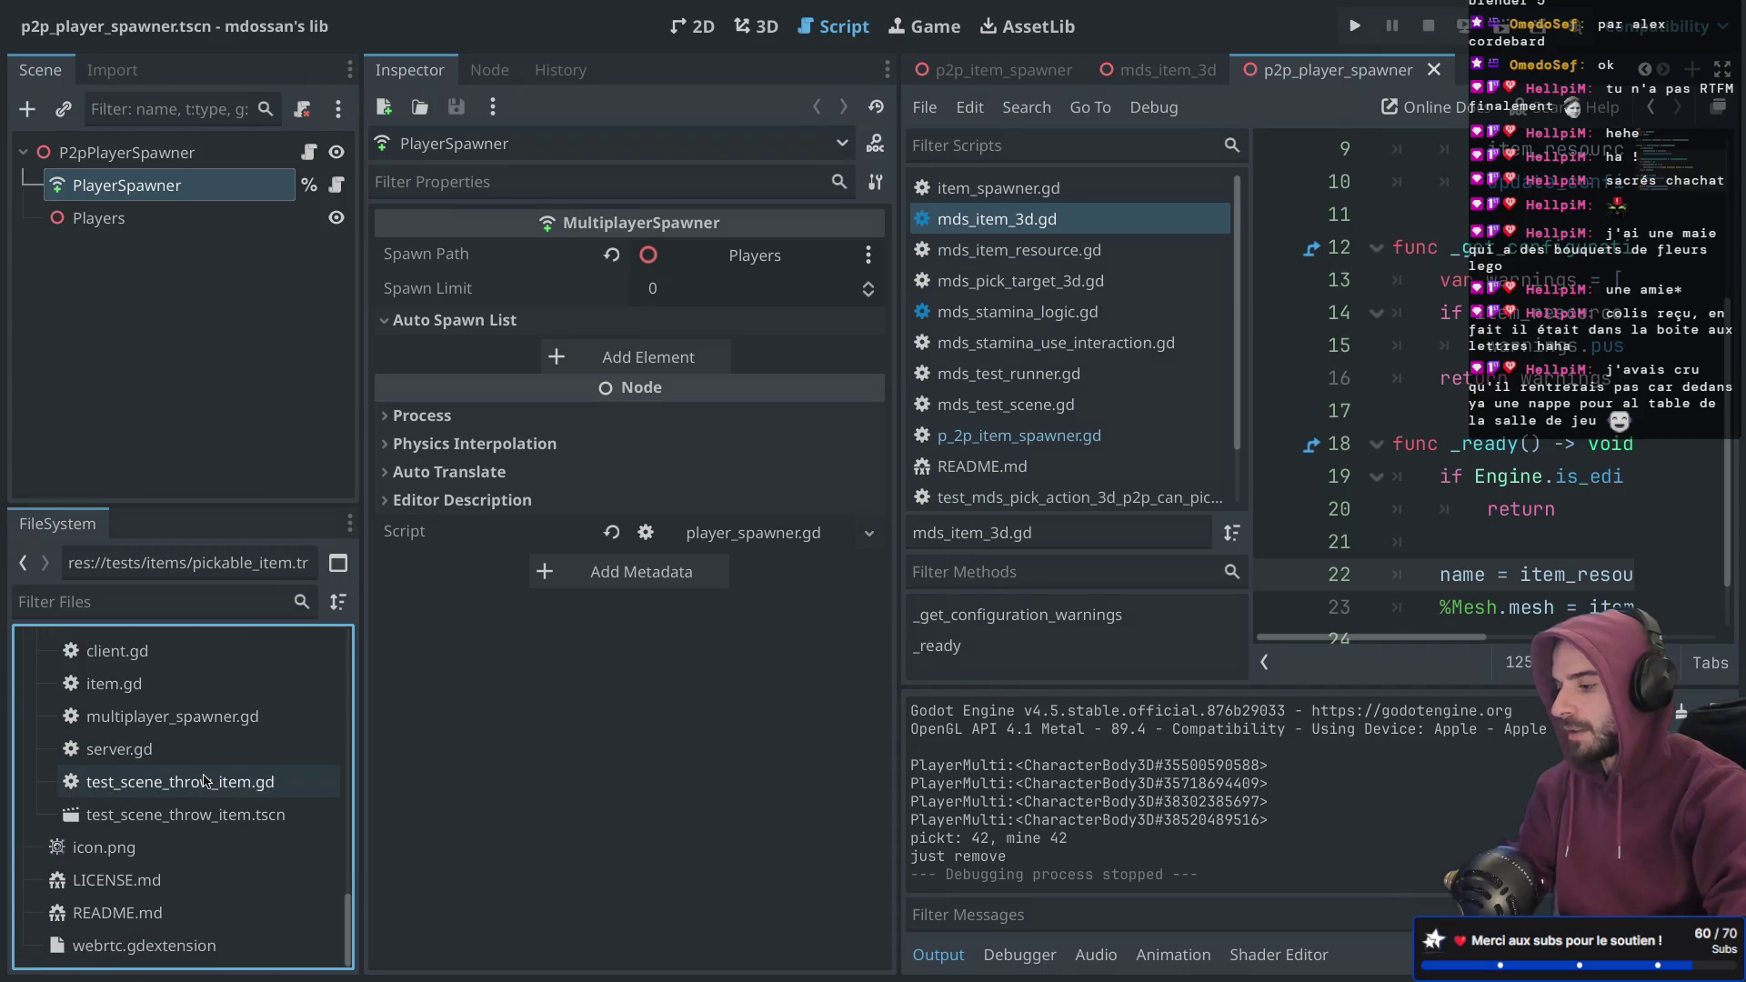
scroll(207, 764, "up", 10)
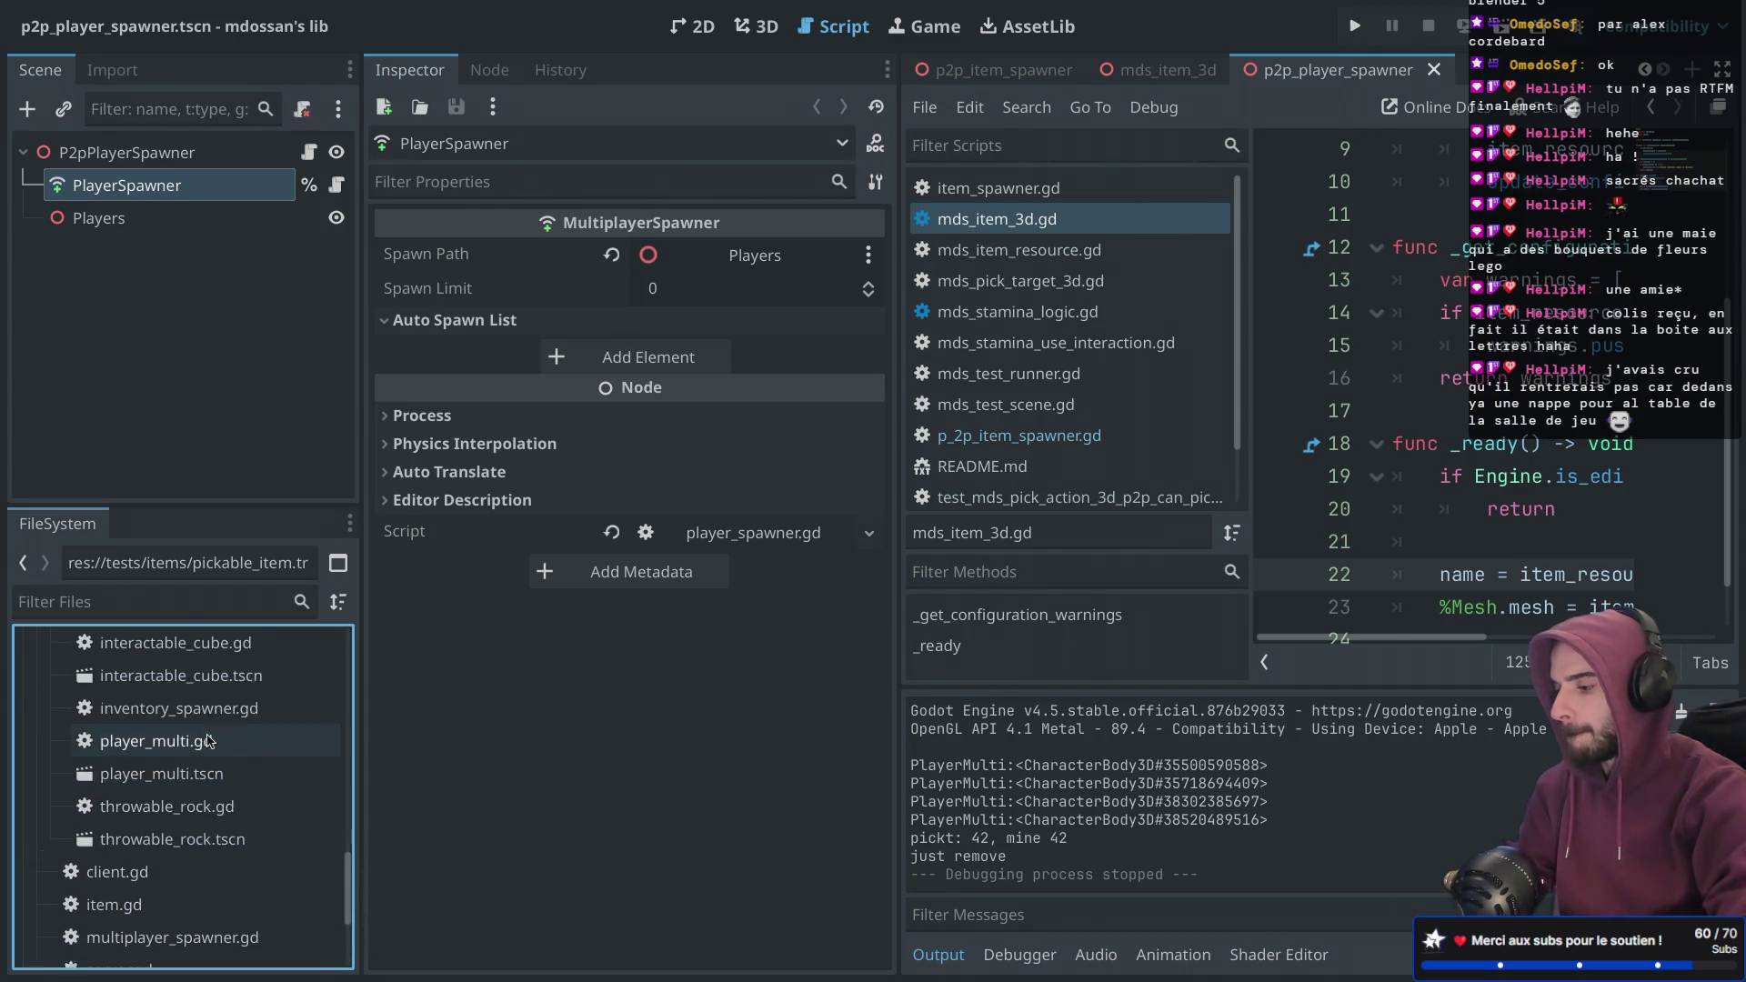
scroll(208, 740, "up", 5)
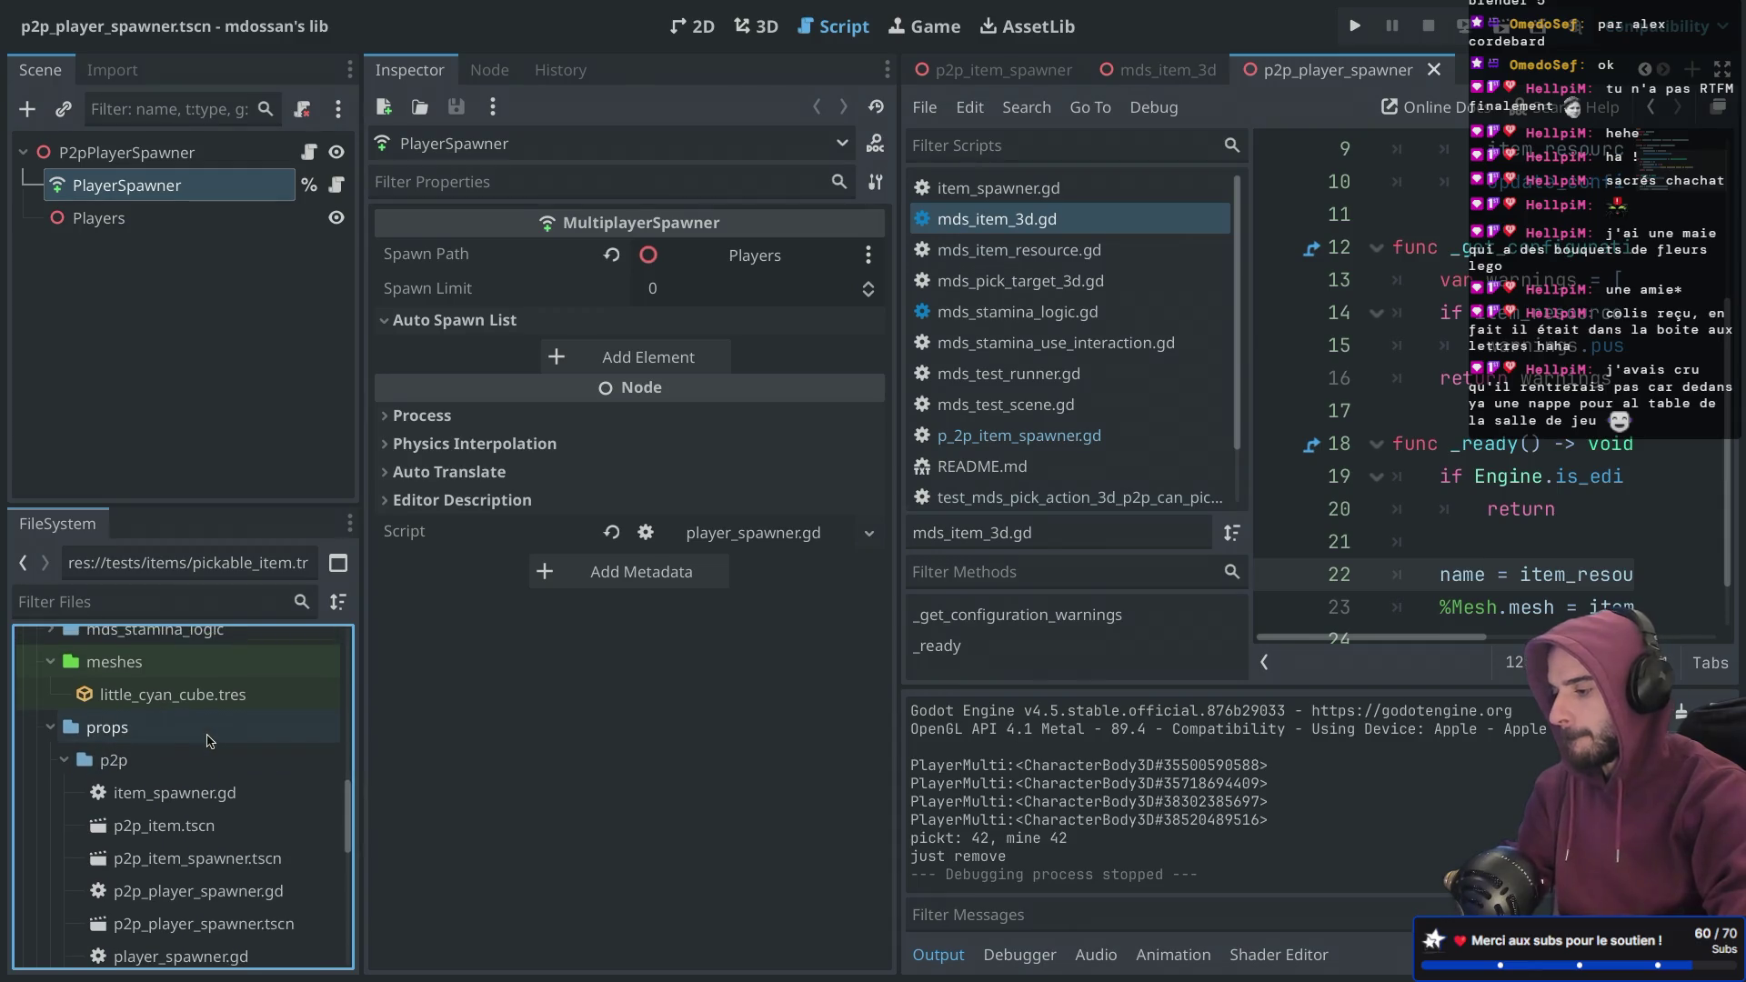
left_click(130, 602)
type("player")
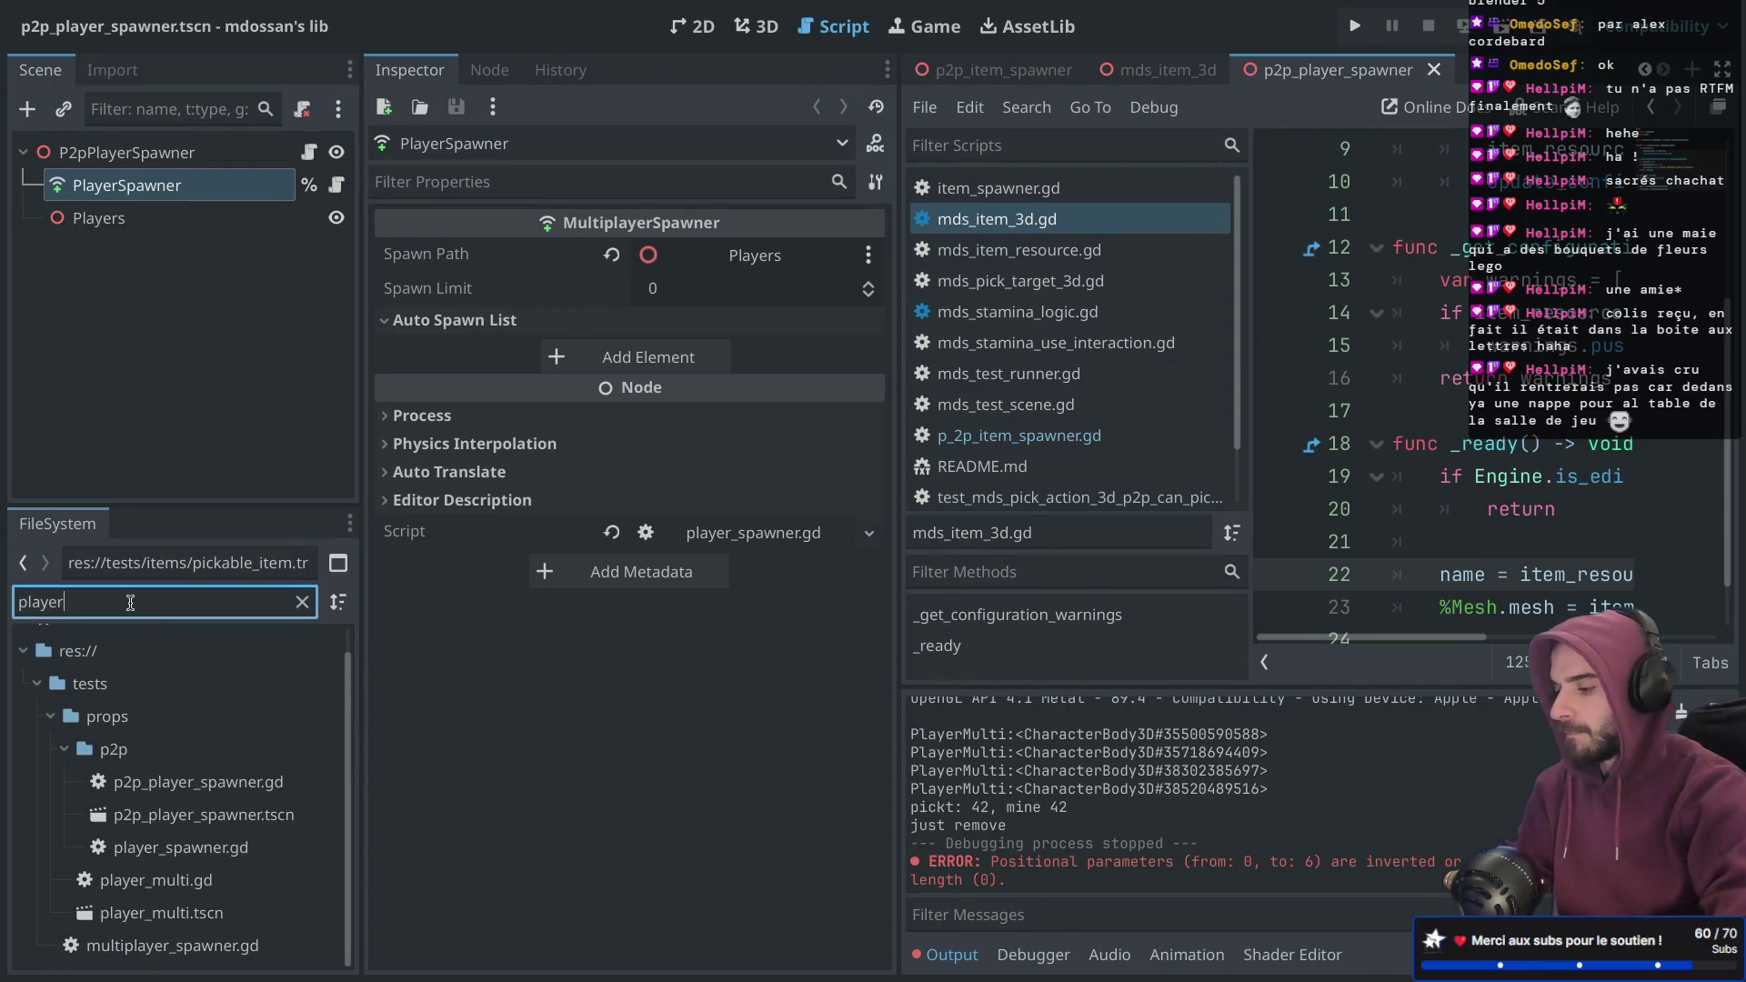
Step: Open player_multi.tscn and the InventorySpawner's script in a full-width editor
double_click(170, 911)
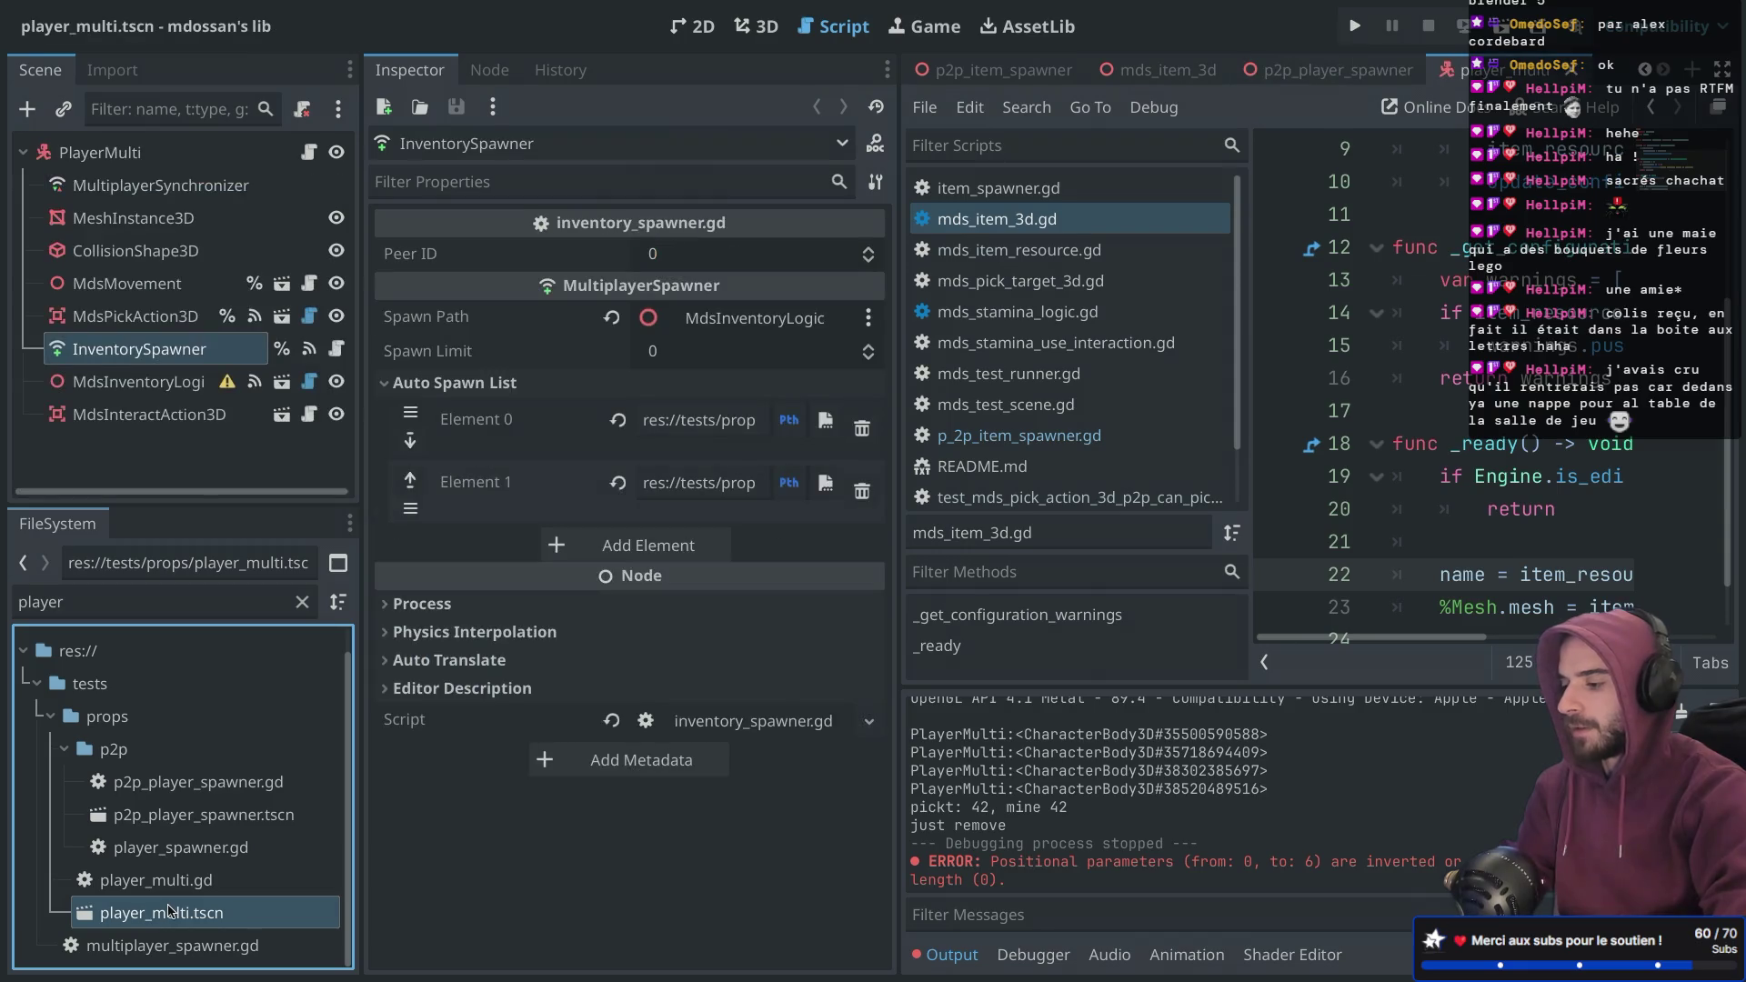
left_click(158, 354)
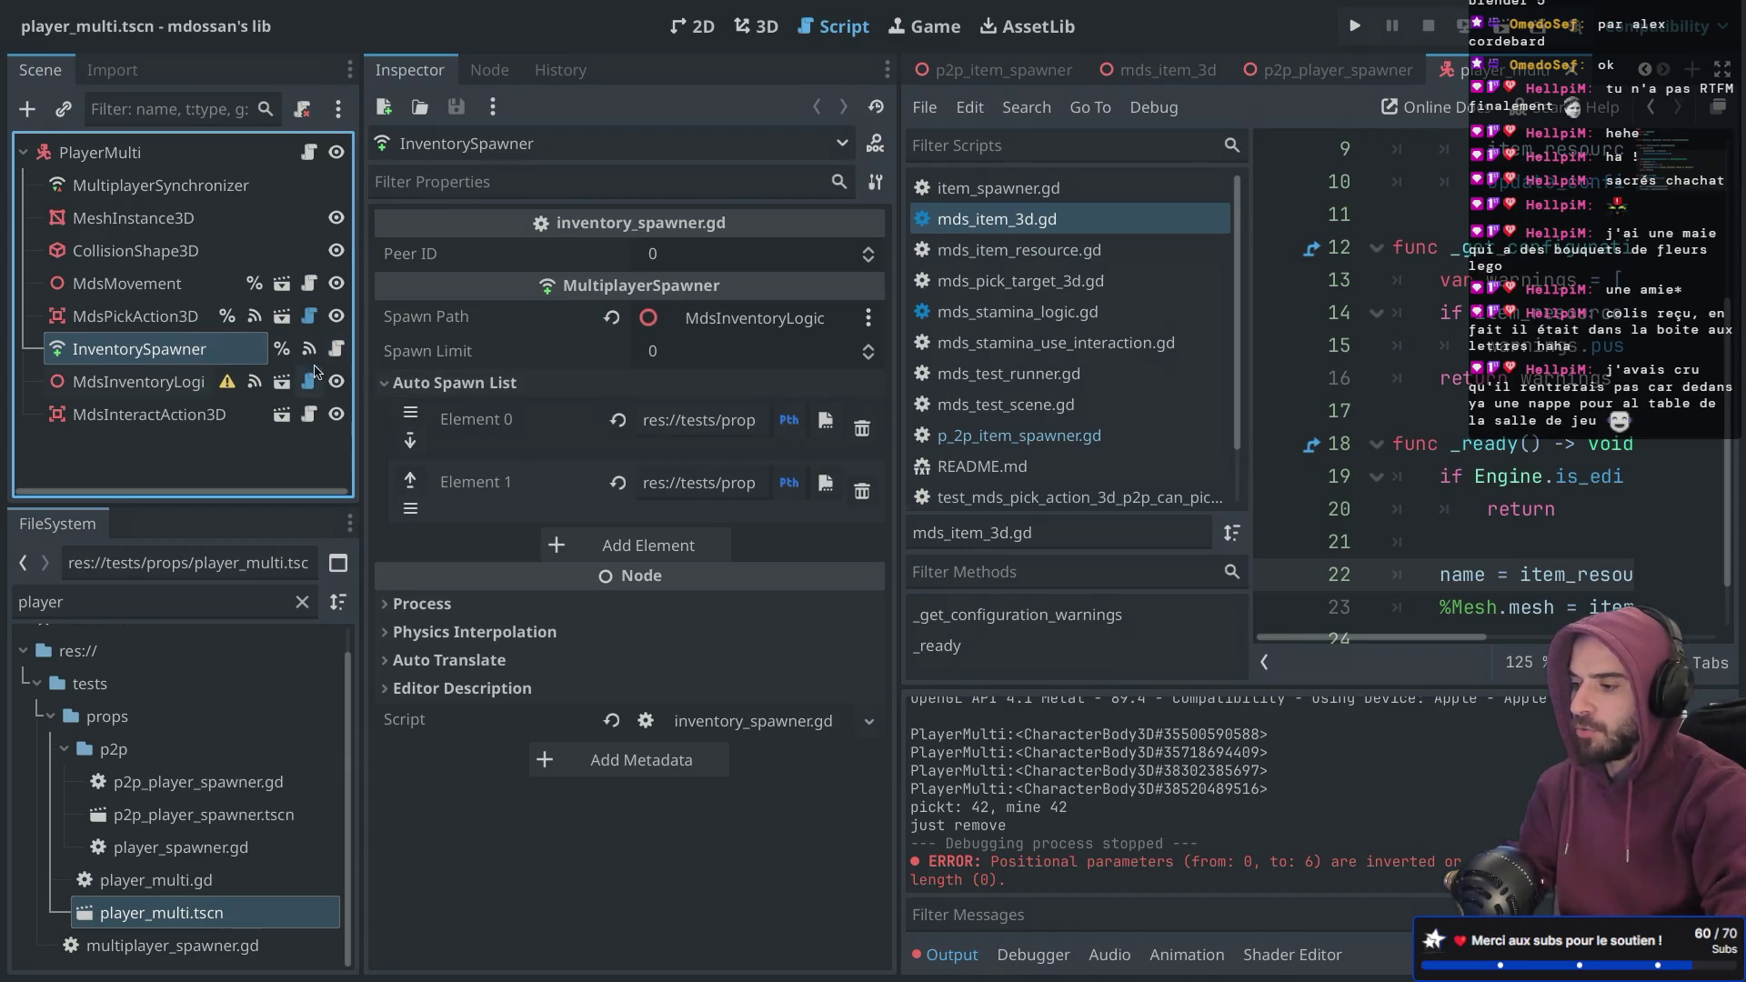
left_click(336, 348)
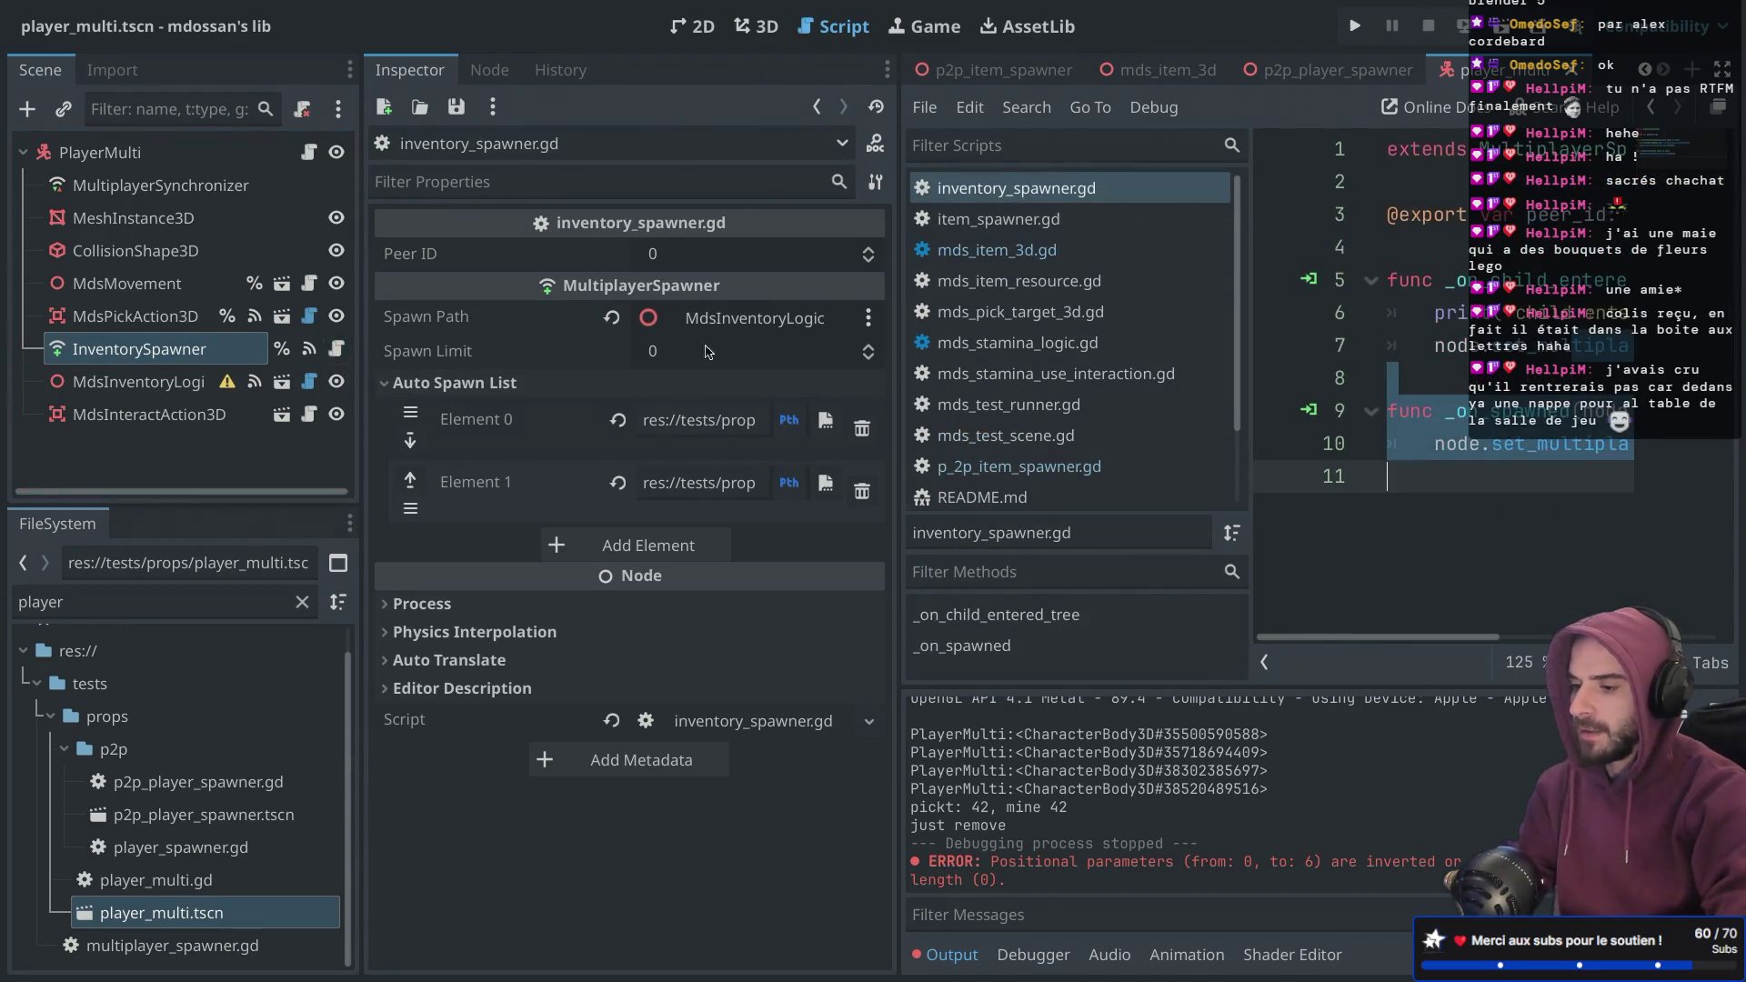
key("ctrl+shift+F11")
Step: Review inventory_spawner.gd's _on_spawned and set_multiplayer_authority lines
left_click(622, 352)
left_click_drag(557, 411, 809, 411)
left_click(802, 391)
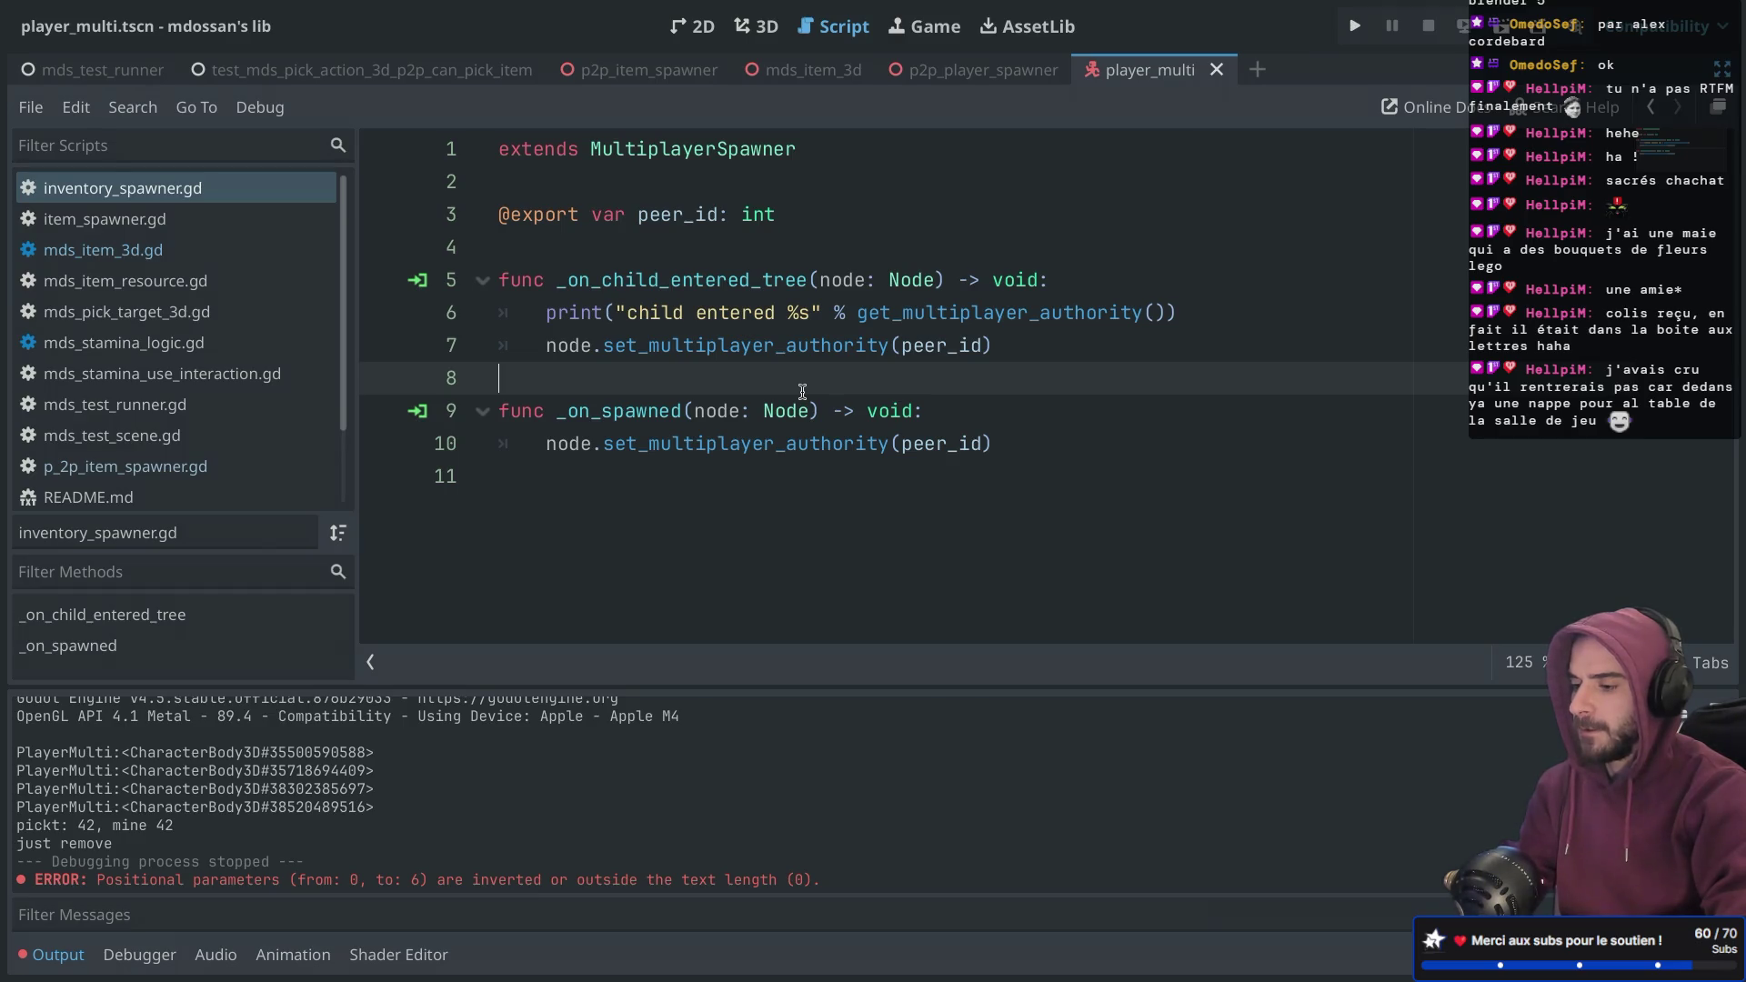
mouse_move(595, 346)
left_mouse_down()
mouse_move(914, 345)
mouse_move(877, 333)
left_mouse_up()
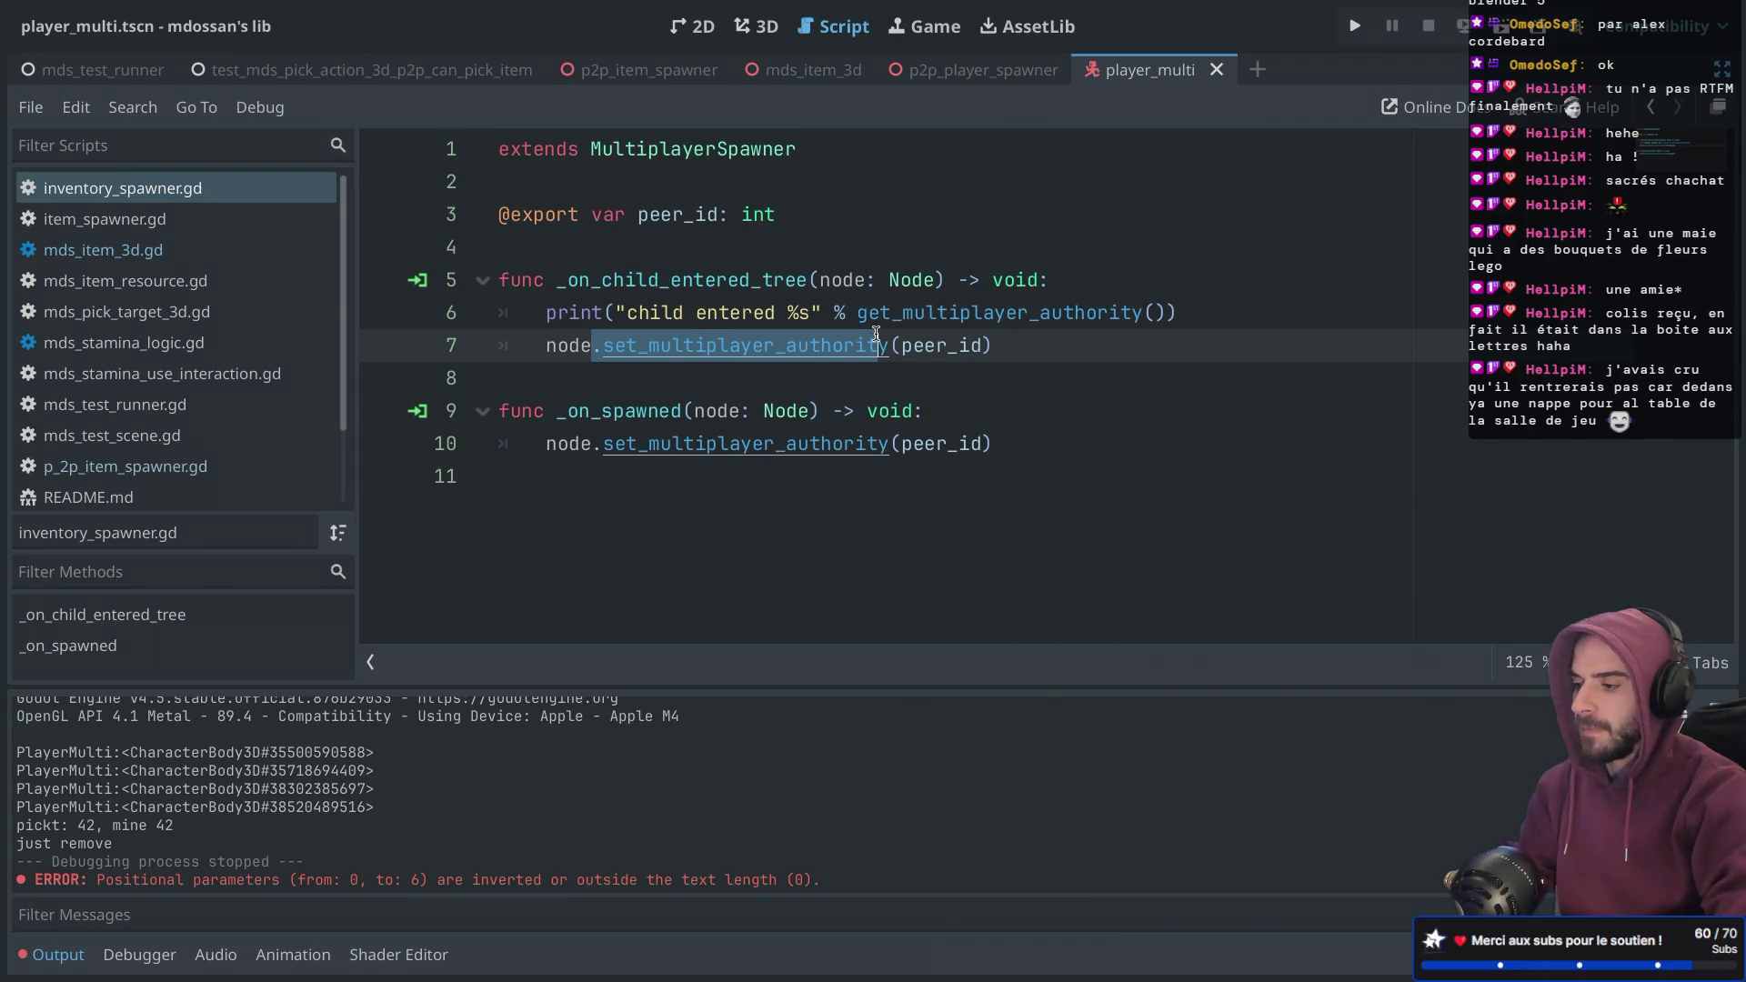
key("ctrl+super+d")
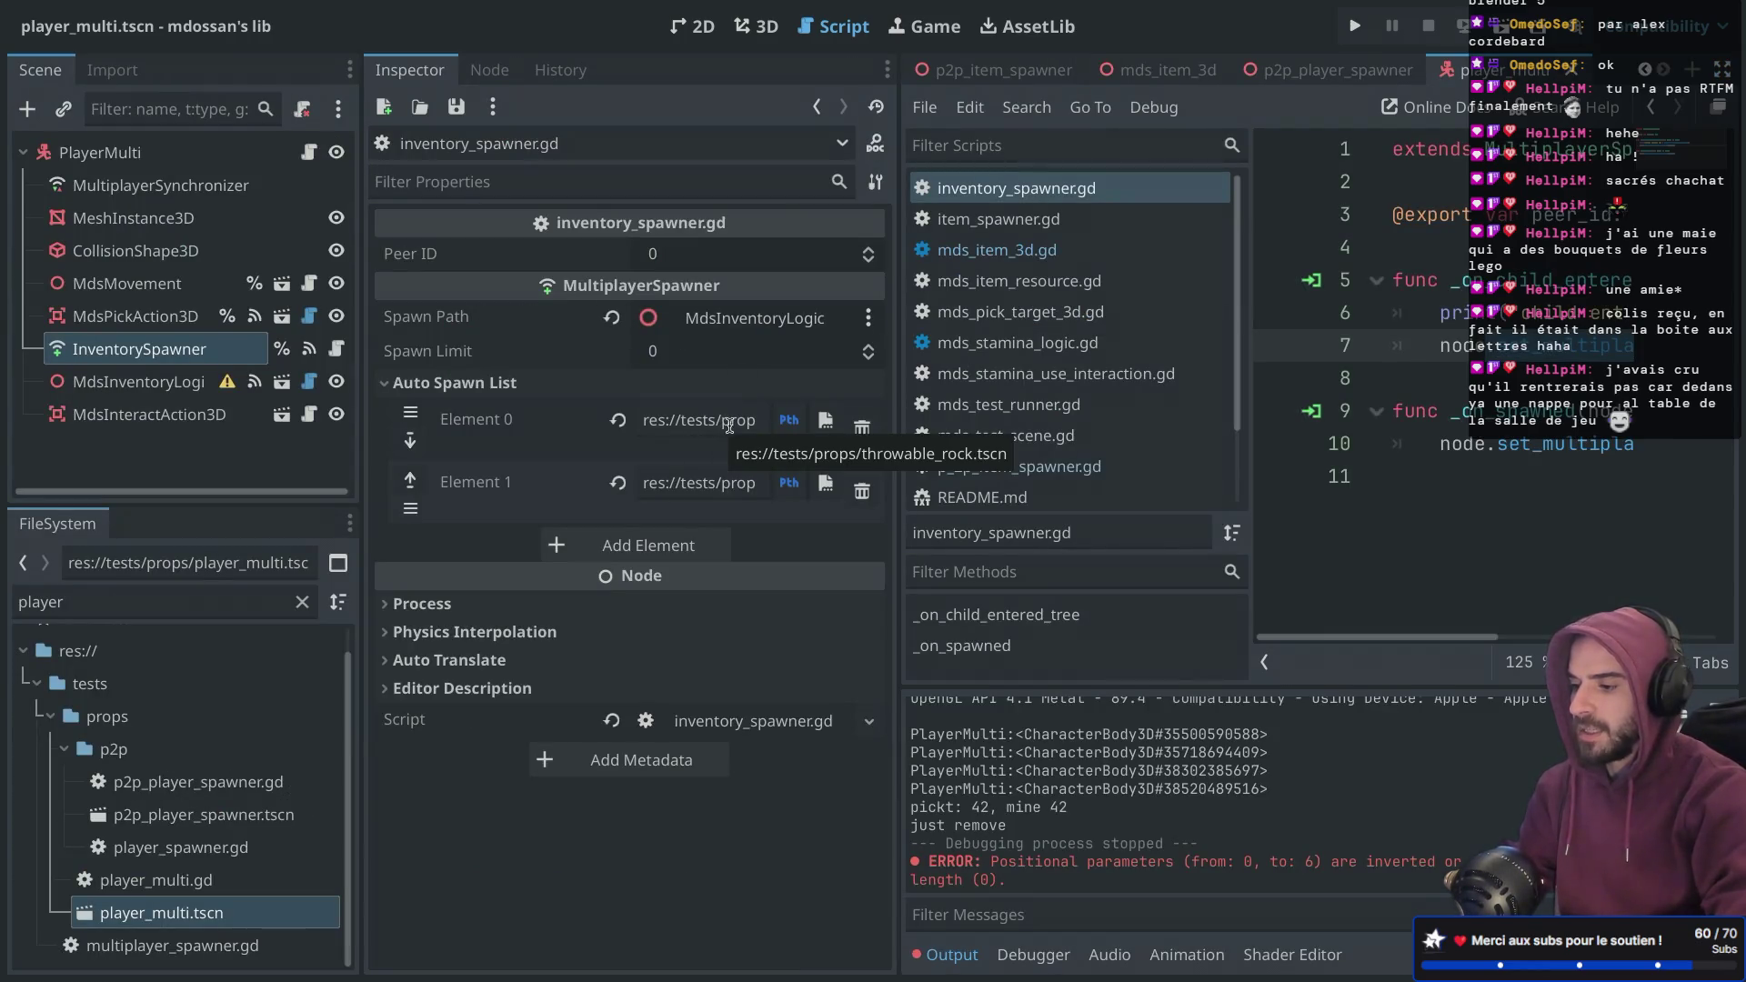
Step: Replace auto spawn Element 1 with res://addons/mds_lib/item/mds_item_3d.tscn and save
left_click(861, 489)
left_click(735, 477)
left_click(801, 469)
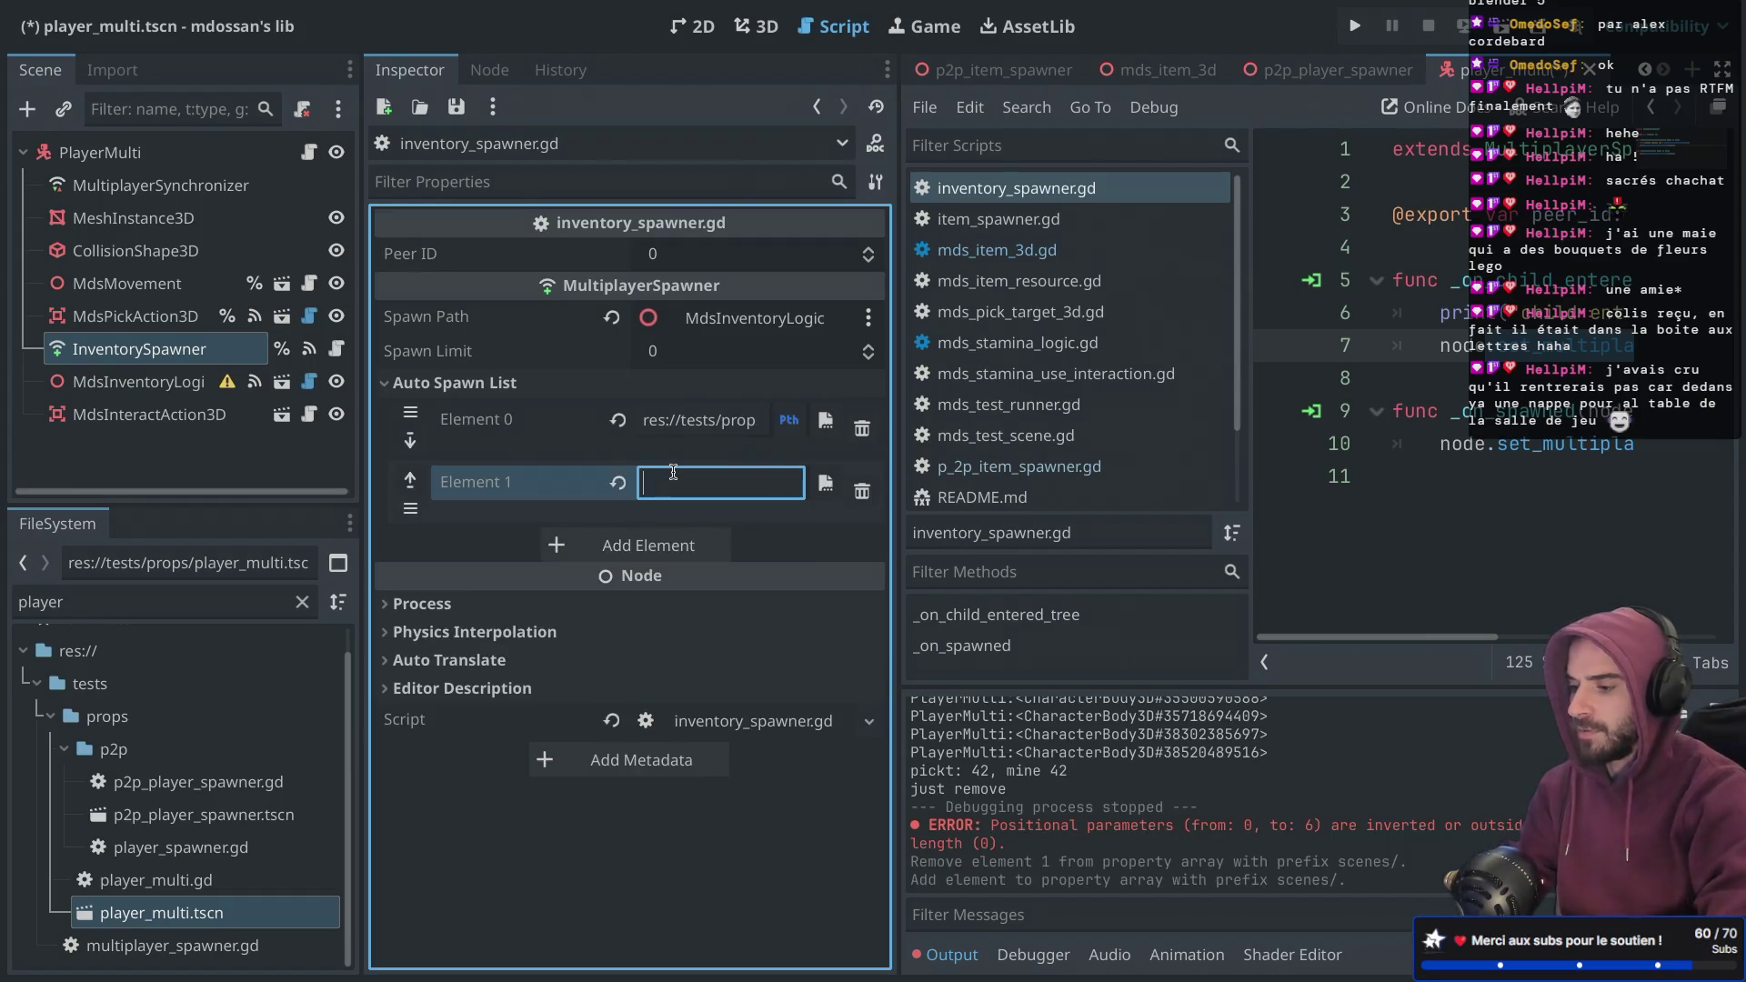
left_click(824, 484)
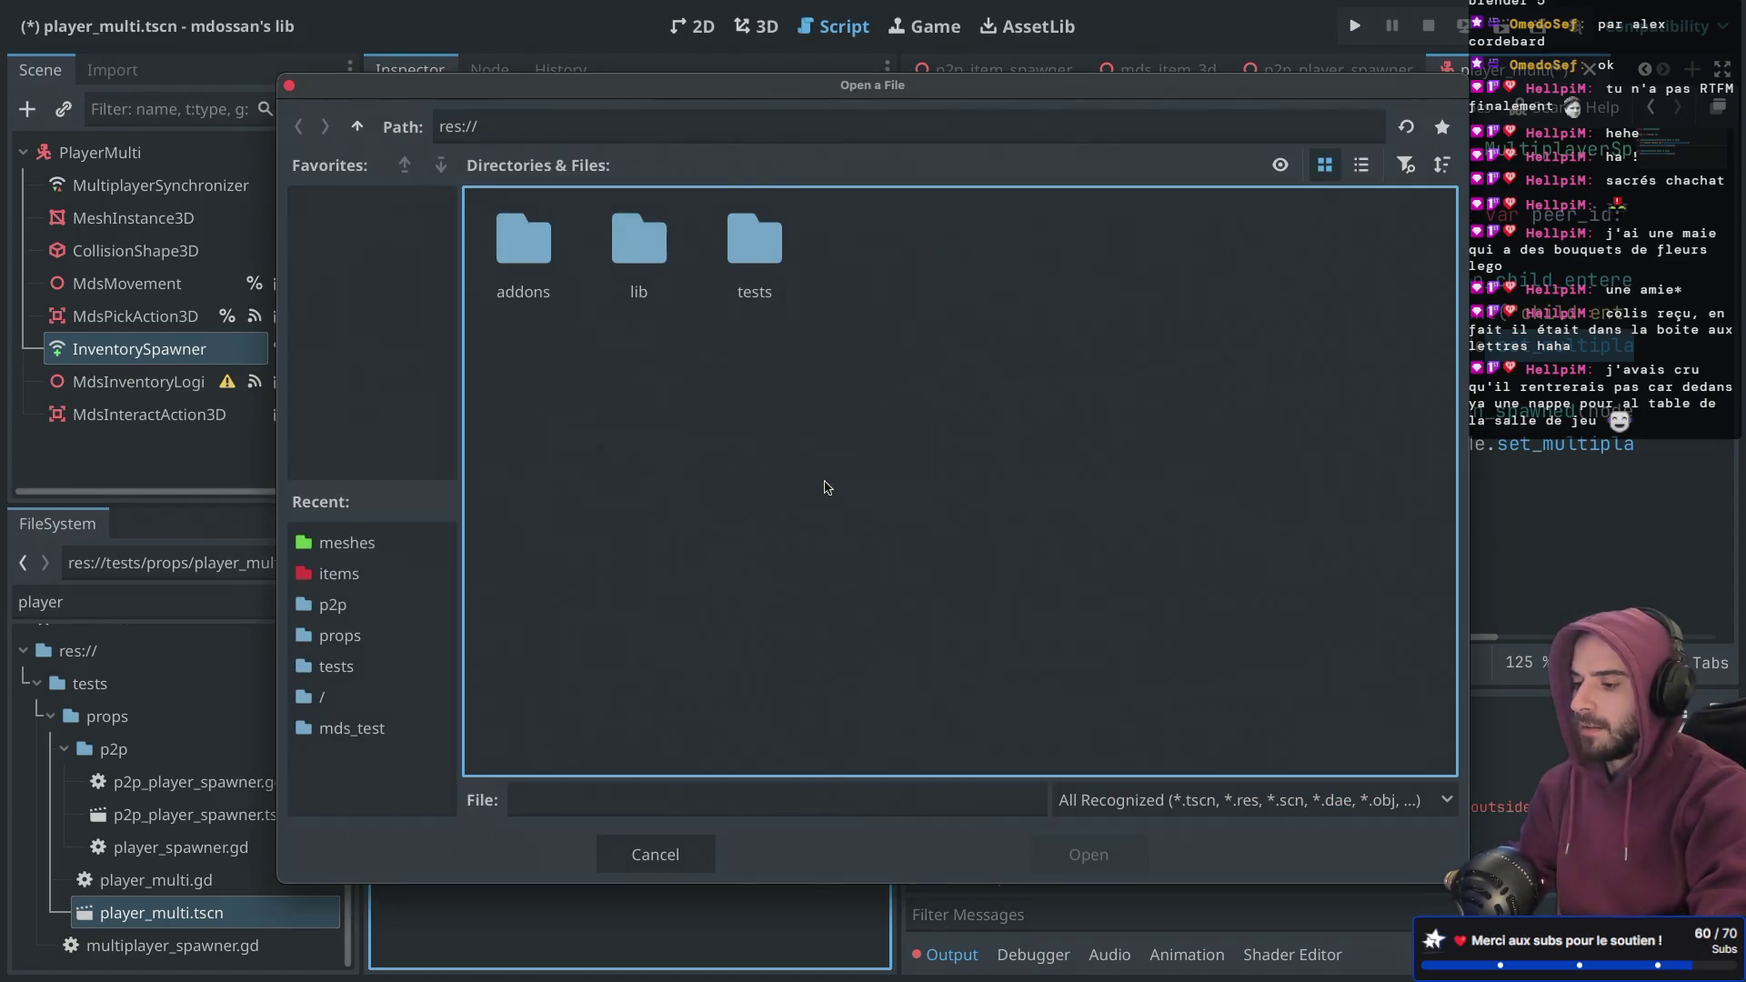
double_click(525, 260)
double_click(525, 245)
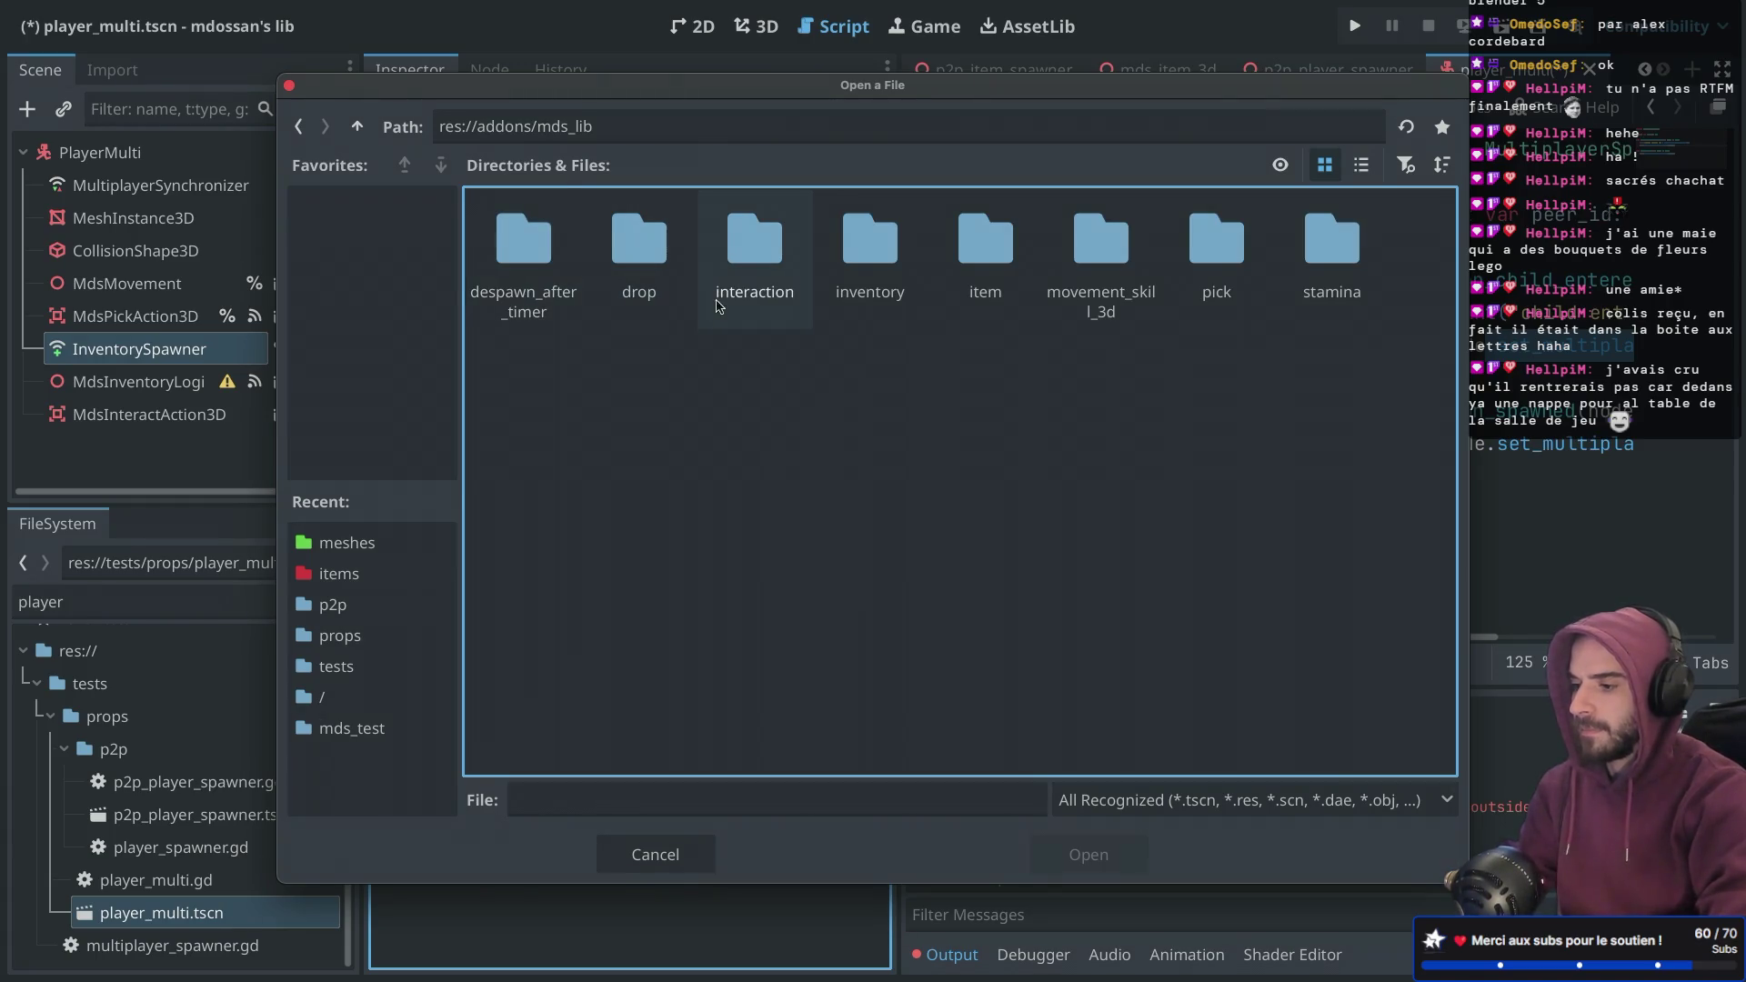
double_click(971, 252)
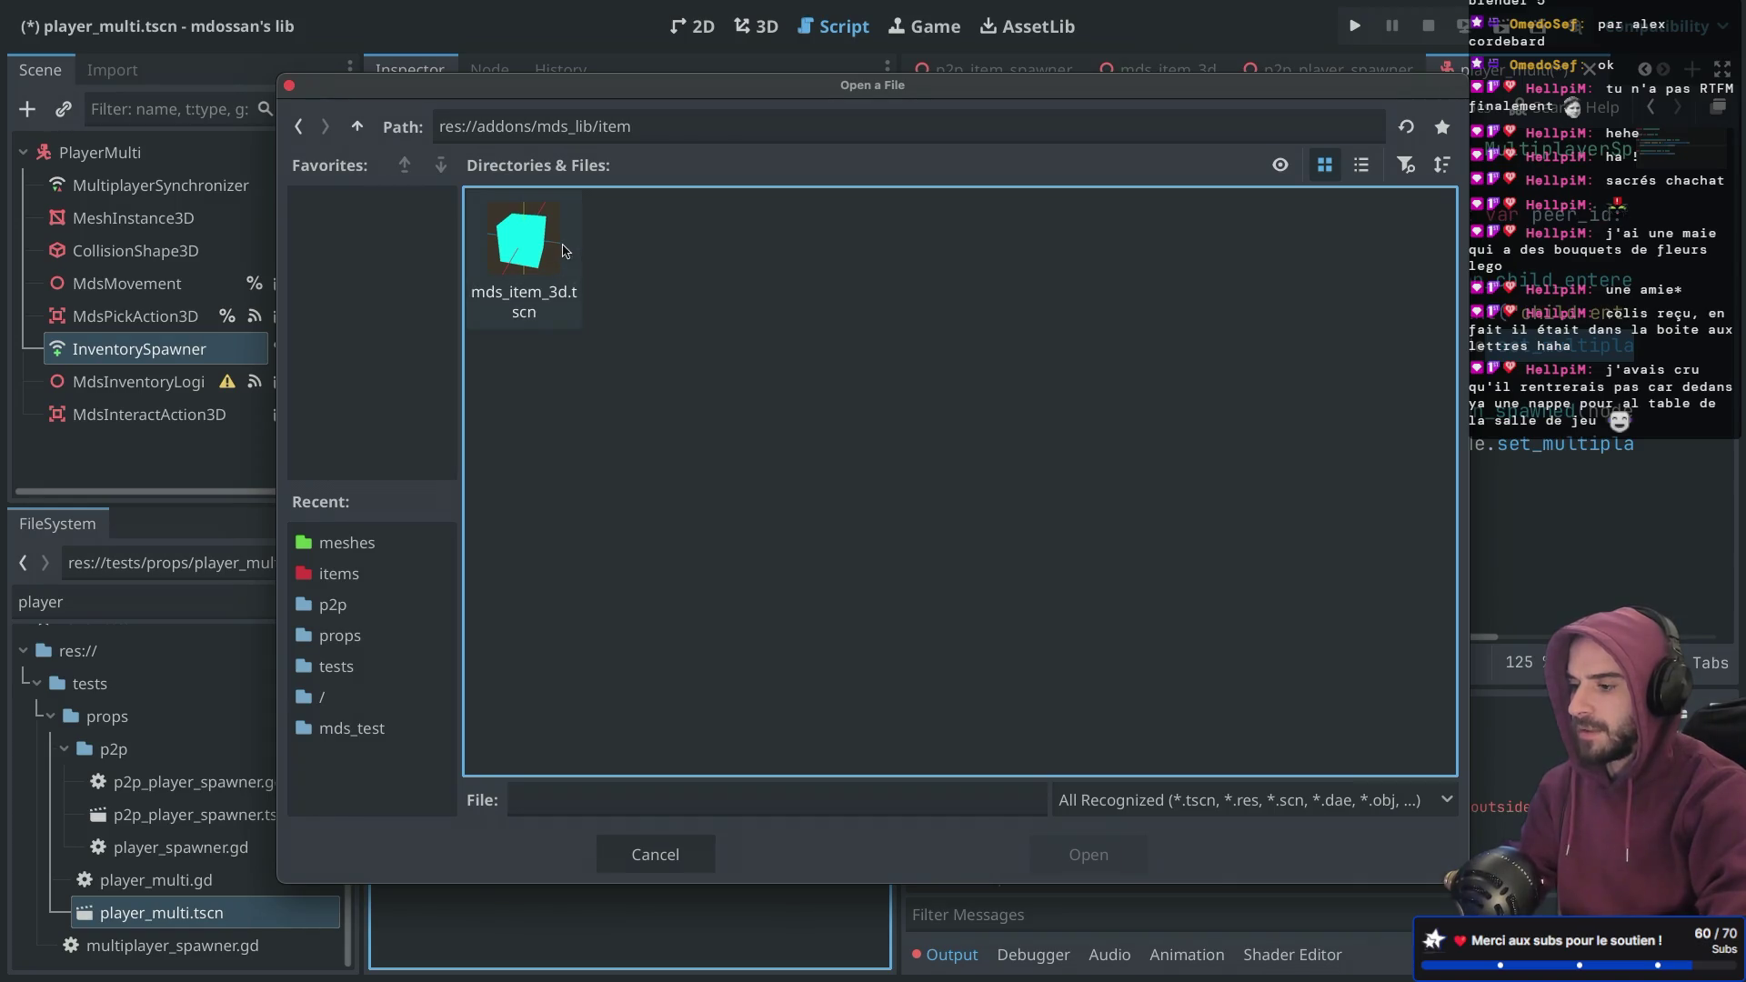
double_click(564, 251)
key("ctrl+s")
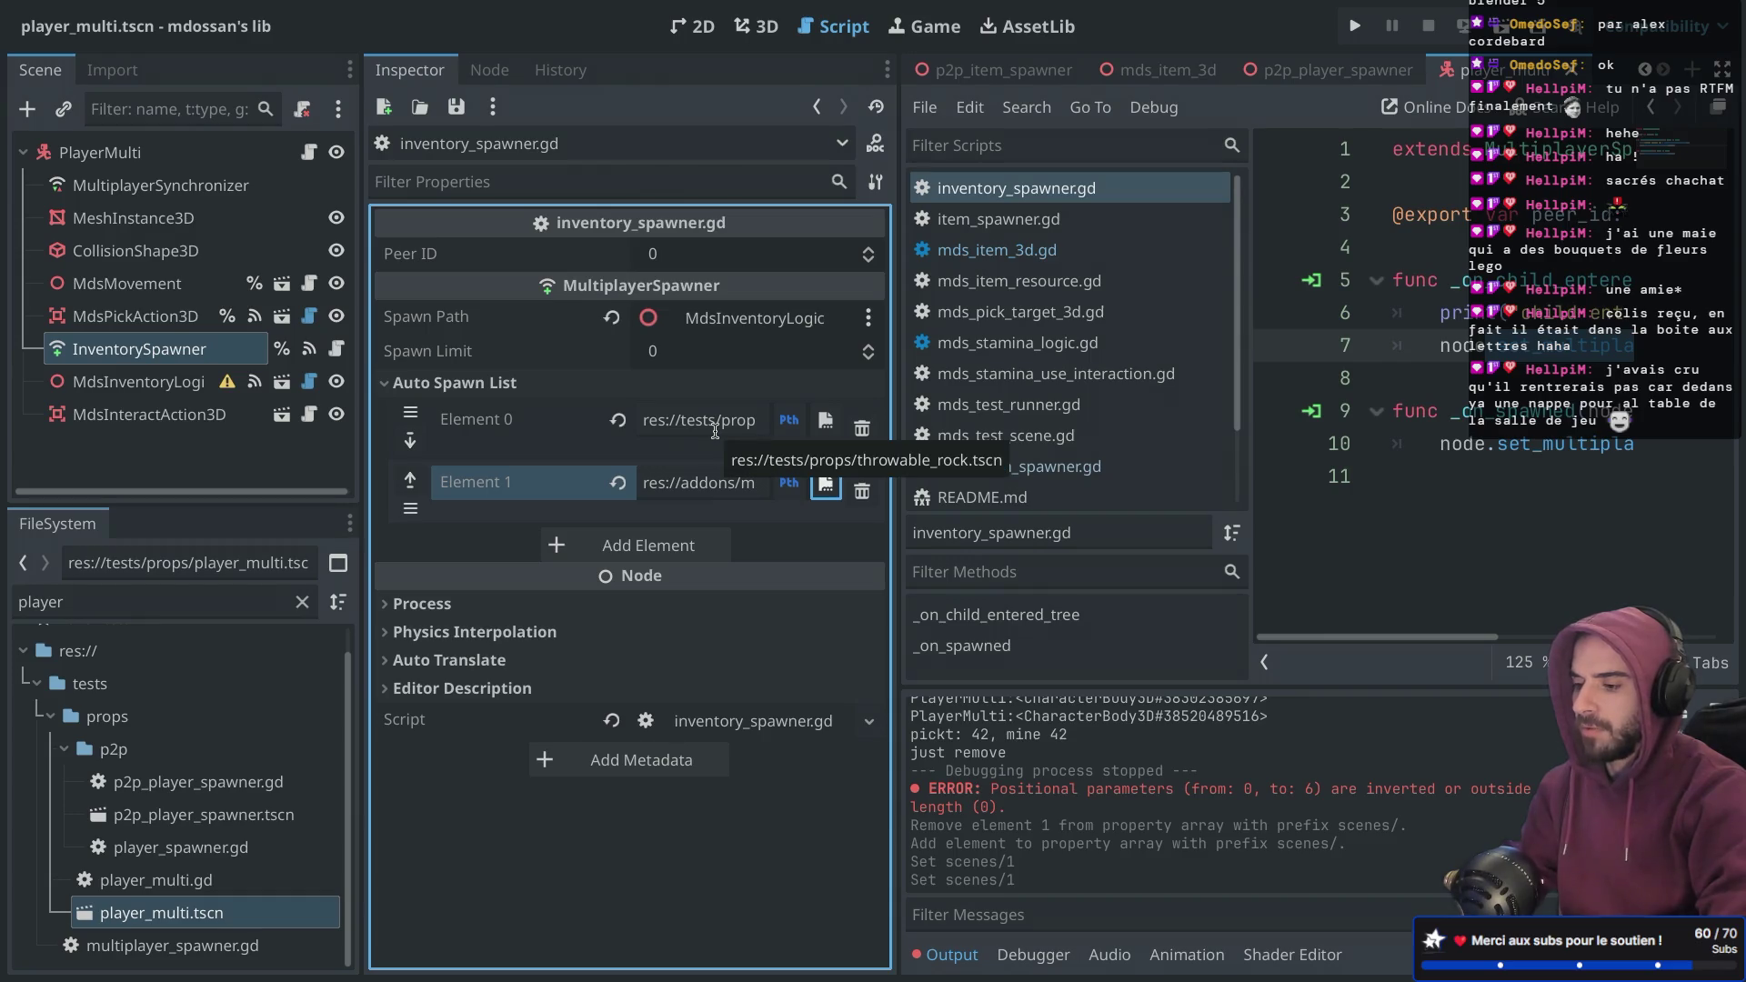
Step: Remove the throwable_rock.tscn entry so only mds_item_3d.tscn remains, and save again
left_click(861, 427)
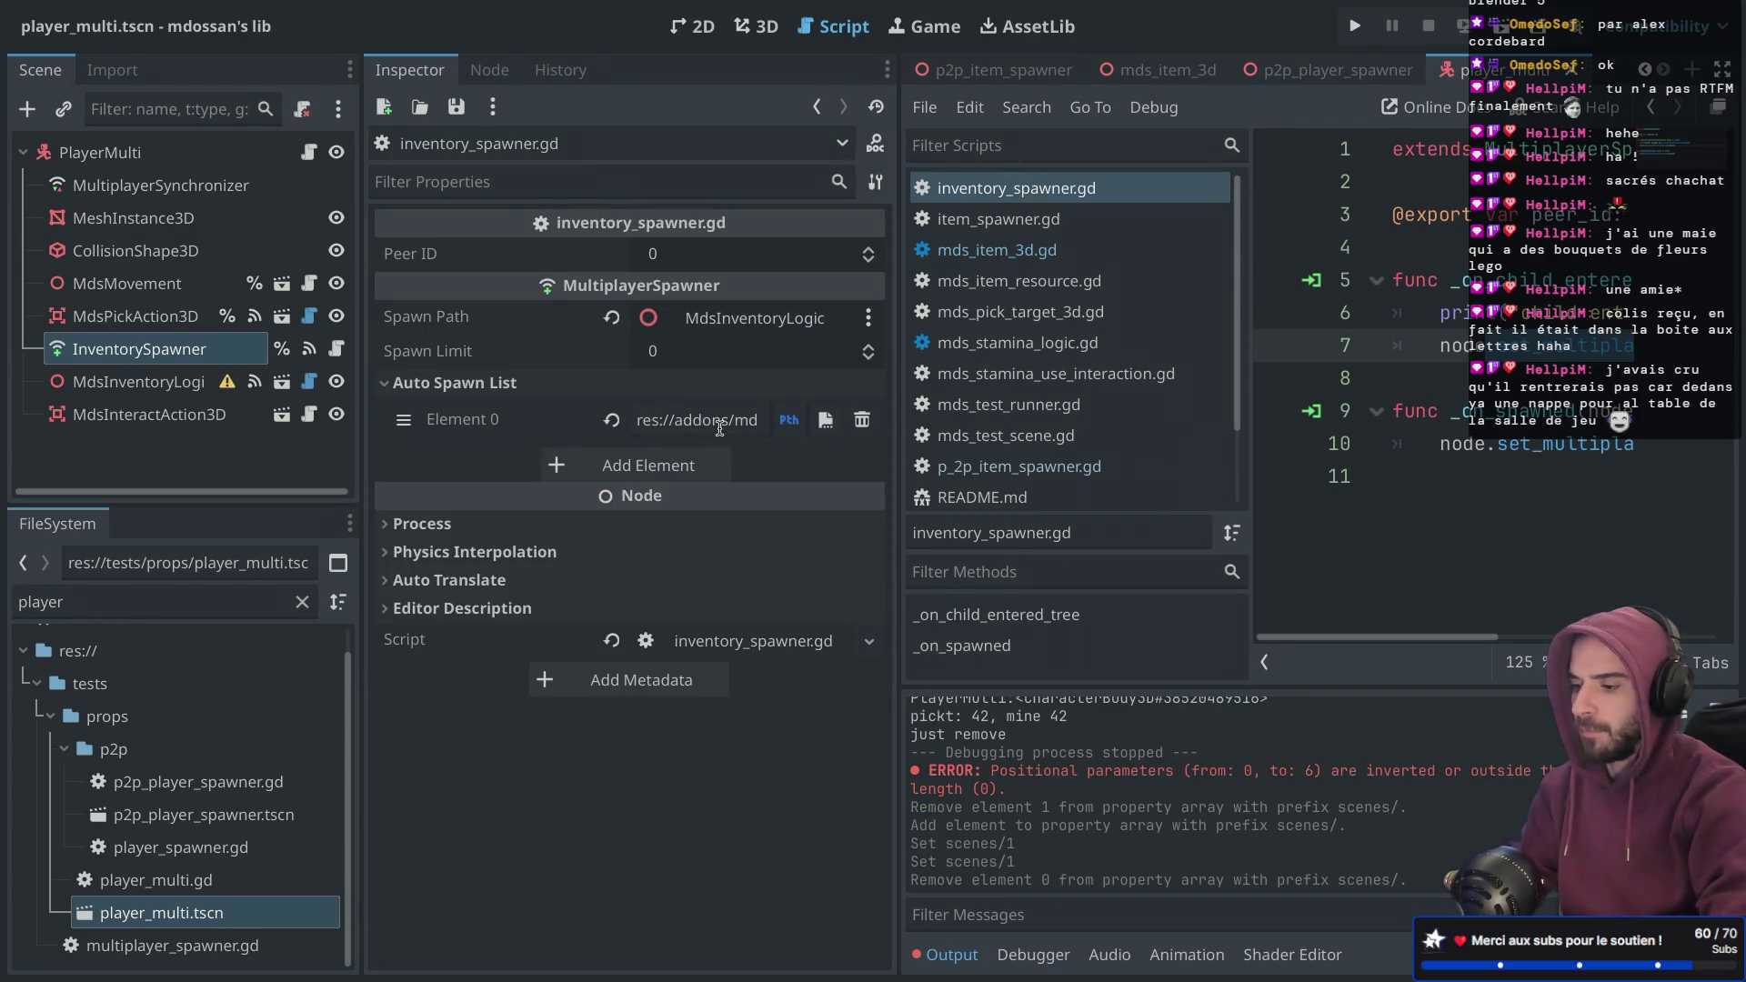
key("ctrl+s")
key("ctrl+s")
key("ctrl+shift+F11")
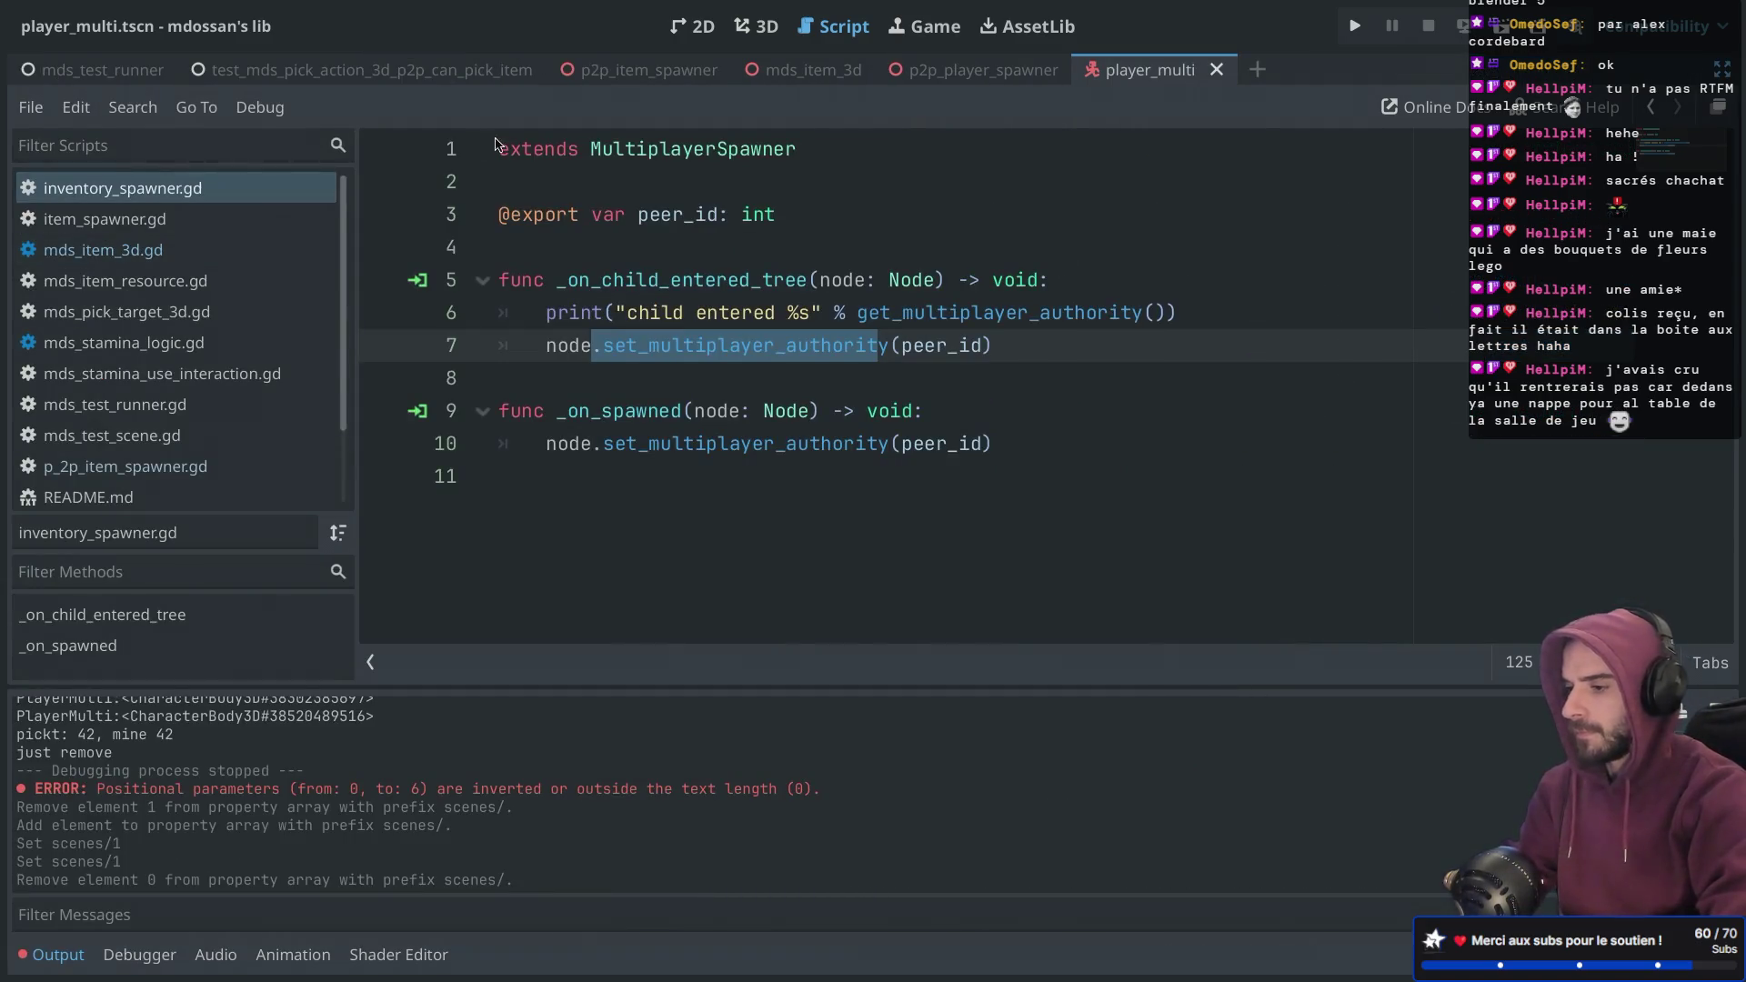
left_click(414, 73)
Step: Run the p2p can-pick-item test and expand PeerB's MdsWebRTC and P2pPlayerSpawner nodes
left_click(1502, 25)
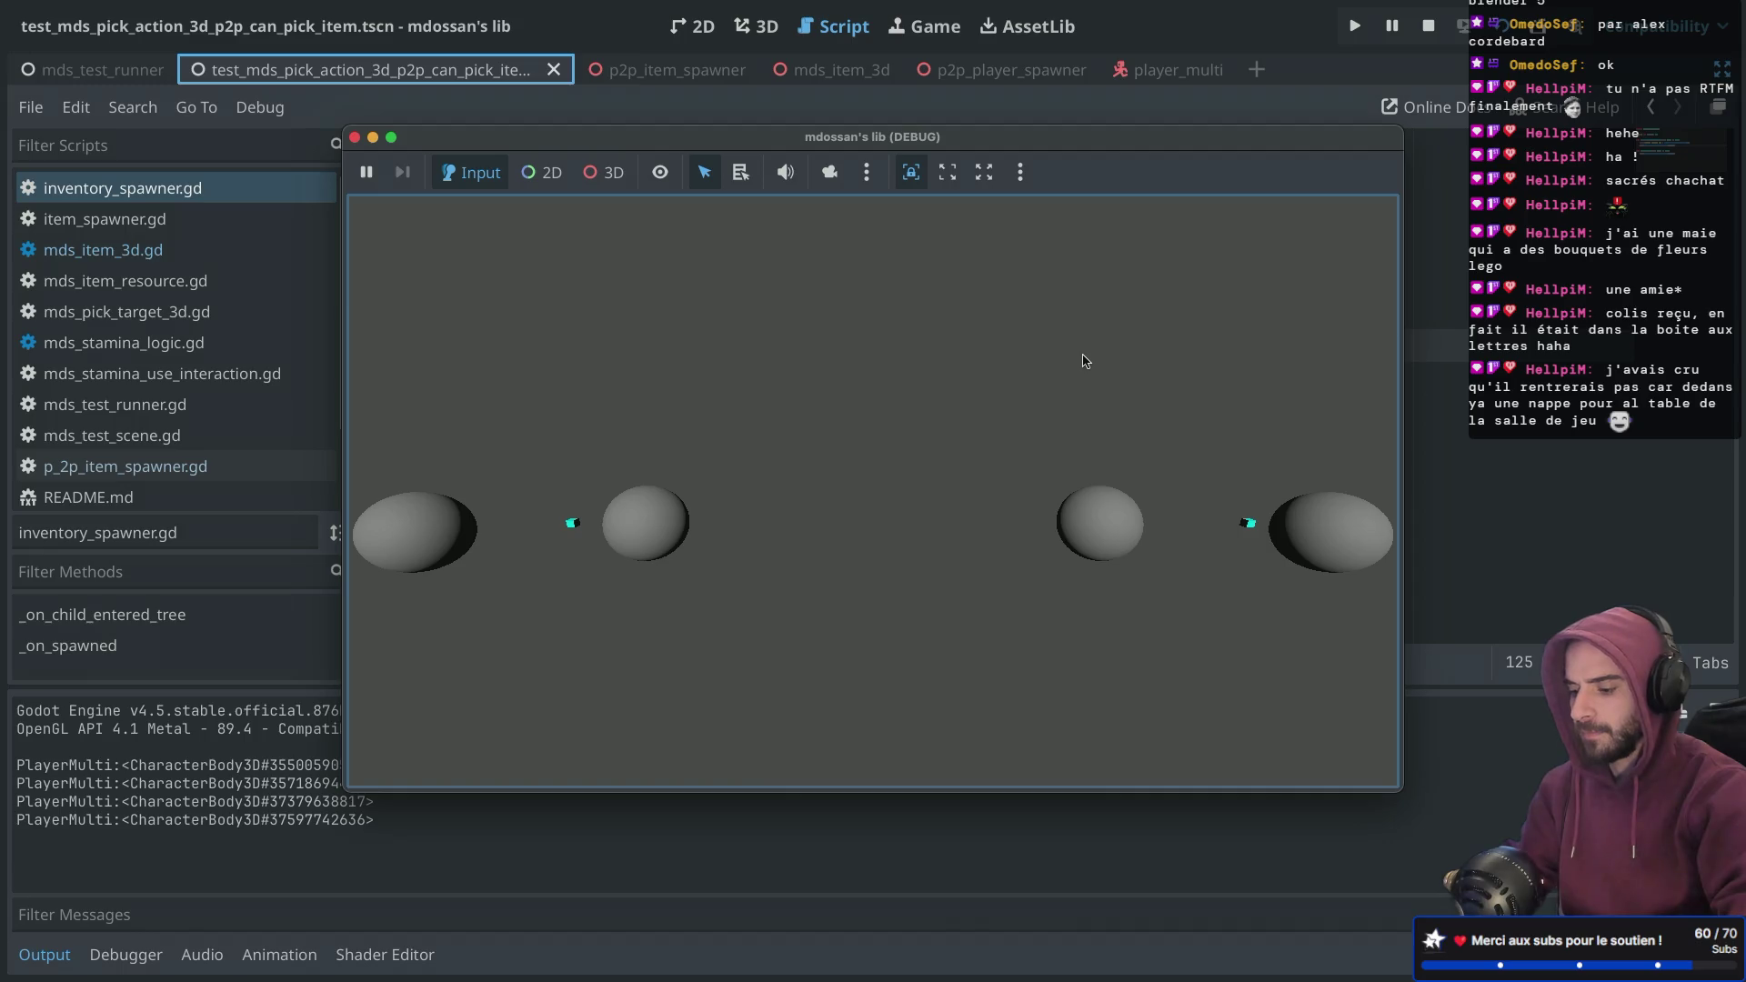
left_click_drag(530, 132, 1147, 102)
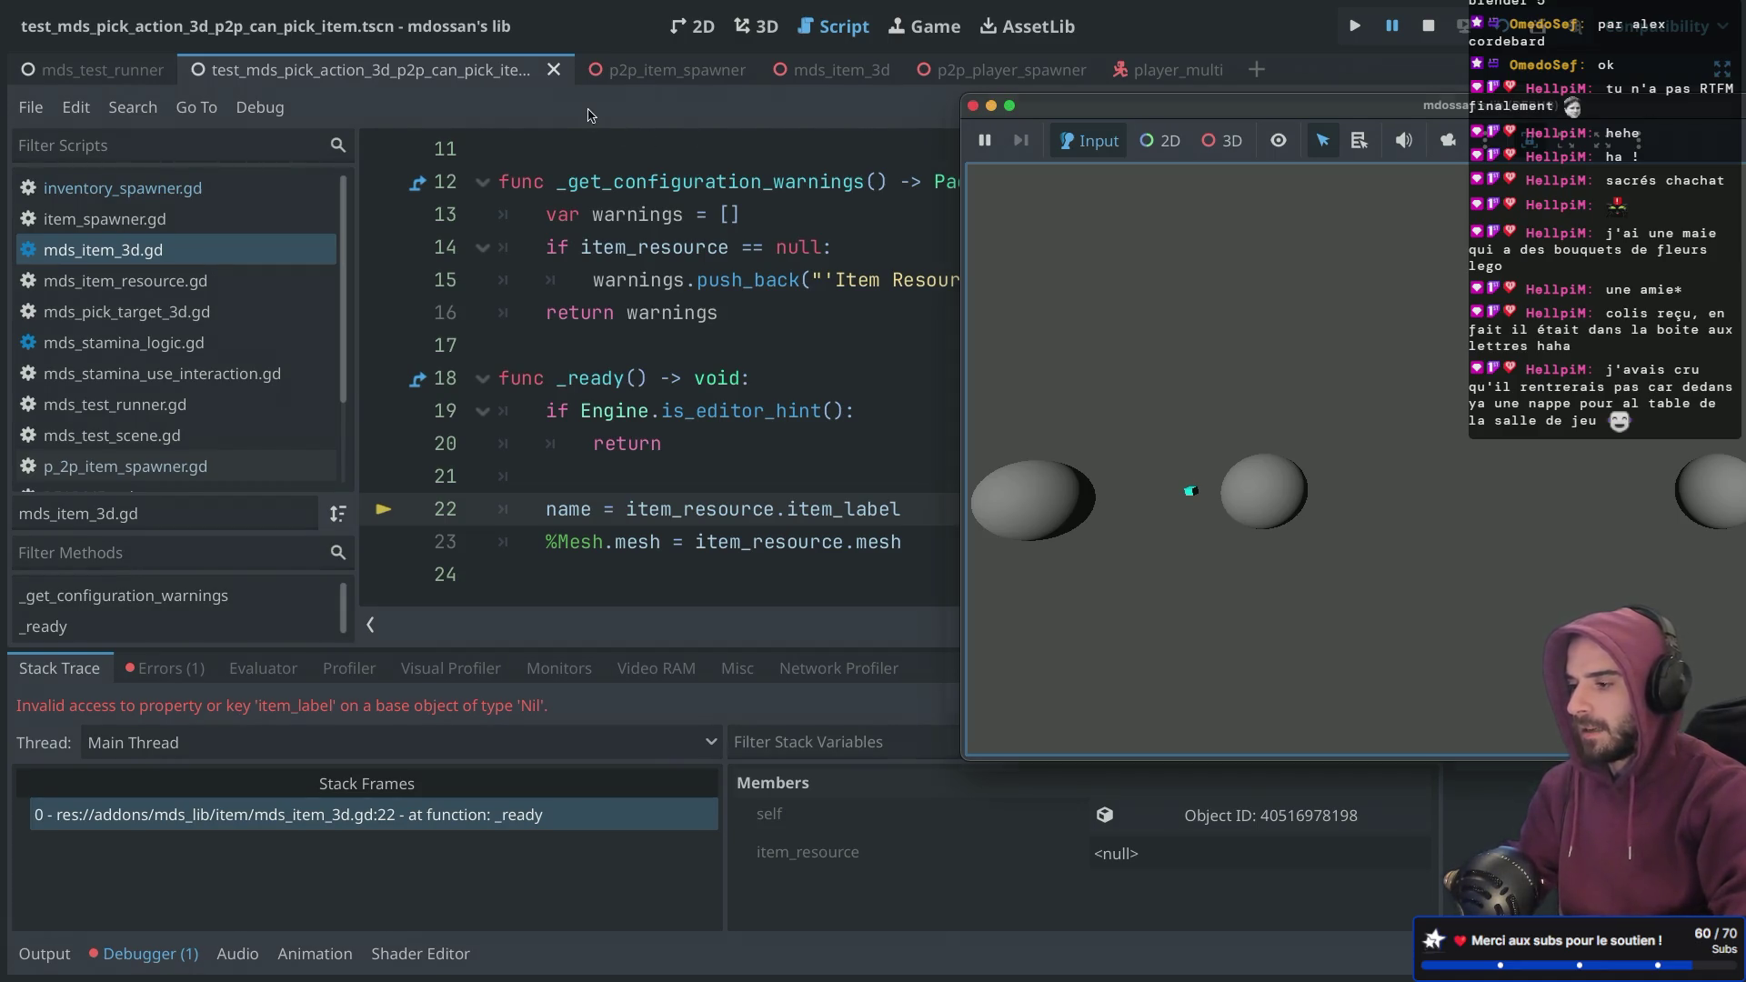
key("ctrl+shift+F11")
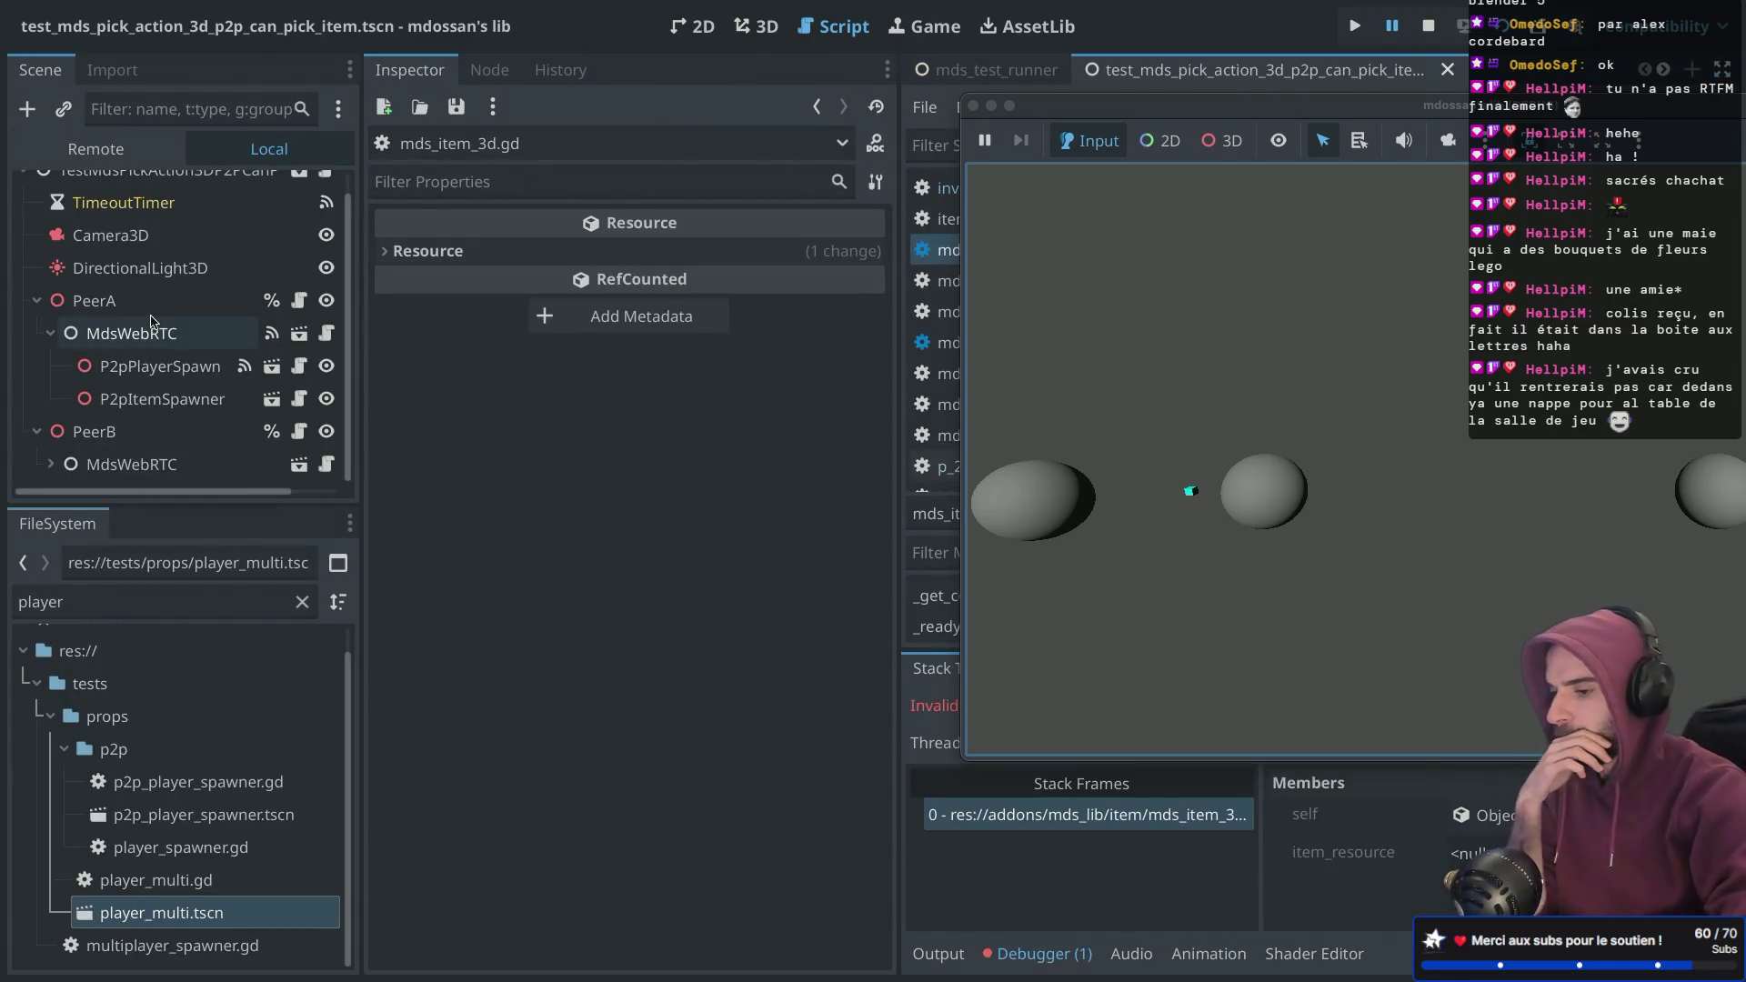
left_click(60, 468)
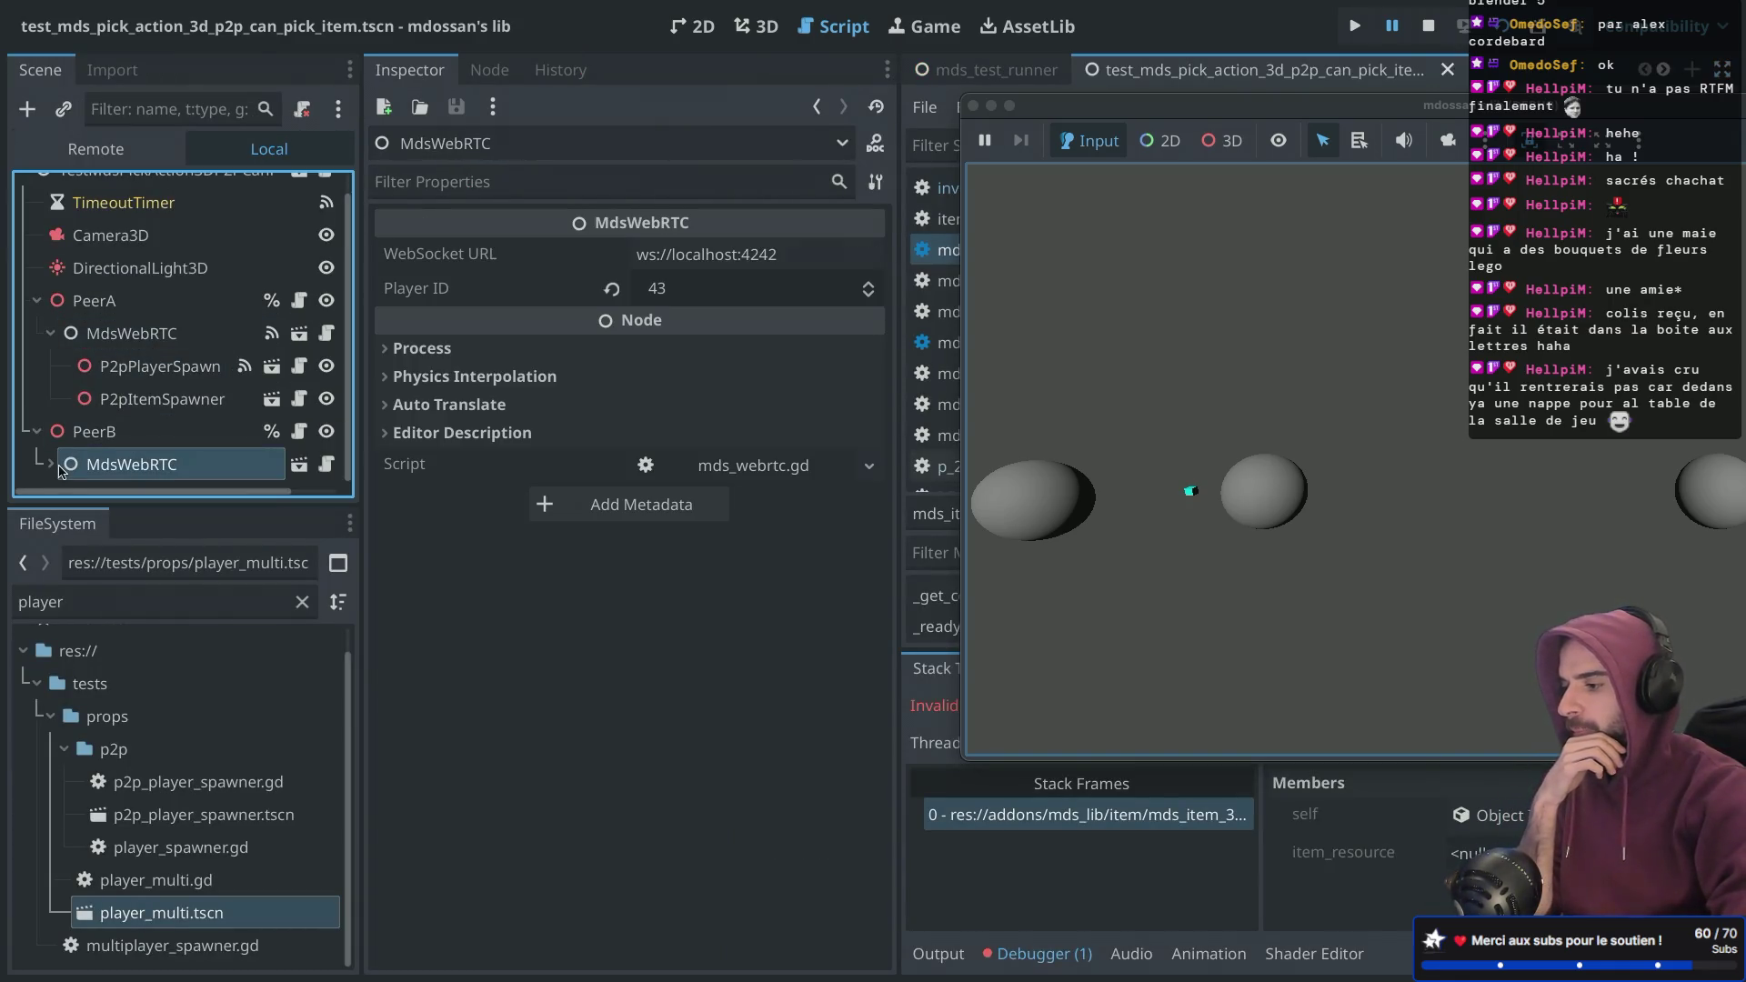
left_click(49, 466)
scroll(55, 454, "down", 2)
left_click(64, 433)
scroll(64, 438, "down", 2)
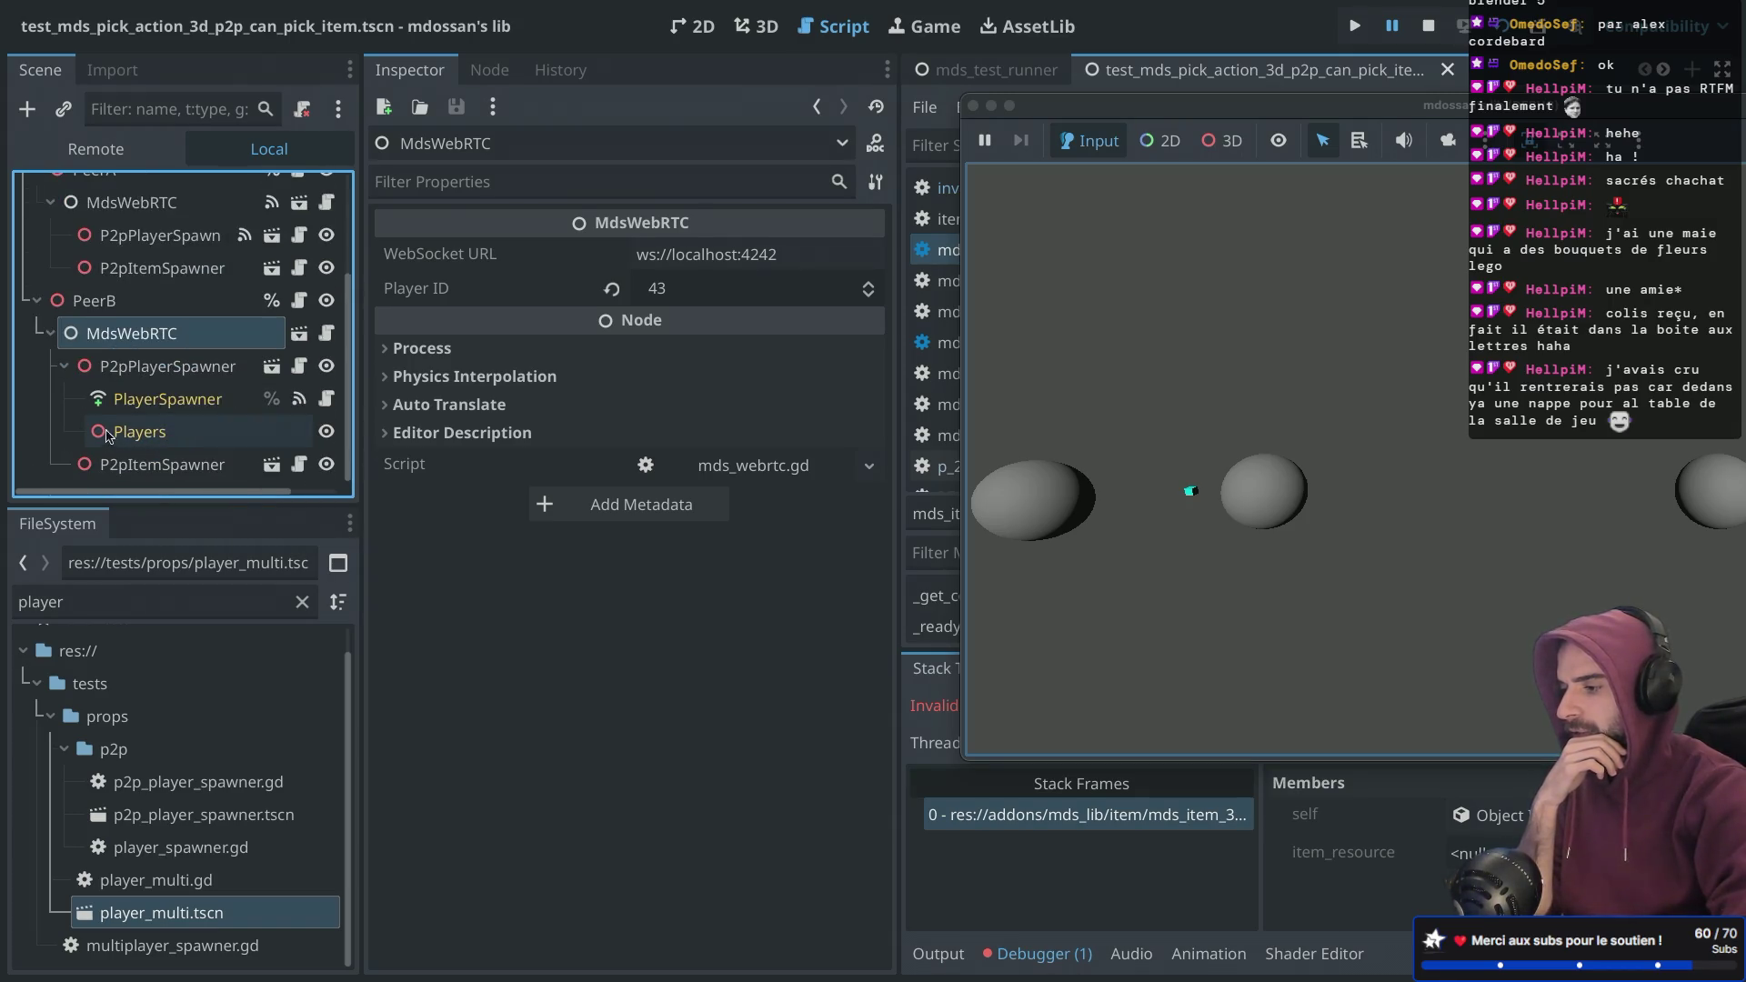
Step: Inspect the live PlayerMulti > MdsInventory PickableItem's null Item Resource, then stop the game
left_click(95, 149)
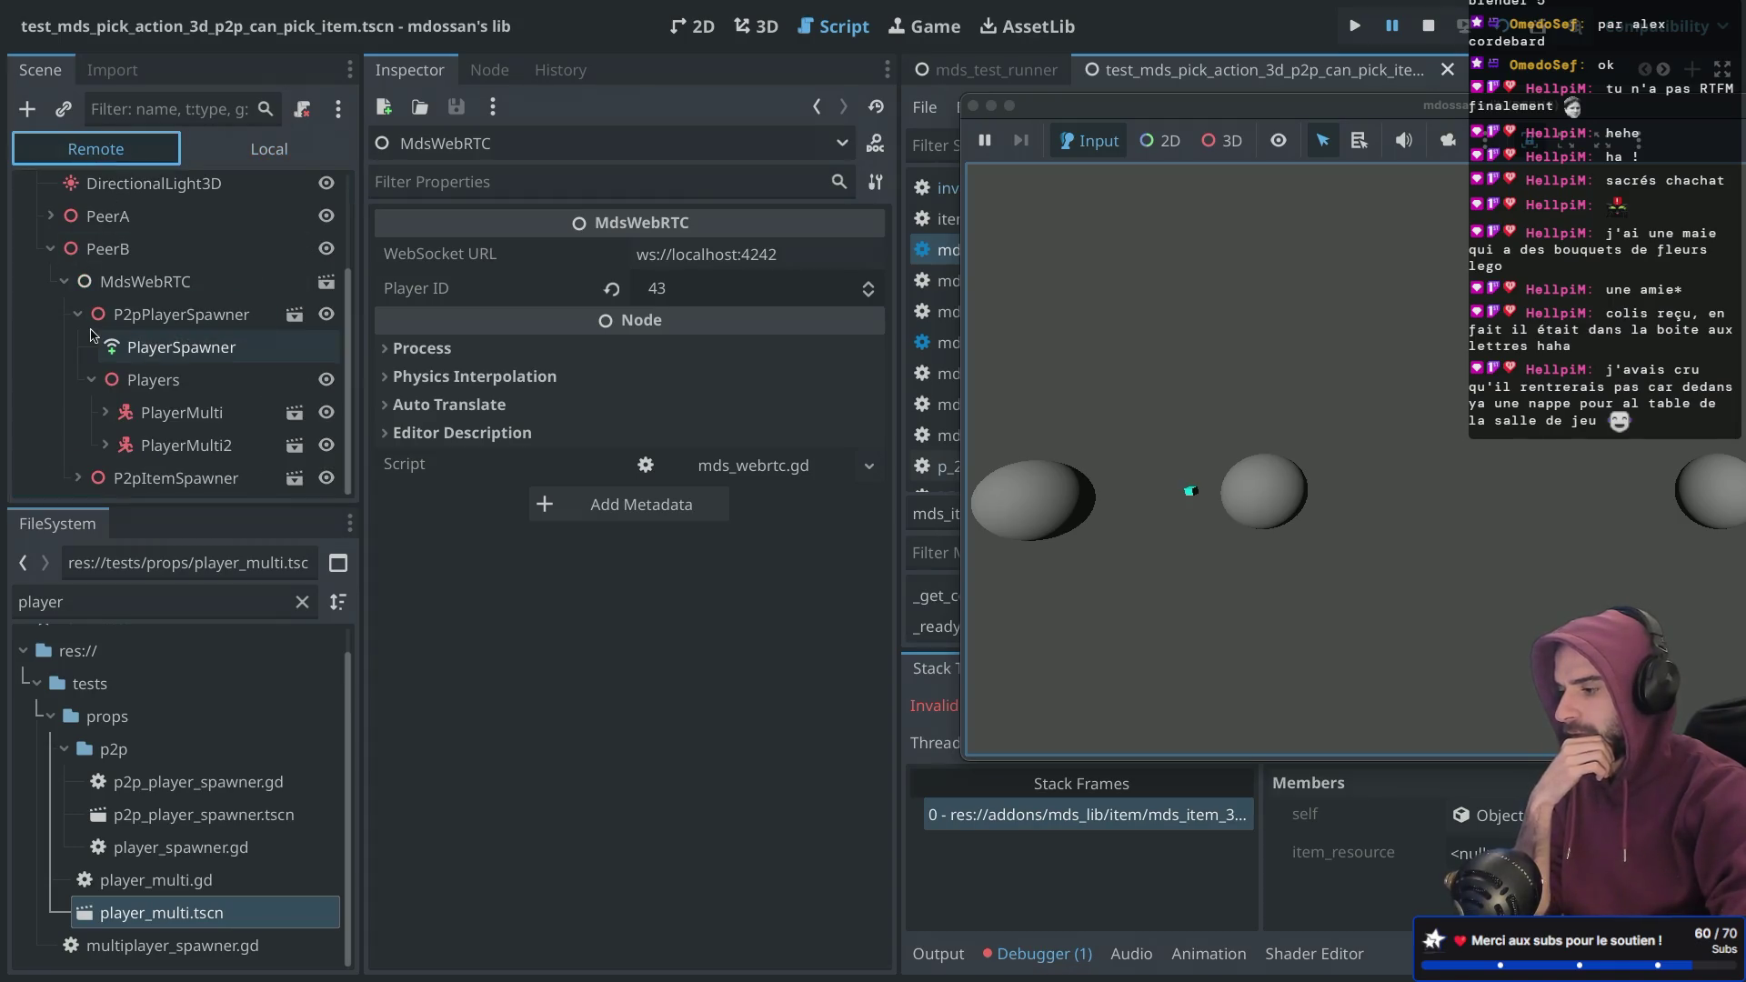
left_click(106, 413)
scroll(122, 409, "down", 4)
left_click(119, 380)
left_click(209, 411)
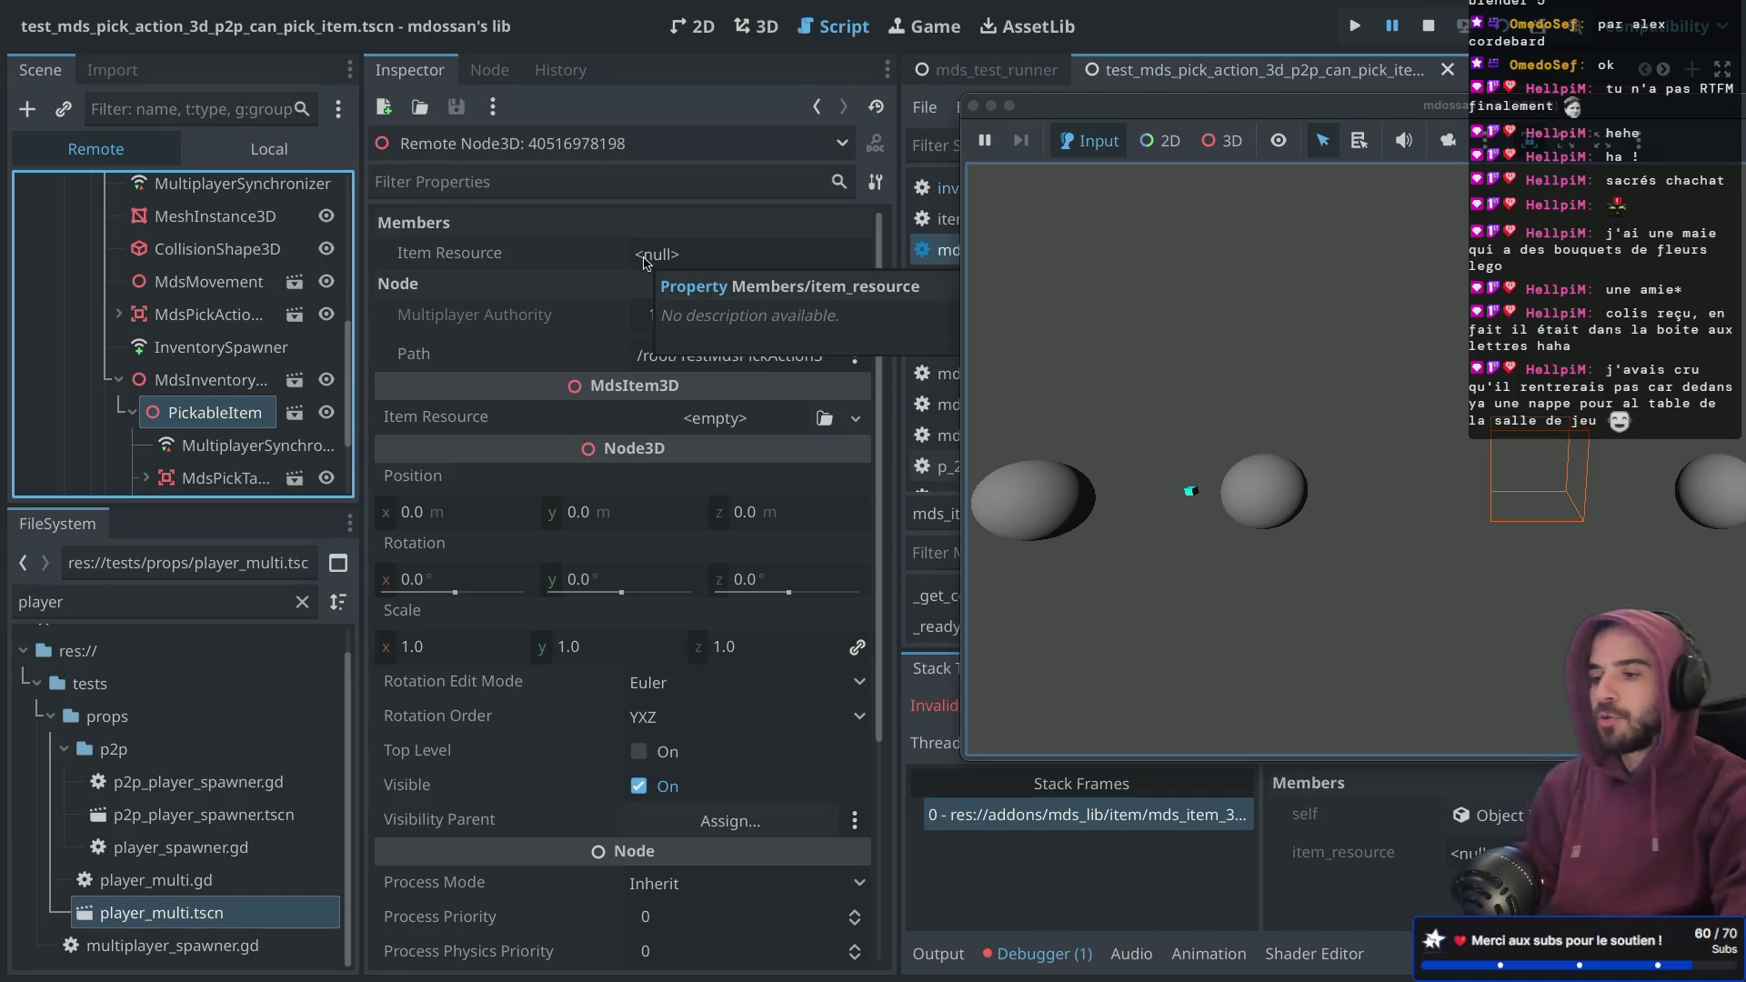
left_click(972, 107)
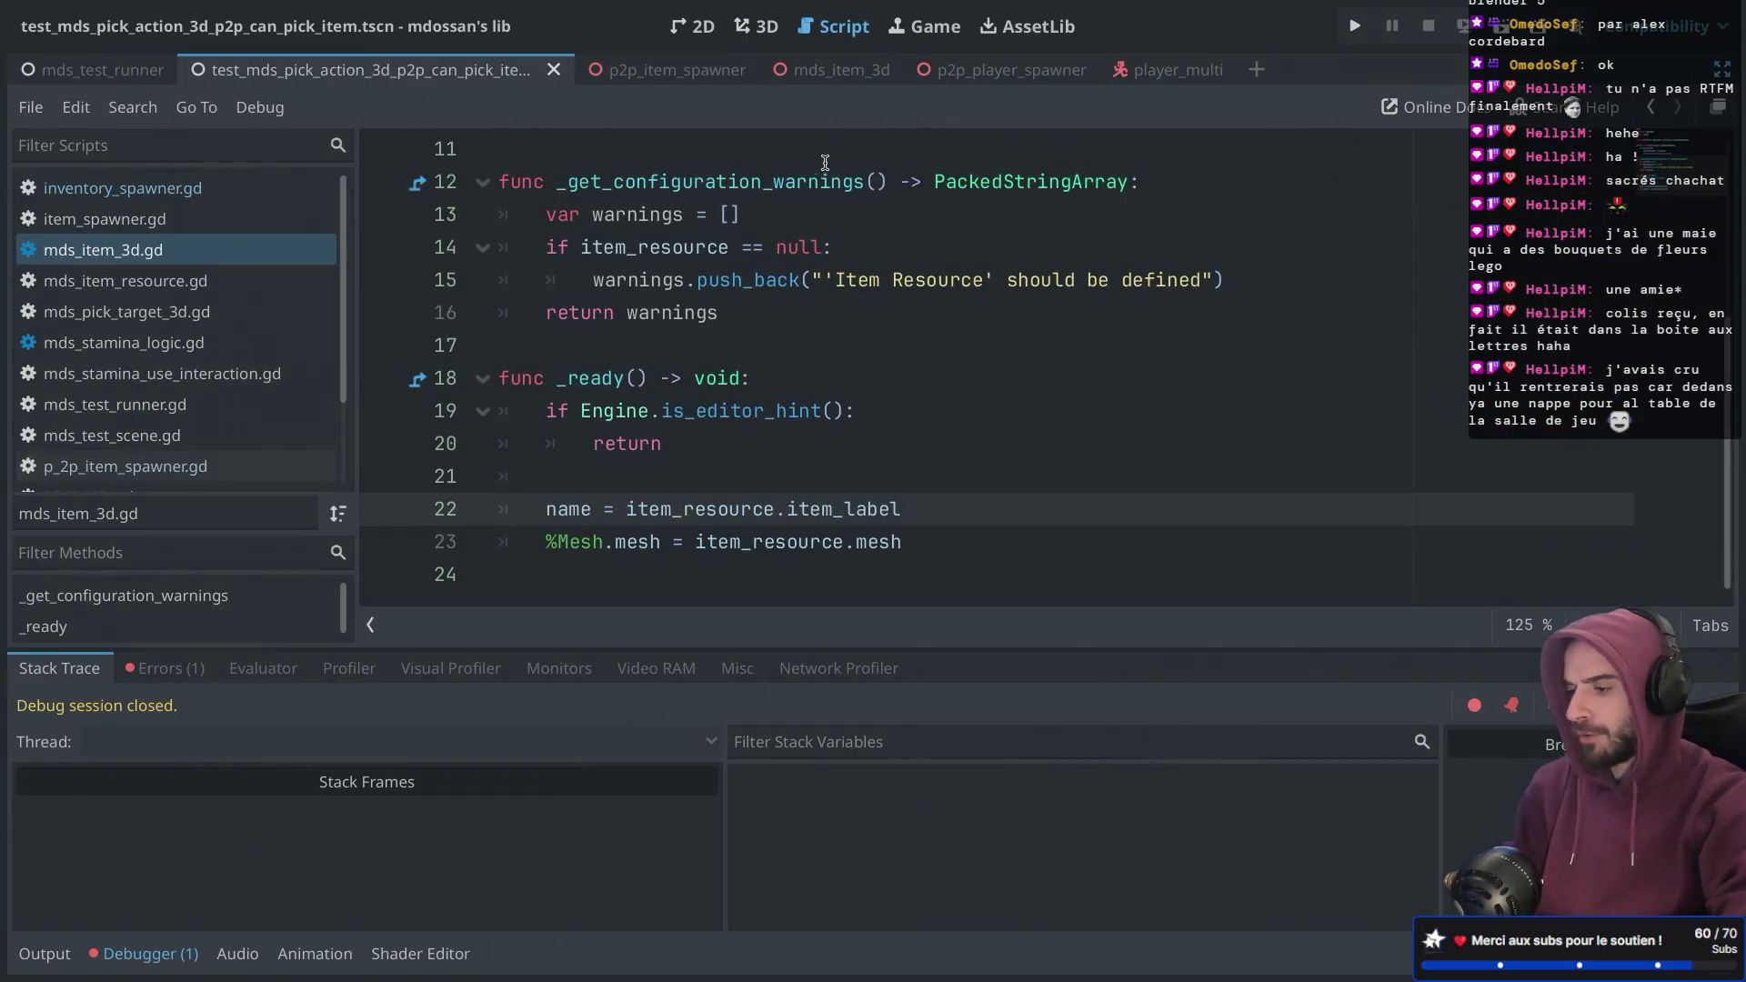
Step: Open the ItemSpawner's script from the p2p_item_spawner scene at full editor width
scroll(765, 336, "up", 3)
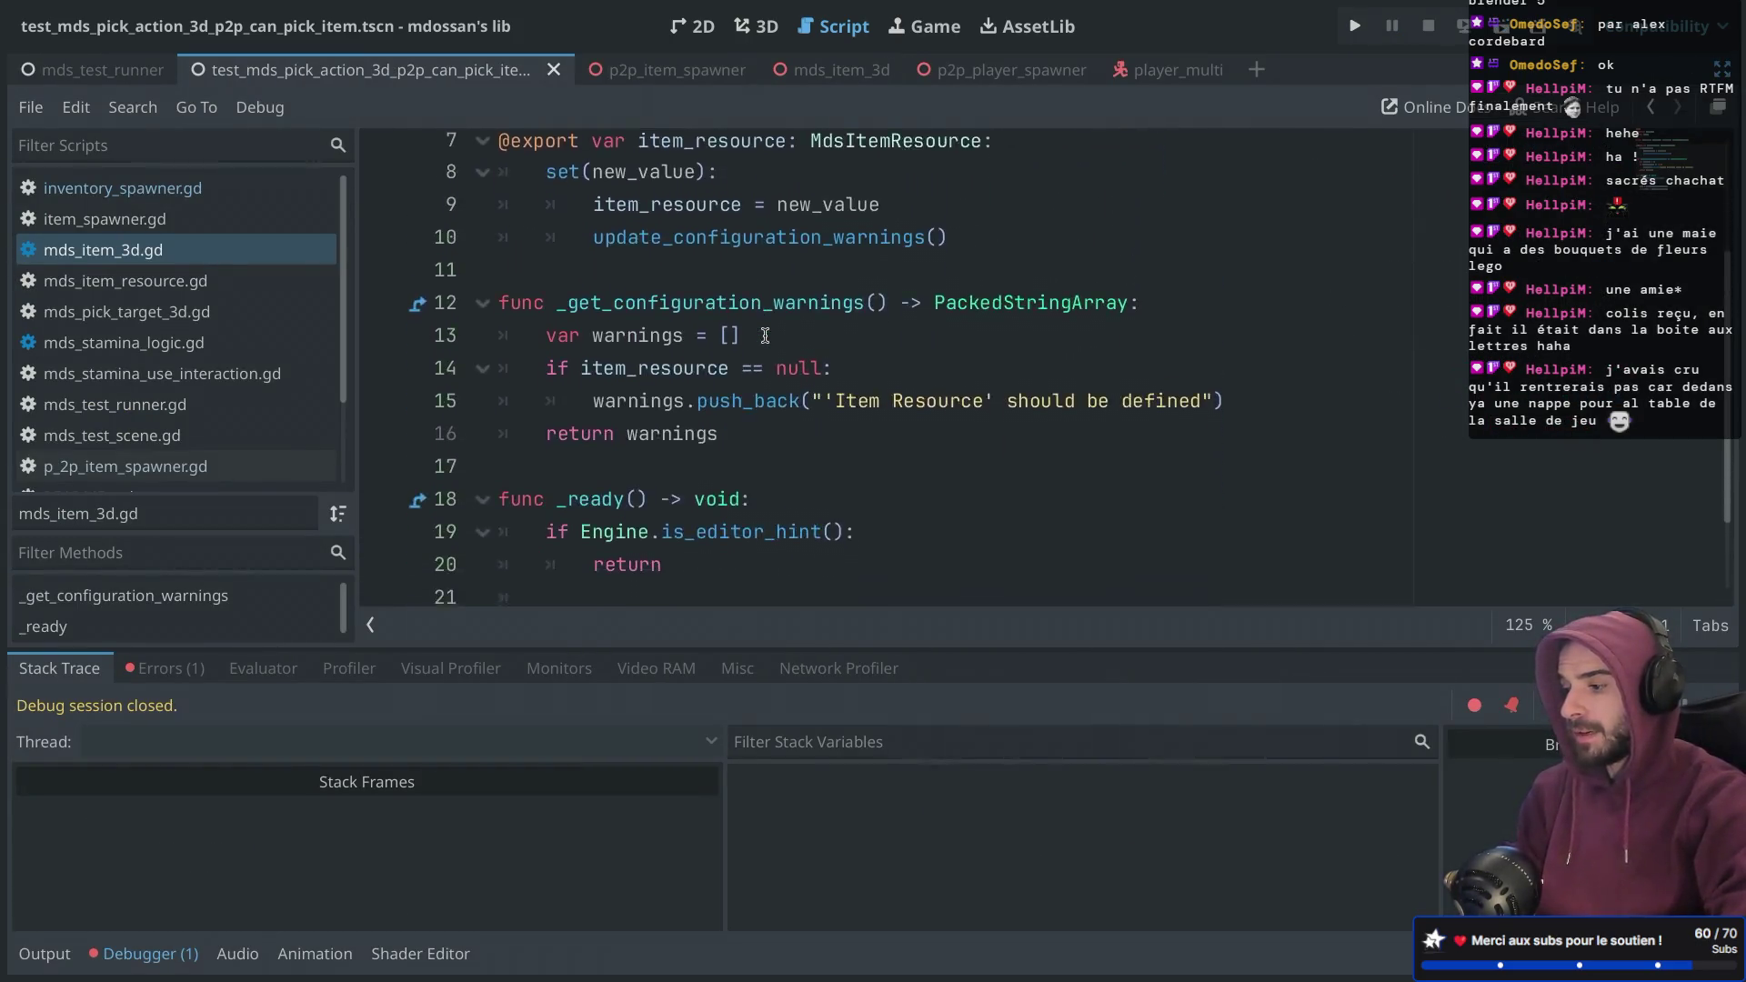
scroll(765, 335, "down", 3)
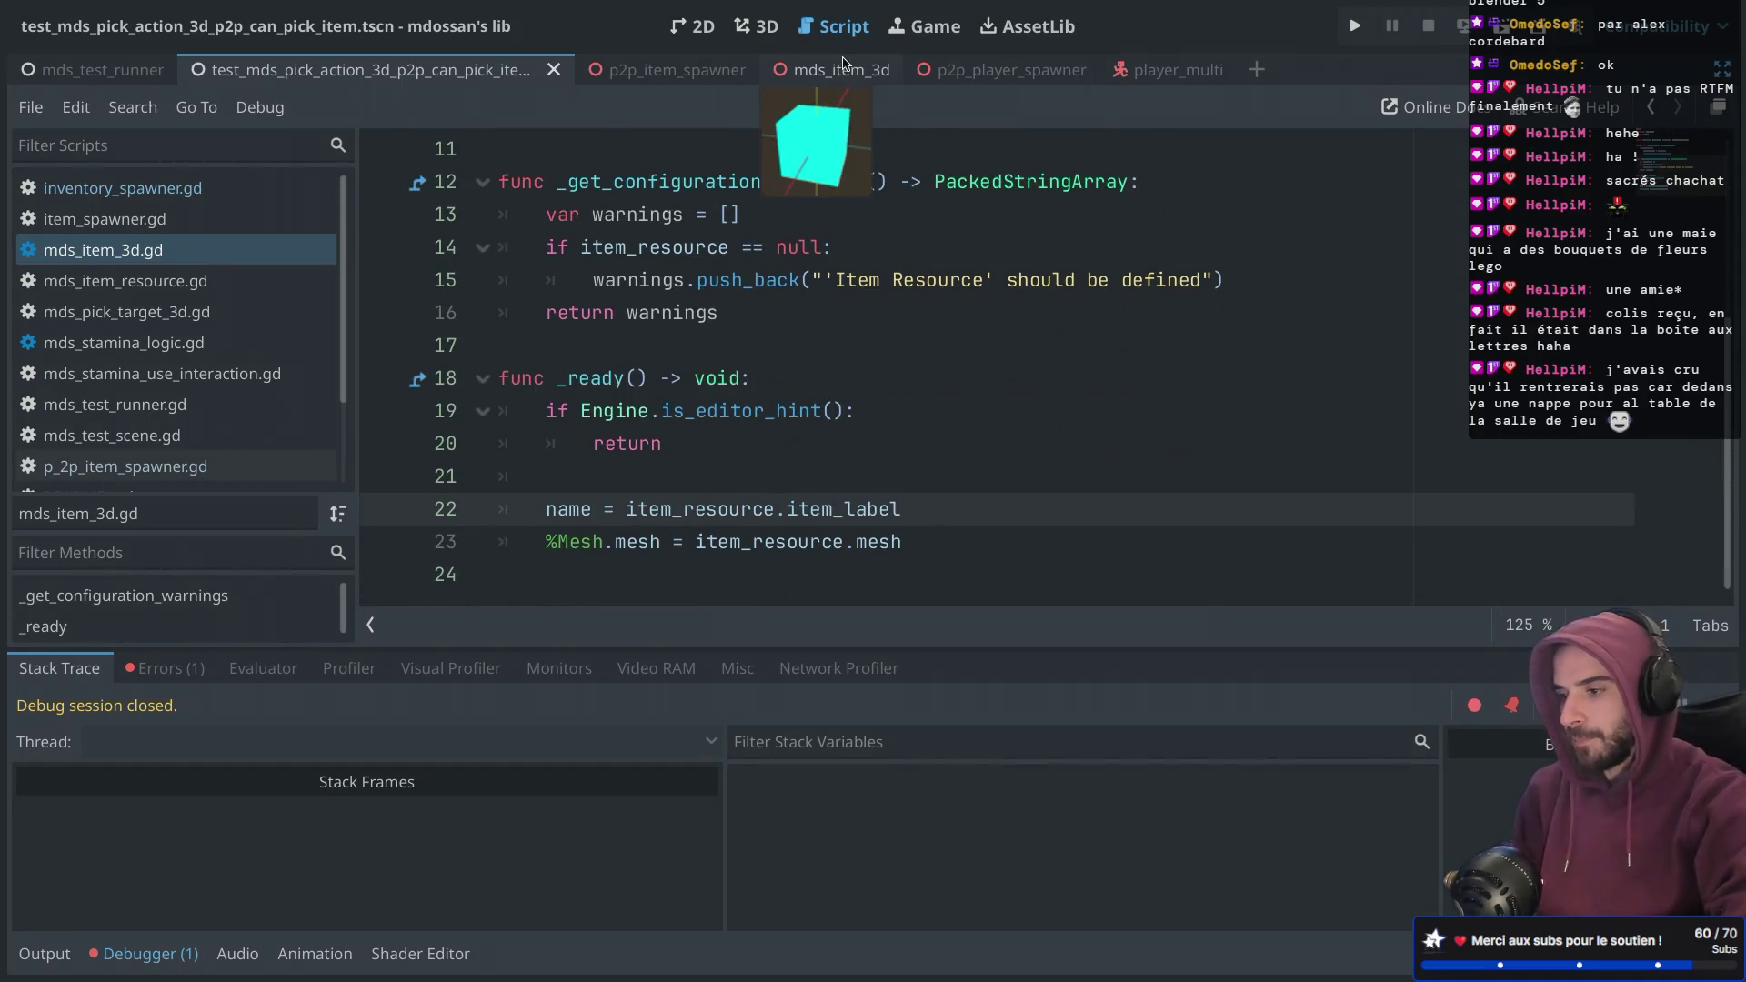
left_click(681, 71)
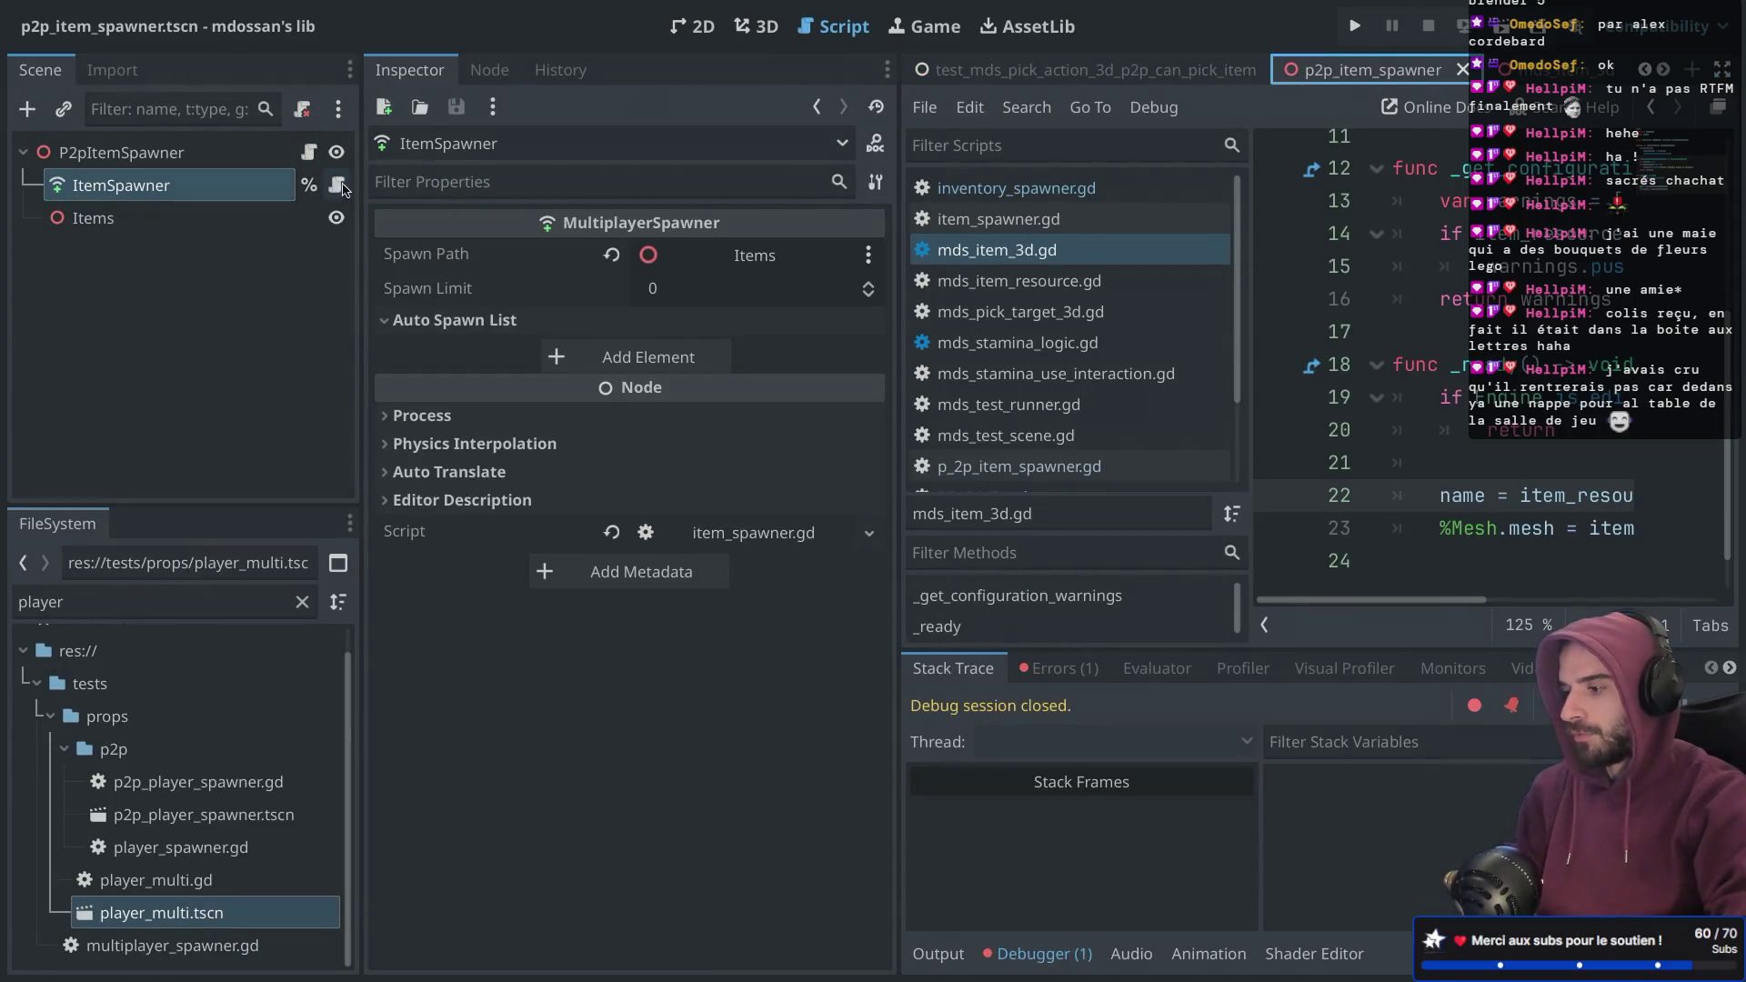
left_click(337, 185)
key("ctrl+shift+F11")
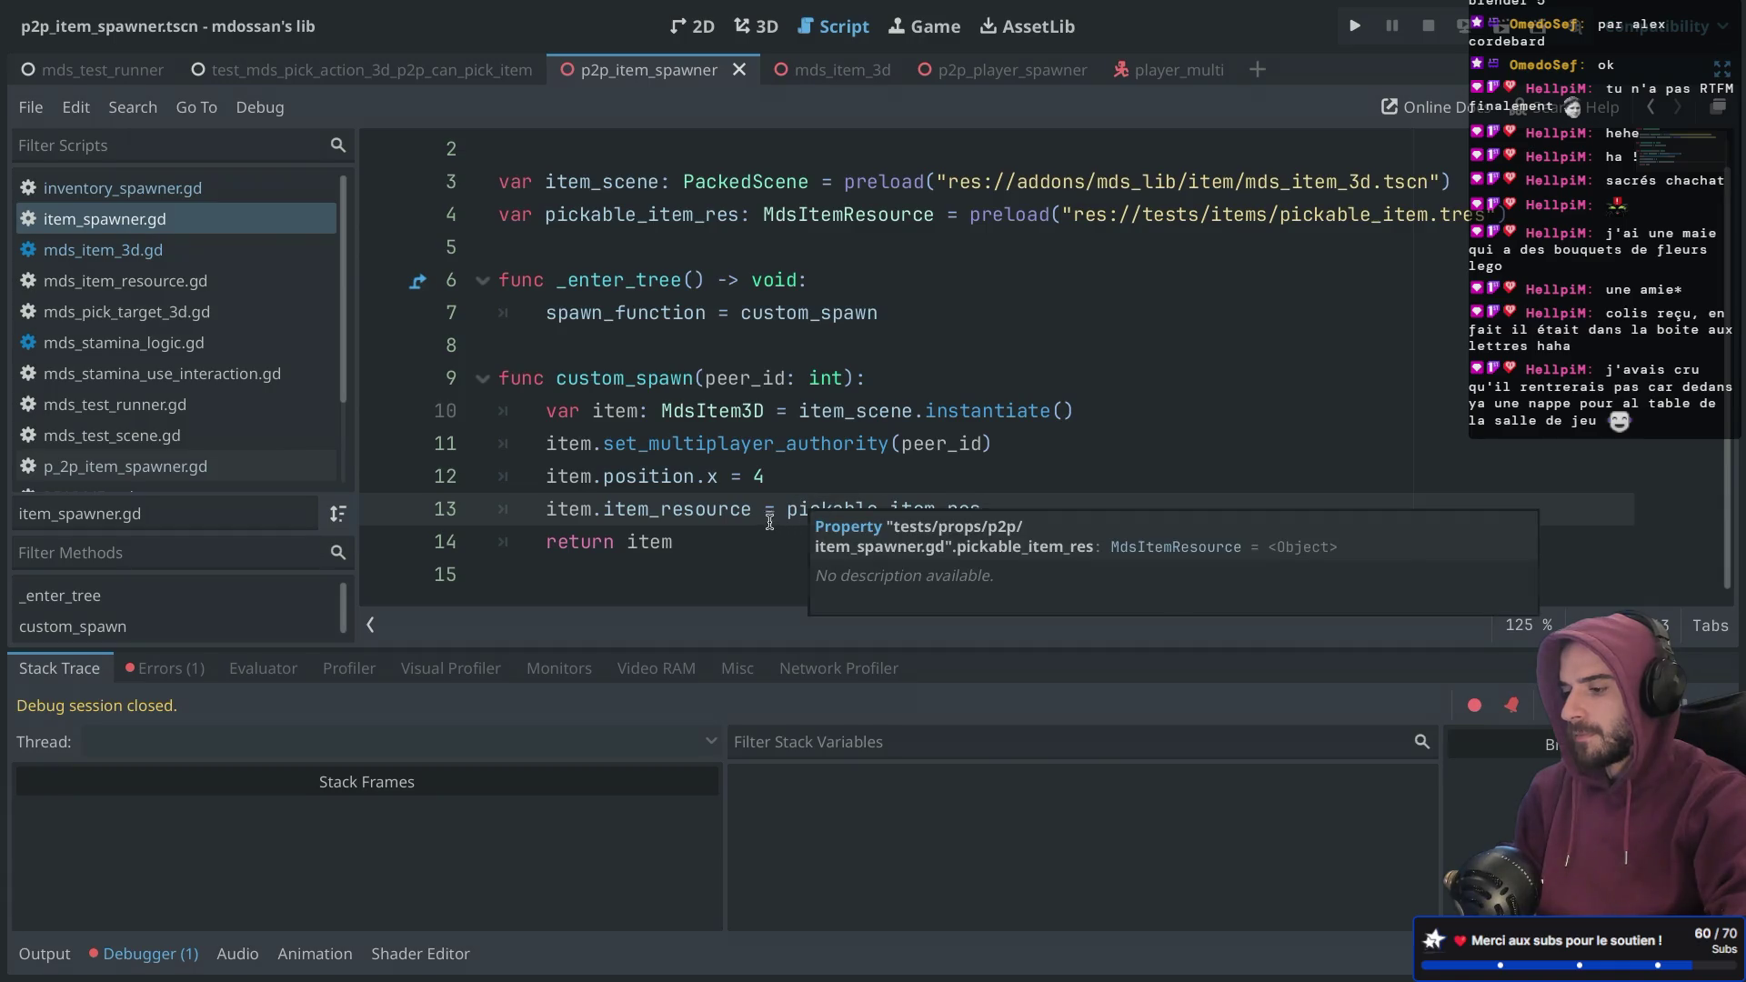
Step: Highlight item_resource, pickable_item_res and peer_id in custom_spawn, then move the player_multi tab left
double_click(729, 508)
double_click(880, 508)
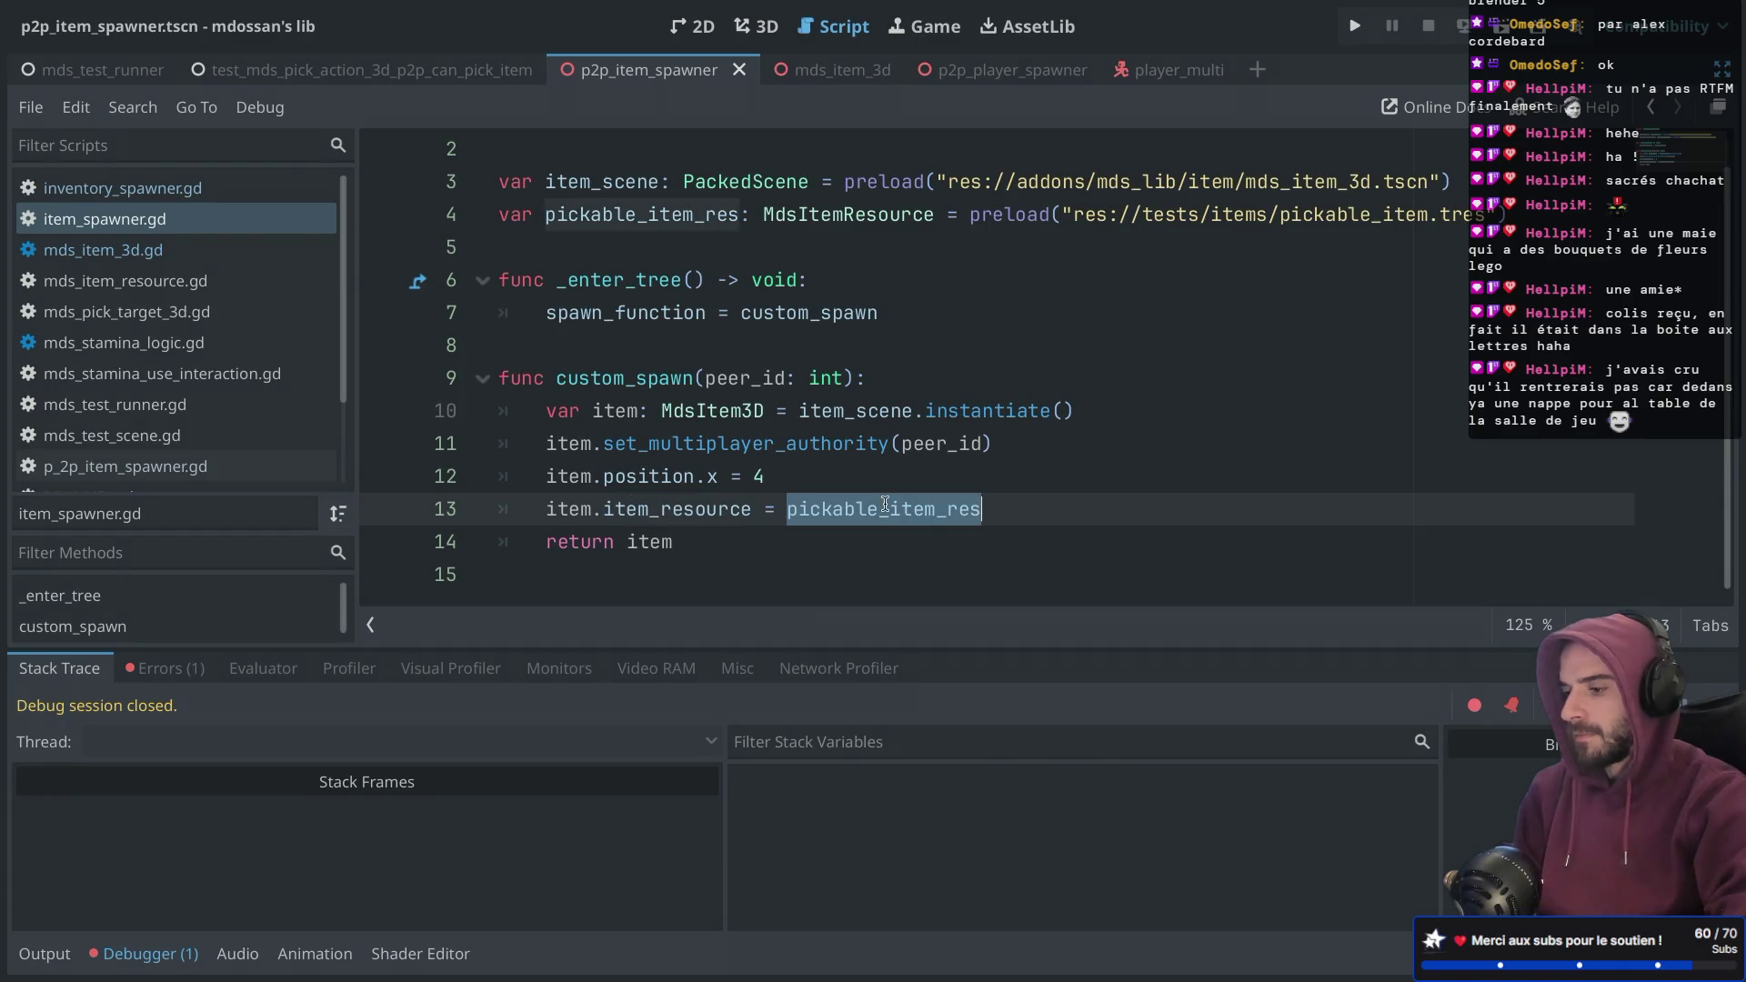
double_click(755, 380)
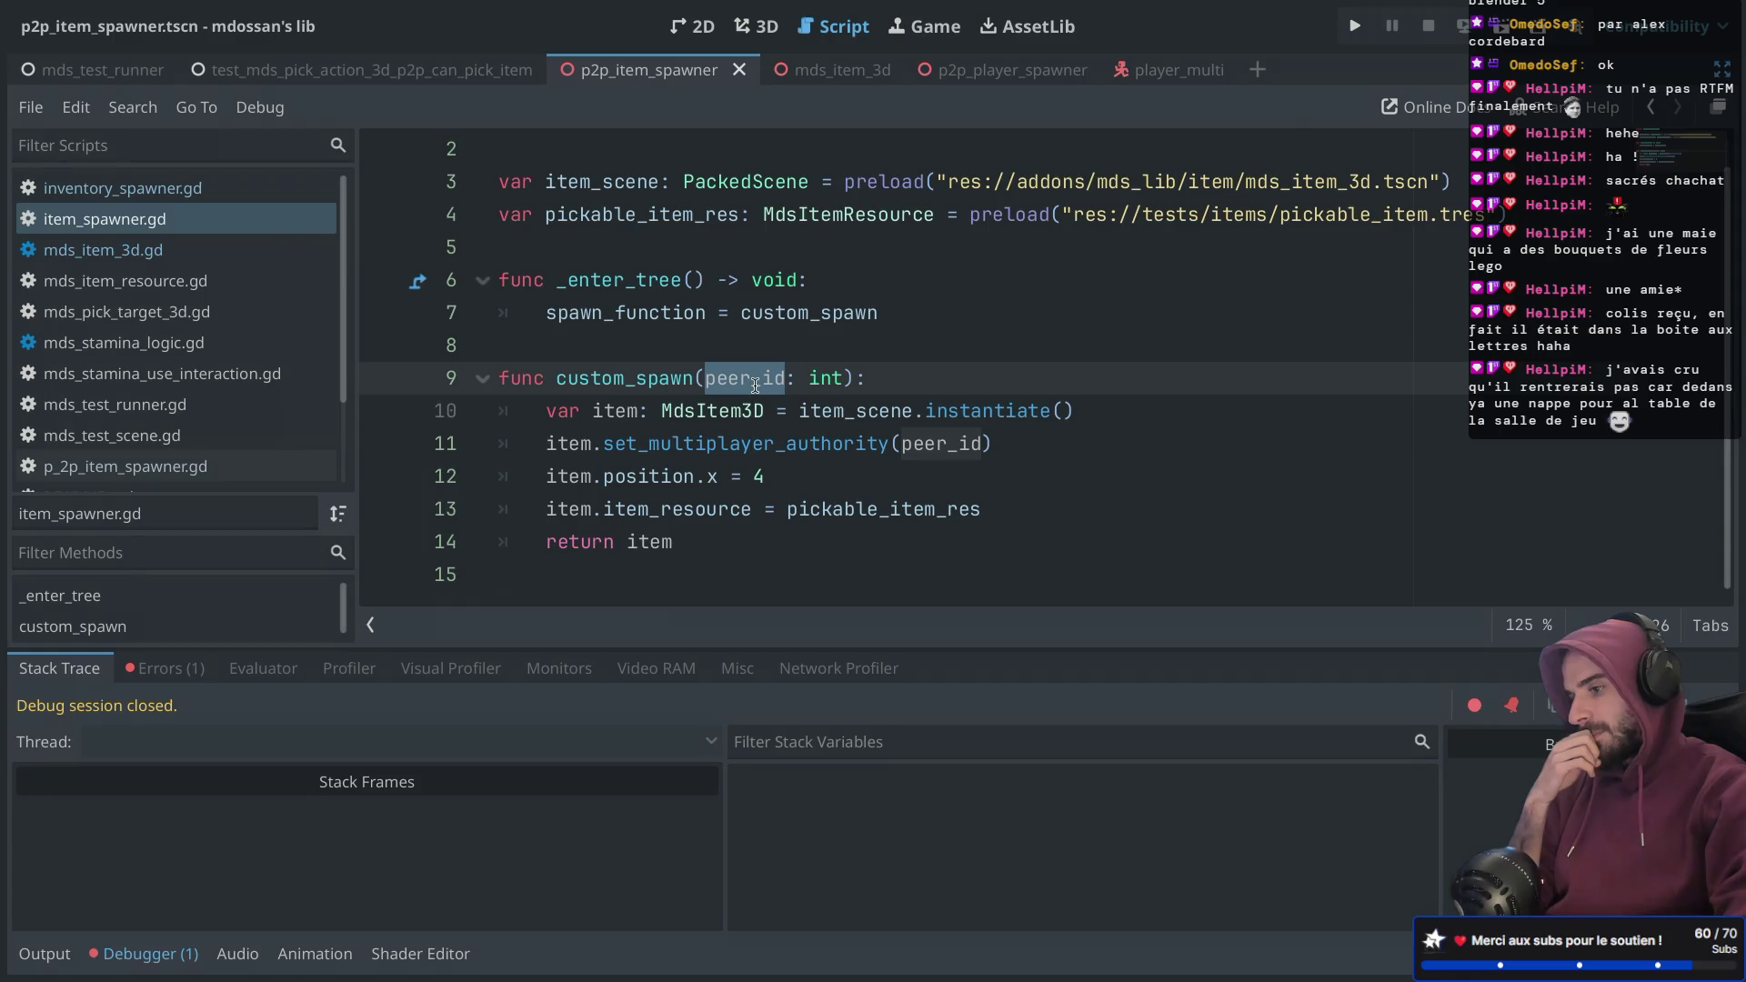
scroll(755, 385, "up", 1)
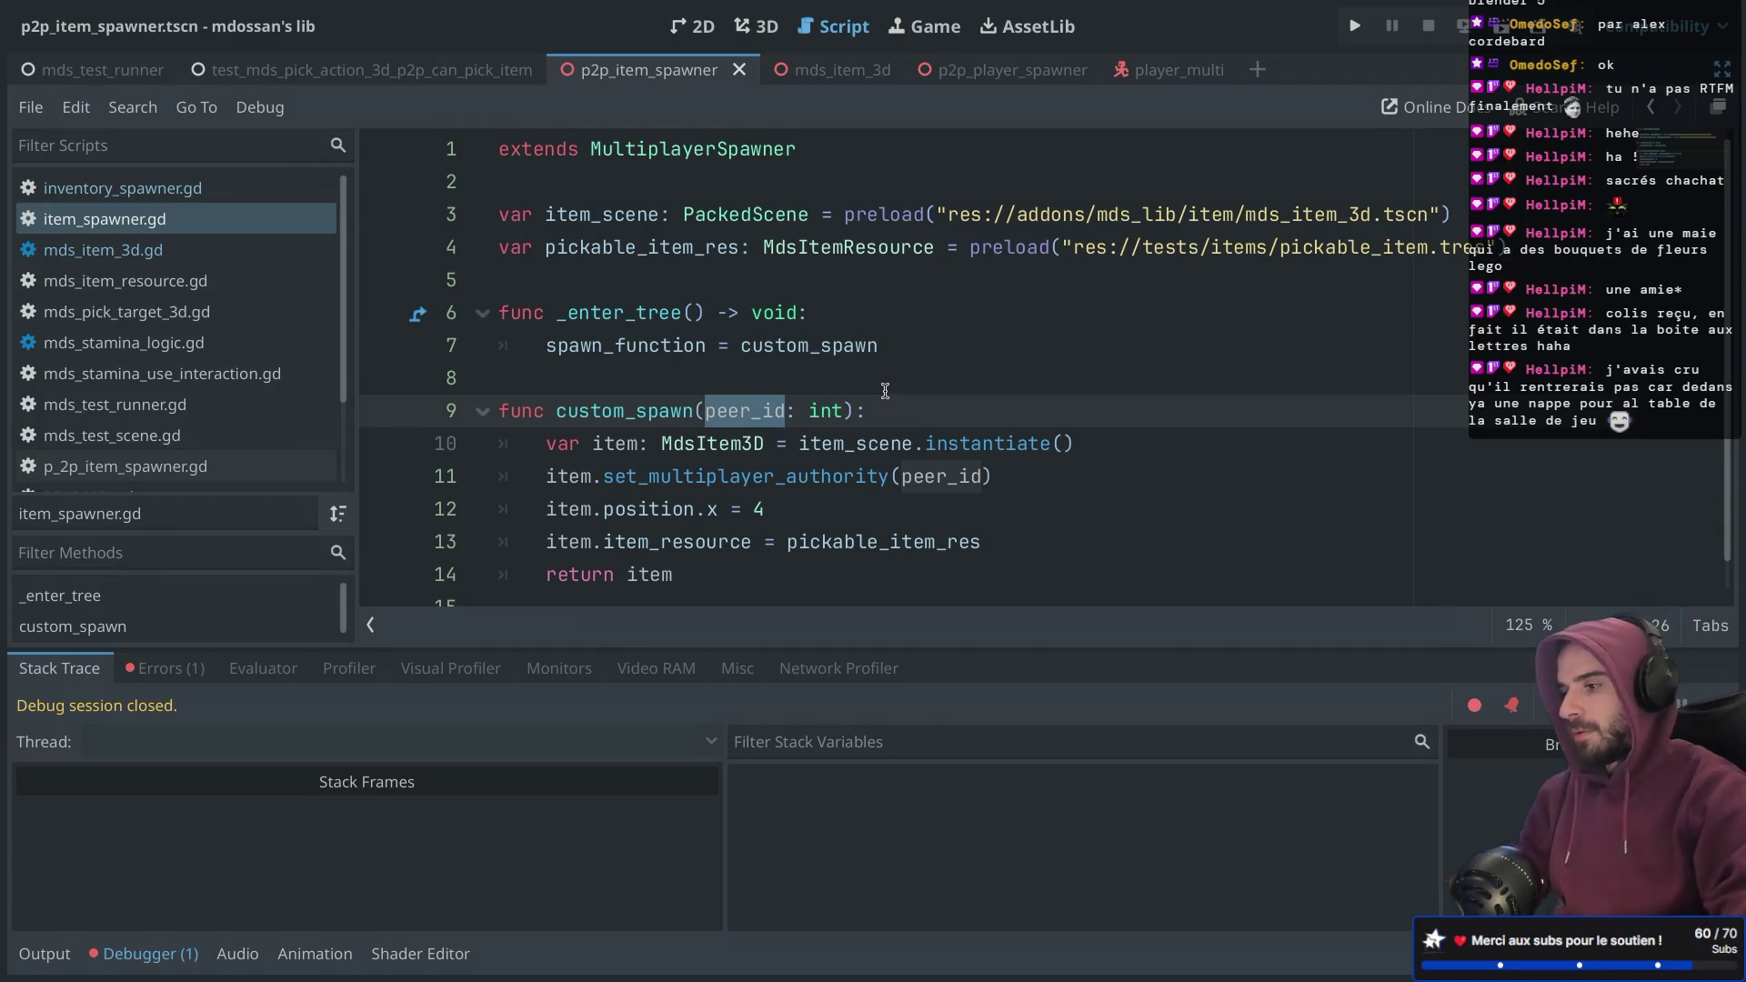
left_click_drag(1141, 71, 850, 83)
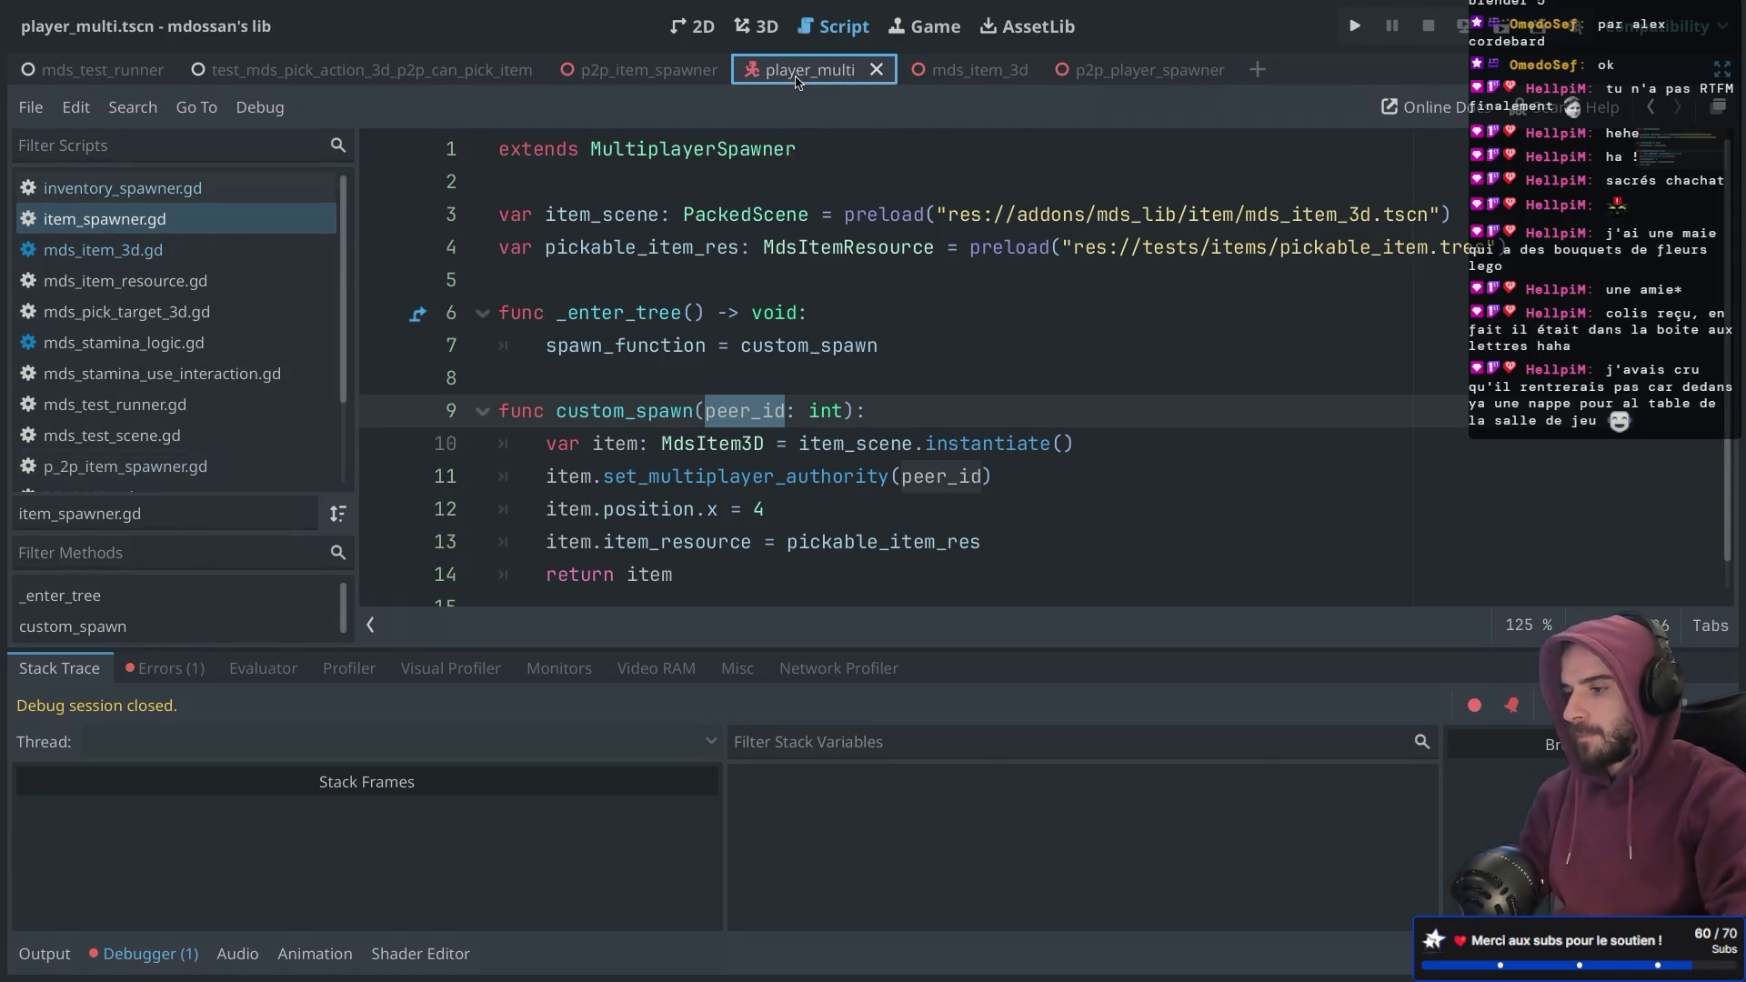
Step: Open inventory_spawner.gd and read it at full width
key("ctrl+shift+F11")
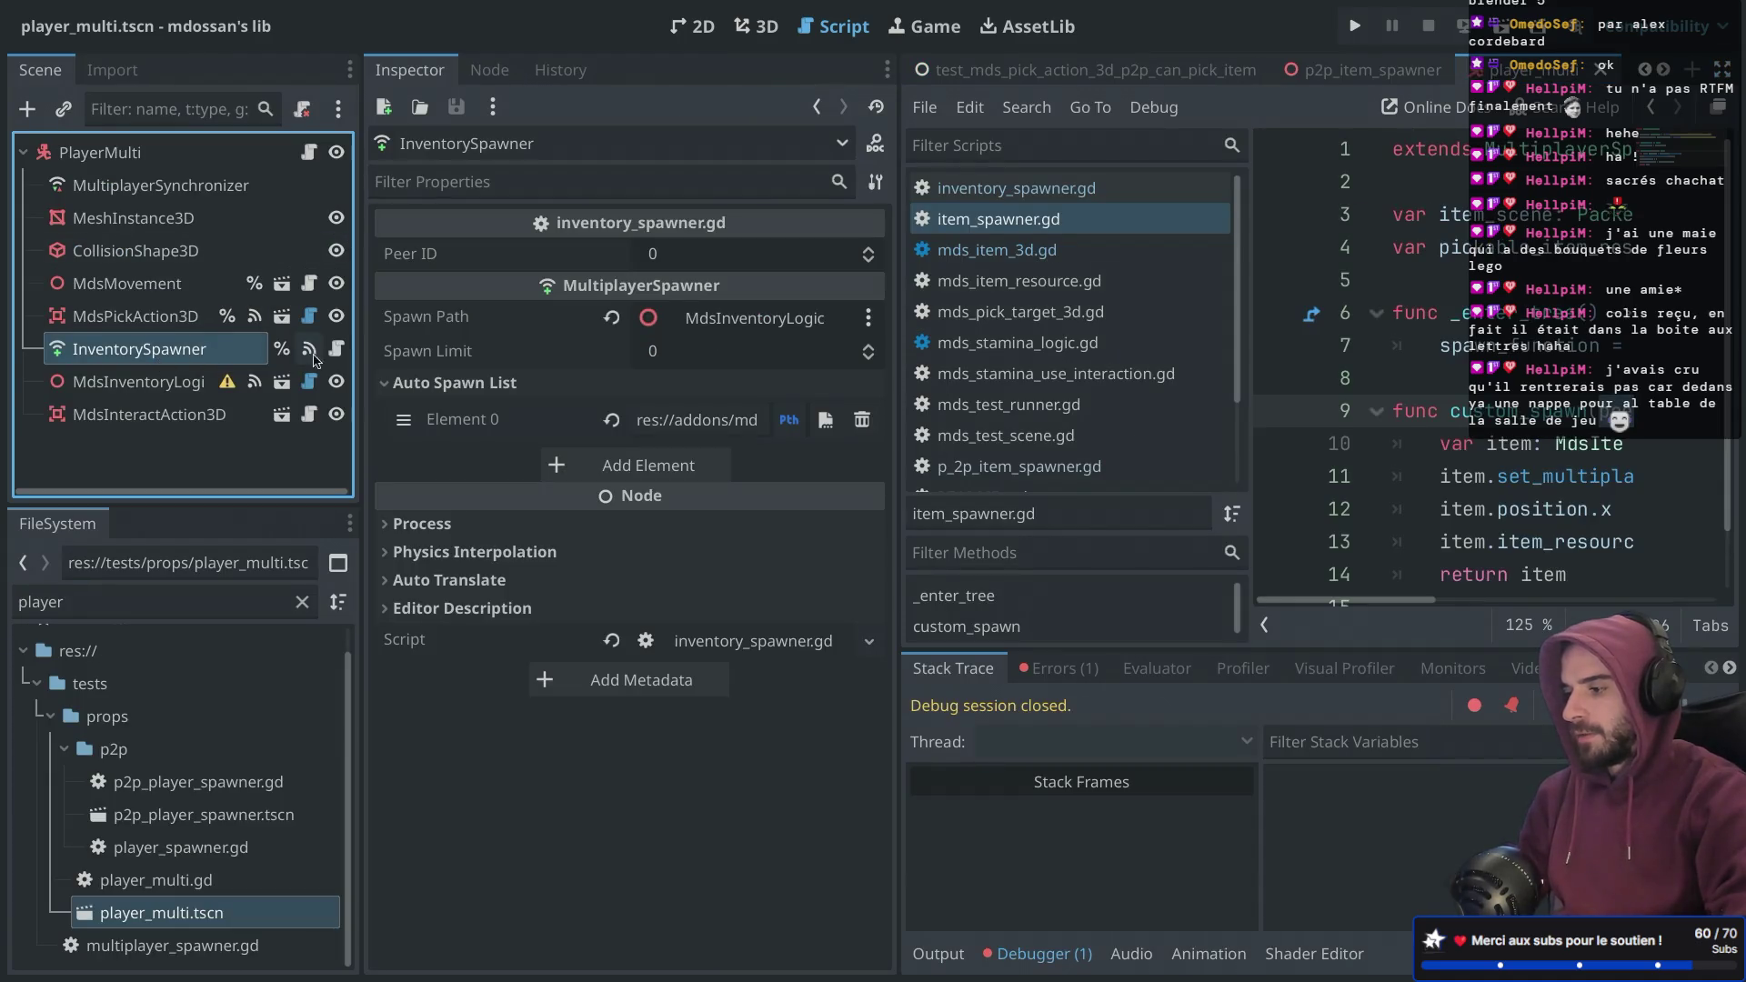
left_click(337, 350)
key("ctrl+shift+F11")
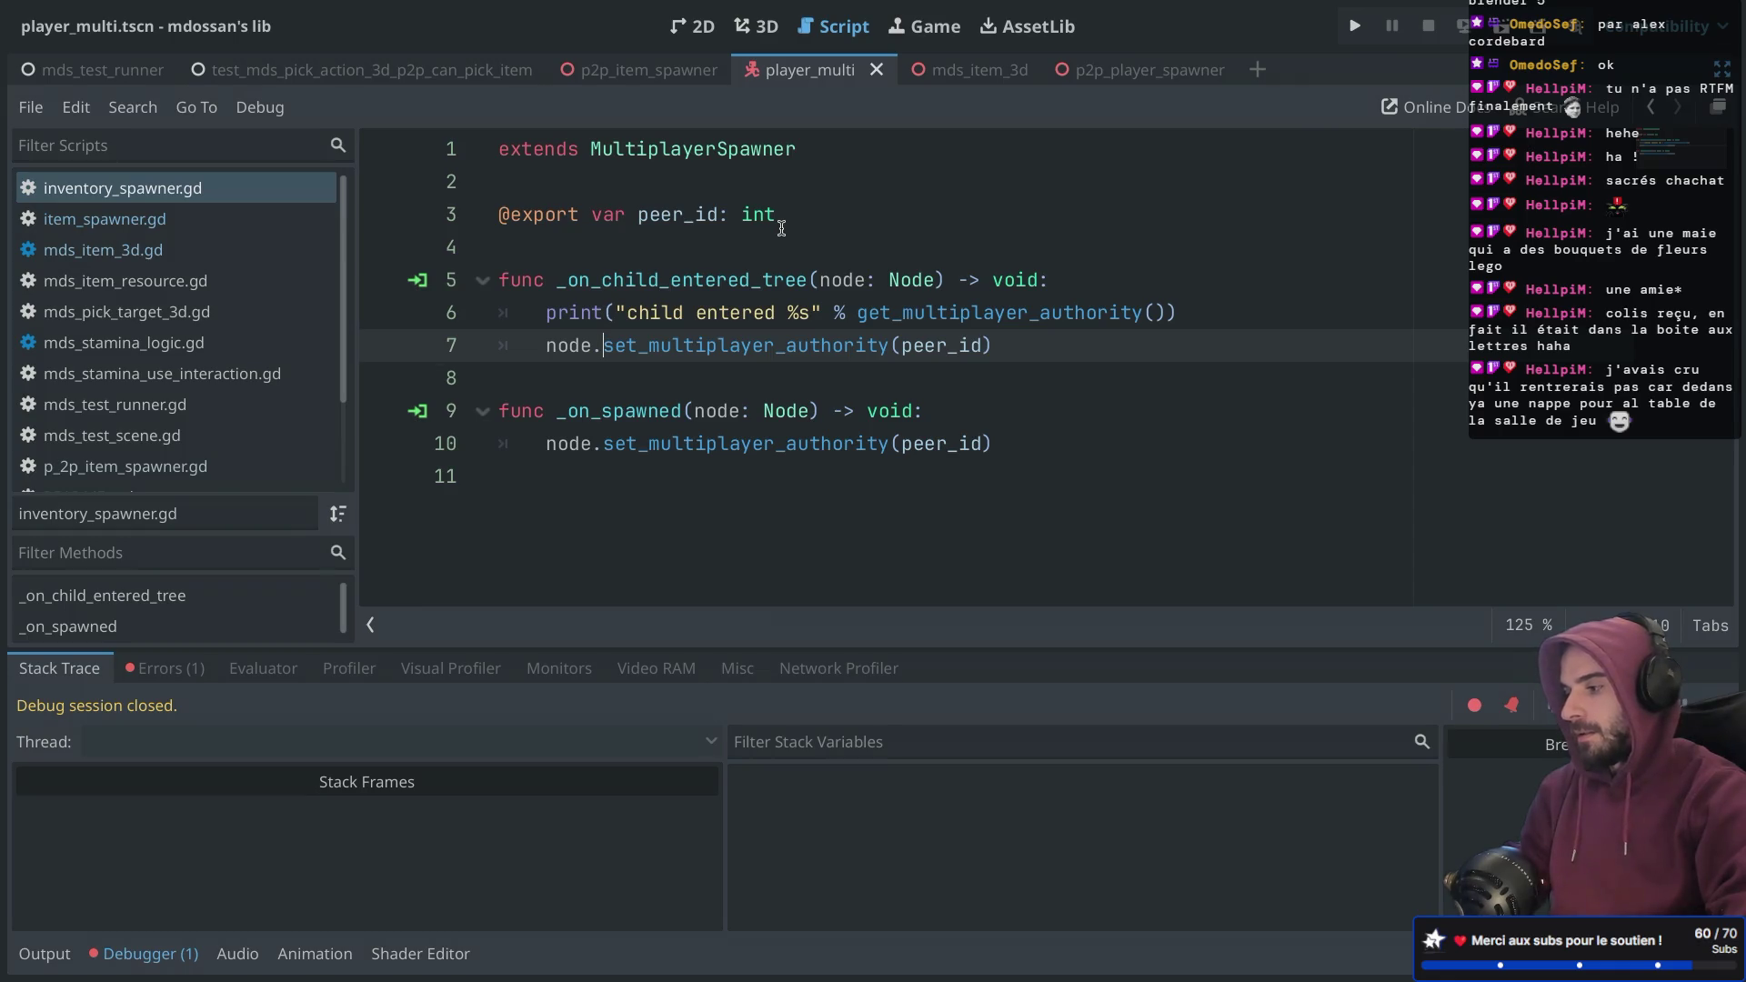
key("ctrl+shift+F11")
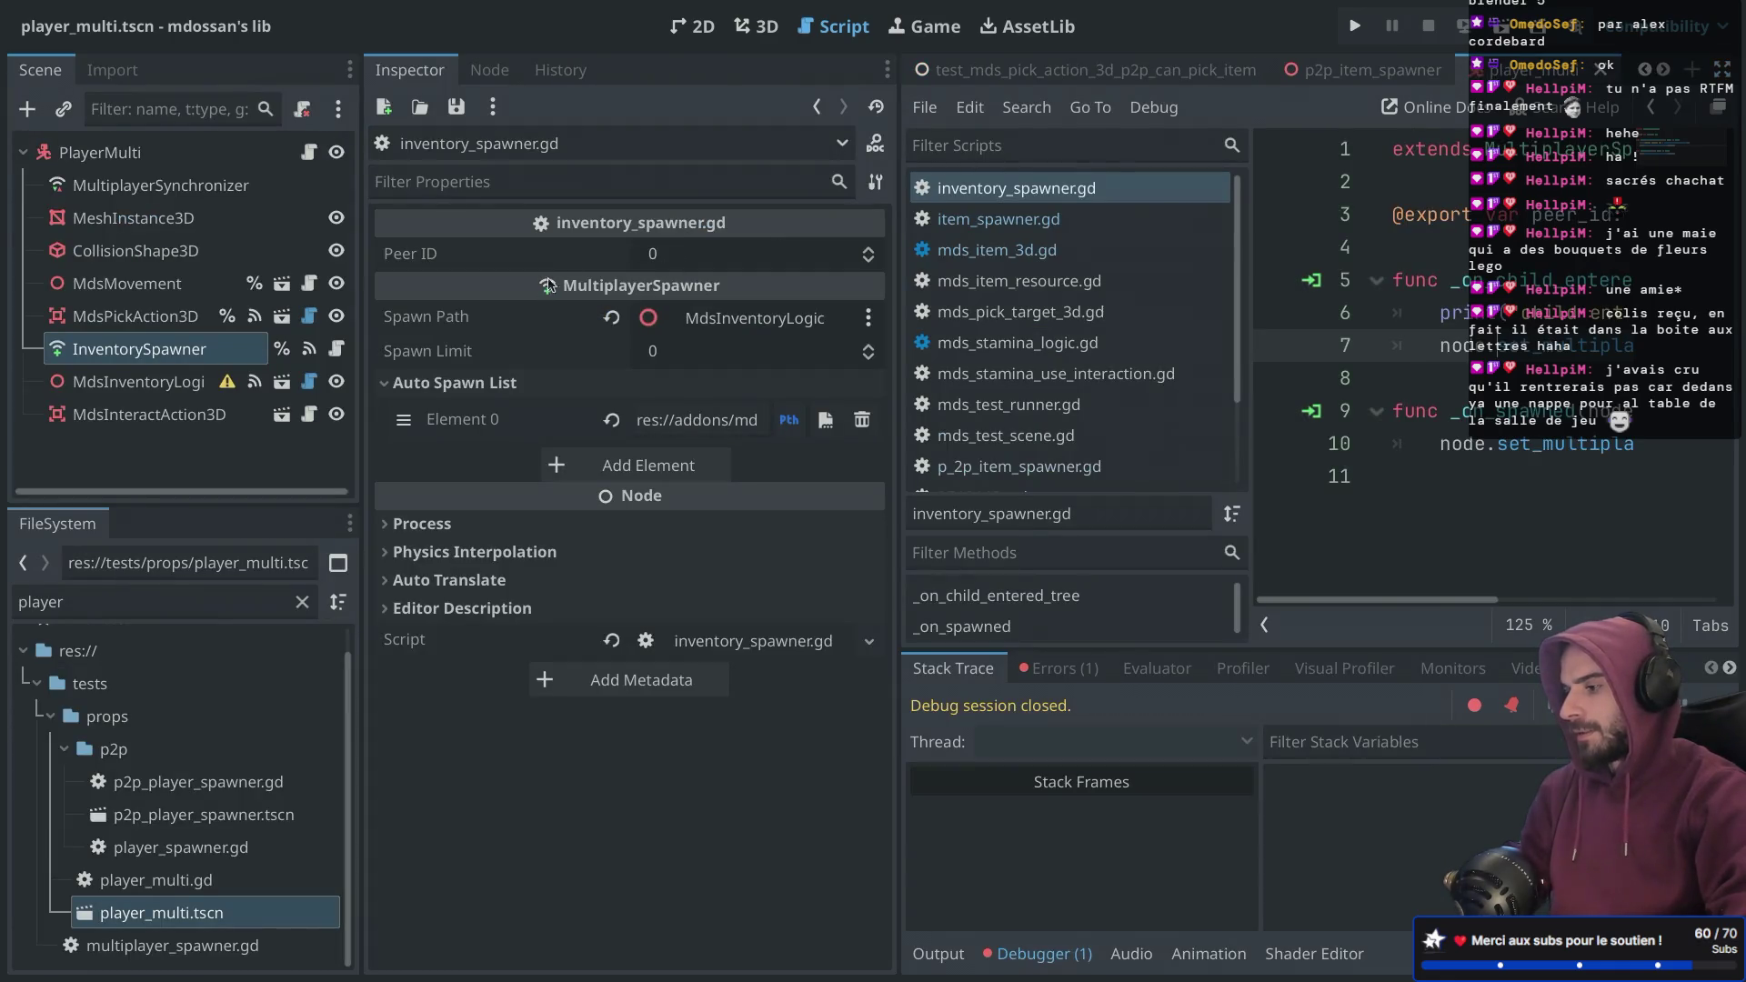
key("ctrl+shift+F11")
Step: Glance at the mds_item_3d and pick-item test scenes, then inspect player_multi's MdsInventoryLogic node
left_click(965, 70)
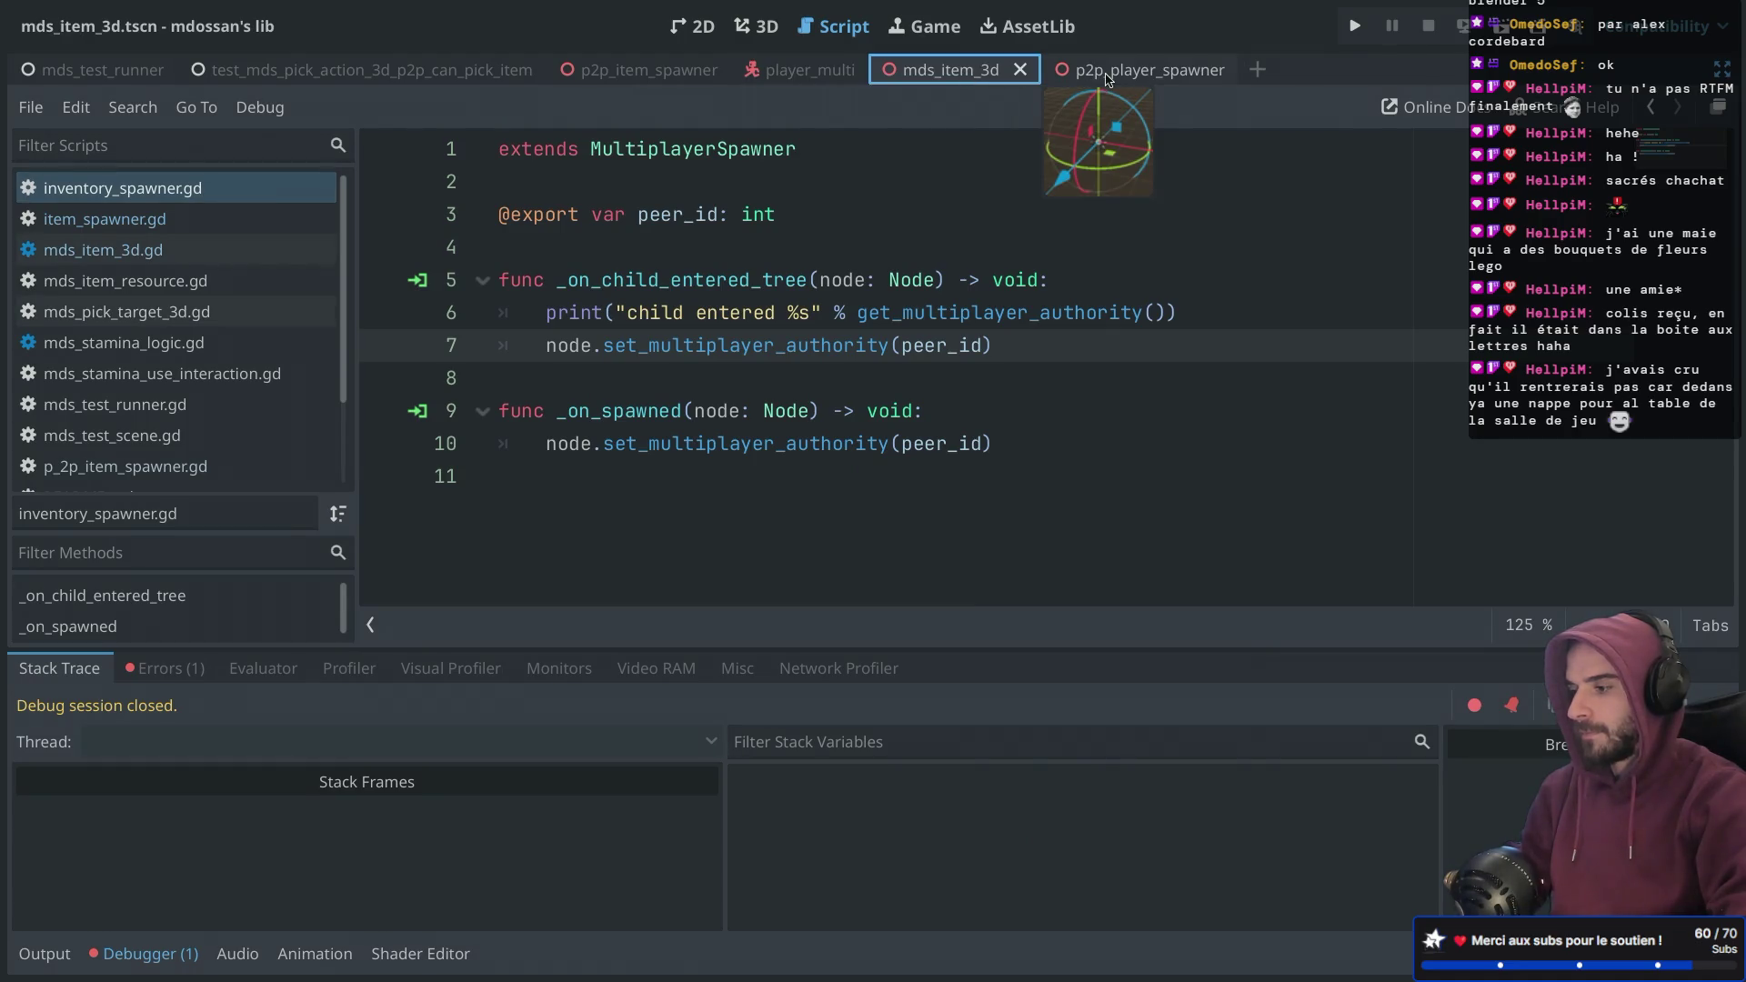
left_click(420, 70)
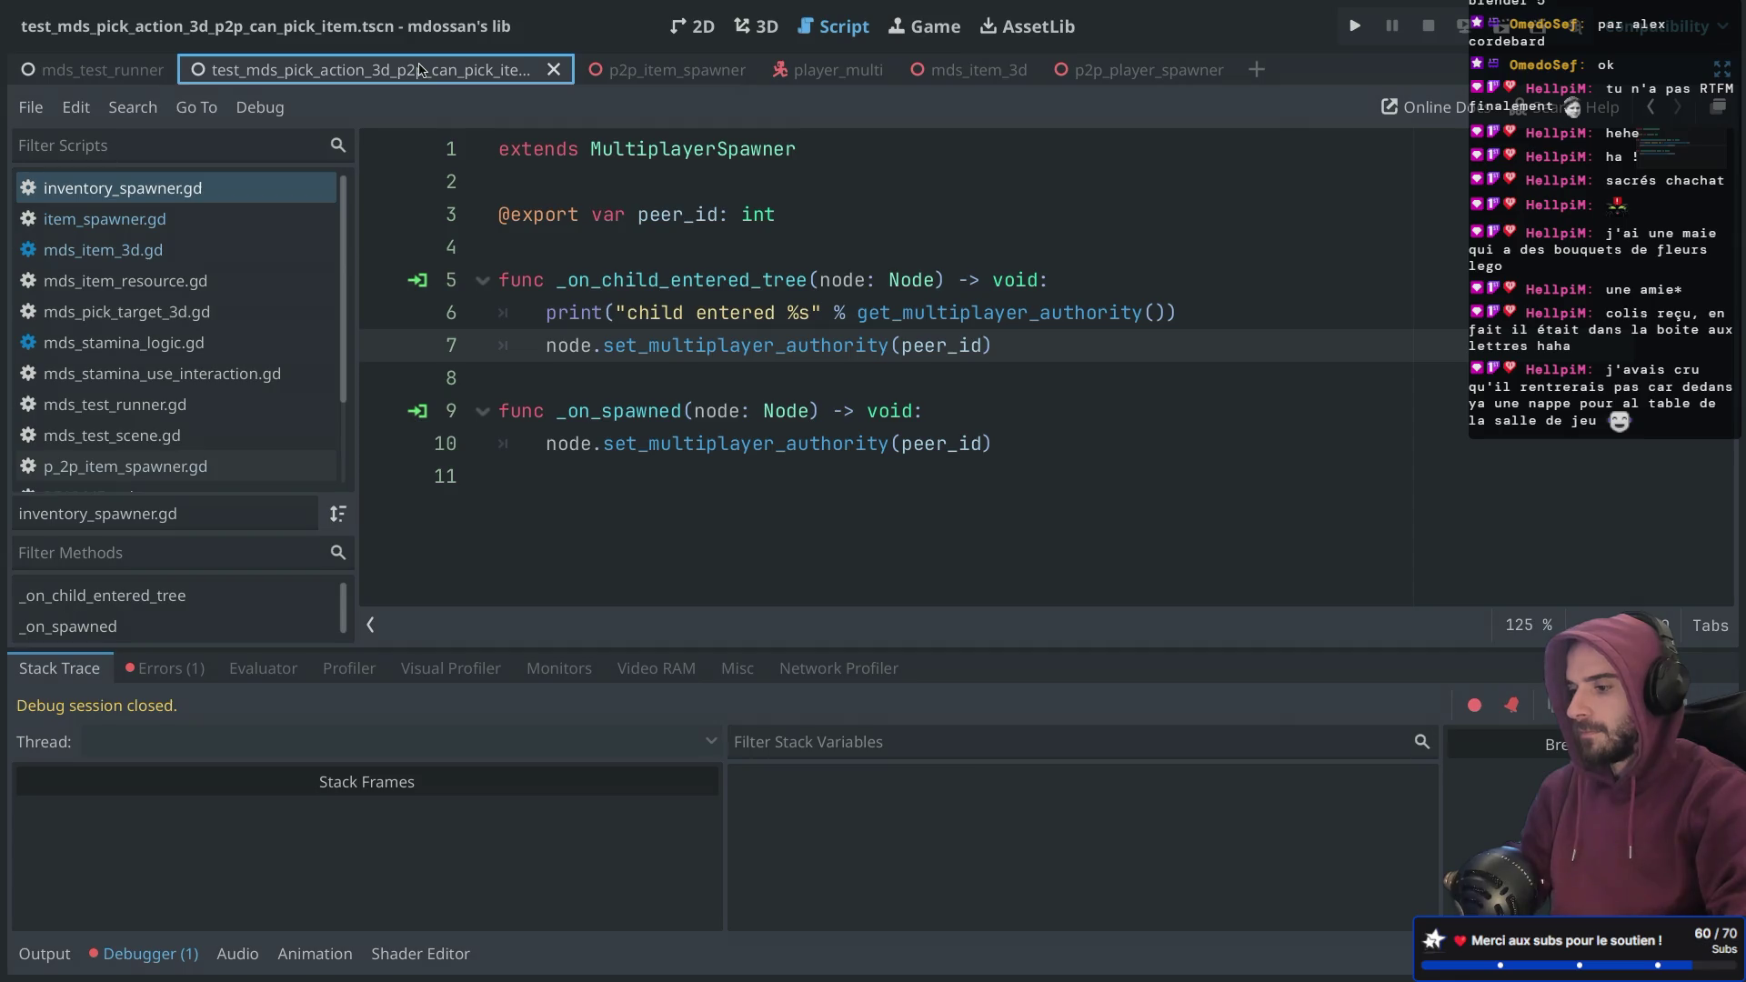
key("ctrl+shift+F11")
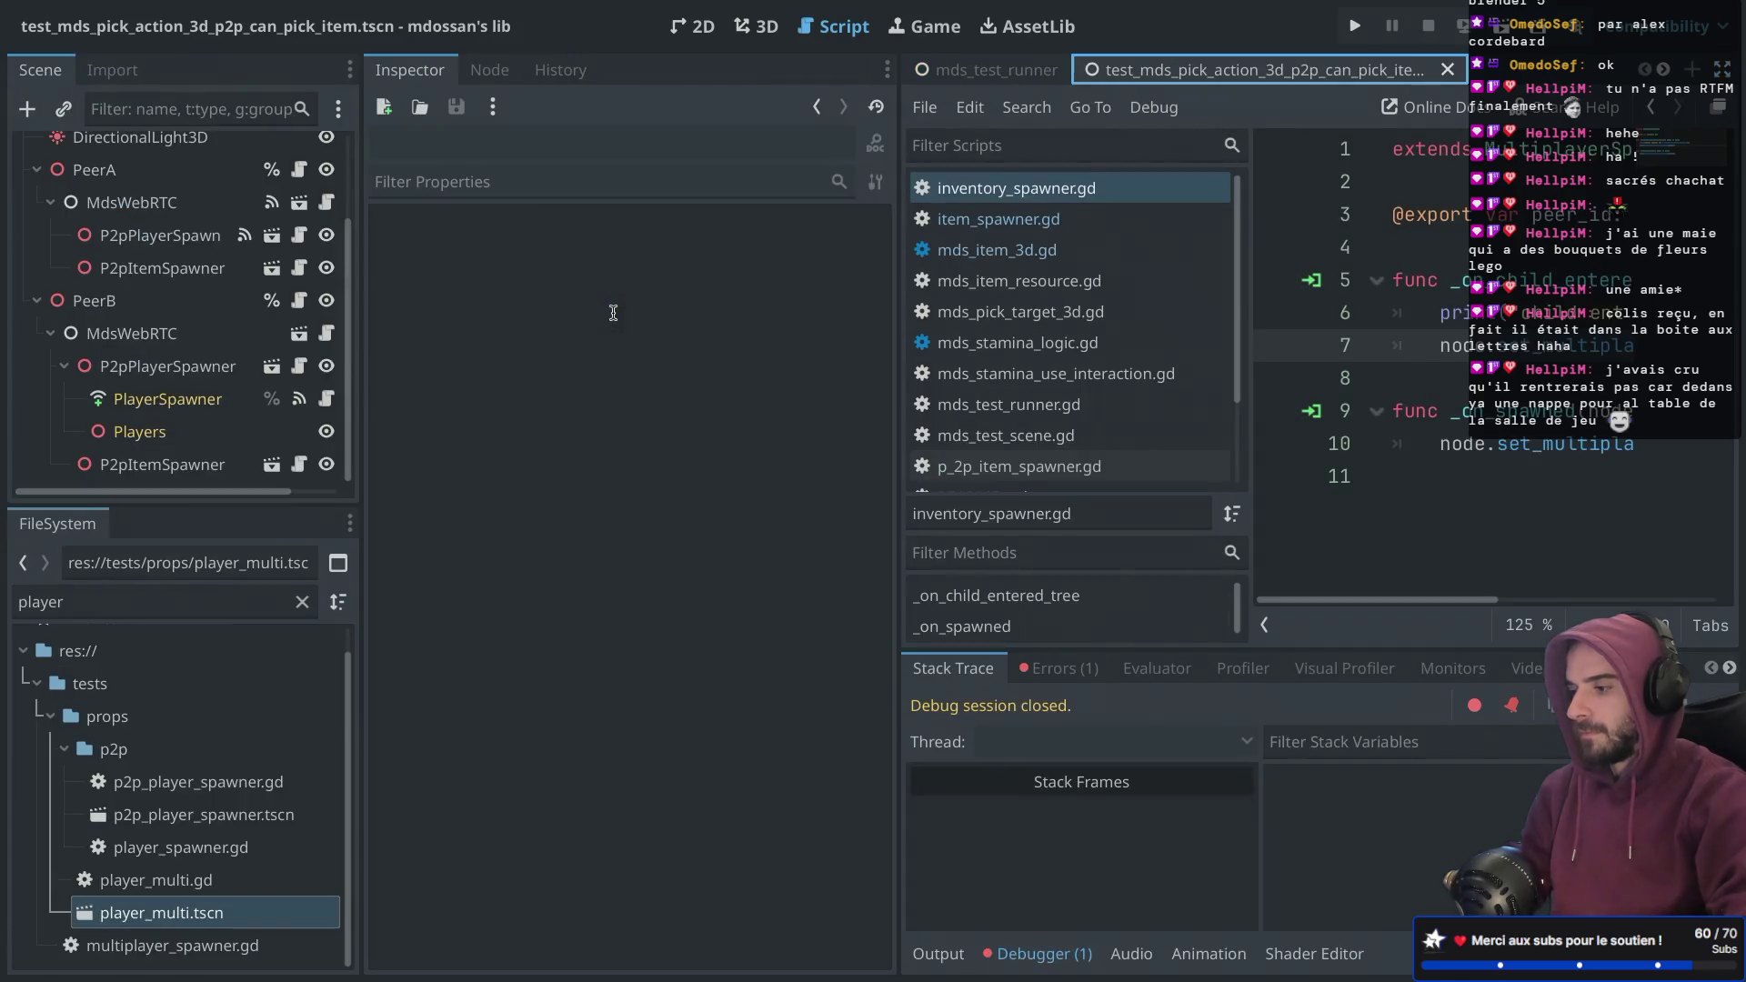
key("ctrl+shift+F11")
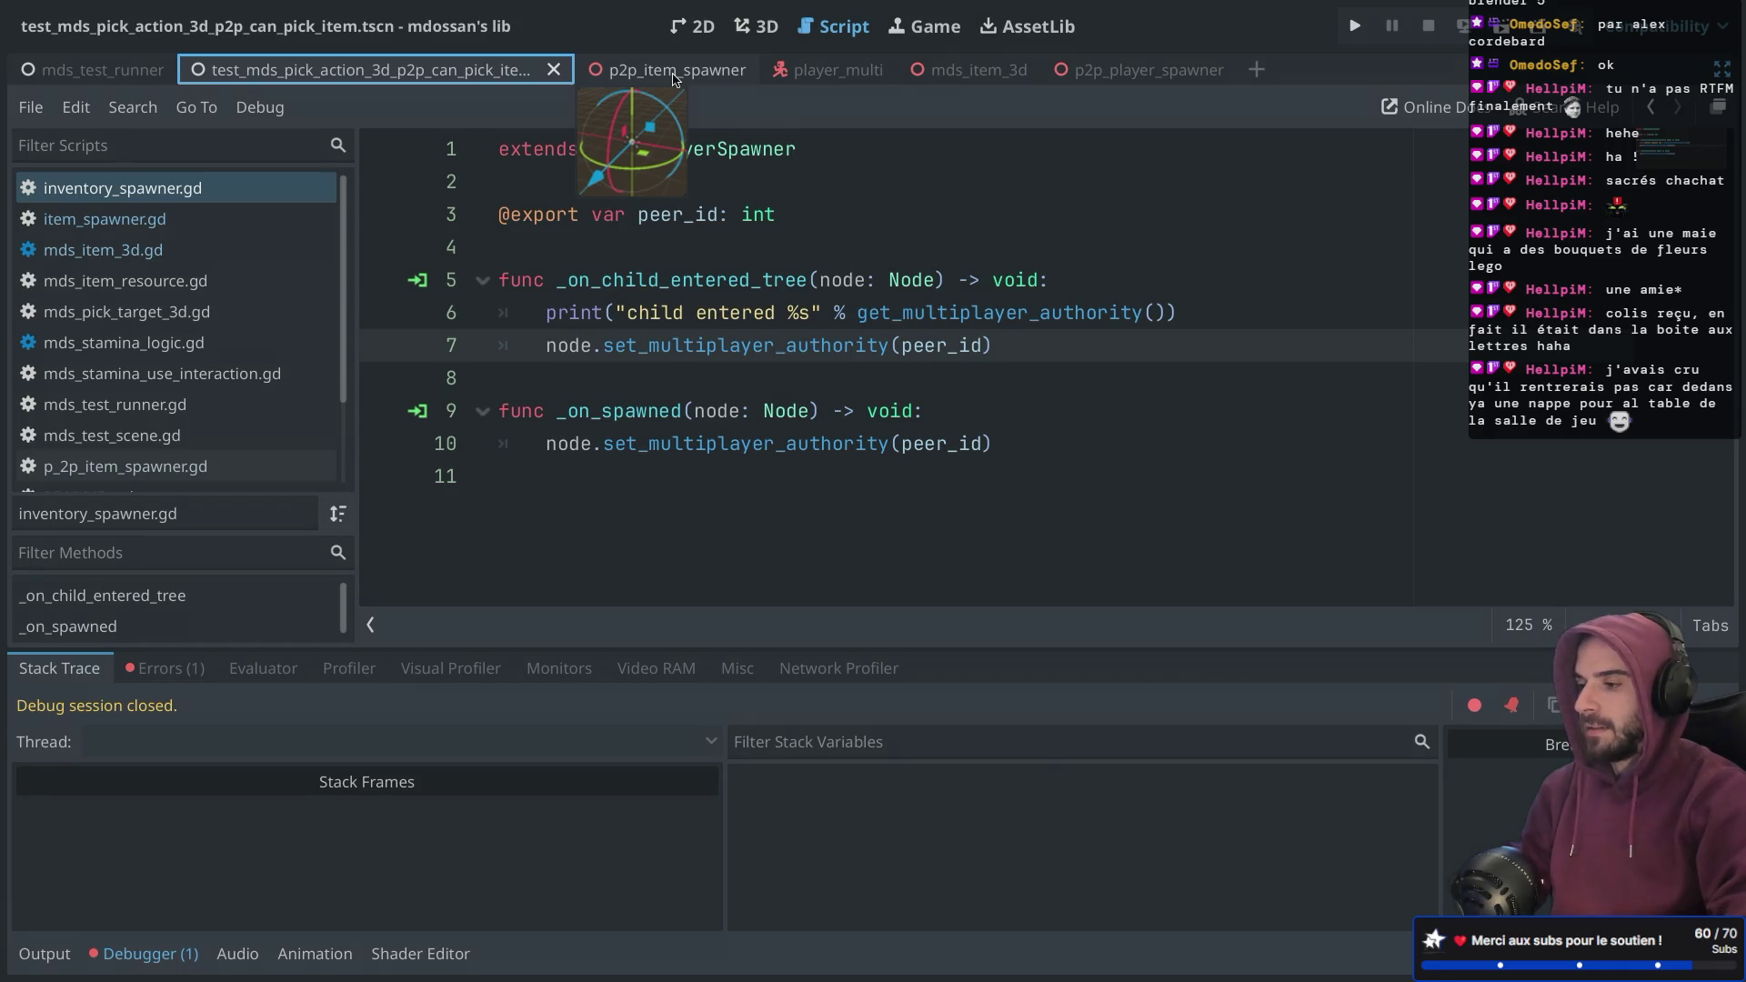
left_click(823, 71)
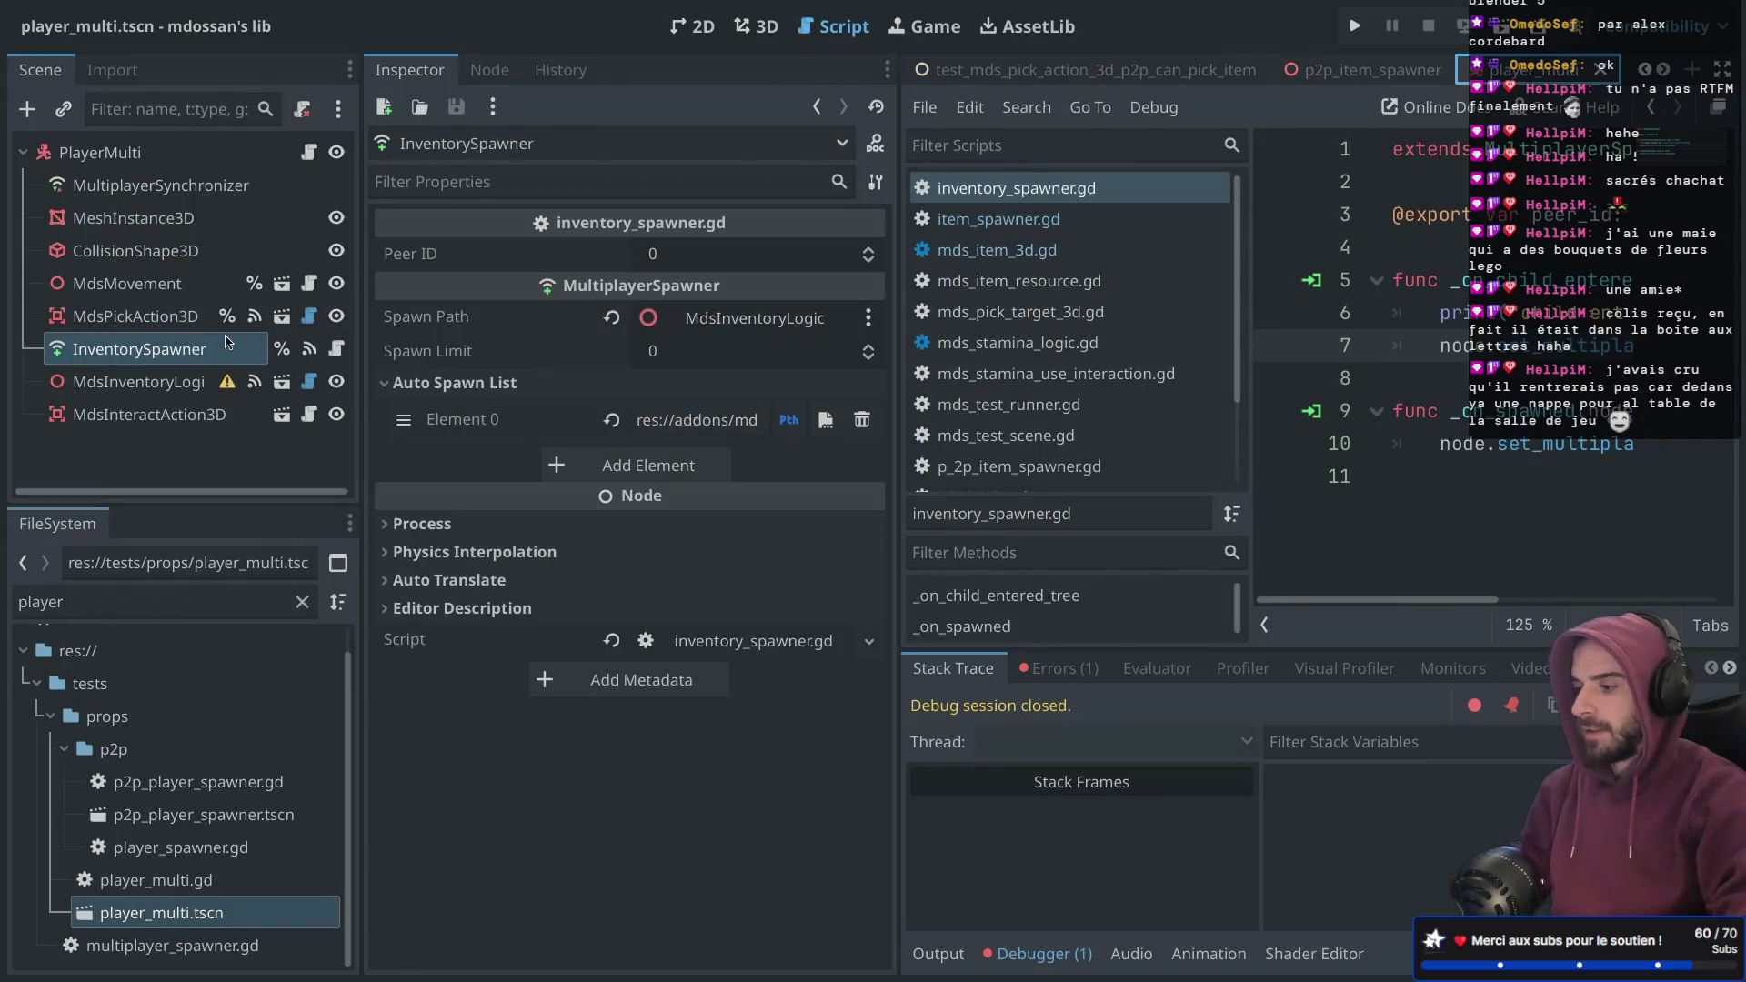
left_click(118, 383)
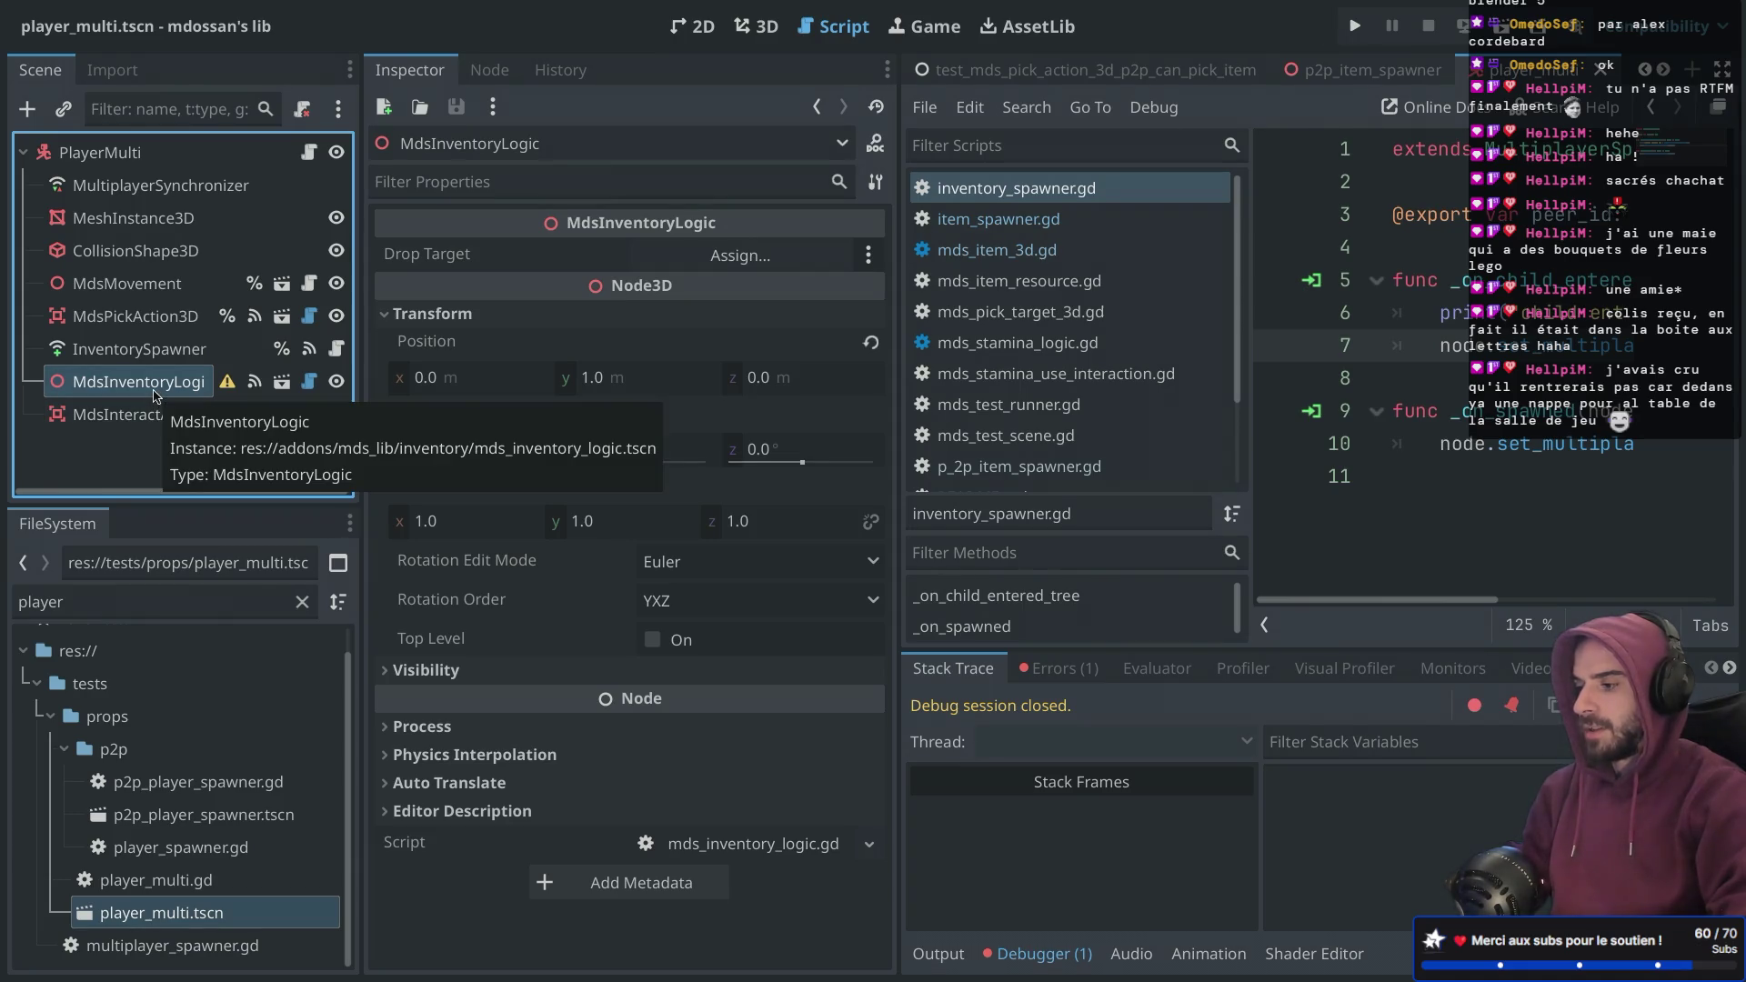
key("ctrl+shift+F11")
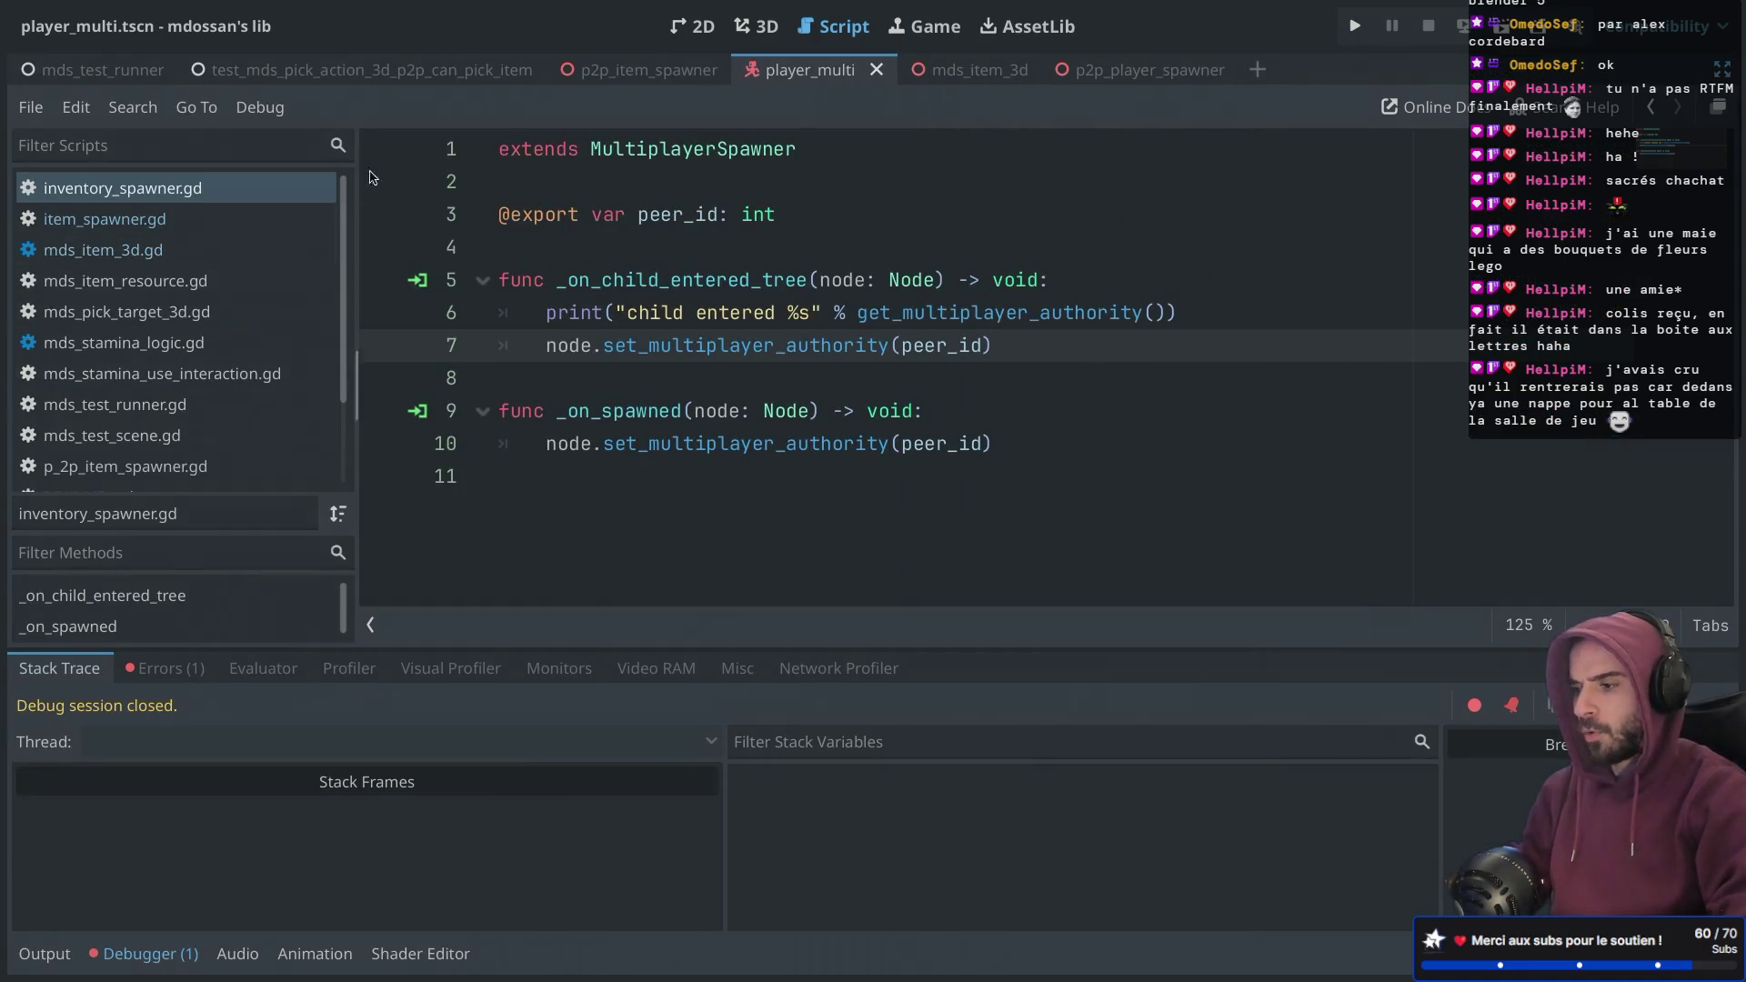
Step: Open mds_item_3d and select its MultiplayerSynchronizer, which replicates position and rotation
left_click(998, 74)
key("ctrl+shift+F11")
left_click(160, 184)
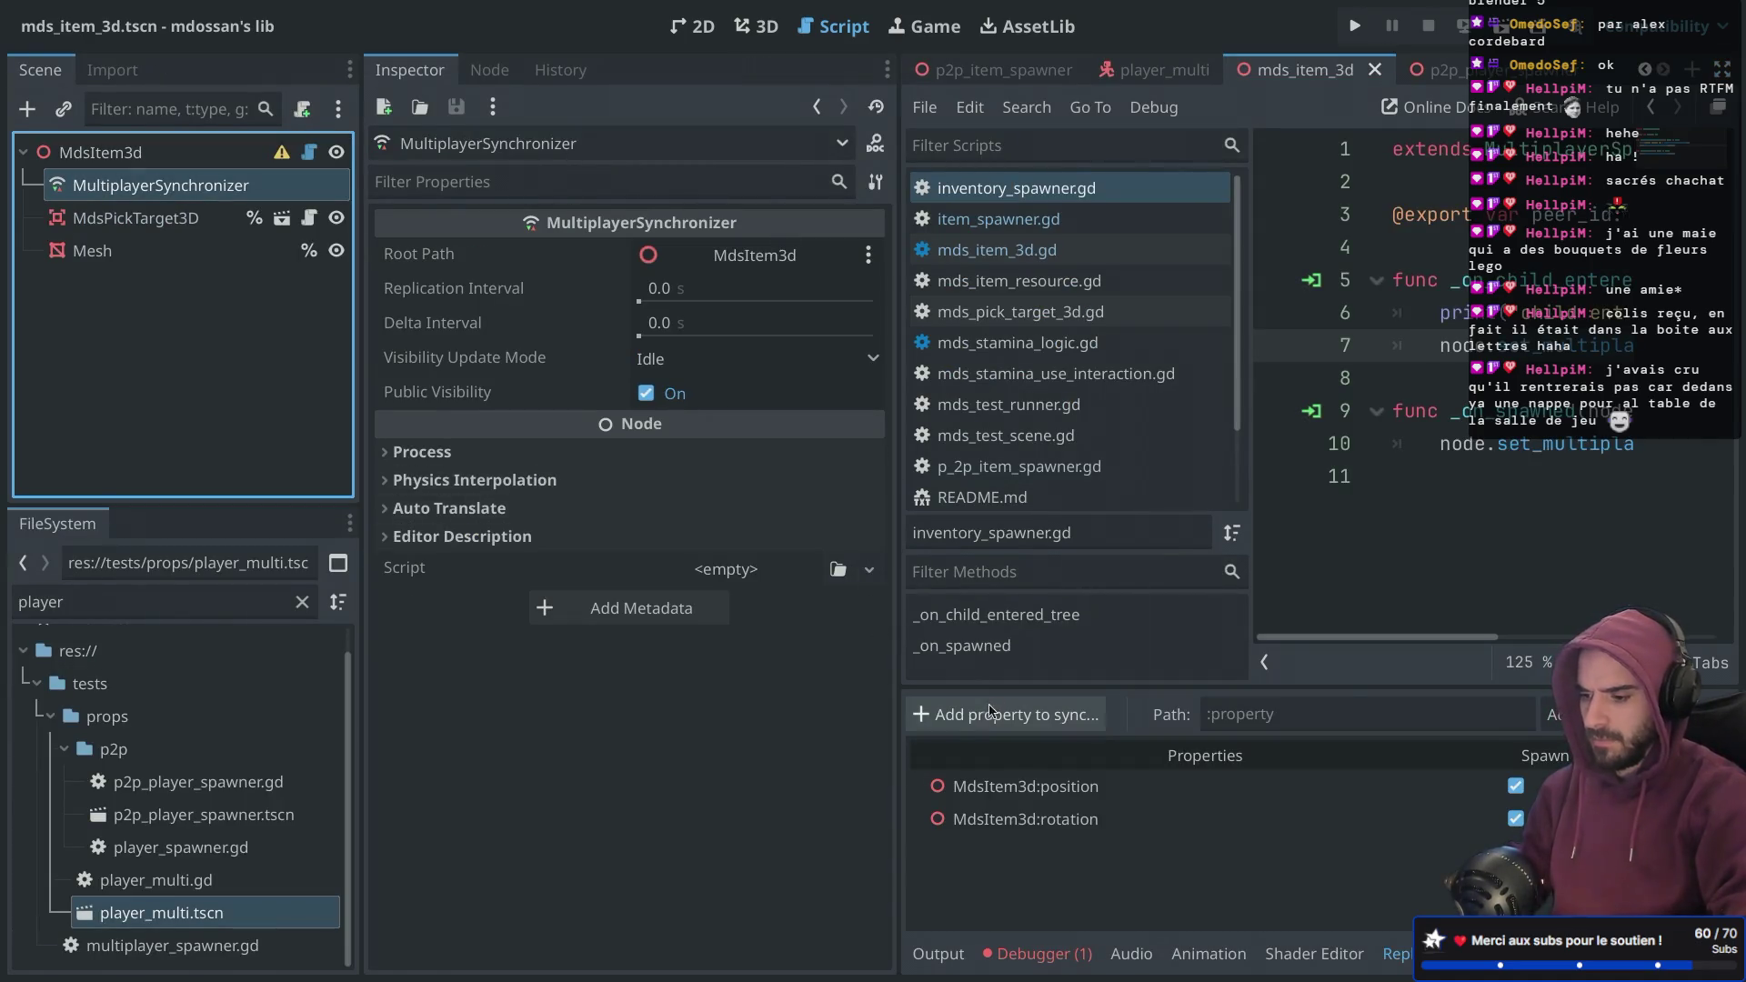
left_click(991, 714)
double_click(818, 194)
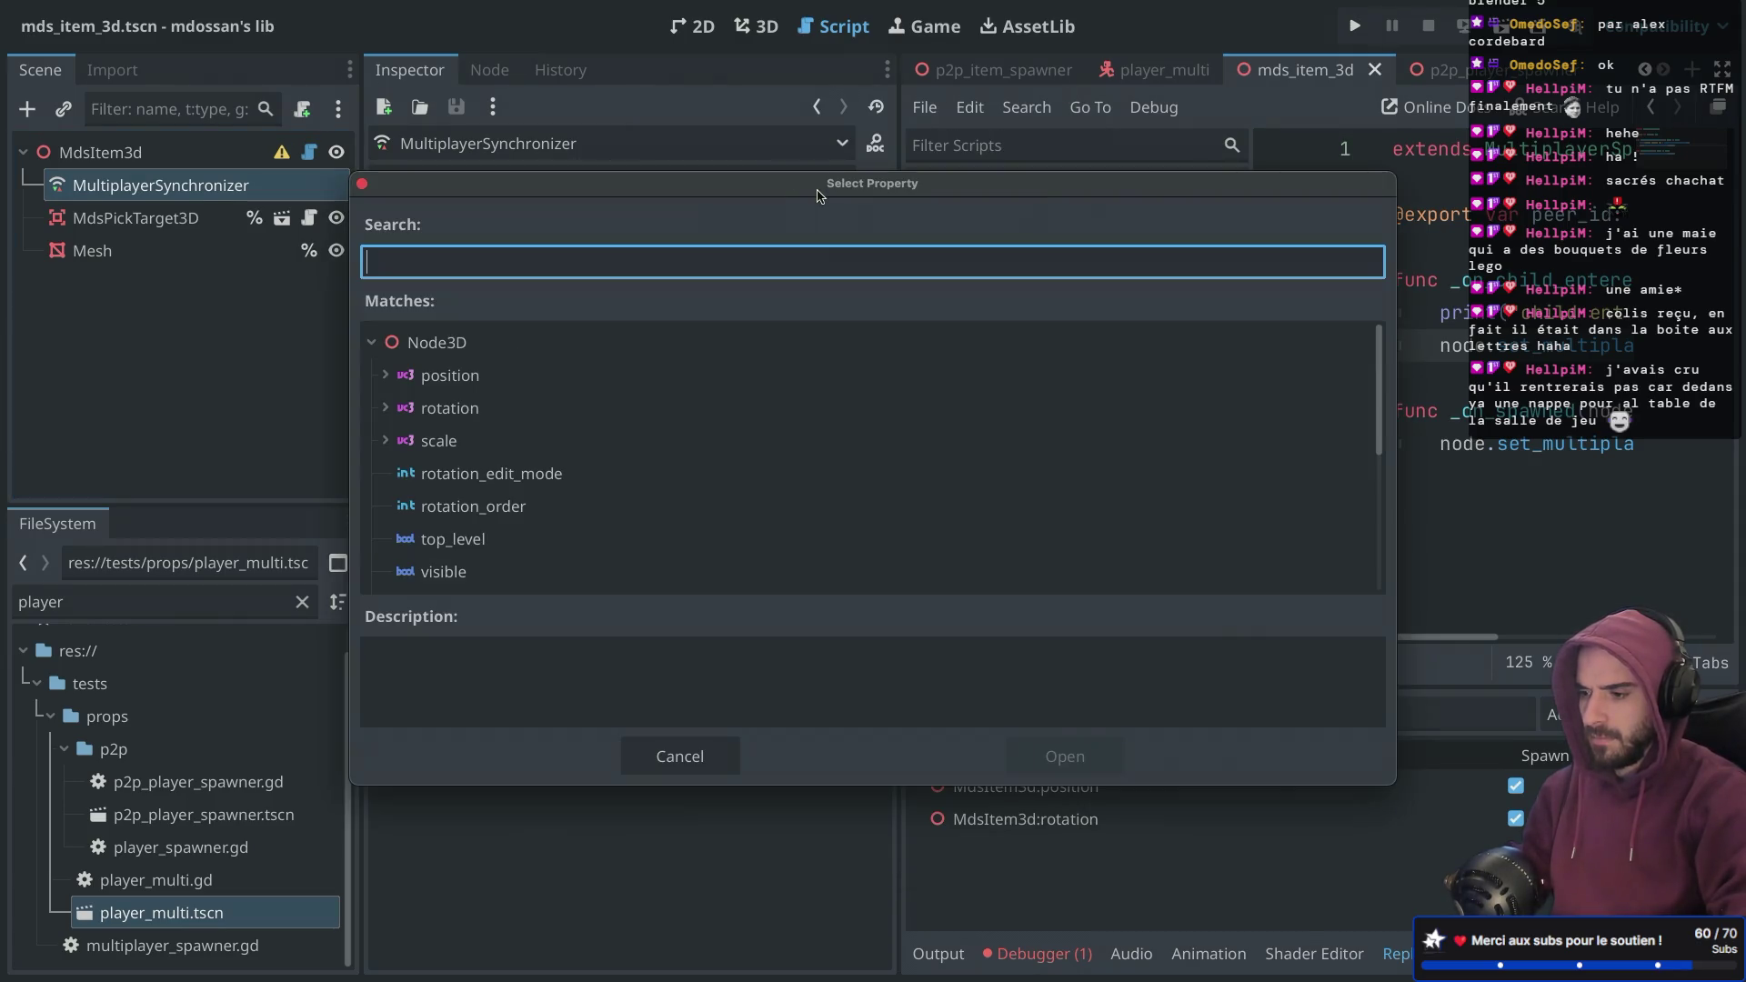
scroll(526, 397, "down", 3)
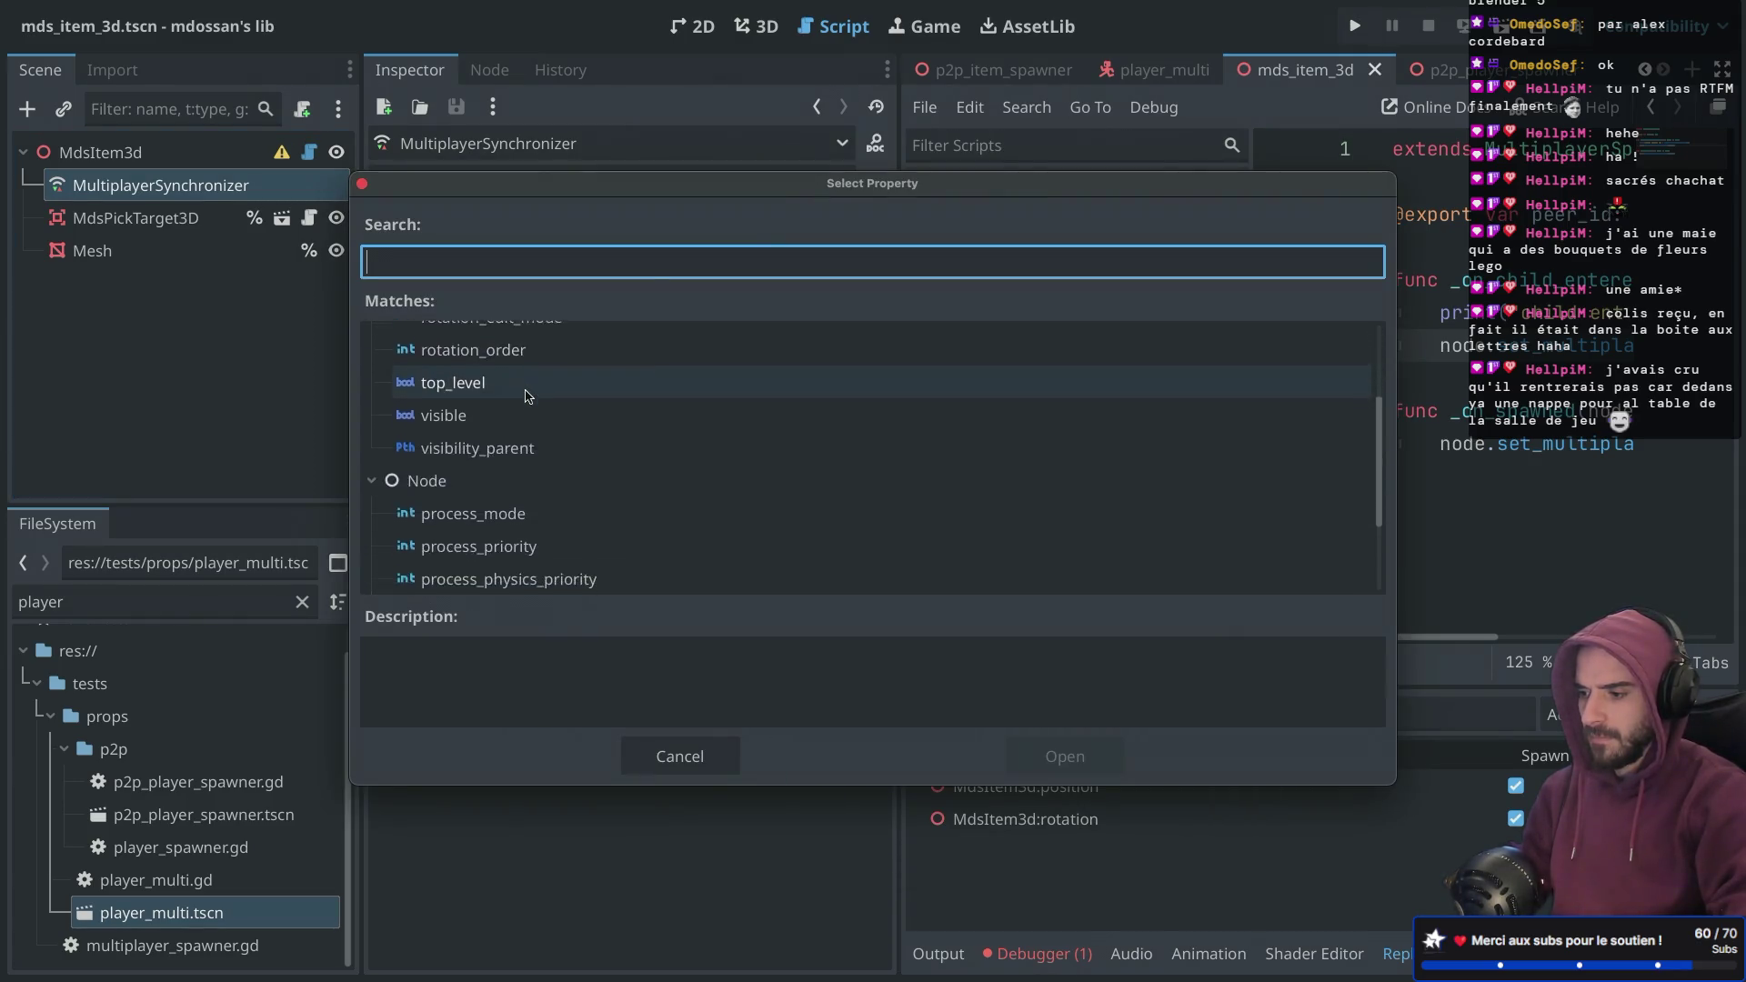
scroll(526, 398, "up", 3)
scroll(525, 397, "down", 3)
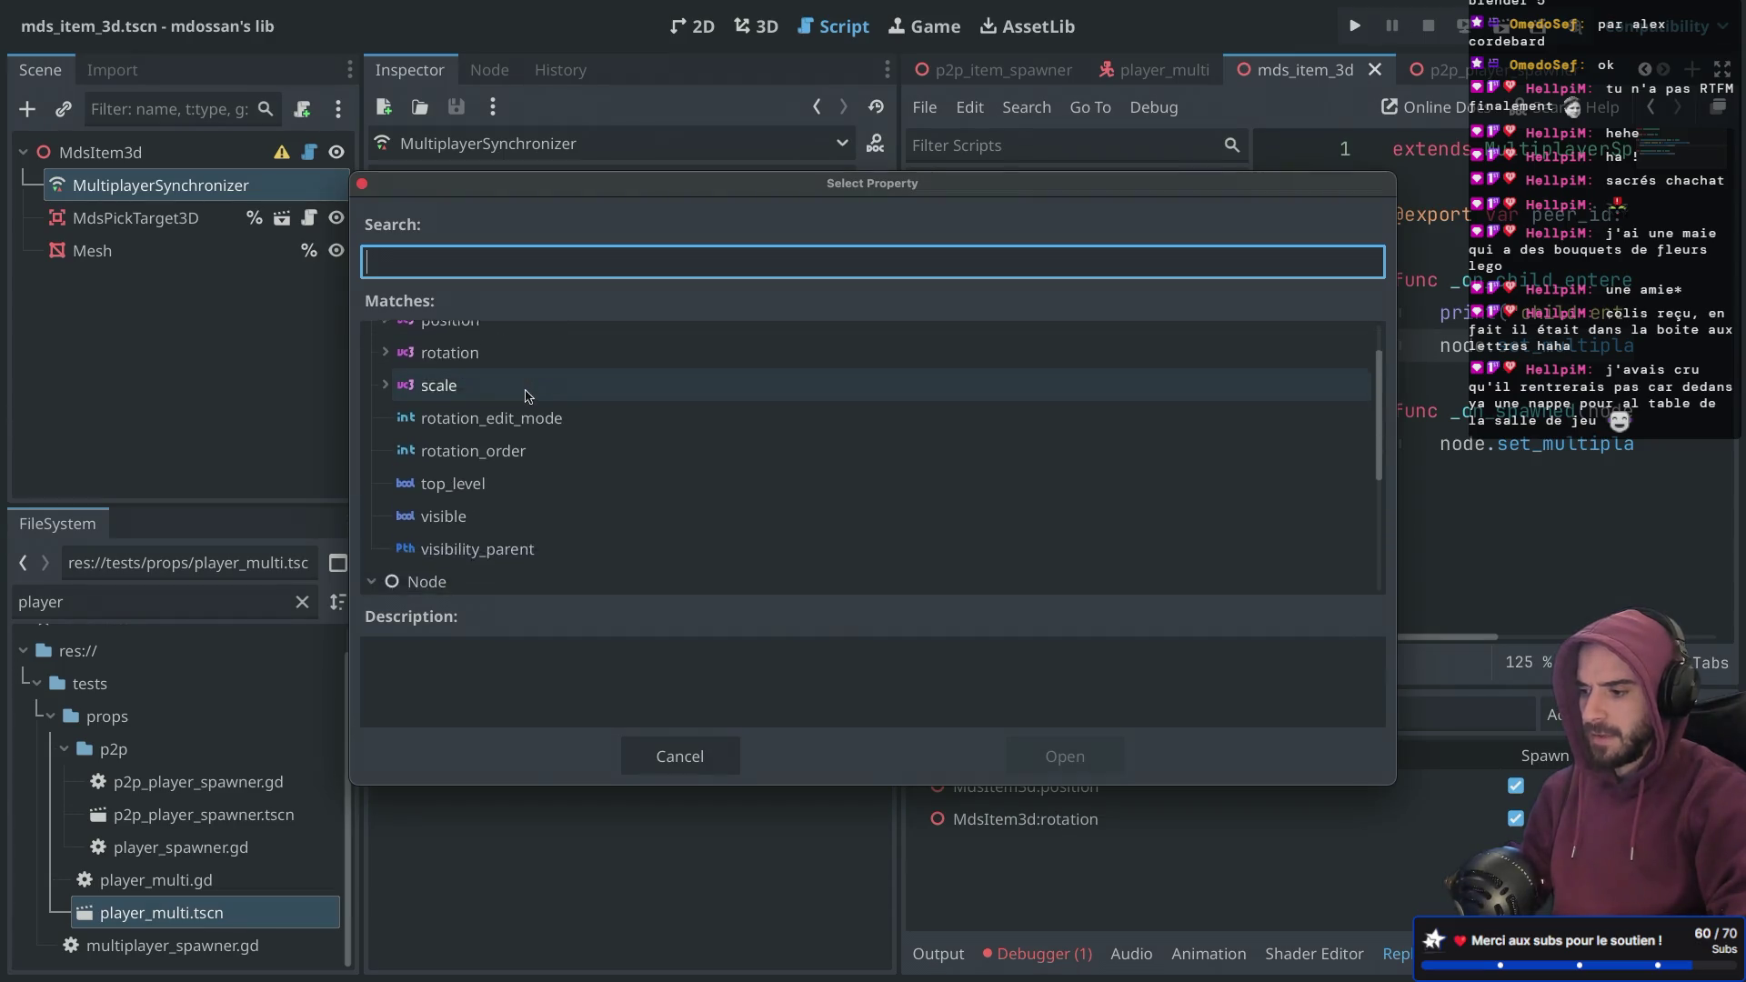
scroll(525, 397, "up", 3)
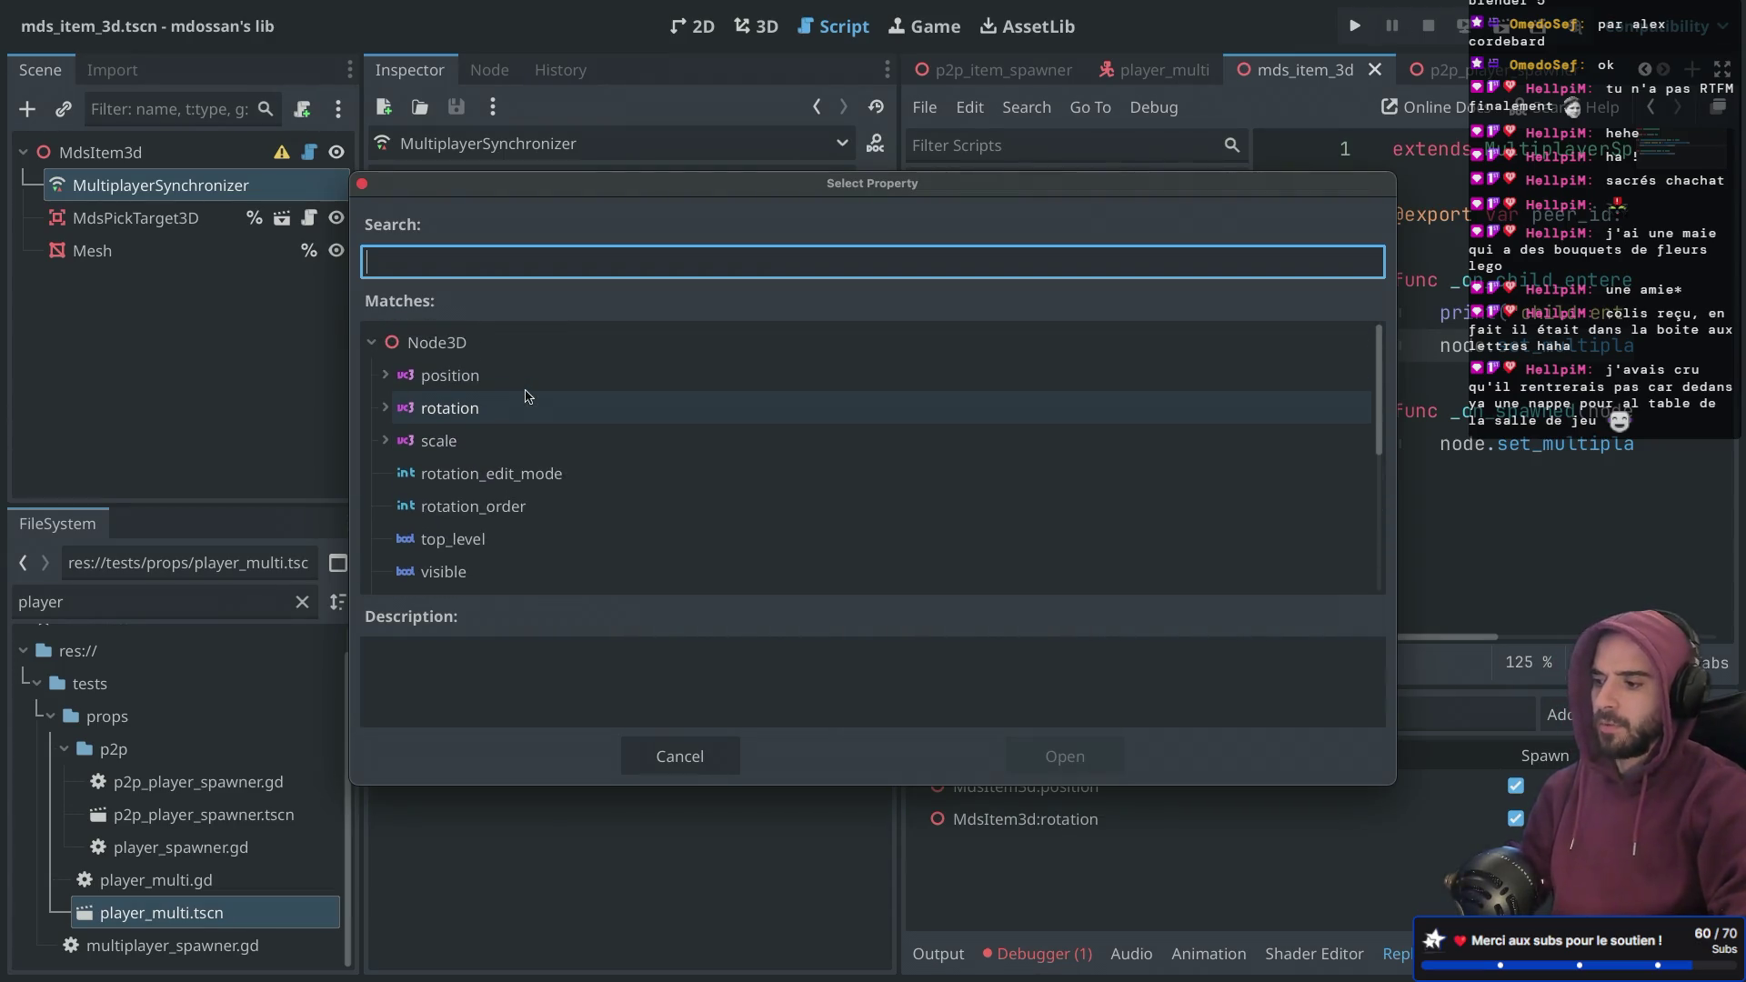
left_click(383, 376)
left_click(383, 376)
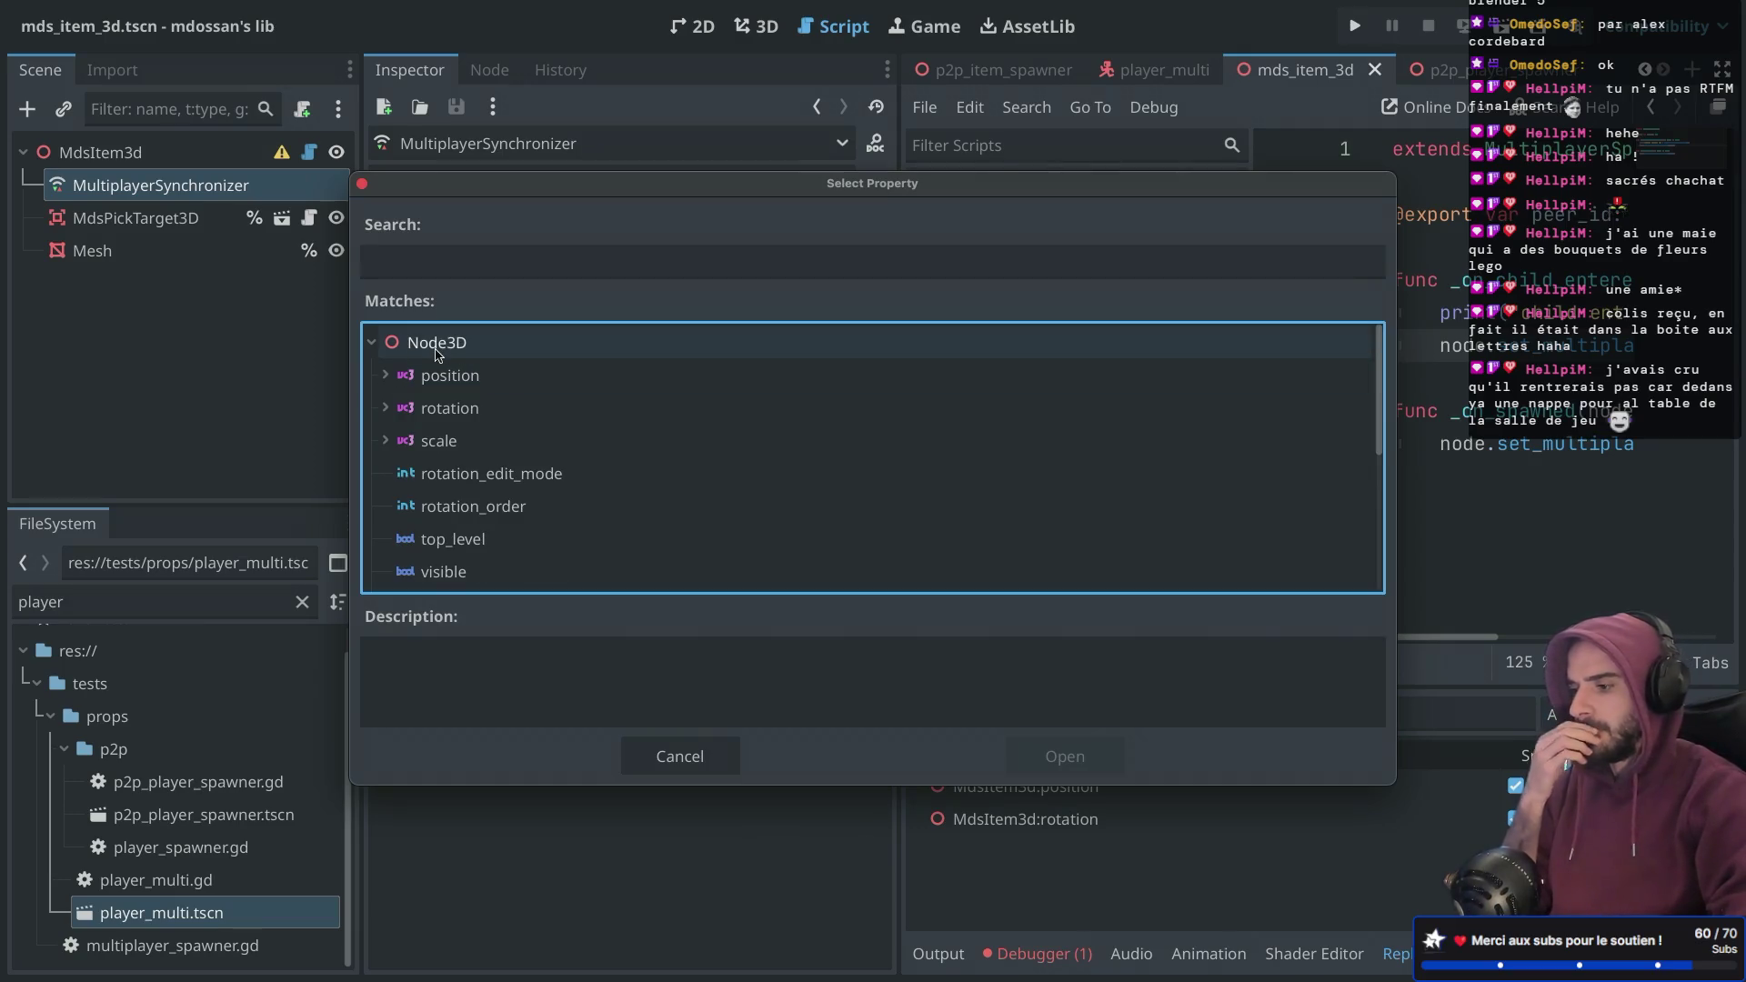
scroll(434, 400, "down", 3)
scroll(437, 418, "down", 3)
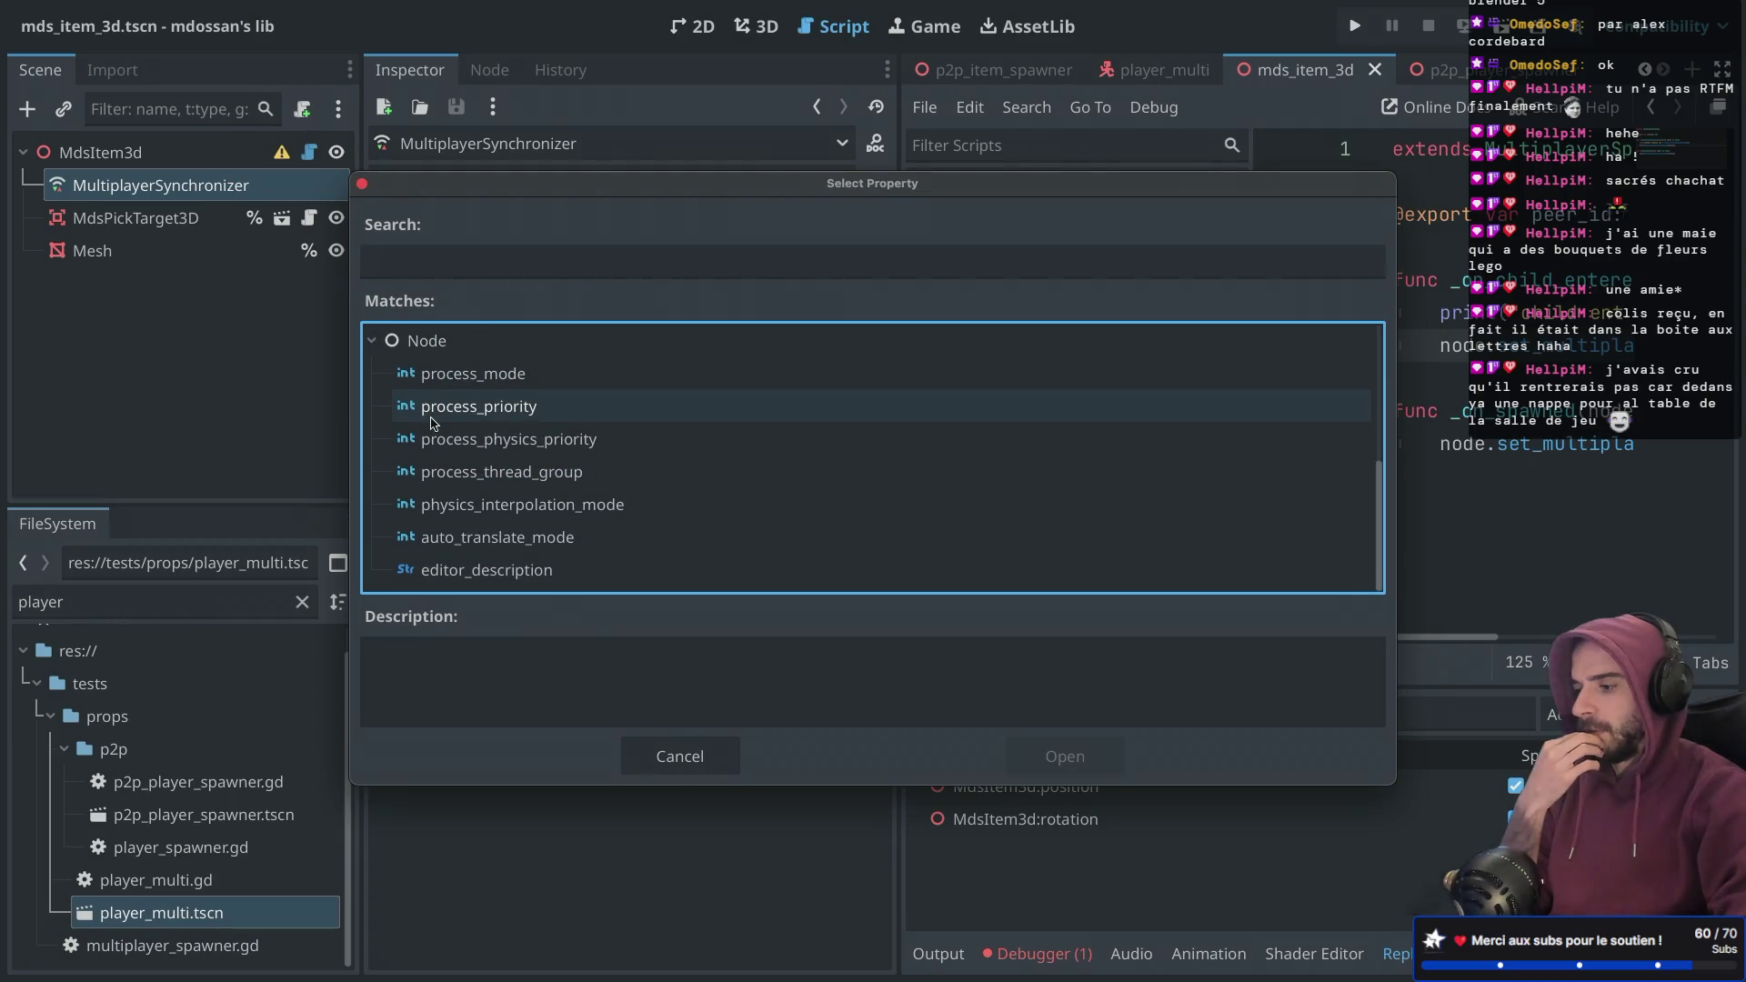
left_click(680, 756)
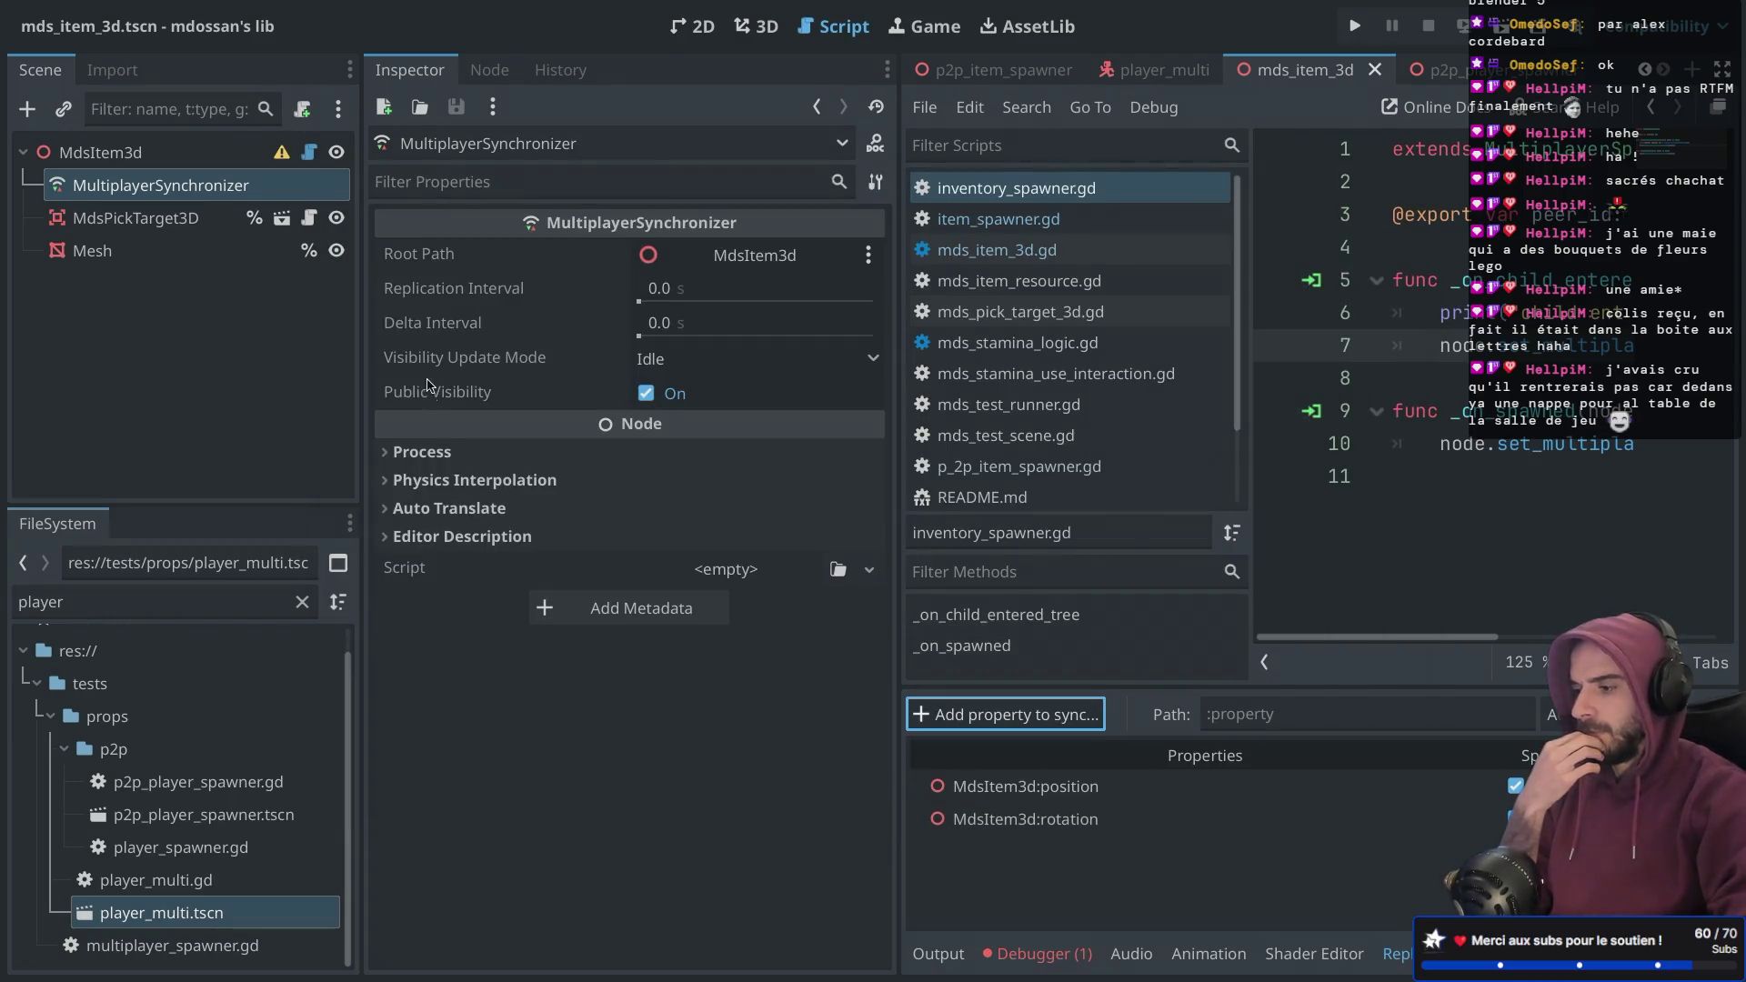
left_click(208, 156)
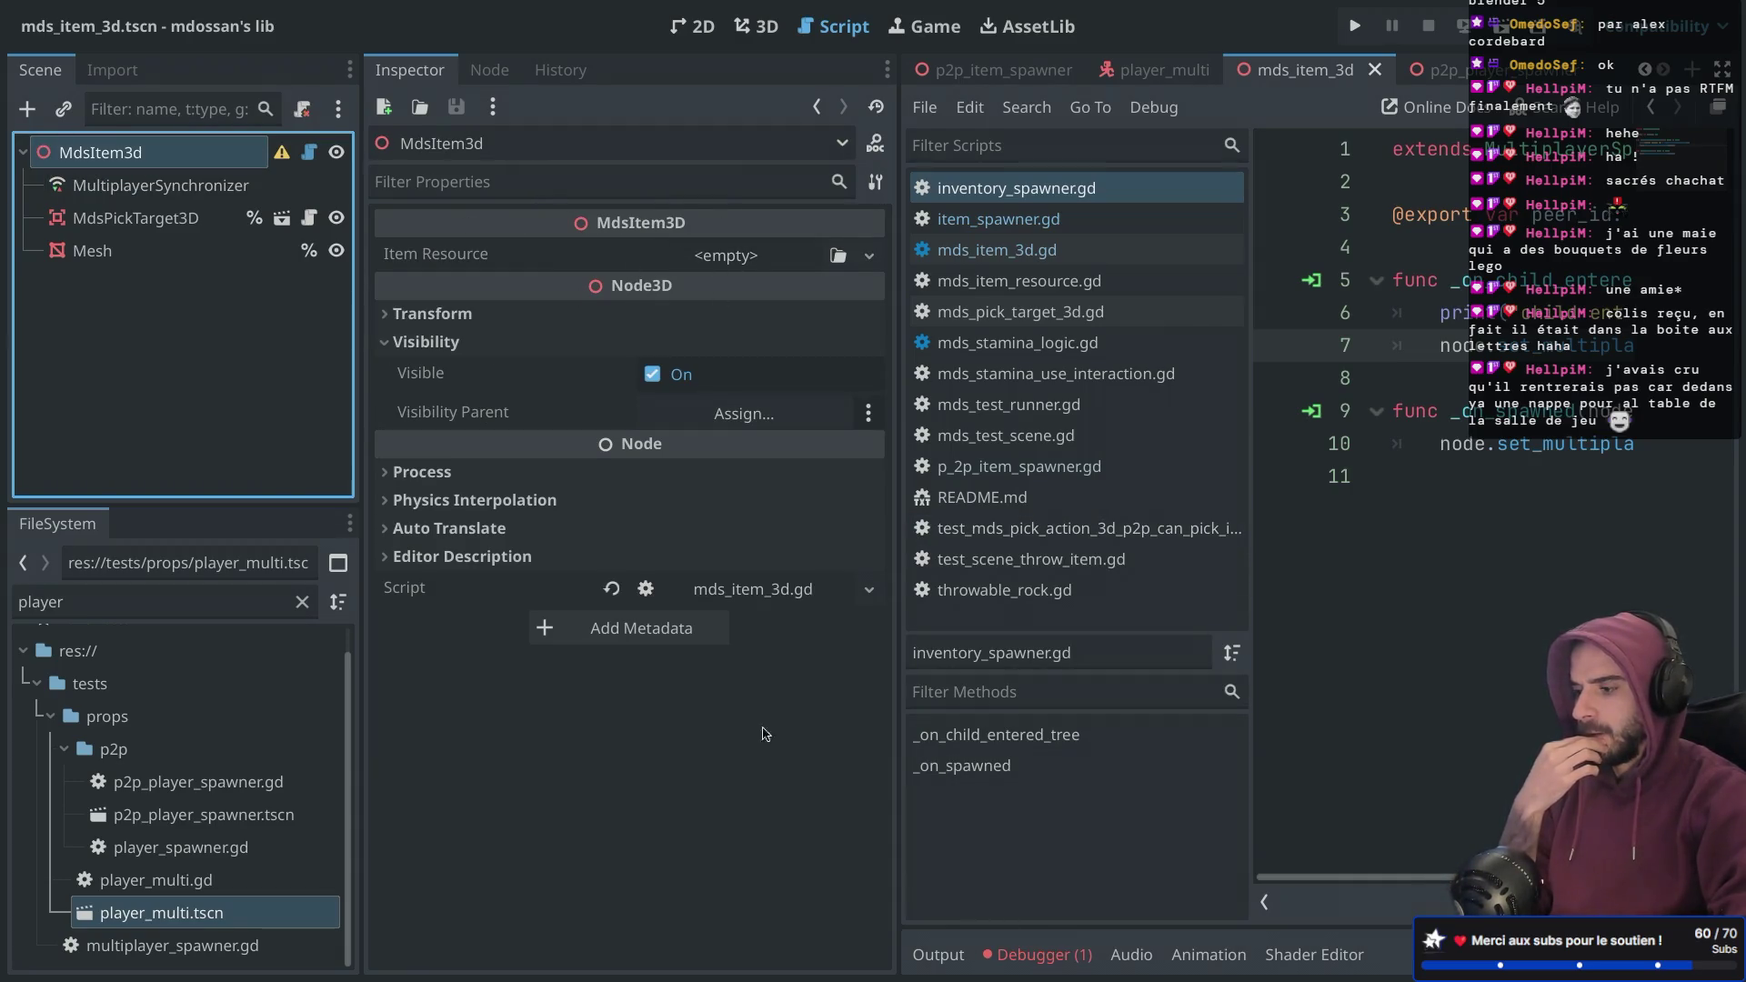
left_click(235, 185)
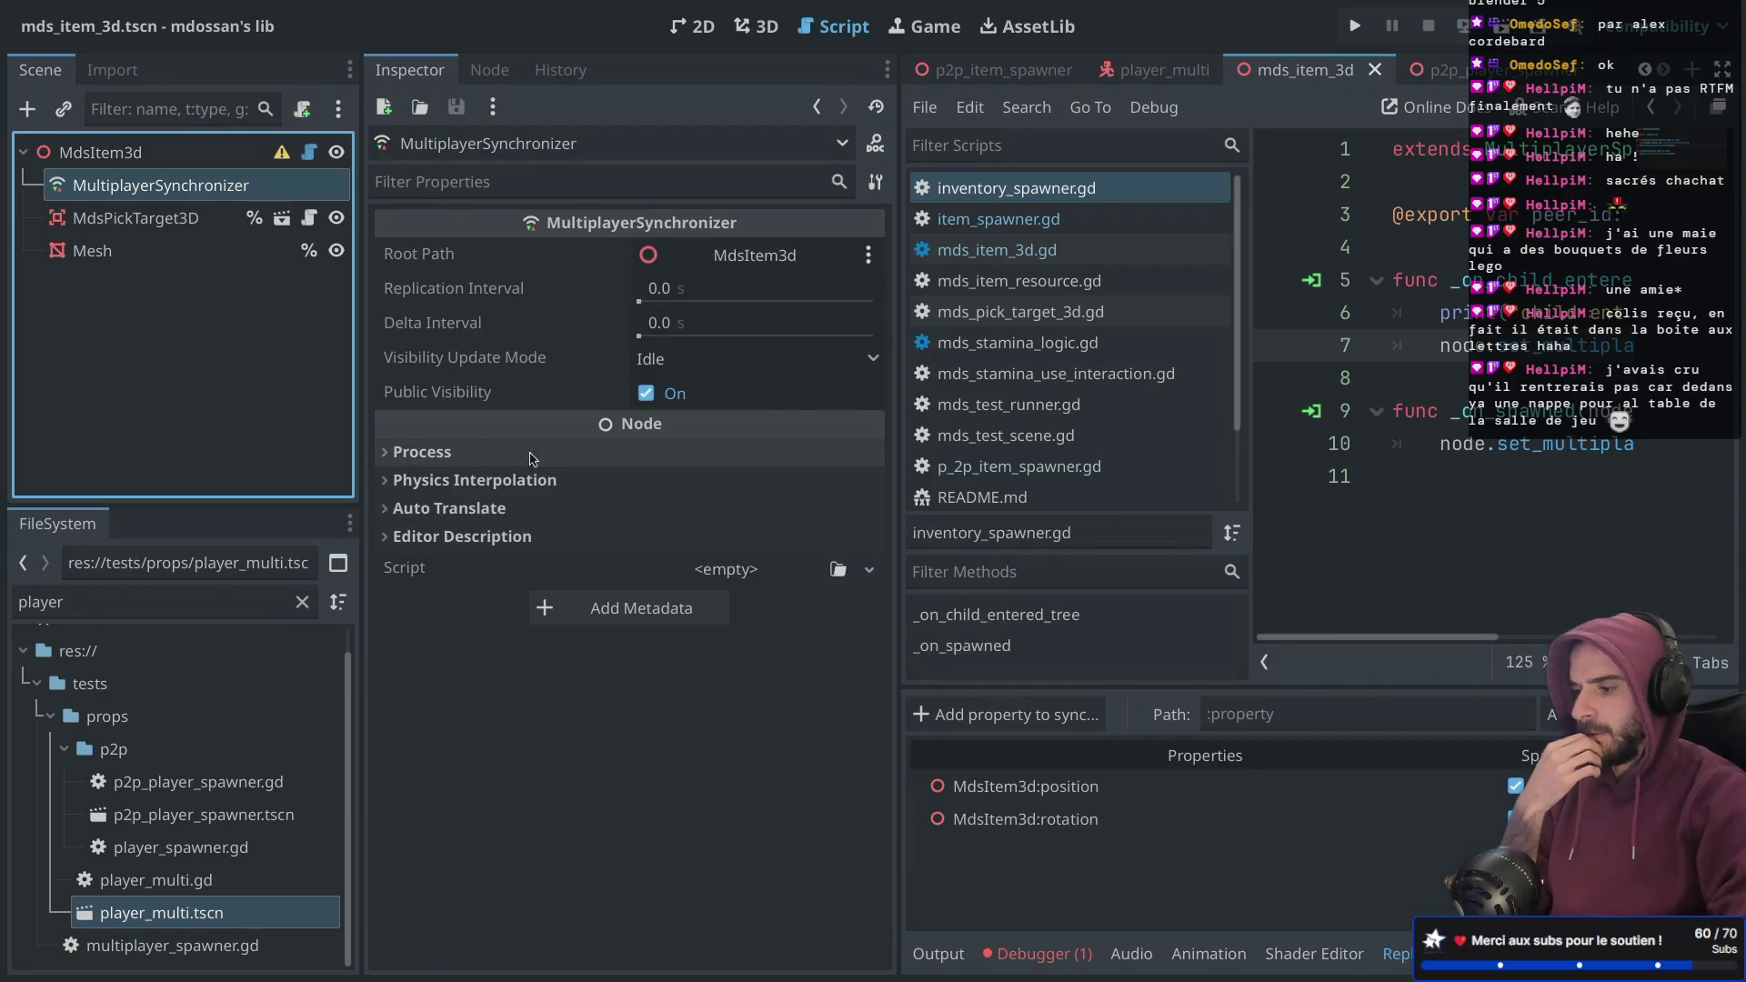
key("ctrl+shift+F11")
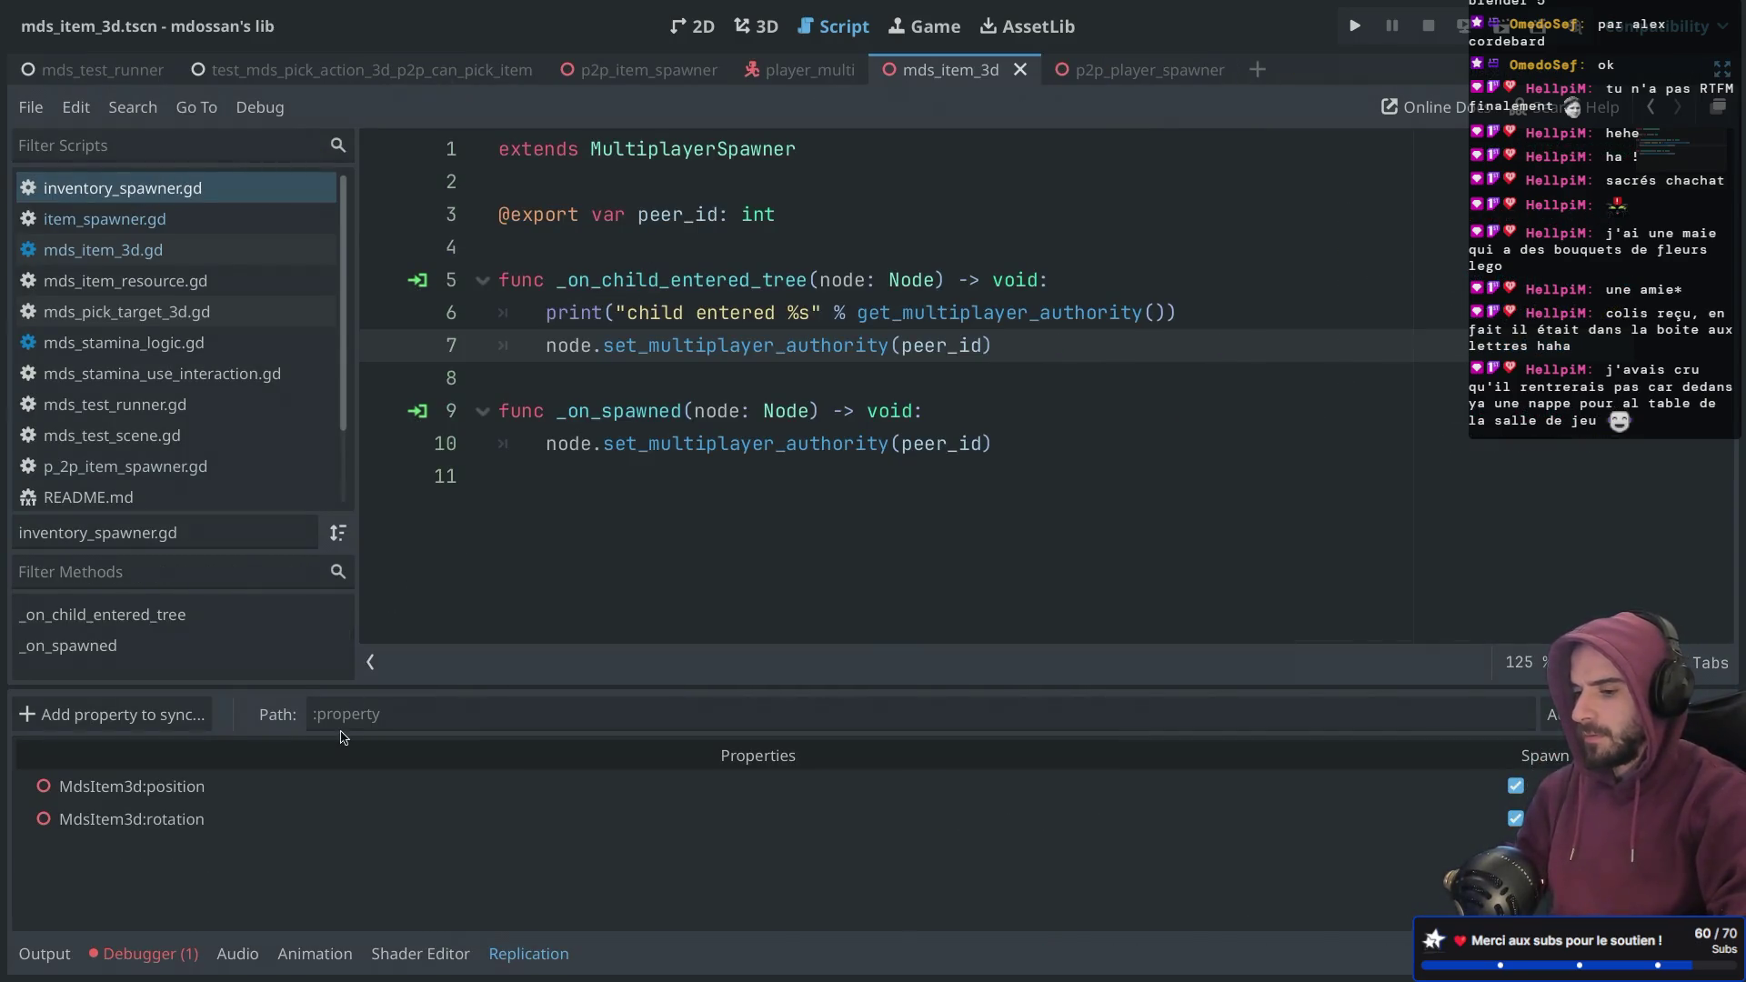
left_click(173, 714)
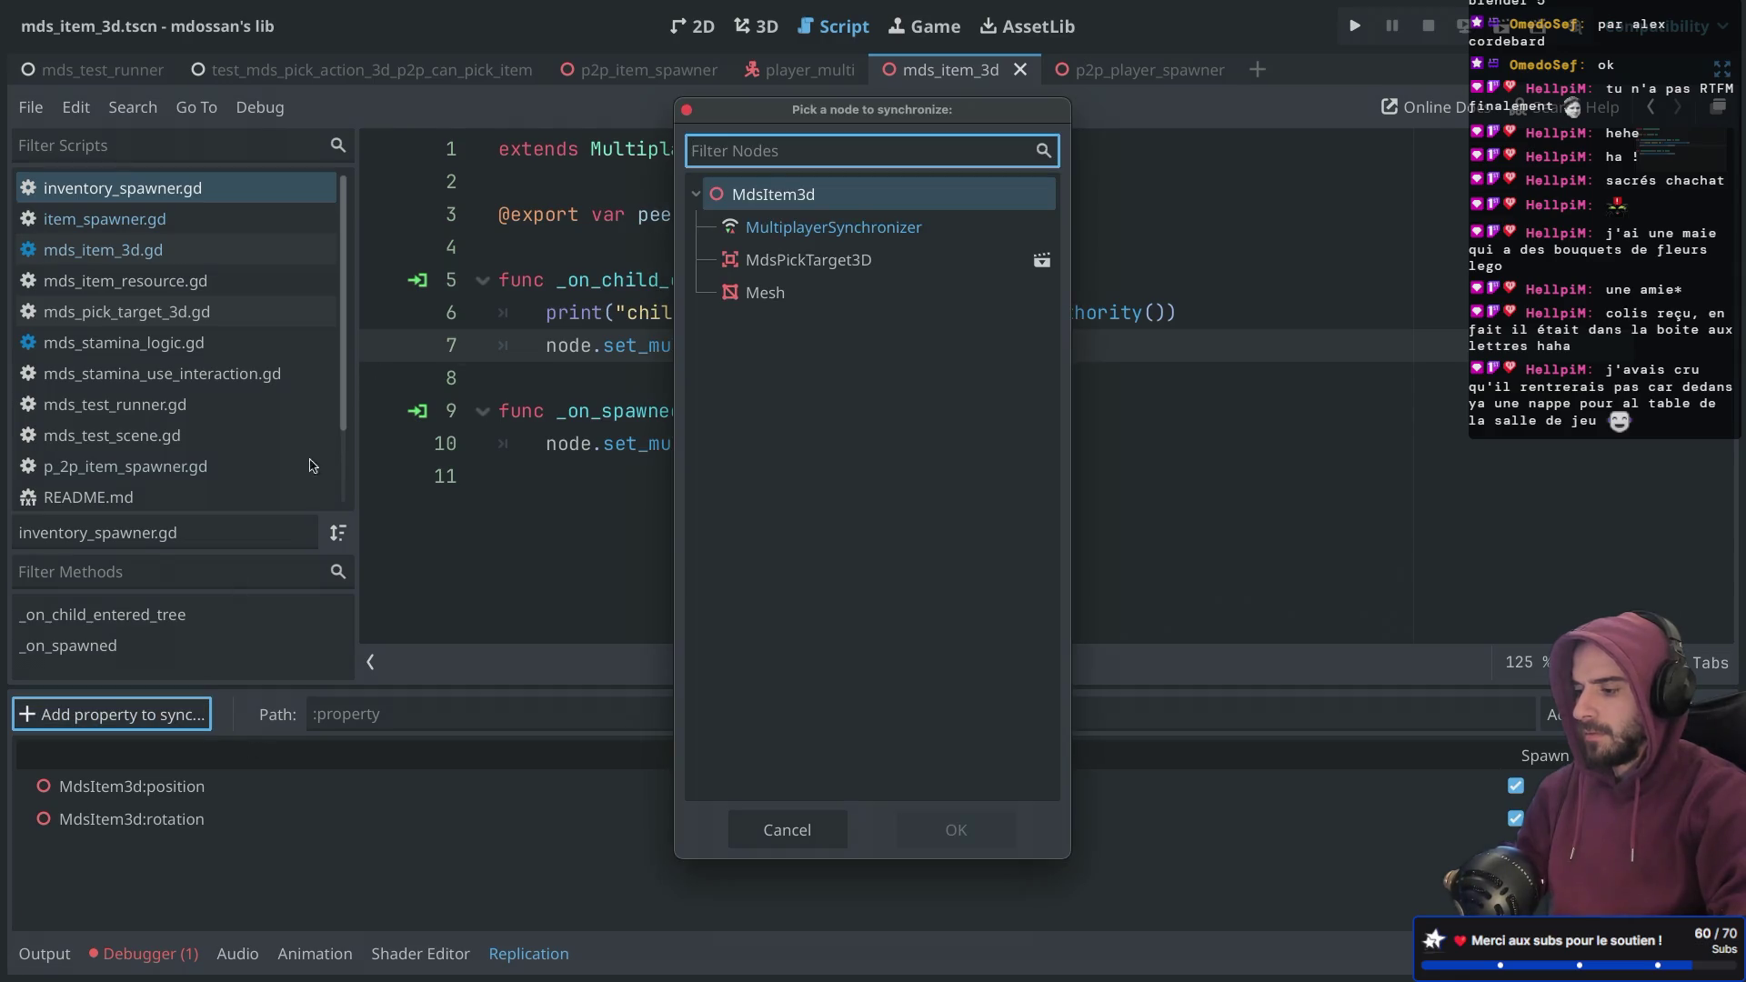
double_click(819, 196)
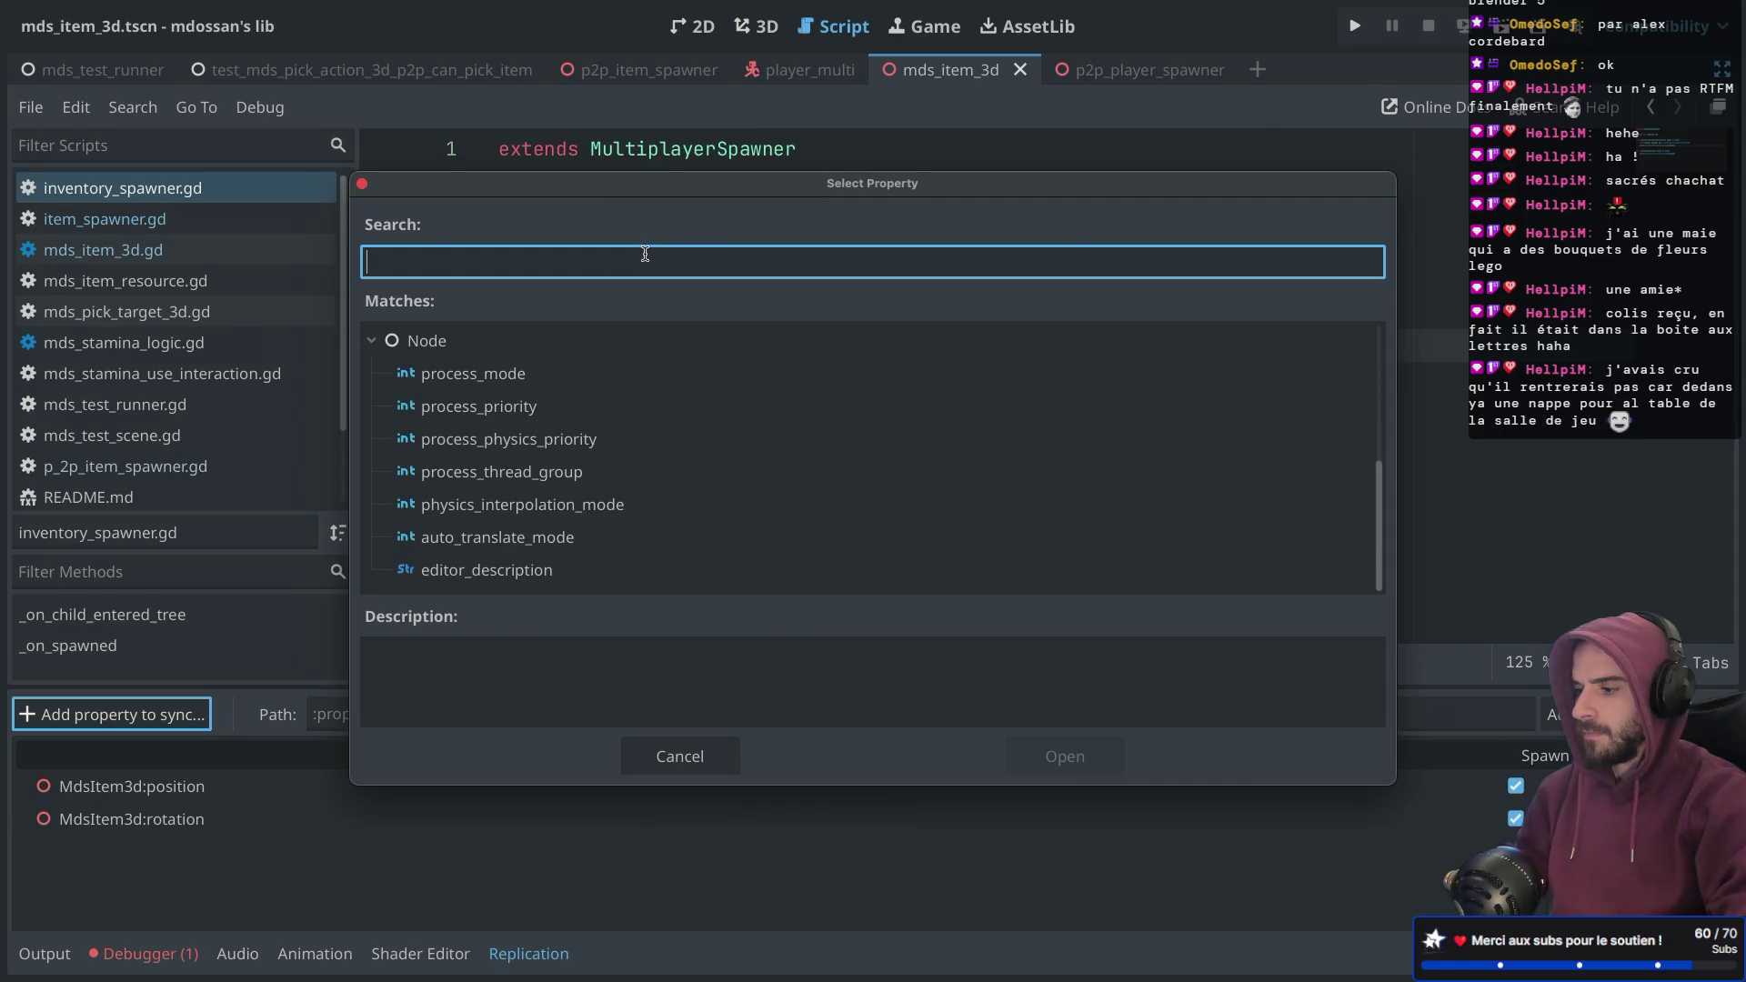
type("item")
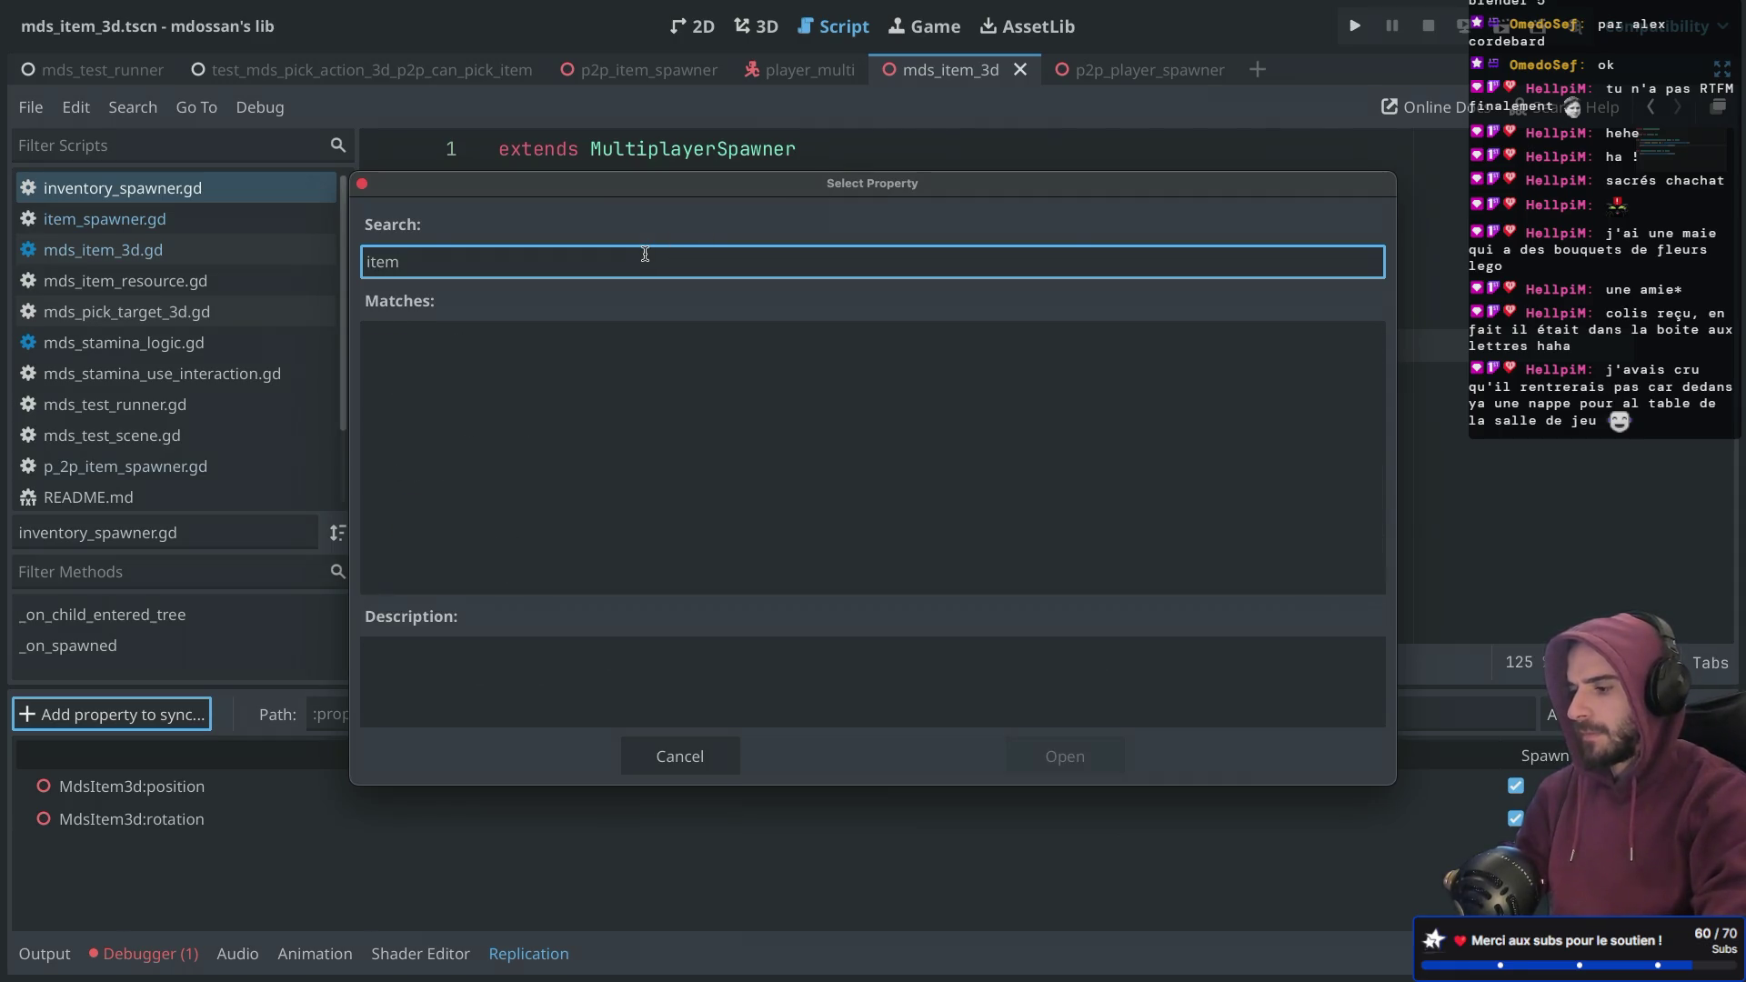
key("Escape")
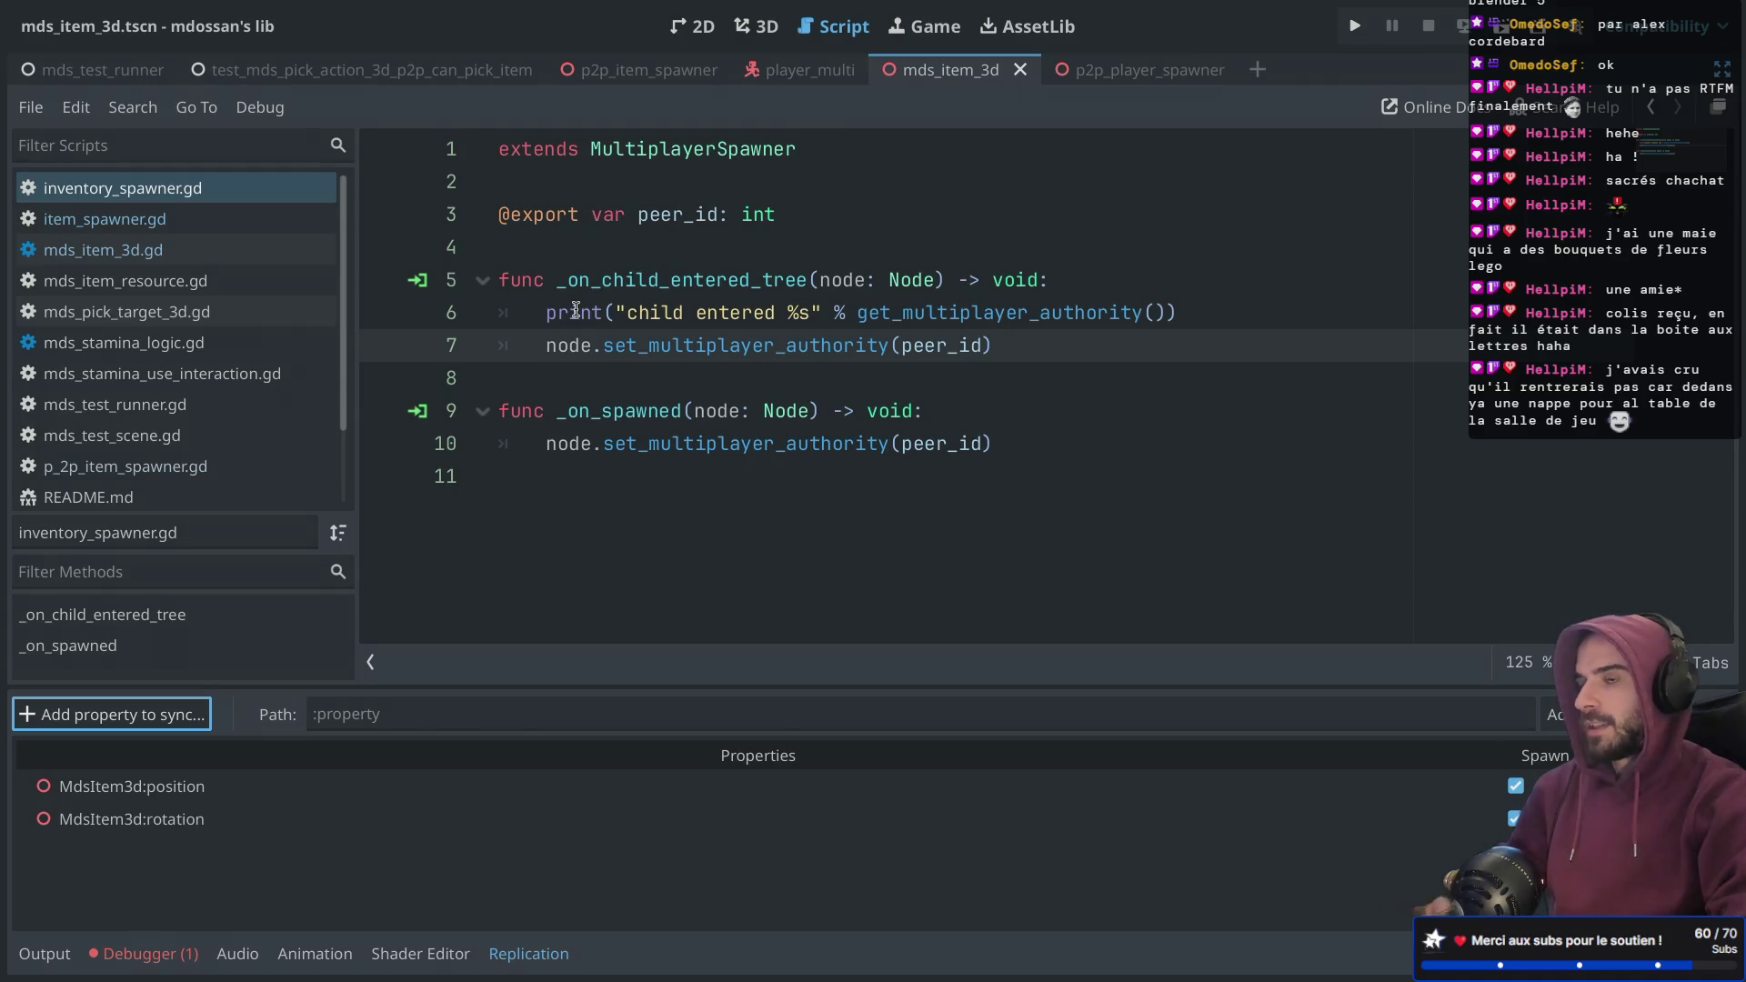
Step: Review the print call on line 6 of the item script
mouse_move(583, 310)
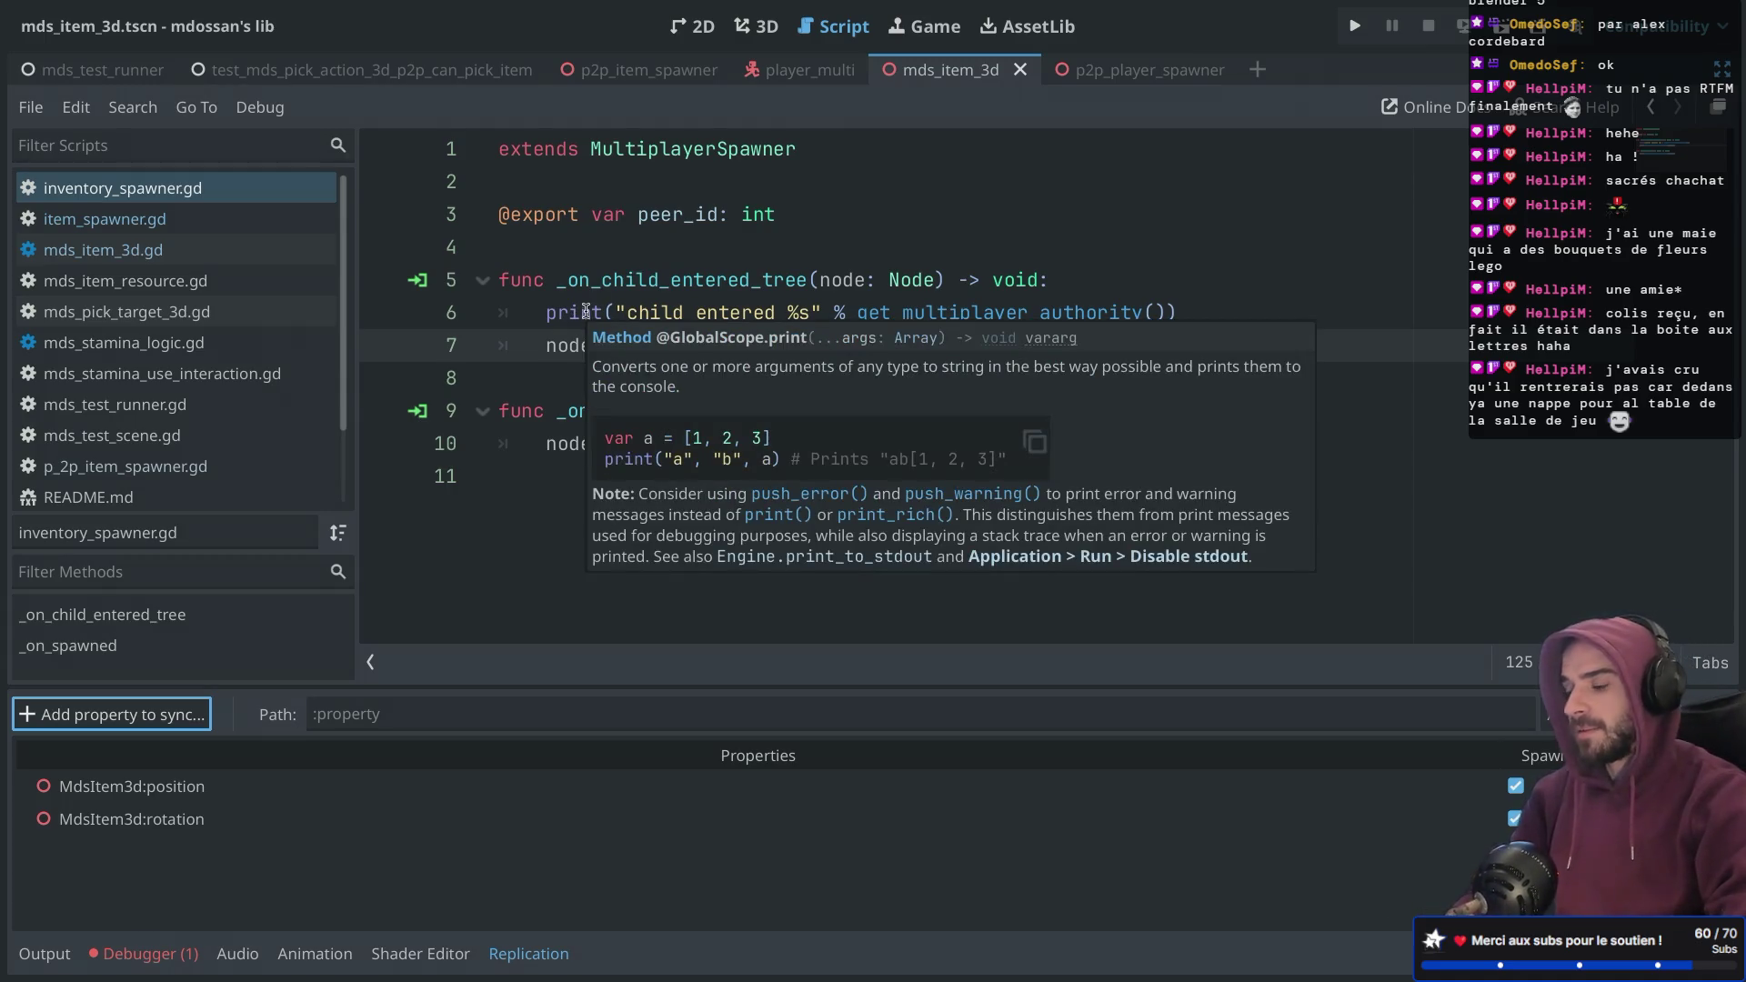
left_click(564, 313)
key("ctrl+shift+F11")
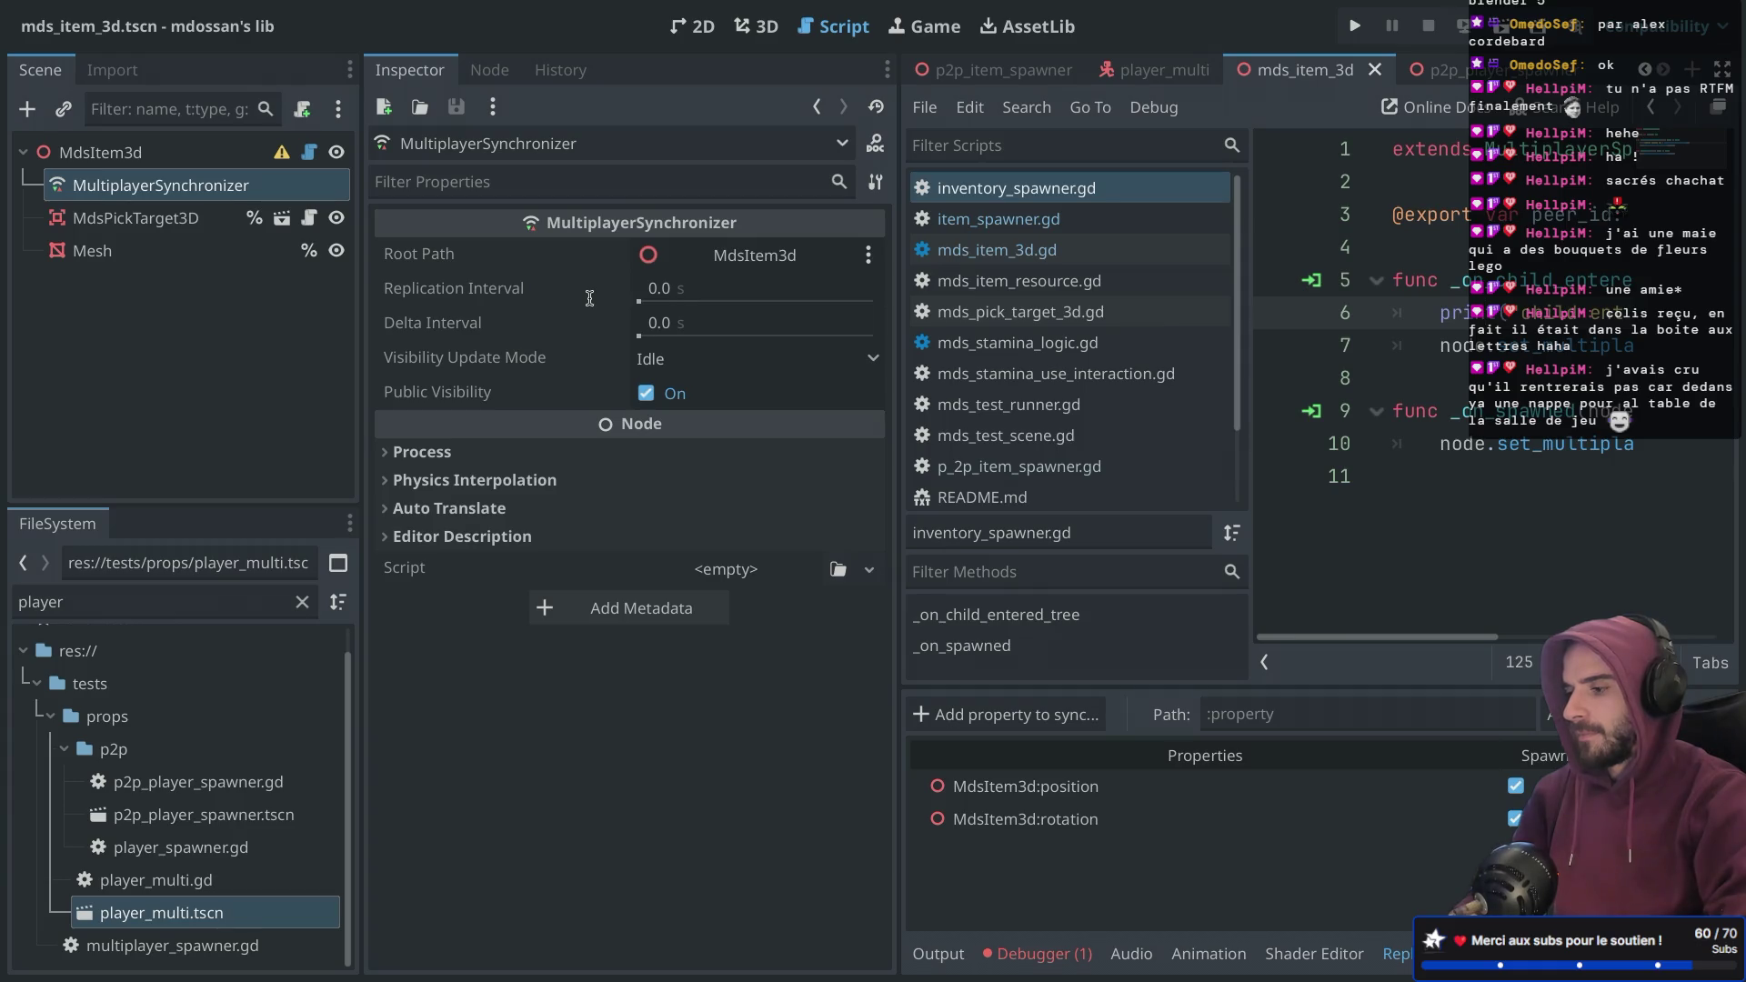
key("ctrl+shift+F11")
double_click(564, 312)
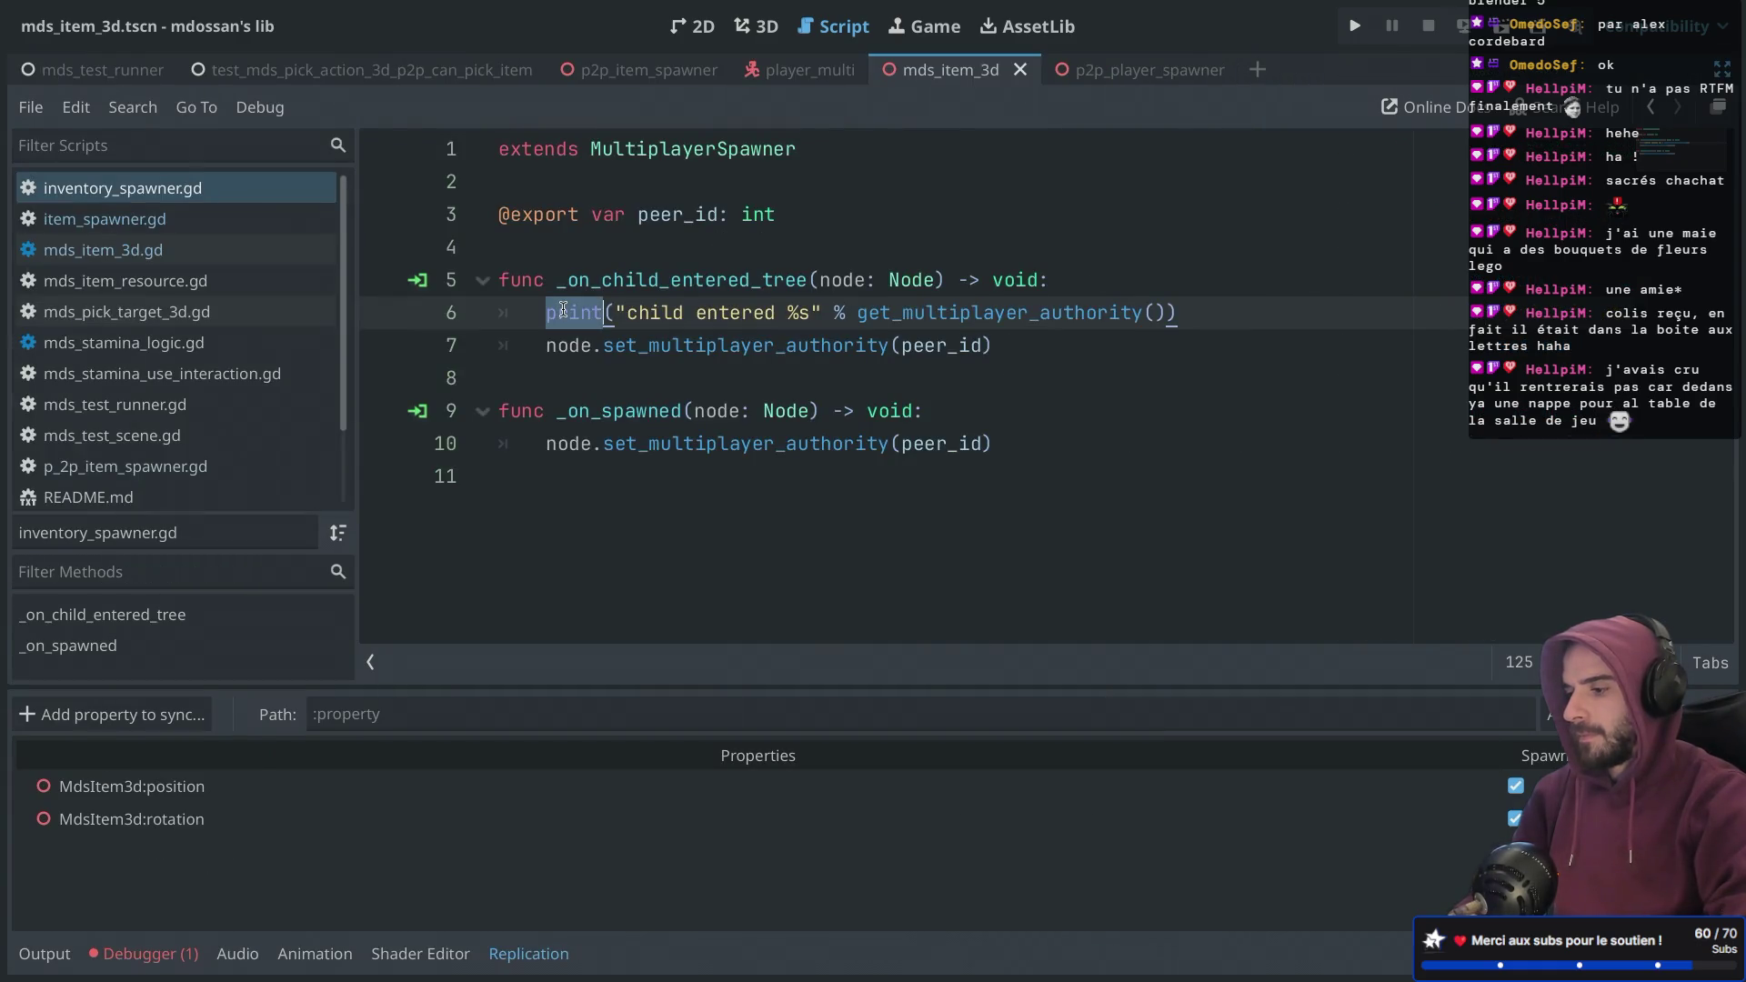
key("ctrl+shift+F11")
key("ctrl+shift+F11")
left_click(597, 375)
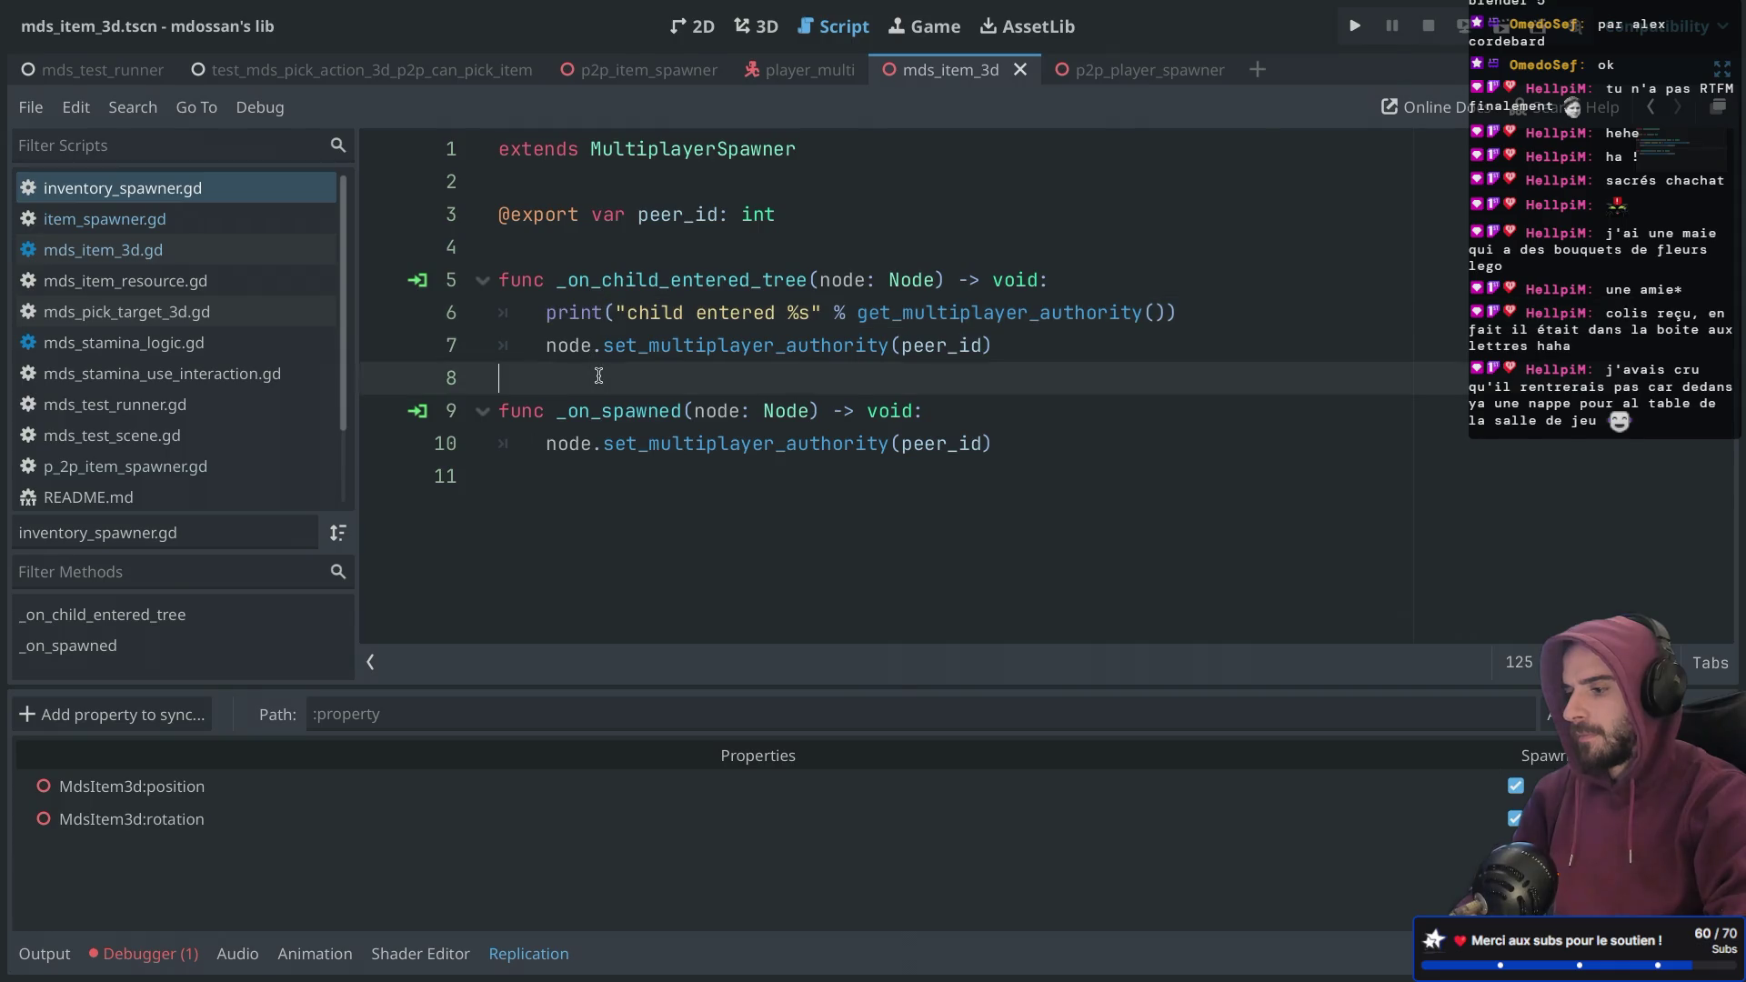
key("ctrl+shift+F11")
Step: Inspect MdsItem3d's MdsPickTarget3D, MultiplayerSynchronizer and root node properties
left_click(137, 219)
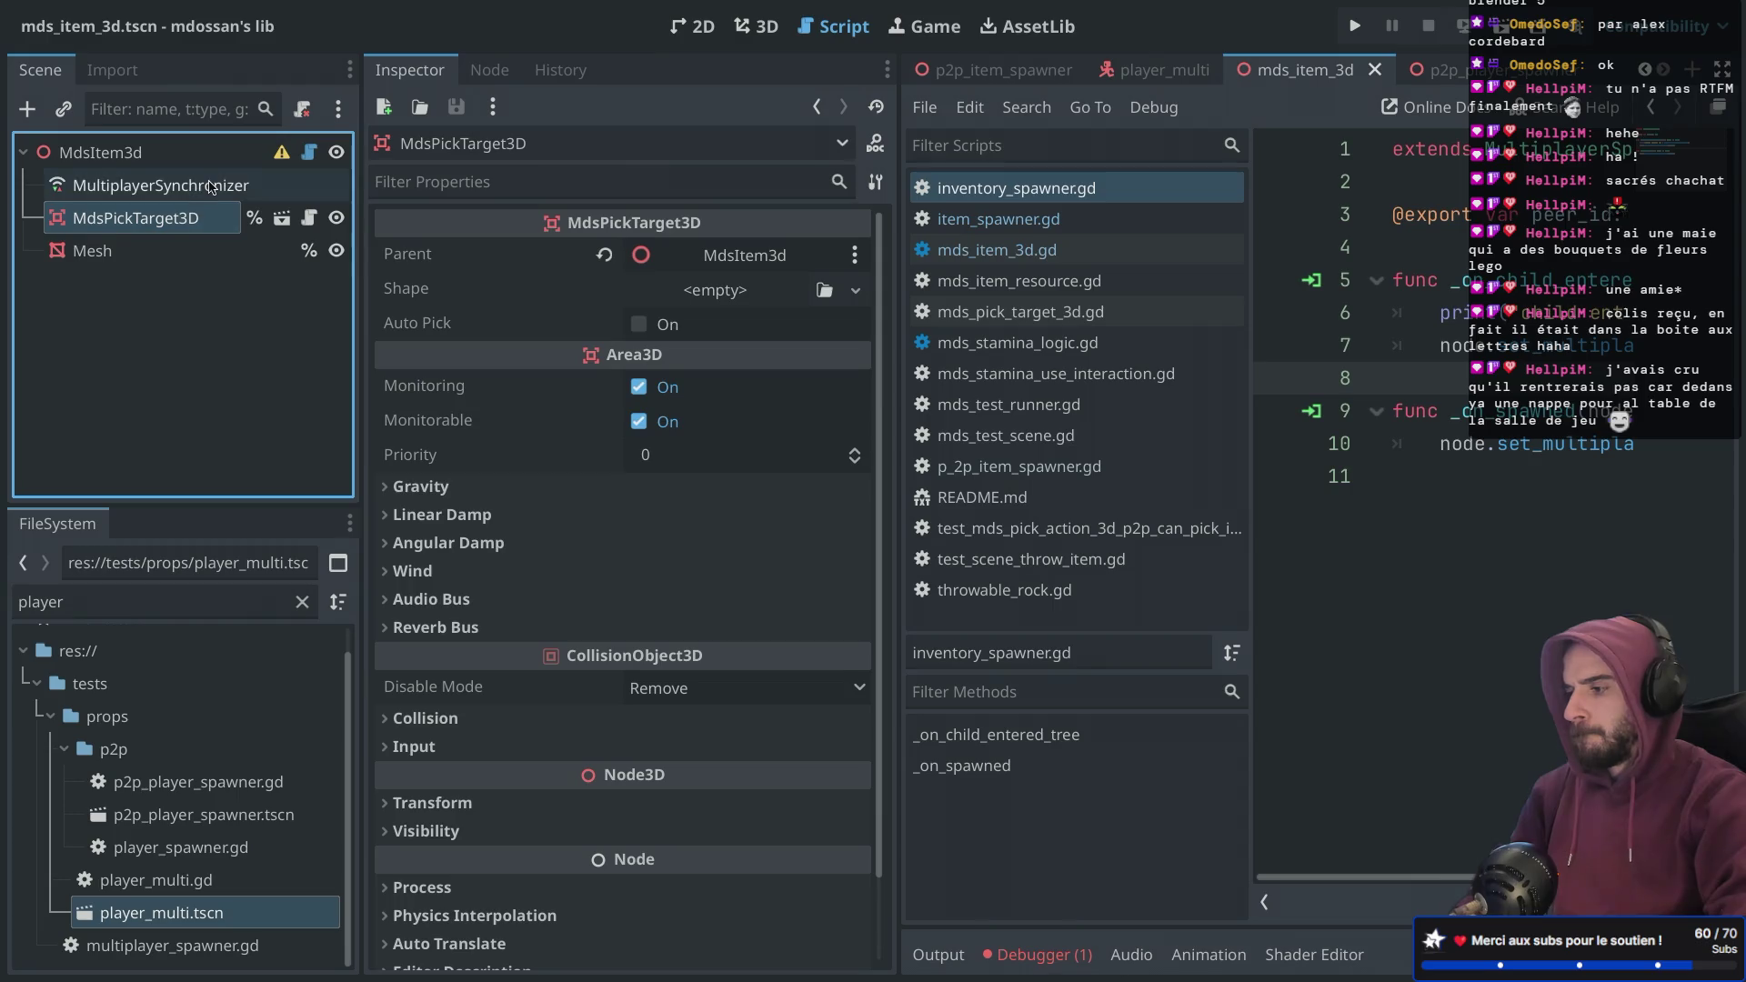
left_click(146, 185)
left_click(201, 156)
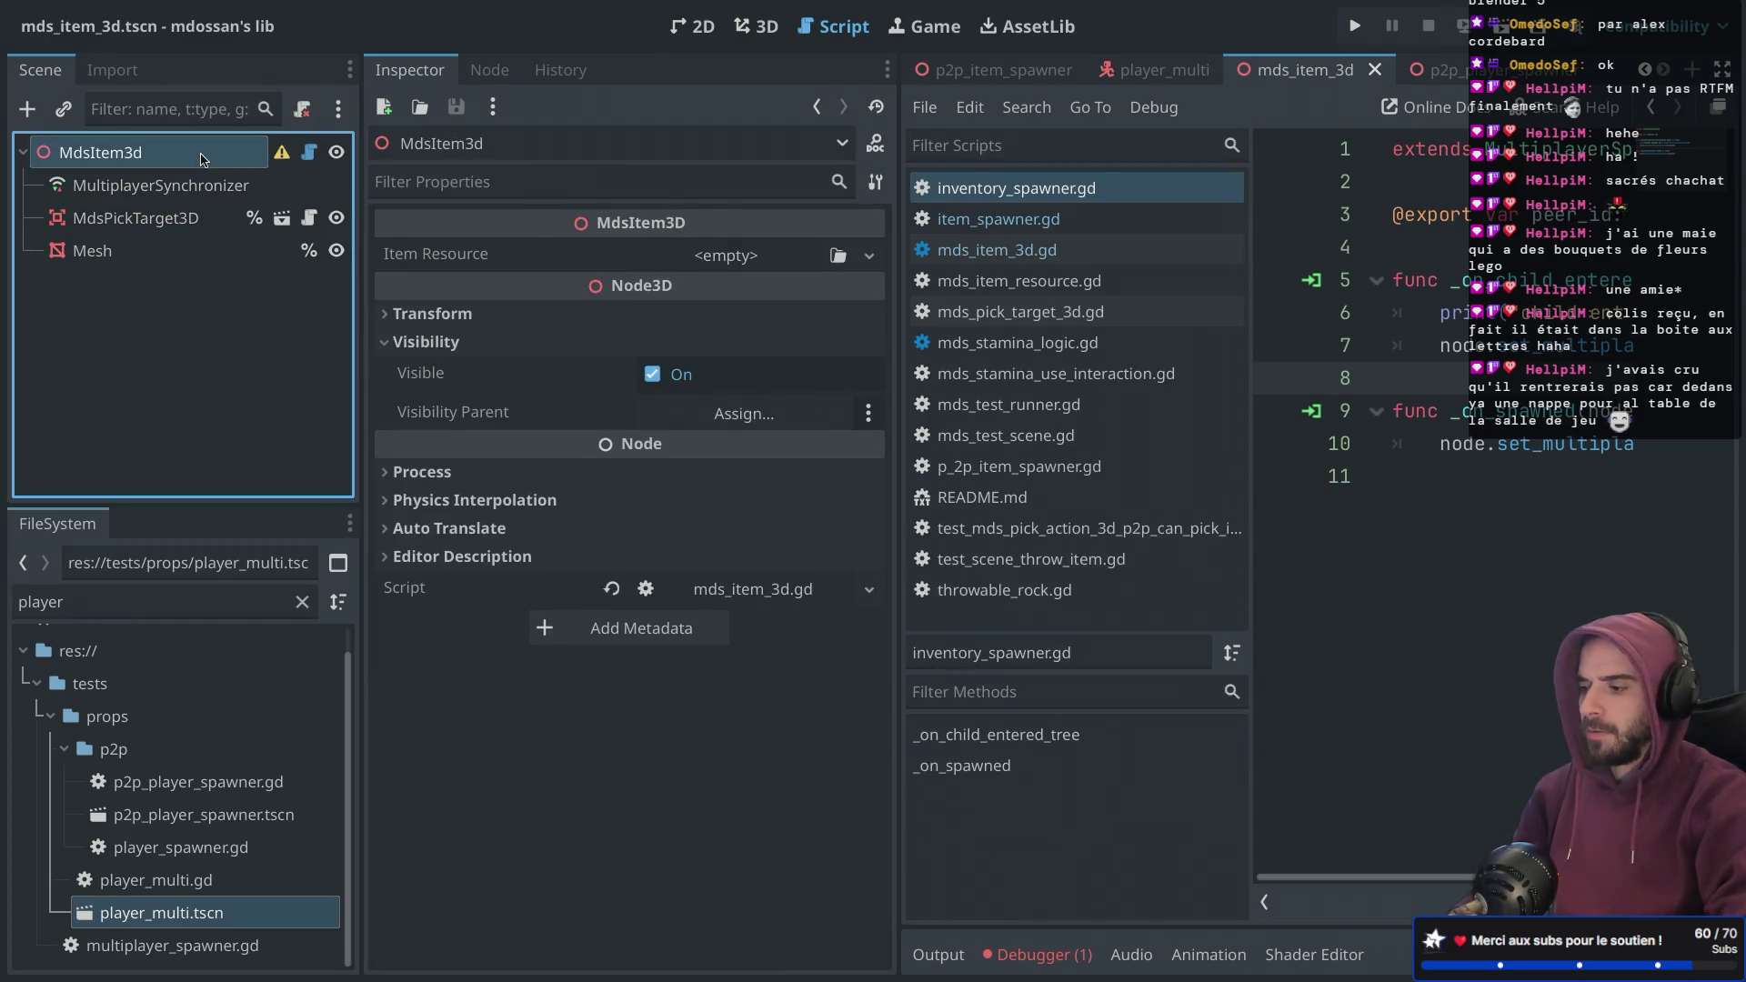
key("ctrl+shift+F11")
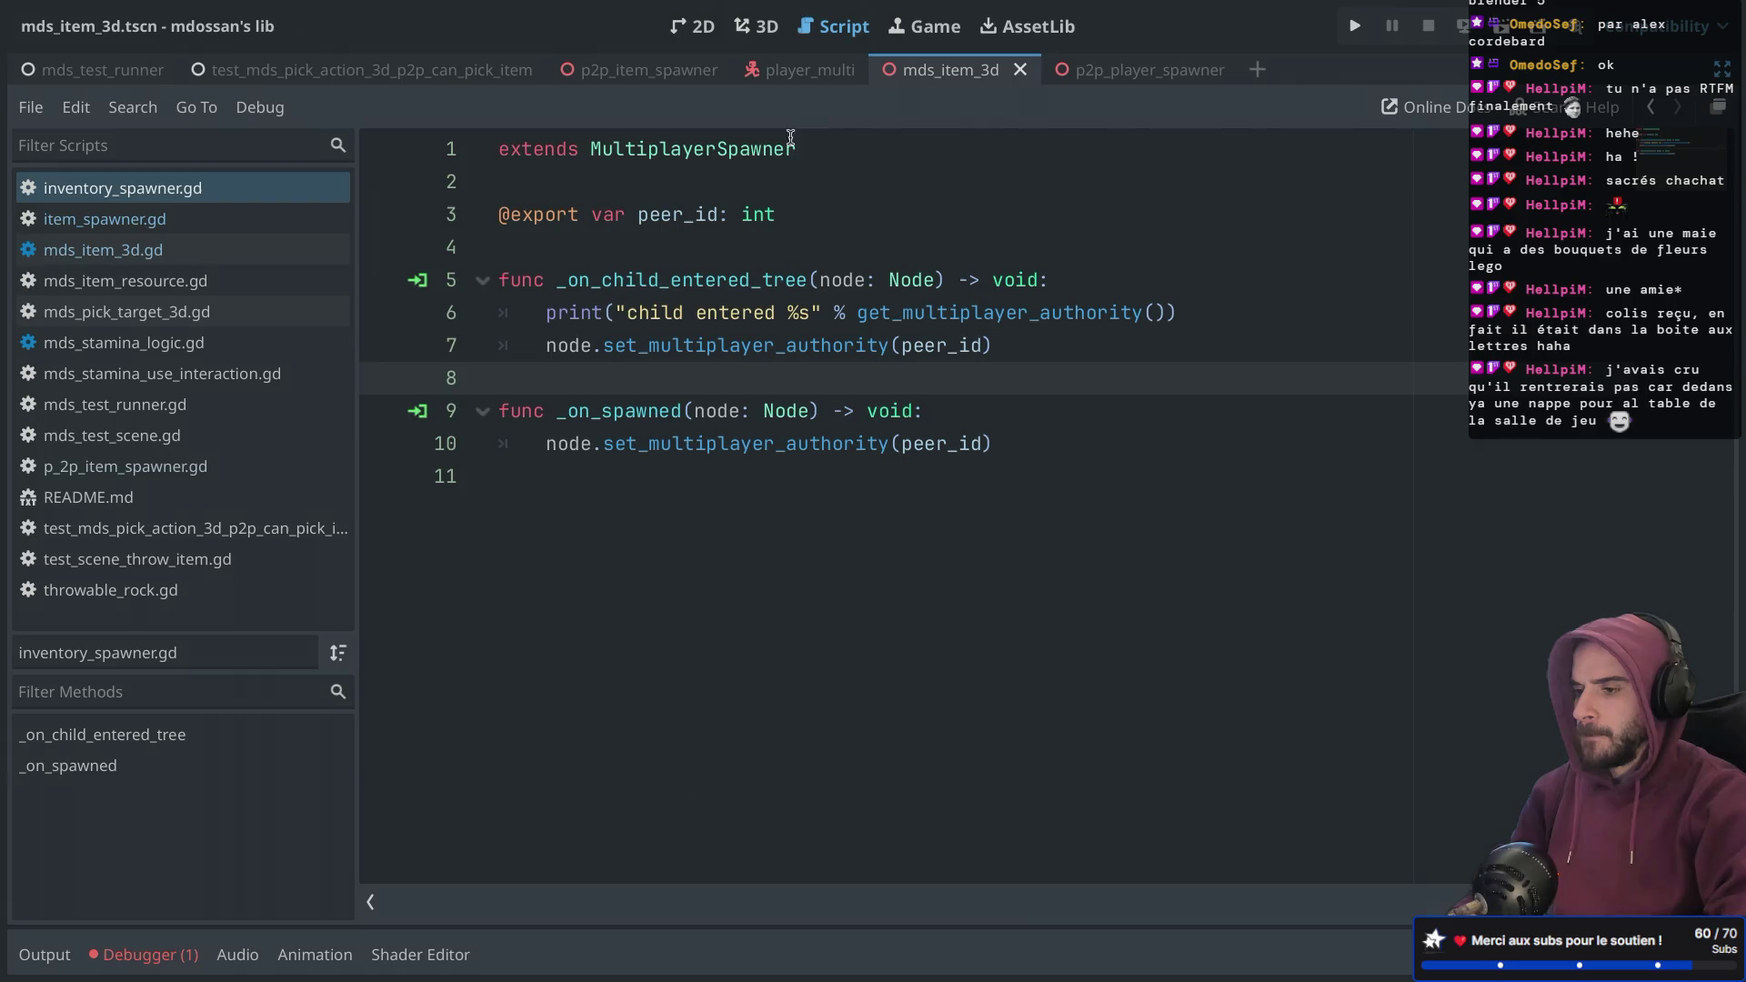
Step: Cycle through the p2p_player_spawner, player_multi and p2p_item_spawner scenes, ending on player_multi
left_click(1119, 71)
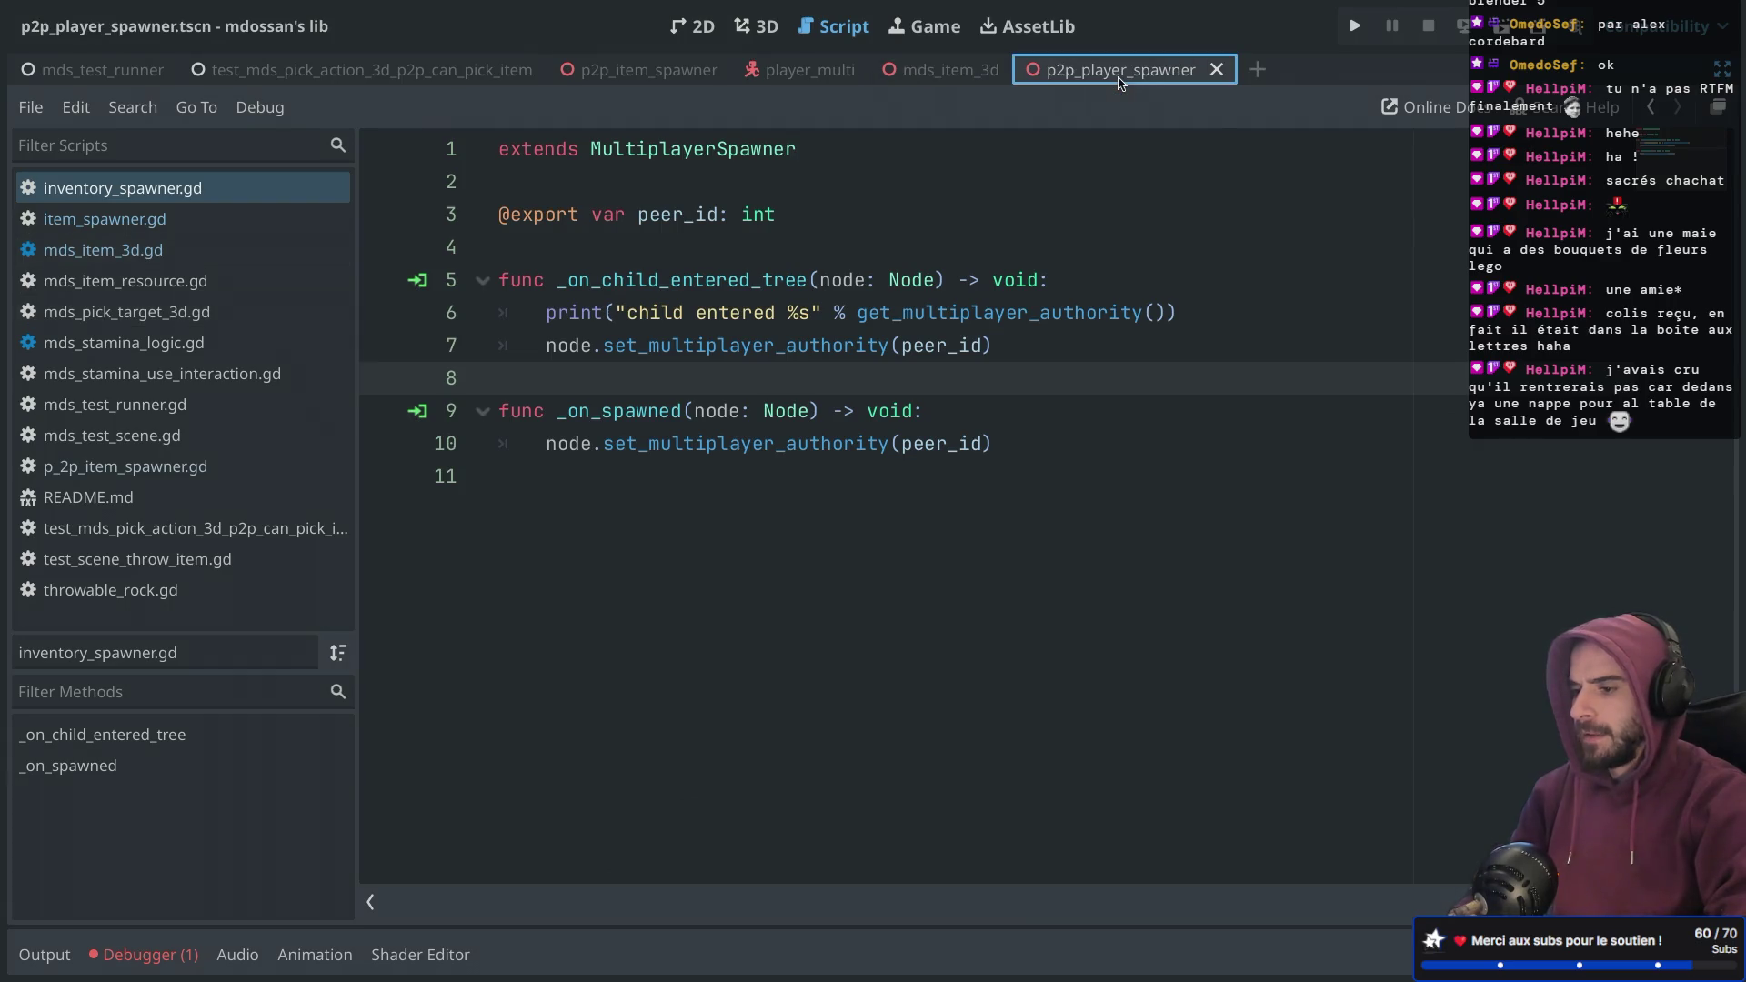
left_click(800, 70)
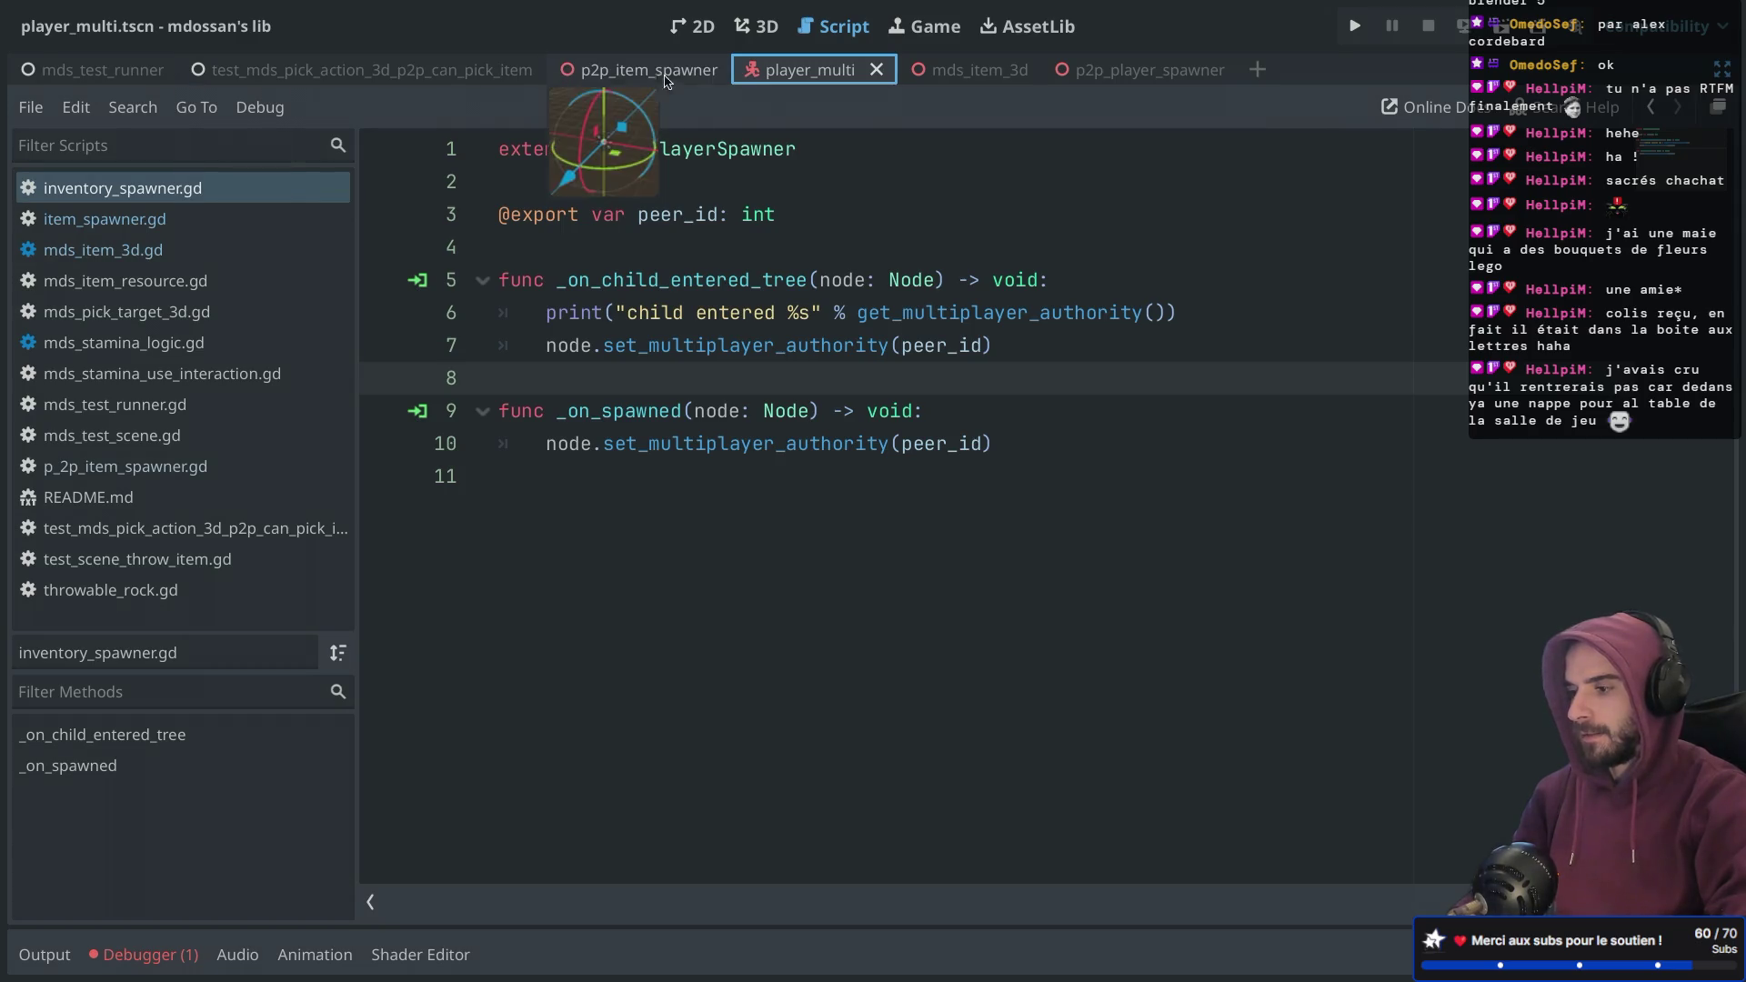
left_click(667, 73)
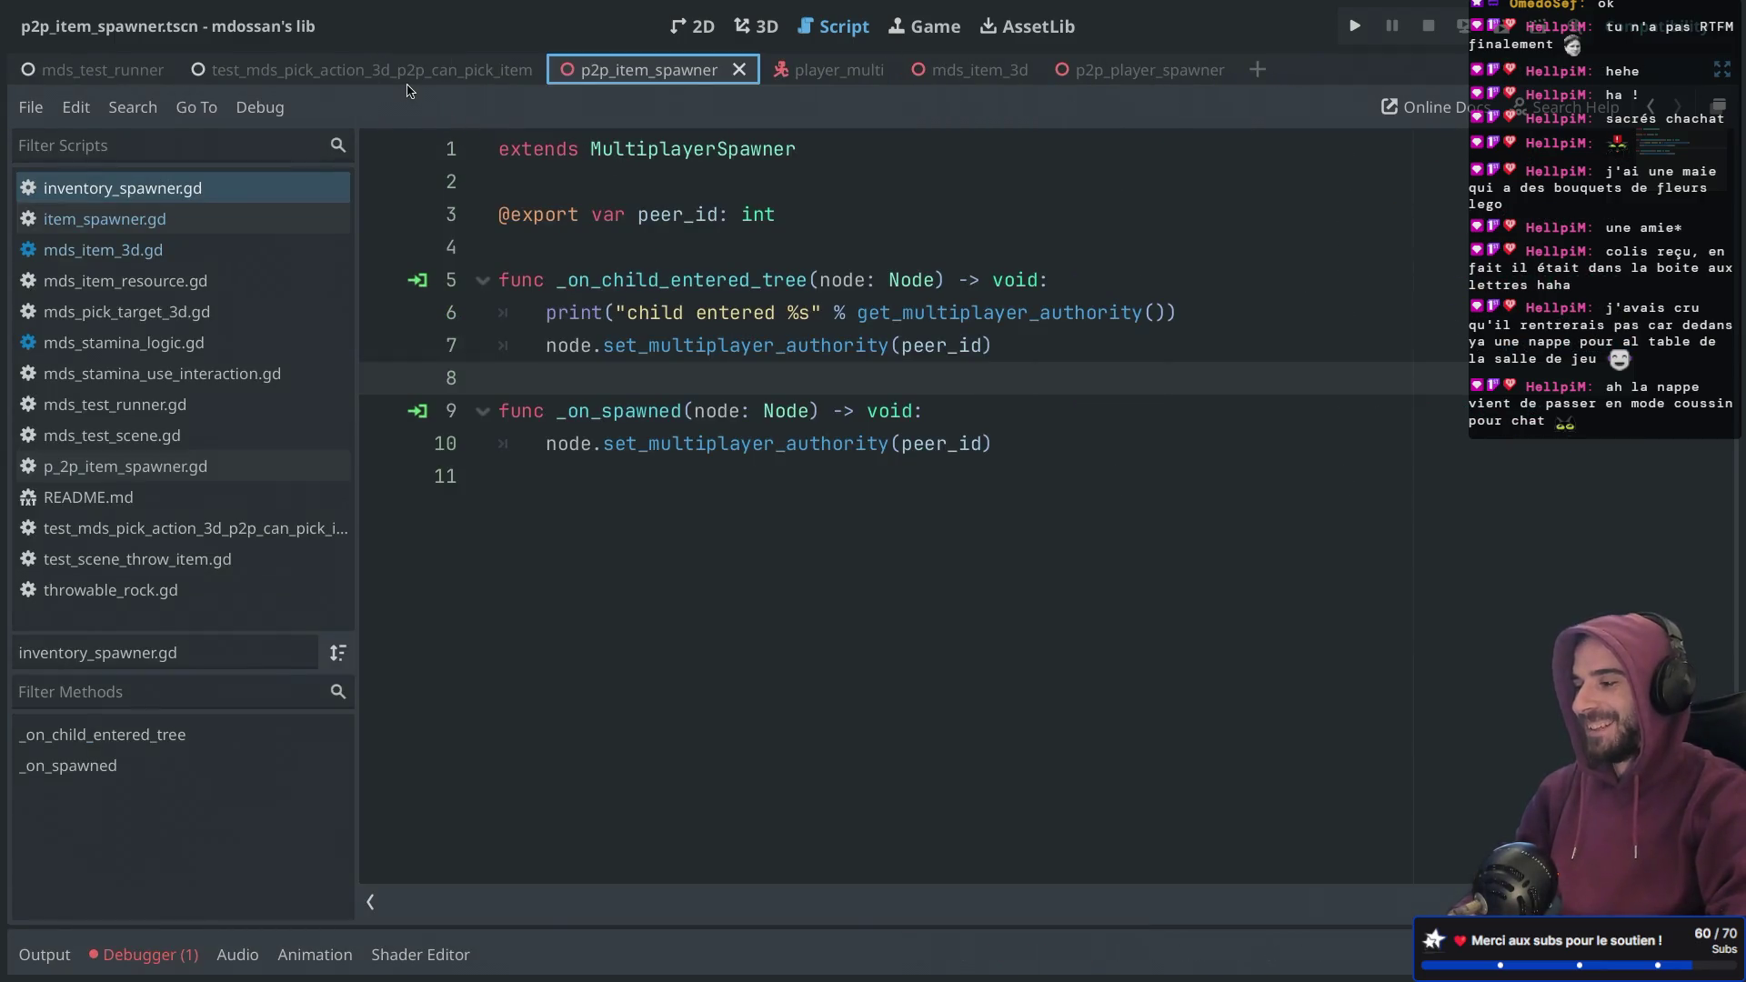
left_click(791, 73)
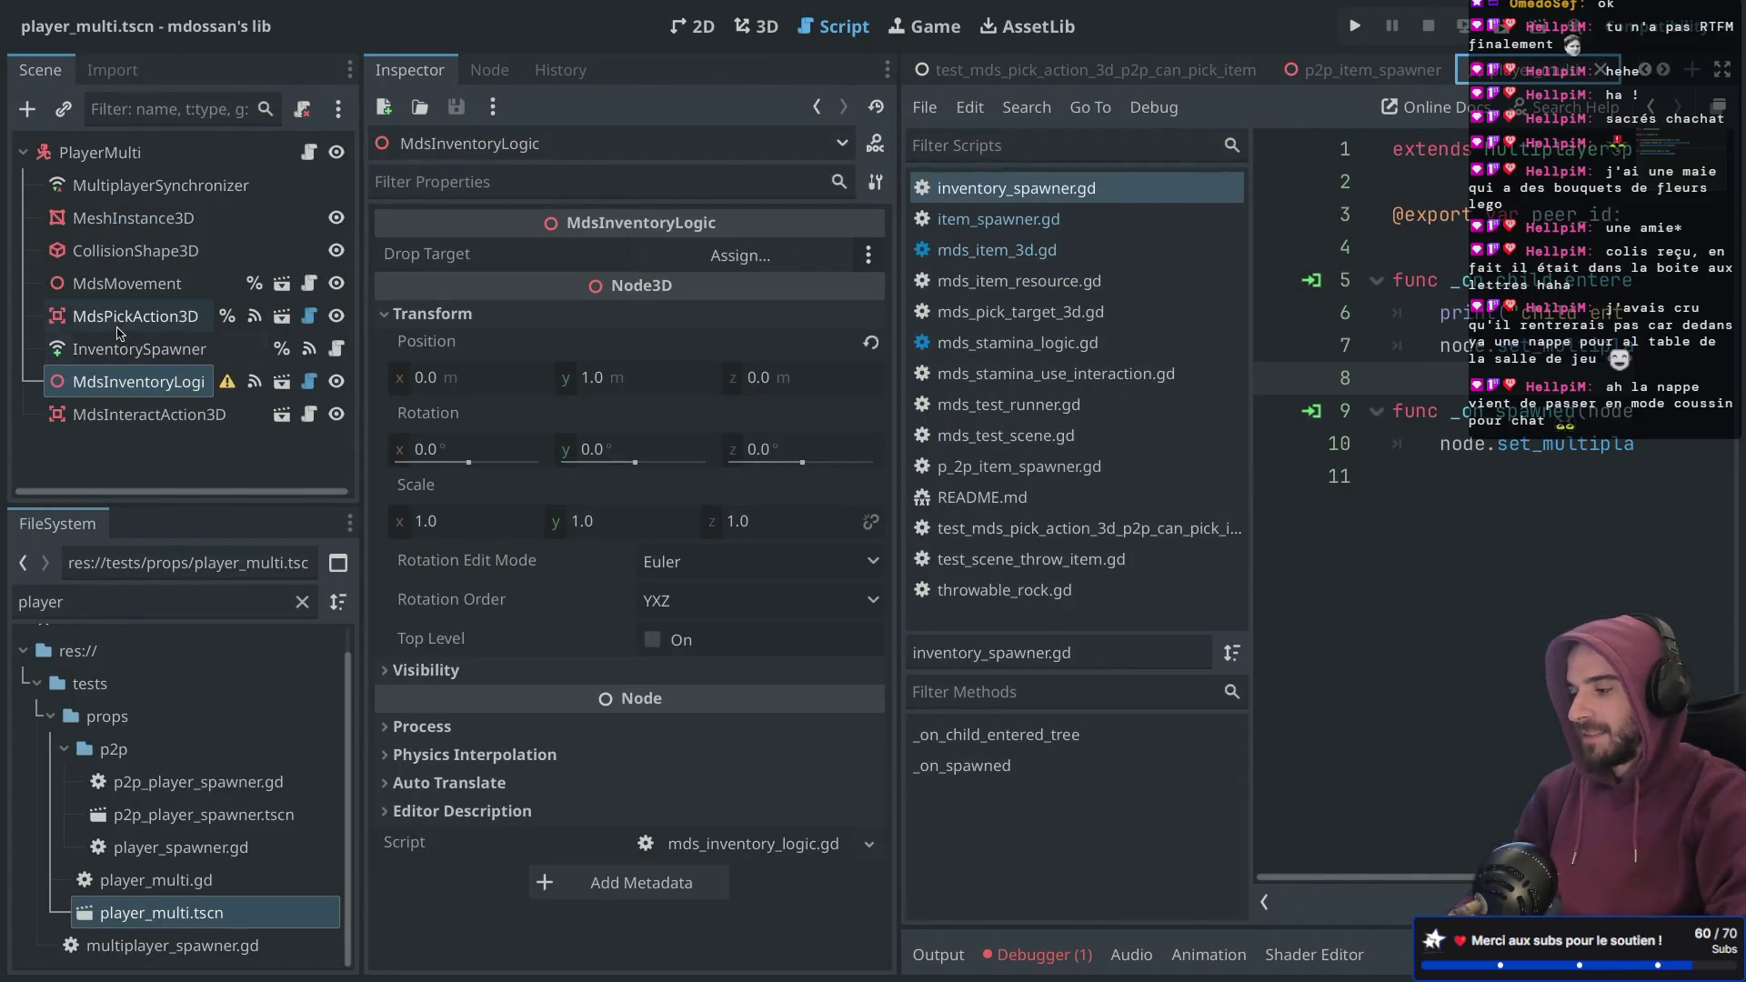
Step: Open mds_pick_action_3d.gd from the MdsPickAction3D node at full width
left_click(121, 318)
left_click(309, 317)
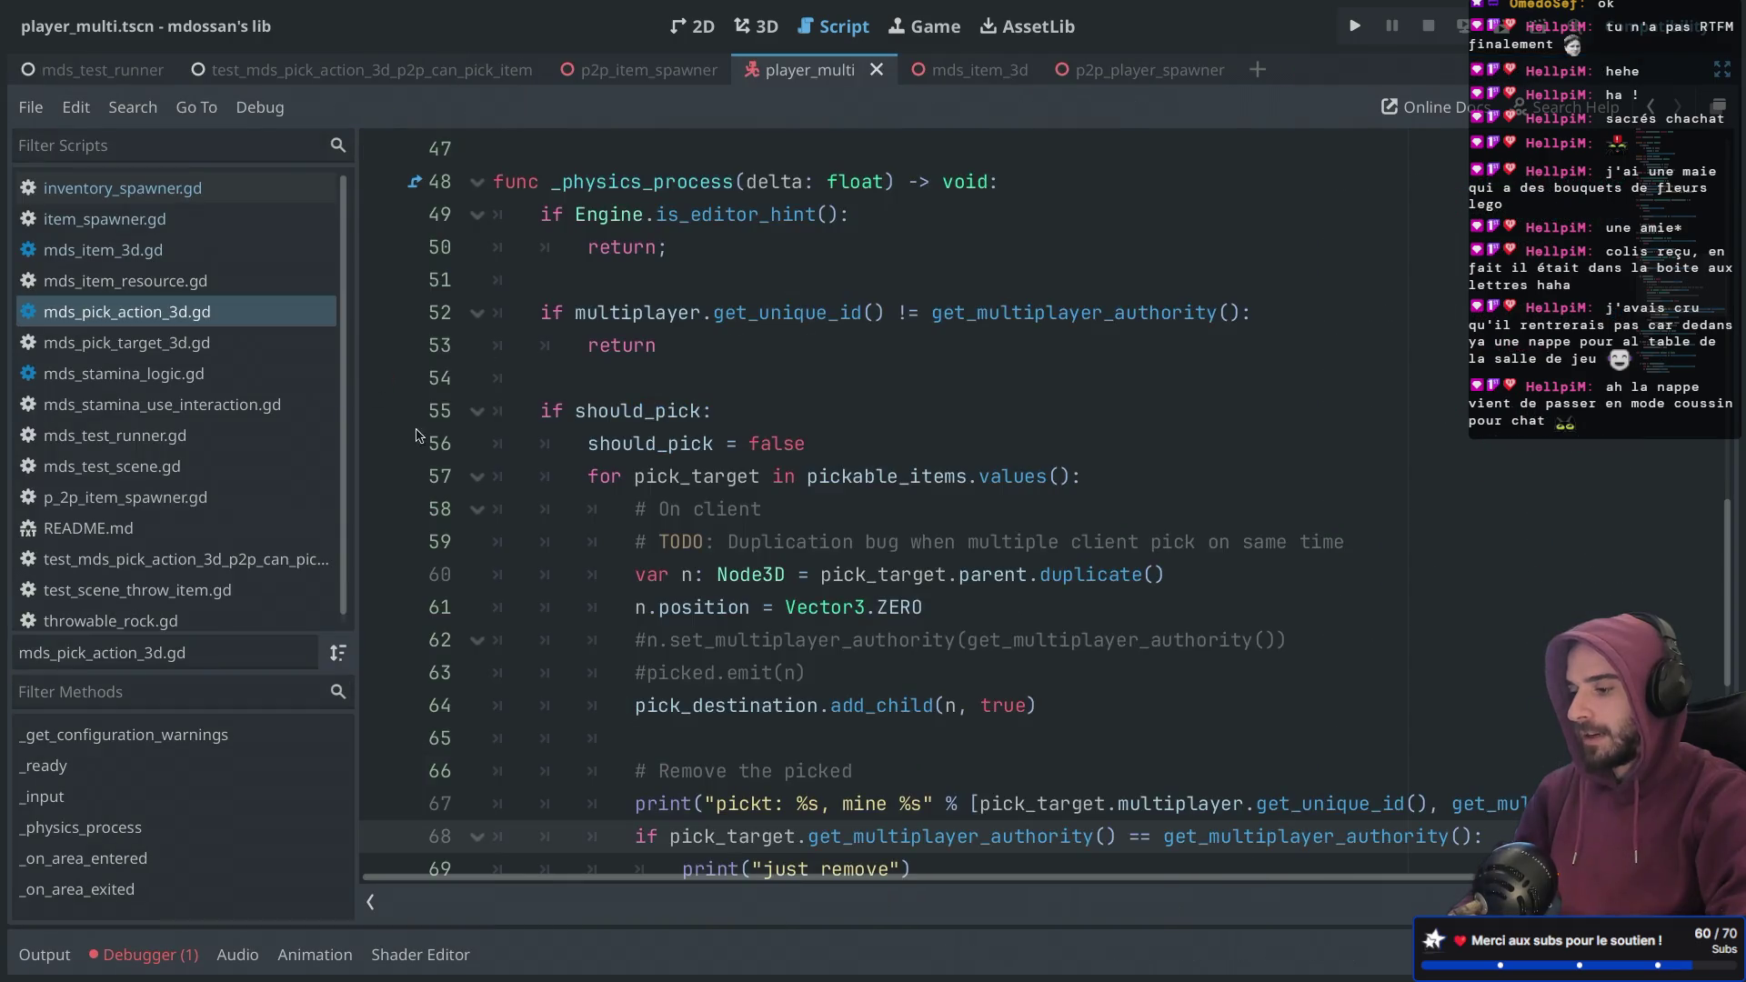
scroll(561, 480, "down", 3)
key("ctrl+shift+F11")
key("ctrl+shift+F11")
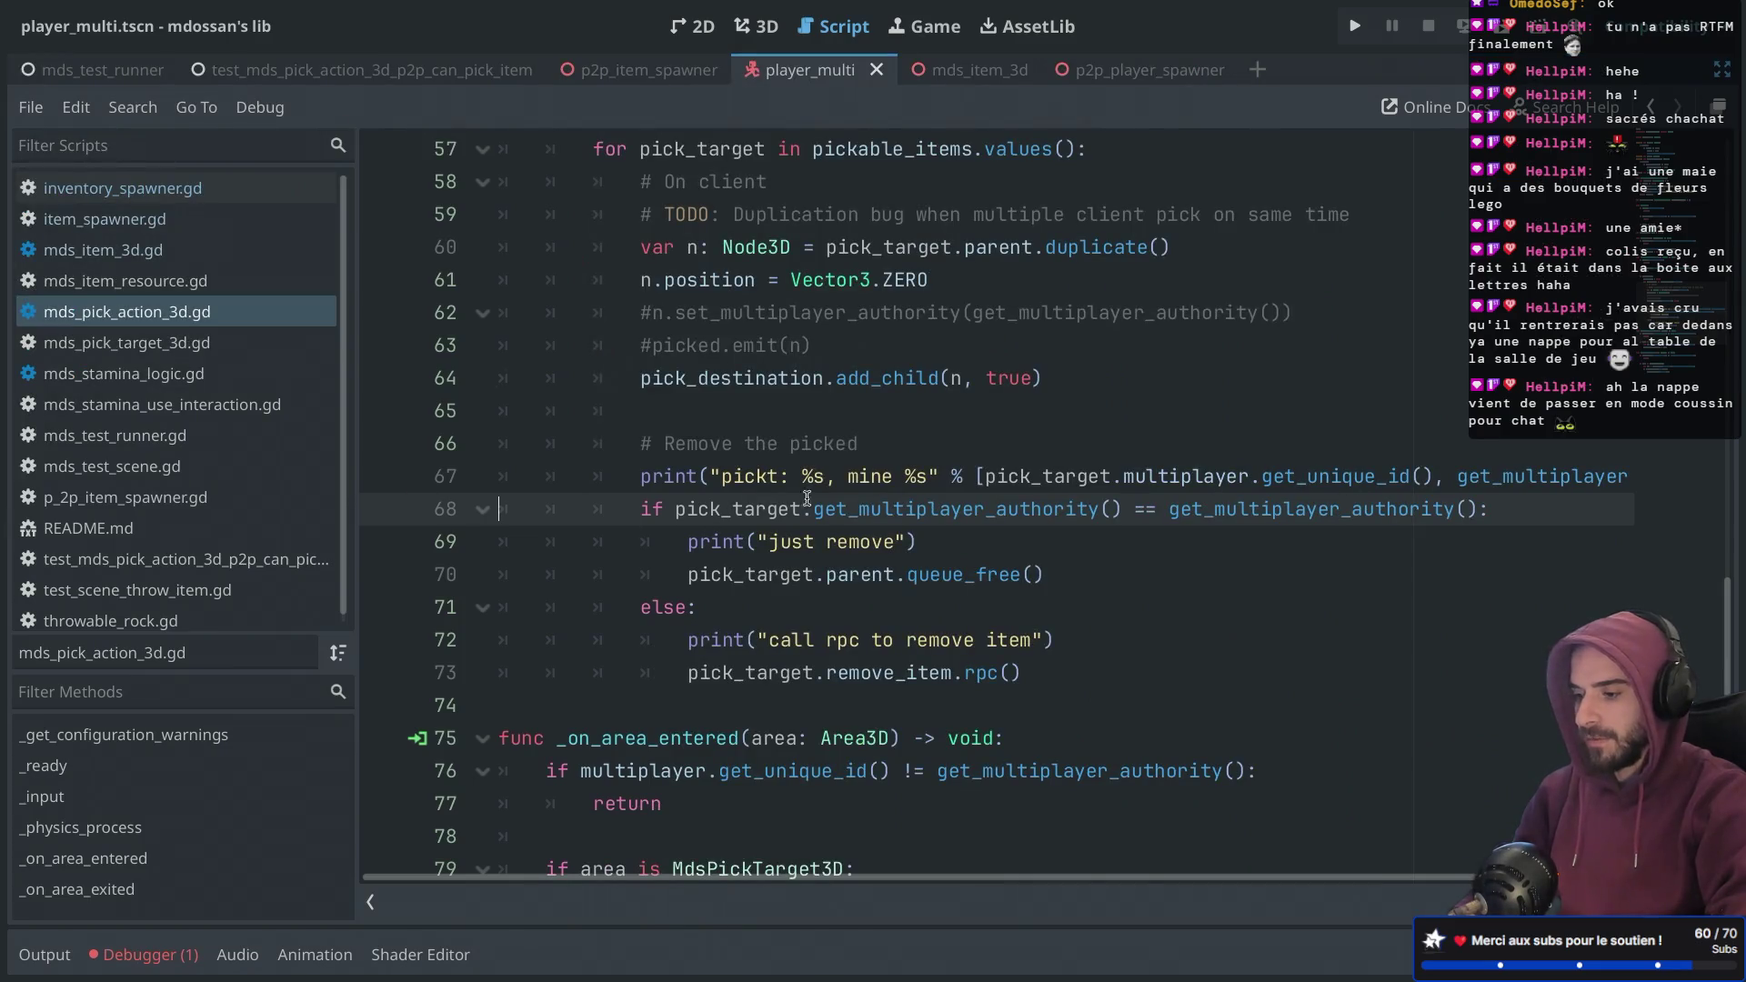
Step: Delete the pickt debug print on line 67 and change the comment to '# Remove the picked node'
mouse_move(653, 475)
left_mouse_down()
mouse_move(1690, 500)
mouse_move(1687, 477)
left_mouse_up()
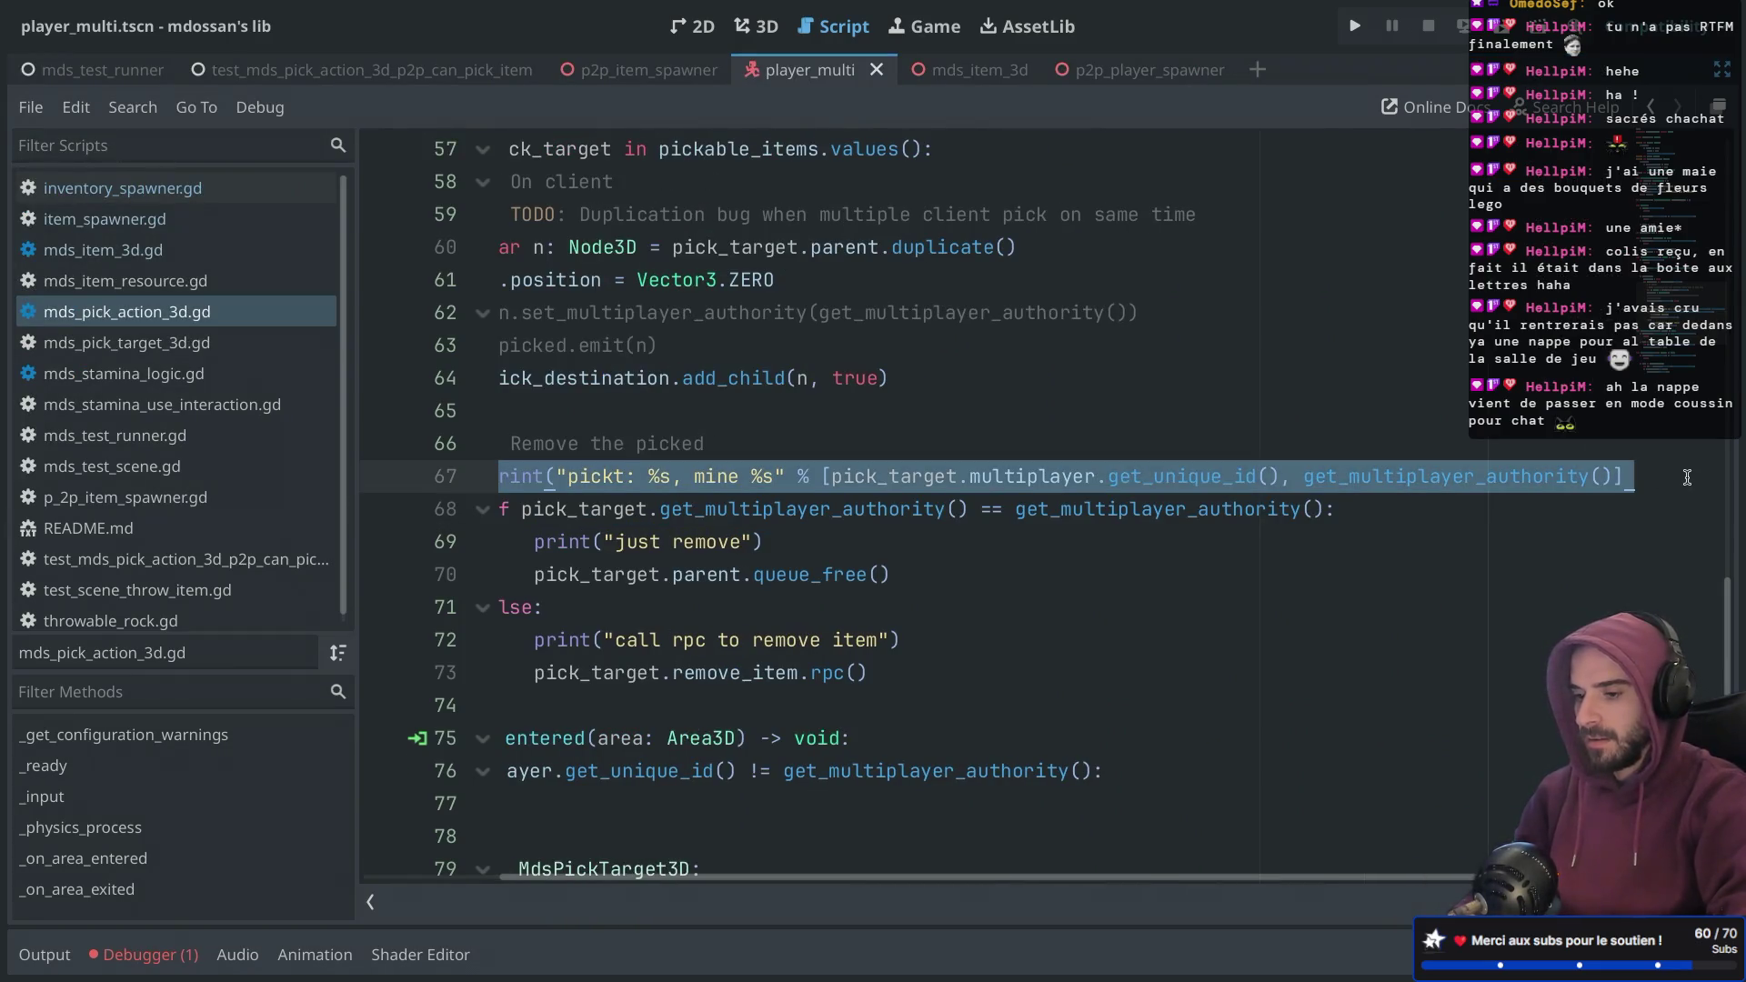
key("BackSpace")
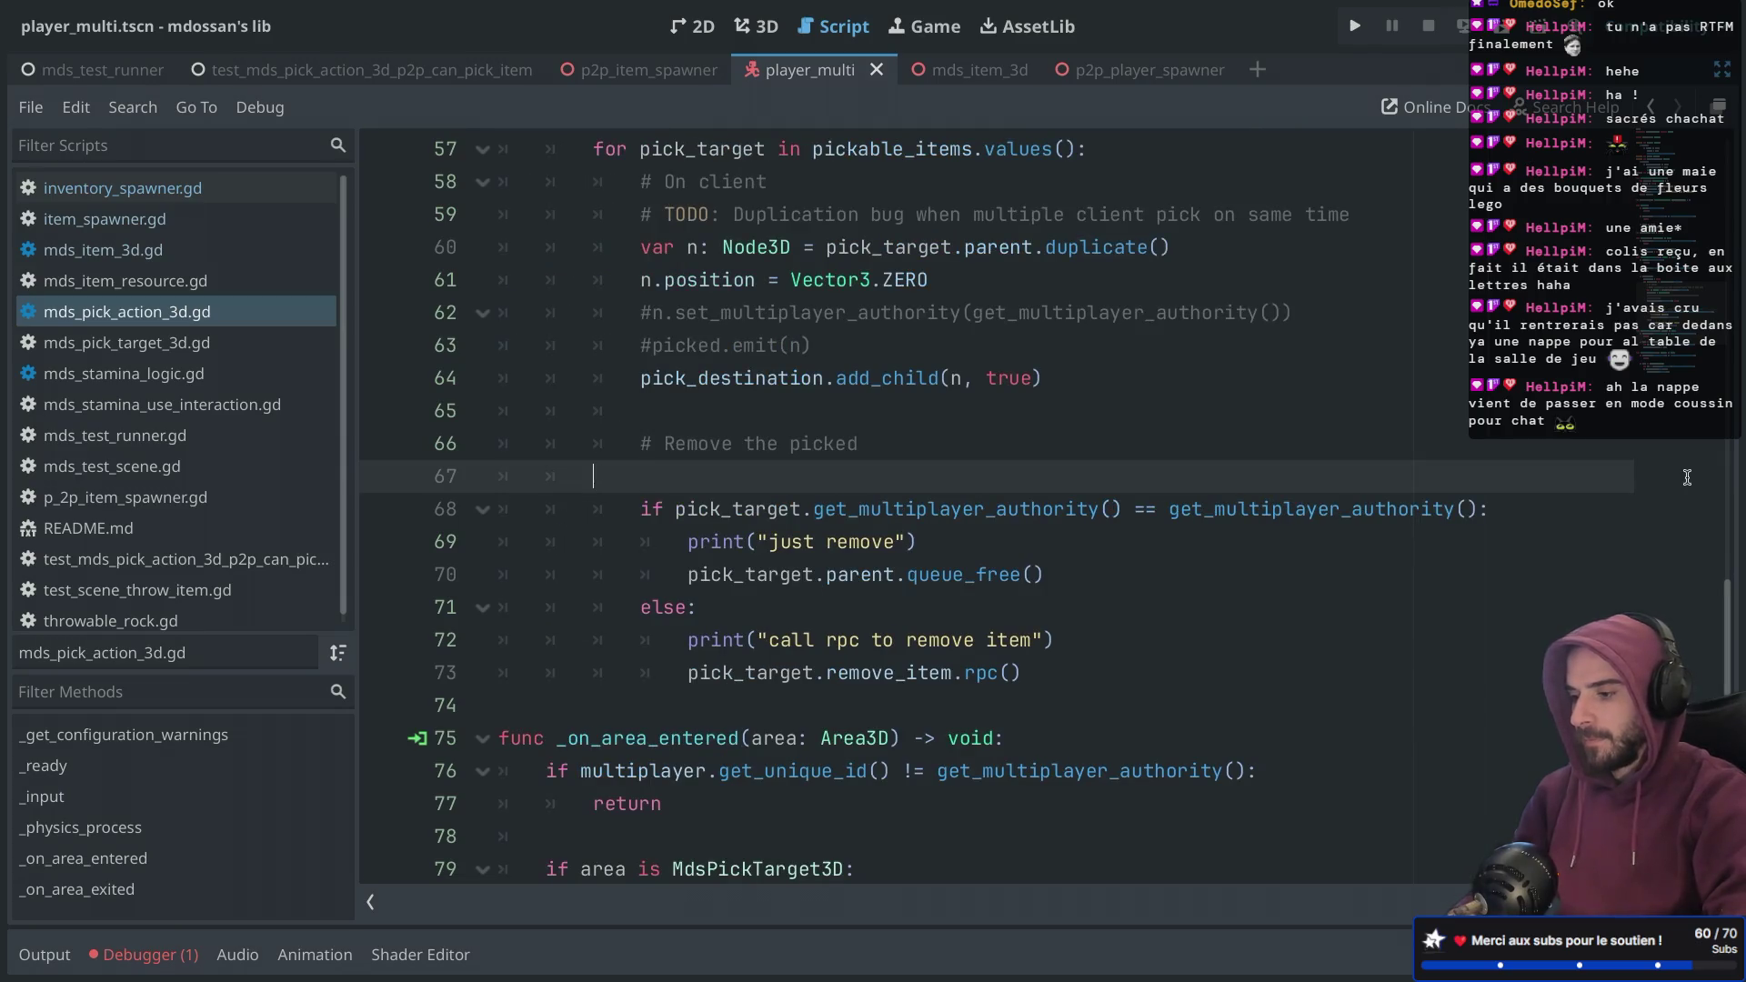
key("BackSpace")
type("item")
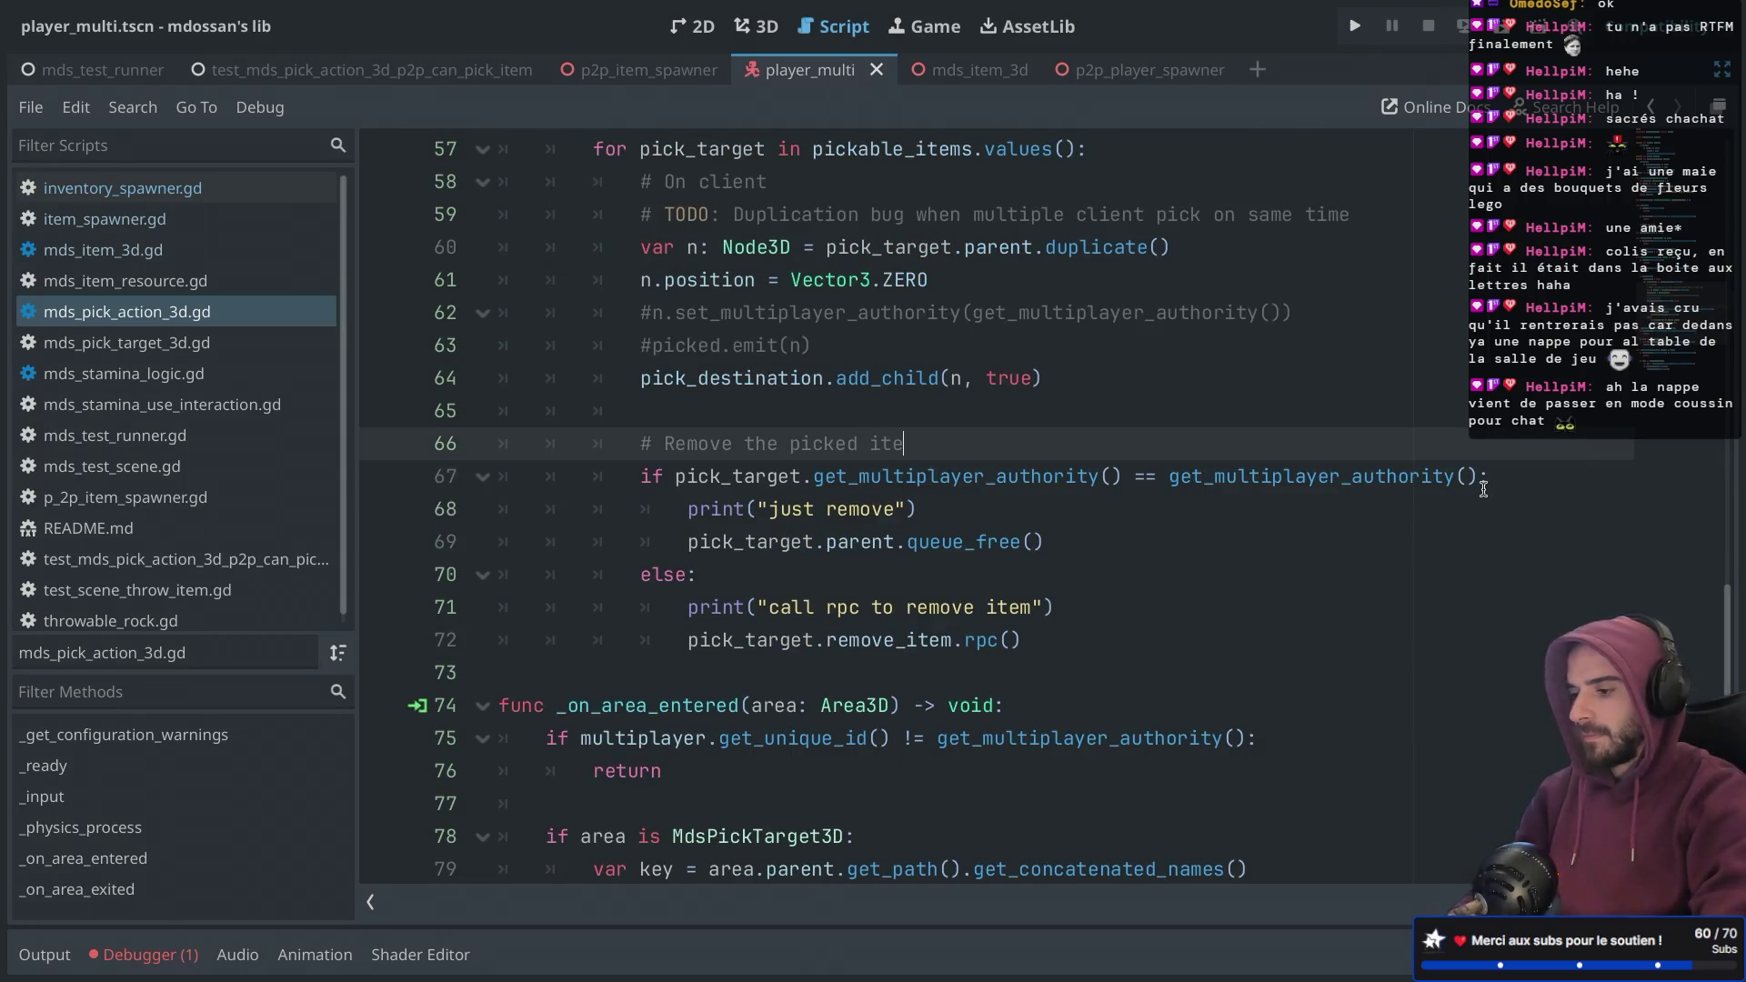
key("BackSpace")
key("BackSpace")
type("node")
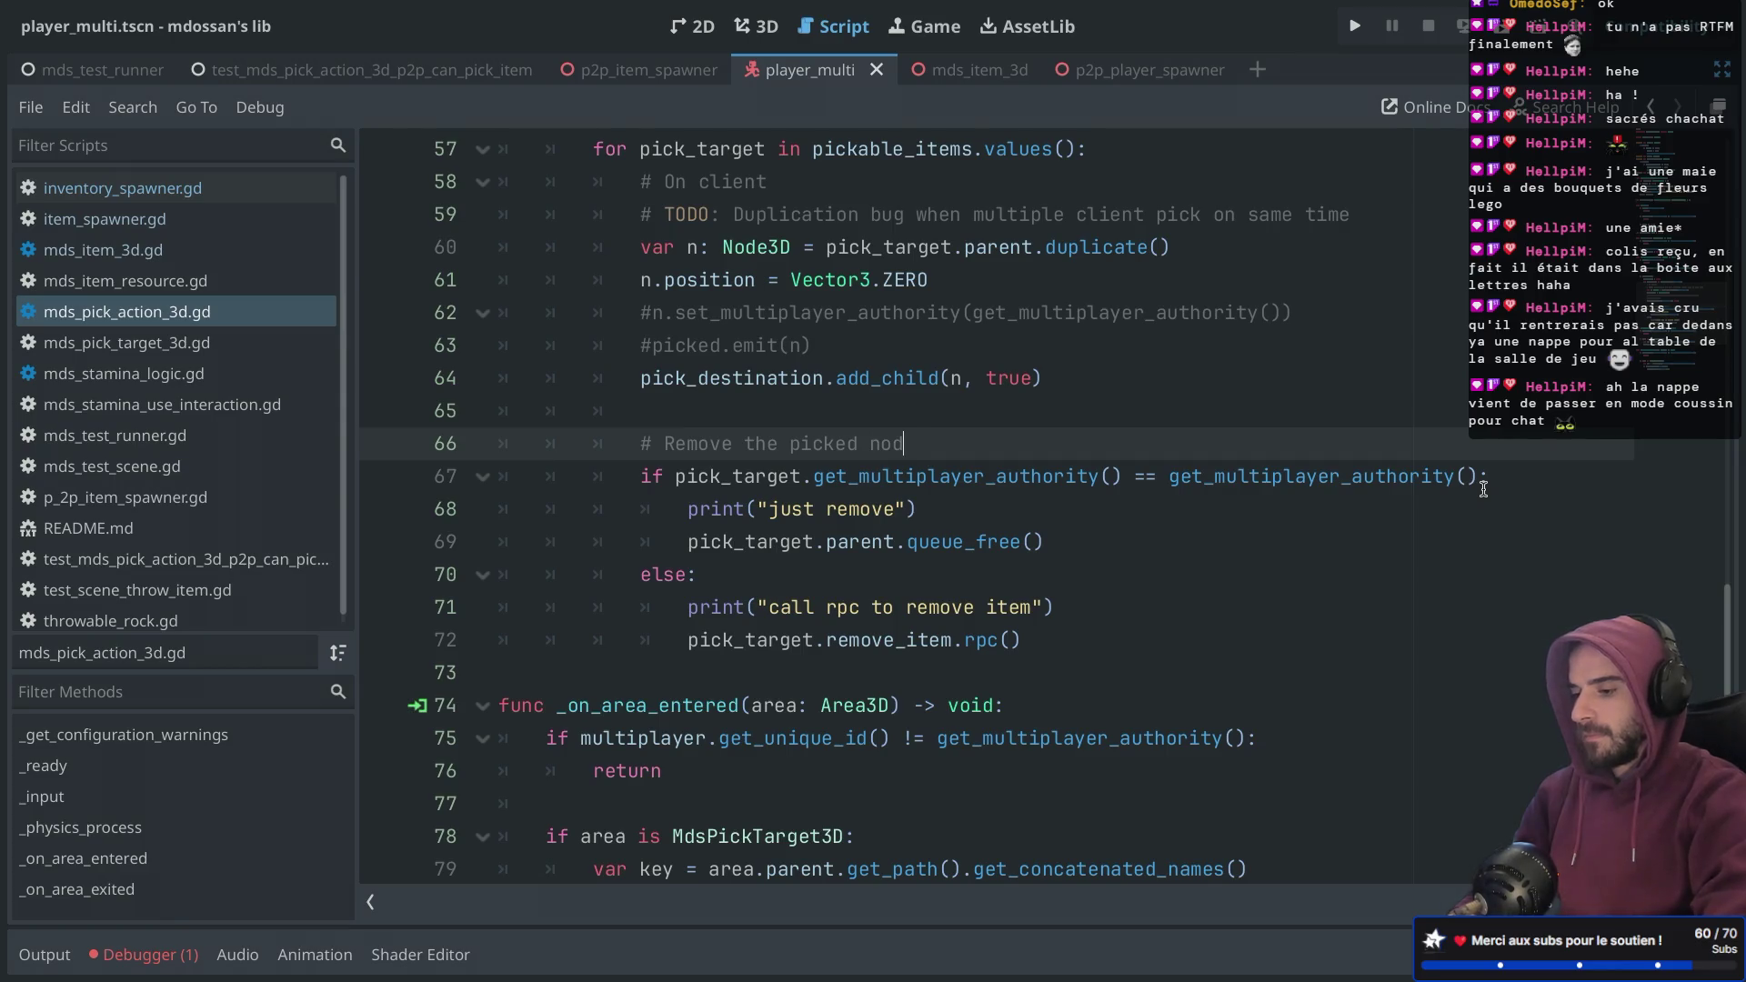
Step: Delete the 'just remove' and 'call rpc' debug prints from the removal block
left_click_drag(979, 522, 423, 501)
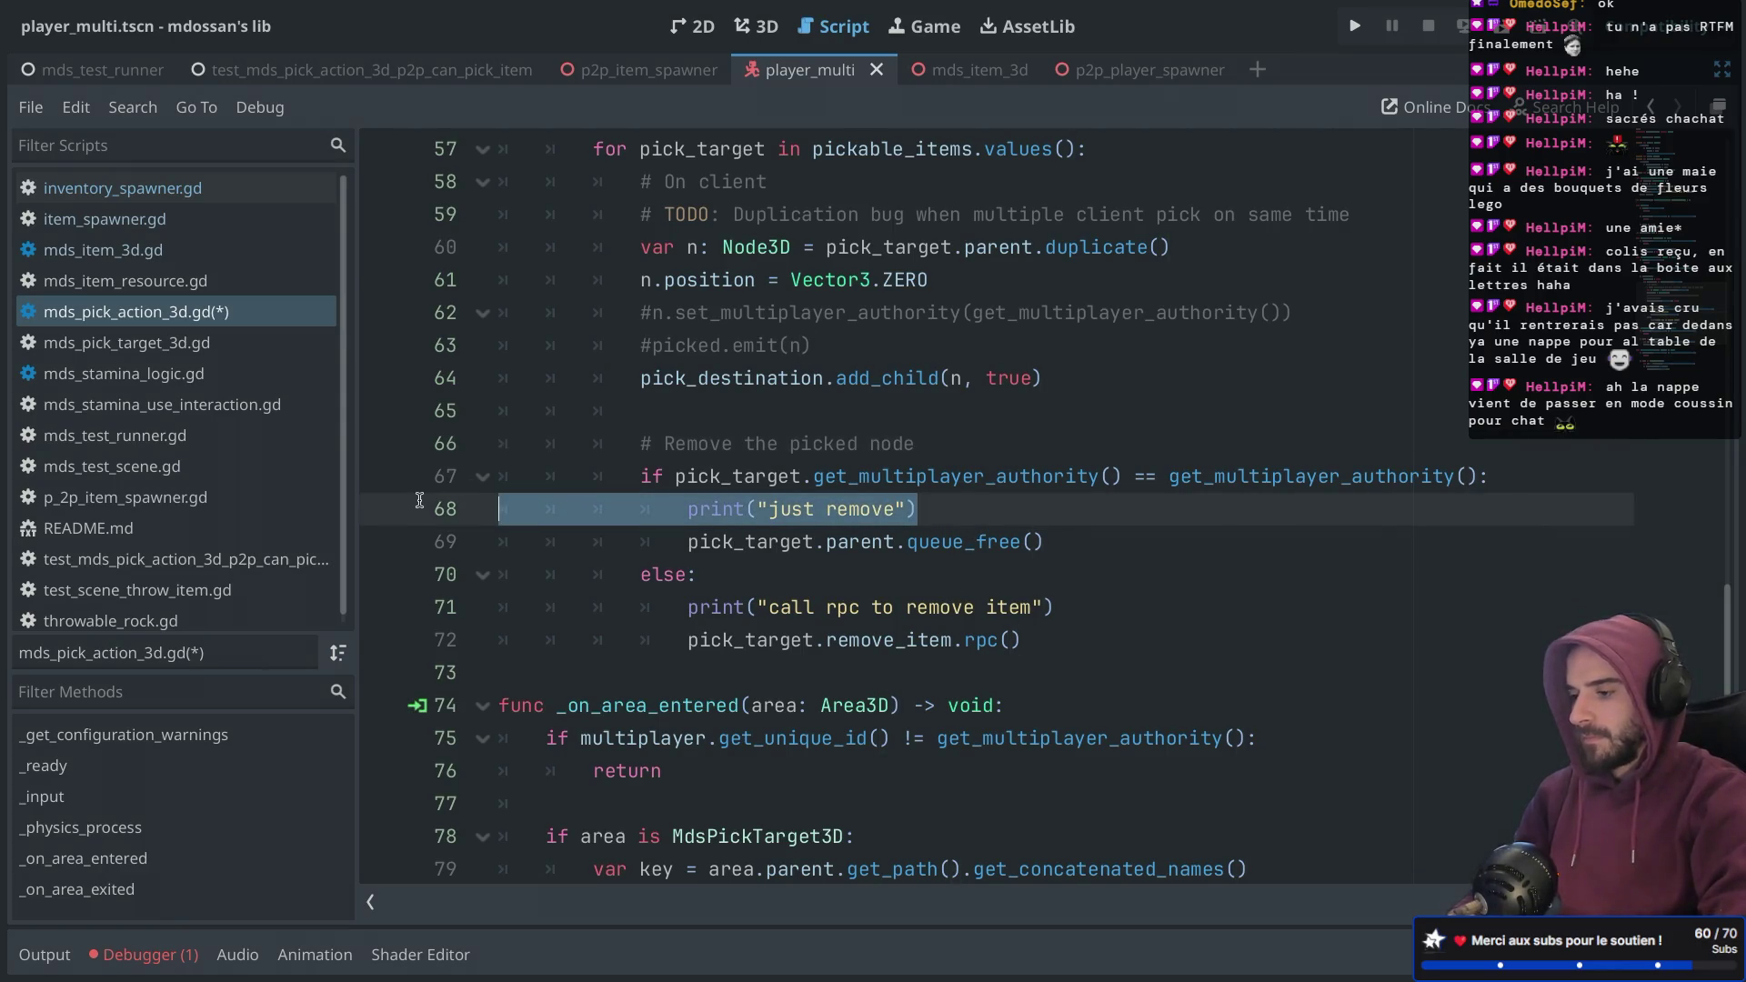
key("BackSpace")
type("s")
key("BackSpace")
key("BackSpace")
left_click_drag(1071, 565, 1073, 545)
key("BackSpace")
scroll(946, 434, "up", 1)
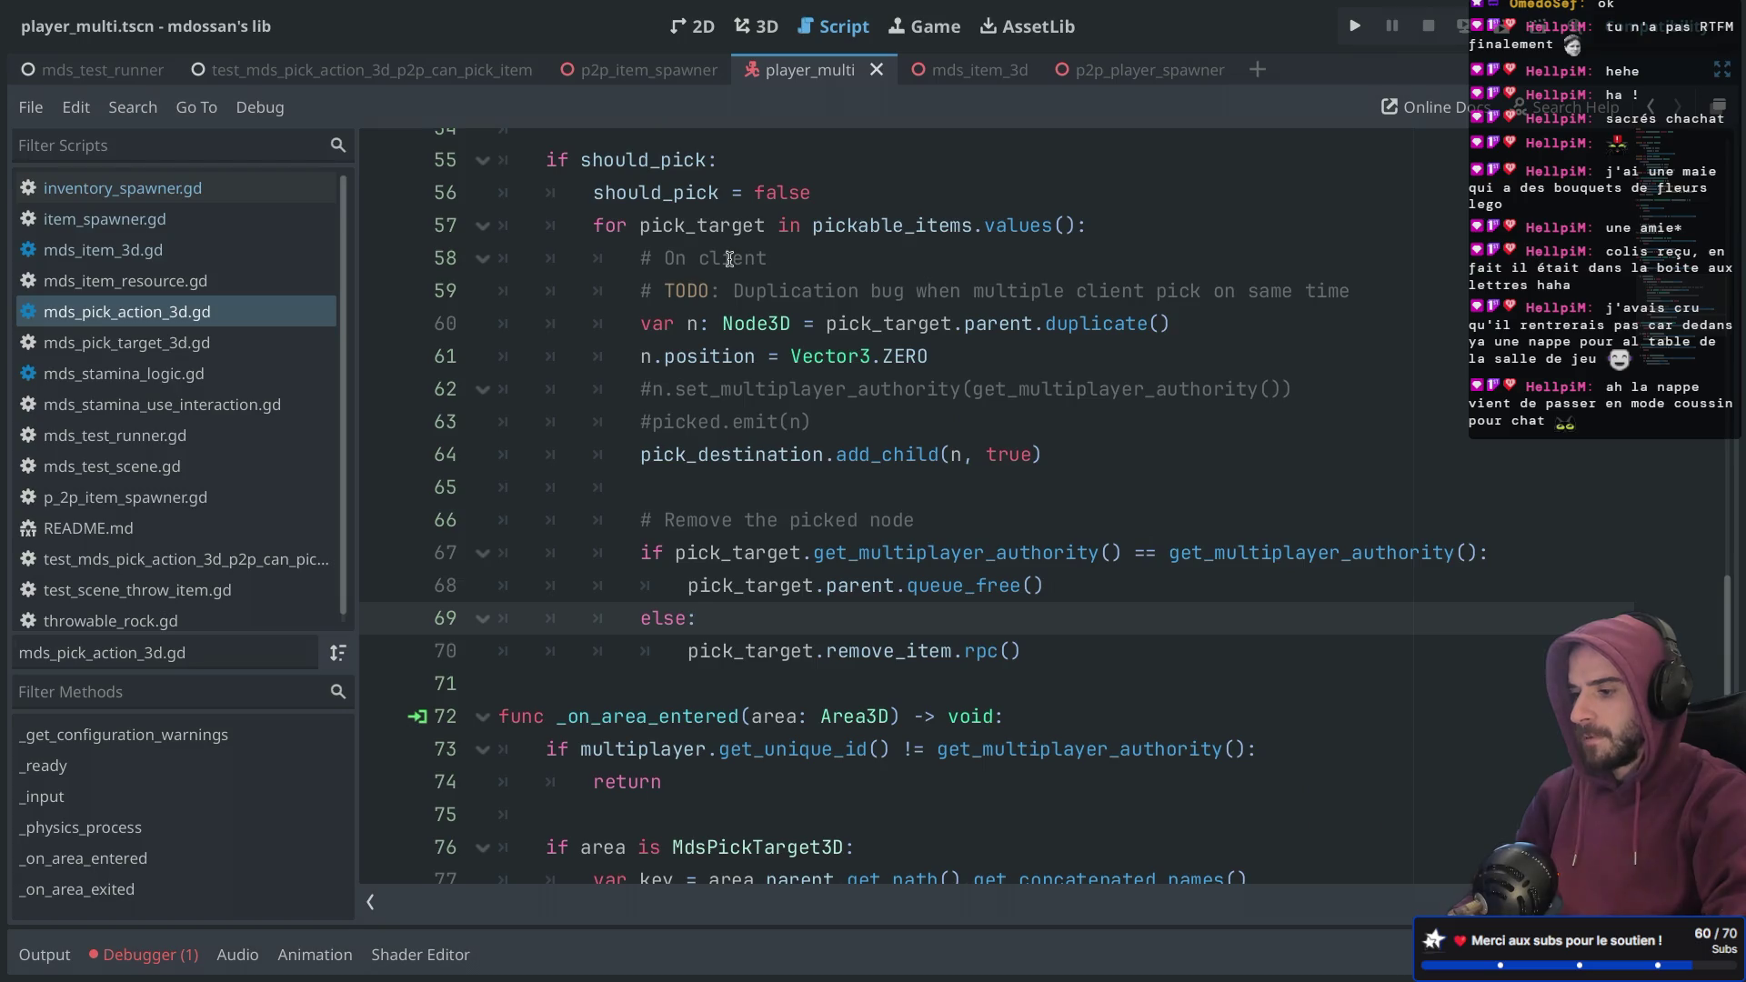
Step: Review the pick code on lines 60-61, pick_target, pick_destination and the add_child documentation
left_click_drag(826, 321, 1115, 326)
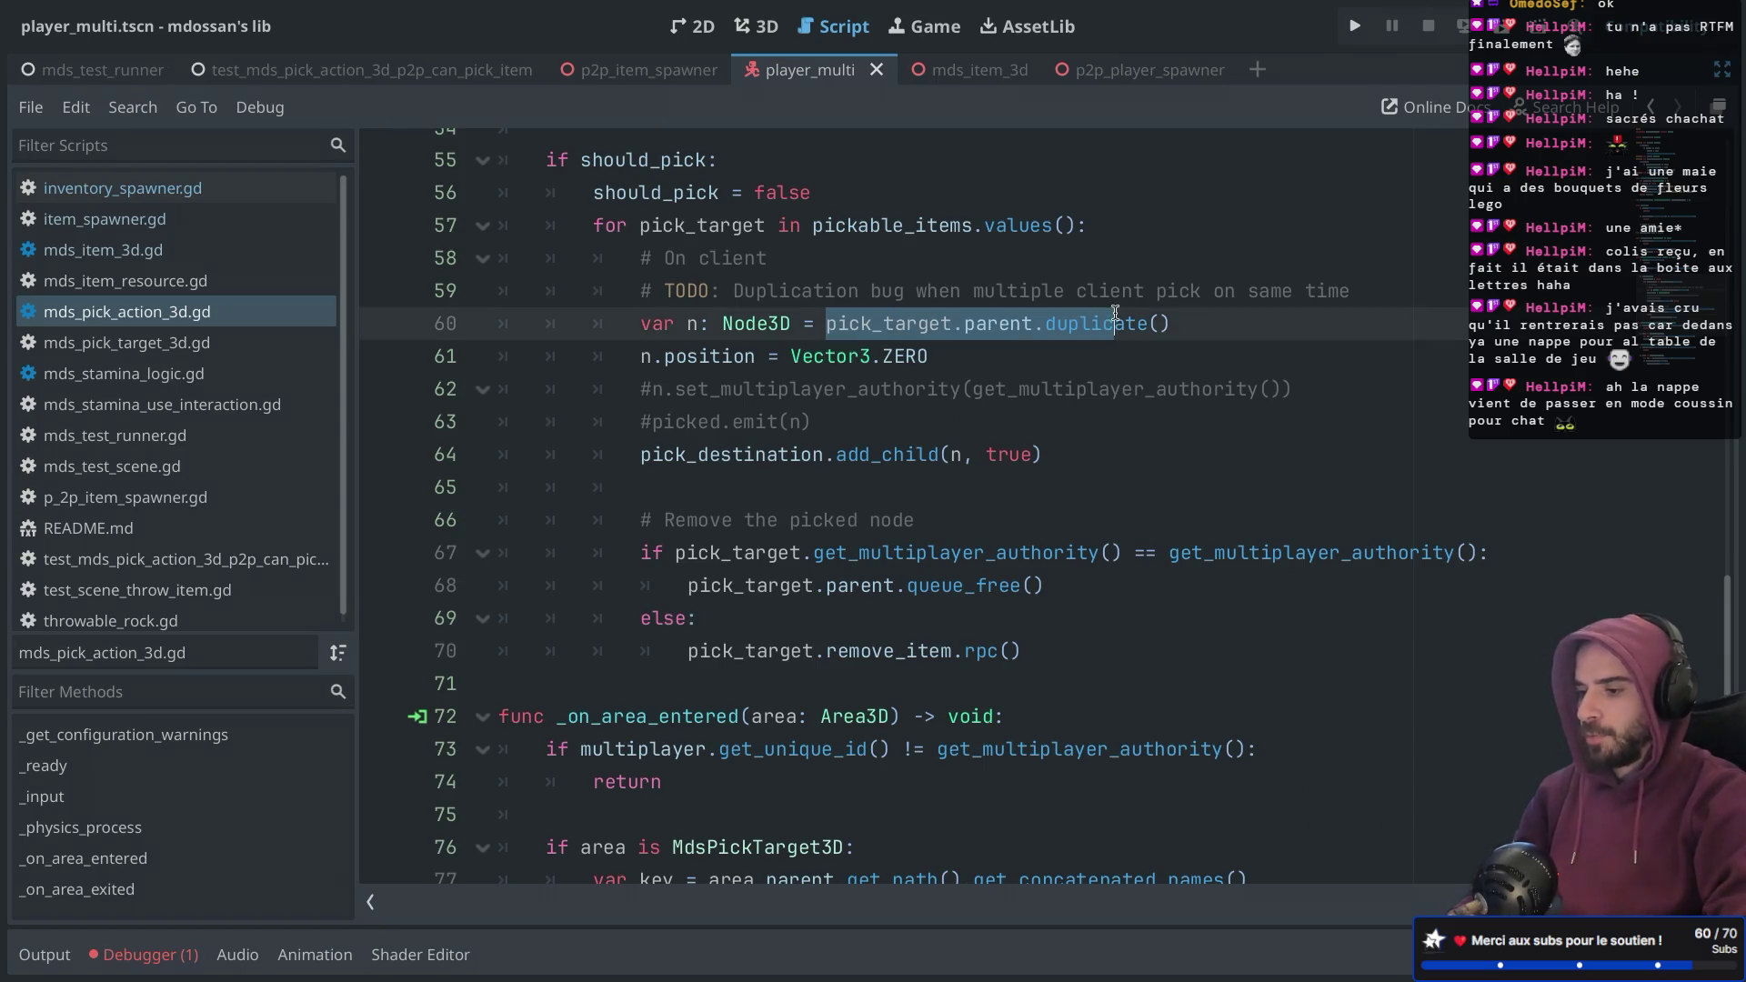
left_click_drag(661, 351, 862, 355)
left_click(915, 339)
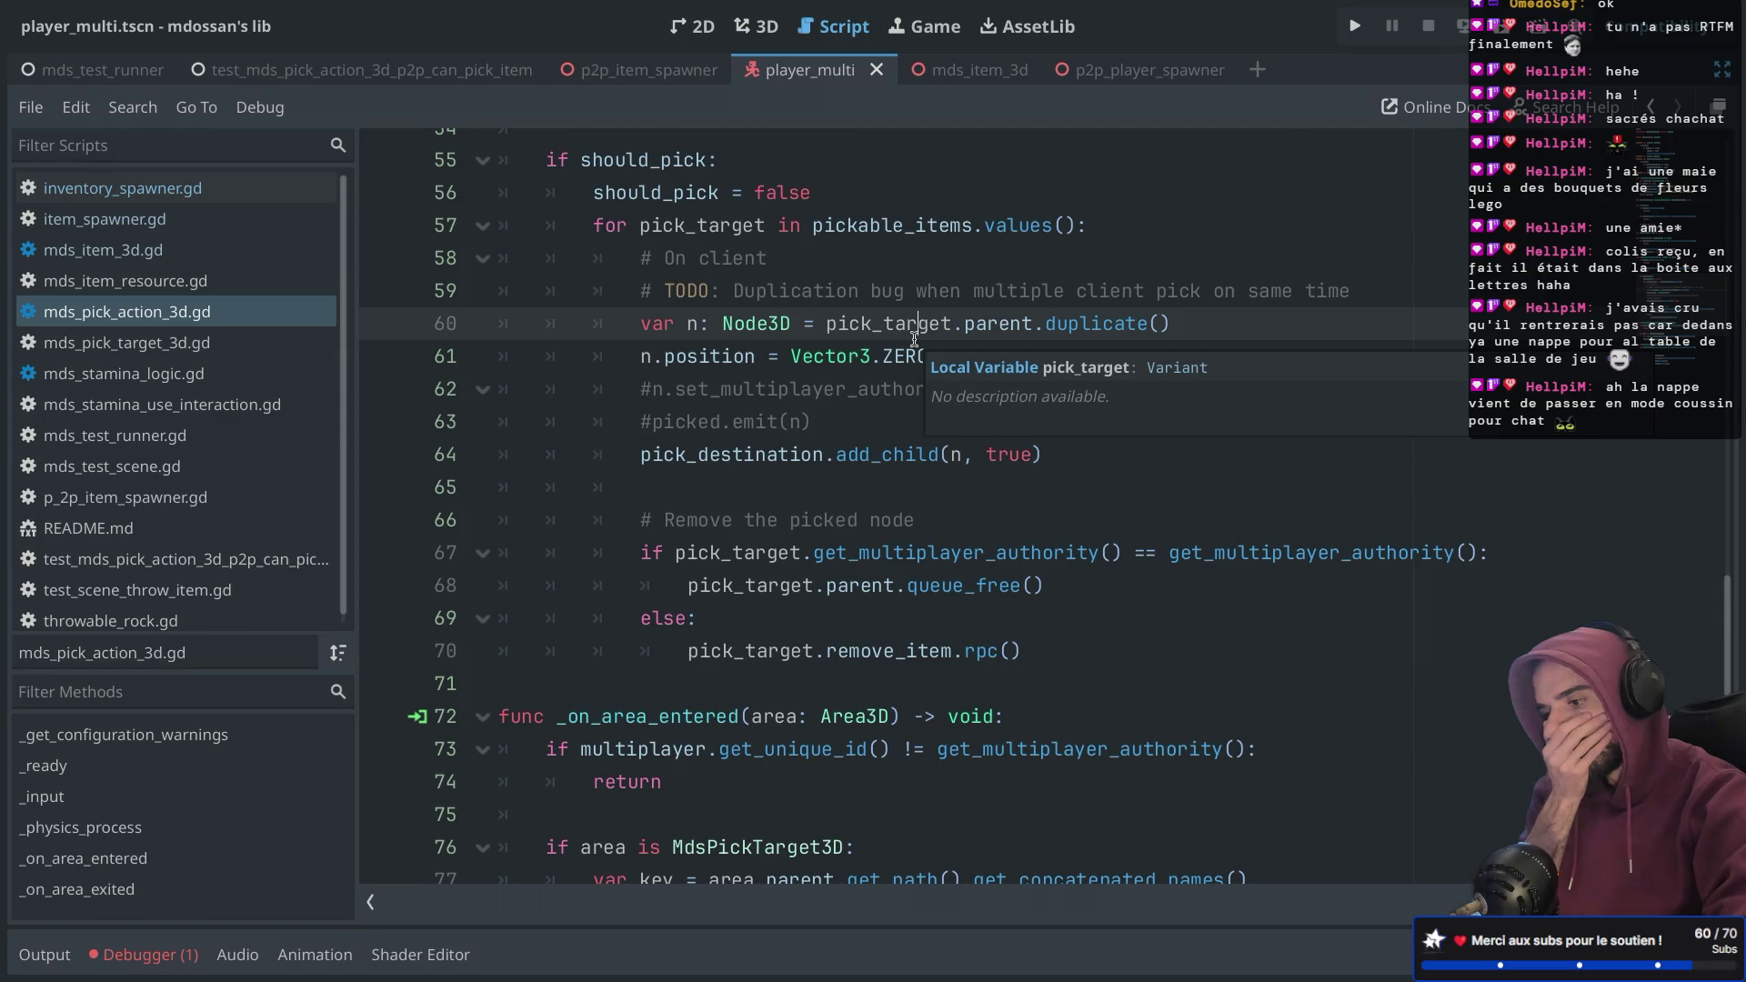
double_click(762, 455)
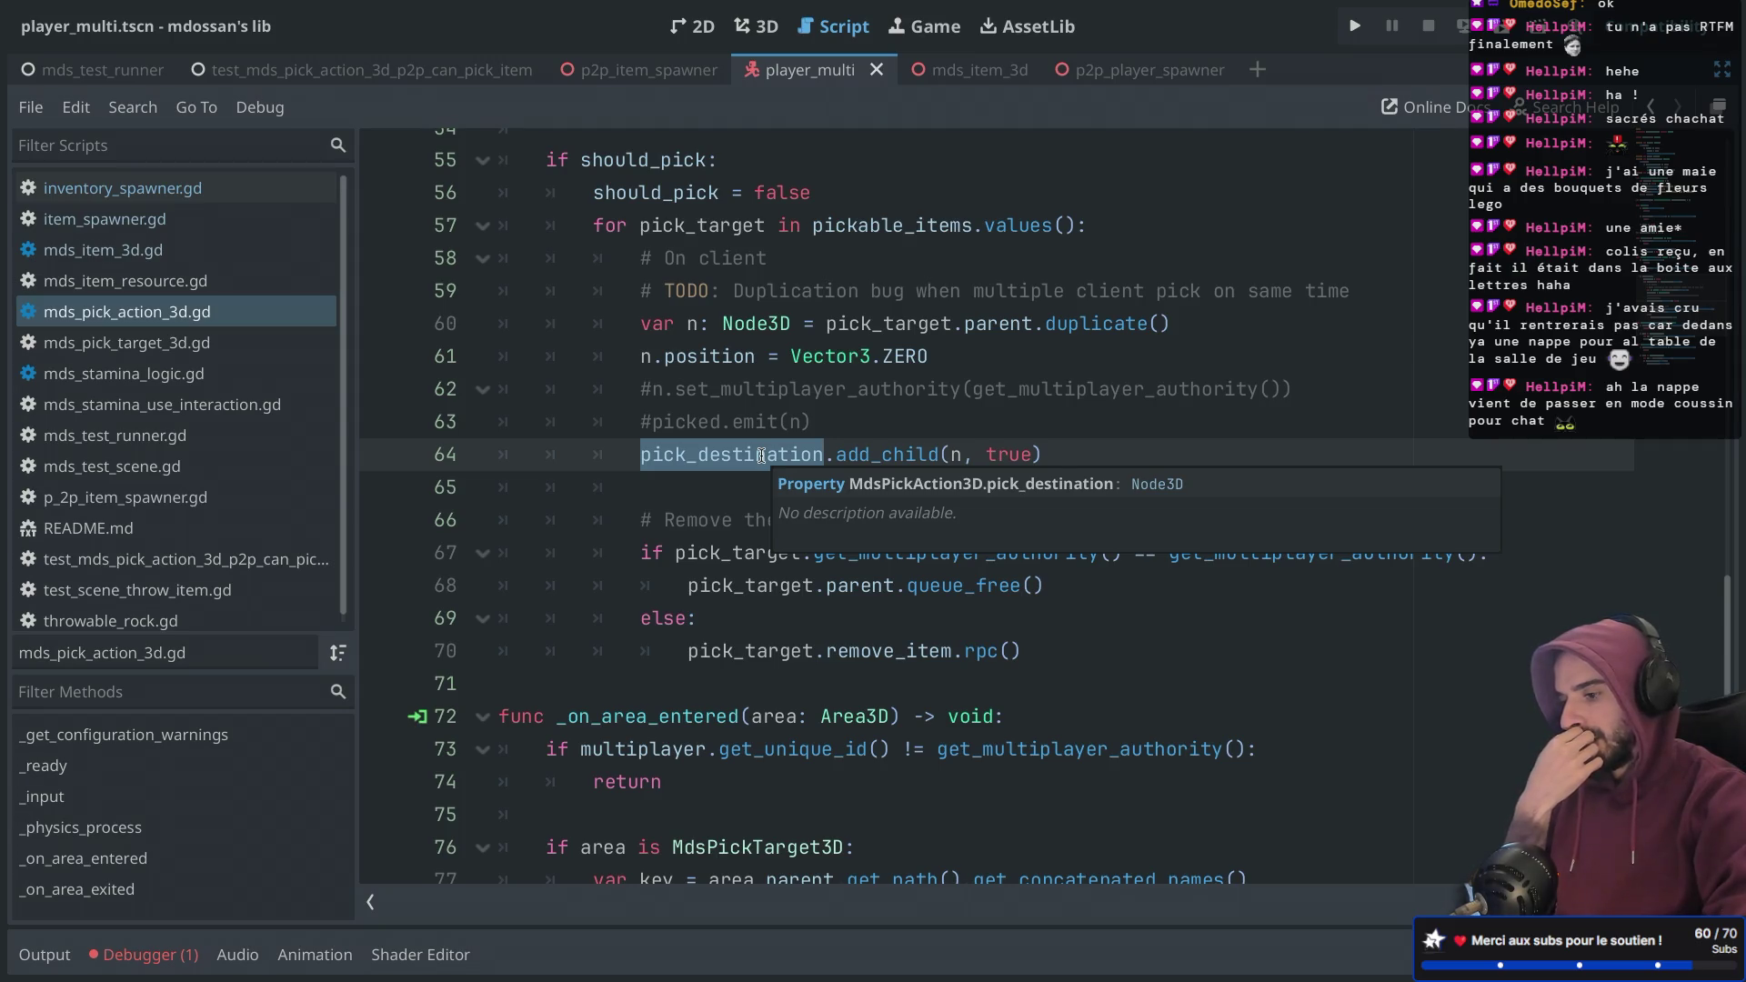
double_click(865, 457)
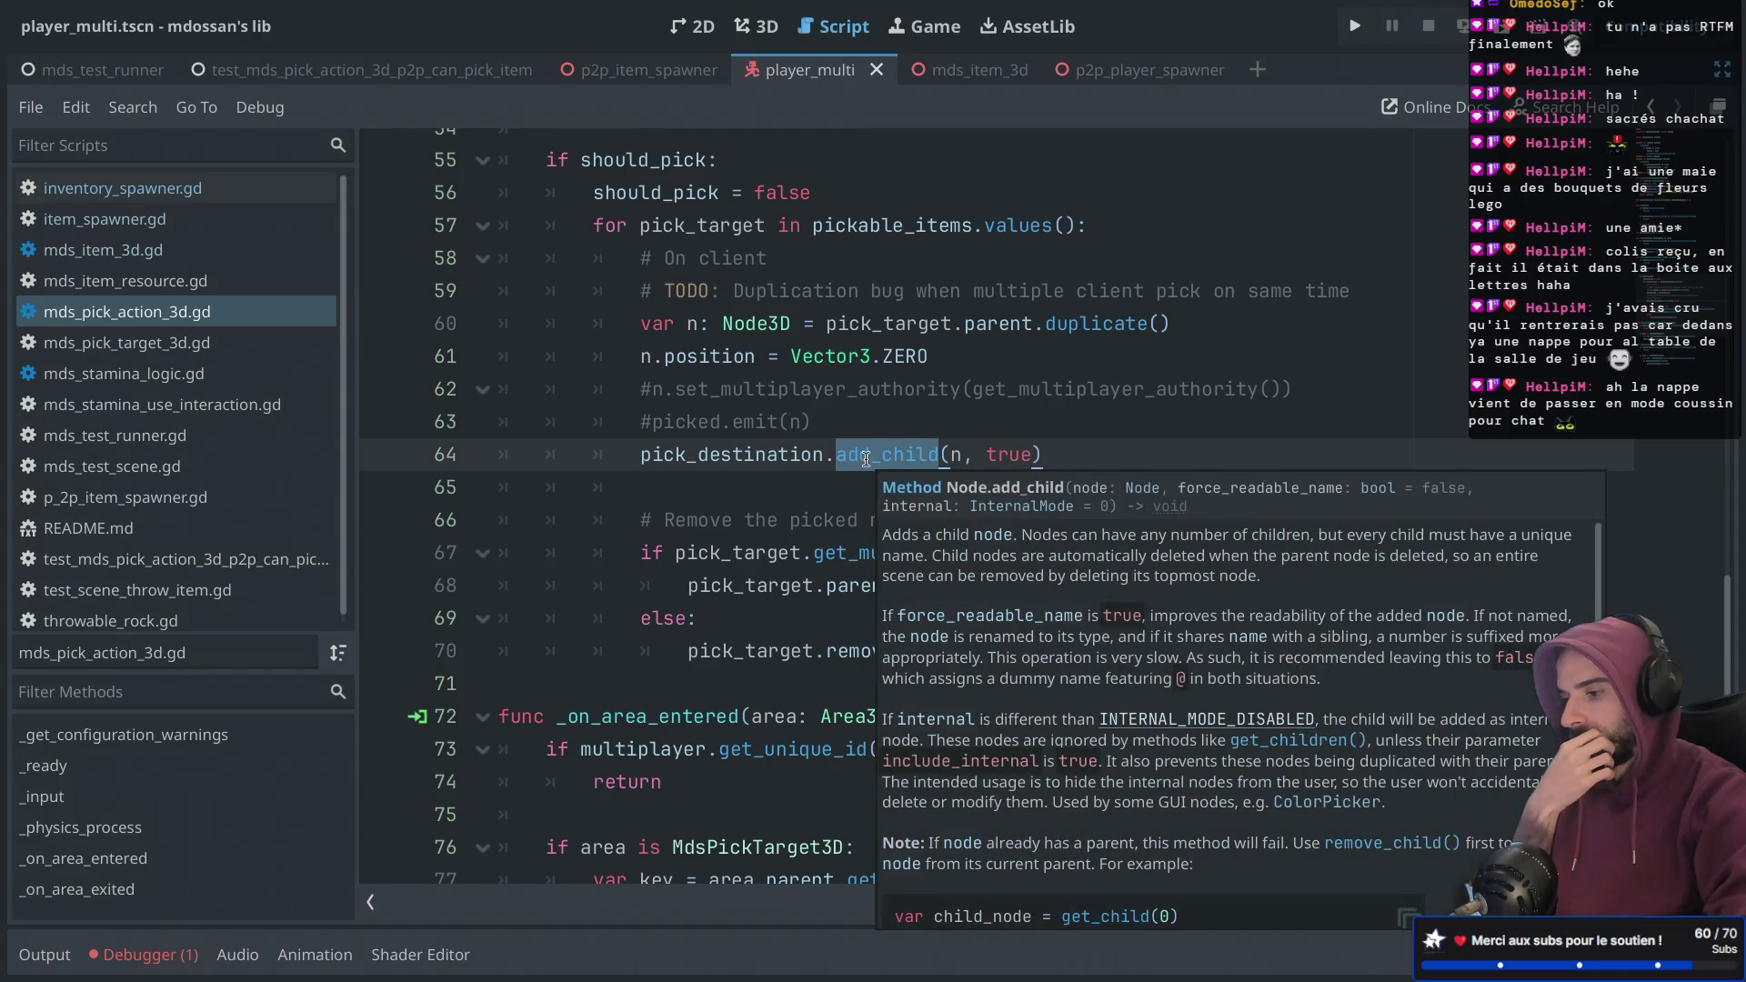
scroll(865, 458, "up", 2)
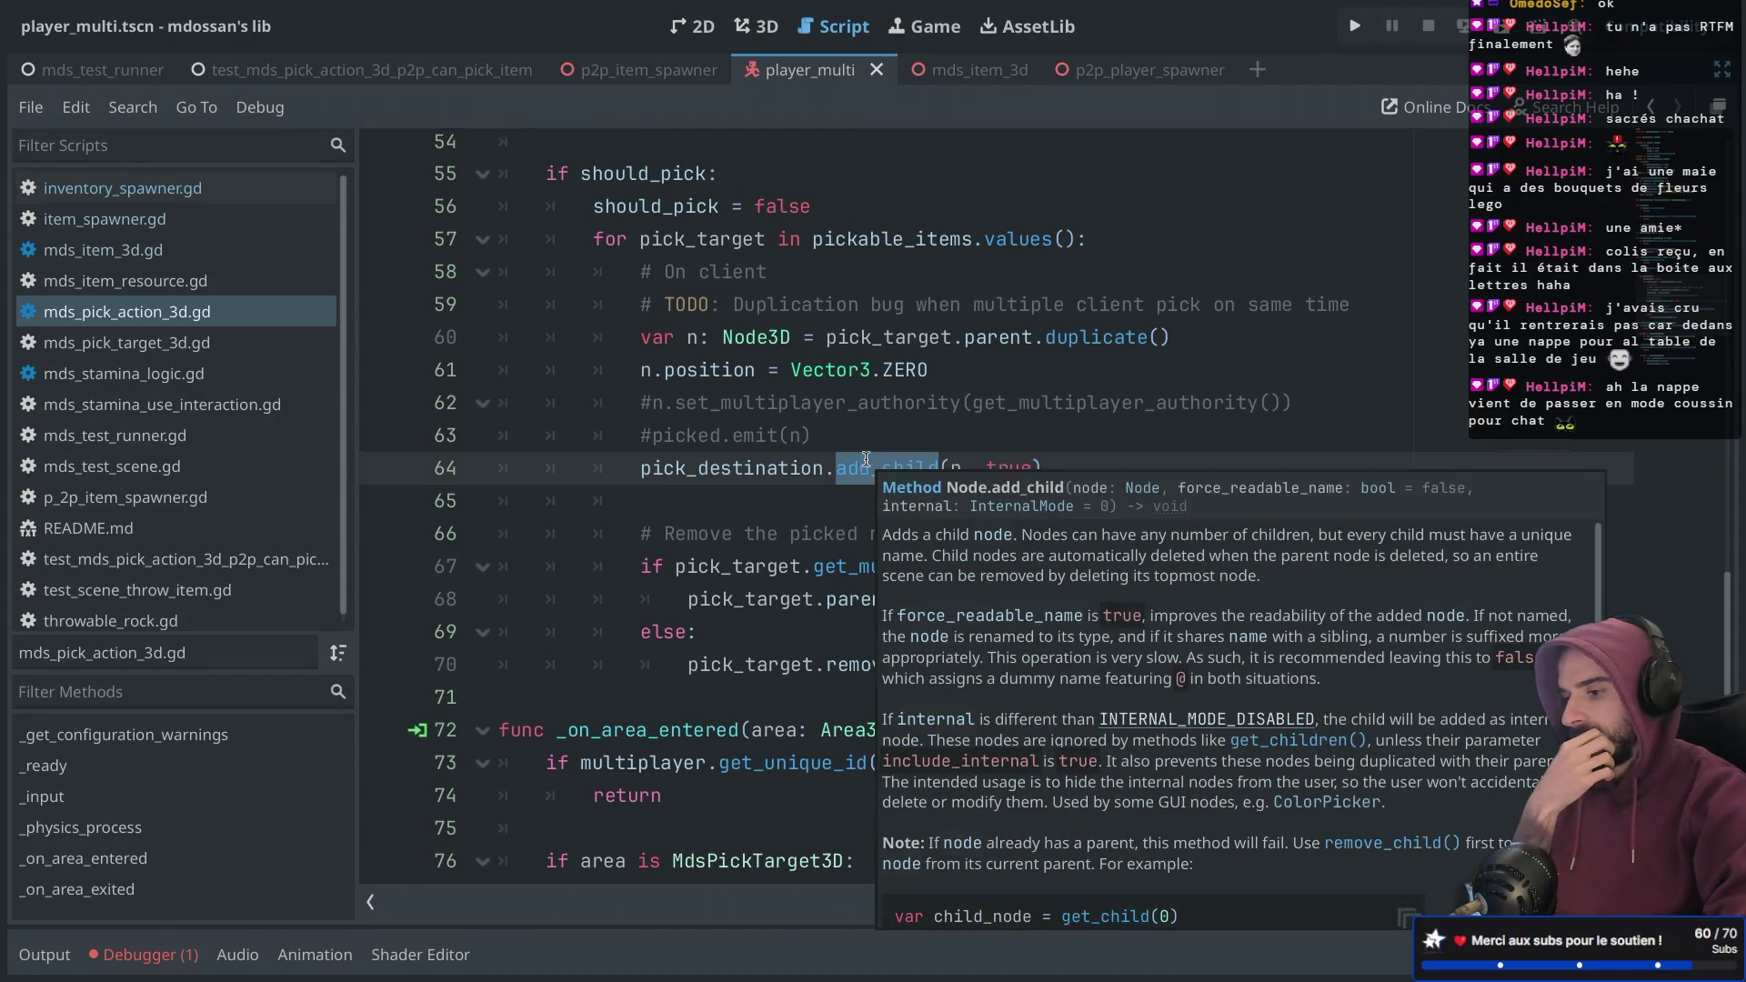
scroll(865, 458, "down", 3)
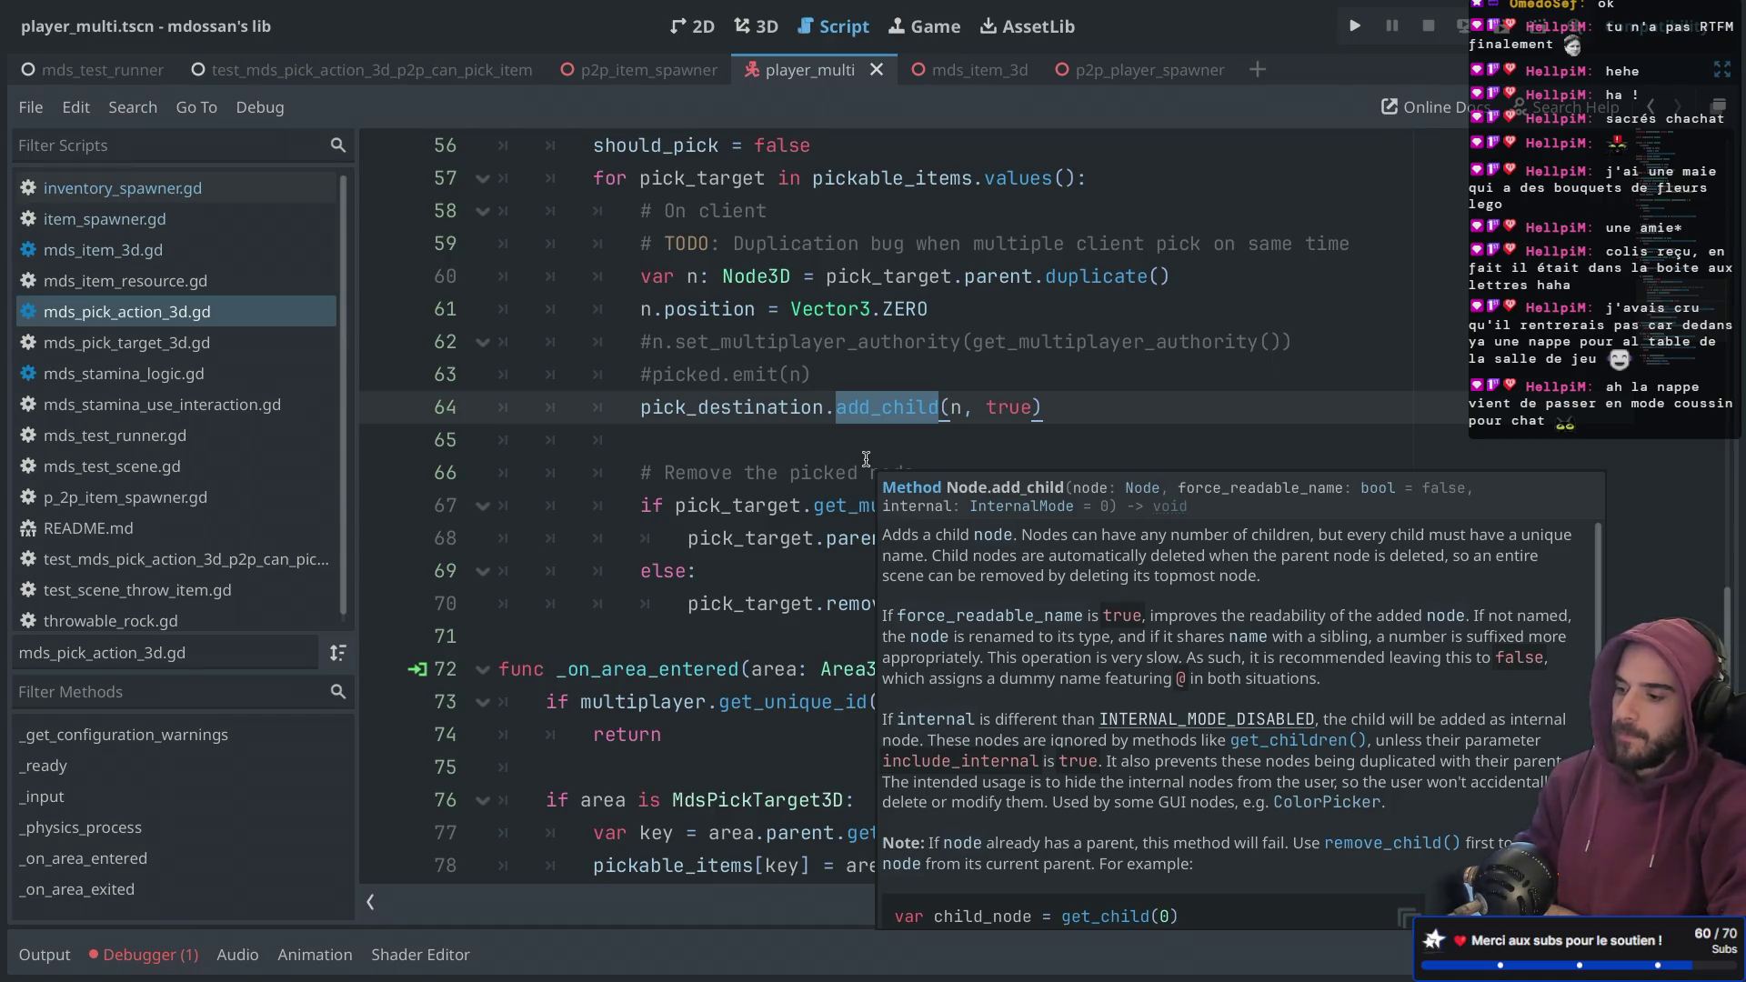
Step: Recheck pick_destination and line 64's add_child call, then select InventorySpawner in the Scene tree
double_click(712, 403)
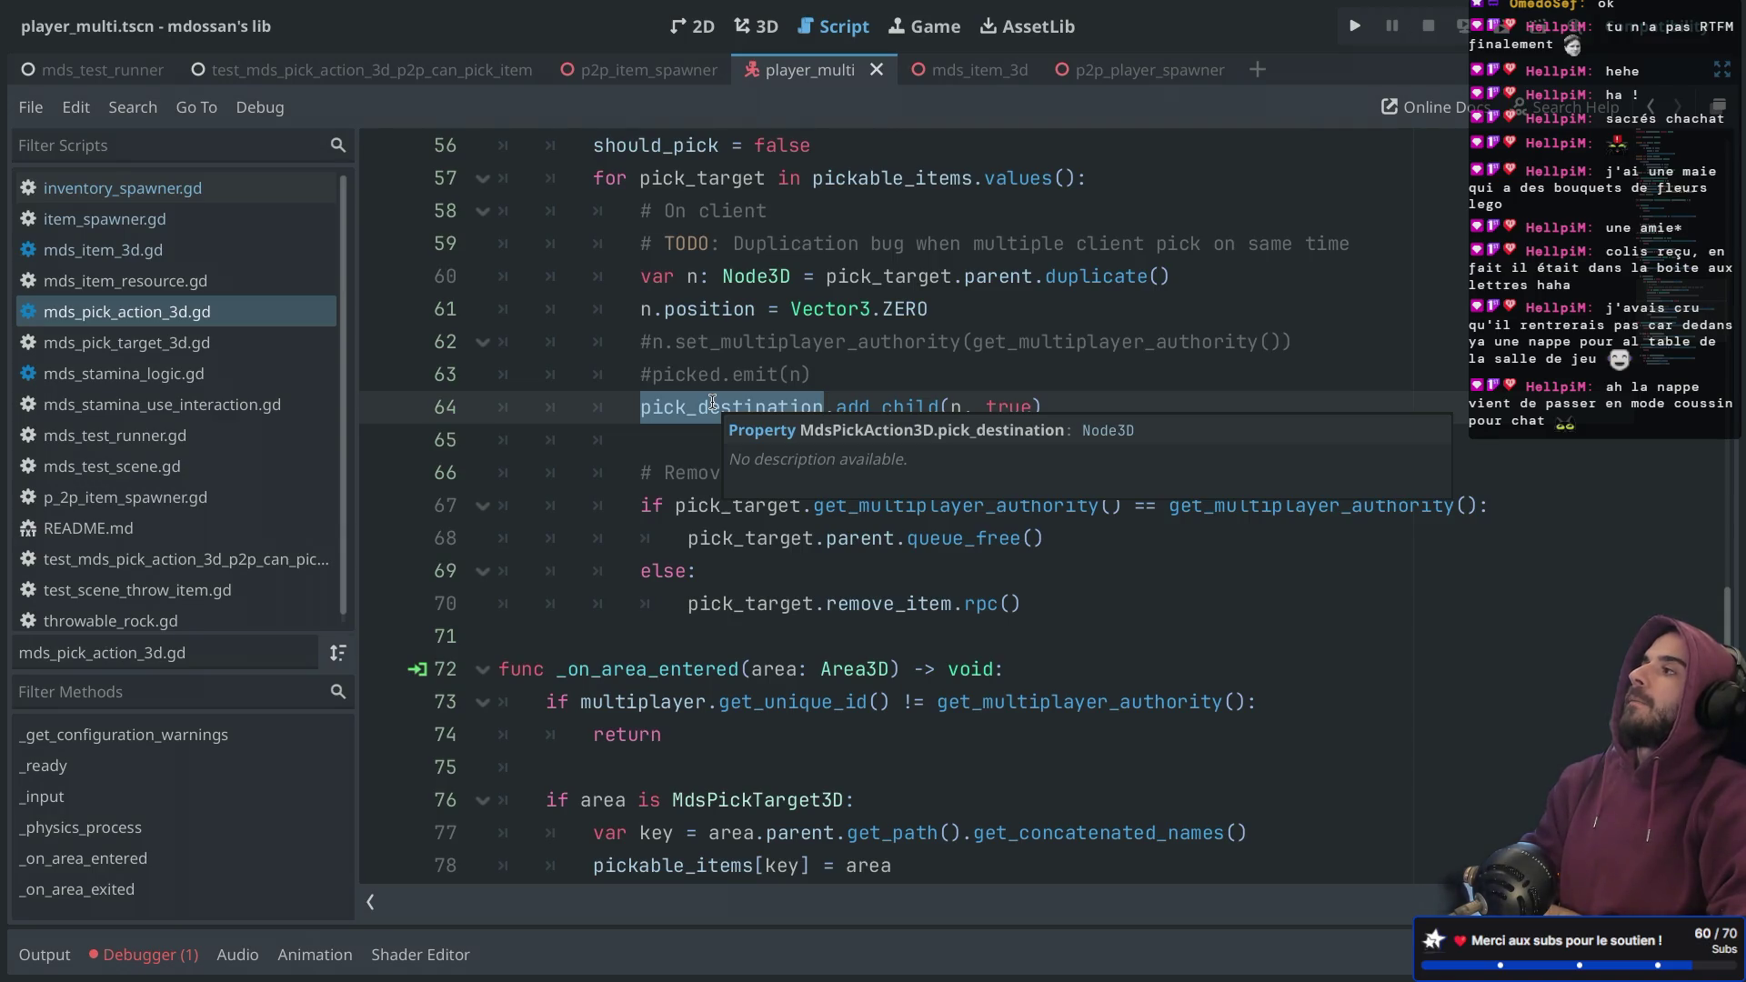
scroll(676, 348, "up", 3)
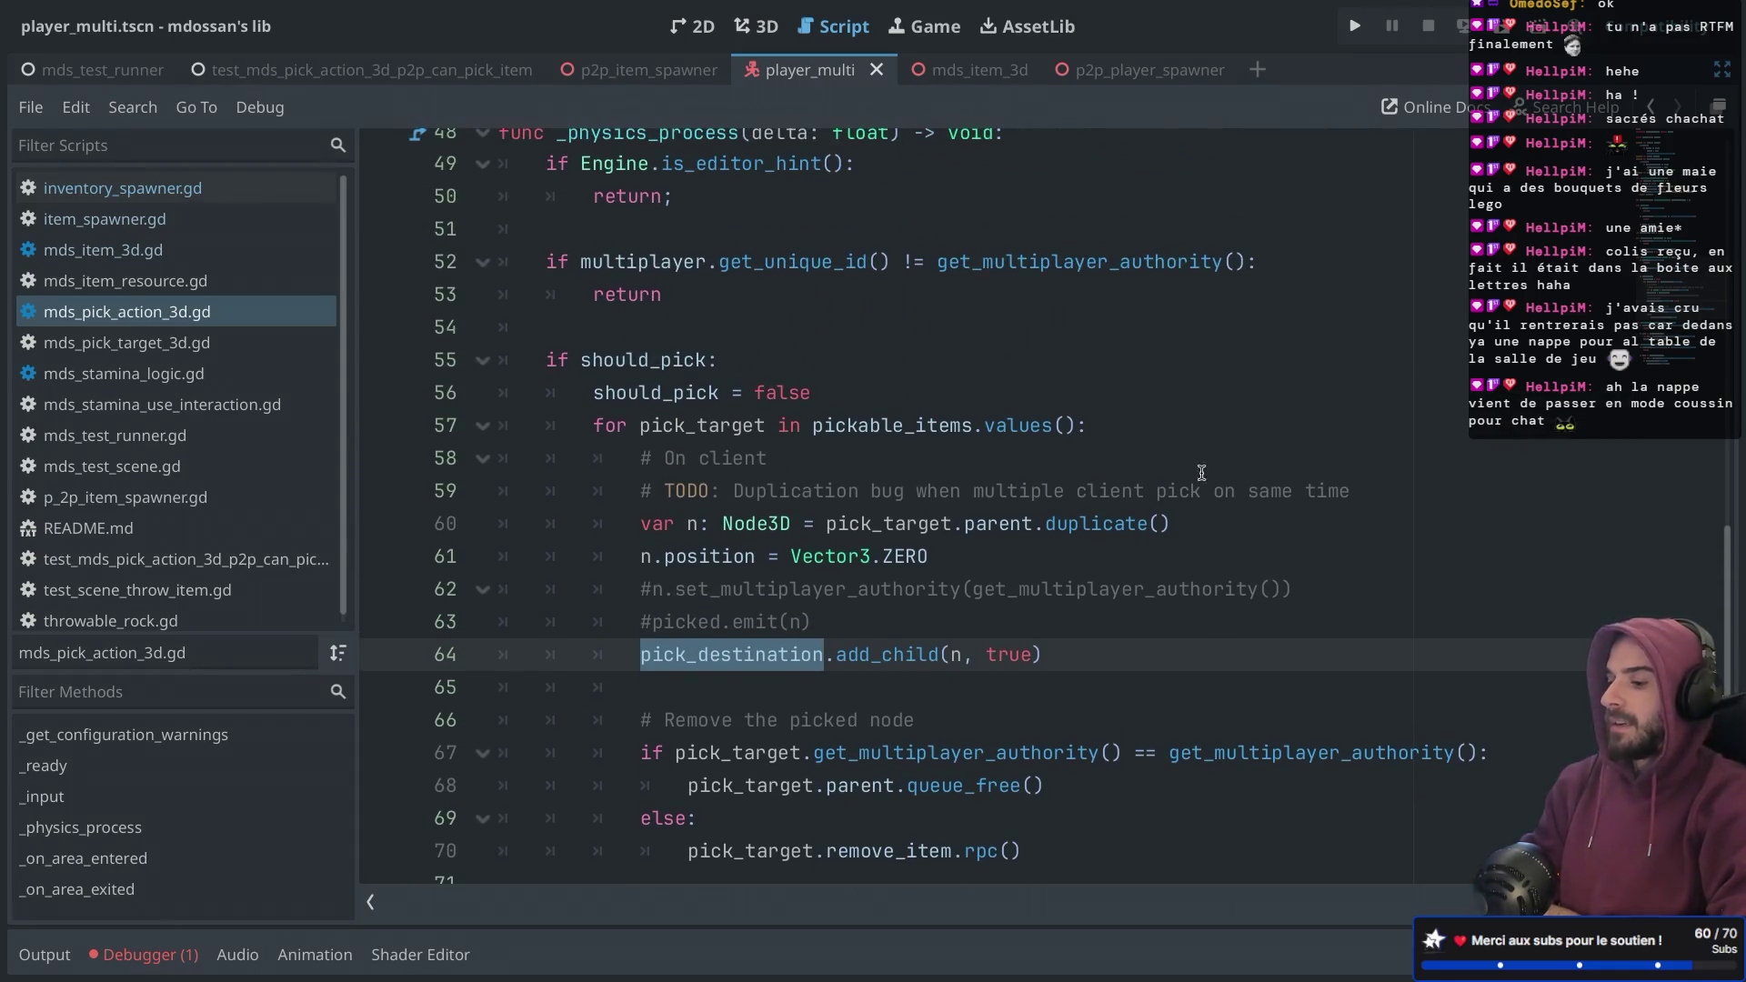
scroll(1131, 471, "down", 2)
scroll(1130, 470, "down", 1)
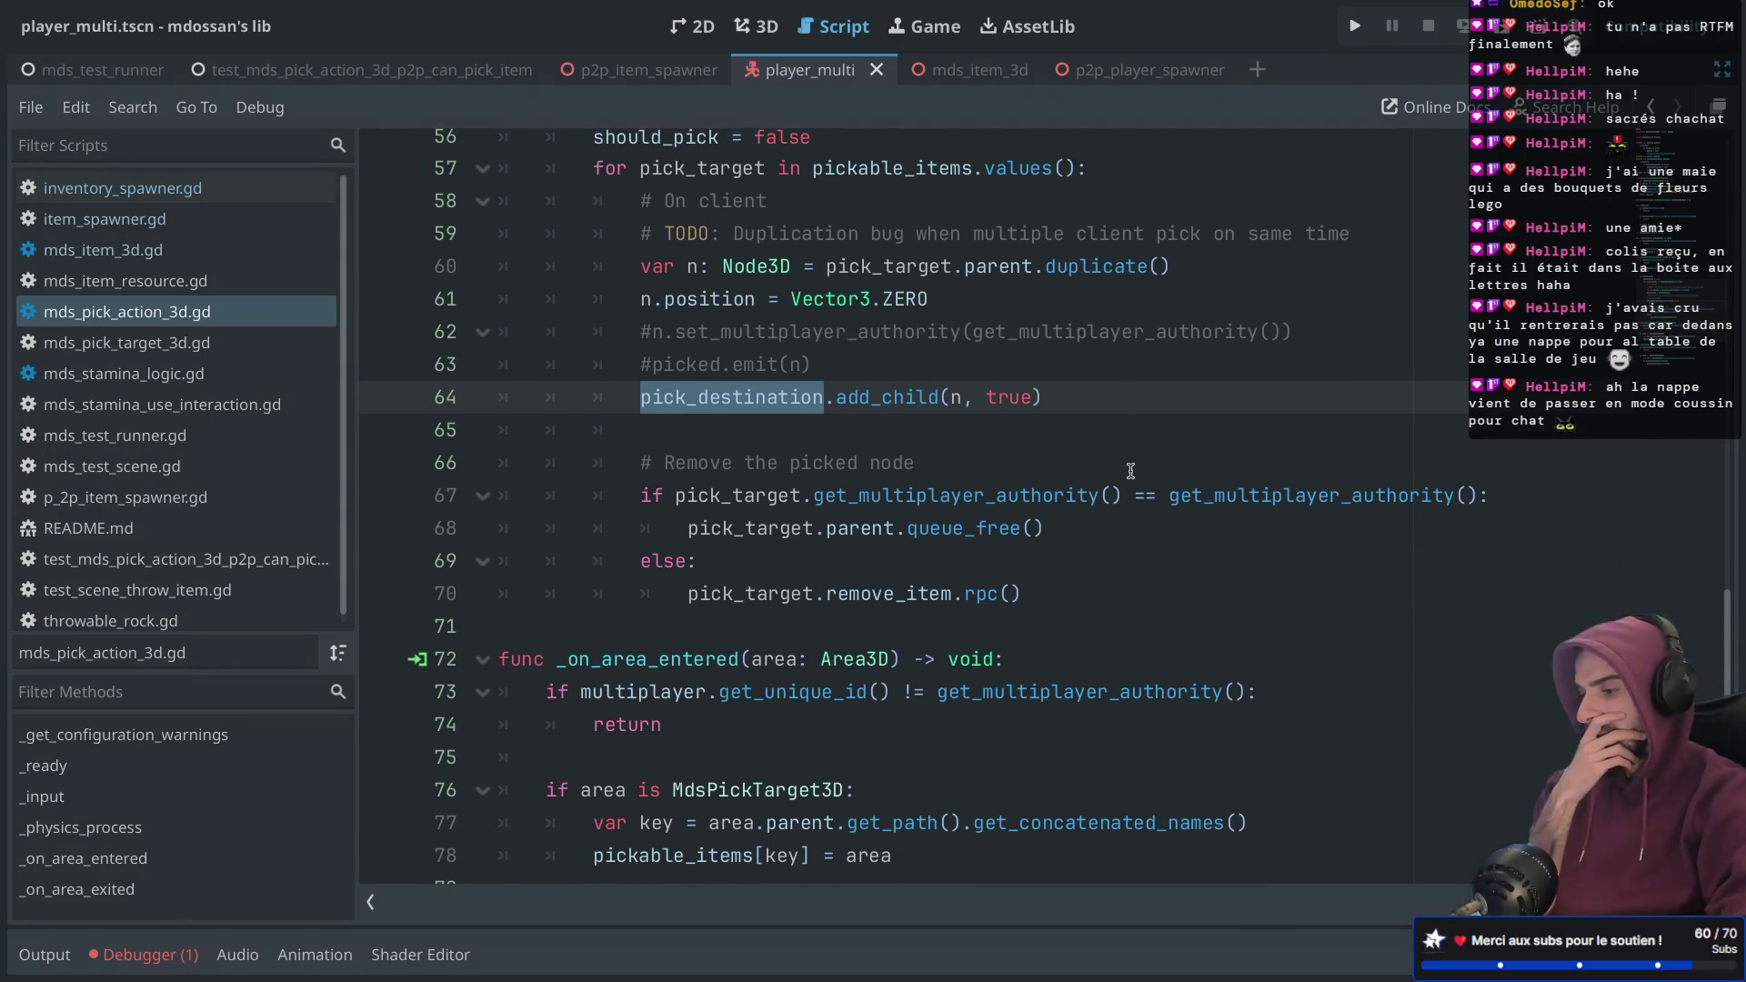
left_click(852, 400)
left_click_drag(824, 397, 1009, 389)
key("ctrl+shift+F11")
left_click(182, 350)
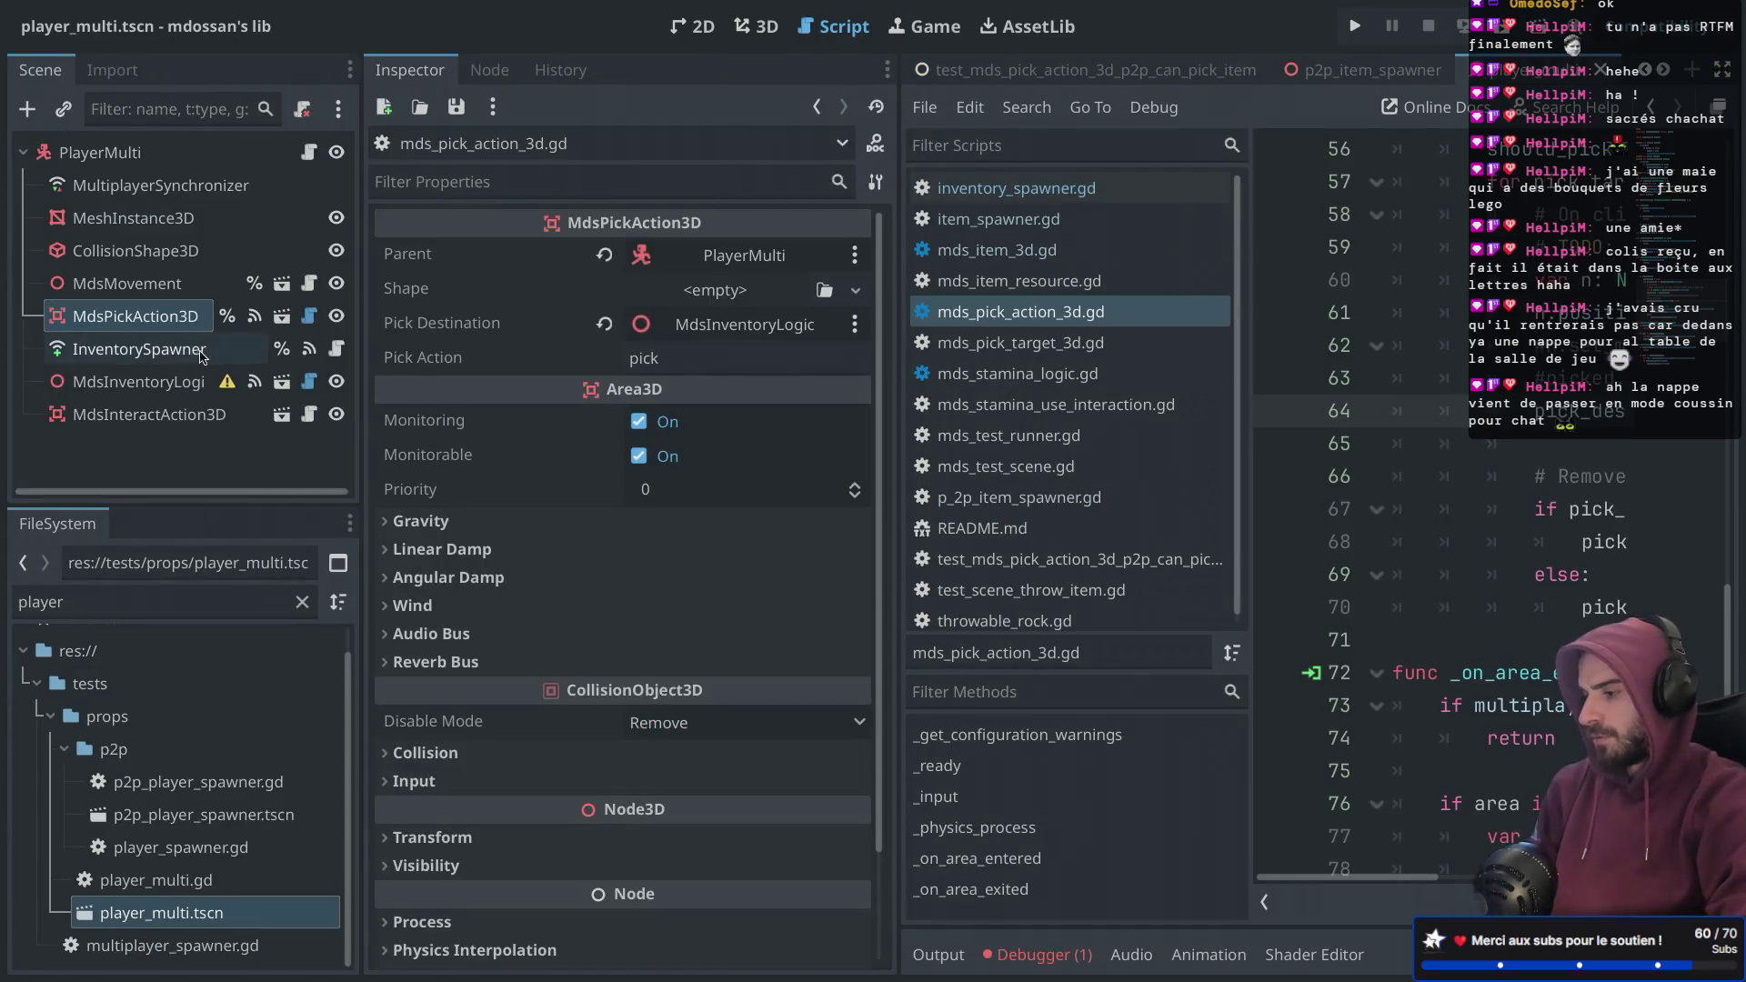